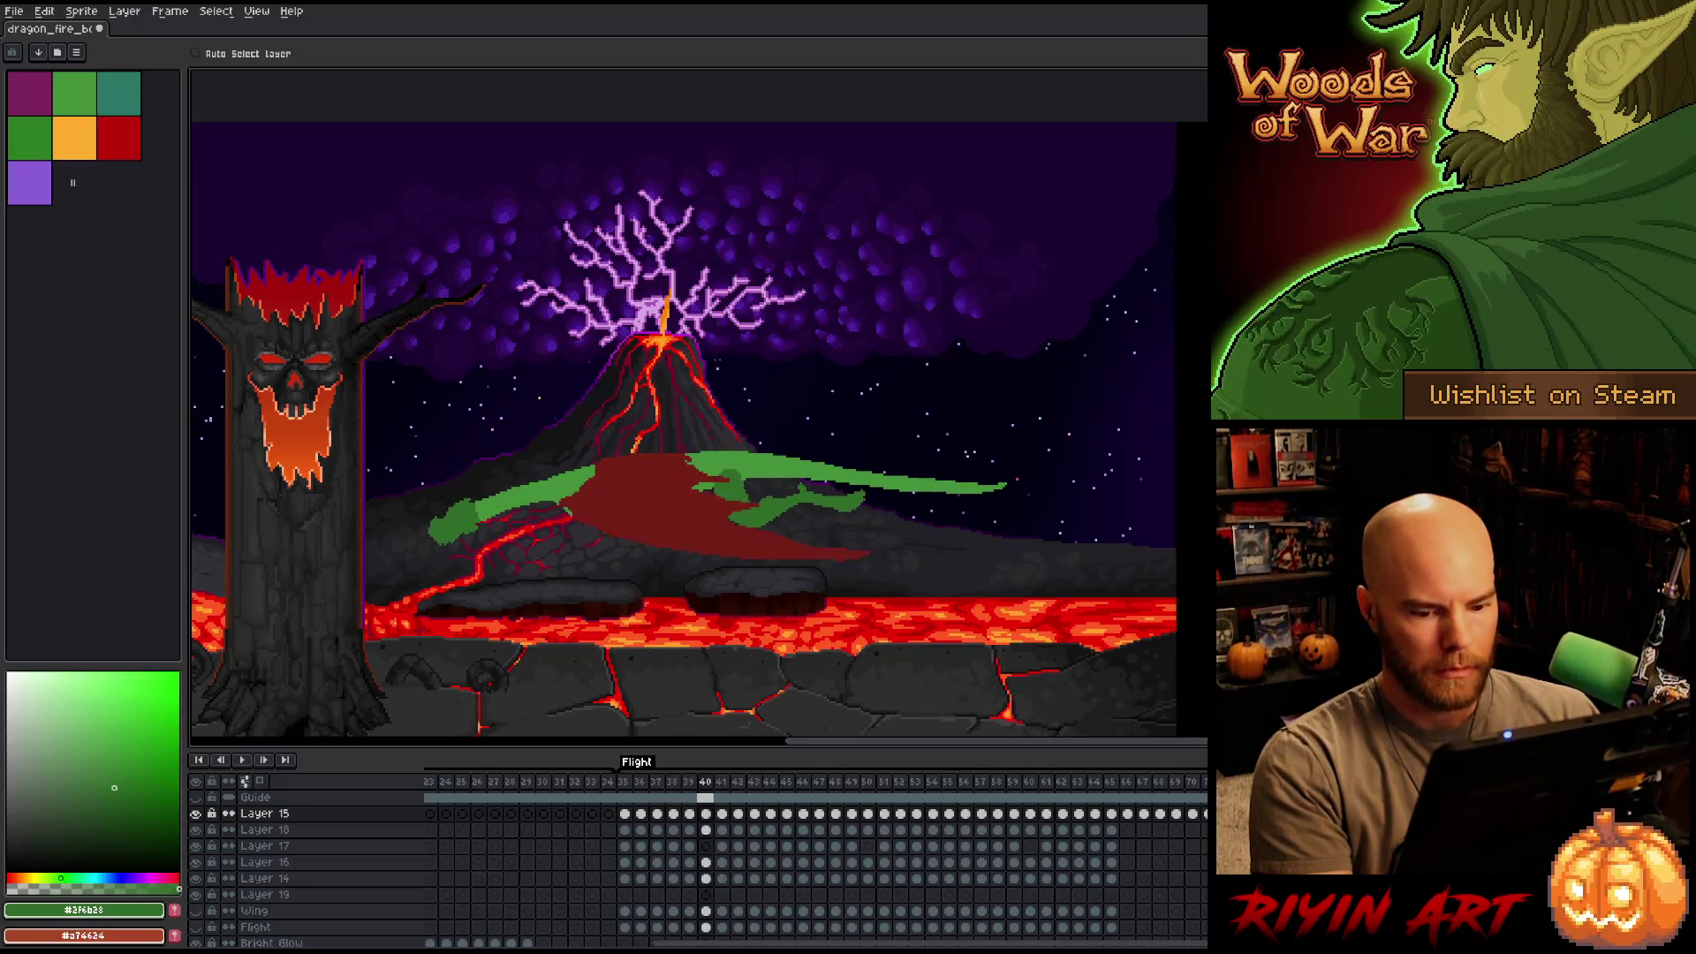
Review the flight loop with a pause at frame 38, then solo Layer 15 so only the dragon shows.
key(Return)
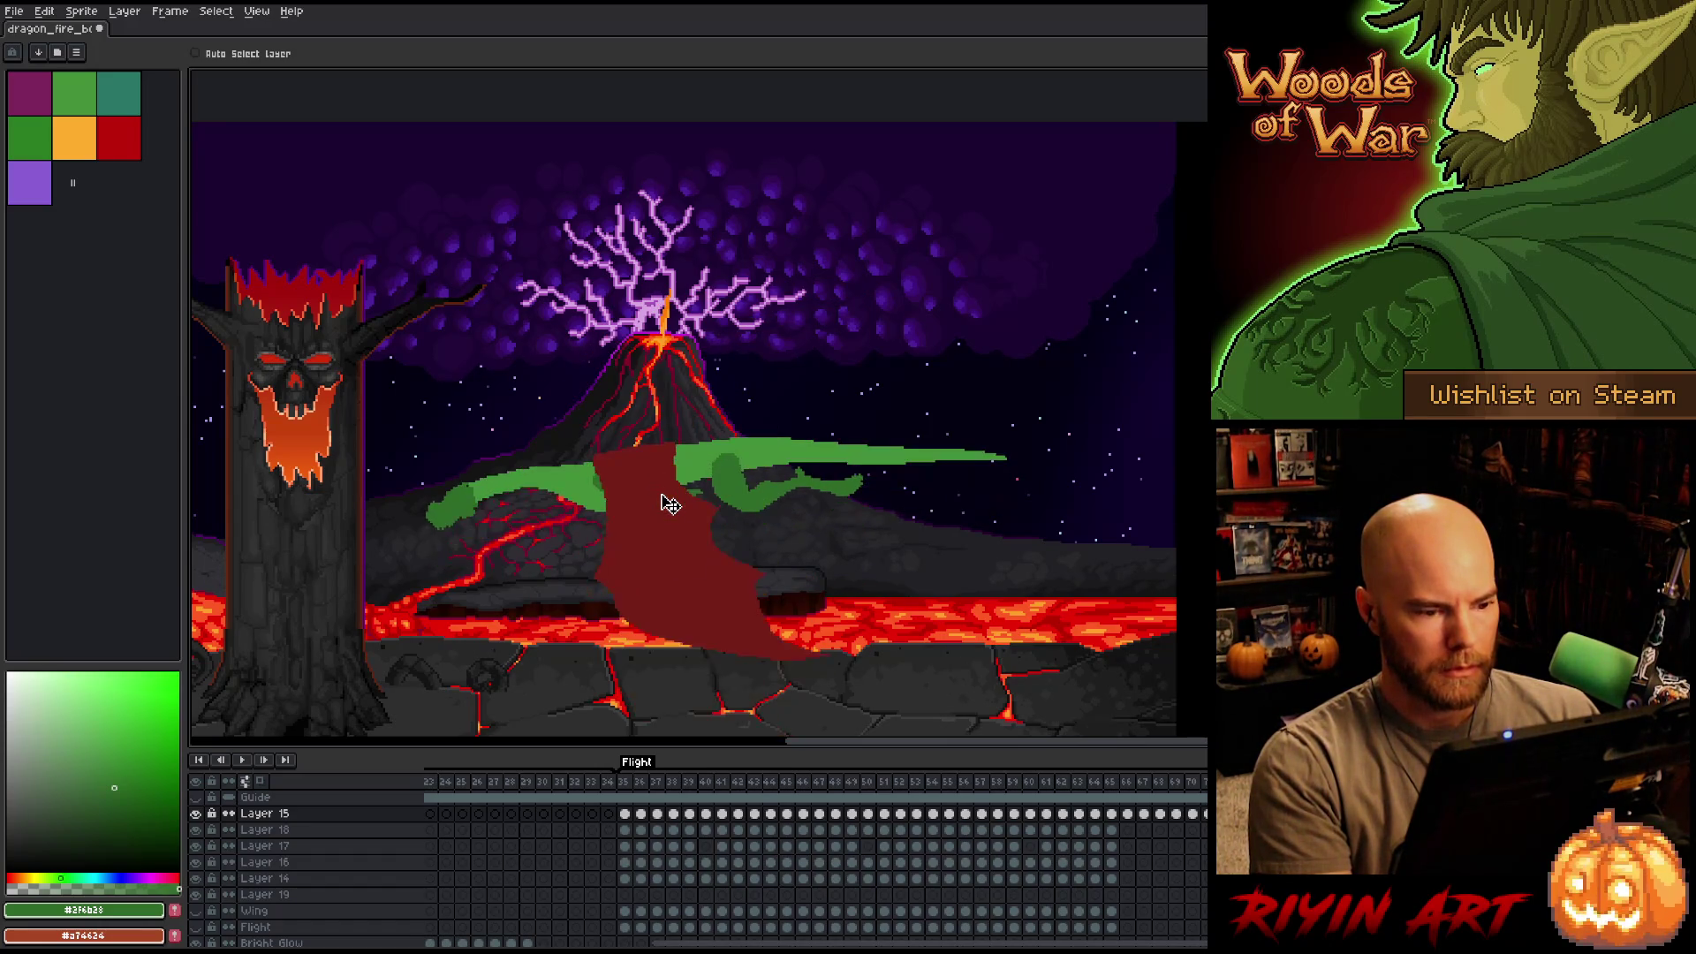
key(Return)
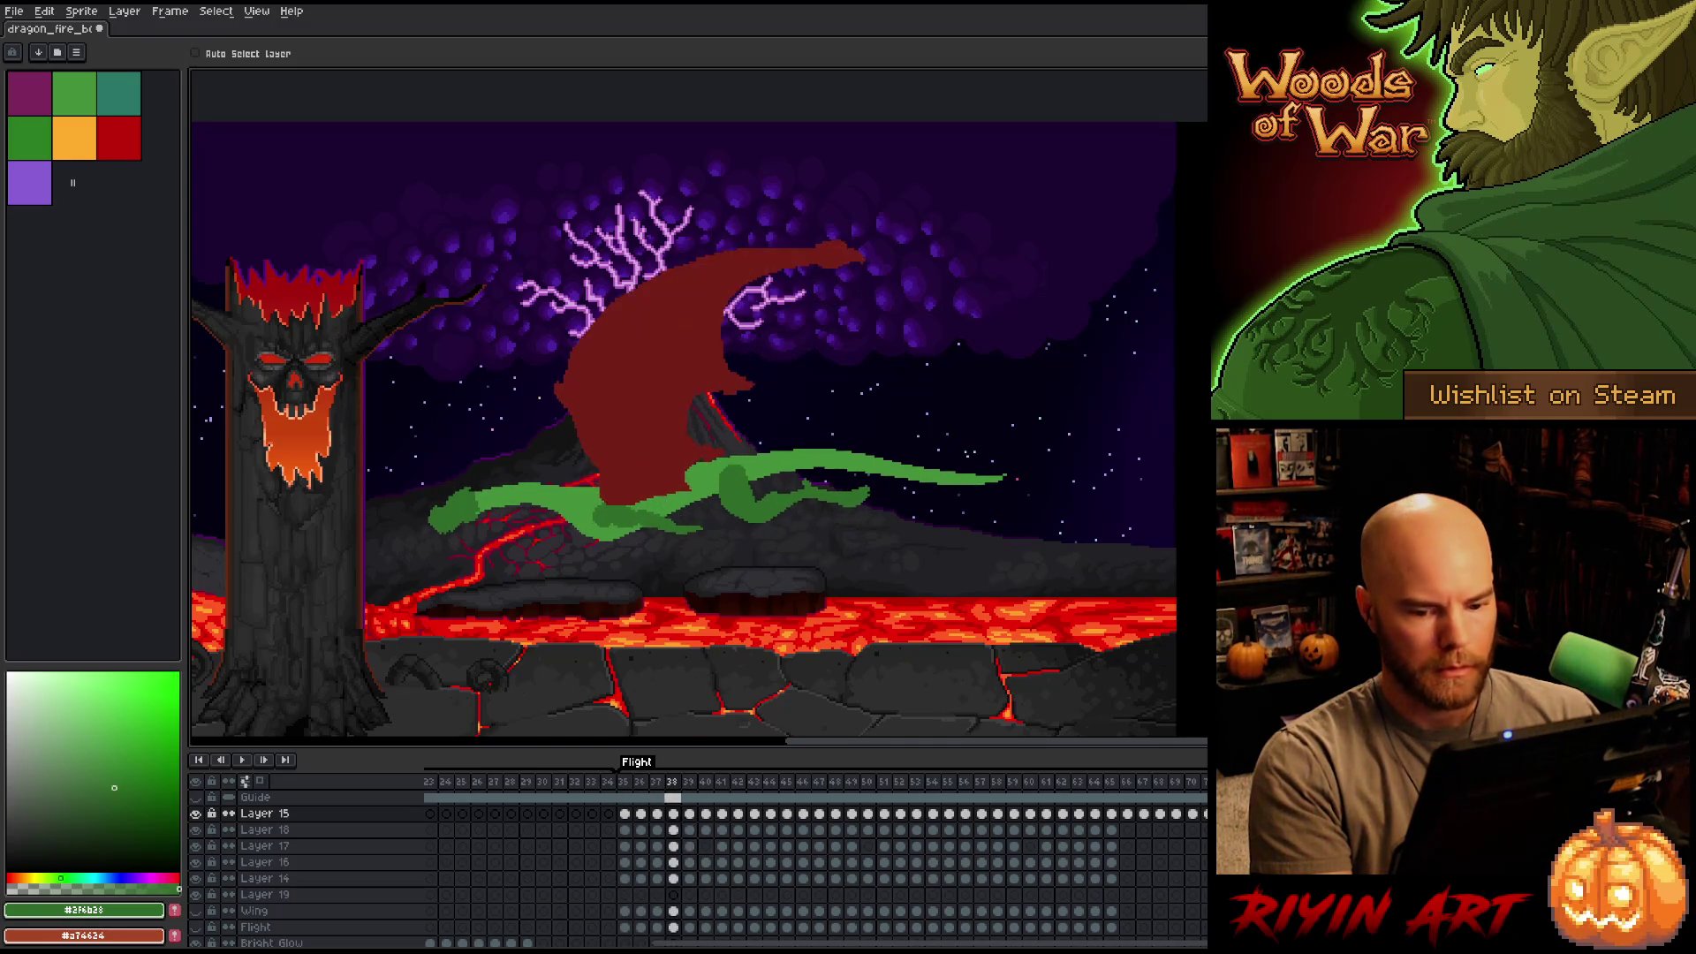
key(Return)
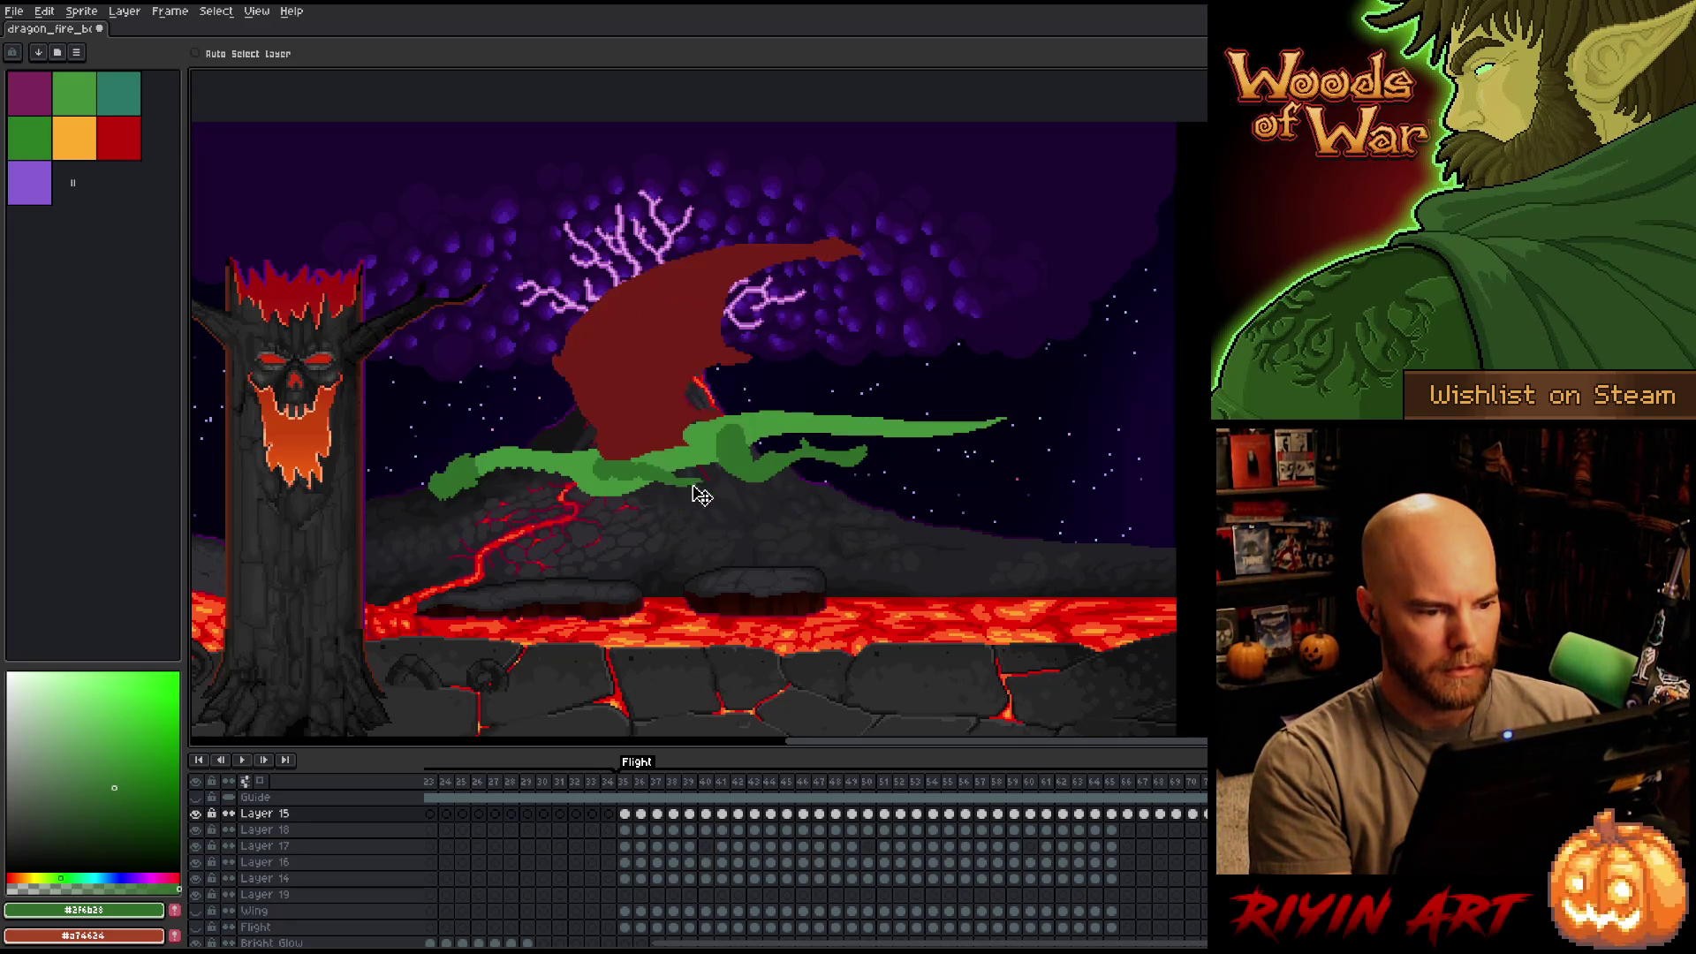
key(Return)
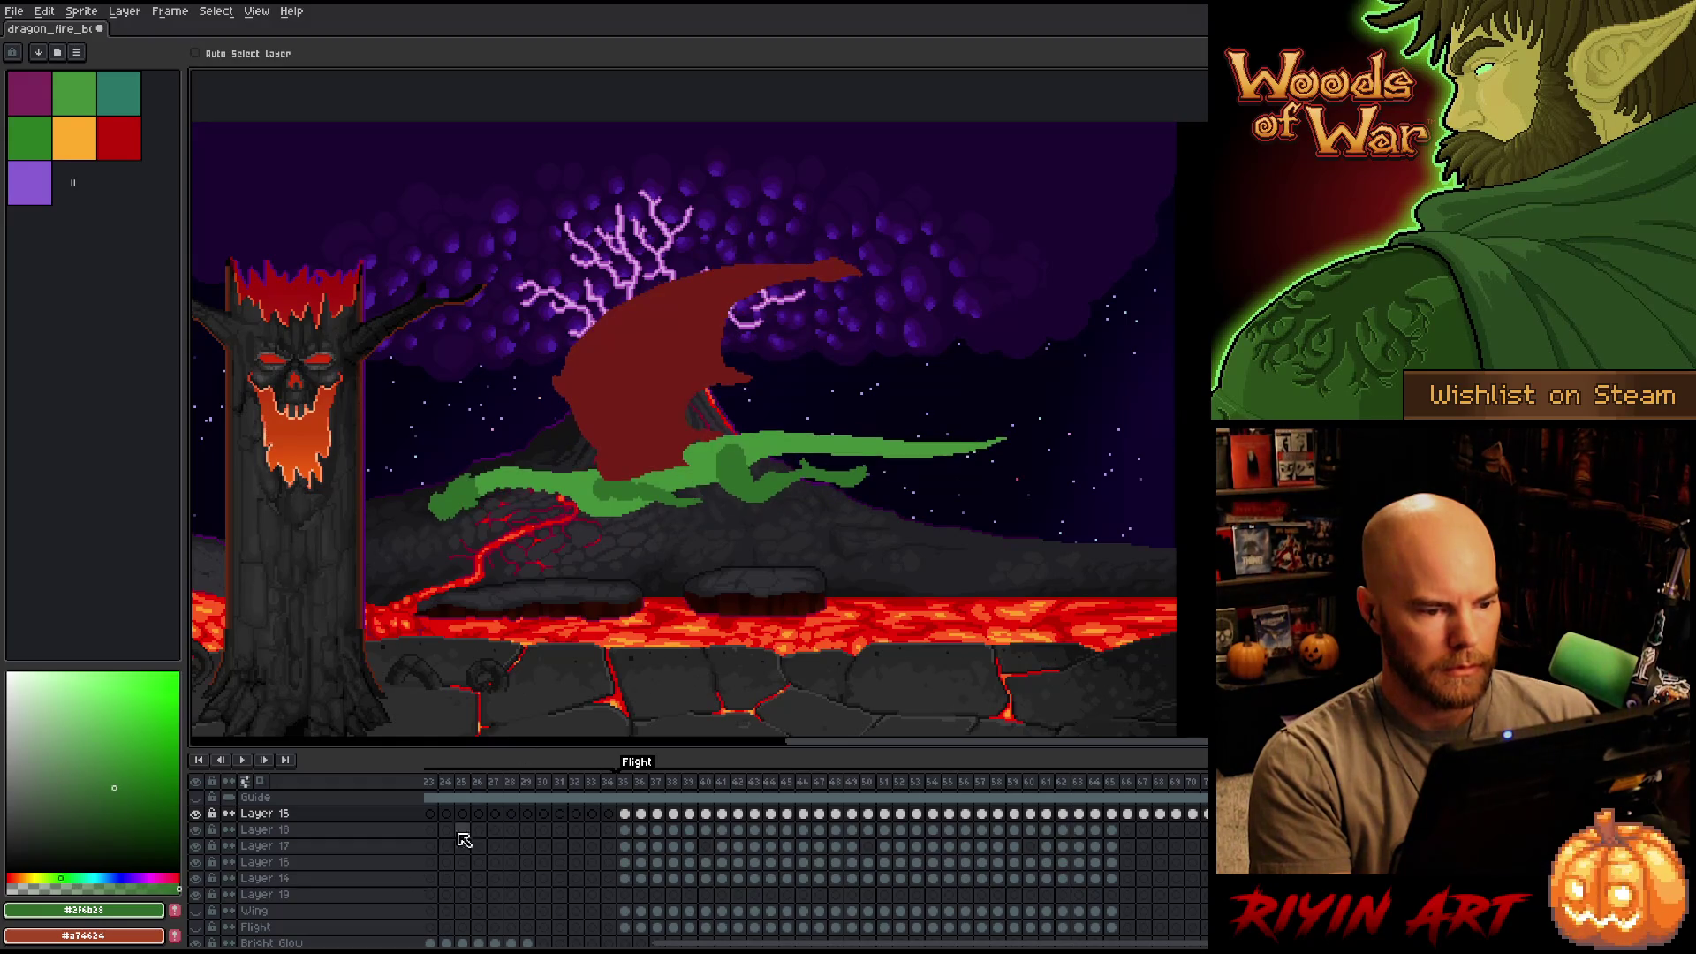
alt+click(196, 814)
Turn on onion skin and preview the dragon's wingbeat on its own.
click(260, 781)
key(Return)
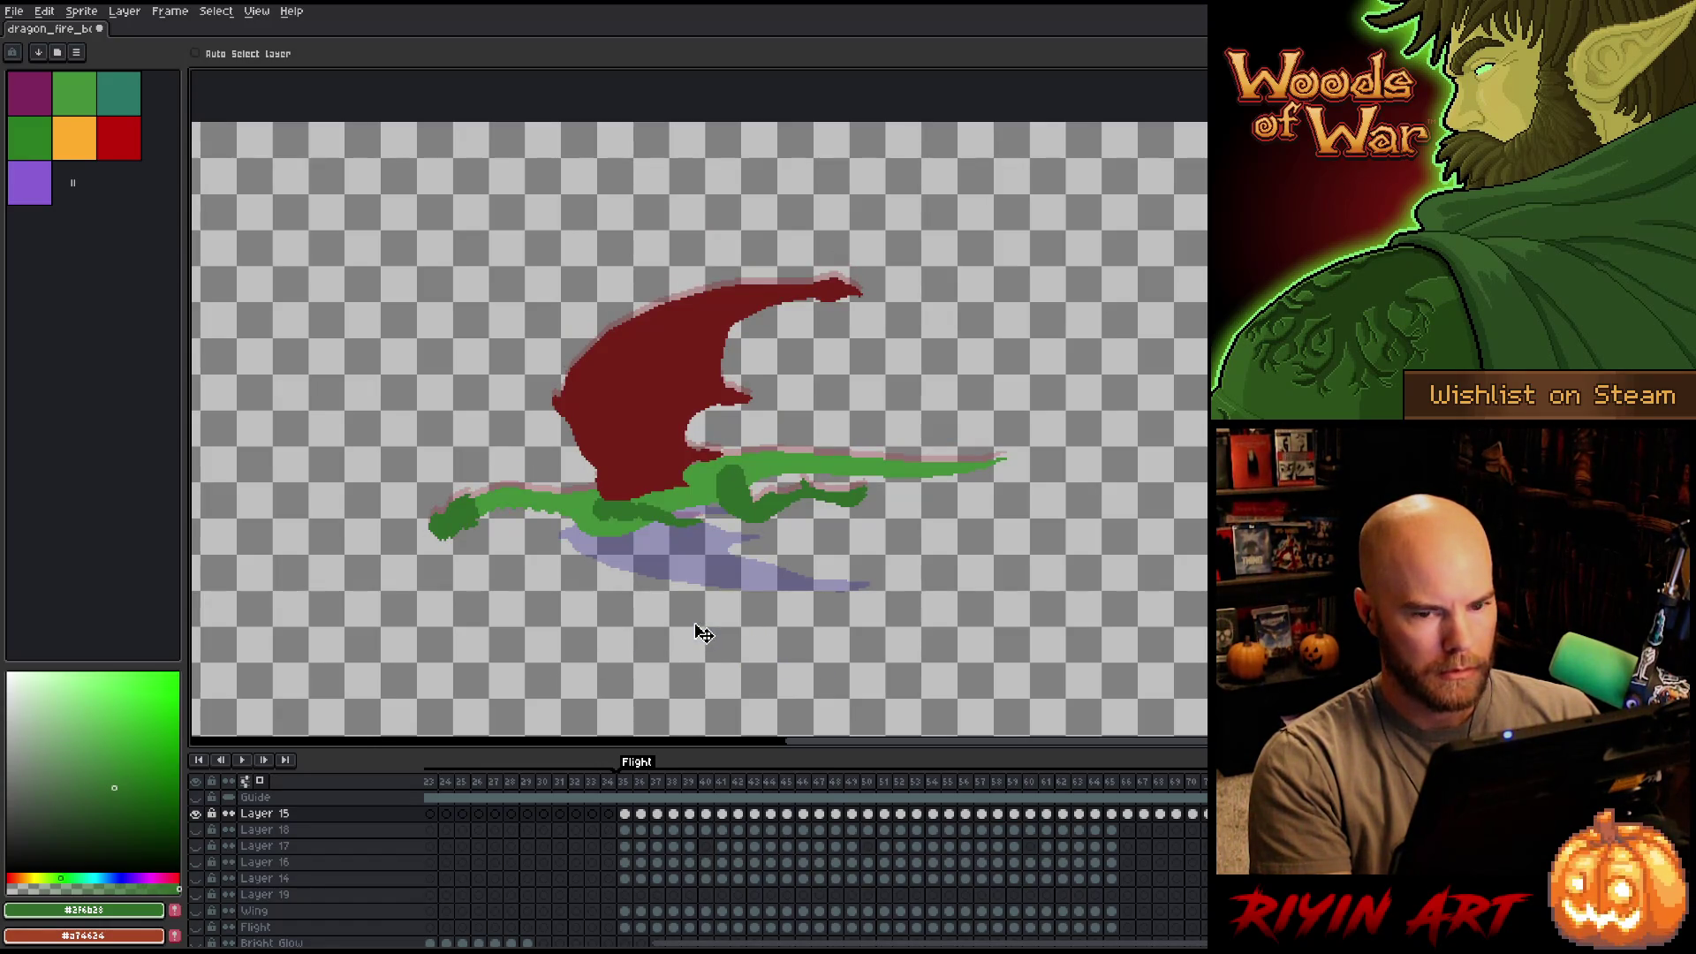
scroll(234, 814, up, 1)
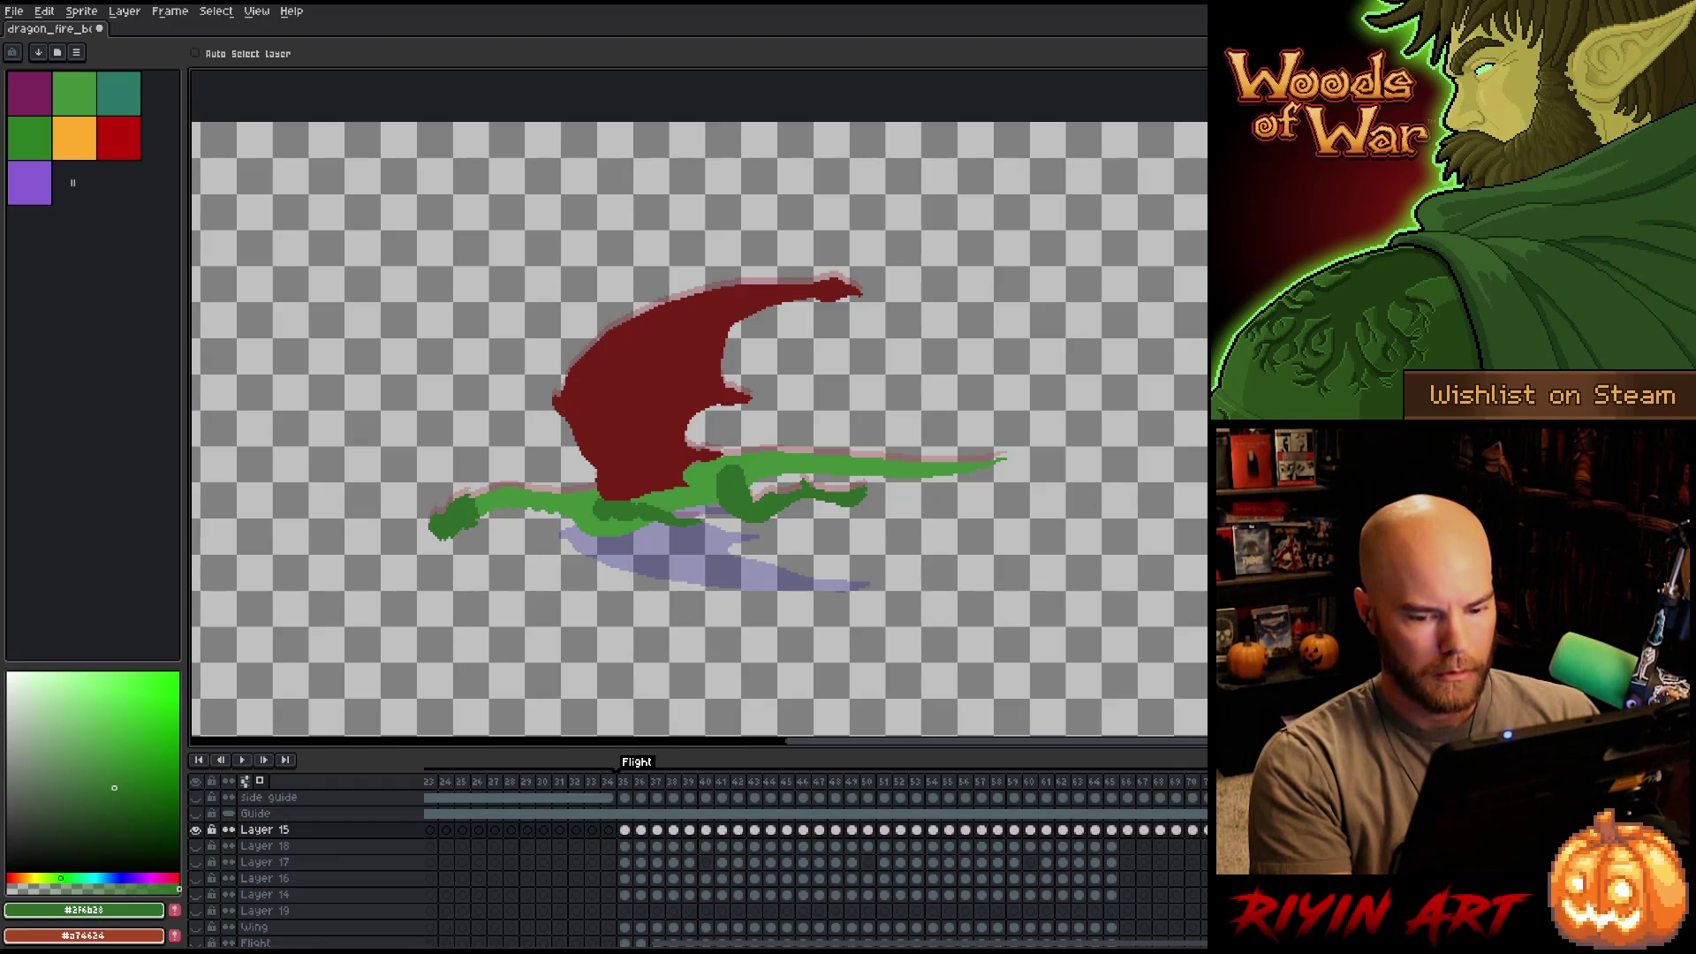
Flip between the wing-up and wing-down frames to compare the dragon's poses.
key(Right)
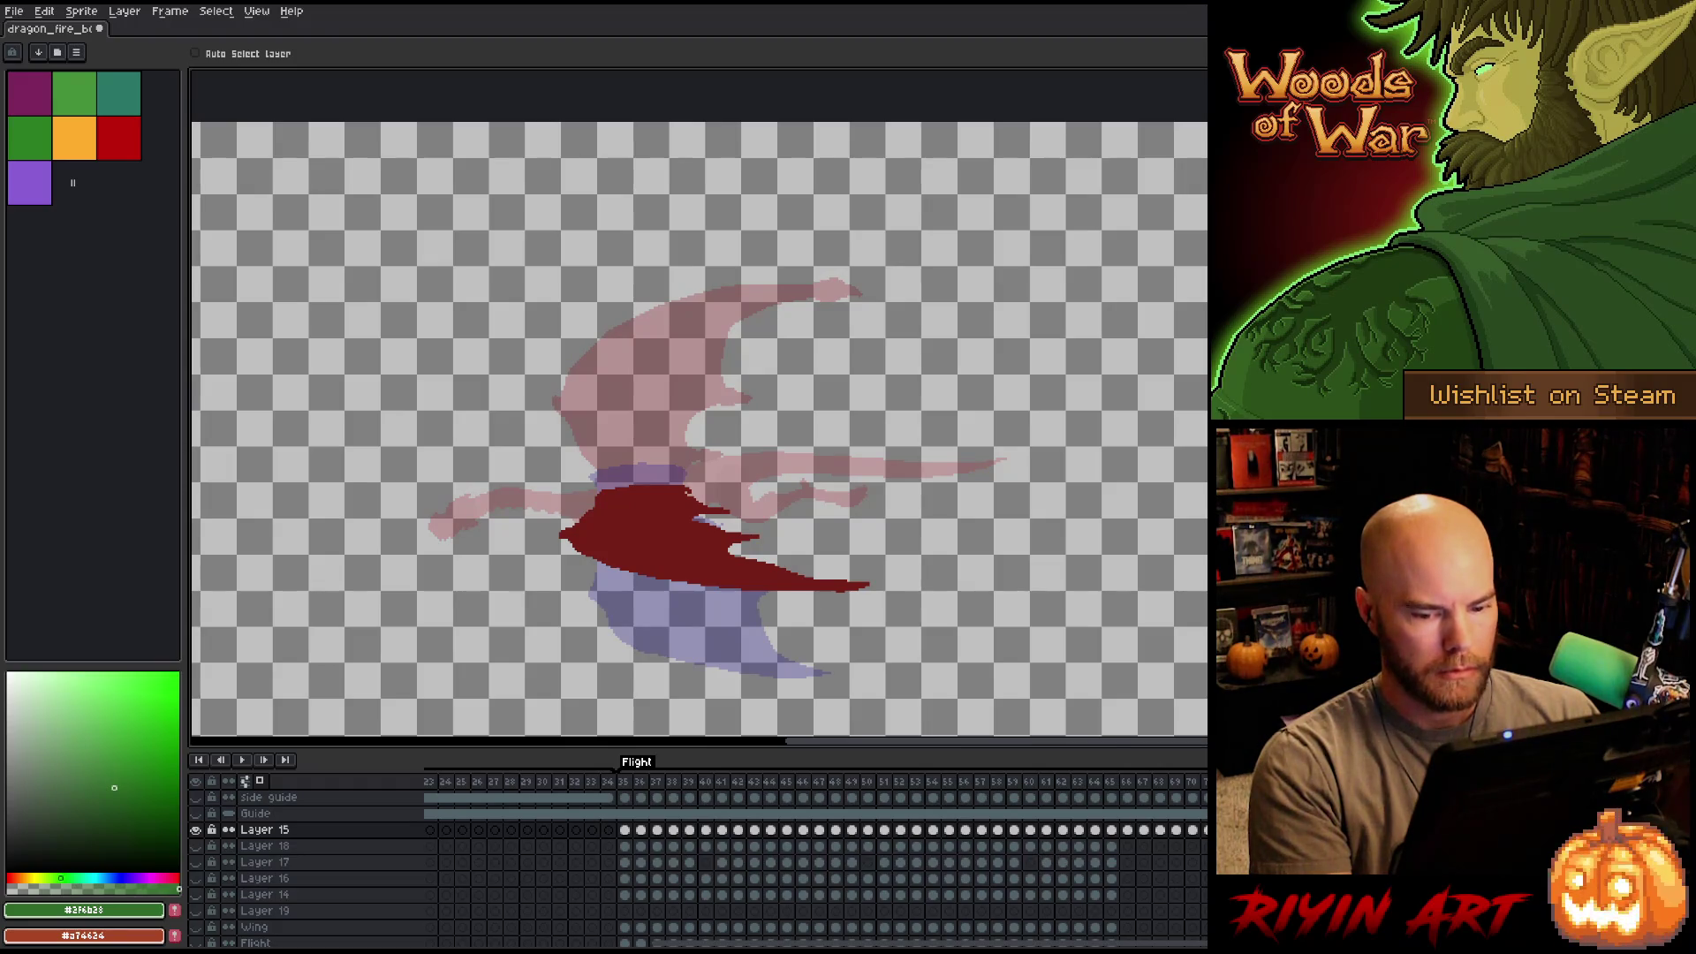
key(Left)
key(Right)
key(Left)
key(Right)
key(Left)
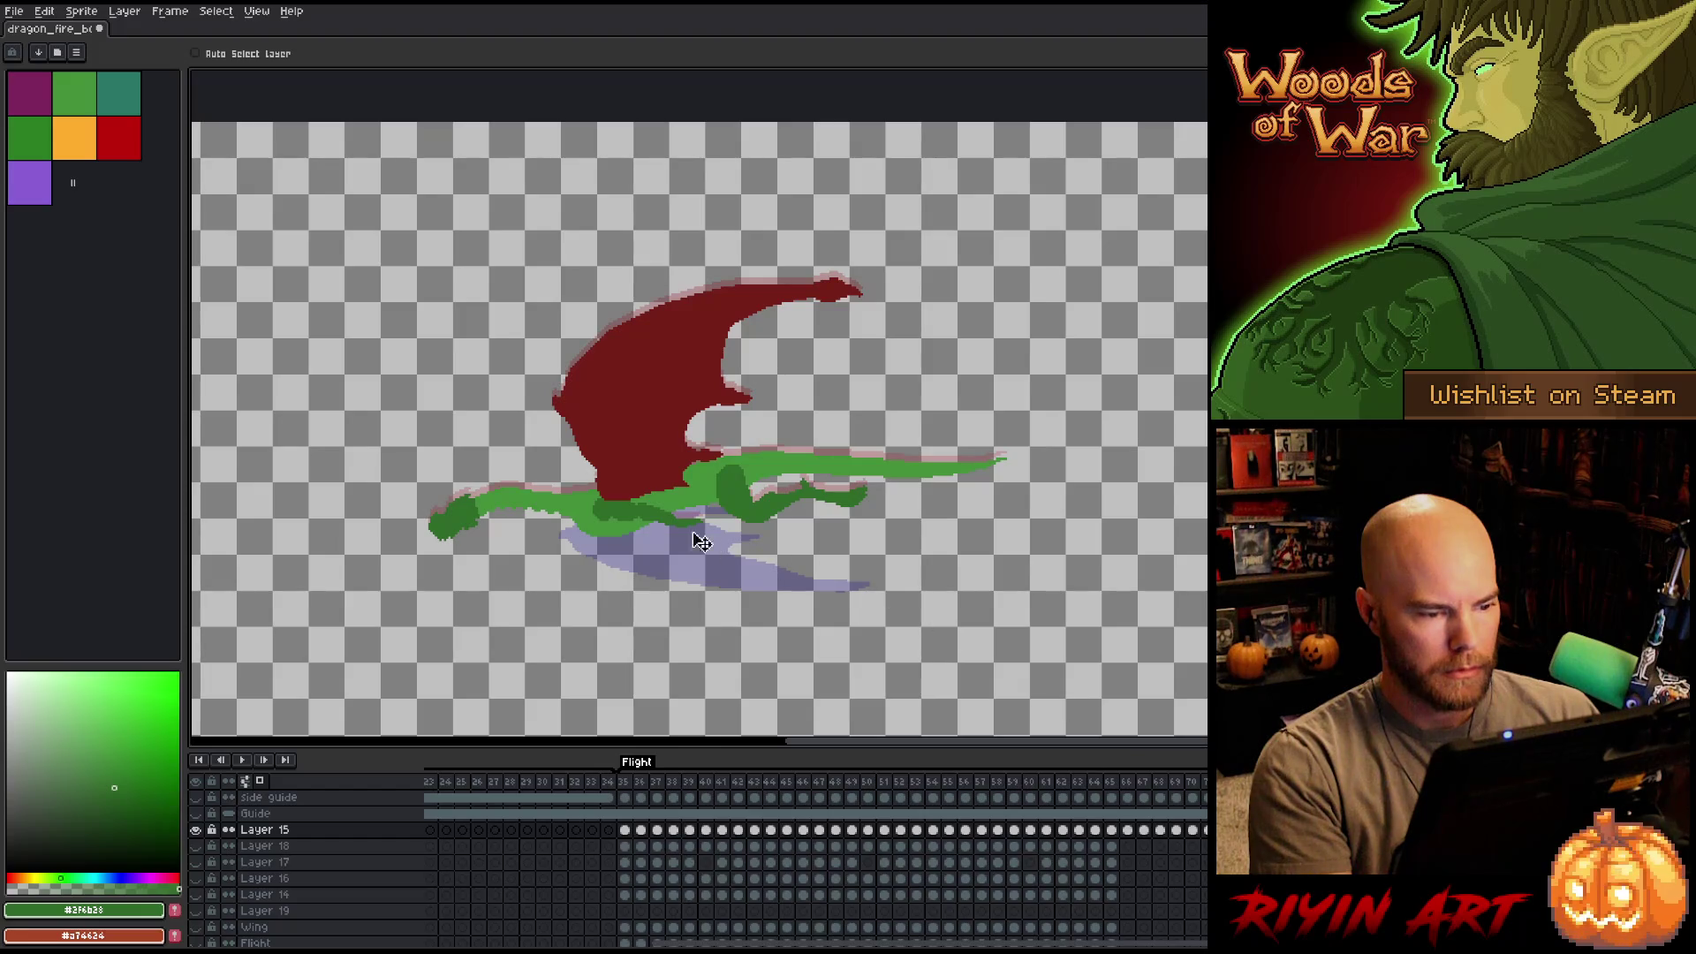
key(Right)
key(Left)
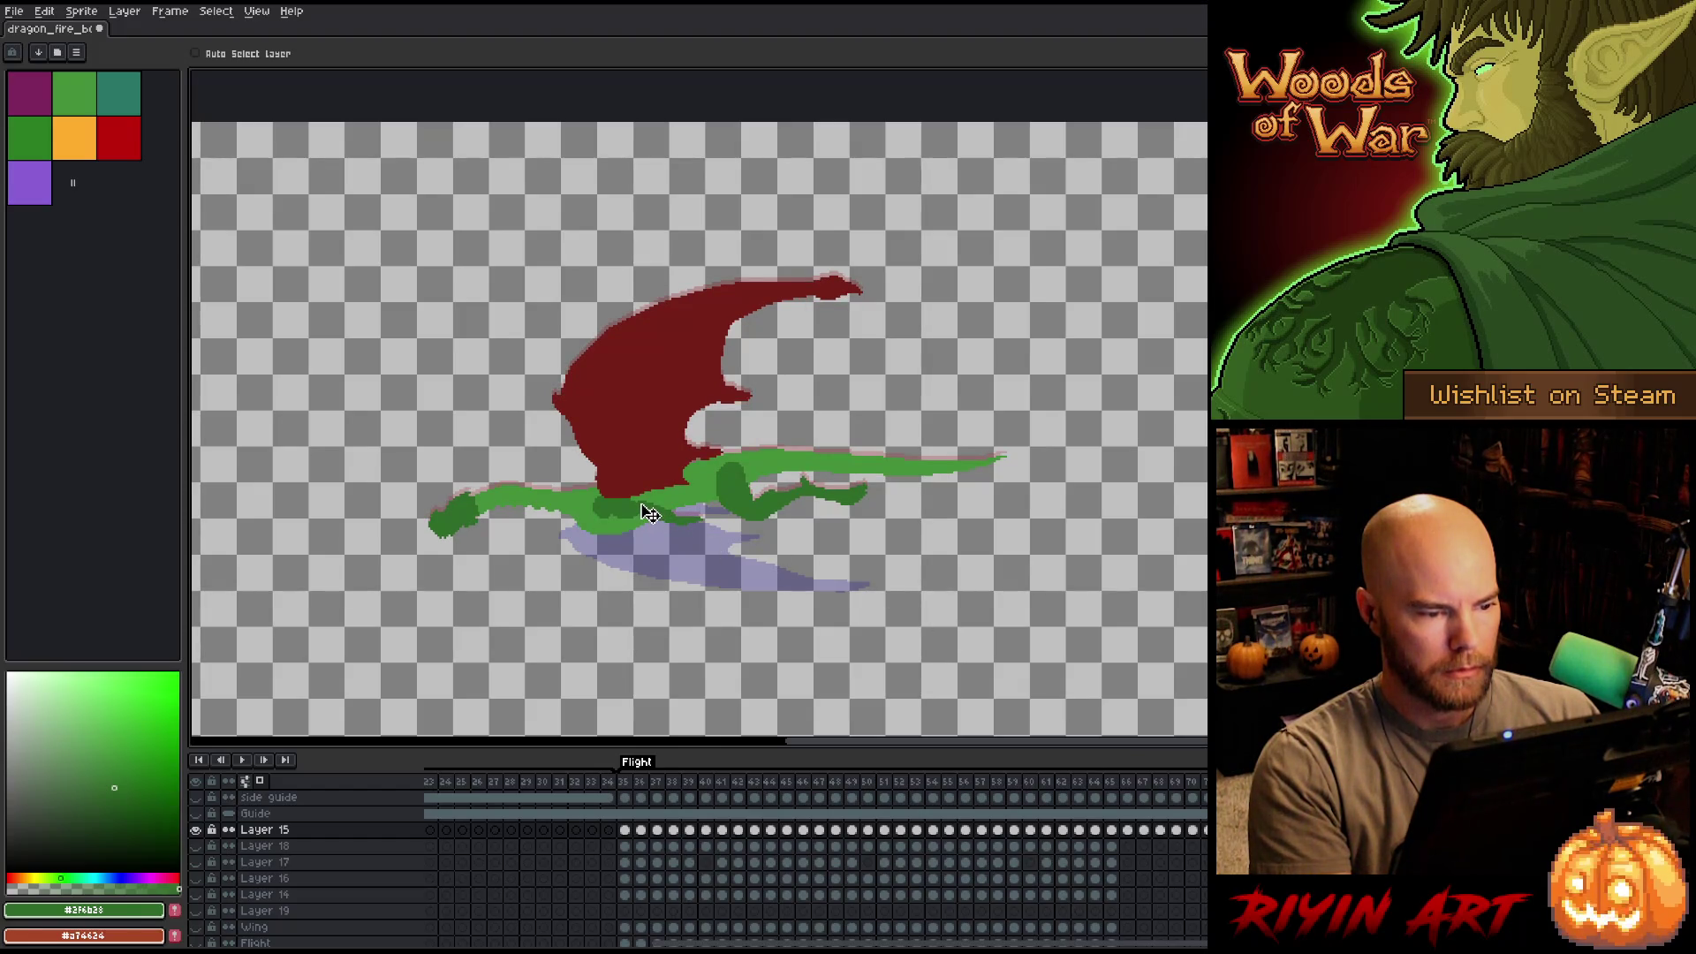
key(Left)
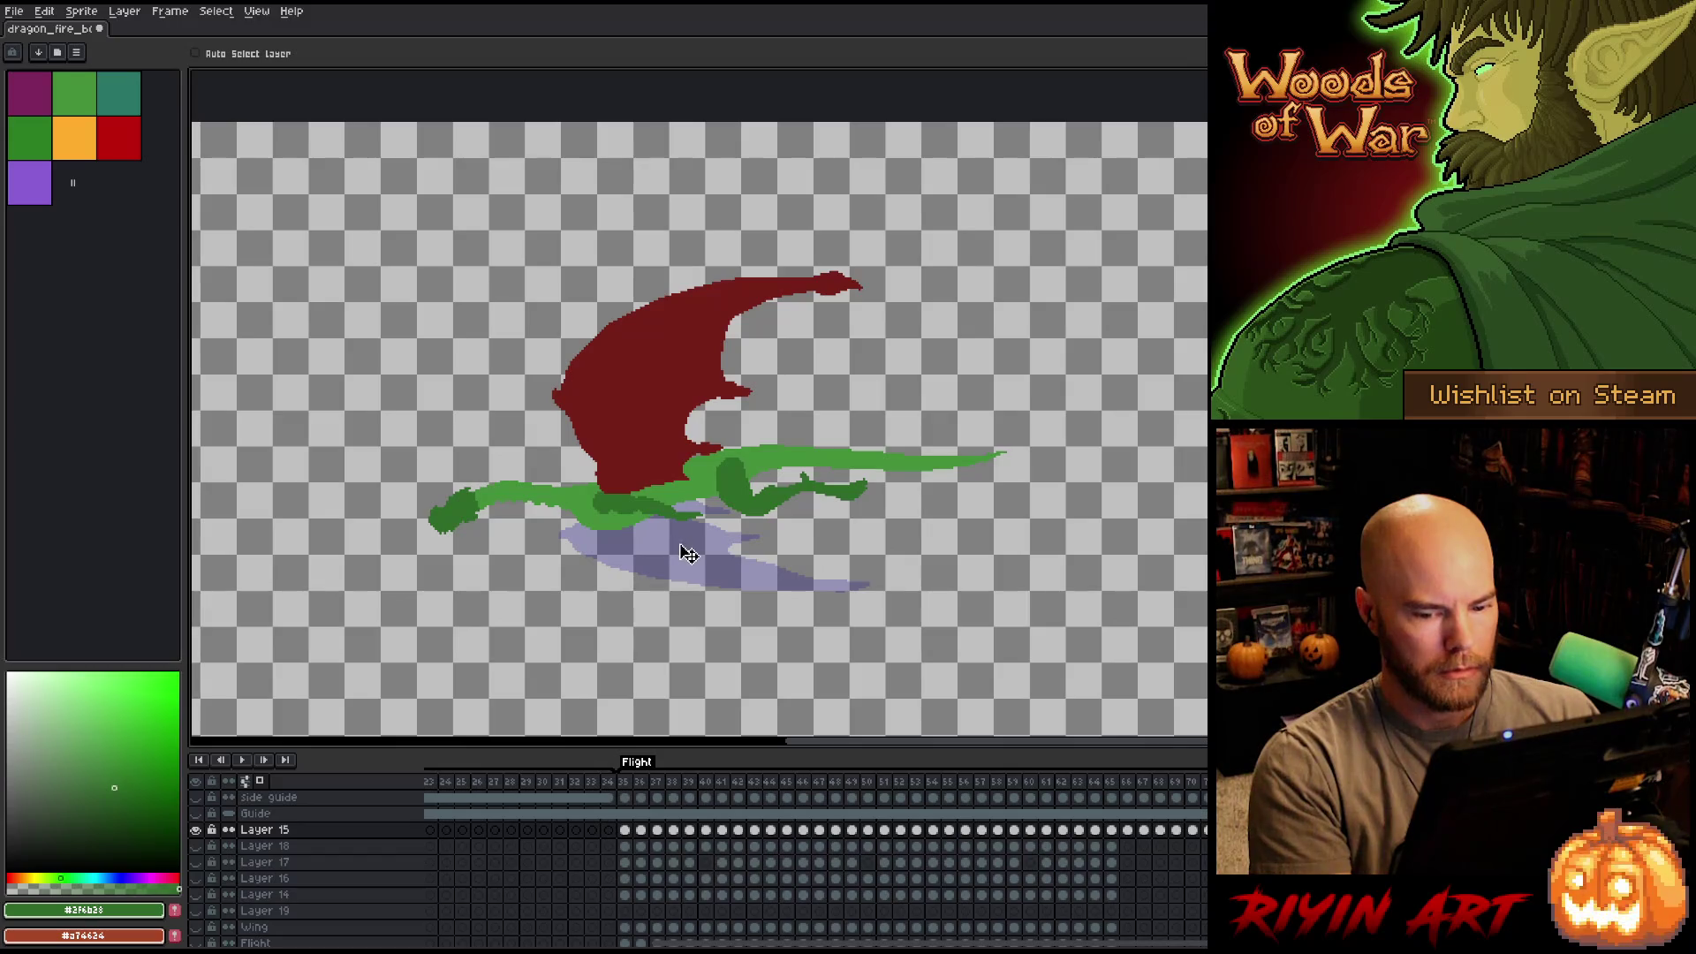
key(Right)
key(Left)
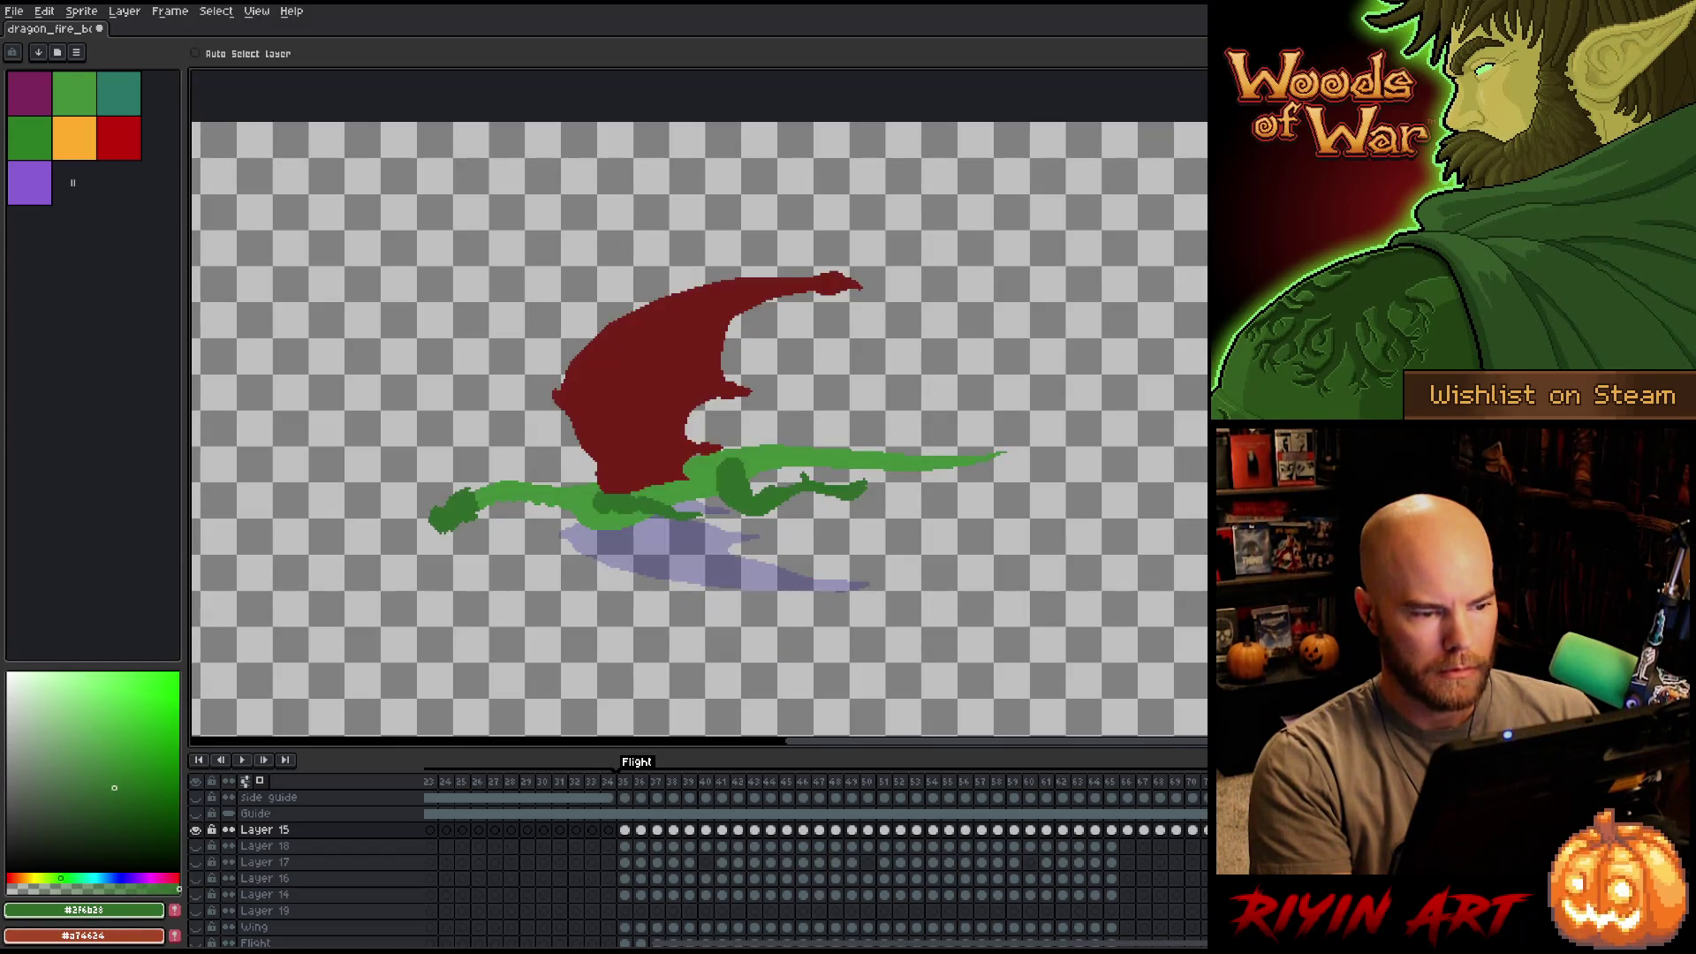
key(Right)
key(Right)
key(Left)
key(Left)
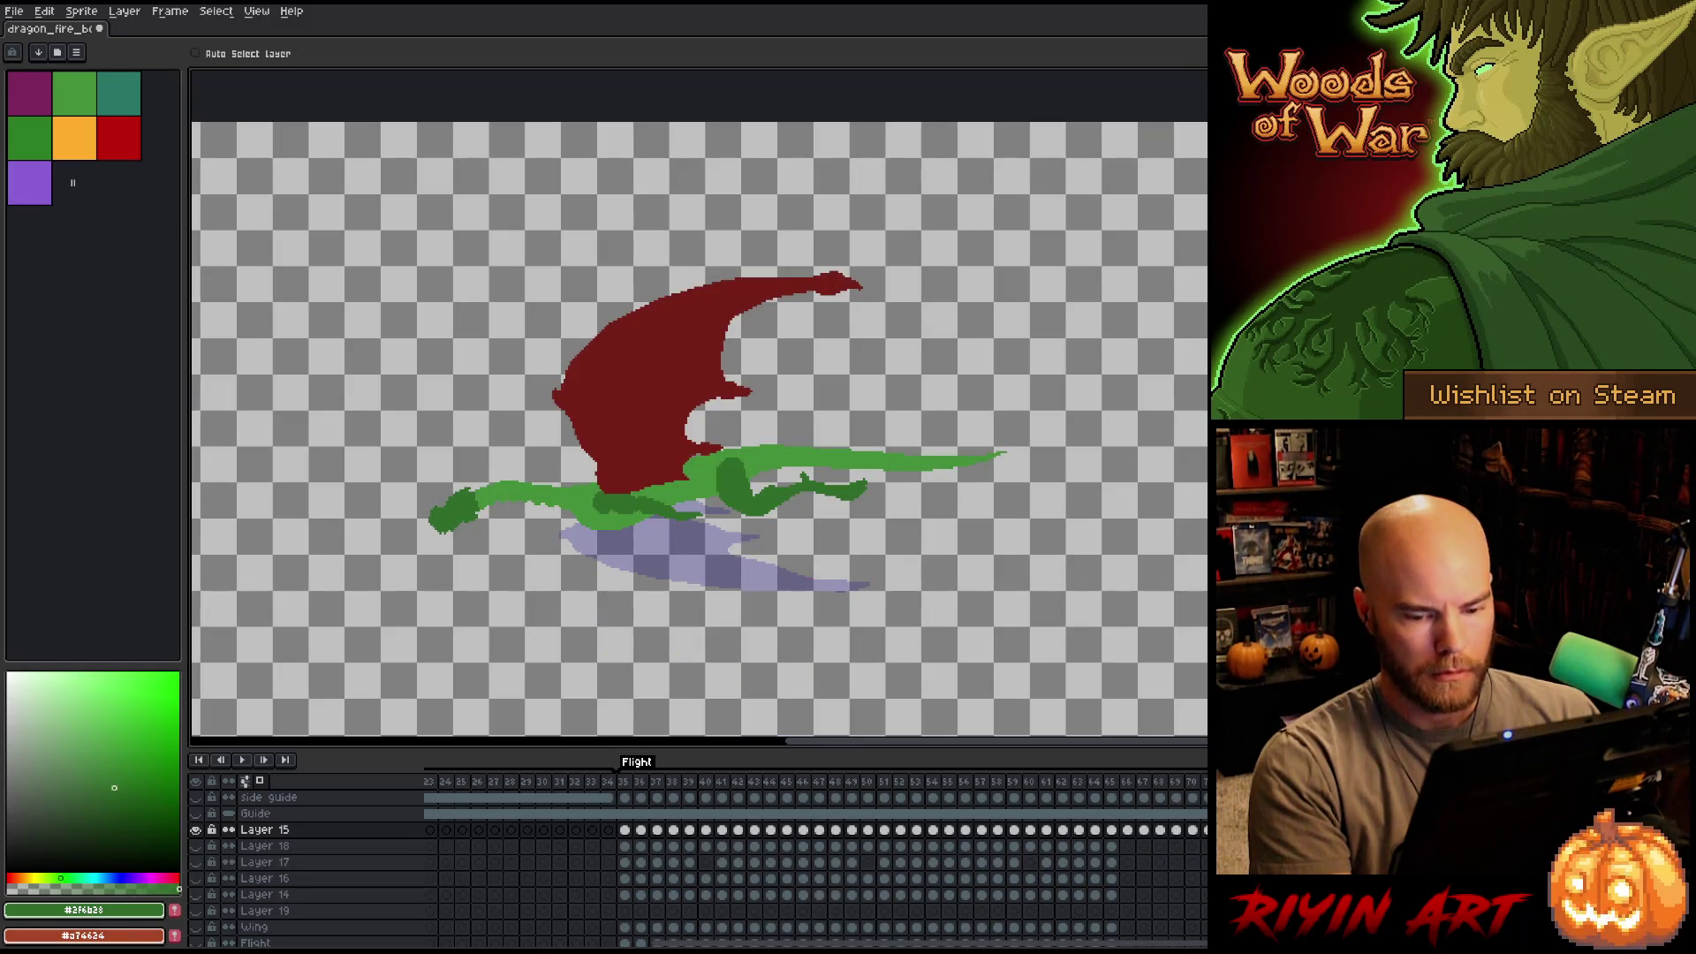
key(Right)
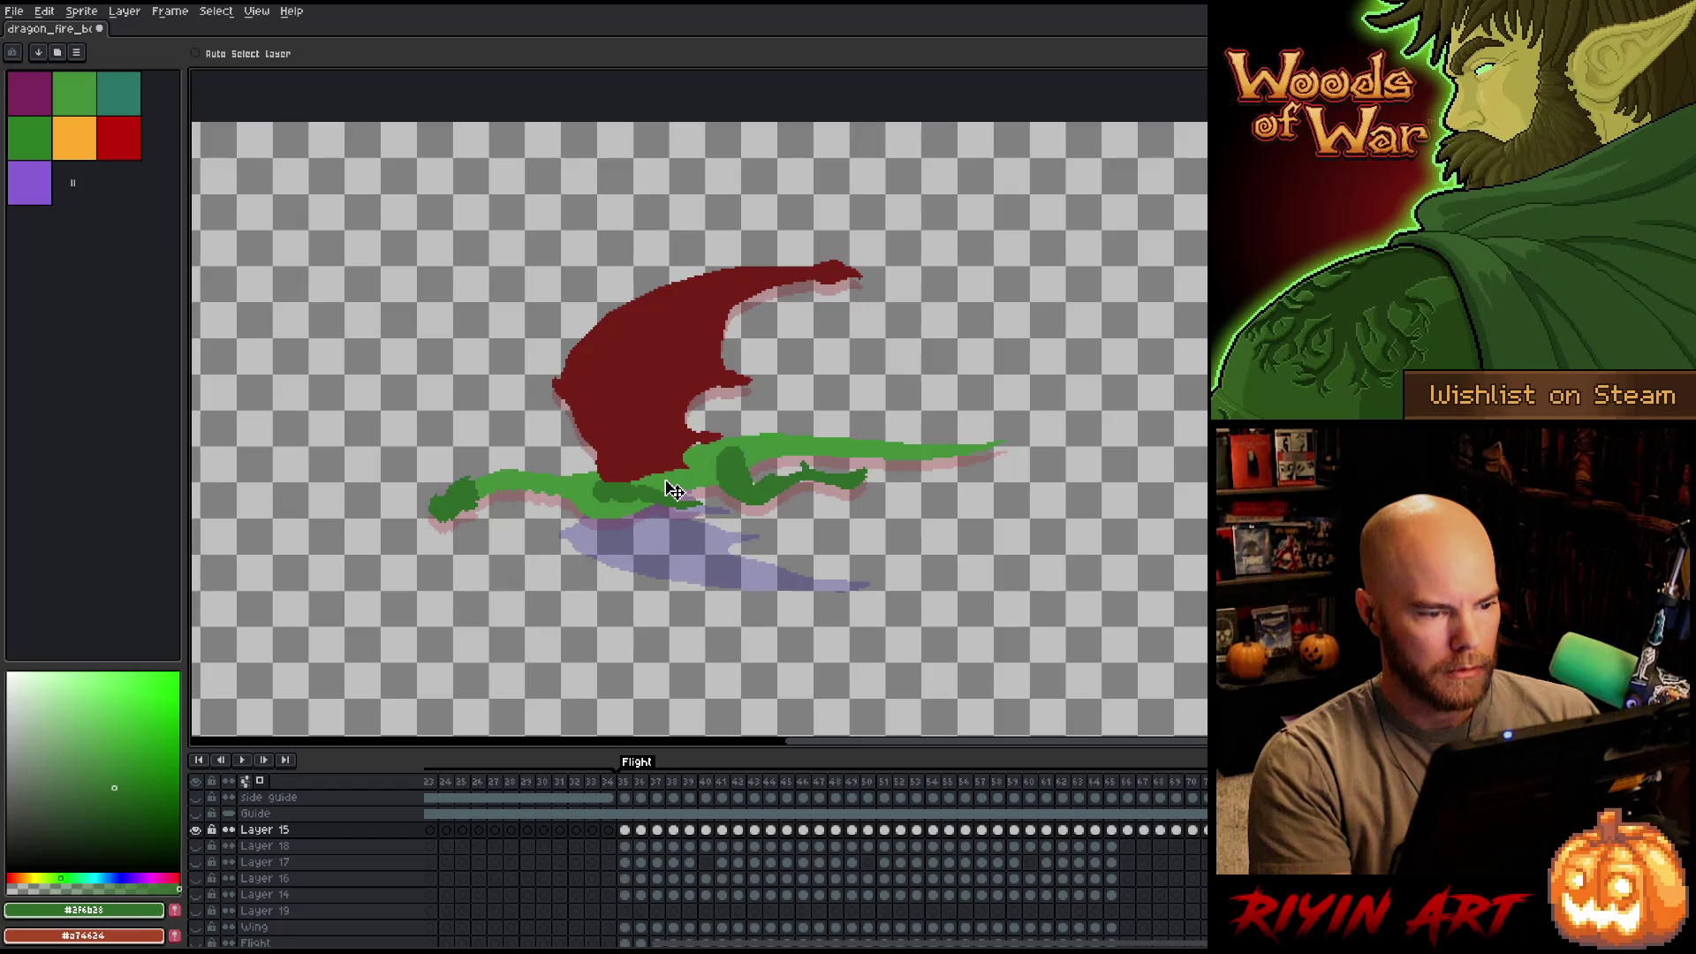
key(Left)
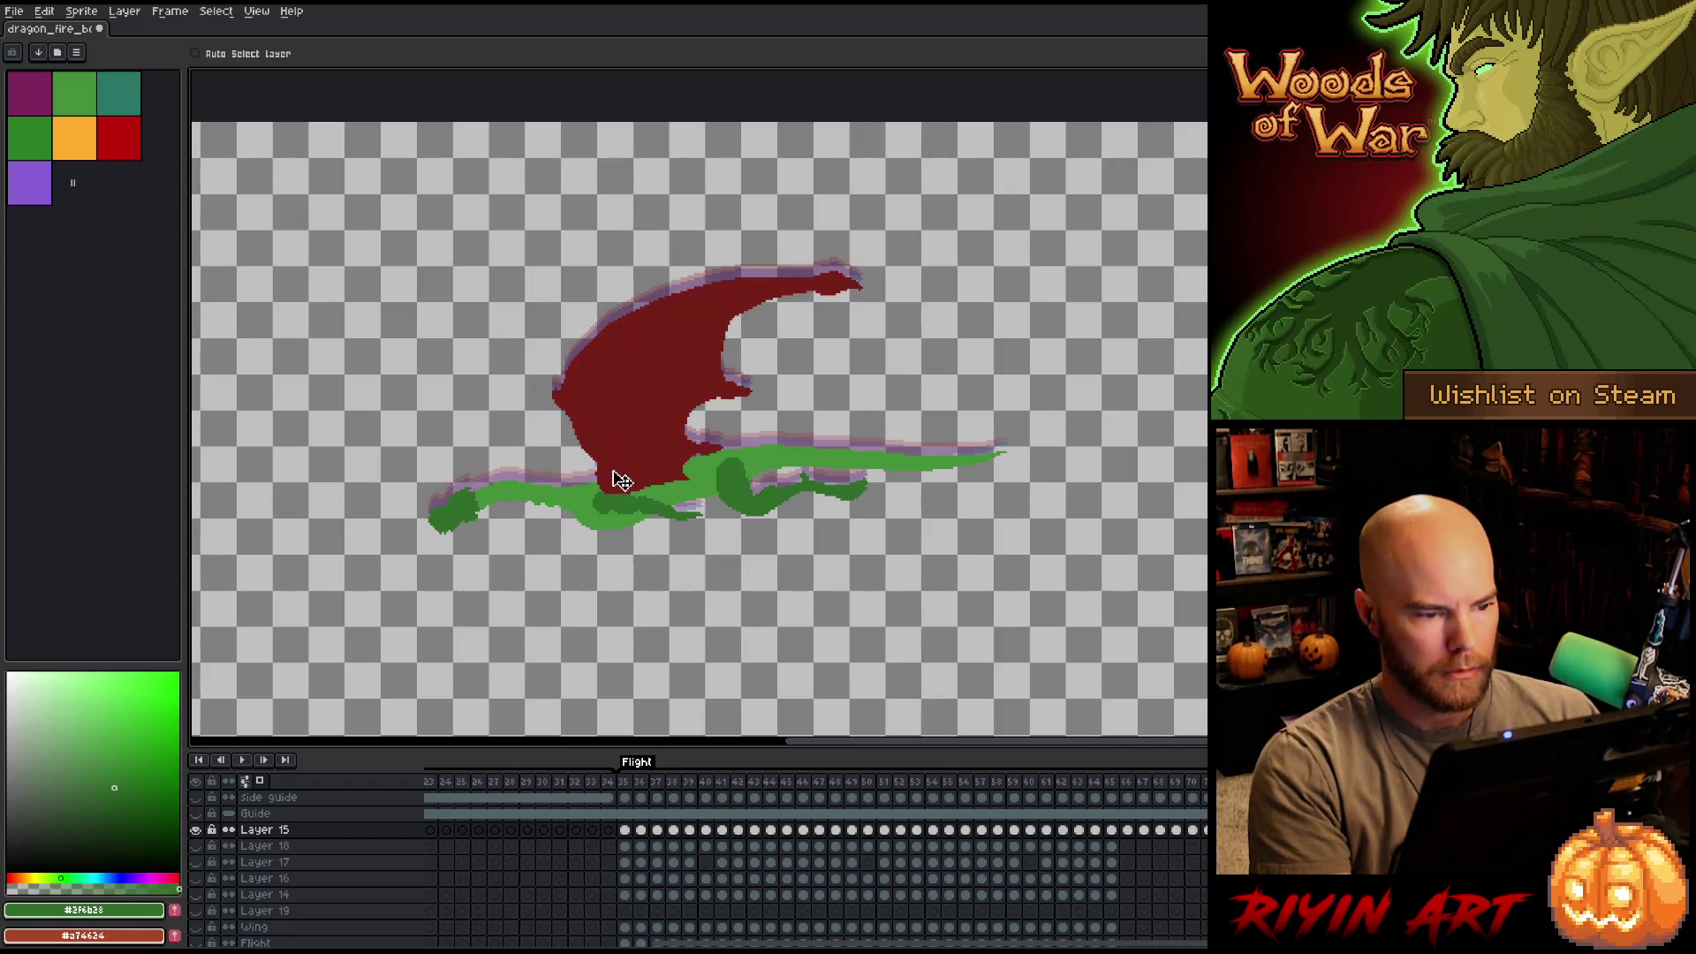
key(Right)
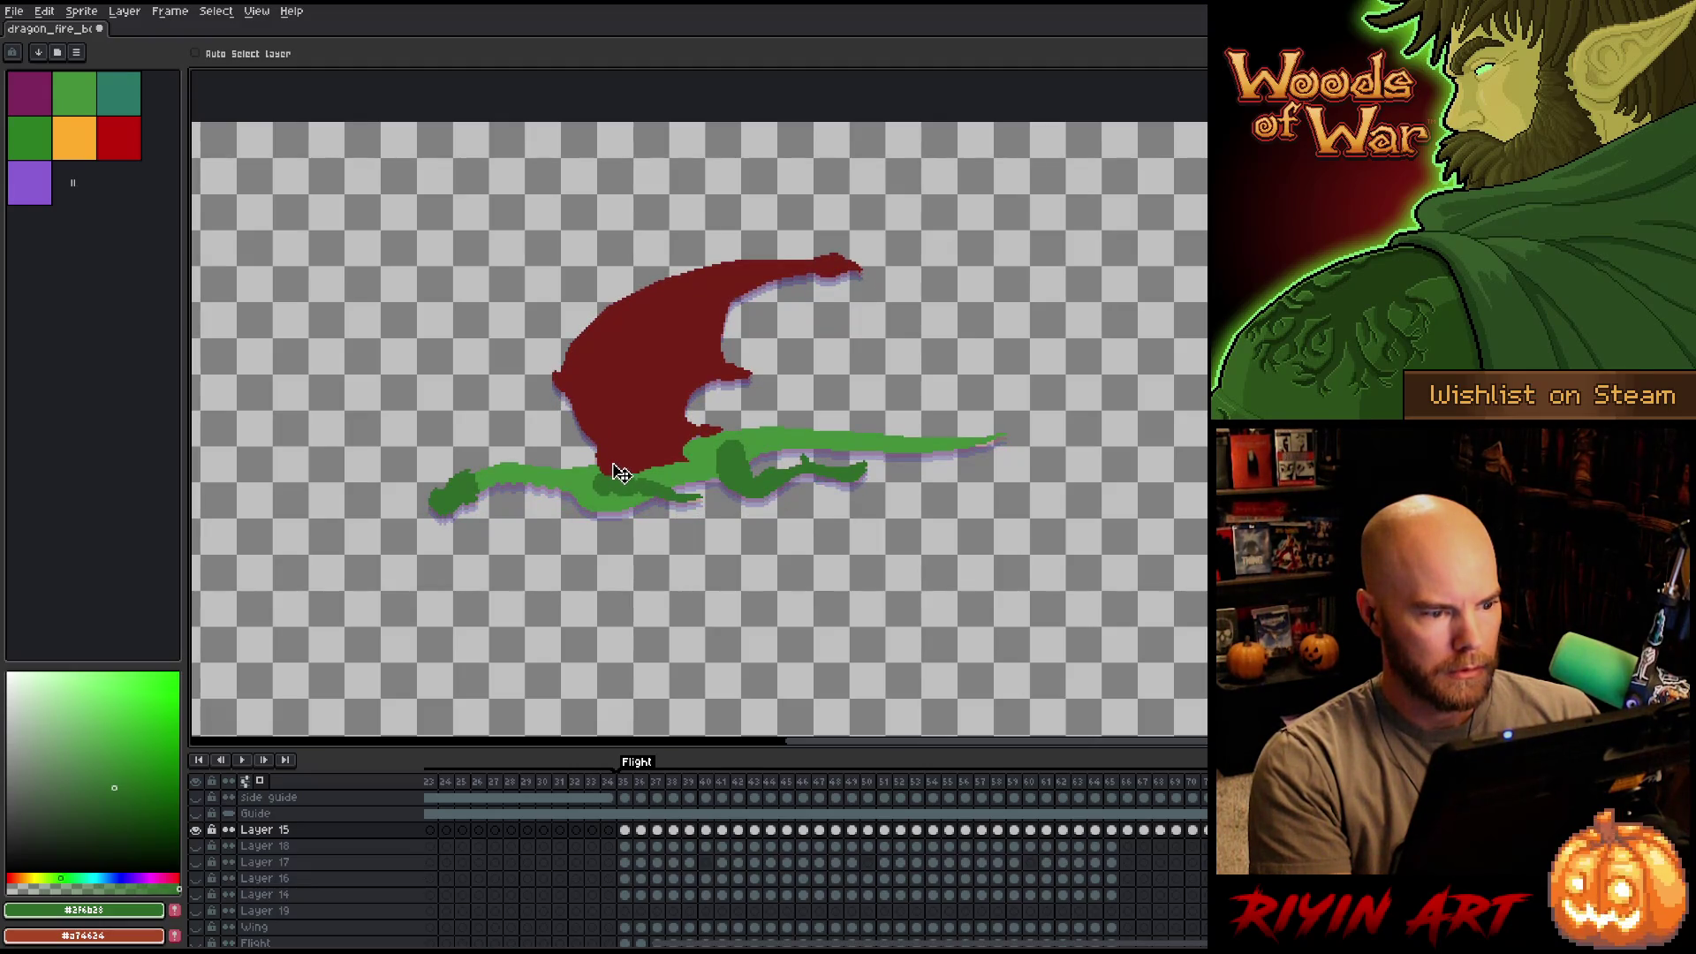
key(Right)
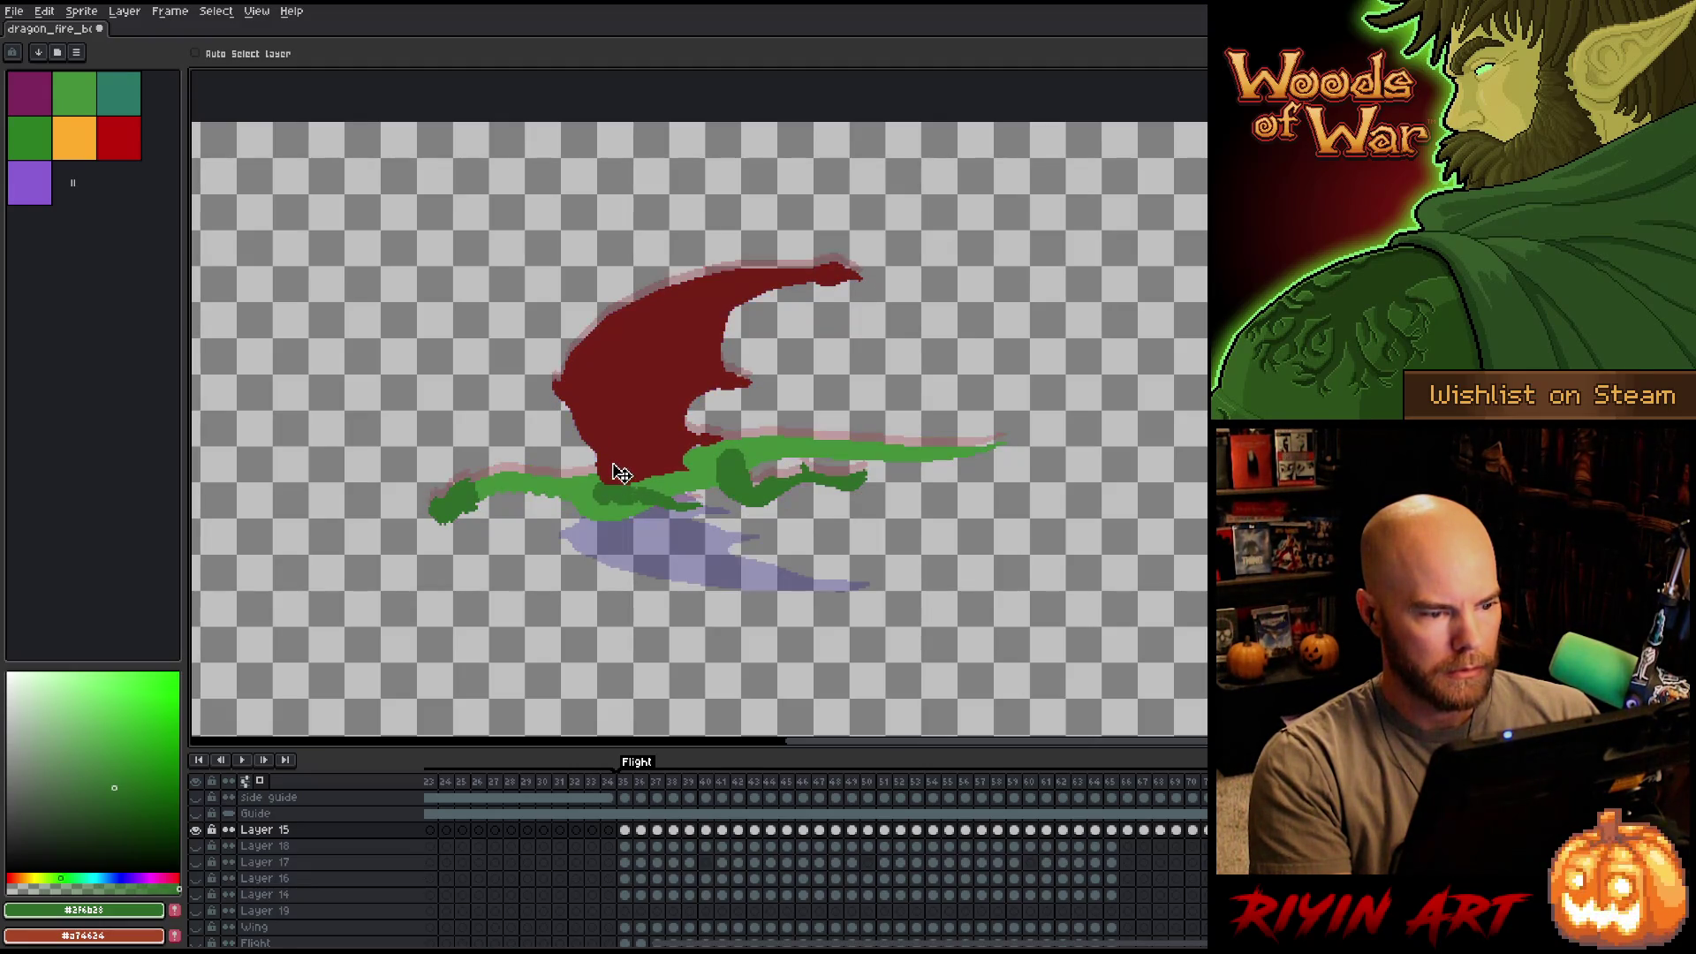
key(Right)
key(Left)
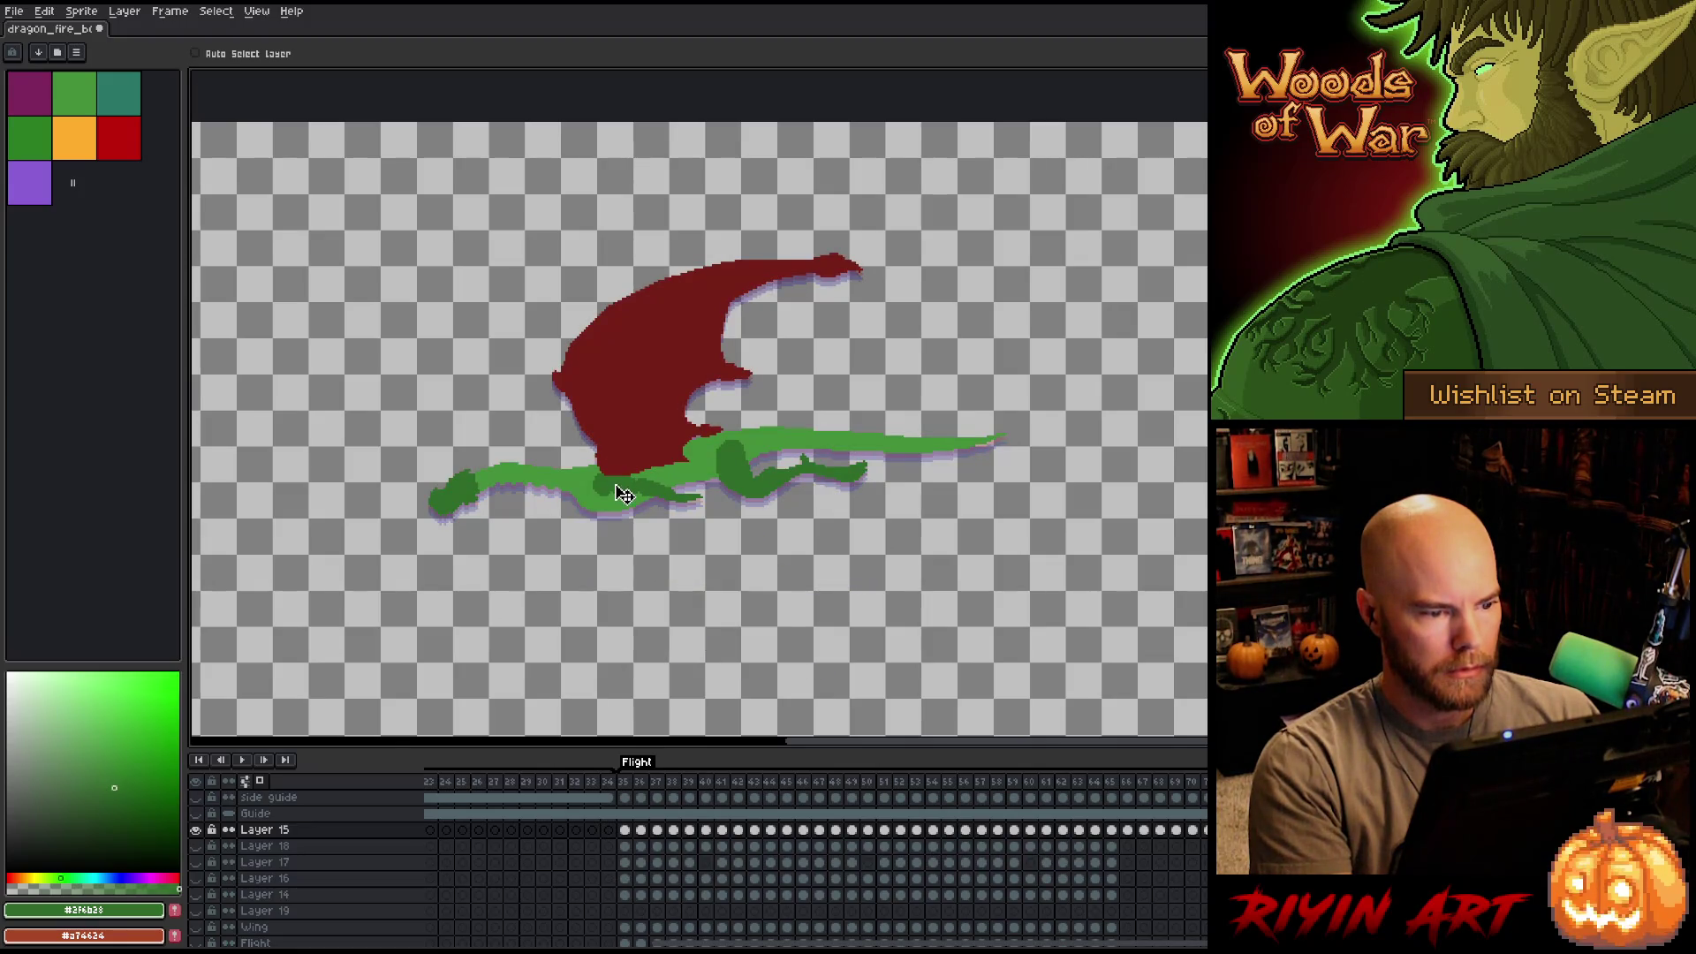
Try raising the dragon about 27 px with onion skins, undo it, and step ahead to later frames.
key(F3)
drag(625, 501, 616, 469)
key(ctrl+z)
key(Right)
key(Right)
key(Right)
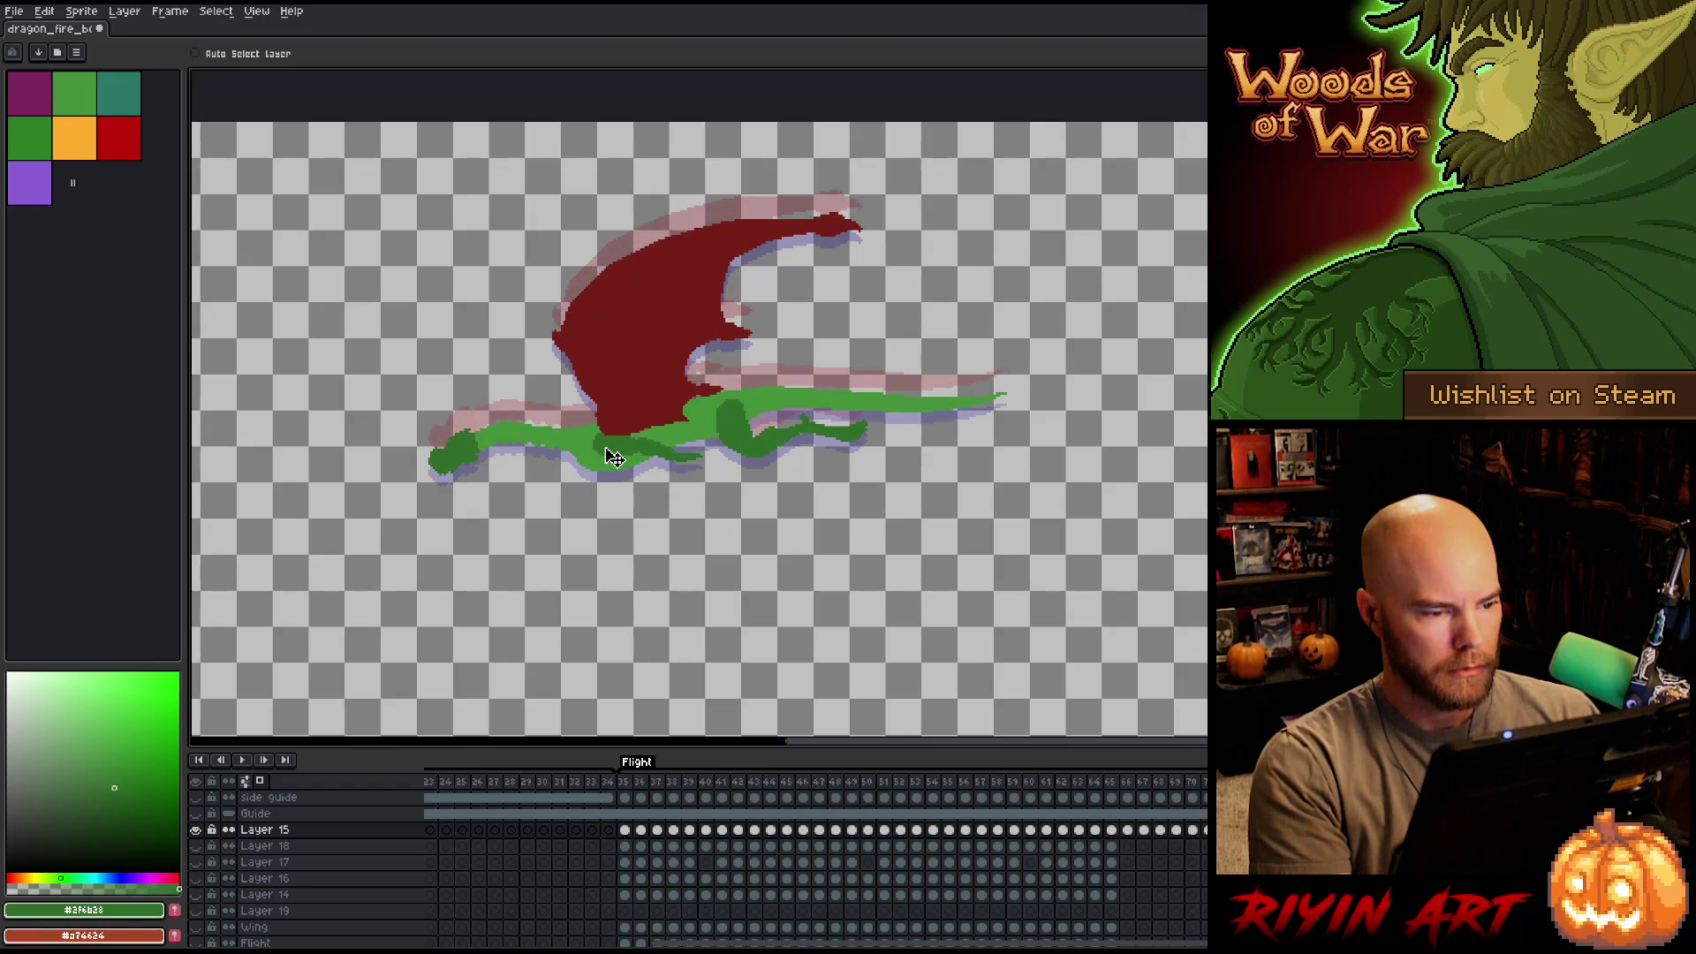
key(Right)
key(Right)
key(Right)
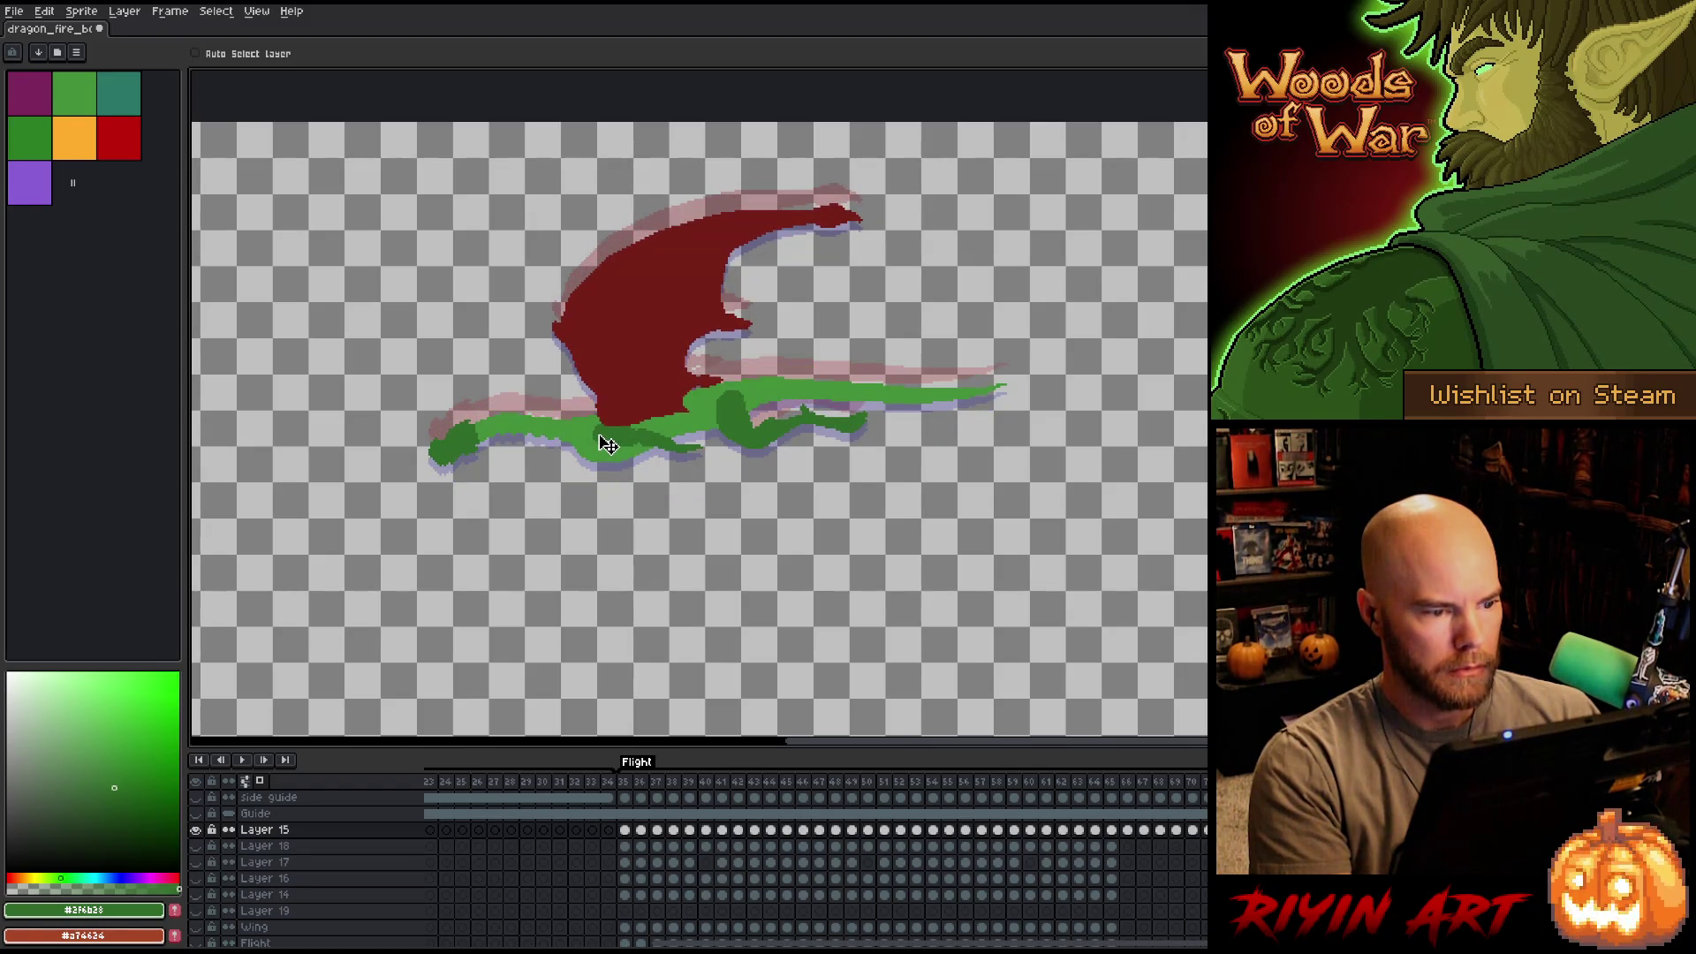
key(Right)
key(Right)
key(Right)
key(Right)
key(Left)
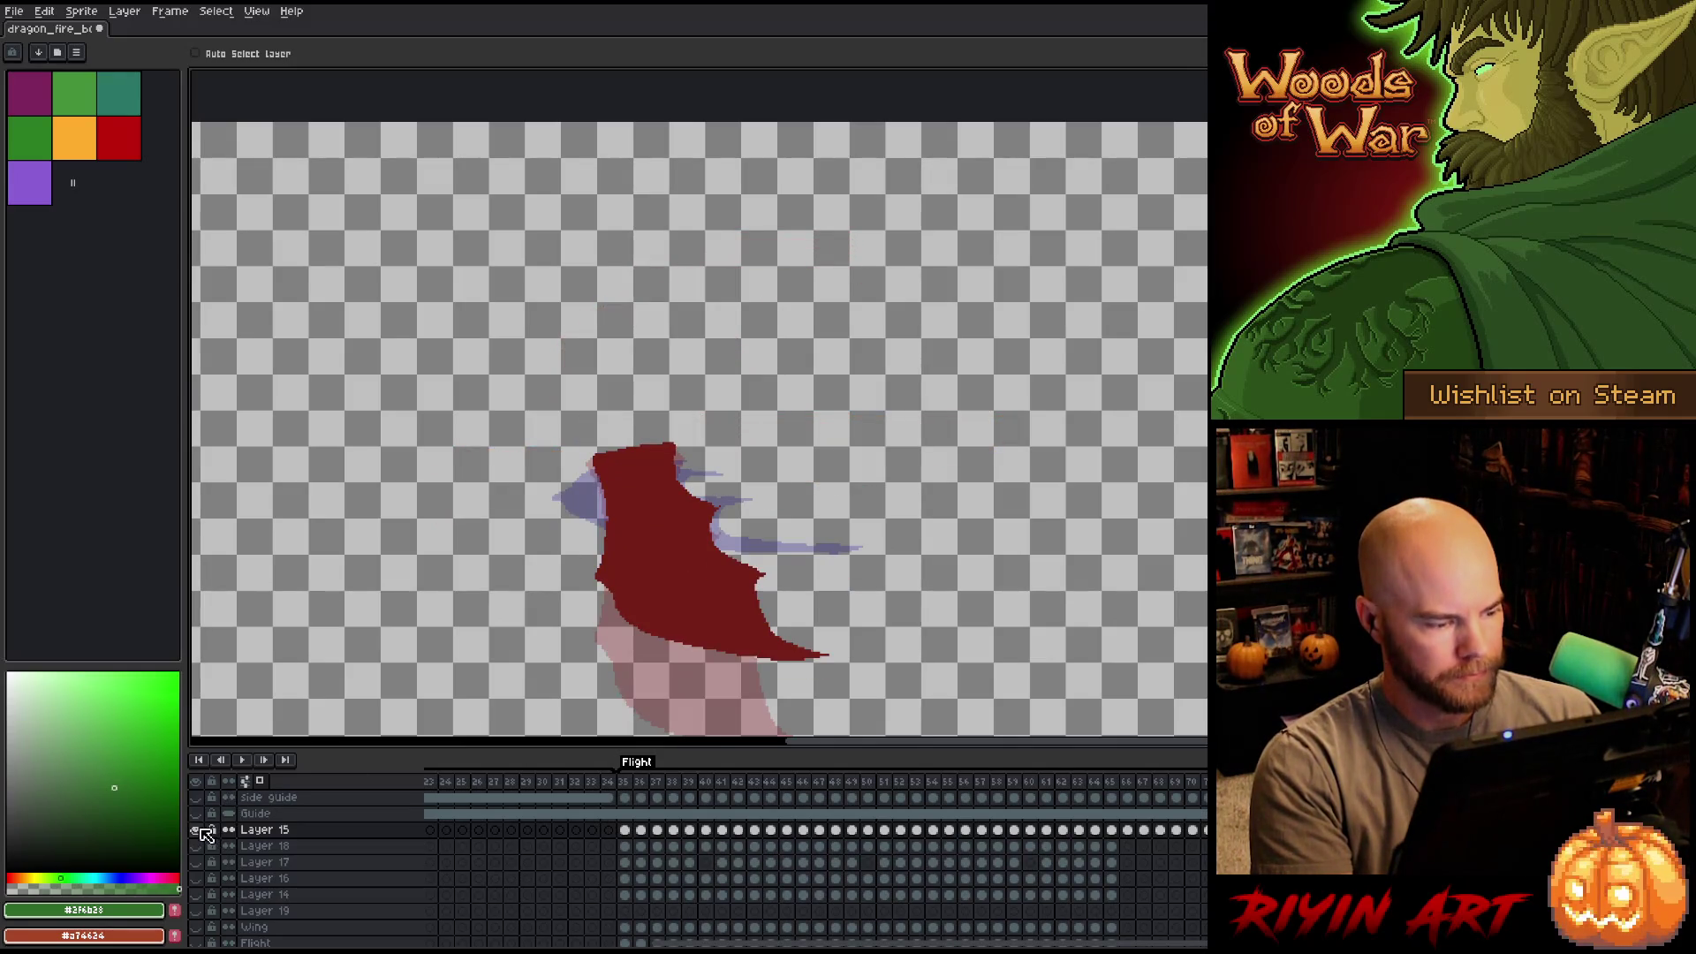
Show the lava landscape and play the flight over it.
click(195, 835)
key(Return)
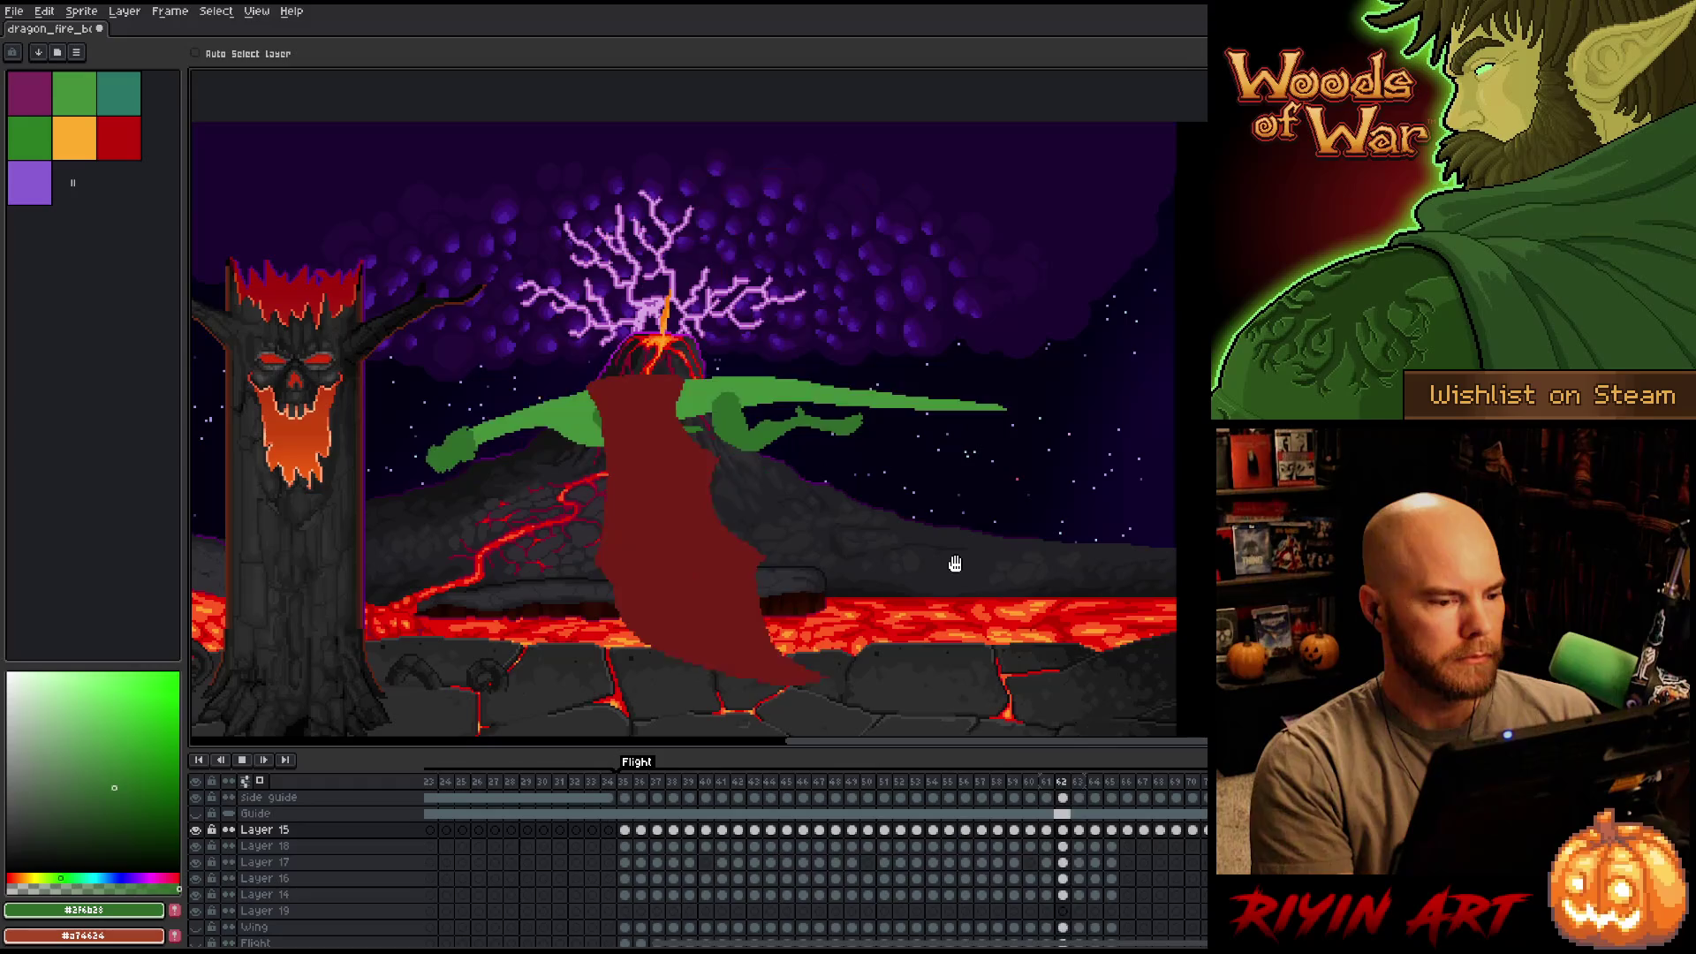
key(Return)
Inspect frames 66 and 67, then hide the background so only the dragon remains.
click(1139, 784)
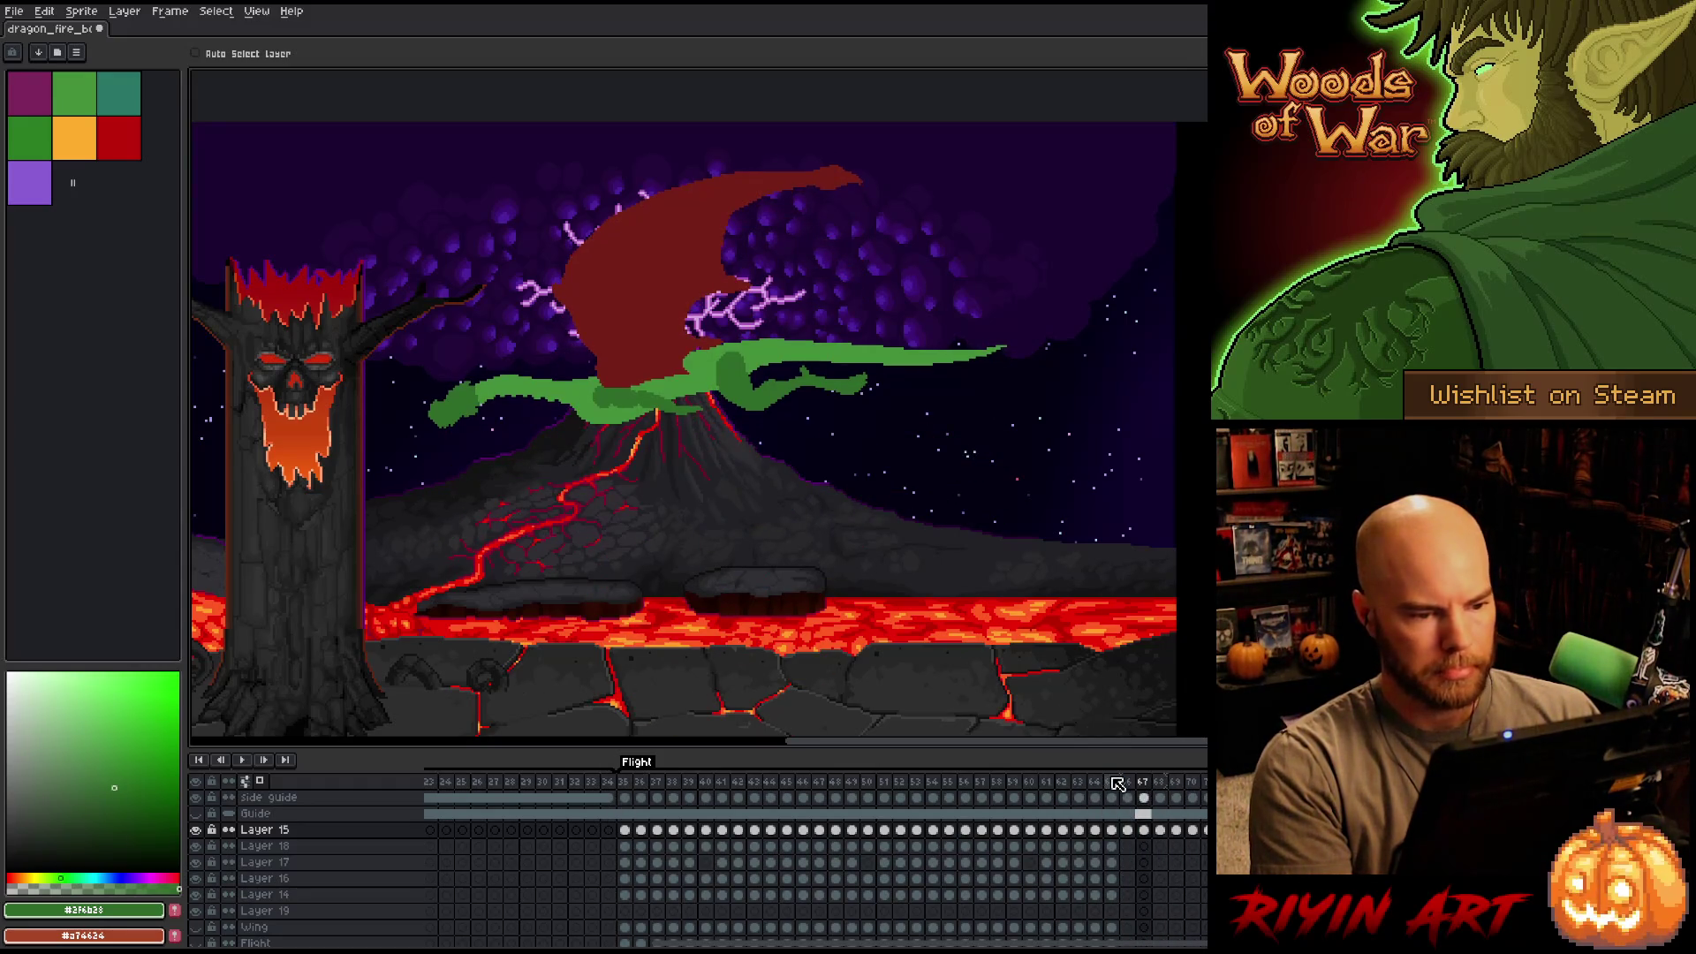
click(1120, 784)
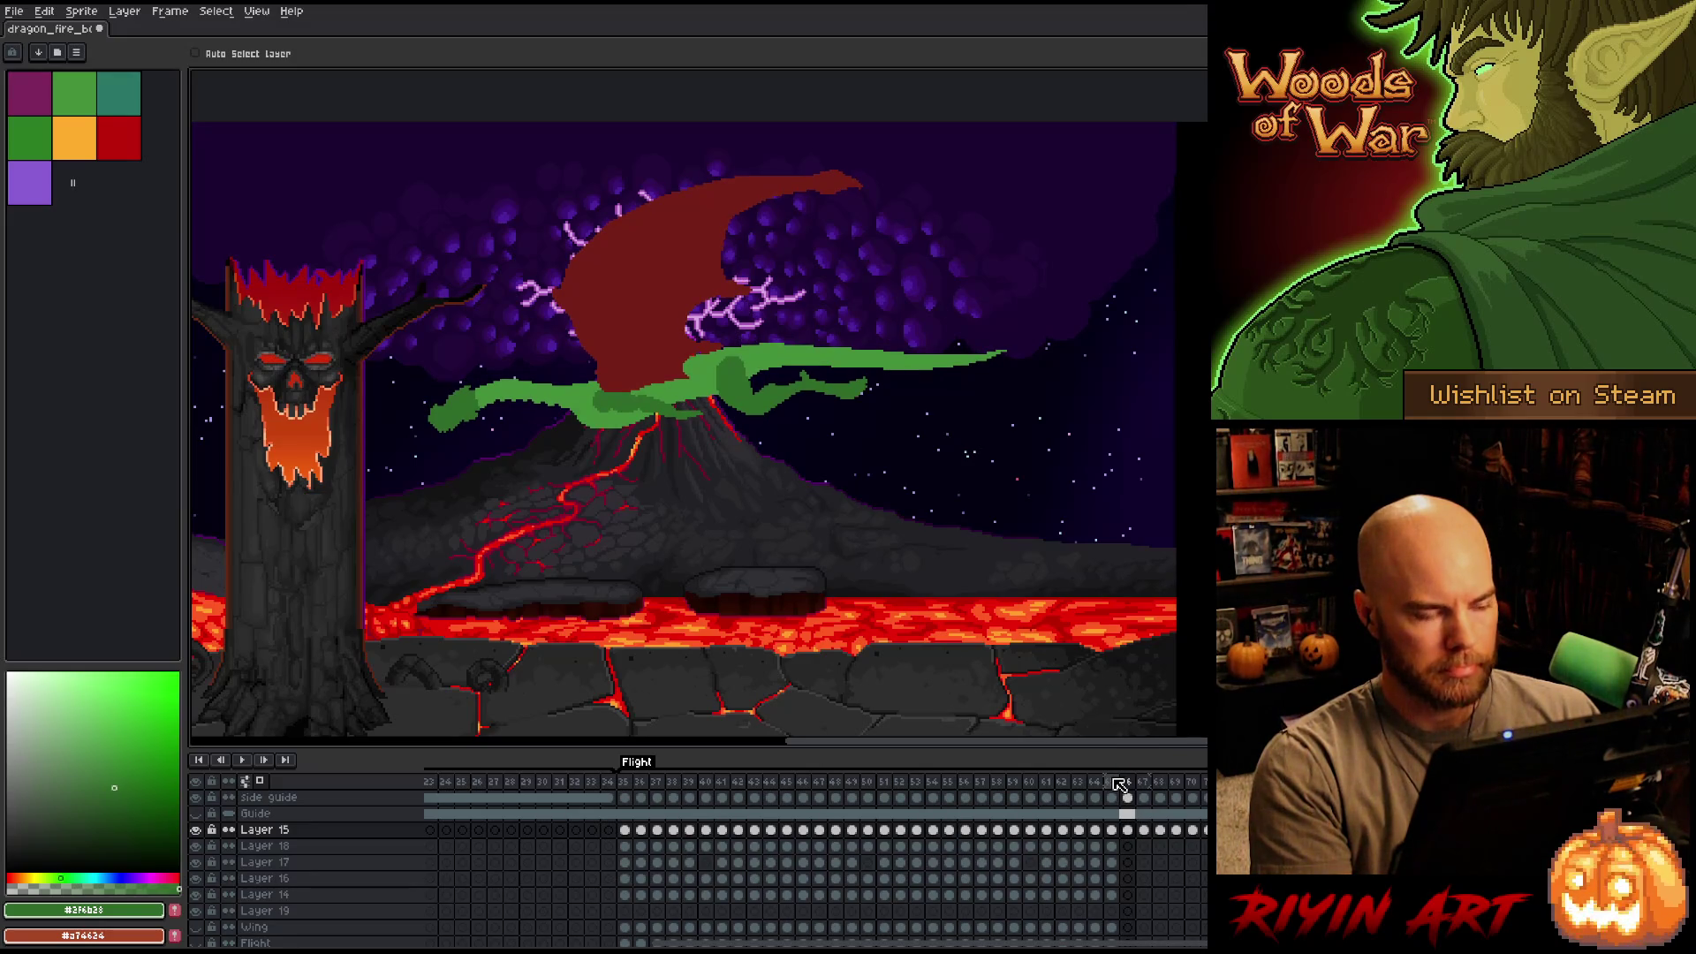
key(Right)
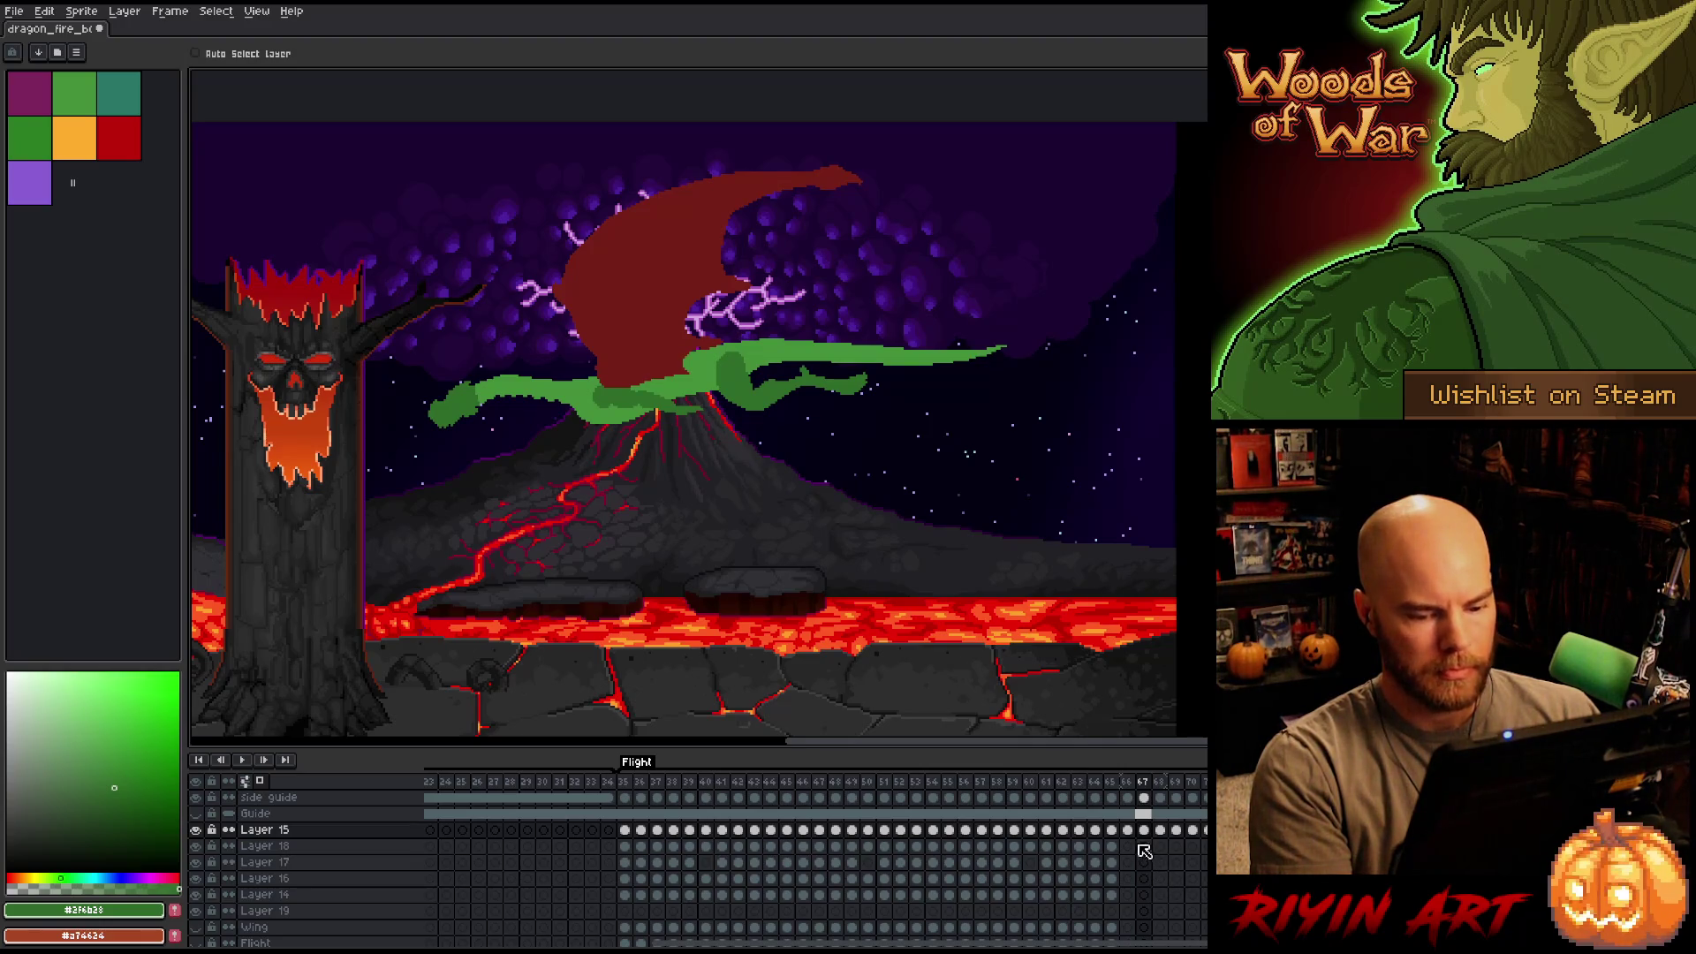
alt+click(196, 830)
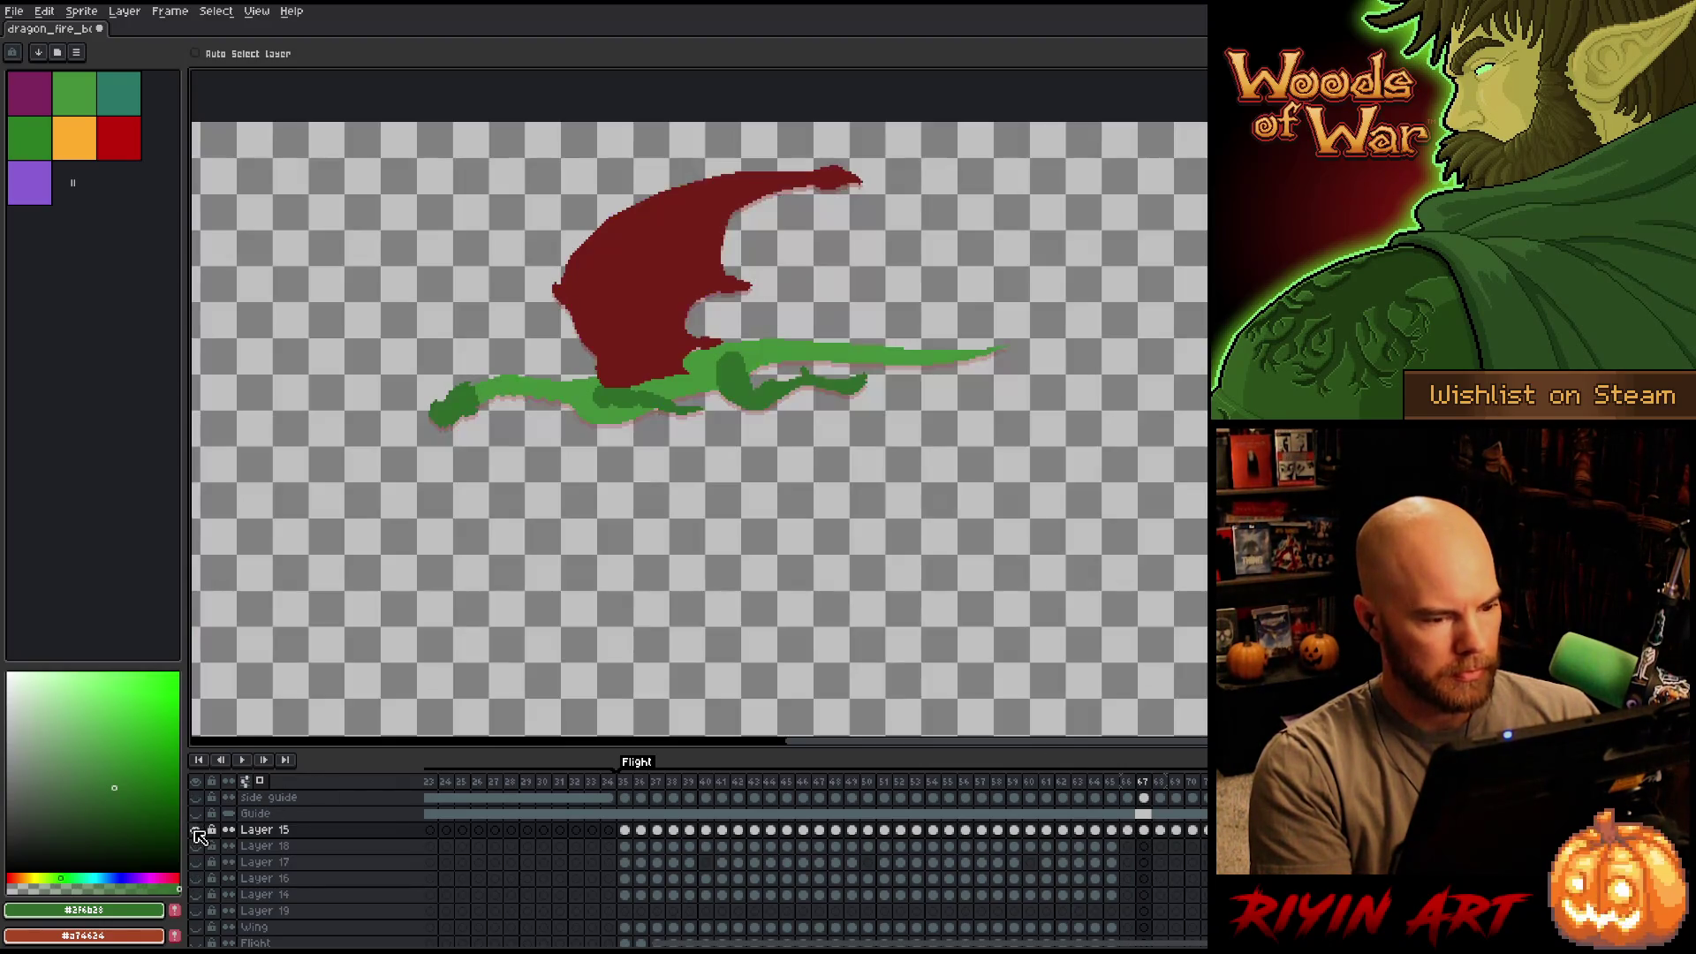
Step through frames 66 to 70, comparing the dragon's poses with onion skin.
click(1135, 832)
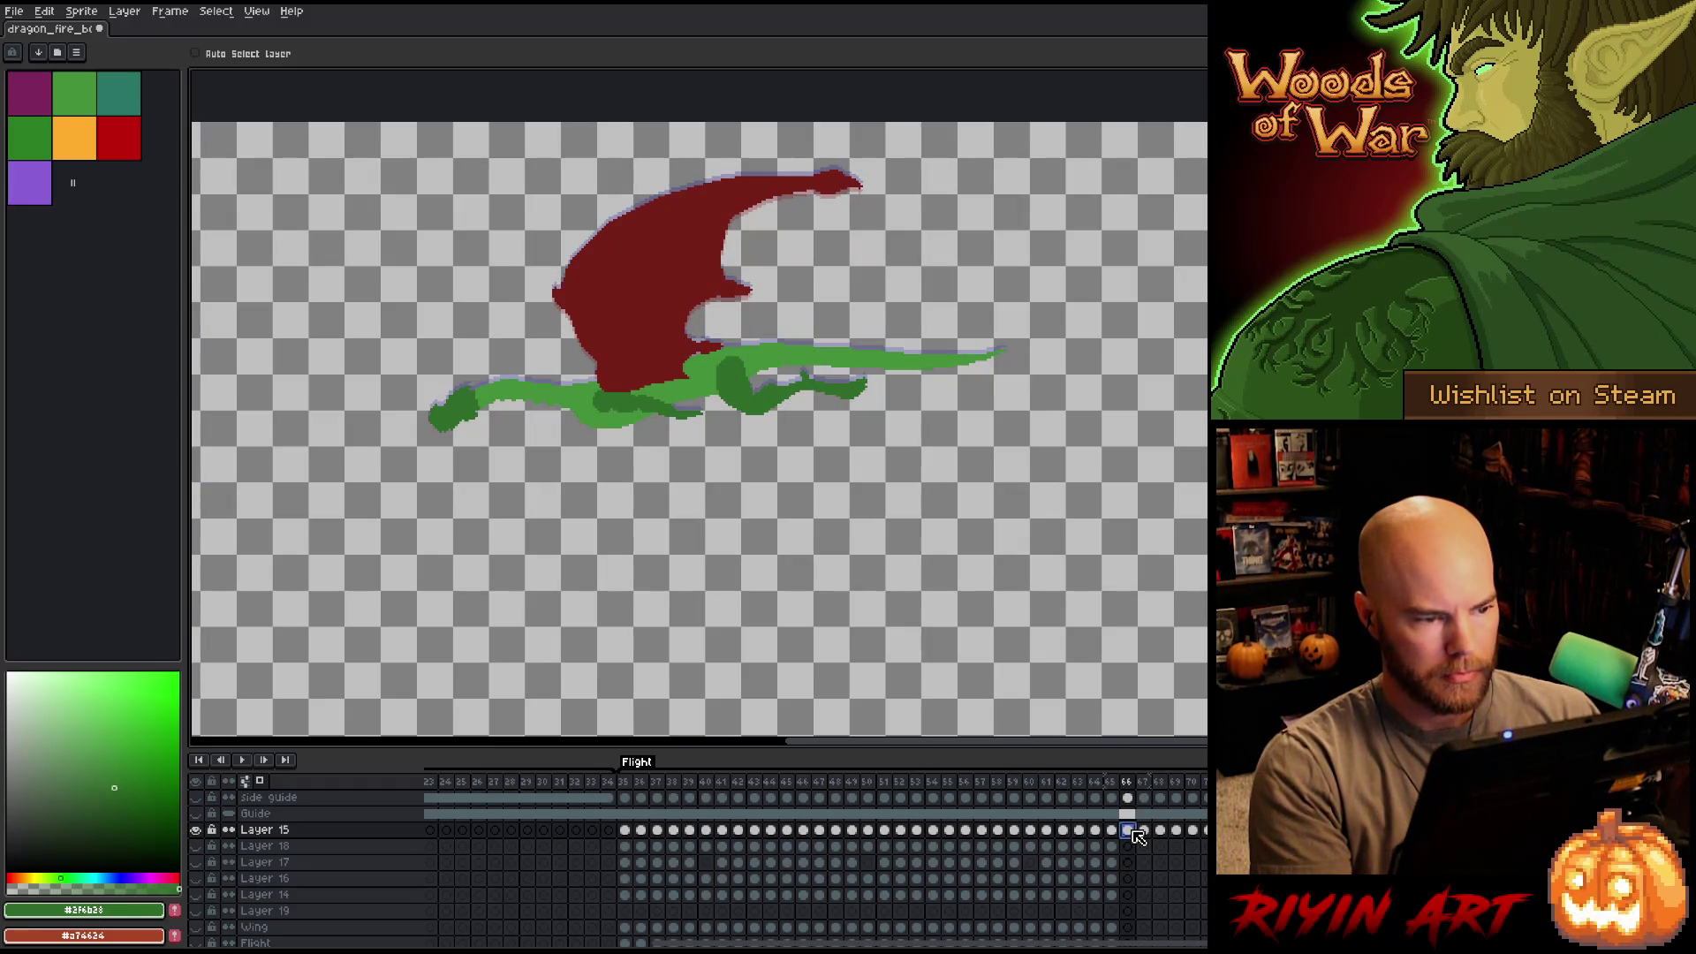
key(Right)
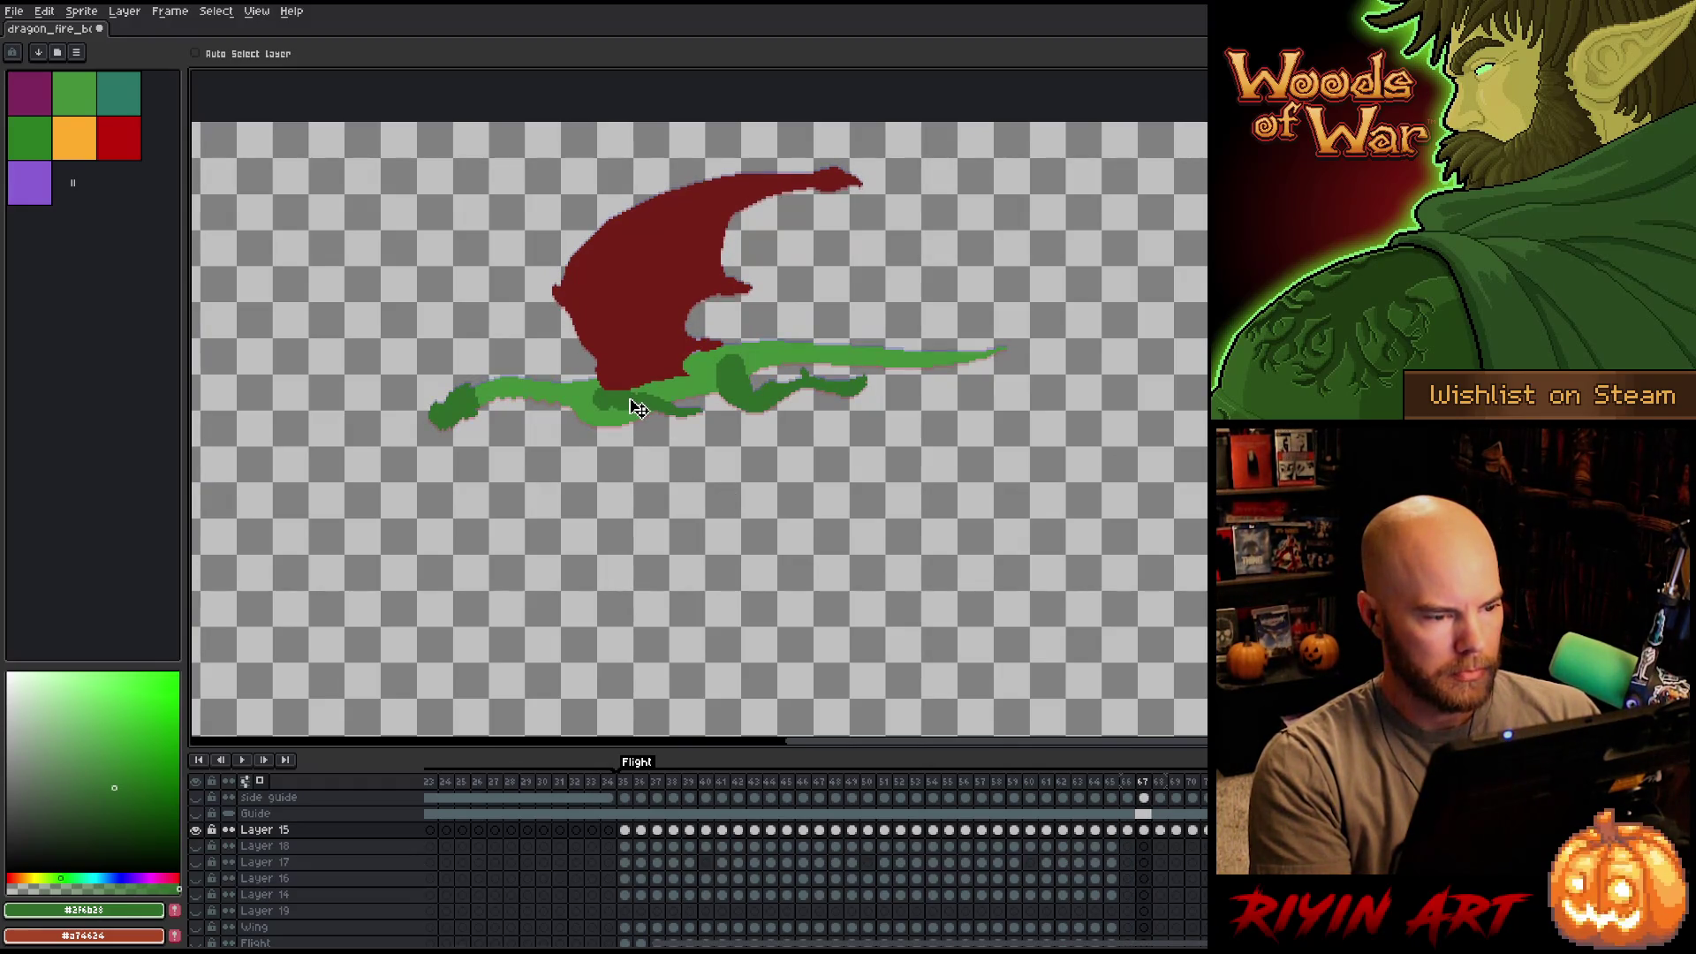
key(Right)
key(Right)
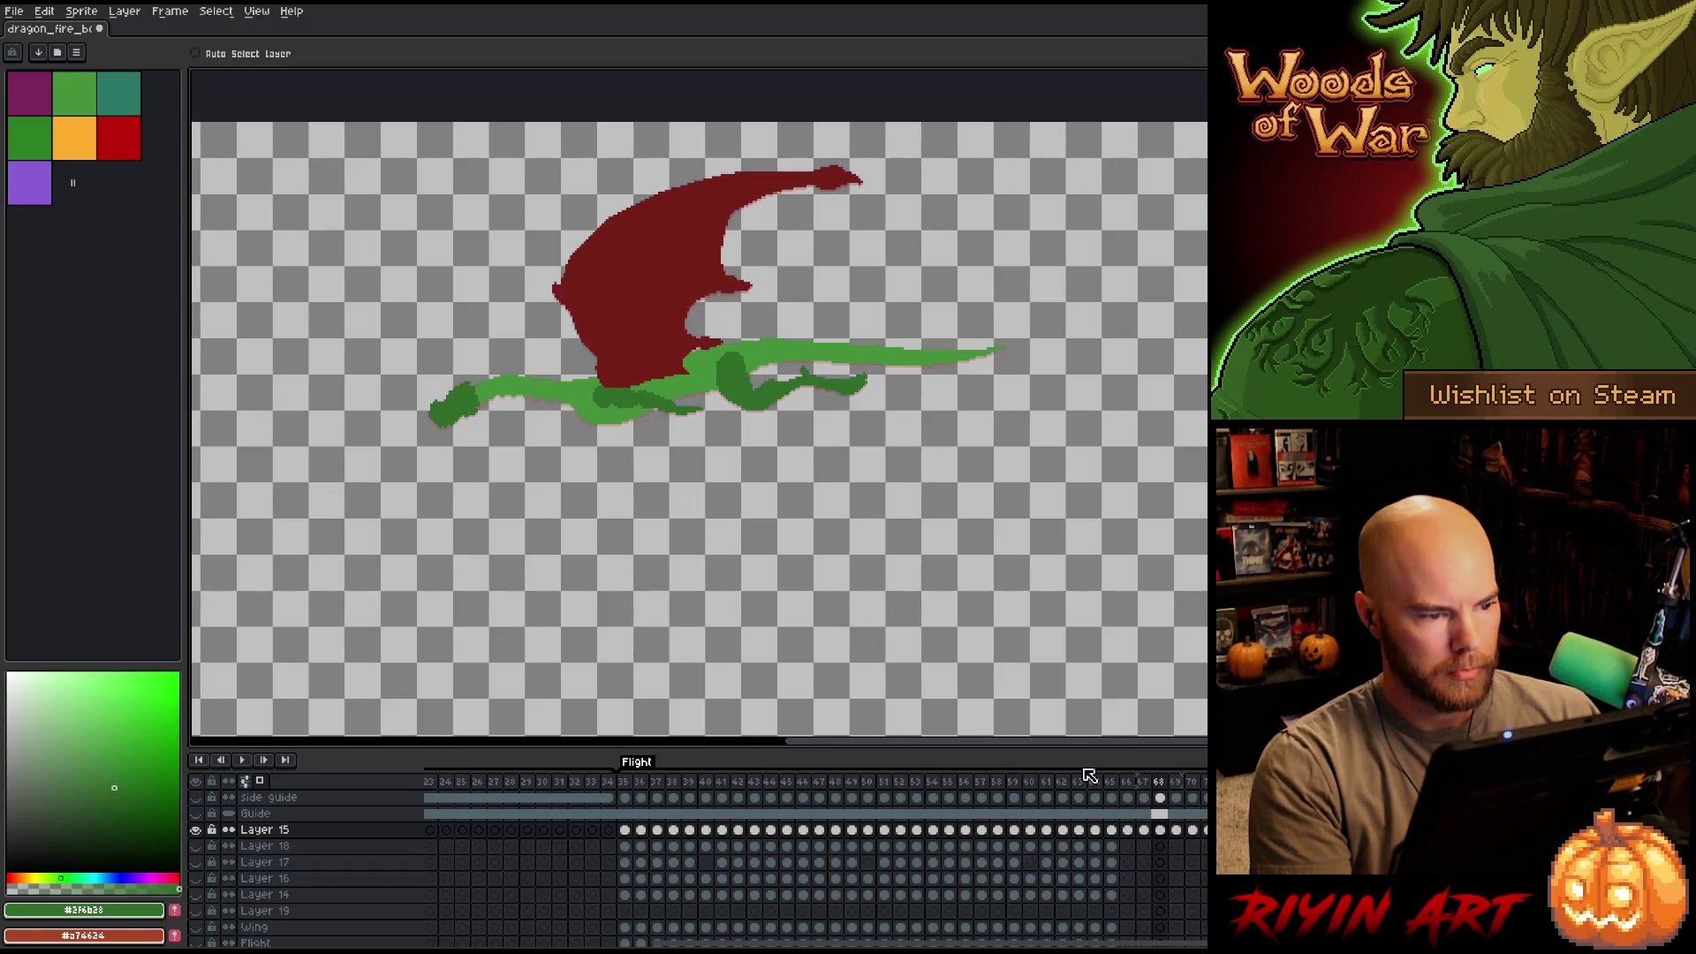
key(Right)
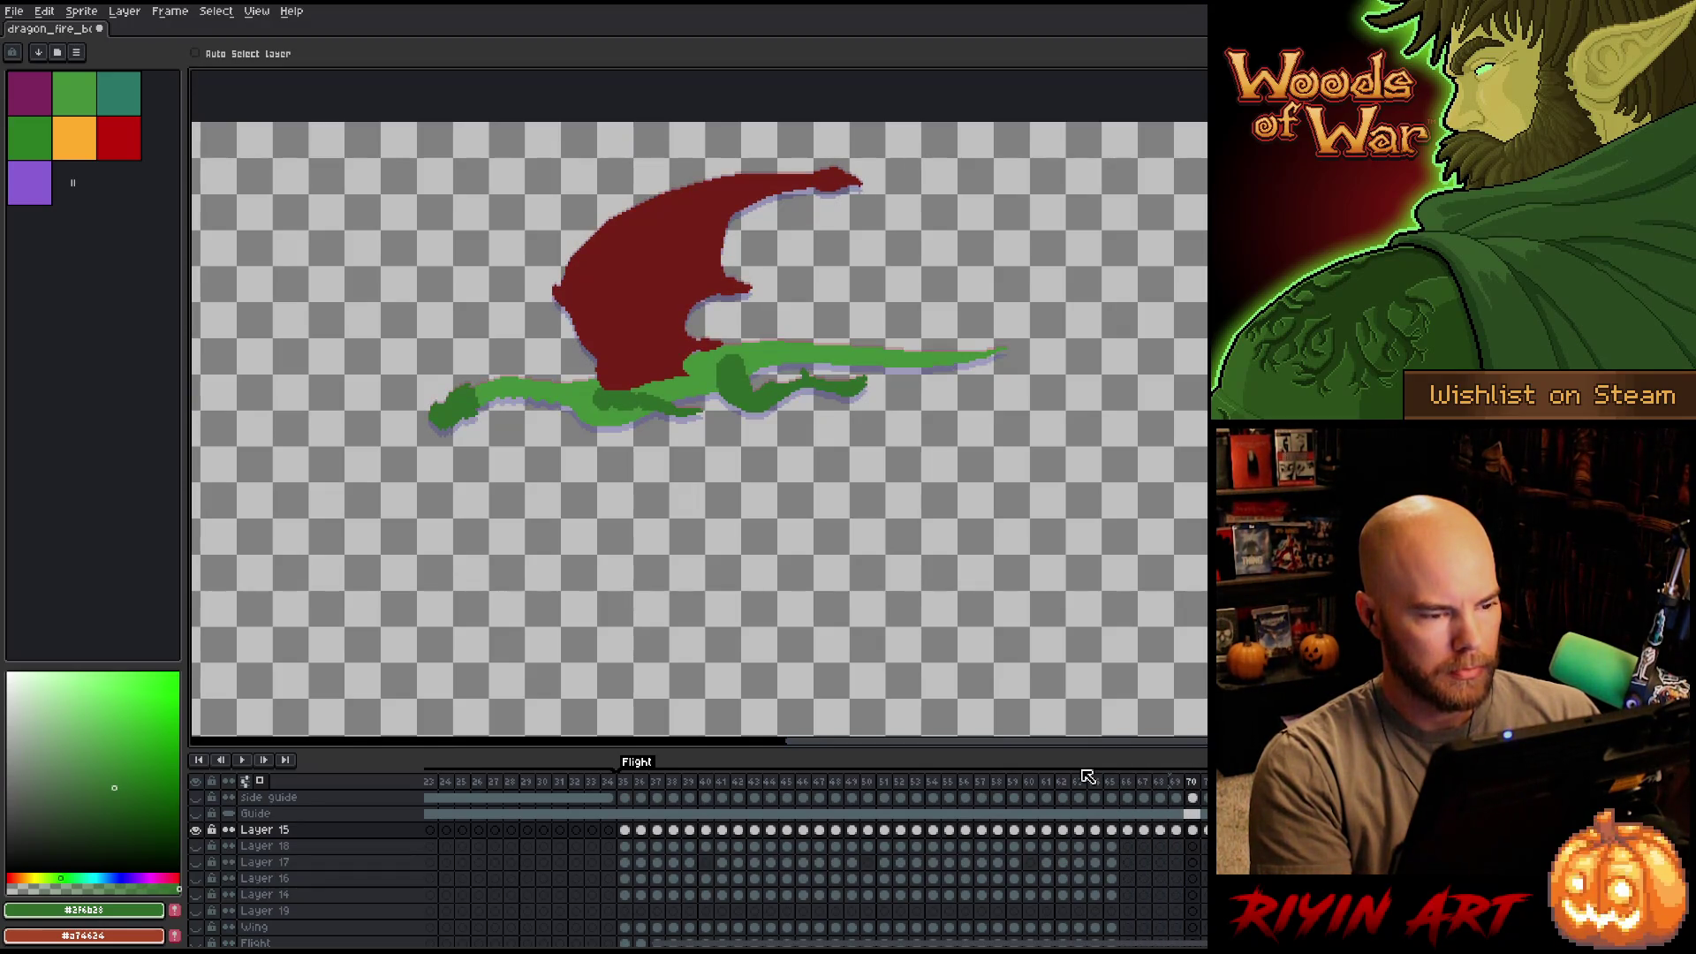
key(Left)
key(Left)
key(Right)
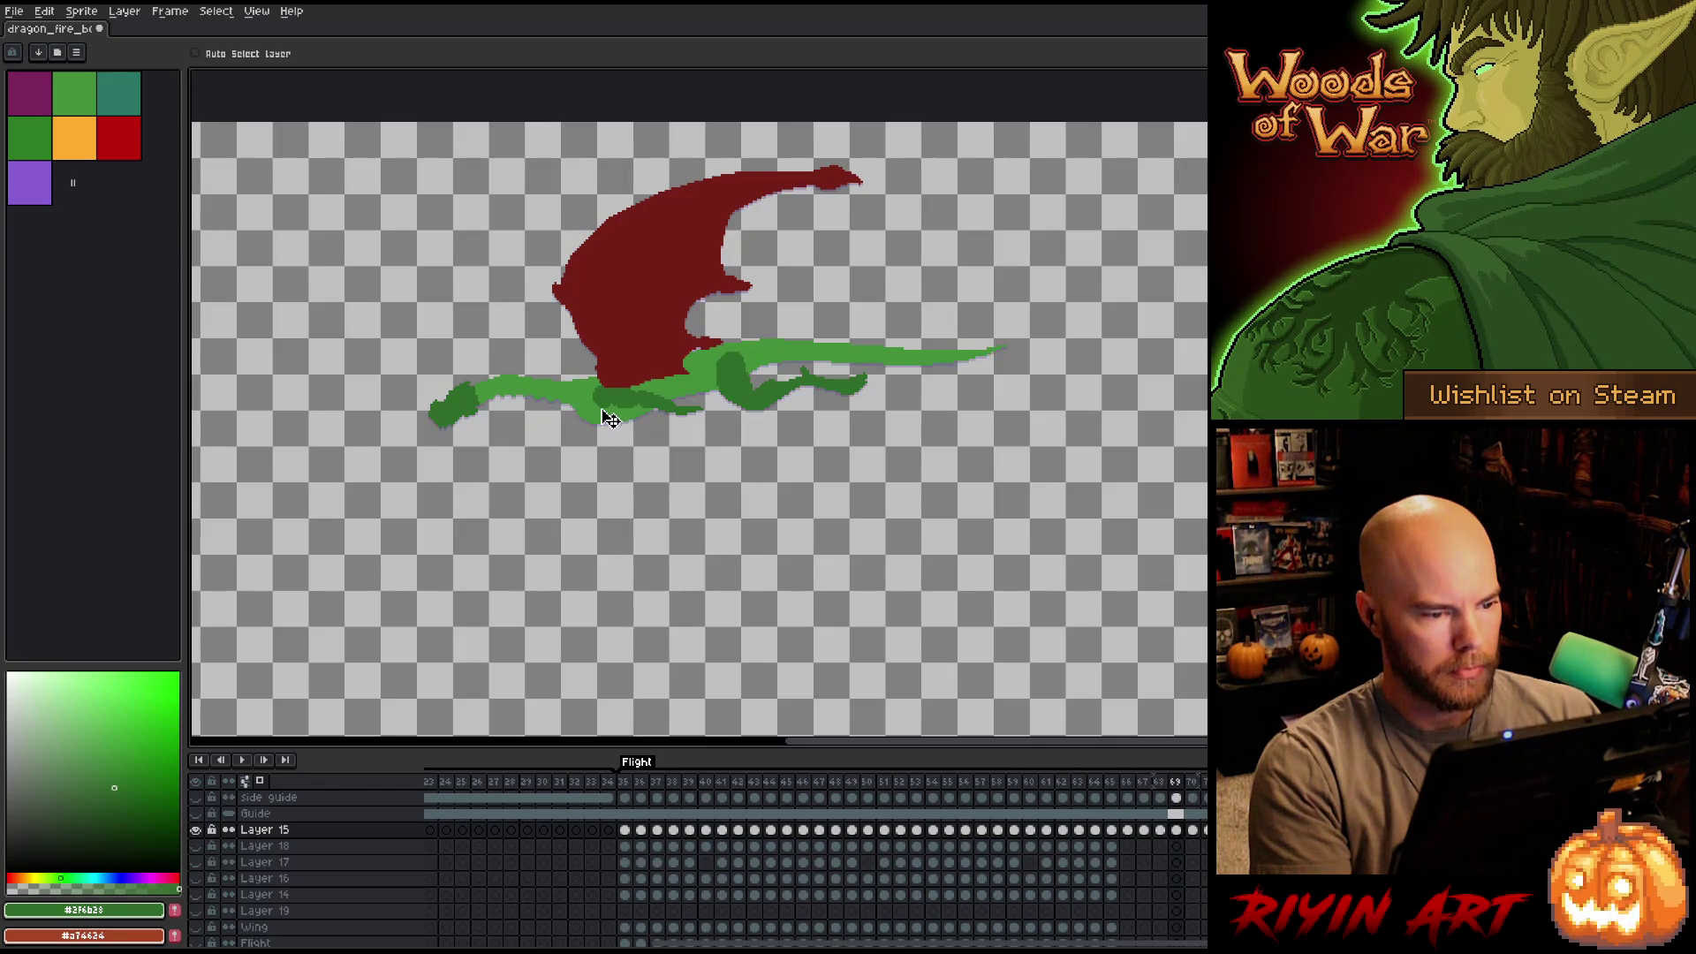
key(Right)
key(Left)
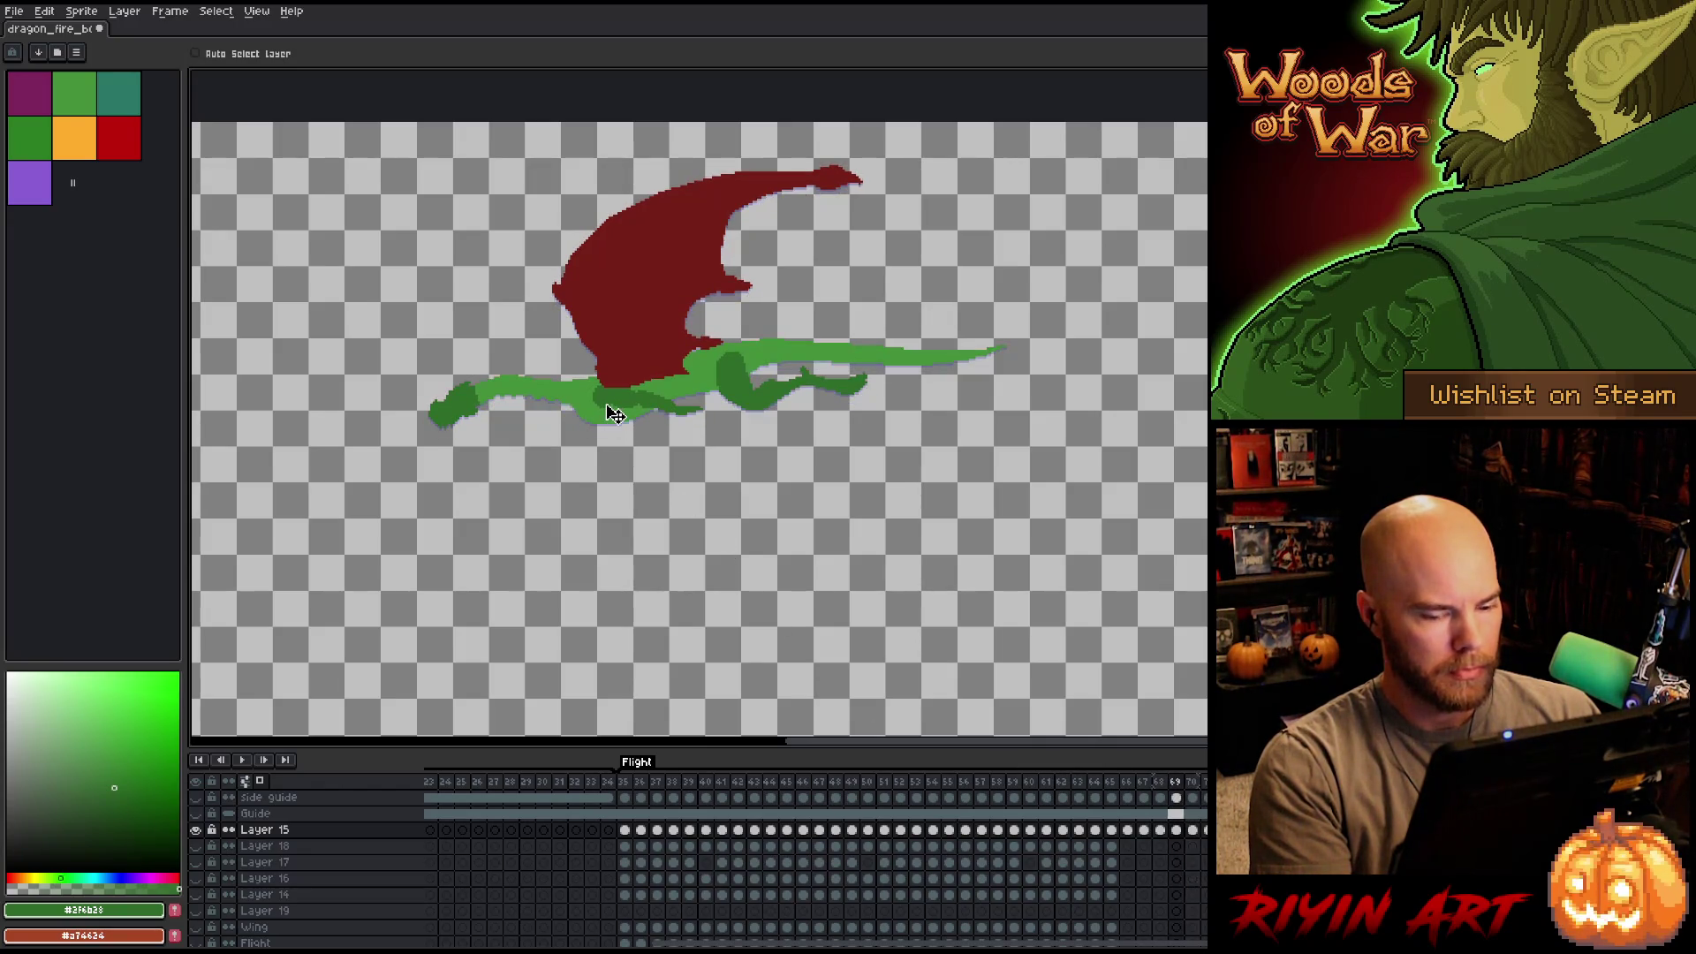
key(Right)
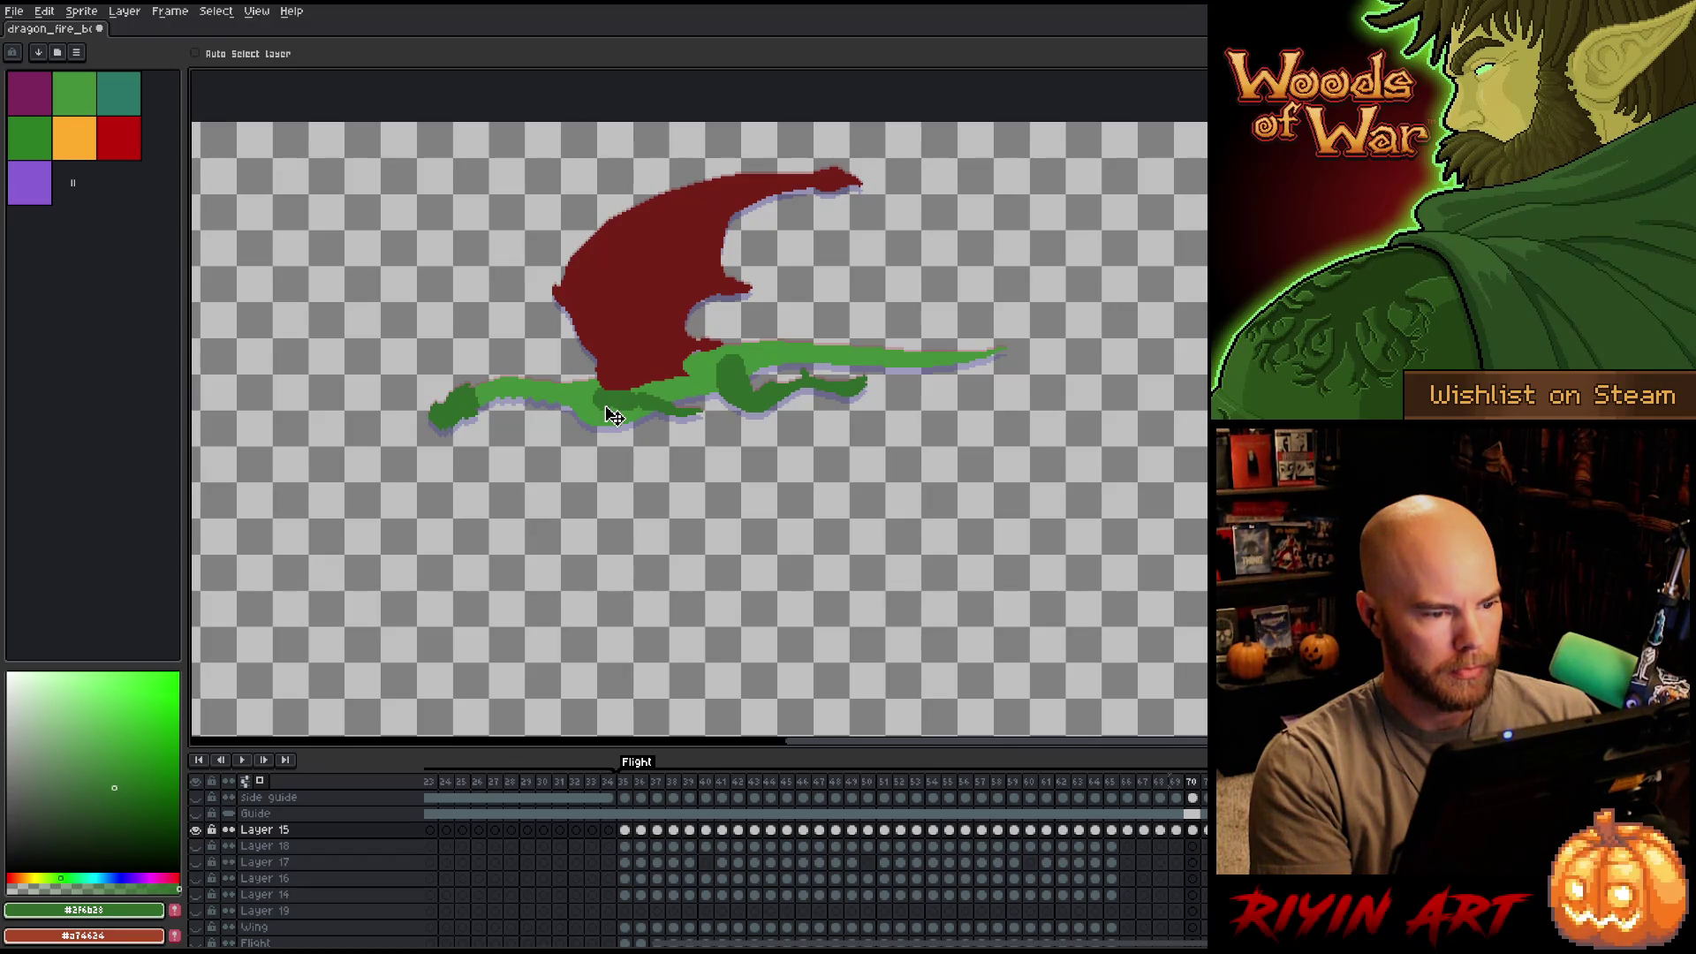
key(Left)
key(Right)
key(Left)
key(Right)
key(Left)
key(Right)
key(Right)
key(Left)
key(Right)
key(Right)
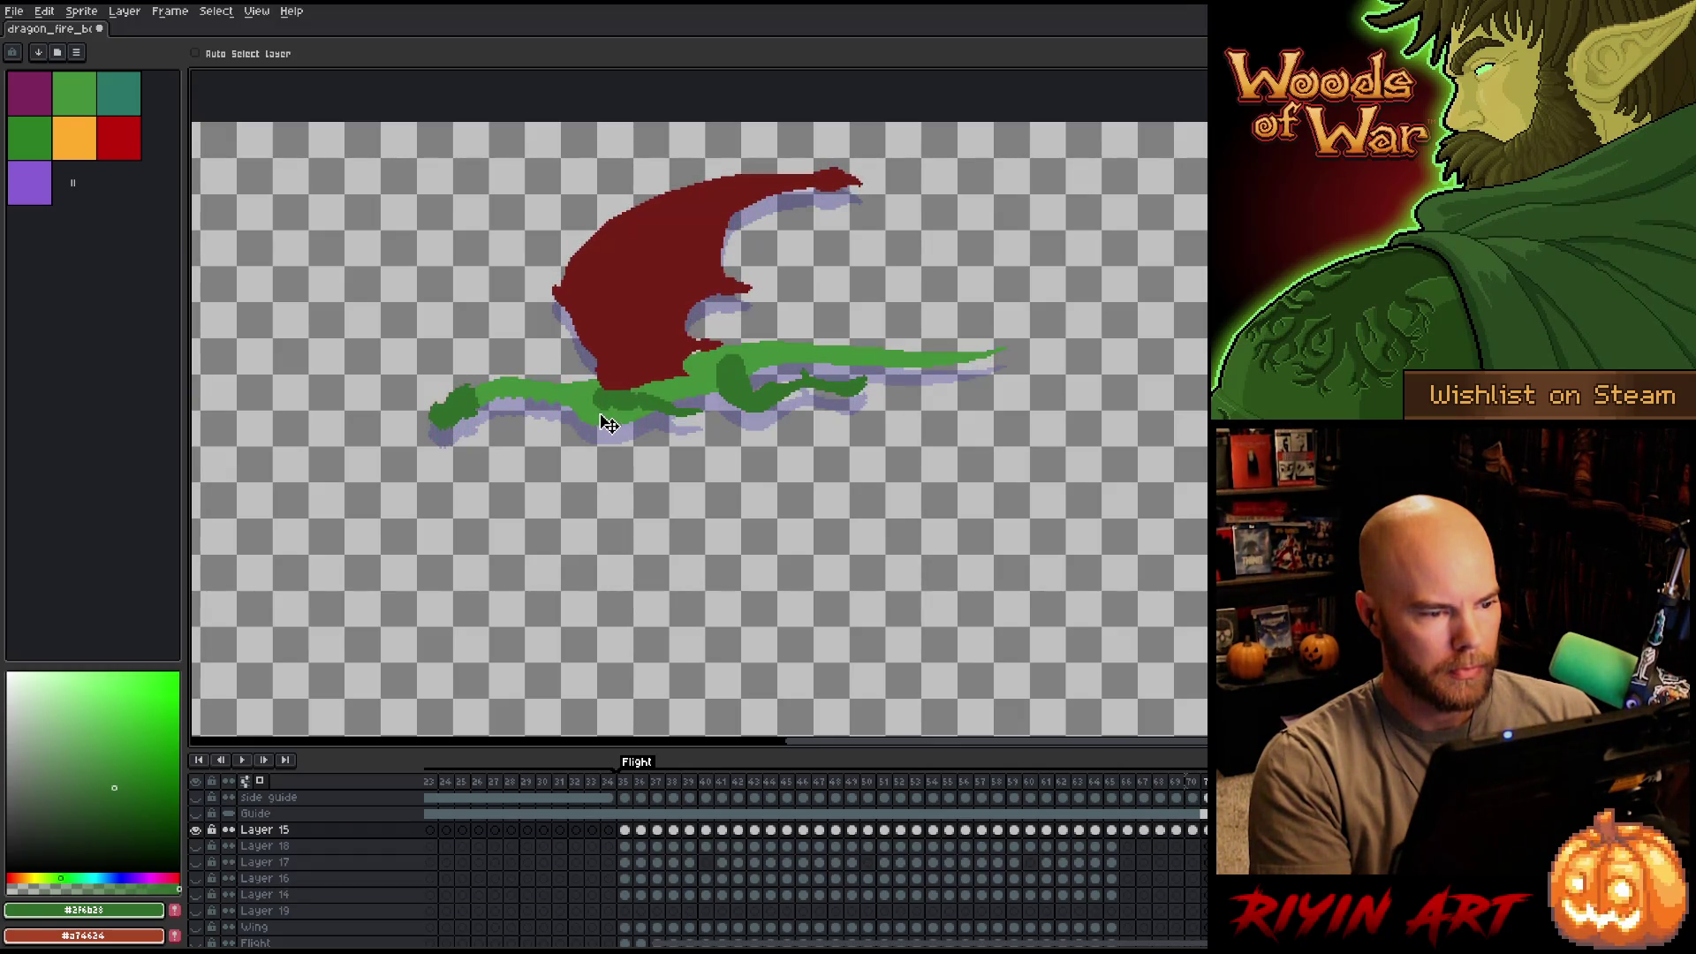
key(Left)
key(Left)
key(Left)
key(Left)
key(Right)
key(Right)
key(Right)
key(Left)
key(Left)
key(Right)
key(Right)
key(Left)
key(Right)
key(Right)
key(Left)
key(Right)
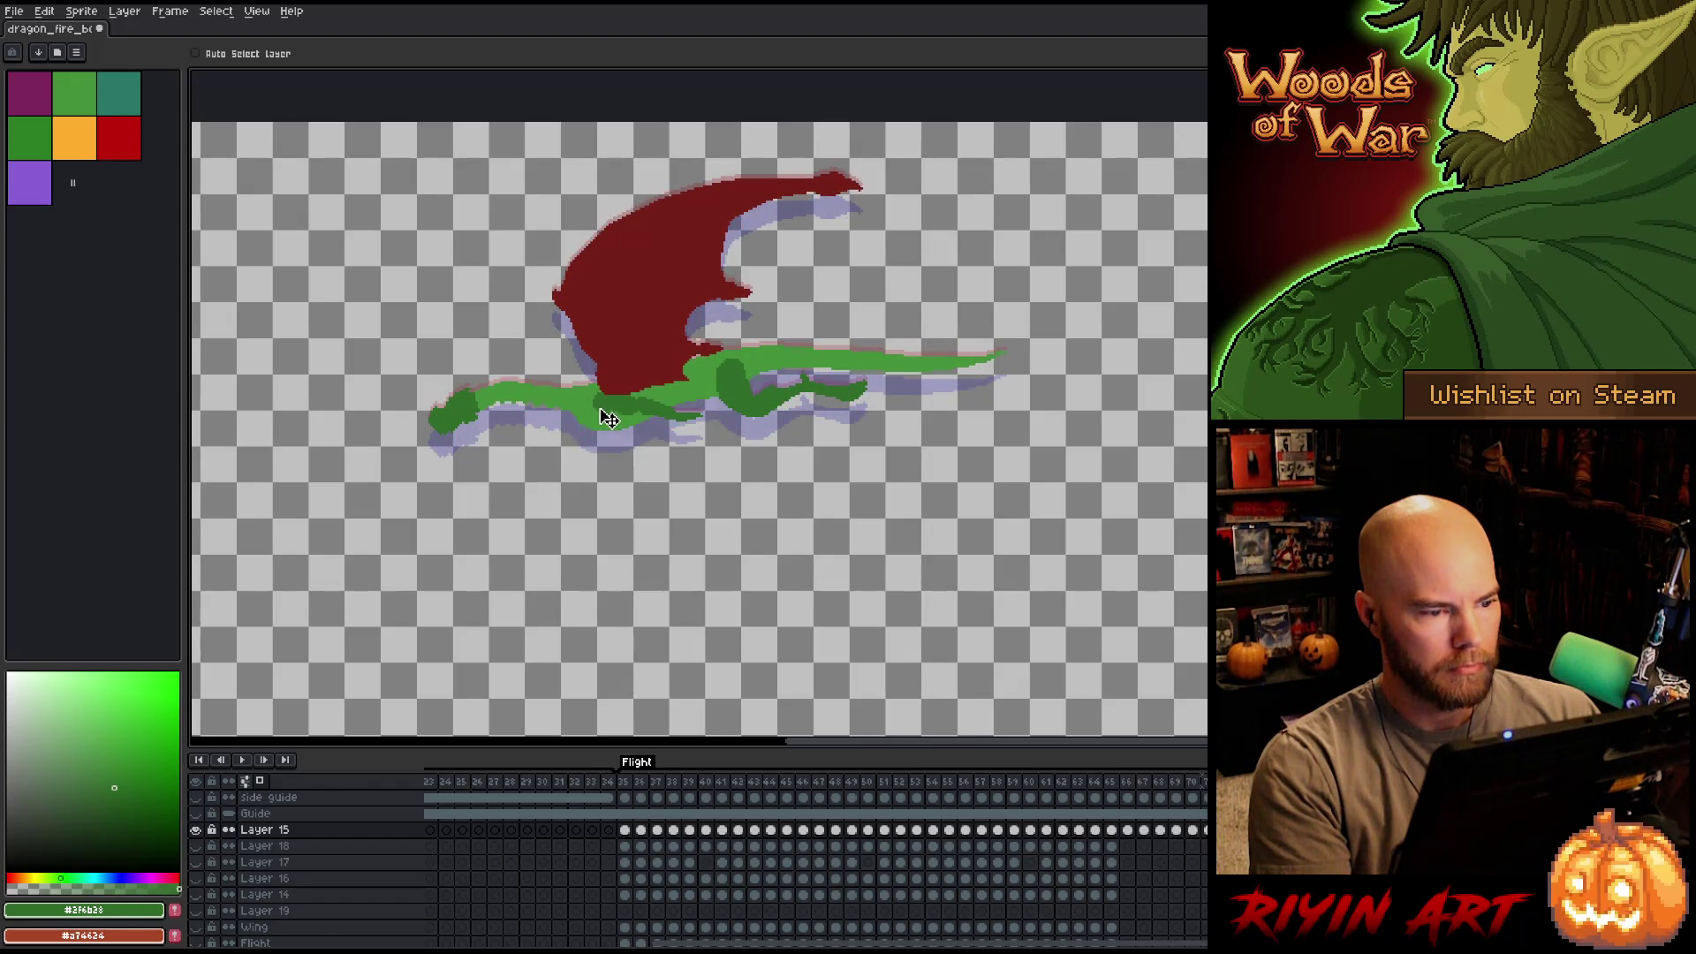
Flip between adjacent frames to check the dragon's height in the flight.
key(Right)
key(Left)
key(Left)
key(Right)
key(Left)
key(Right)
key(Left)
key(Right)
key(Left)
key(Right)
key(Right)
key(Left)
key(Right)
key(Left)
key(Right)
key(Left)
key(Right)
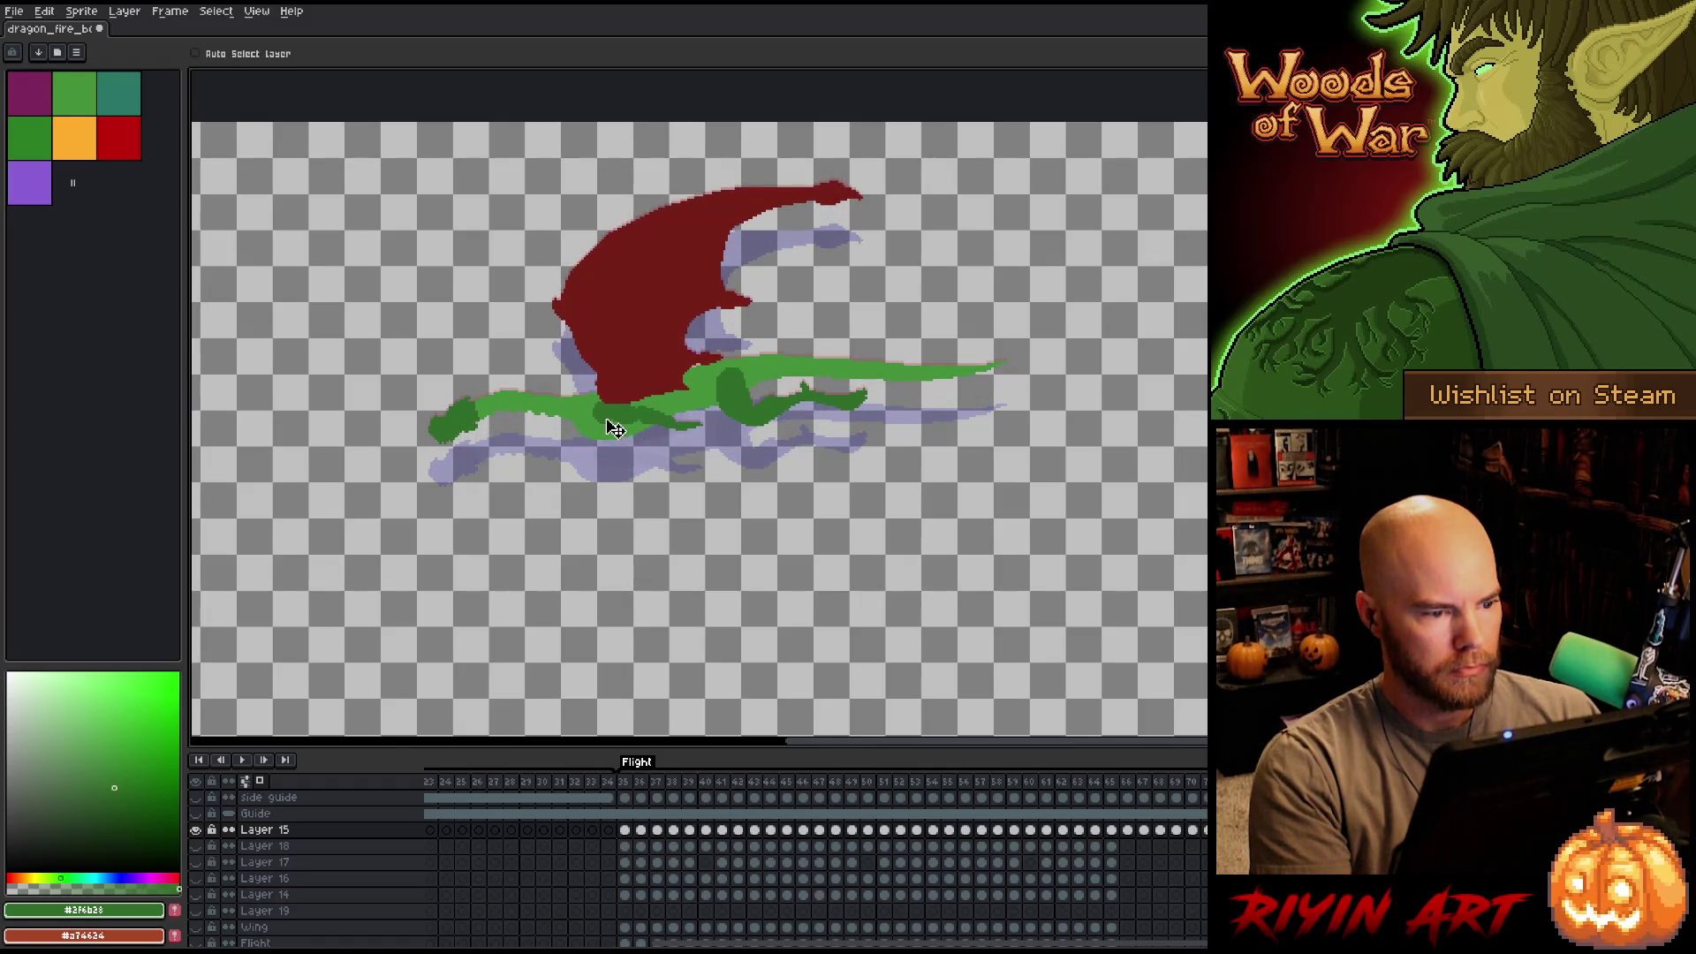
key(Left)
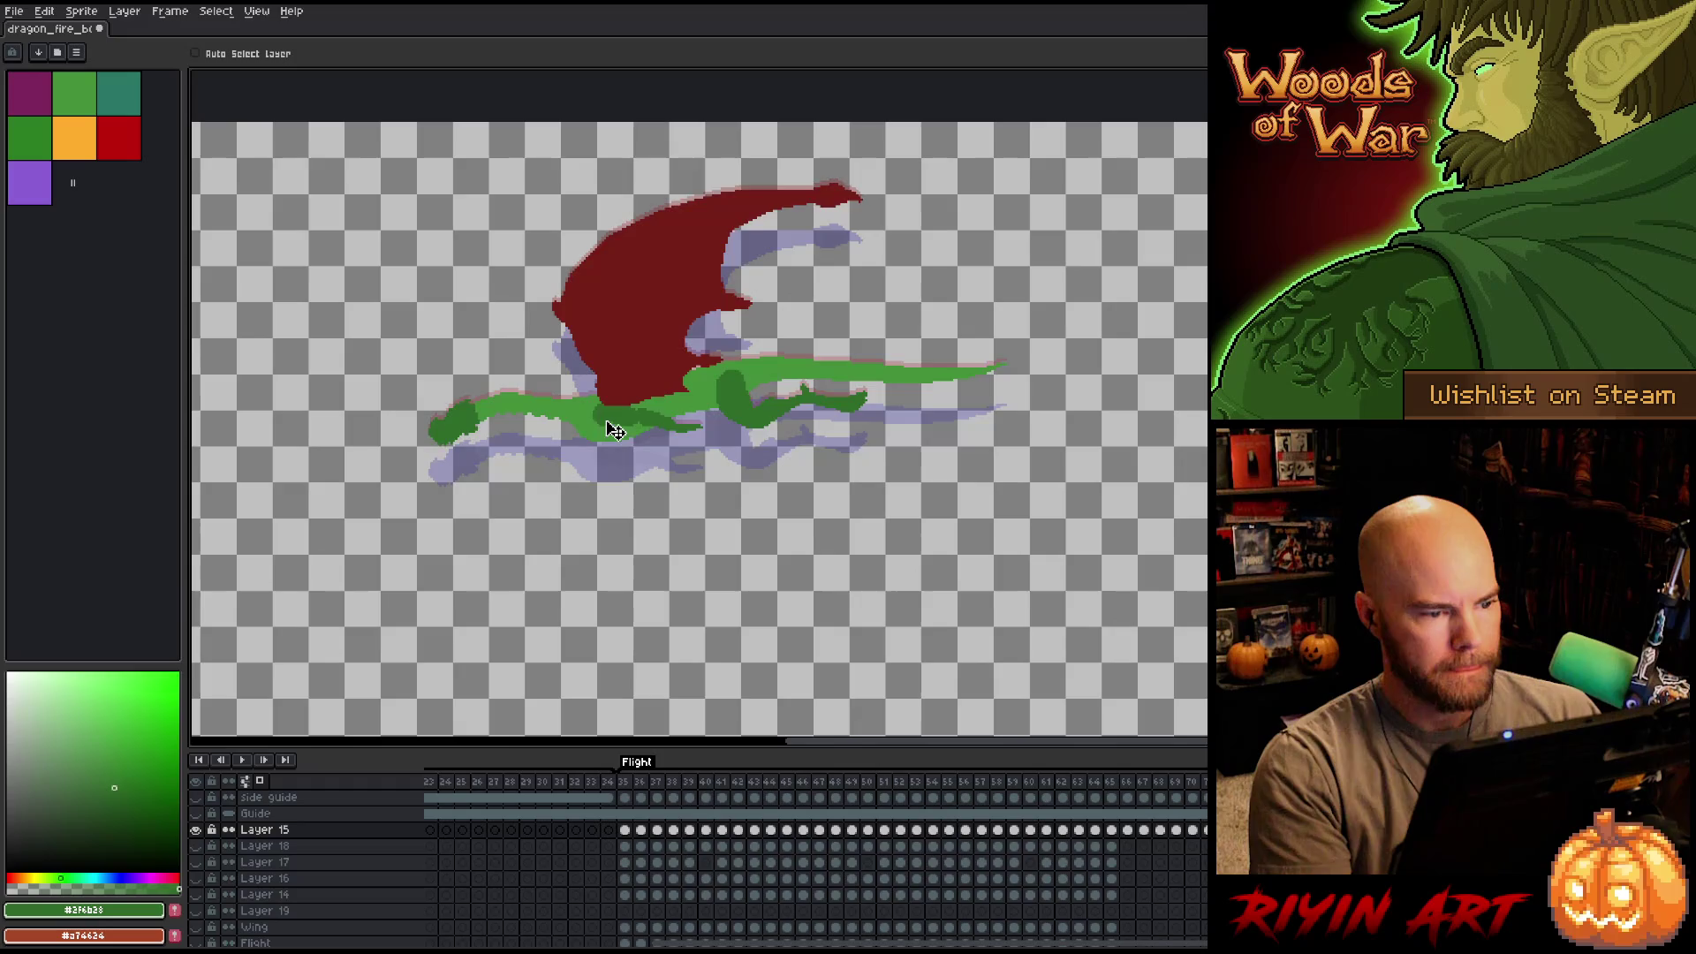
key(Right)
key(Left)
key(Right)
key(Left)
key(Right)
key(Left)
key(Left)
key(Left)
key(Right)
key(Left)
key(Left)
key(Right)
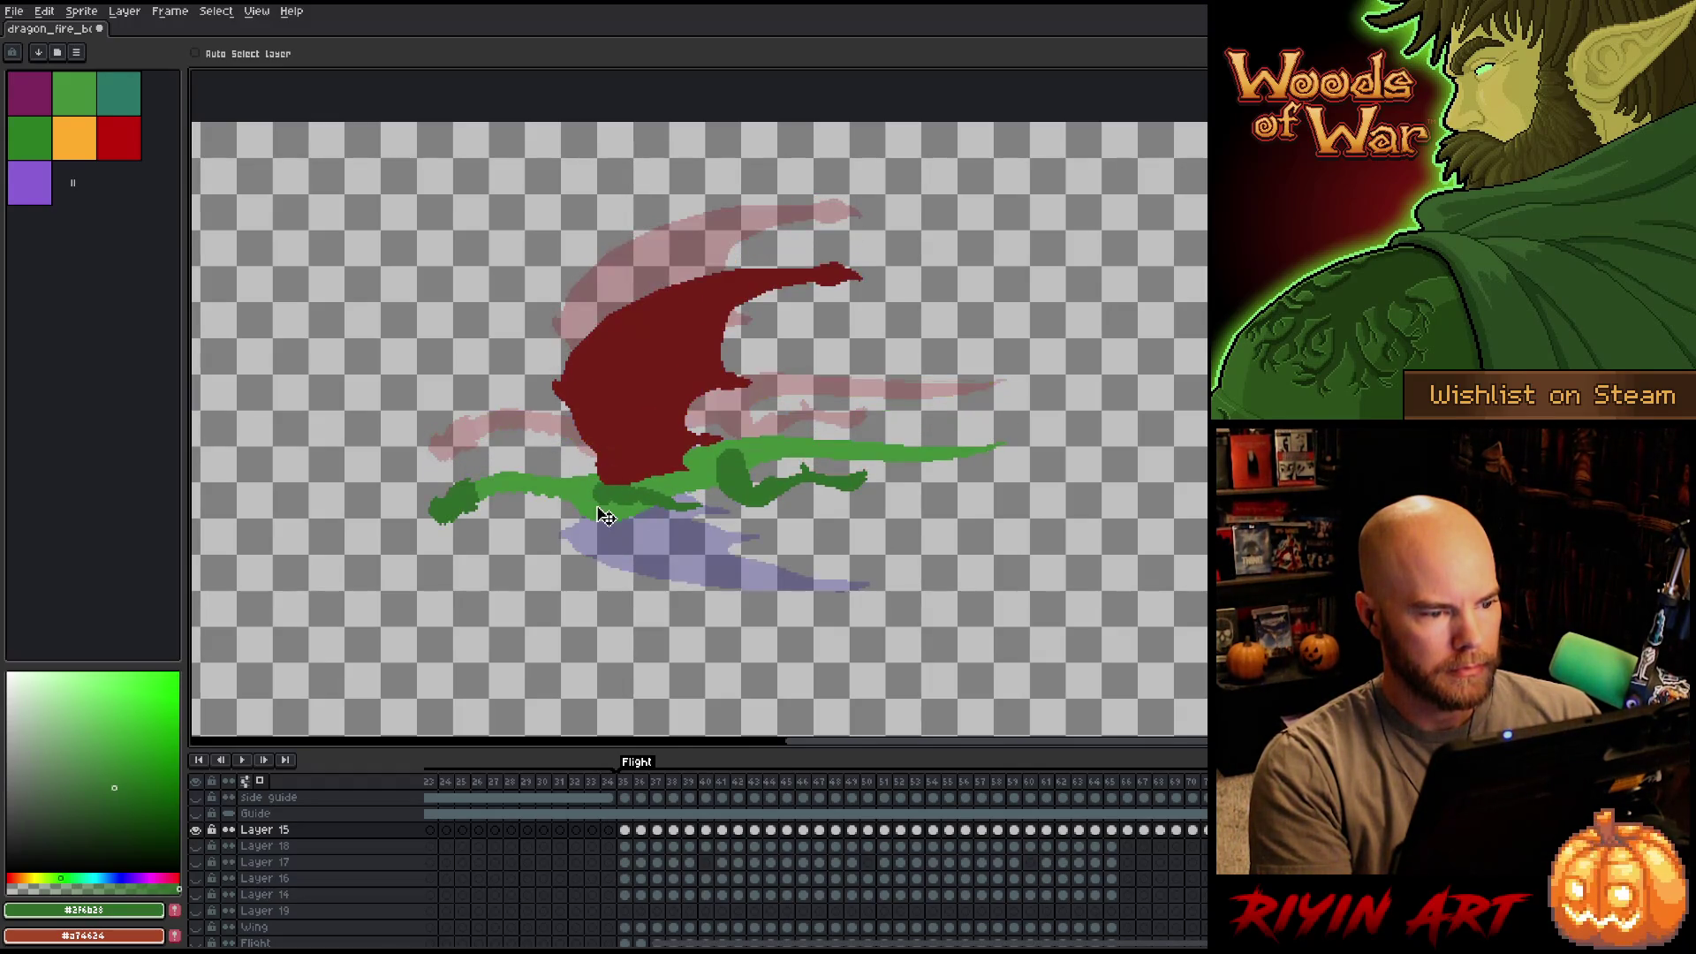
key(Left)
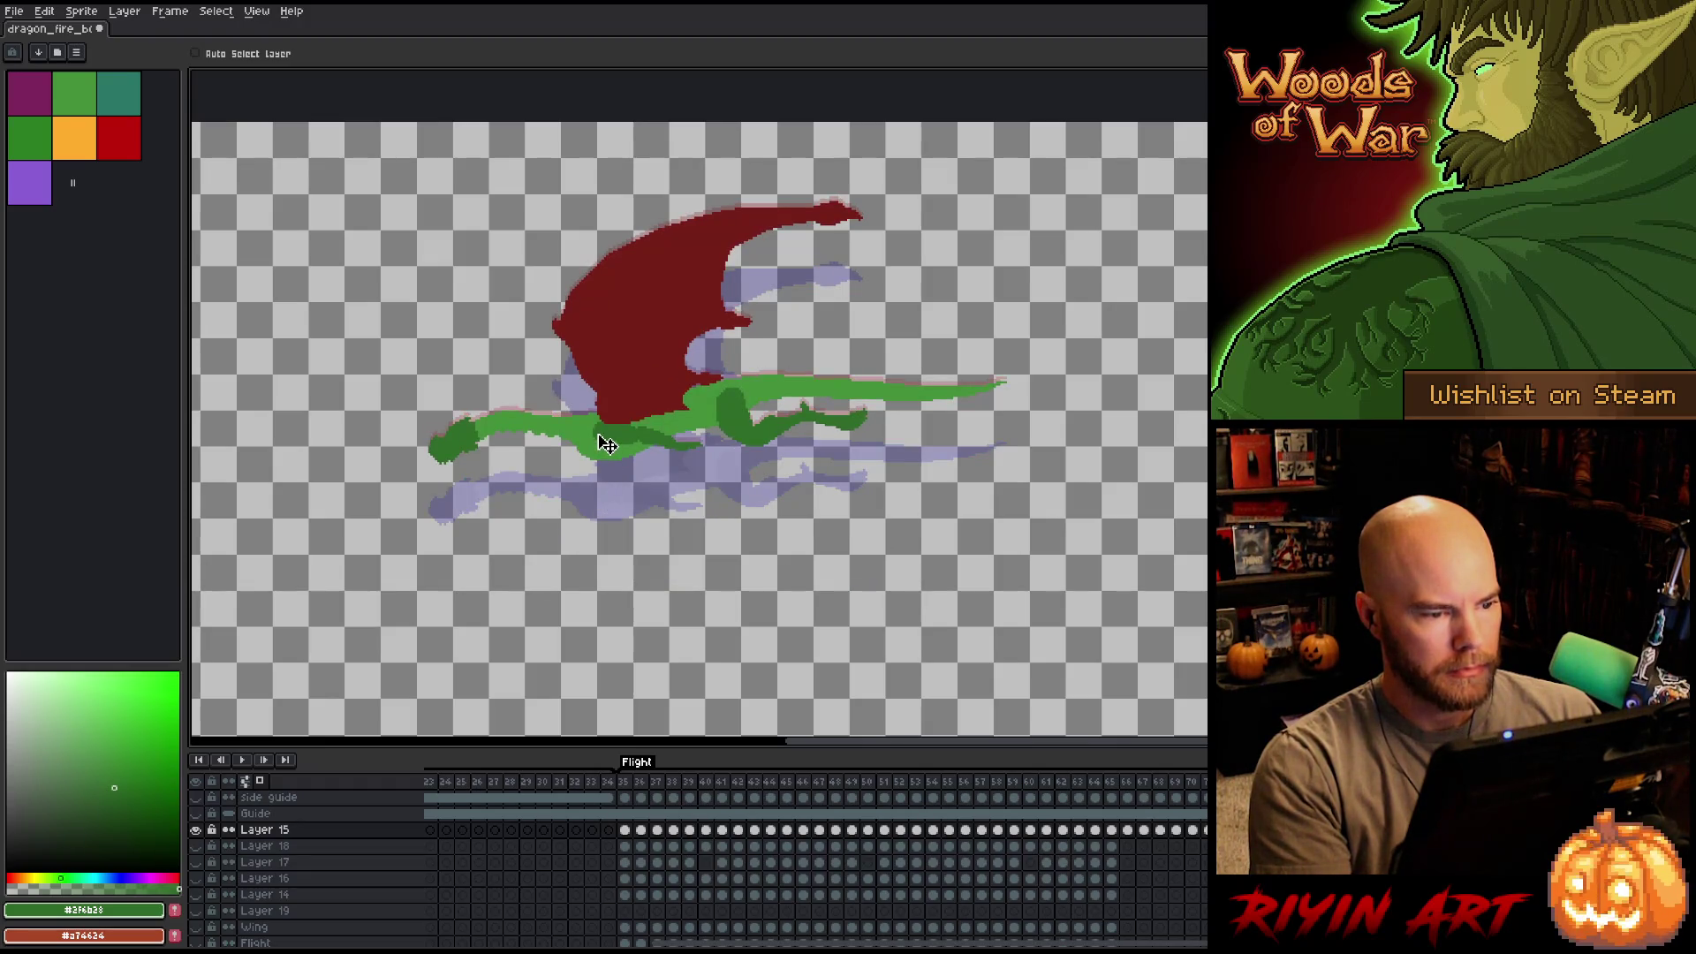
key(Right)
key(Right)
key(Right)
key(Right)
Move the dragon about 18 px lower in this frame and check the wing motion.
drag(593, 454, 594, 470)
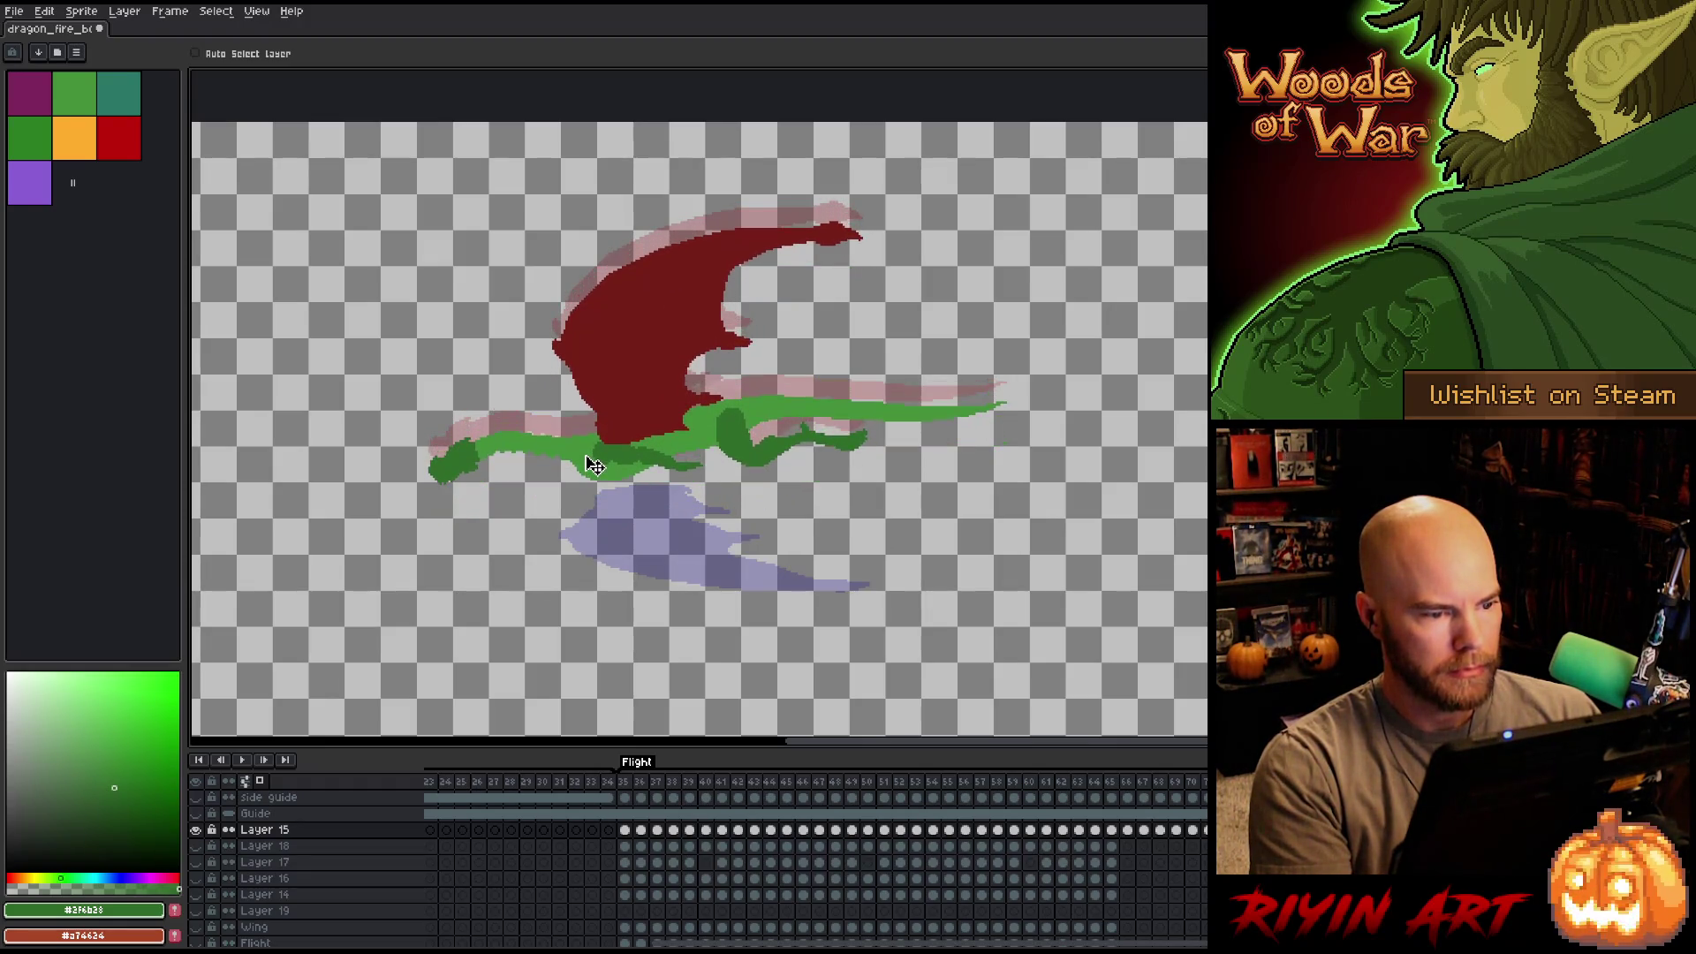
key(Right)
key(Right)
key(Left)
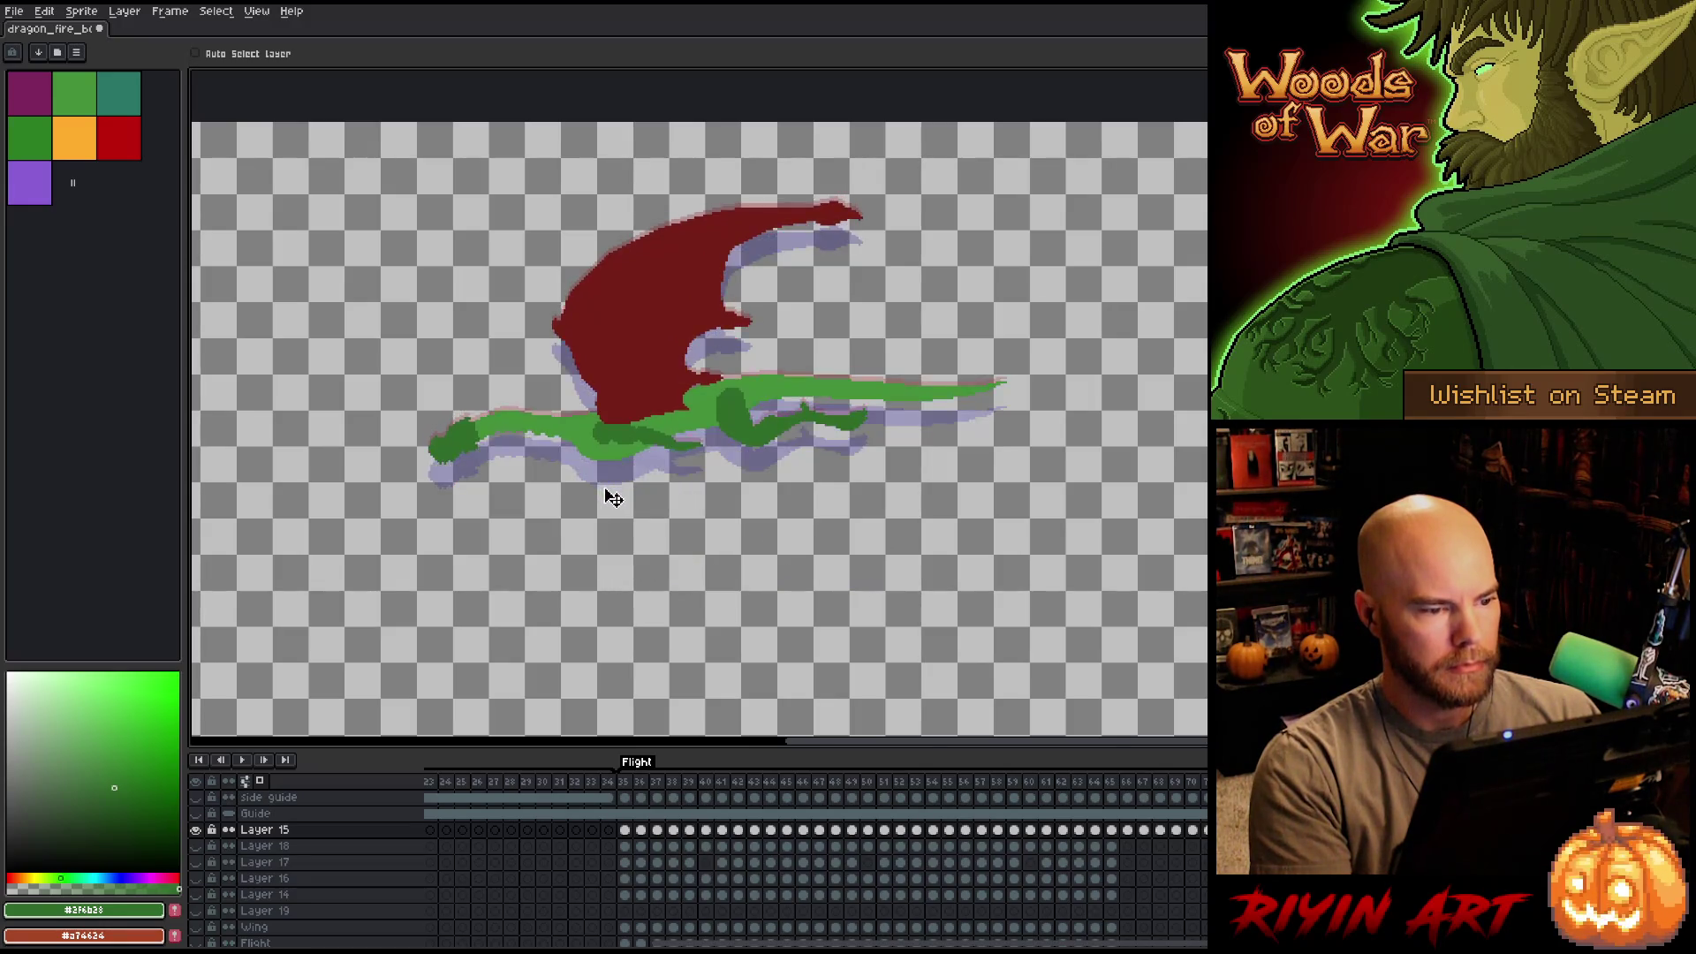
key(Right)
key(Right)
key(Left)
key(Right)
key(Right)
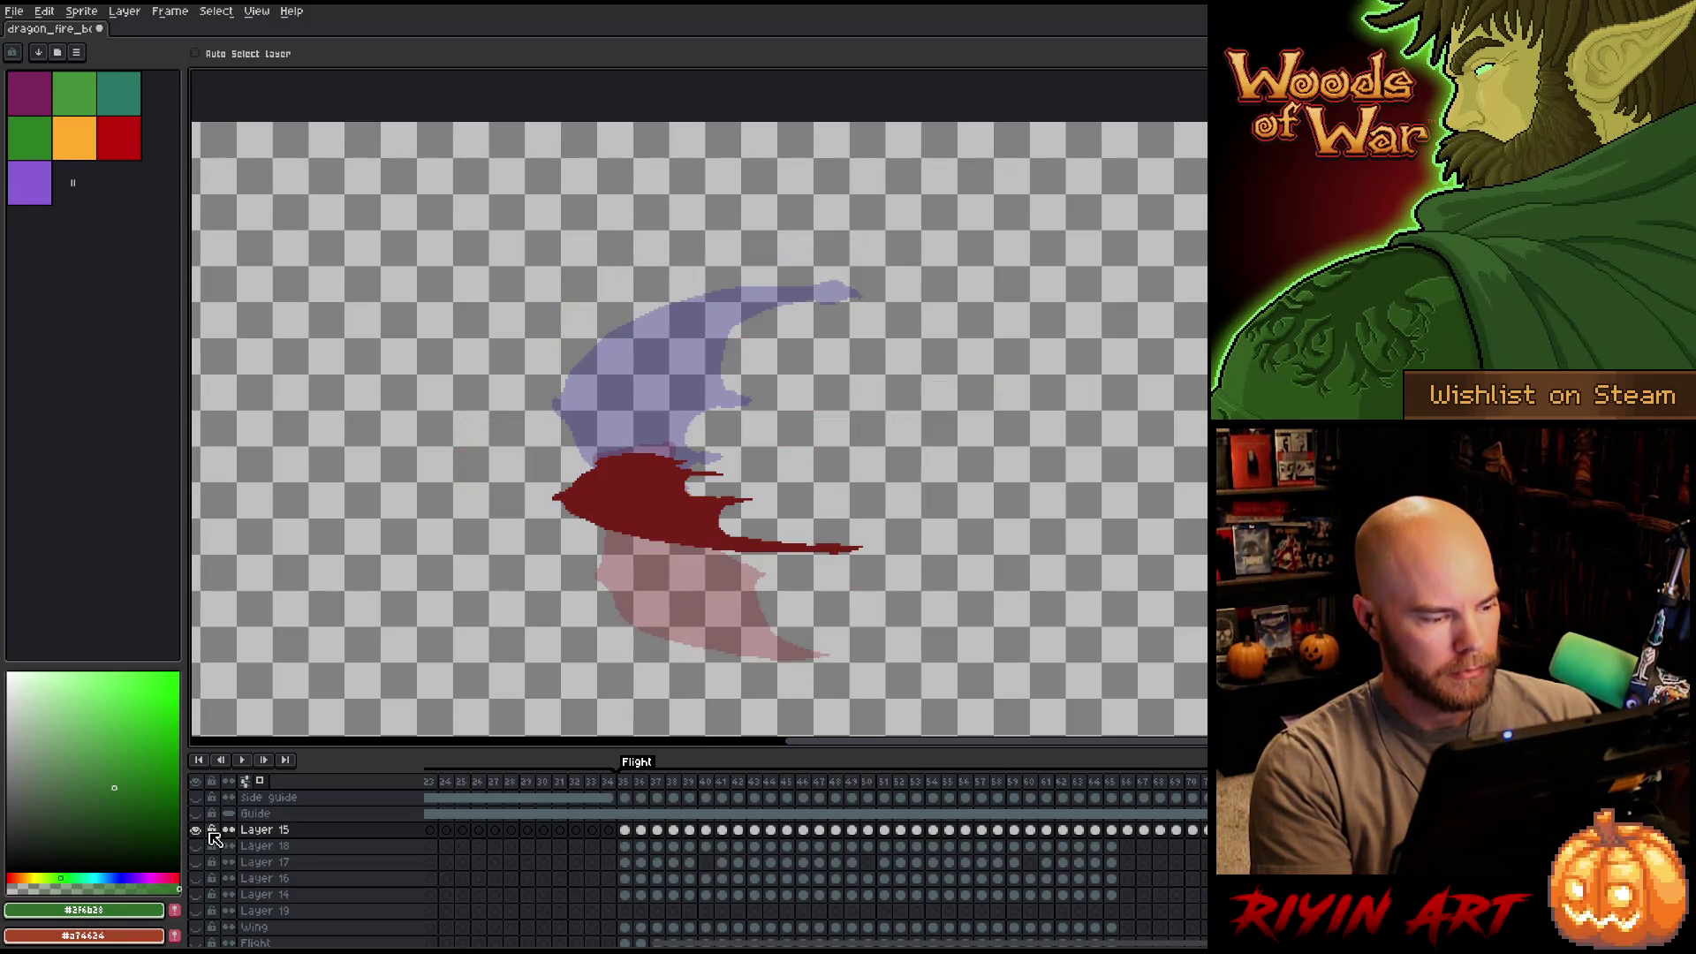
Unhide the lava landscape layers, play the revised flight over them, and stop on frame 35.
alt+click(196, 829)
key(Return)
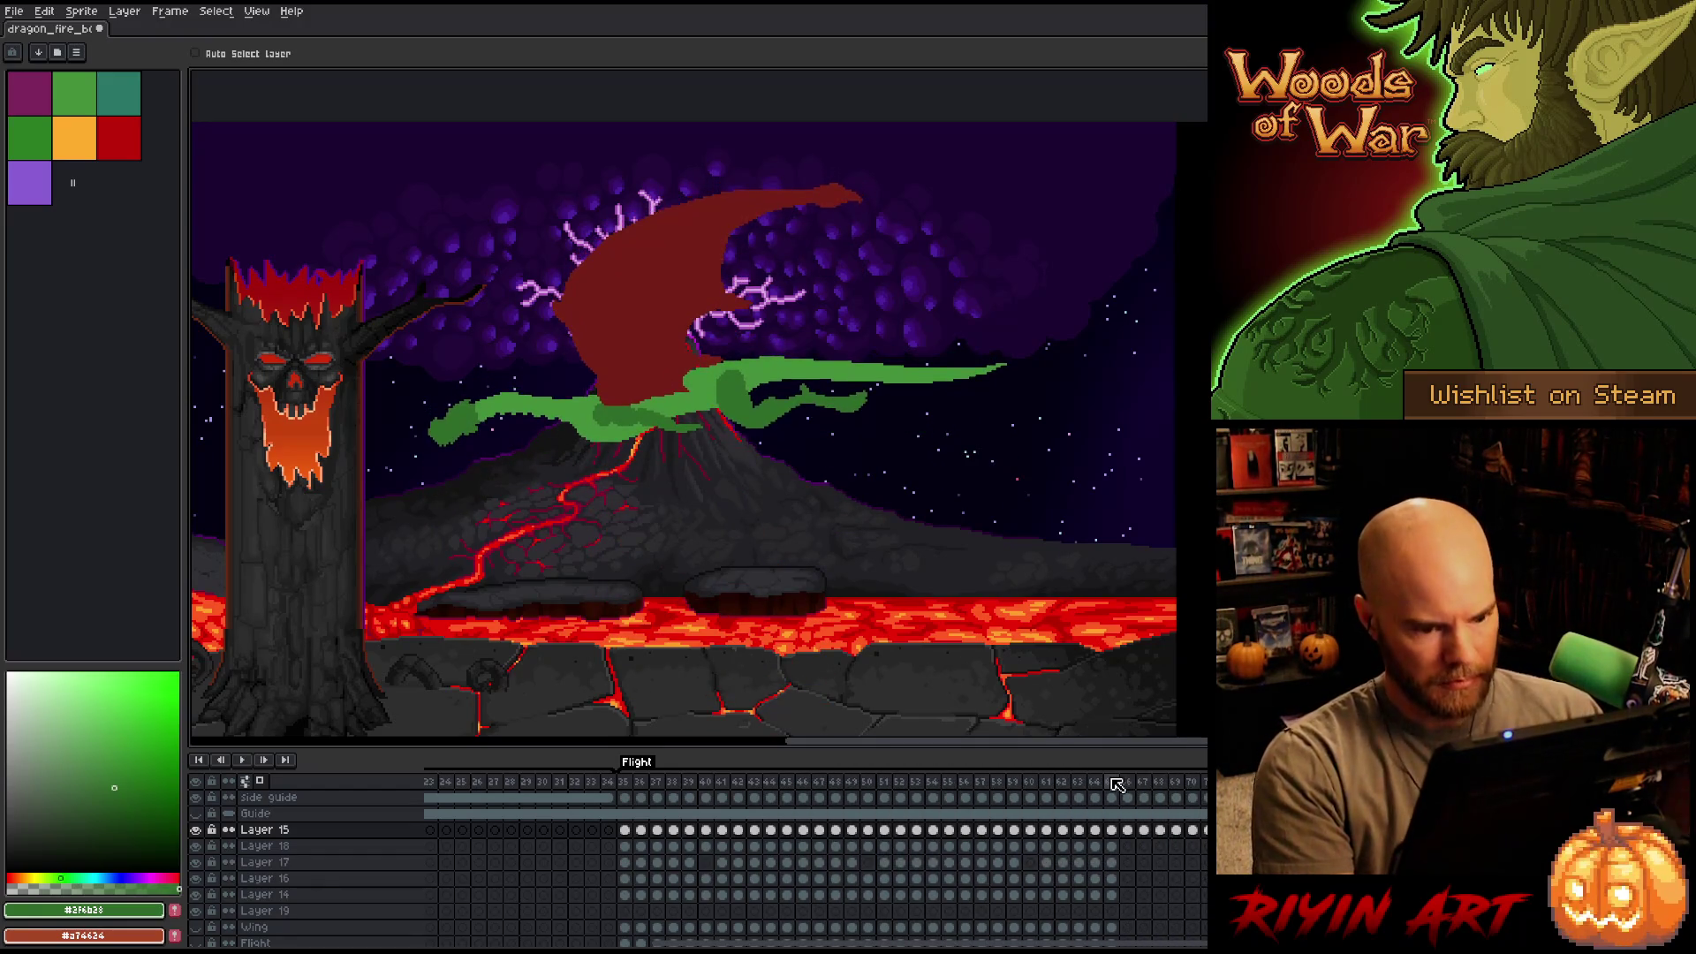
key(Return)
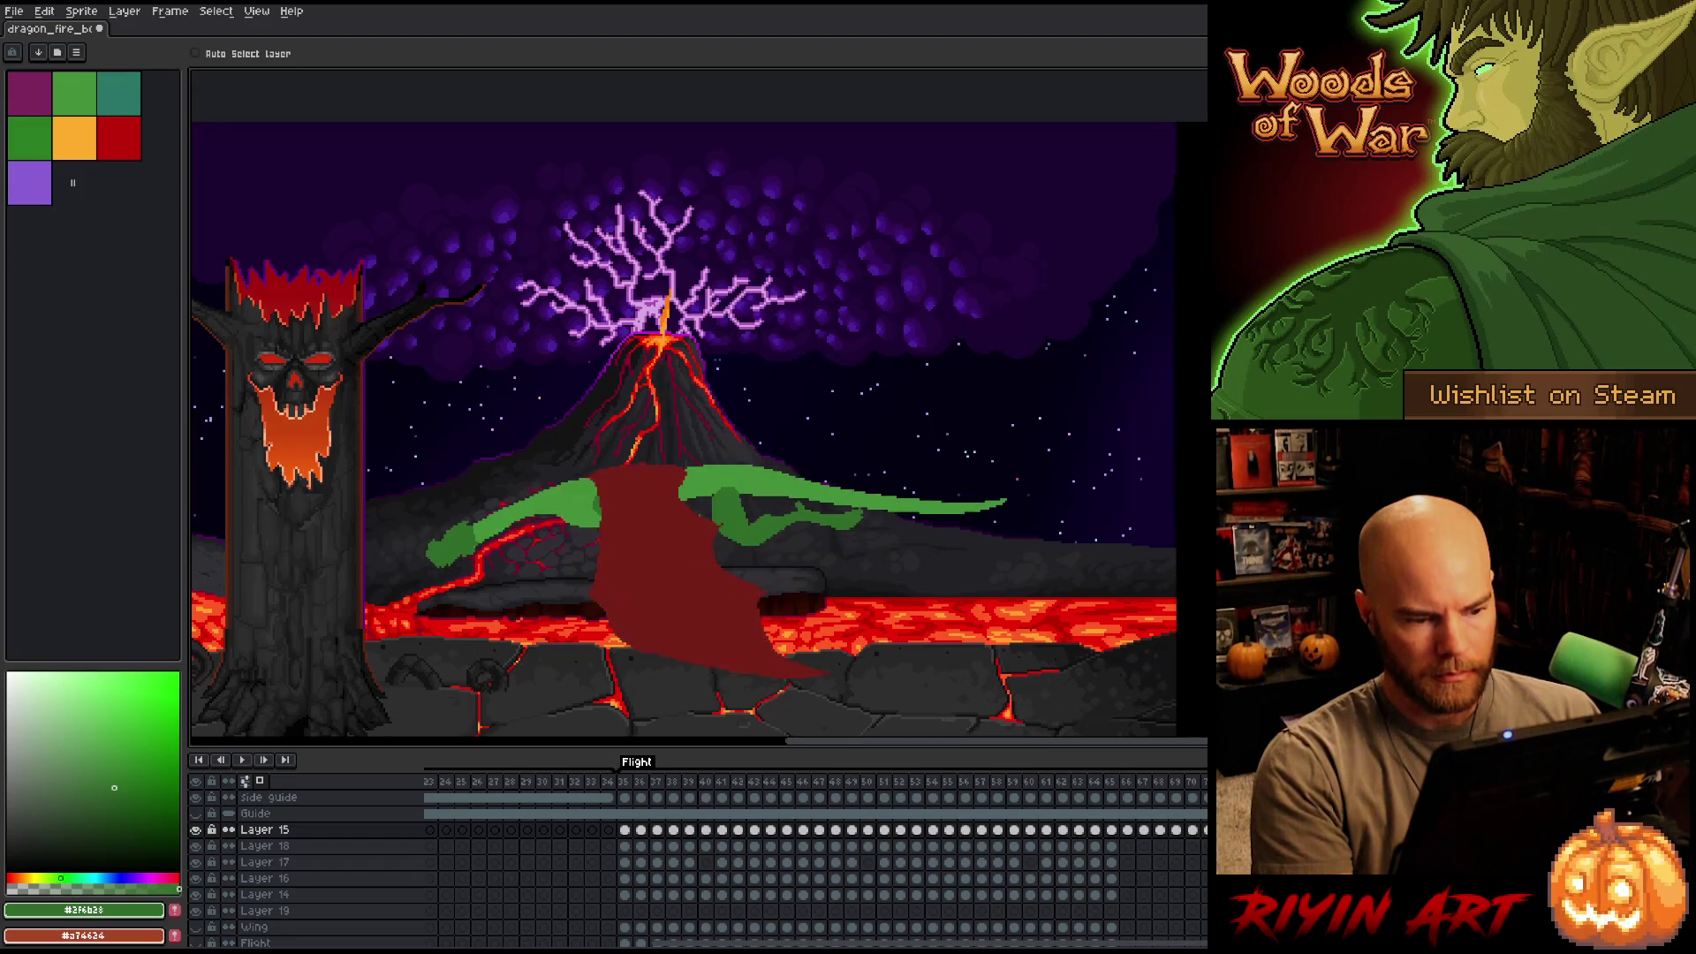
click(623, 781)
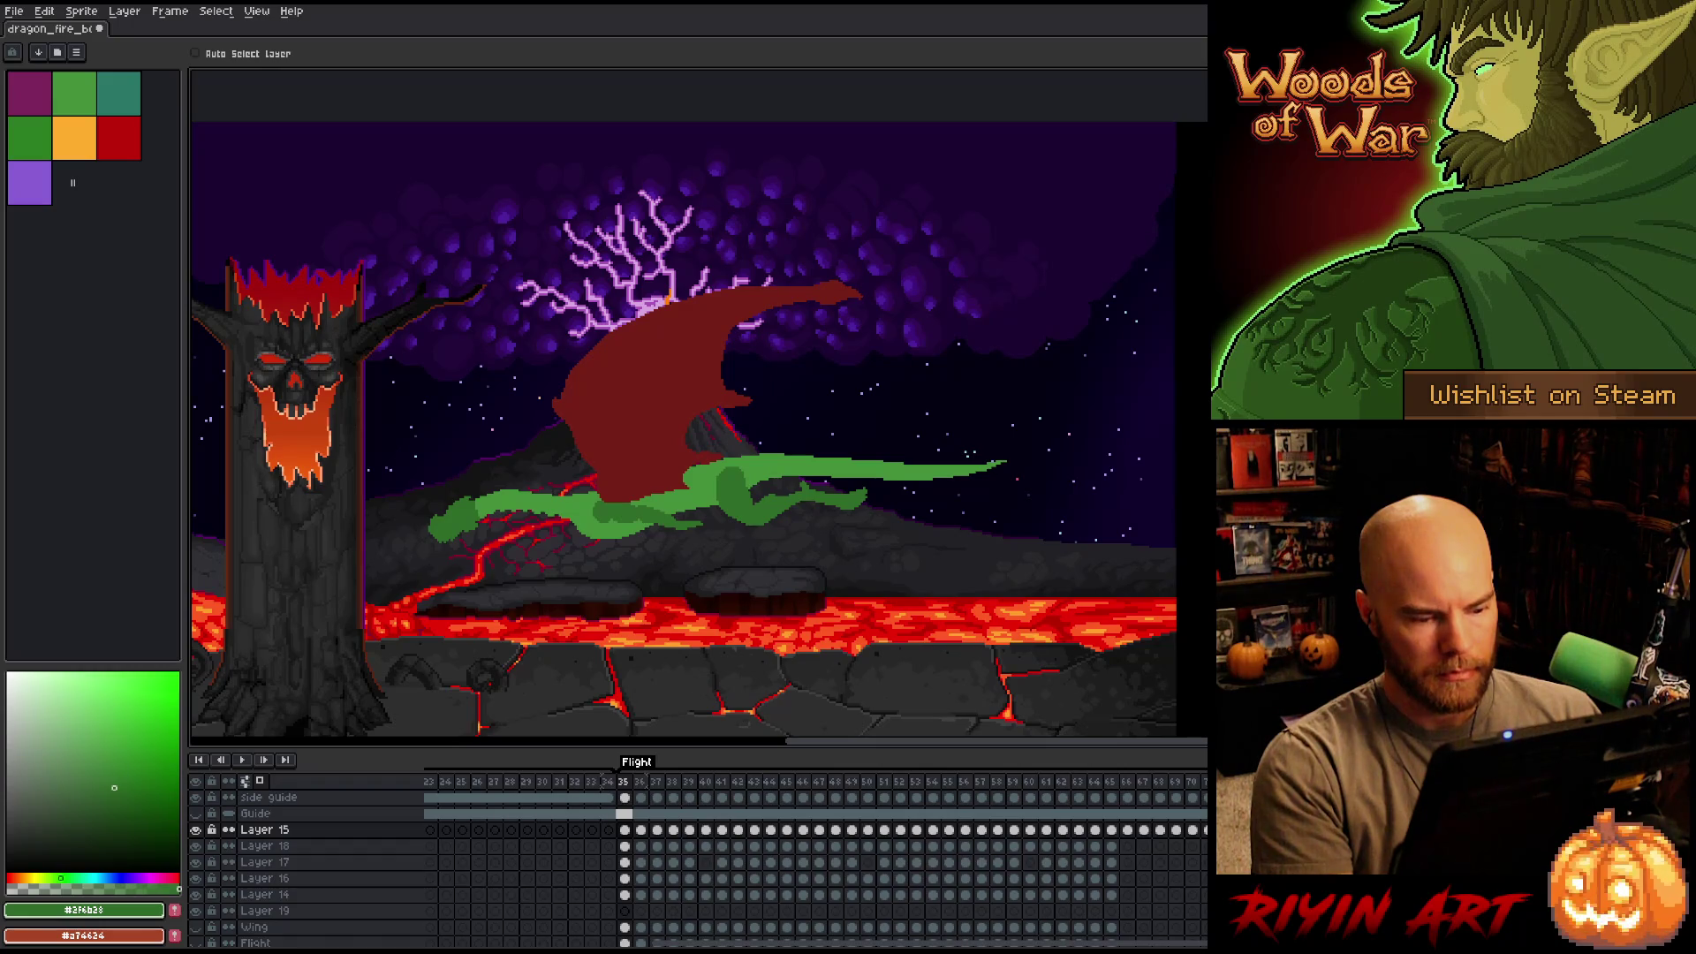
key(Return)
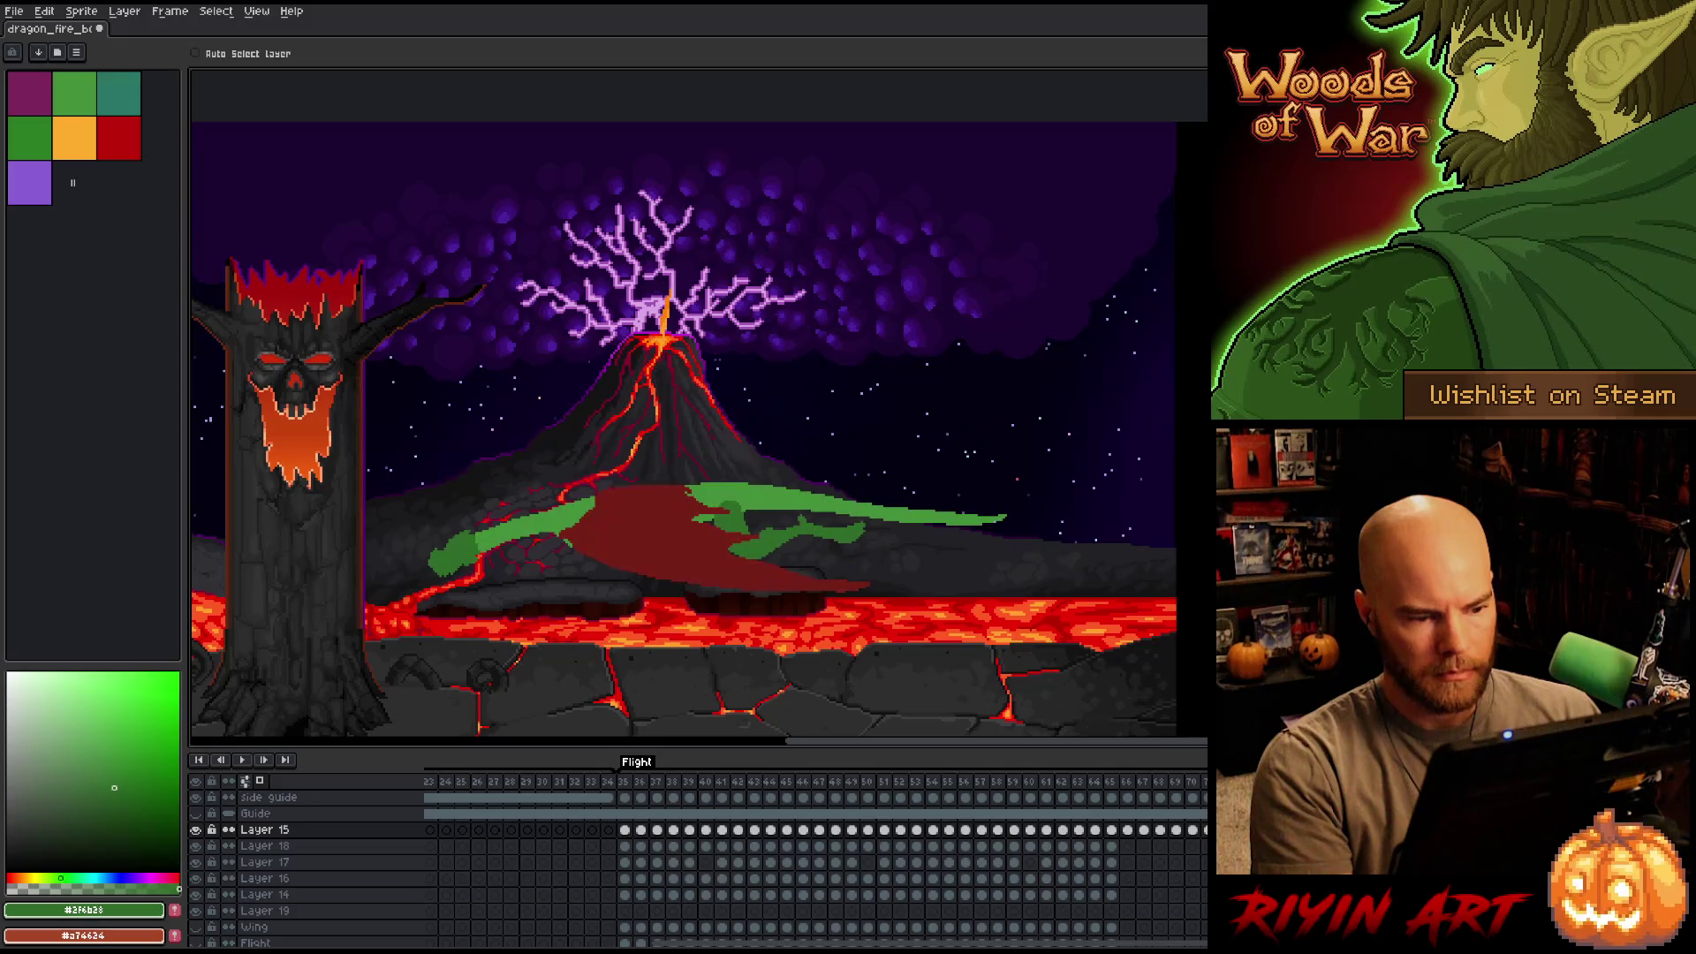
shift+click(264, 894)
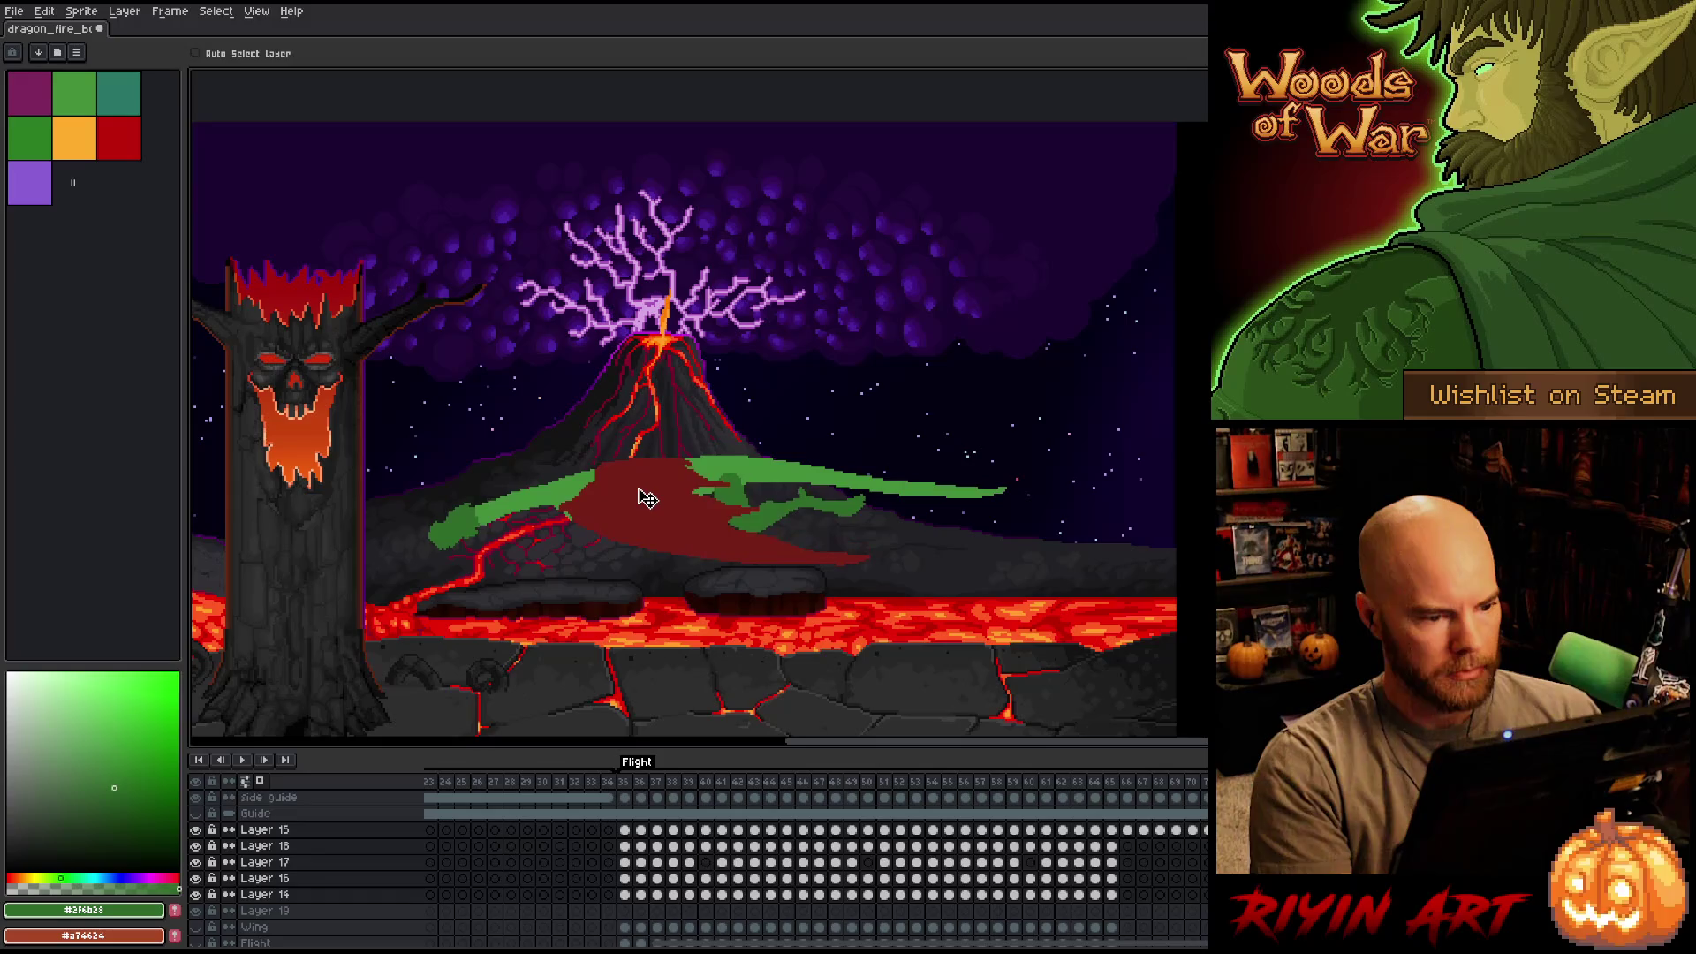
click(264, 894)
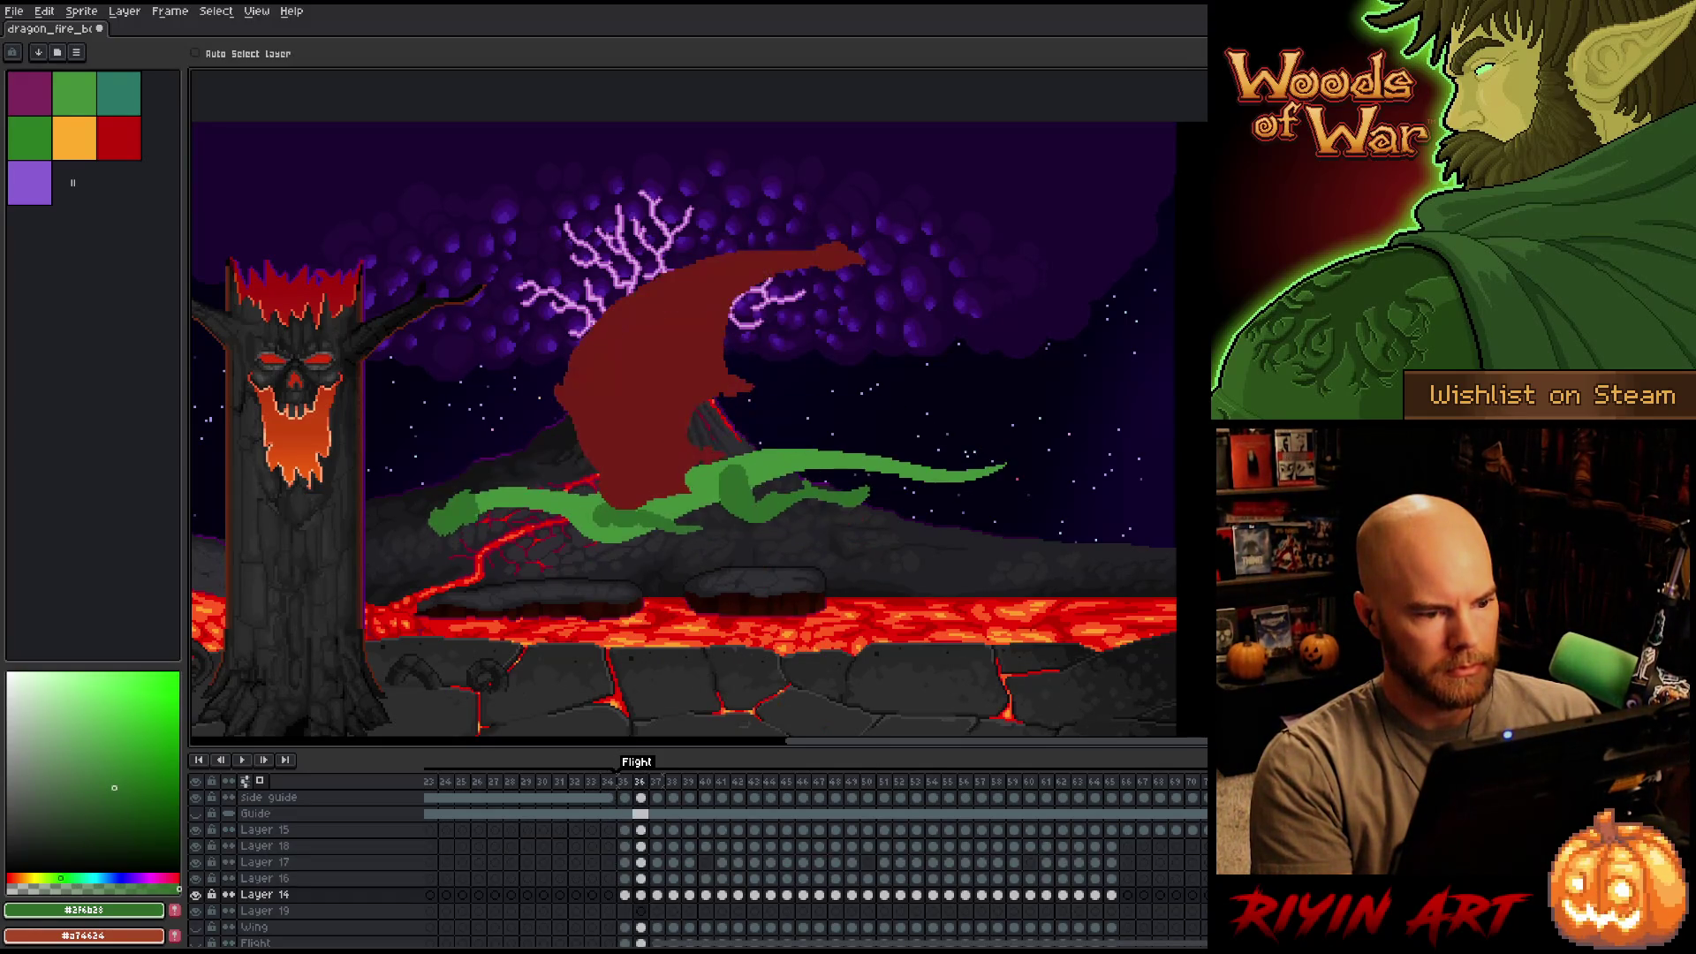
key(Return)
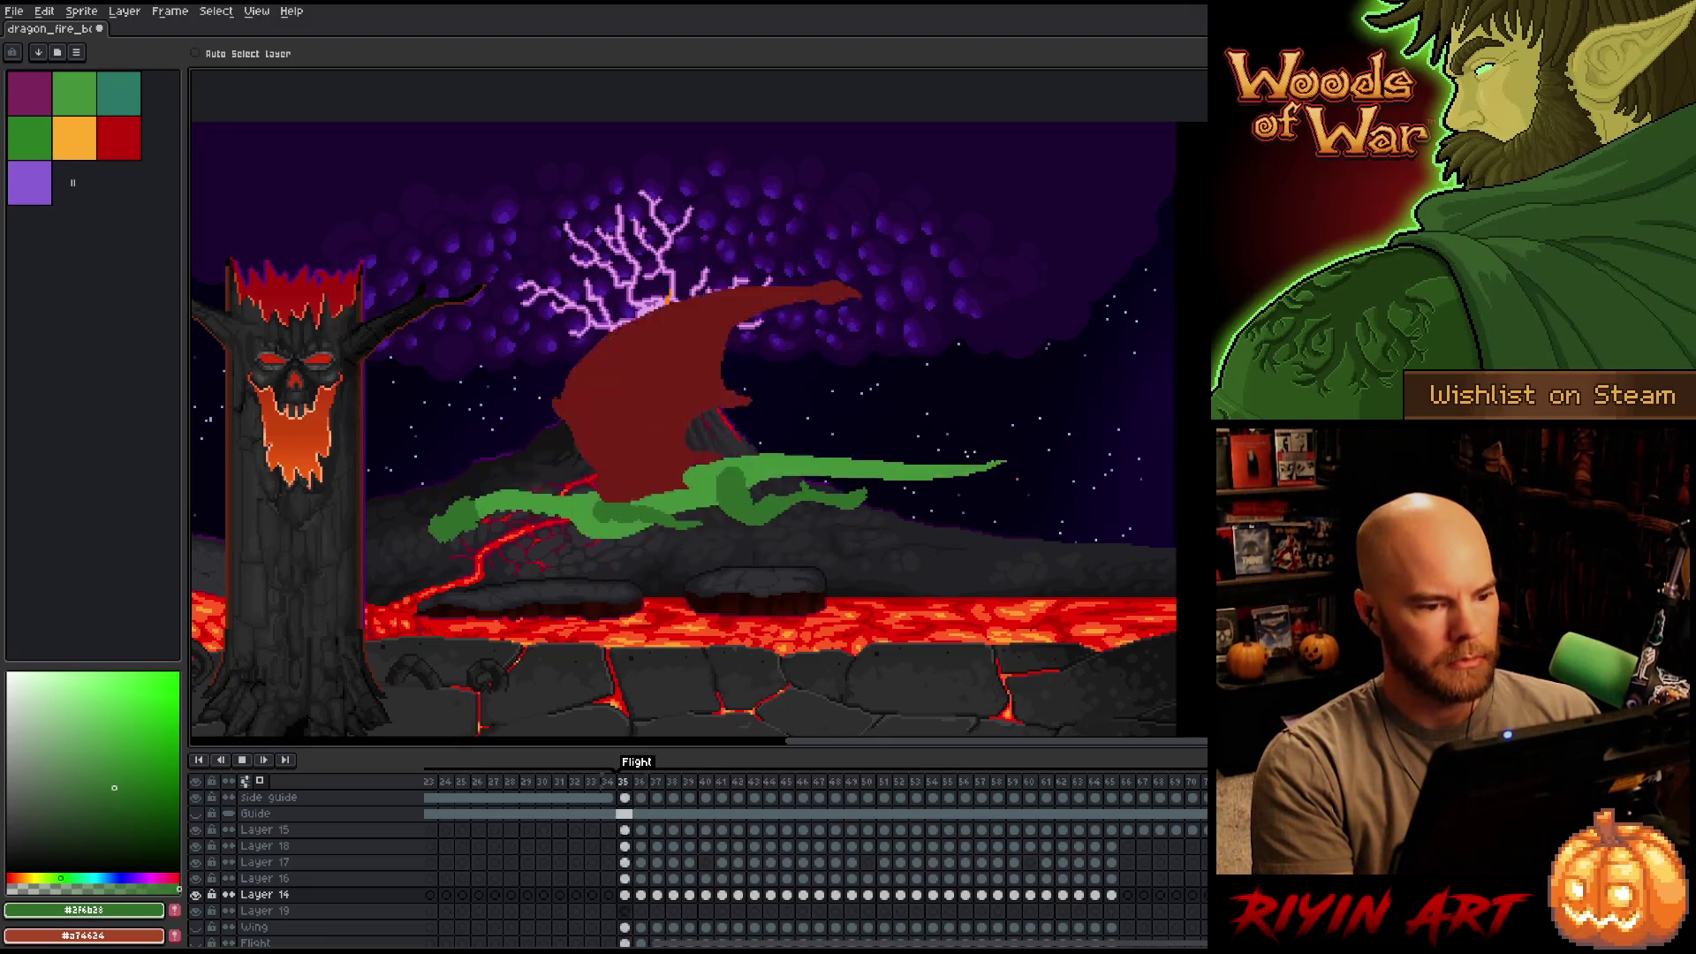
key(Return)
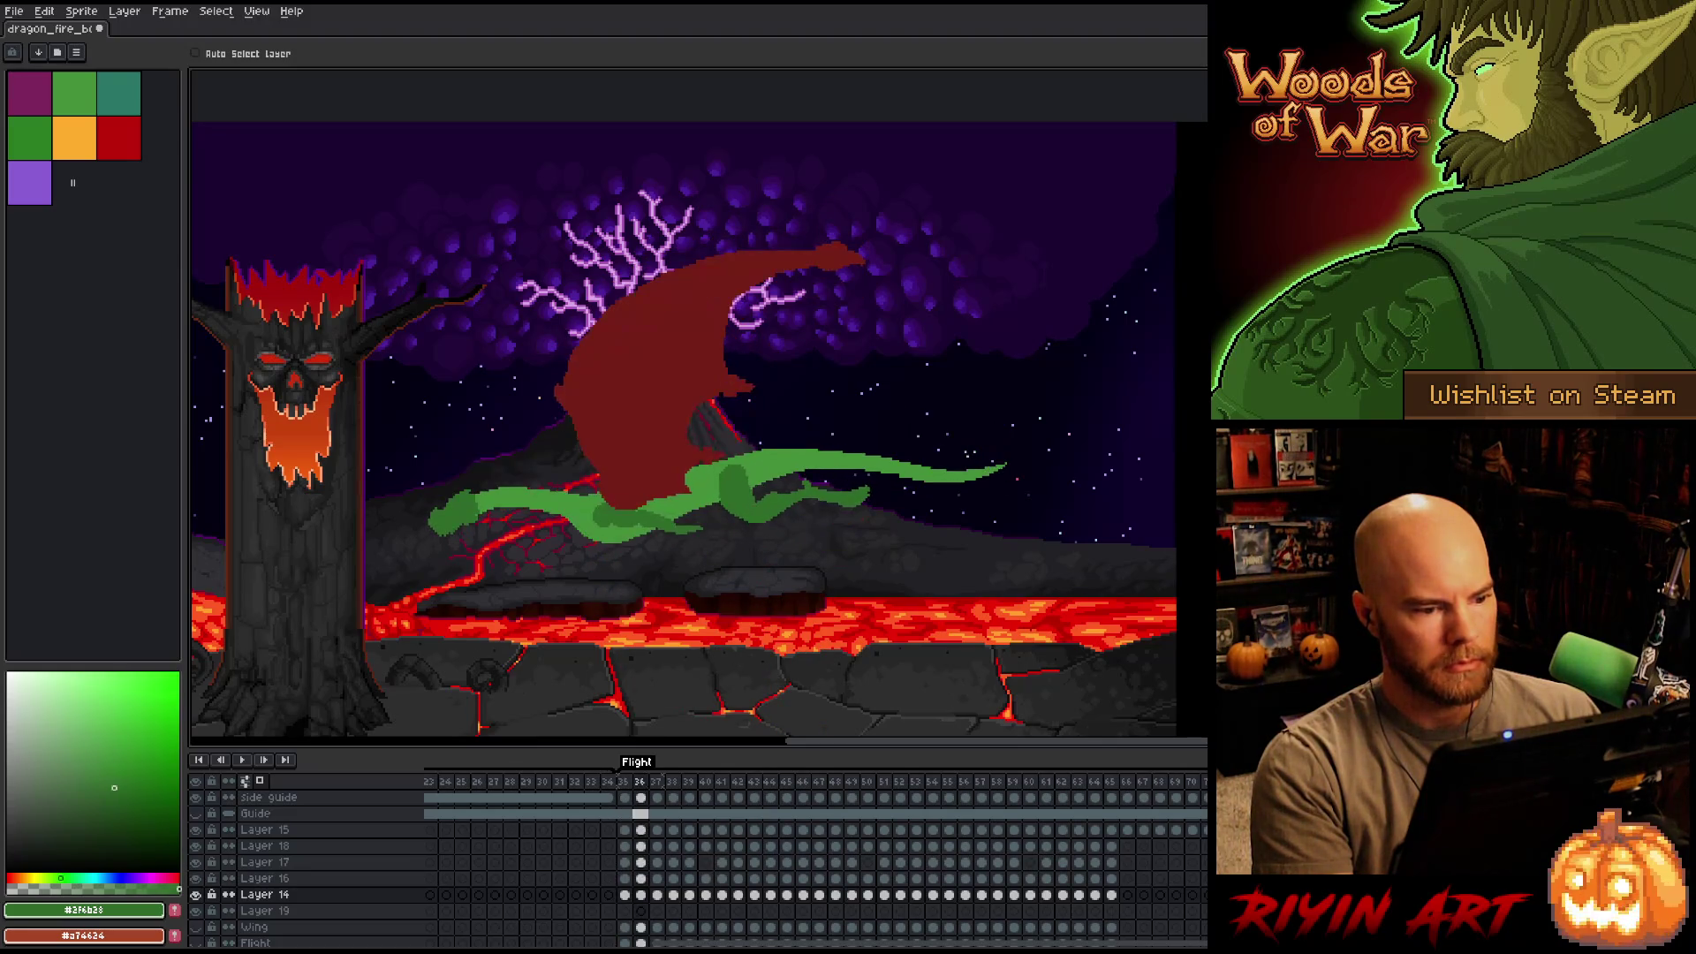
key(Right)
key(Right)
key(Right)
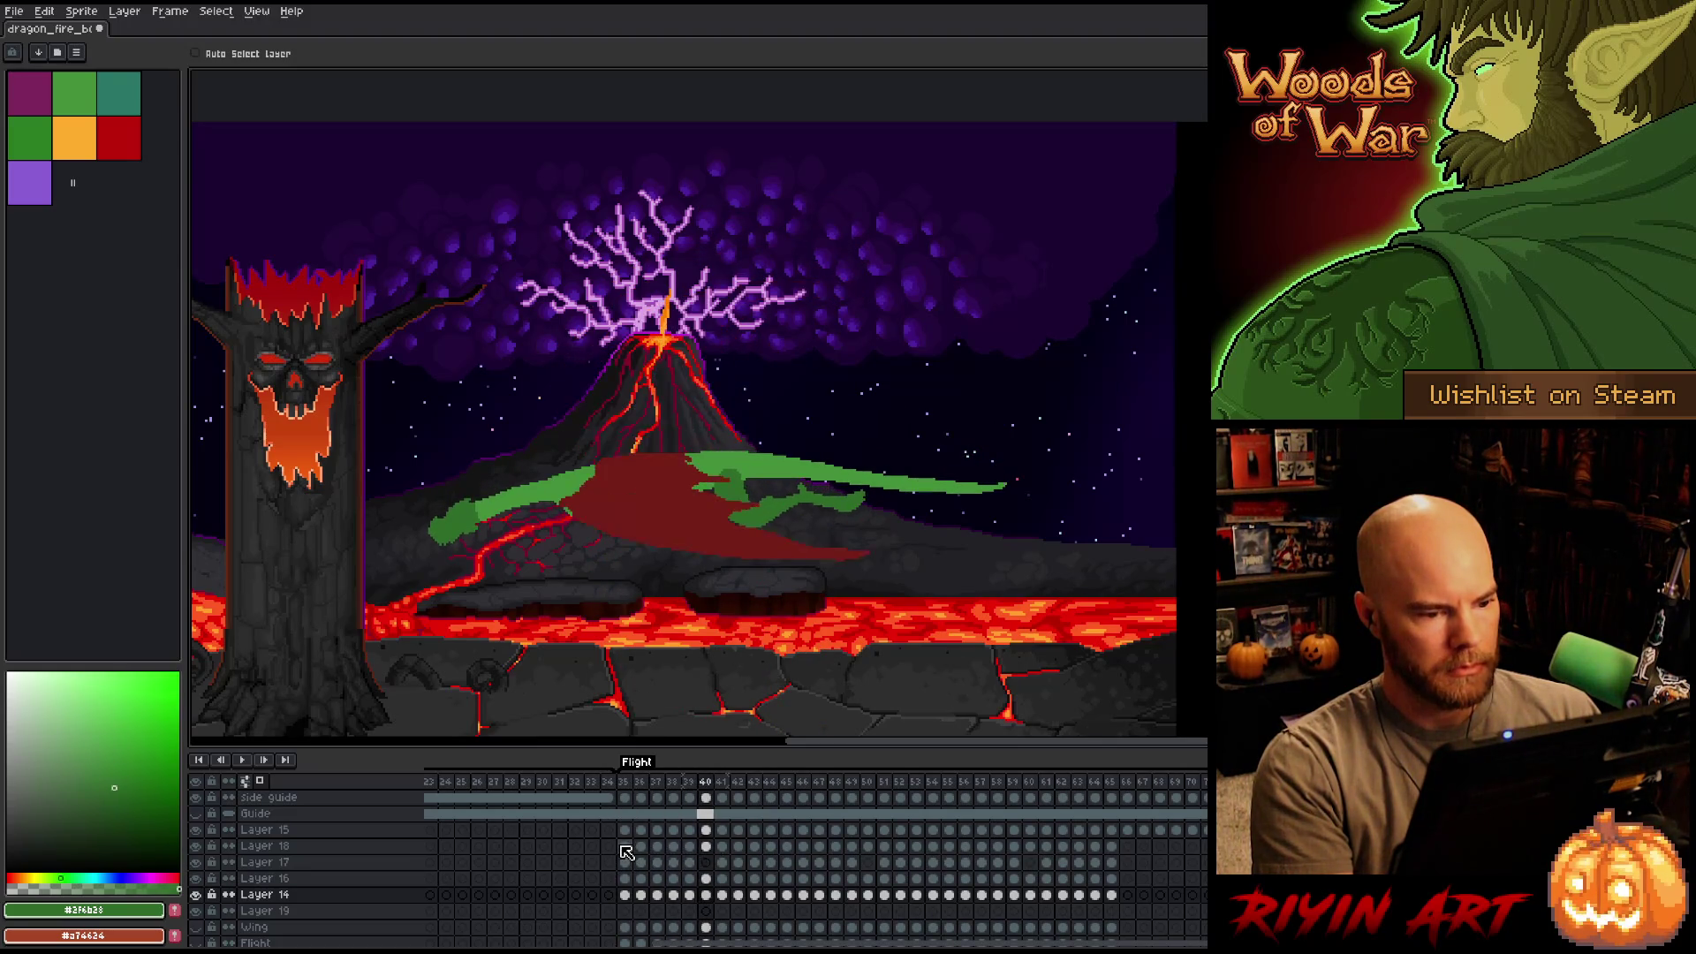
key(Right)
key(Left)
key(Right)
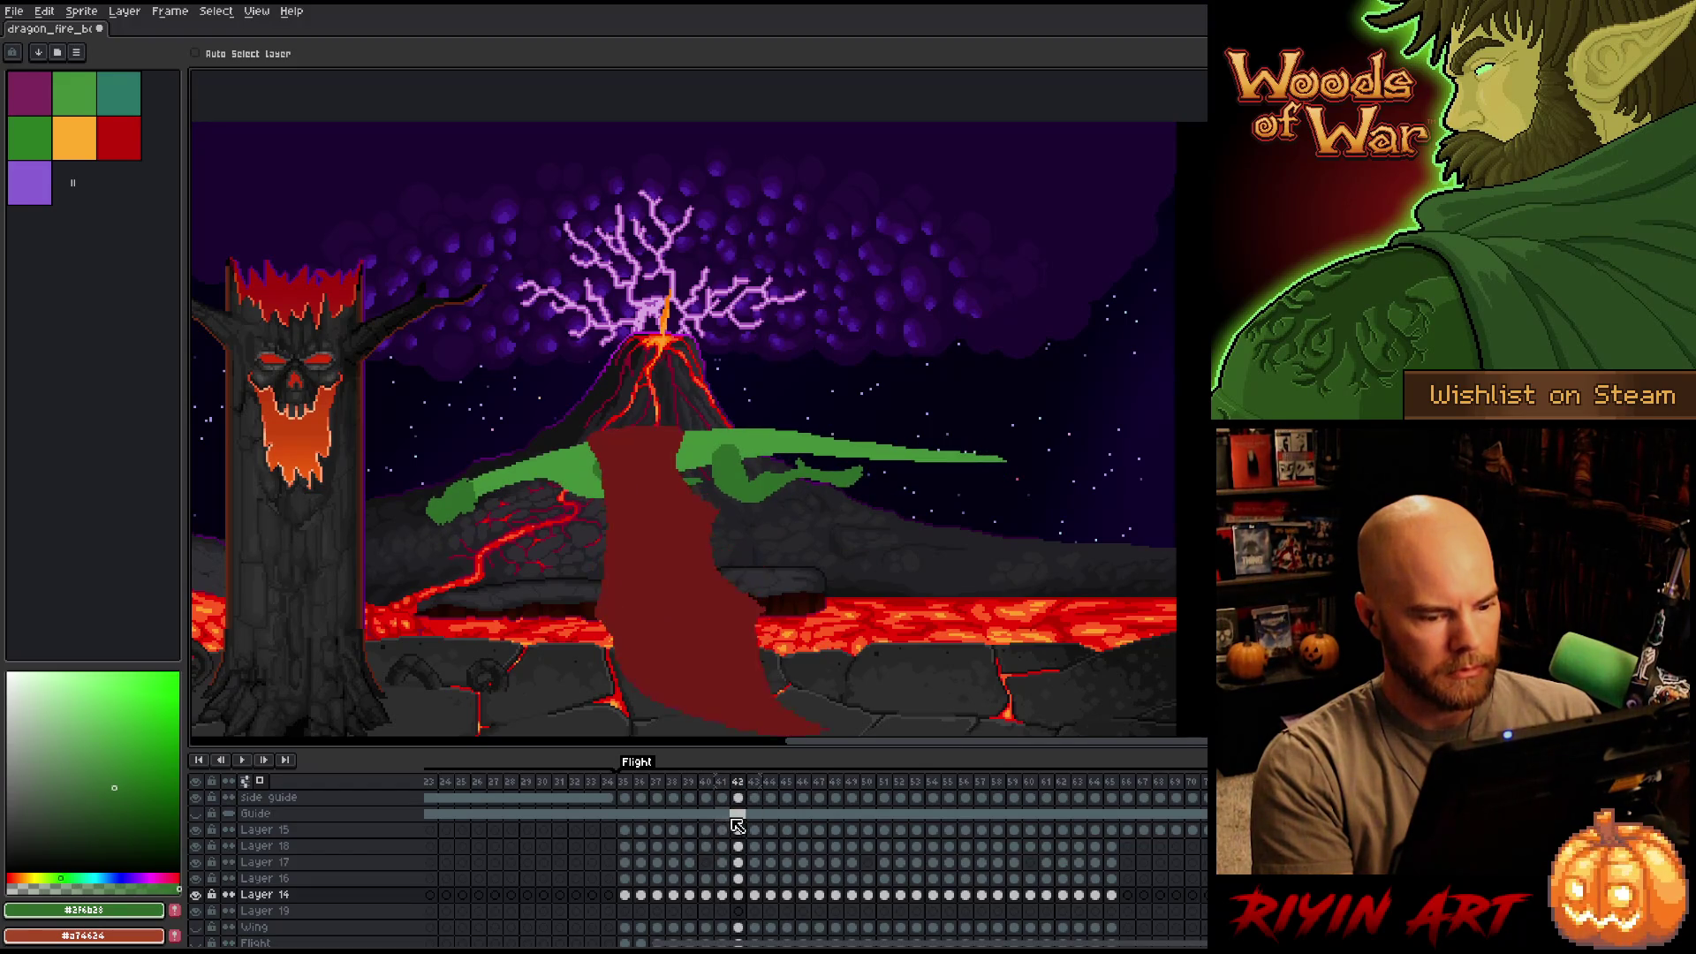
key(Left)
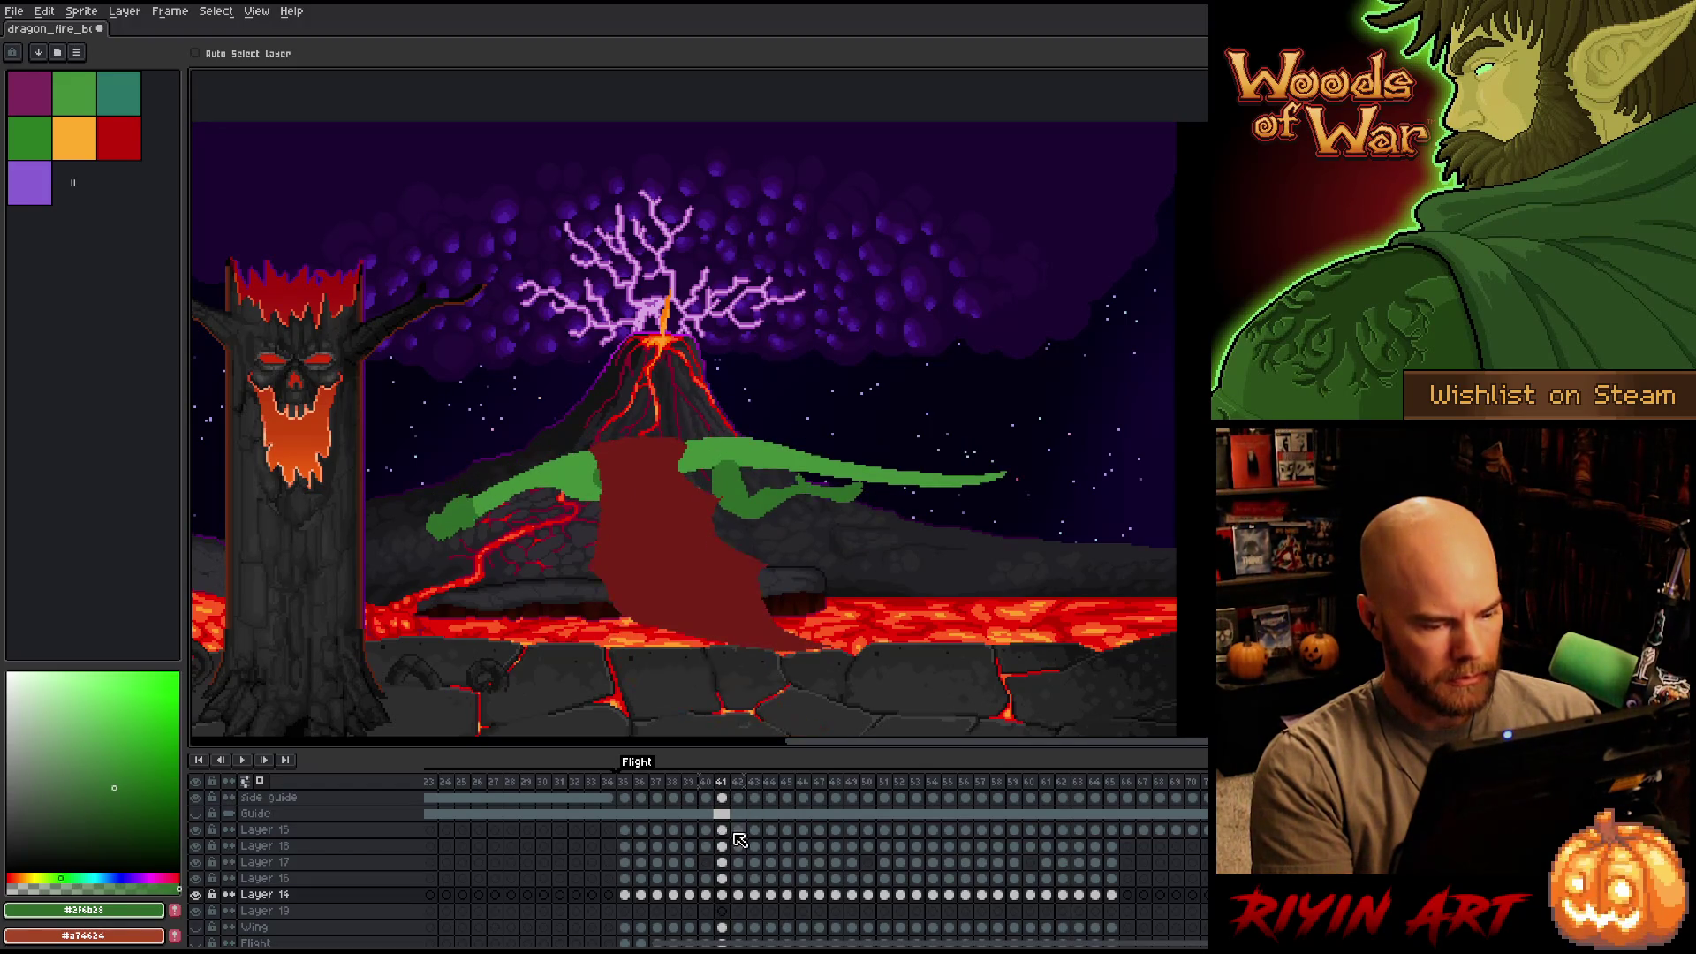
key(Left)
key(Left)
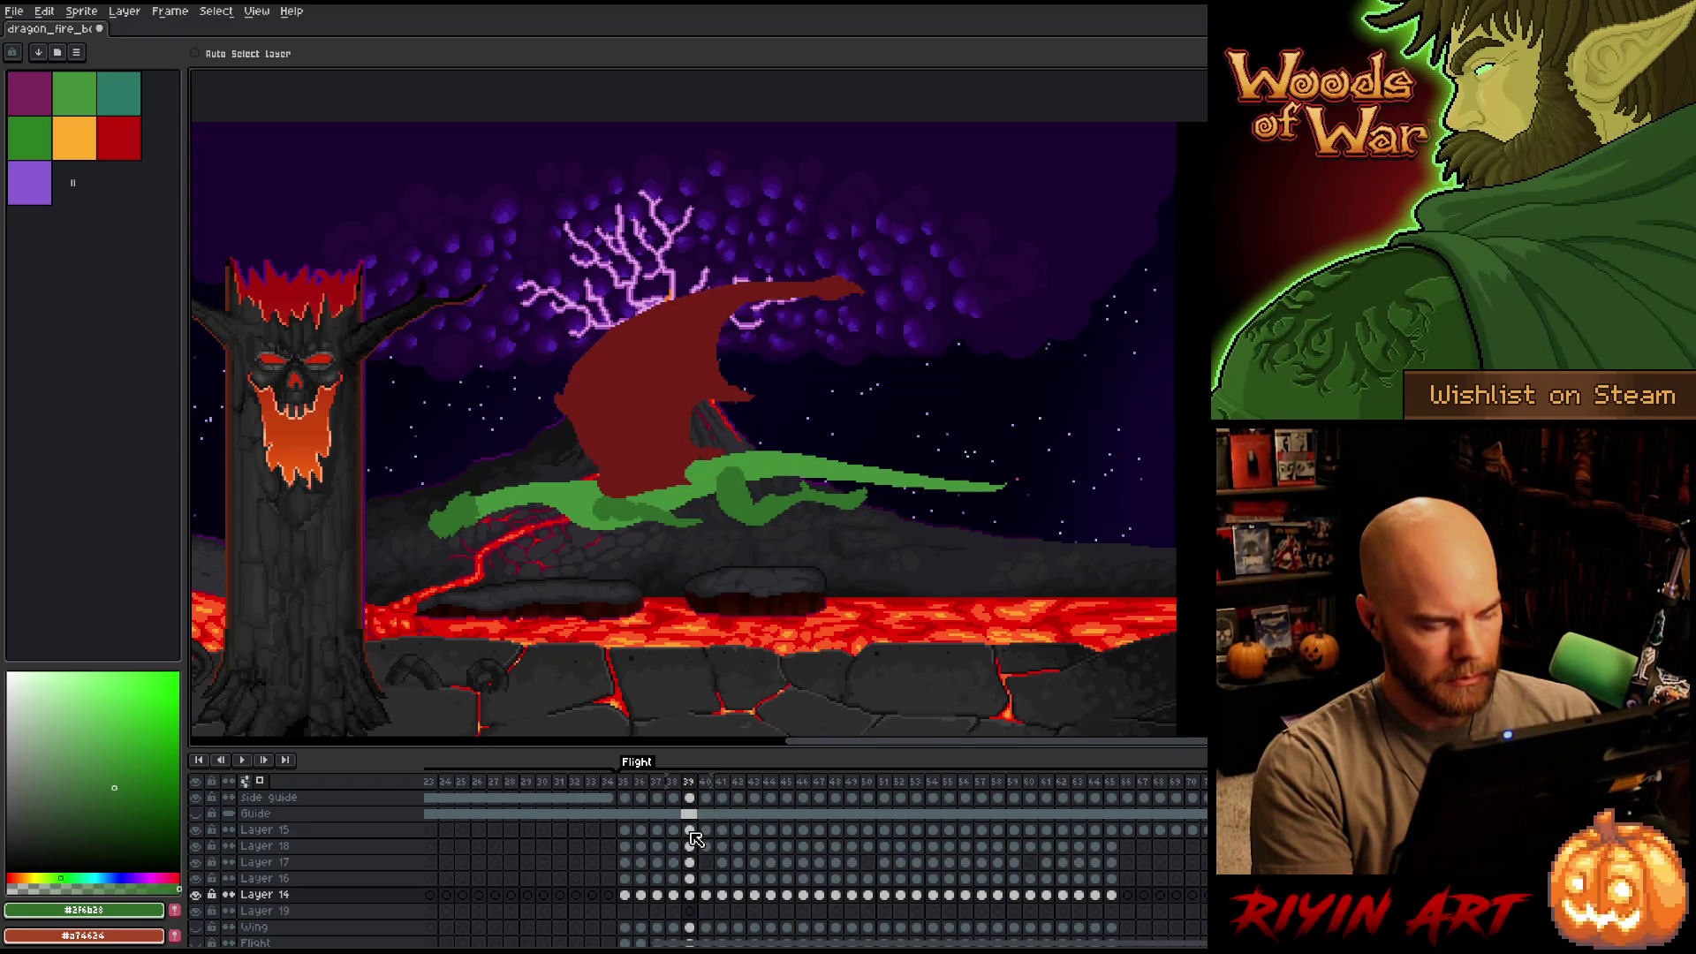
key(Left)
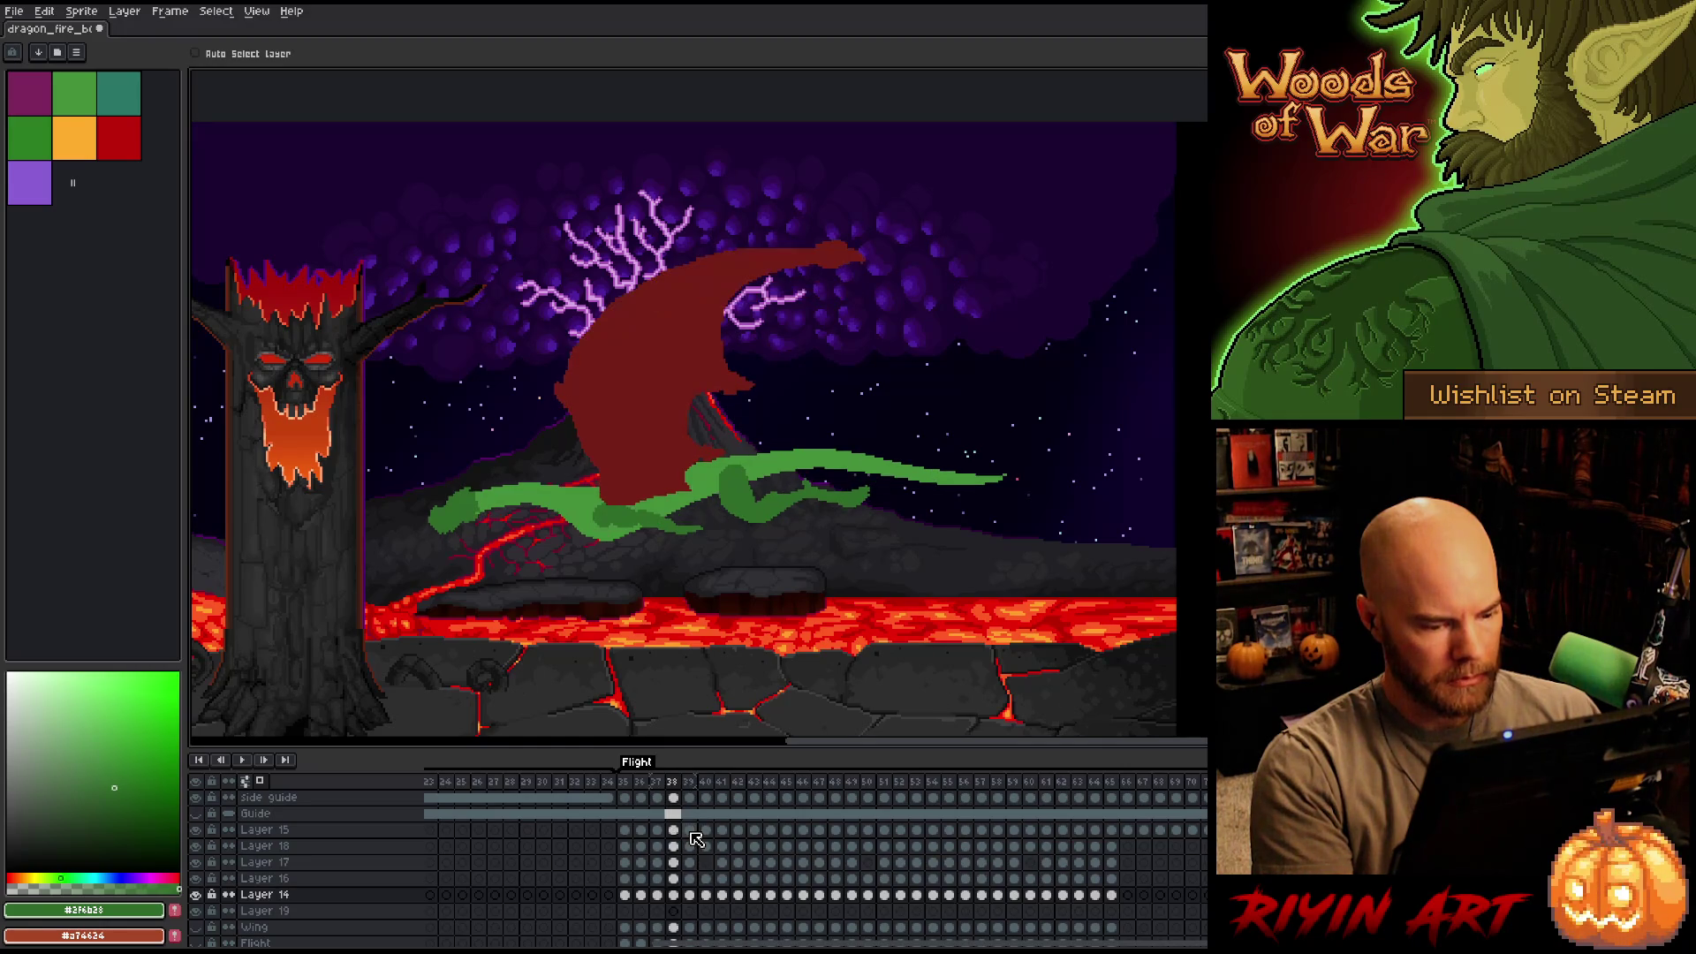
key(Left)
key(Left)
key(Left)
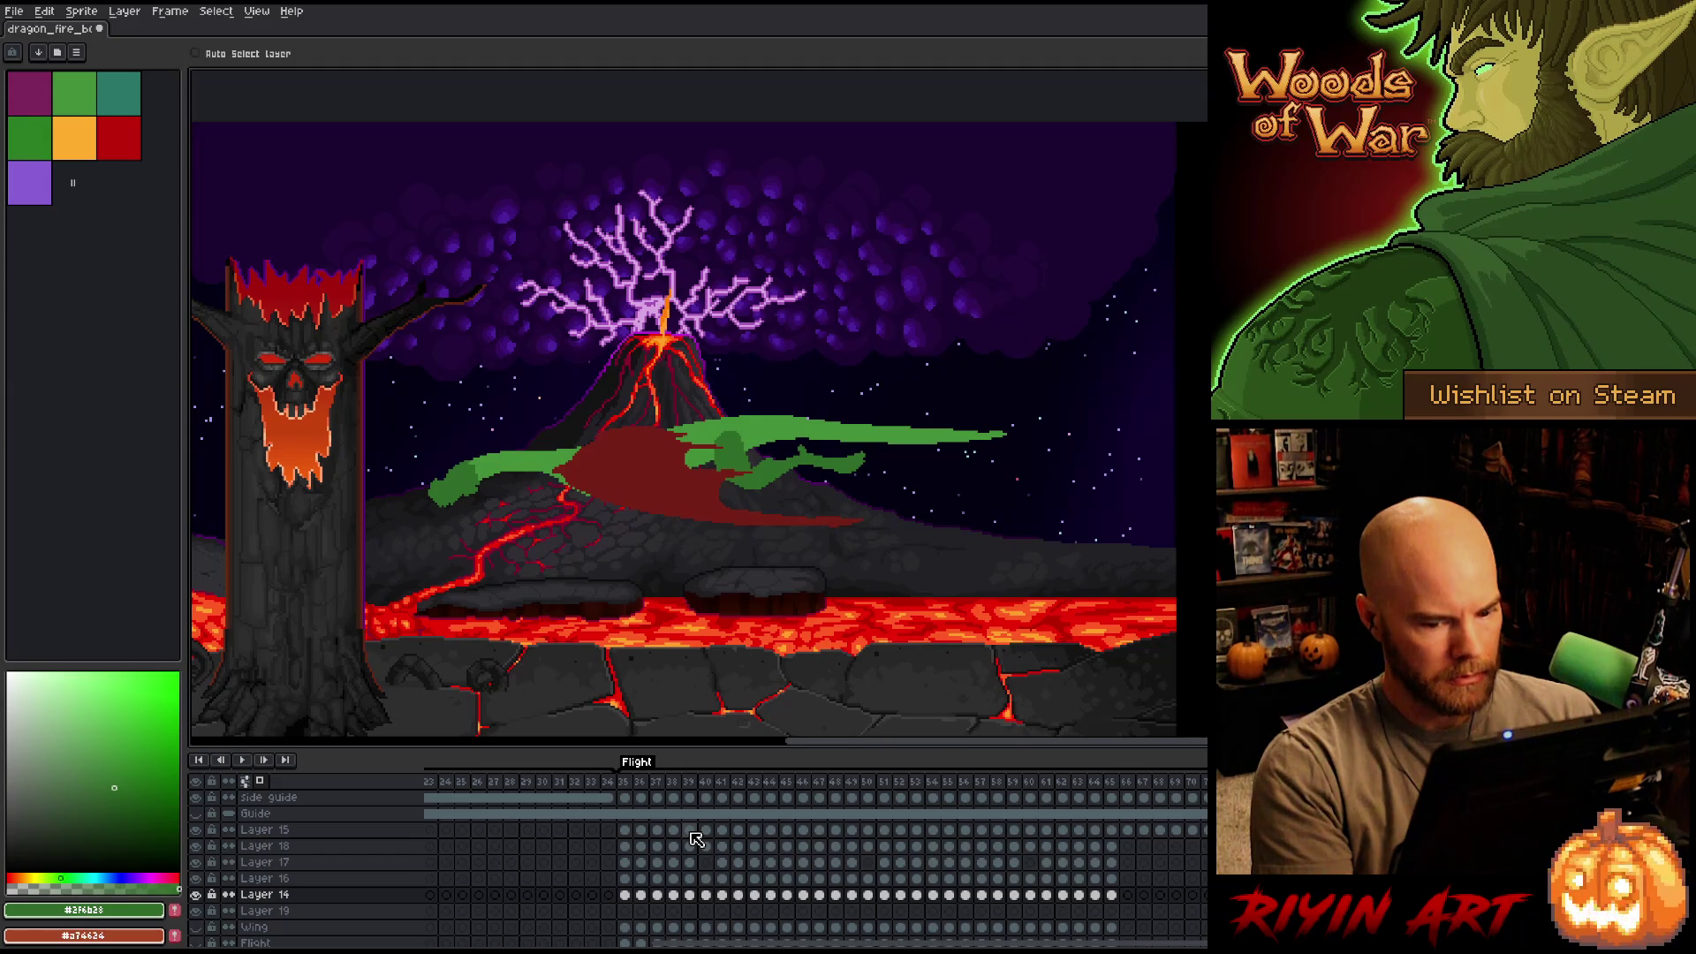
key(Left)
key(Left)
key(Left)
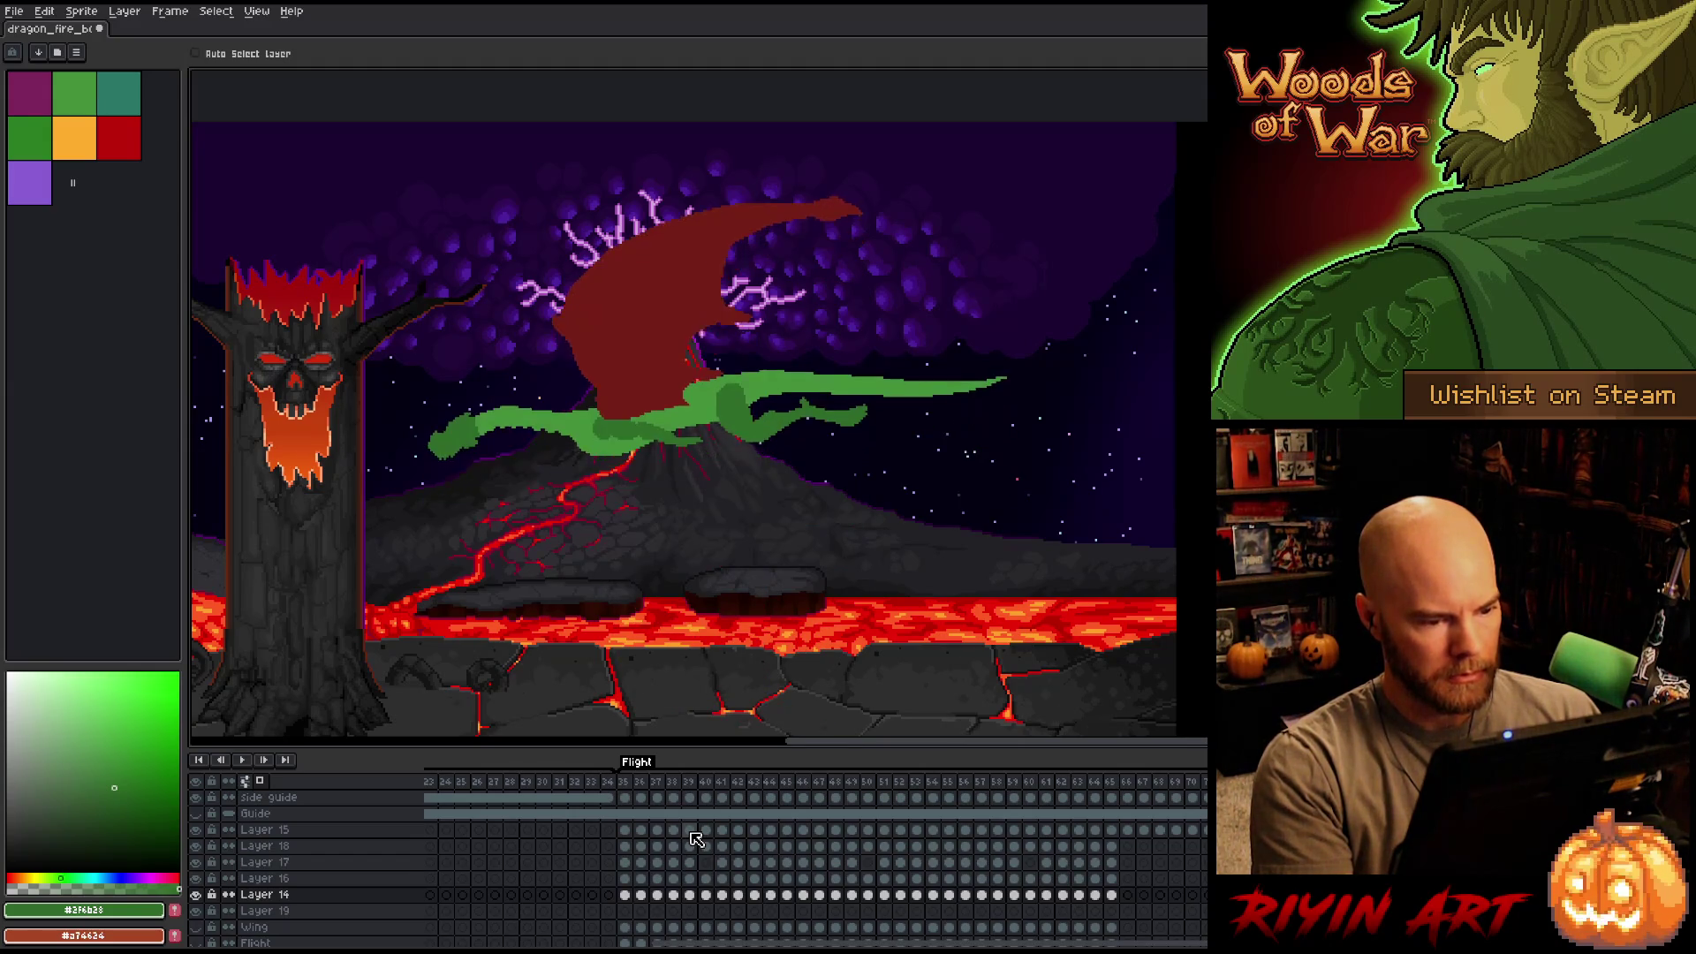
key(Left)
key(Left)
key(Left)
click(692, 832)
key(Right)
key(Right)
key(Right)
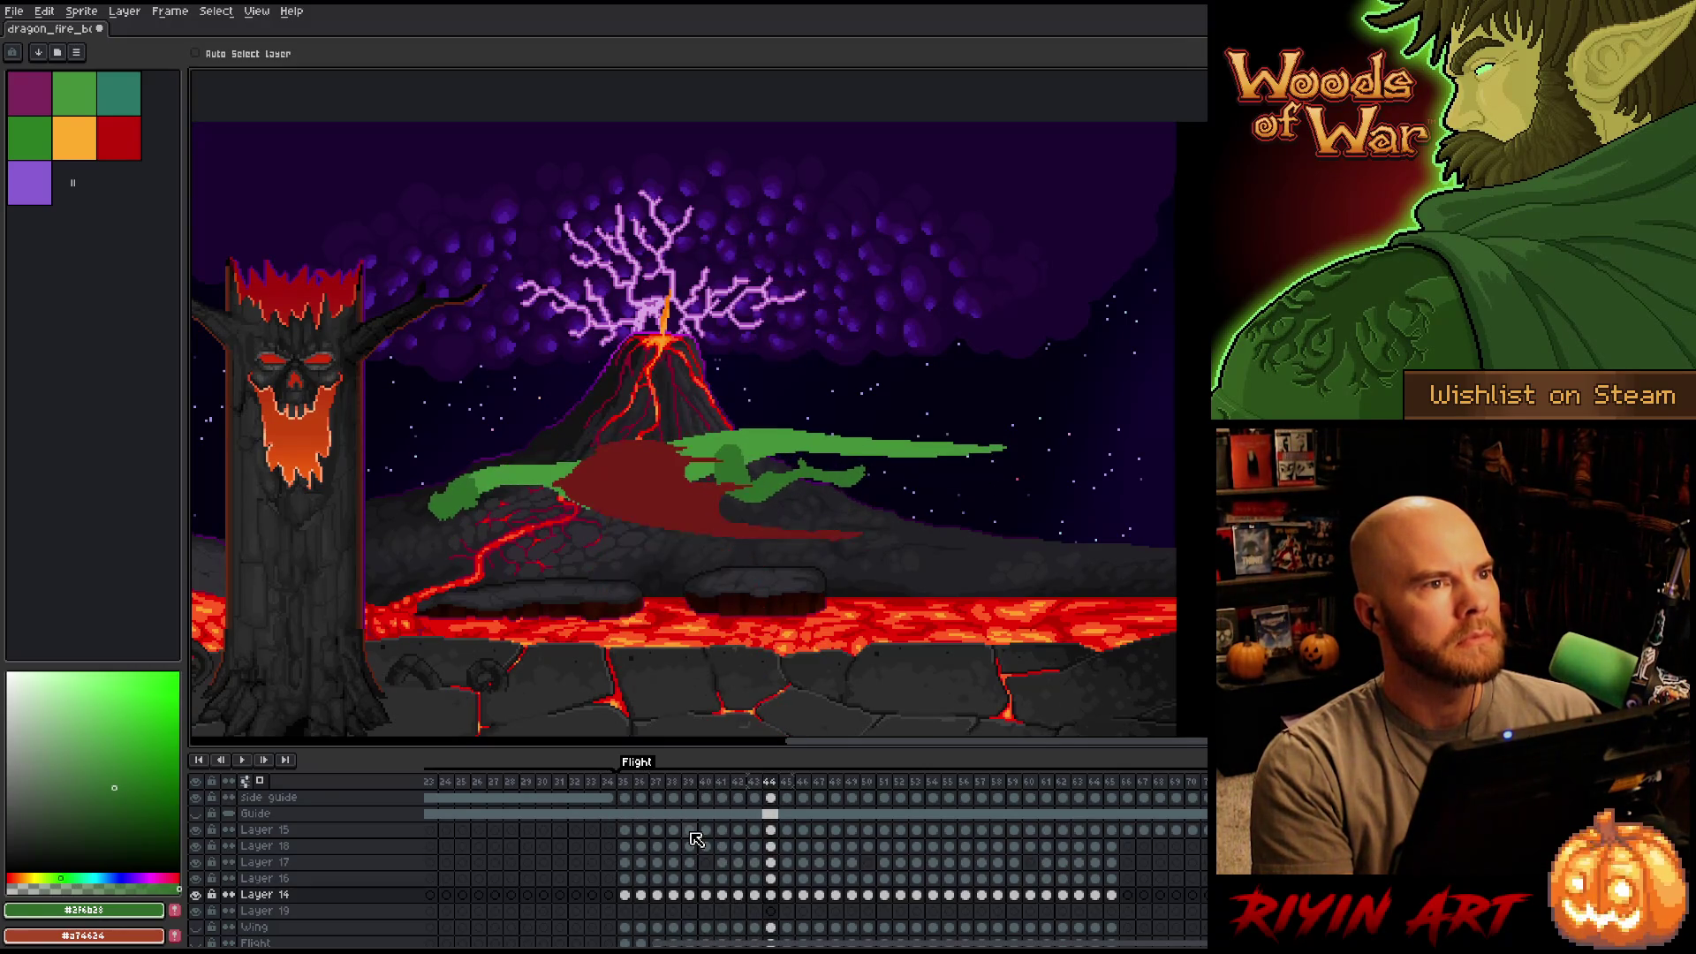
key(Right)
key(Right)
key(Right)
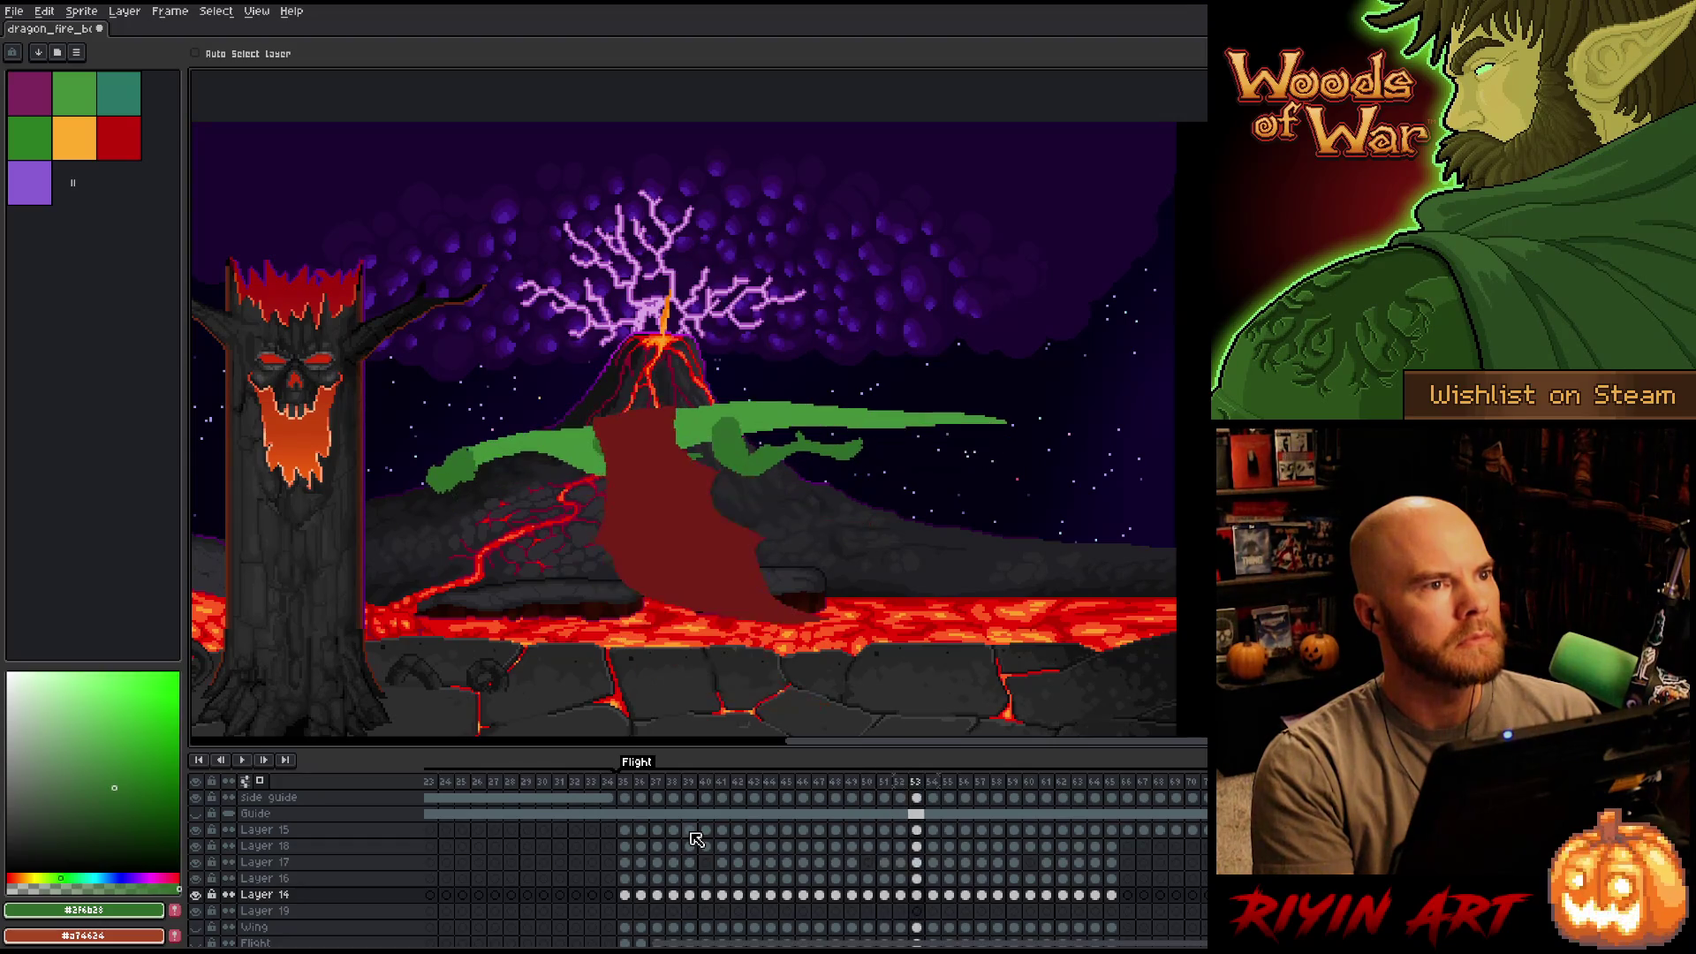
key(Right)
key(Right)
key(Right)
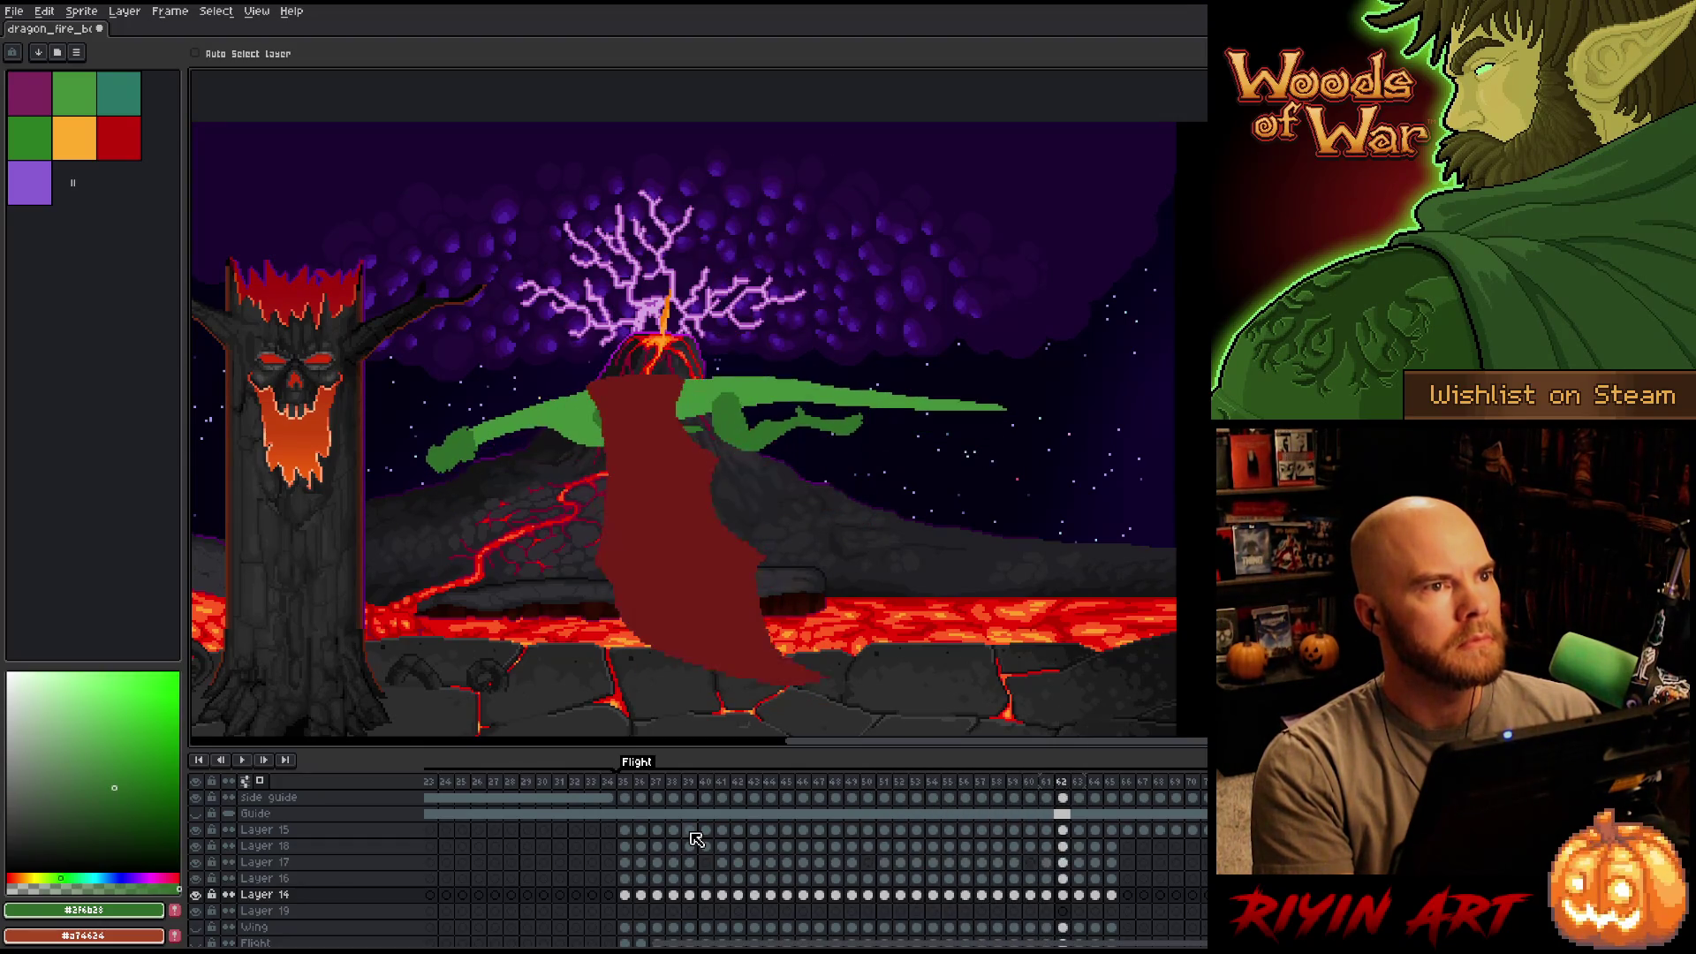
key(Right)
key(Right)
key(Right)
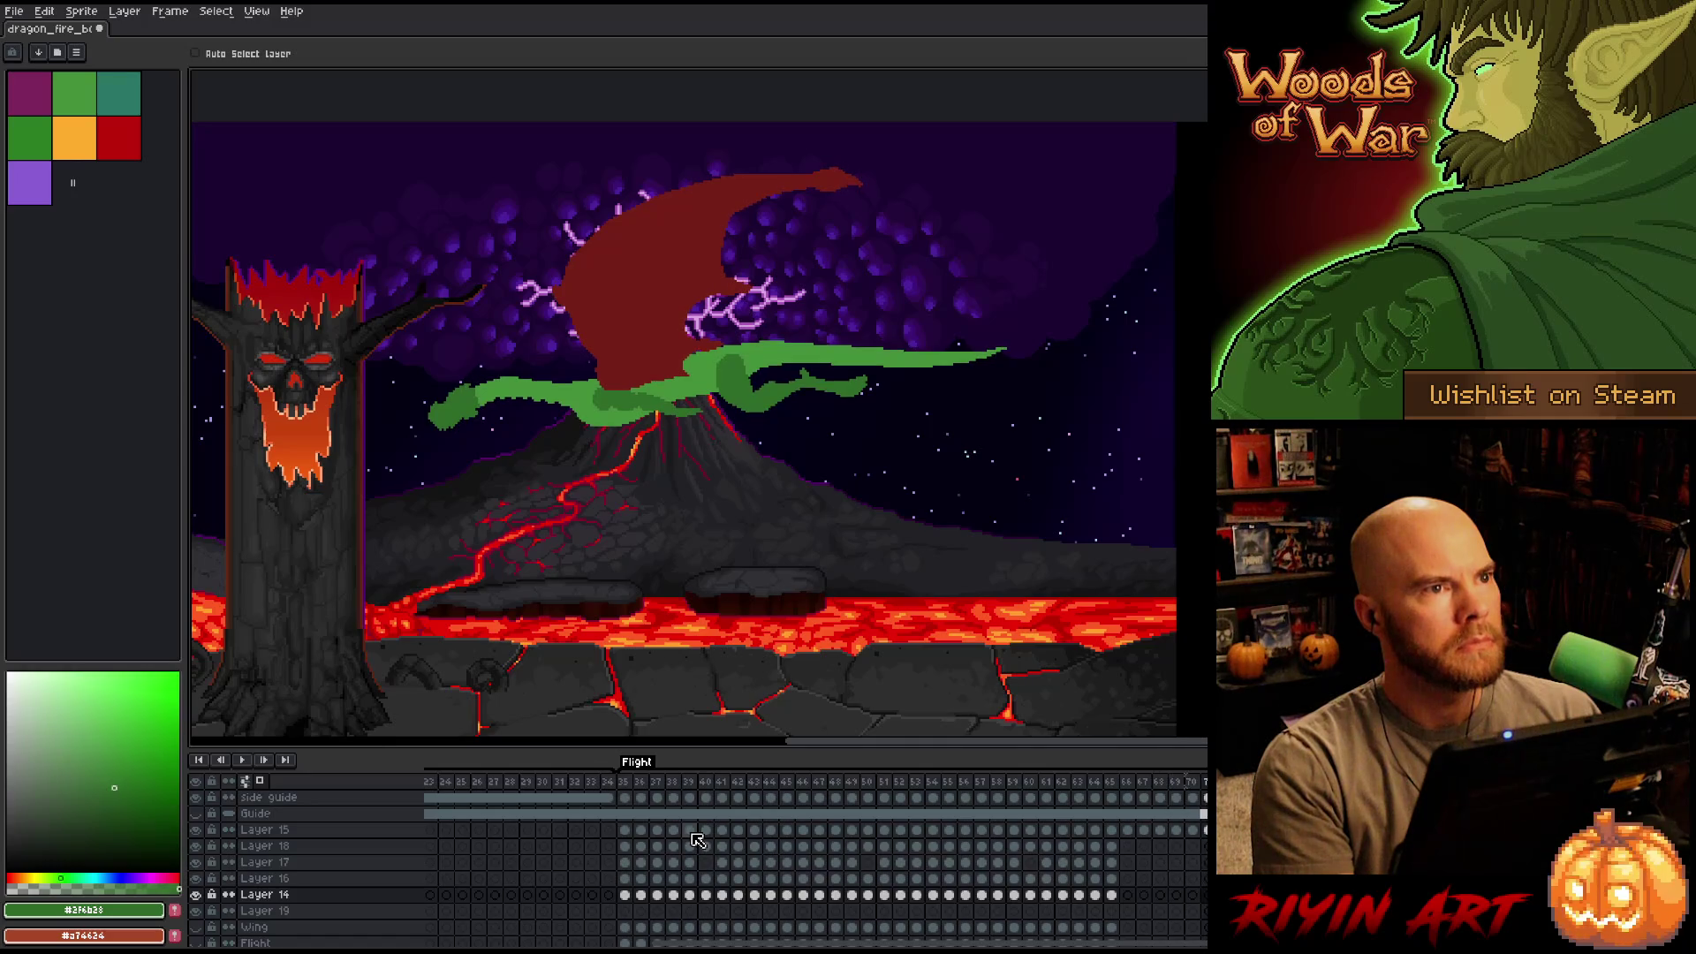
key(Right)
key(Right)
key(Right)
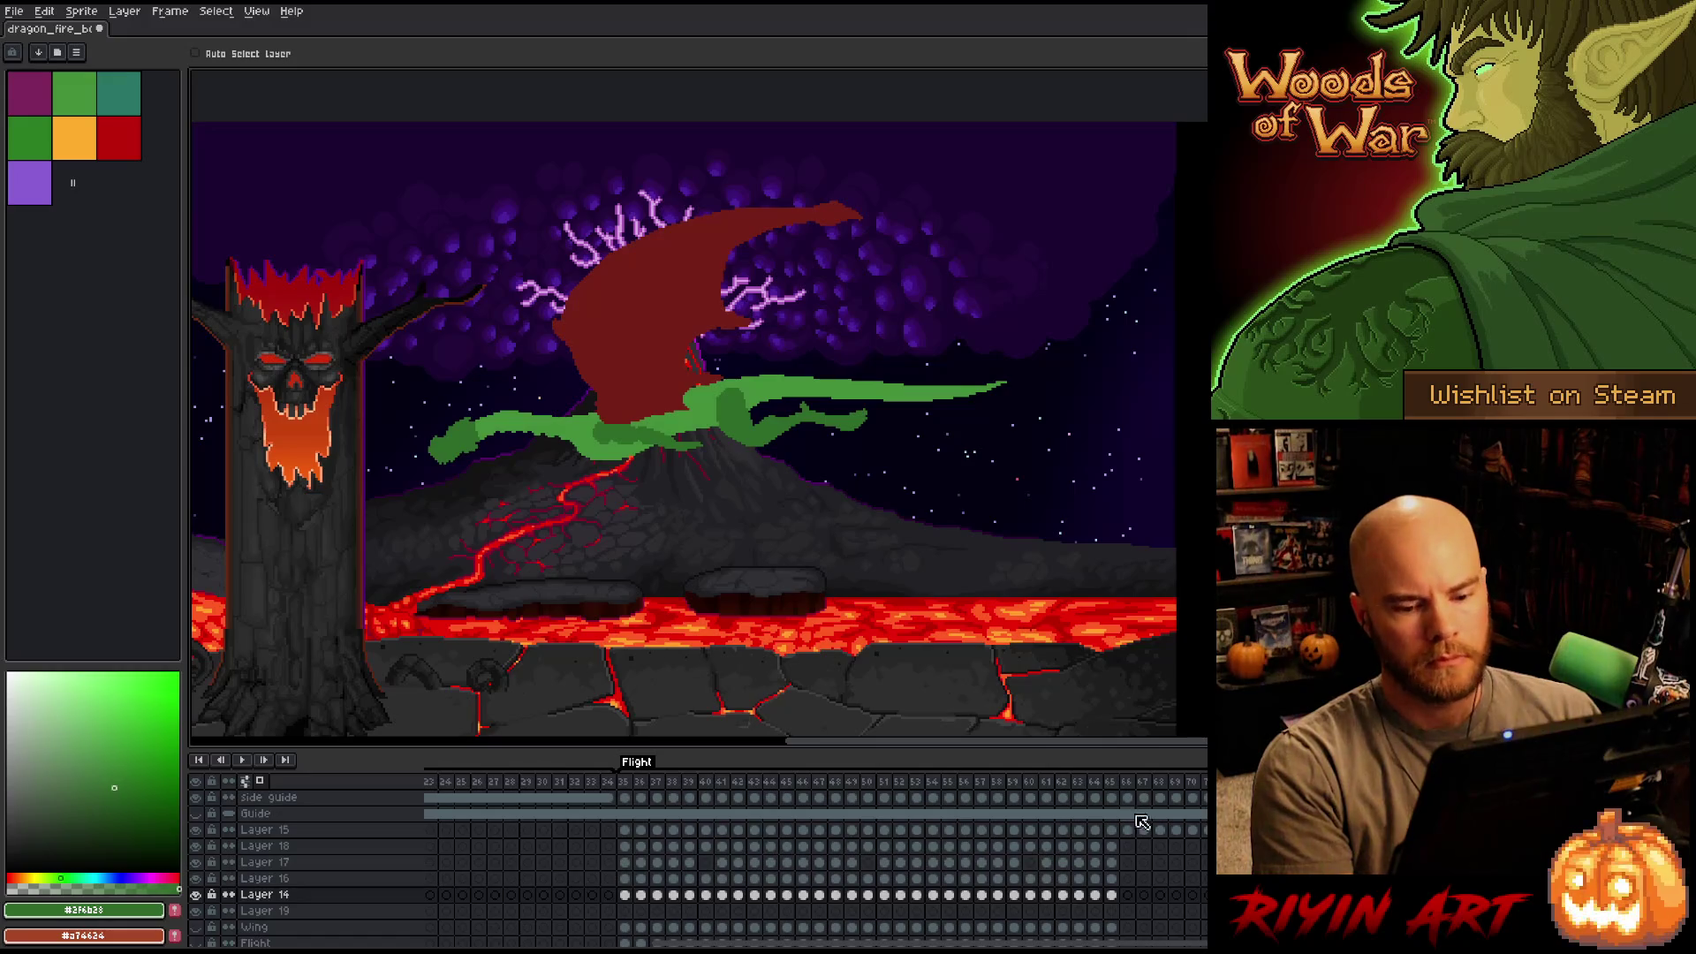
key(Right)
key(Right)
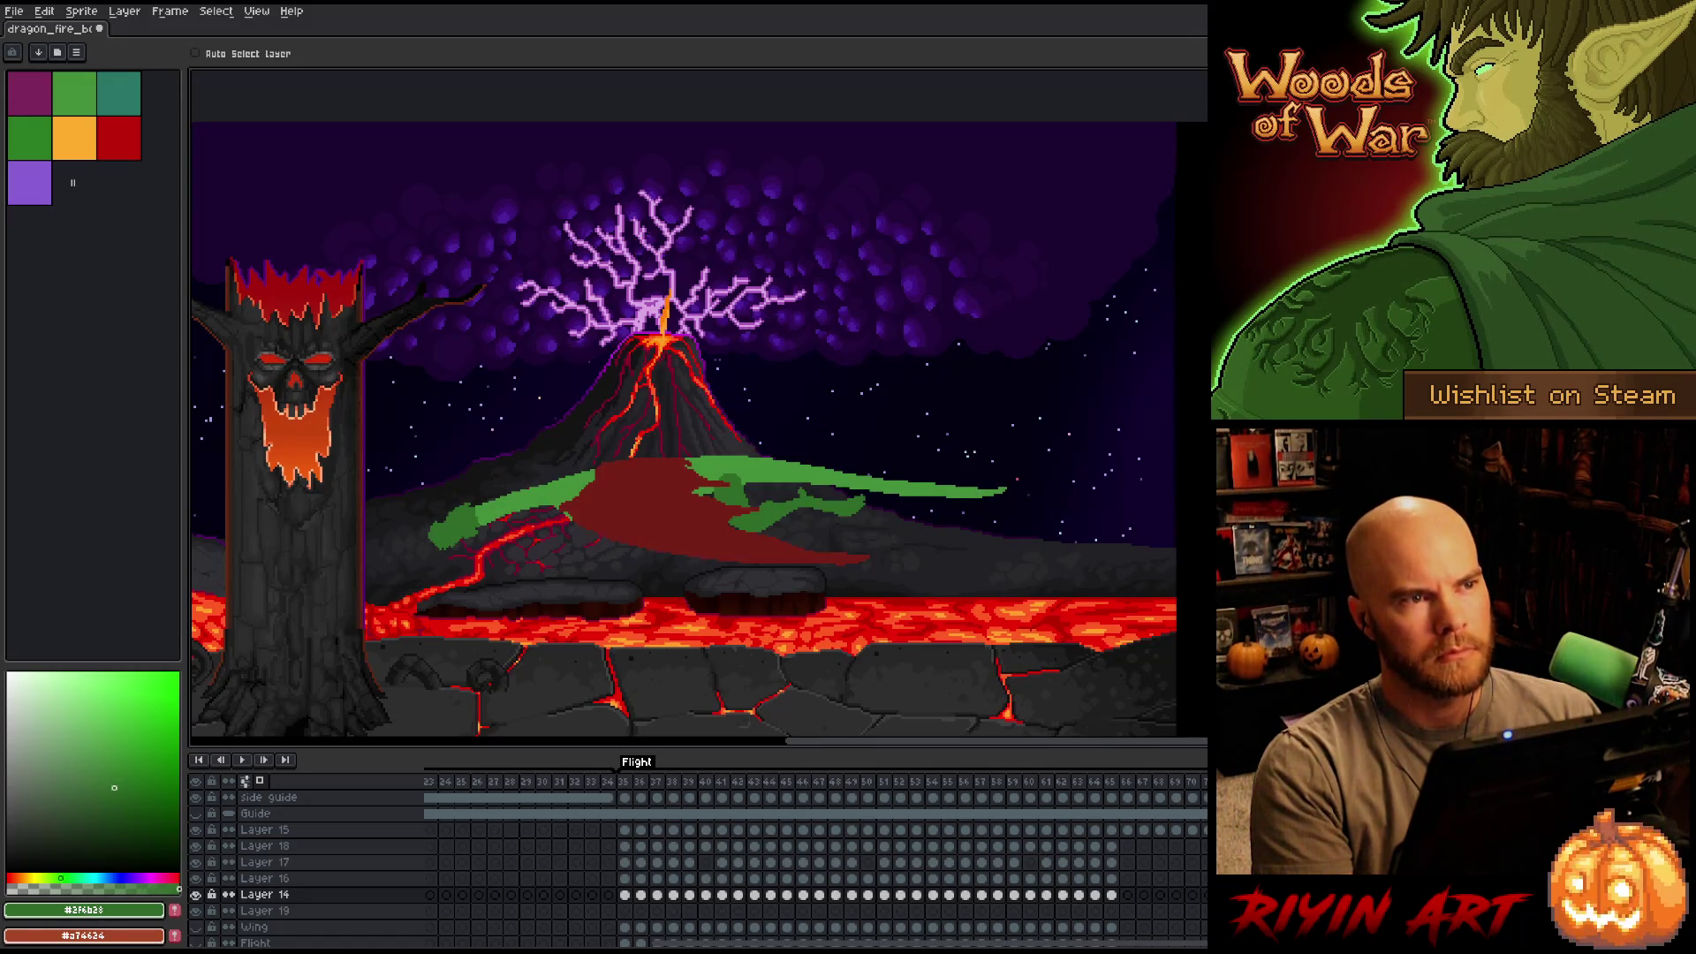
key(Left)
key(Right)
key(Left)
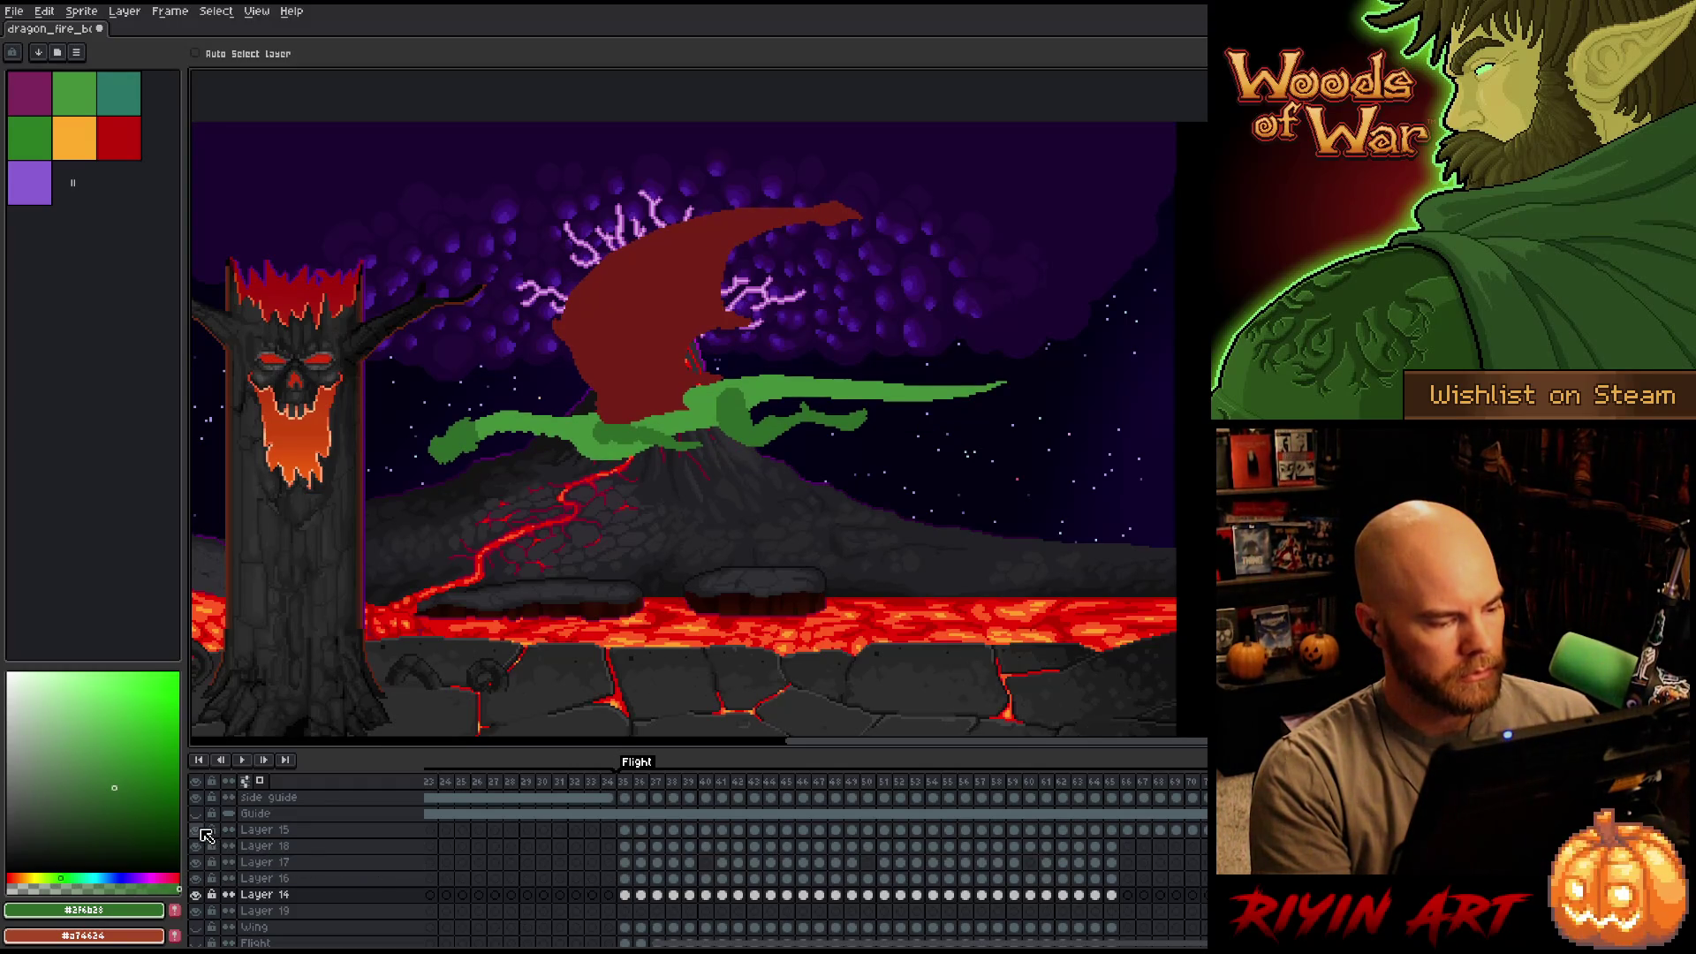
Solo Layer 15 and compare the dragon's wing-down and wing-up frames.
alt+click(202, 832)
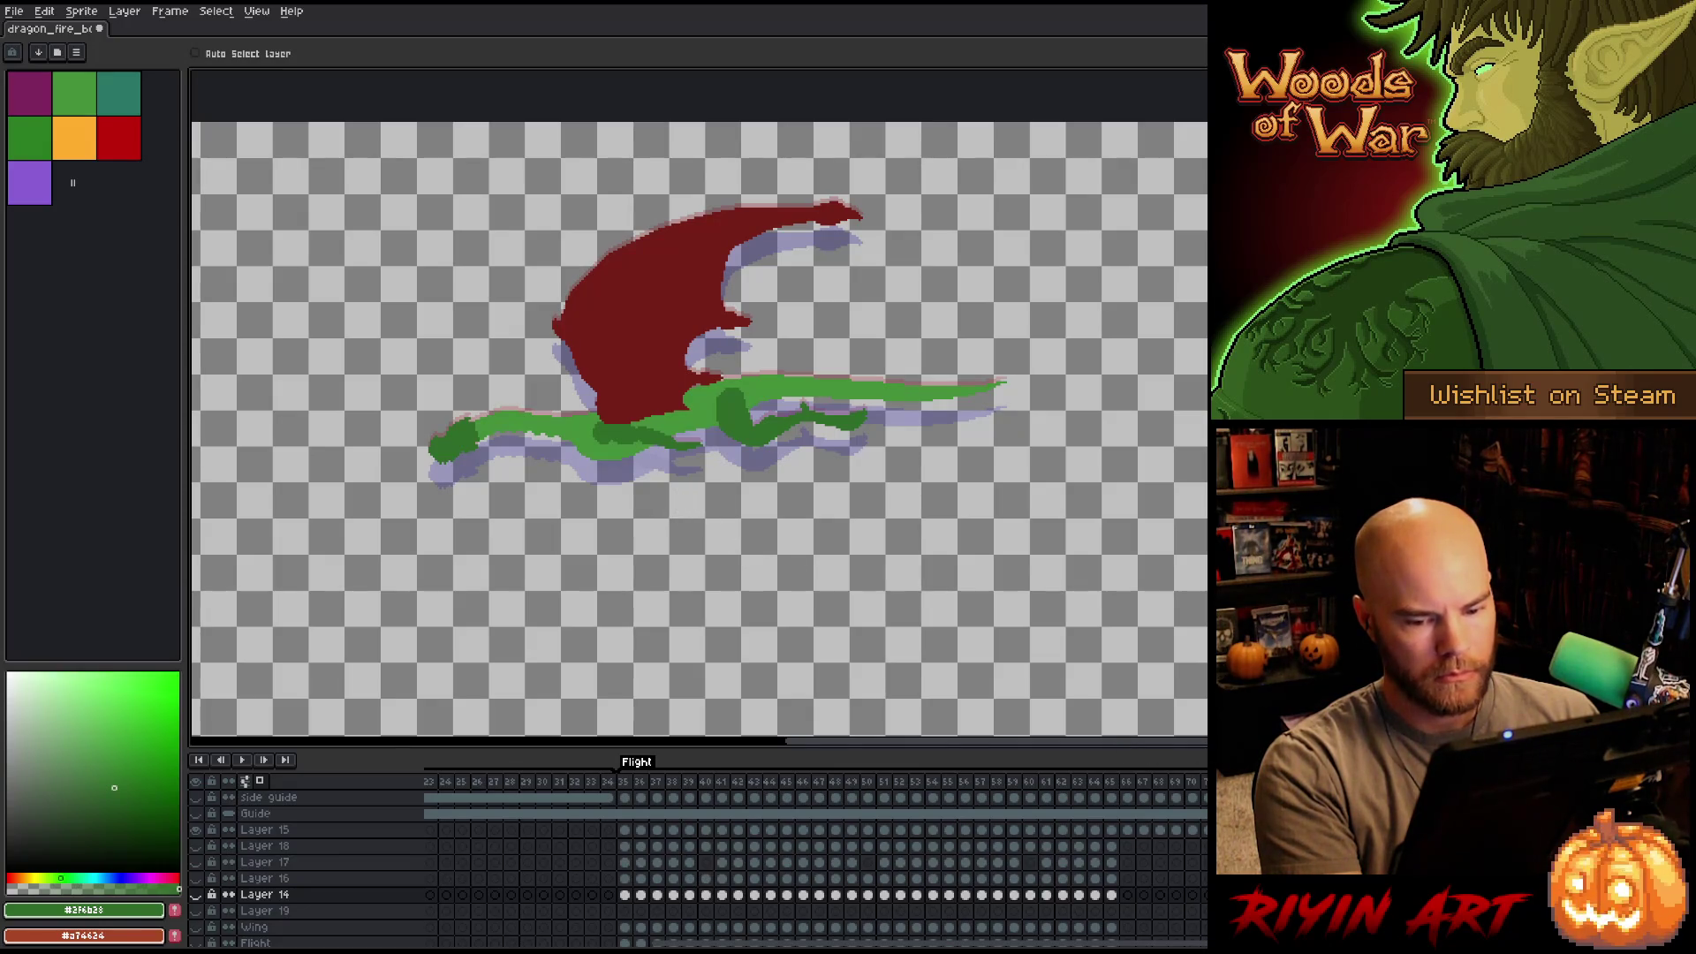
key(Right)
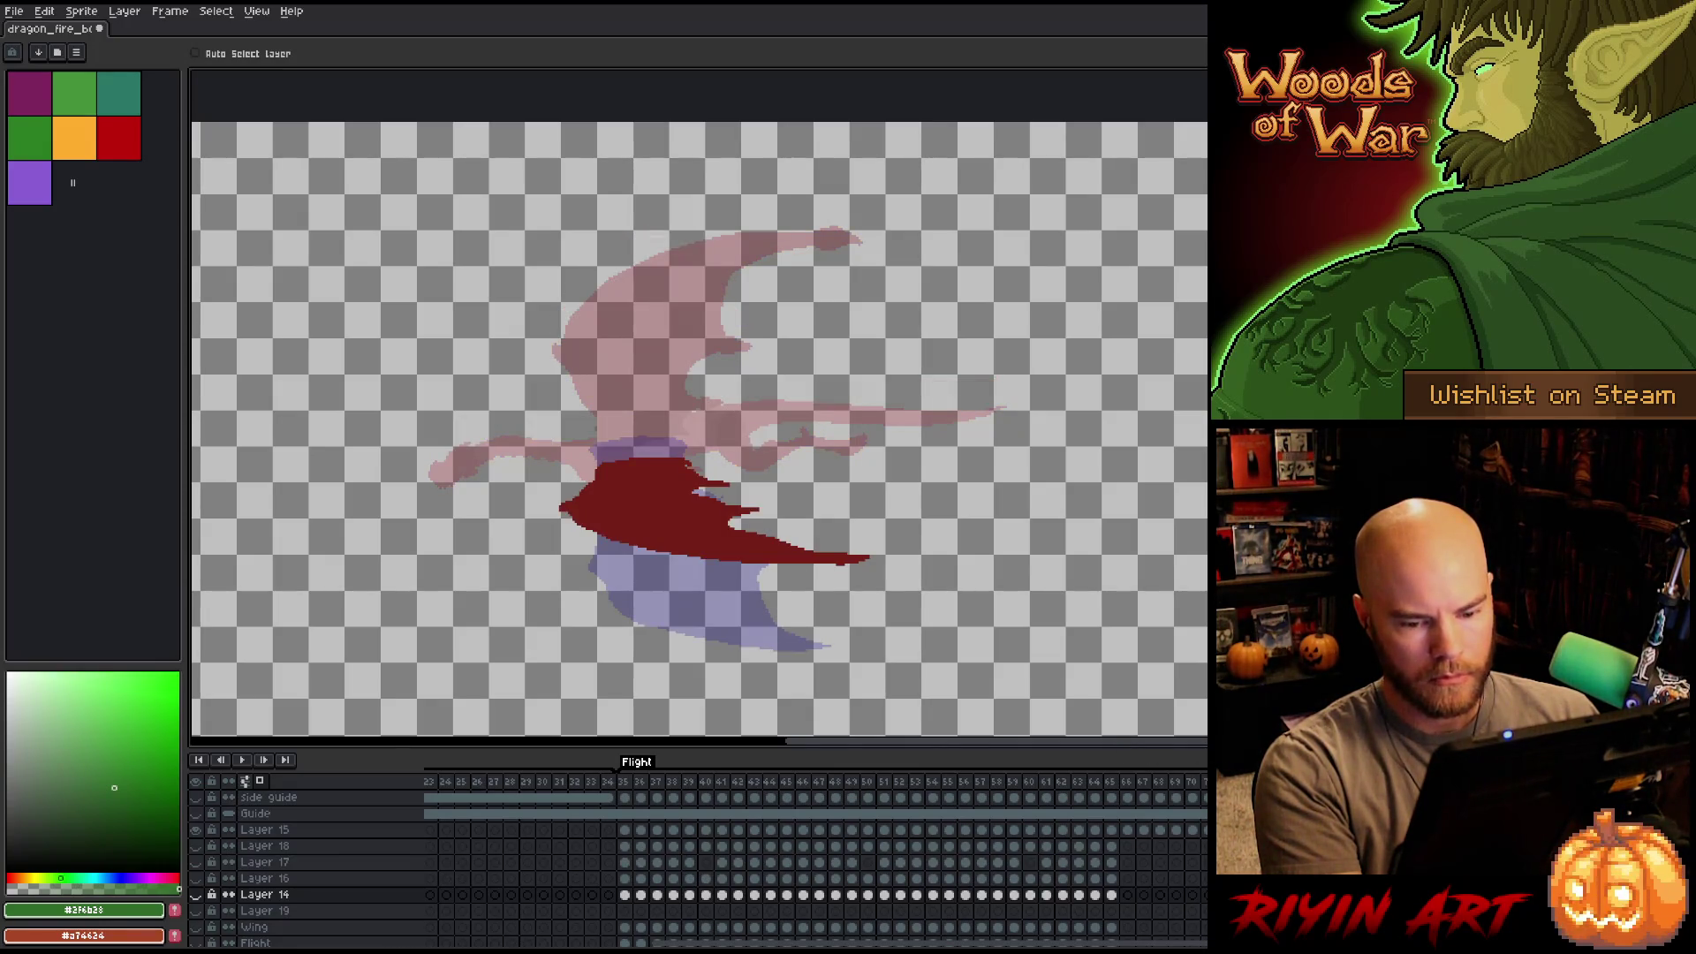
key(Left)
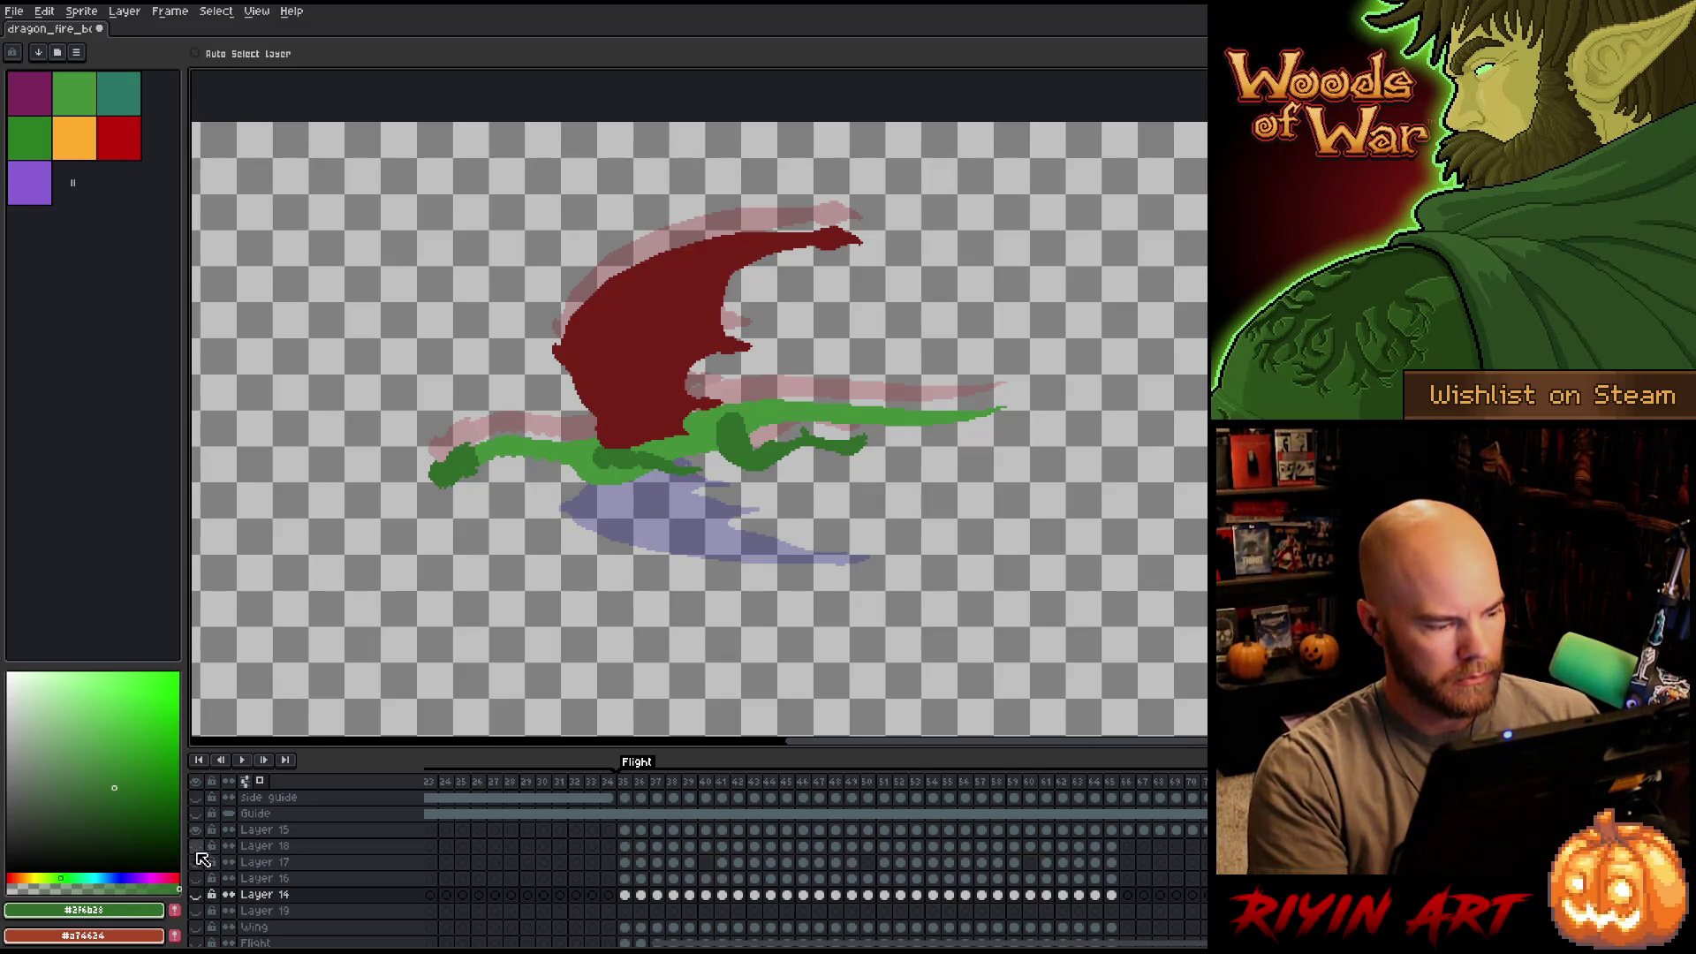
Bring back the lava background, recheck both wing poses, and select Layer 15 for editing.
click(195, 846)
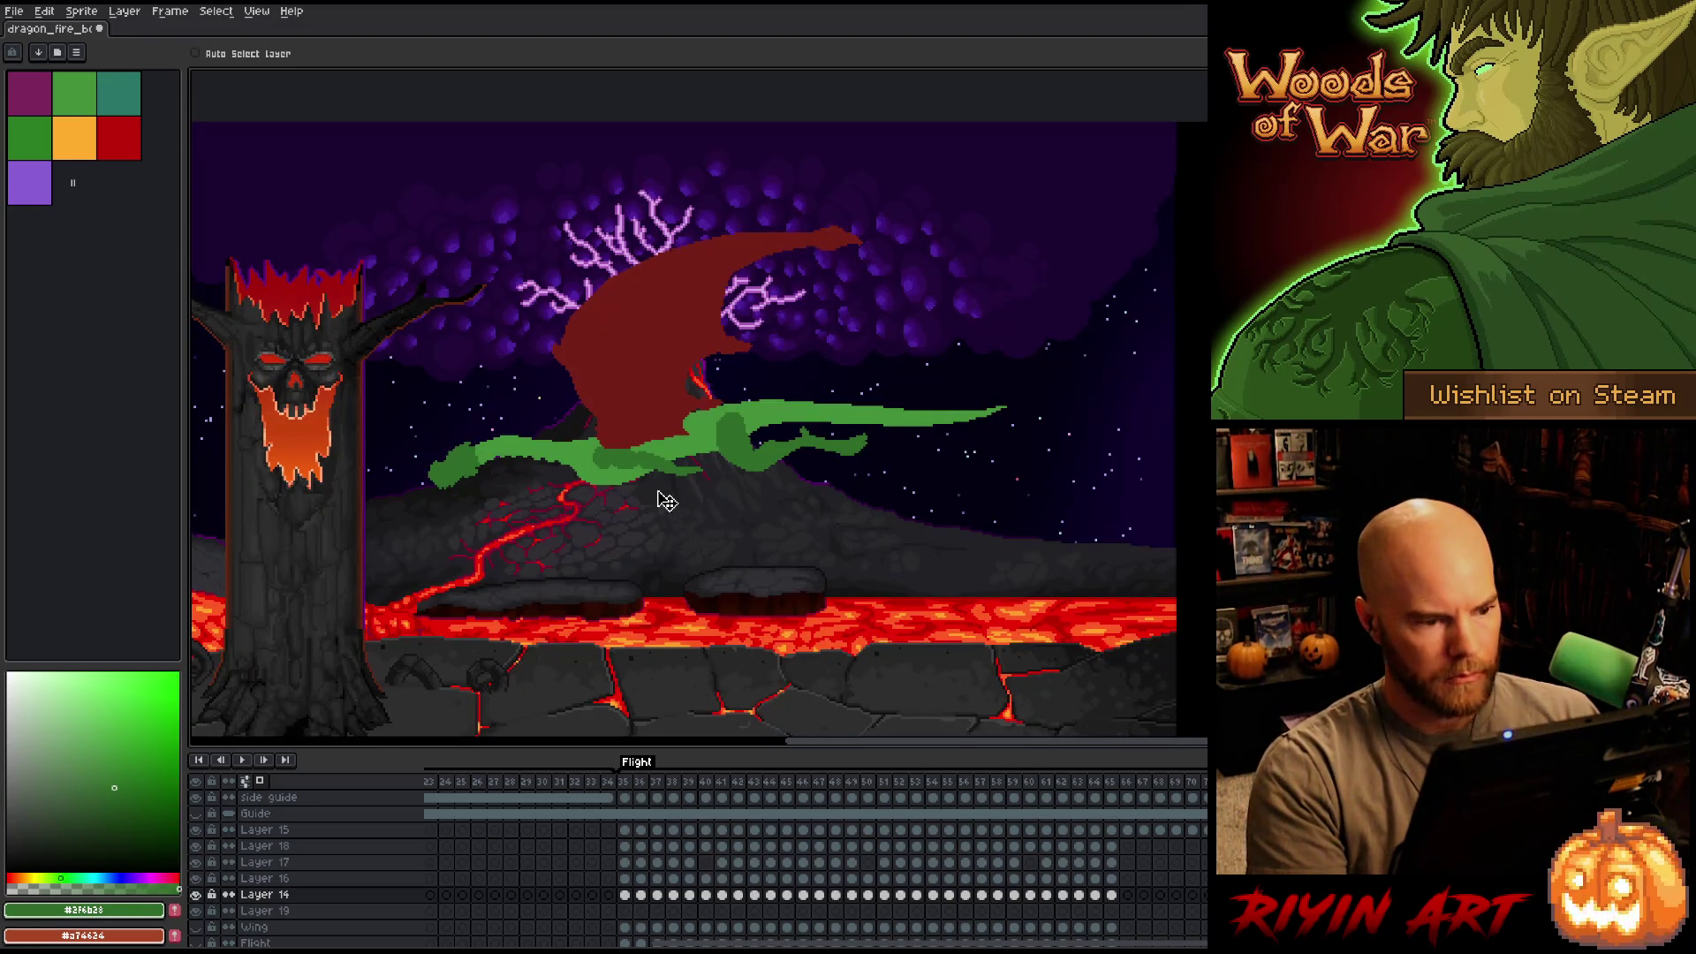
key(Right)
key(Left)
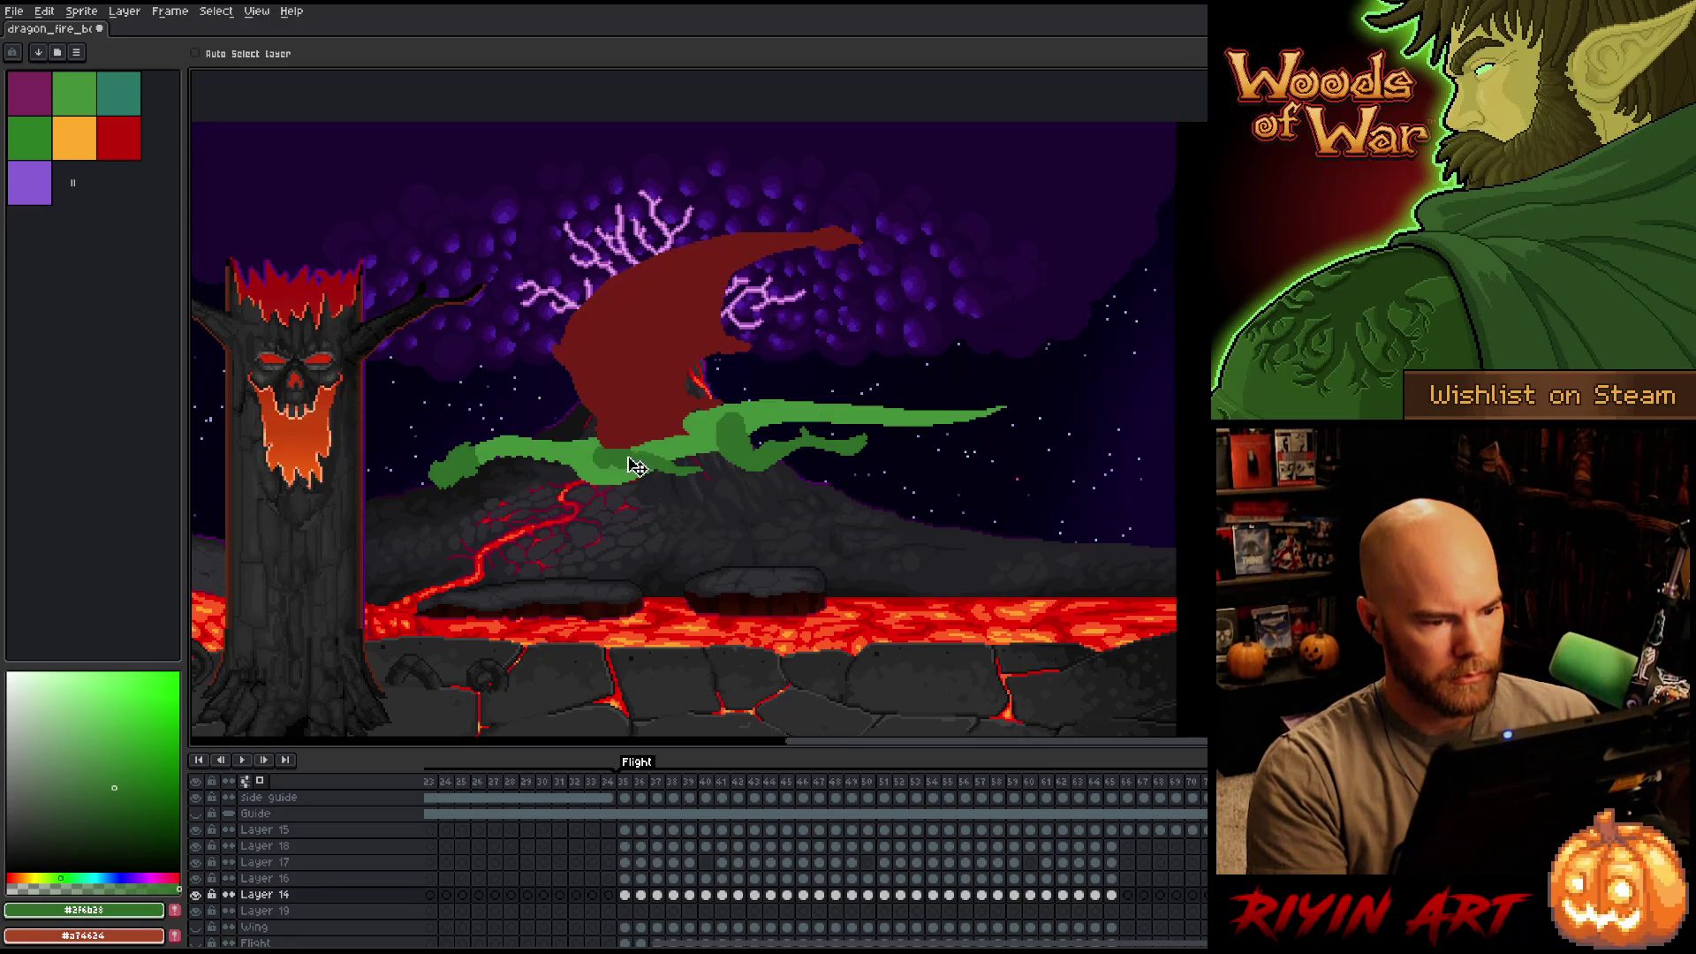
click(264, 830)
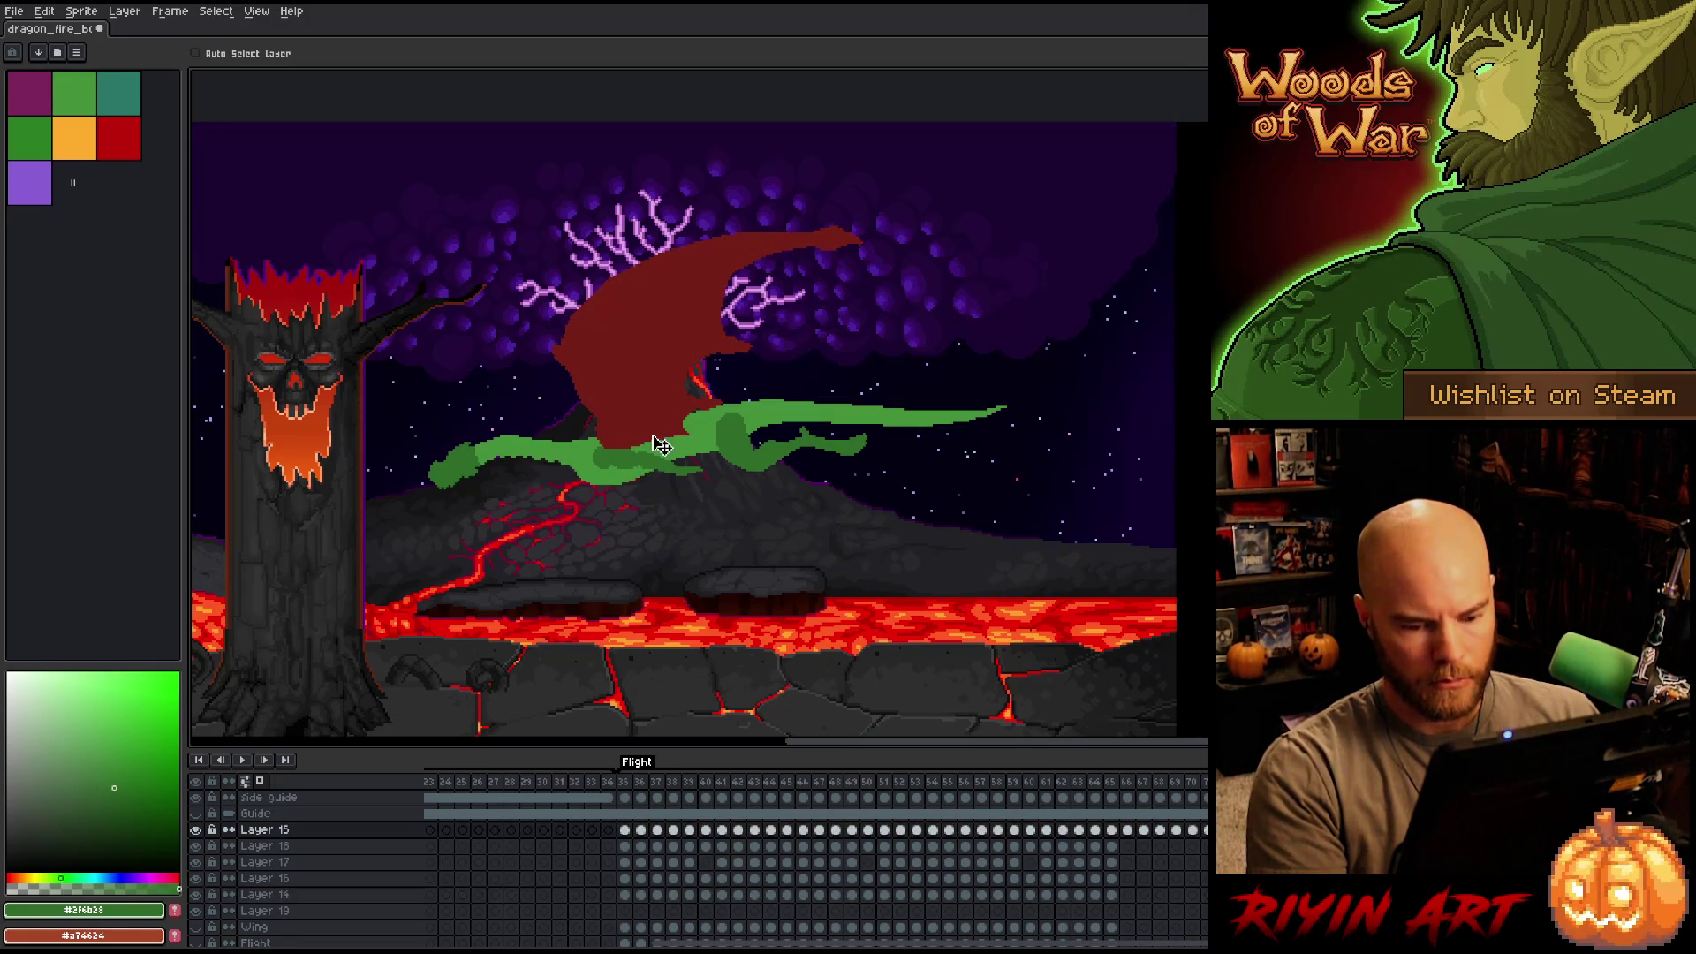
Play the wing sweep, make Layers 14, 16, 17 and 18 visible, then solo Layer 15.
key(Return)
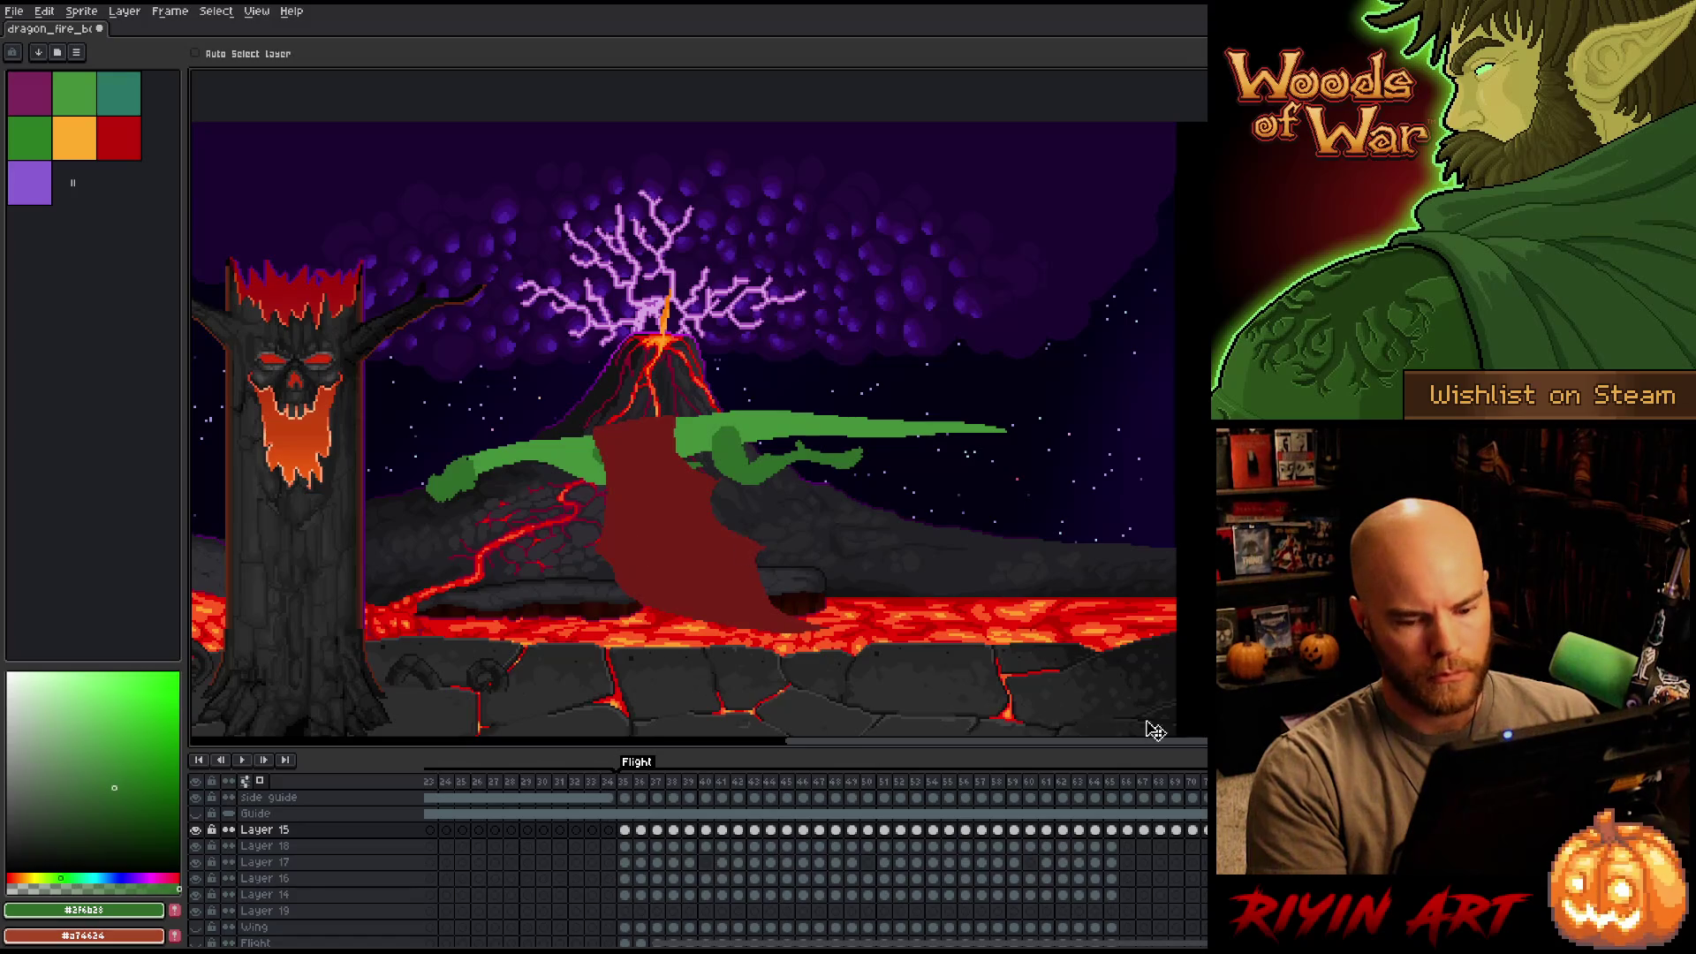
drag(195, 845, 196, 879)
click(195, 894)
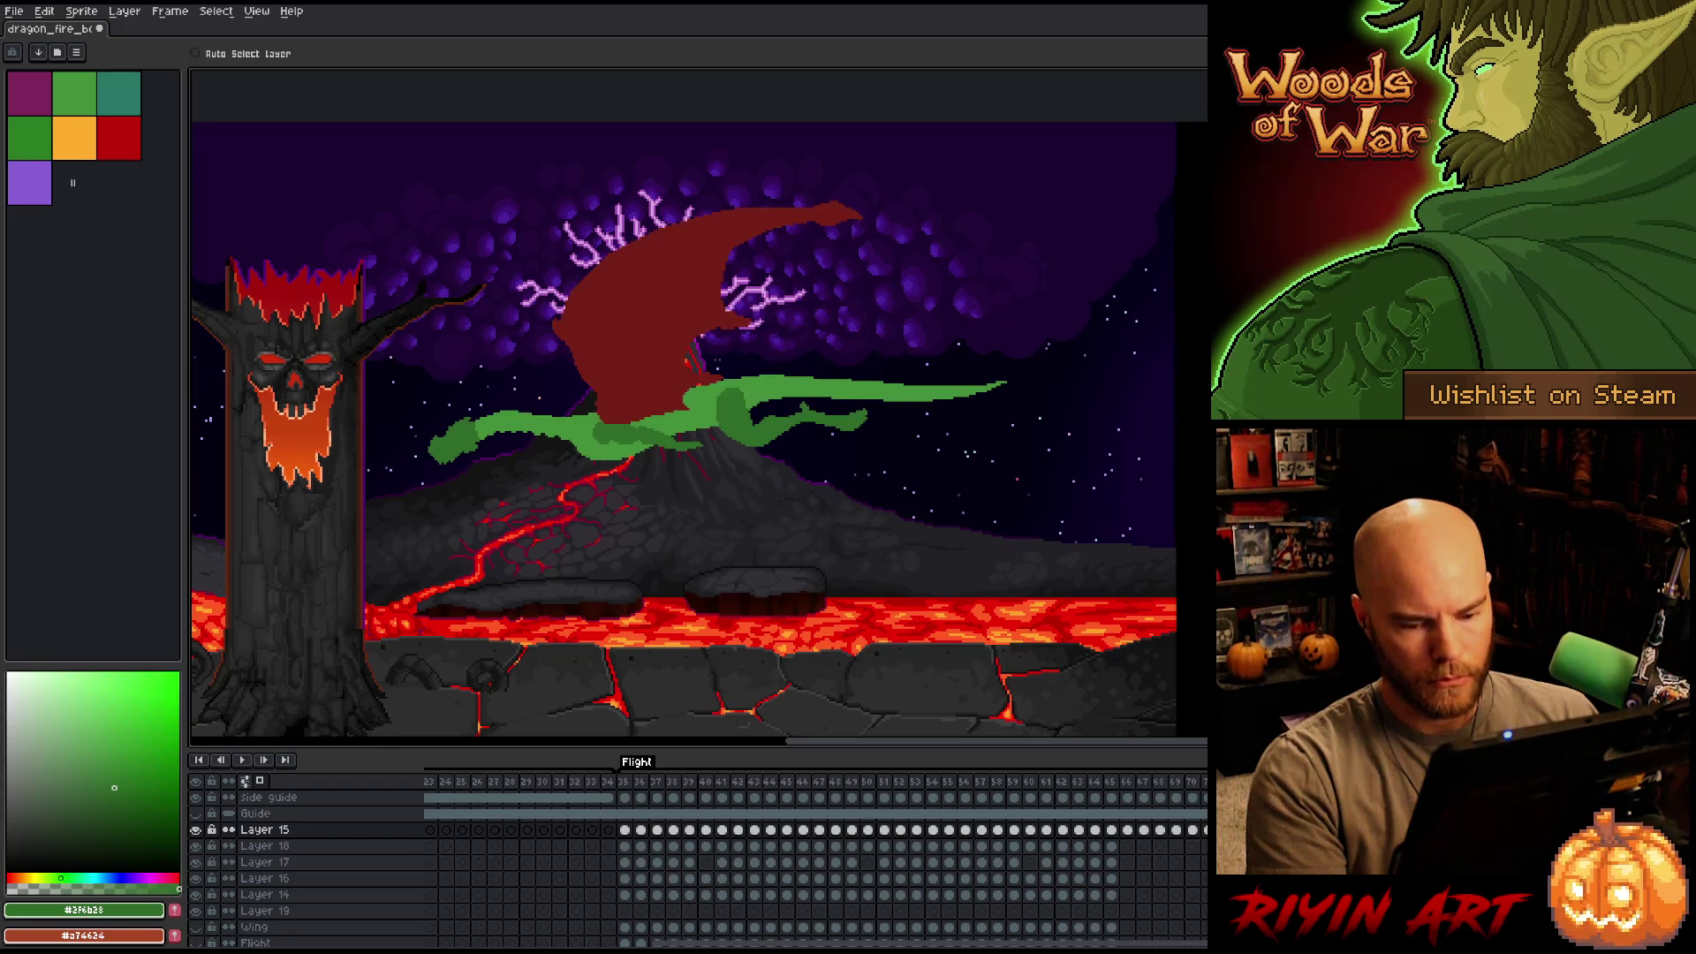
alt+click(195, 830)
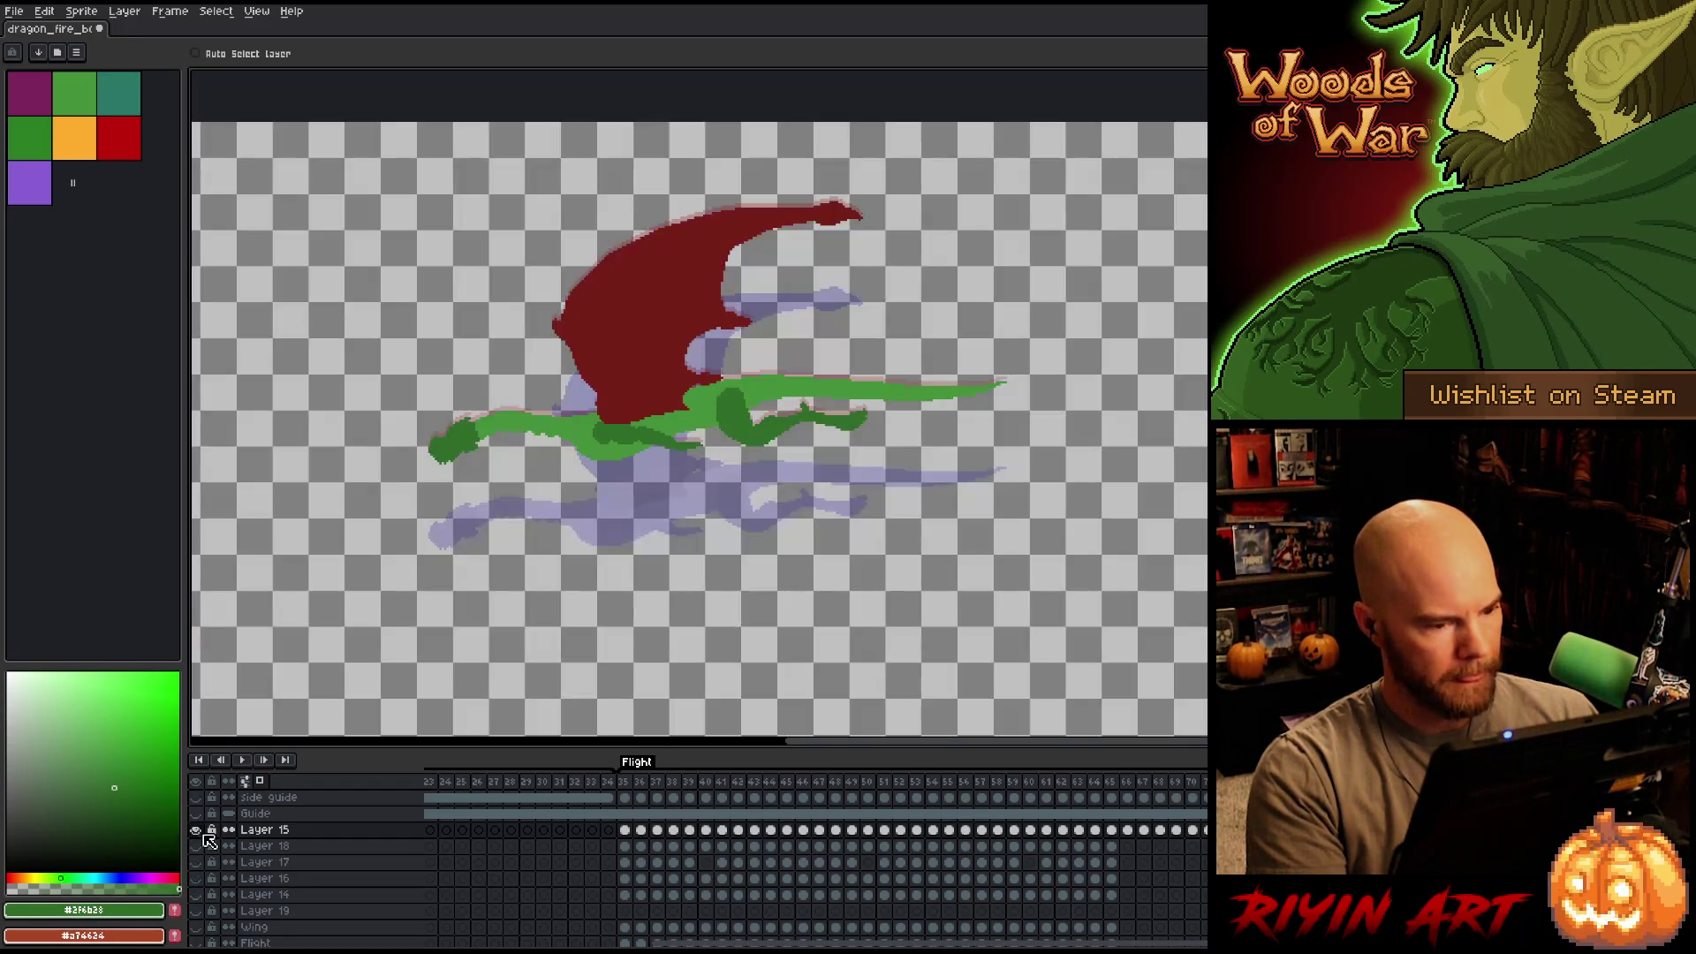
Nudge the red wing down slightly and trial a one-pixel drop against the next frame.
key(Right)
key(Left)
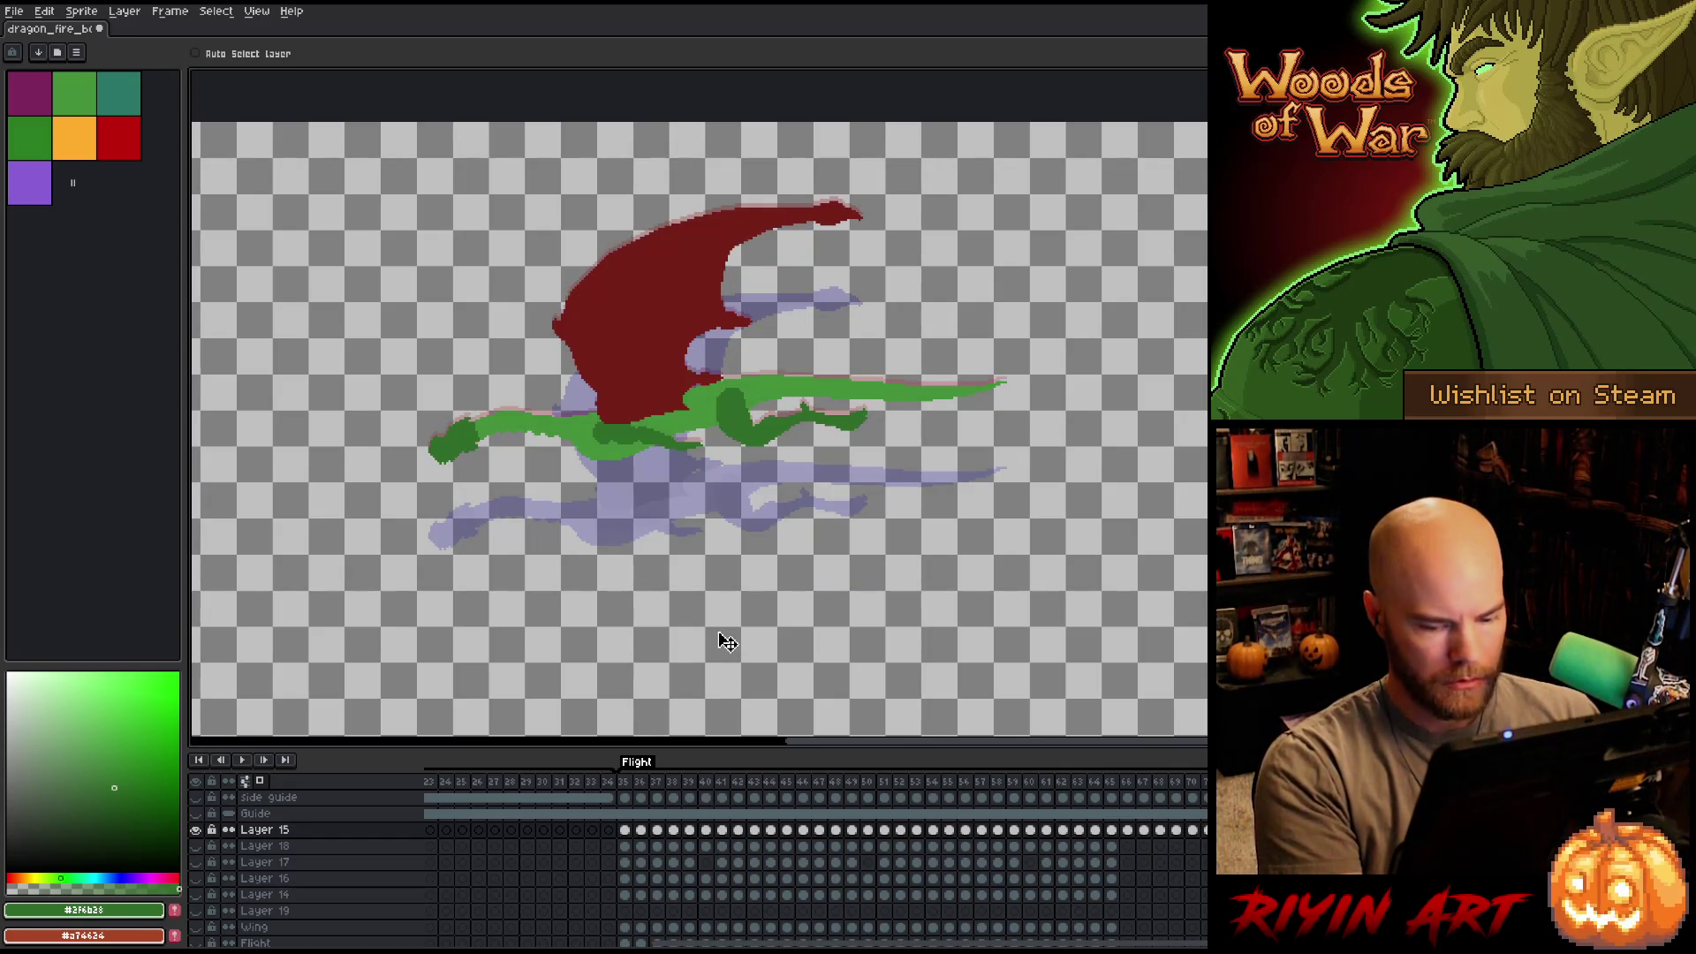
drag(604, 453, 604, 454)
key(Down)
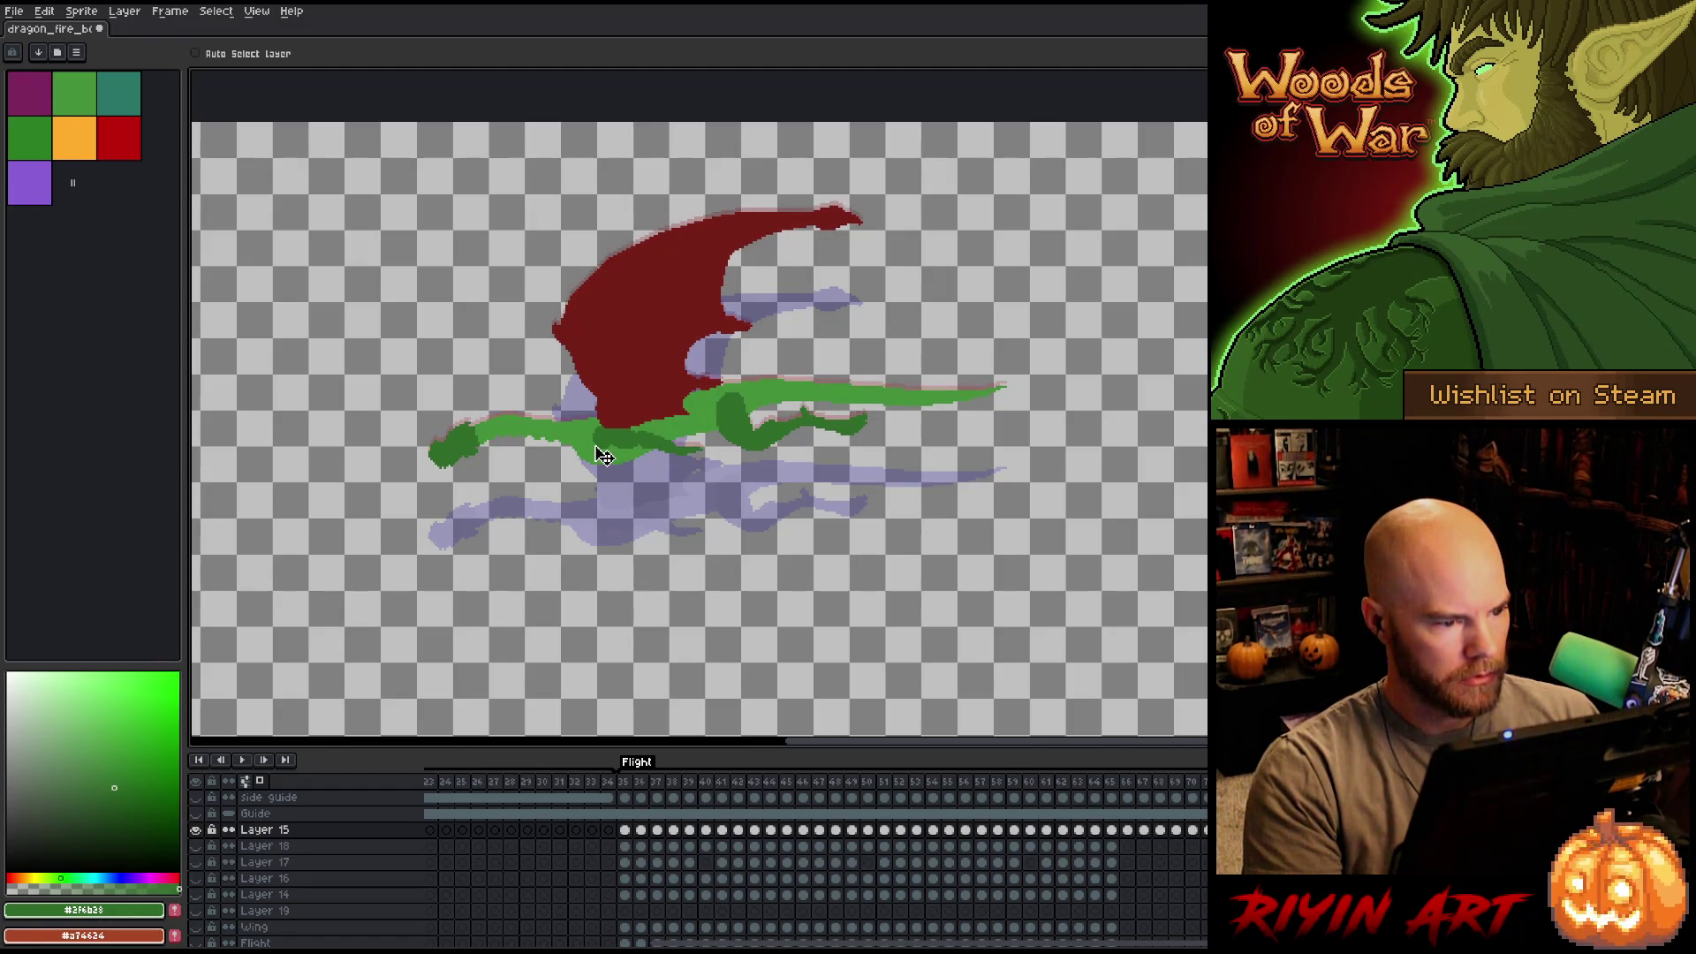
key(Right)
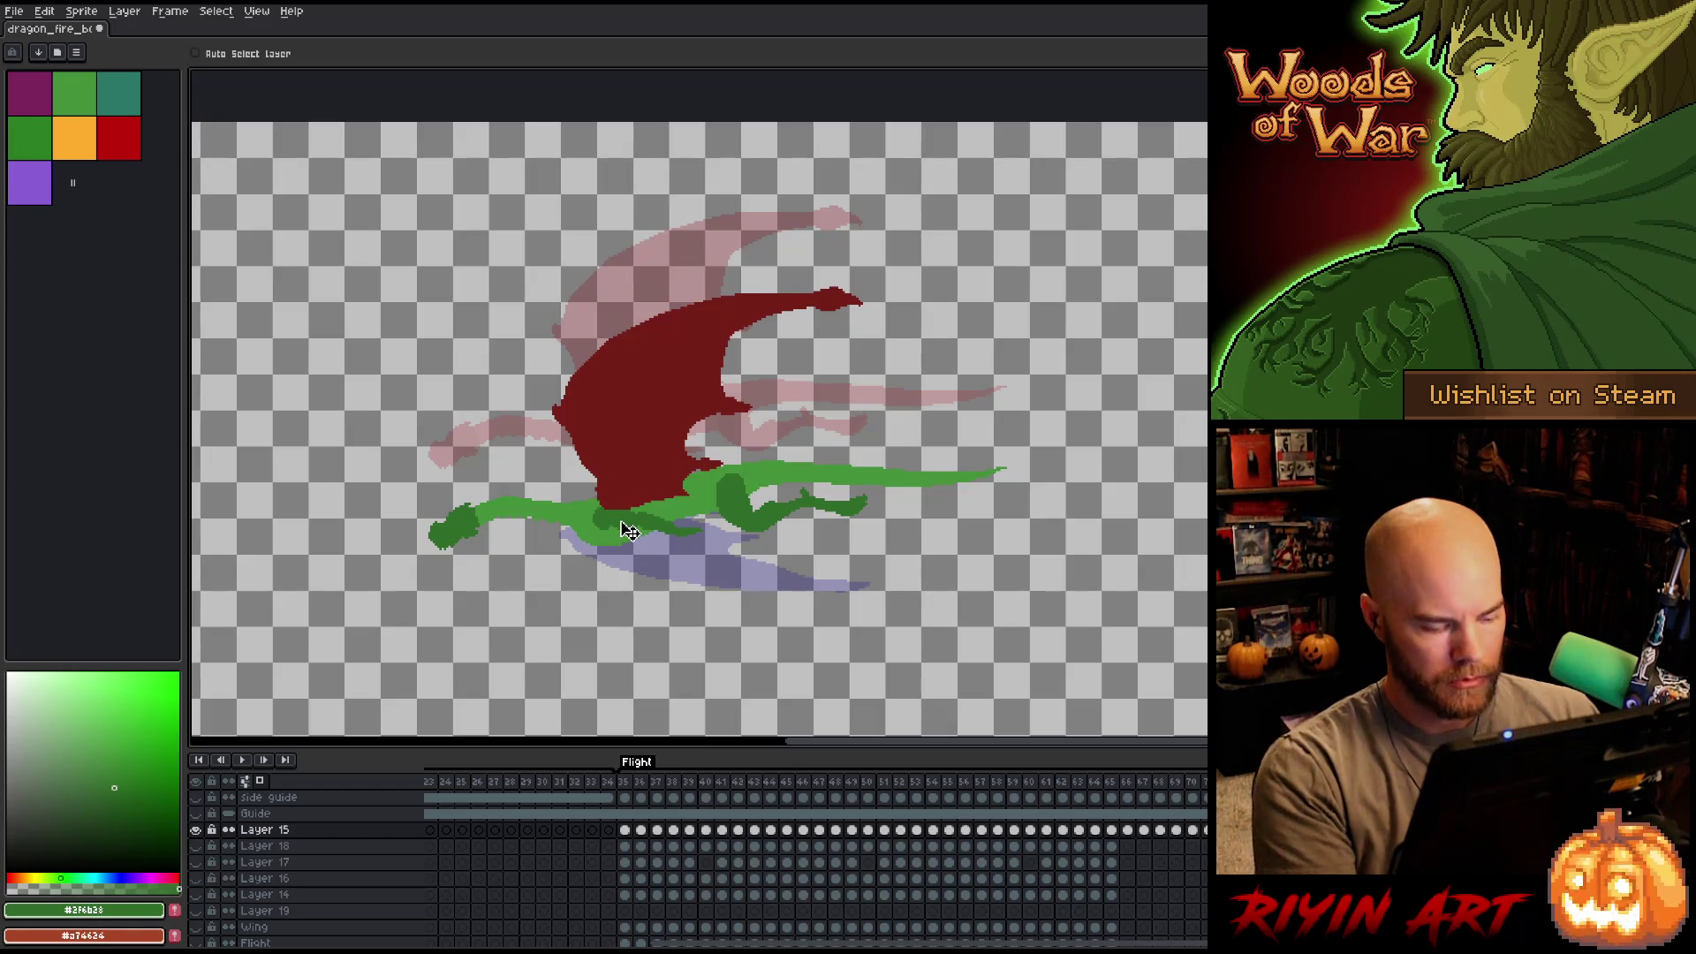
key(Left)
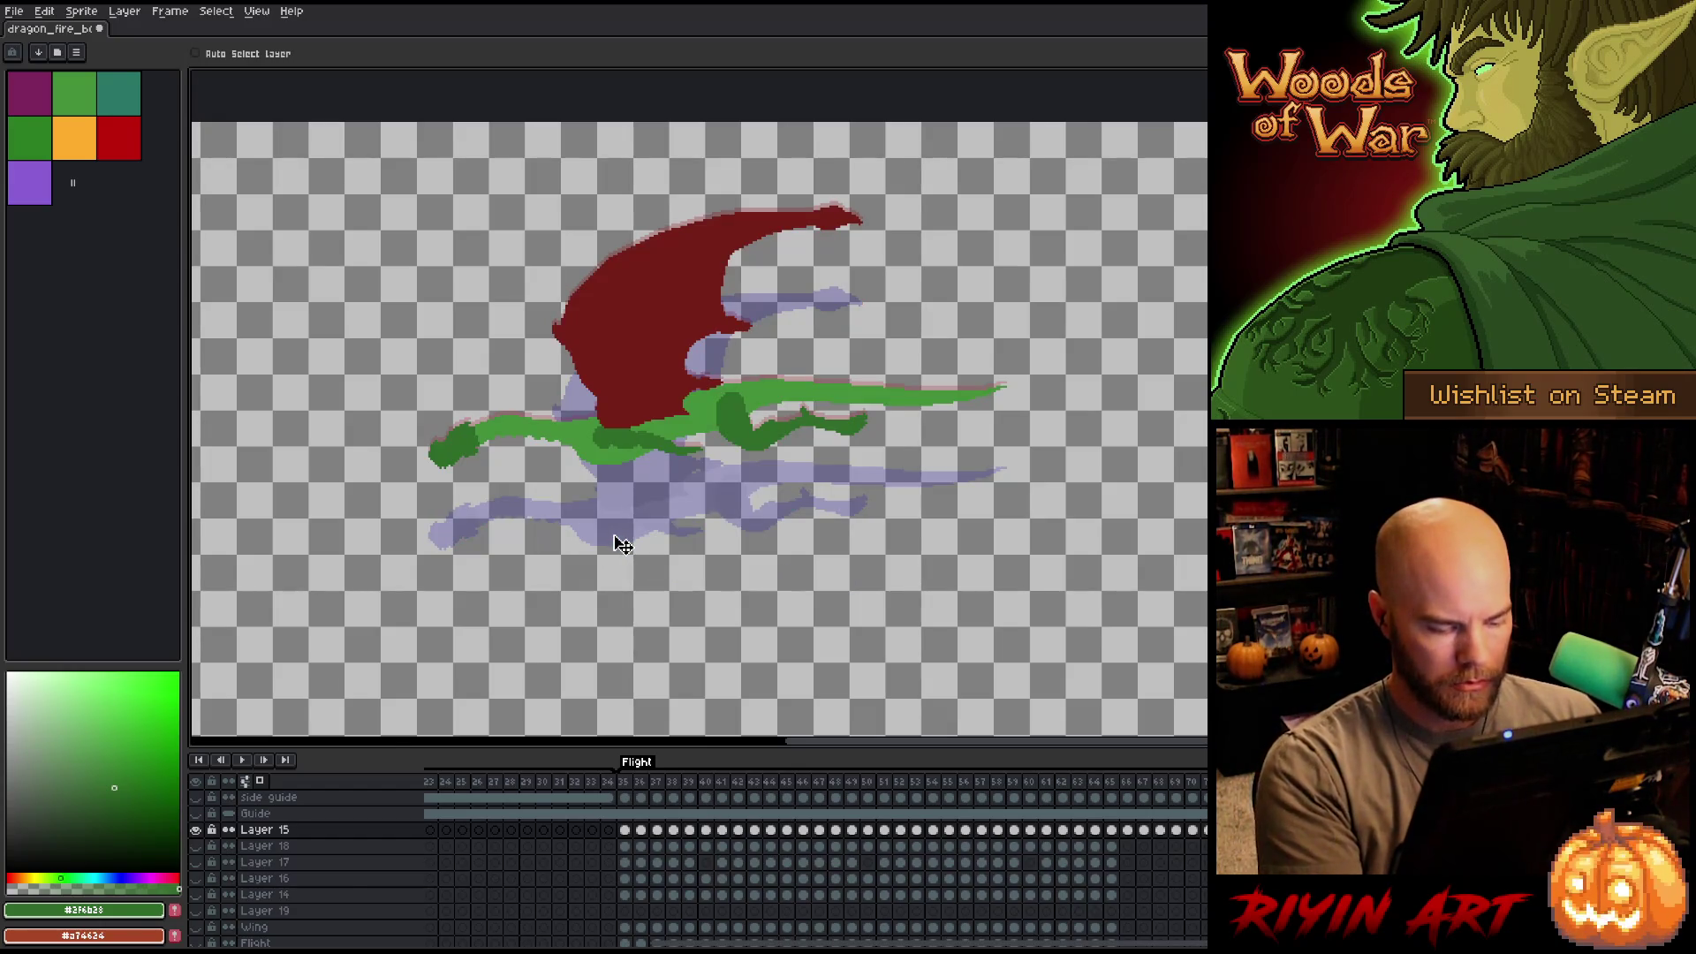
key(Up)
Lower the wing and body a few more pixels, compare with the next frame, then start a transform.
key(Down)
key(Down)
key(Up)
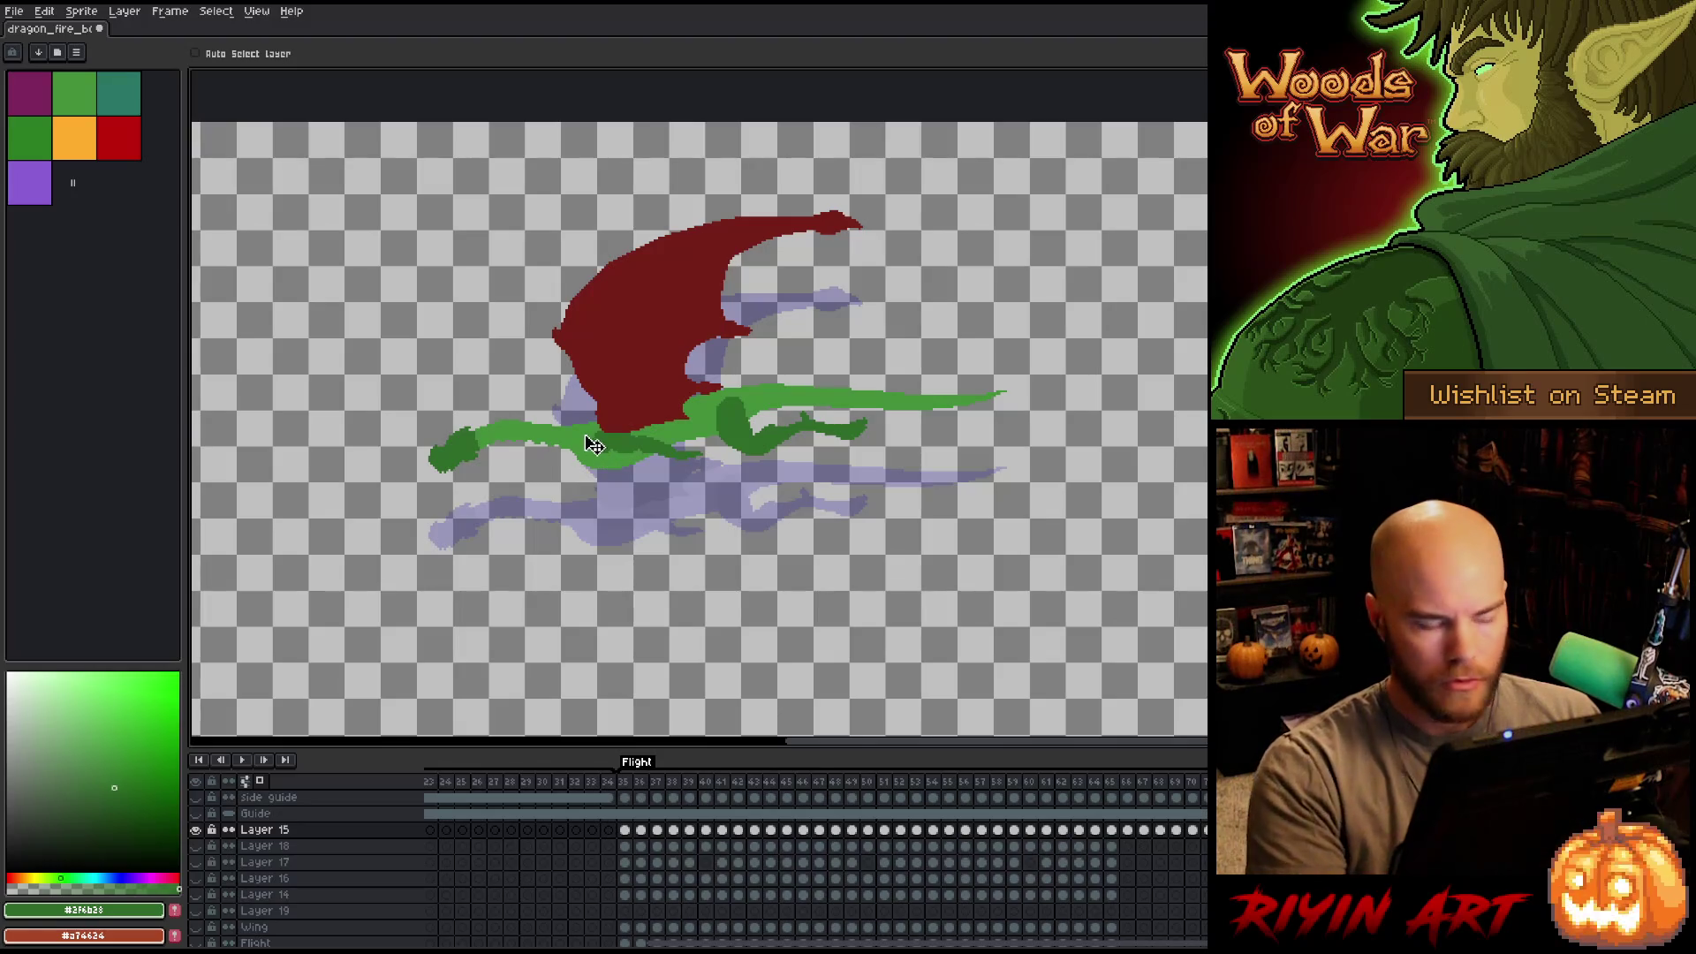
key(Down)
key(Right)
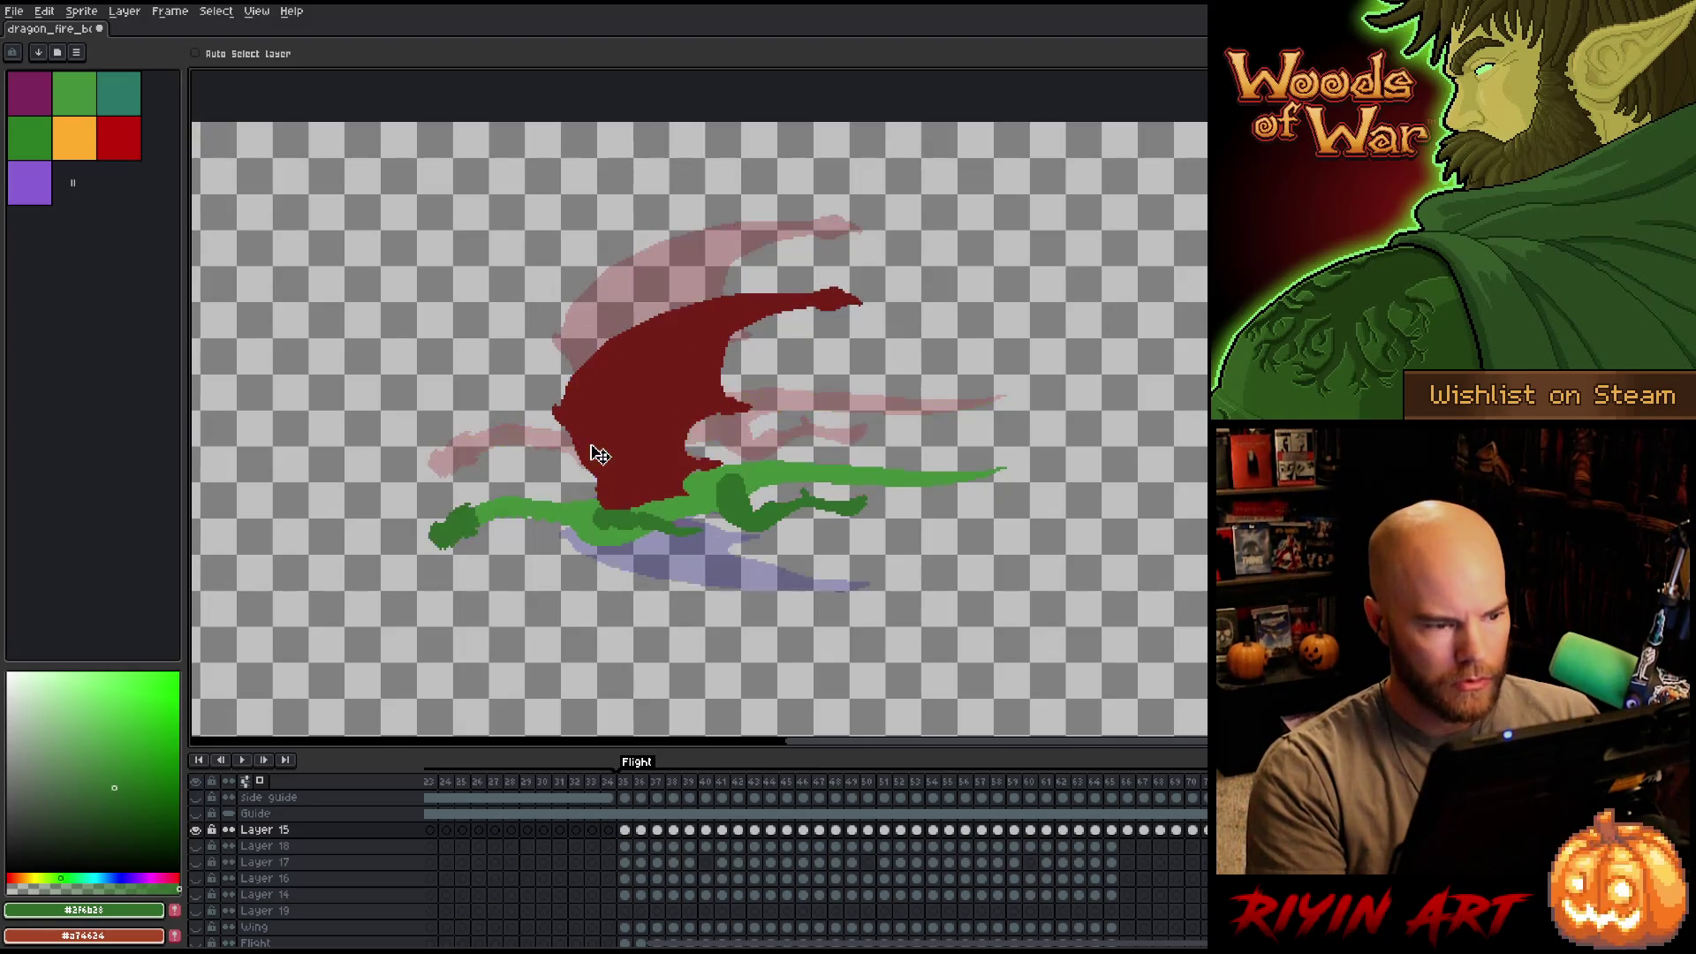
key(Left)
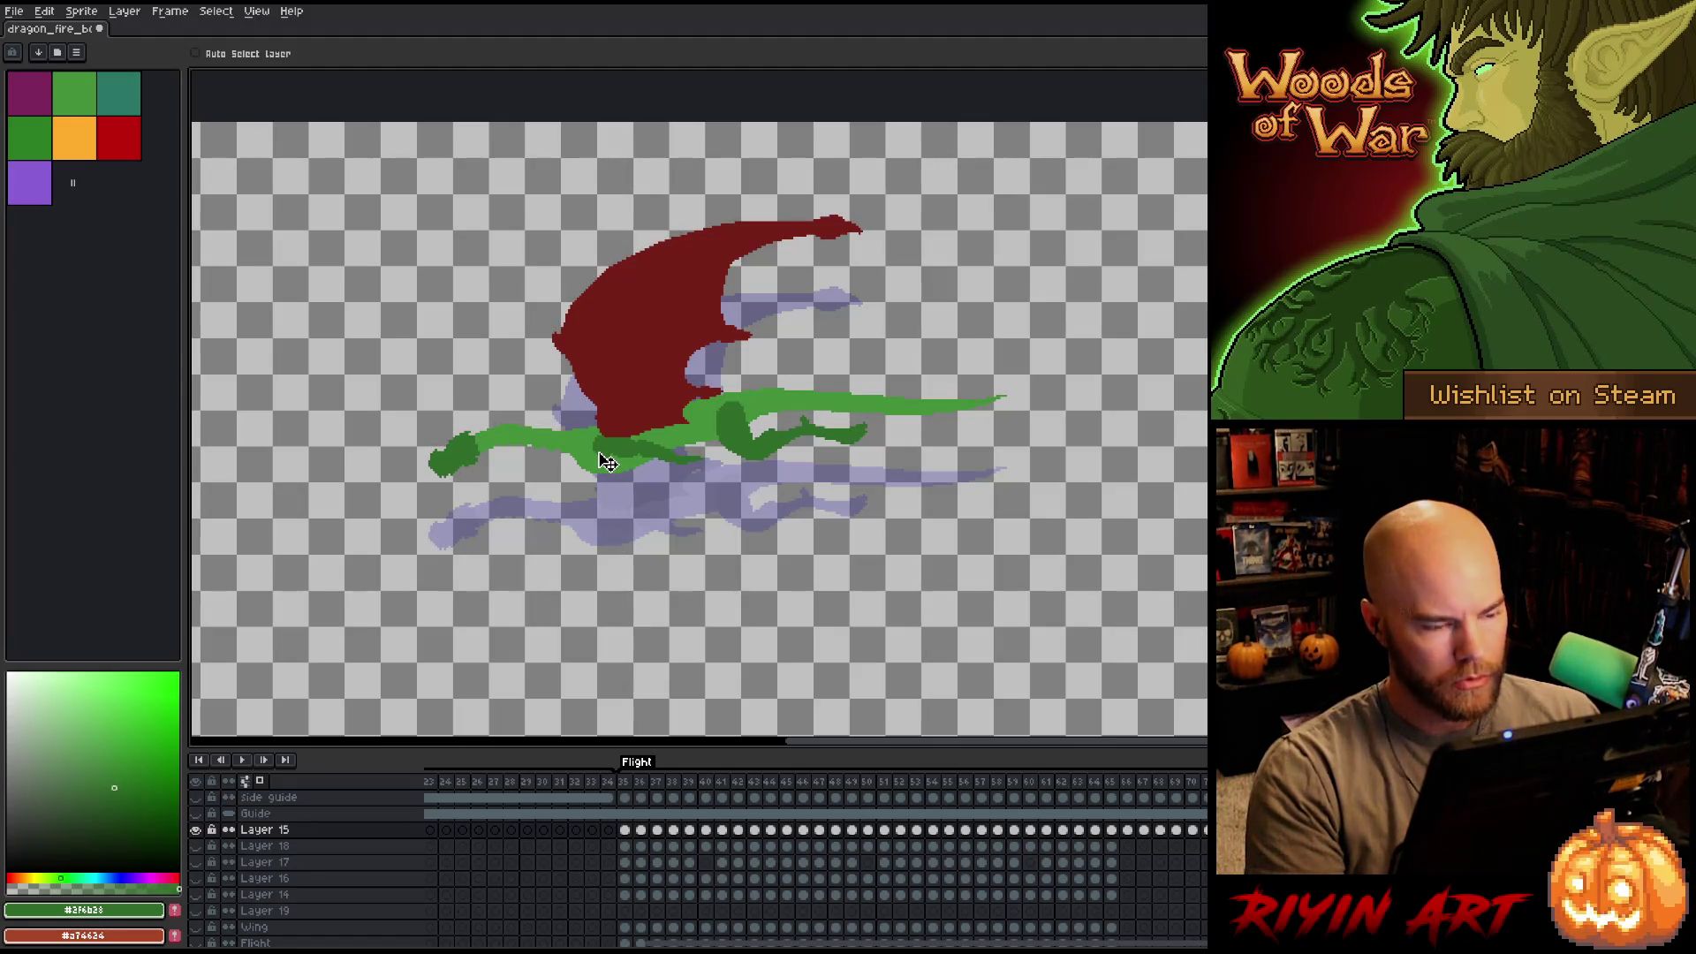
key(Right)
key(Left)
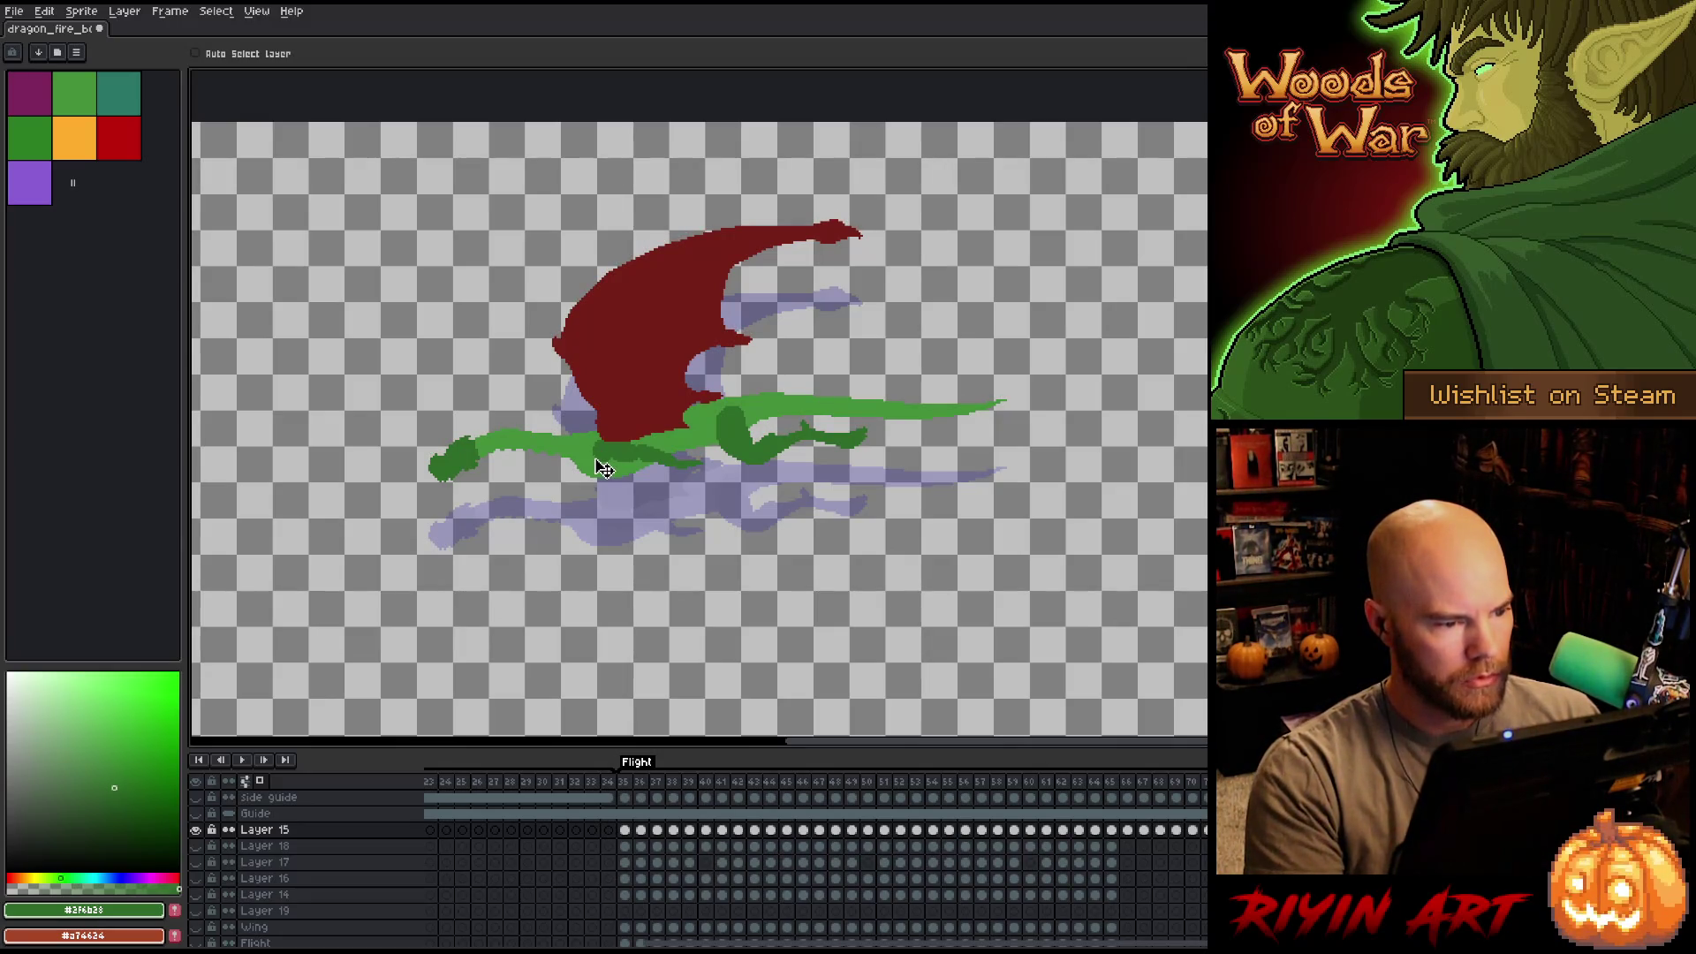
drag(605, 470, 605, 474)
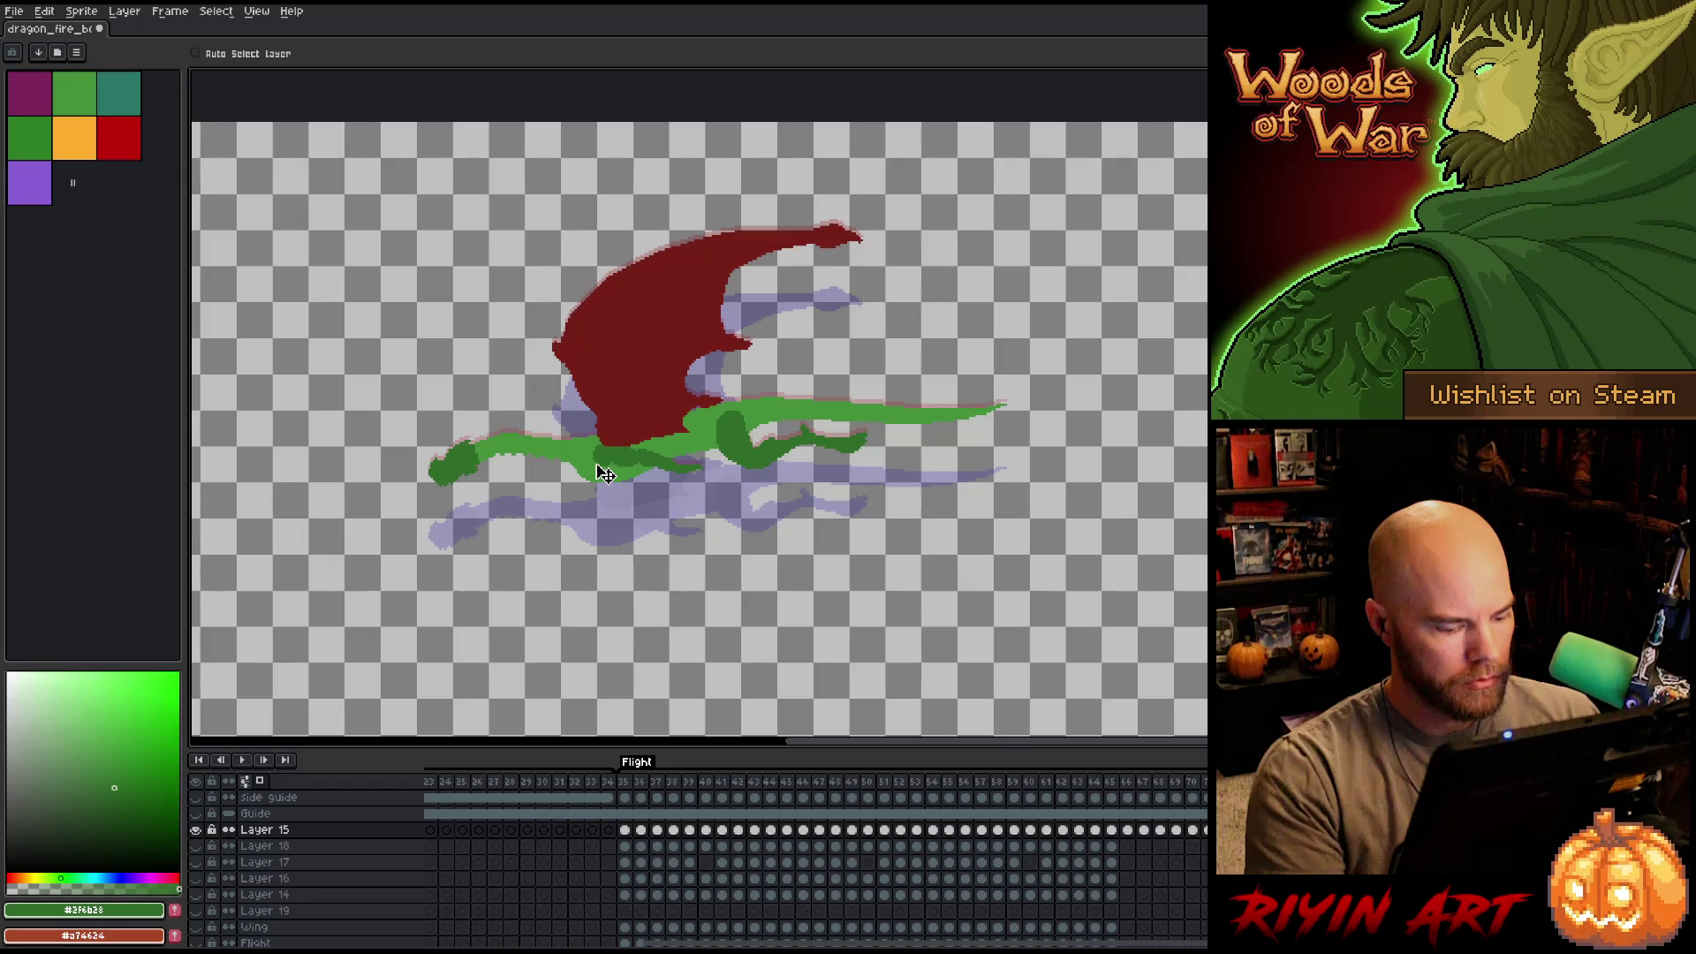
click(610, 475)
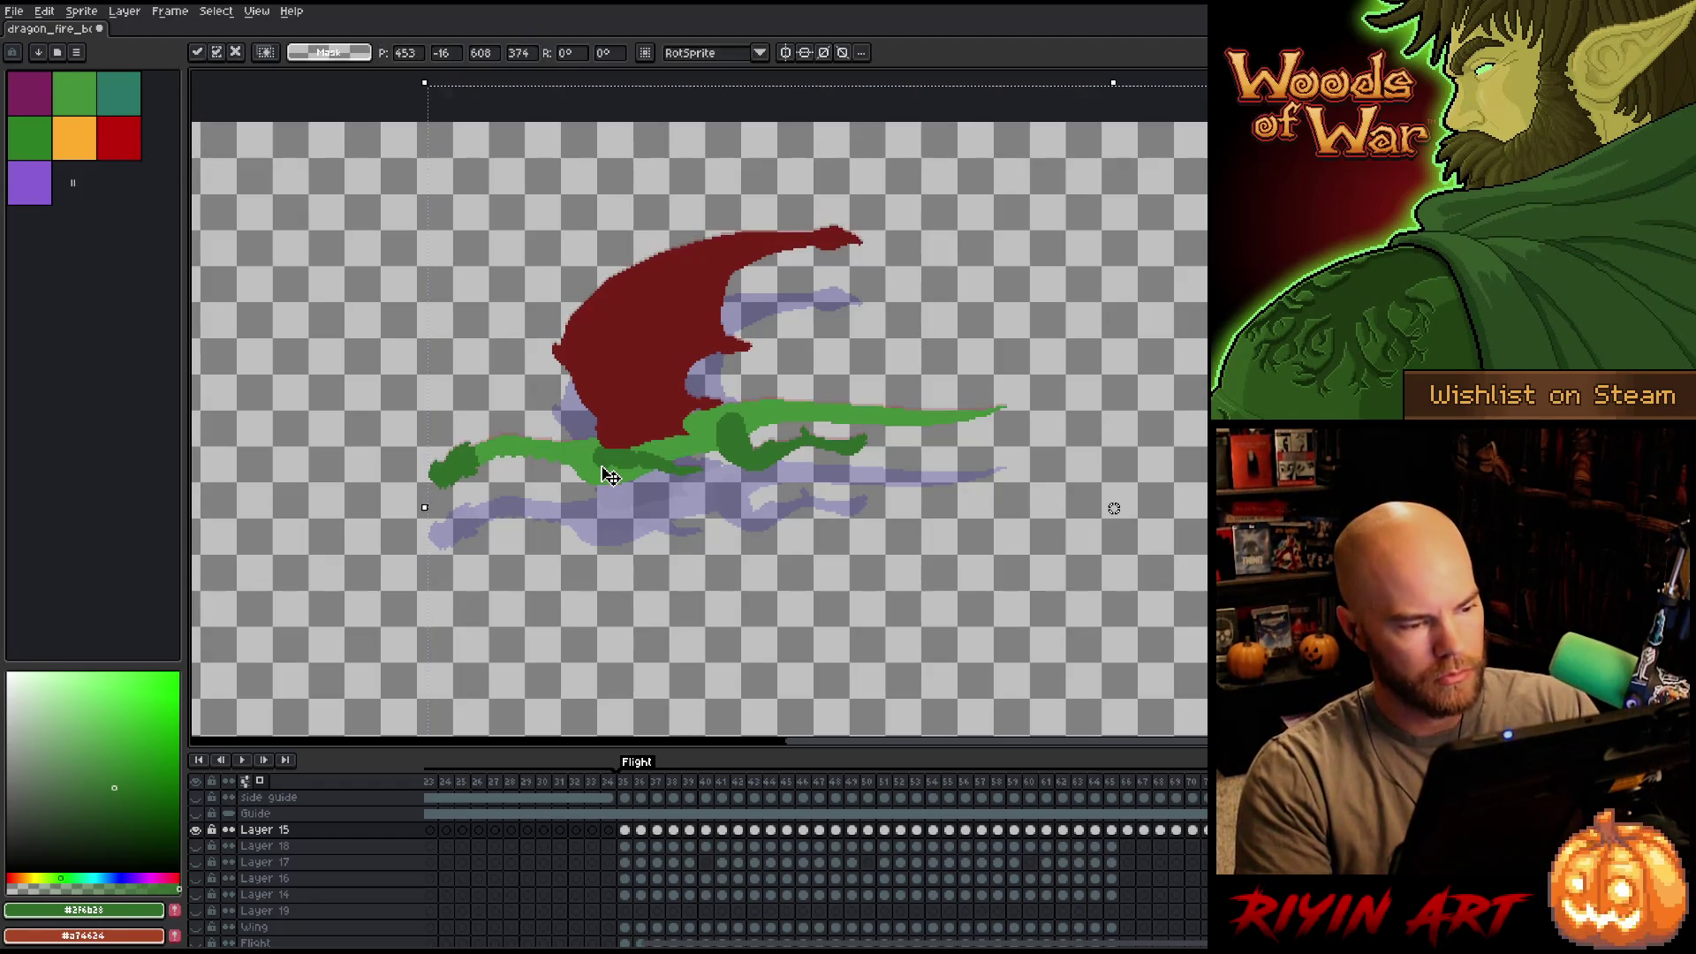
Nudge the dragon's wing and body down a couple of pixels at a time, committing each move.
key(Return)
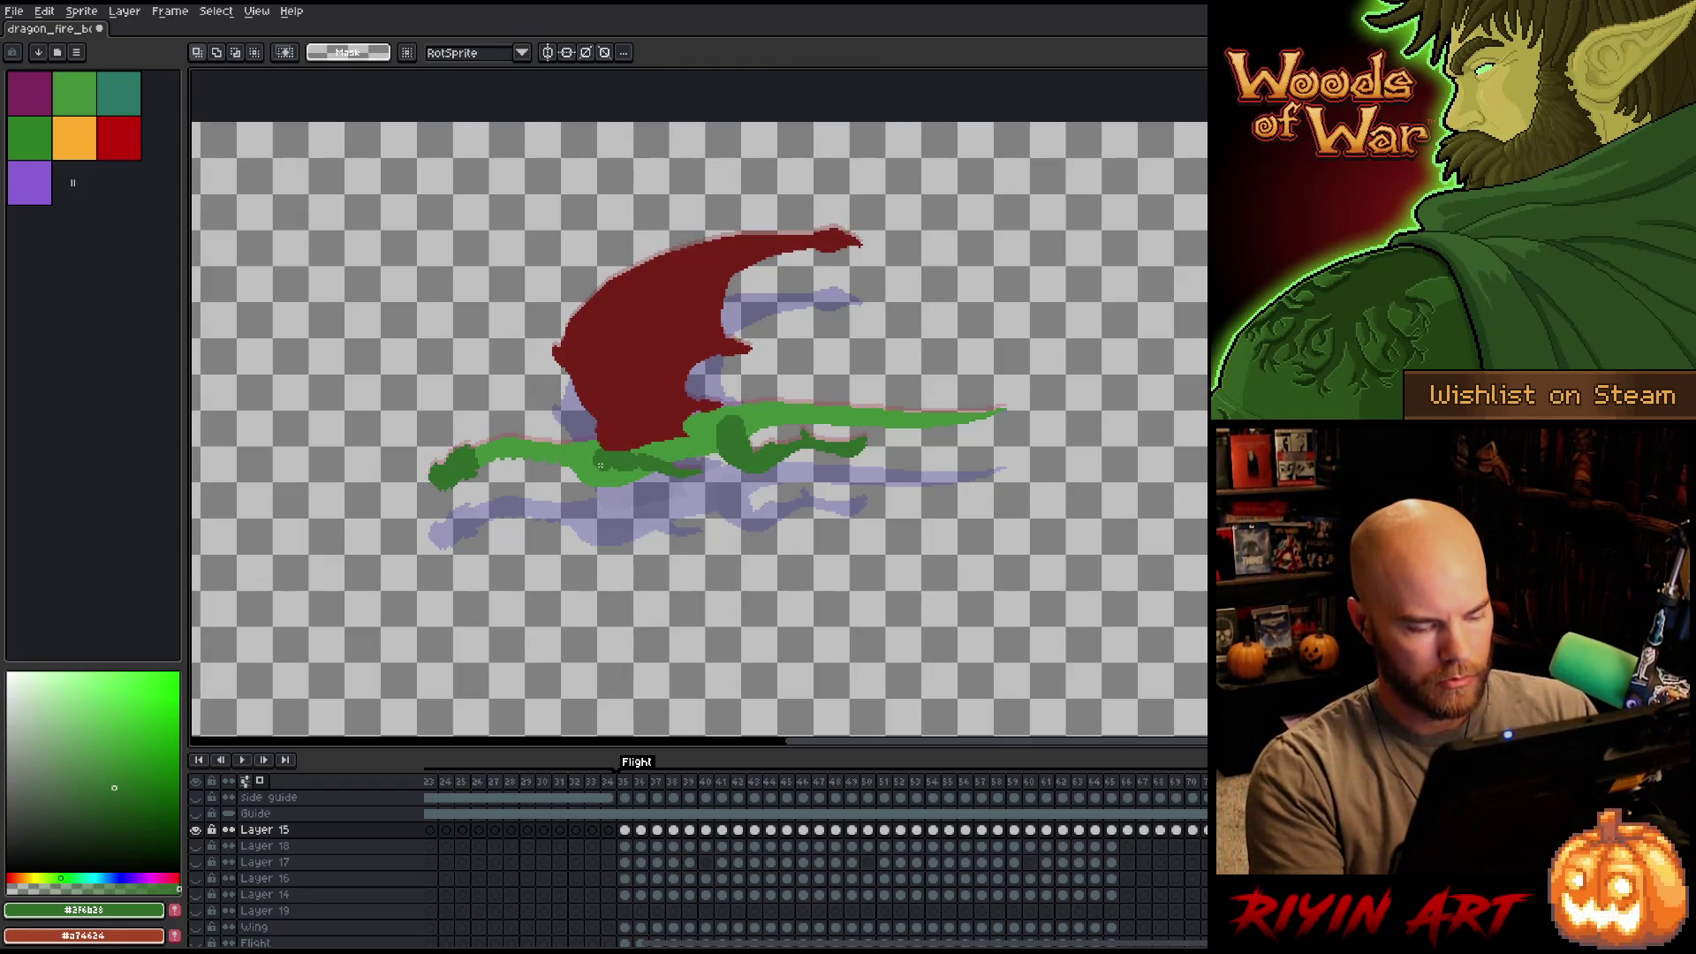
click(609, 476)
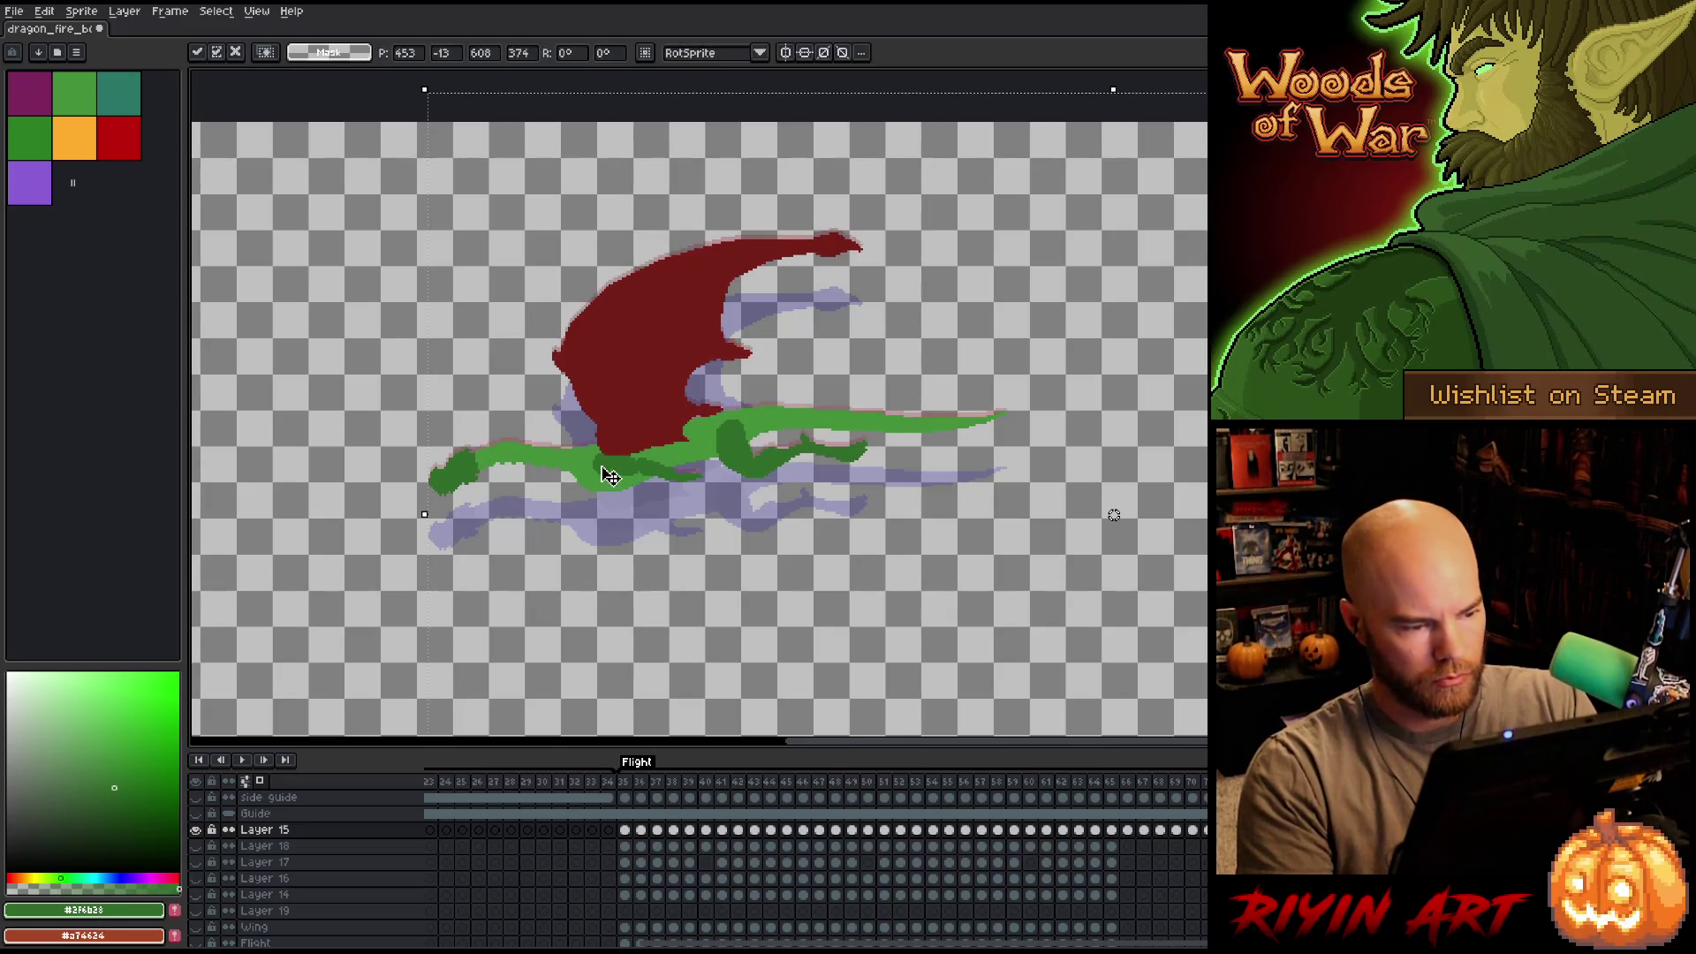
key(Return)
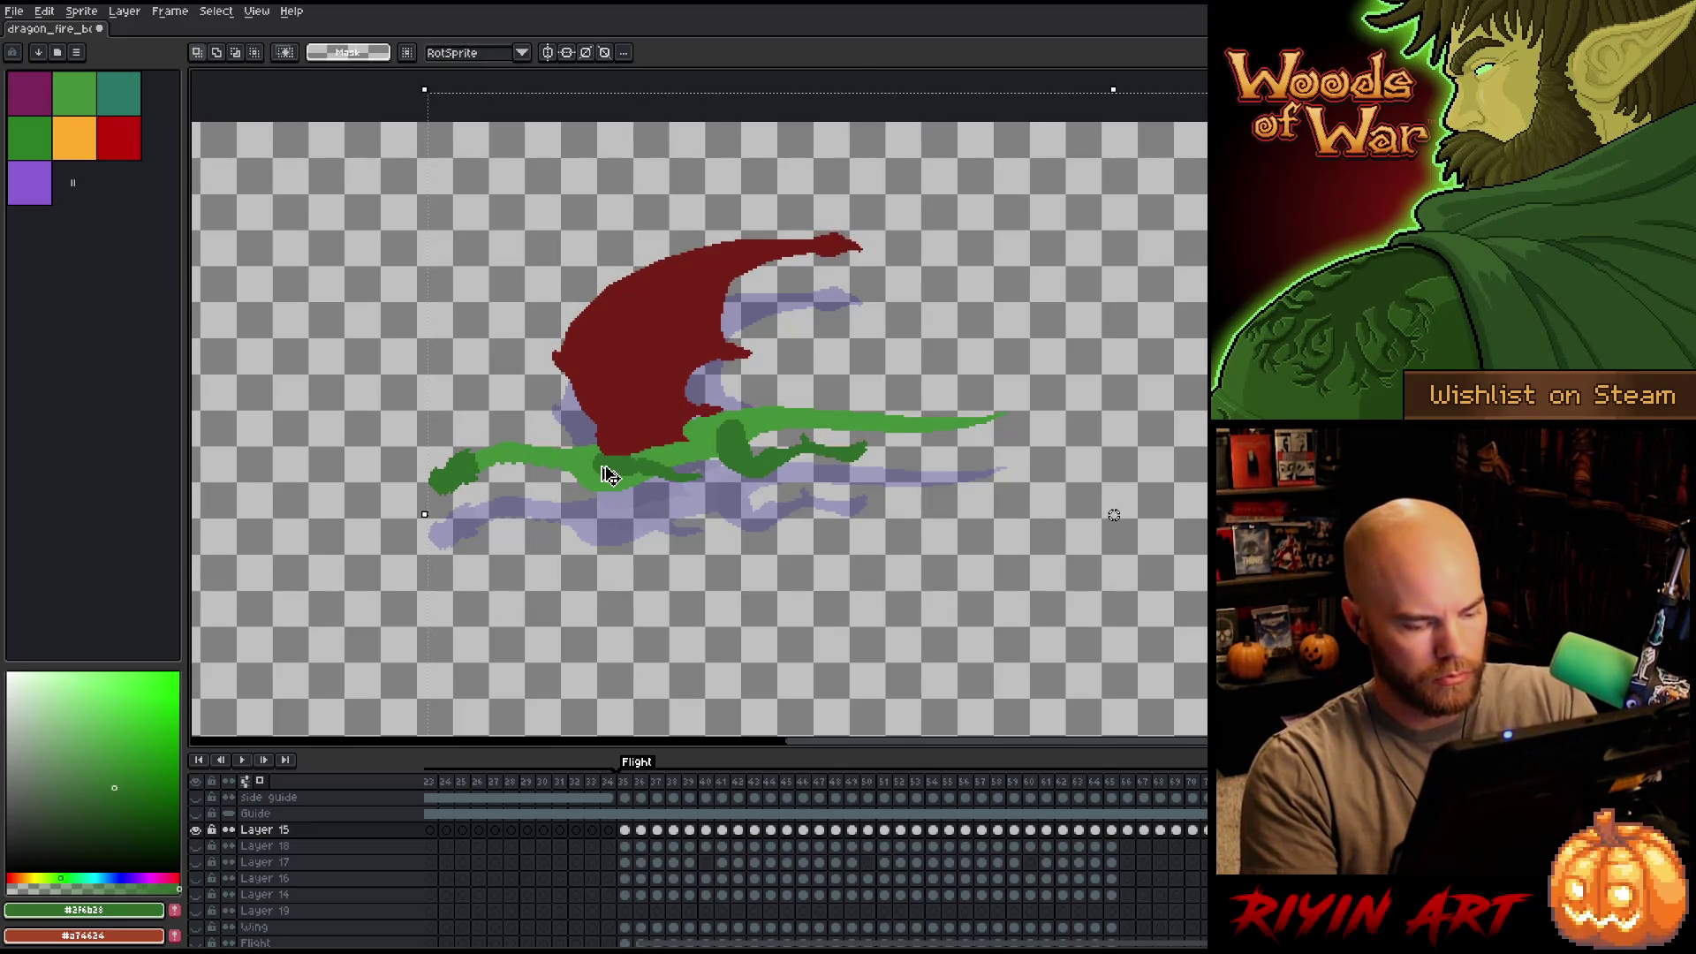
key(Down)
key(Down)
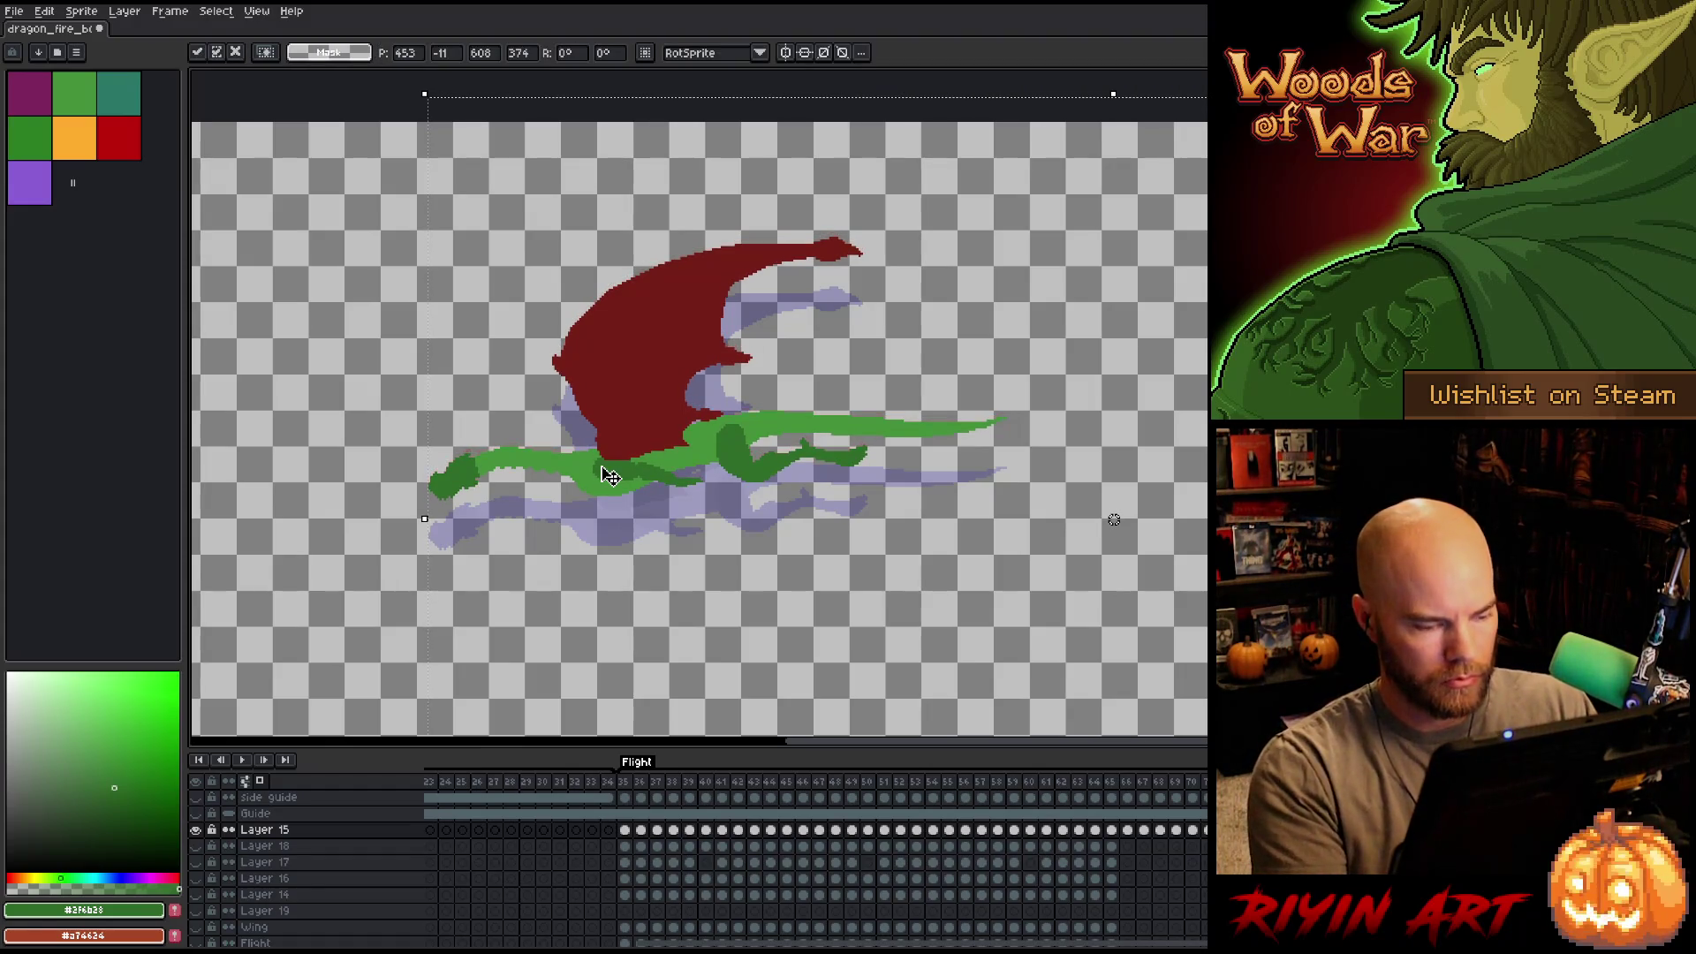
key(Return)
key(Down)
key(Down)
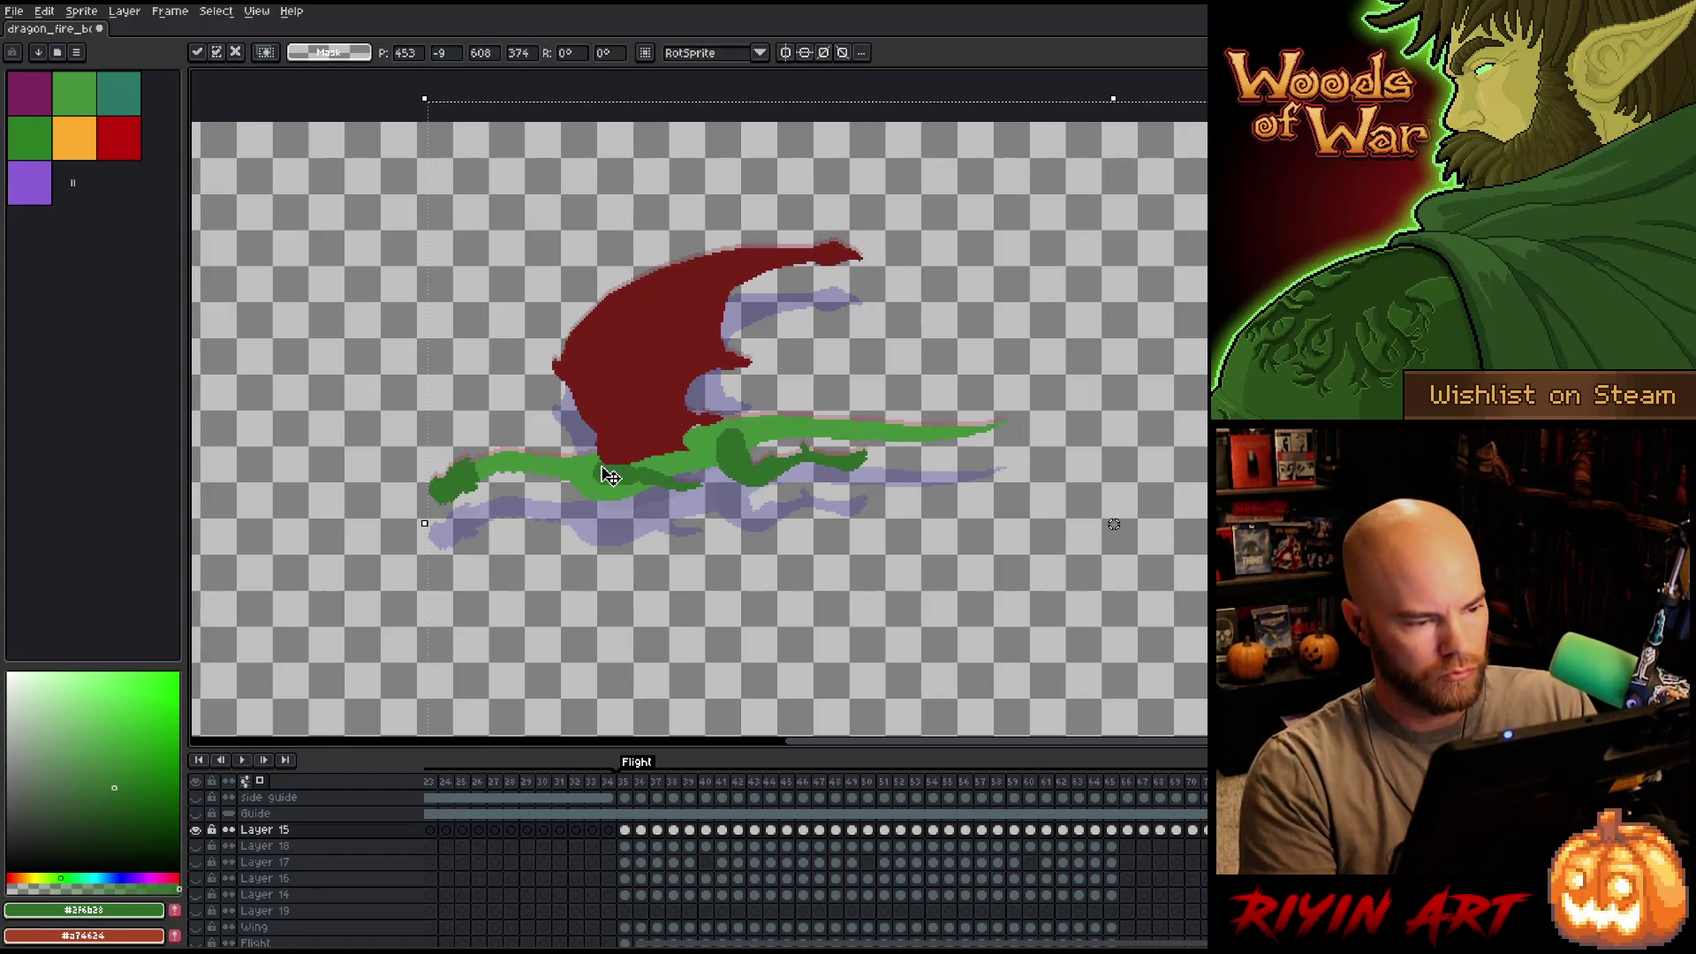
key(Return)
Lower the dragon sketch about three more pixels, commit it, and advance to the next frame.
key(Down)
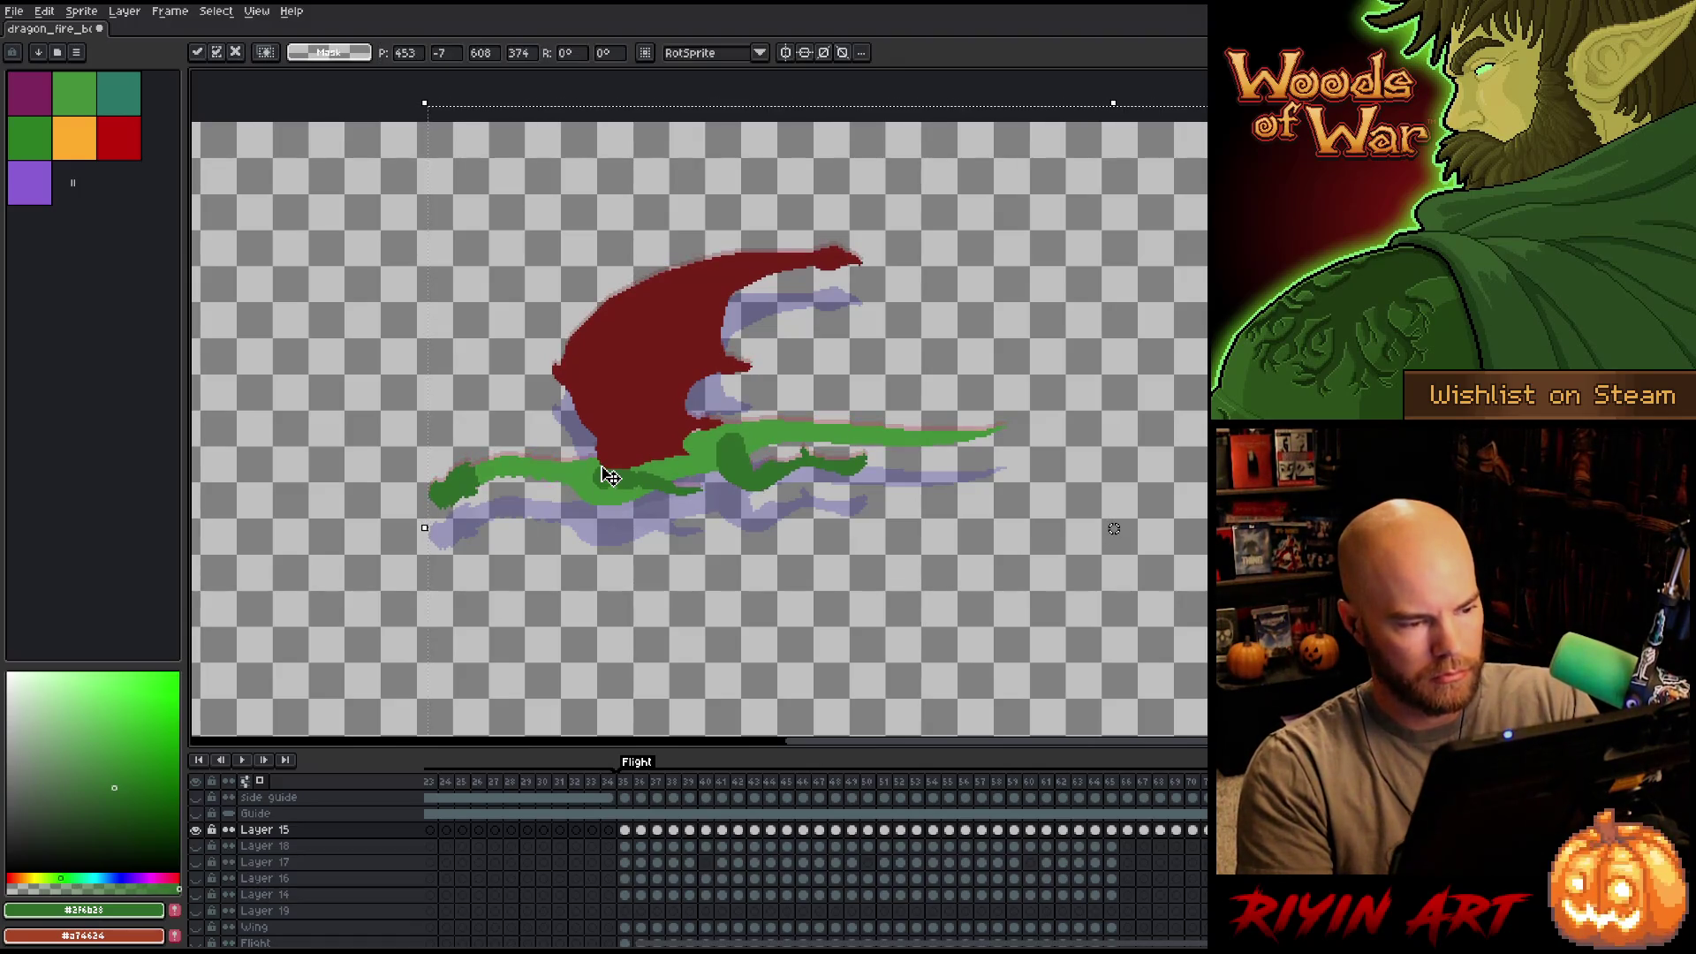
key(Return)
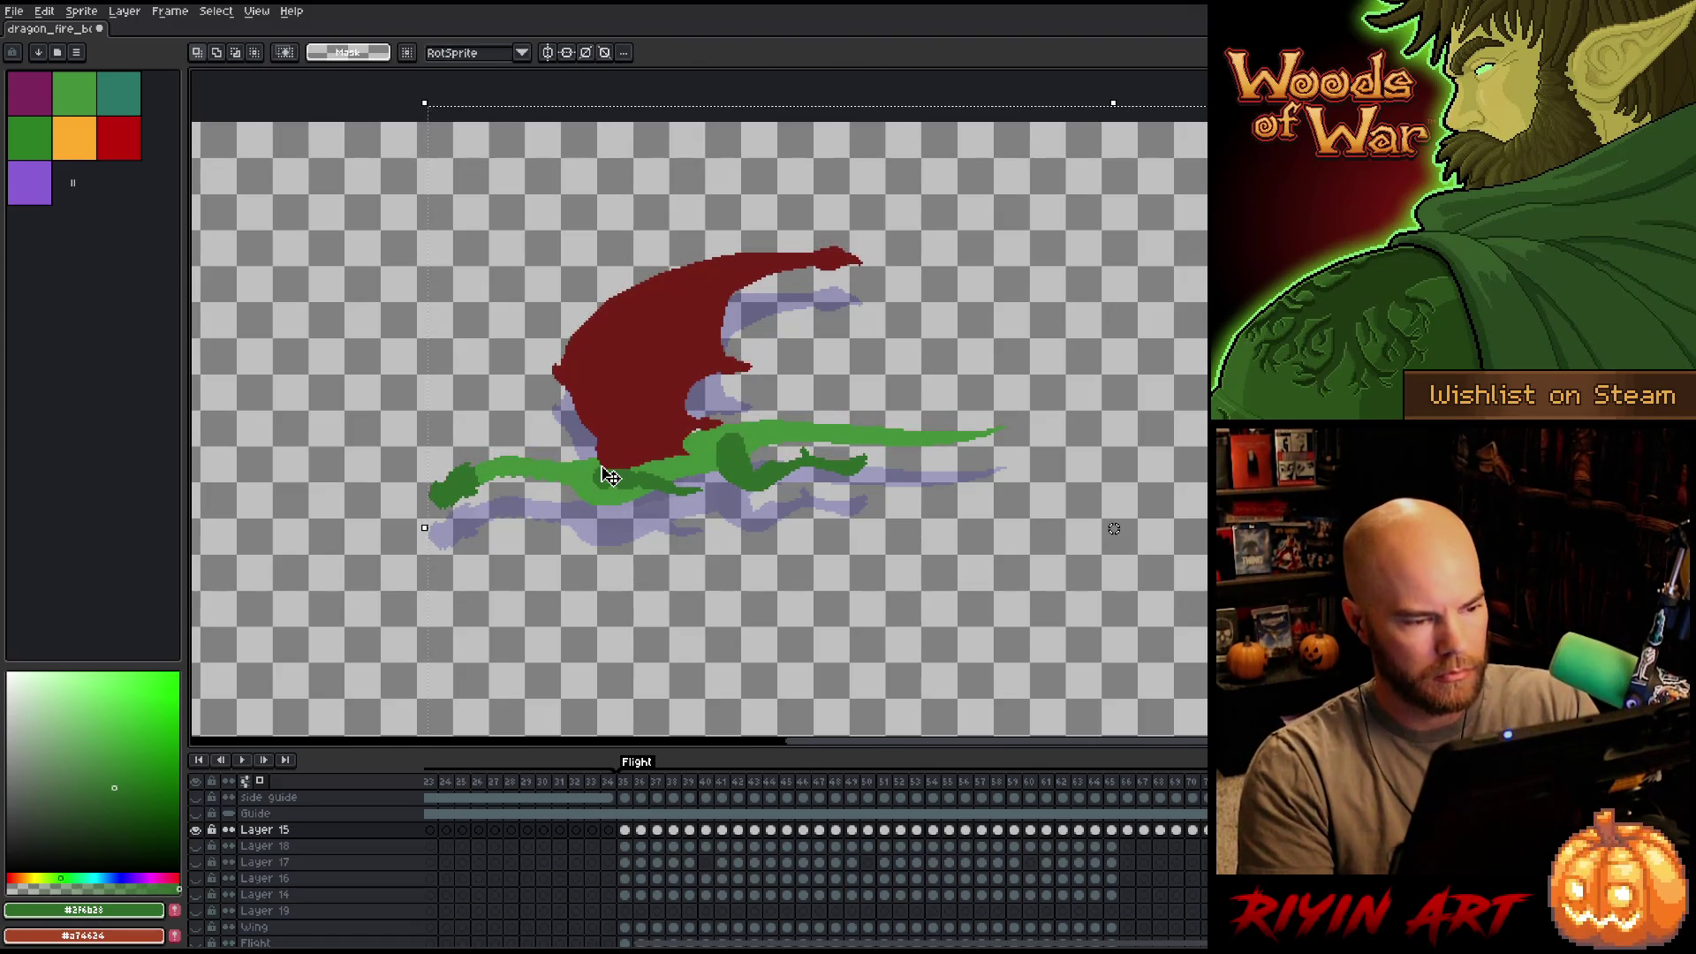
key(Down)
key(Down)
key(Down)
key(Down)
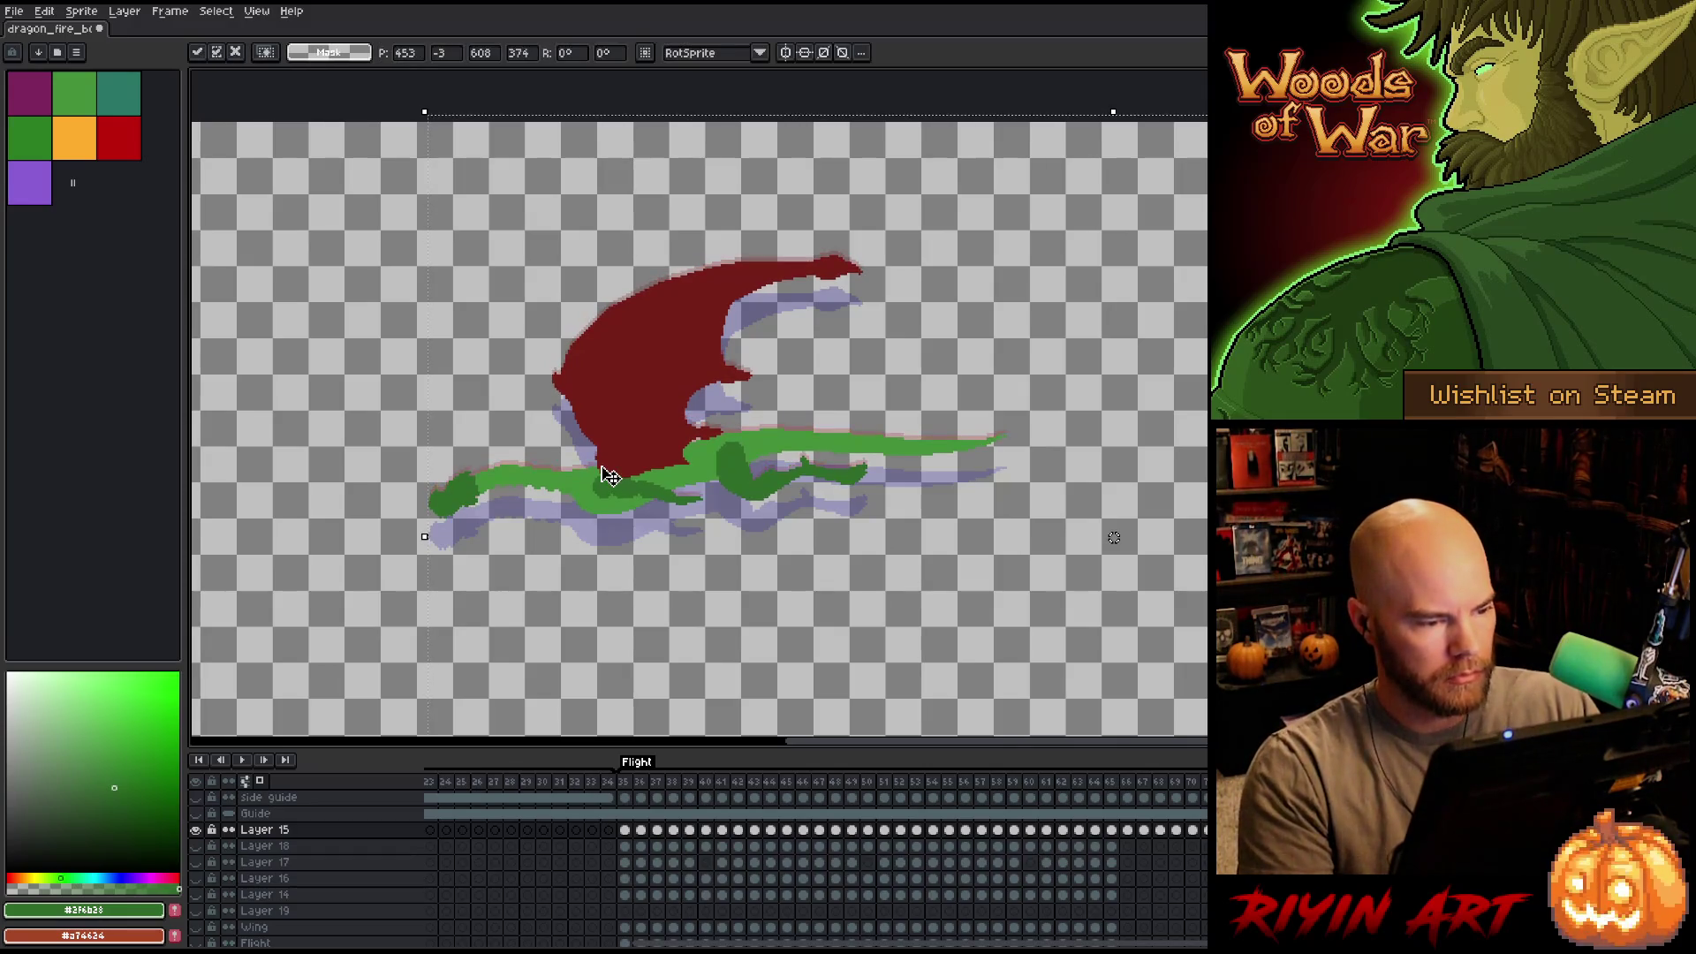
key(Return)
key(Down)
key(Down)
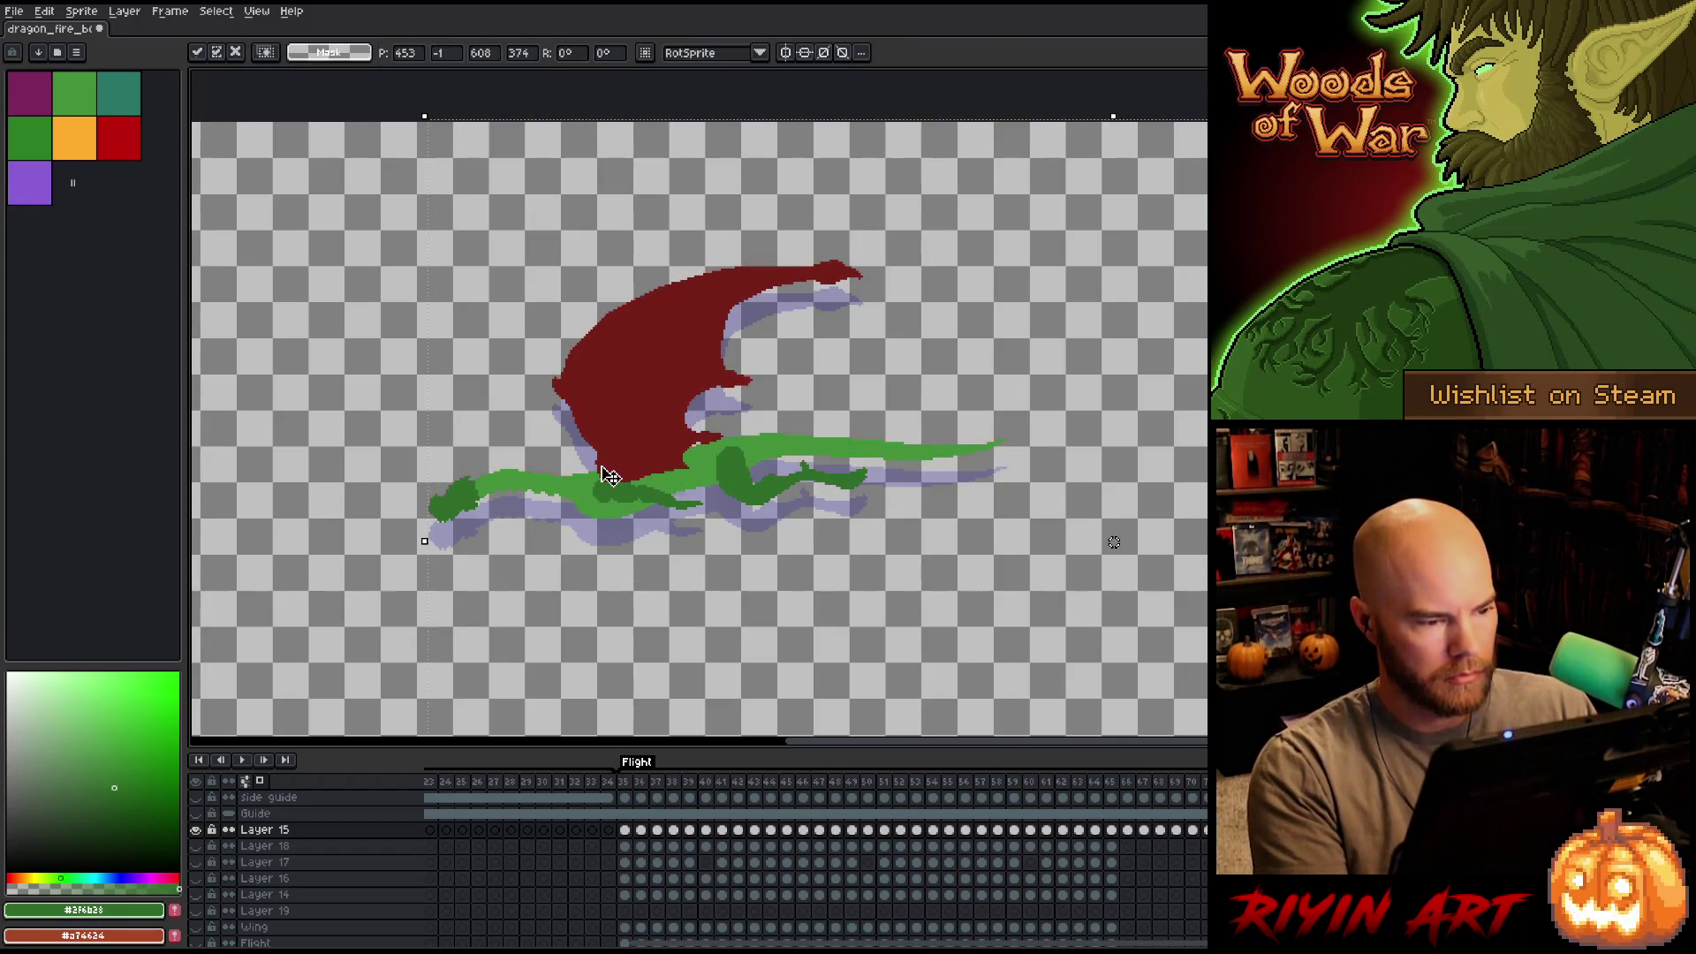
key(Down)
key(Down)
key(Down)
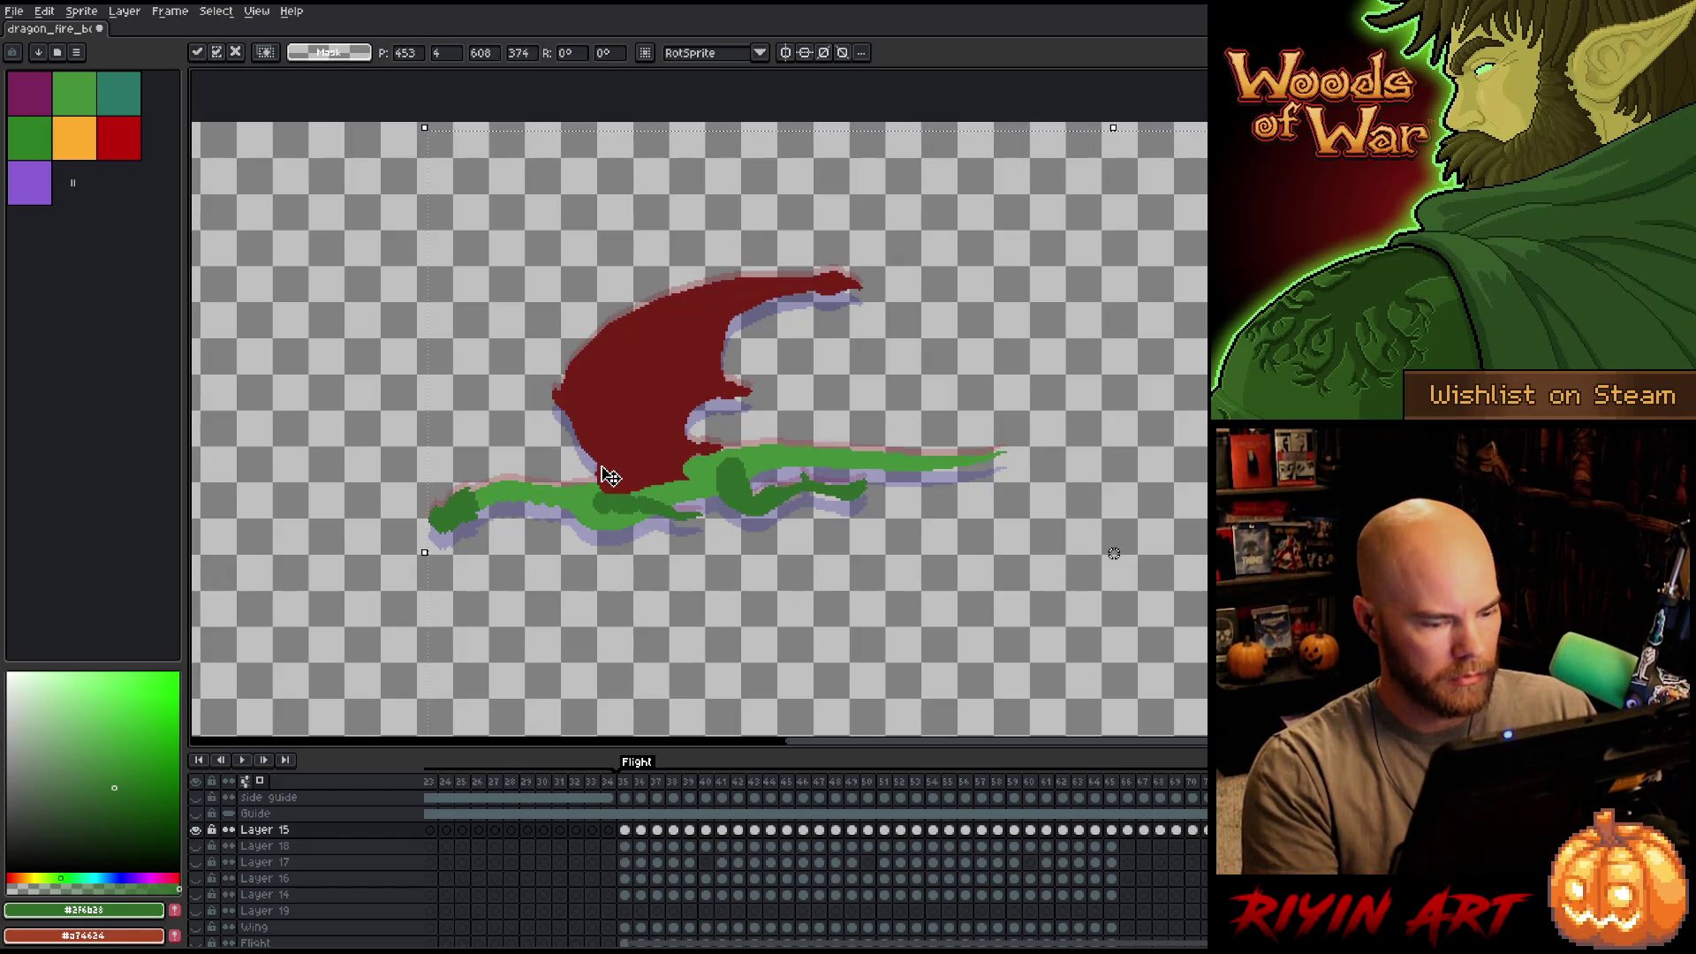
key(Down)
key(Down)
key(Down)
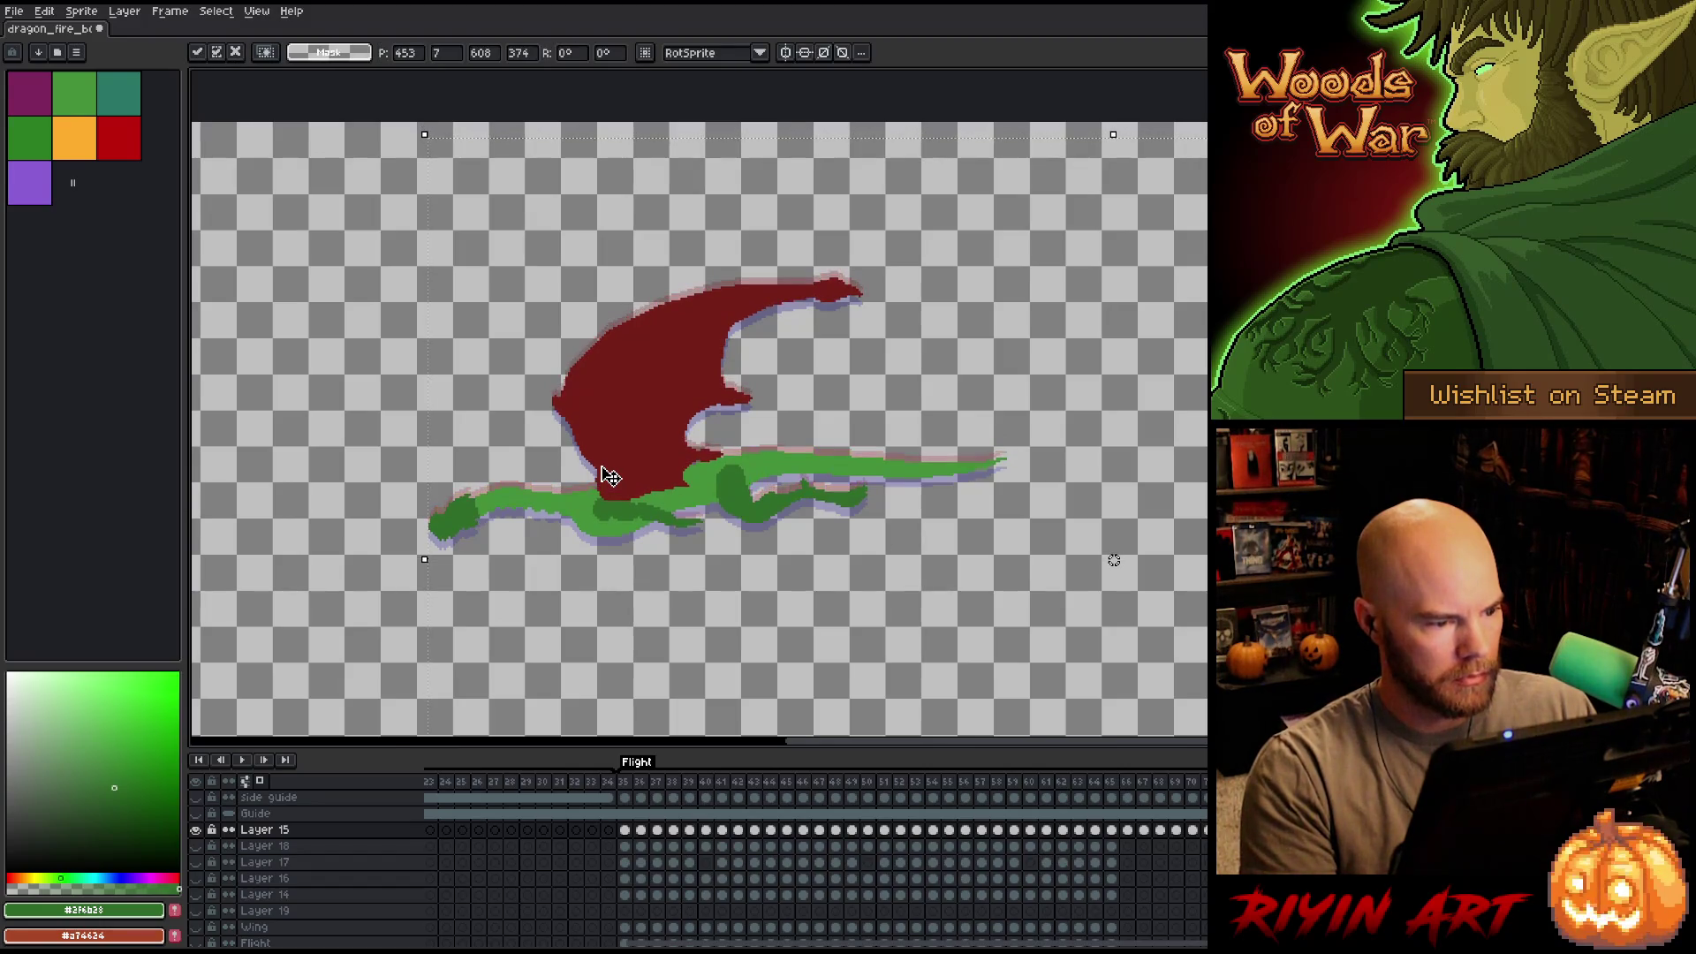
key(Return)
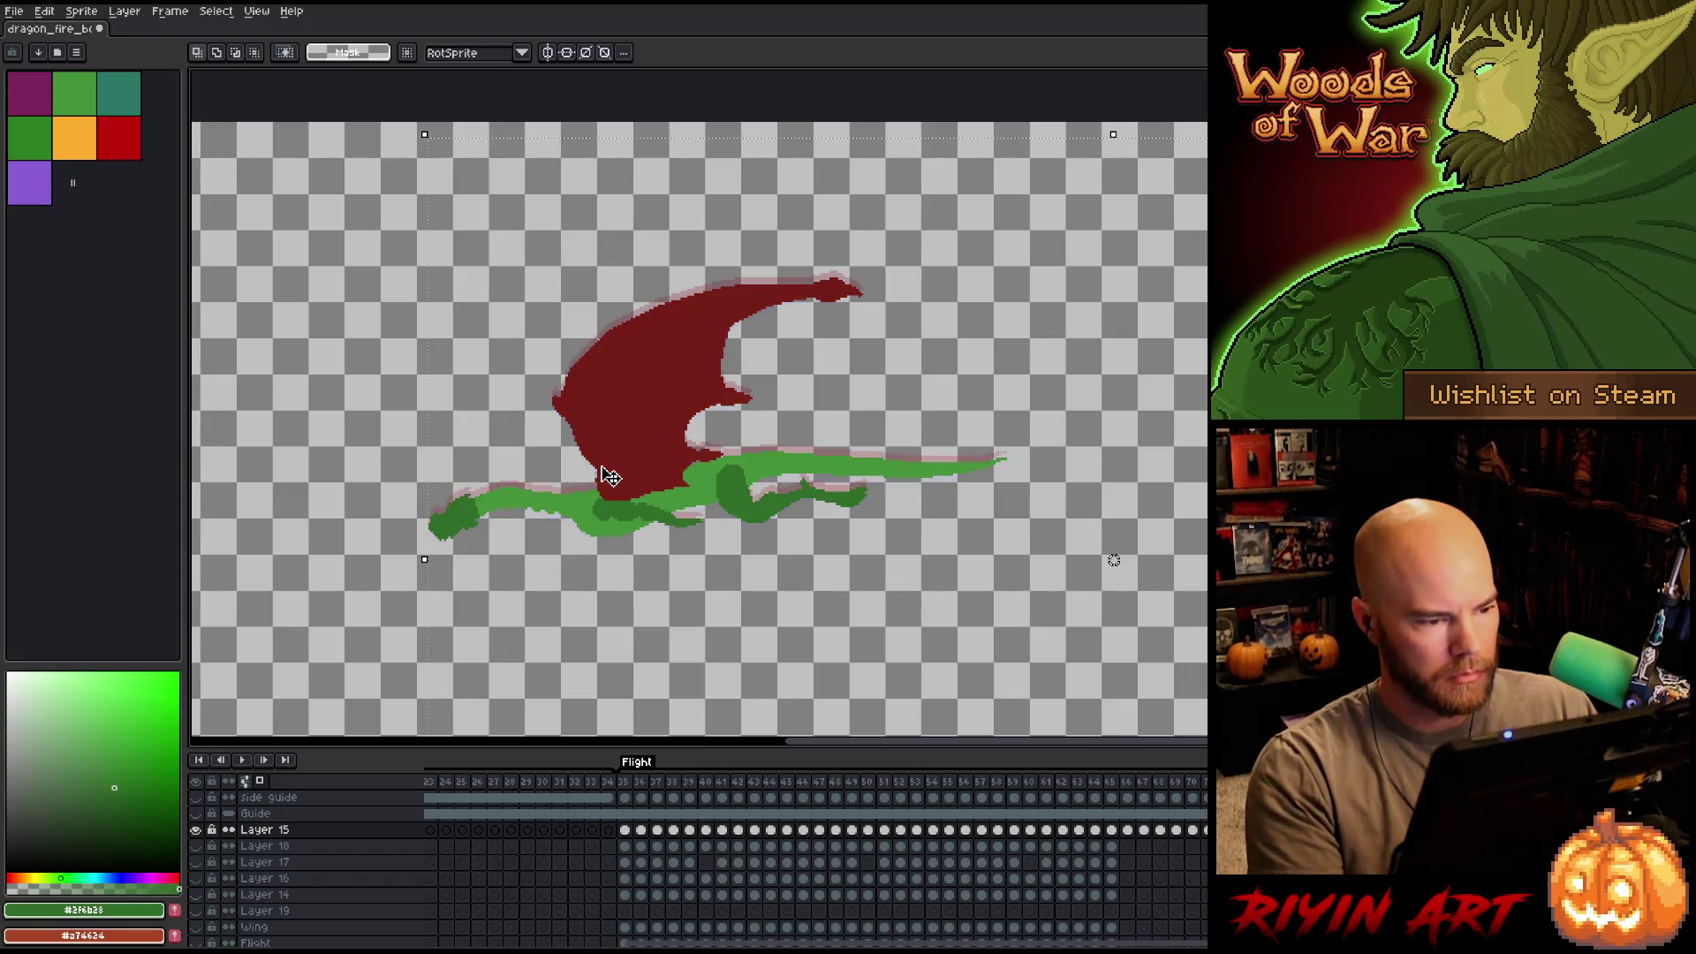
key(Right)
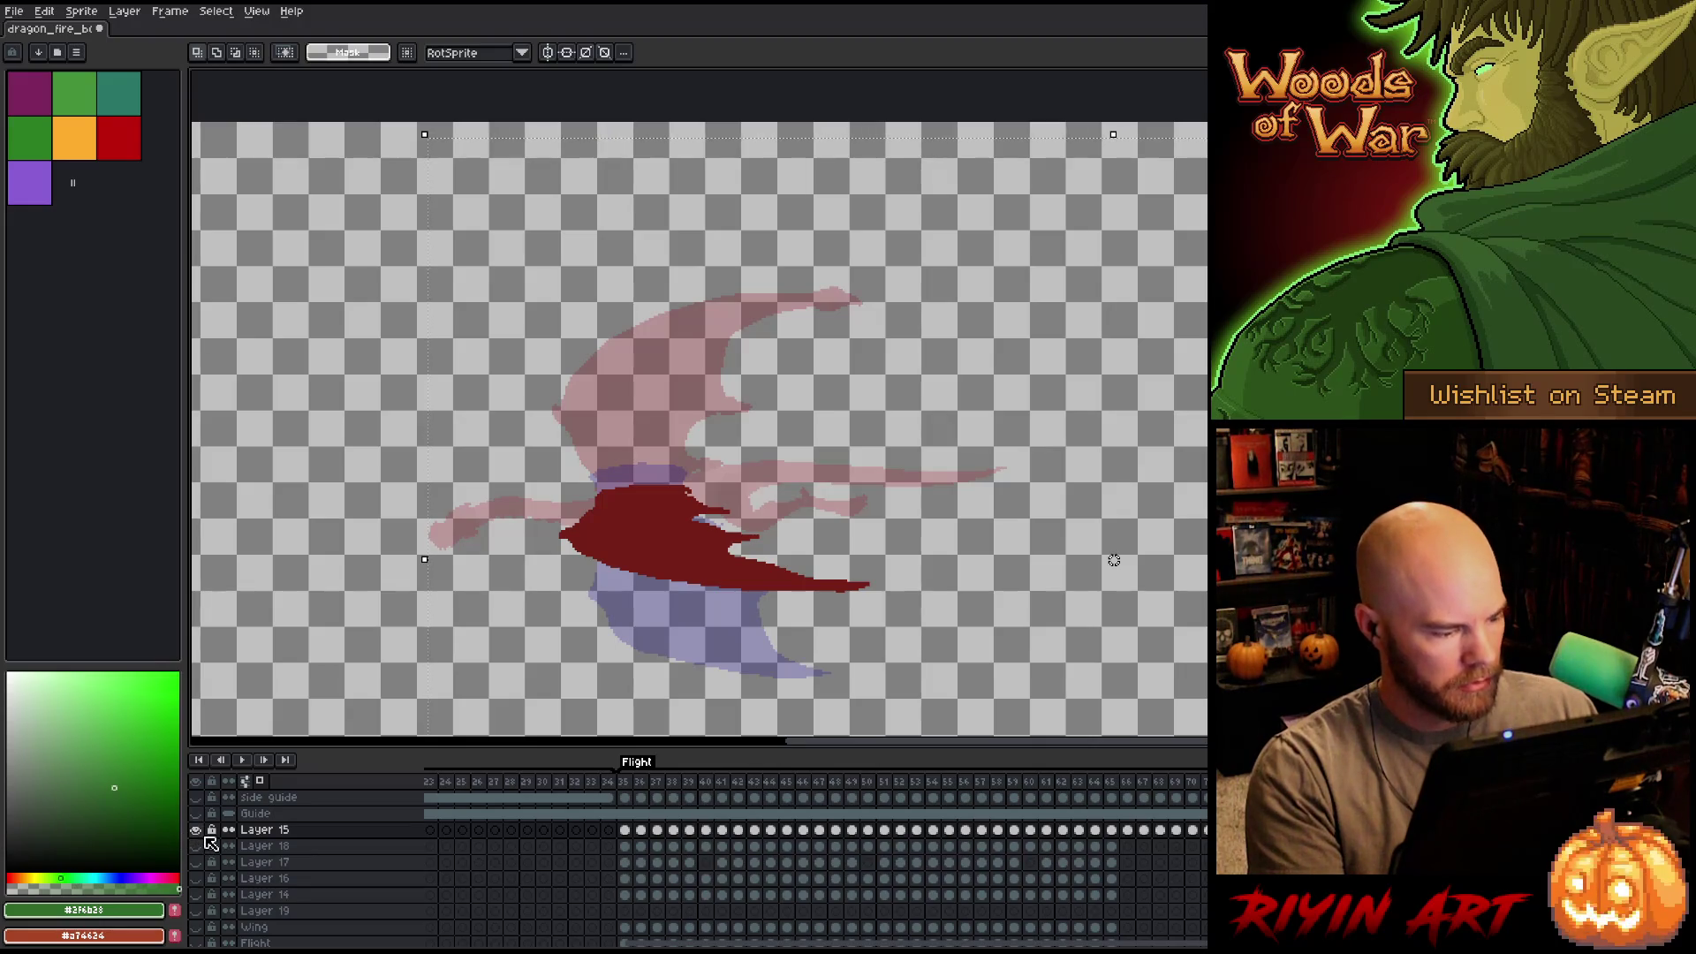
Show the hidden volcano and lava background layers, deselect the sketch, and play the flight animation.
alt+click(197, 830)
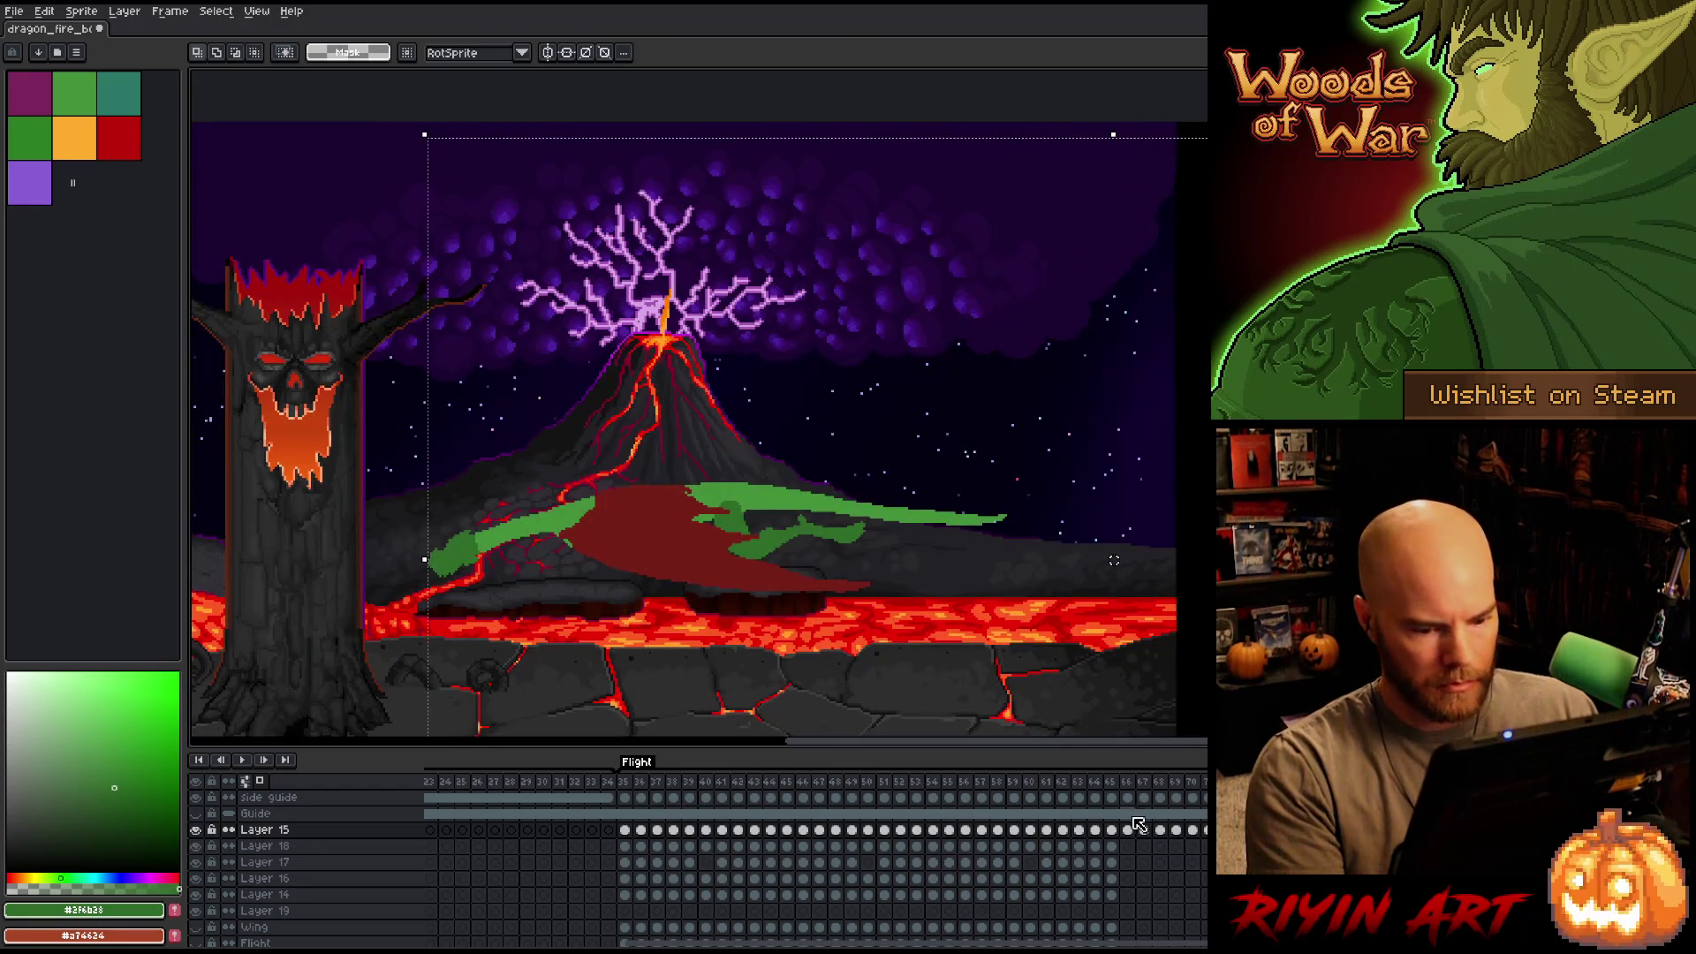
key(ctrl+d)
key(Return)
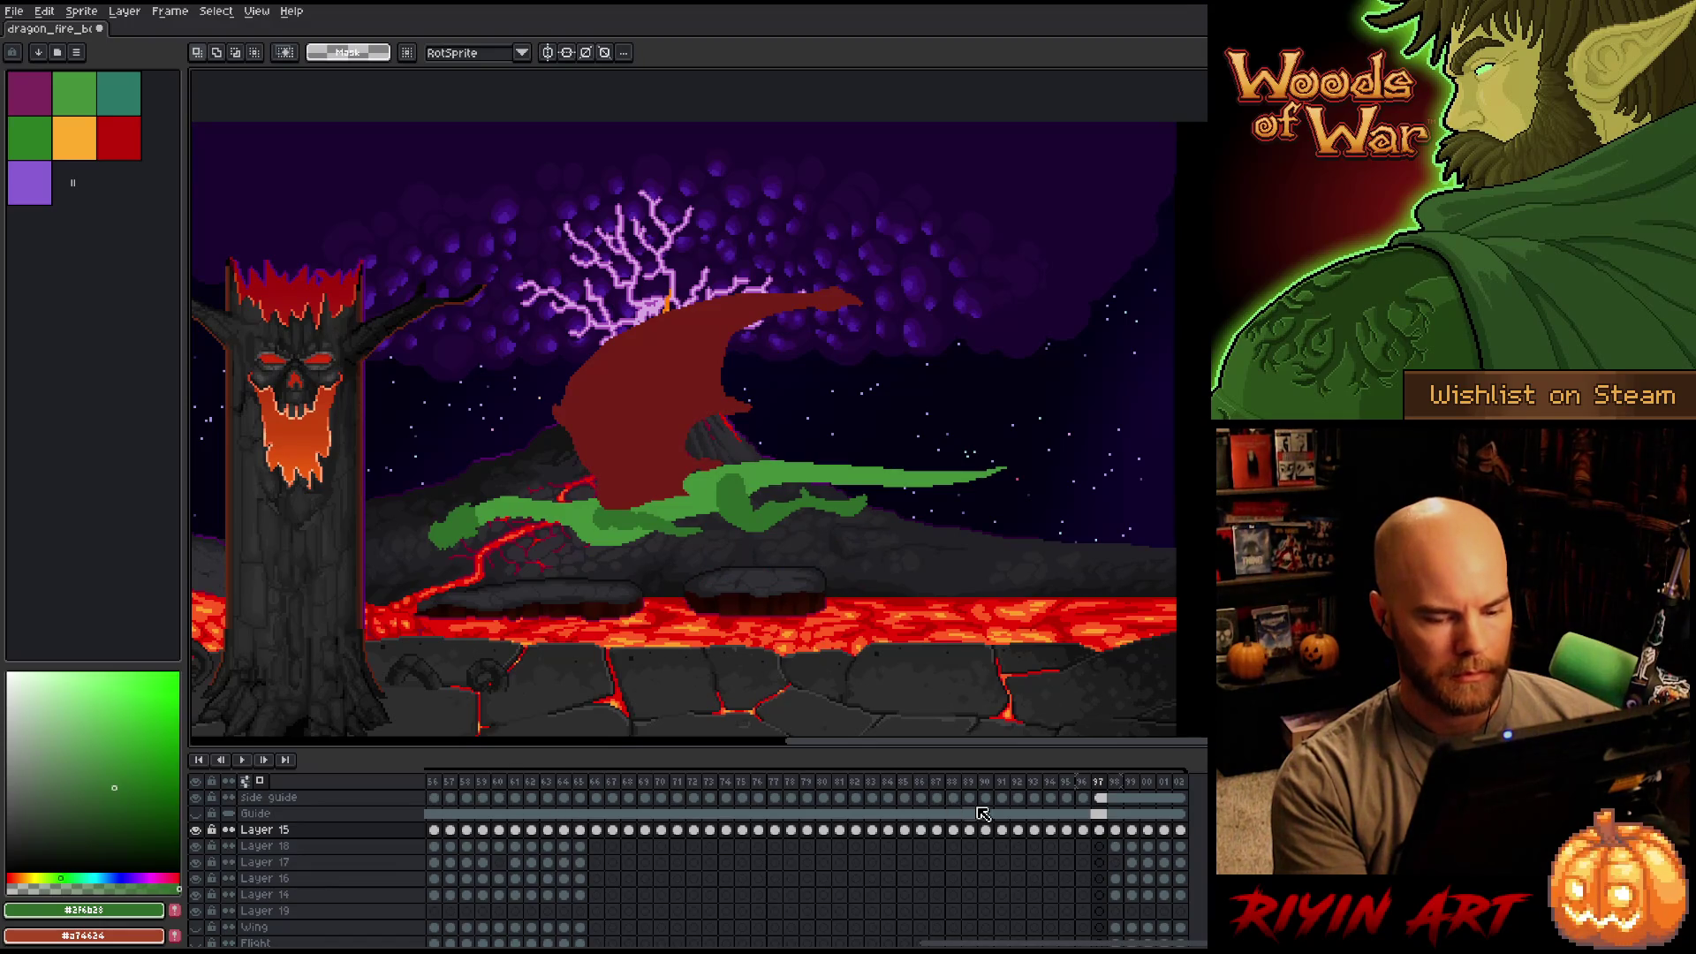
drag(1032, 942, 957, 942)
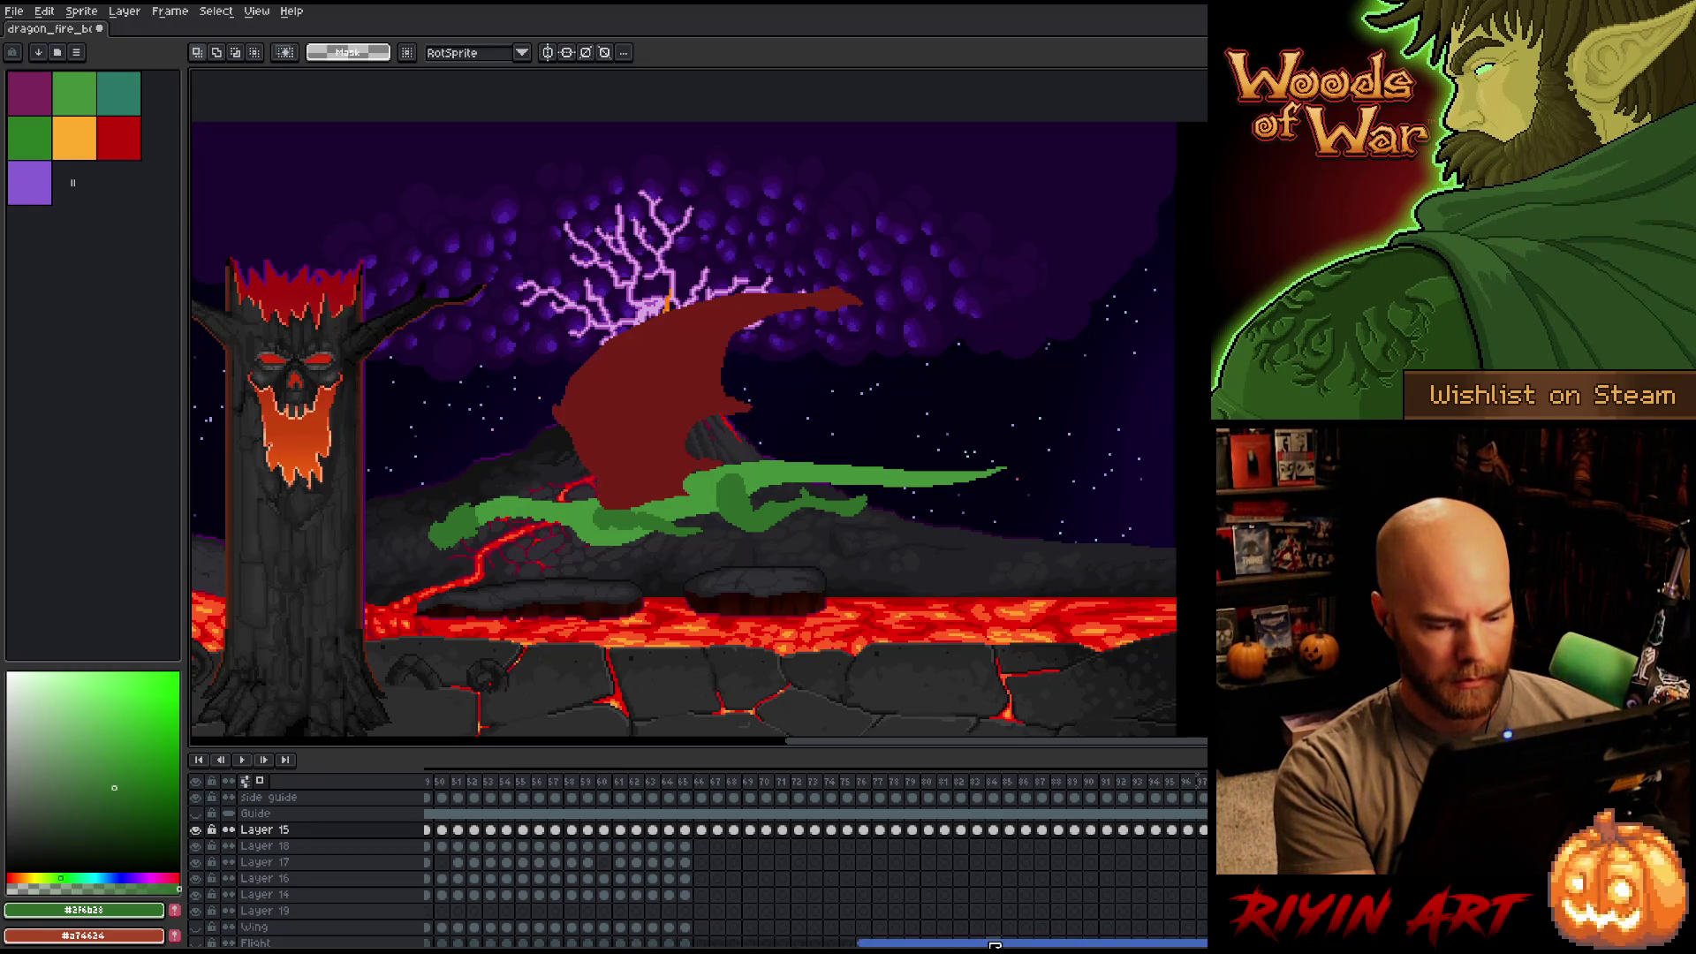
Take frame 36's cels on Layers 15–14 and paste them into frame 98.
scroll(599, 873, left, 5)
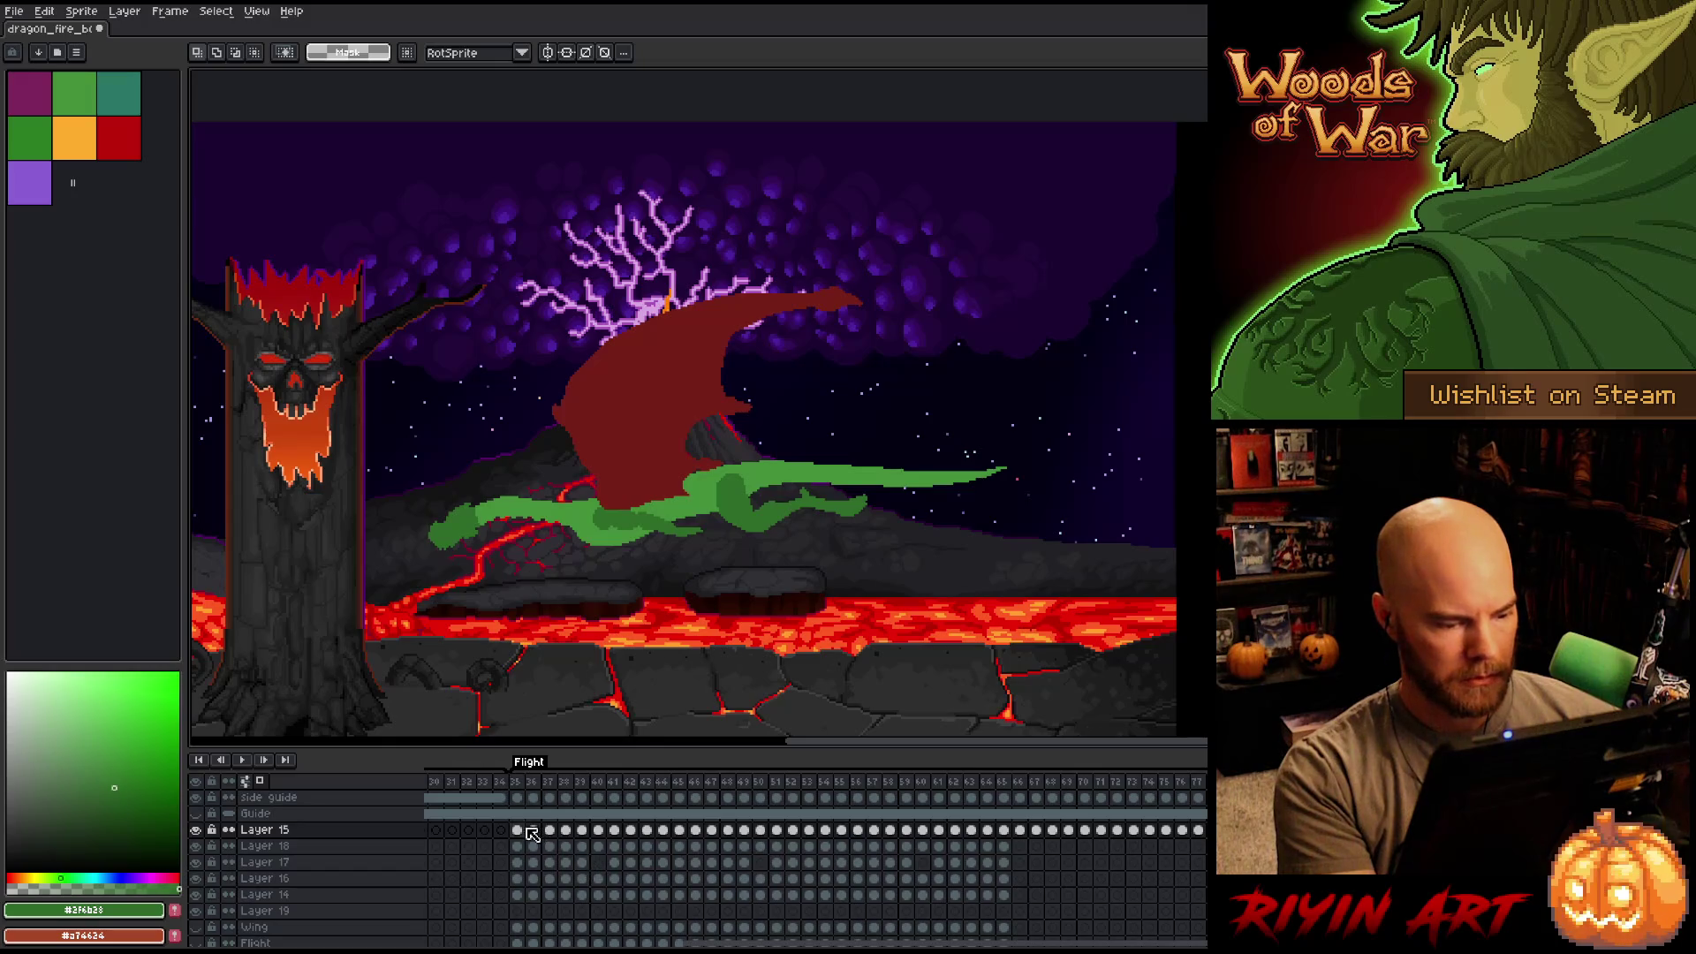
click(522, 829)
click(533, 783)
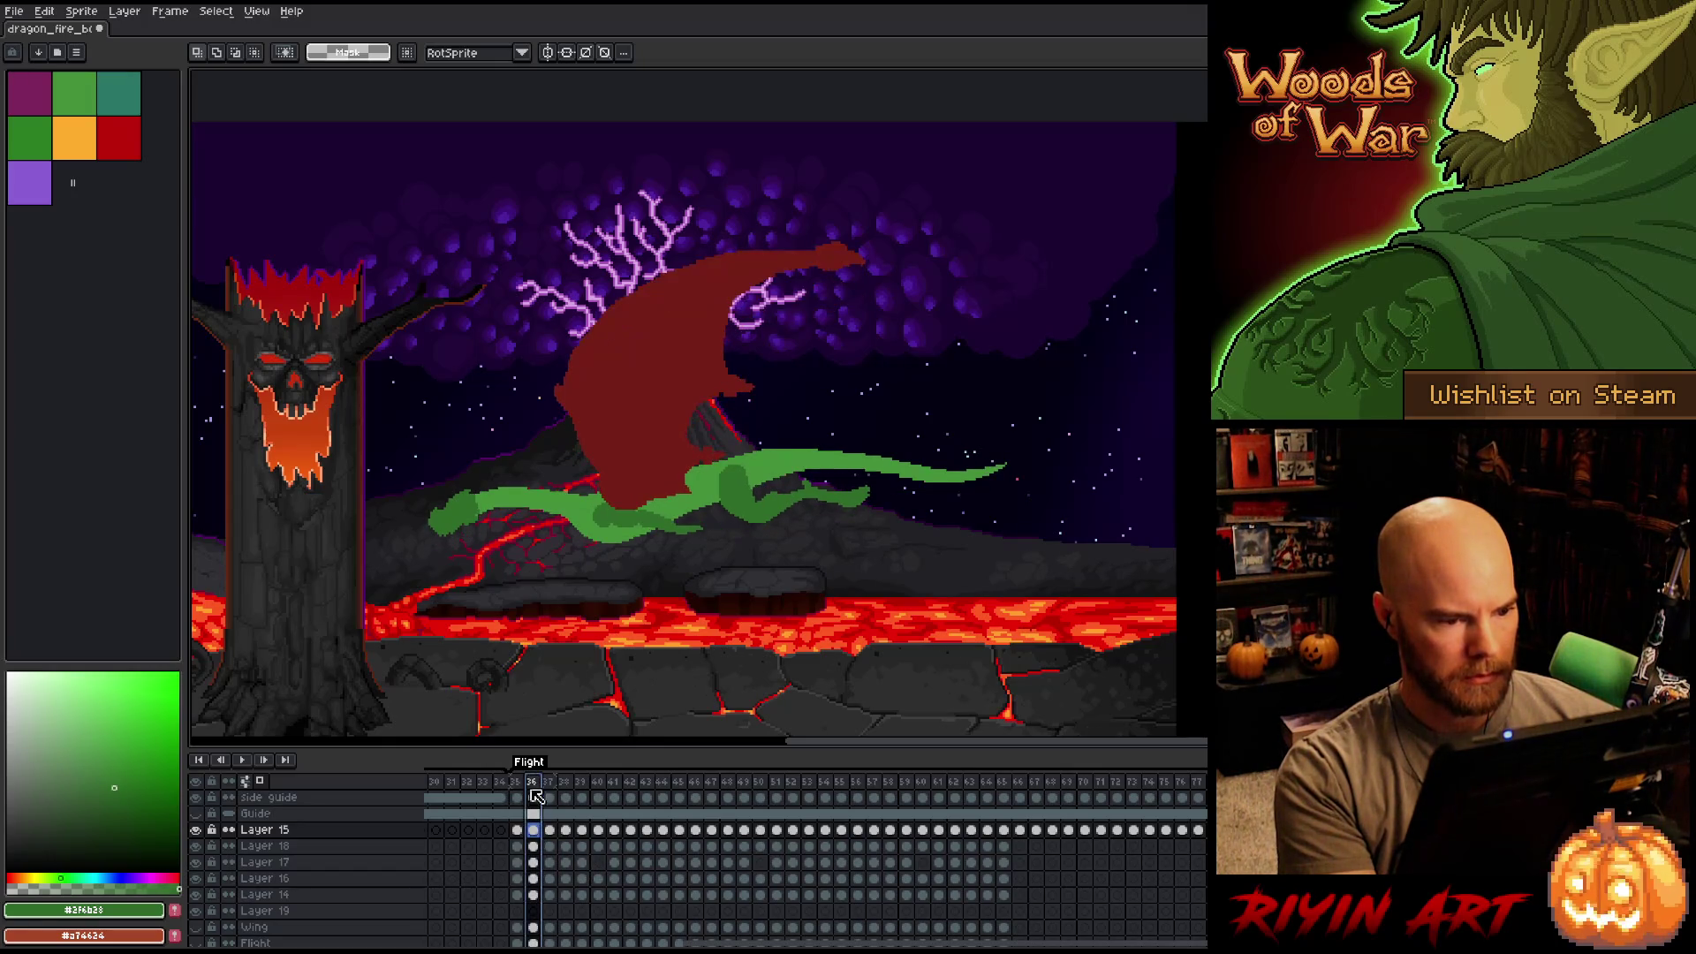
drag(542, 843, 536, 895)
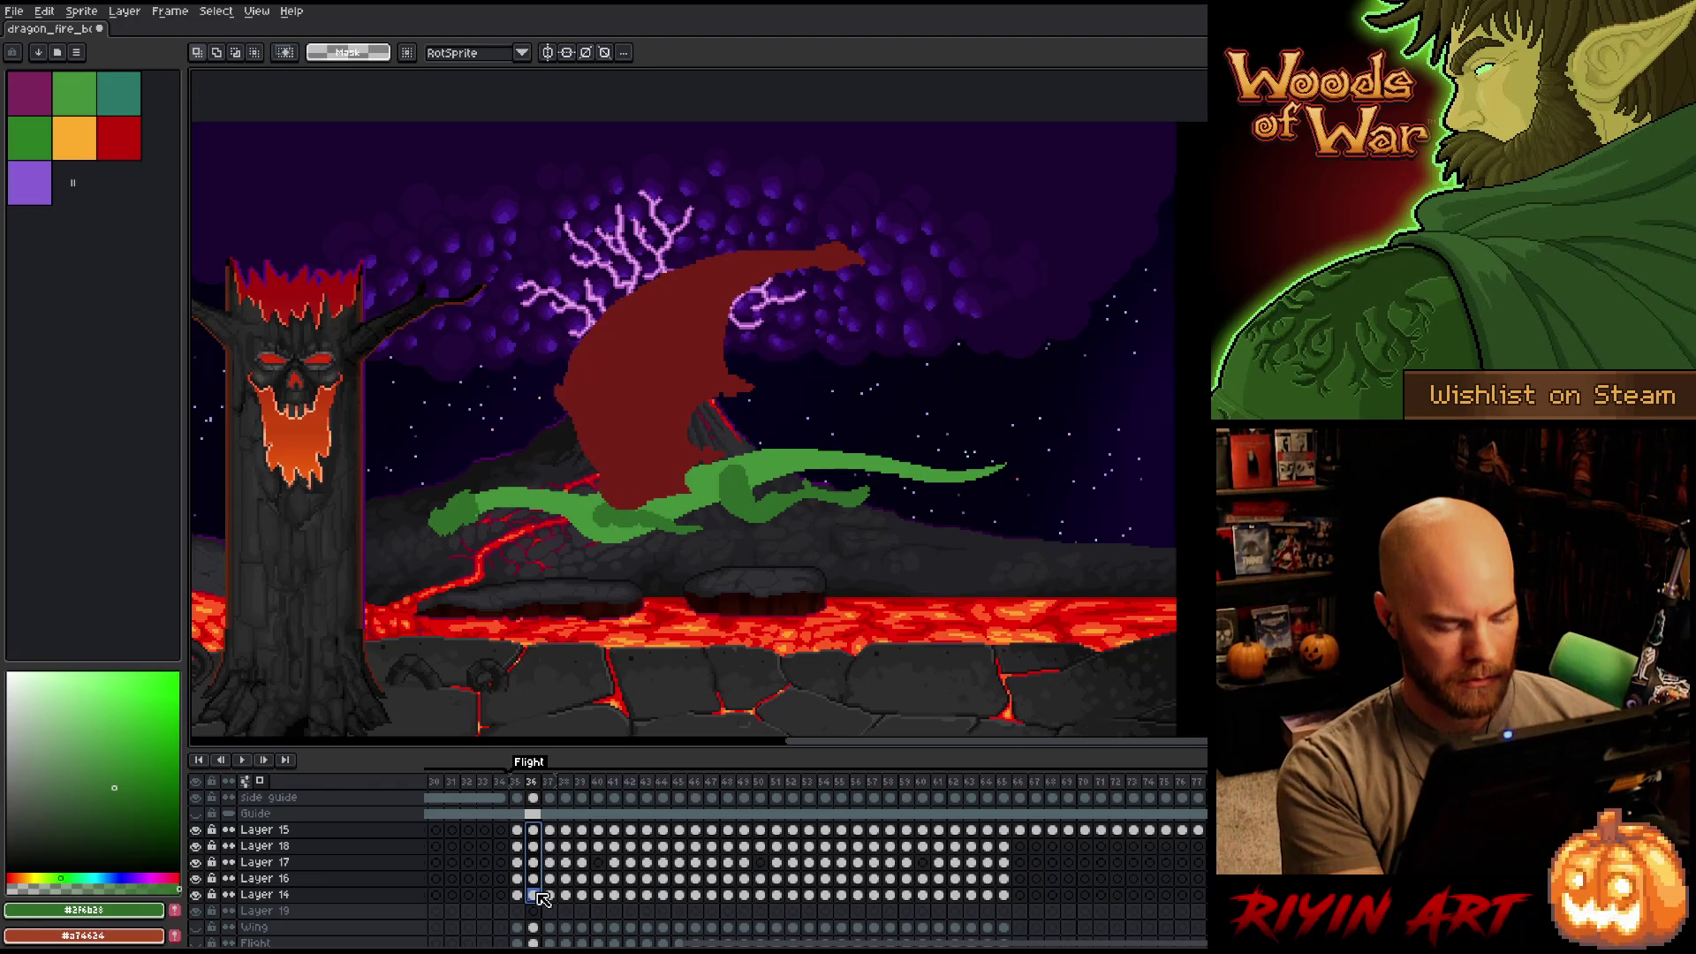
scroll(706, 884, right, 5)
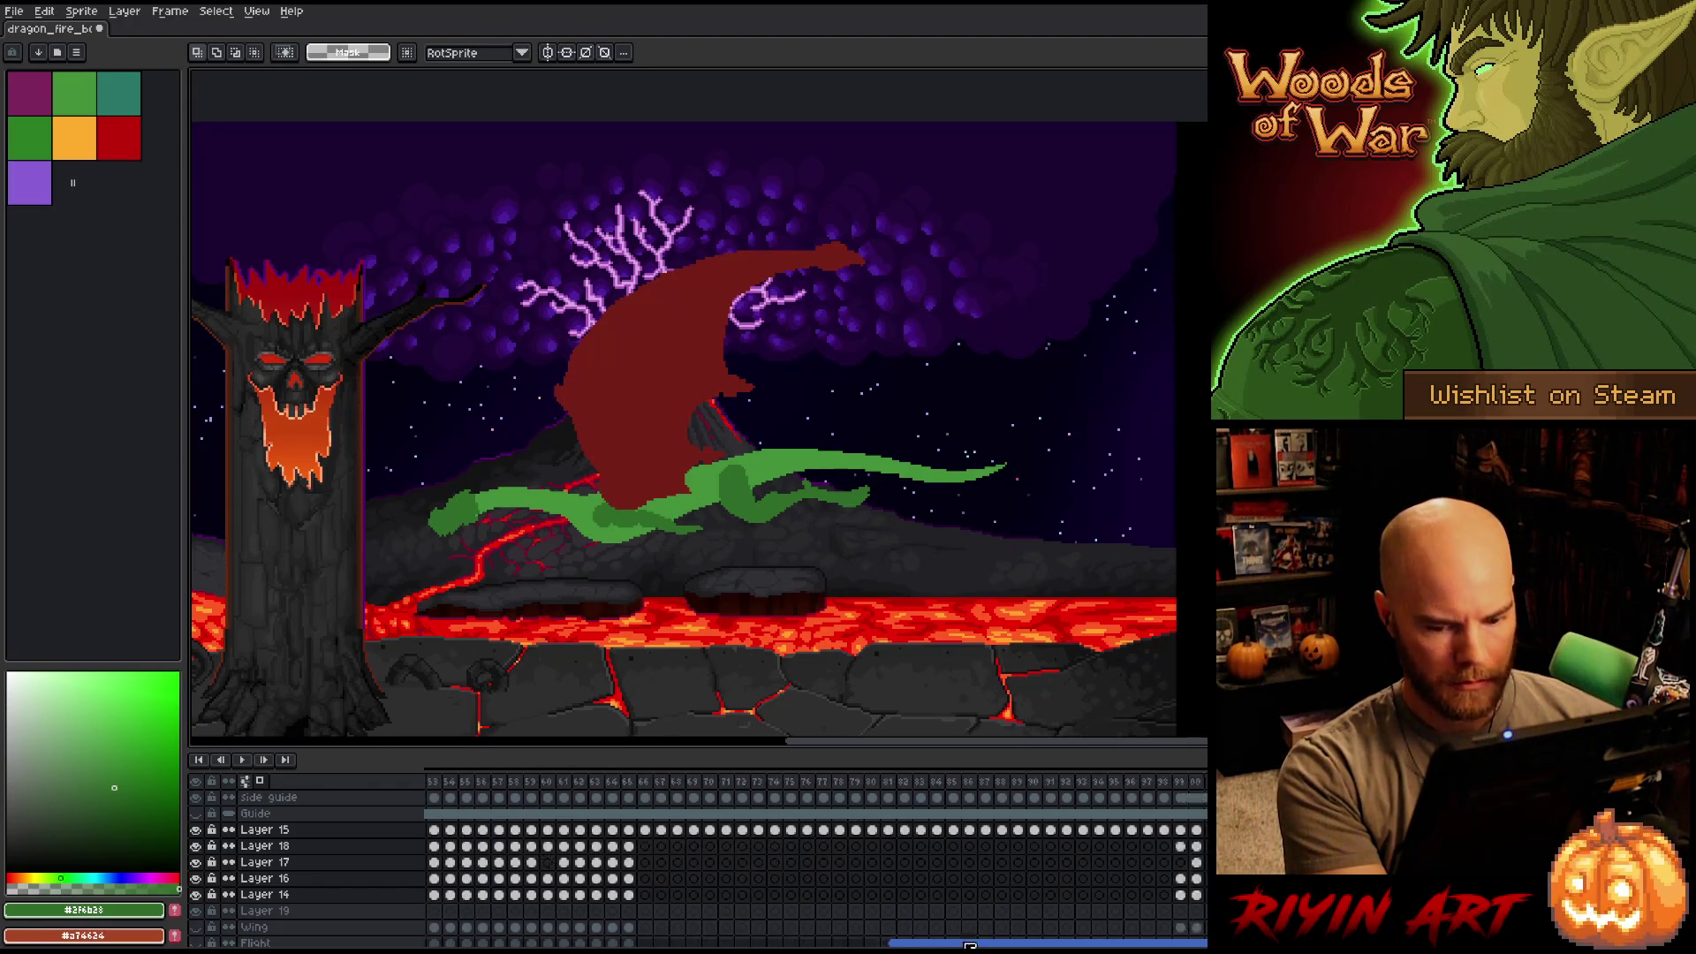
click(999, 832)
key(ctrl+v)
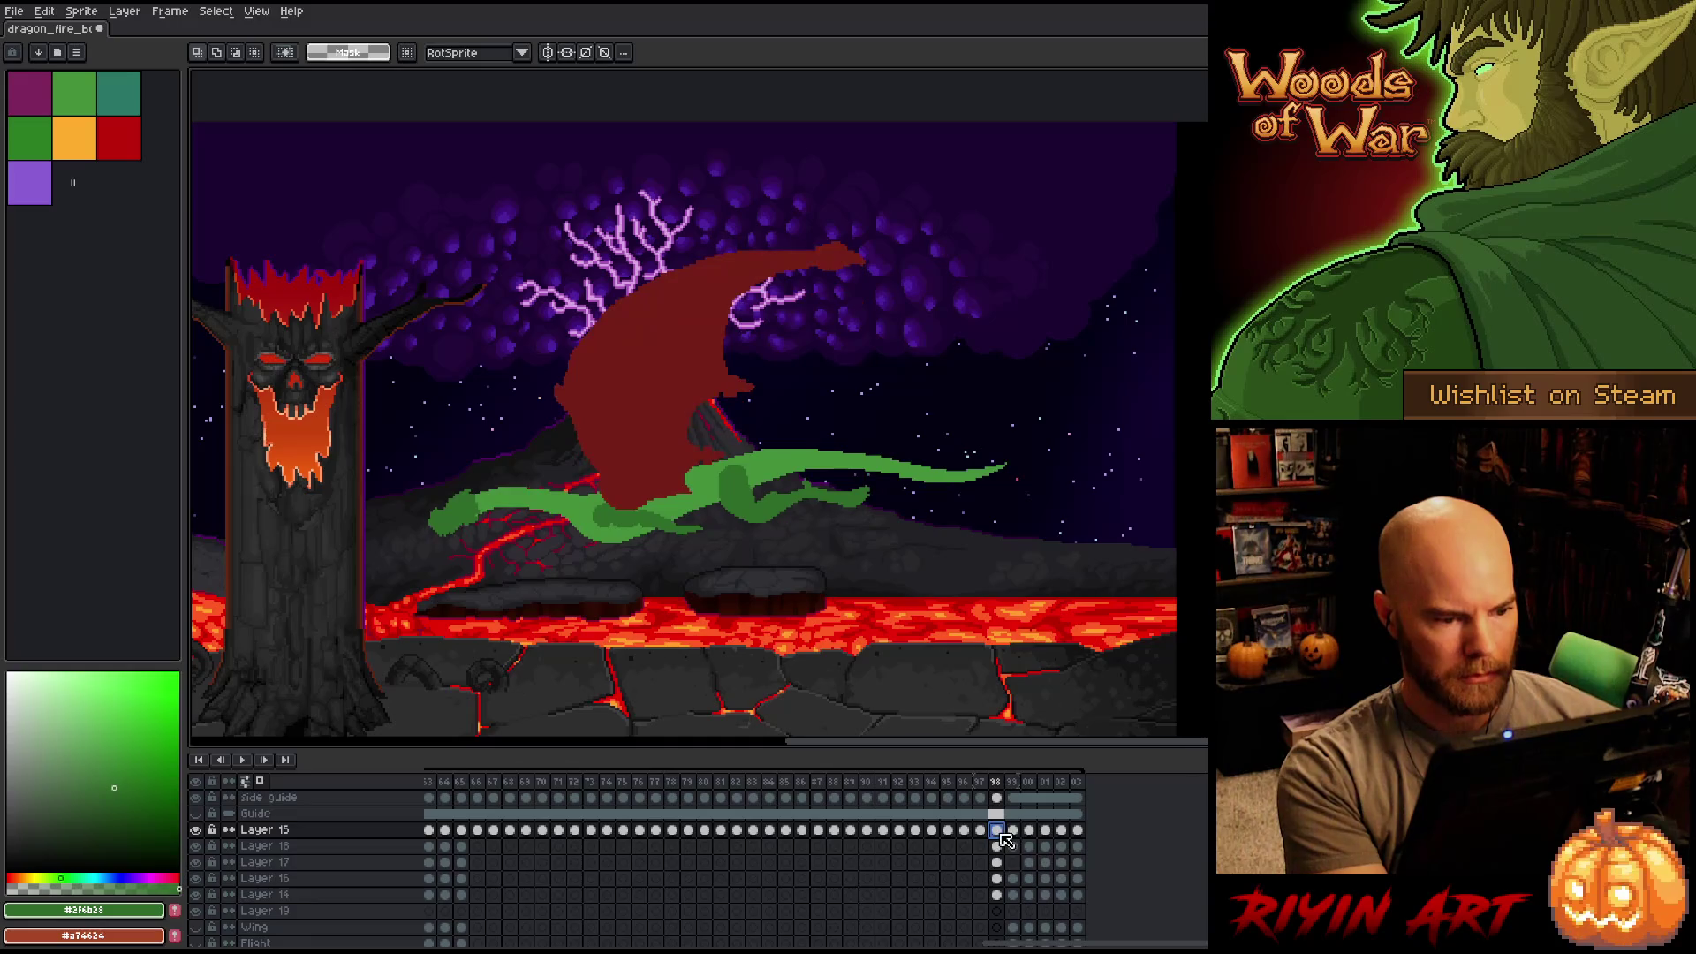
Compare frame 98 with its neighbours, then select its cels across the five sketch layers.
key(Right)
key(Right)
key(Right)
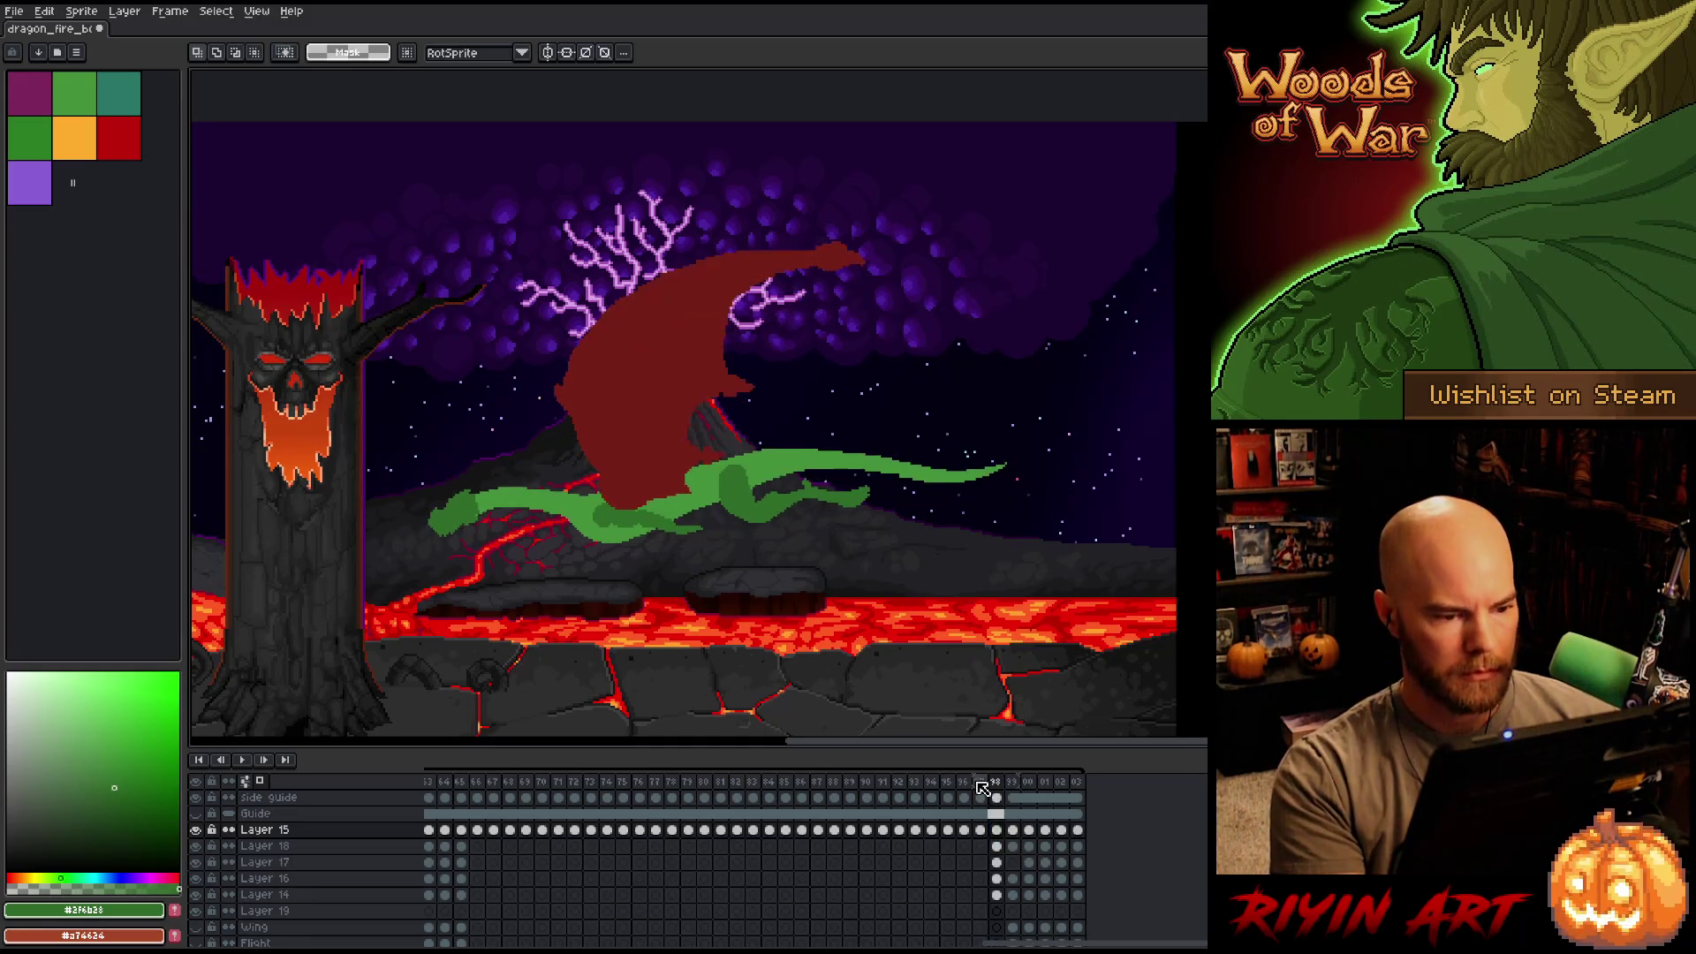
key(Left)
key(Left)
key(Left)
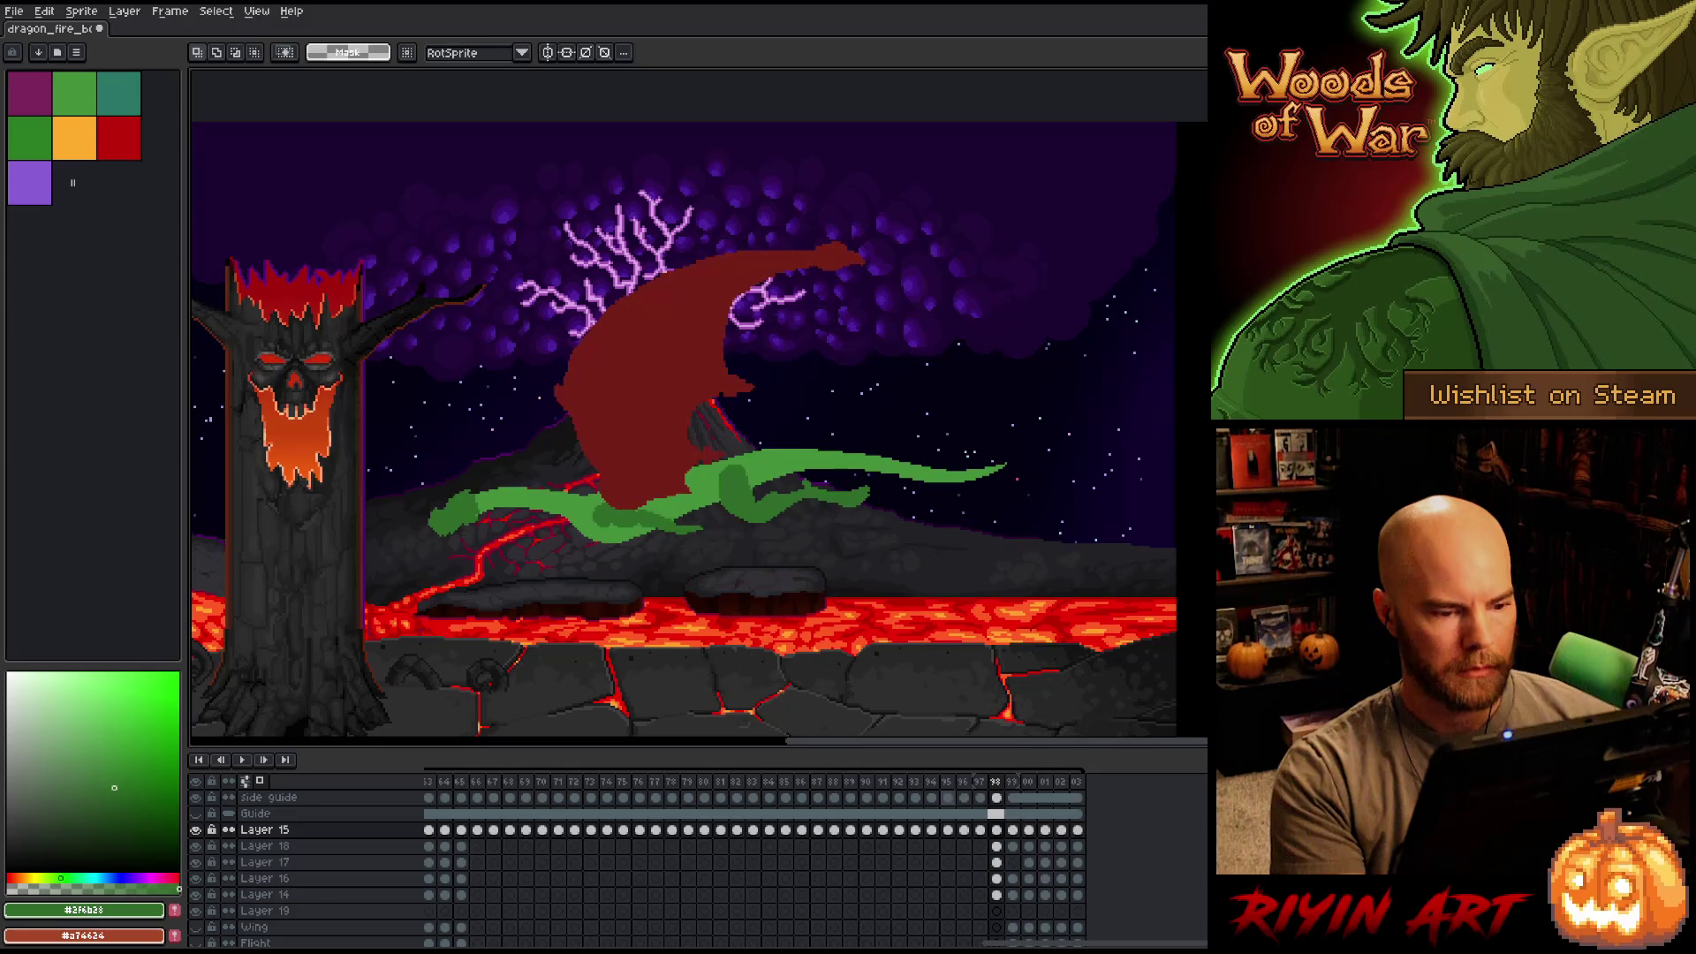
key(Right)
key(Left)
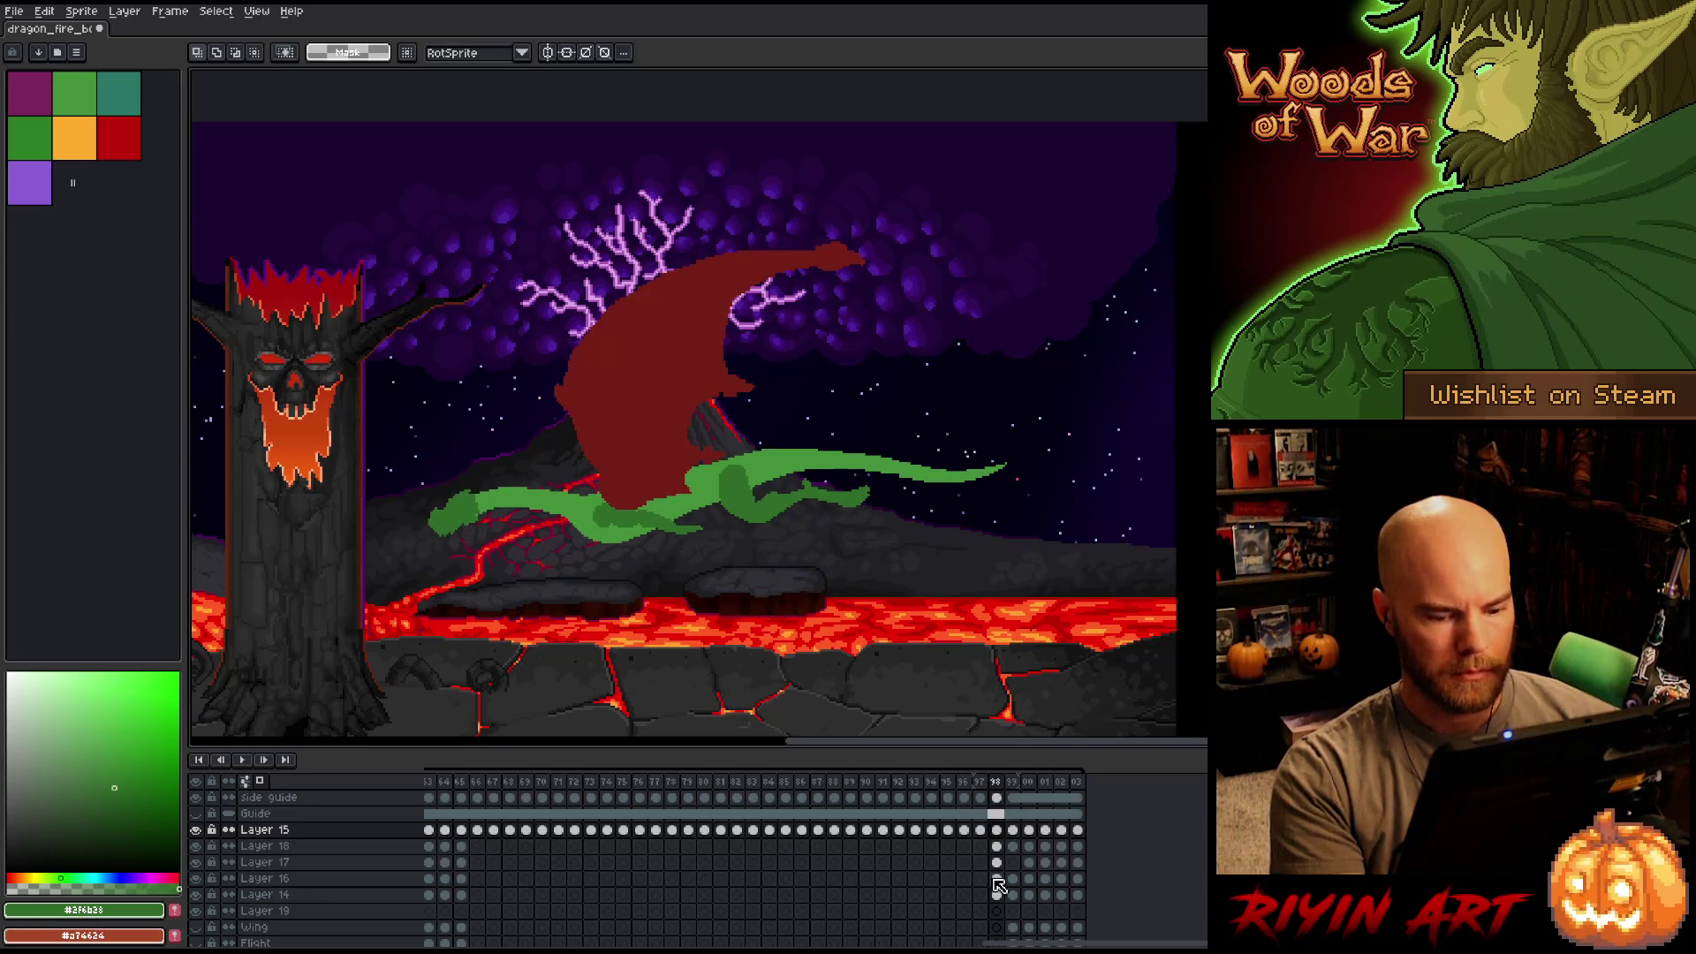
mouse_move(1001, 903)
mouse_down()
mouse_move(977, 814)
mouse_move(997, 830)
mouse_up()
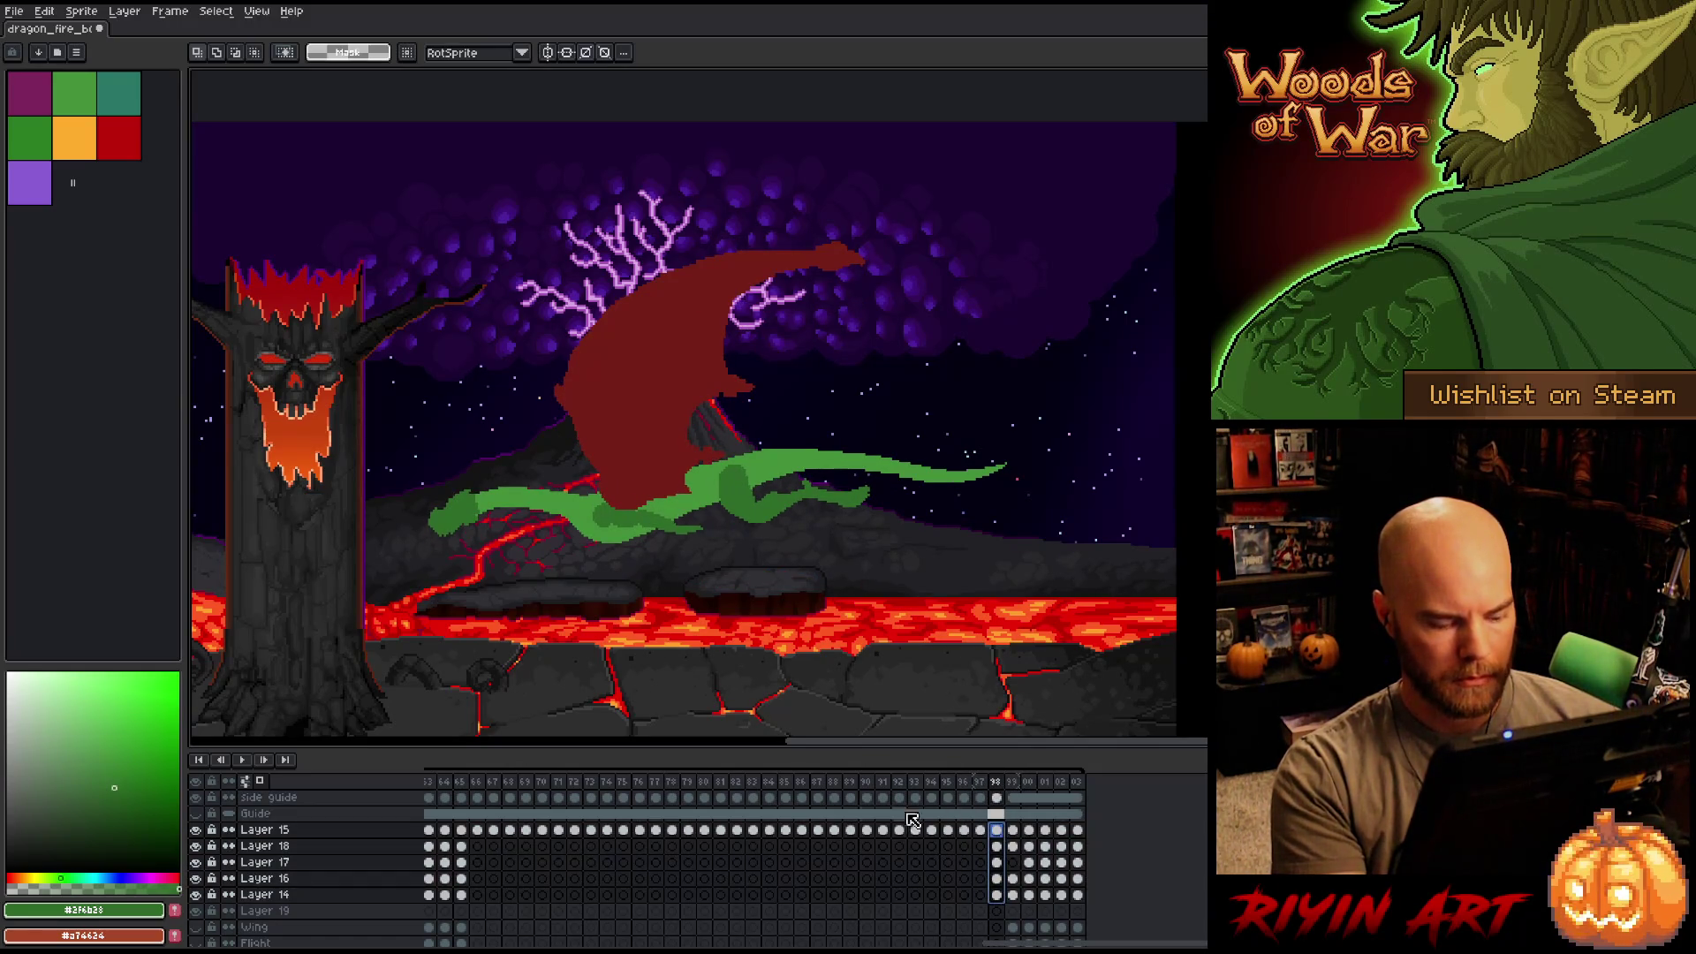
With the Move tool, shift the frame-98 dragon sketch down and check it against frames 97 and 99.
key(v)
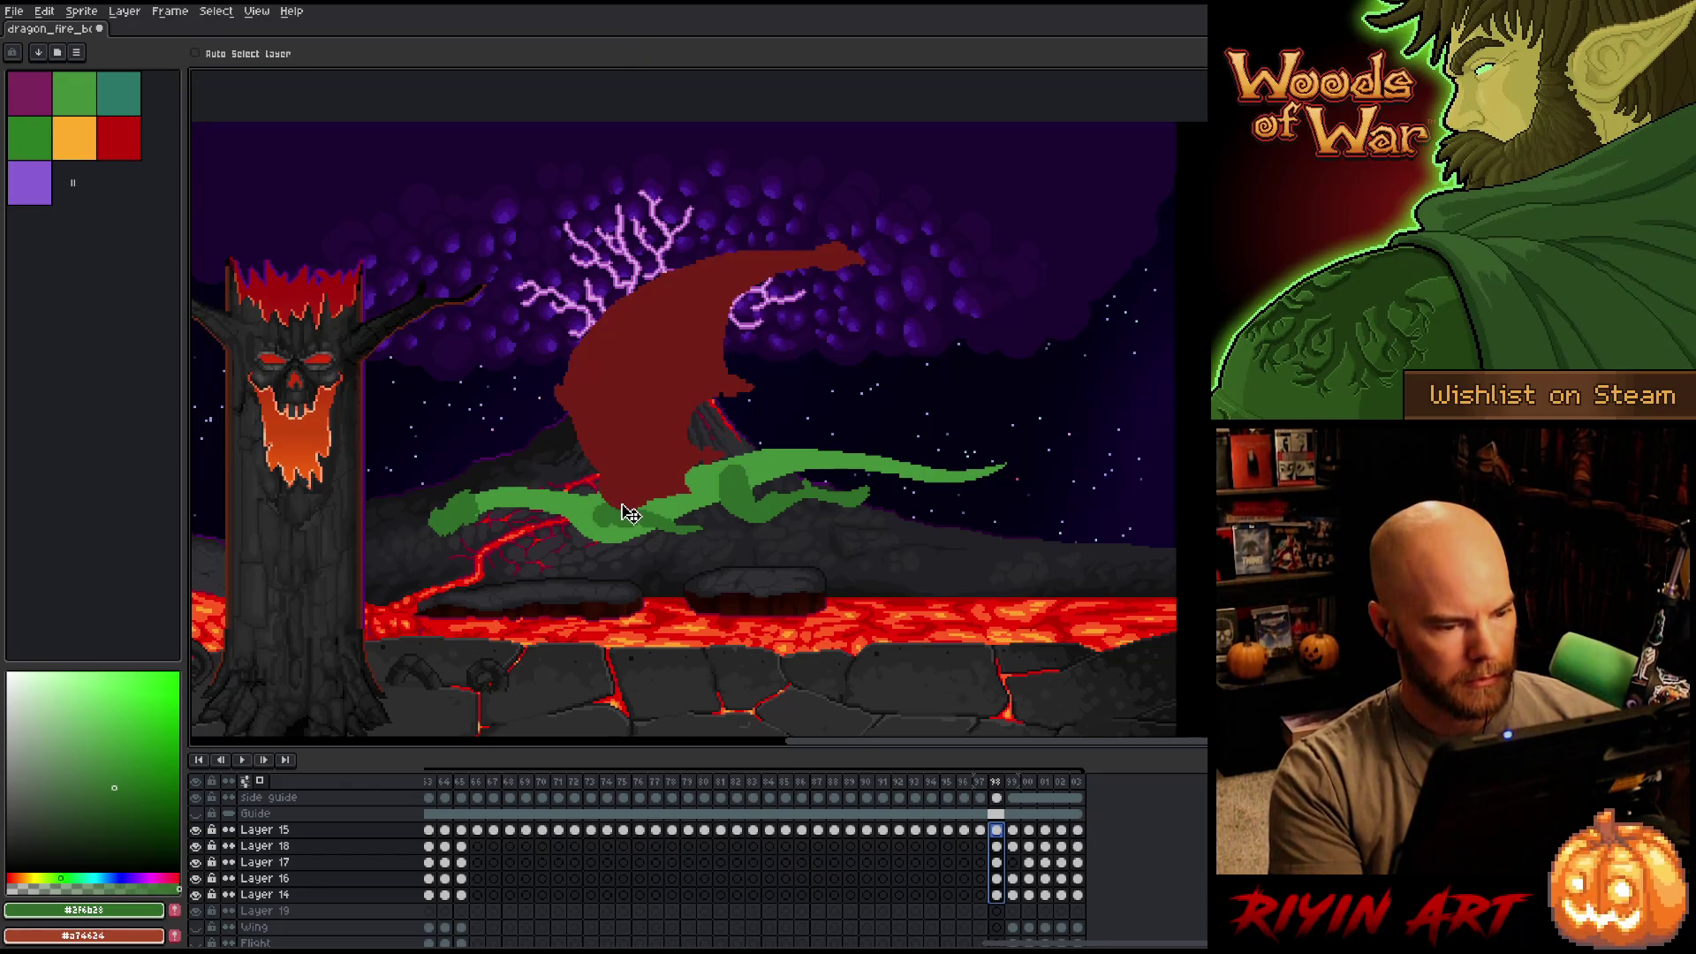
drag(624, 509, 625, 517)
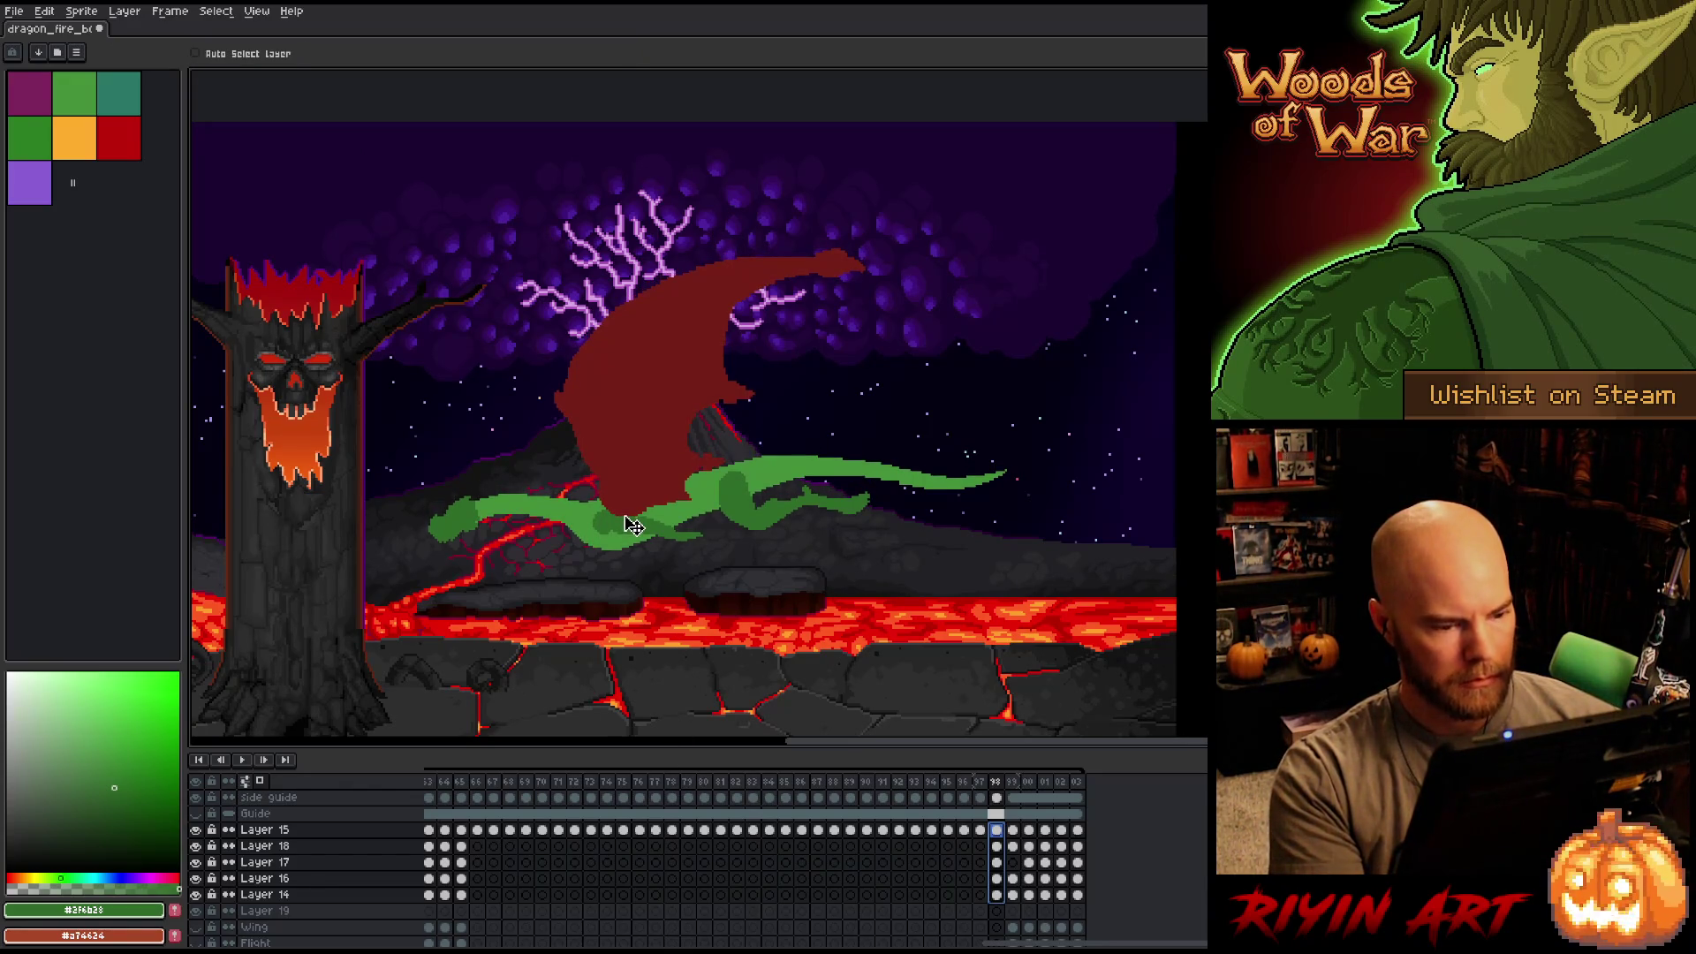
drag(632, 525, 633, 523)
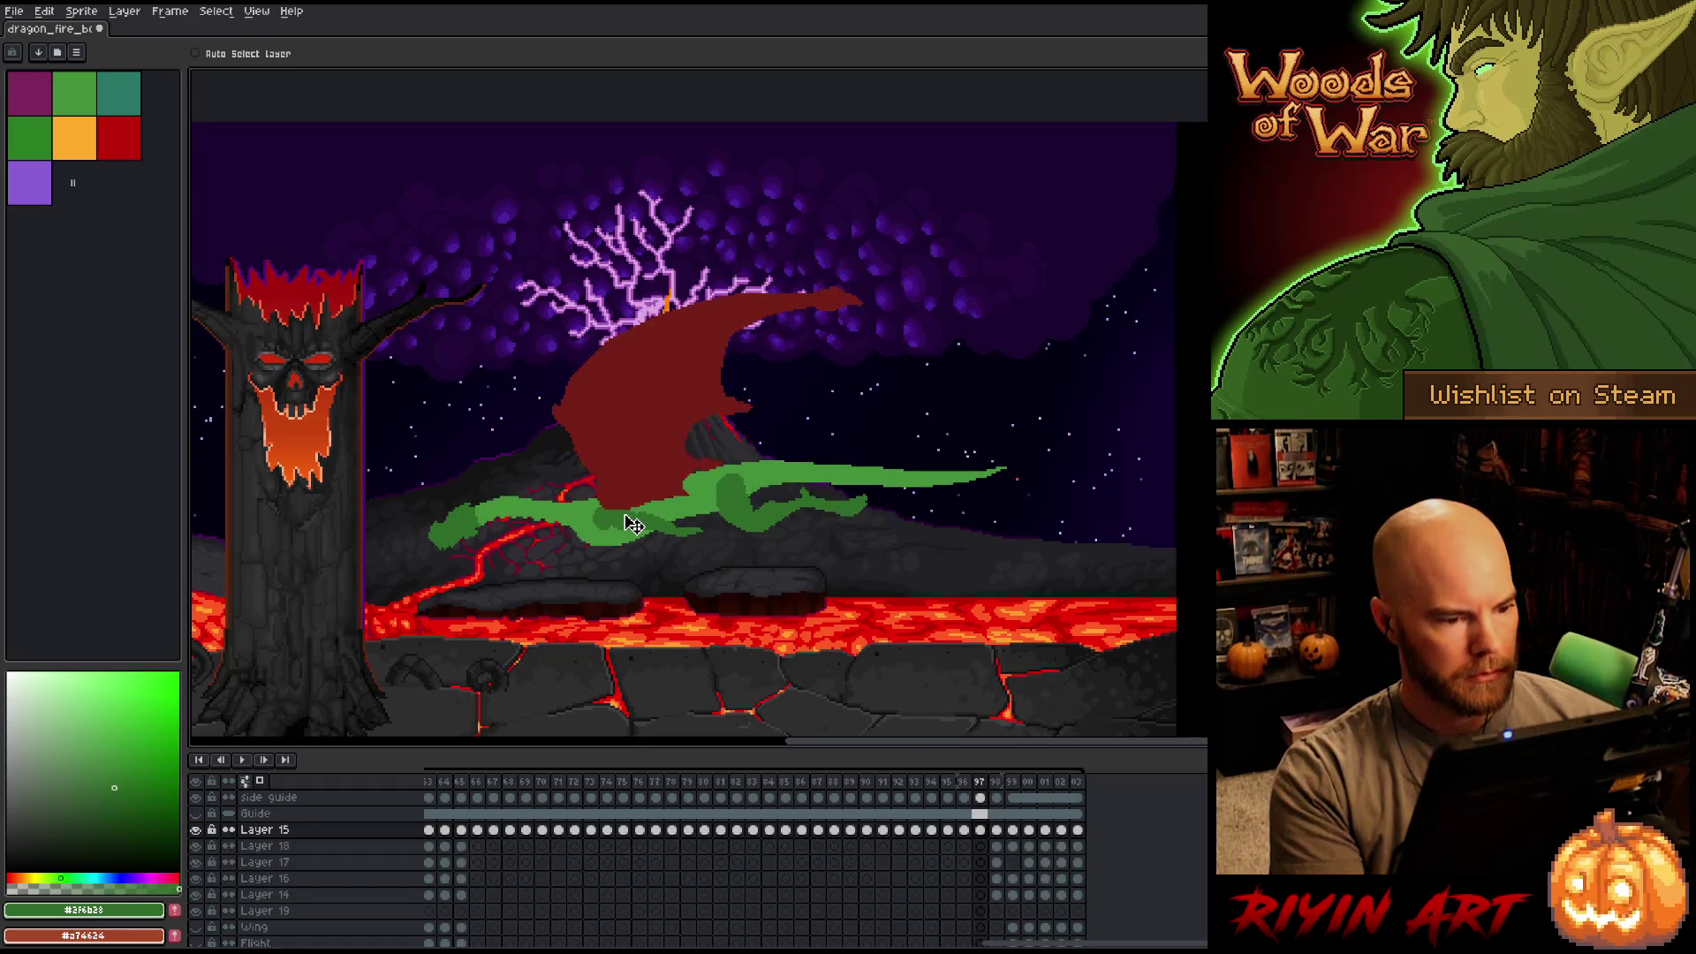
key(Right)
key(Left)
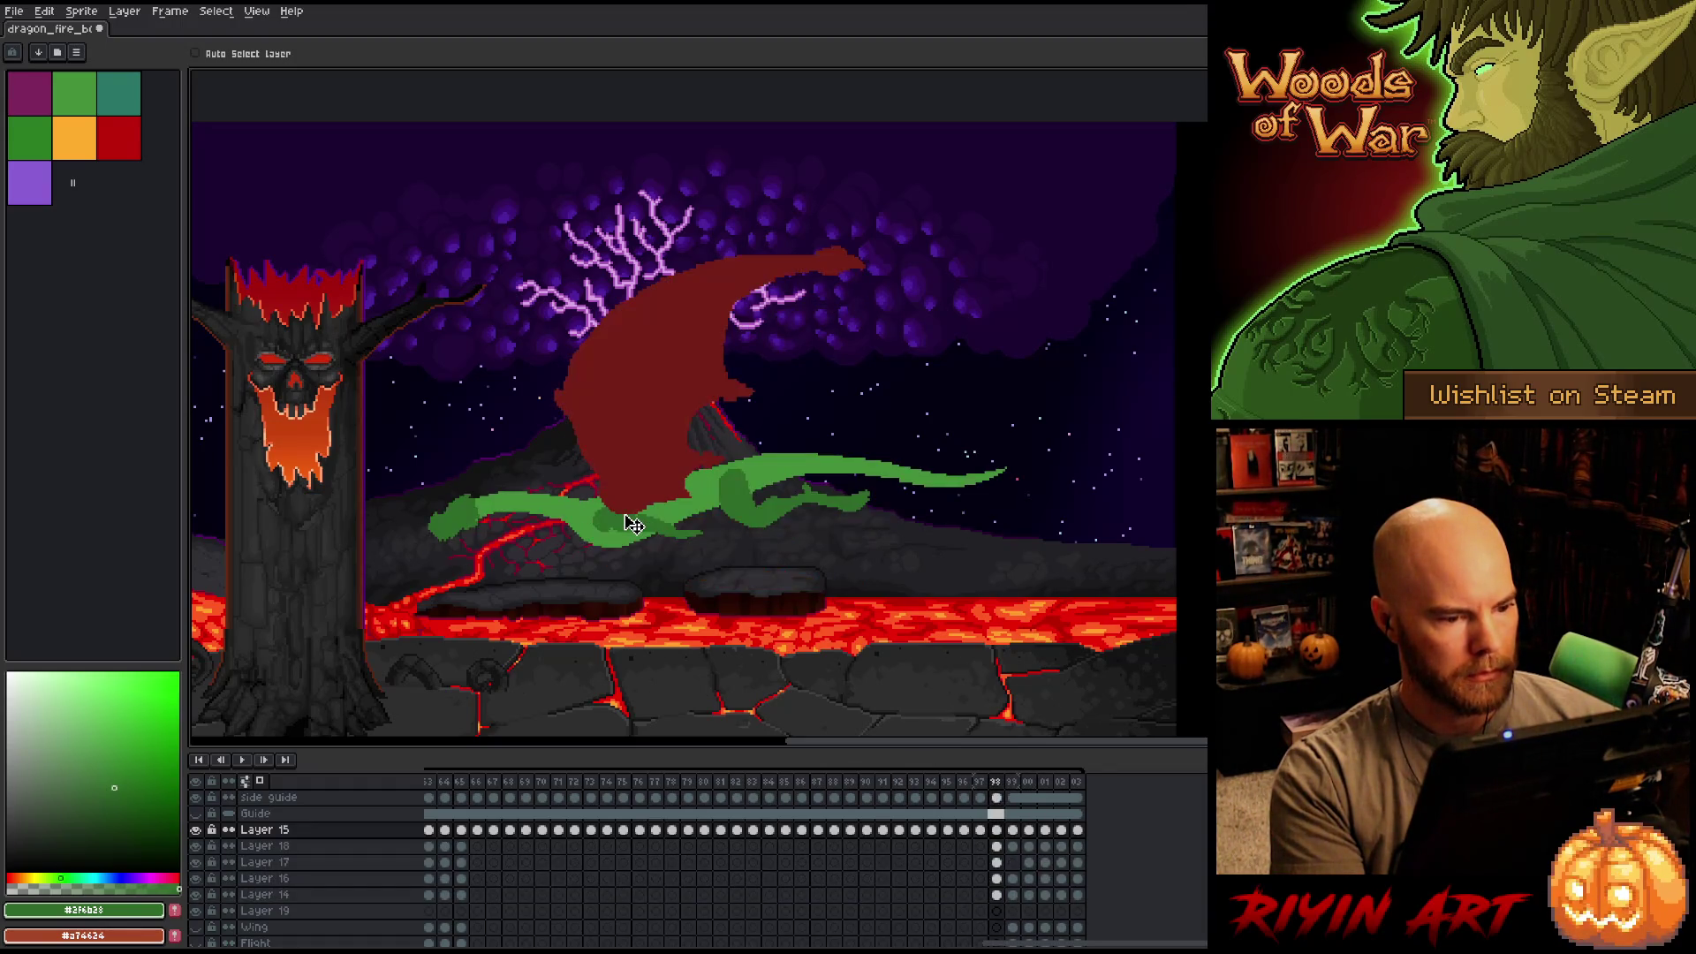
key(Left)
key(Right)
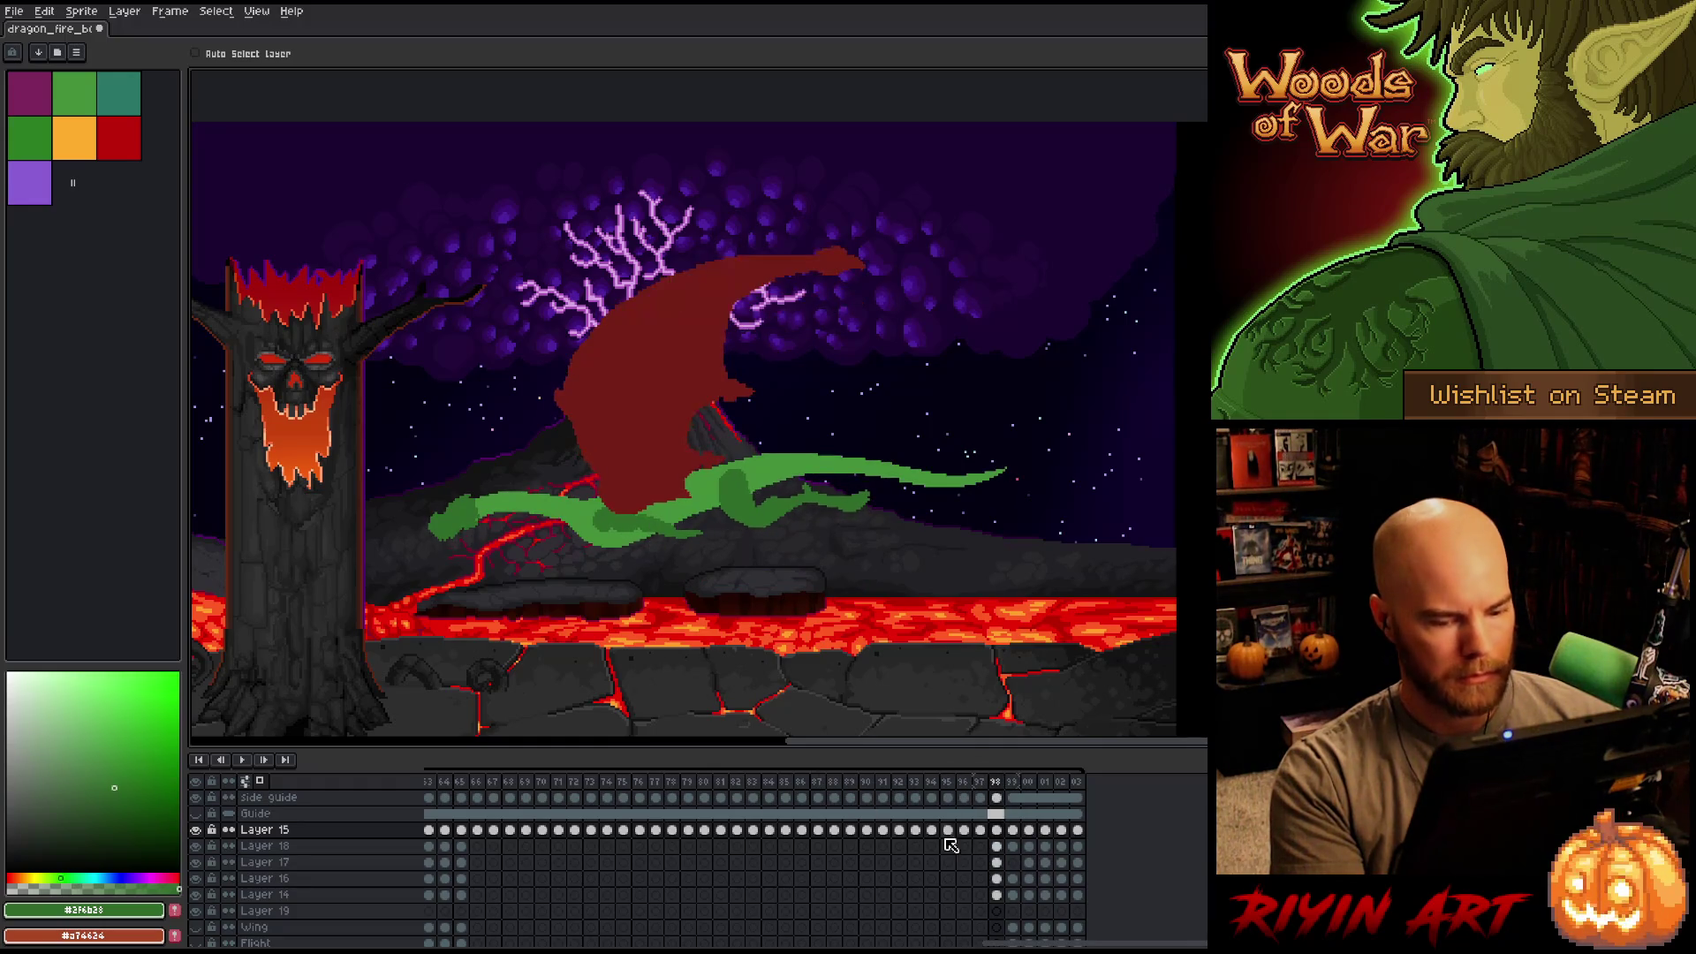
Reposition the green dragon body on frame 98 and compare against frames 97 to 100.
drag(1004, 899, 1001, 841)
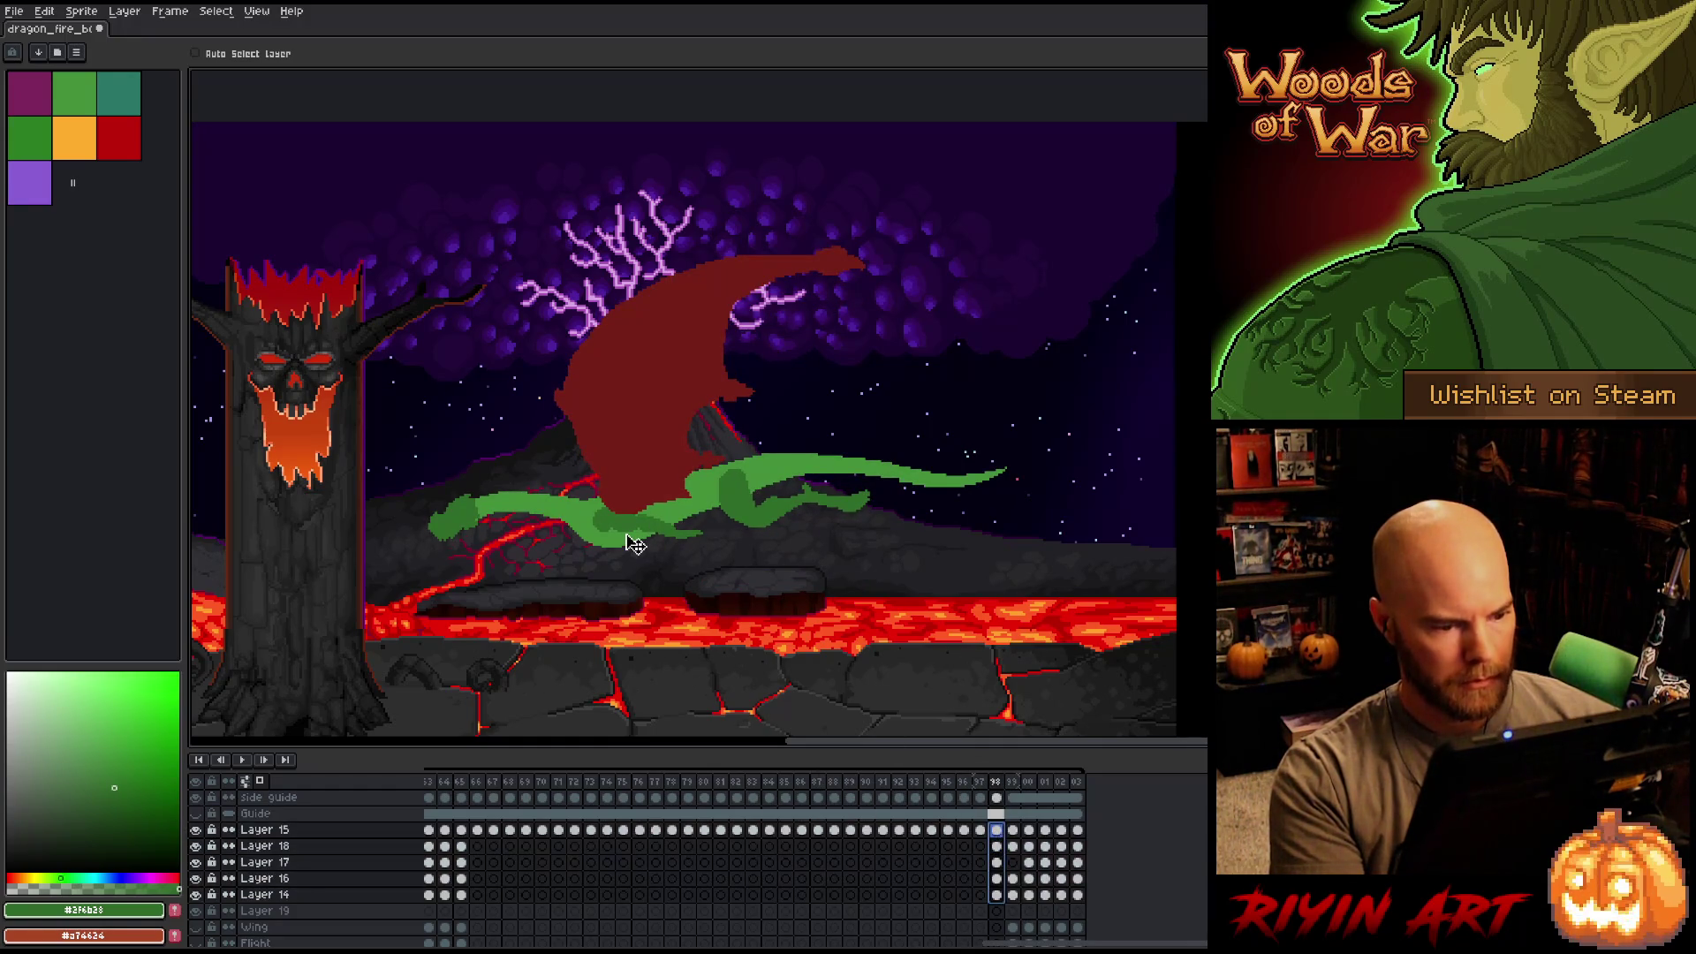
key(Left)
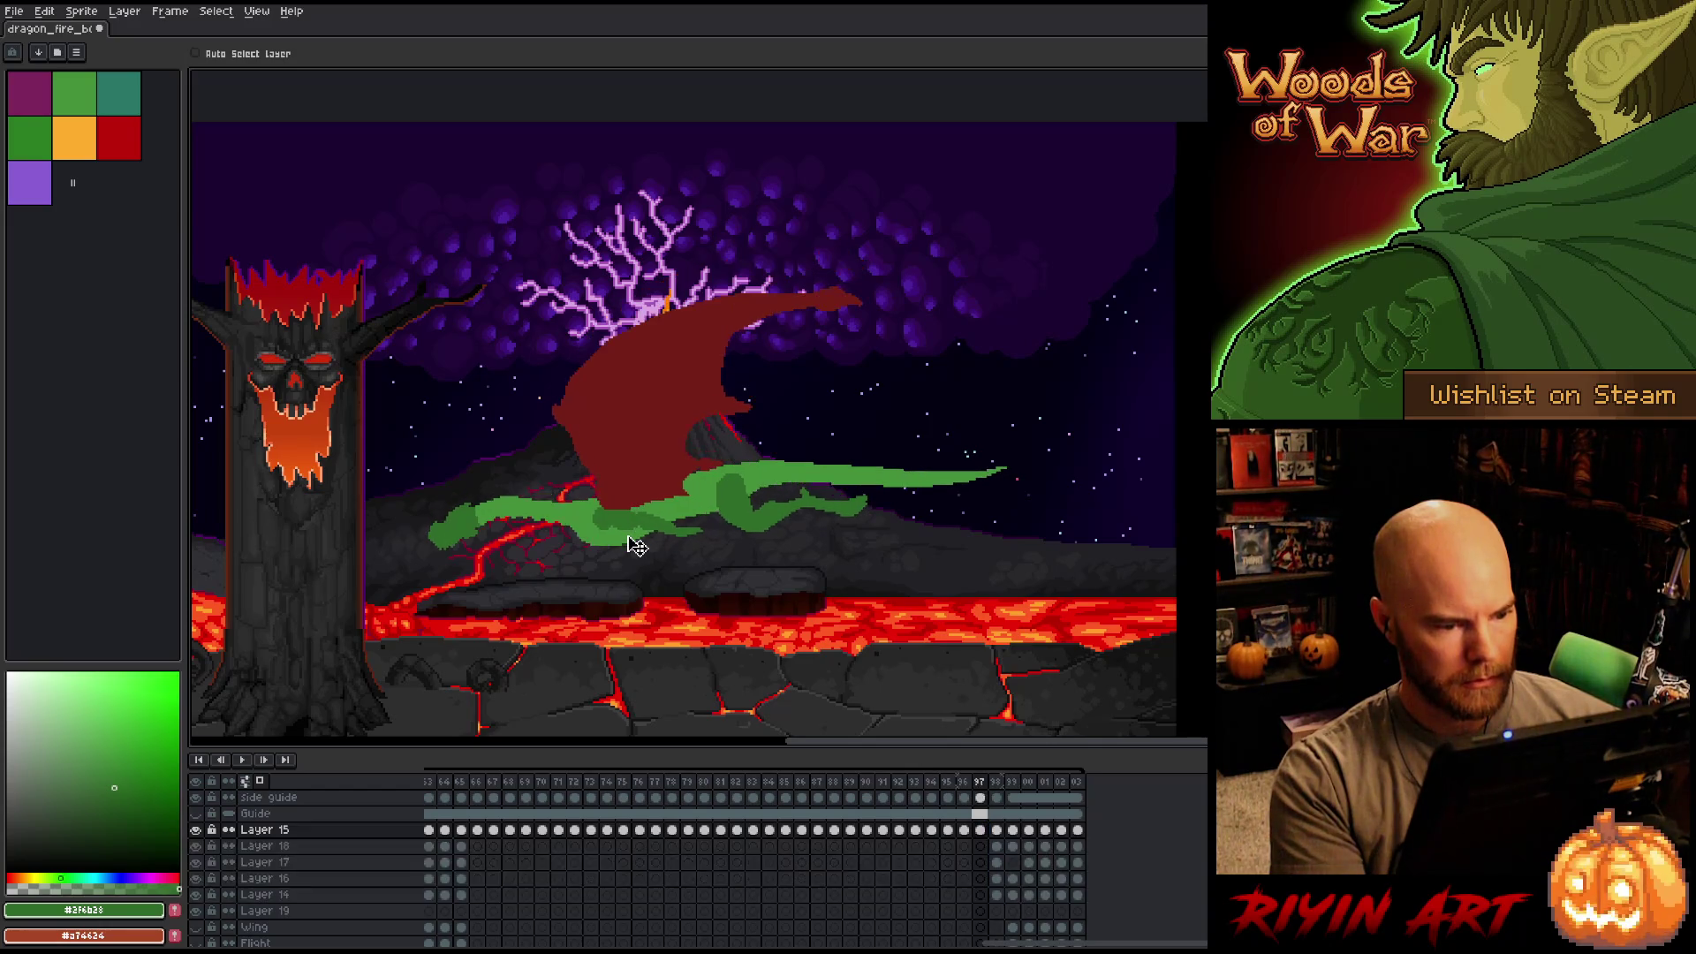
key(Right)
drag(997, 831, 1001, 895)
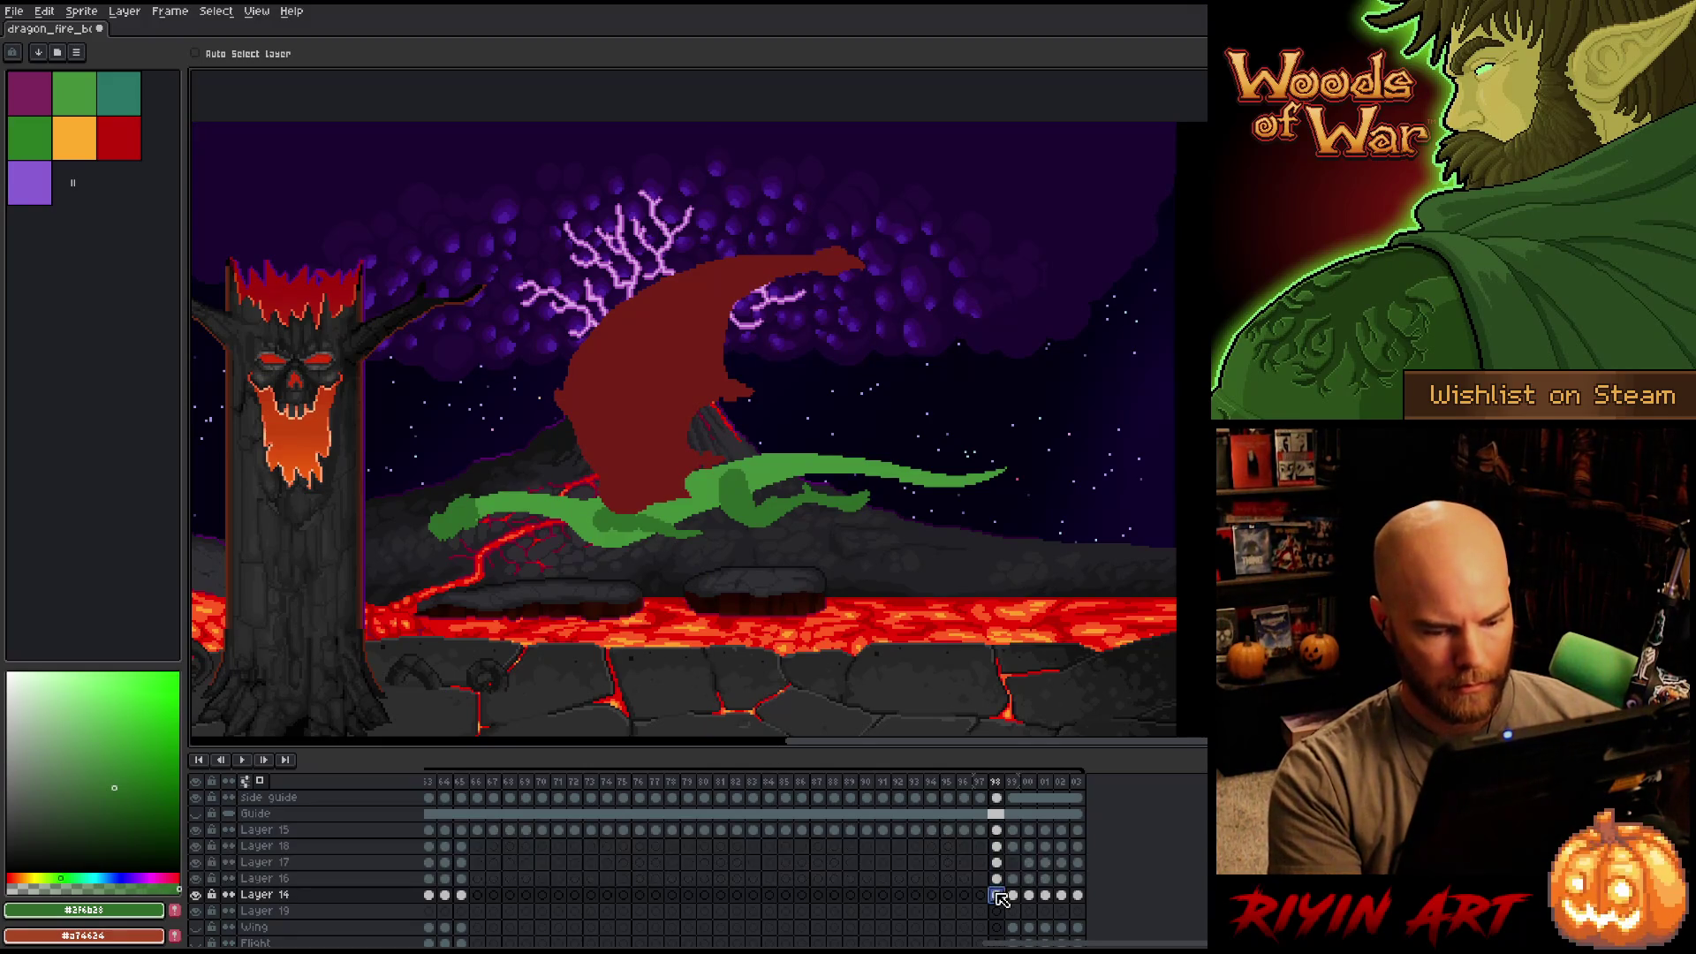
drag(624, 540, 625, 539)
click(649, 587)
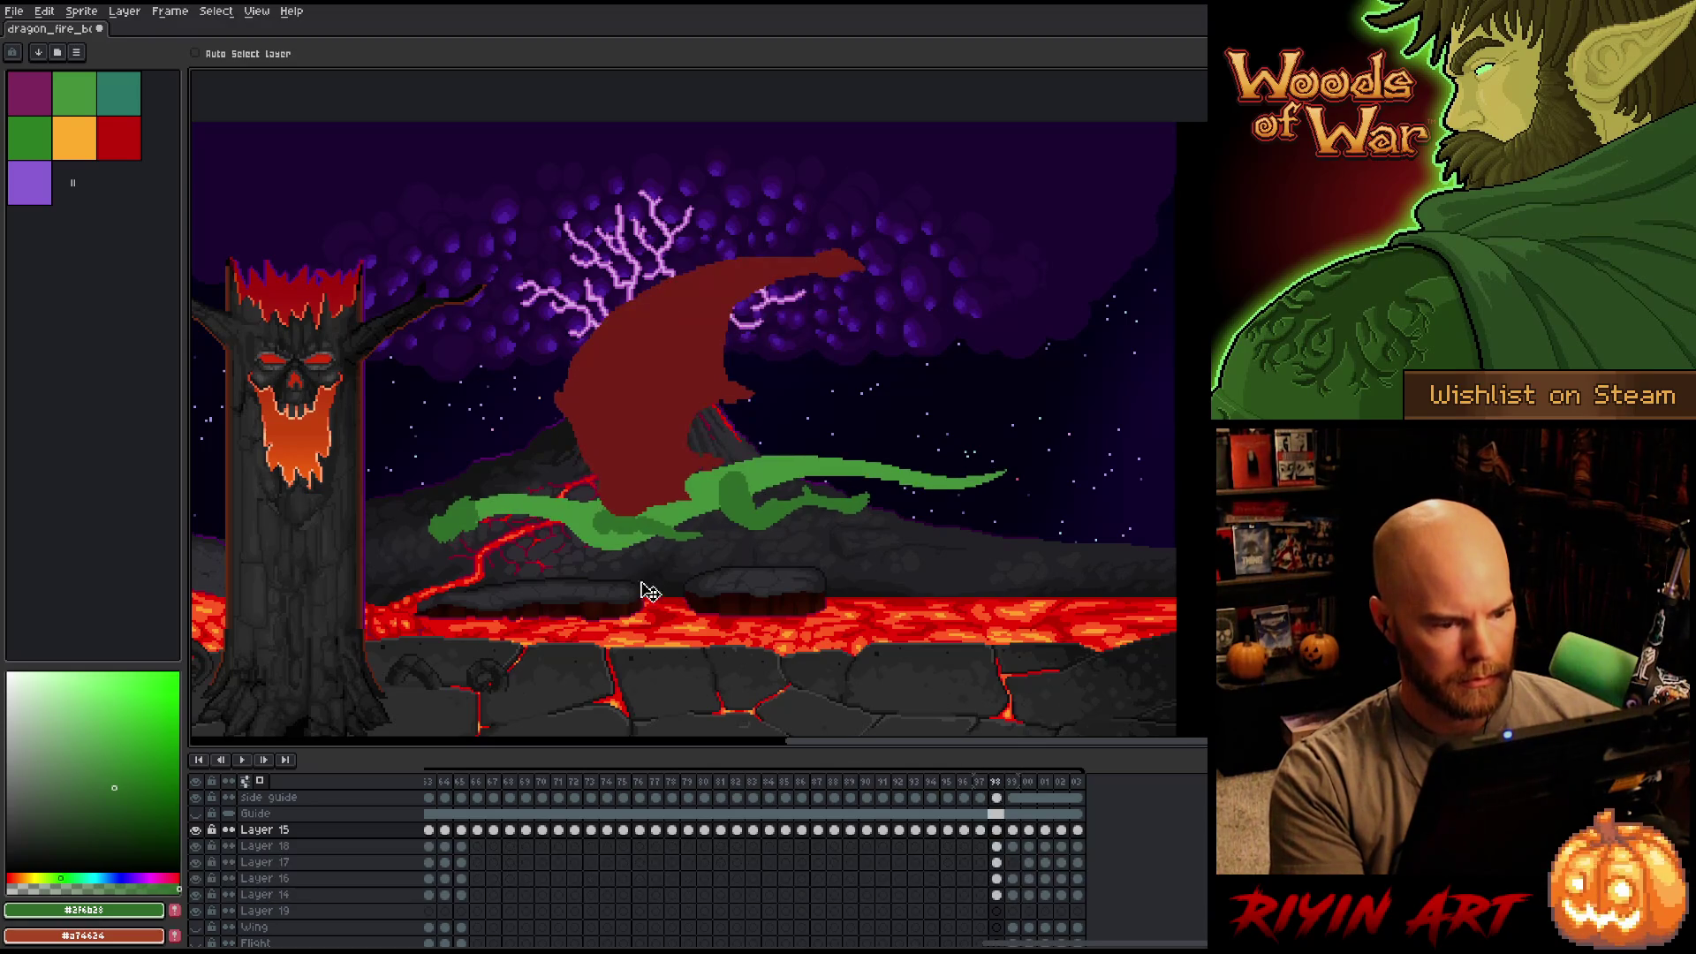
key(Right)
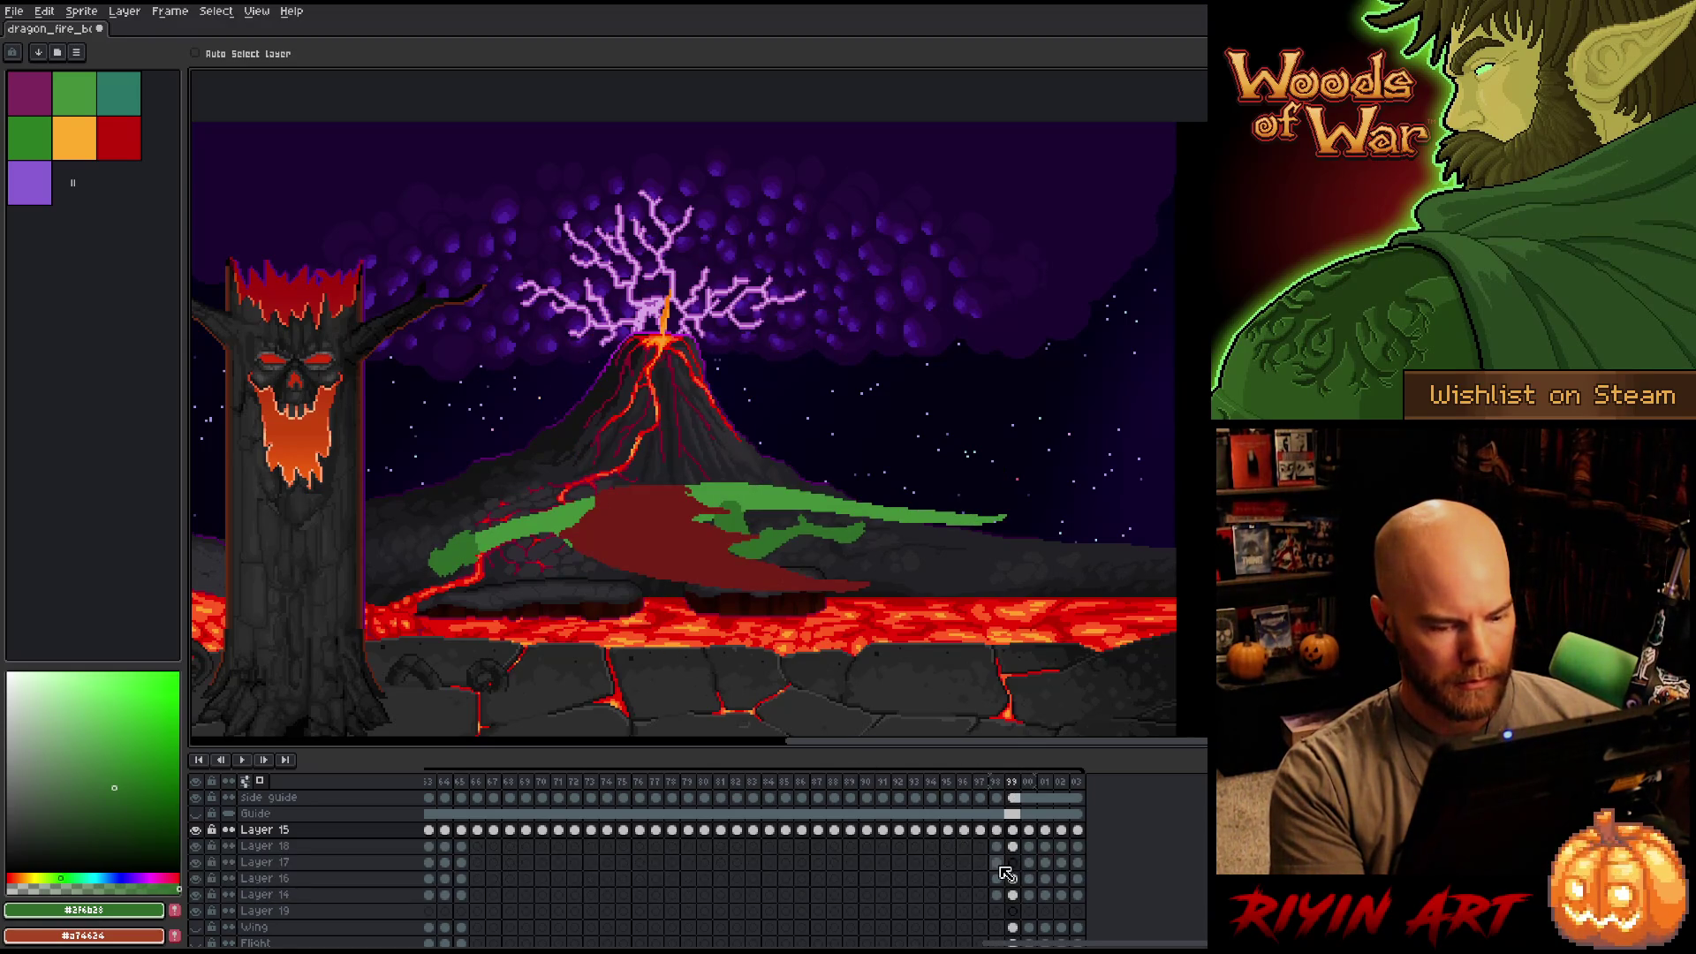
key(Right)
key(Left)
key(Left)
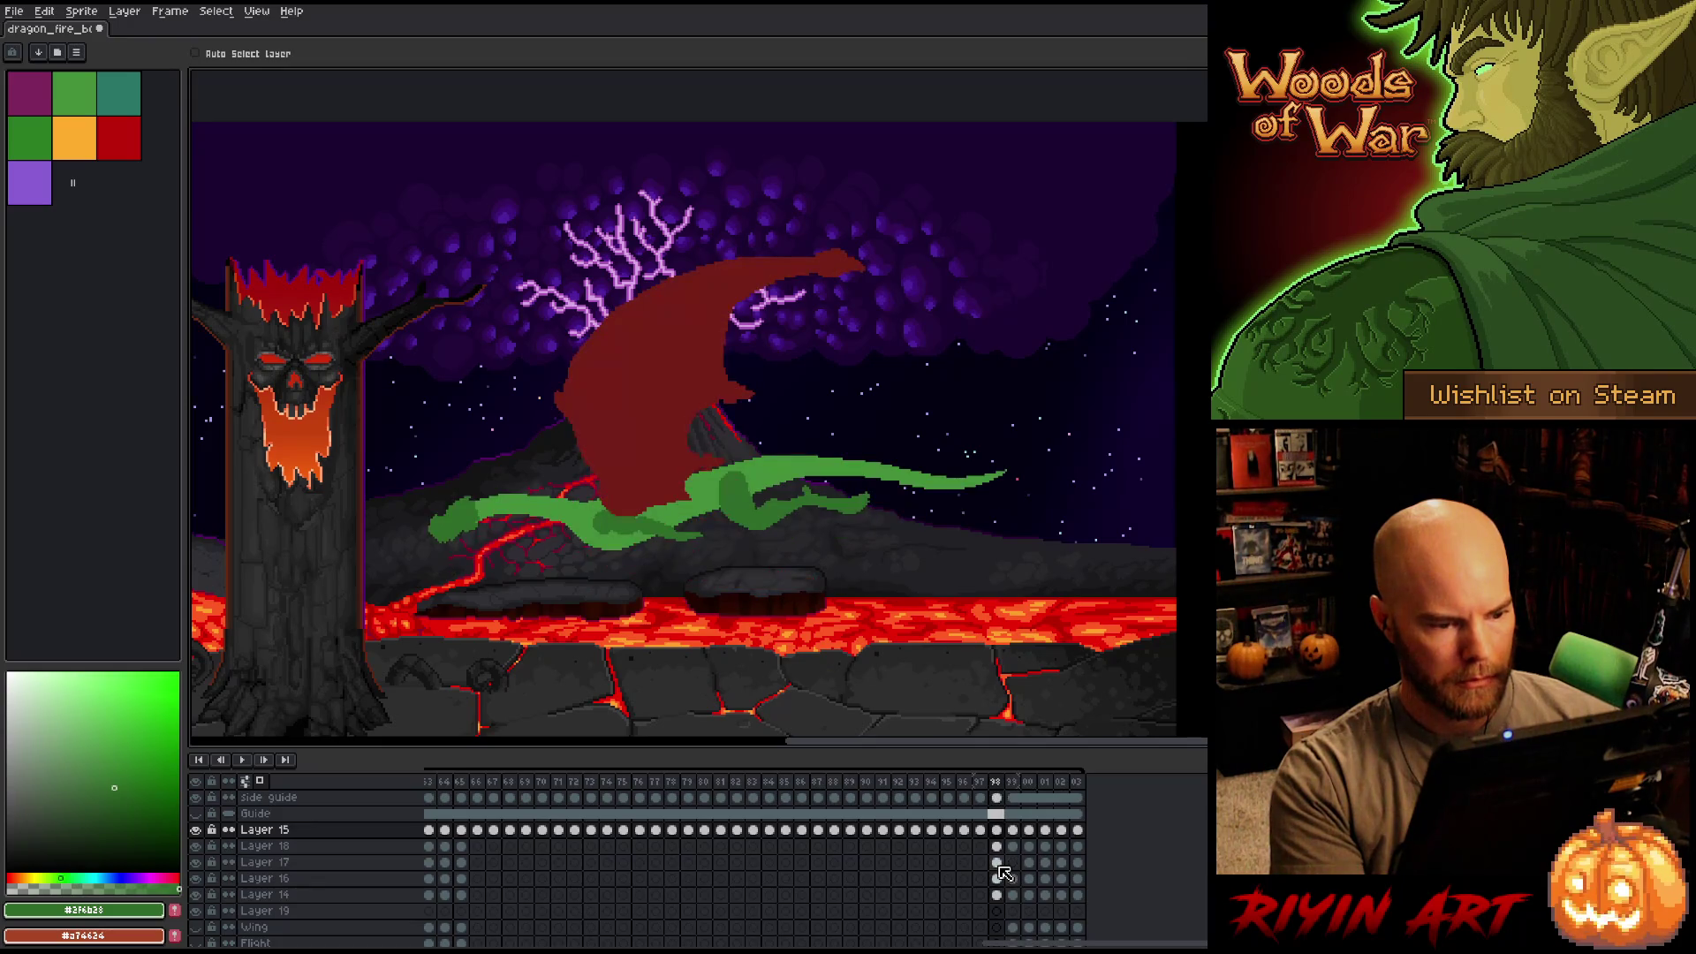
key(Left)
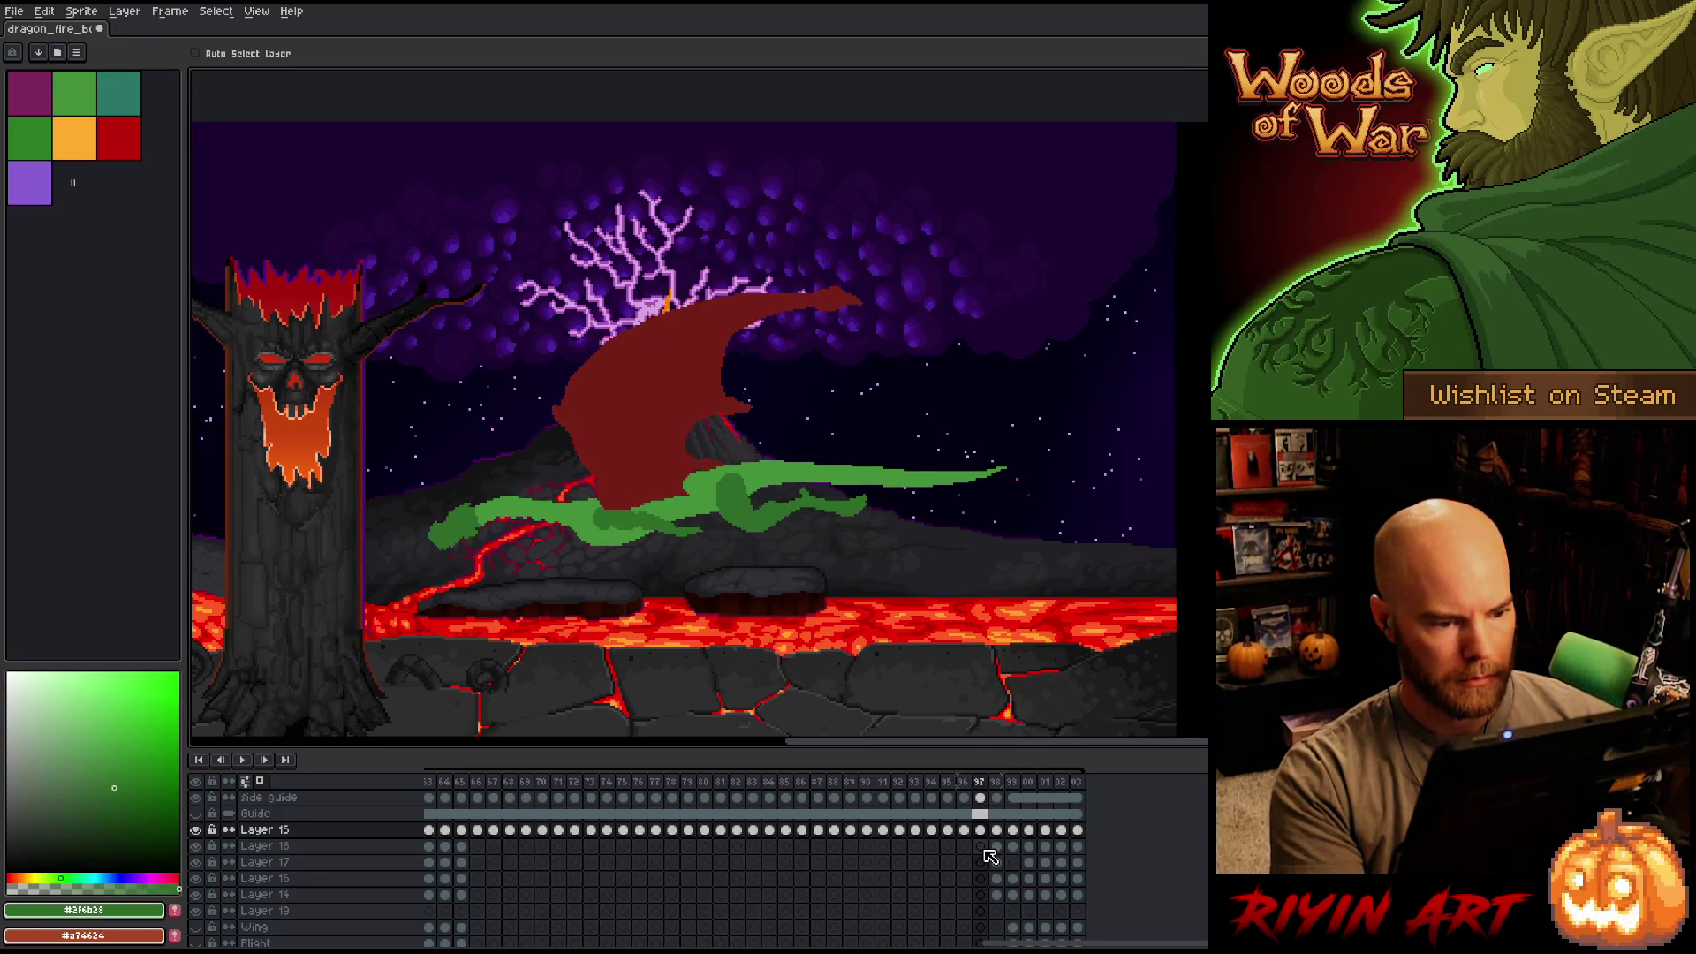
key(Right)
Nudge the frame-98 body and wing down slightly across all dragon layers and compare with frame 97.
drag(1001, 894, 1001, 831)
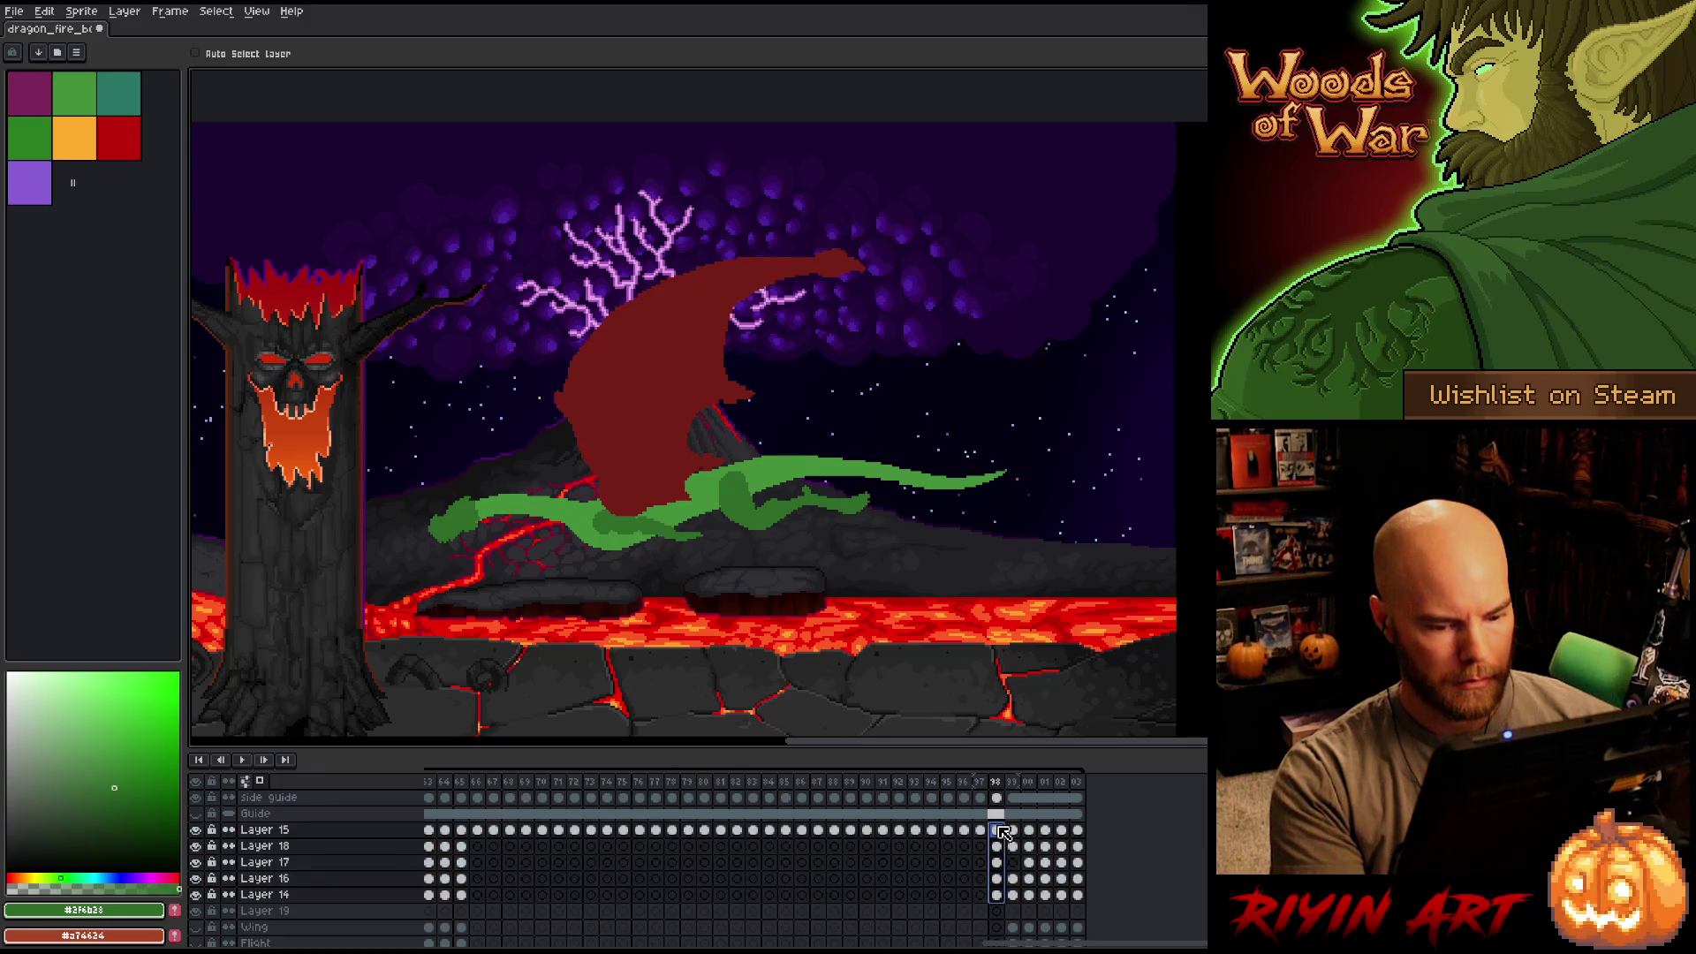
drag(608, 540, 609, 546)
click(608, 545)
drag(996, 895, 996, 831)
drag(637, 531, 641, 536)
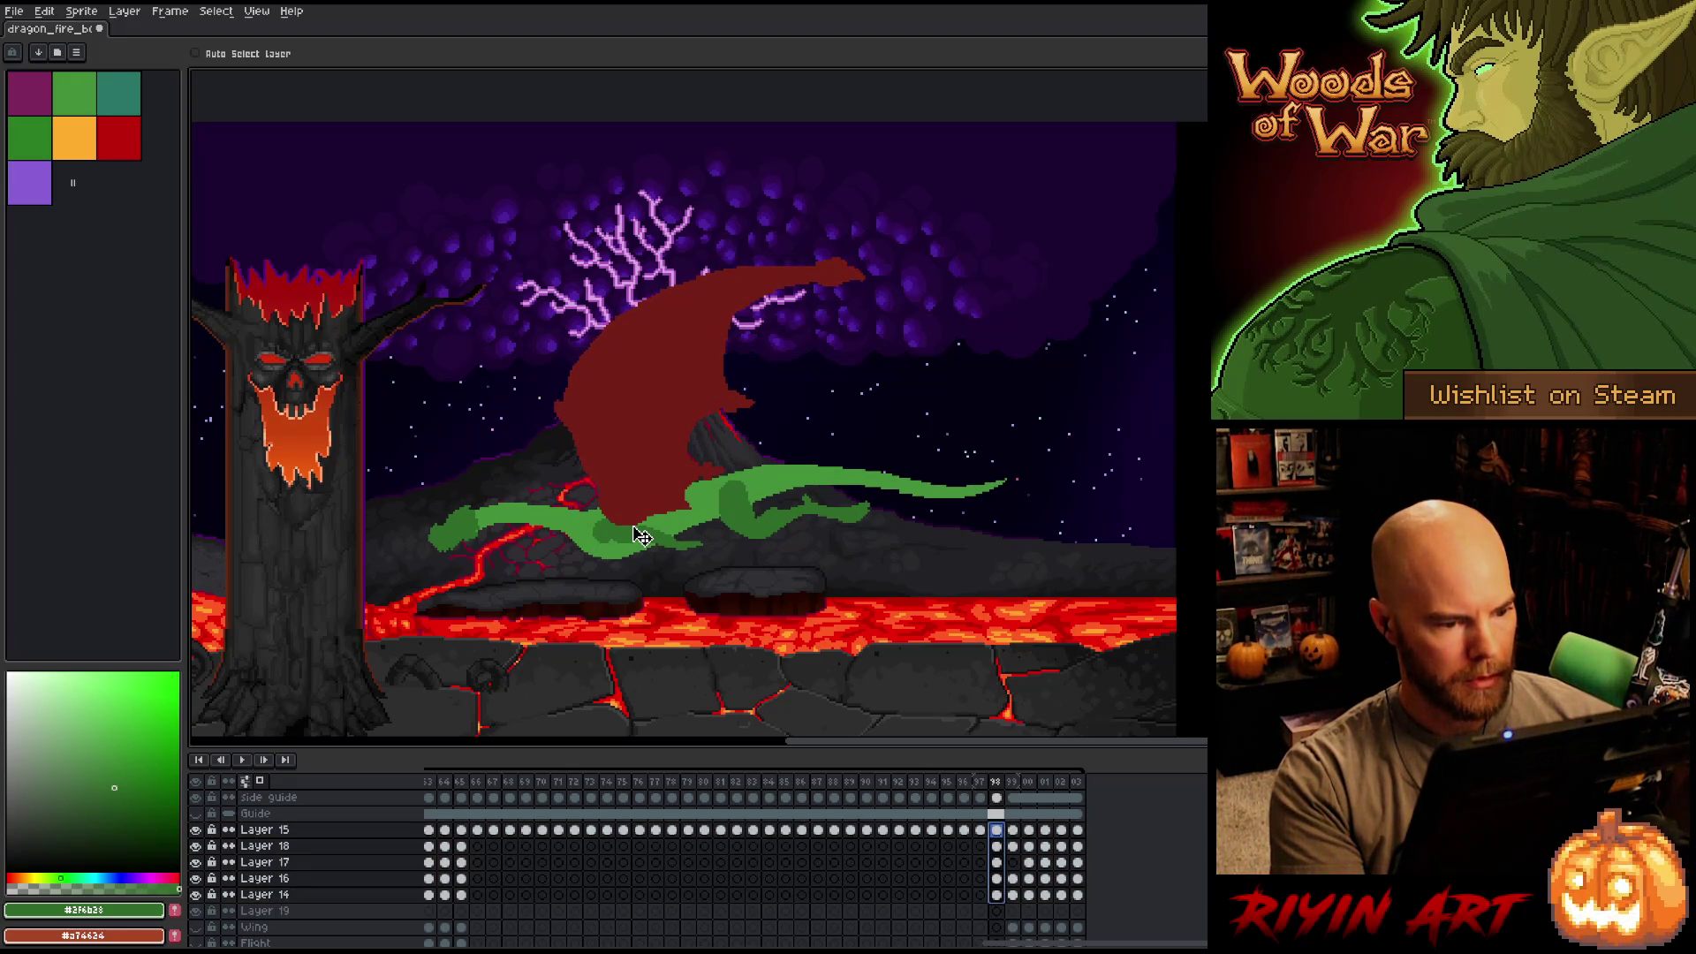
key(Left)
key(Right)
Flip between frames 97, 98 and 99 to check the wingbeat, then select frame 99's cels.
key(Left)
key(Right)
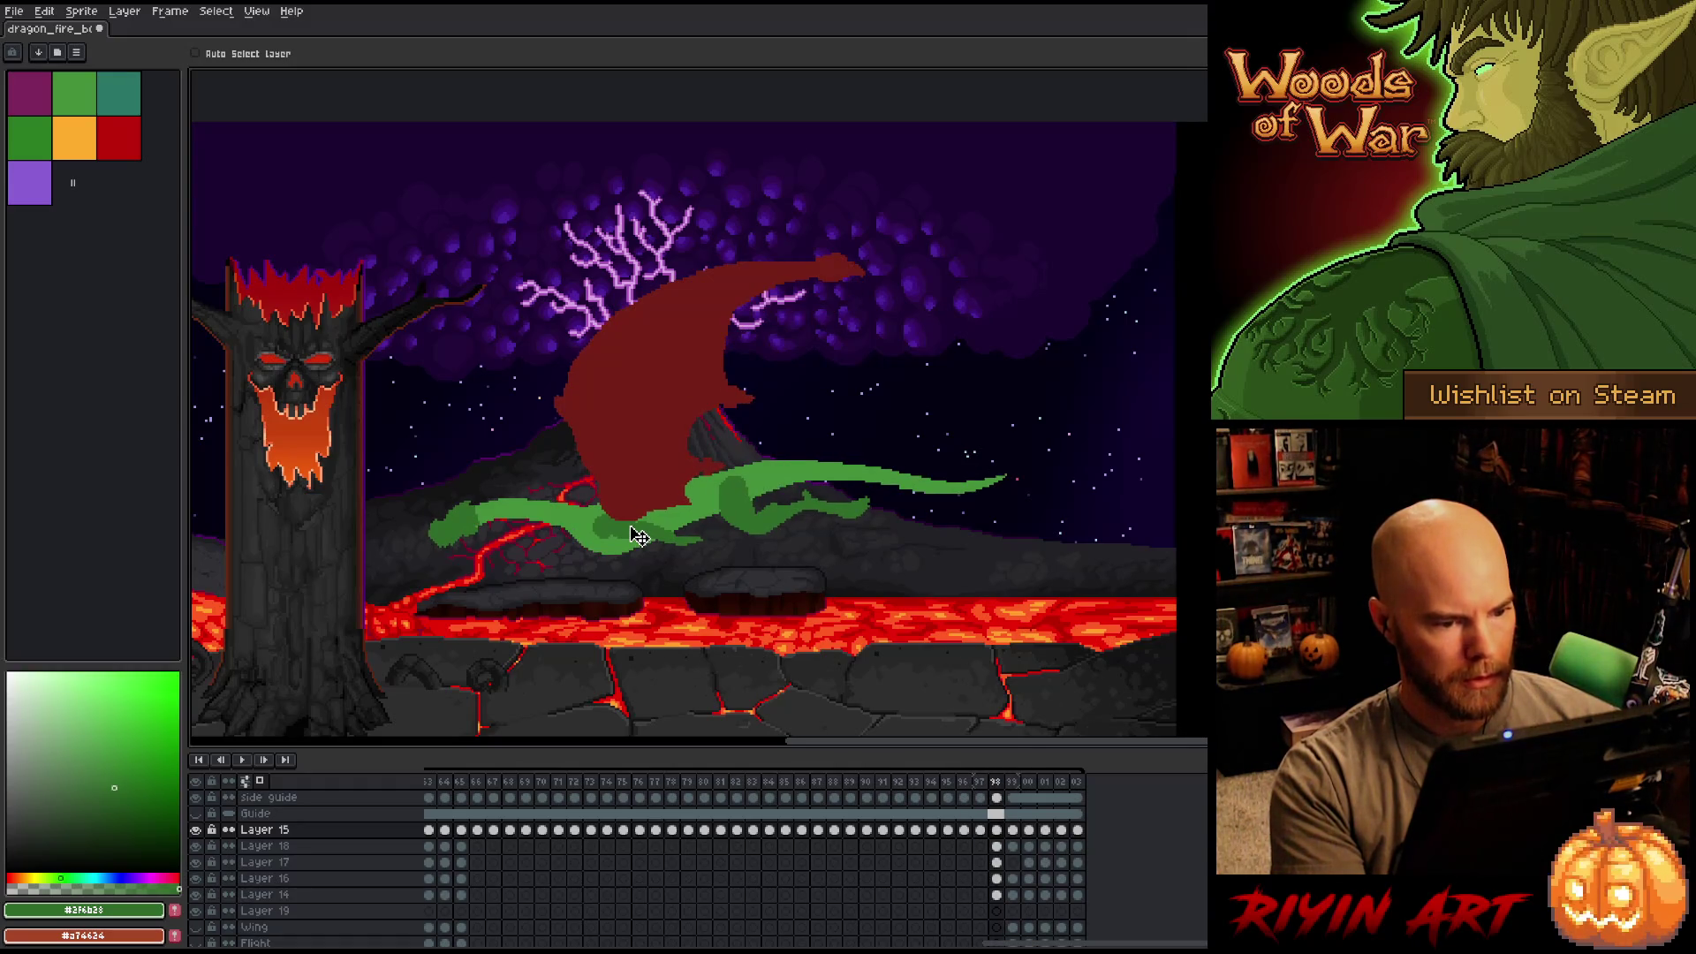
key(Right)
key(Left)
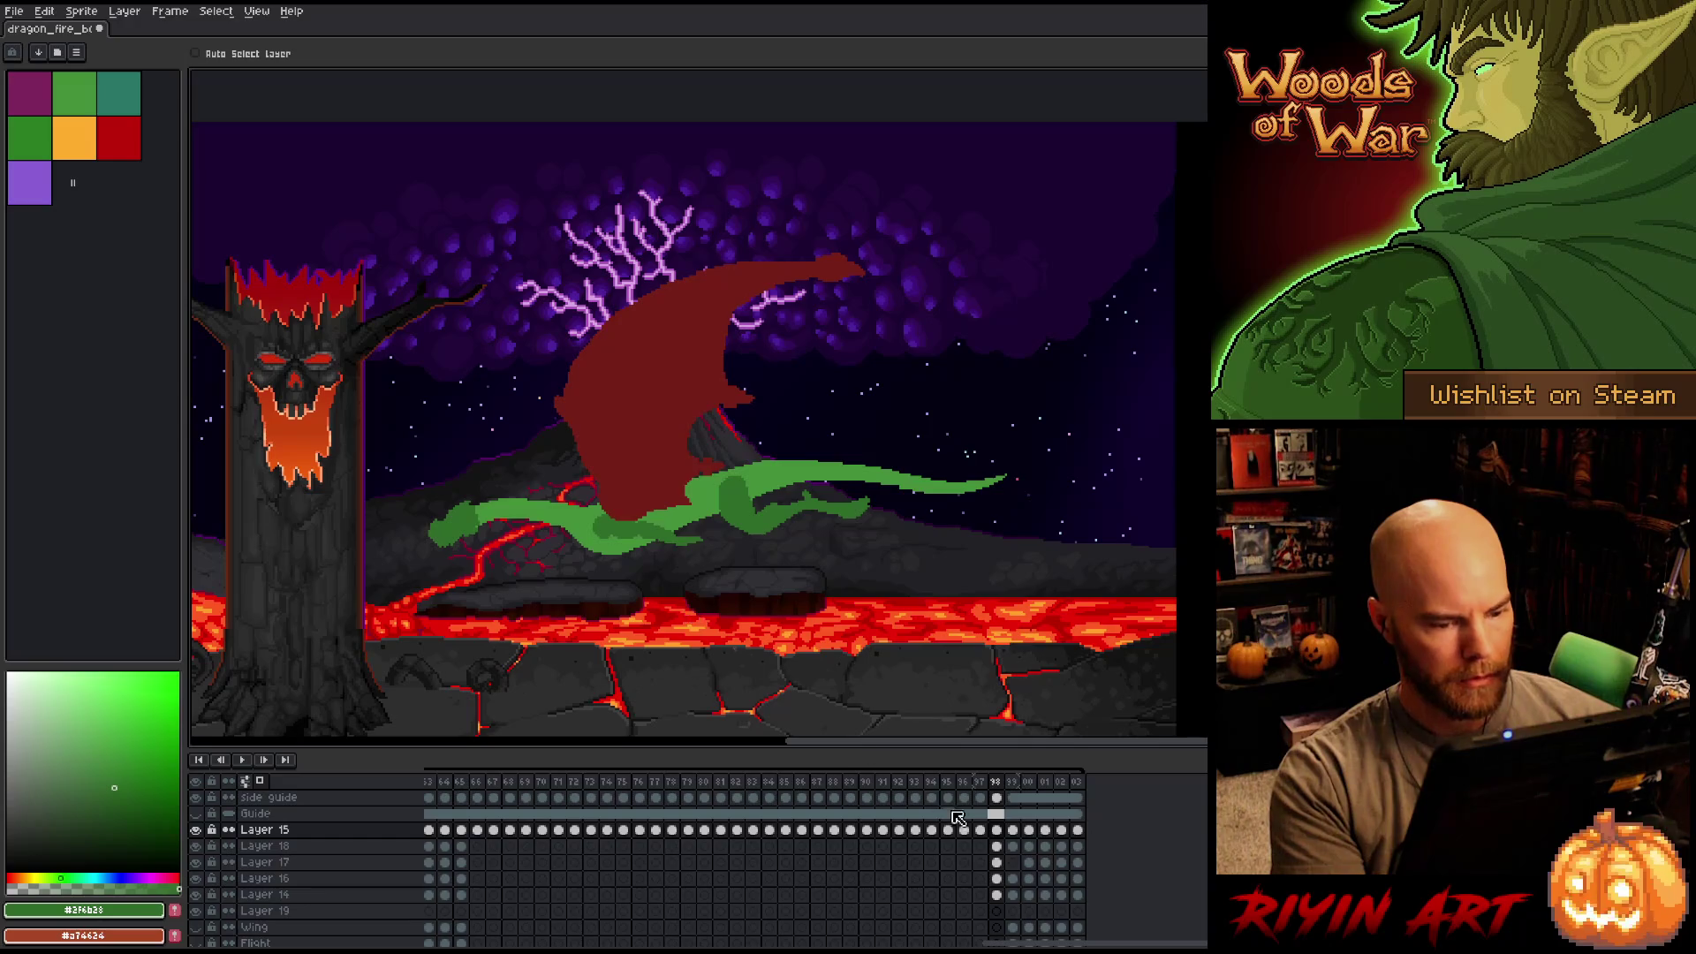
key(Right)
drag(1019, 896, 1013, 830)
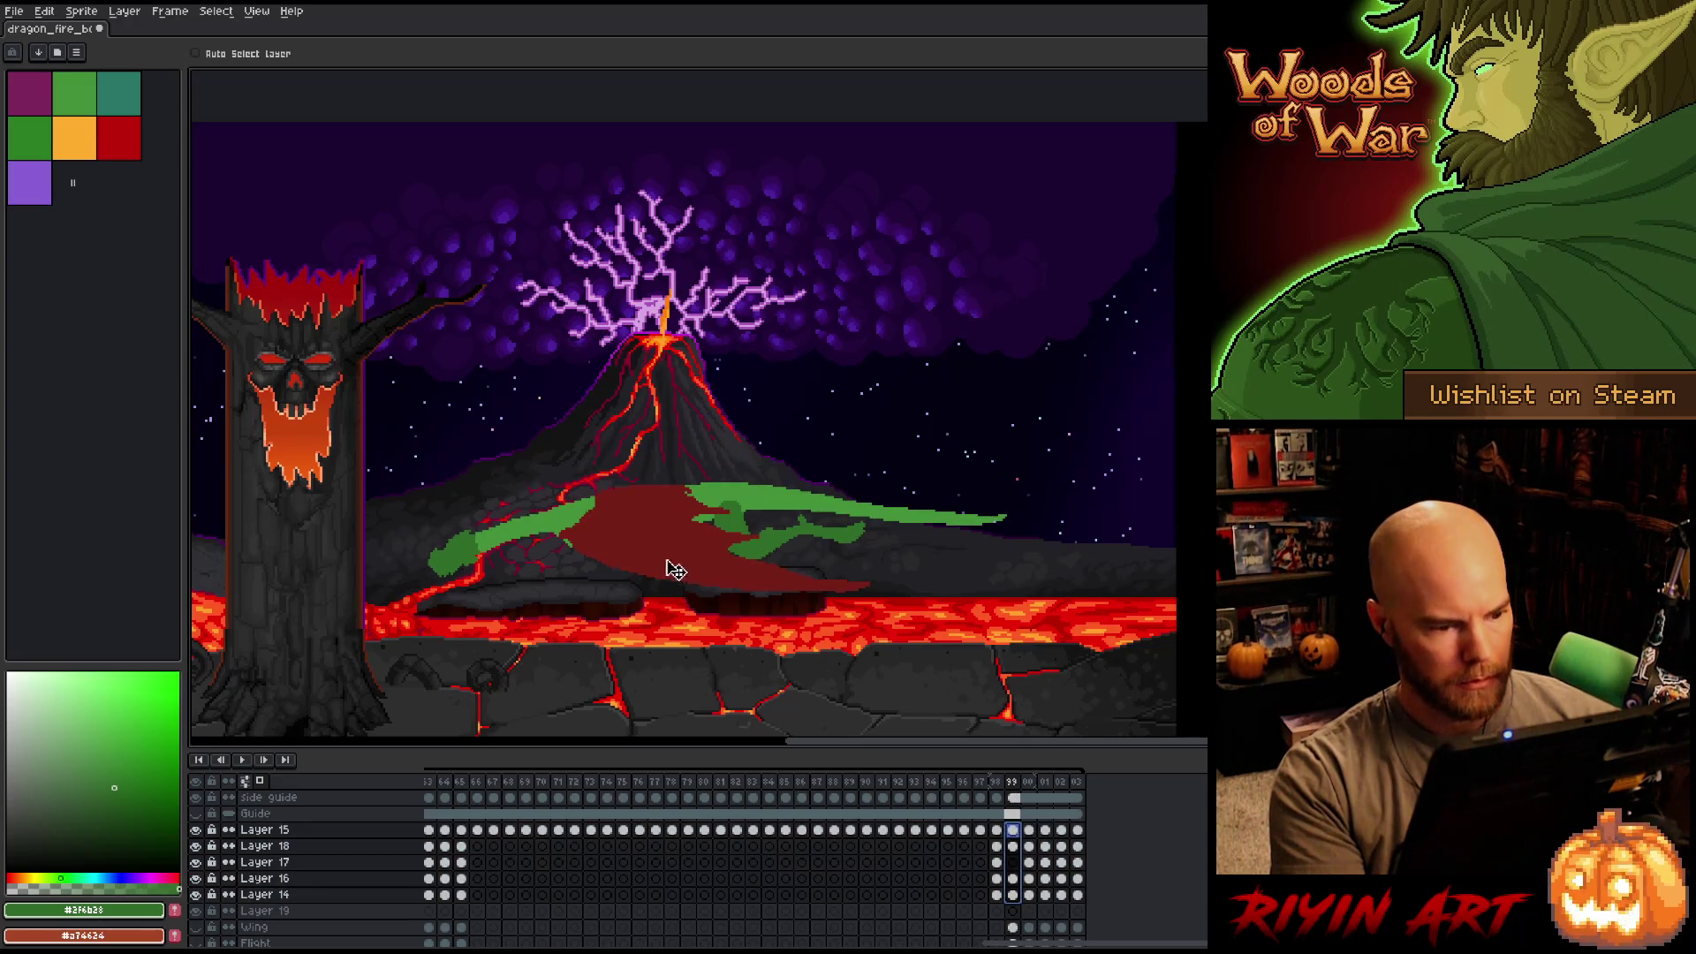
Step through the flight frames comparing the raised-wing and wings-over-volcano poses.
key(Left)
key(Right)
key(Right)
key(Right)
key(Right)
key(Right)
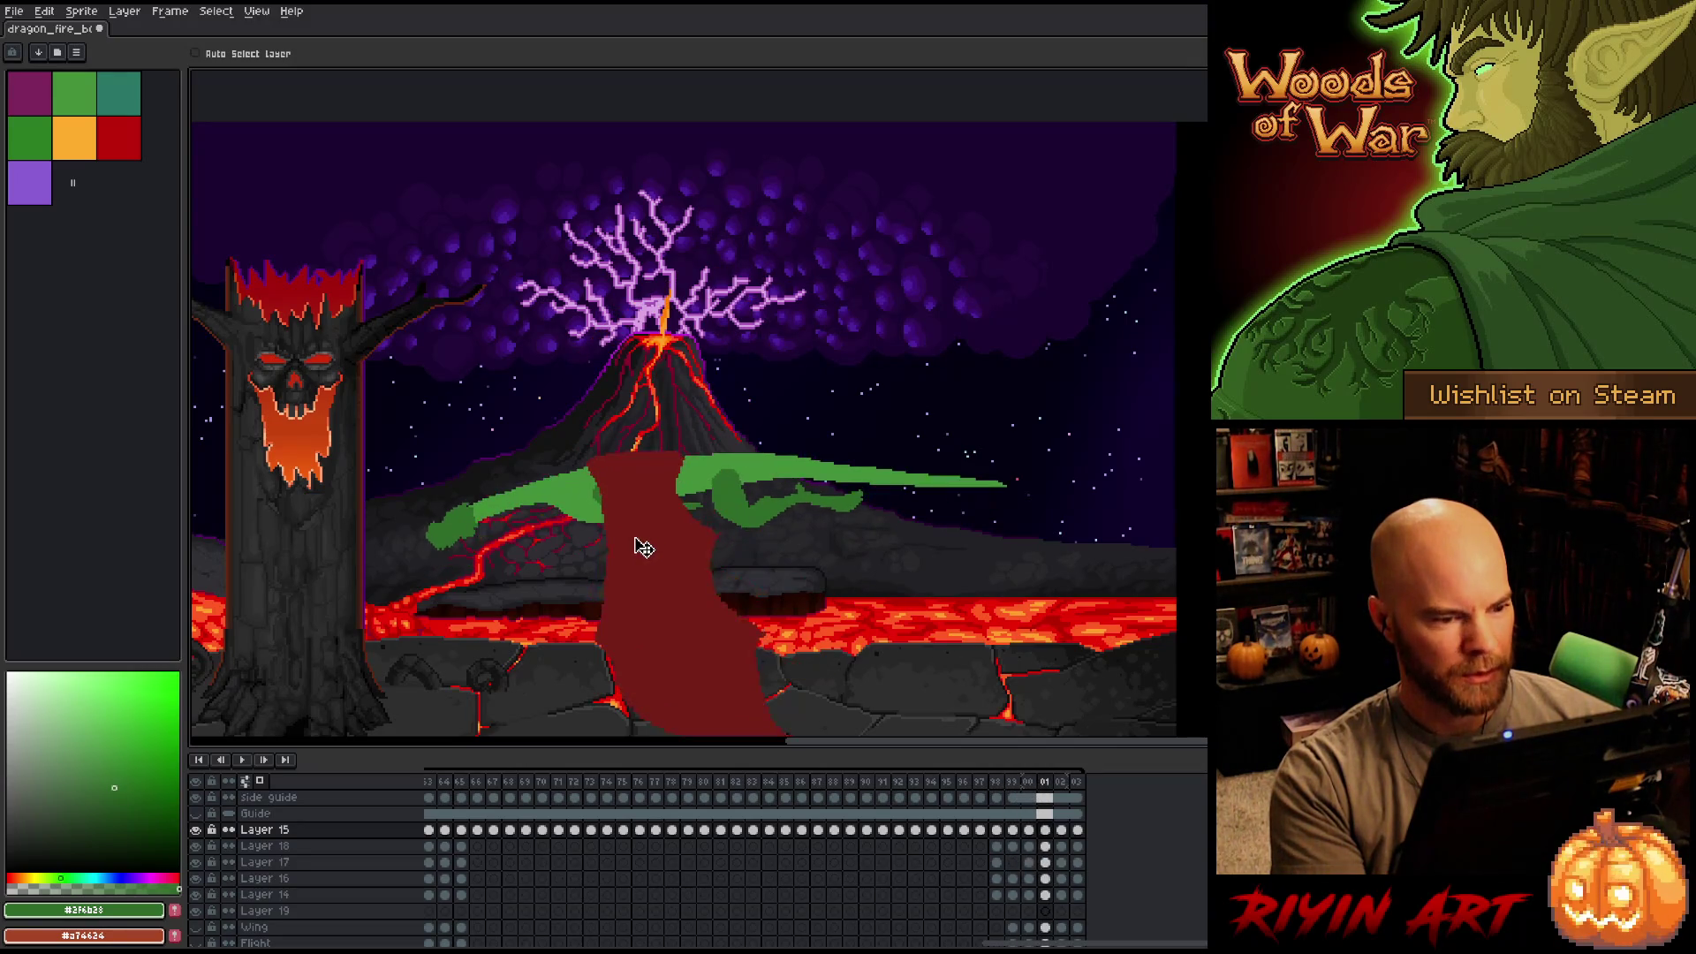
key(Right)
key(Right)
key(Right)
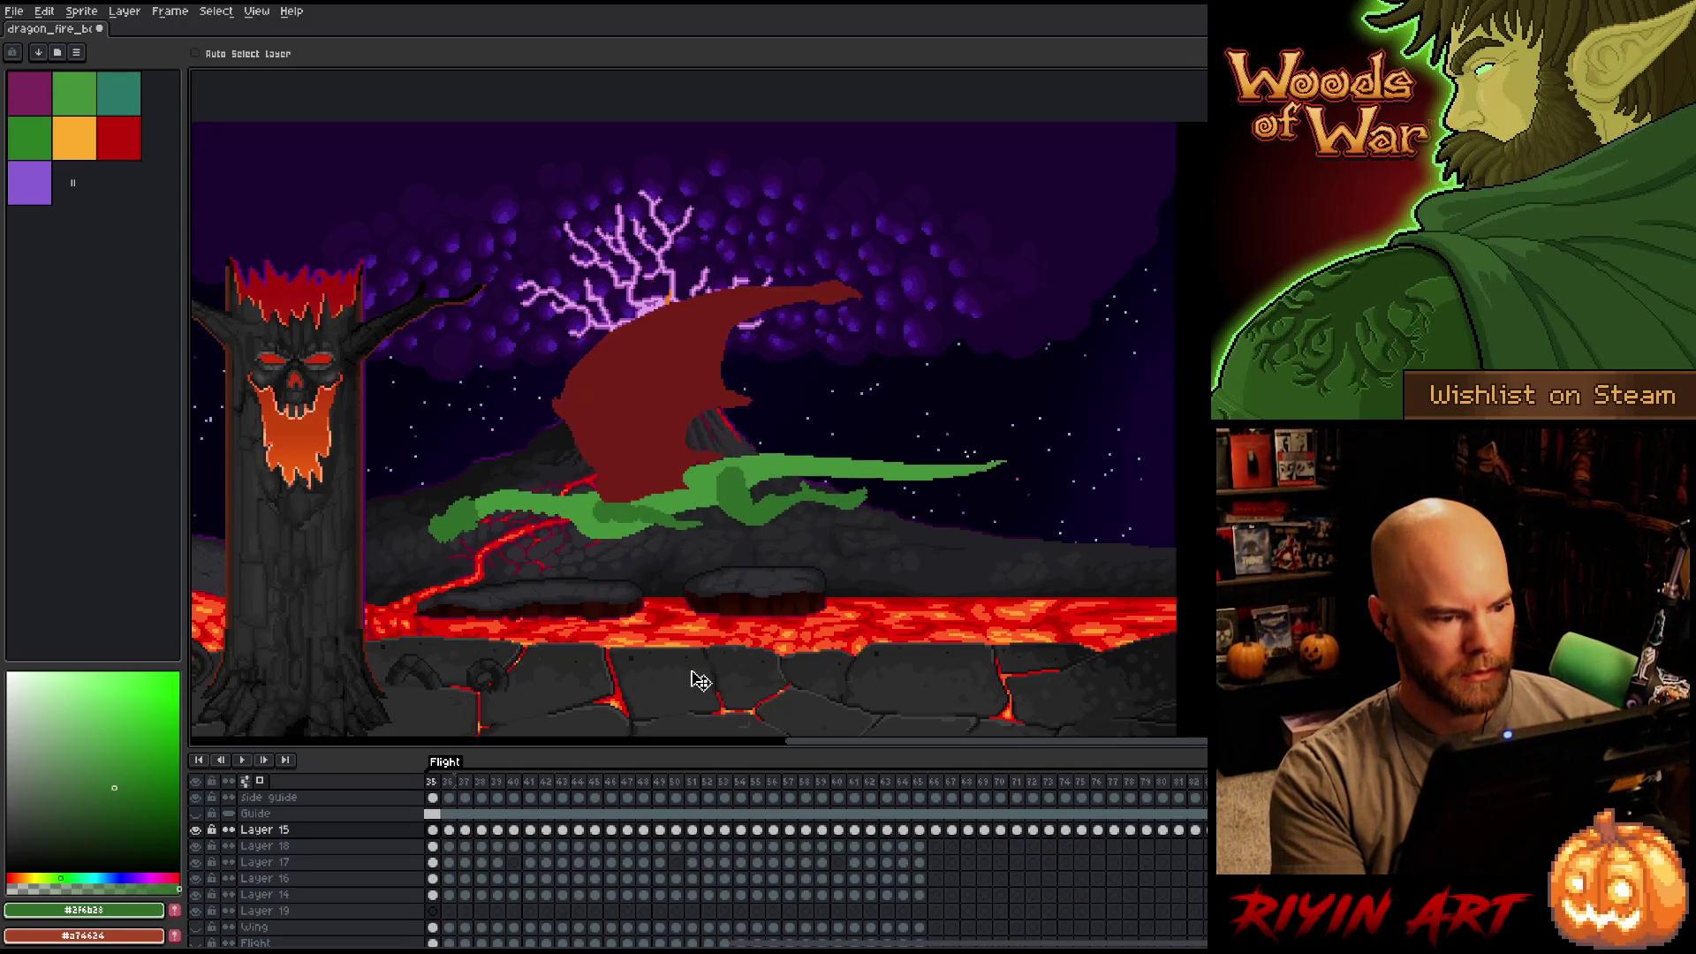
key(Right)
key(Right)
key(Right)
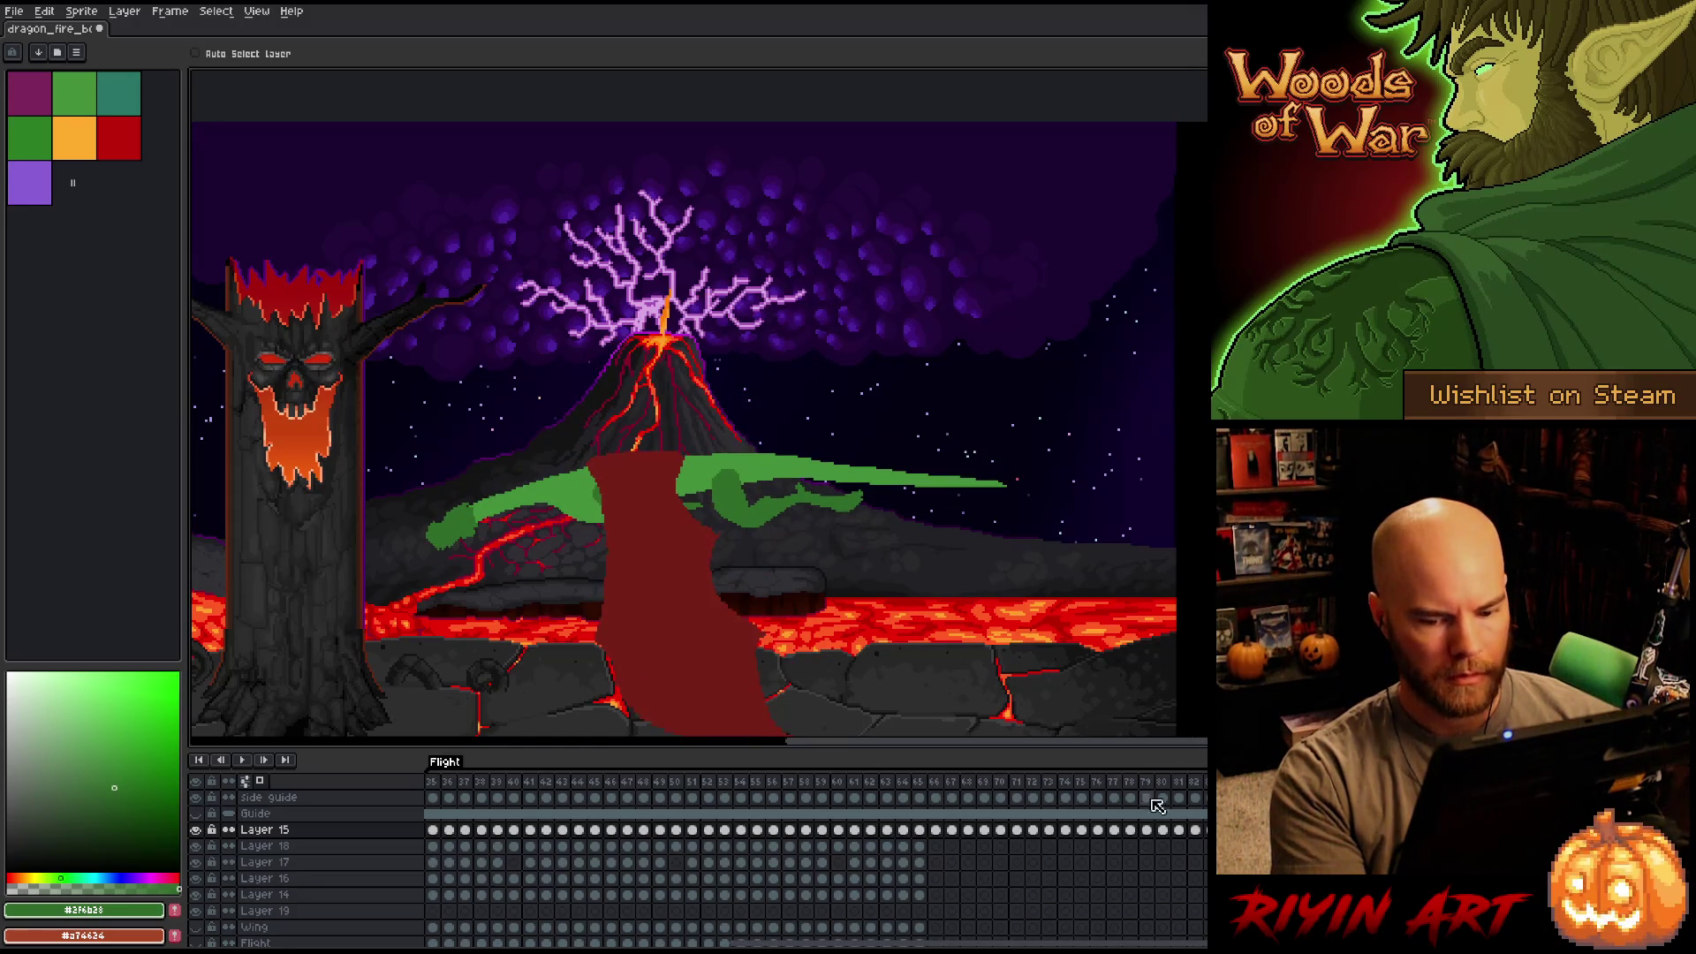
key(Right)
key(Right)
key(Right)
key(Left)
key(Right)
key(Left)
key(Right)
key(Left)
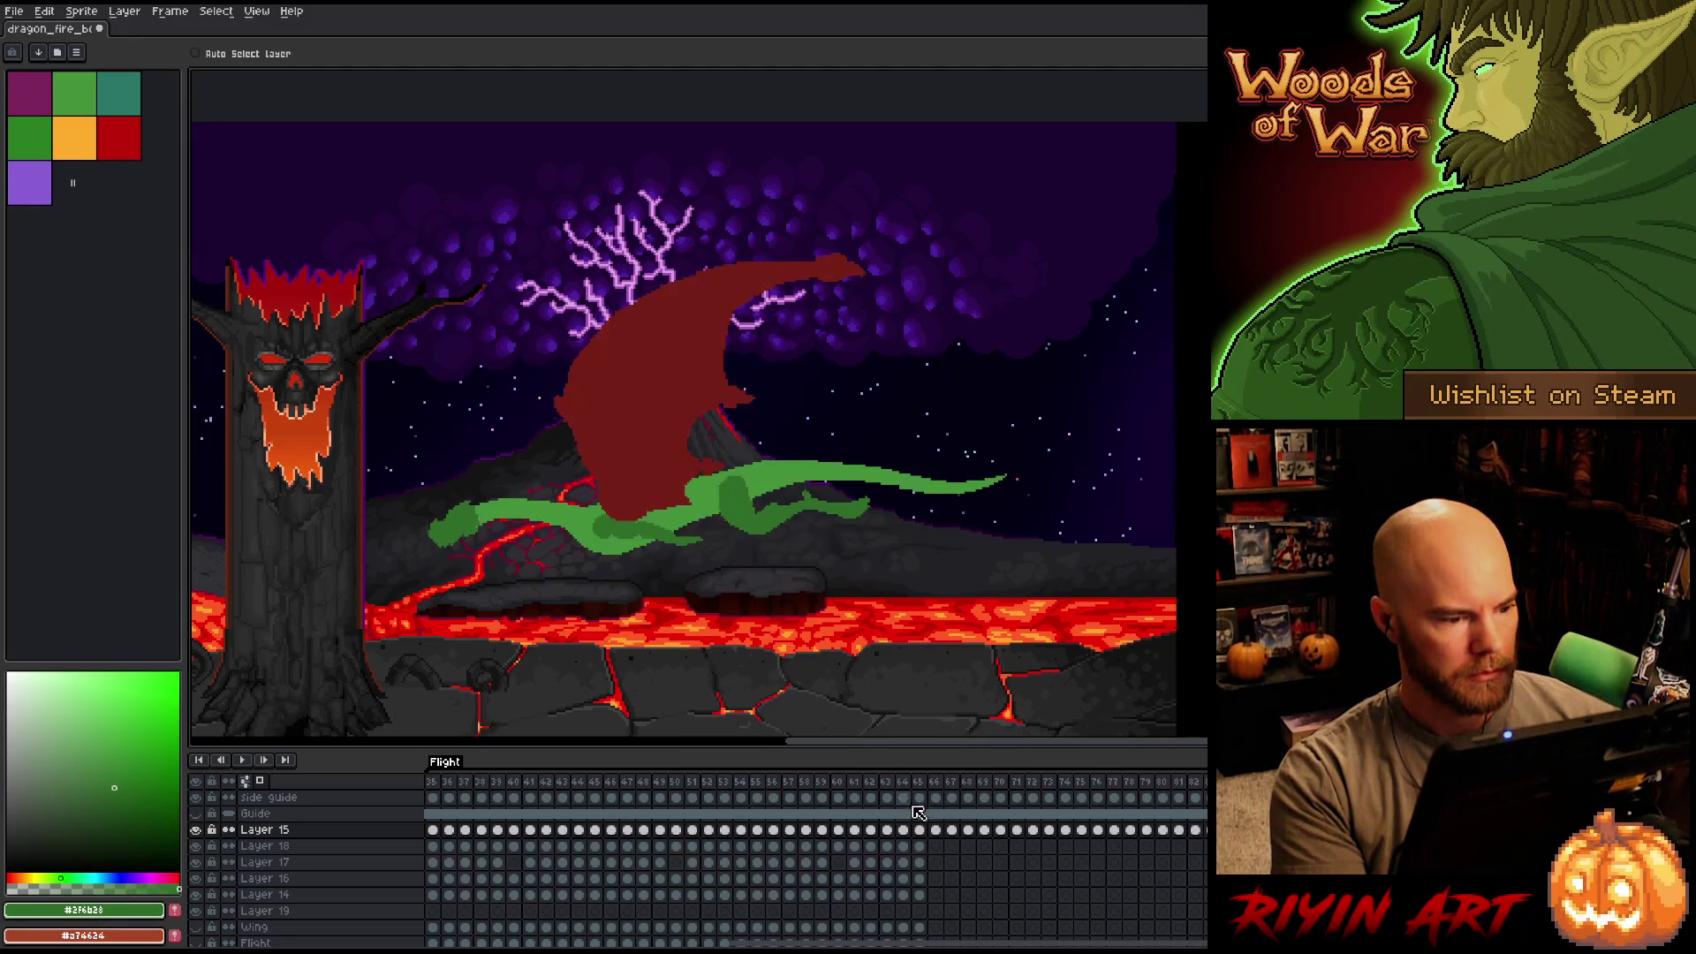
key(Right)
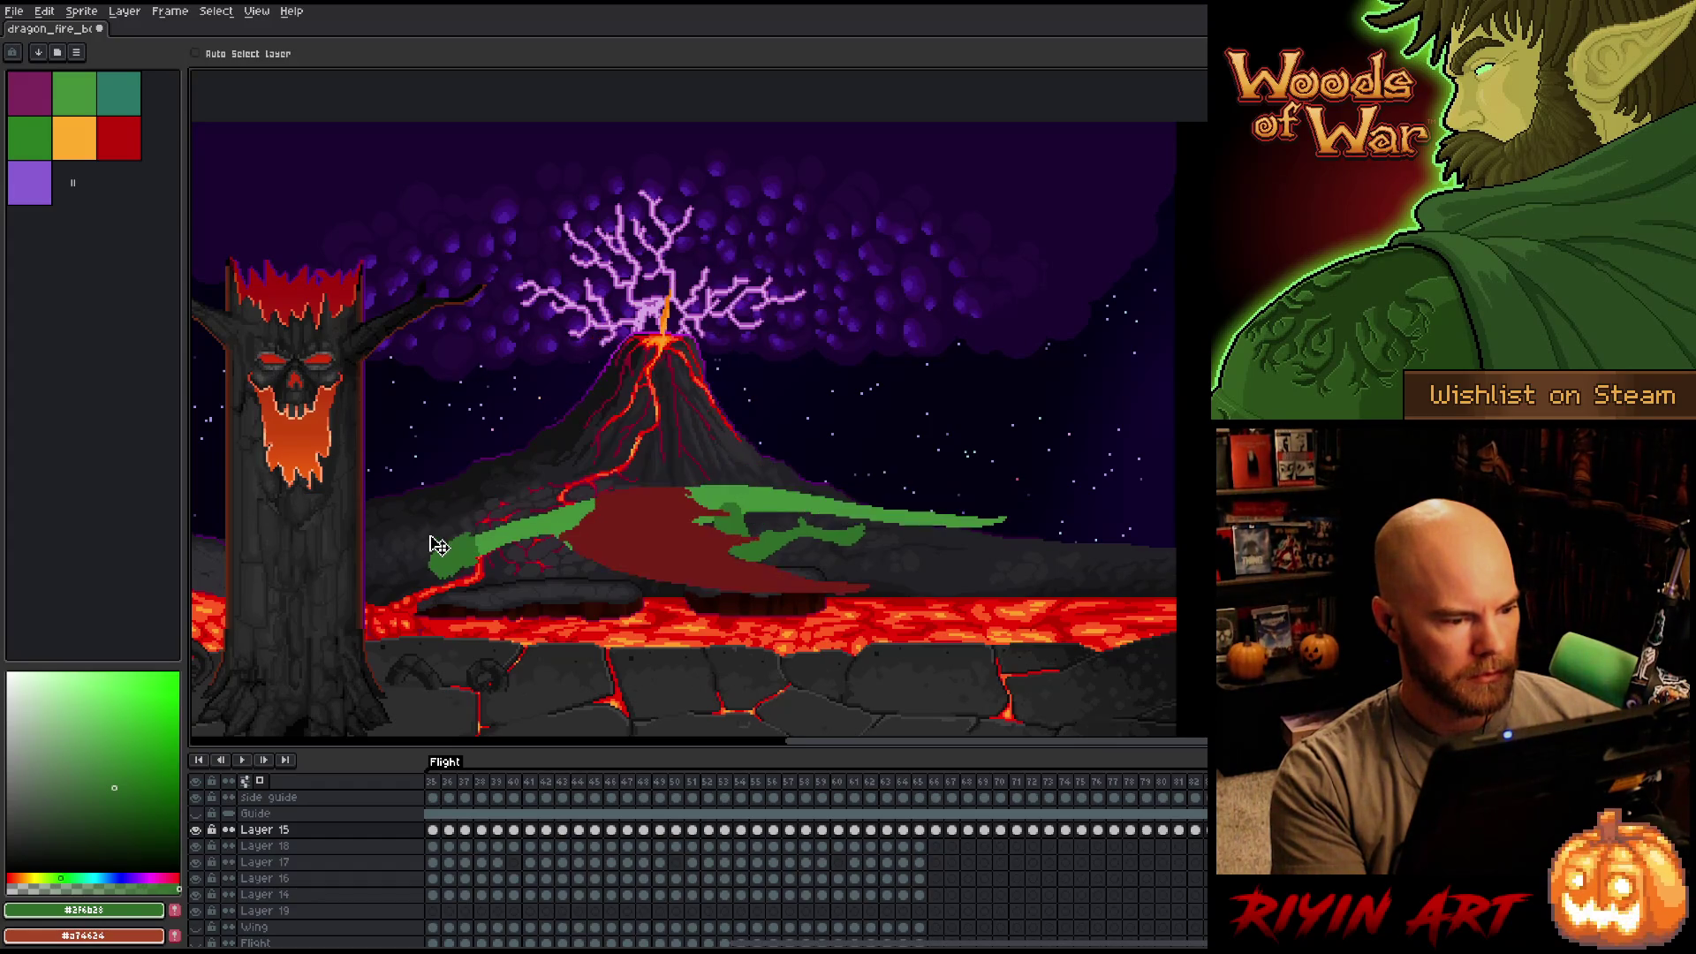
Compare the hanging-wing frames, advance to frame 41, and play the Flight animation.
key(Left)
key(Right)
key(Right)
key(Left)
key(Right)
key(Left)
key(Right)
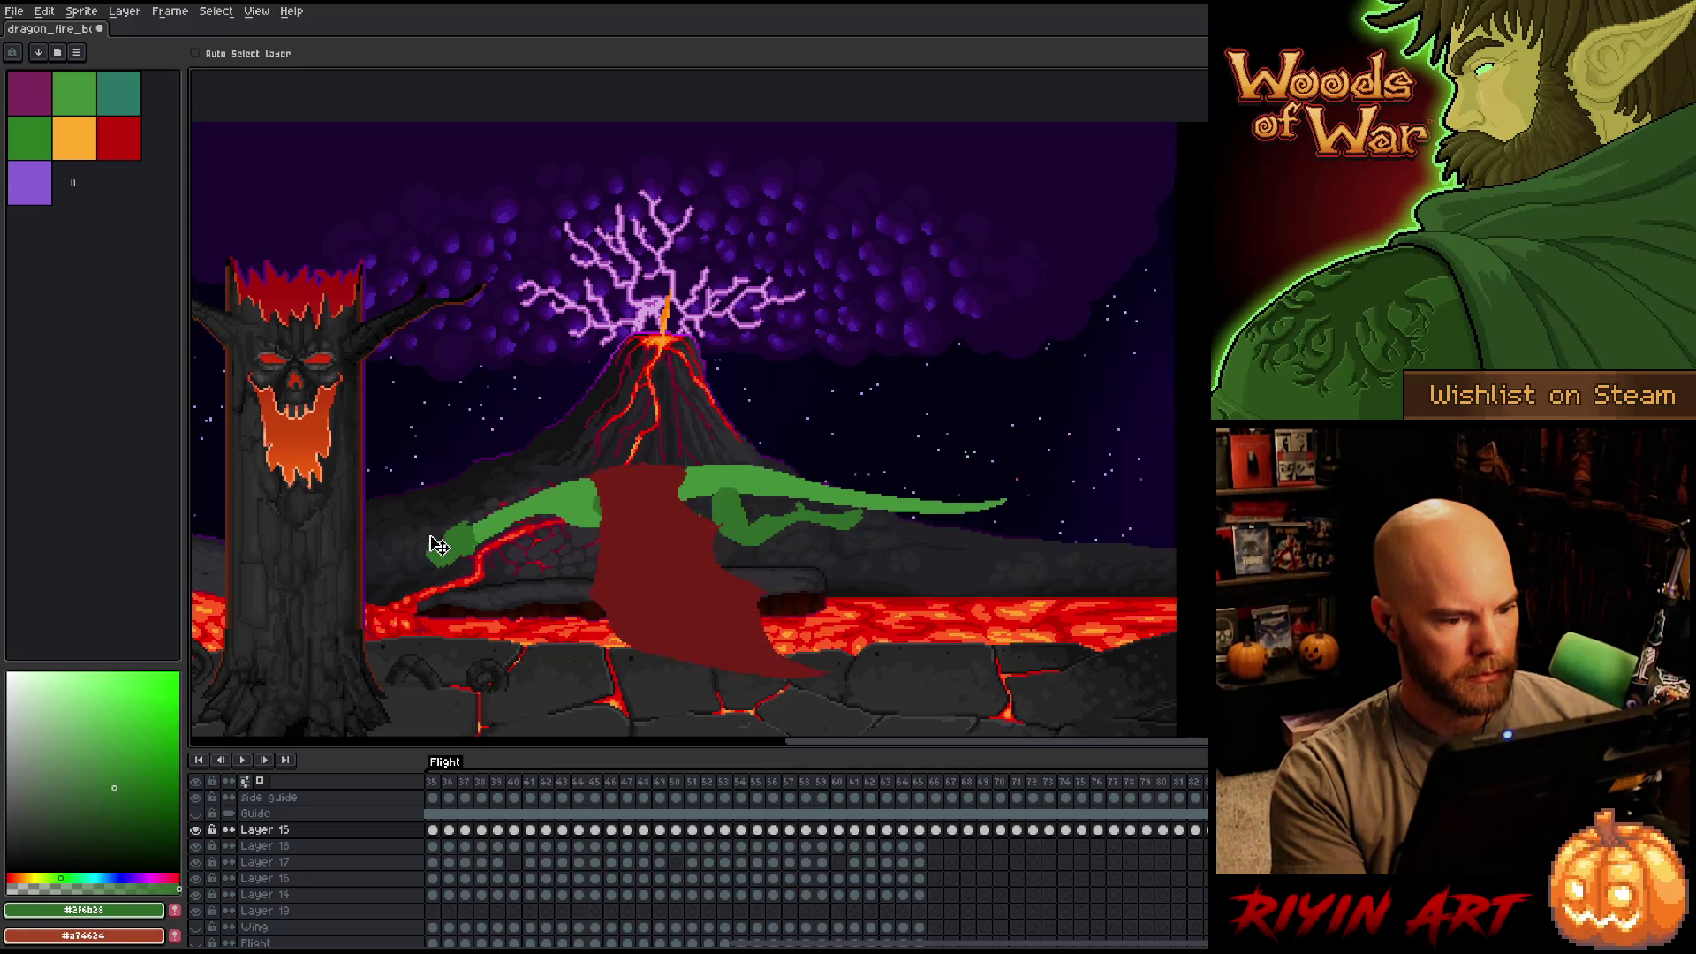
key(Right)
key(Right)
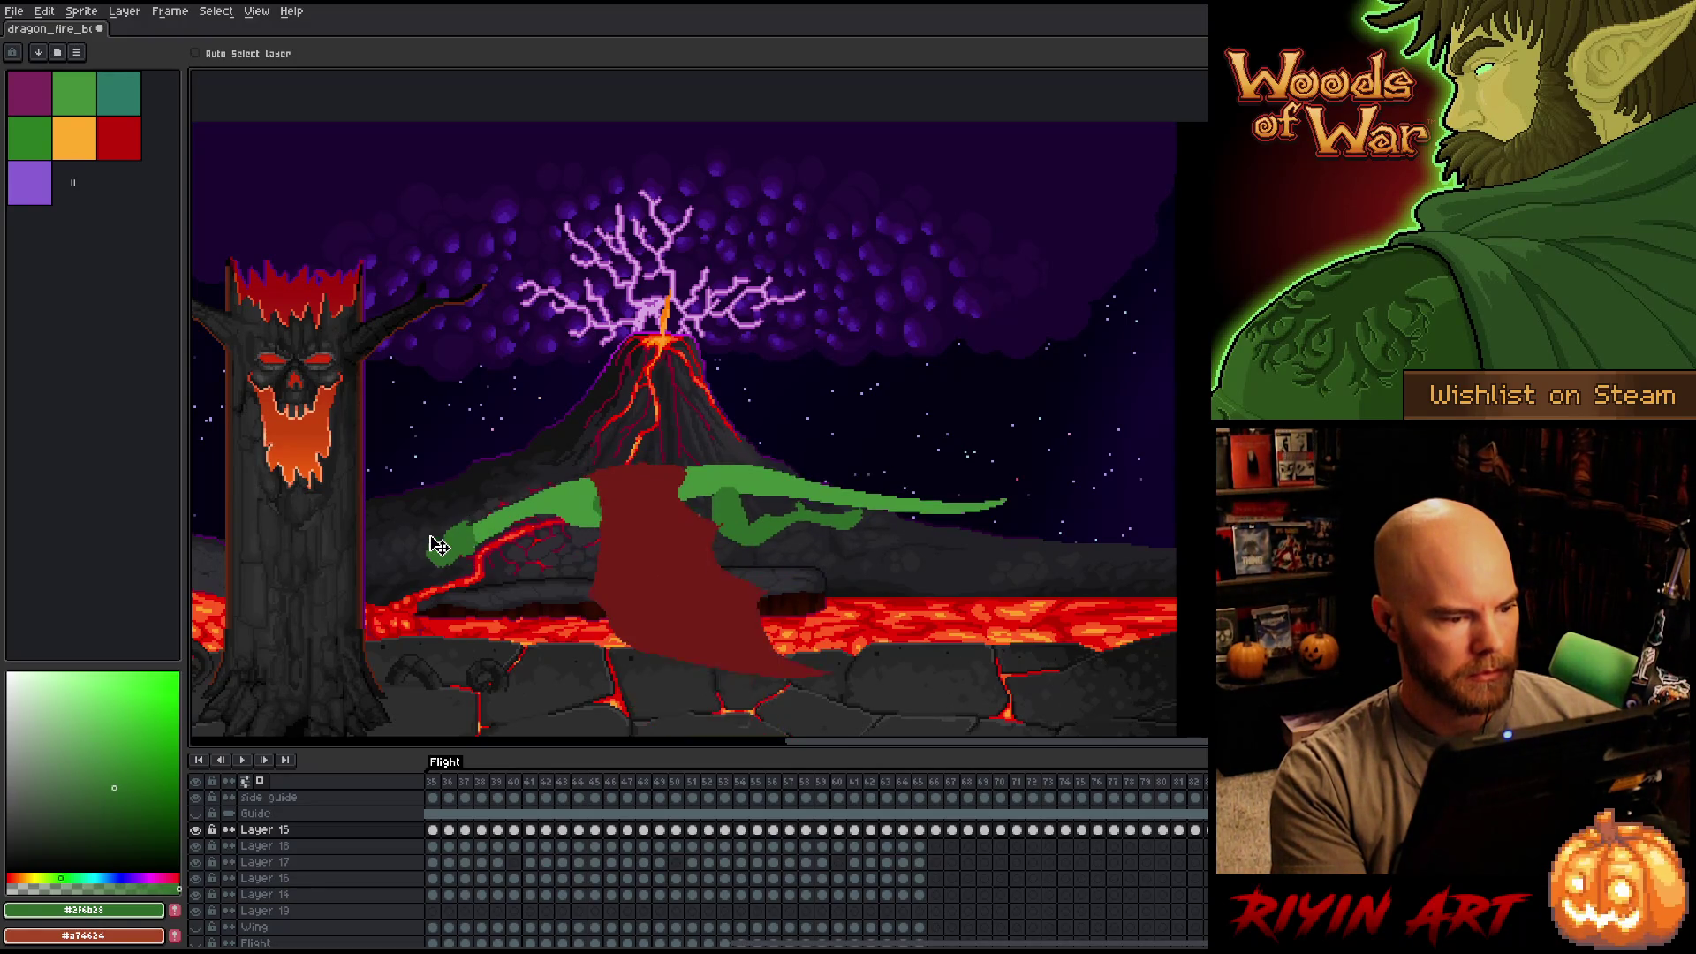
key(Left)
key(Left)
key(Right)
key(Right)
key(Right)
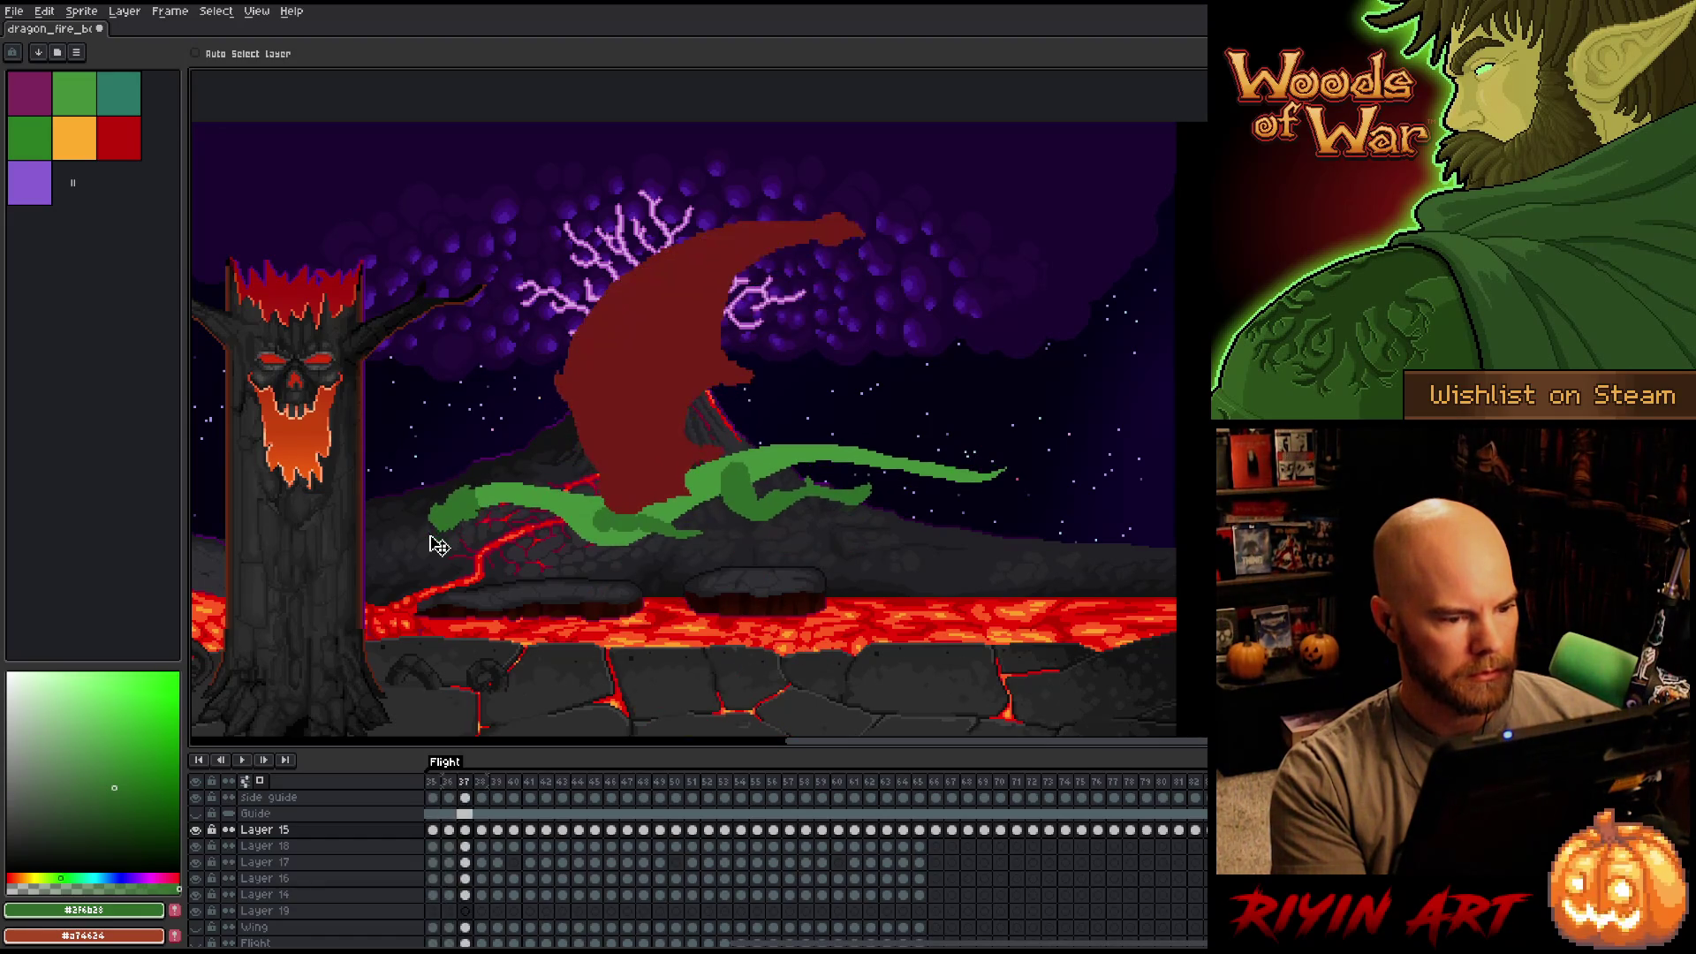
key(Right)
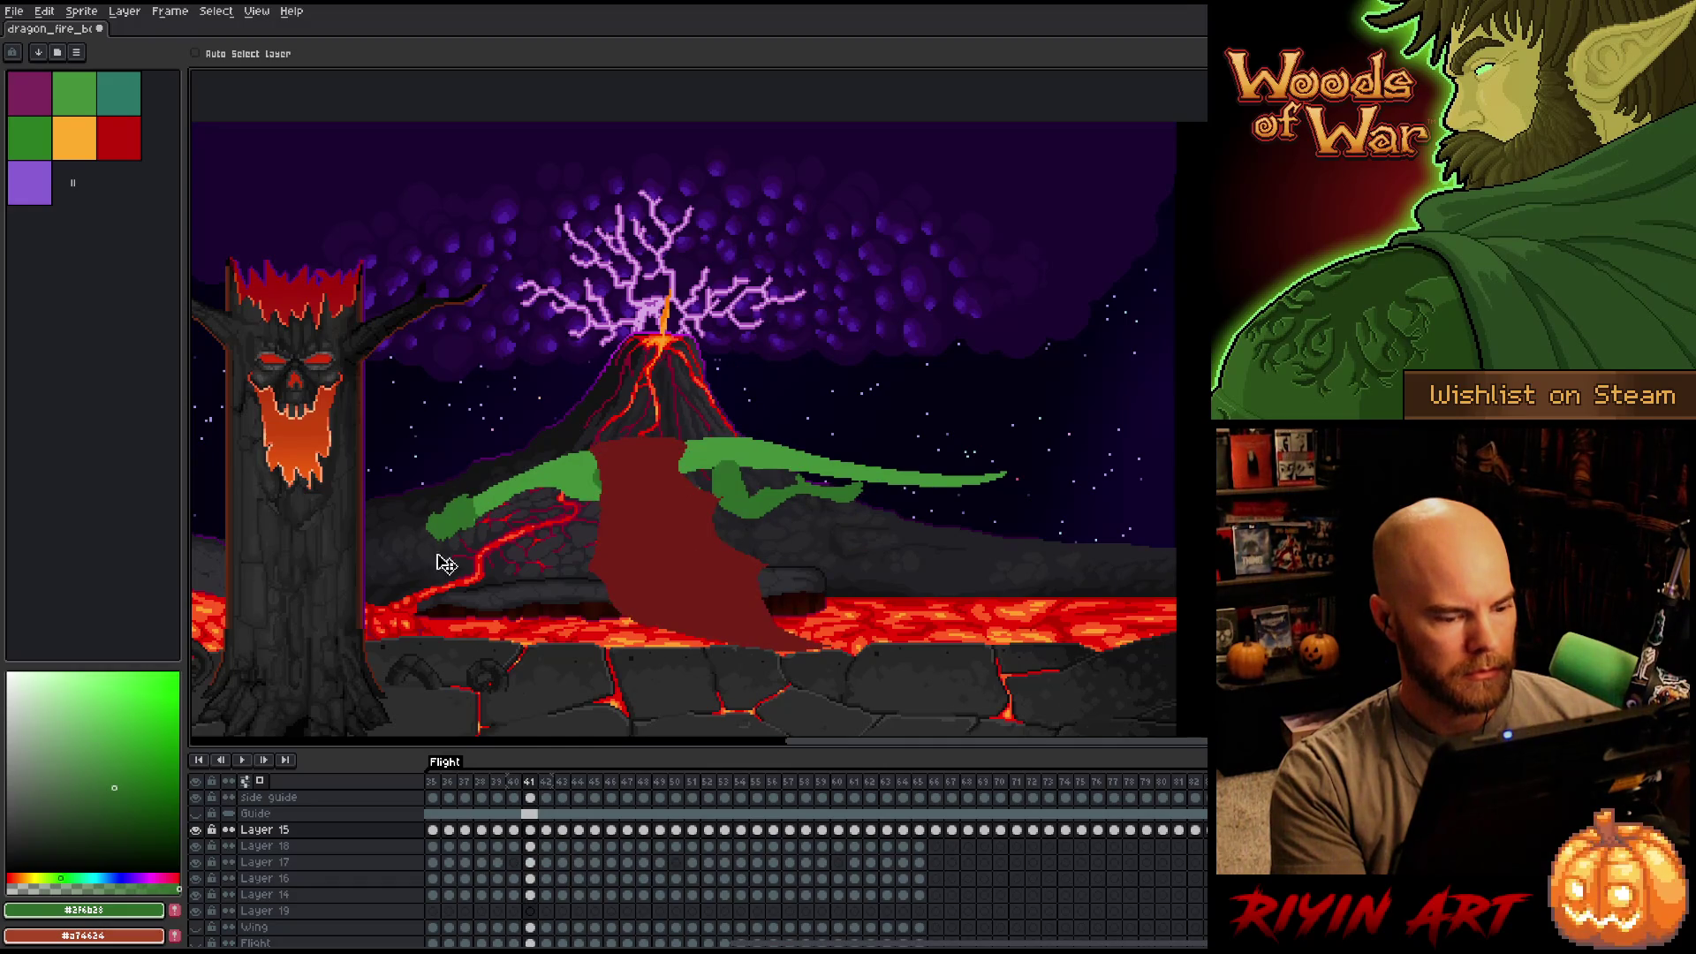
key(Return)
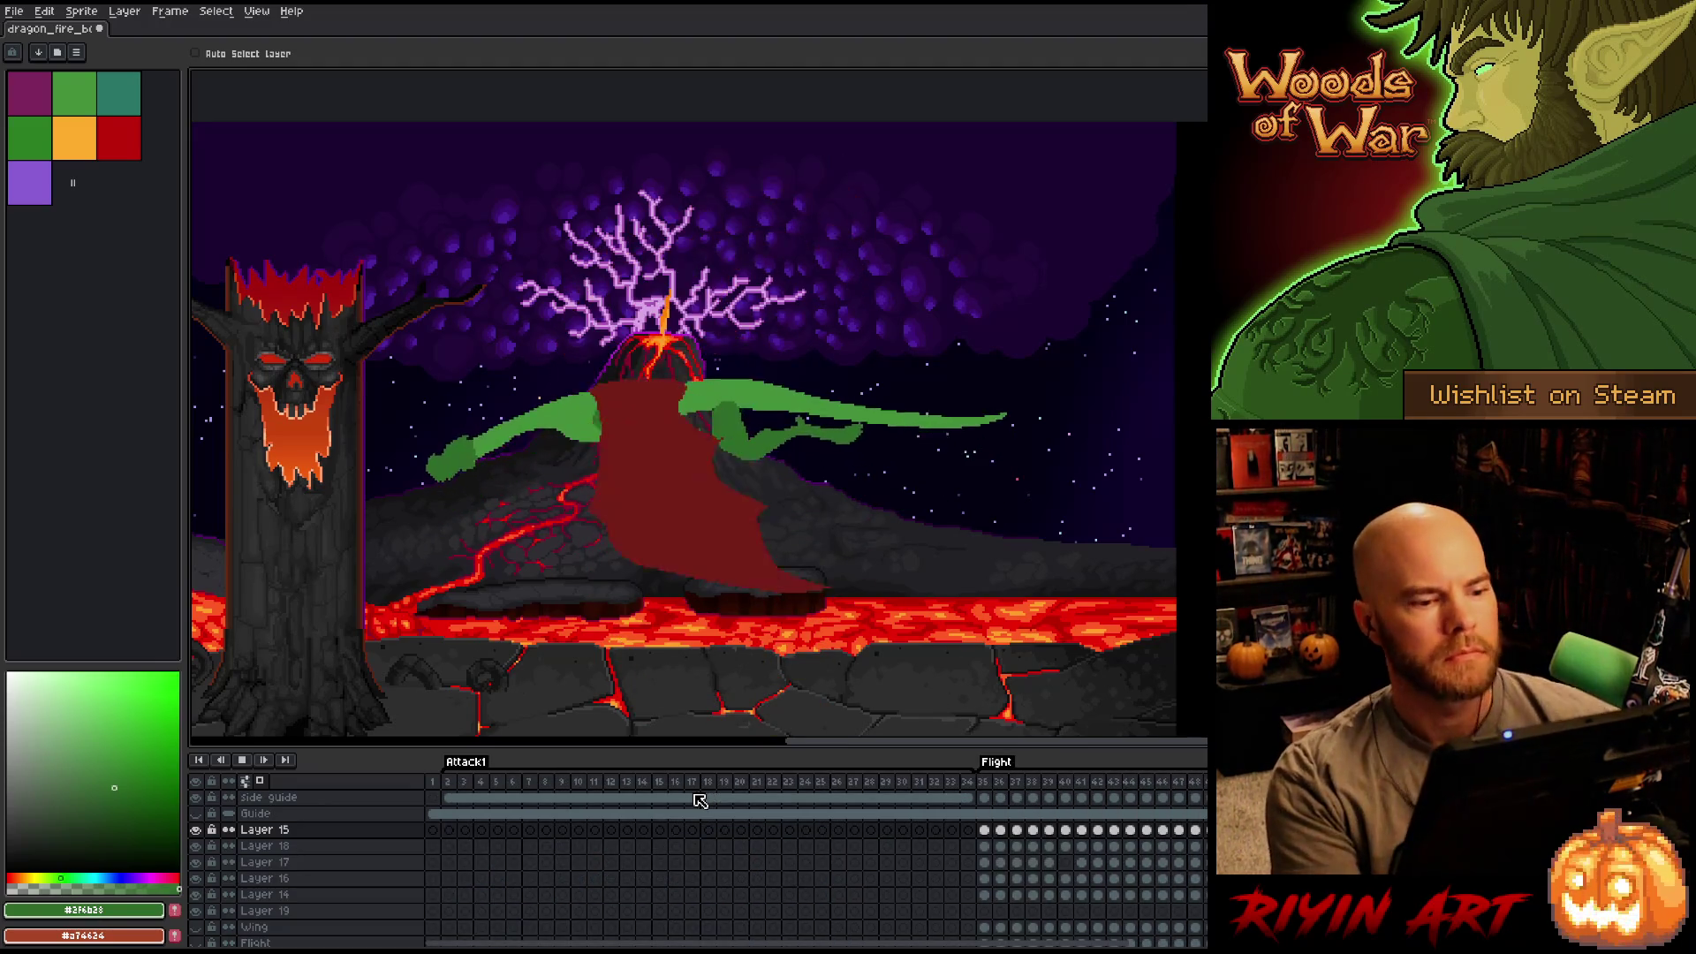
scroll(485, 504, down, 2)
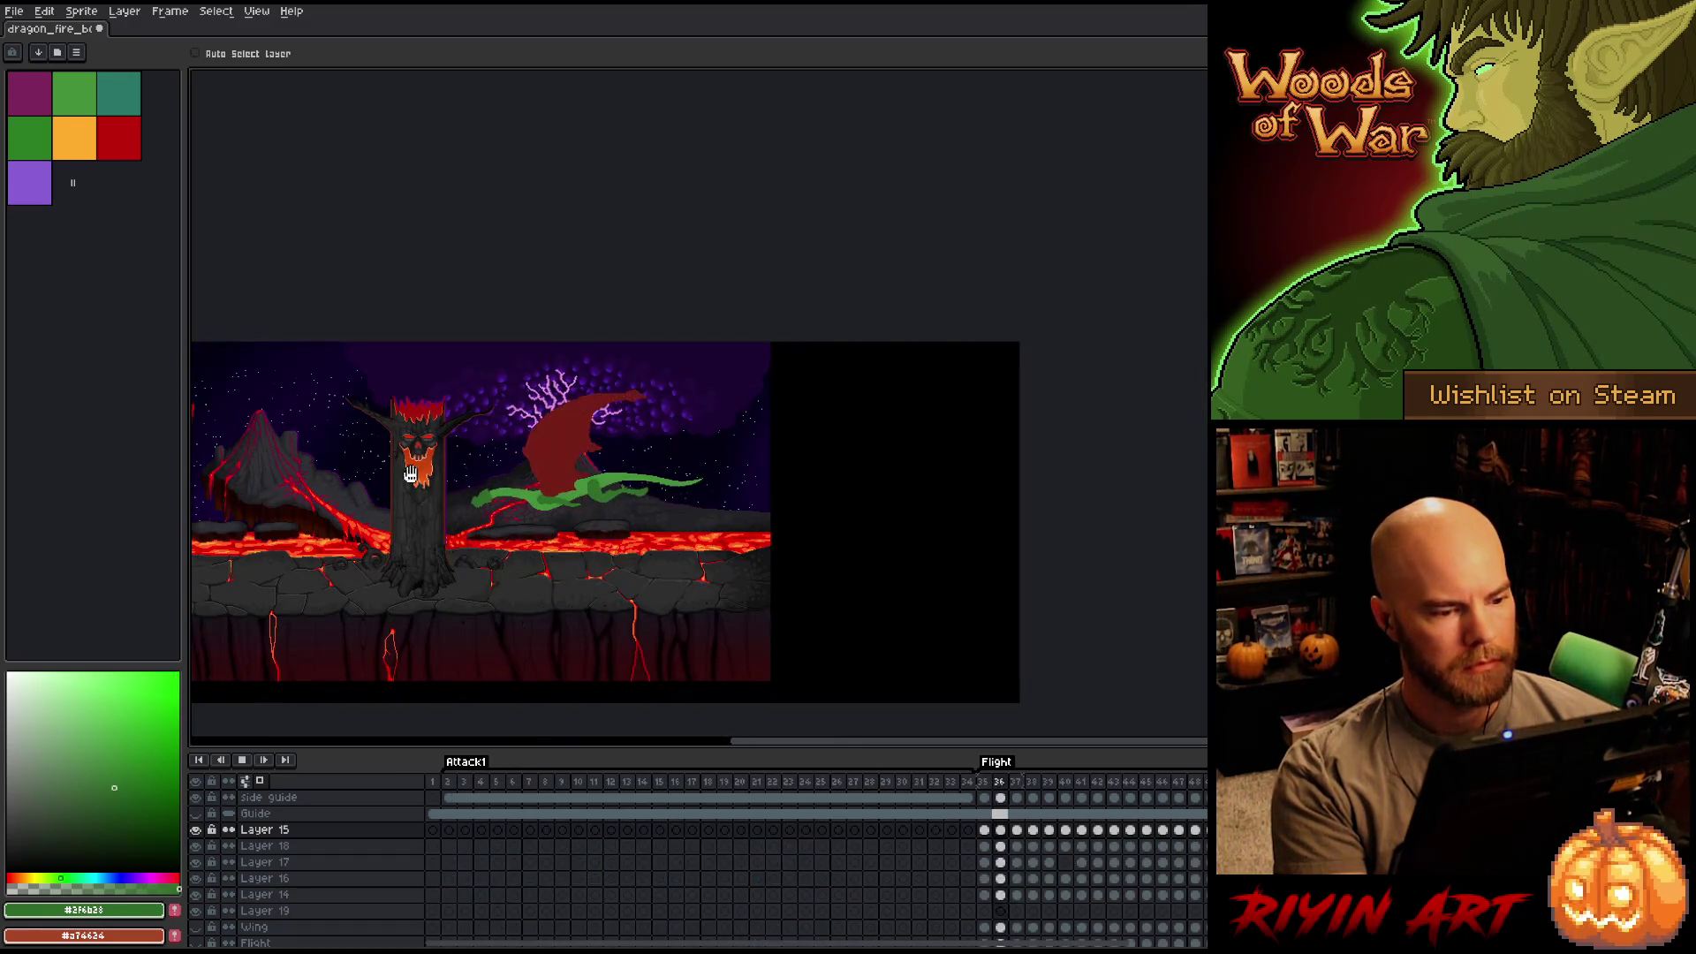
Stop playback and save the sprite as dragon_fire_boss_v28.aseprite.
key(Return)
click(16, 11)
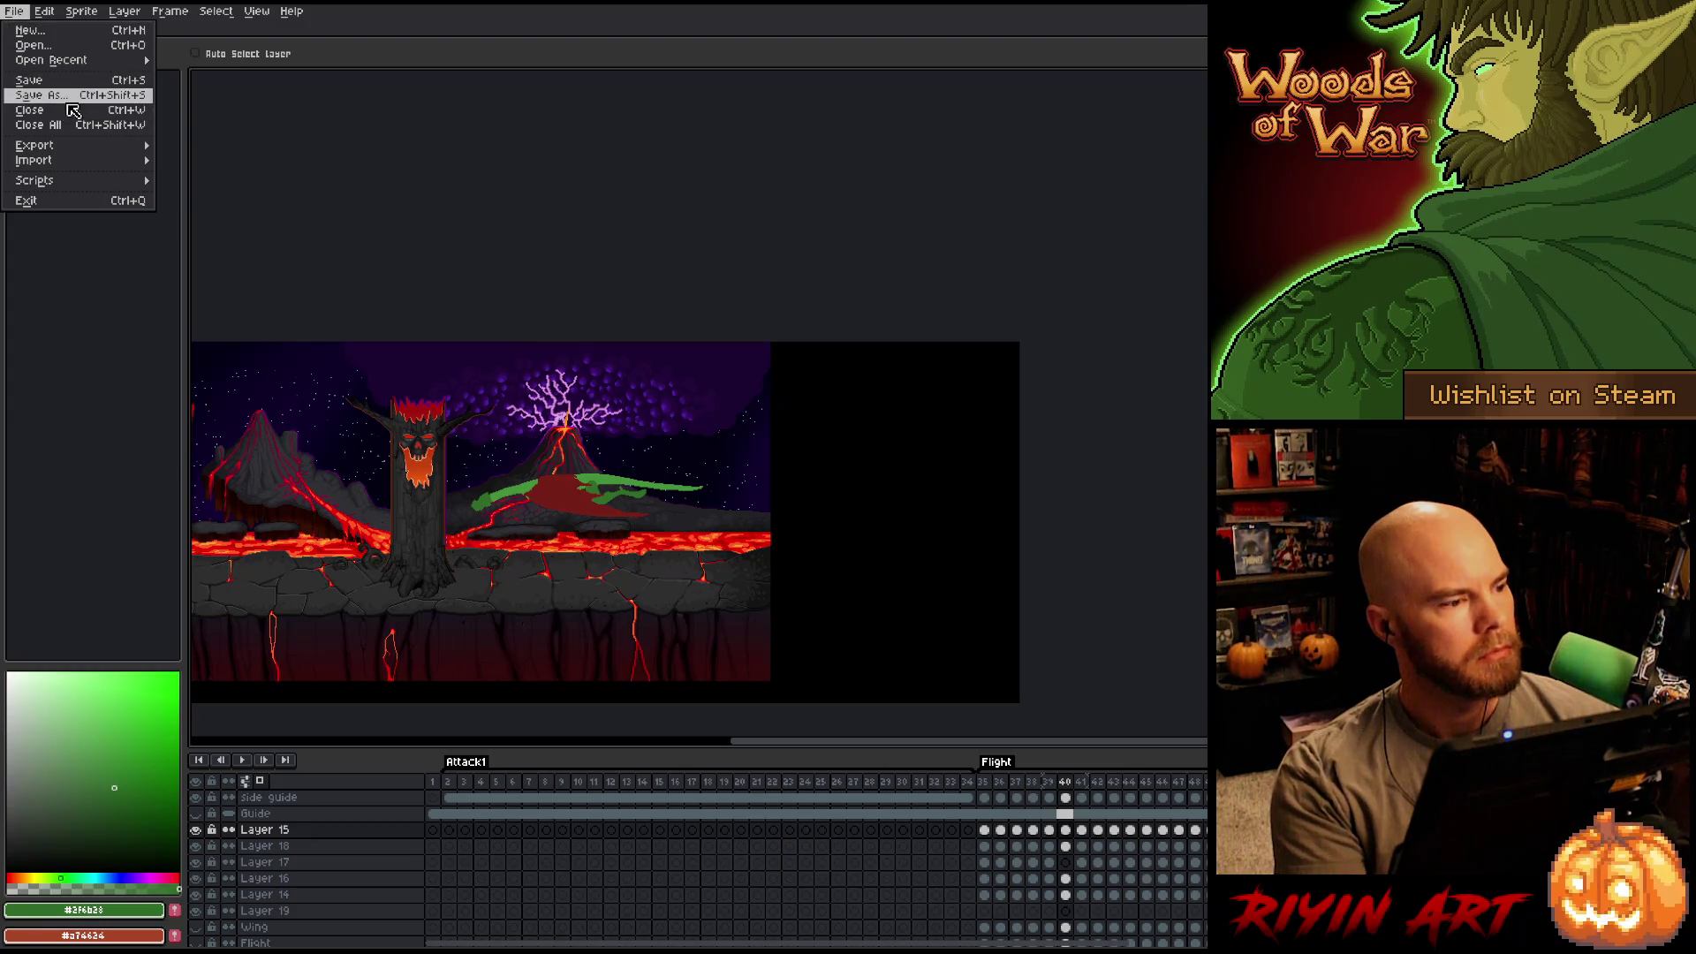
click(39, 94)
click(679, 596)
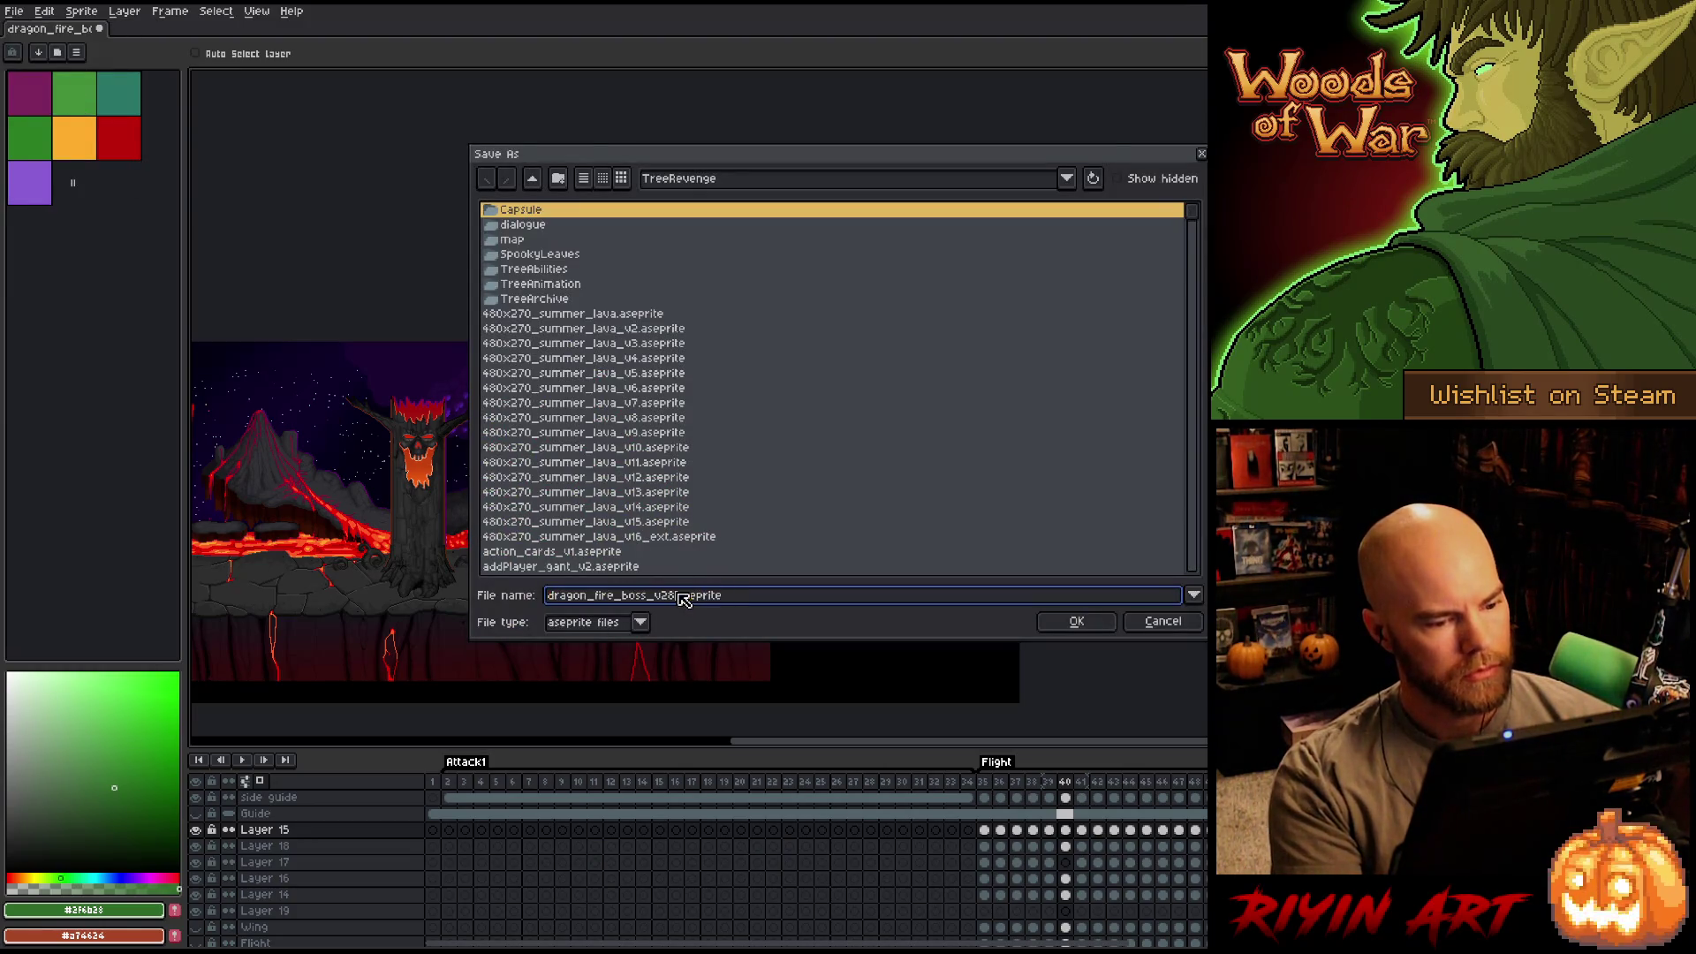
key(Return)
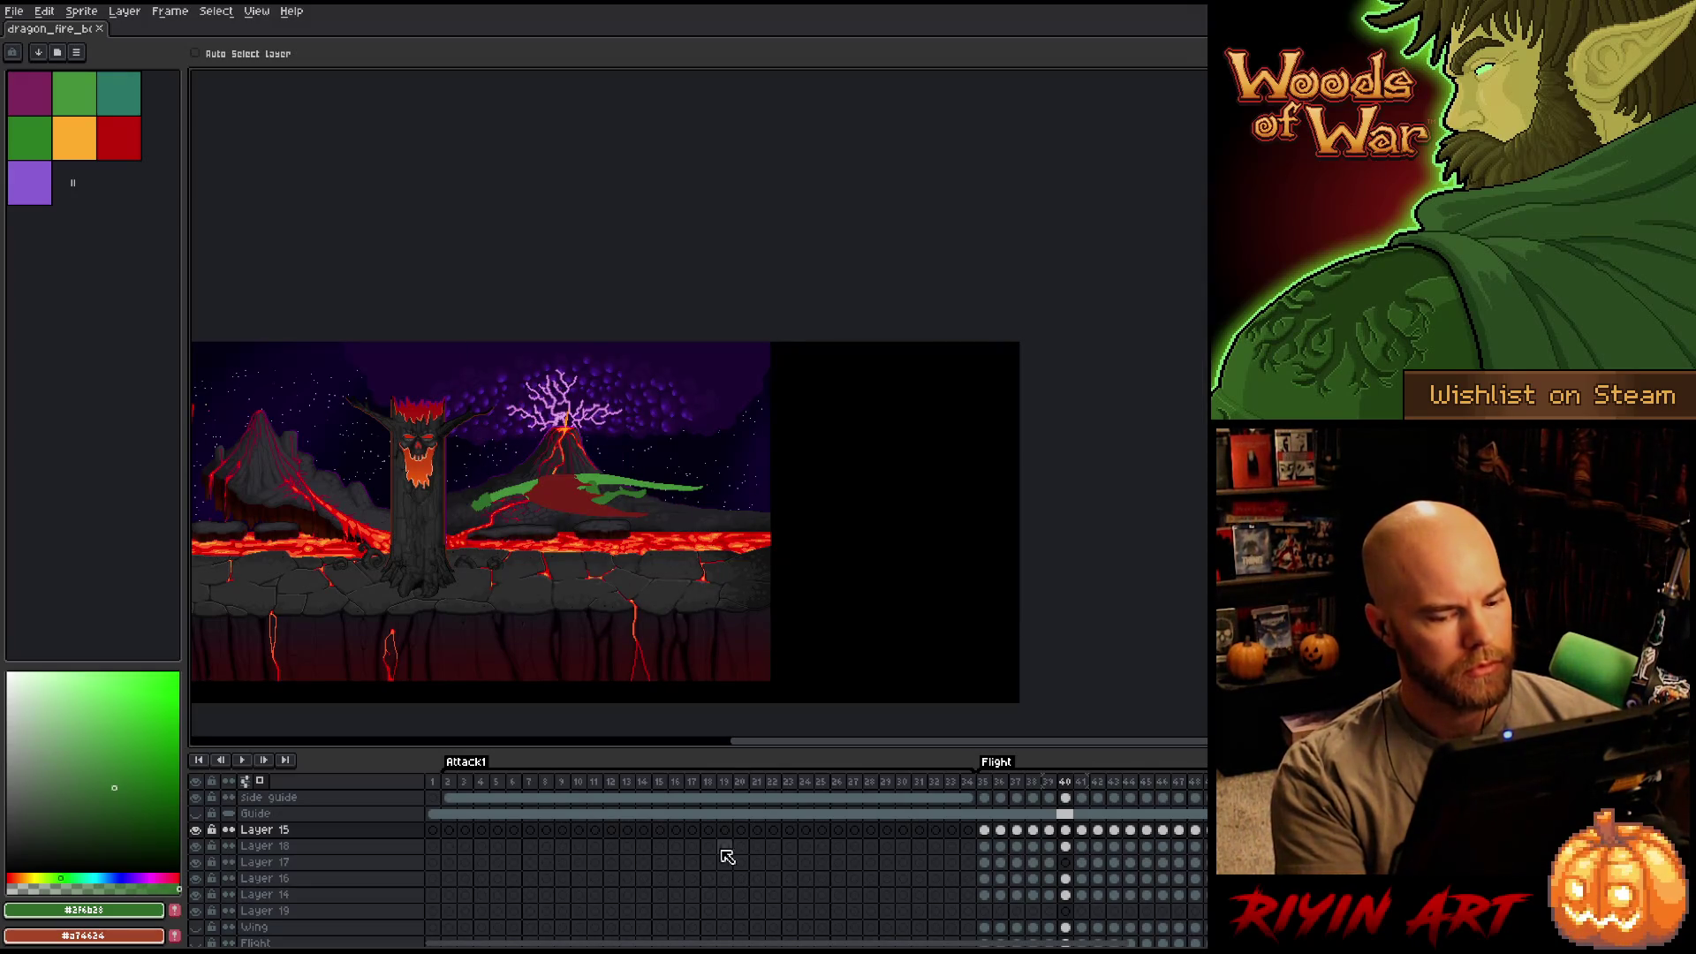
Scroll the timeline and select frame 66 on Layer 15.
scroll(795, 941, right, 5)
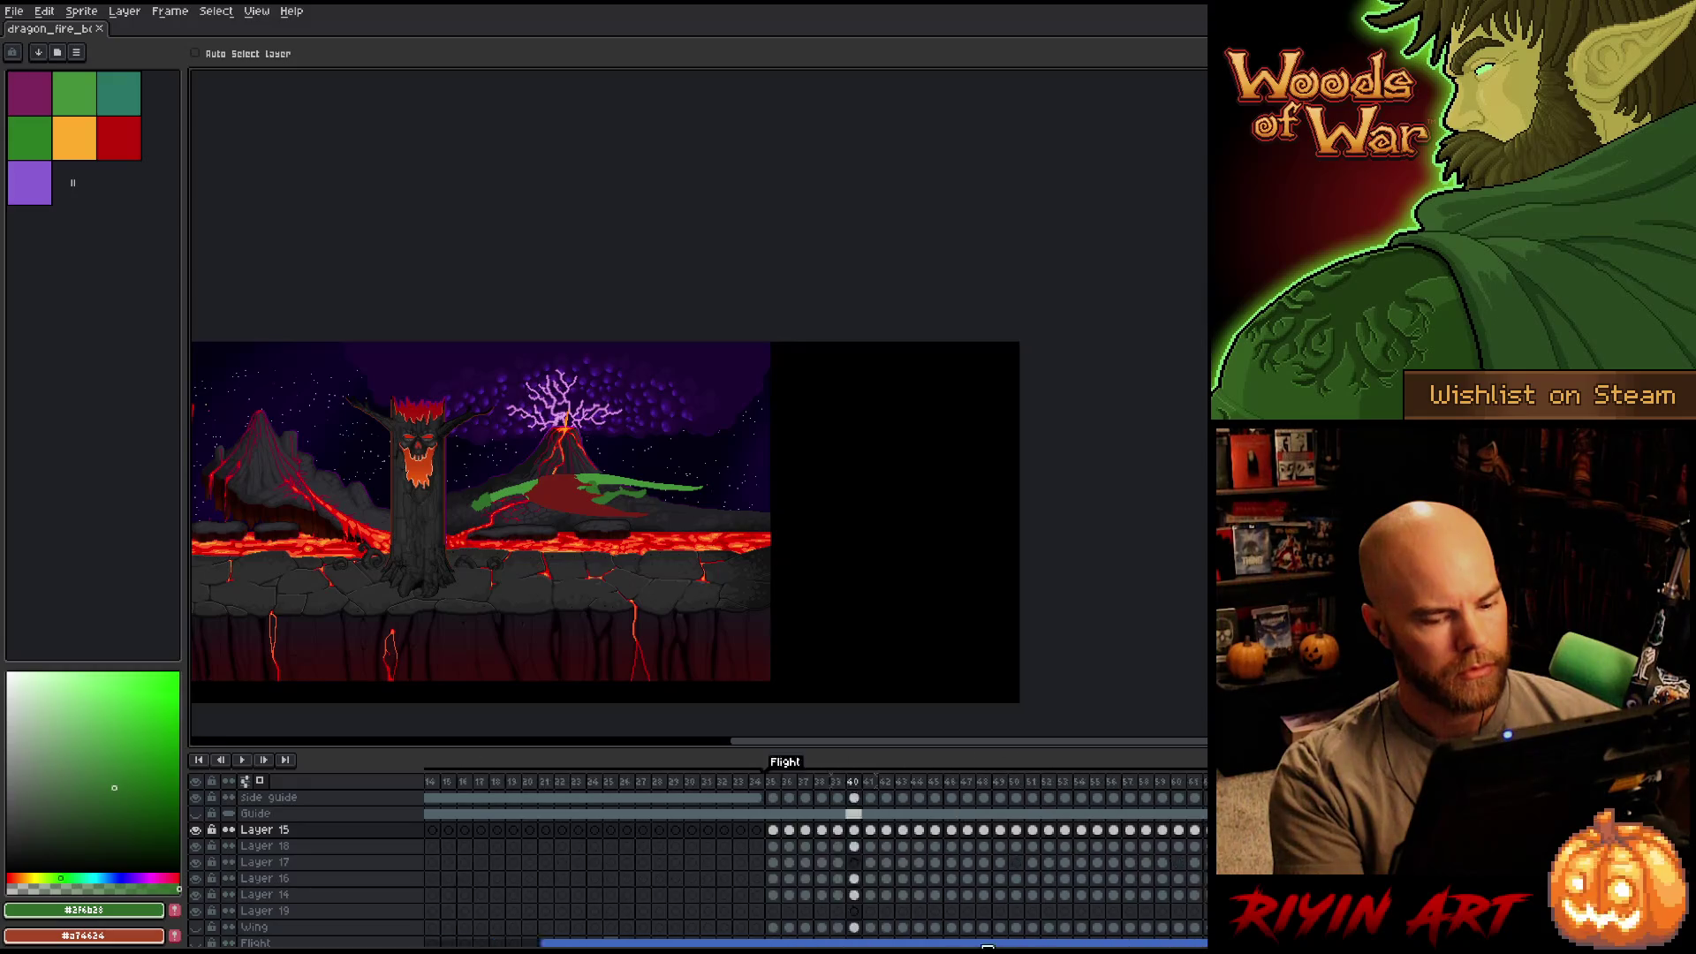
scroll(802, 919, right, 2)
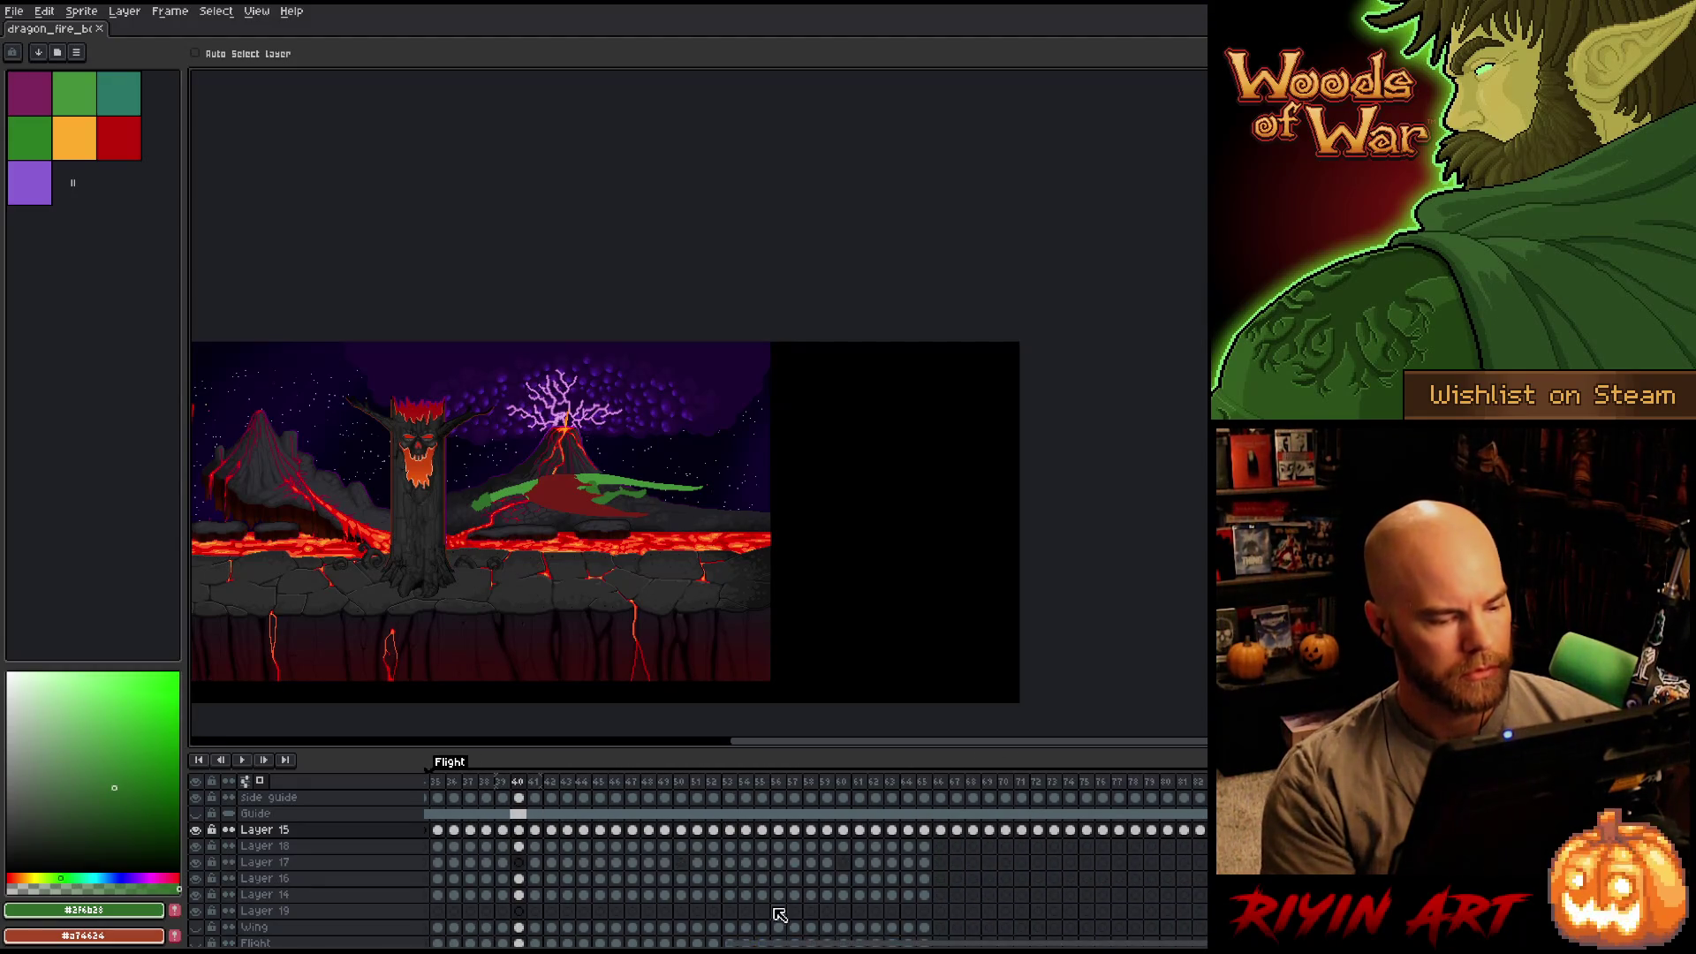
scroll(795, 936, left, 3)
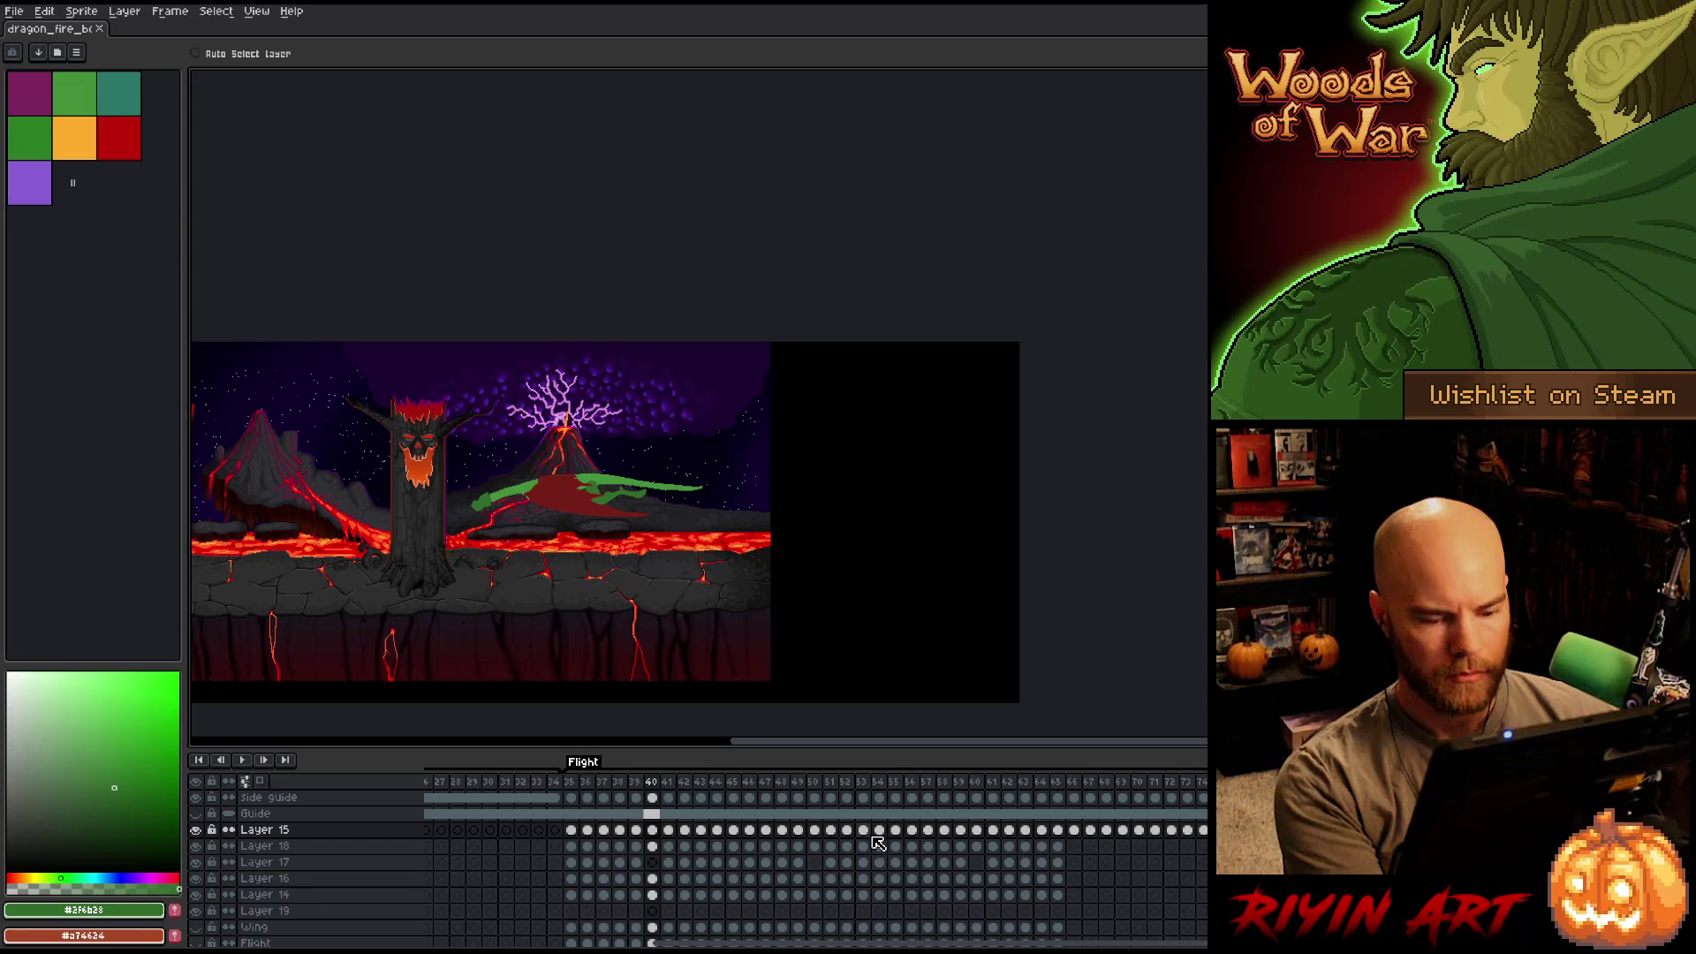
click(1075, 831)
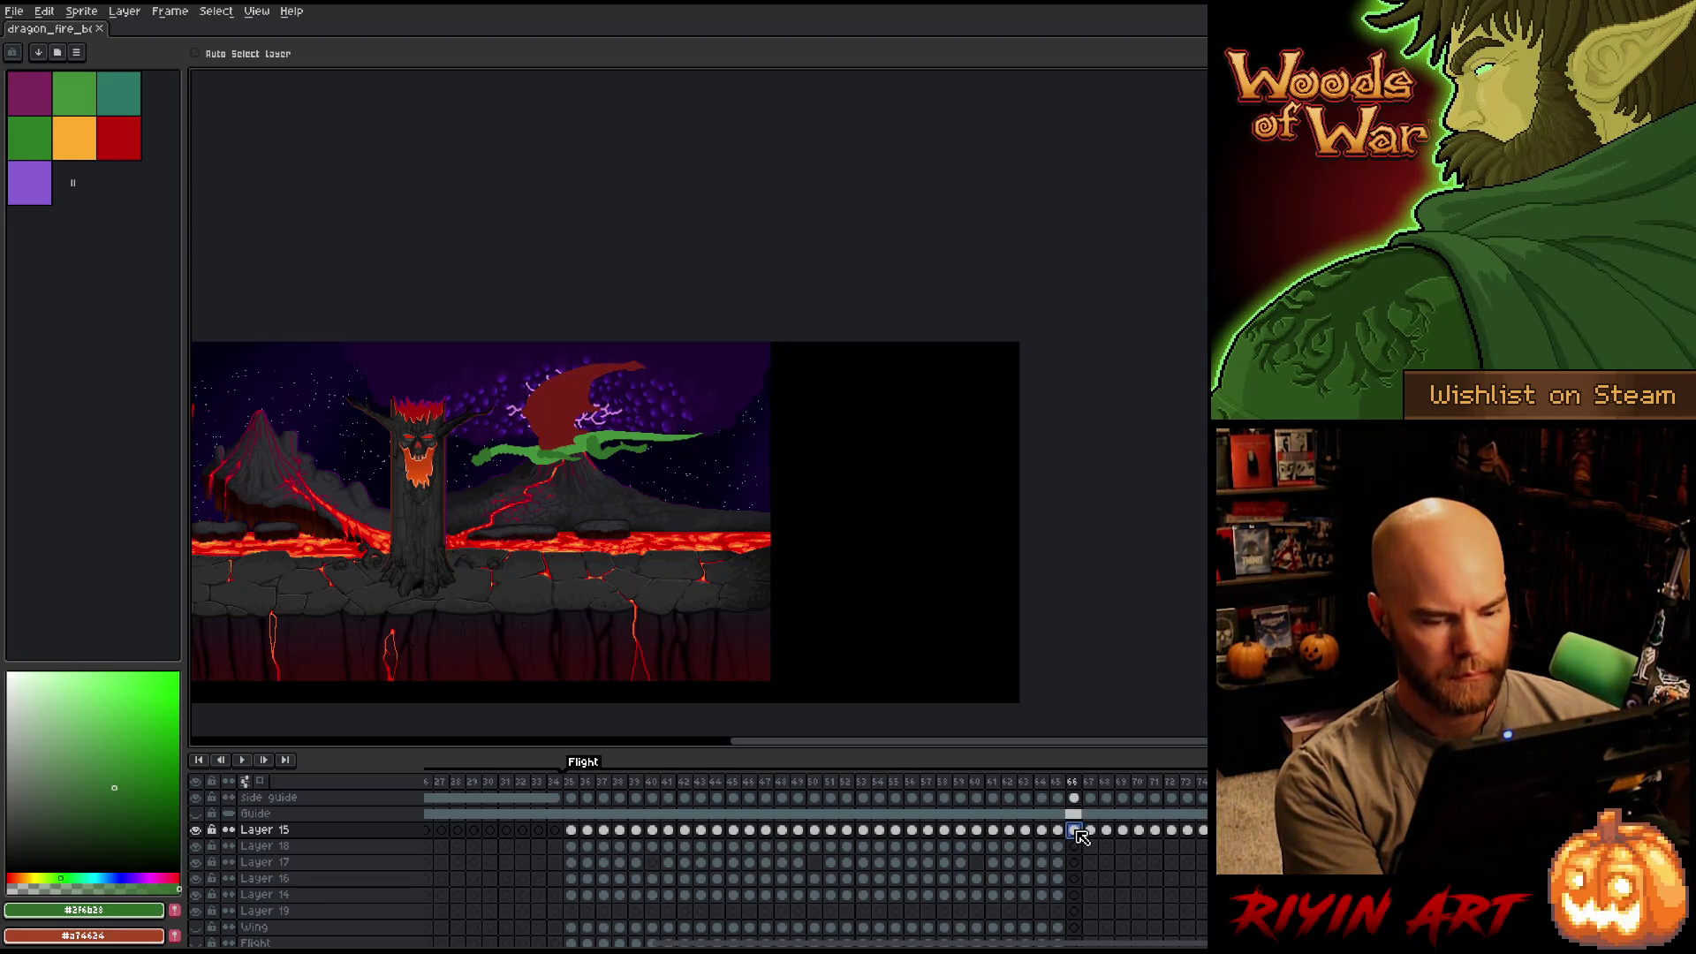
Select the frame-66 dragon image, create a 608×380 sprite, and paste the dragon into it.
key(ctrl+t)
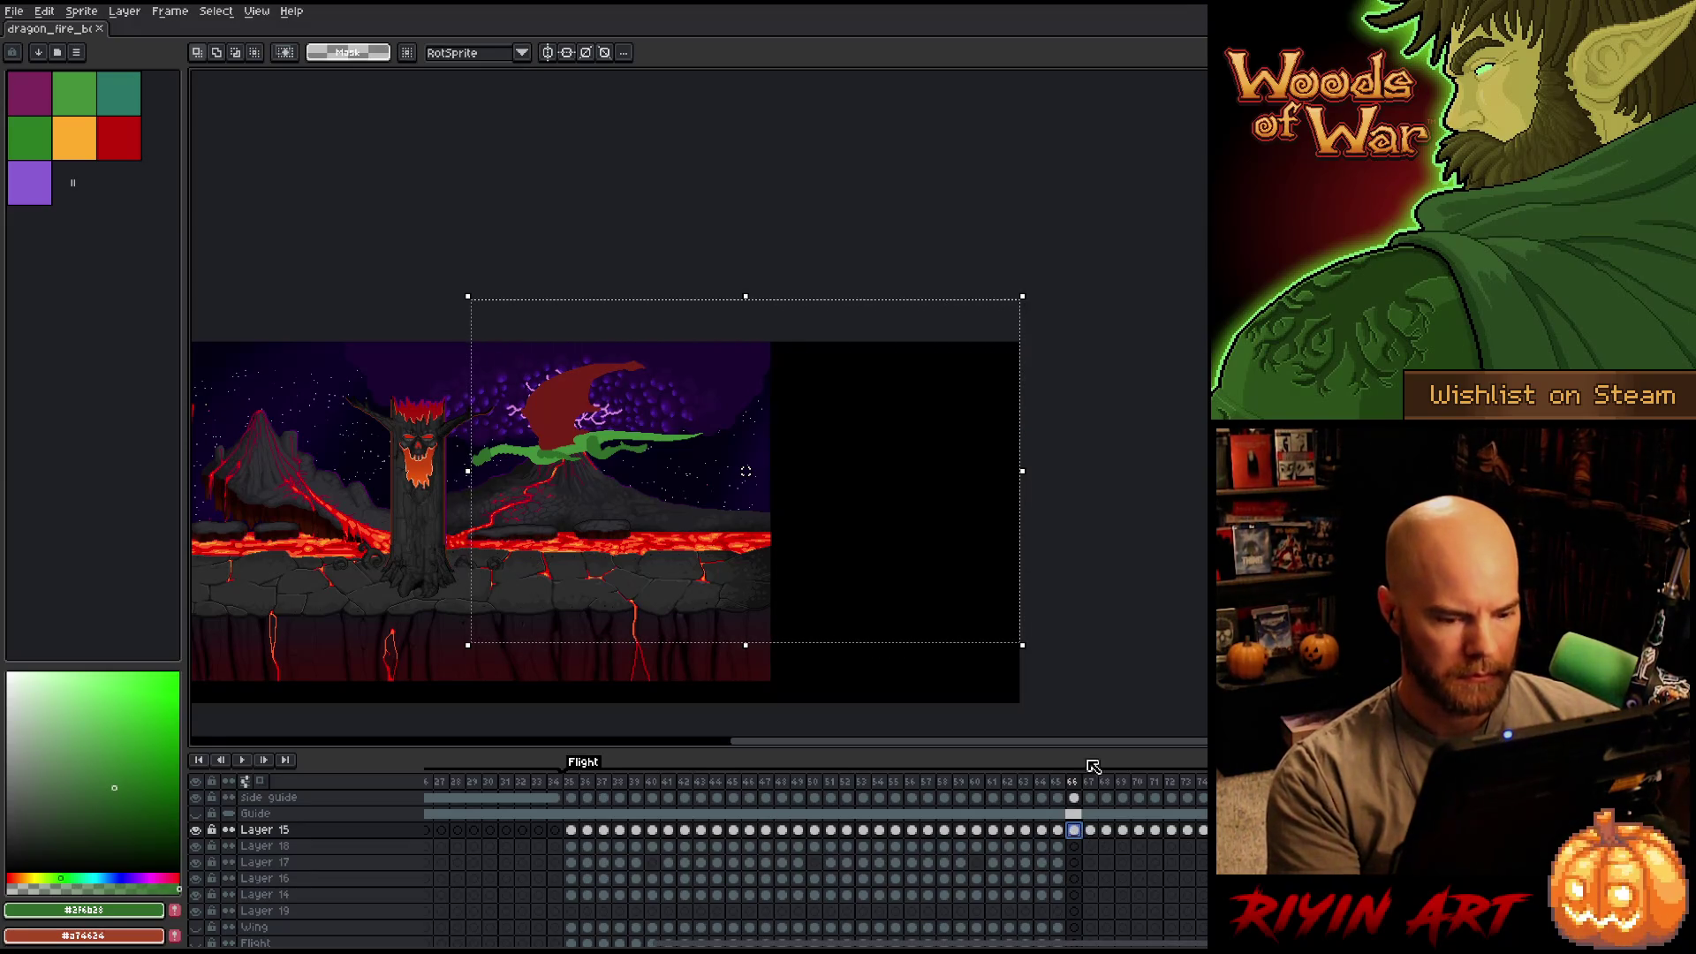
drag(746, 471, 746, 465)
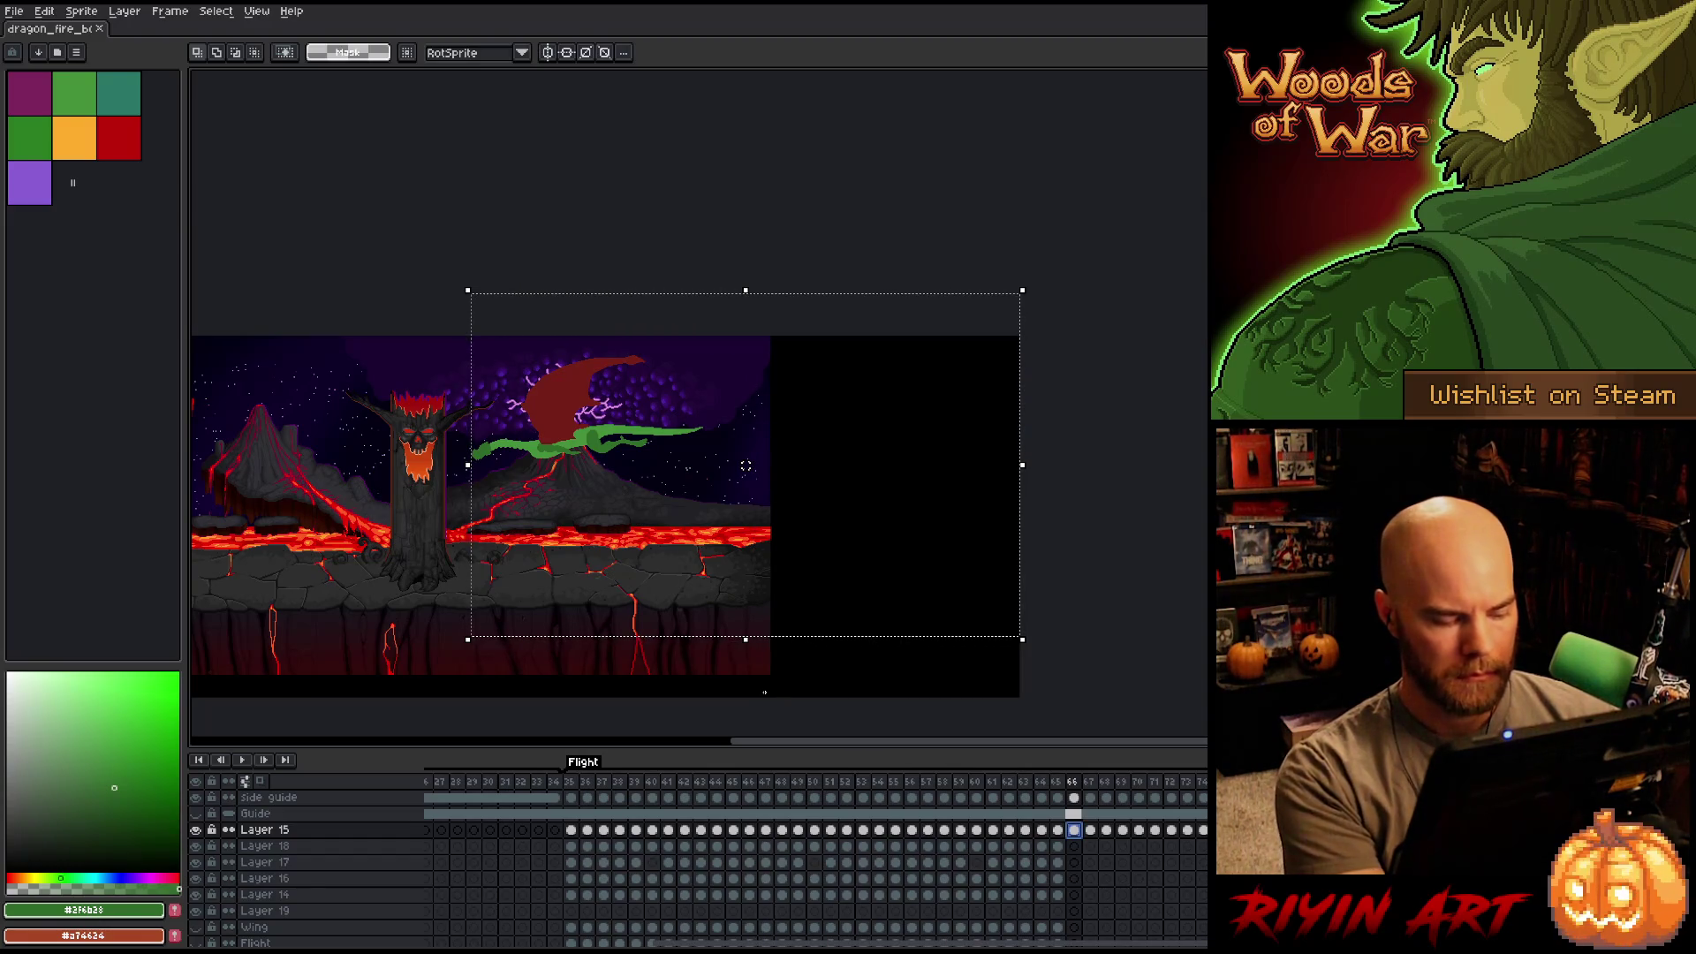
key(ctrl+n)
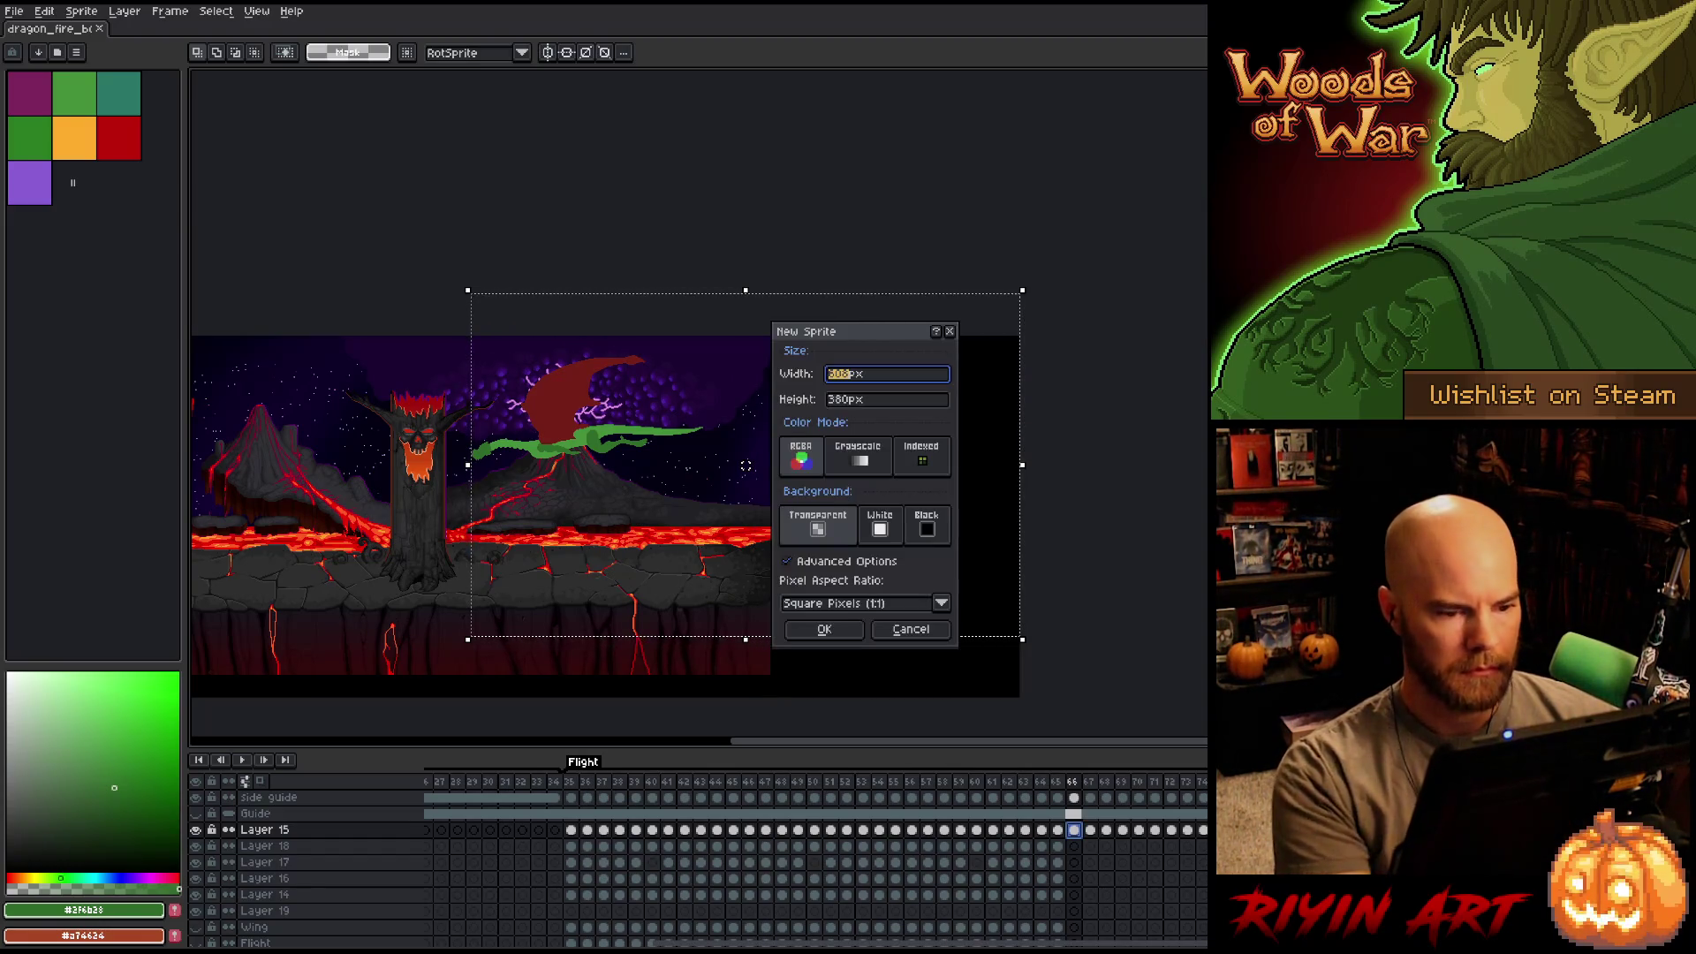
key(Return)
key(ctrl+v)
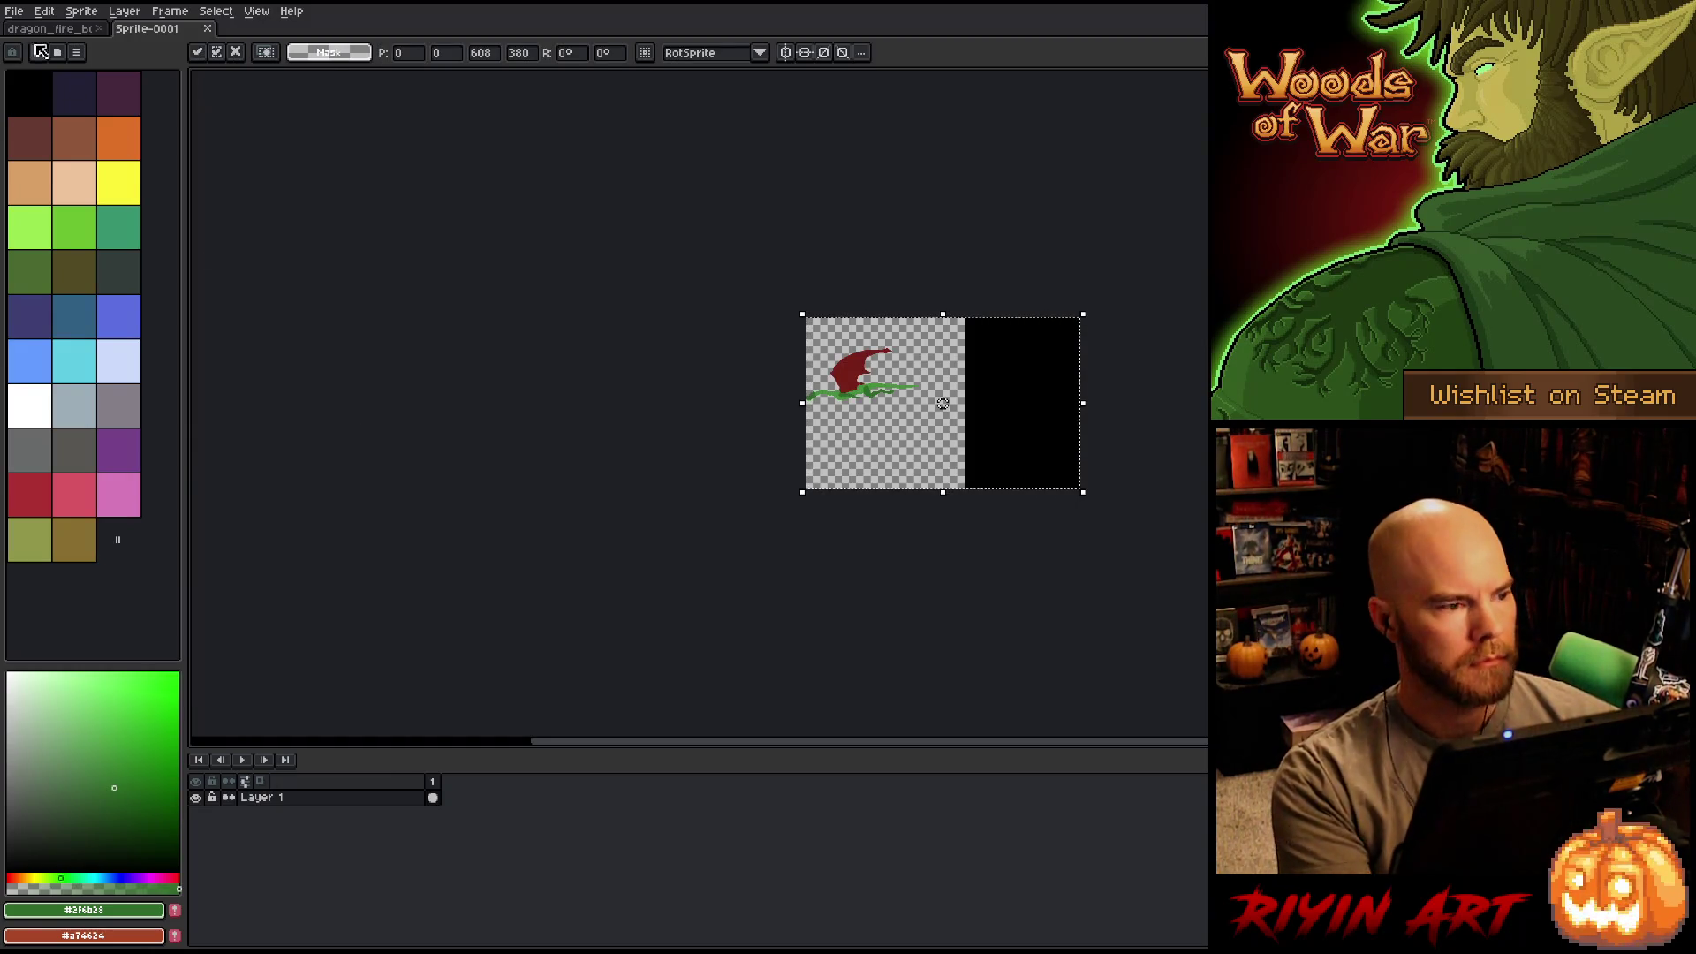
Select the flight cels from frame 35 onward, paste them into Sprite-0001, then undo the single-layer paste.
click(37, 30)
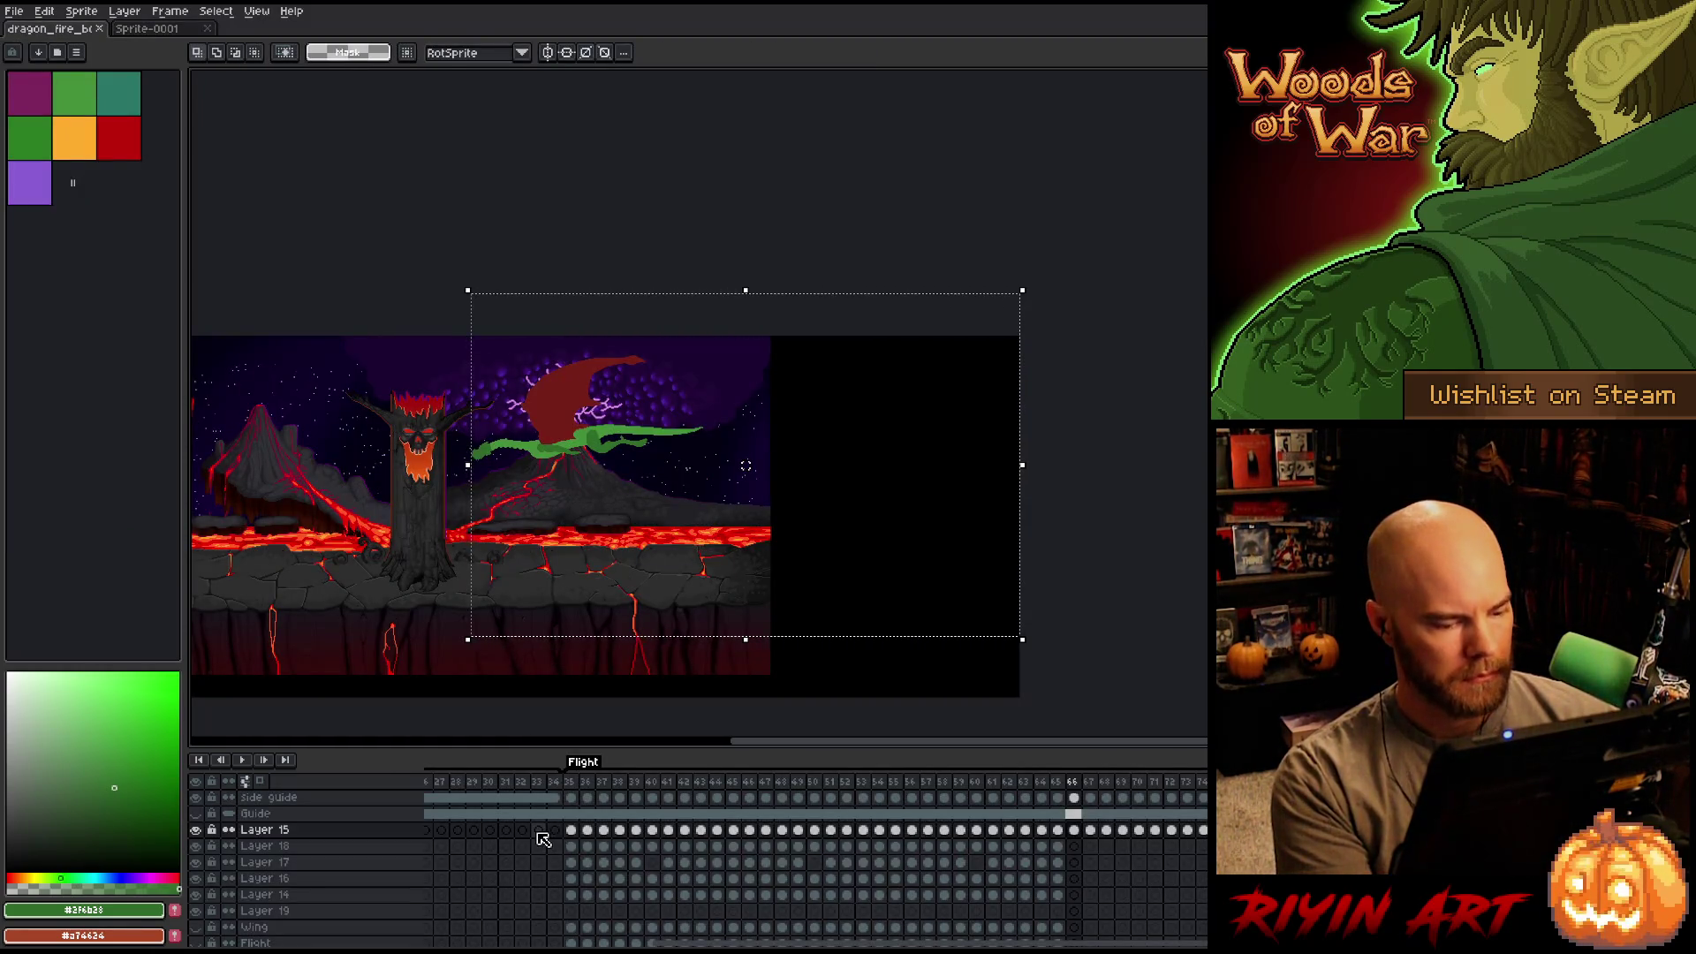
mouse_move(575, 836)
mouse_down()
mouse_move(707, 866)
mouse_move(1211, 870)
mouse_move(1211, 894)
mouse_up()
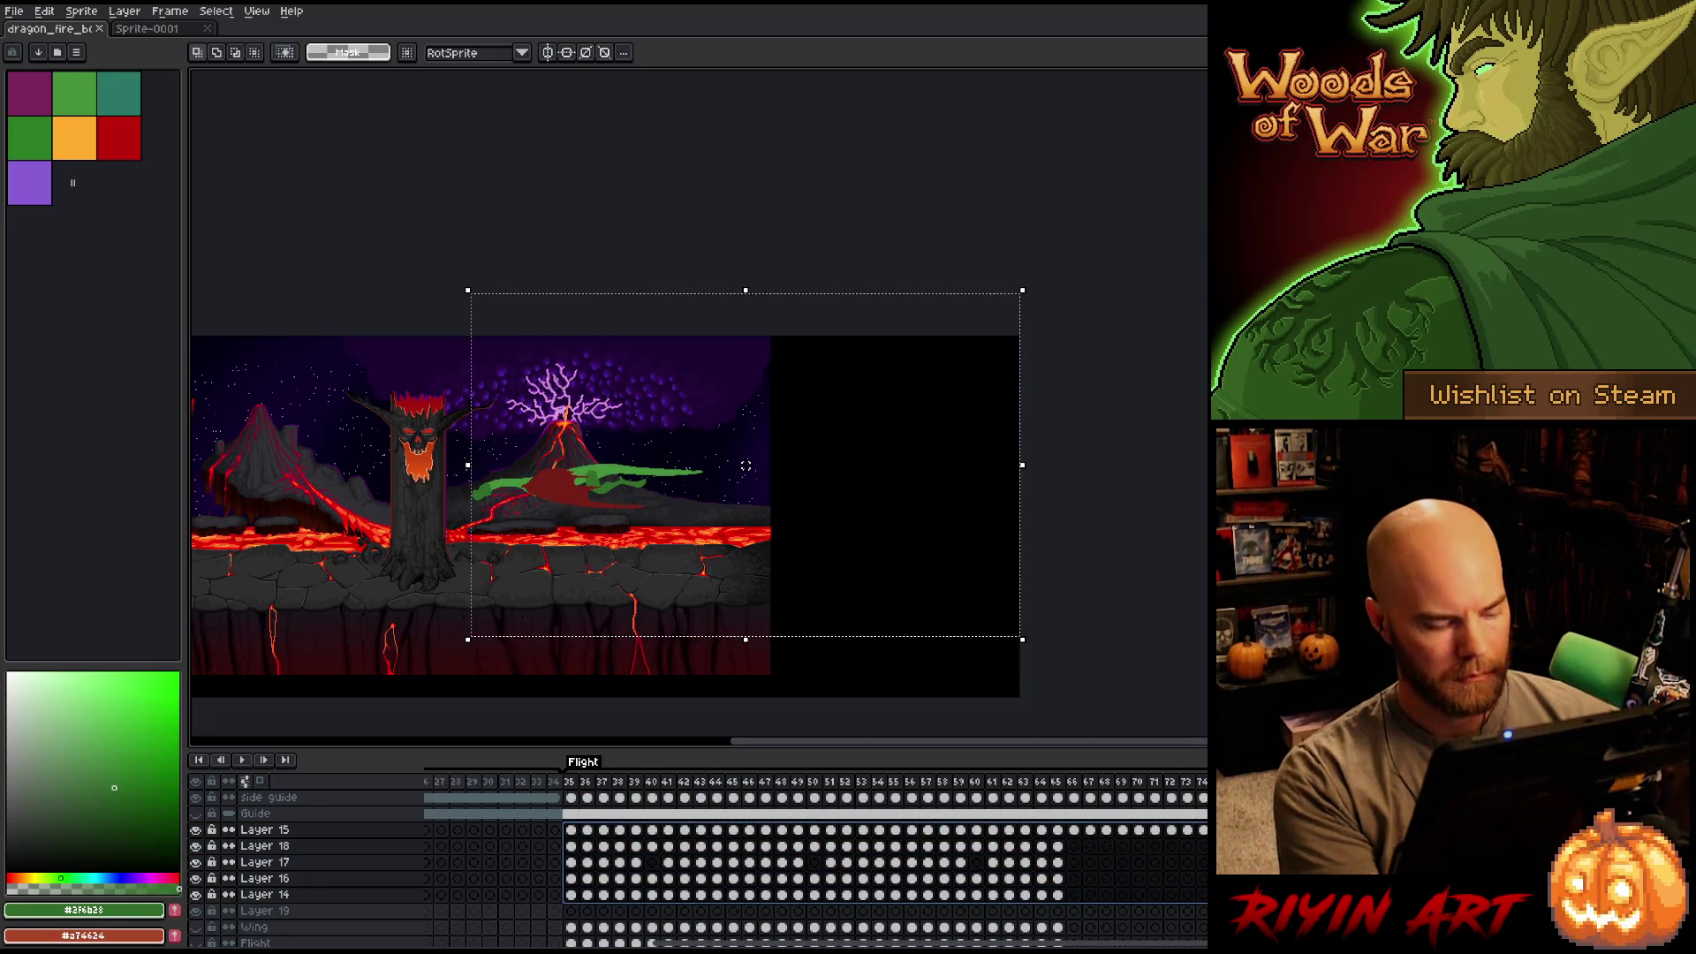
click(148, 30)
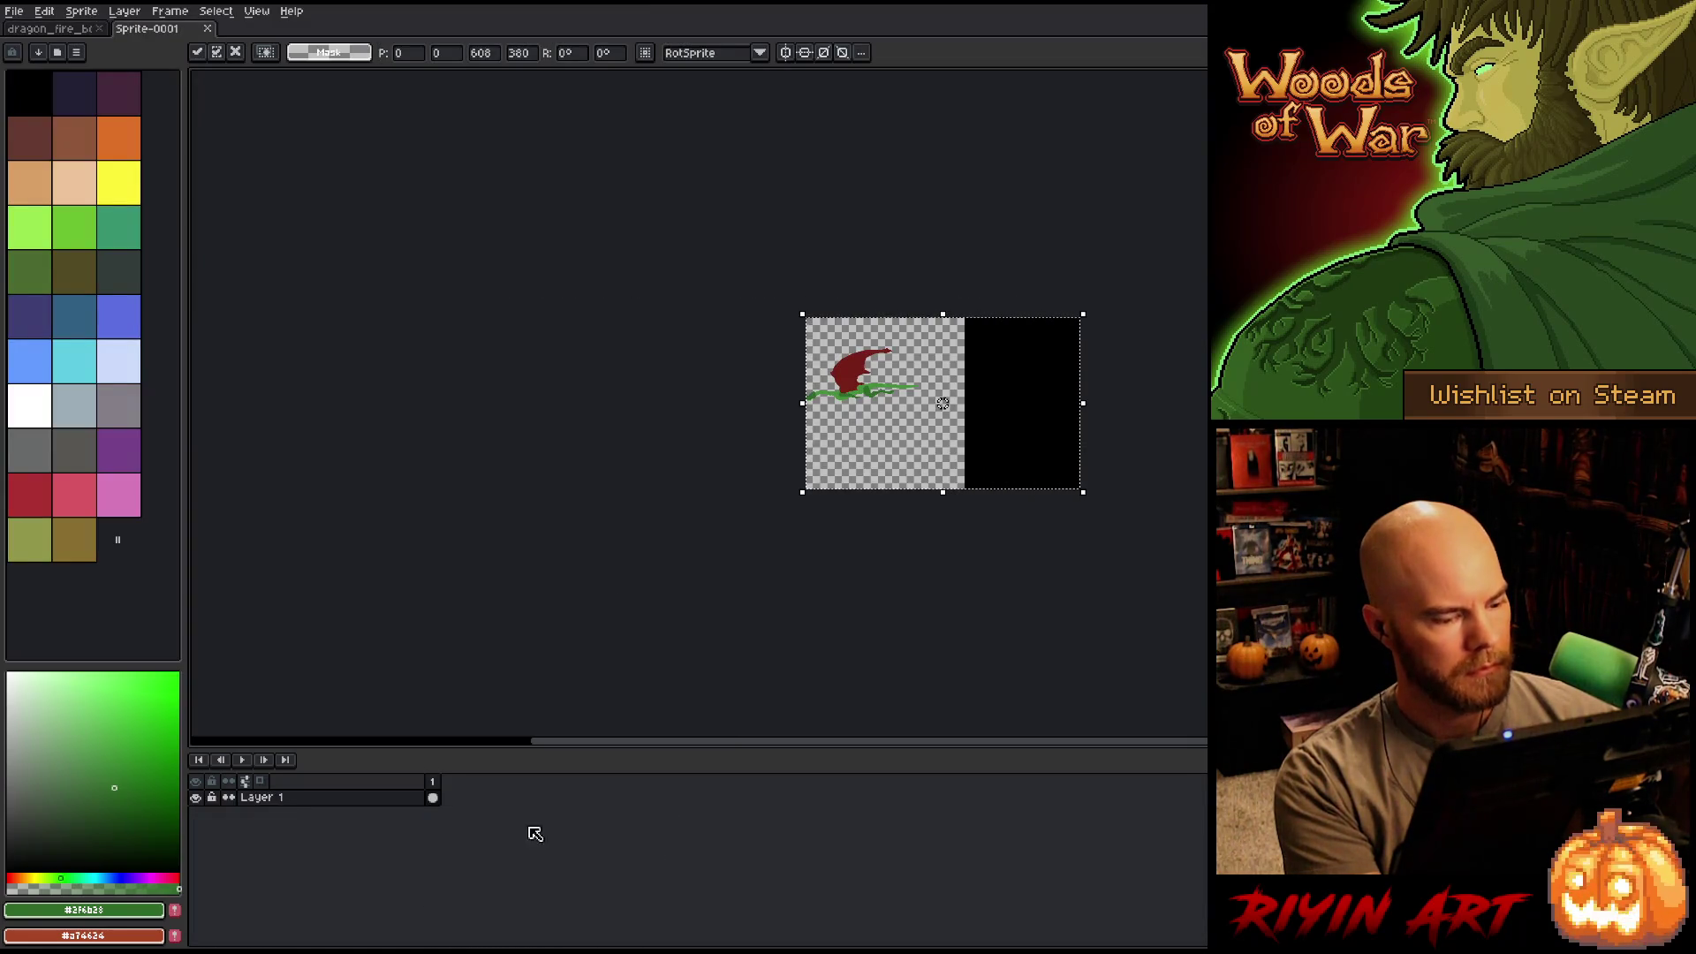
click(433, 797)
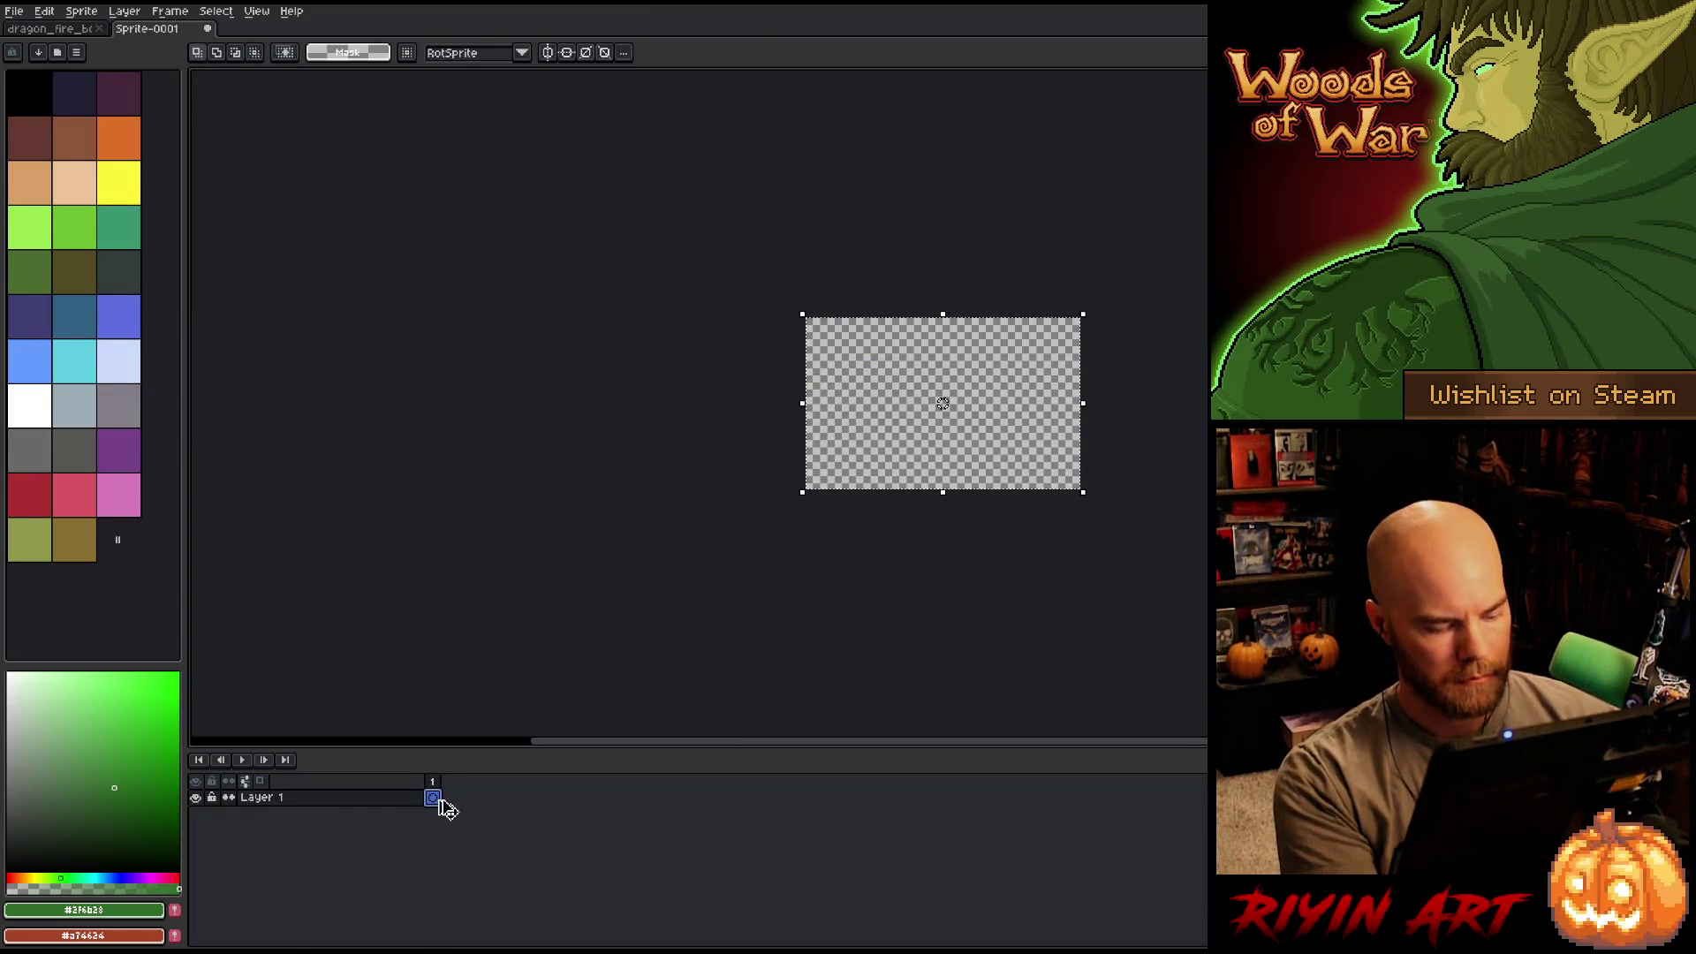
key(ctrl+v)
key(ctrl+z)
Add five new layers and paste the dragon cels across them, extending through frame 48.
key(shift+n)
key(shift+n)
key(shift+n)
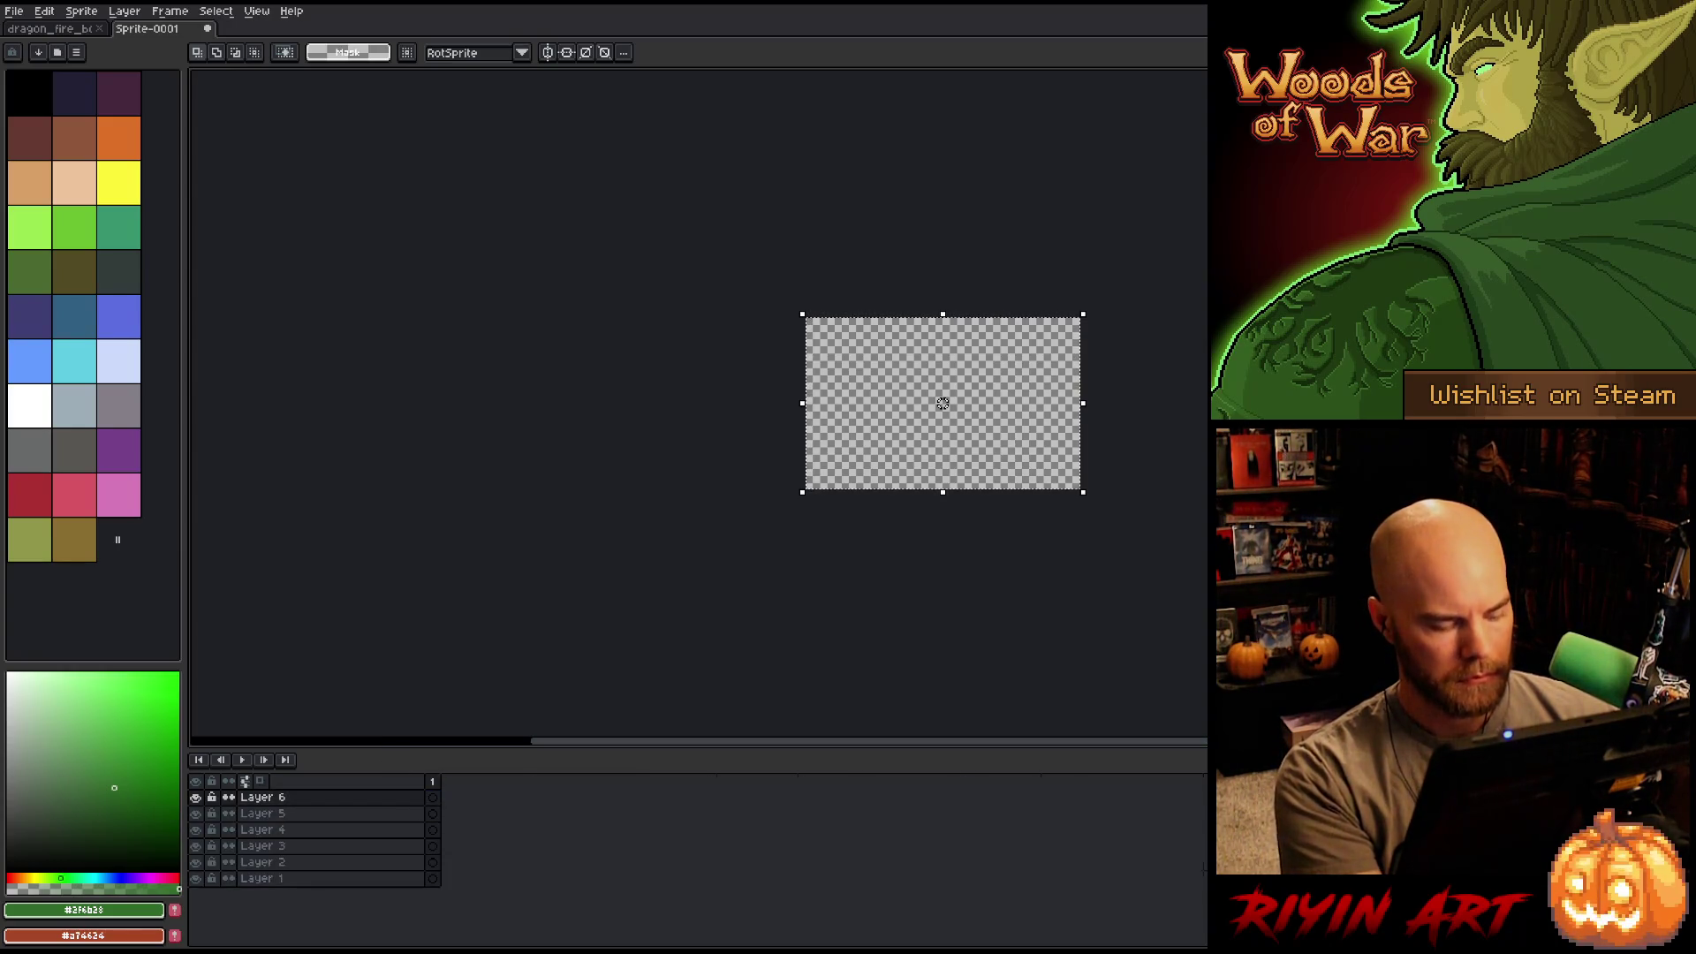
key(ctrl+v)
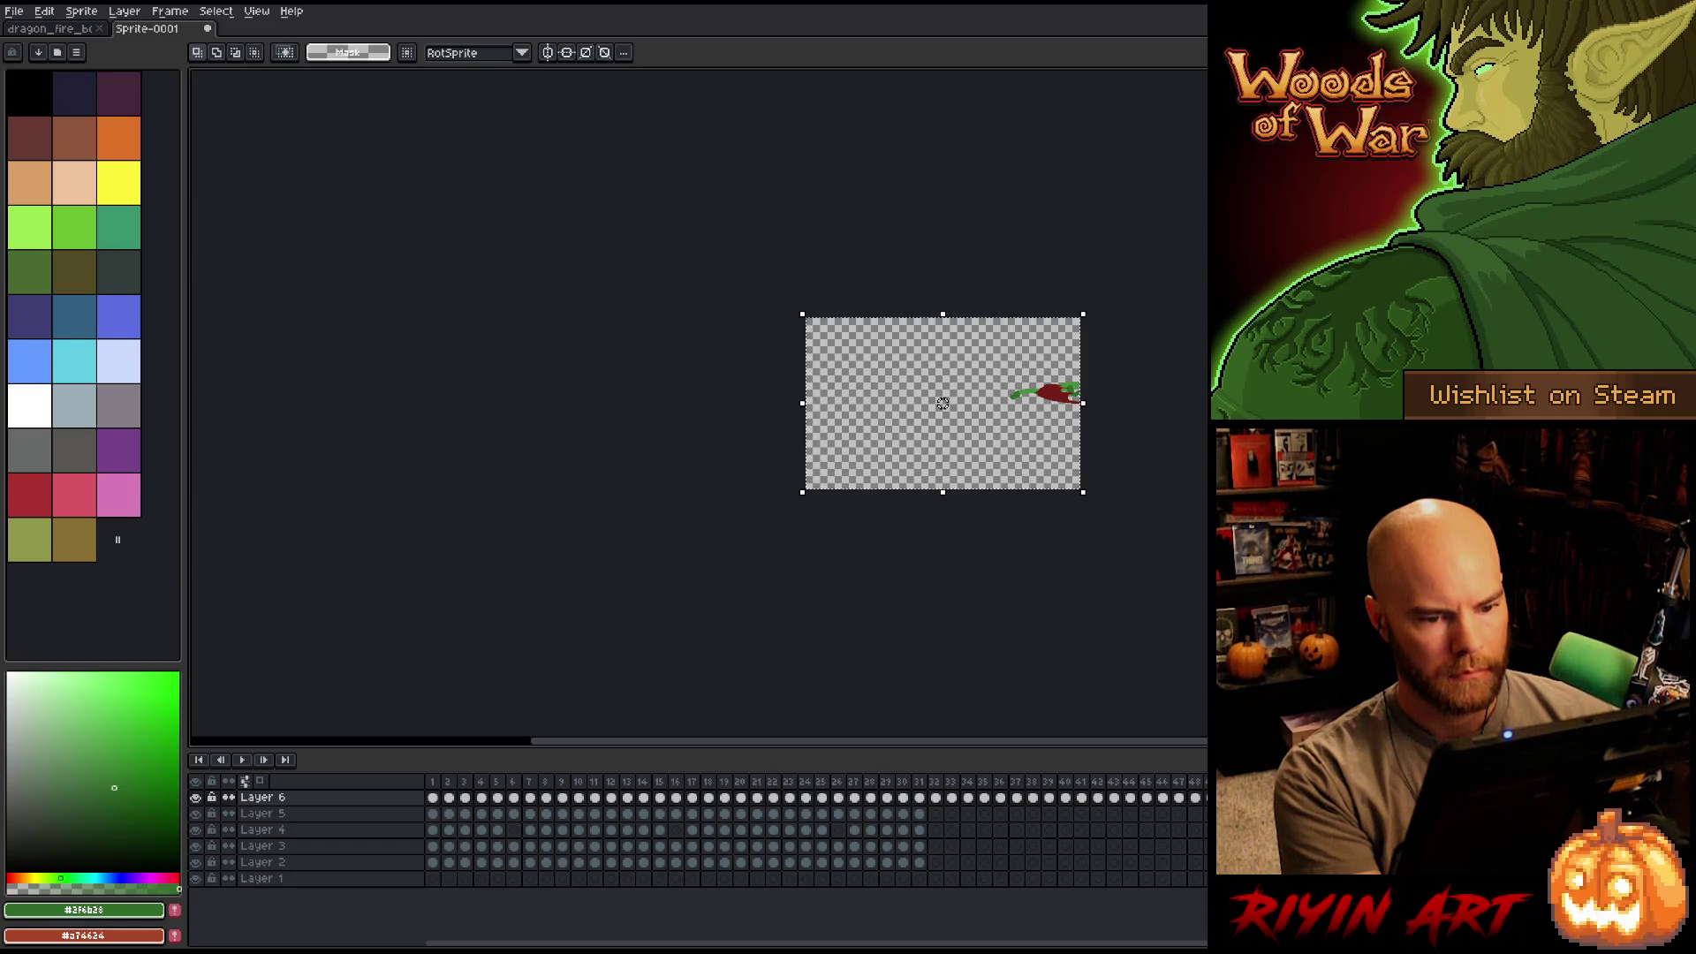
mouse_move(439, 799)
mouse_down()
mouse_move(446, 876)
mouse_move(1049, 876)
mouse_up()
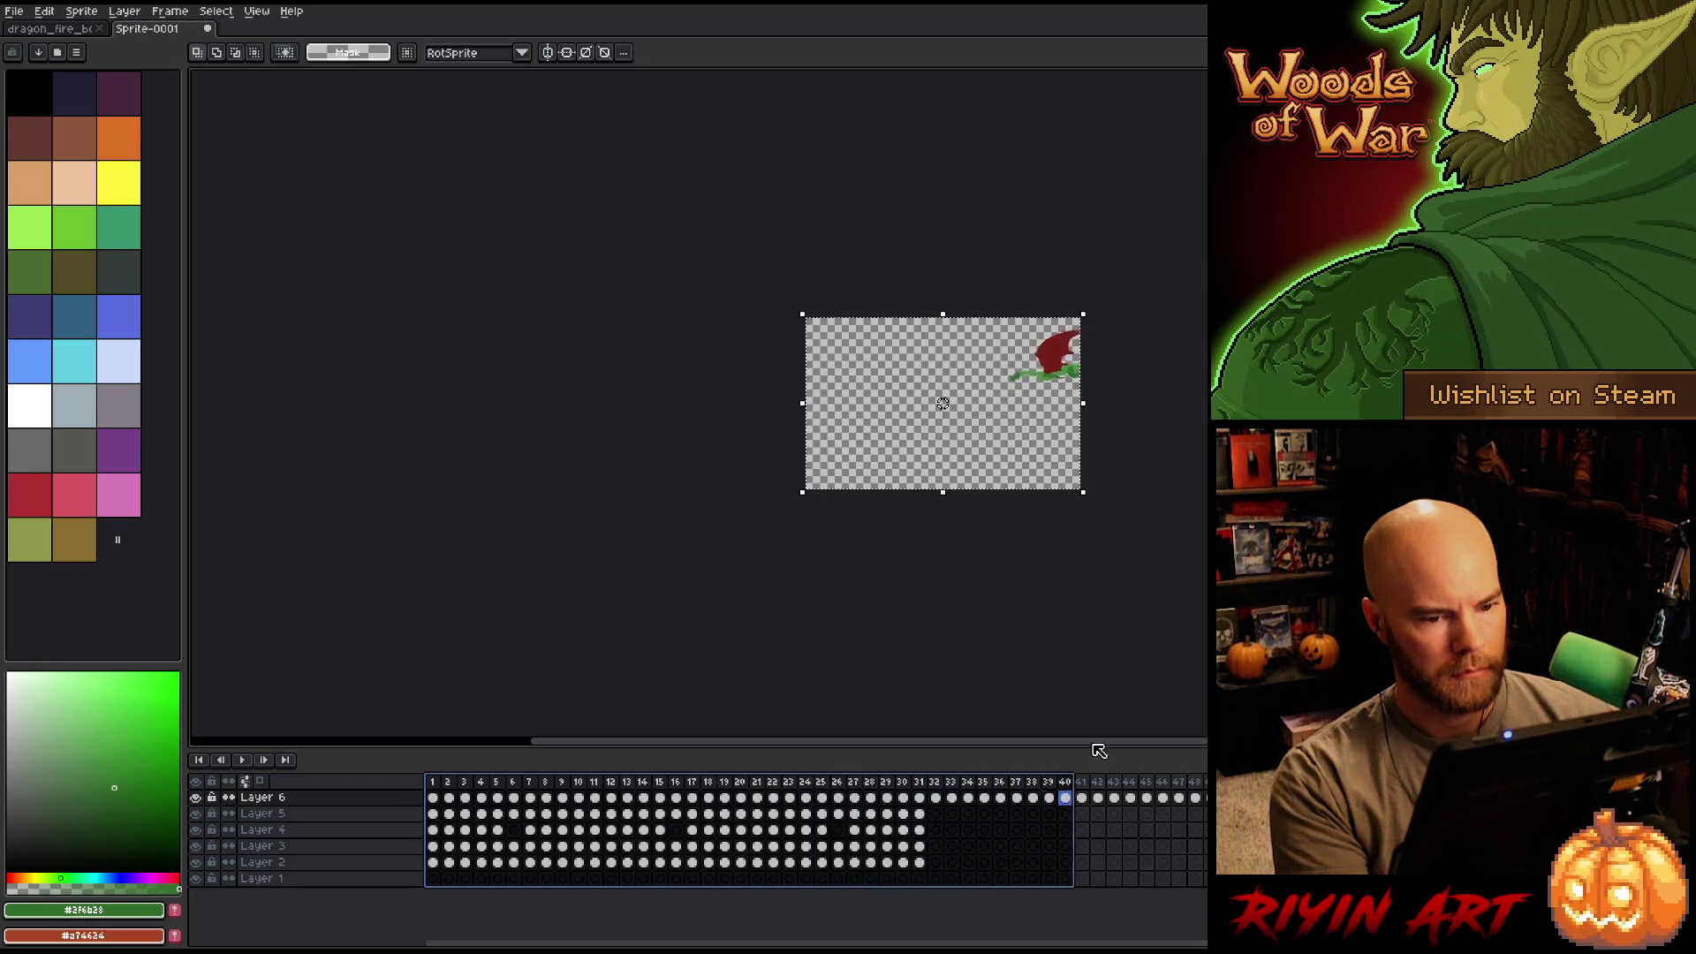
drag(1081, 751, 1228, 759)
click(1091, 893)
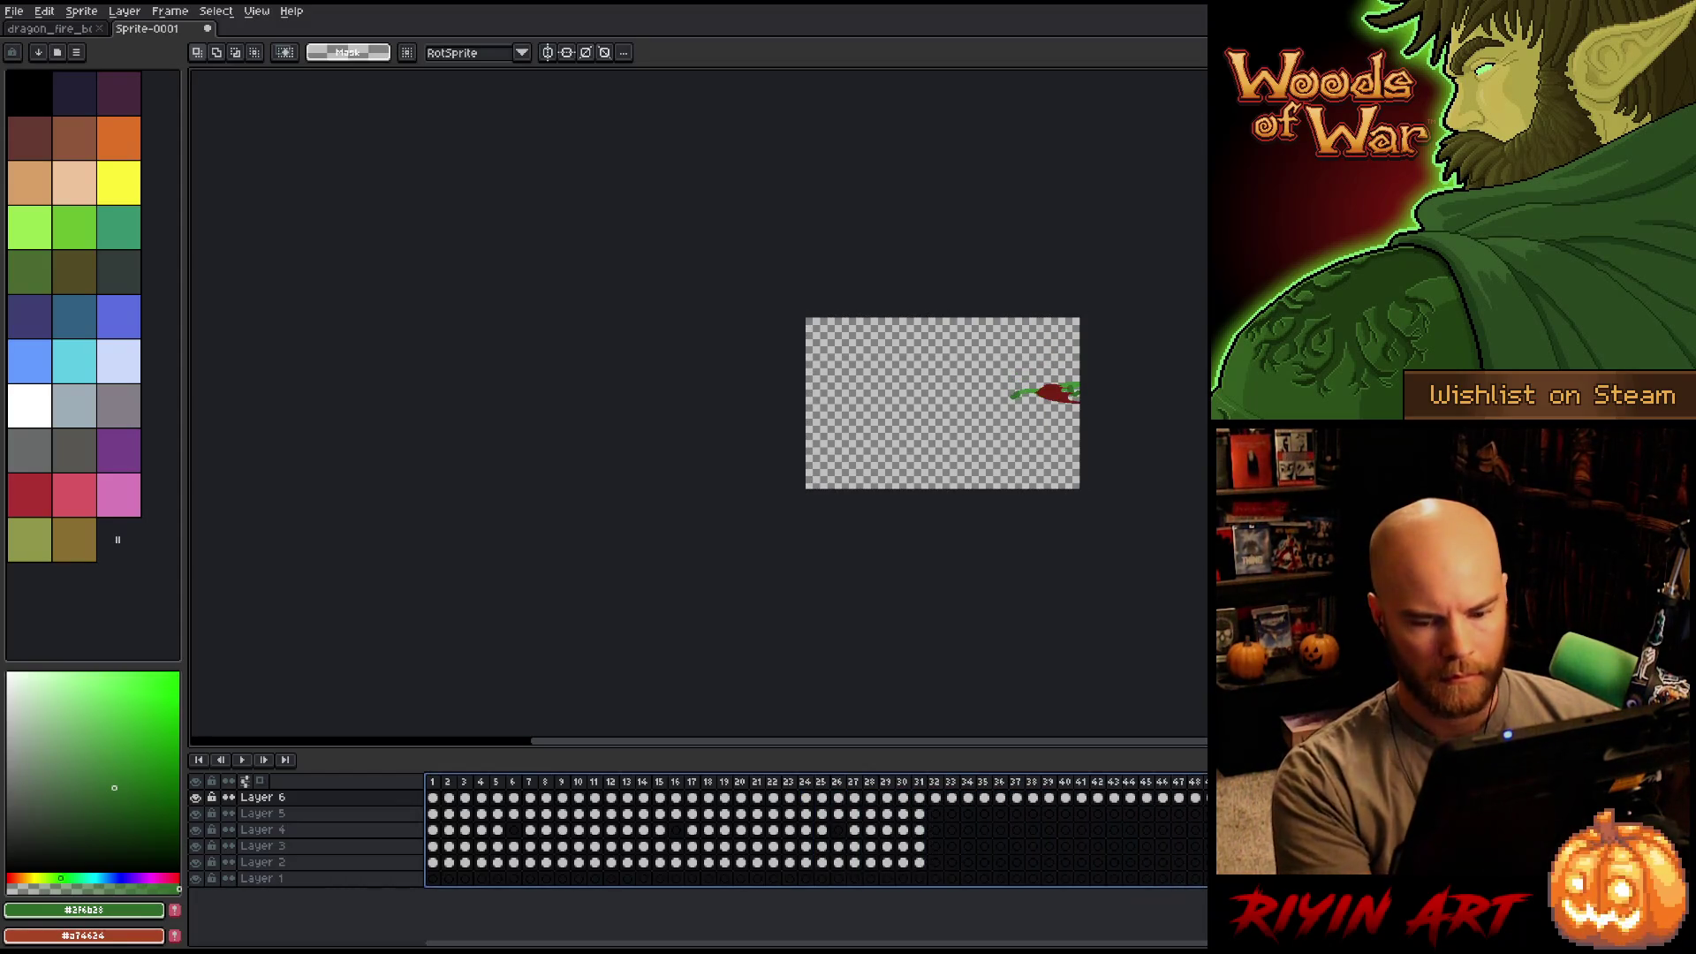
click(432, 798)
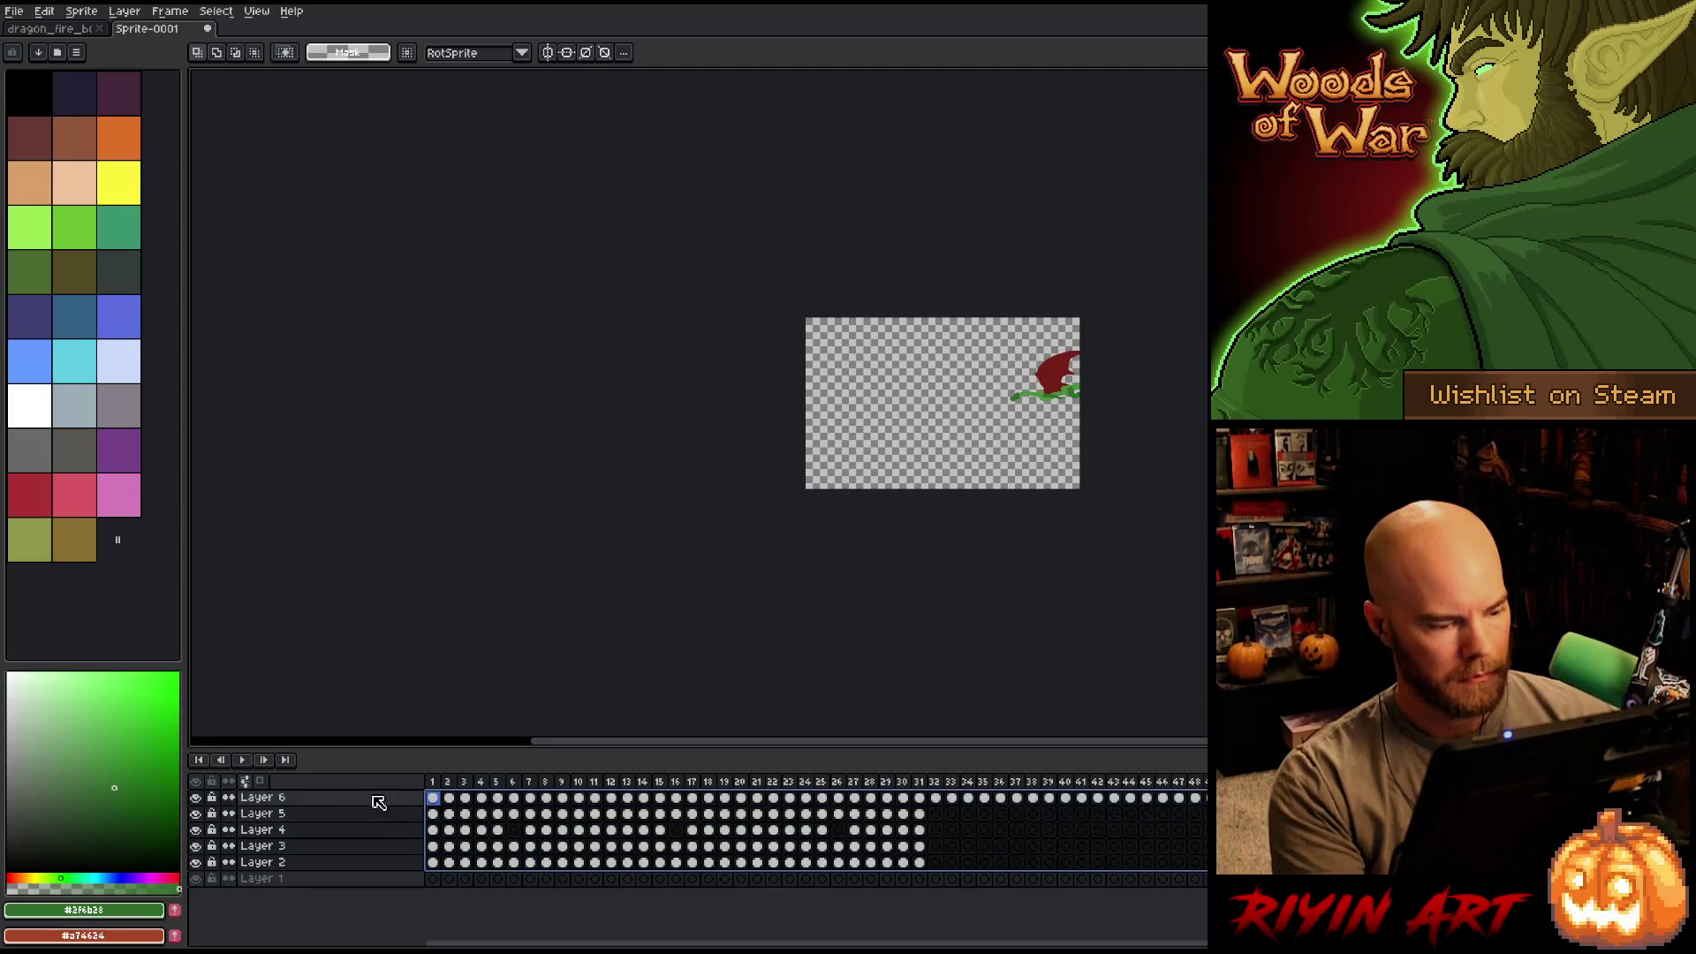
Move the dragon toward the canvas centre, play the animation, and select the whole area.
key(v)
drag(1061, 372, 943, 371)
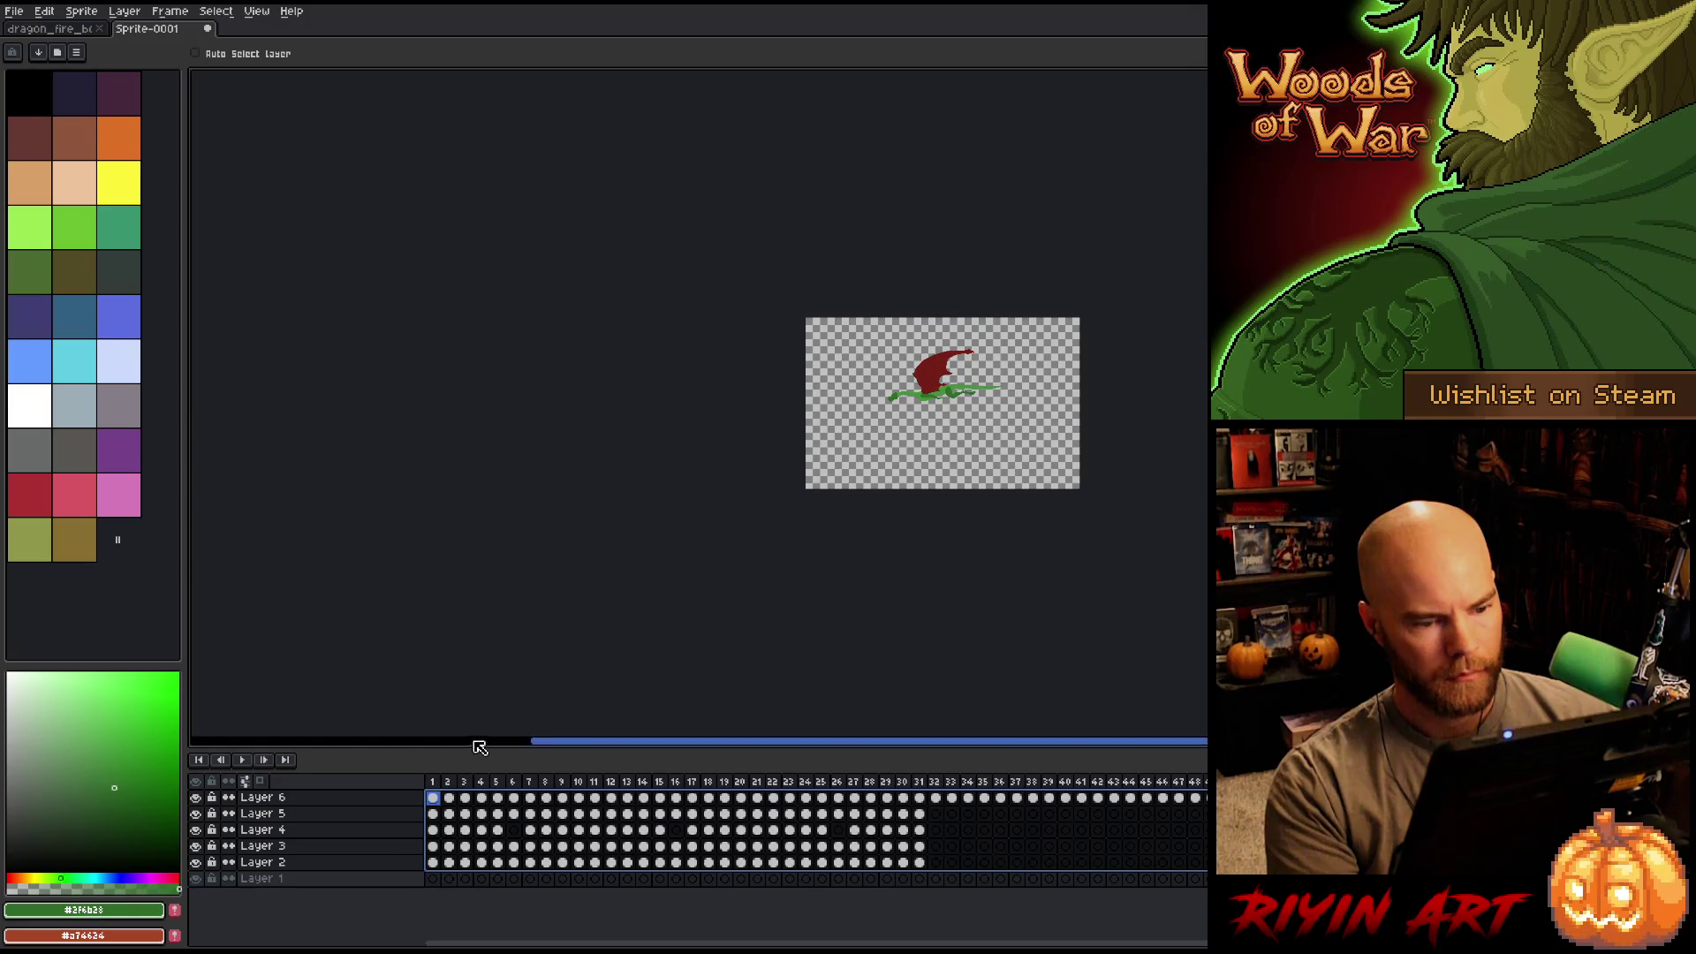
key(Return)
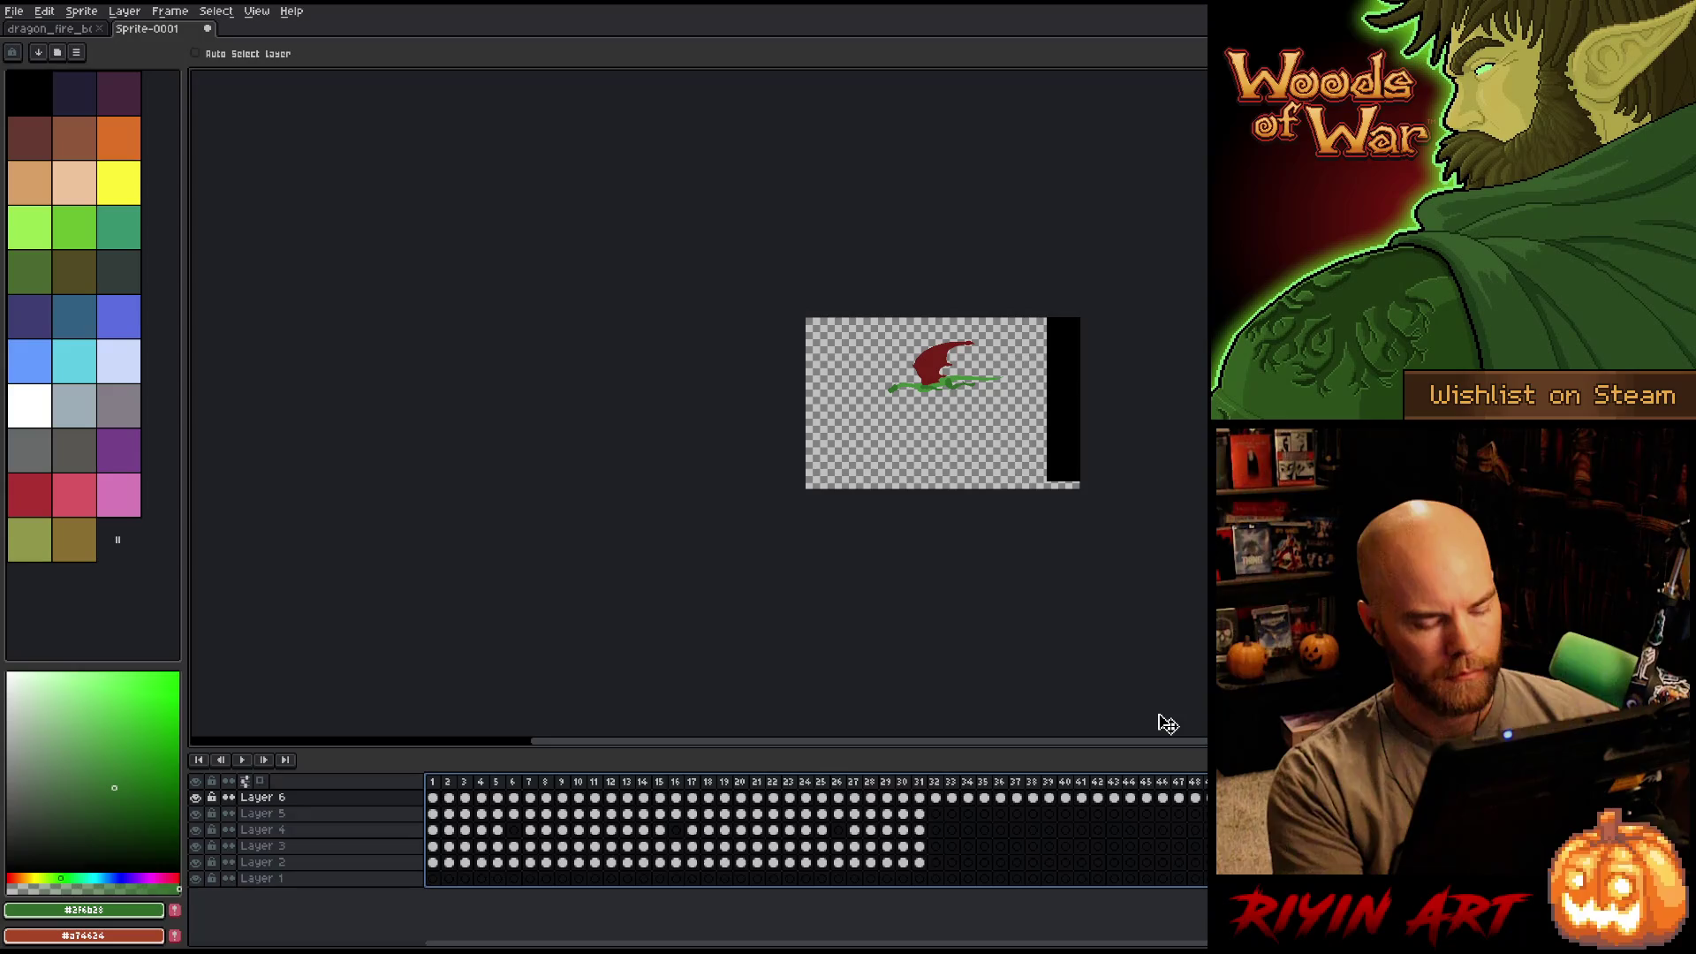
key(m)
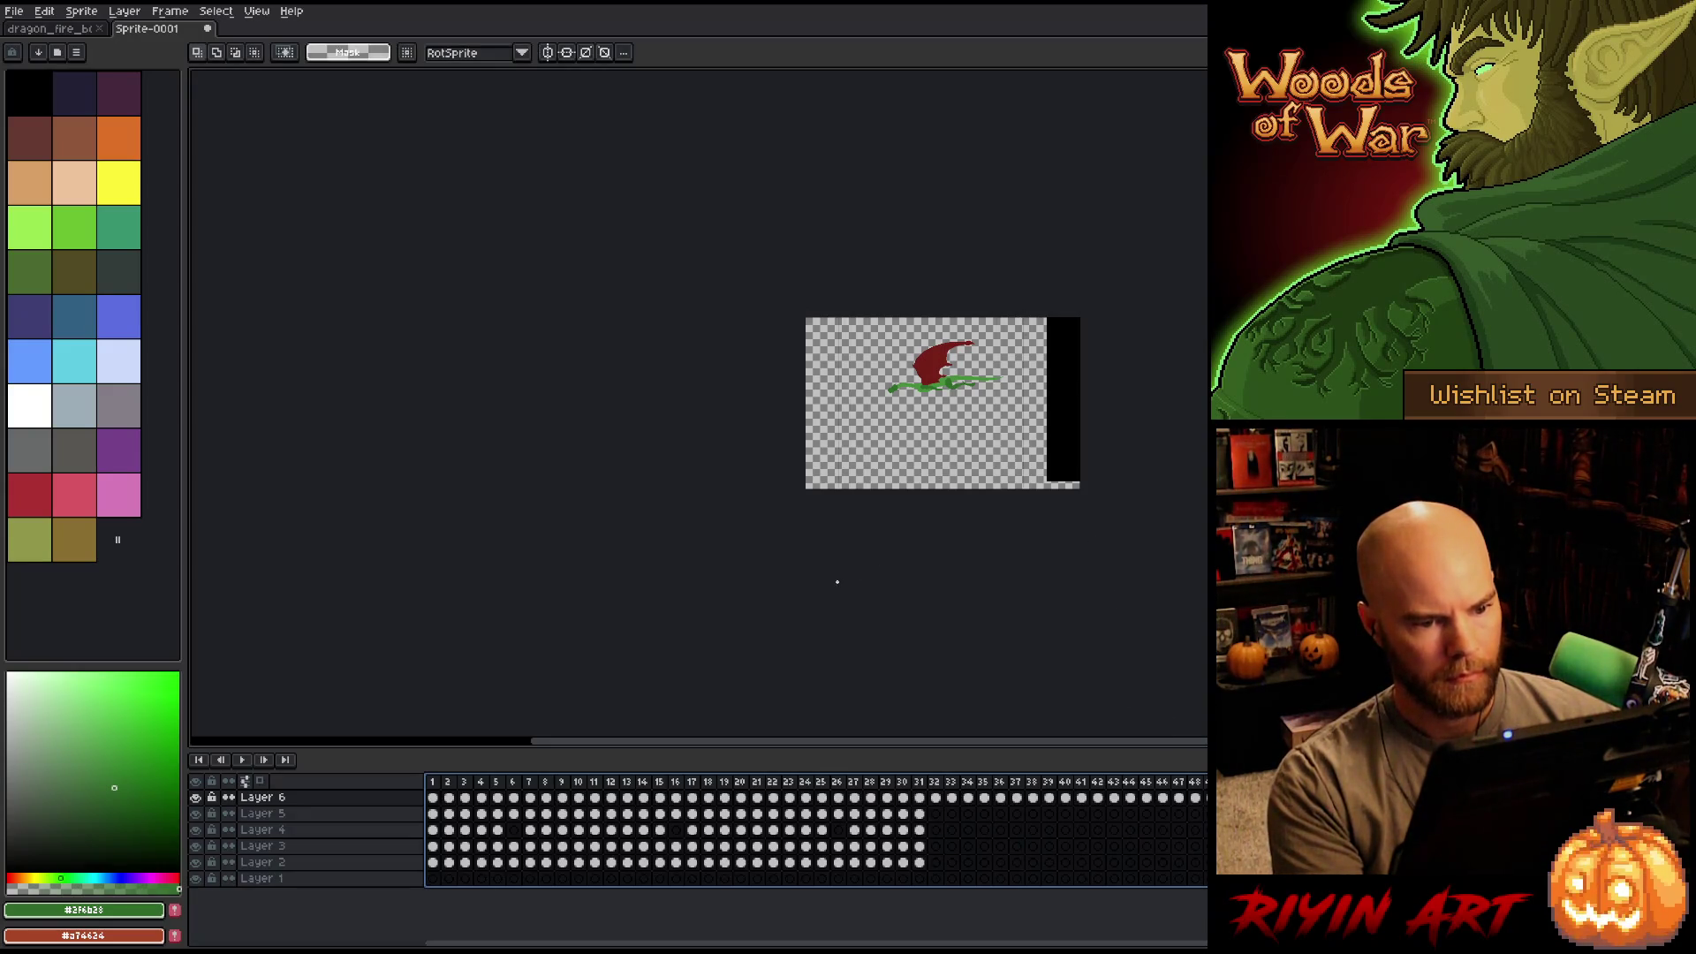
key(ctrl+a)
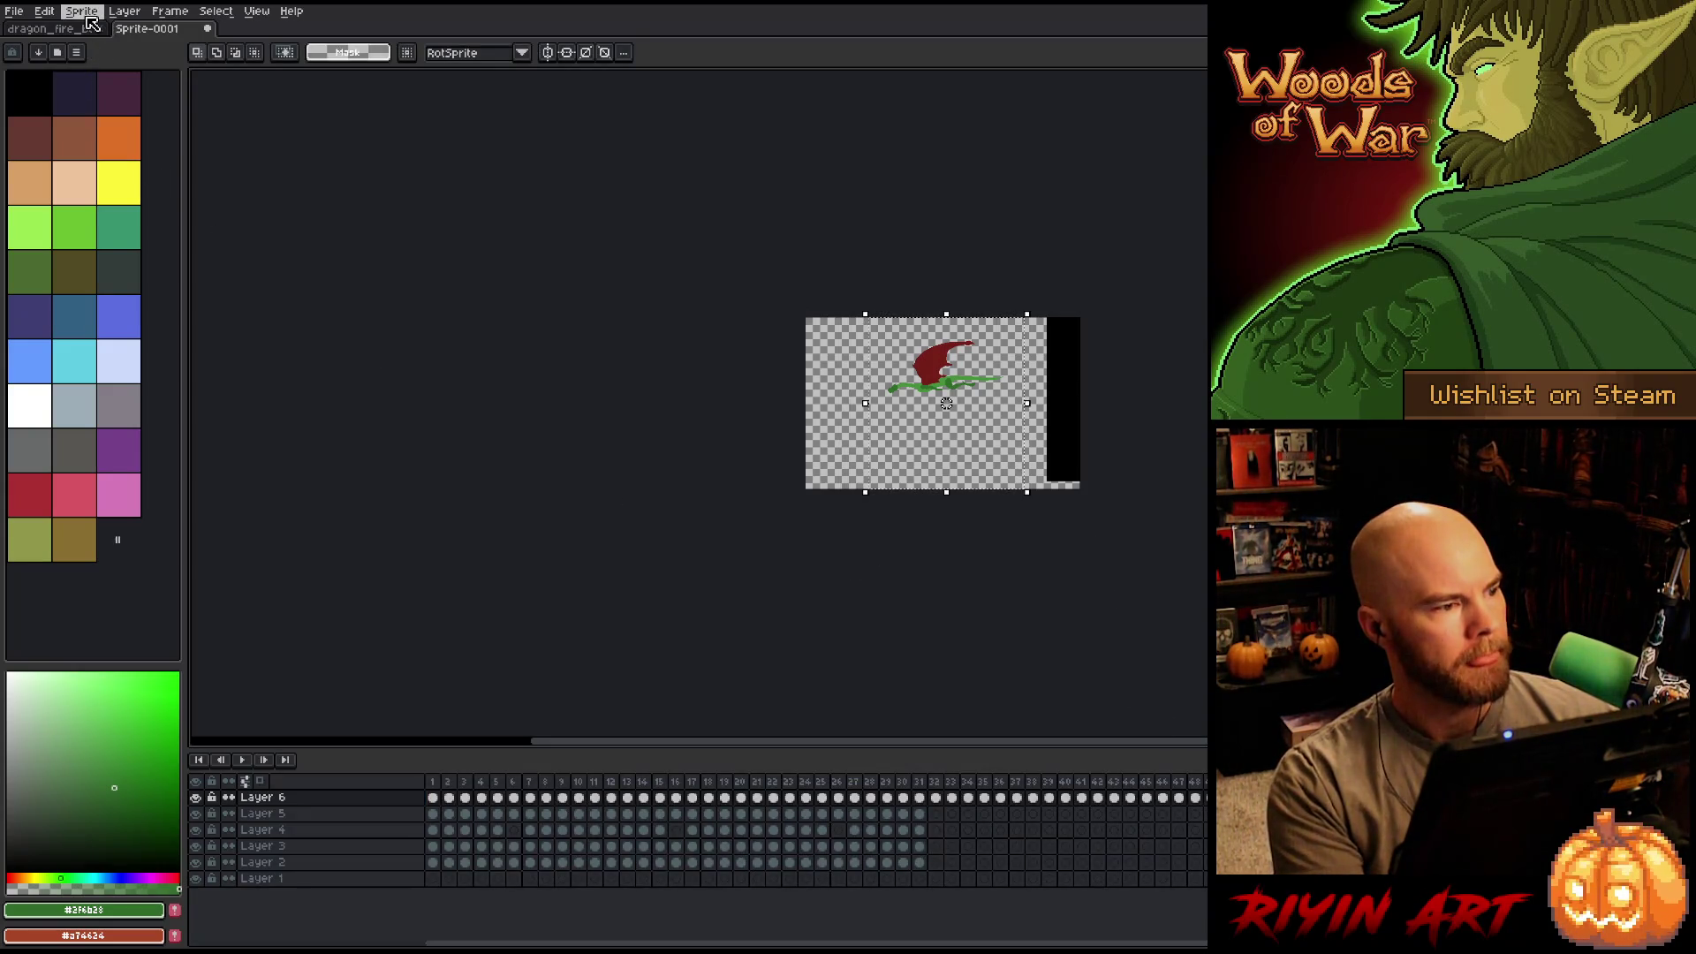
Crop Sprite-0001 to the selected region and pan to centre the dragon in view.
click(82, 11)
click(126, 138)
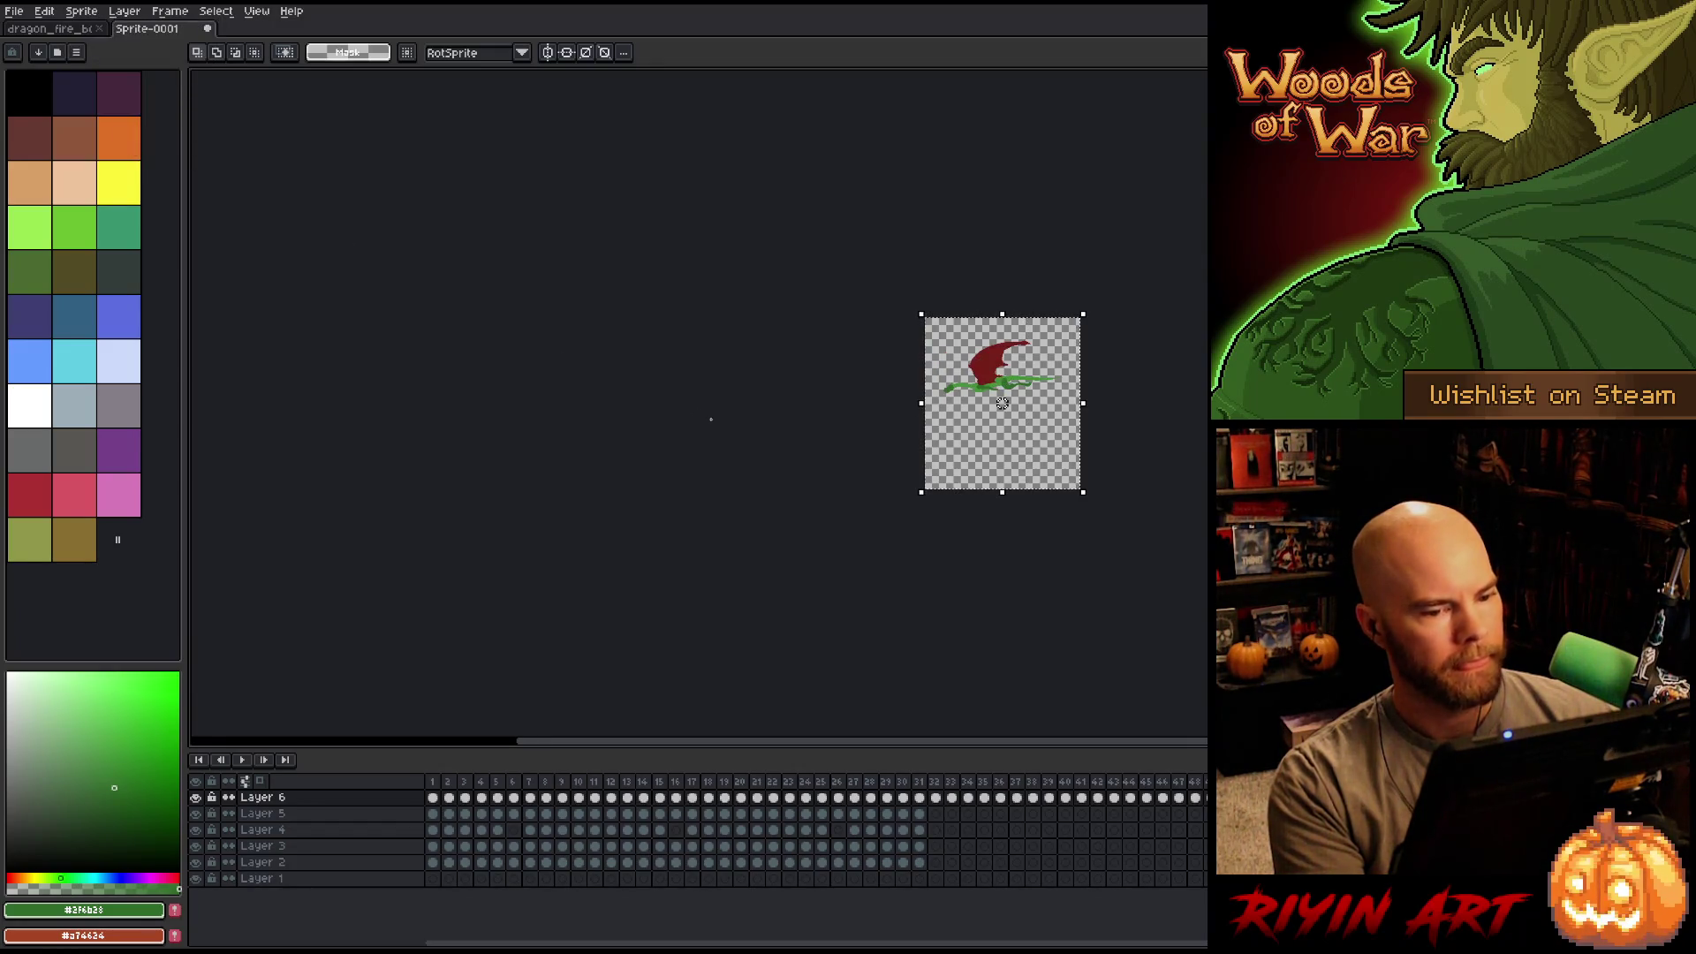
drag(1008, 530, 768, 521)
scroll(775, 455, up, 2)
scroll(769, 457, down, 1)
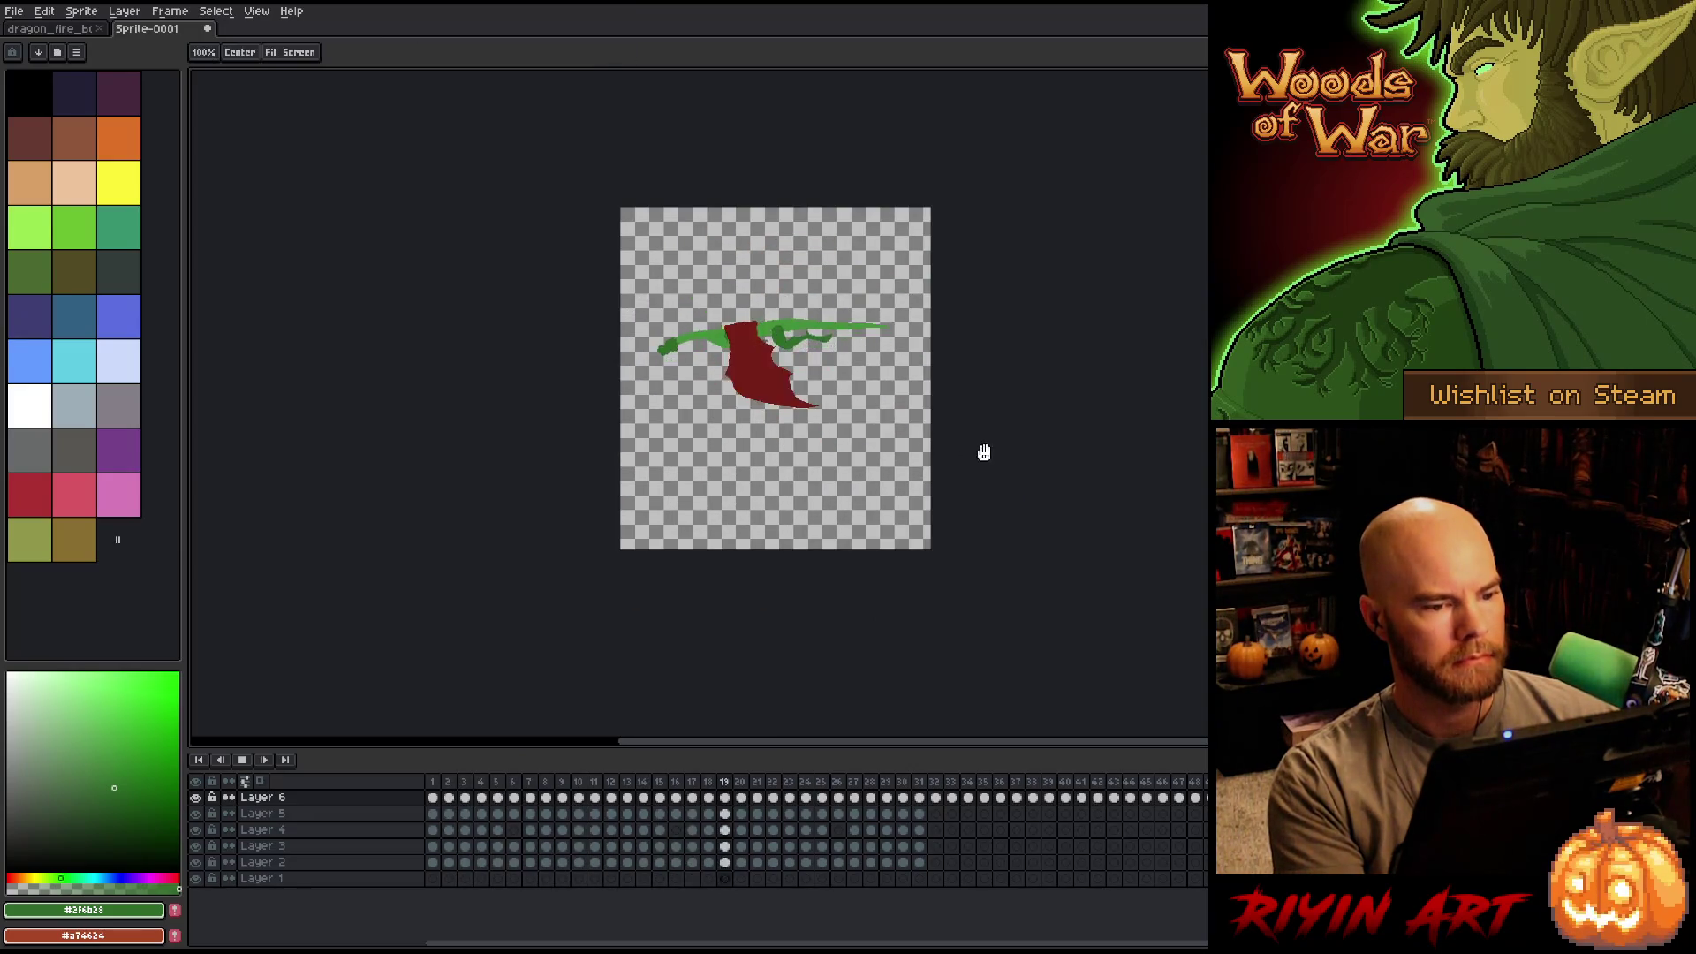
drag(978, 447, 951, 485)
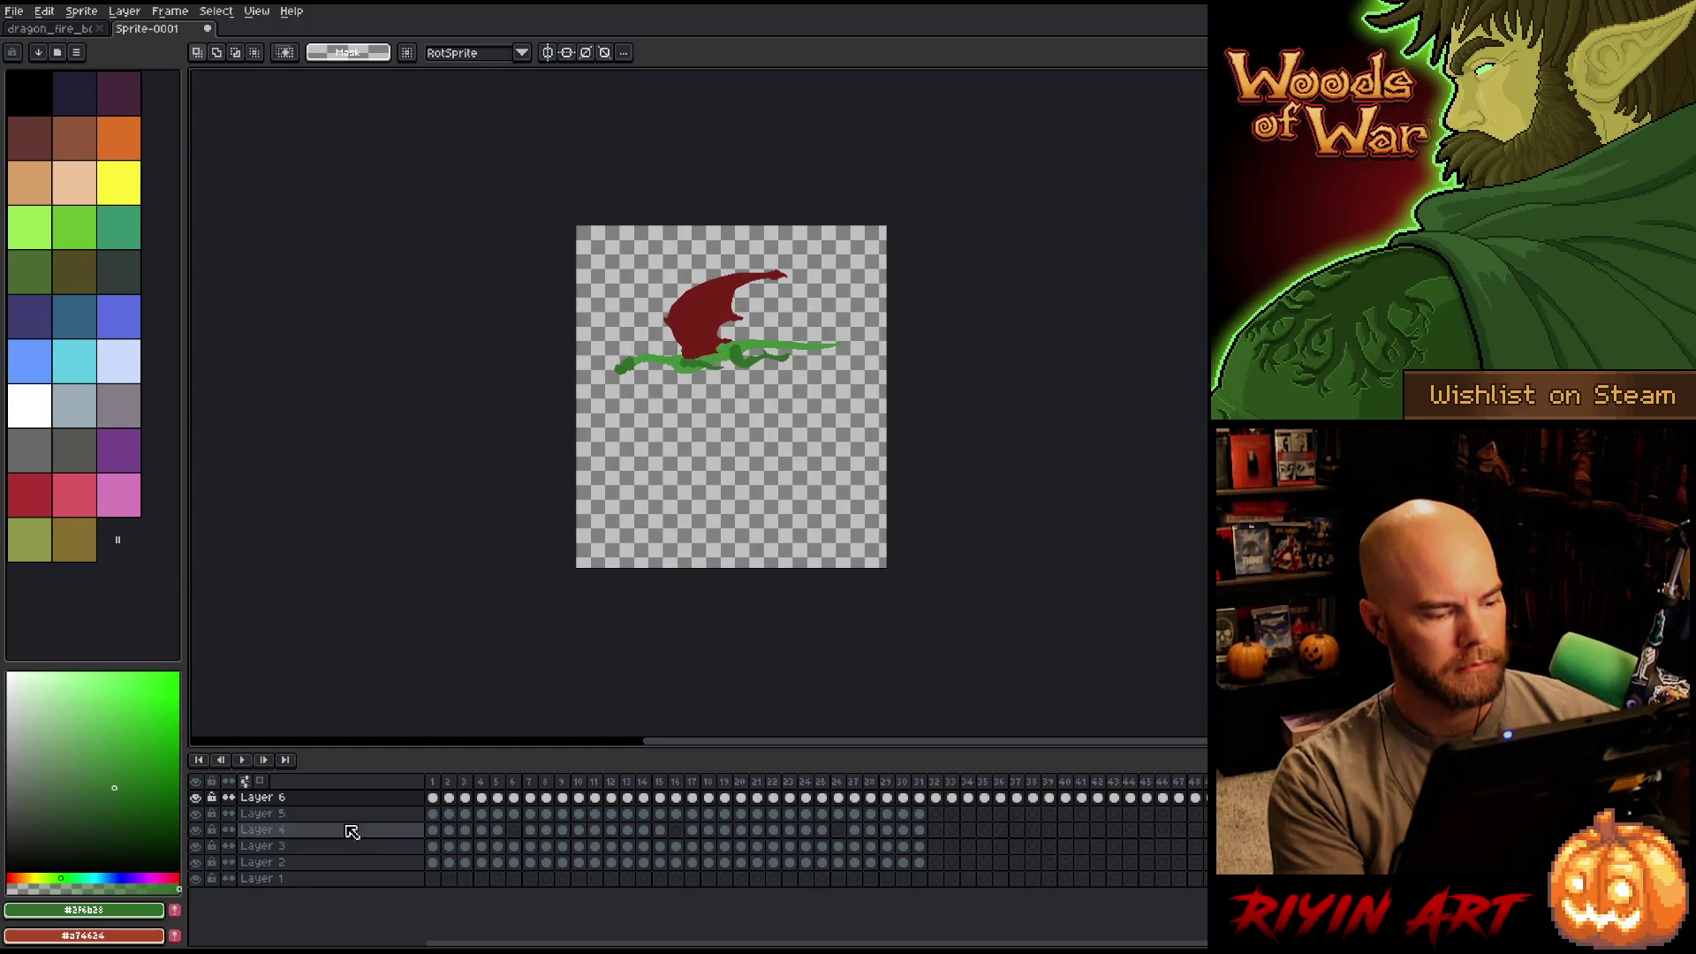
Flatten the six layers, trim the canvas around the dragon, play it, and select all 48 cels.
right_click(333, 798)
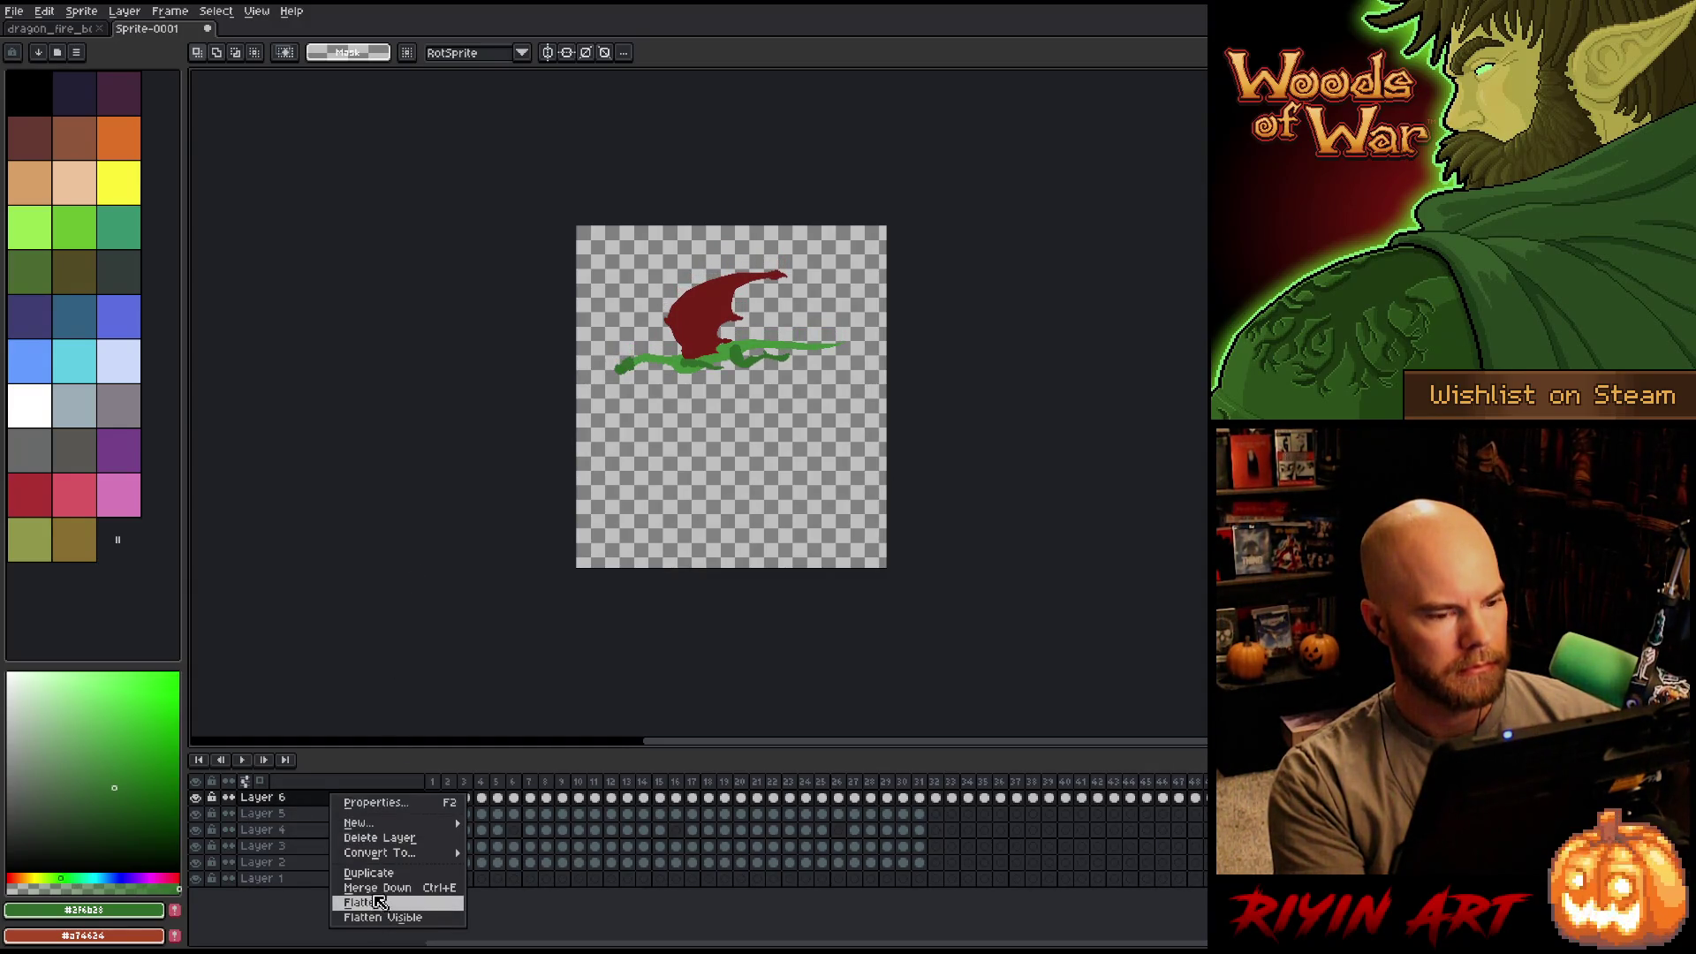
click(379, 904)
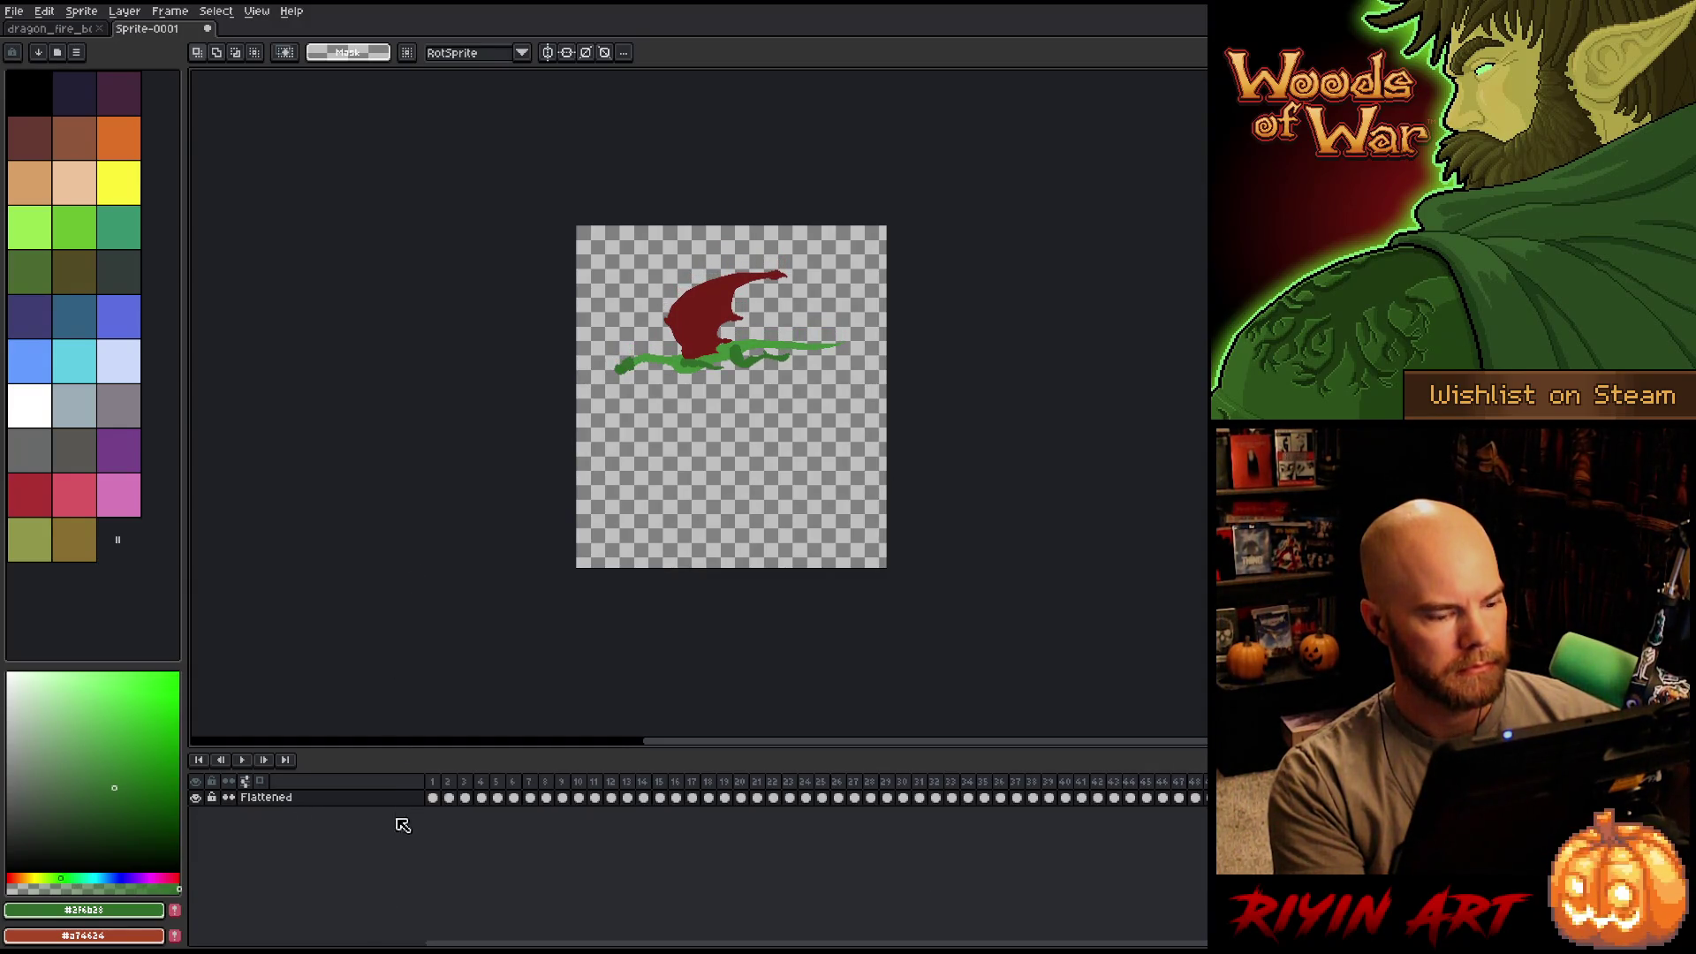
click(125, 11)
mouse_move(81, 11)
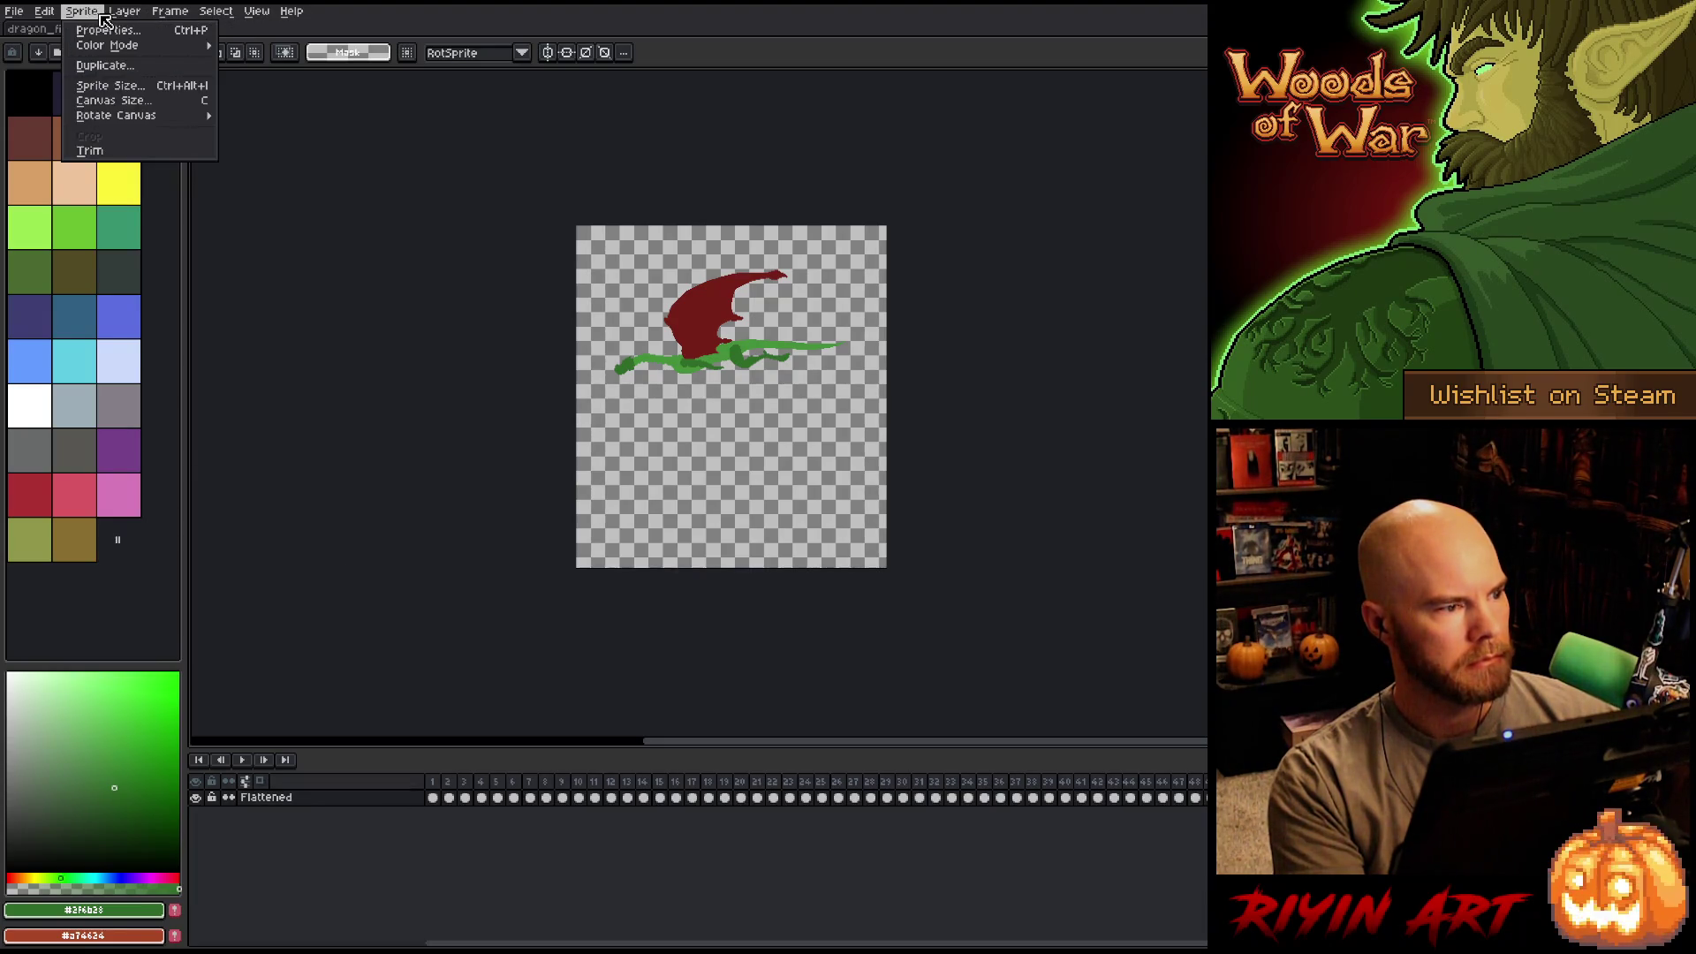
click(114, 149)
key(Return)
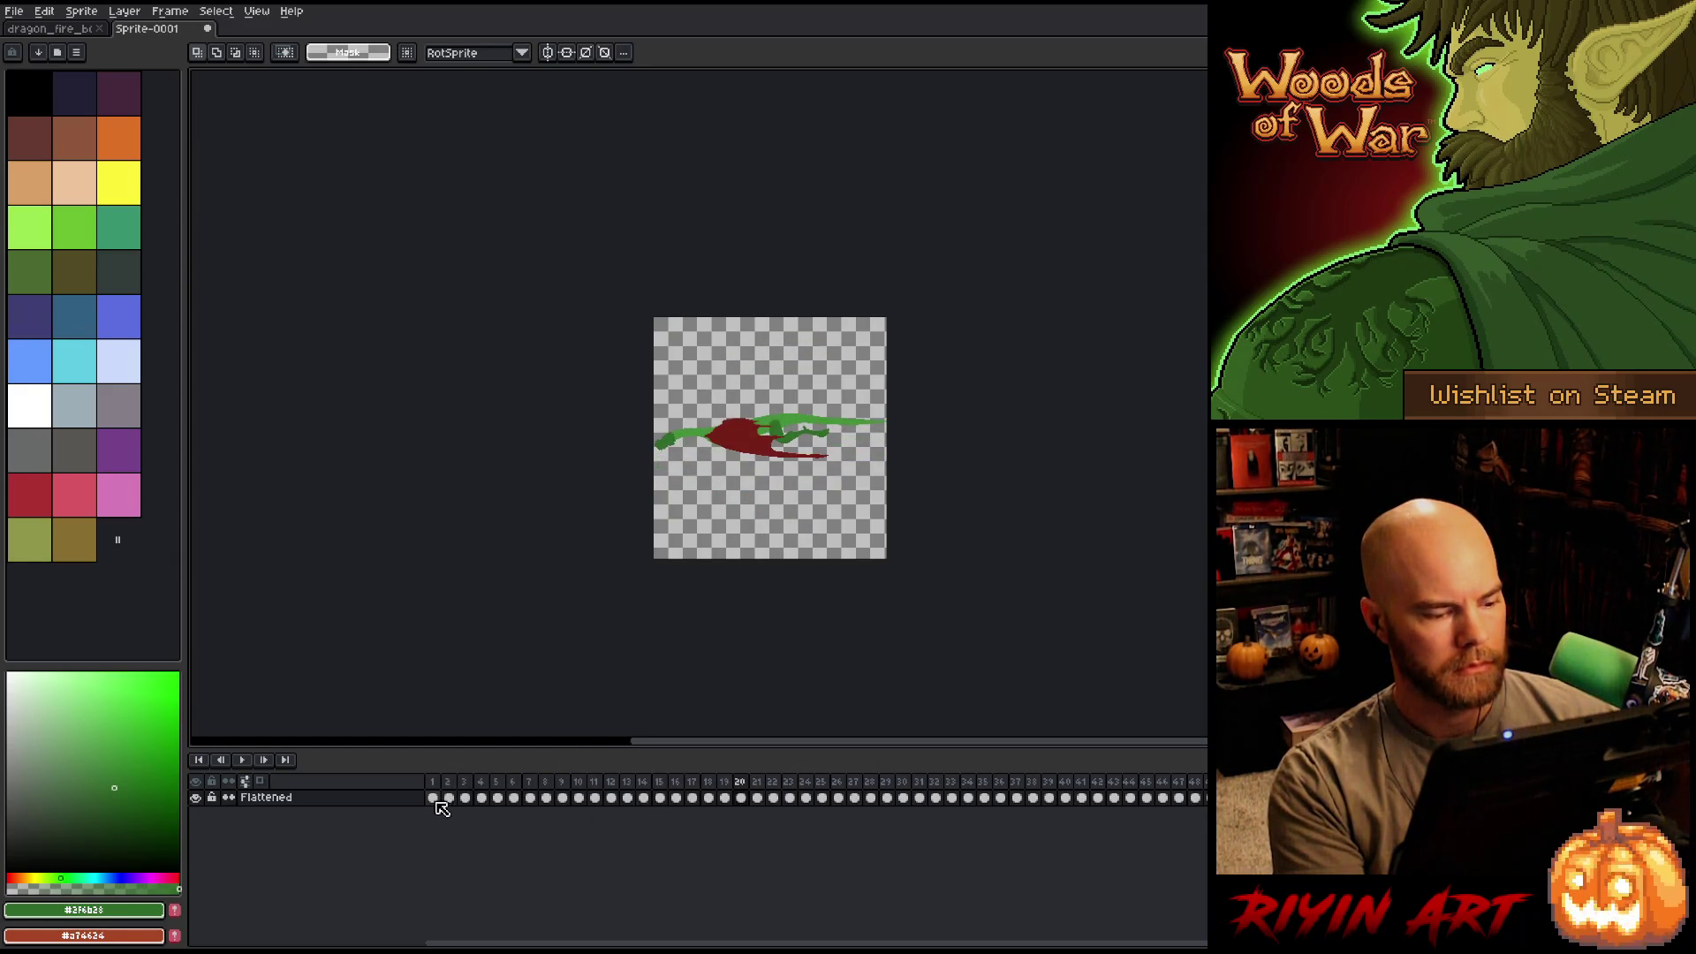
drag(441, 809, 1203, 798)
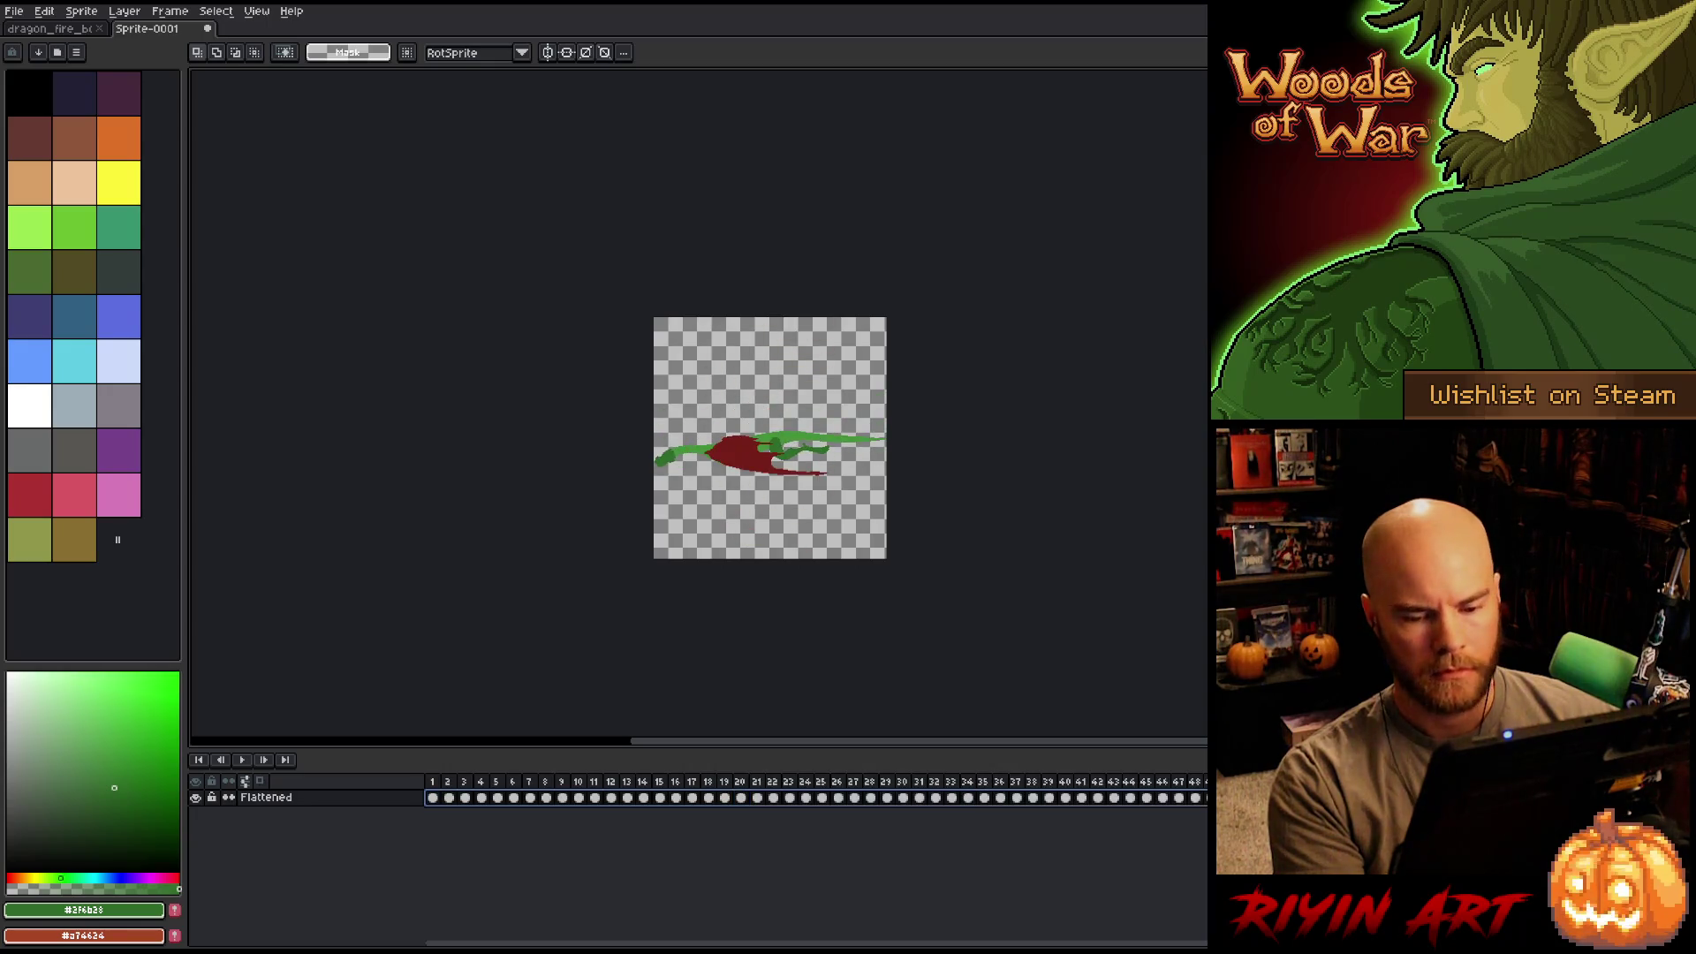
Switch to the lava background file and add a new frame 104 after frame 103.
click(51, 30)
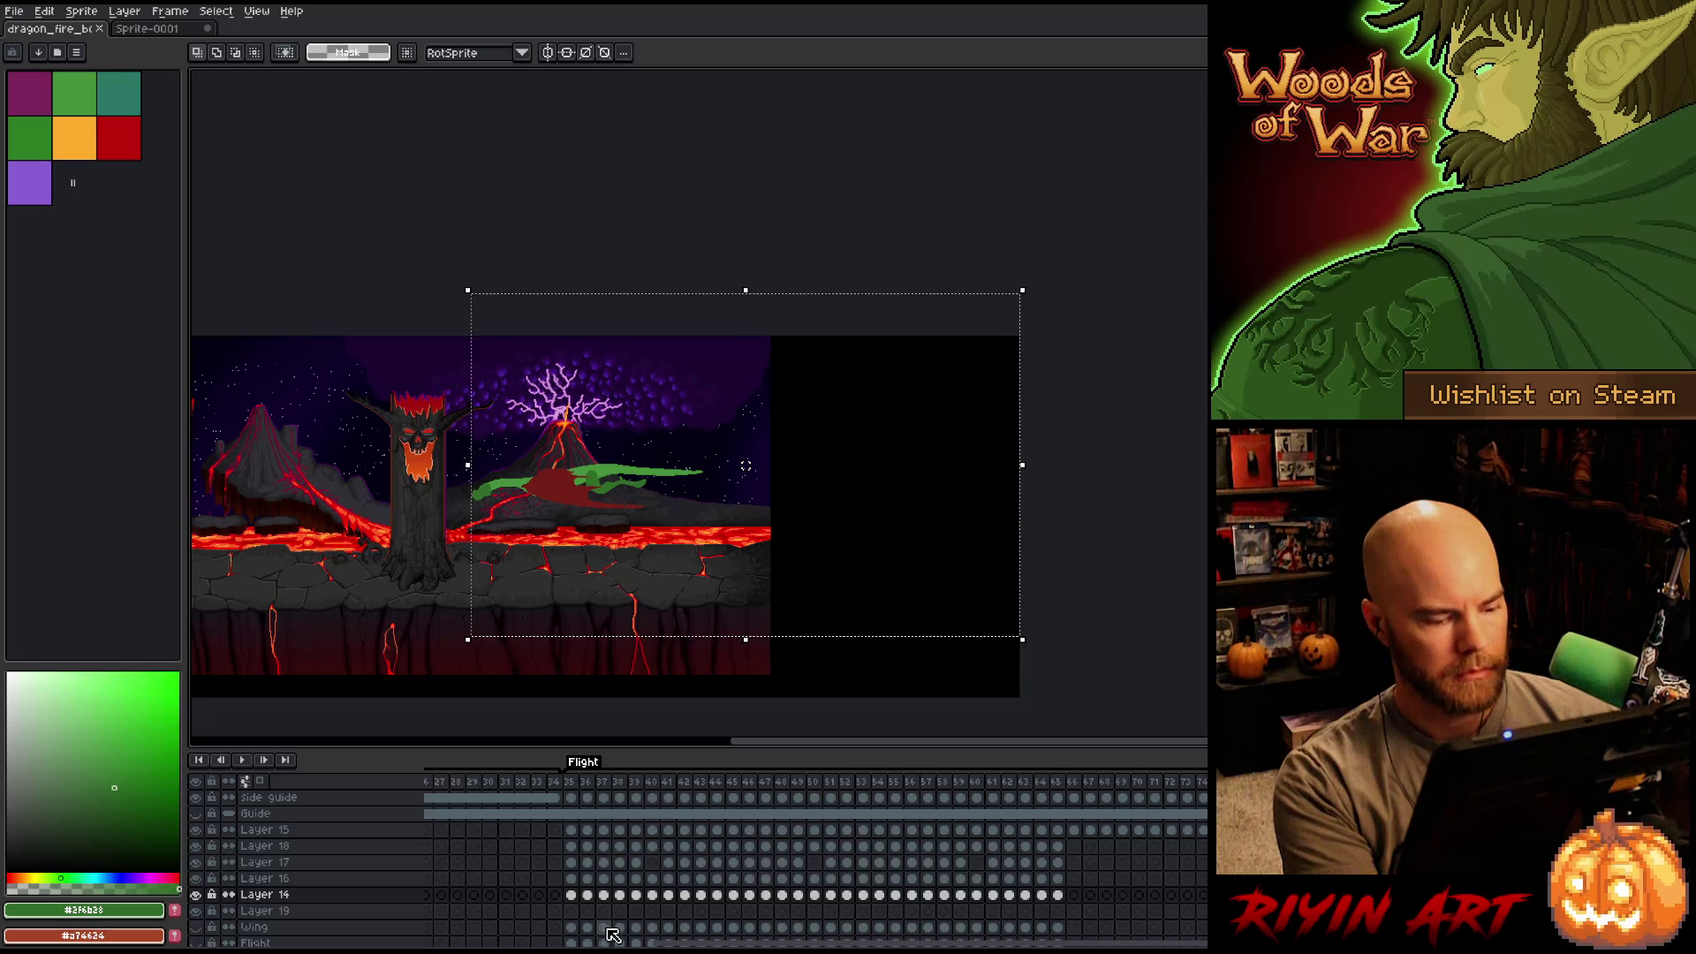
drag(612, 942, 1194, 943)
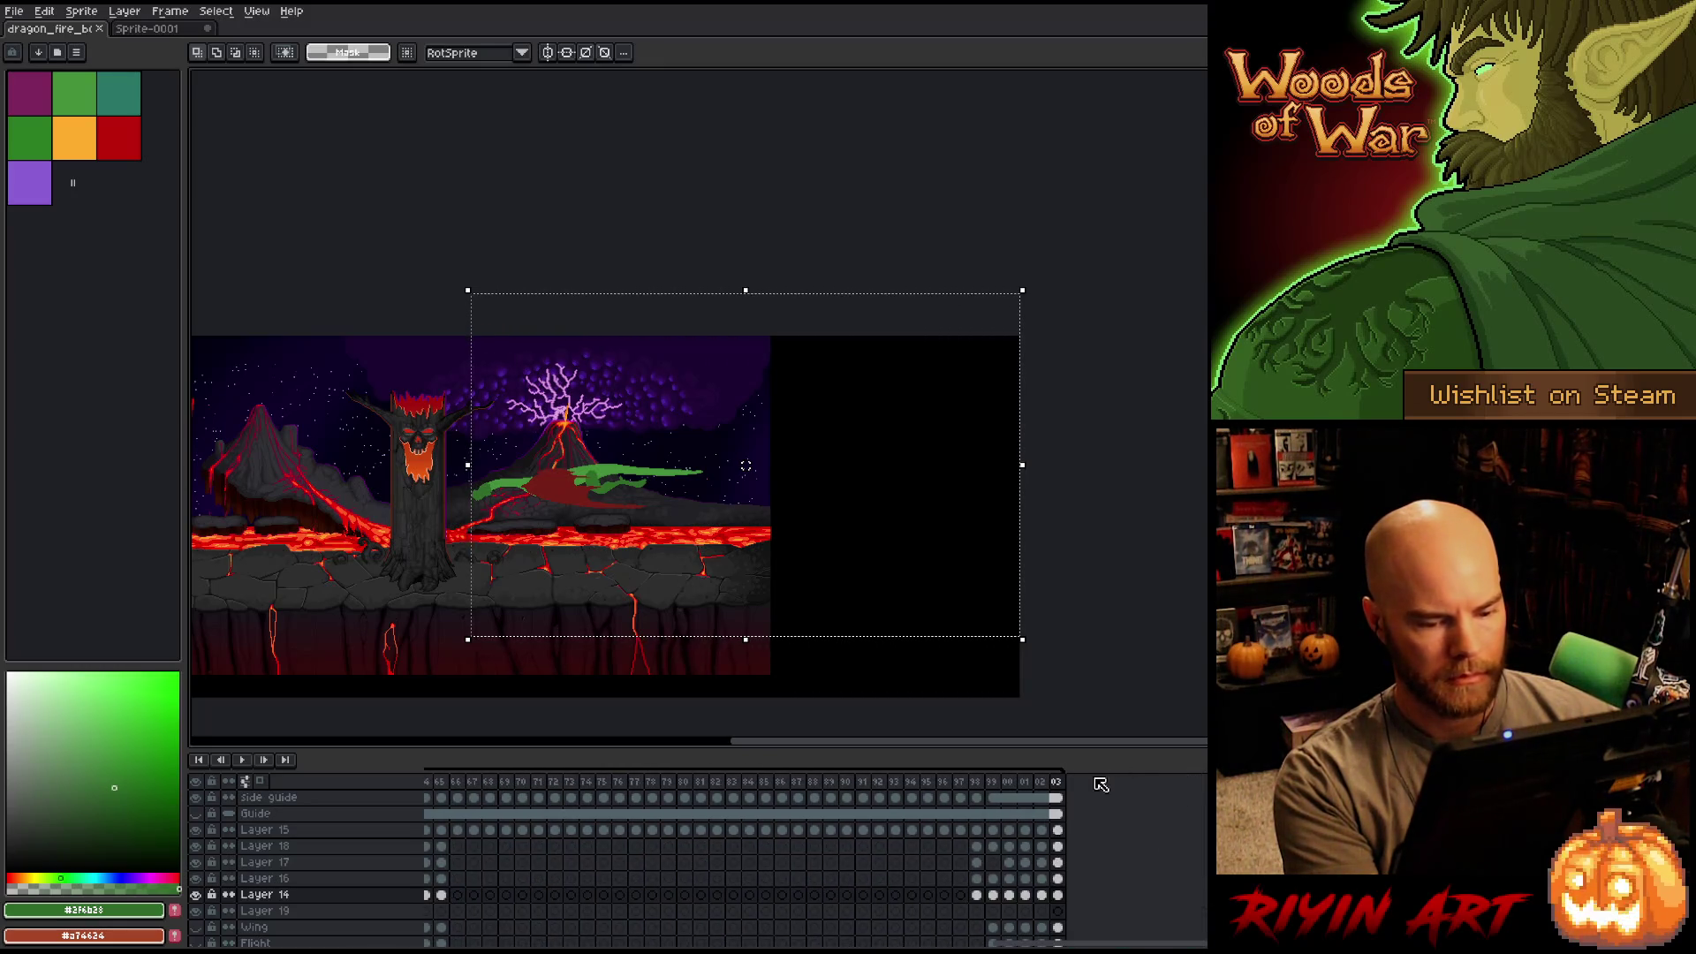
click(1058, 782)
key(ctrl+d)
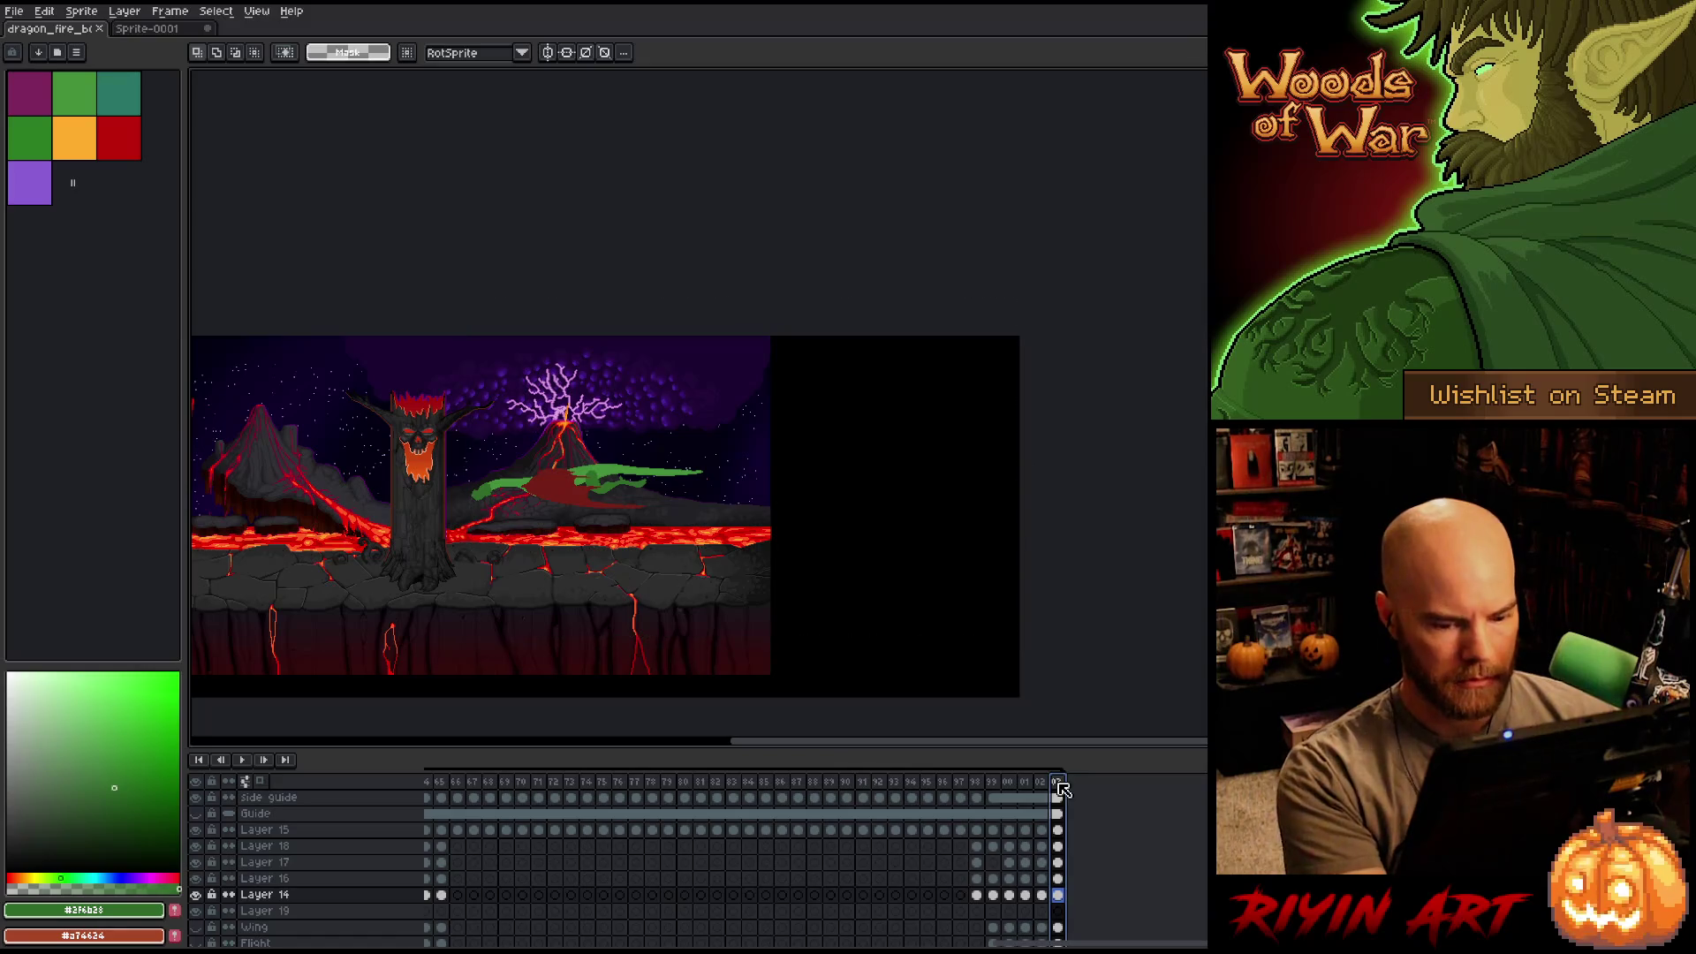
key(alt+n)
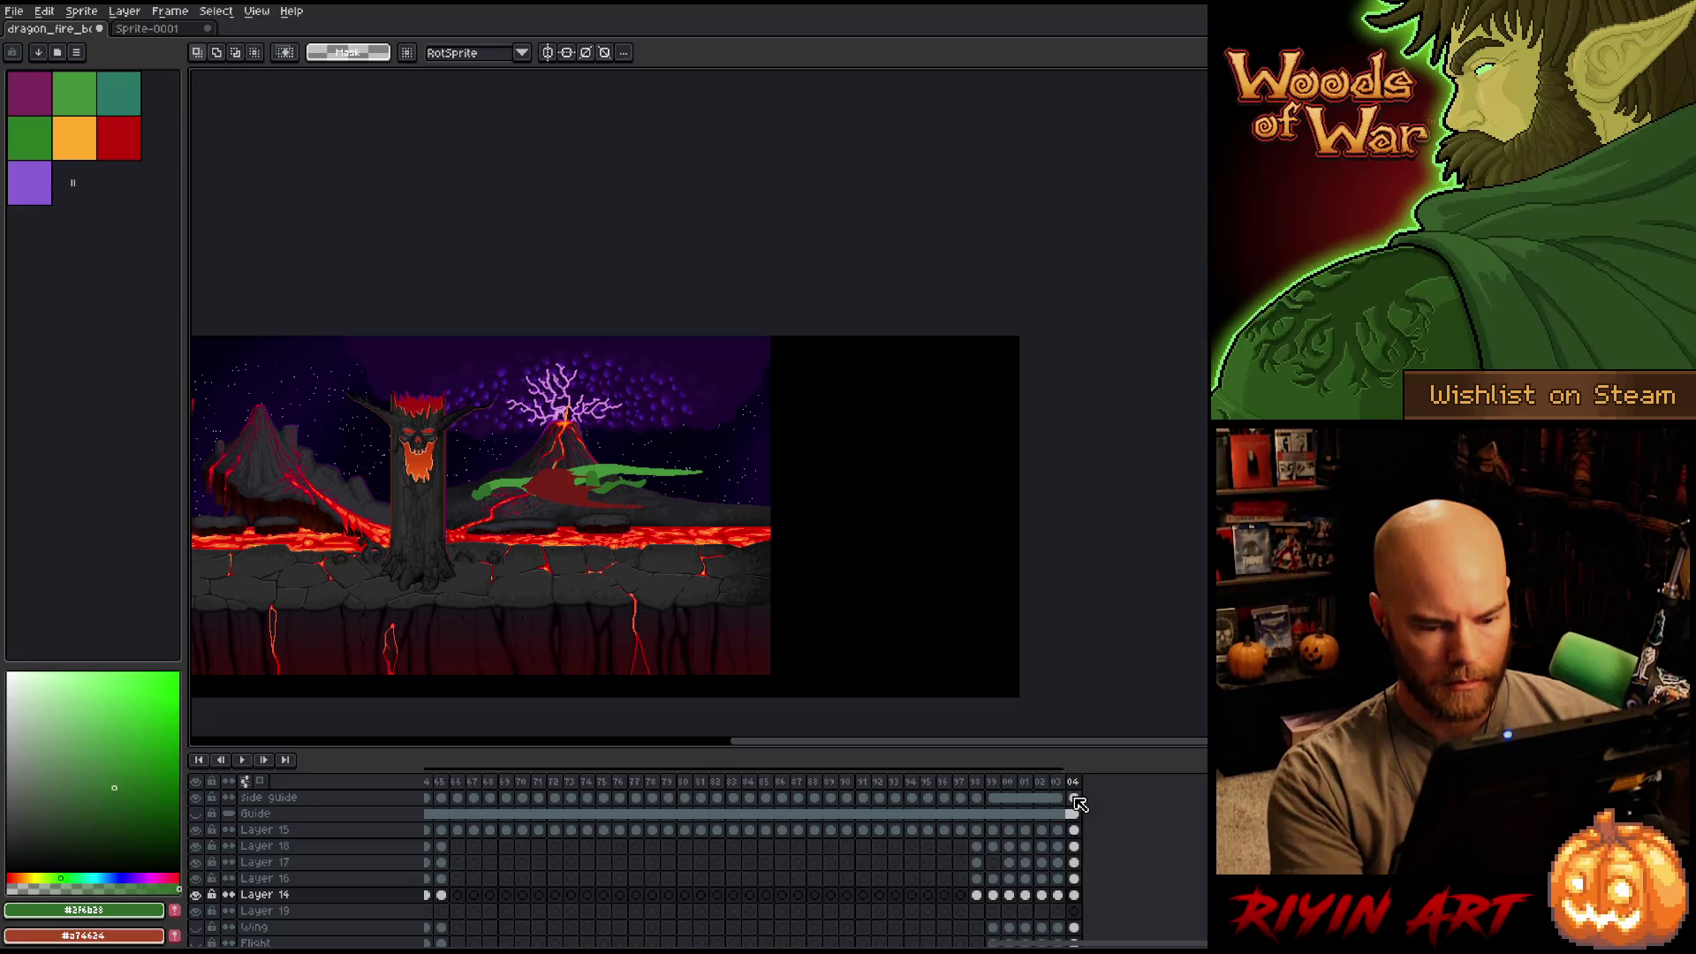
Clear the old dragon cels from frame 104 and start a new tag on it.
mouse_move(1079, 834)
mouse_down()
mouse_move(1078, 919)
mouse_move(1078, 799)
mouse_move(1098, 875)
mouse_move(1081, 930)
mouse_up()
key(Delete)
scroll(1078, 848, down, 5)
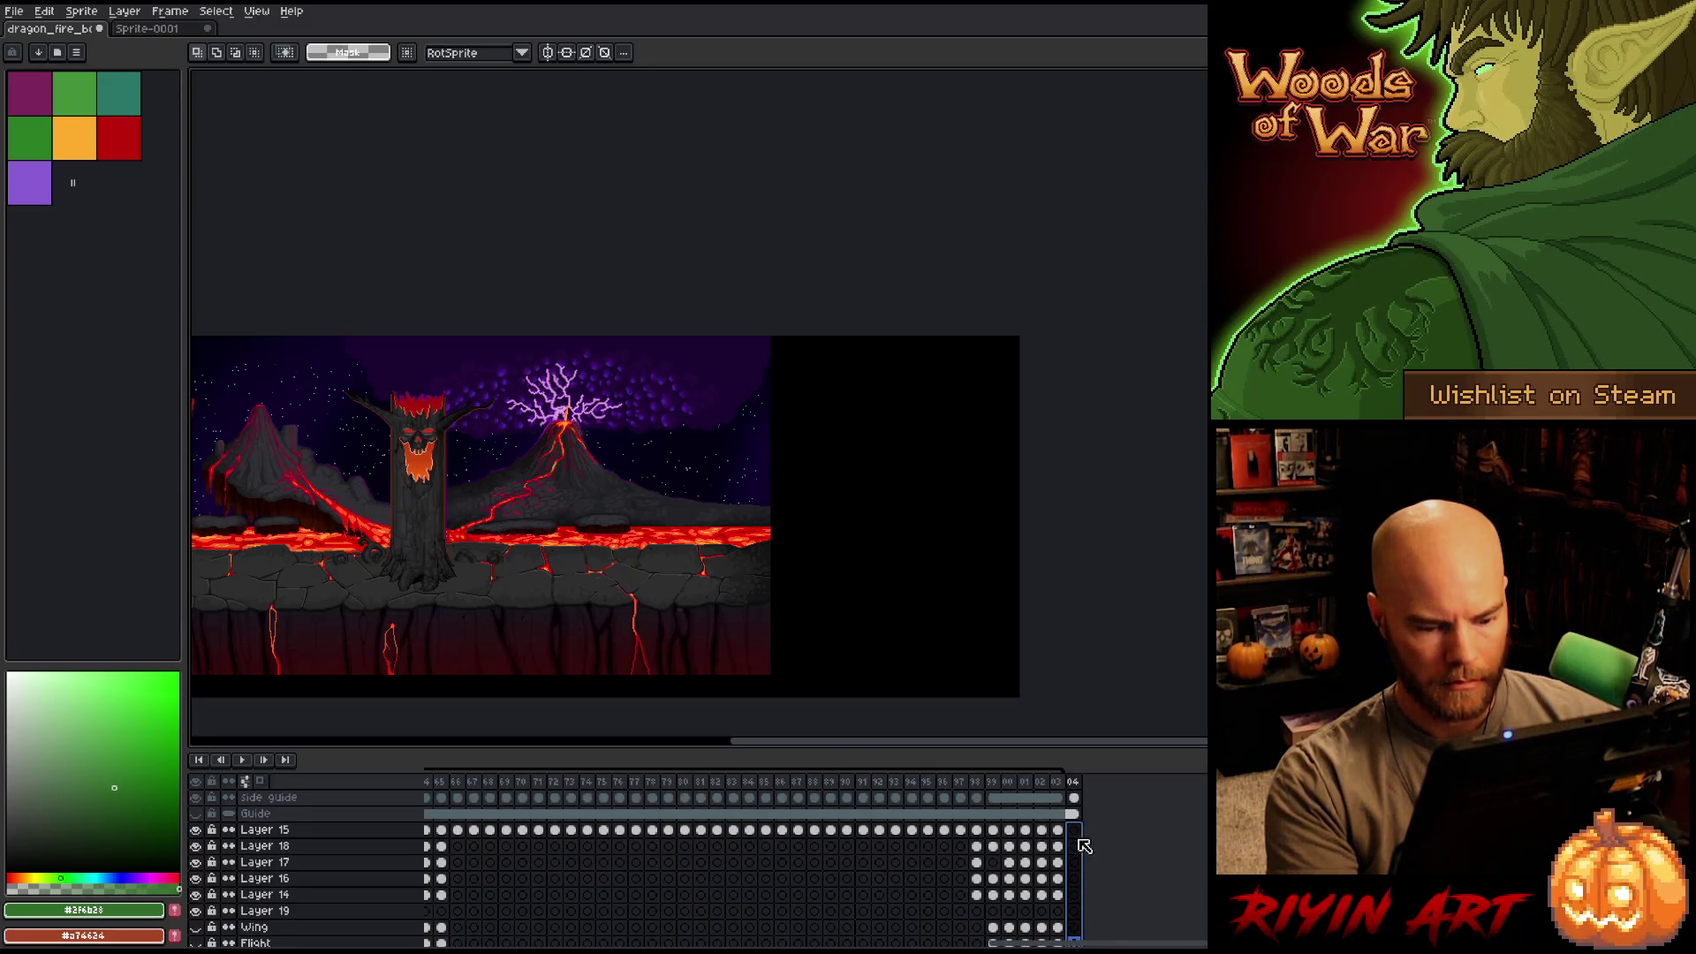
scroll(726, 900, down, 10)
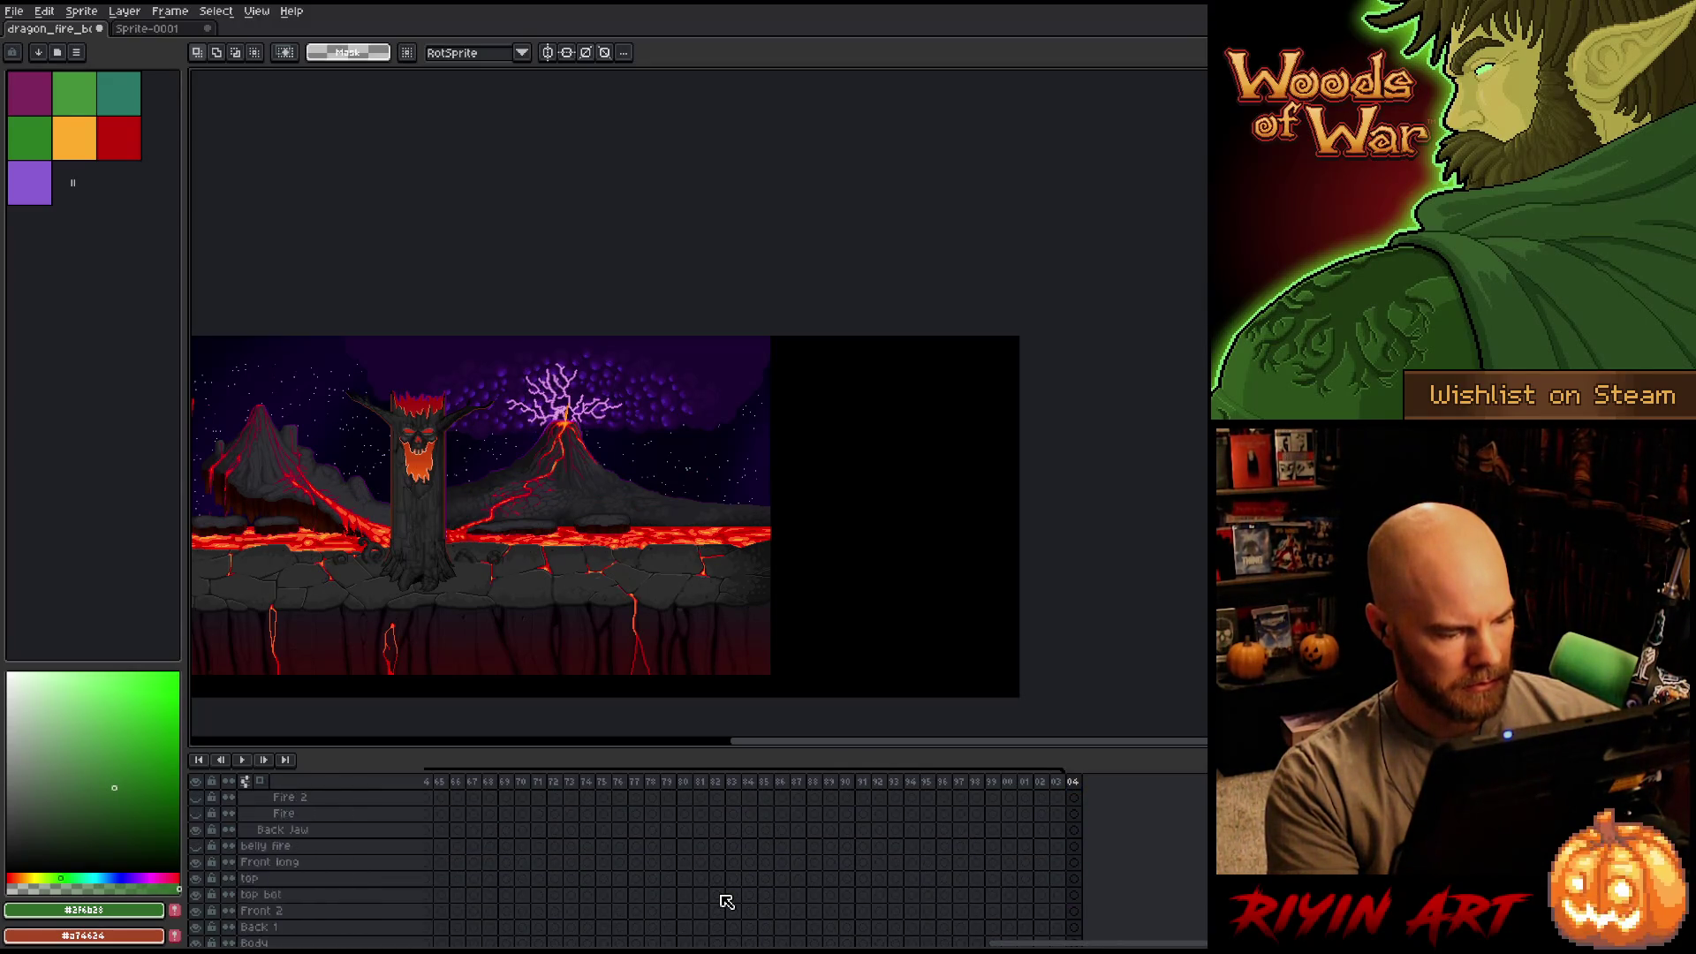
scroll(721, 887, up, 12)
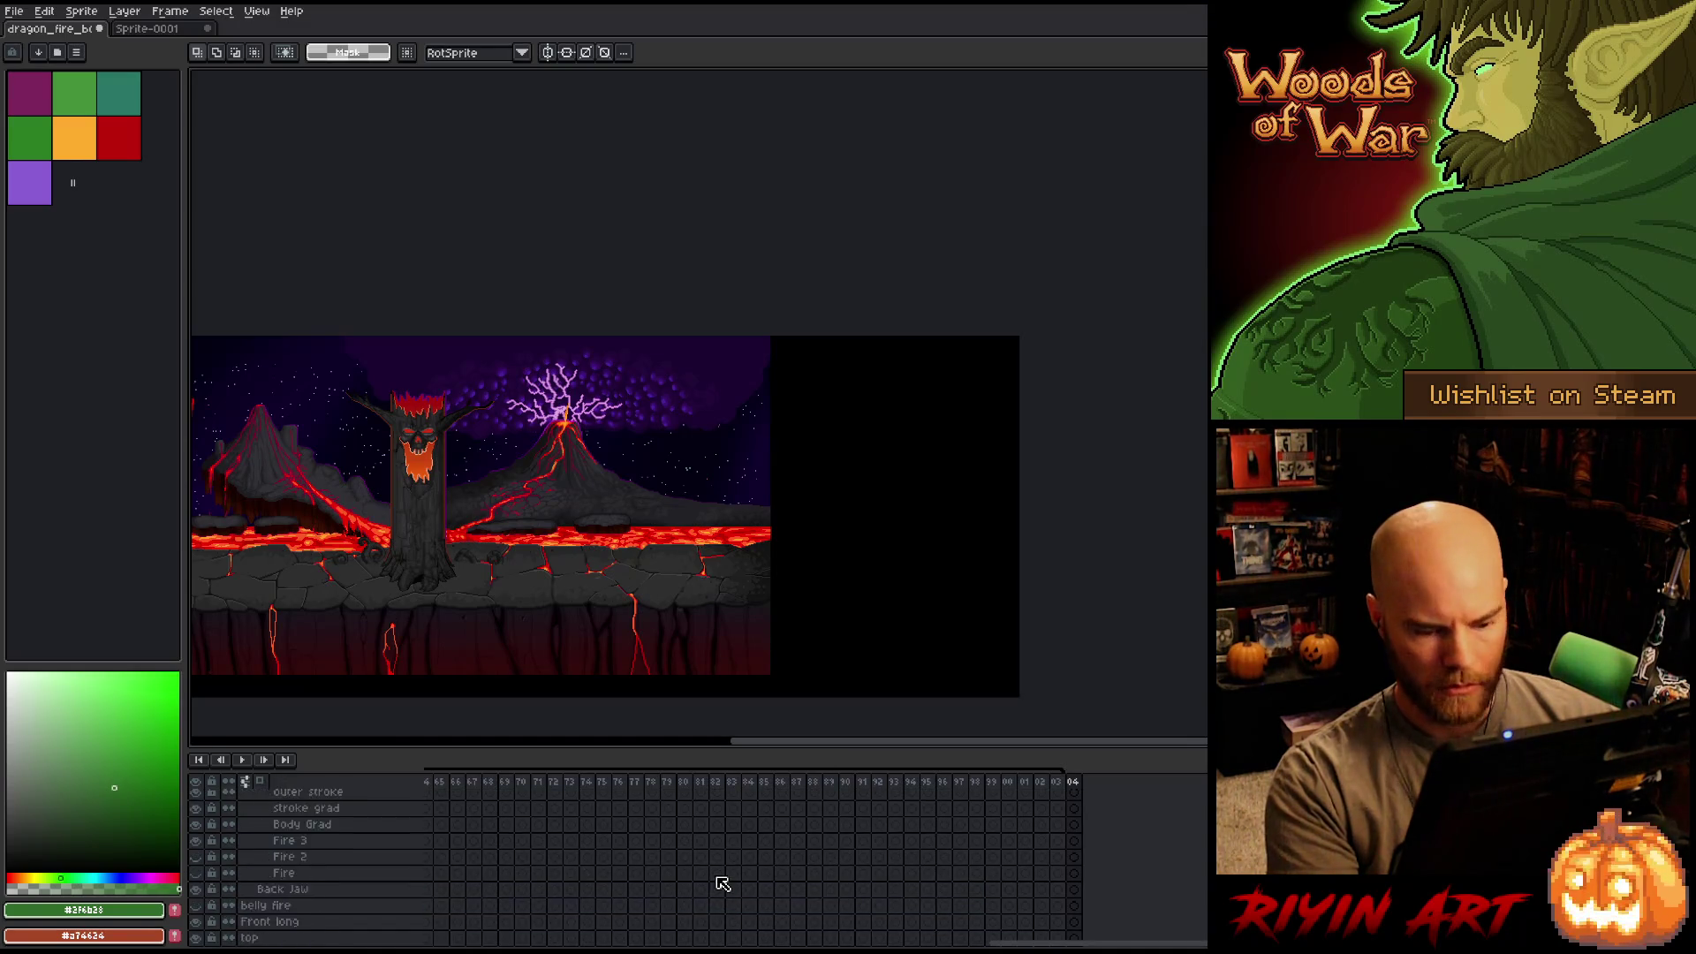
right_click(1078, 781)
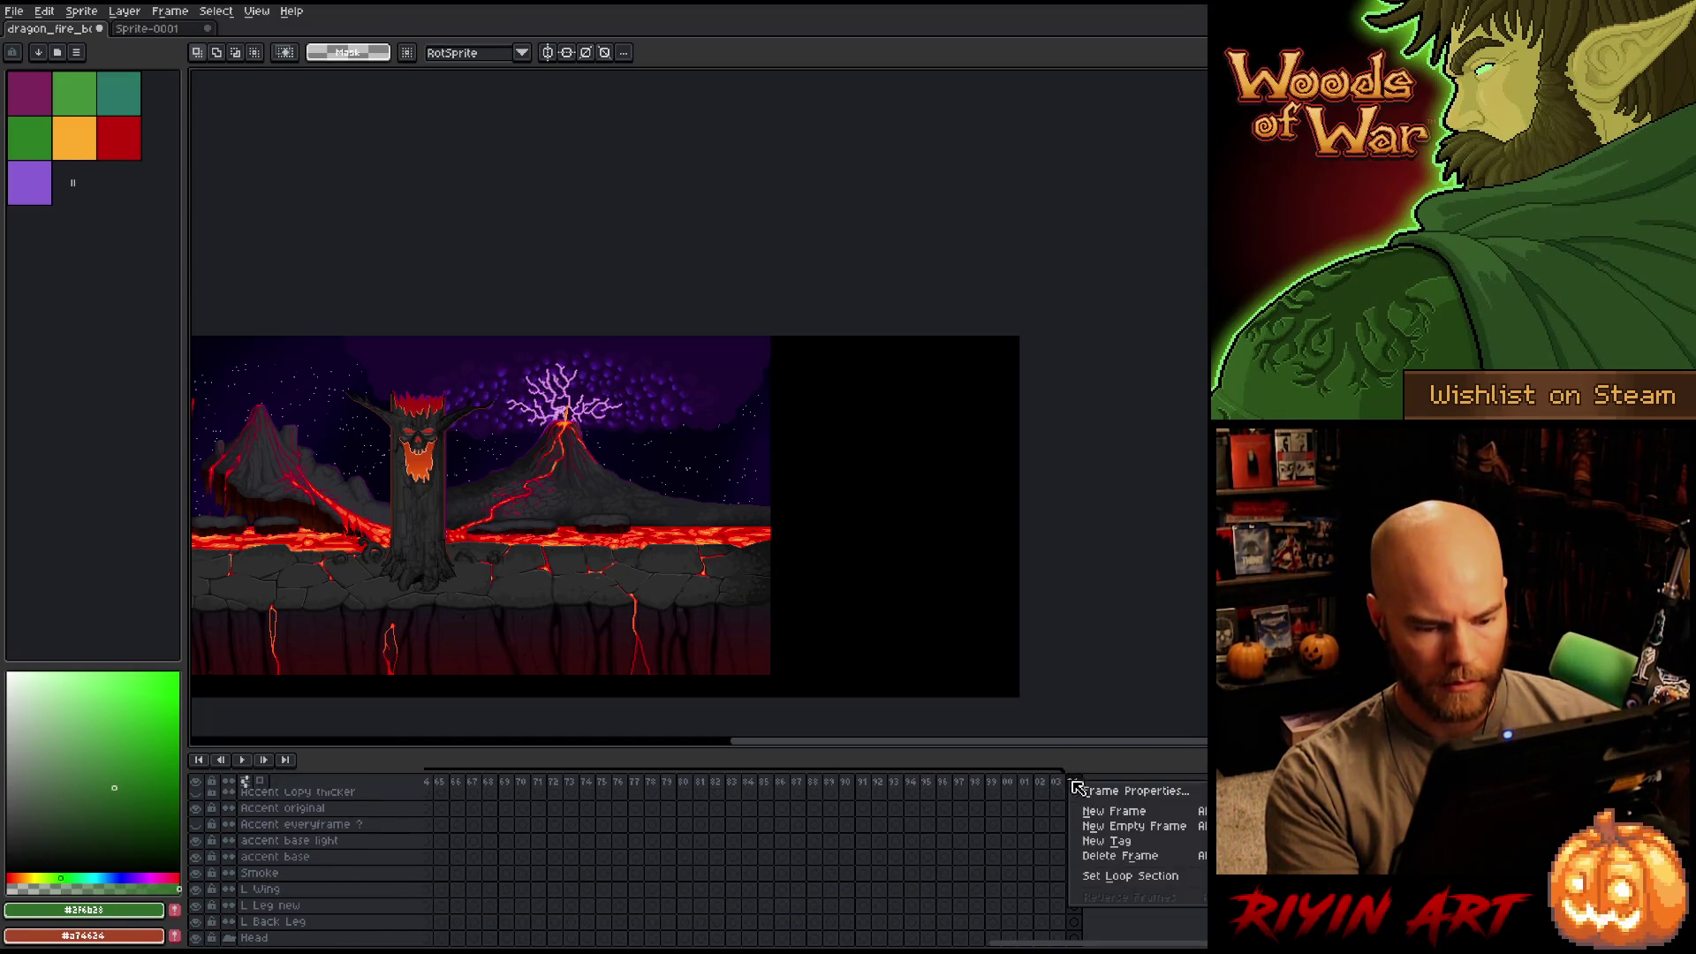
click(1106, 848)
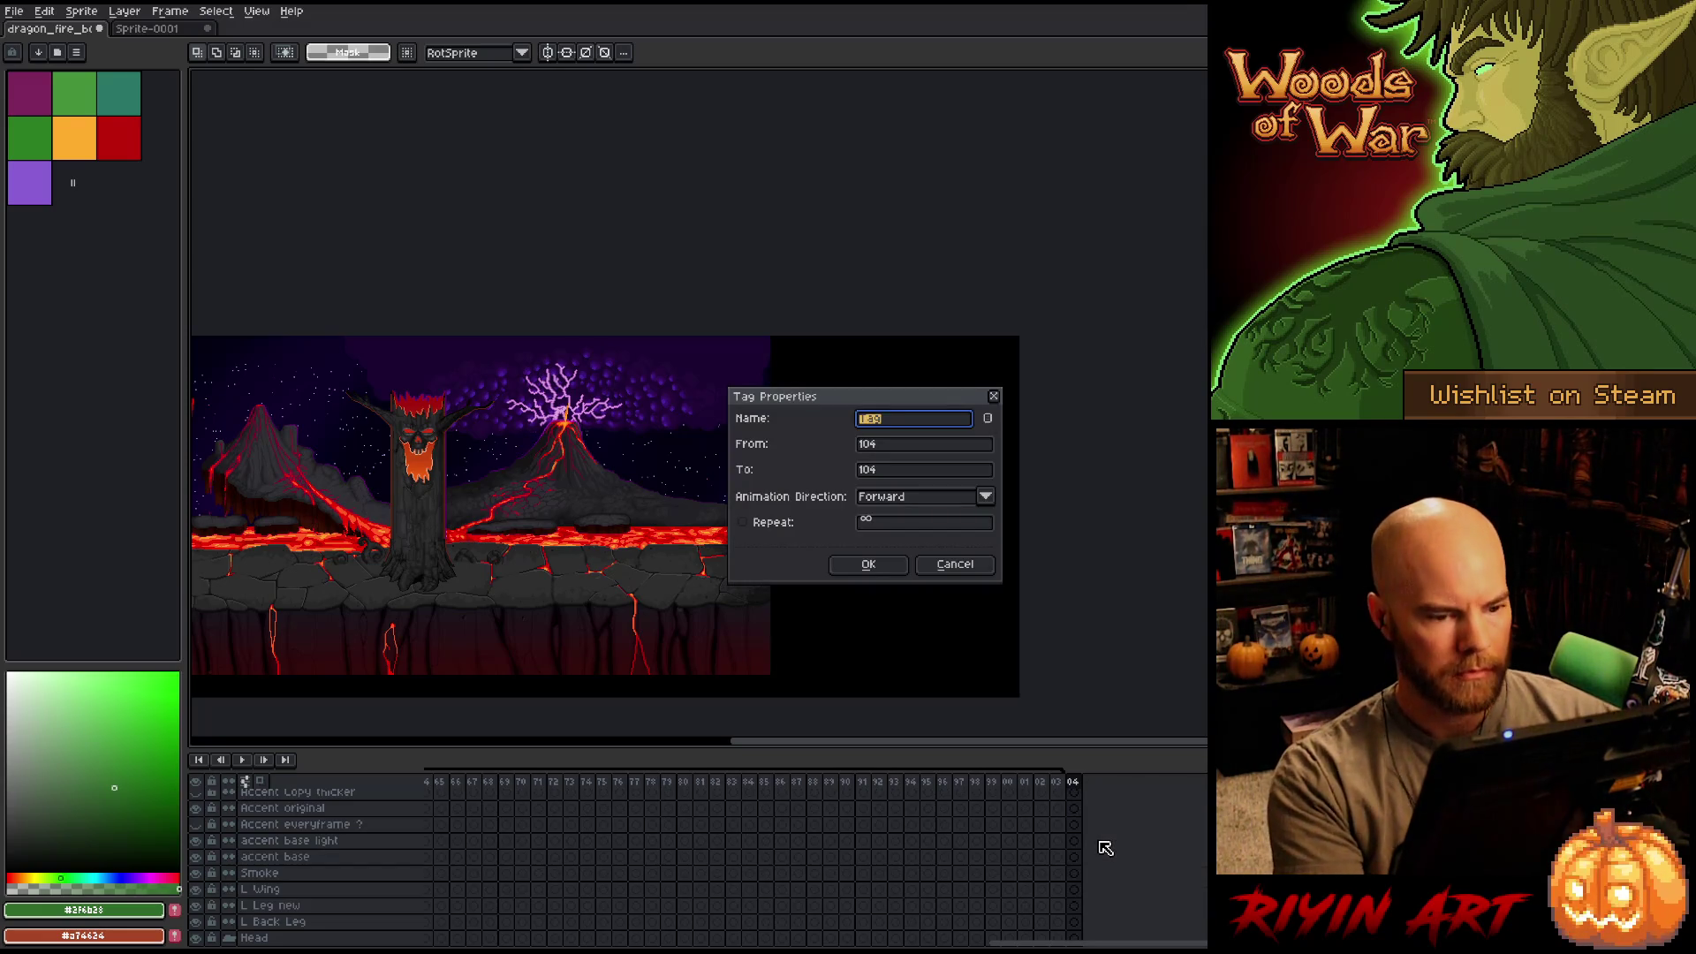
Name the new tag 'Test Flight' and make Layer 15 the working layer.
text(Test Flight)
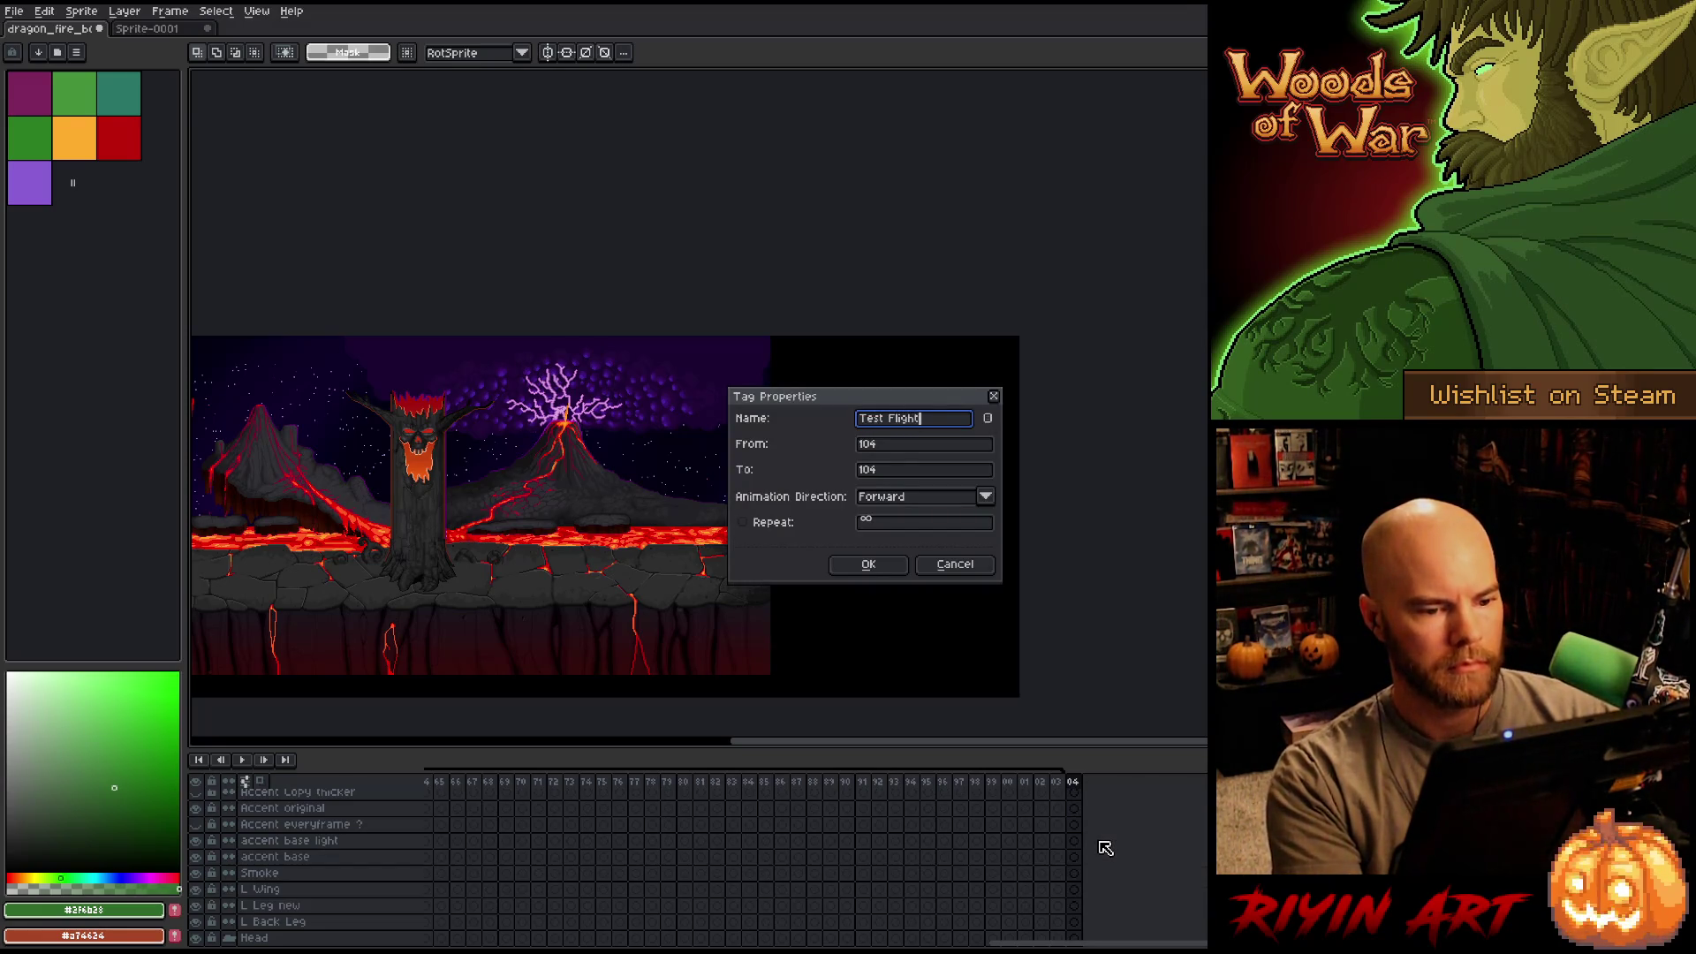
key(Return)
scroll(1095, 818, up, 3)
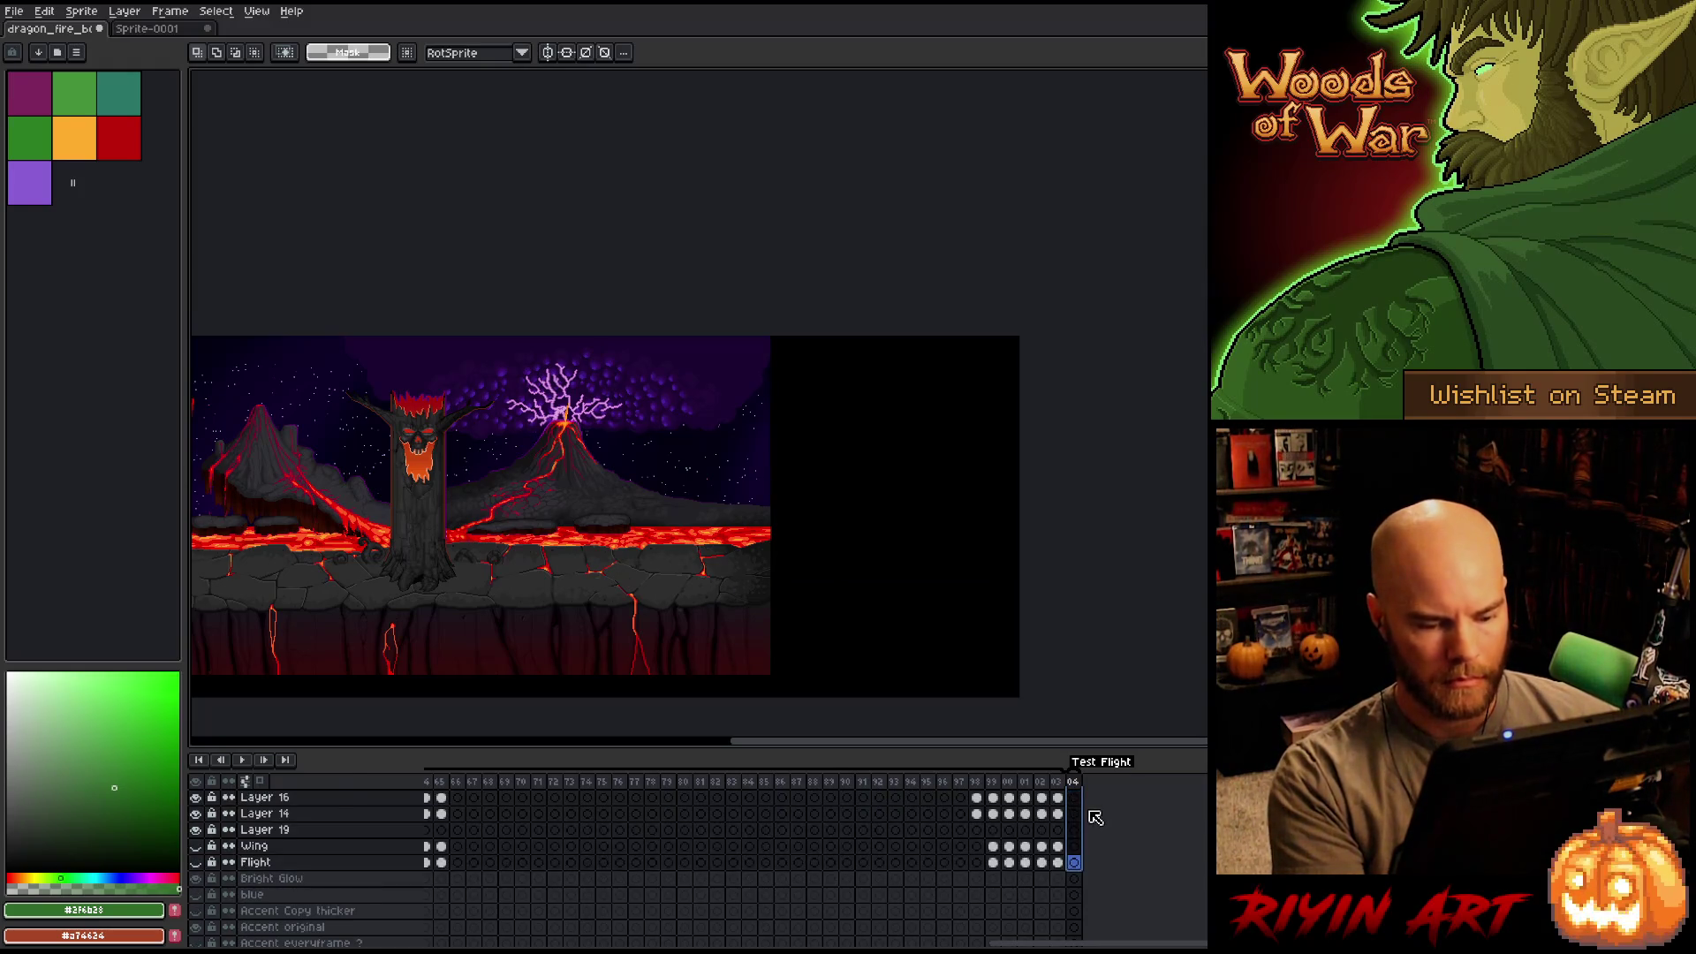
scroll(1094, 821, up, 3)
click(1092, 830)
Select the cels from frame 4 onward and move the dragon to the scene's right side.
scroll(1076, 830, right, 5)
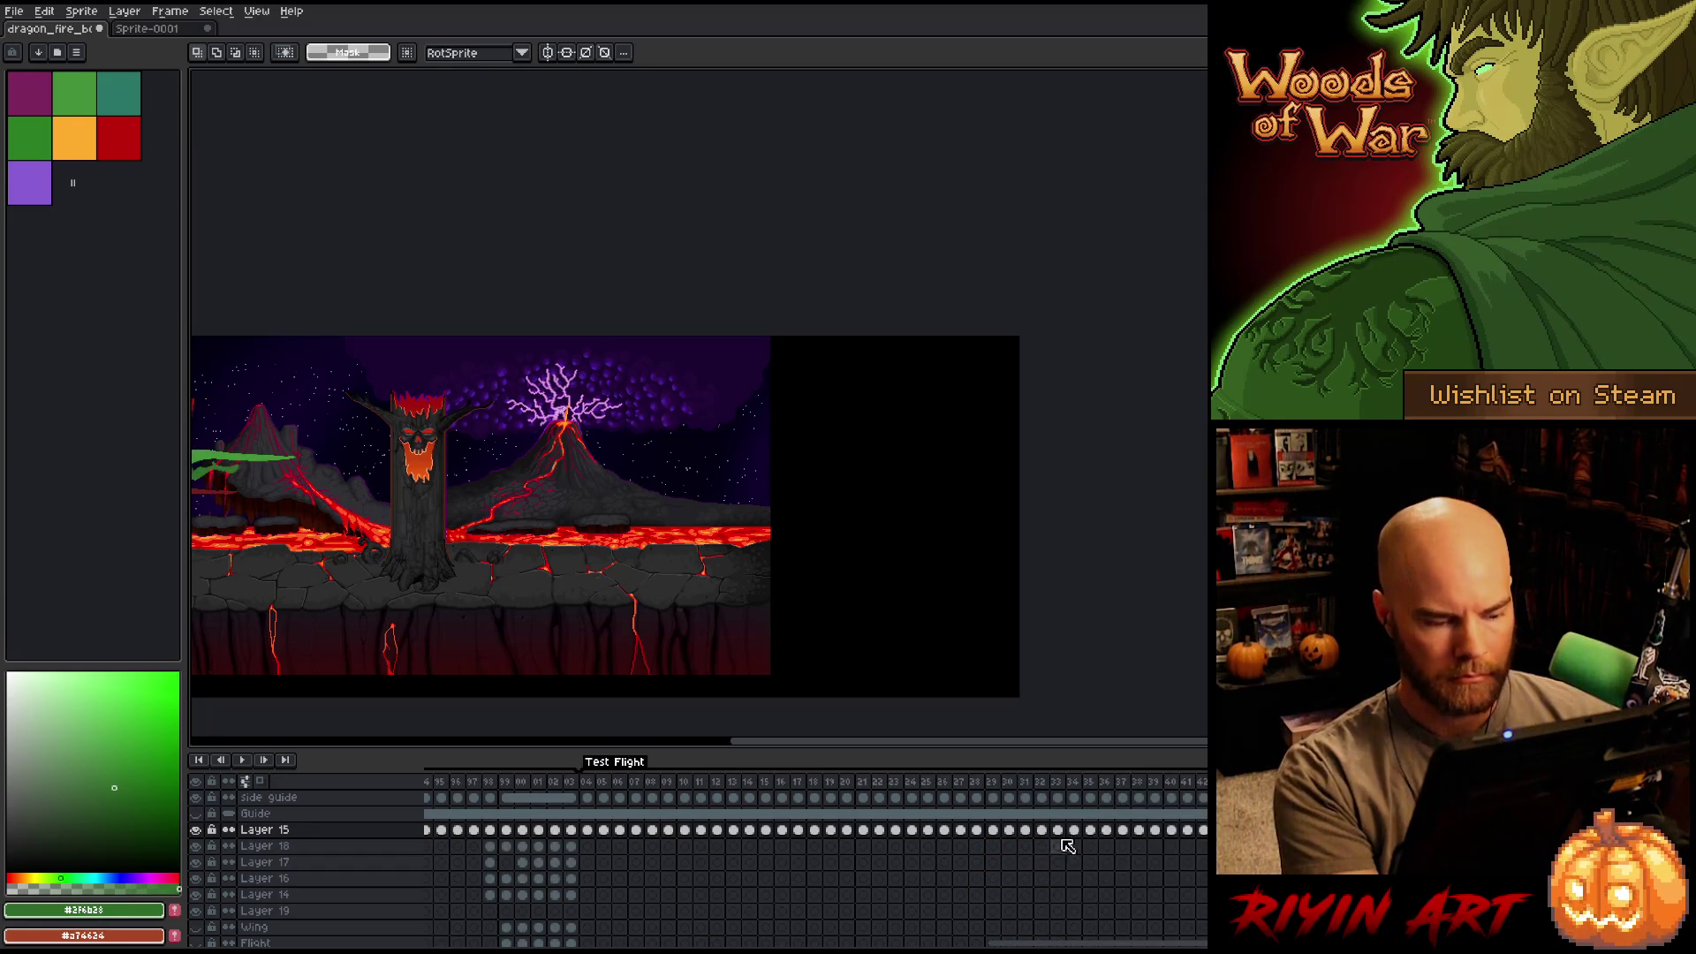
click(587, 830)
mouse_move(592, 829)
mouse_down()
mouse_move(1207, 798)
mouse_move(1207, 830)
mouse_up()
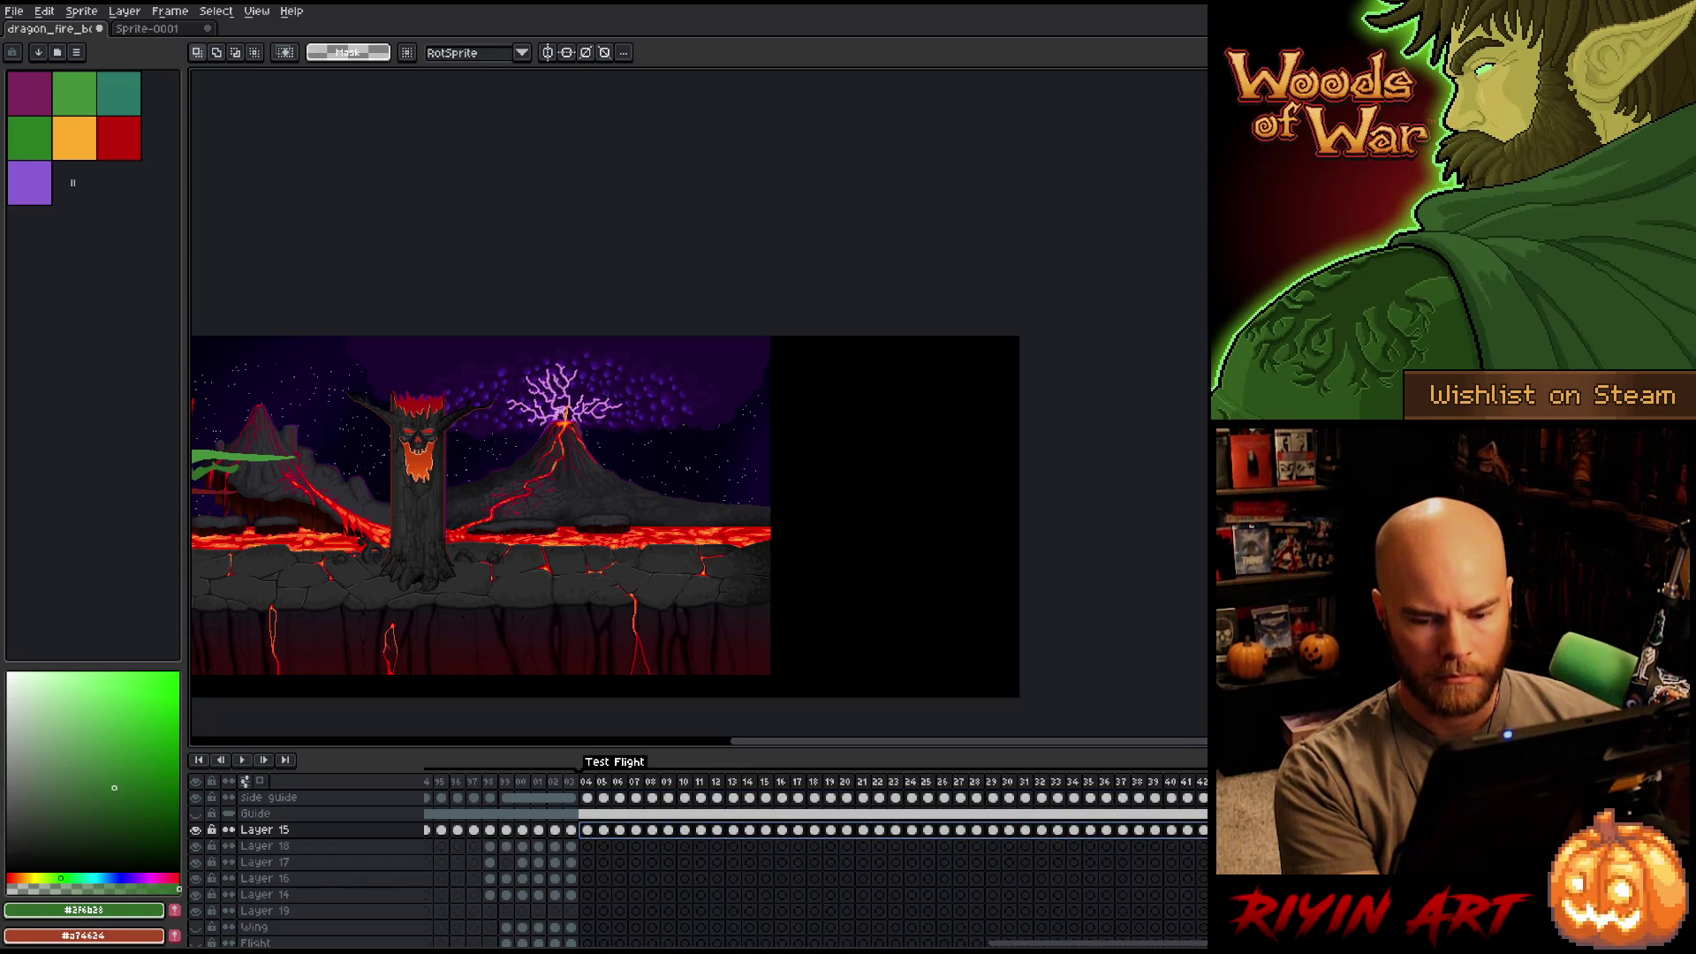
scroll(563, 486, down, 4)
scroll(553, 476, up, 2)
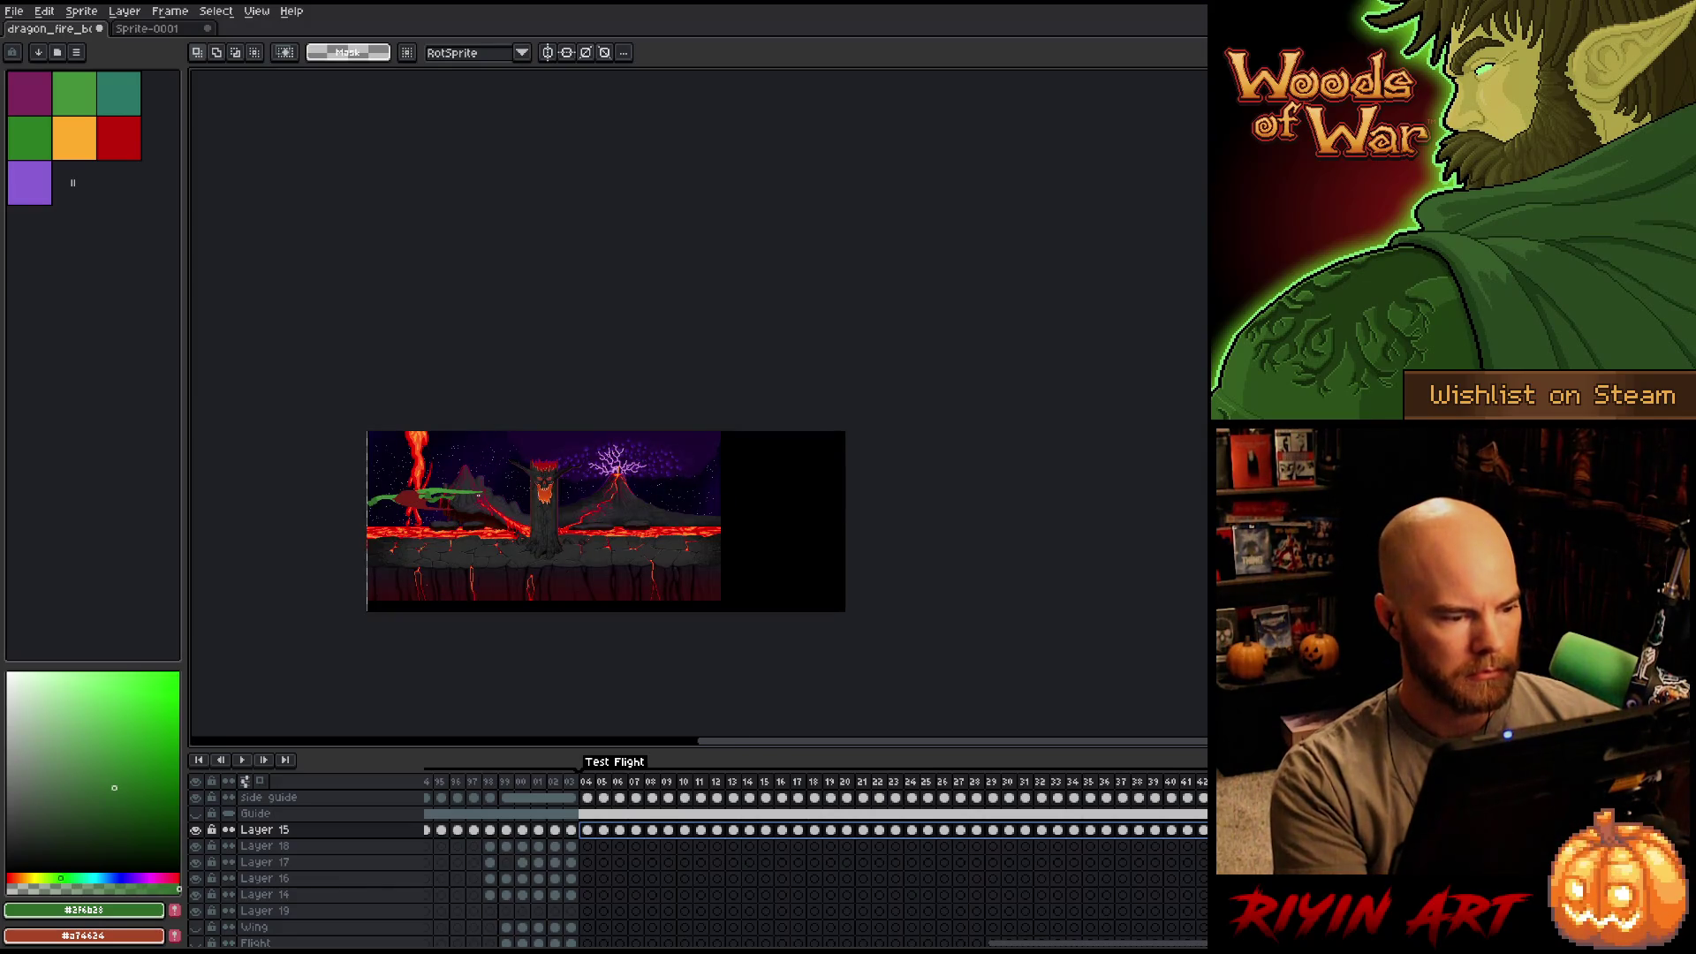
key(v)
mouse_move(424, 513)
mouse_down()
mouse_move(733, 518)
mouse_move(685, 508)
mouse_move(718, 515)
mouse_up()
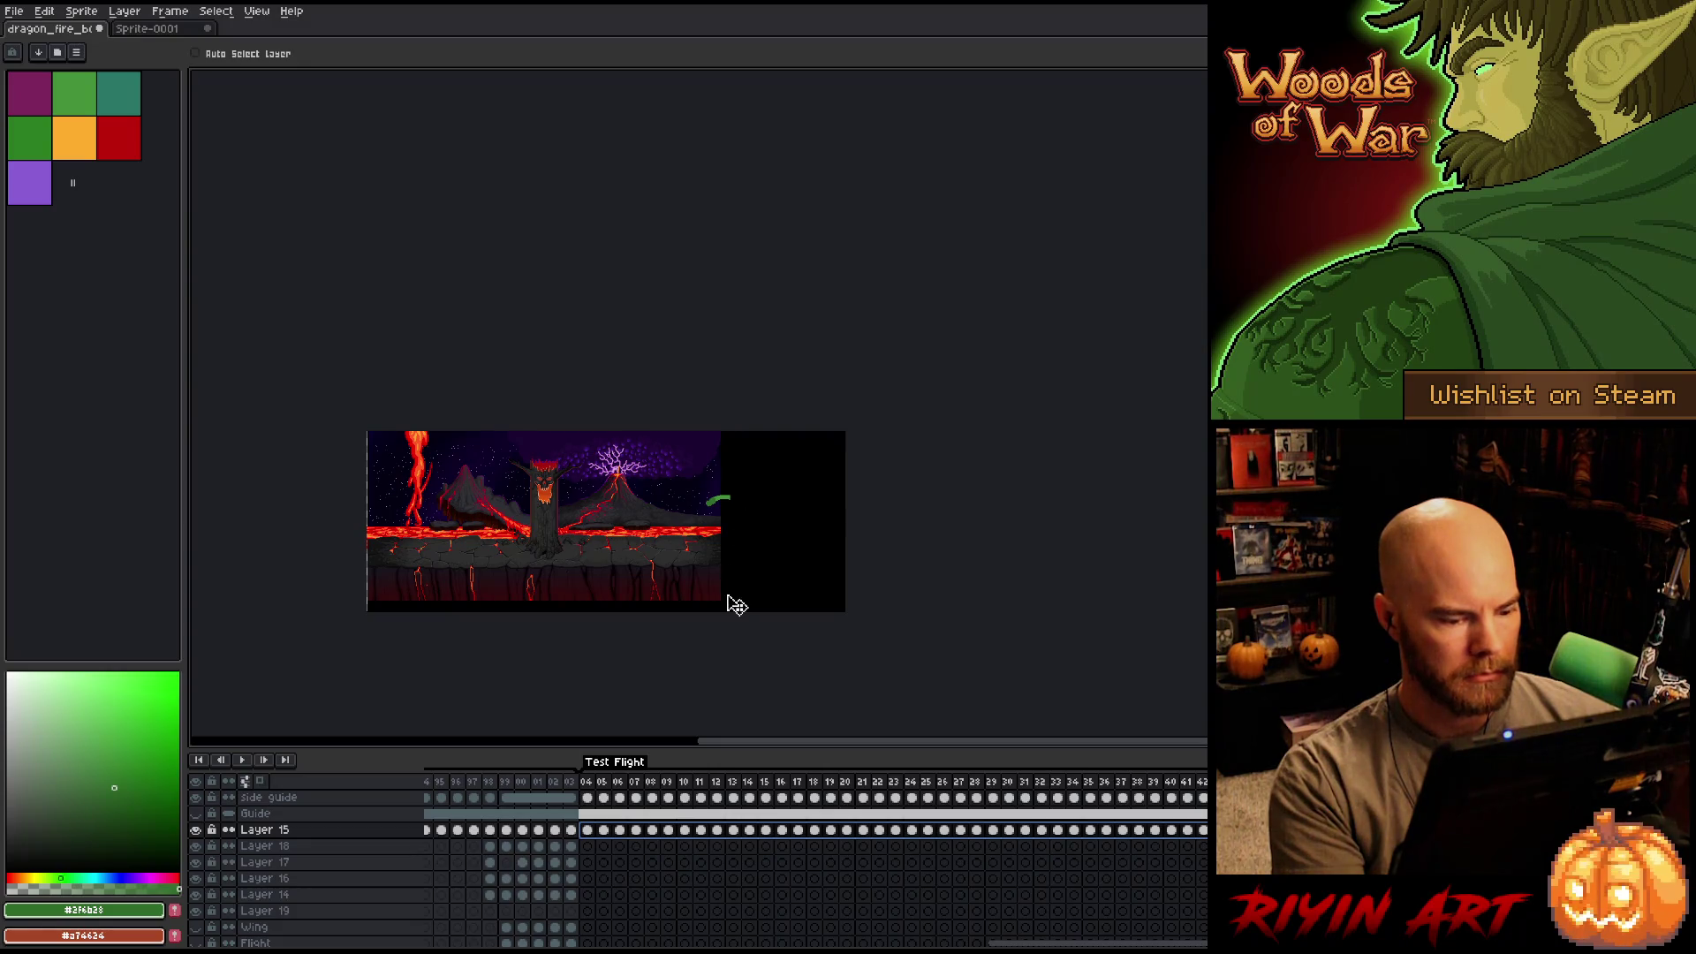
Move the dragon back to the scene's left edge and select frames 04–42.
key(Escape)
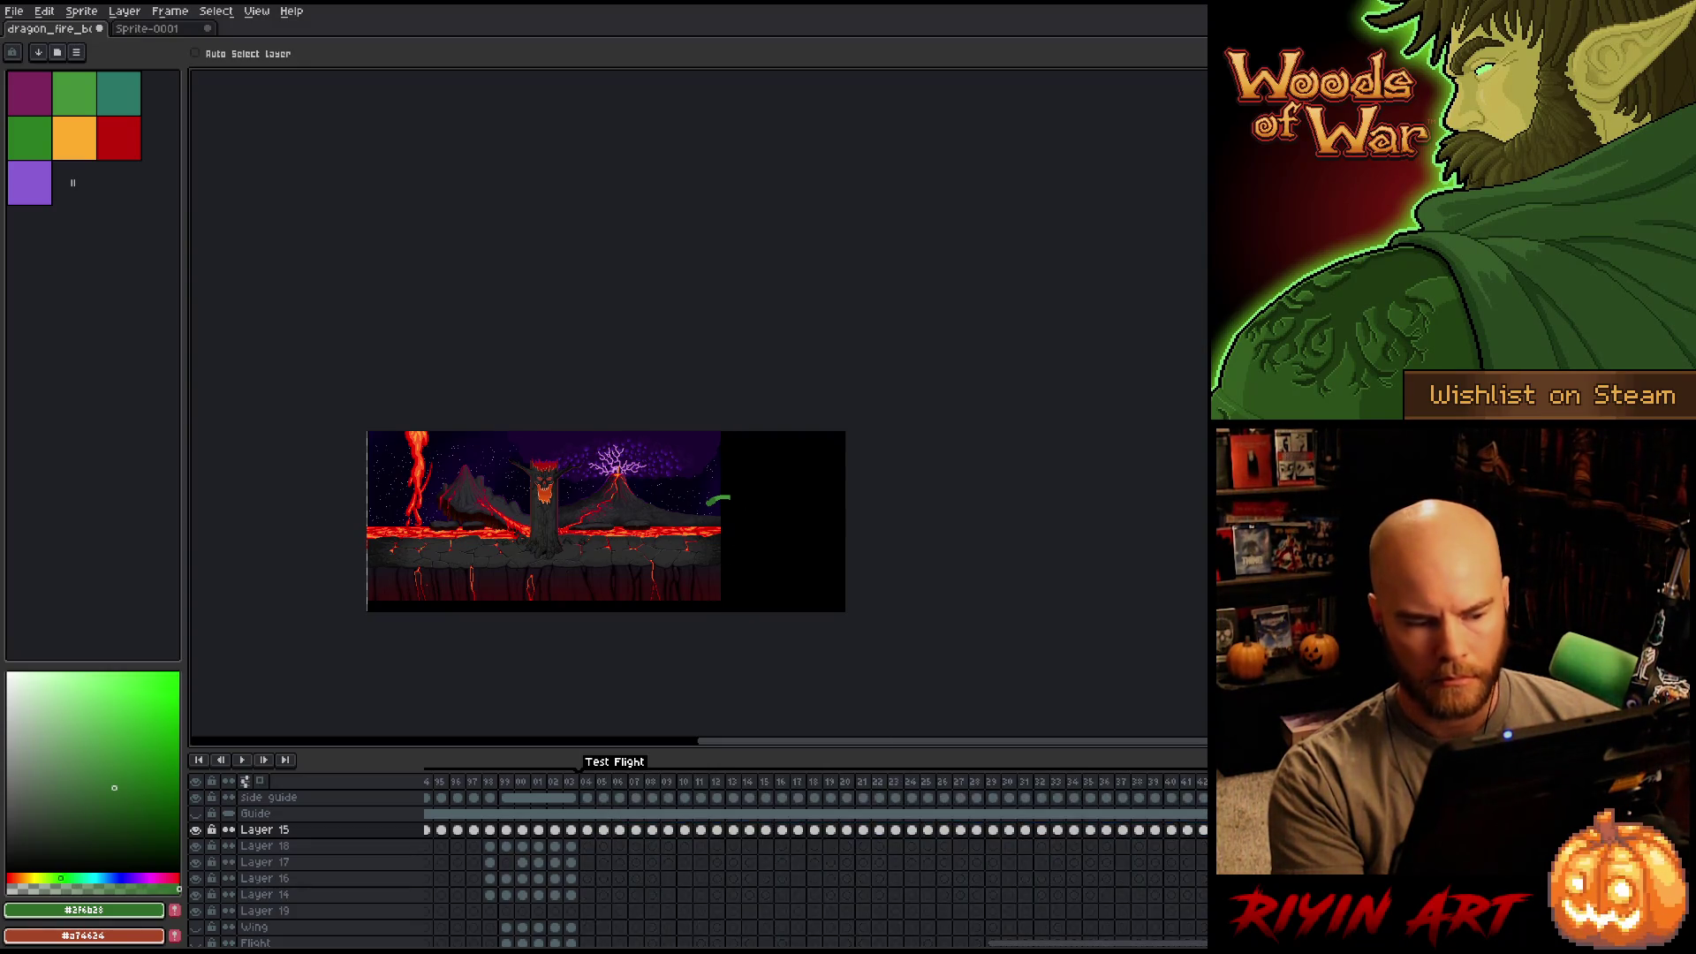
drag(751, 510, 377, 528)
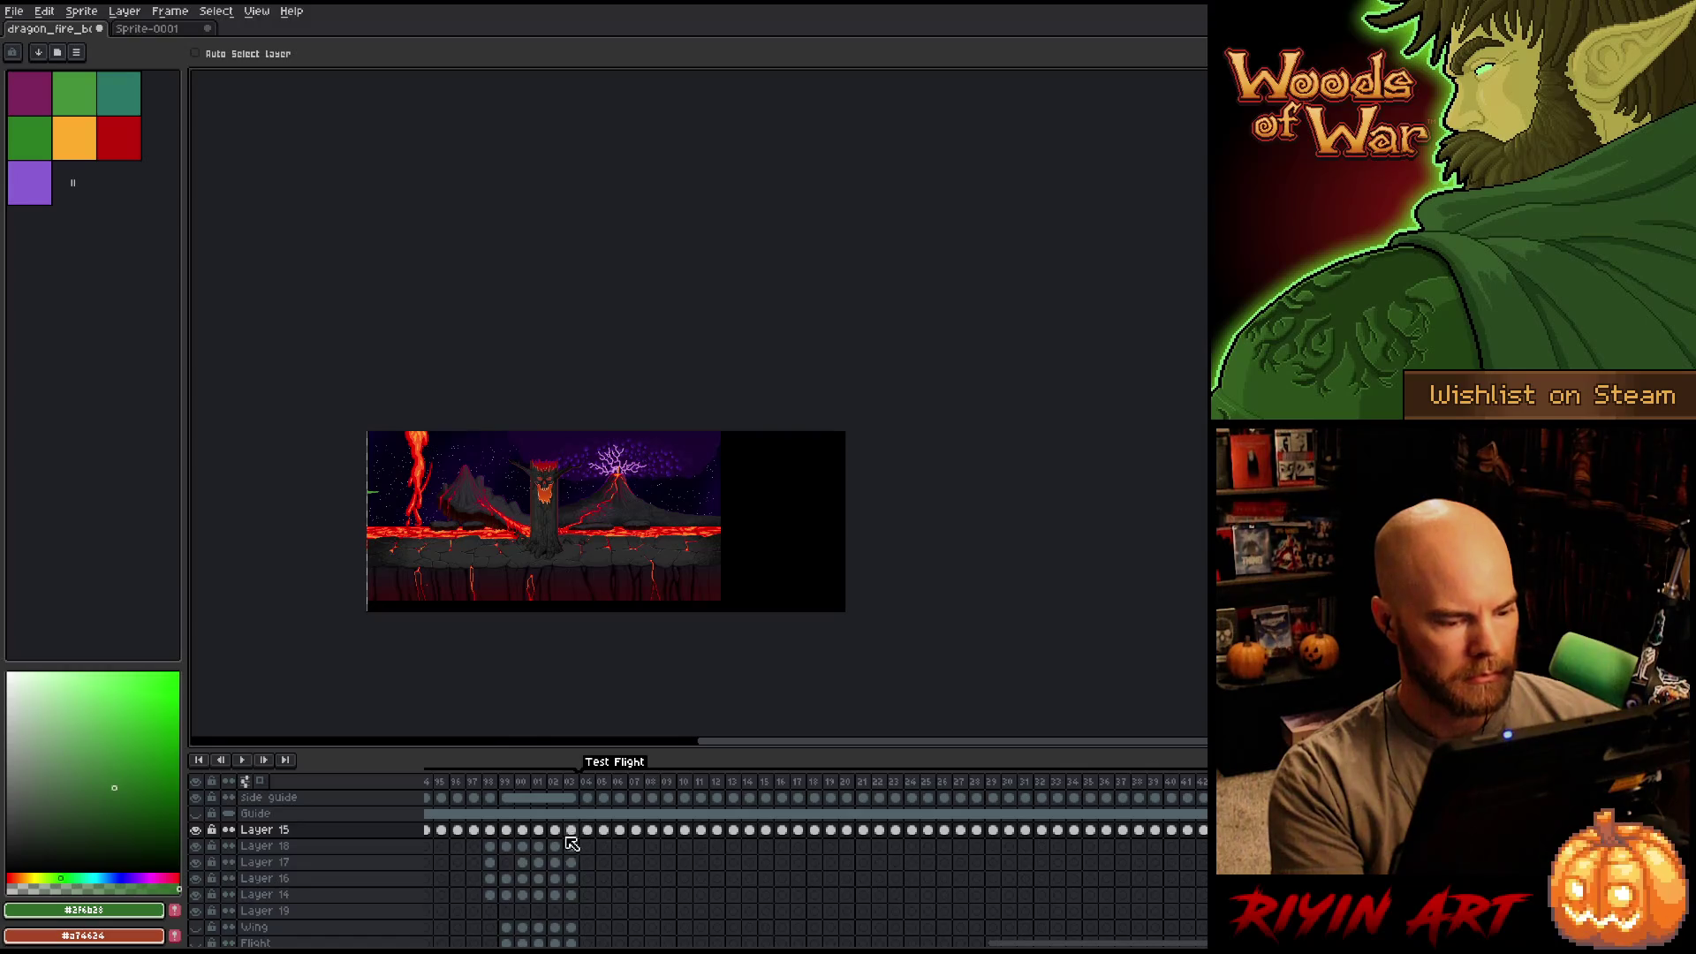
drag(593, 837, 1202, 837)
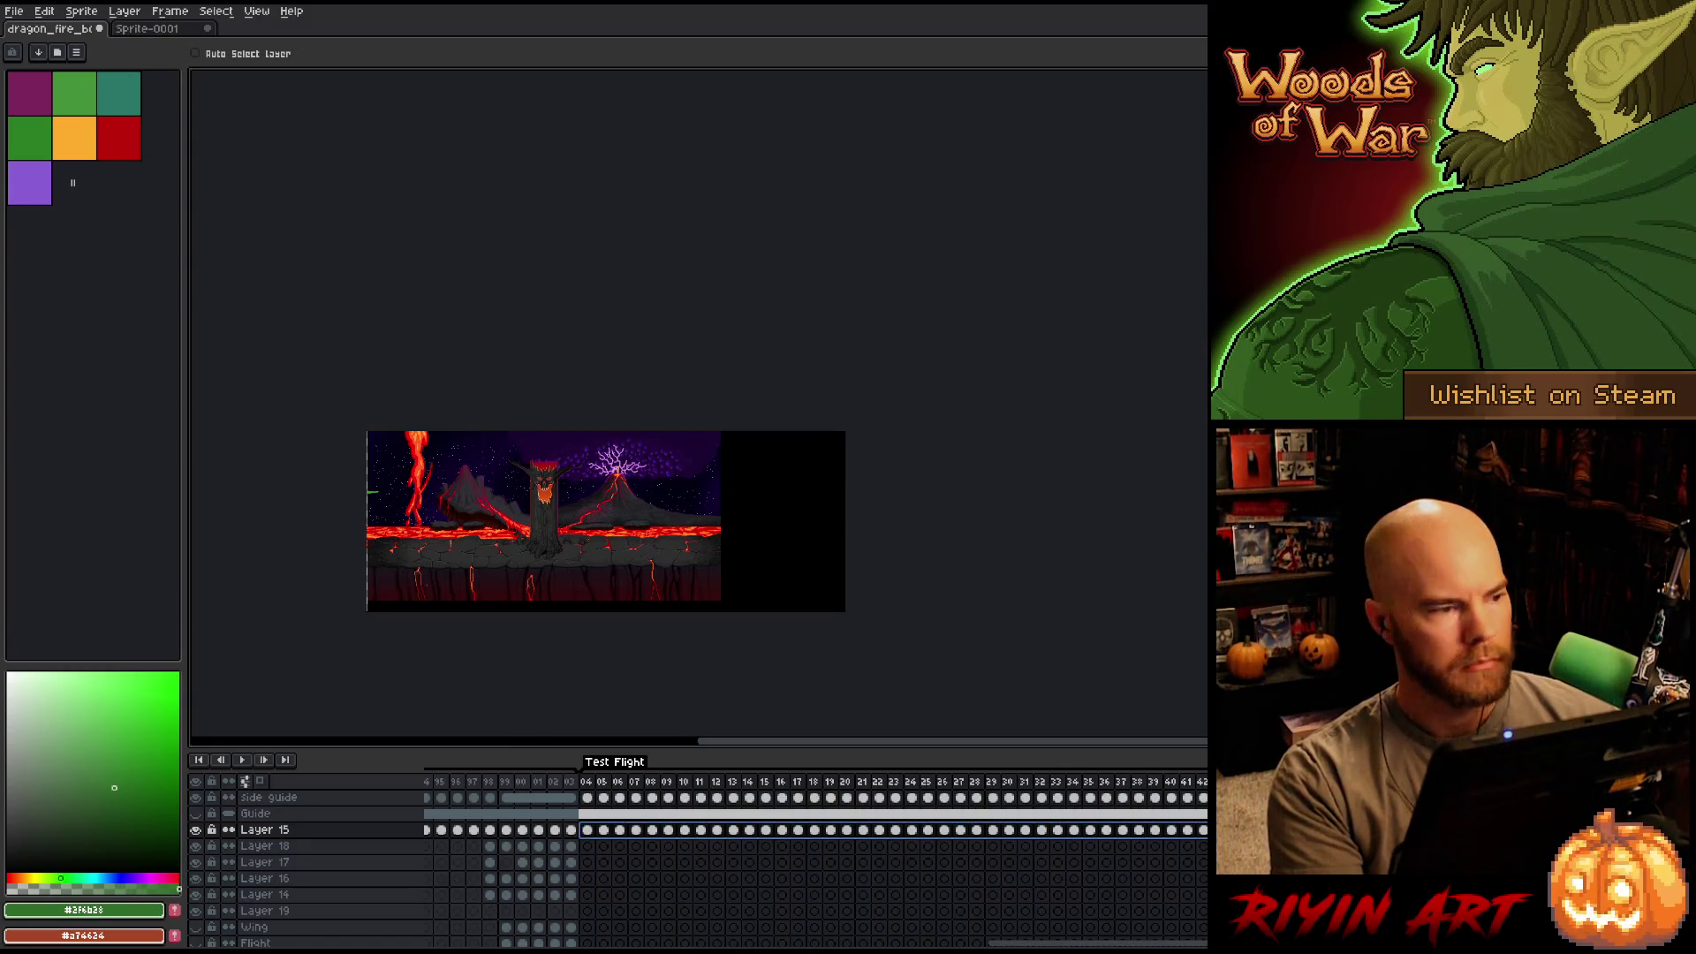
click(46, 14)
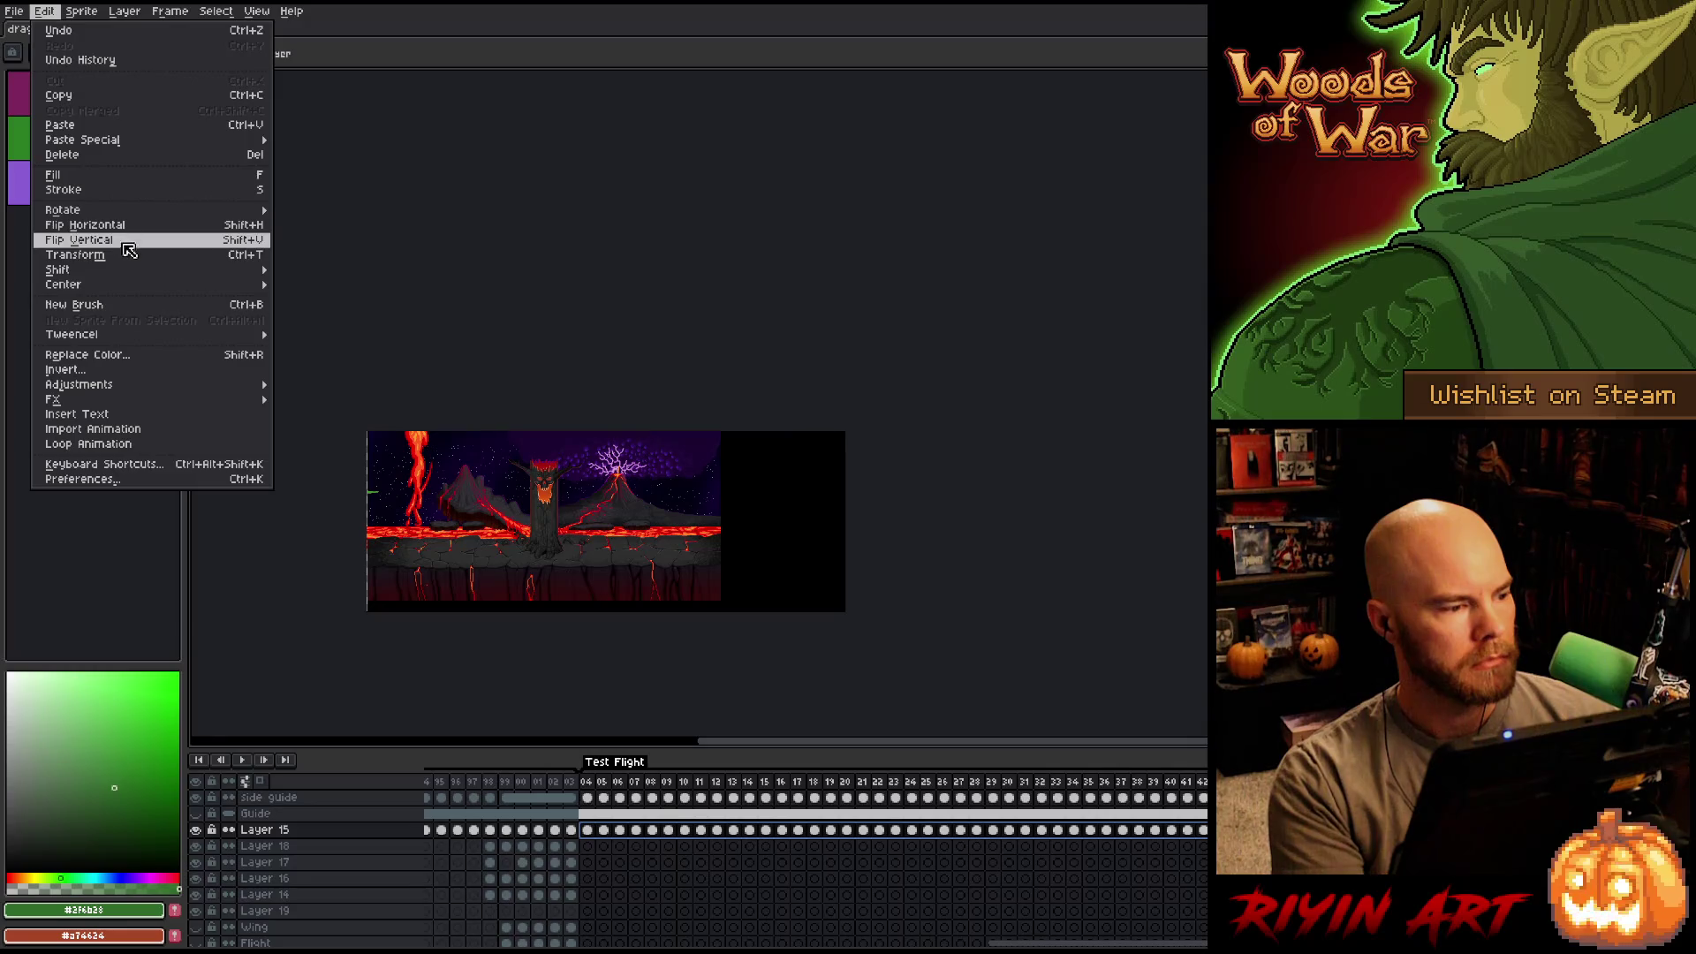
Apply a Tweencel position tween on X only, with a Straight path and Linear easing.
mouse_move(146, 335)
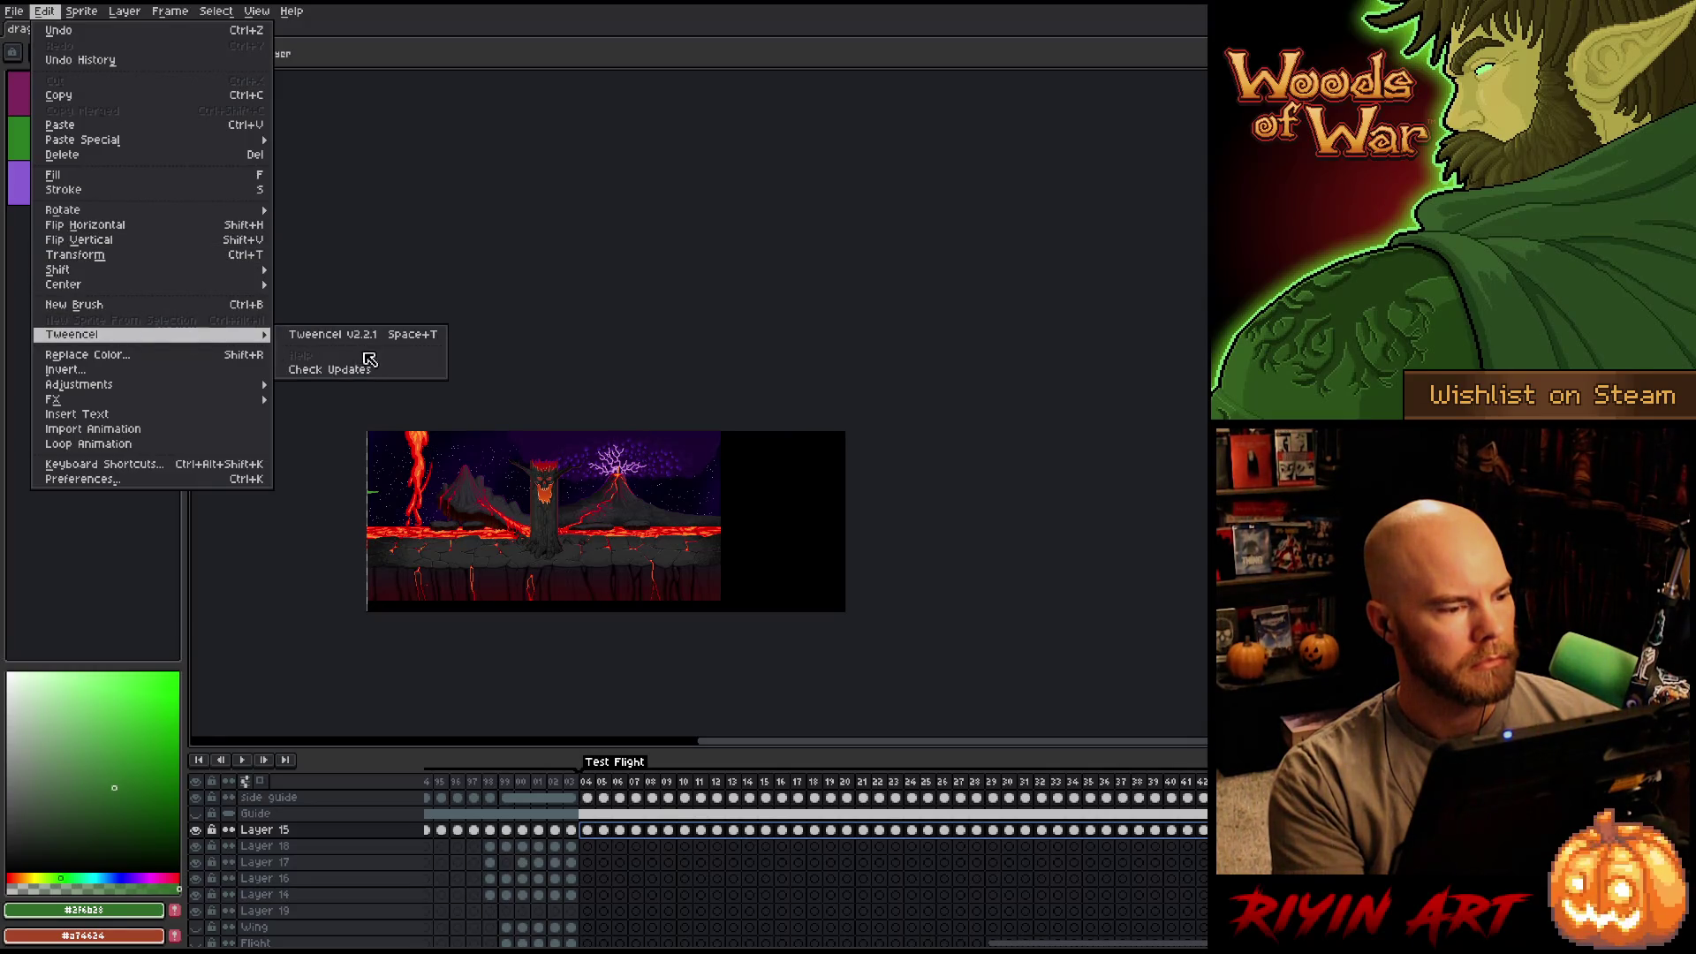
click(365, 341)
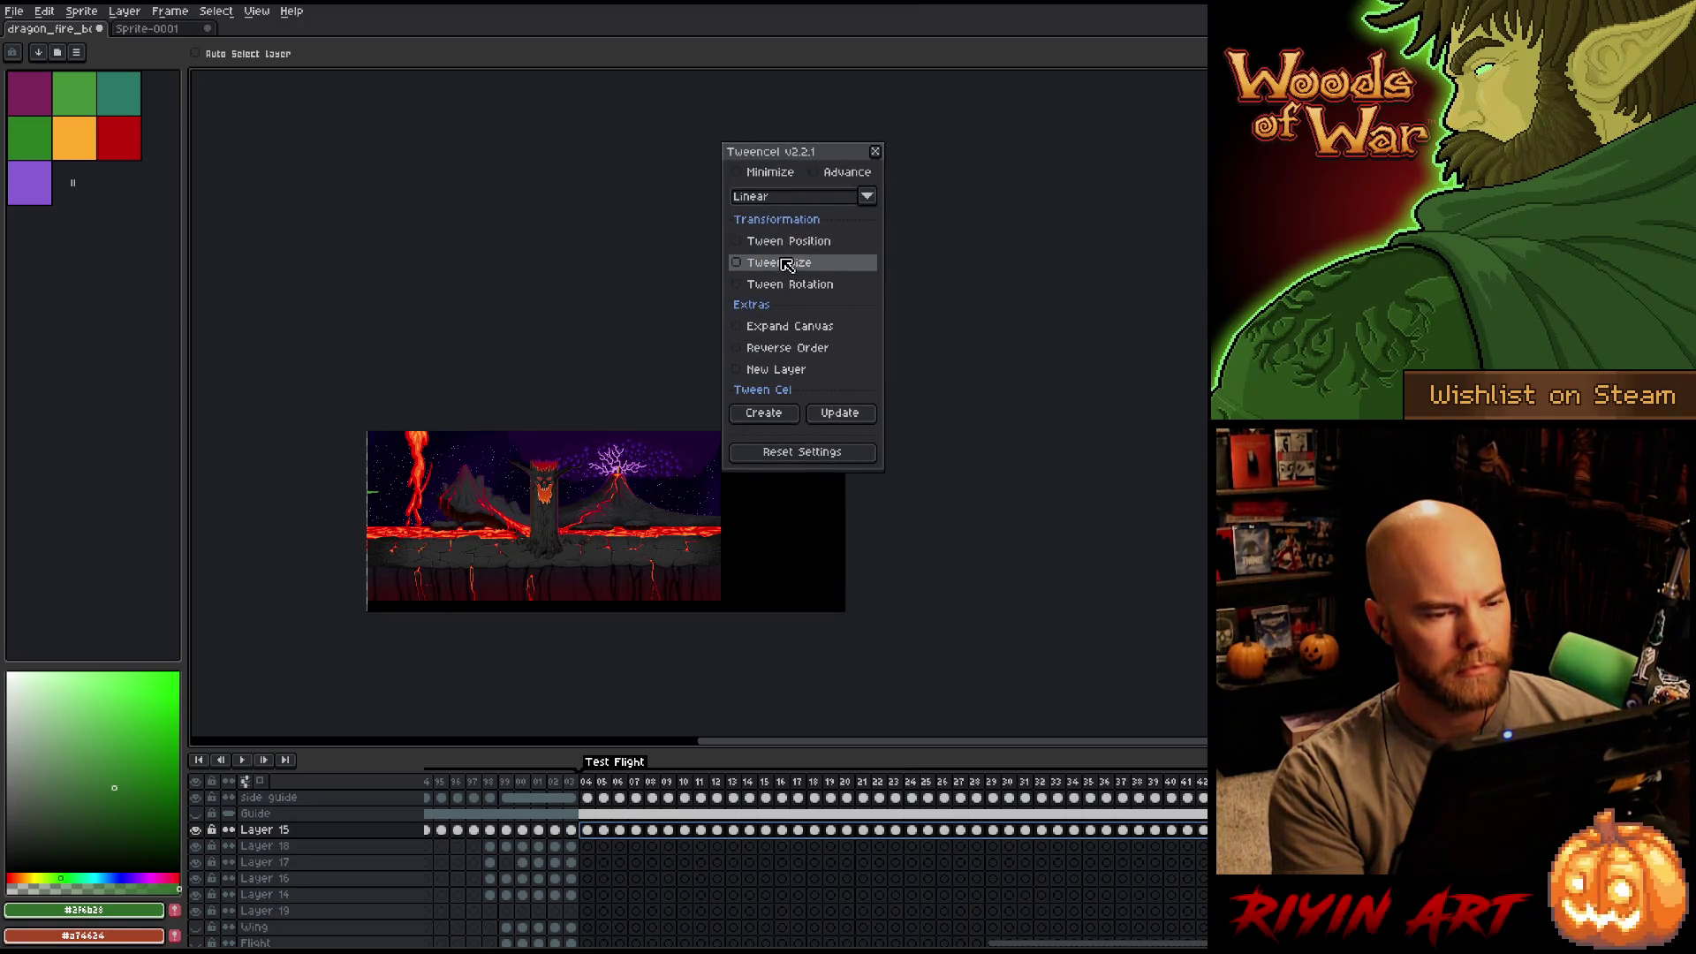
click(777, 241)
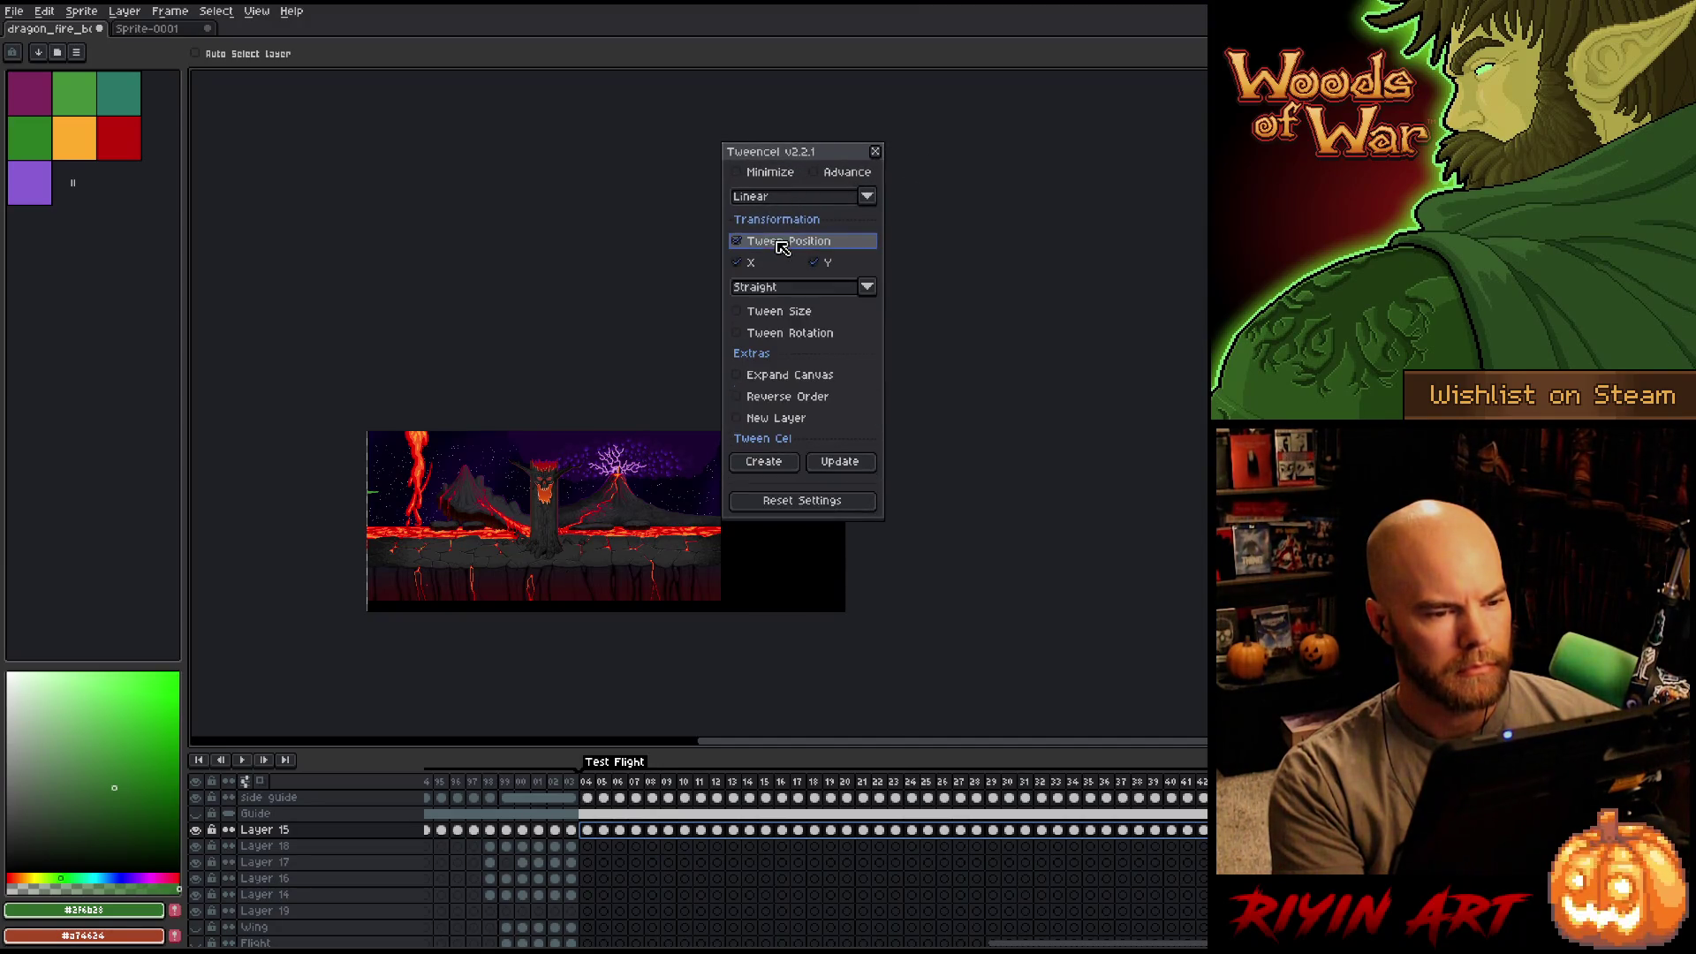
click(817, 263)
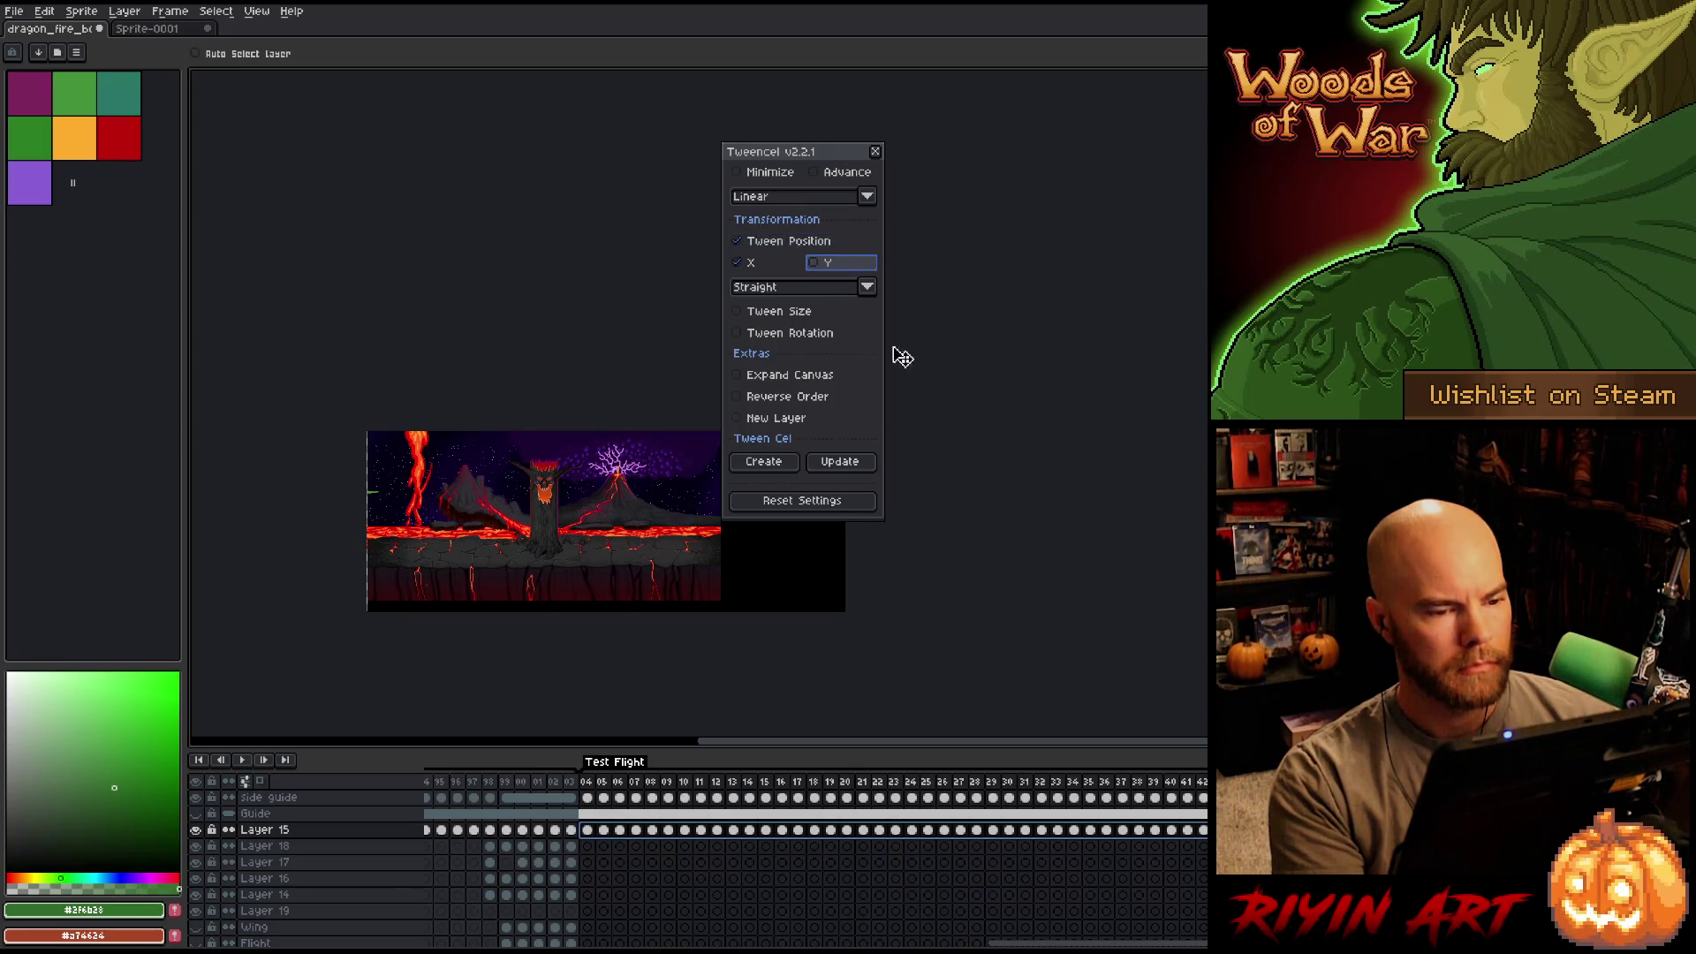
click(781, 288)
click(779, 288)
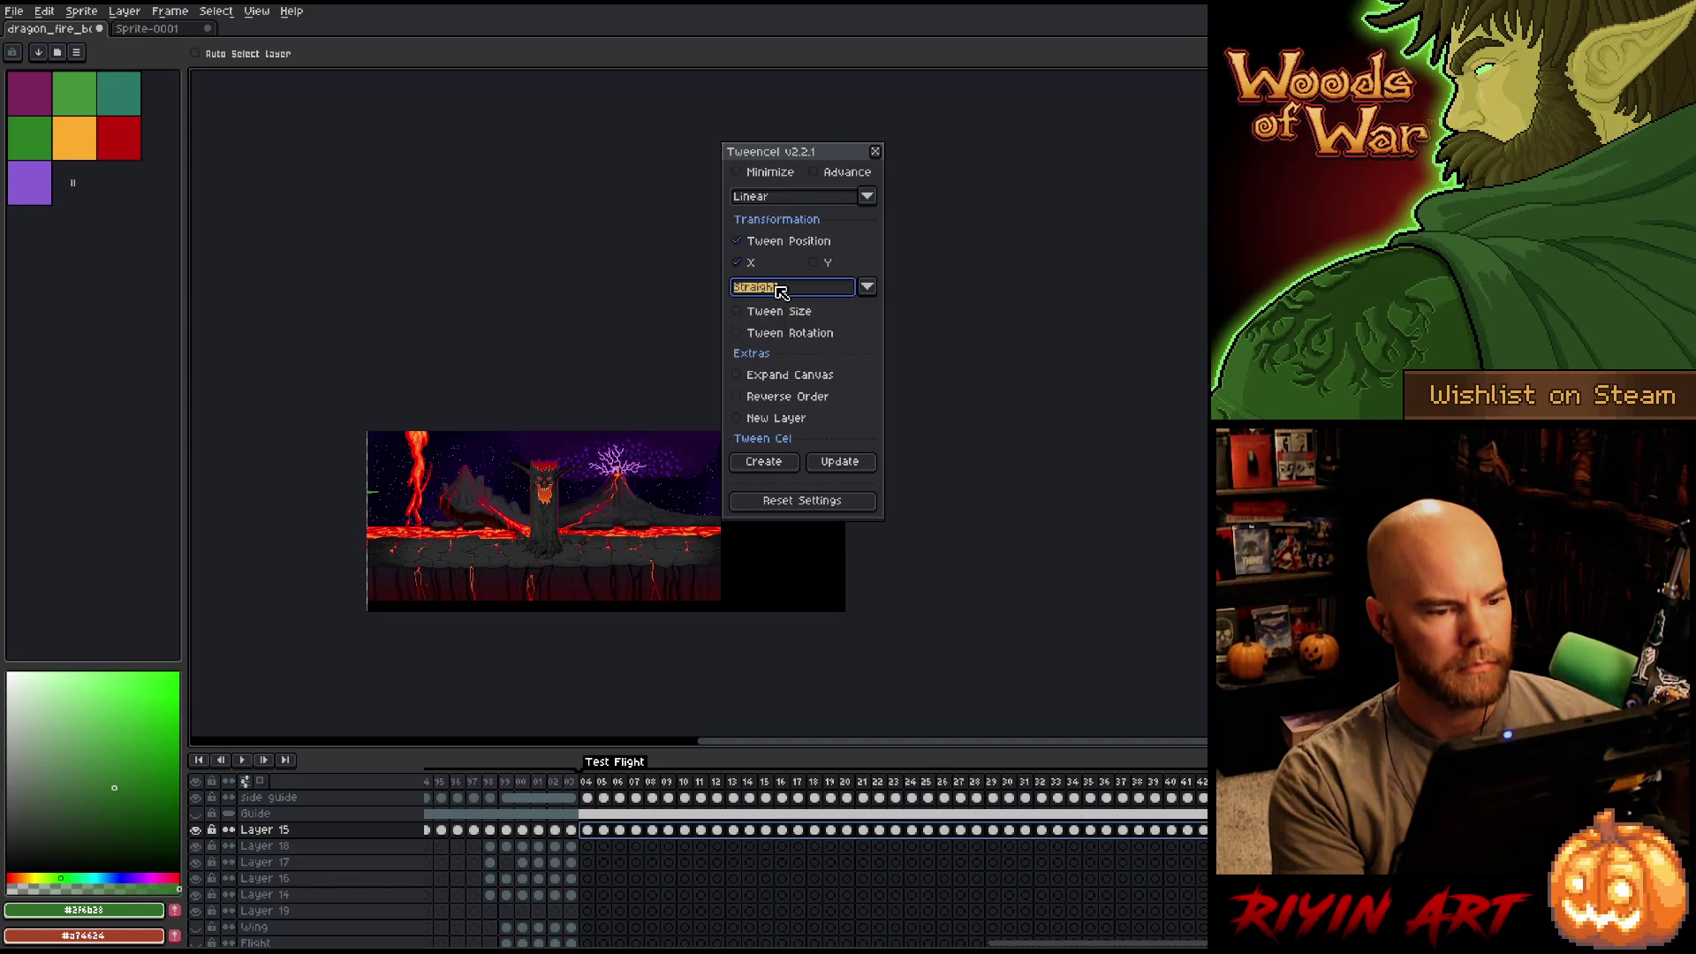
click(795, 498)
click(827, 464)
click(861, 511)
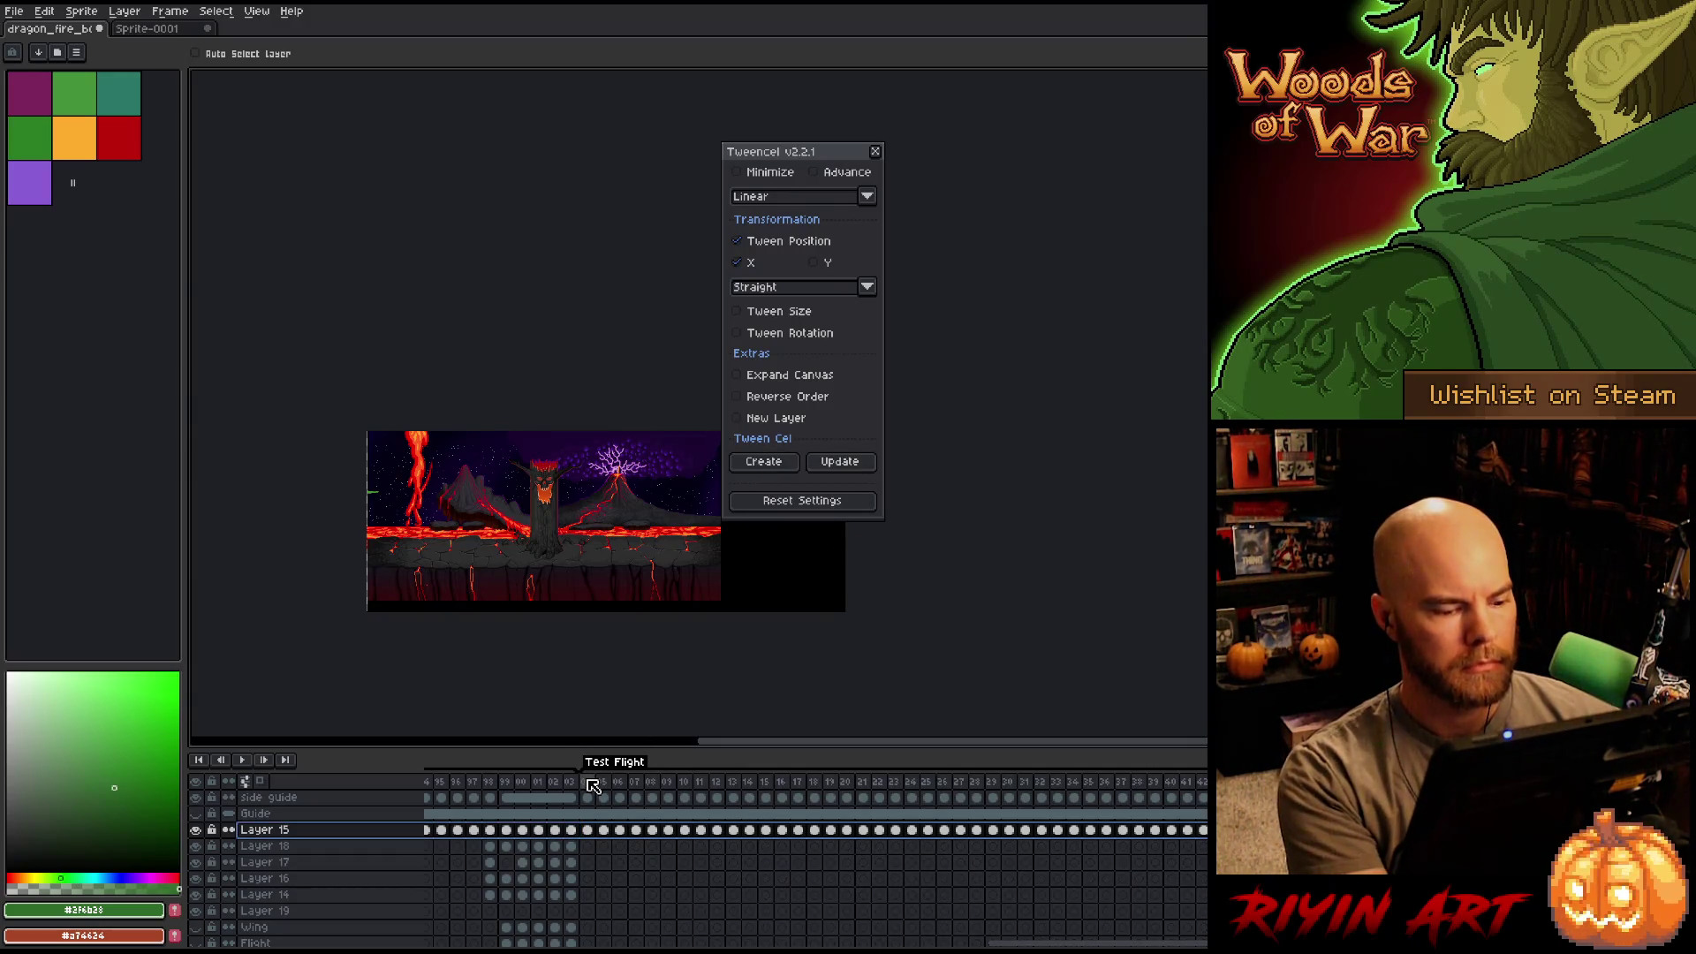
Reapply the tween from frame 05 onward, reselect the flight frames and play the animation.
shift+click(592, 786)
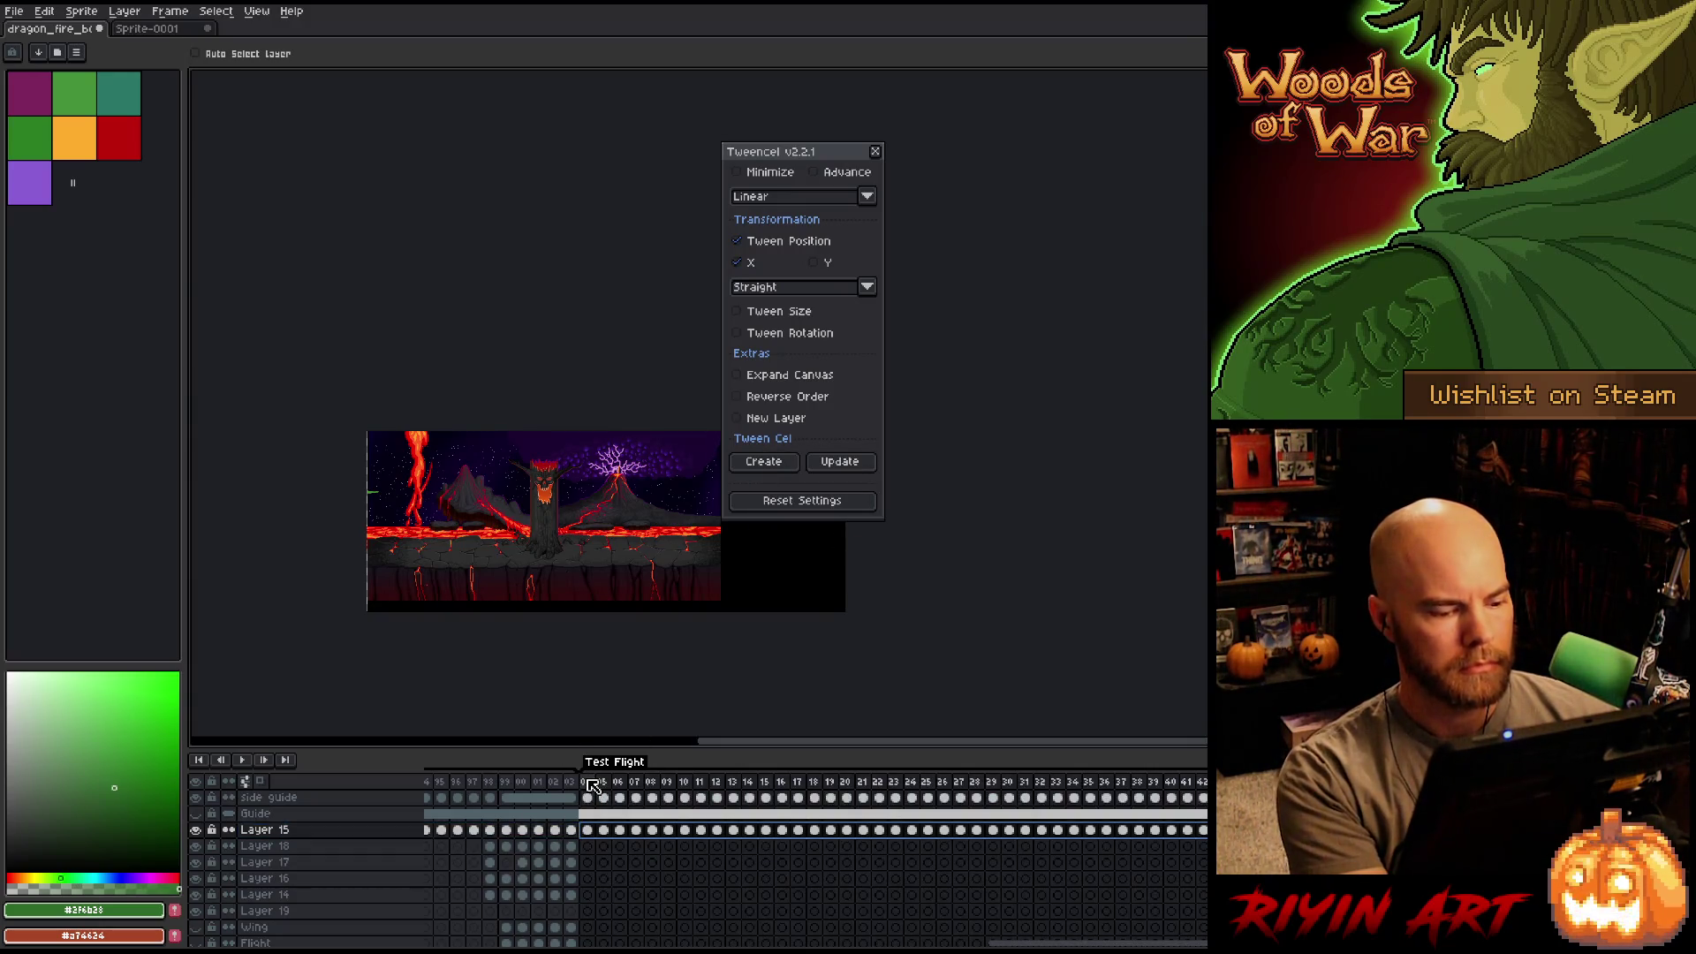
click(831, 465)
click(865, 508)
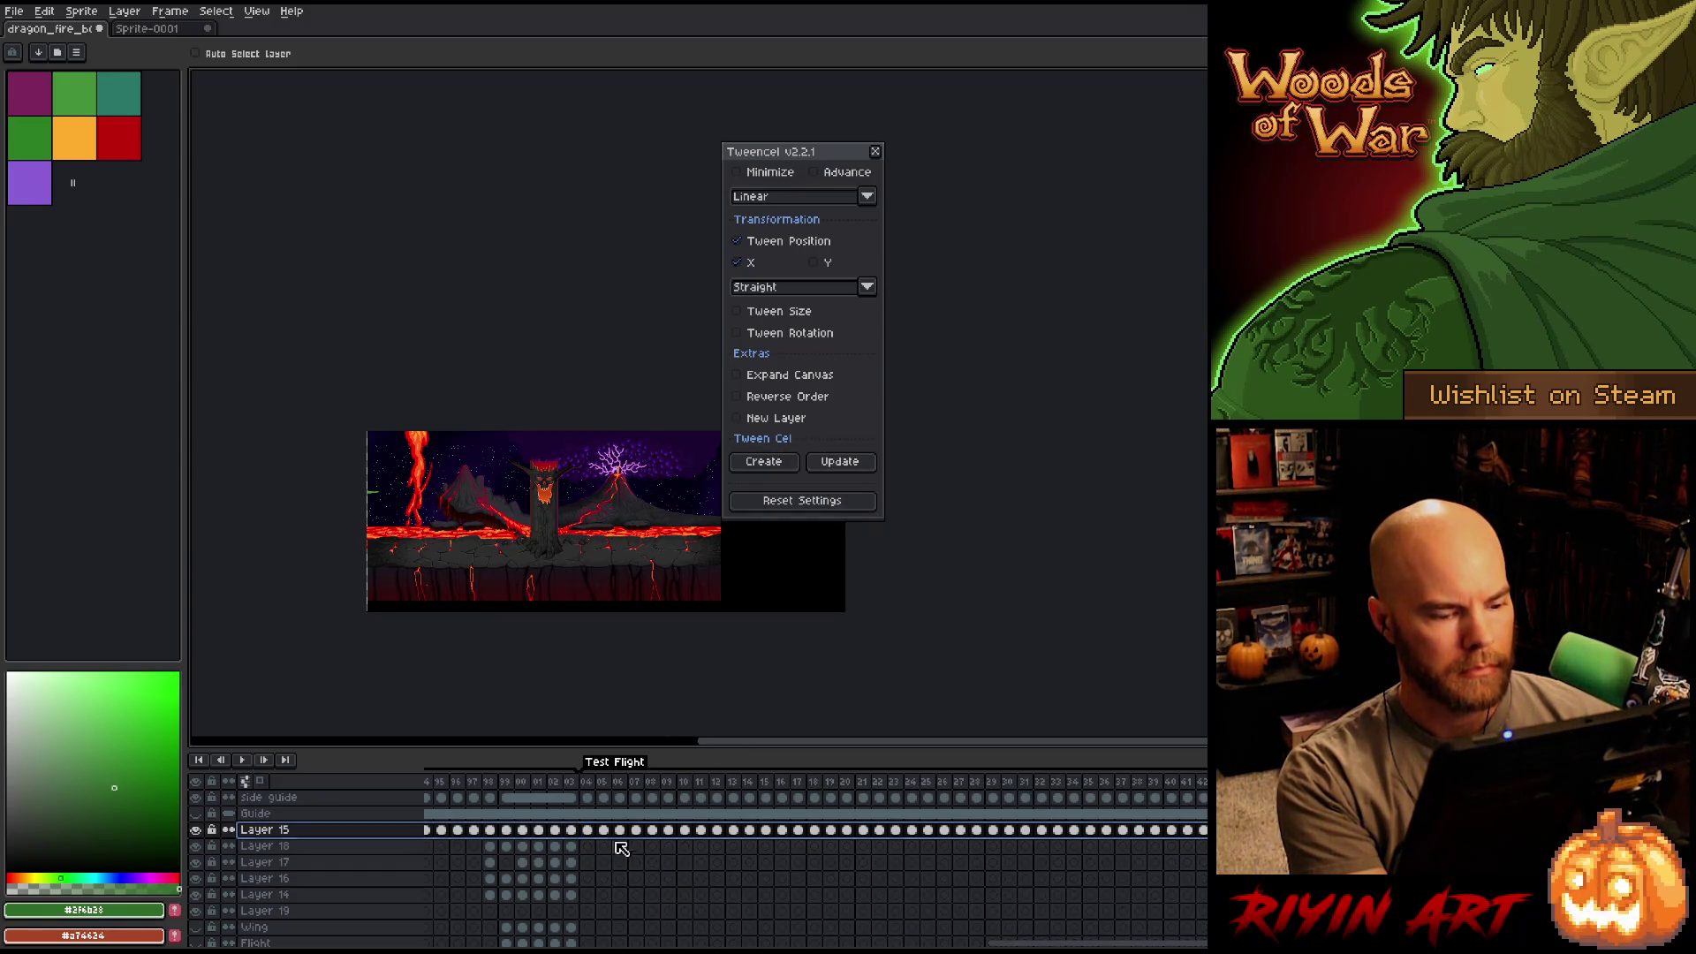
drag(588, 785, 1215, 765)
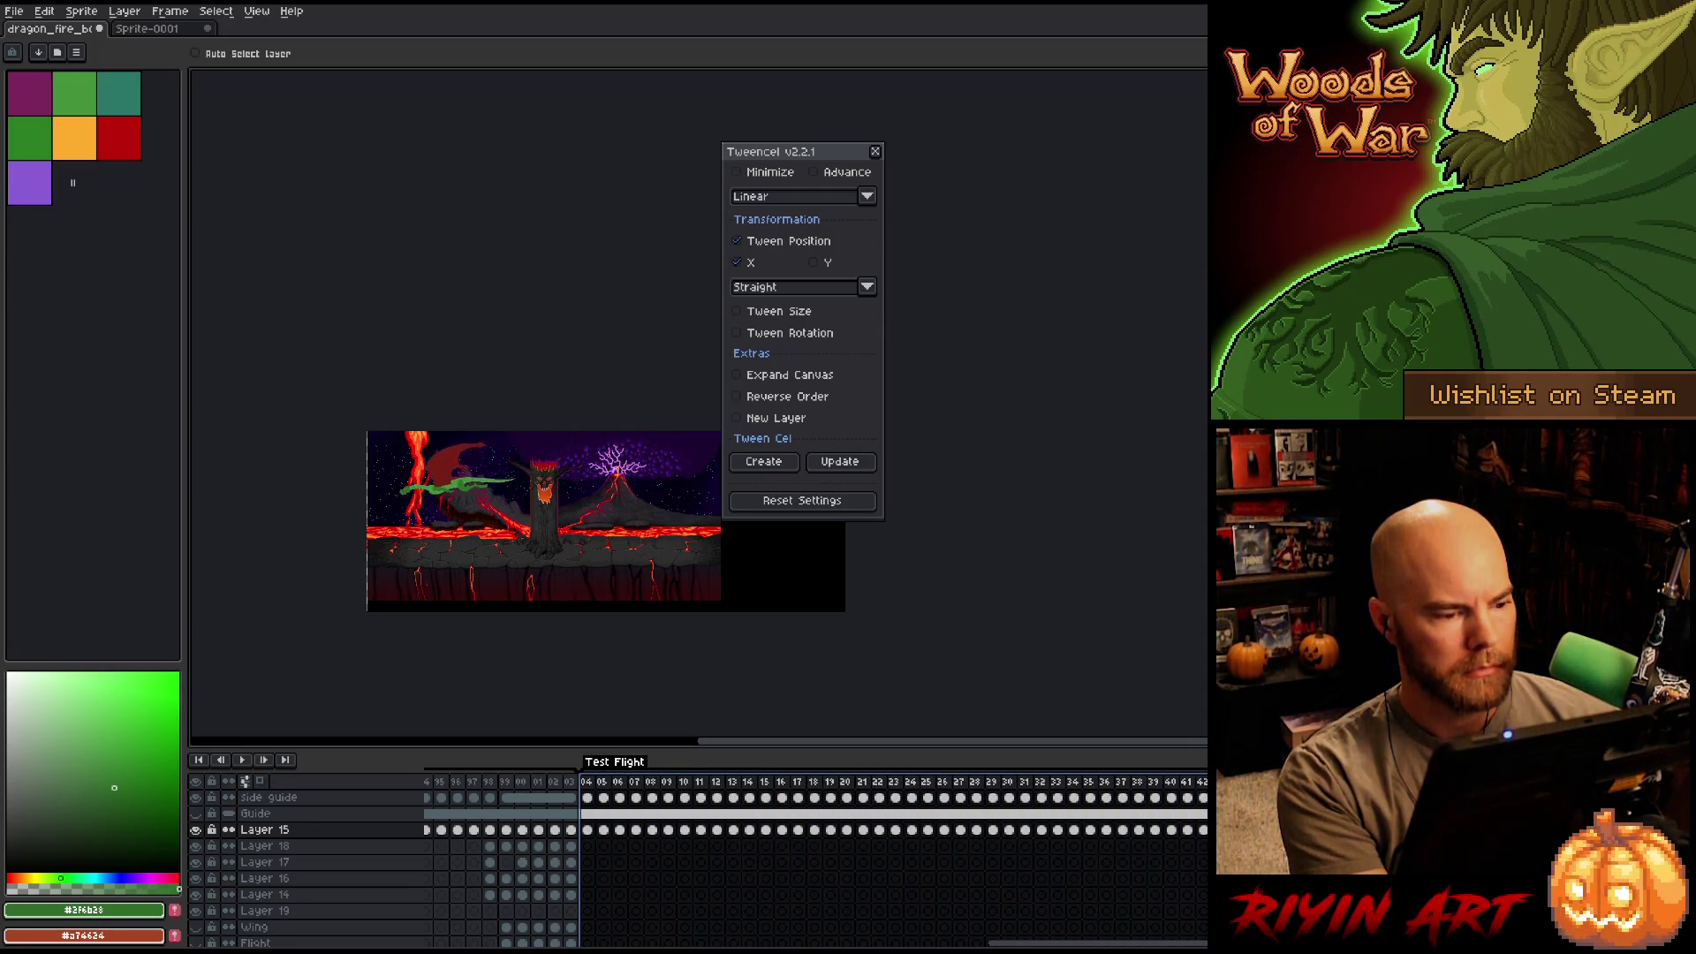
click(592, 789)
key(Return)
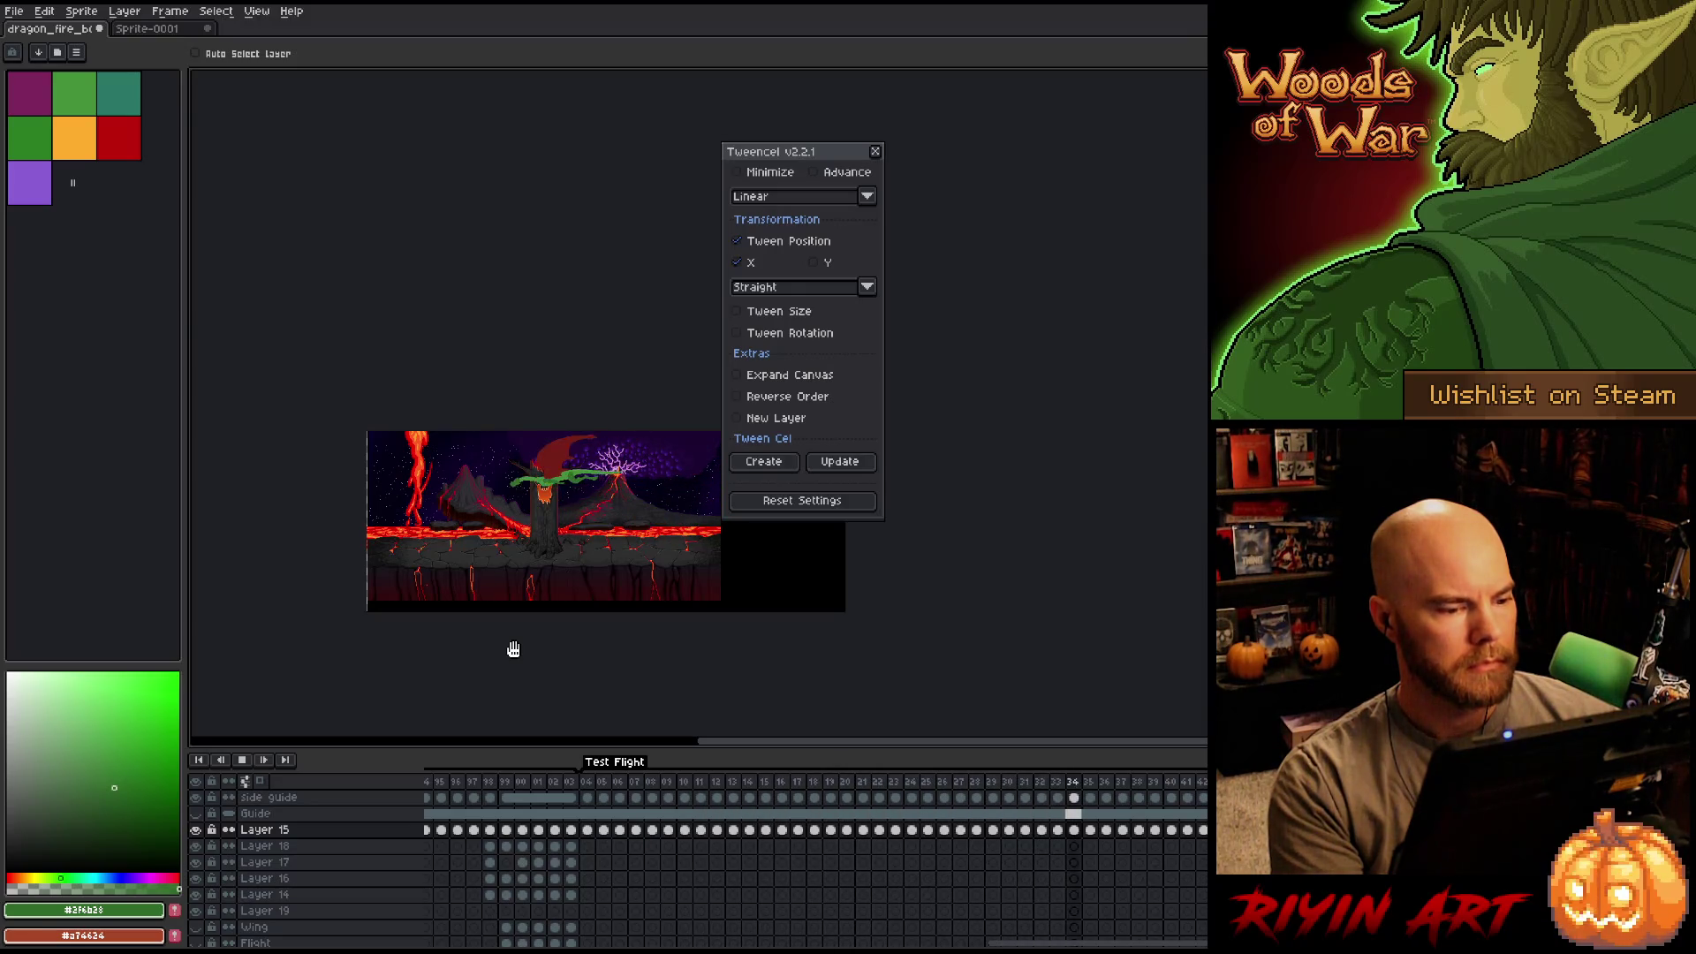
Stop playback, pan to see the whole lava scene, and close the Tweencel settings.
key(Return)
scroll(541, 492, up, 3)
scroll(541, 492, down, 1)
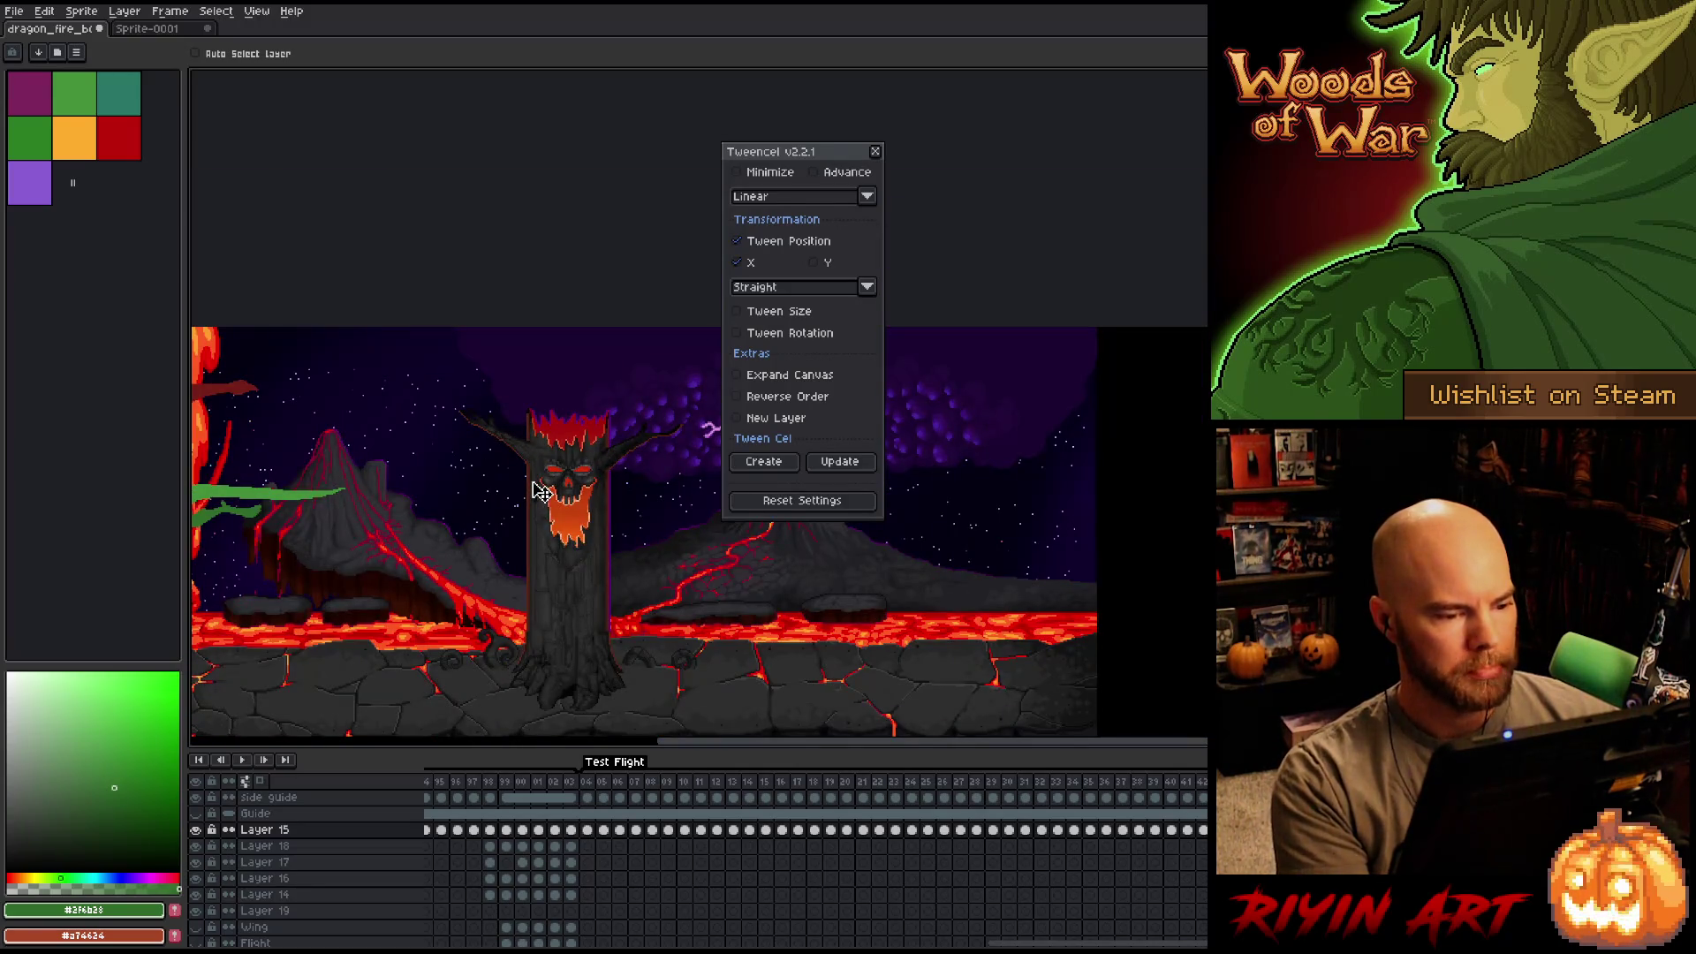
scroll(566, 492, down, 3)
scroll(574, 497, up, 1)
mouse_move(427, 517)
mouse_down()
mouse_move(579, 510)
mouse_move(560, 510)
mouse_up()
click(874, 151)
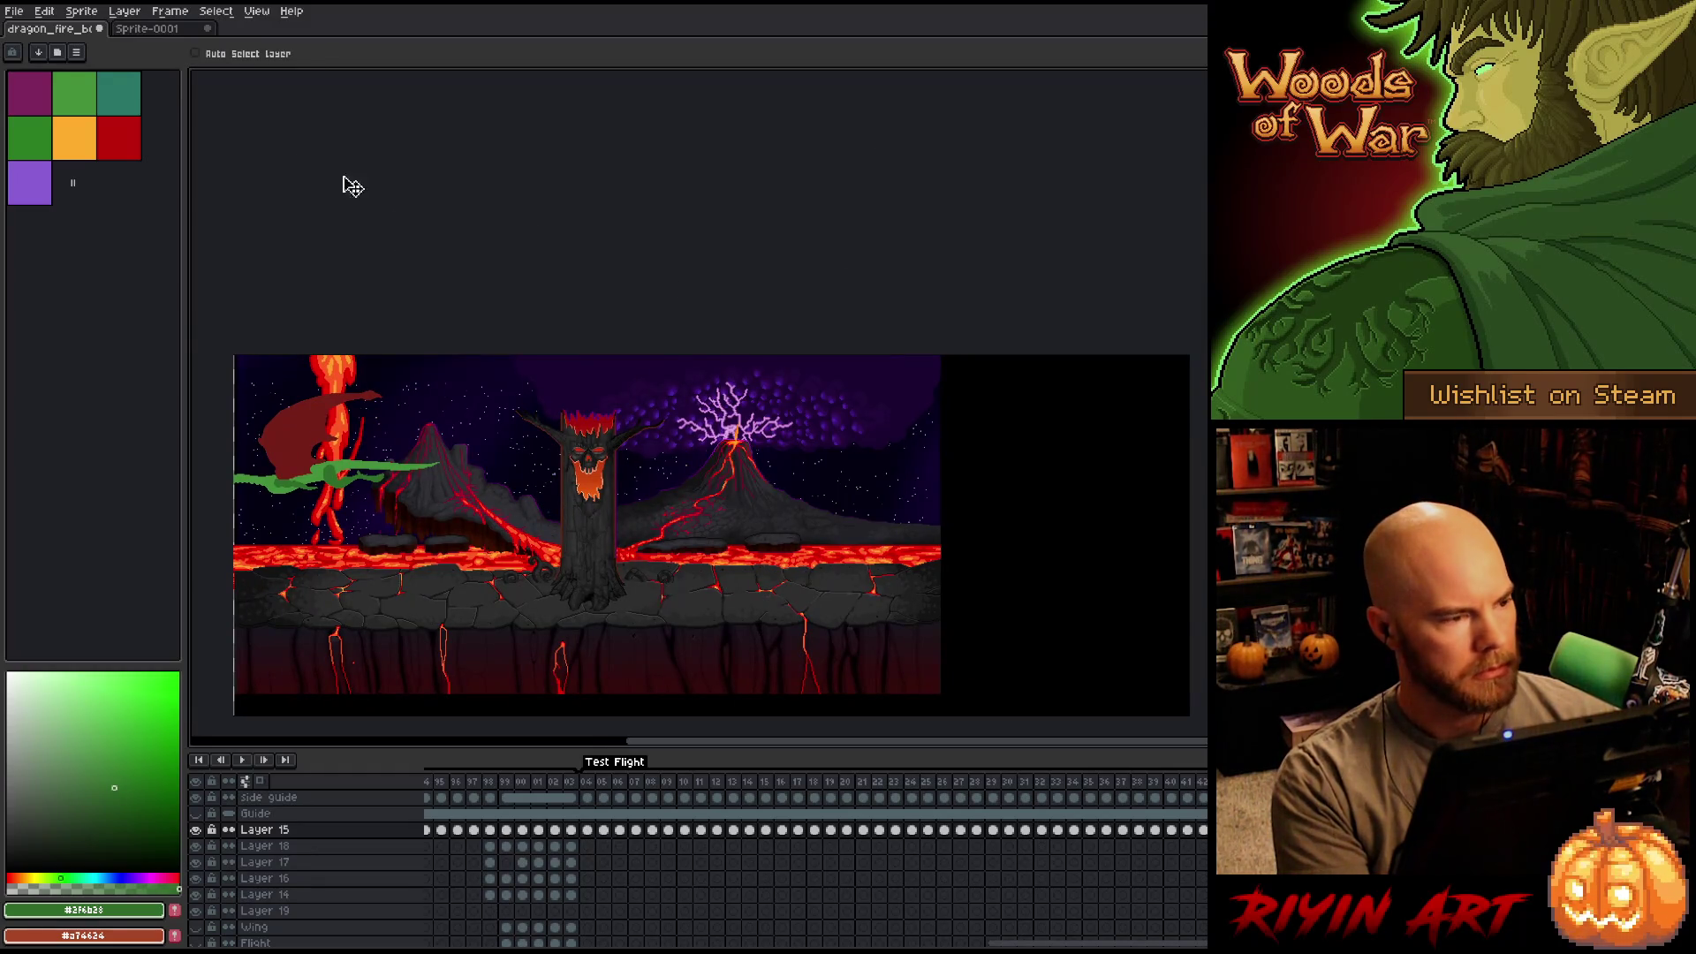
click(17, 13)
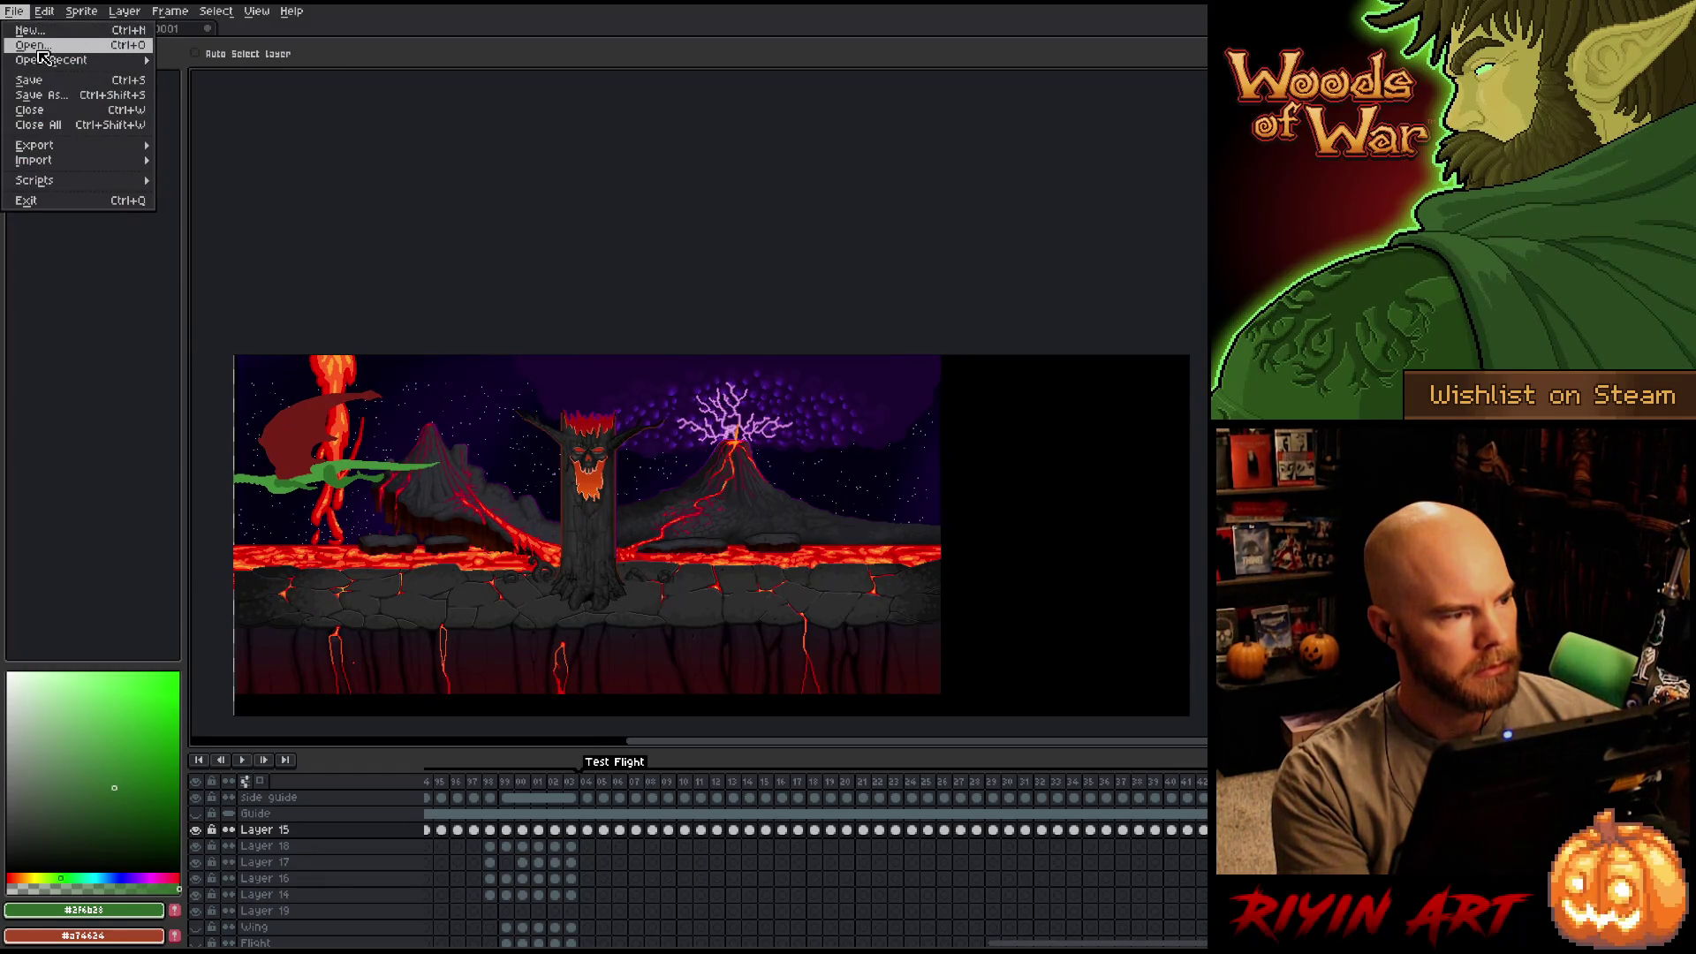
Open summer_lava_v16_ext and inspect the Tree group and Ground layer.
click(39, 49)
double_click(652, 419)
scroll(918, 595, up, 3)
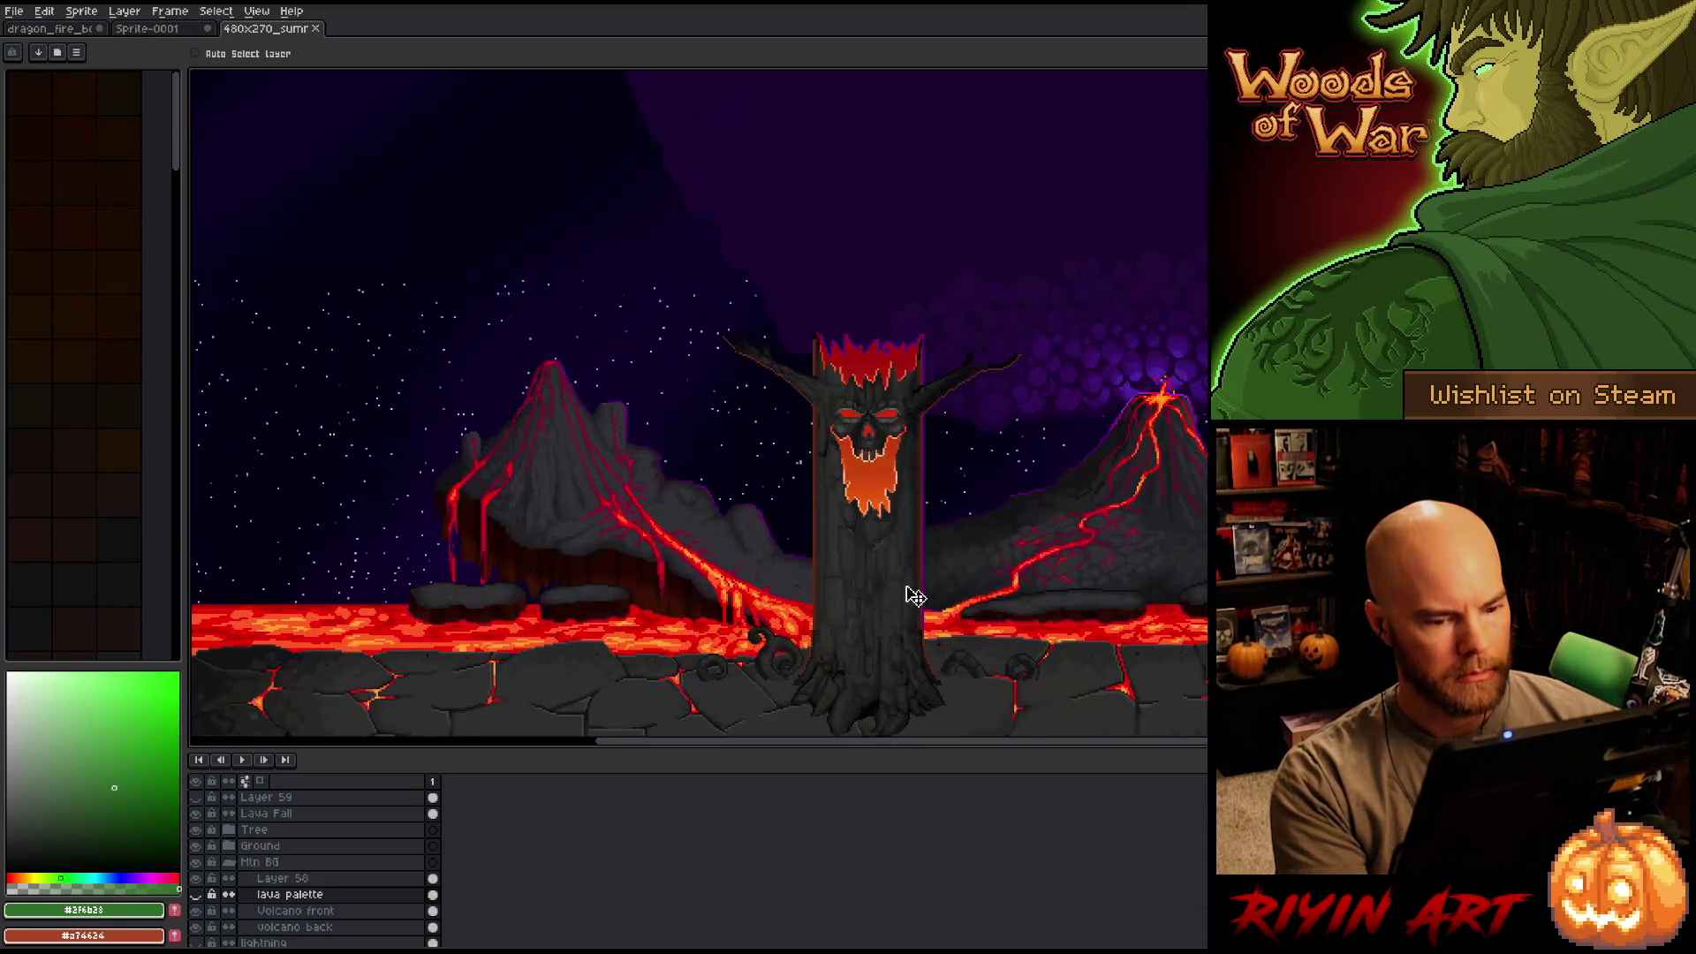
scroll(294, 892, down, 2)
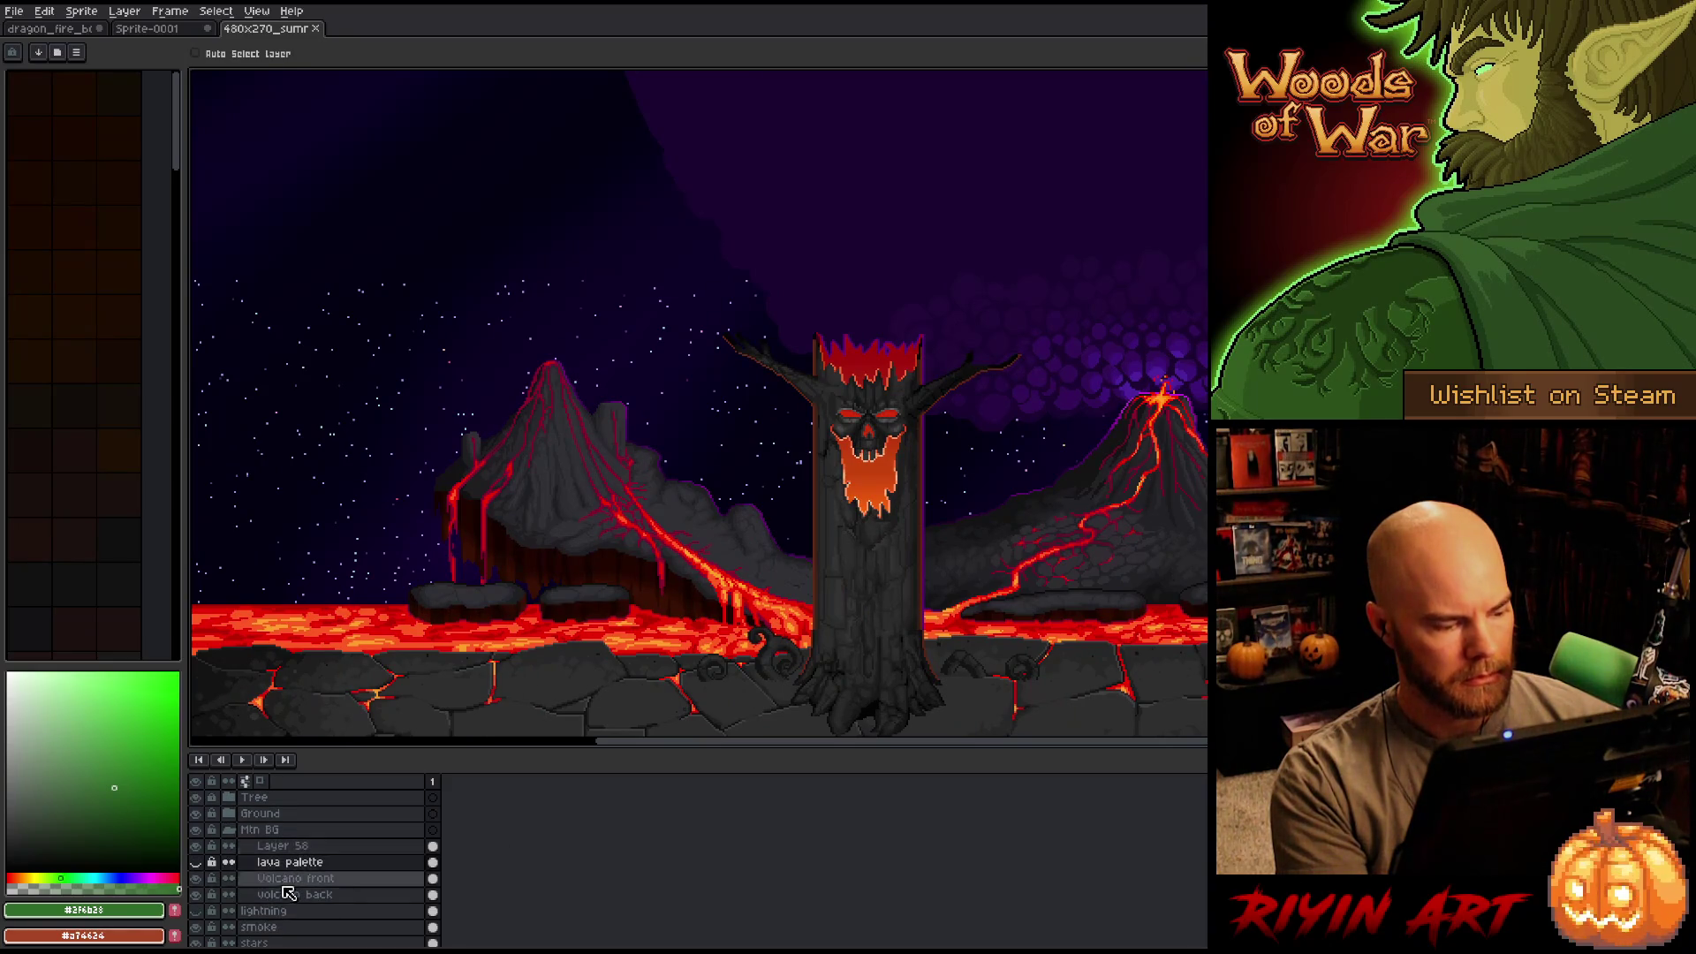
click(870, 572)
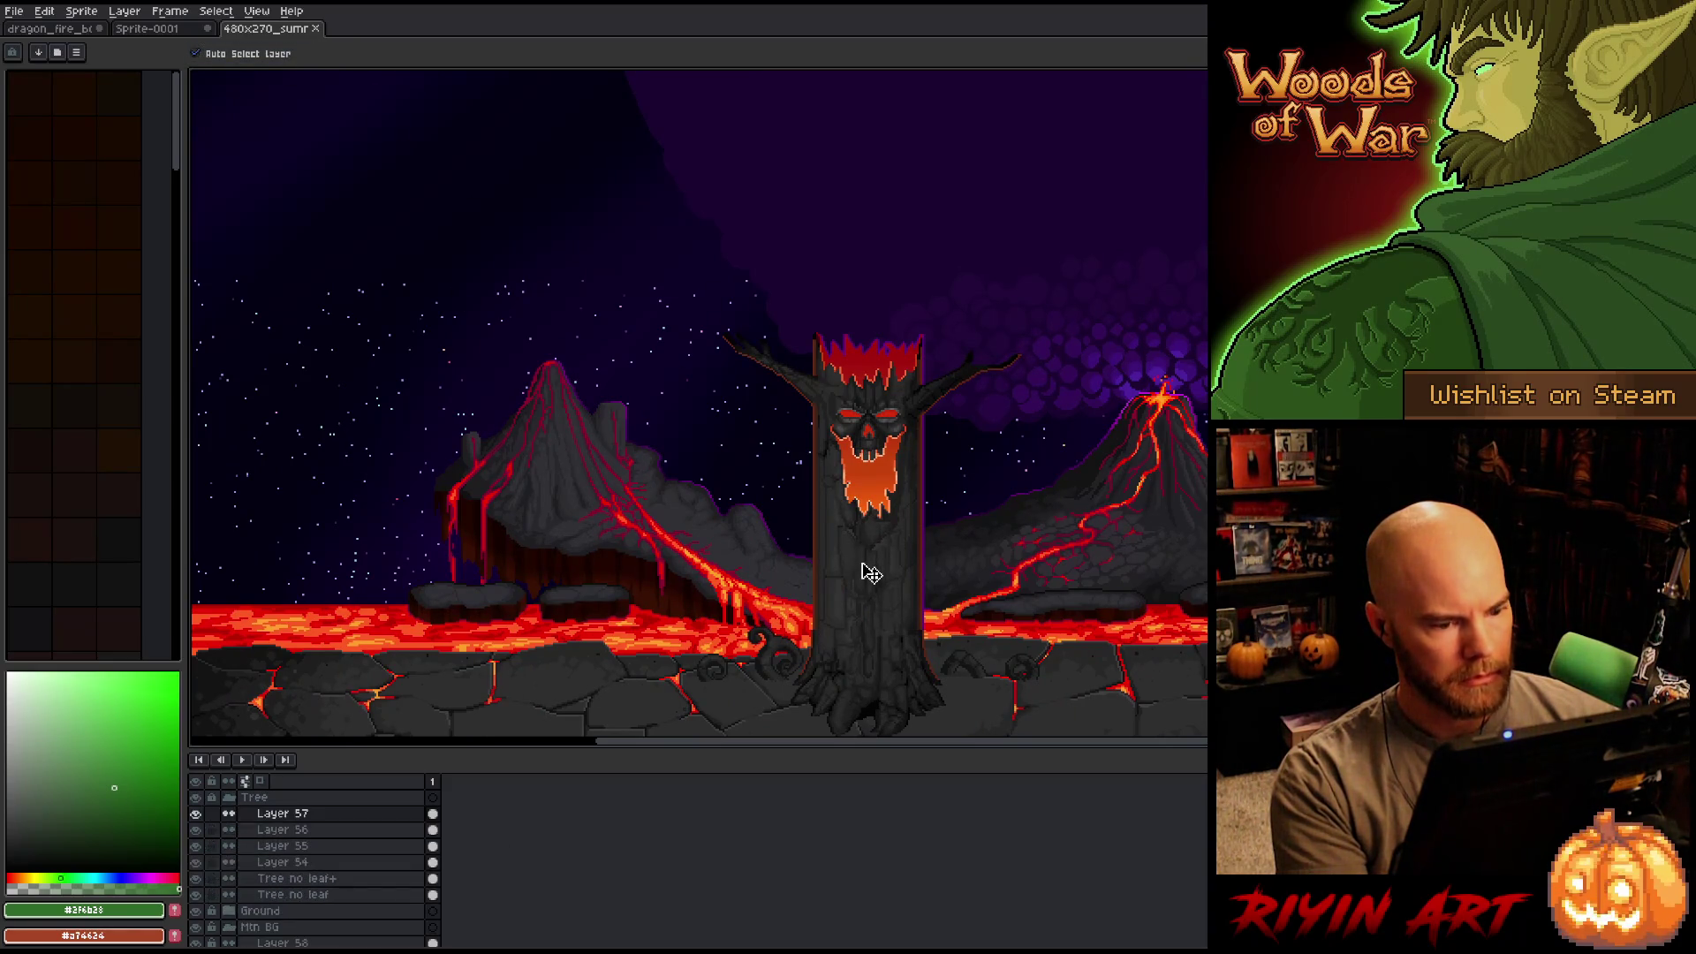
scroll(234, 832, up, 1)
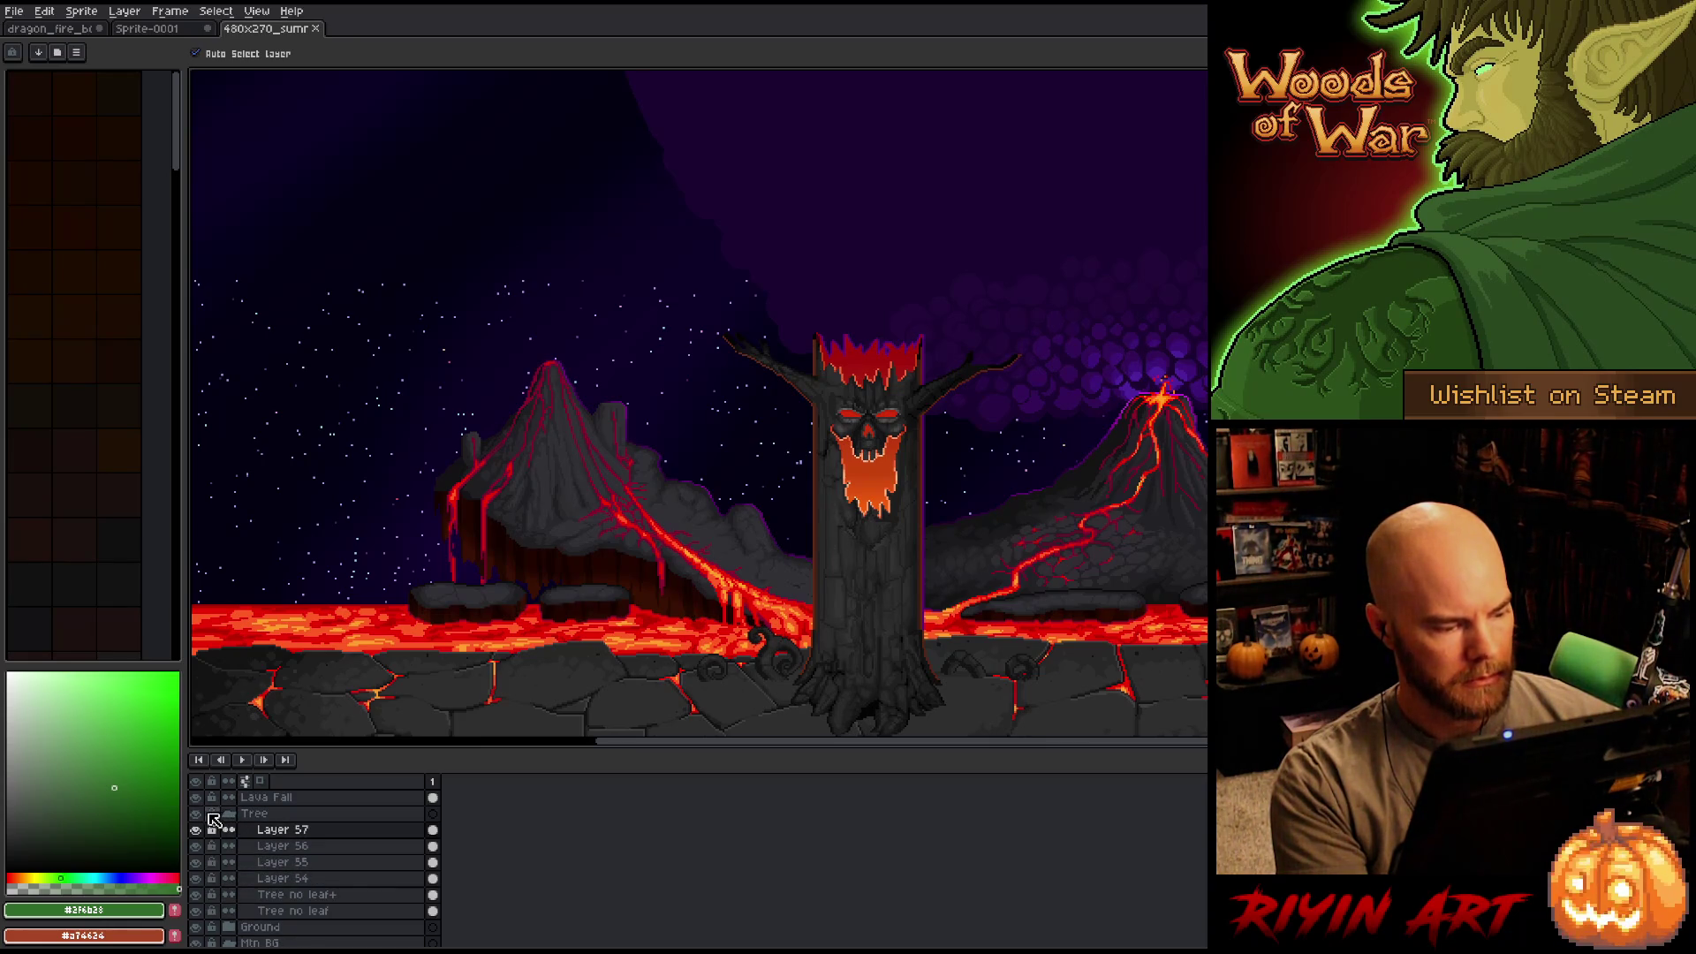
click(196, 814)
click(197, 813)
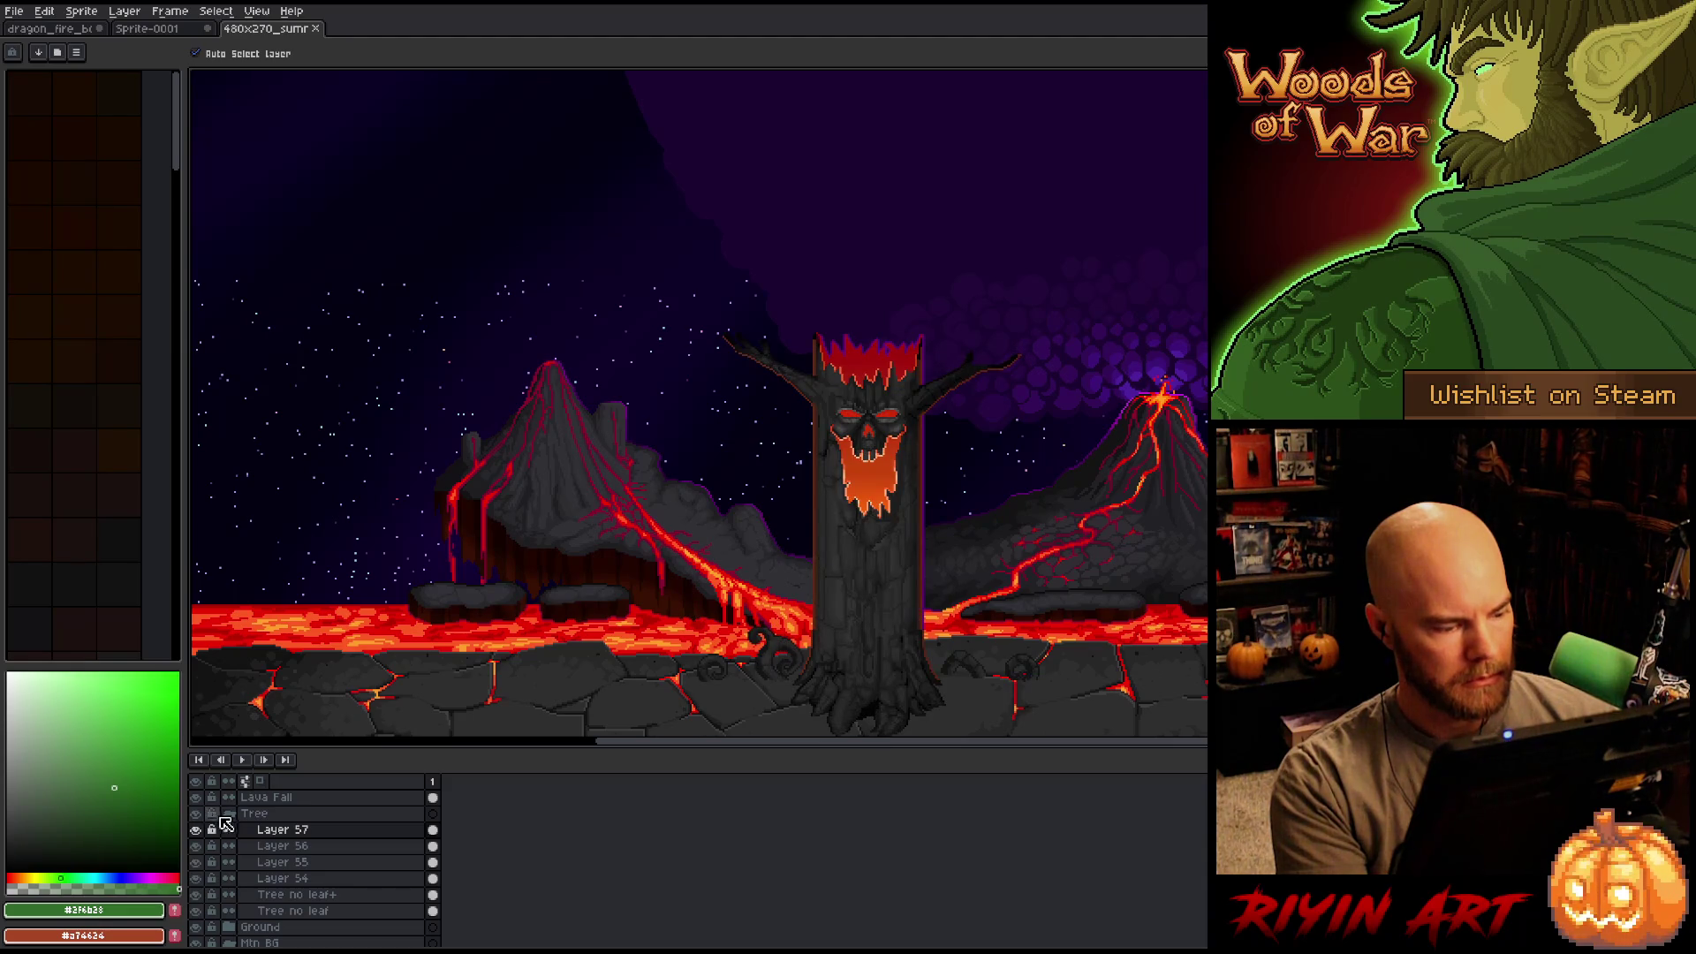
click(198, 831)
click(198, 832)
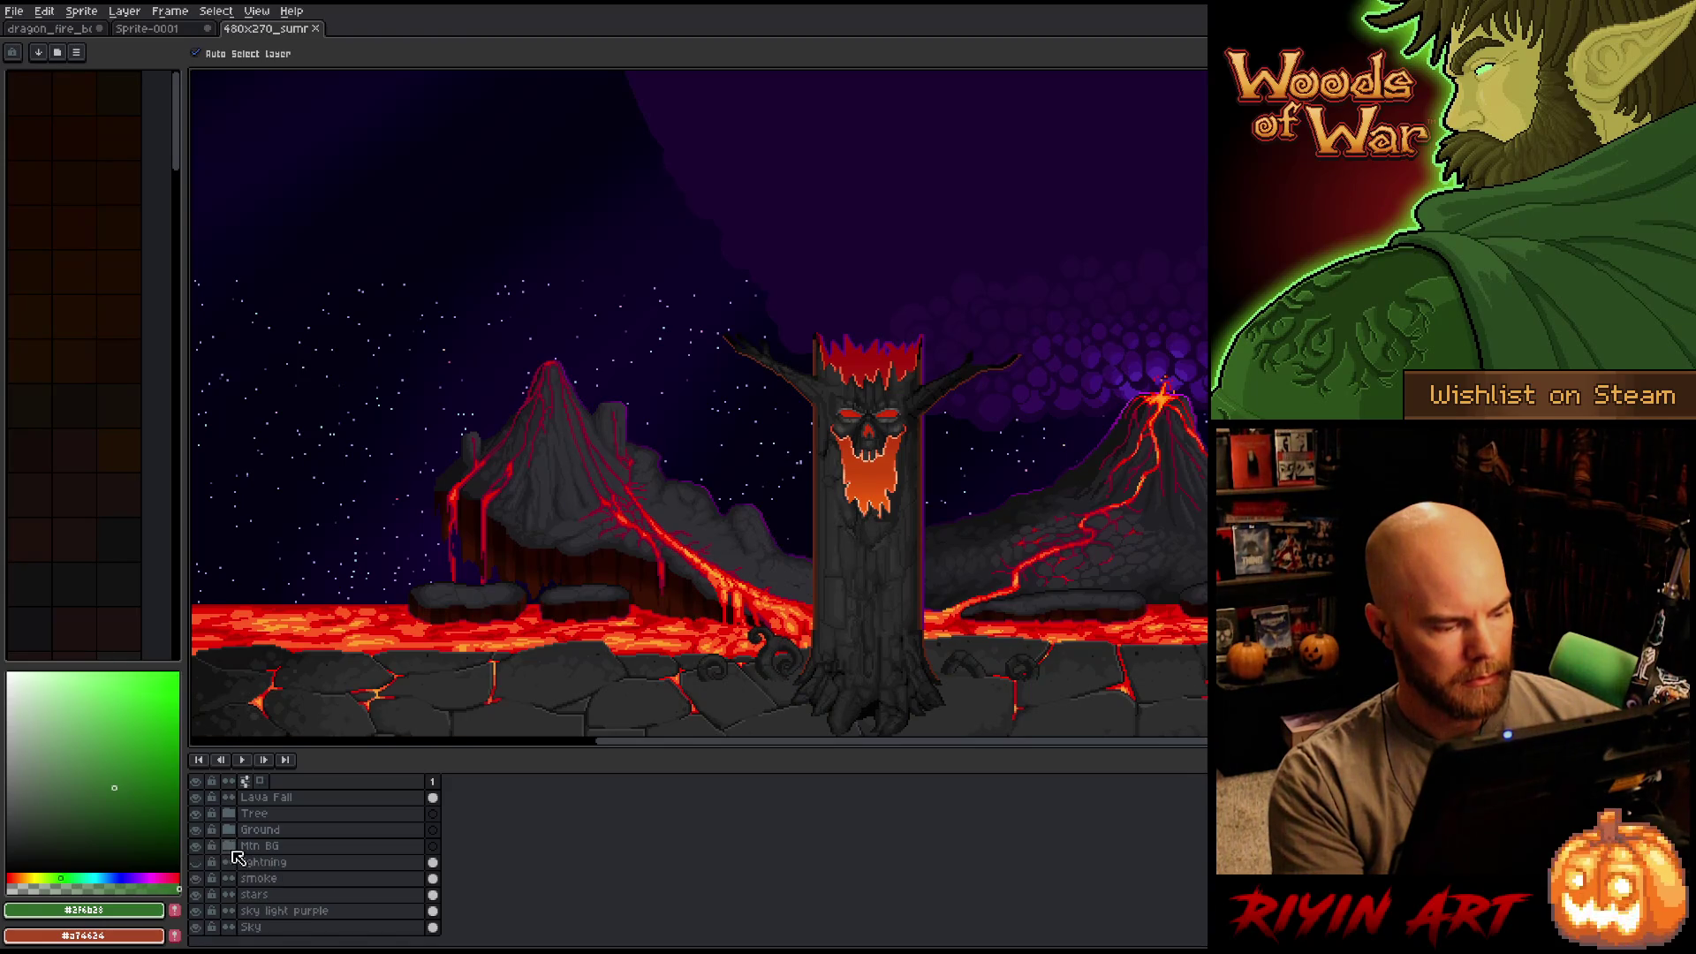
Hide the mountains, volcano, lava sea, smoke, stars and sky, leaving tree and ground visible.
click(198, 847)
drag(202, 880, 204, 943)
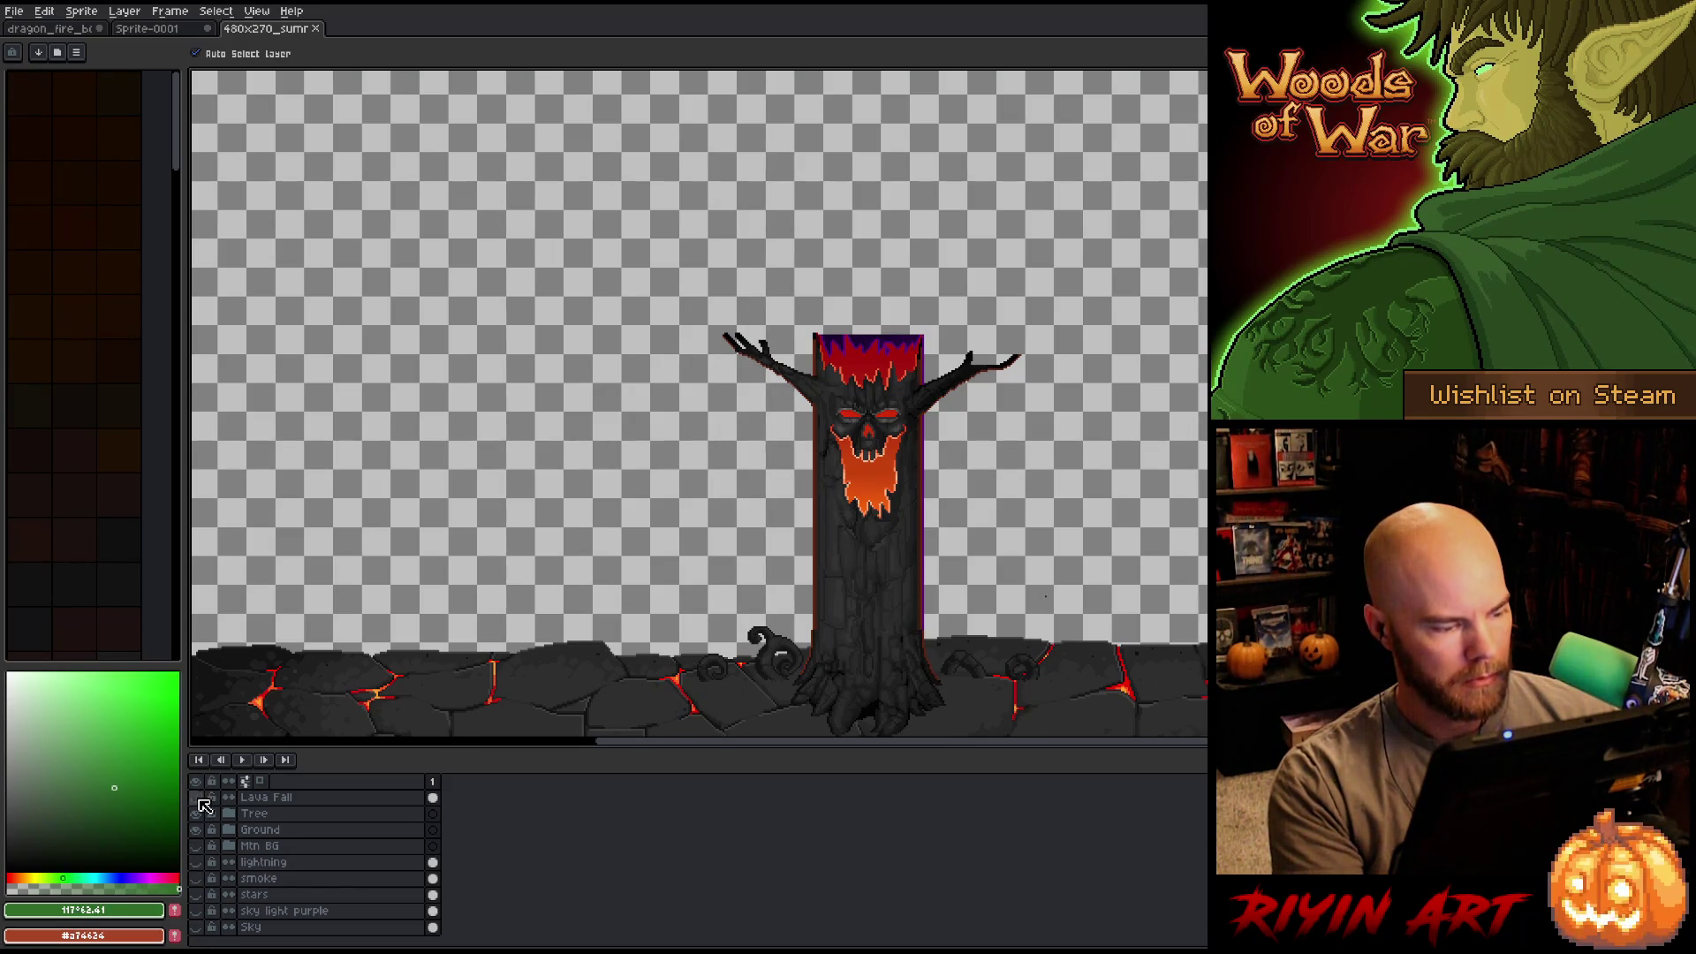
scroll(559, 502, down, 2)
key(ctrl)
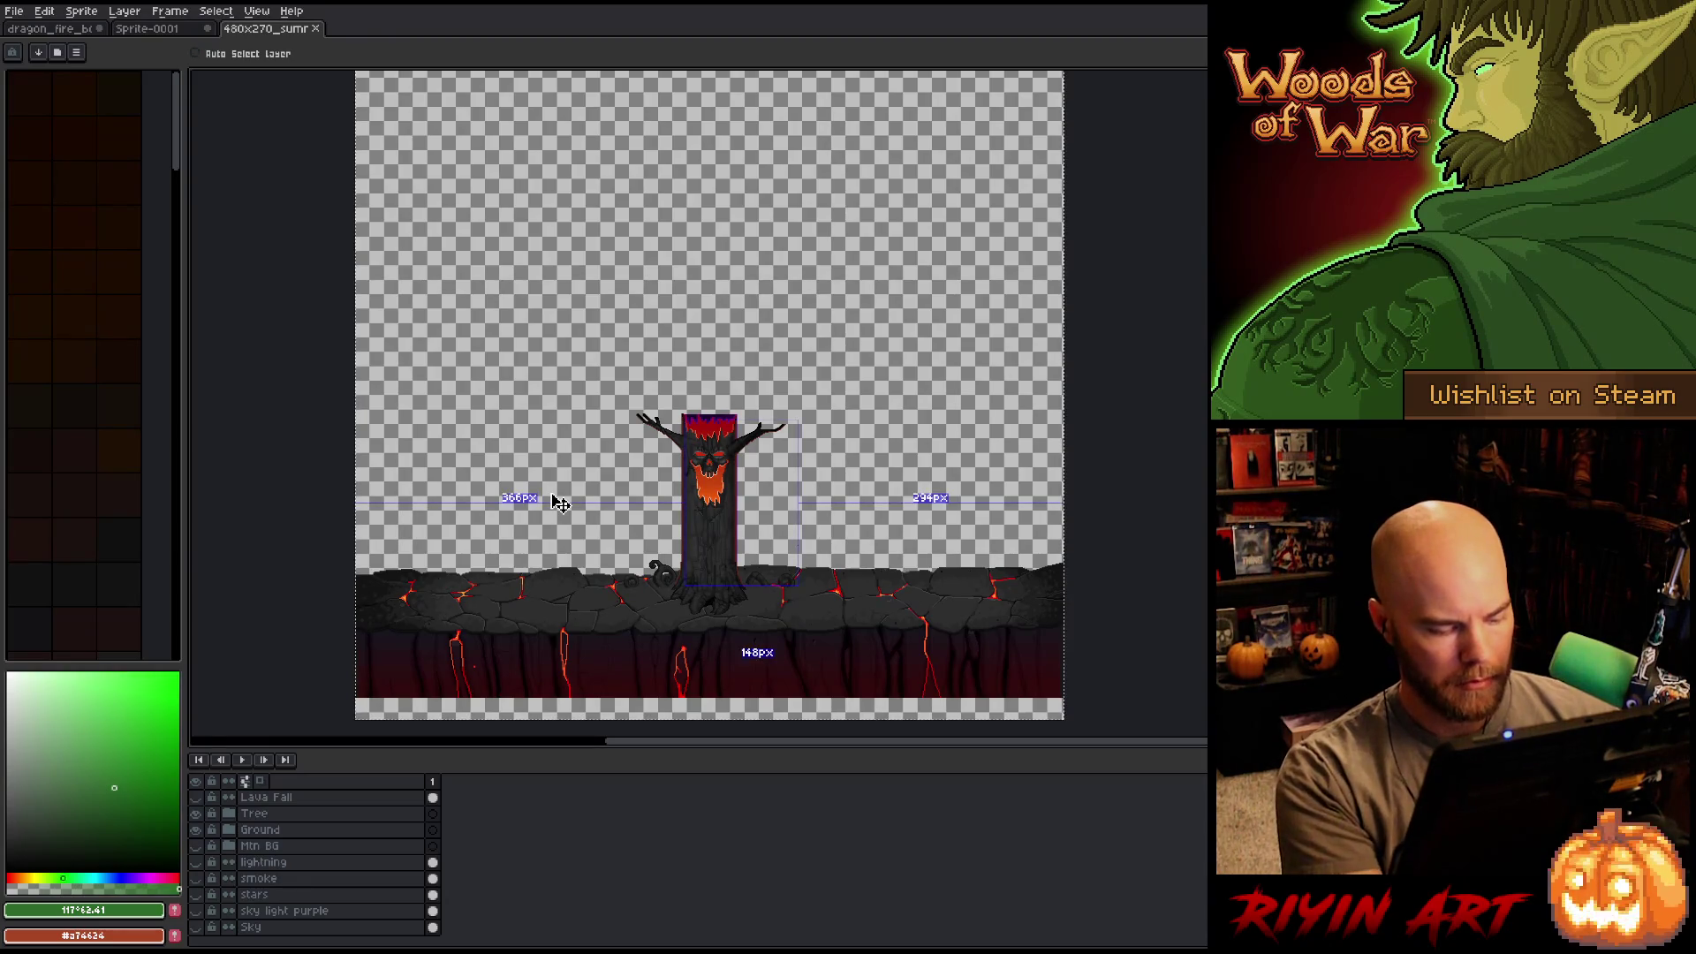
click(88, 29)
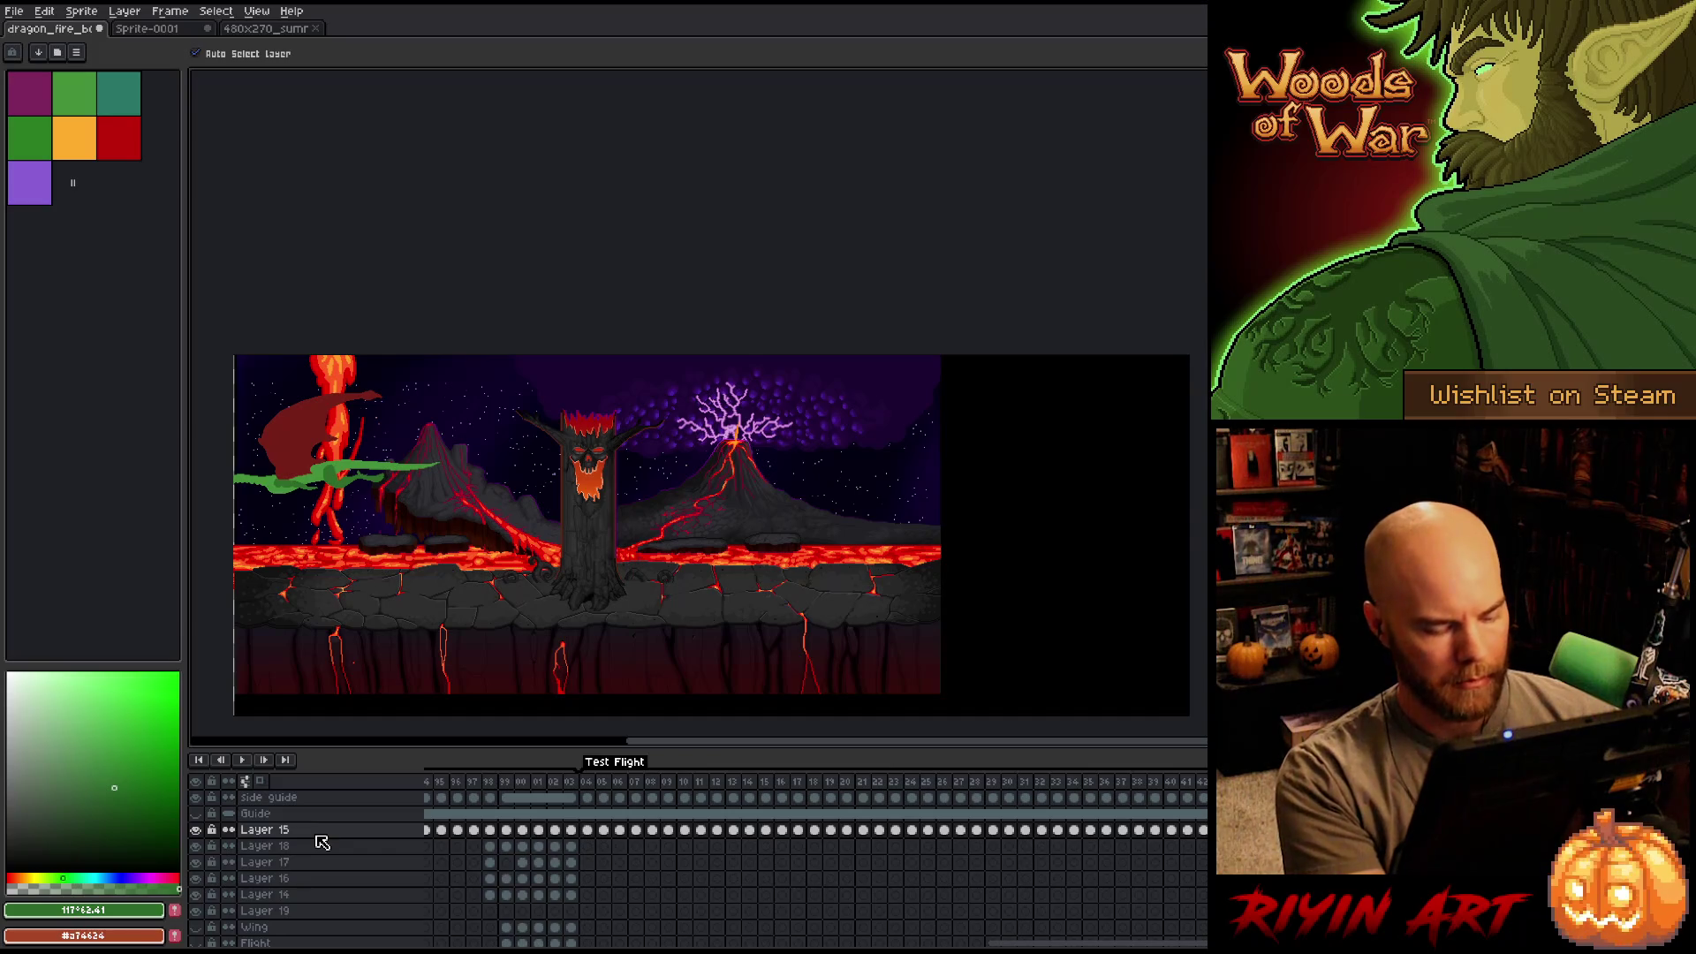
Add a new layer and paste the tree at frame 04, raising it higher in the scene.
key(shift+n)
click(588, 830)
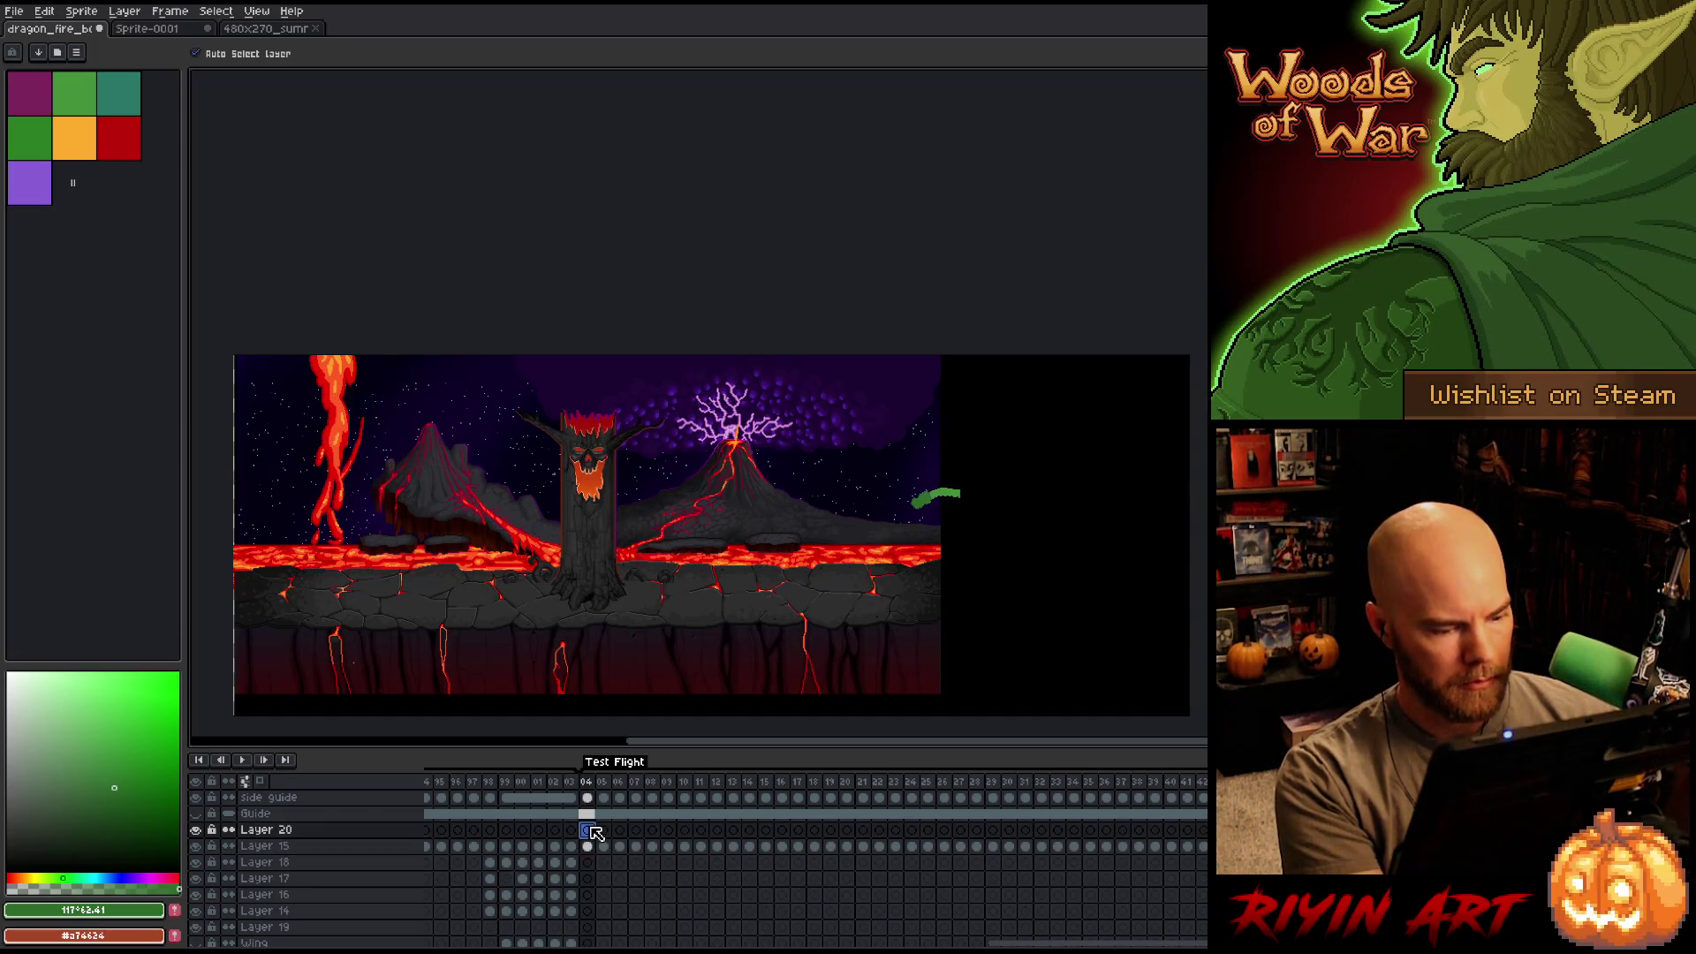
key(ctrl+v)
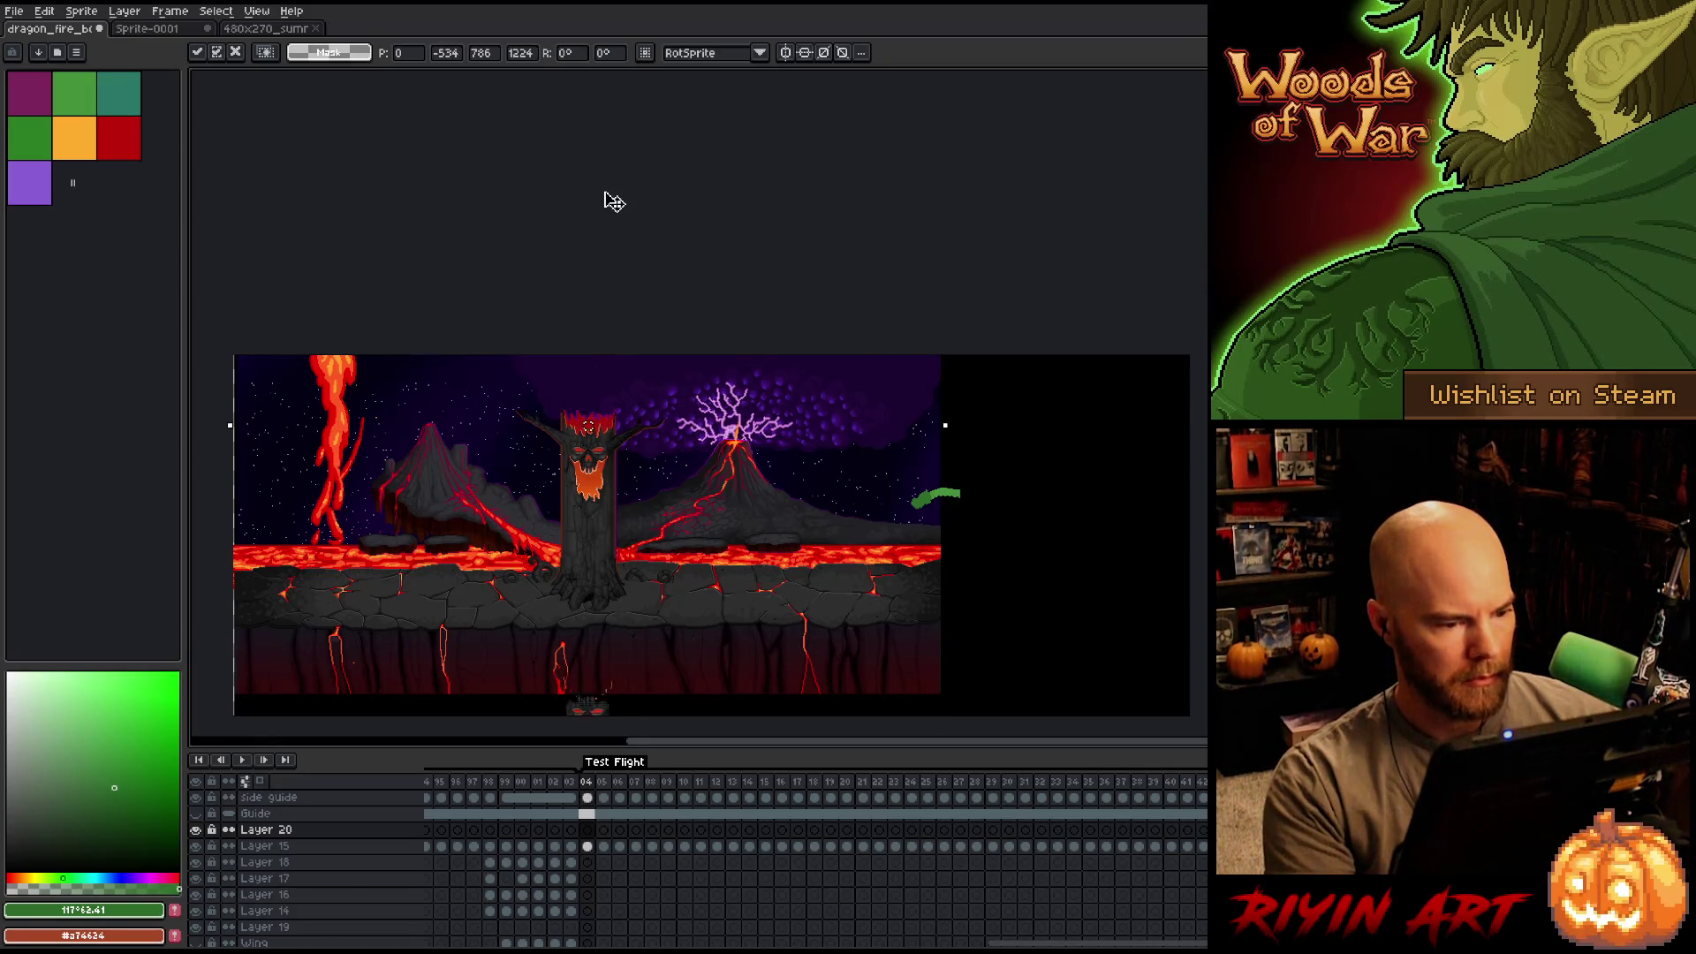
drag(616, 431, 617, 327)
key(Return)
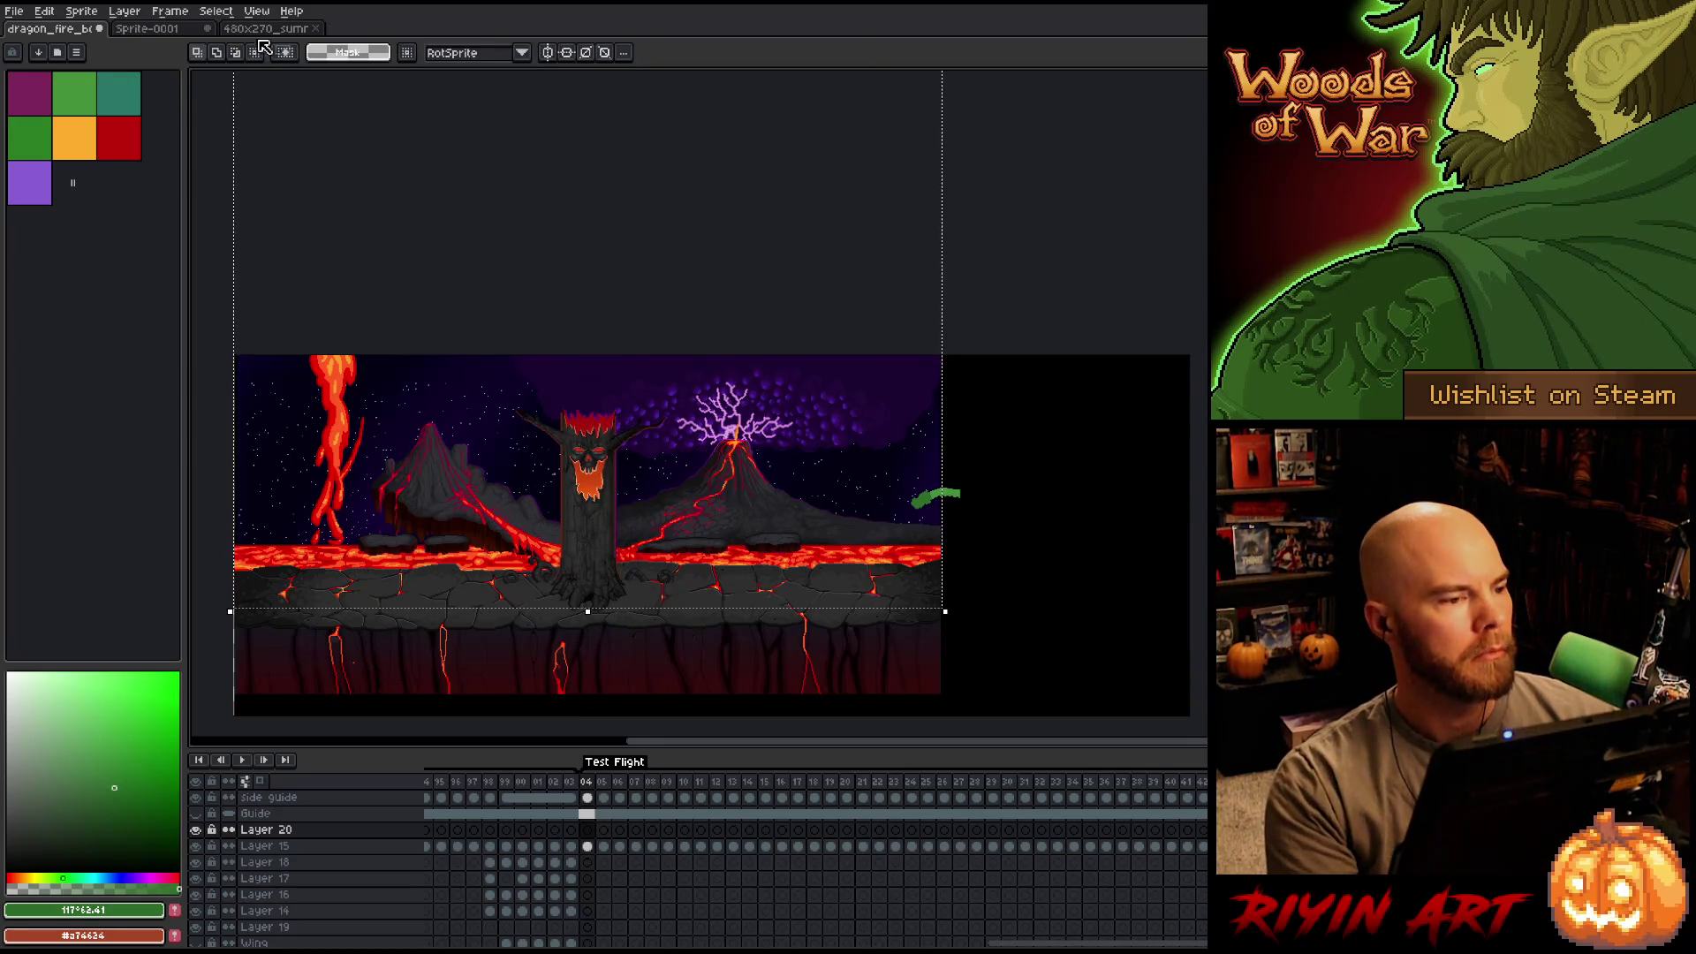
Paste the copied skull tree into the dragon scene again and lift it onto the ground.
click(263, 31)
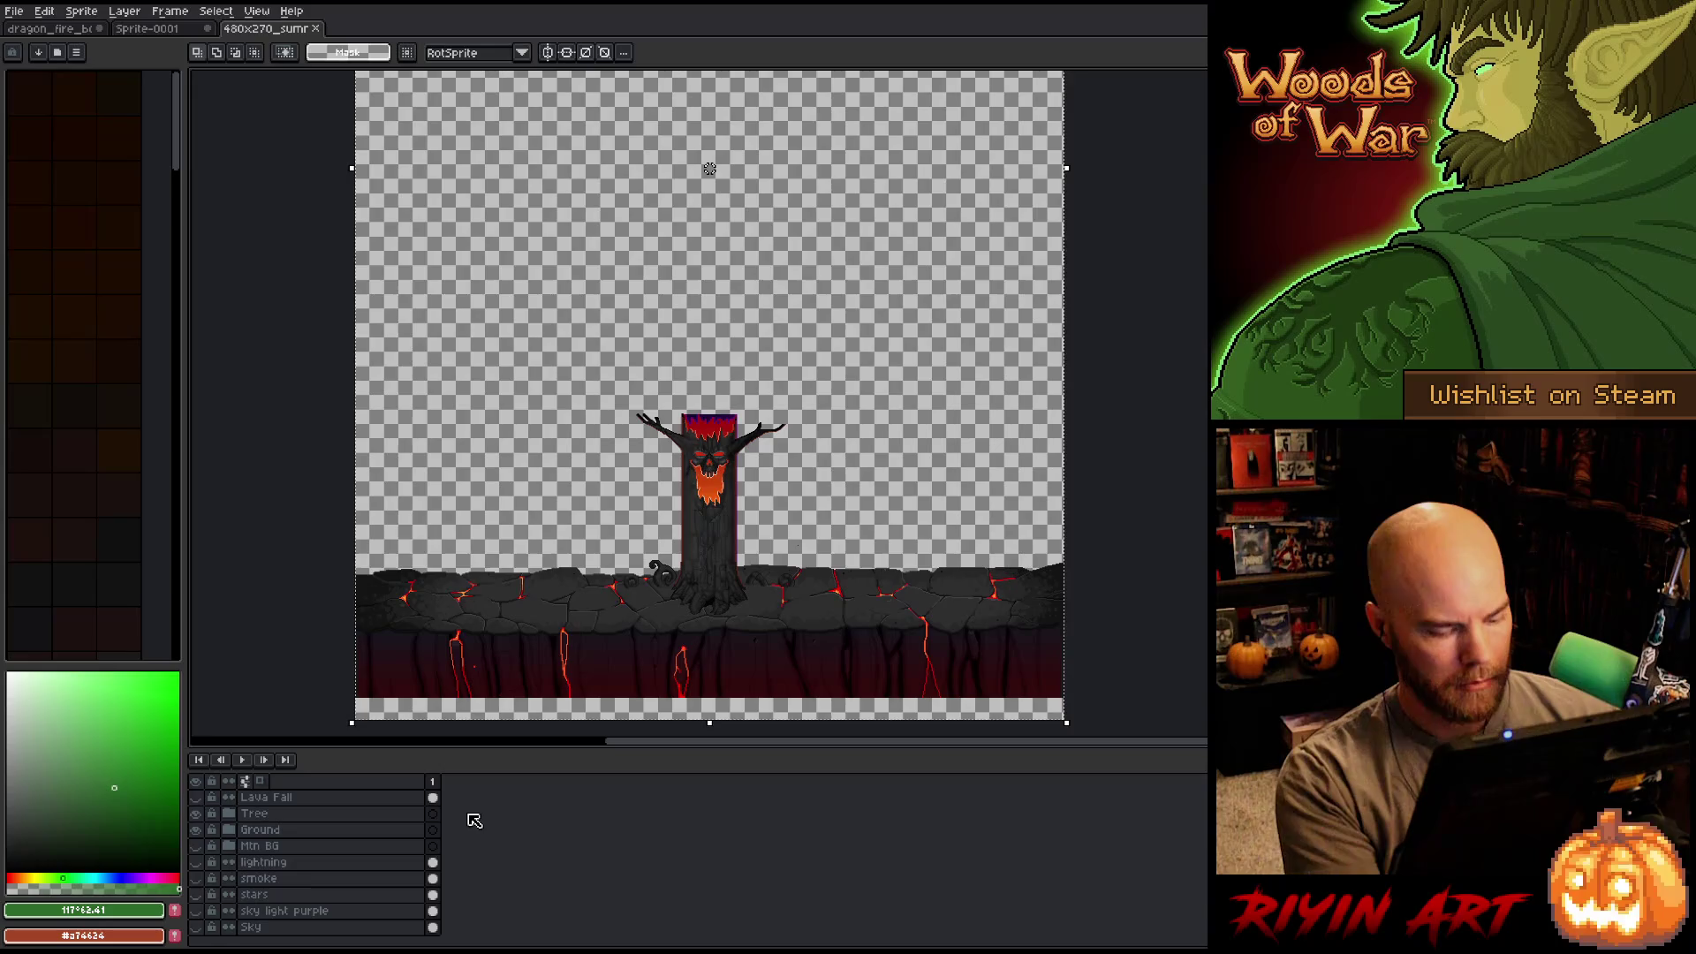
click(64, 31)
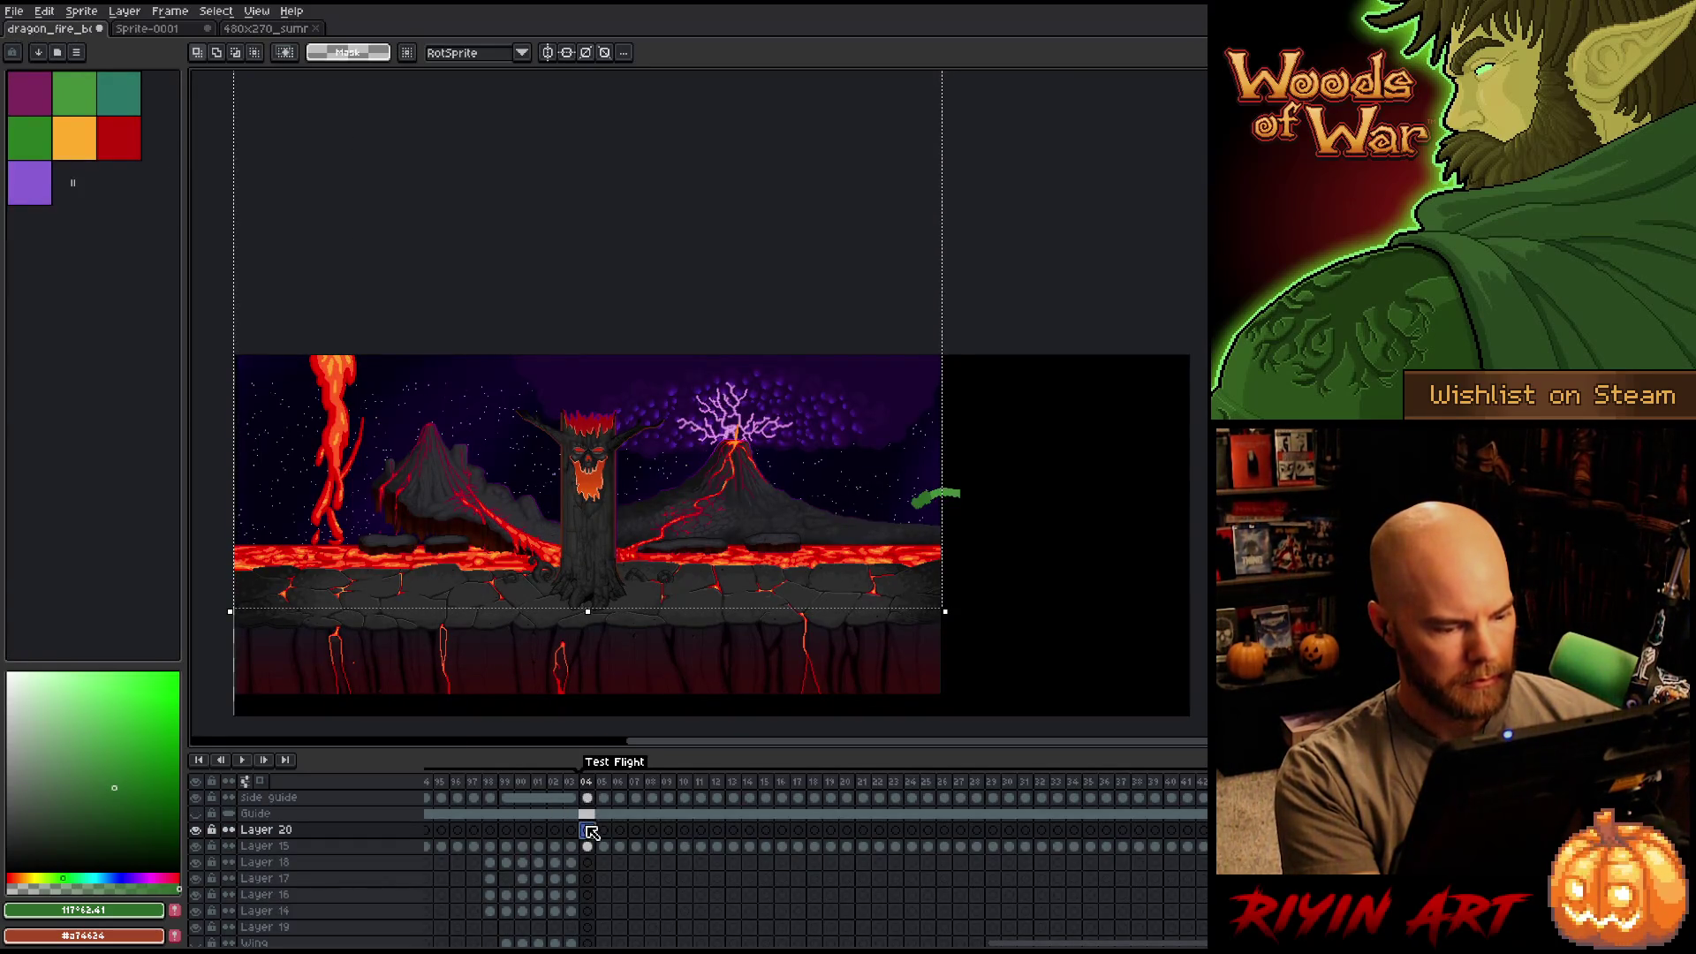
key(ctrl+v)
key(Up)
key(Up)
key(Up)
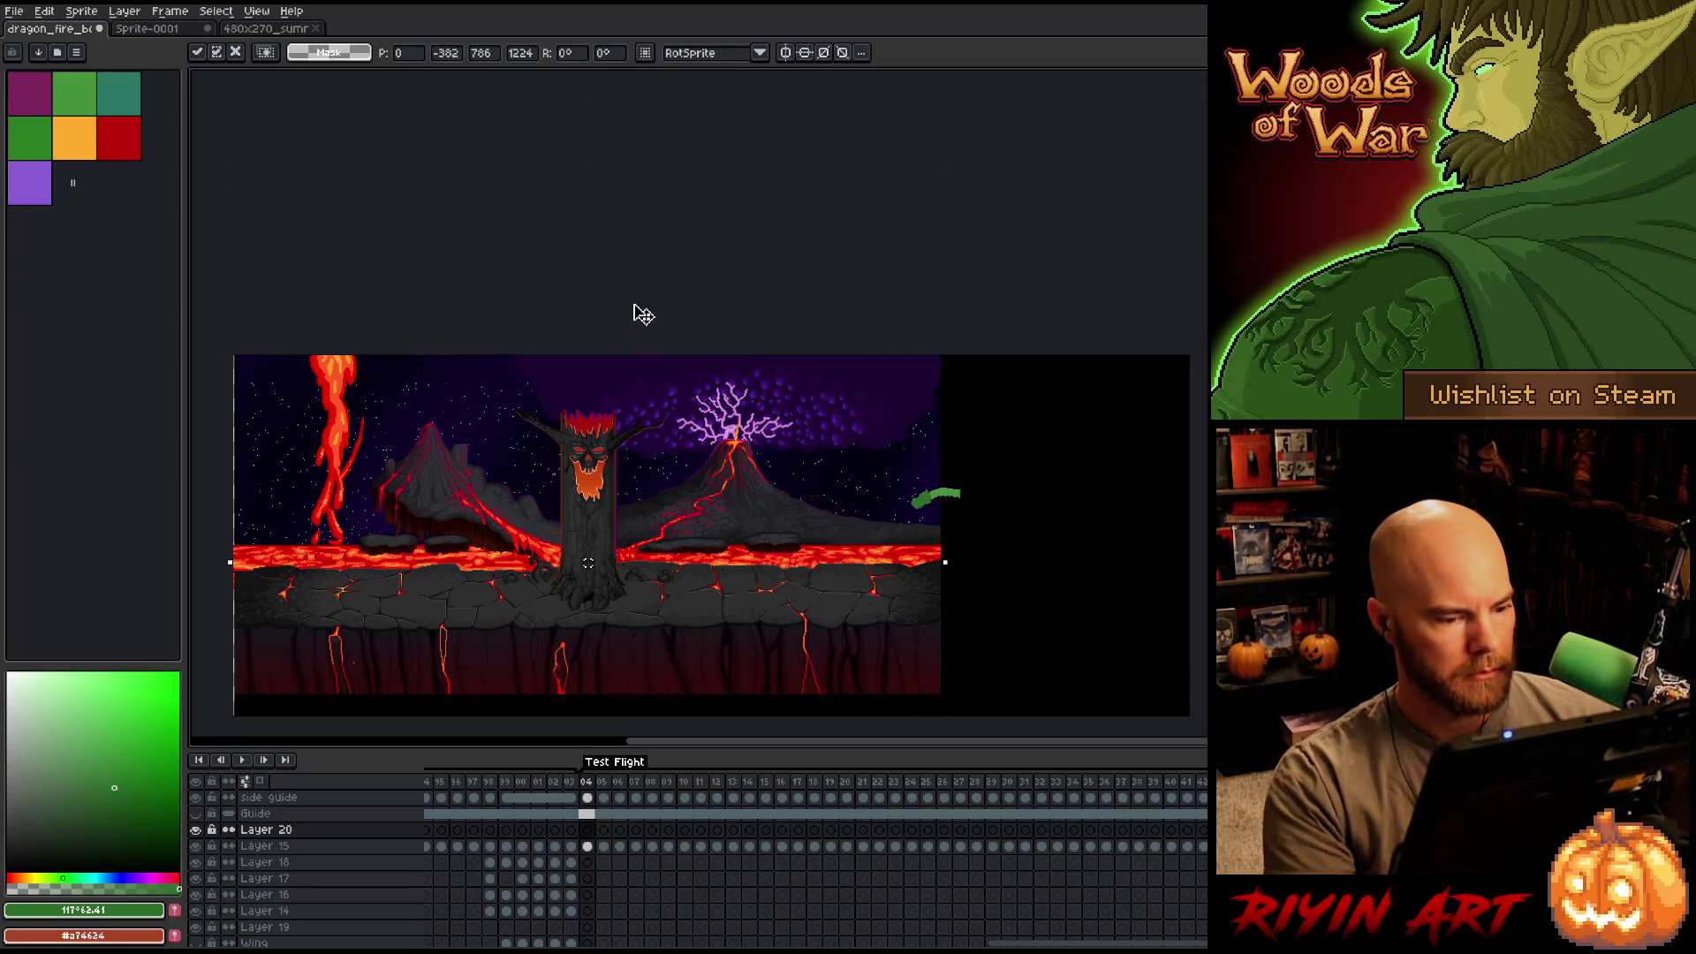
drag(599, 694, 606, 503)
scroll(606, 501, up, 3)
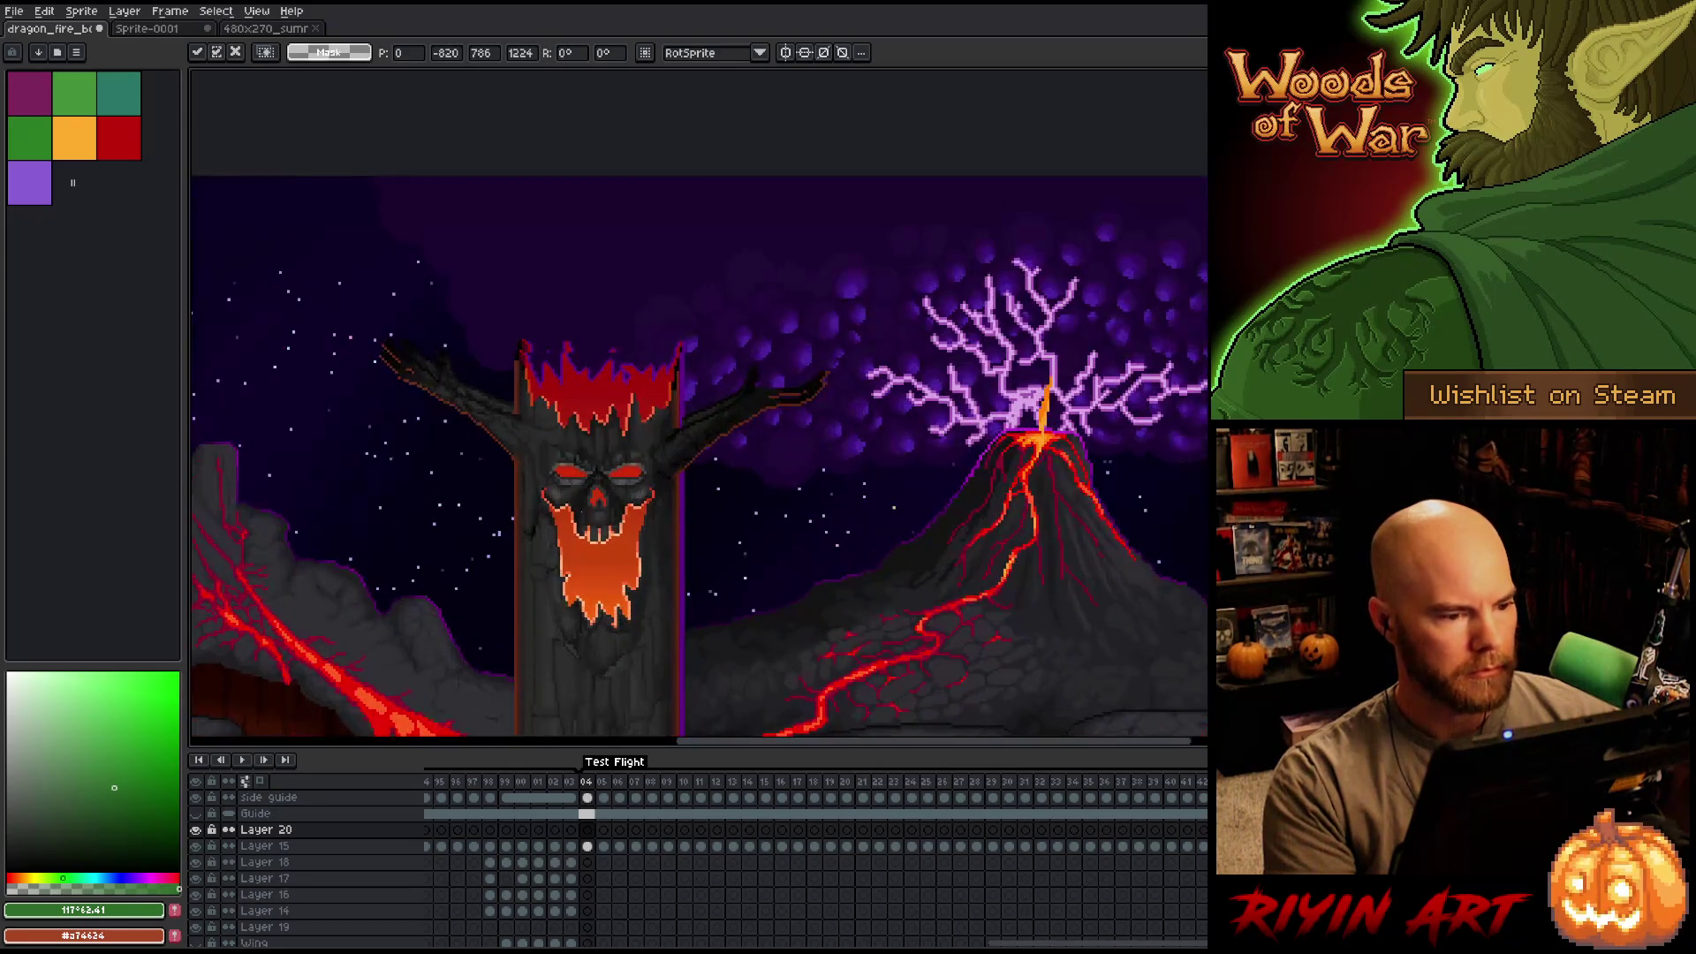
key(Return)
Move the tree's face and beard up into place, commit it, and activate Layer 20.
drag(595, 529, 596, 516)
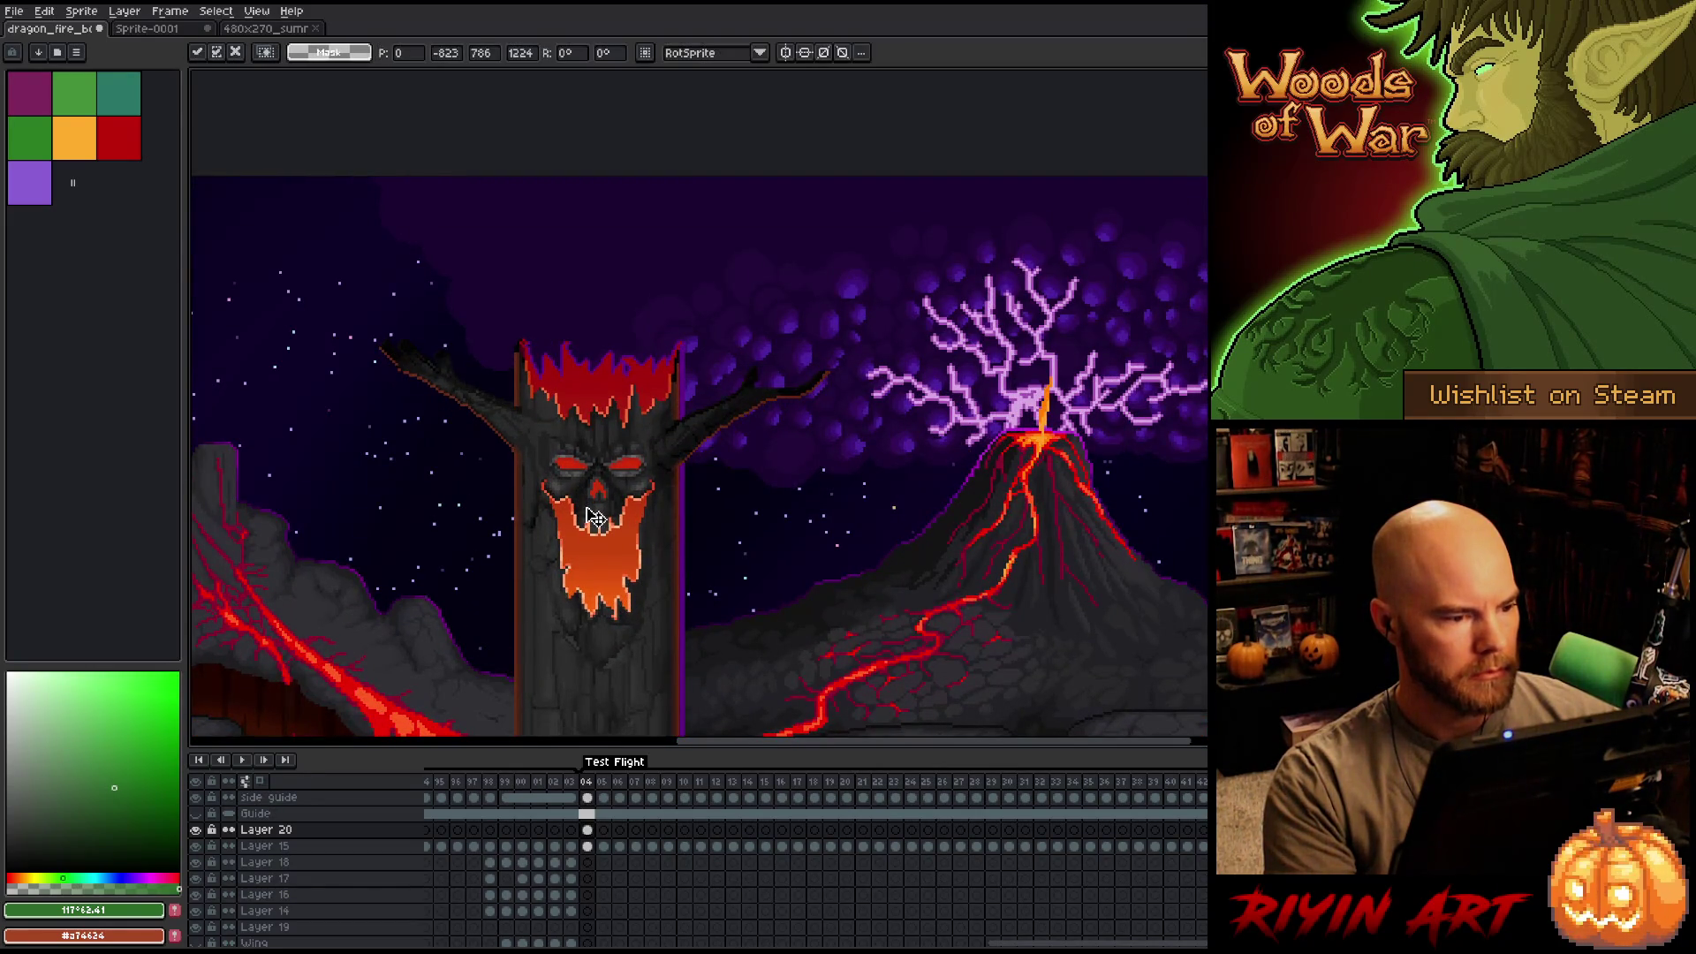
key(Left)
key(Right)
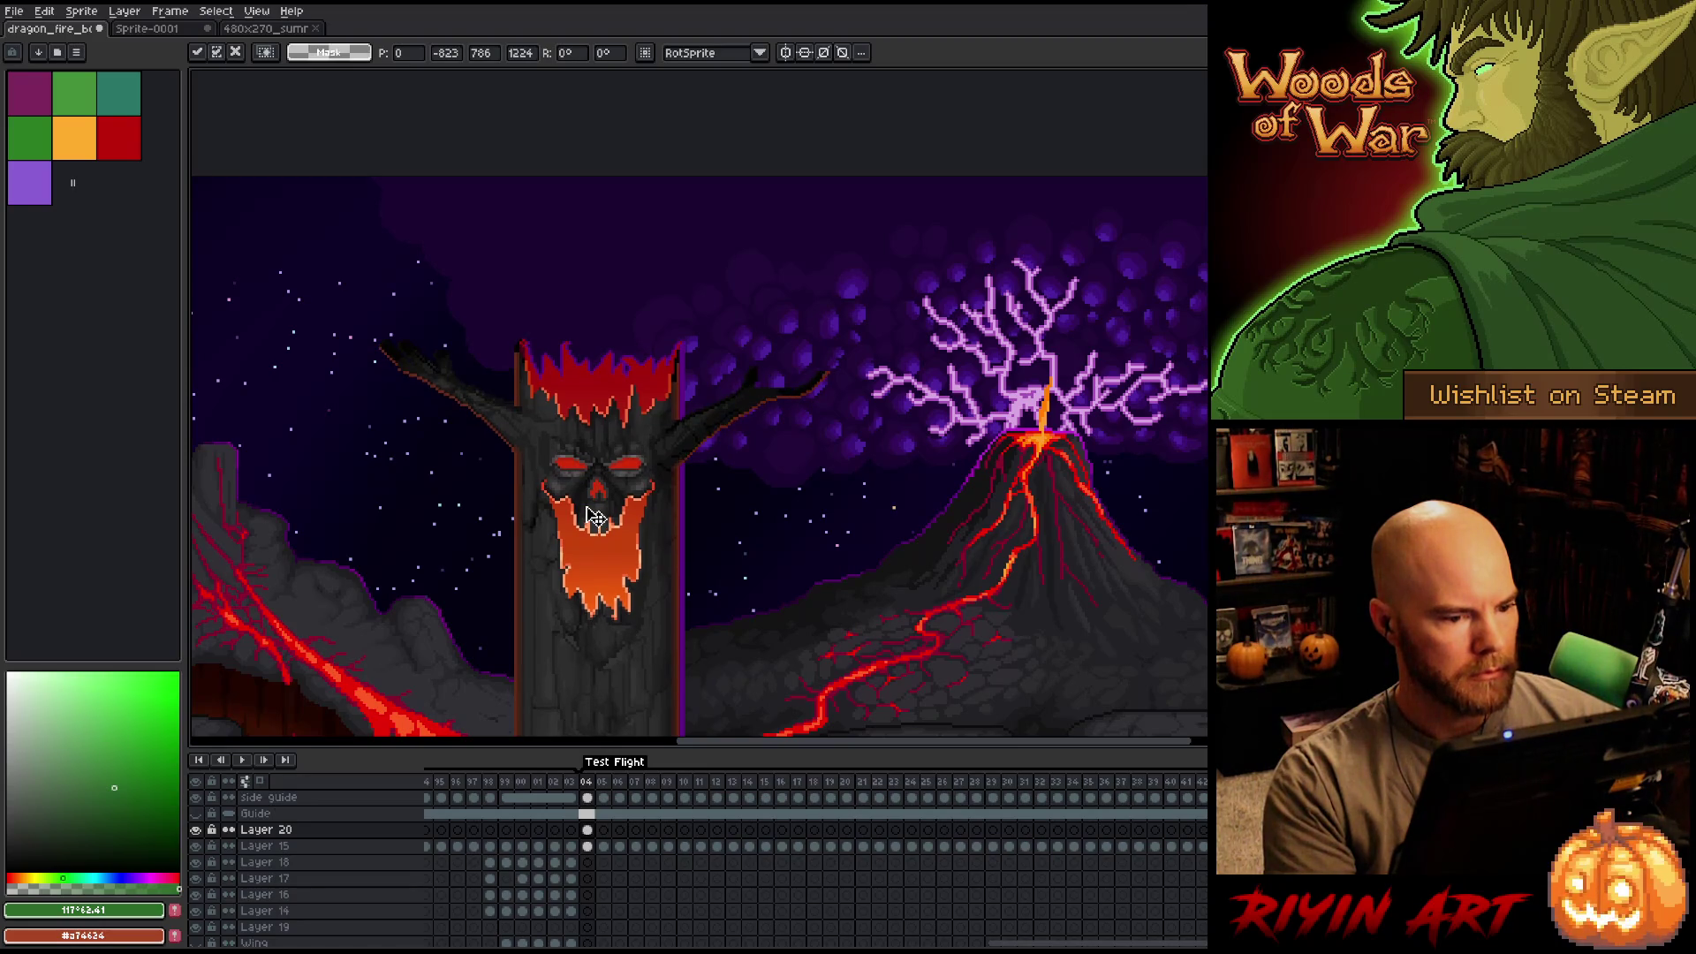
click(196, 831)
click(196, 831)
click(196, 830)
click(196, 830)
click(196, 830)
key(Return)
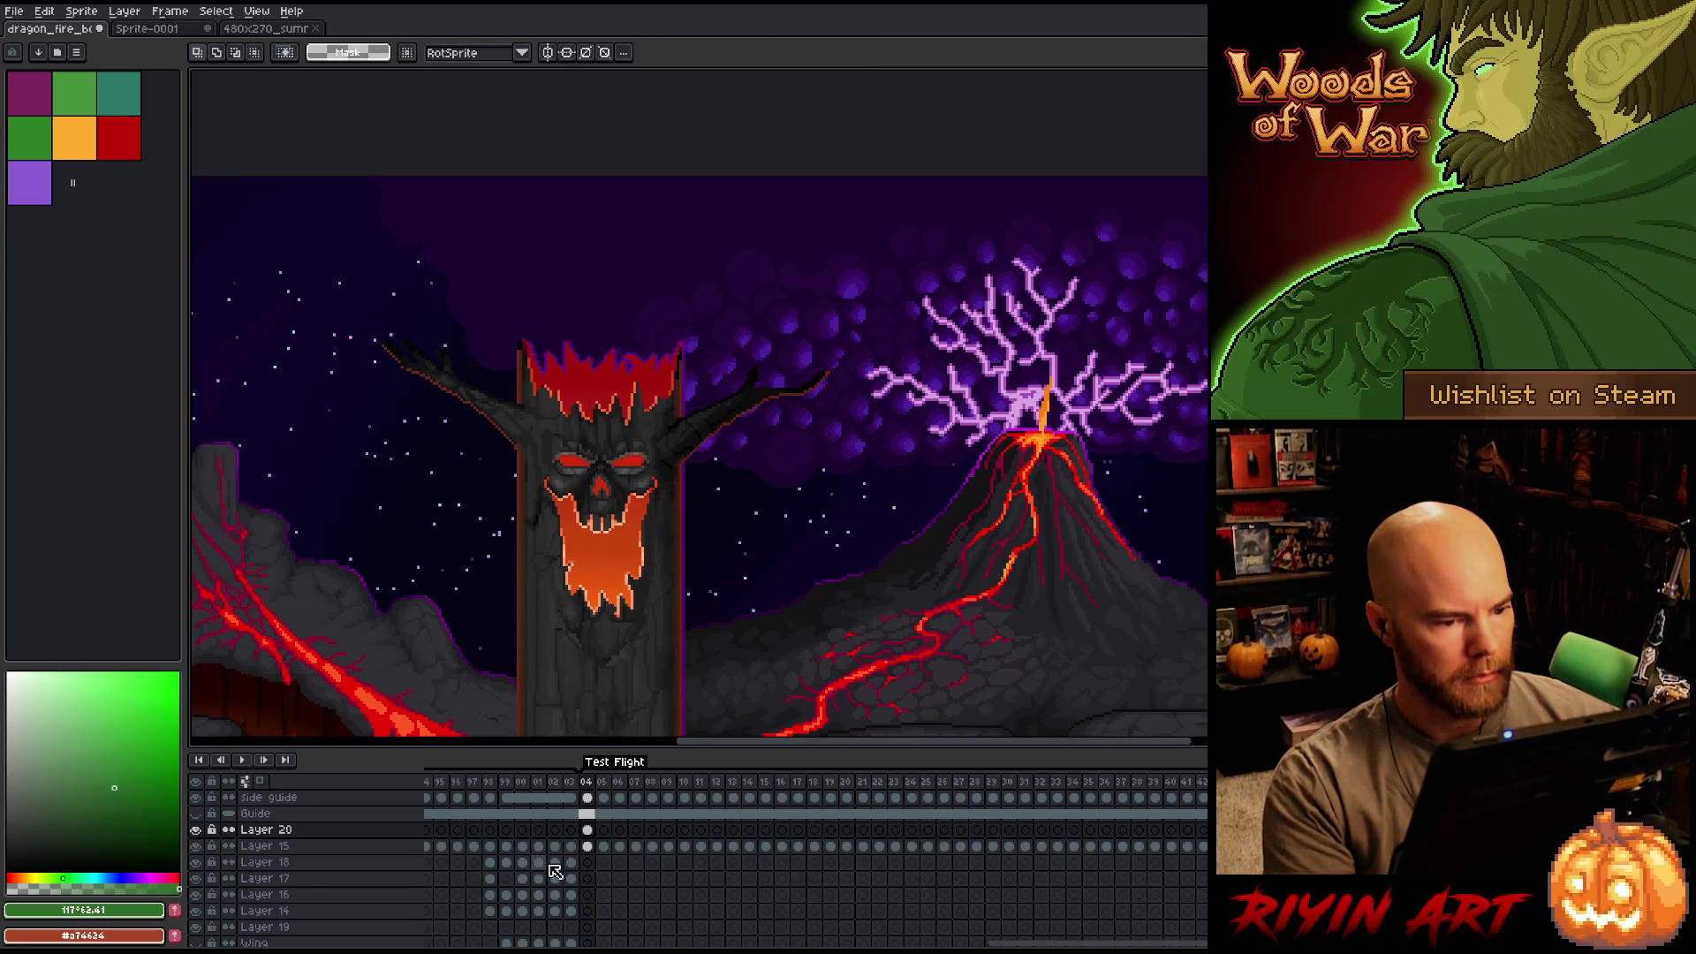
key(Escape)
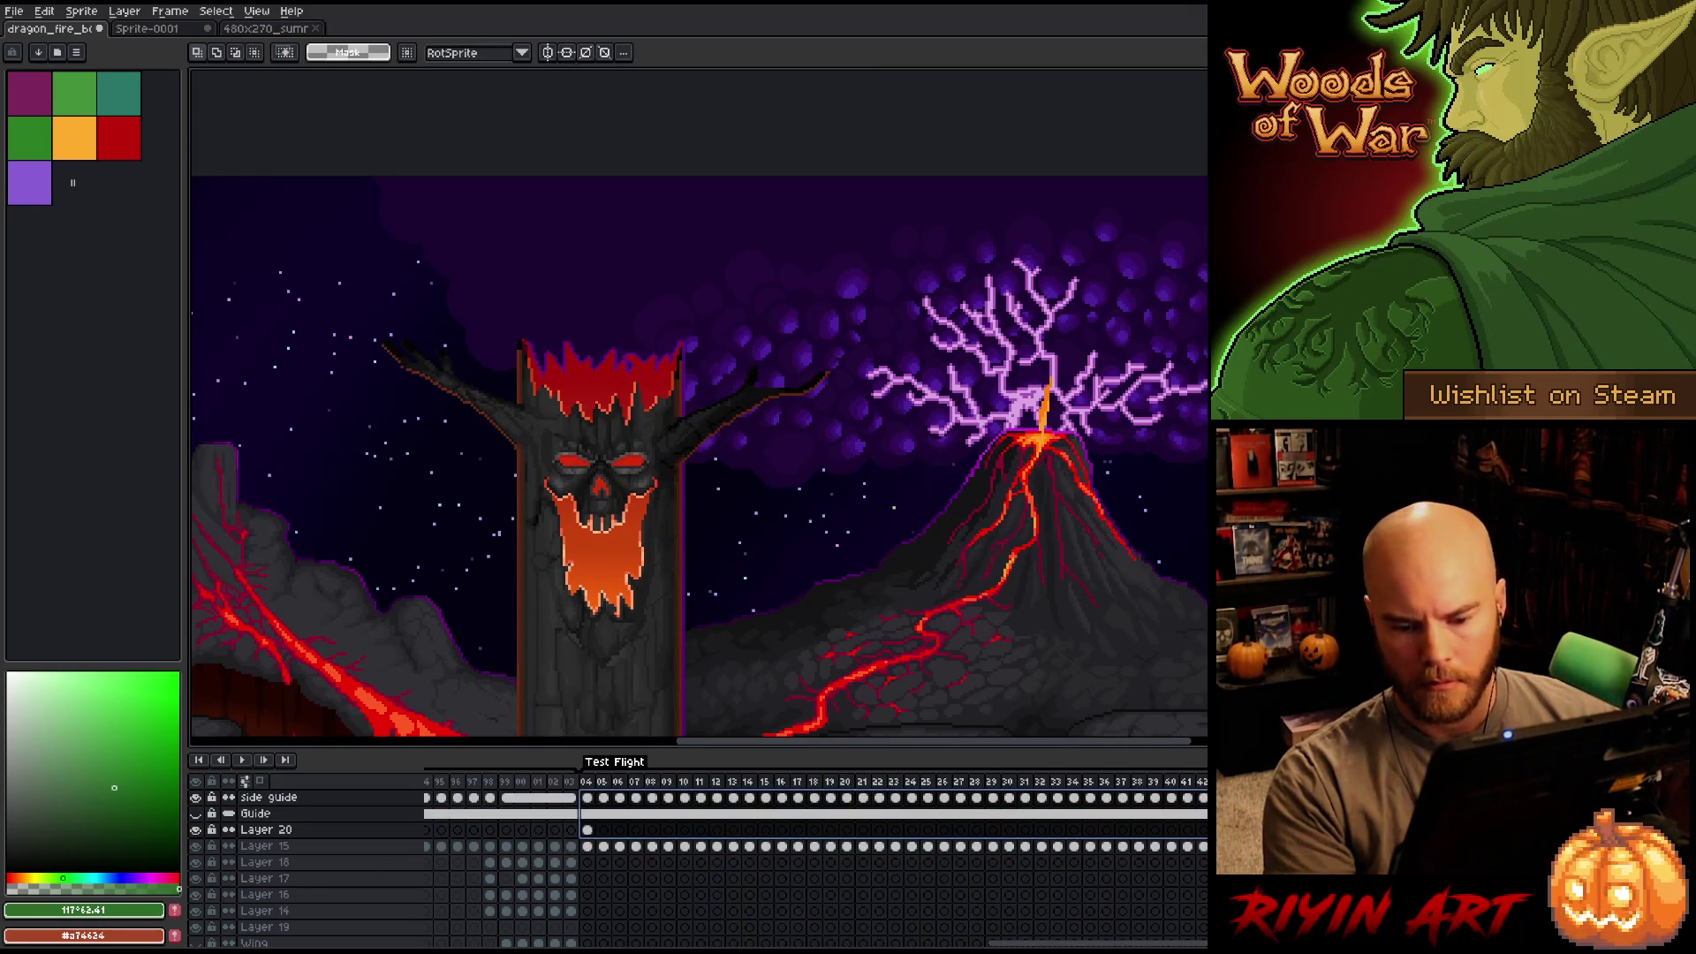
click(265, 830)
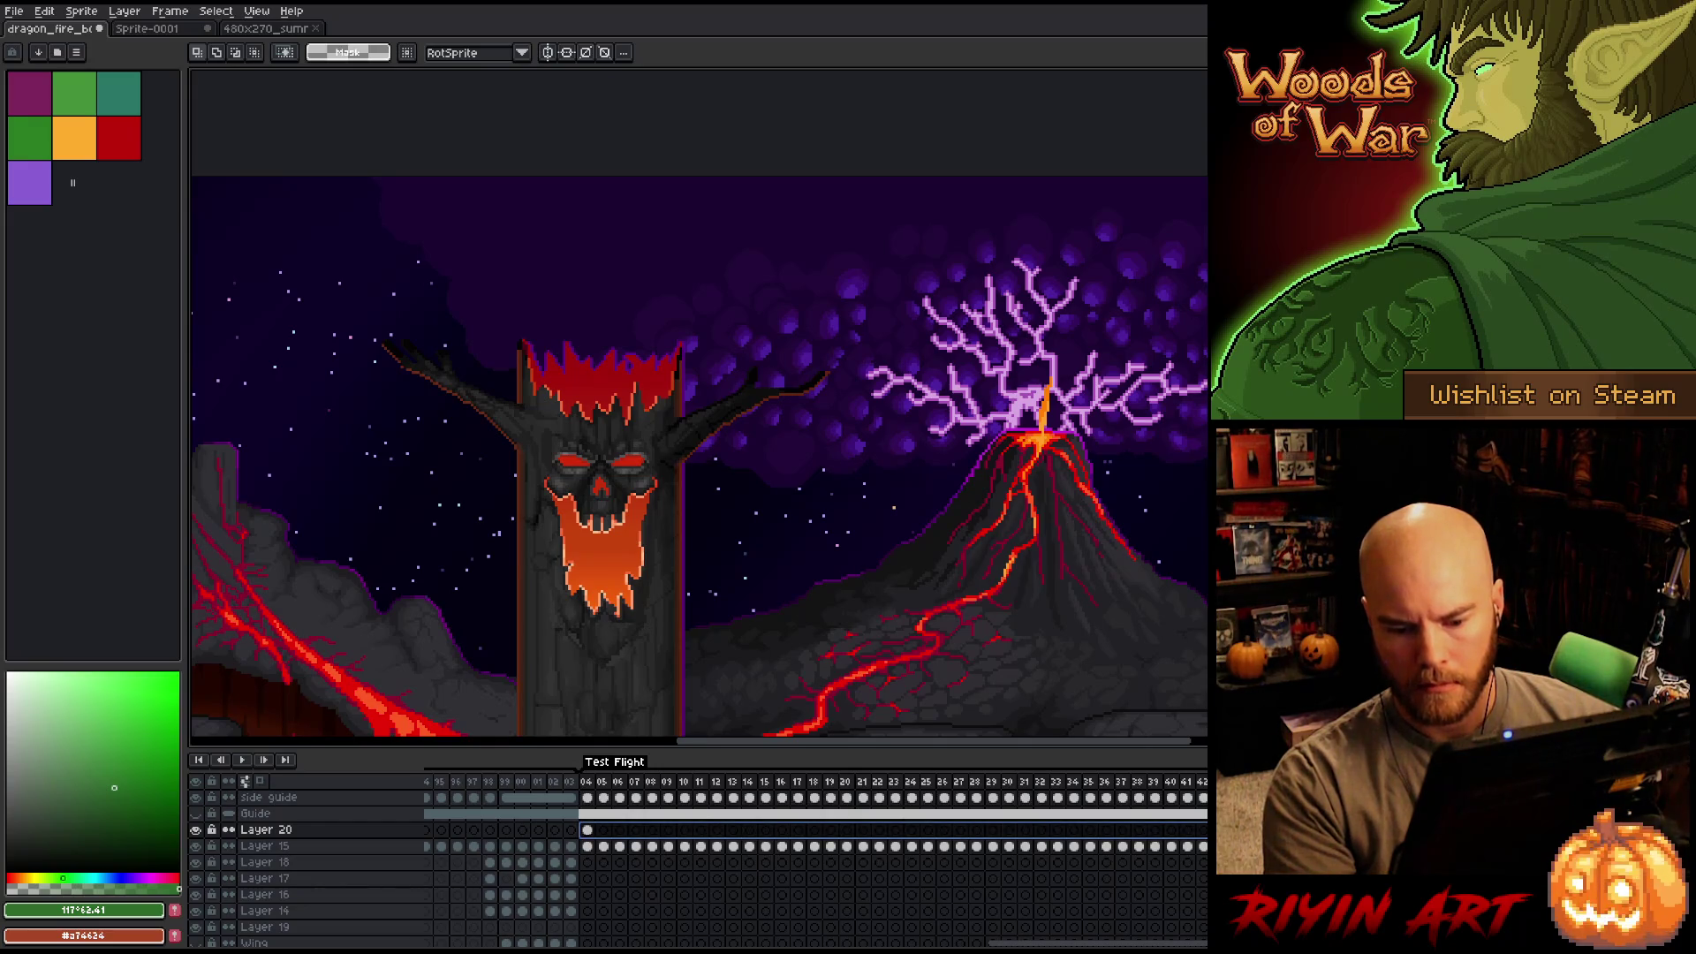
Hide the side panels, reframe the lava scene and play the dragon flight.
key(ctrl+f)
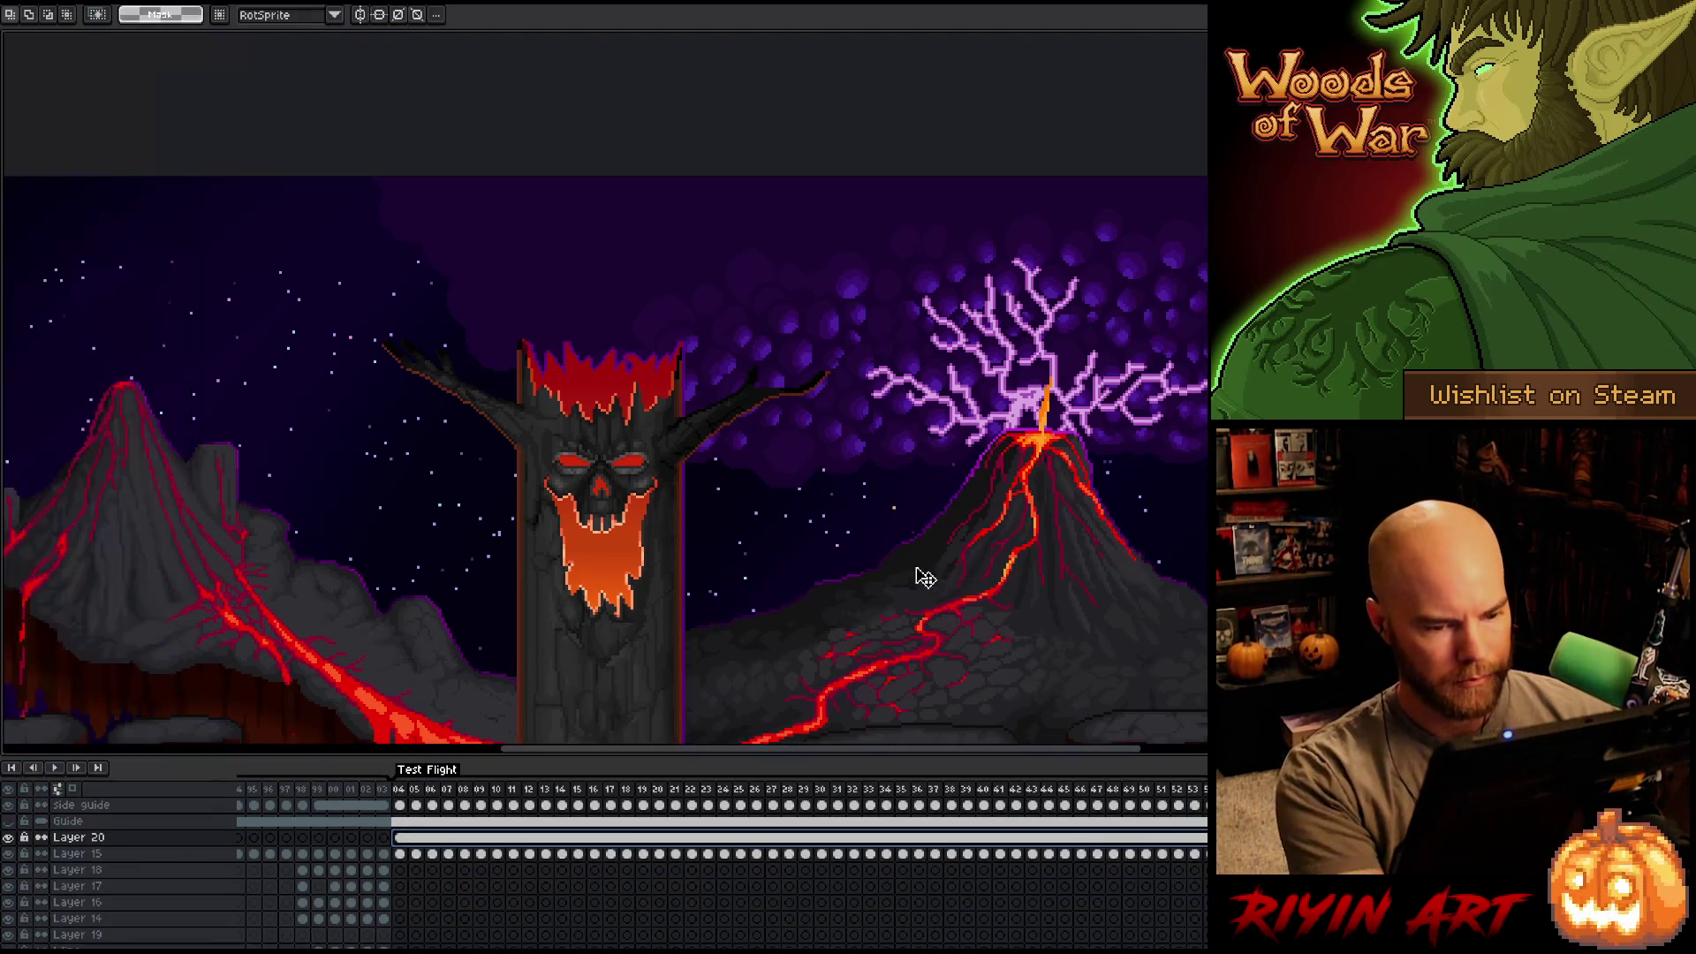
scroll(914, 572, down, 3)
mouse_move(763, 577)
mouse_down()
mouse_move(750, 471)
mouse_move(611, 358)
mouse_up()
scroll(601, 416, up, 3)
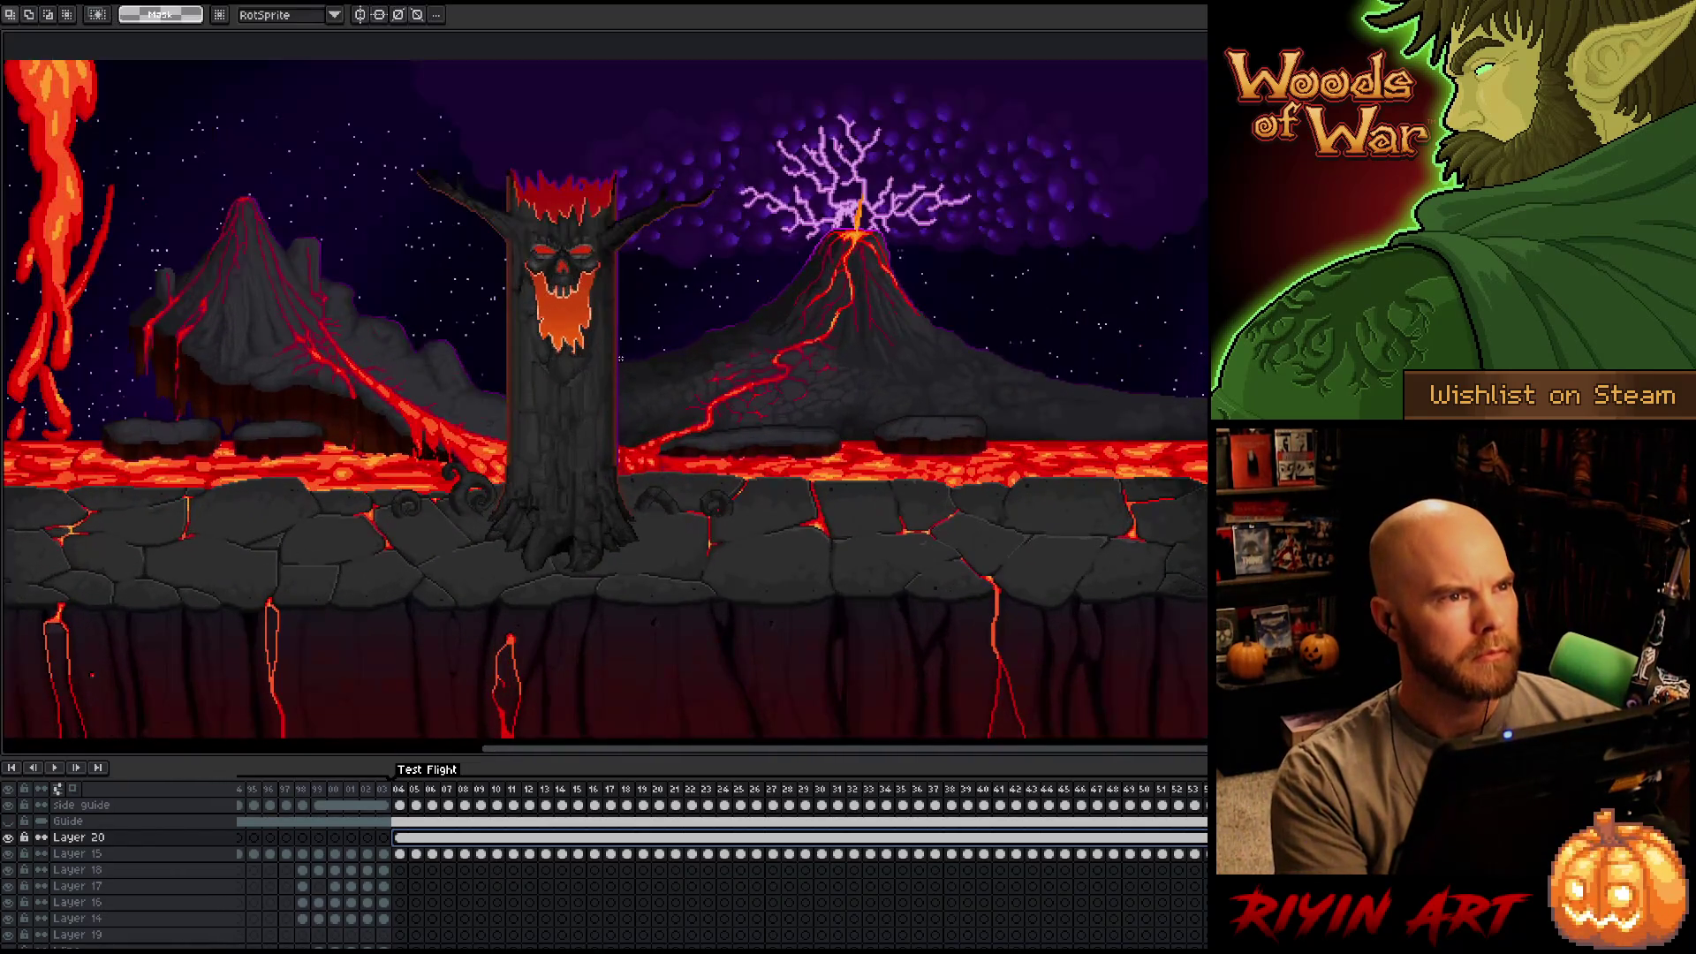
drag(595, 428, 581, 432)
key(m)
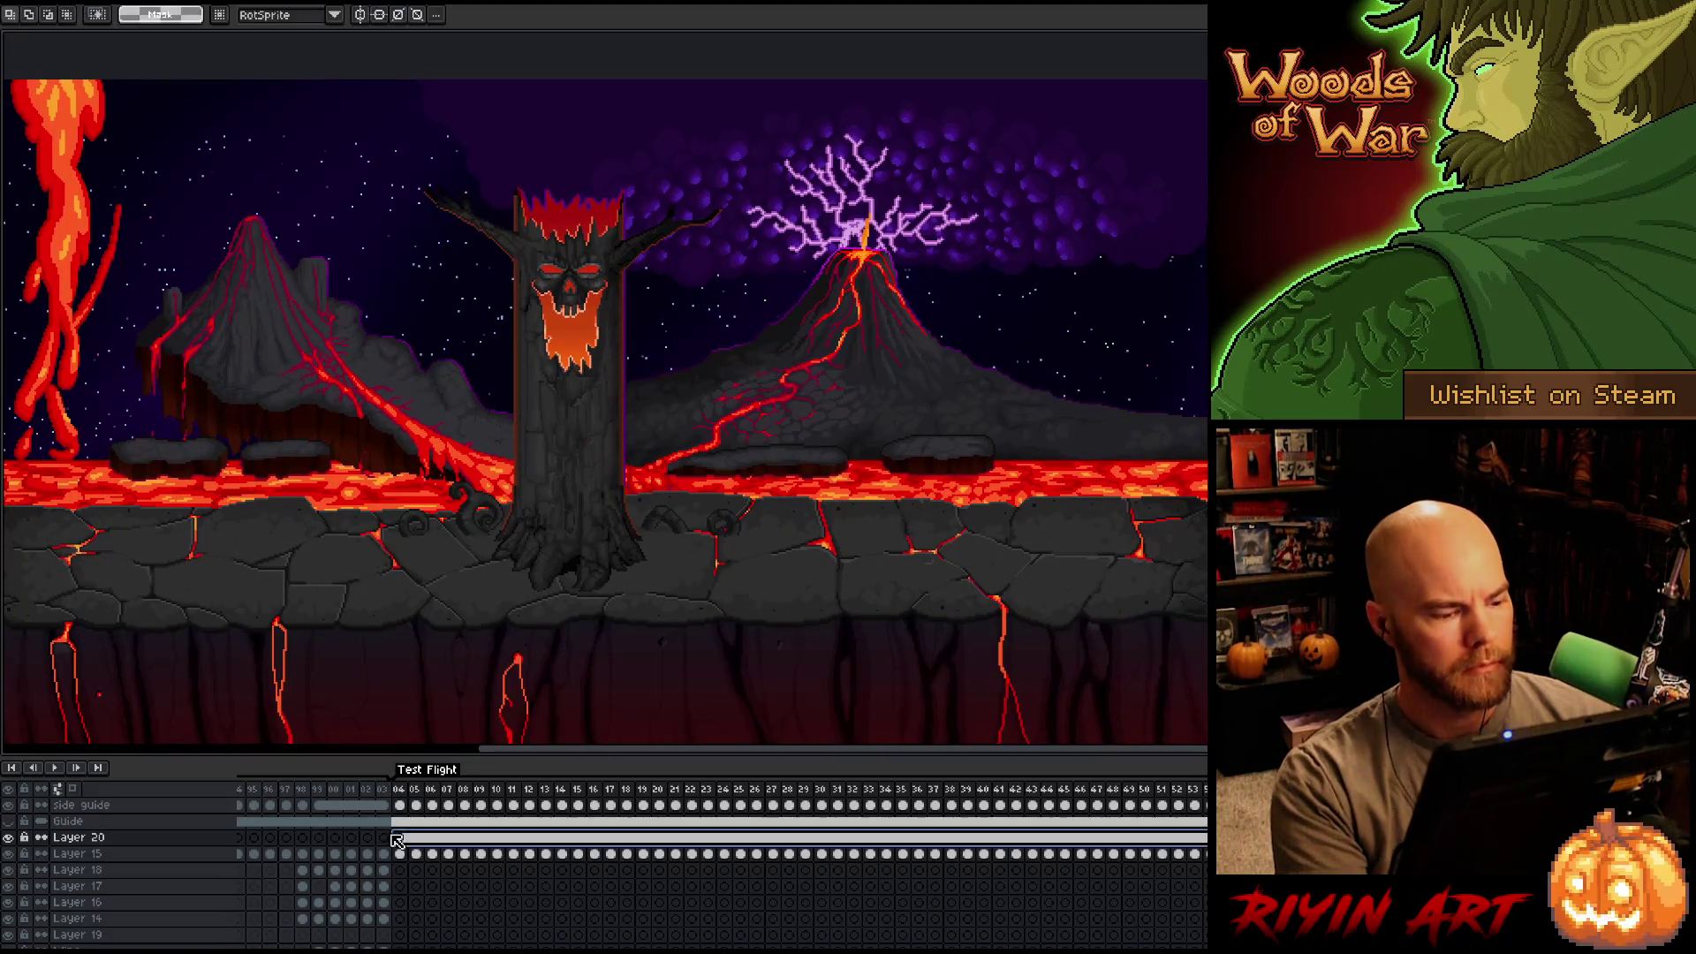
key(Return)
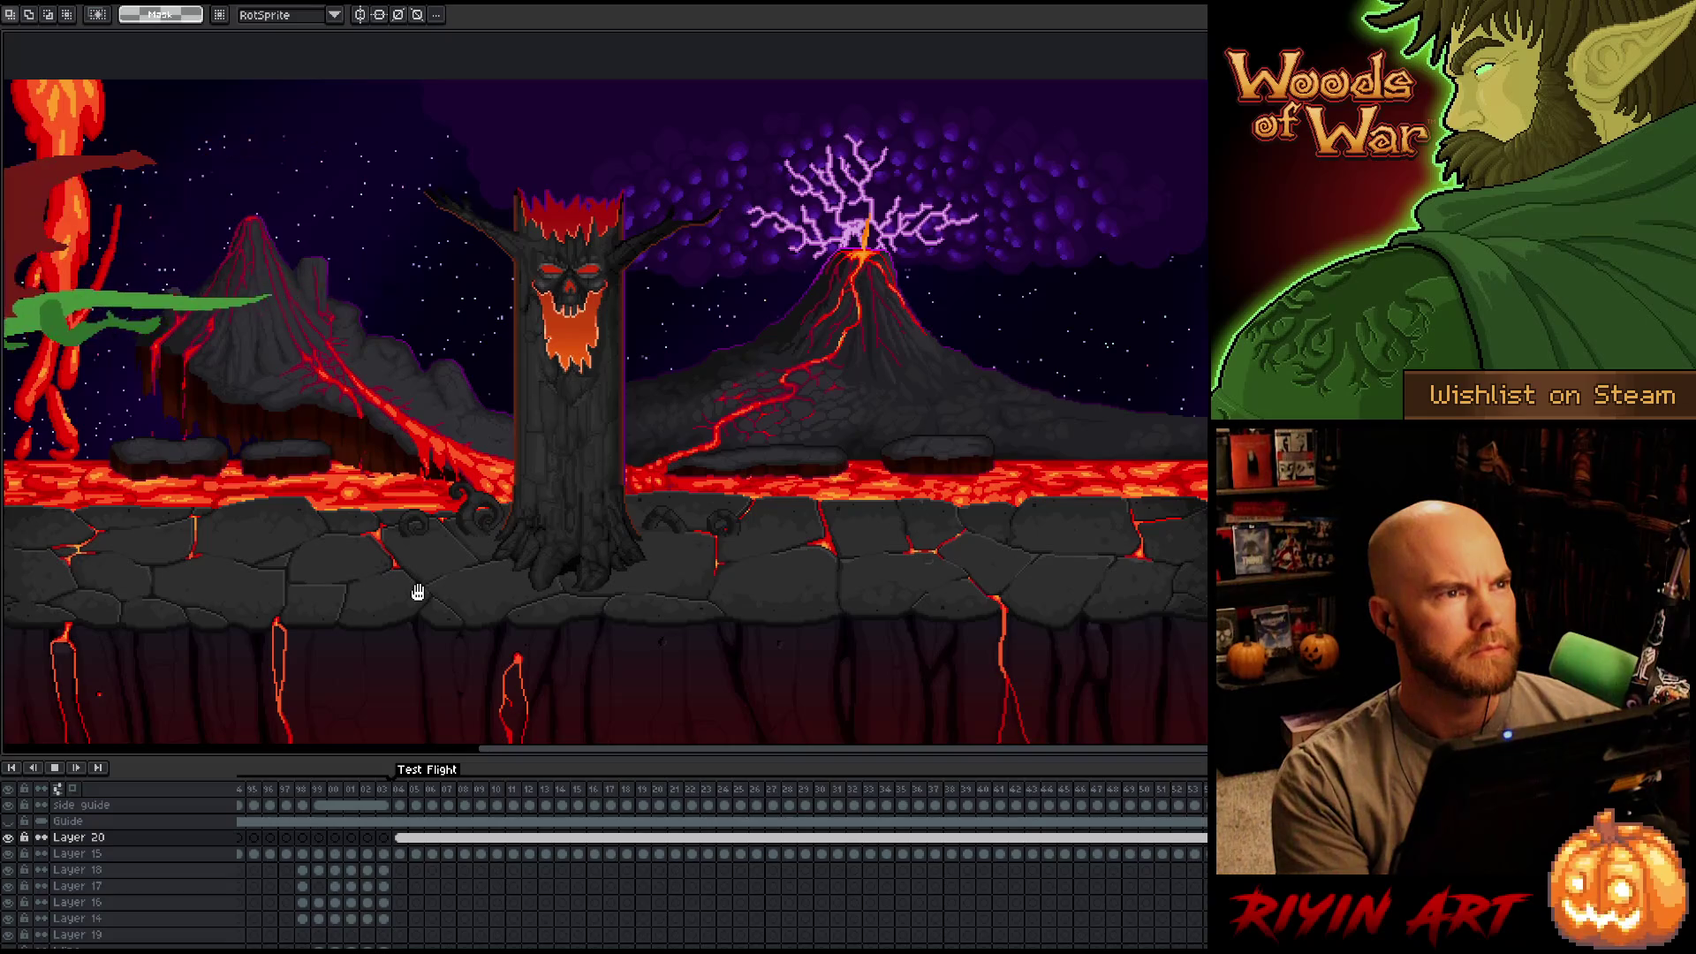
scroll(459, 530, down, 1)
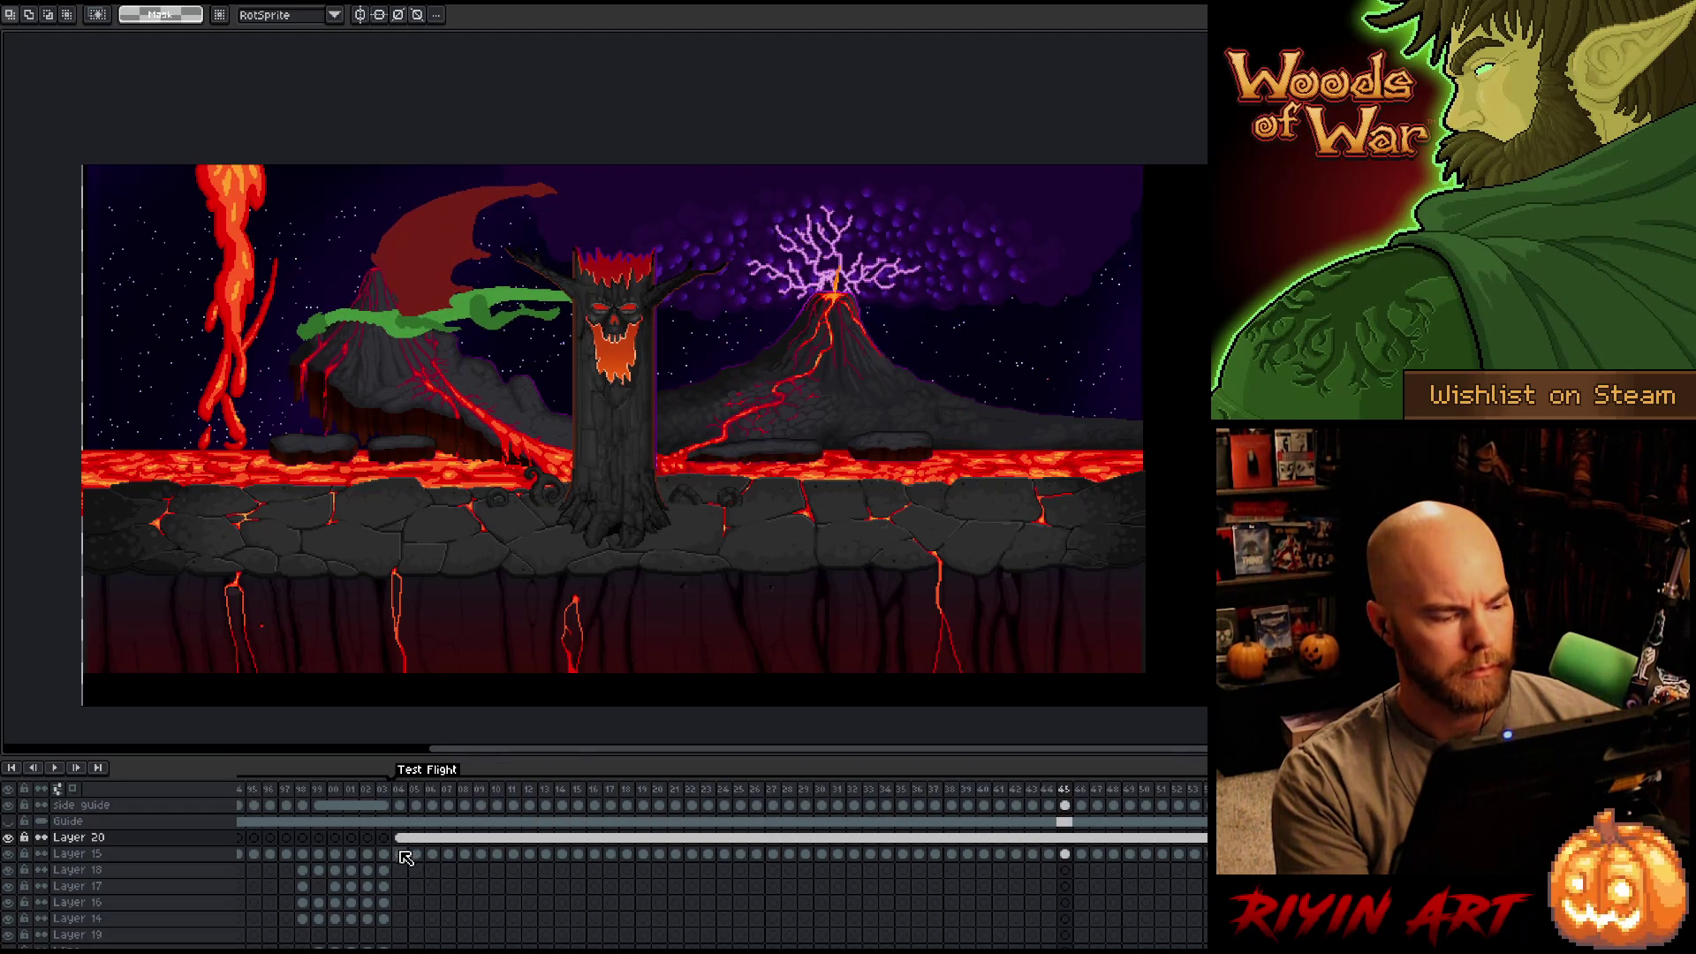
mouse_move(405, 856)
mouse_down()
mouse_move(1206, 836)
mouse_move(1022, 809)
mouse_move(499, 806)
mouse_move(731, 776)
mouse_move(1200, 778)
mouse_move(535, 773)
mouse_move(1134, 783)
mouse_move(1201, 781)
mouse_move(791, 762)
mouse_move(1201, 765)
mouse_move(349, 778)
mouse_move(458, 780)
mouse_up()
click(409, 795)
key(Return)
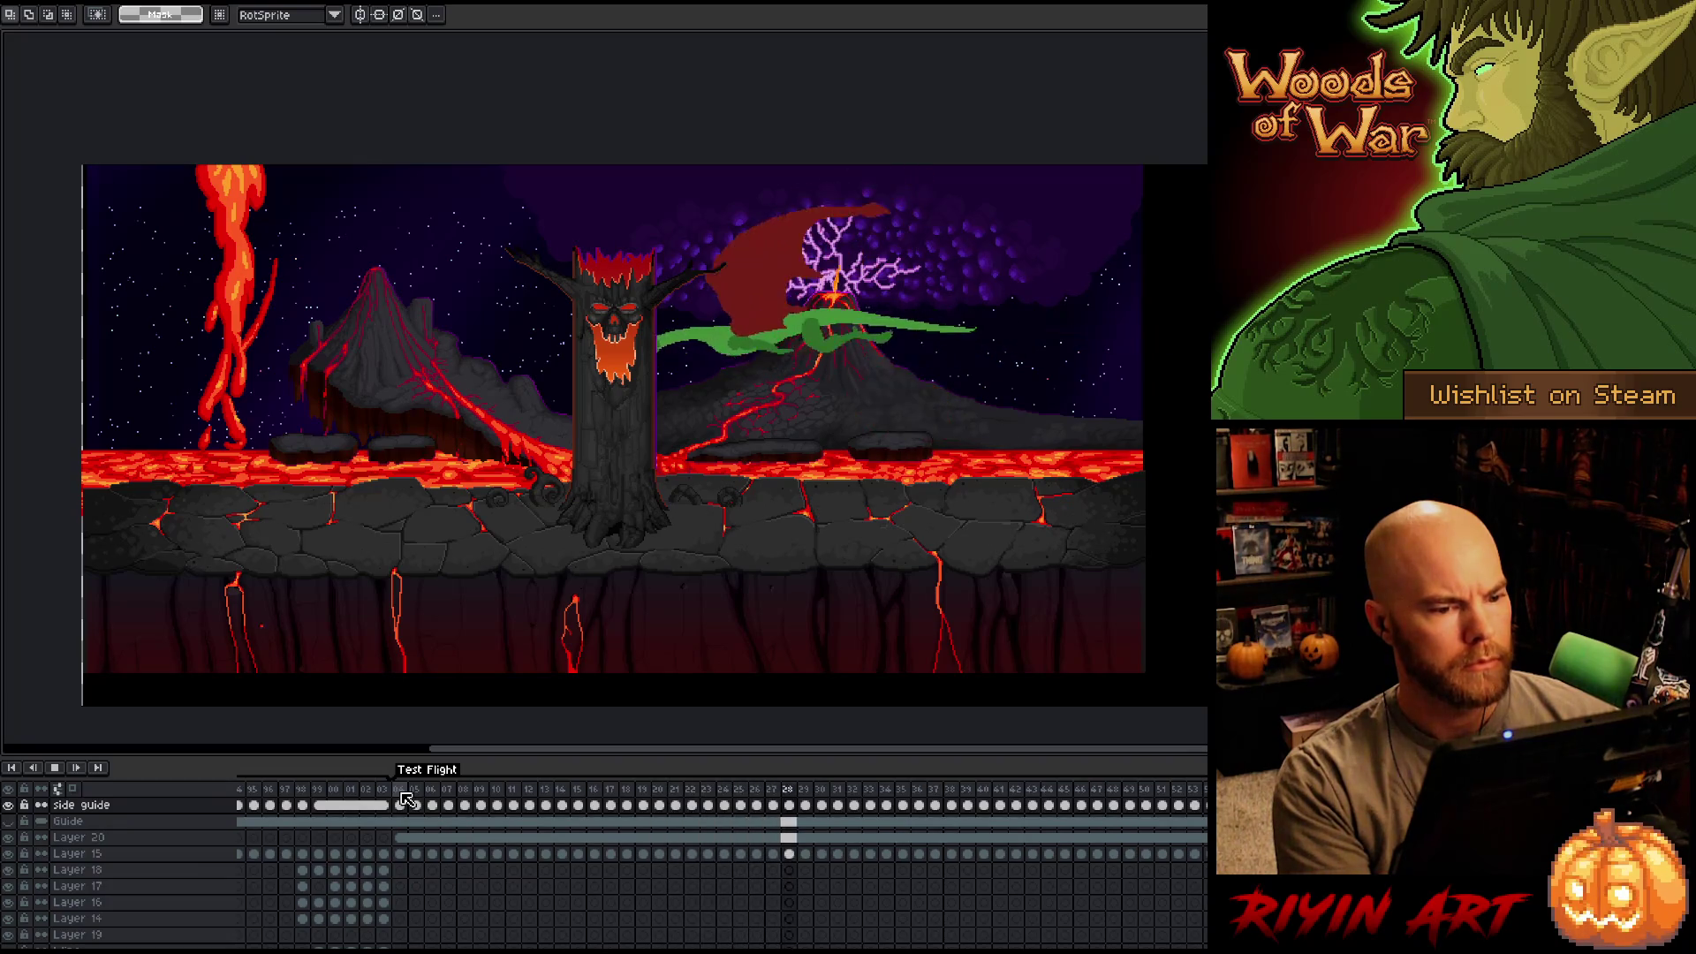
key(Return)
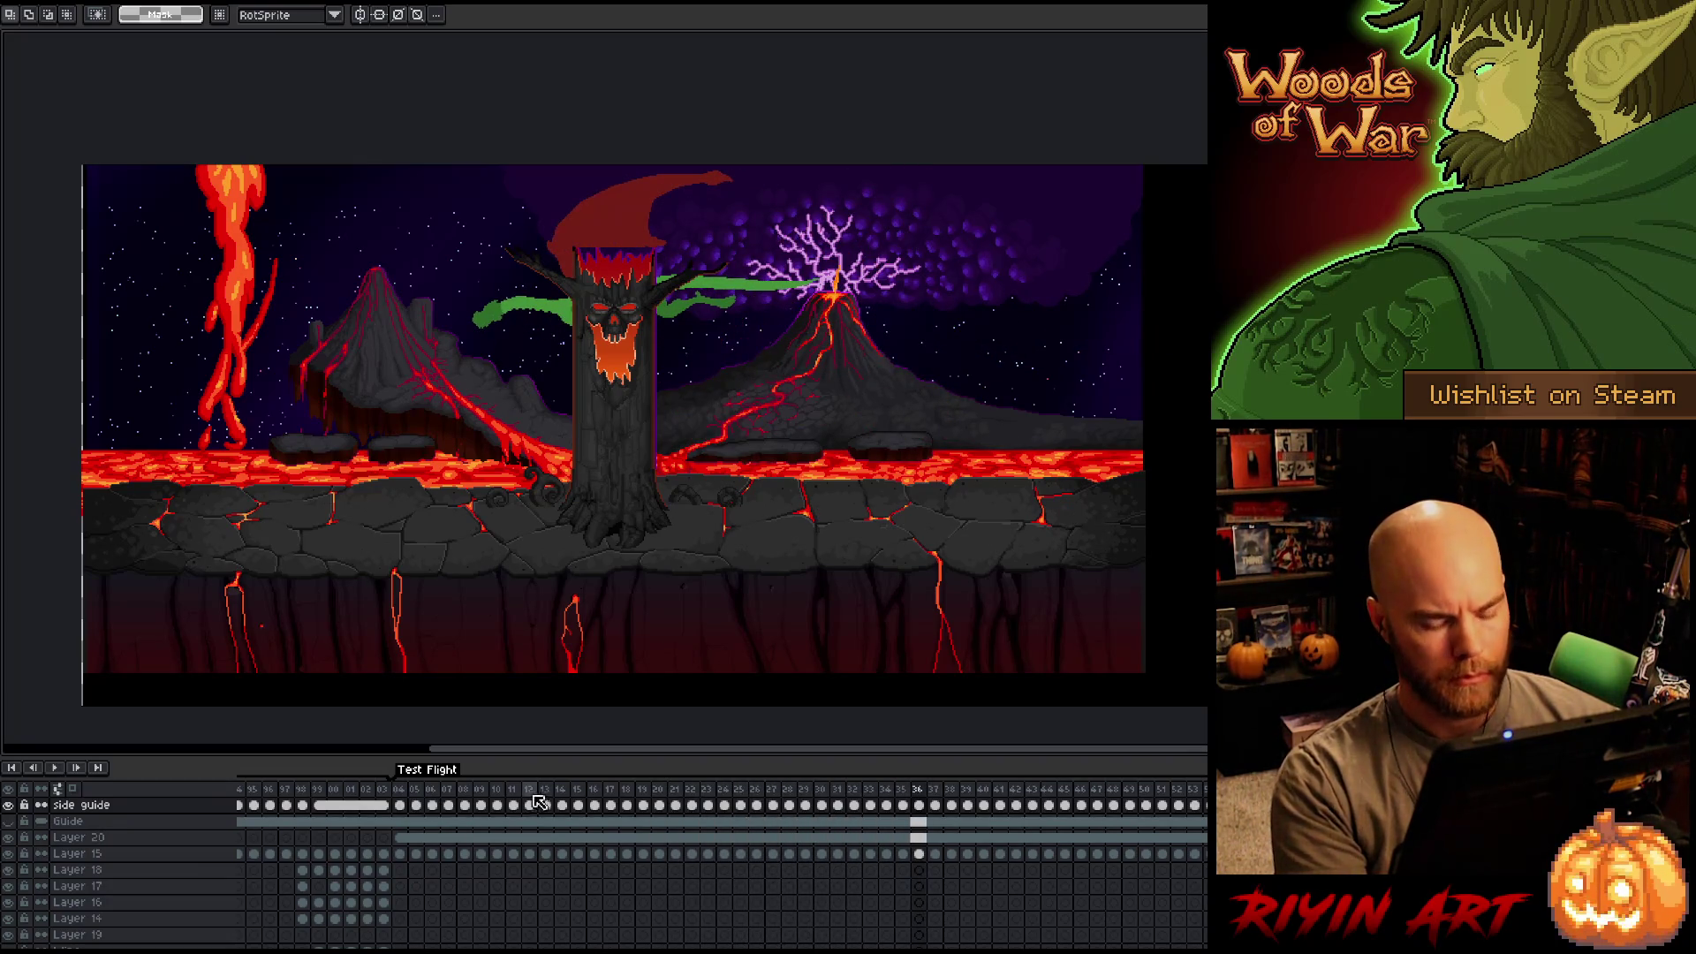
key(Right)
key(Right)
key(Right)
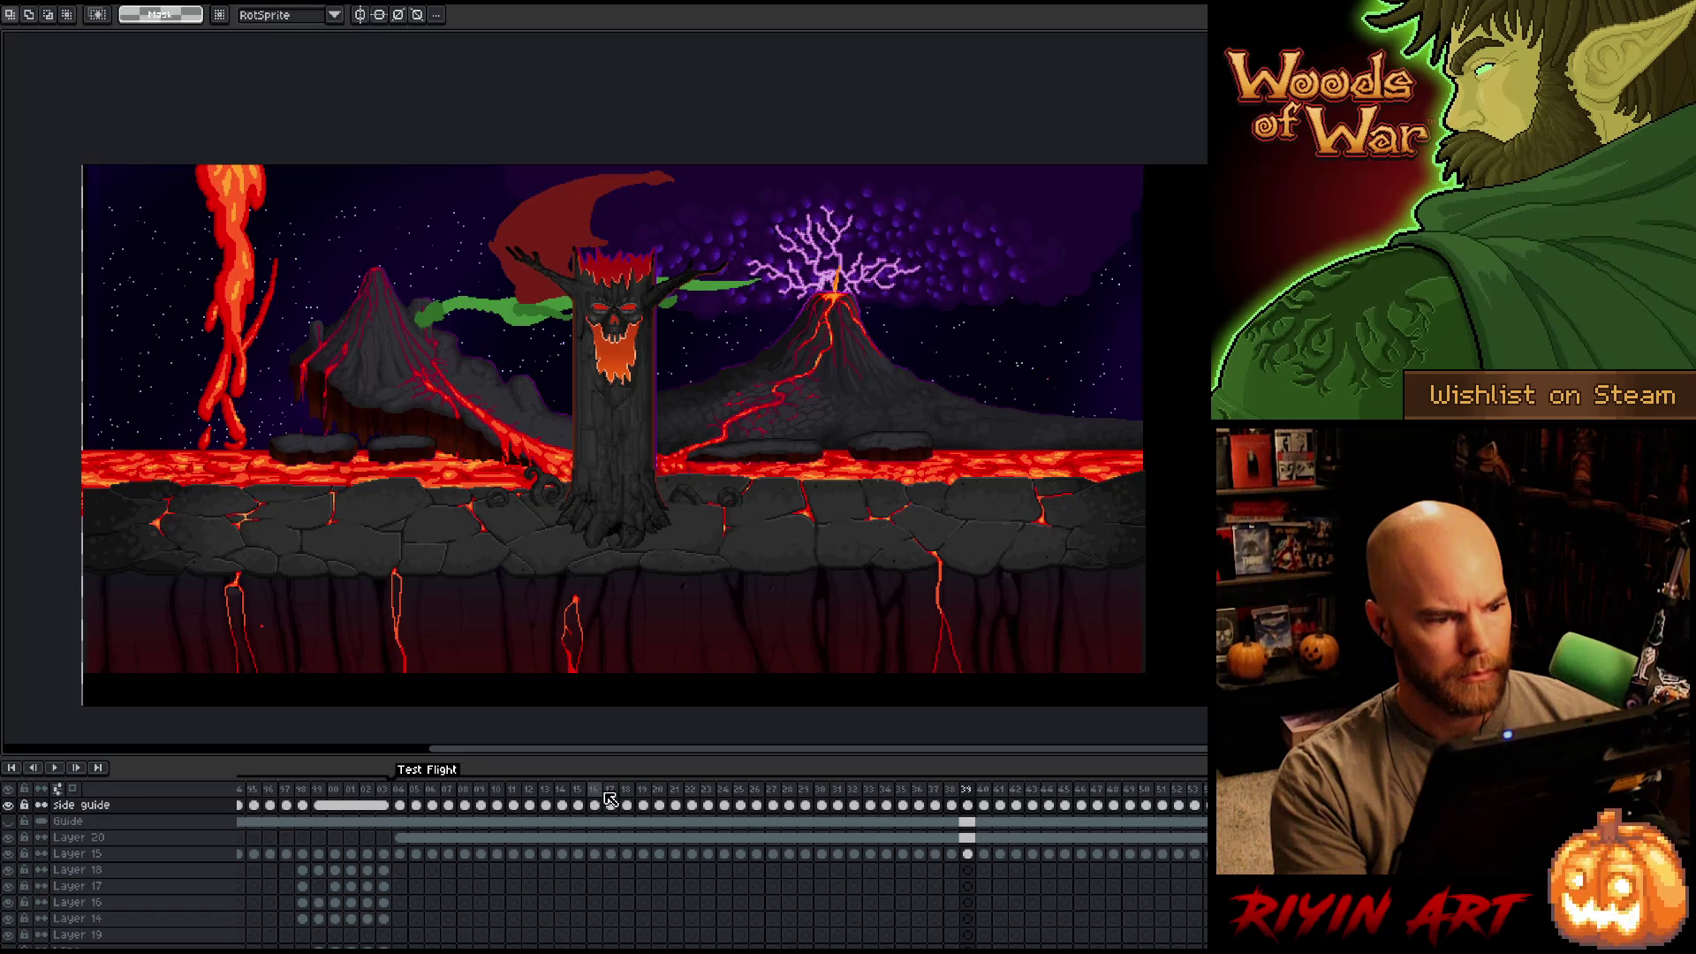
key(Left)
key(Left)
key(Left)
key(Right)
key(Right)
key(Right)
key(Left)
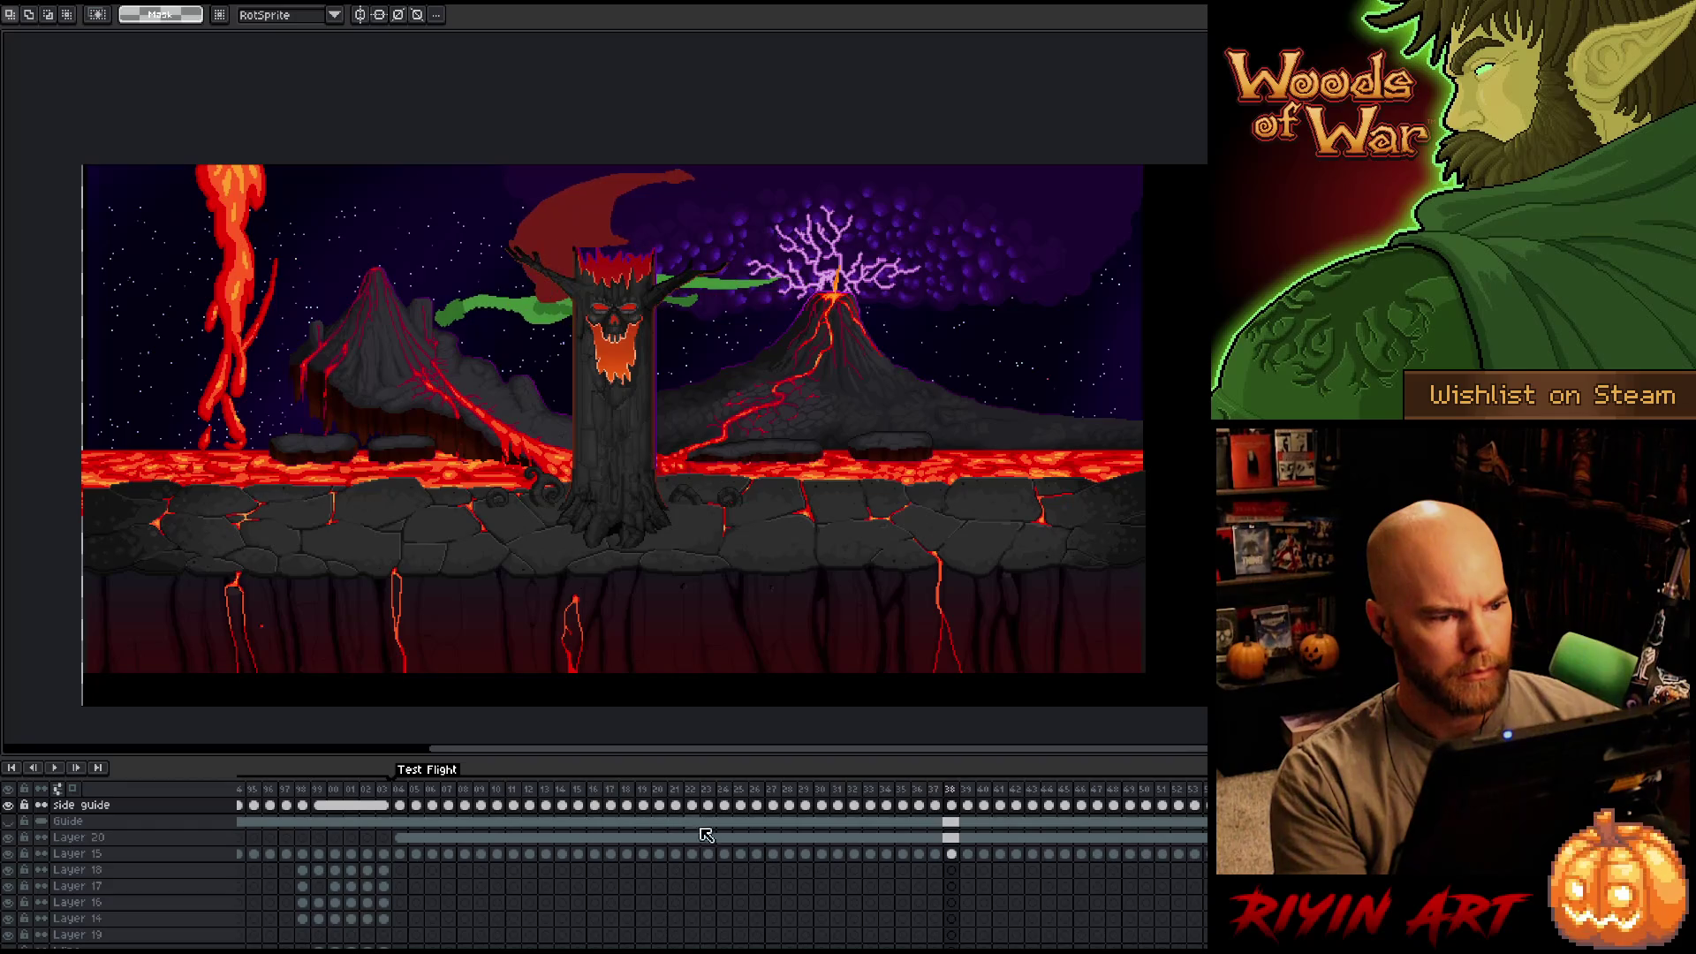
key(Right)
key(Right)
key(Right)
key(Left)
key(Left)
key(Left)
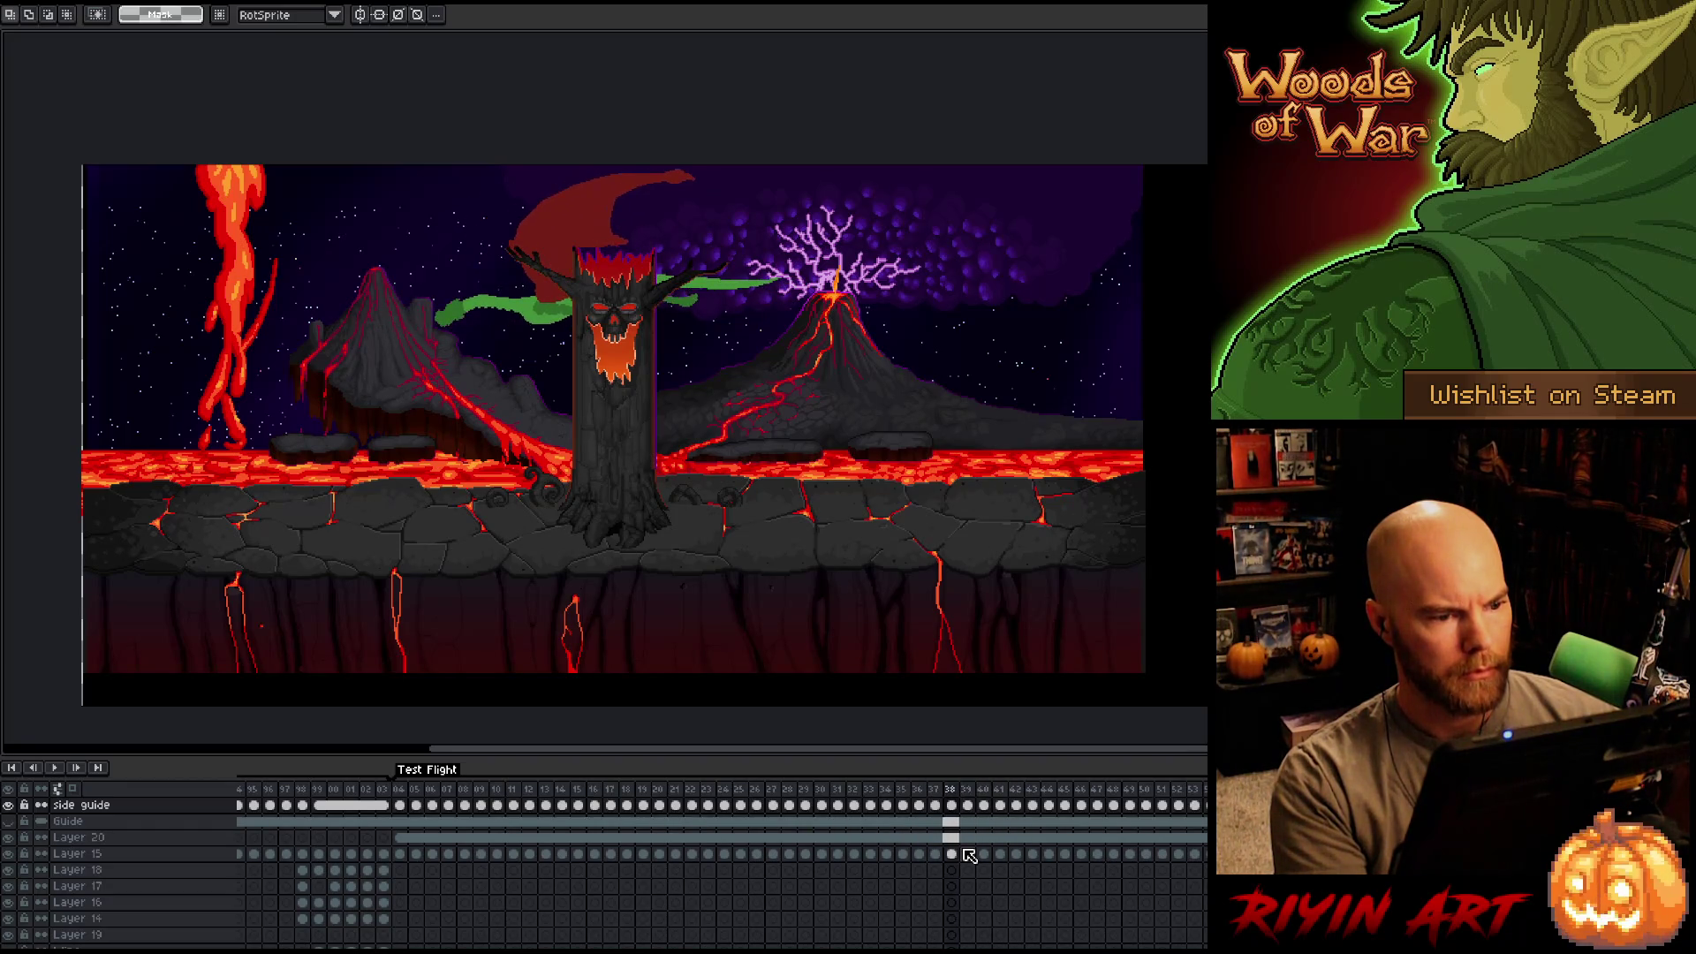
key(Left)
key(Right)
key(Right)
key(Right)
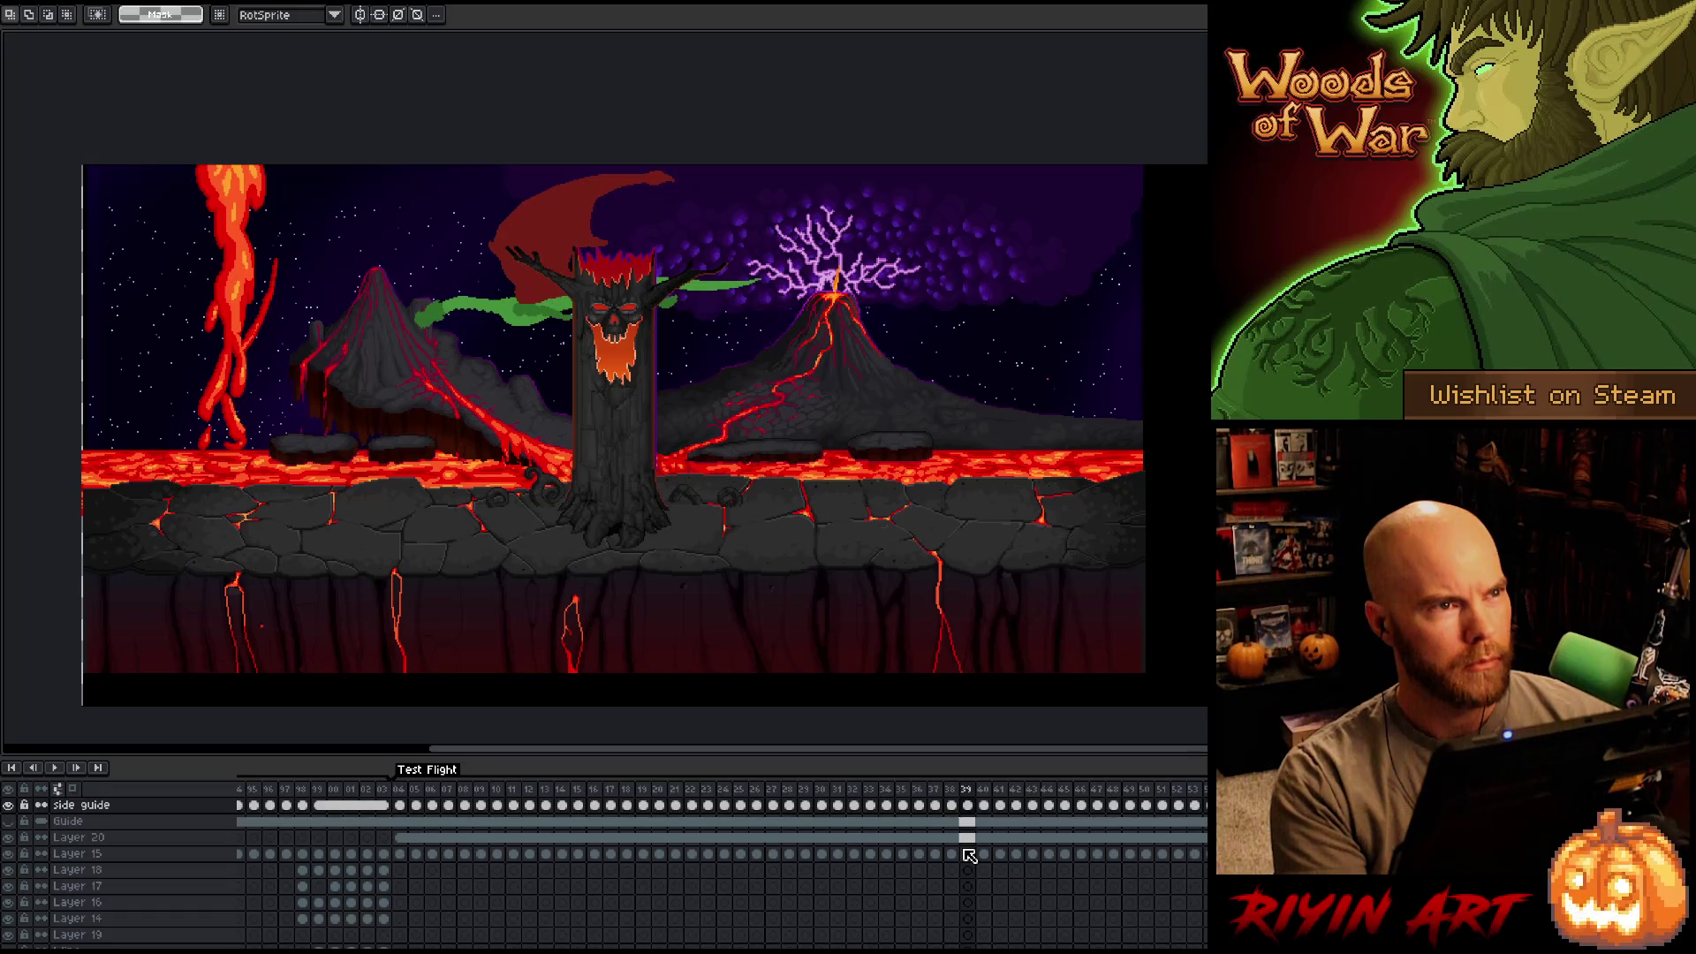
key(Left)
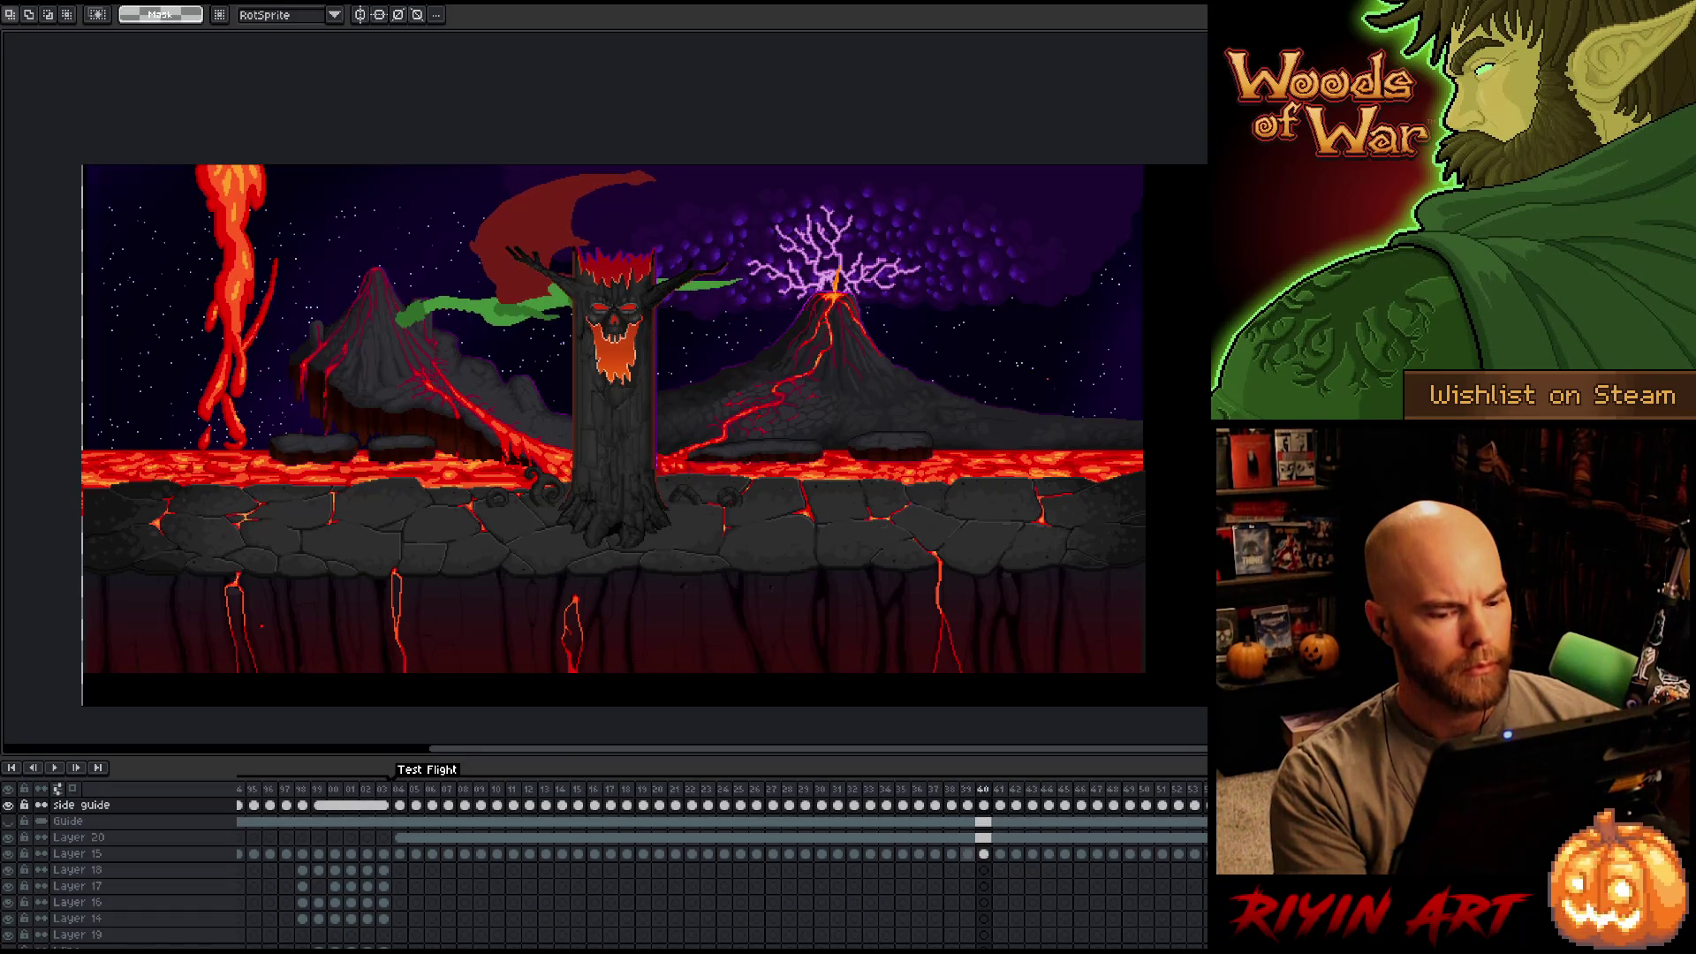
click(969, 854)
key(Right)
key(Right)
key(Right)
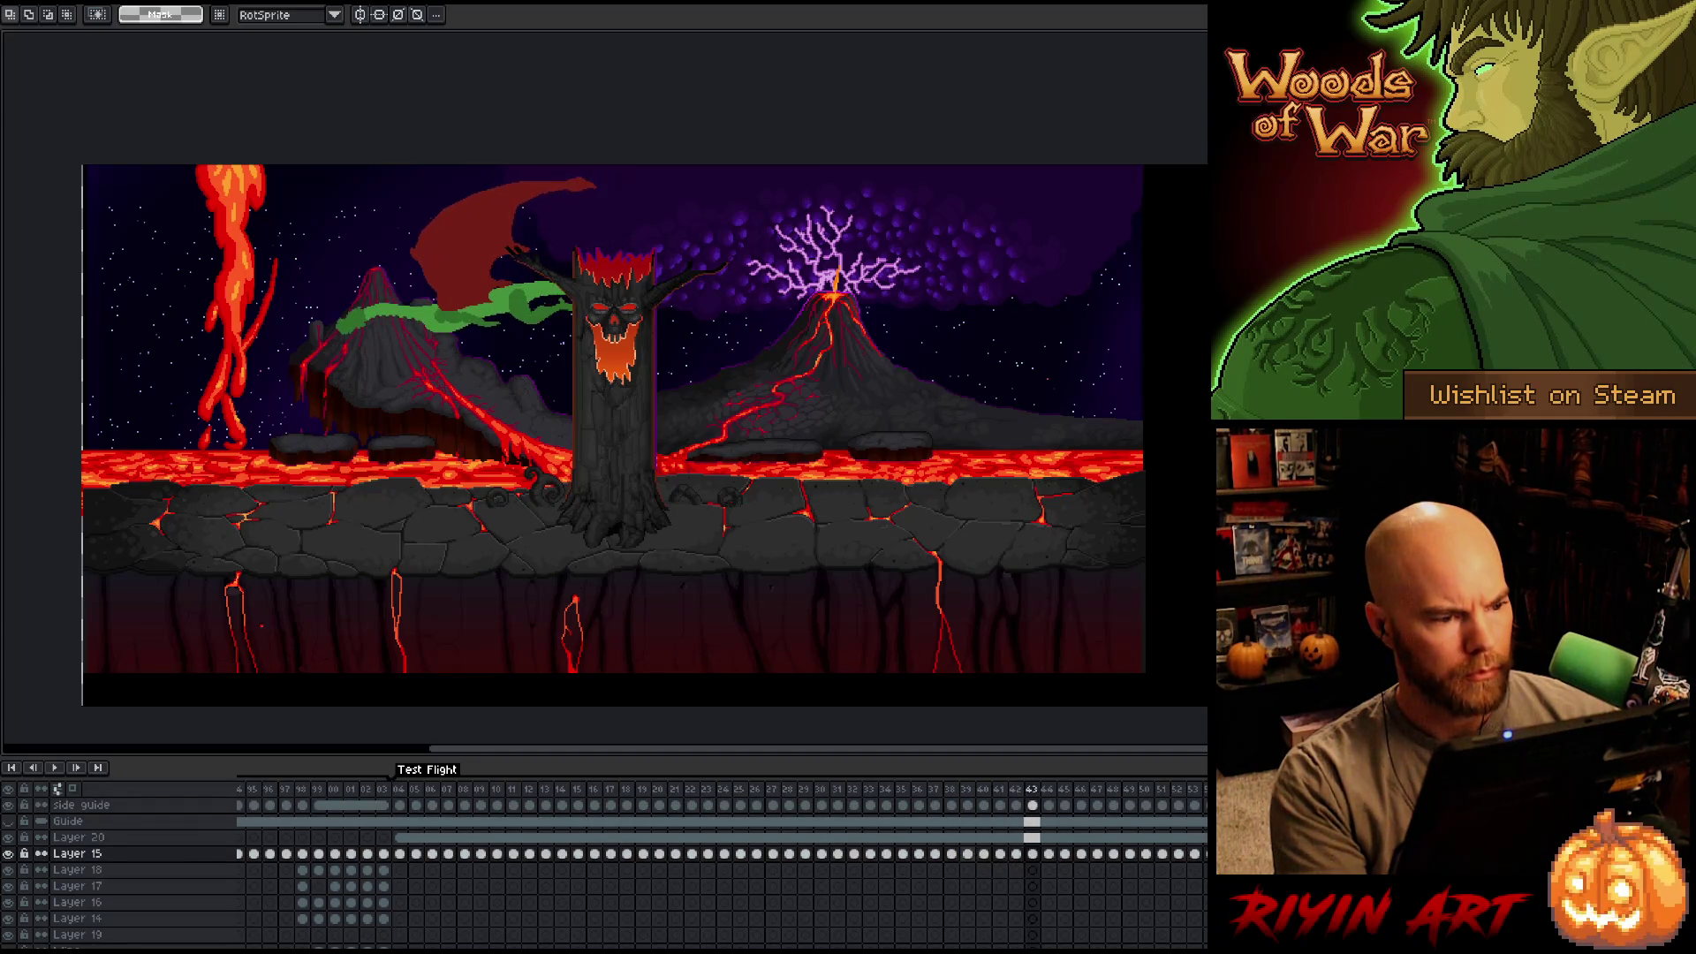
key(Return)
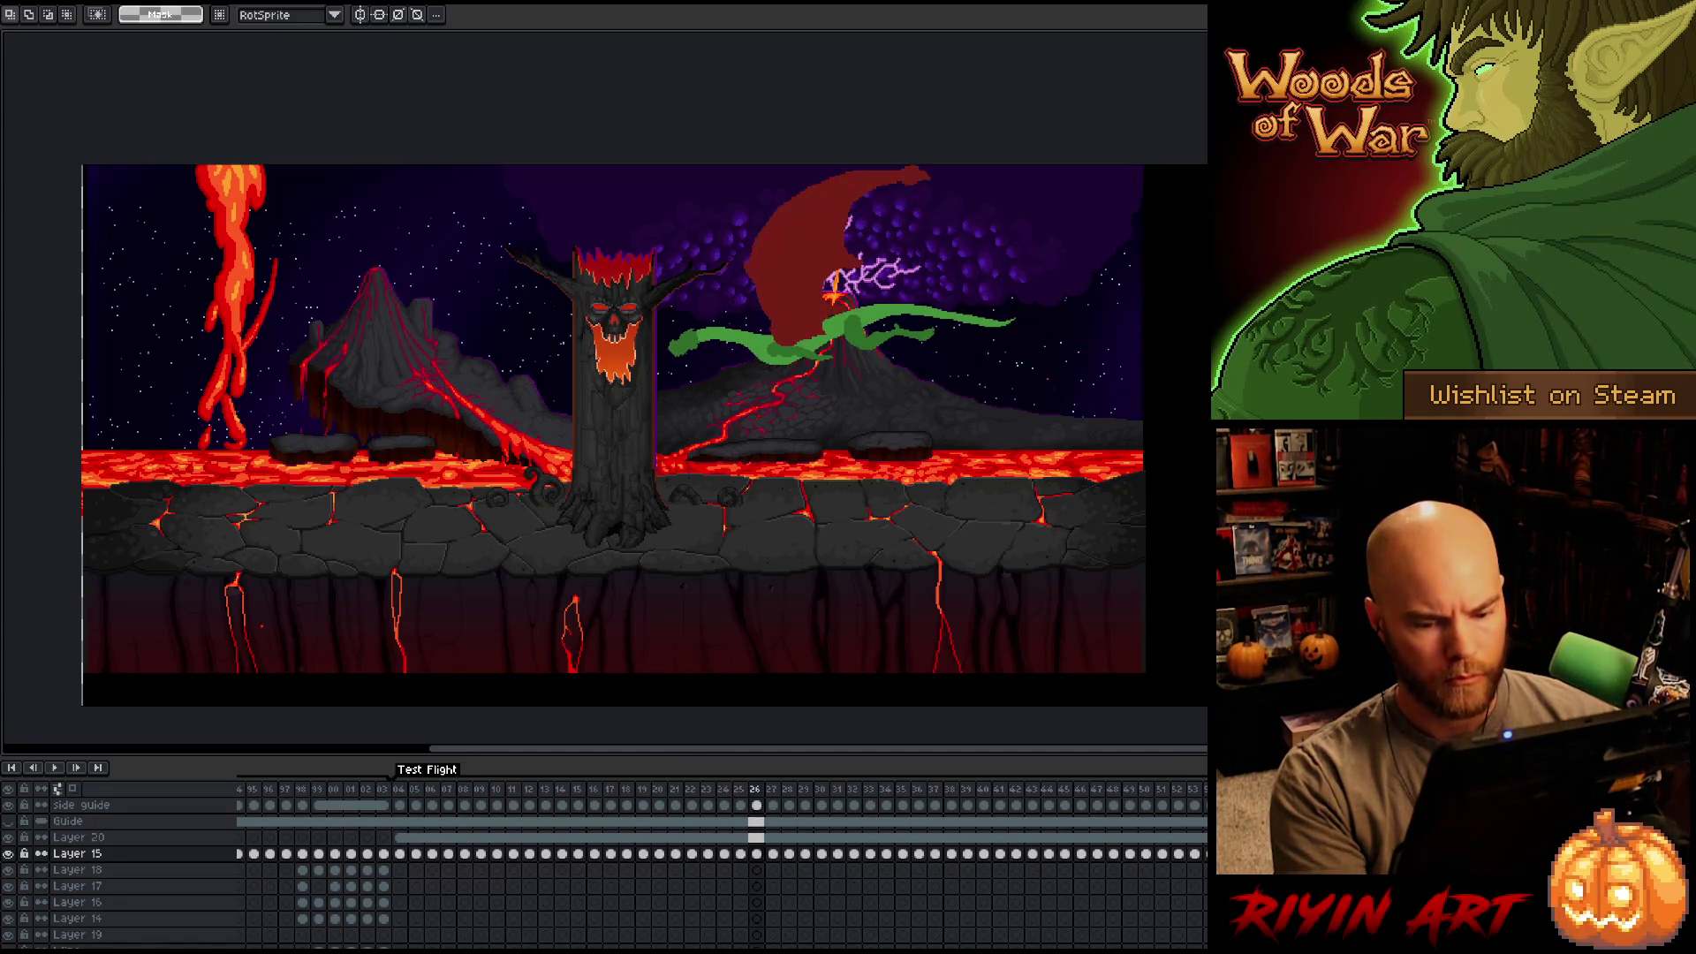
drag(1193, 855, 419, 855)
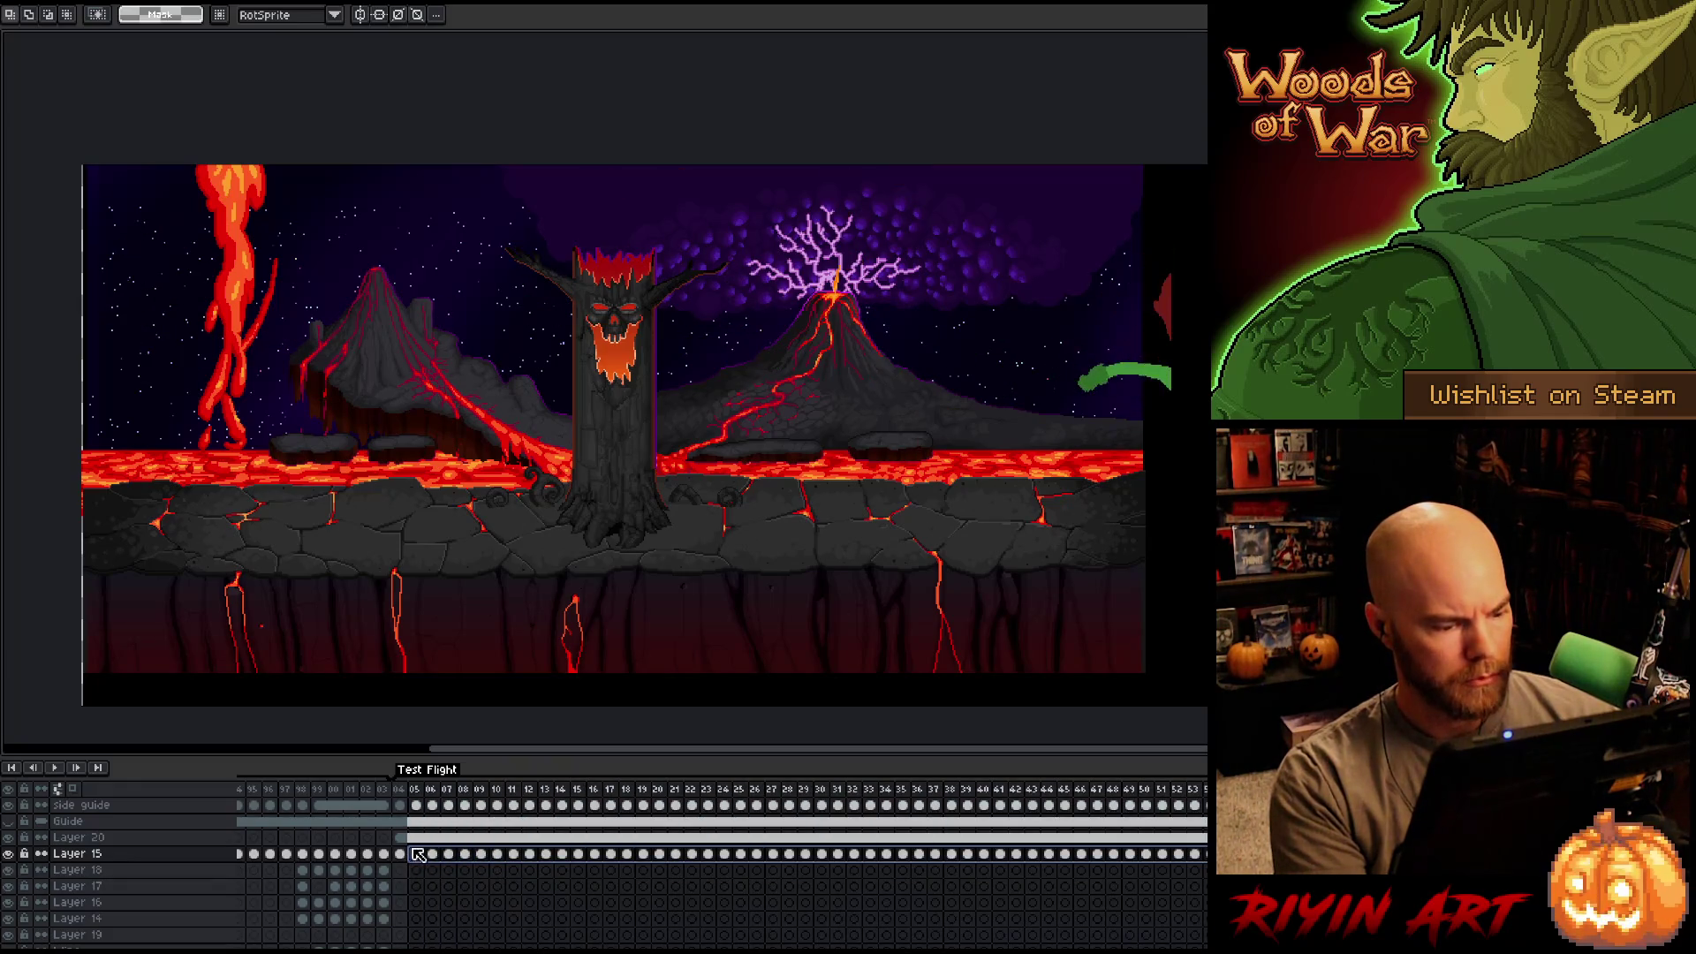
Show the Guide layer's letterbox bands and play the flight from frame 04.
key(v)
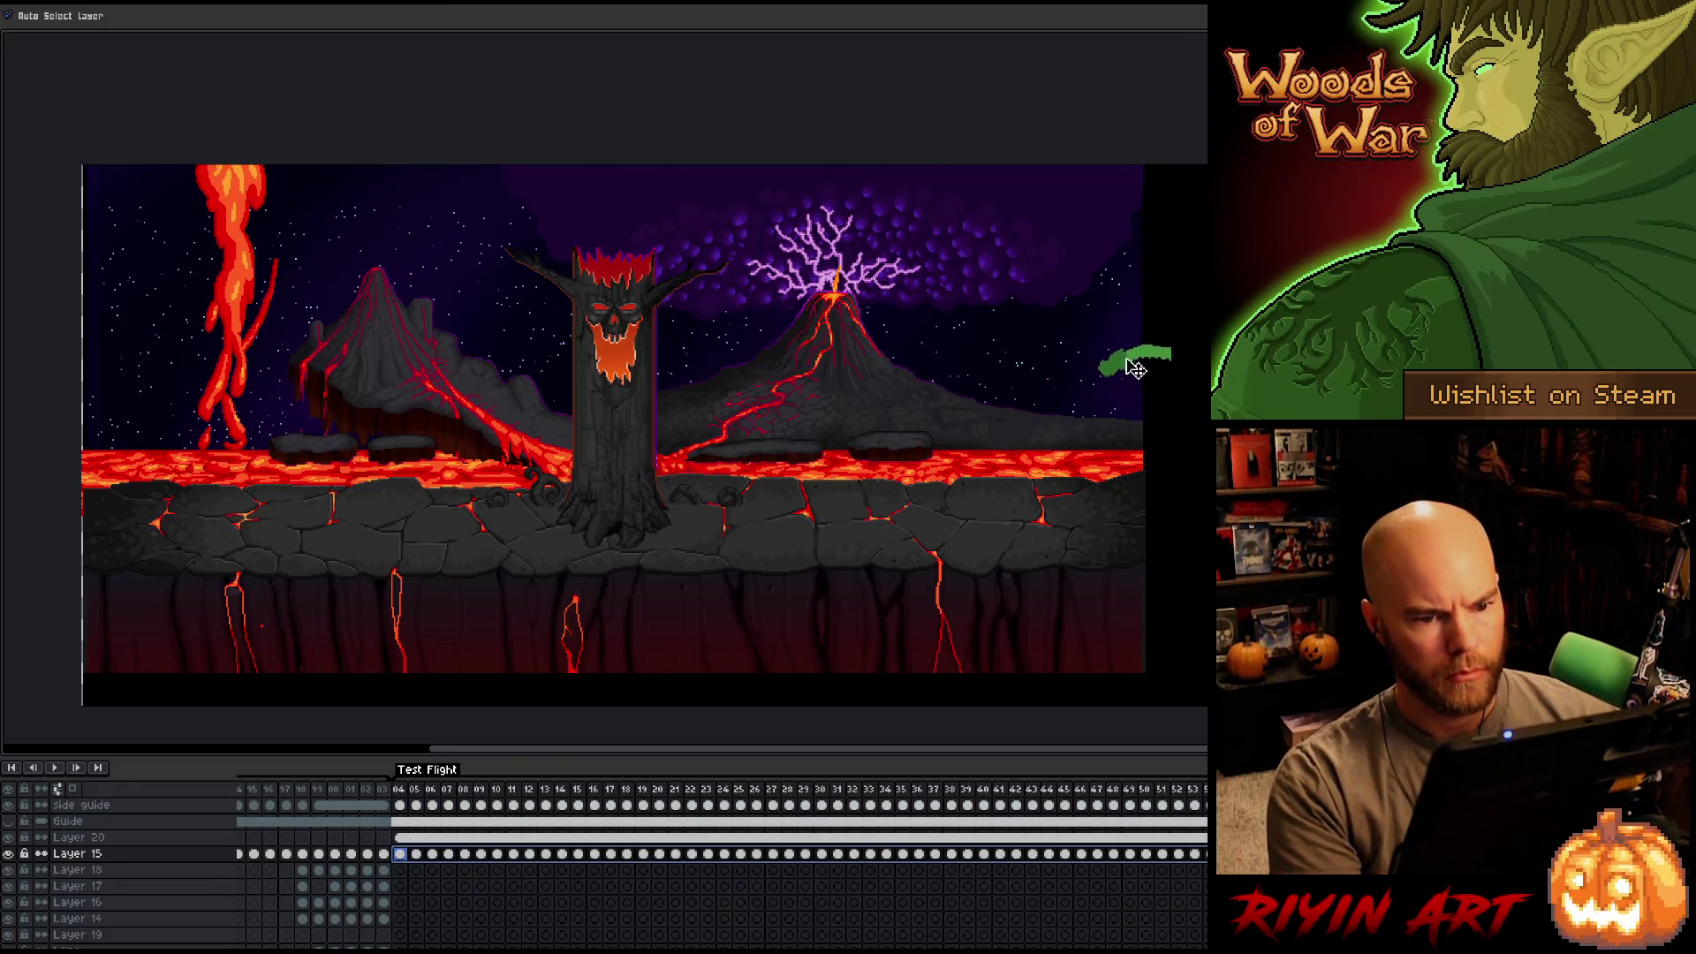
click(402, 792)
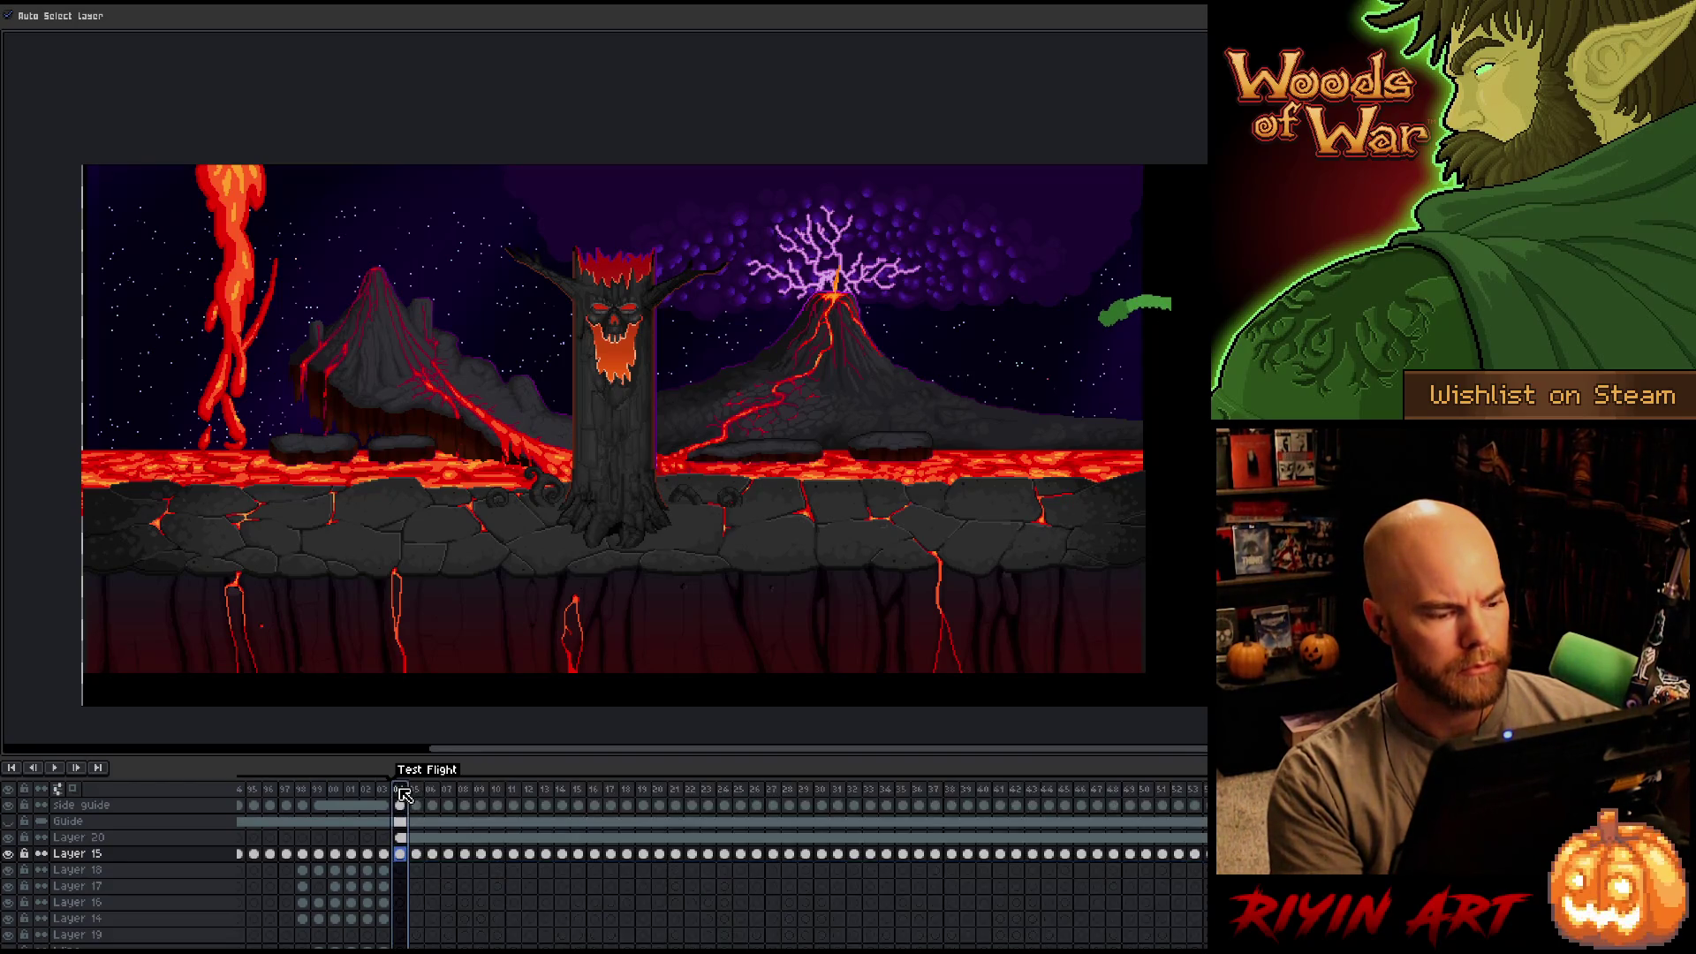
click(9, 823)
key(Return)
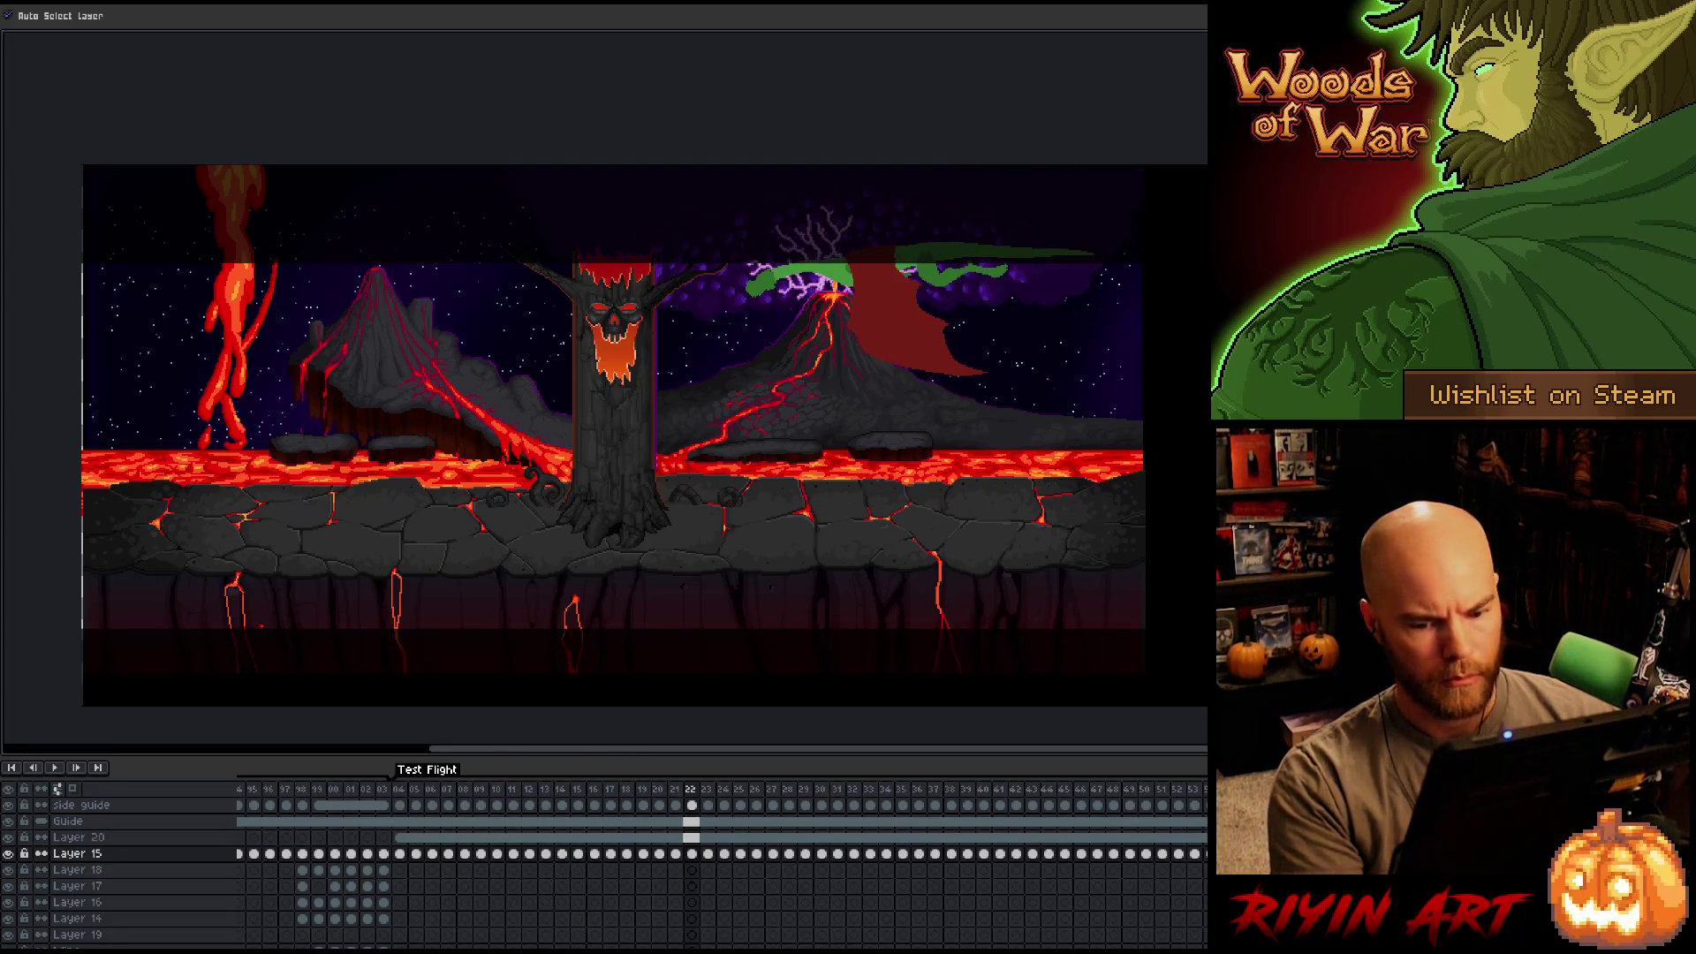
key(Return)
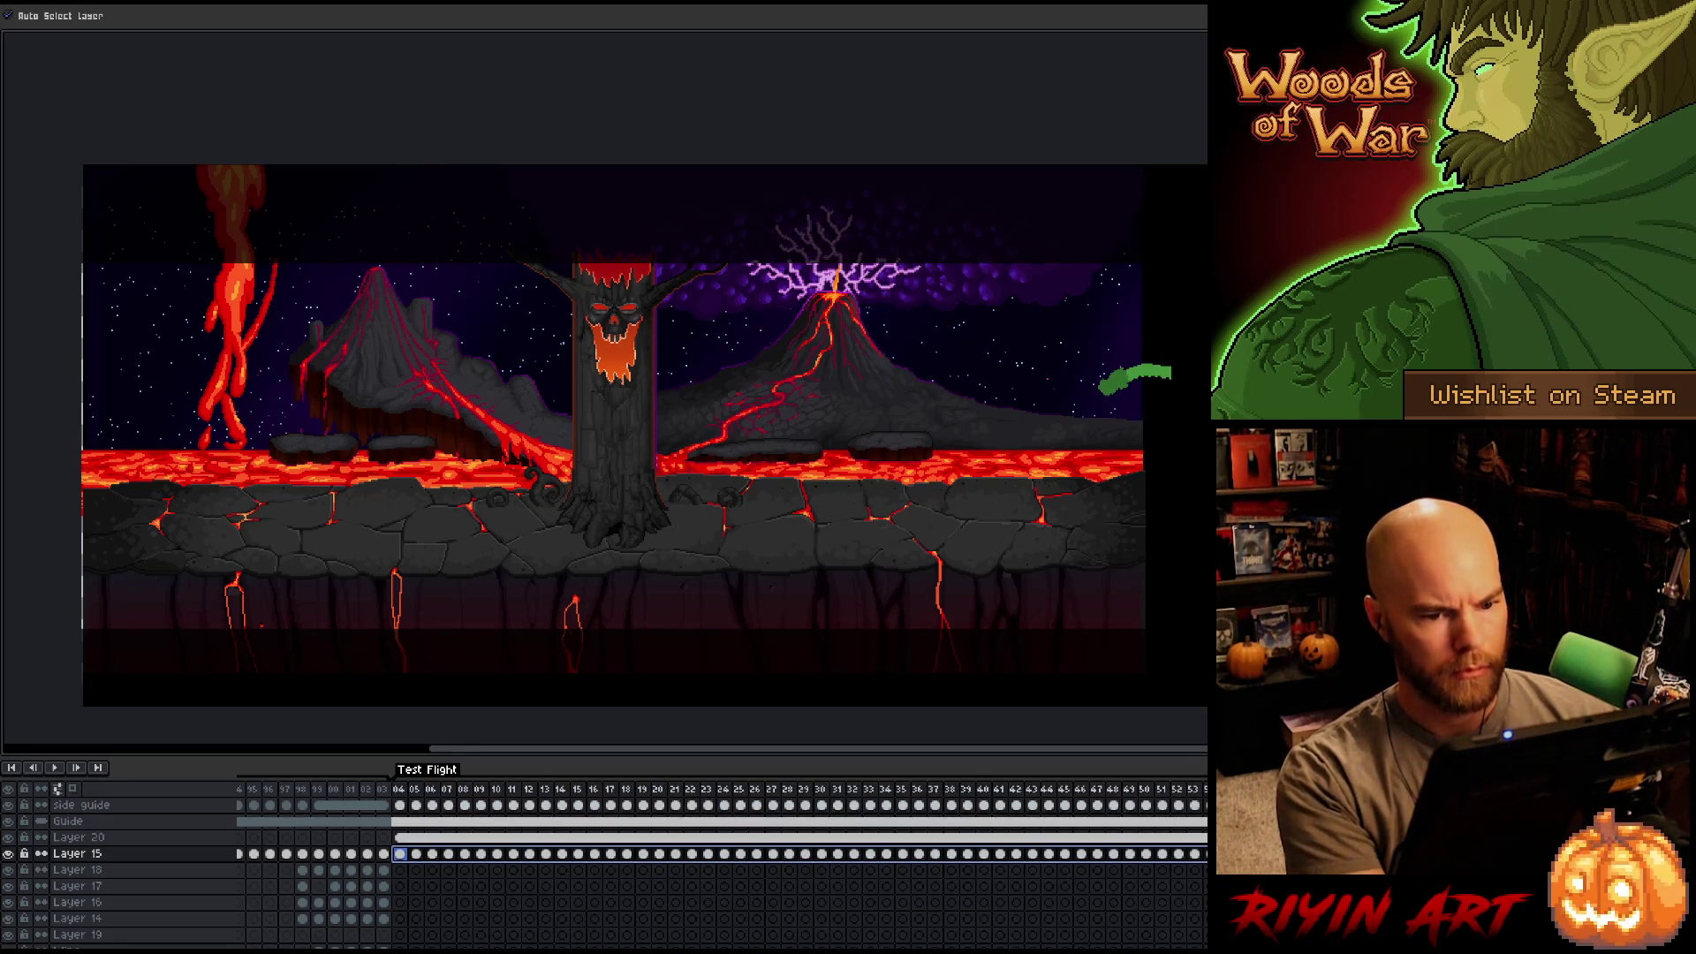
key(Return)
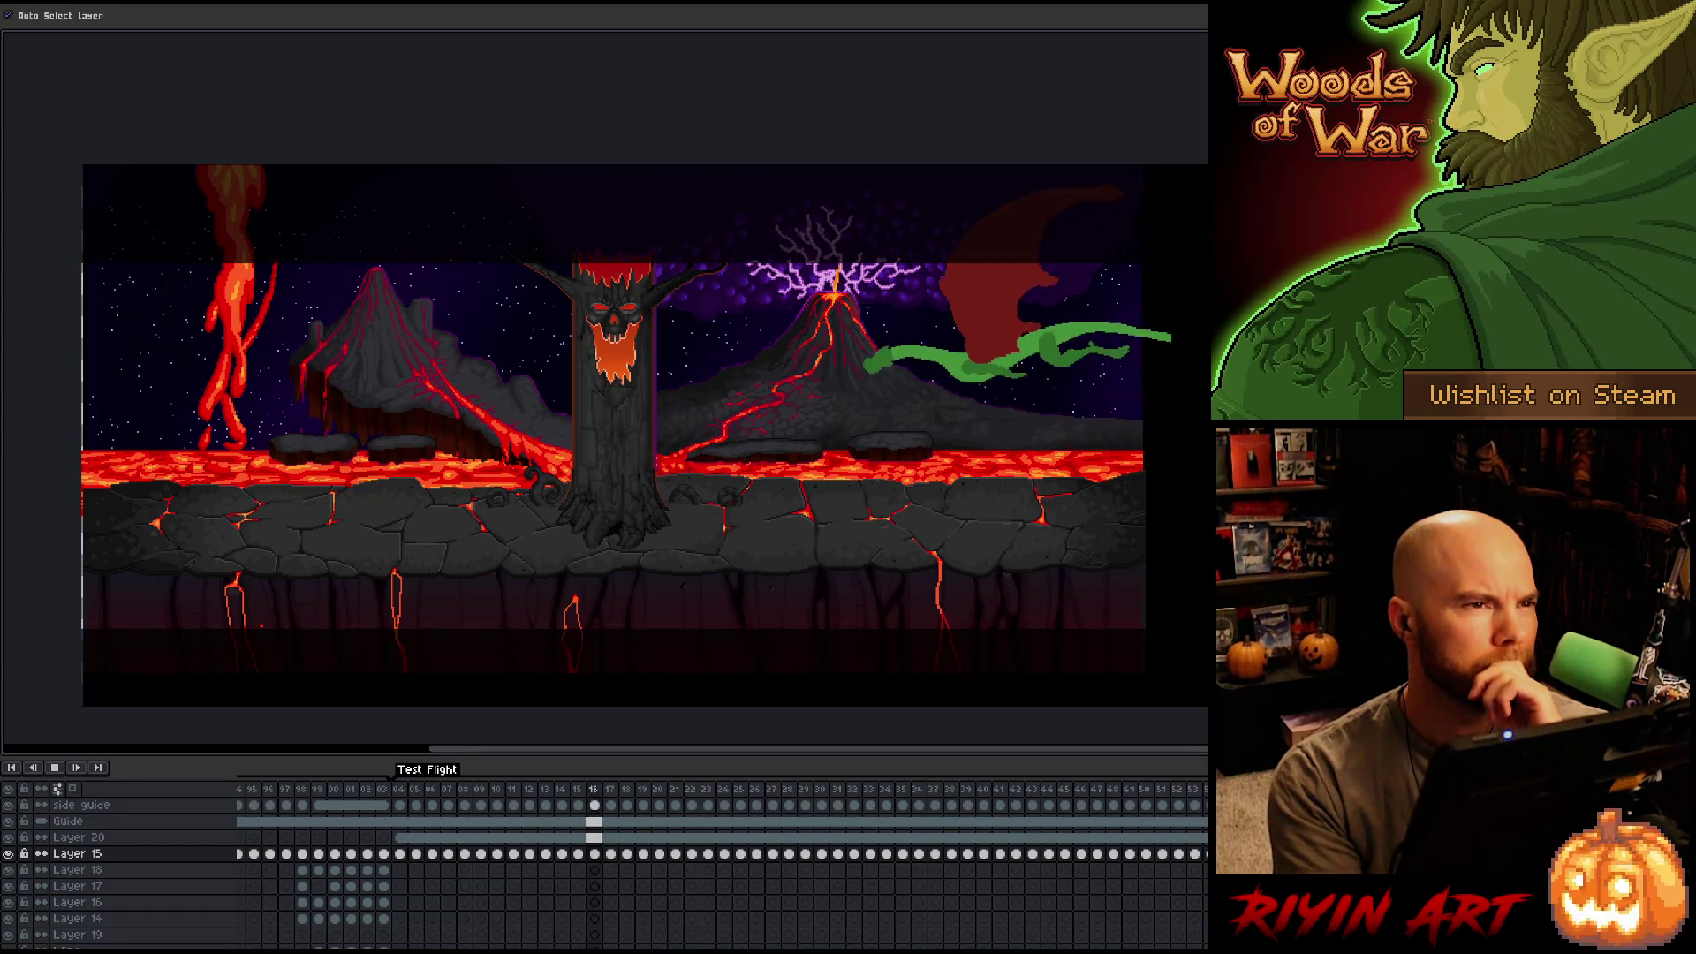
mouse_move(390, 814)
mouse_down()
mouse_move(756, 853)
mouse_move(1202, 854)
mouse_up()
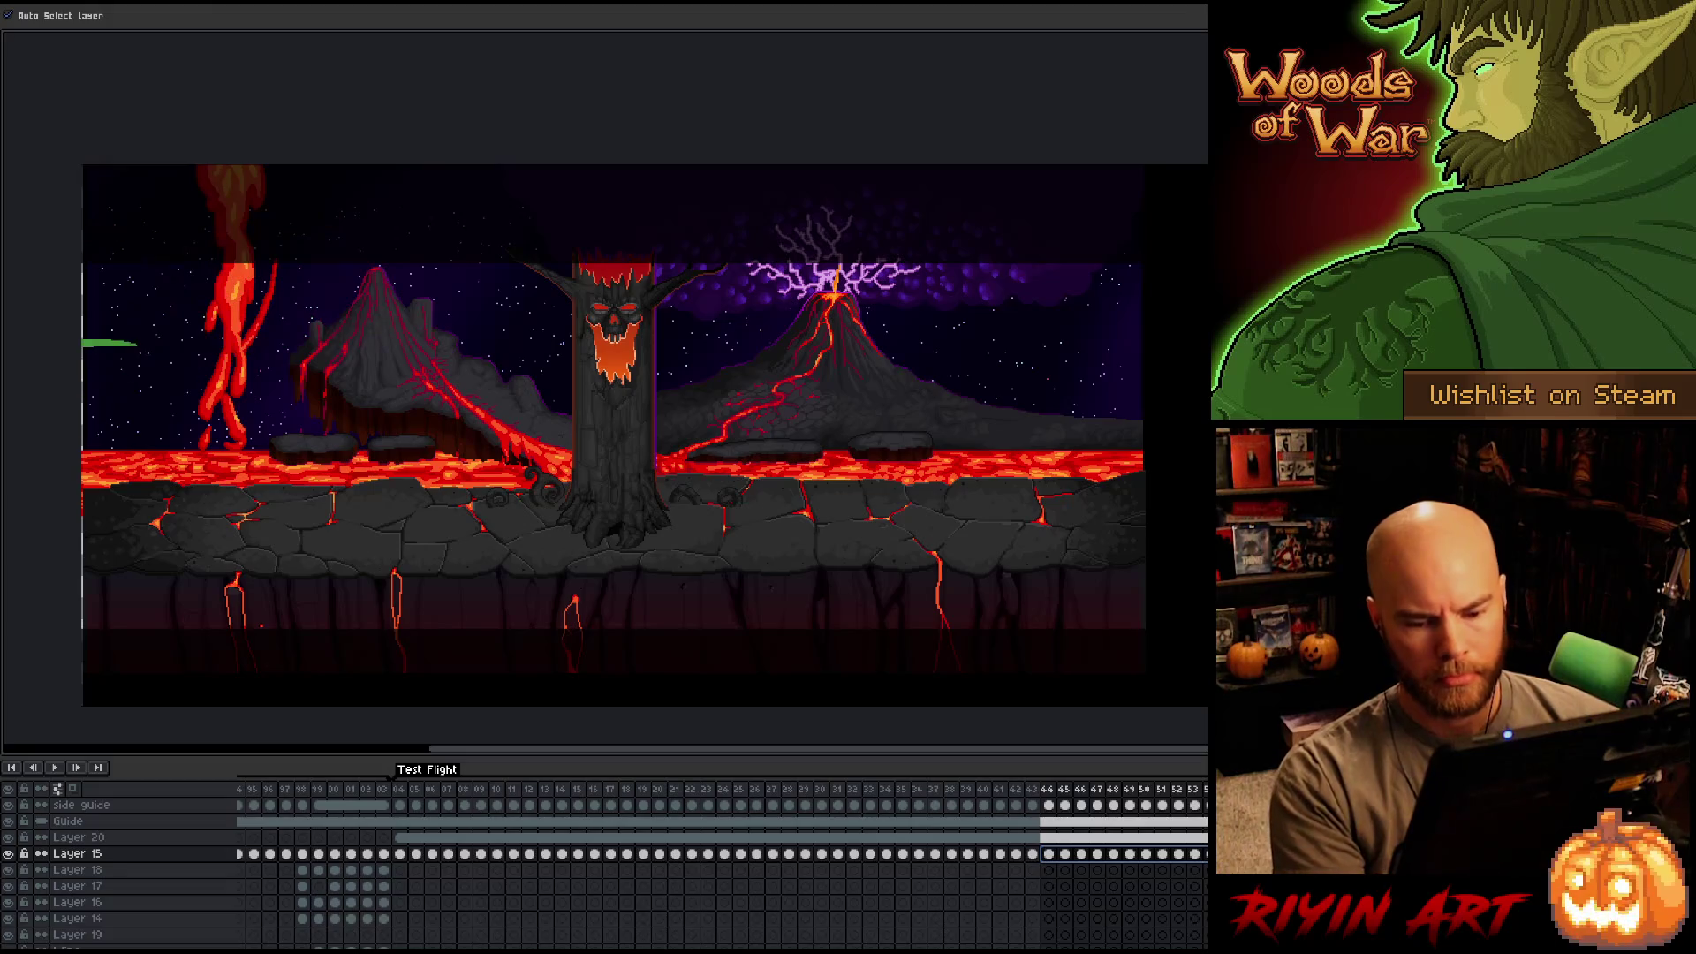
Move the dragon on frame 43 to the left canvas edge and select frames 04–43.
click(1032, 855)
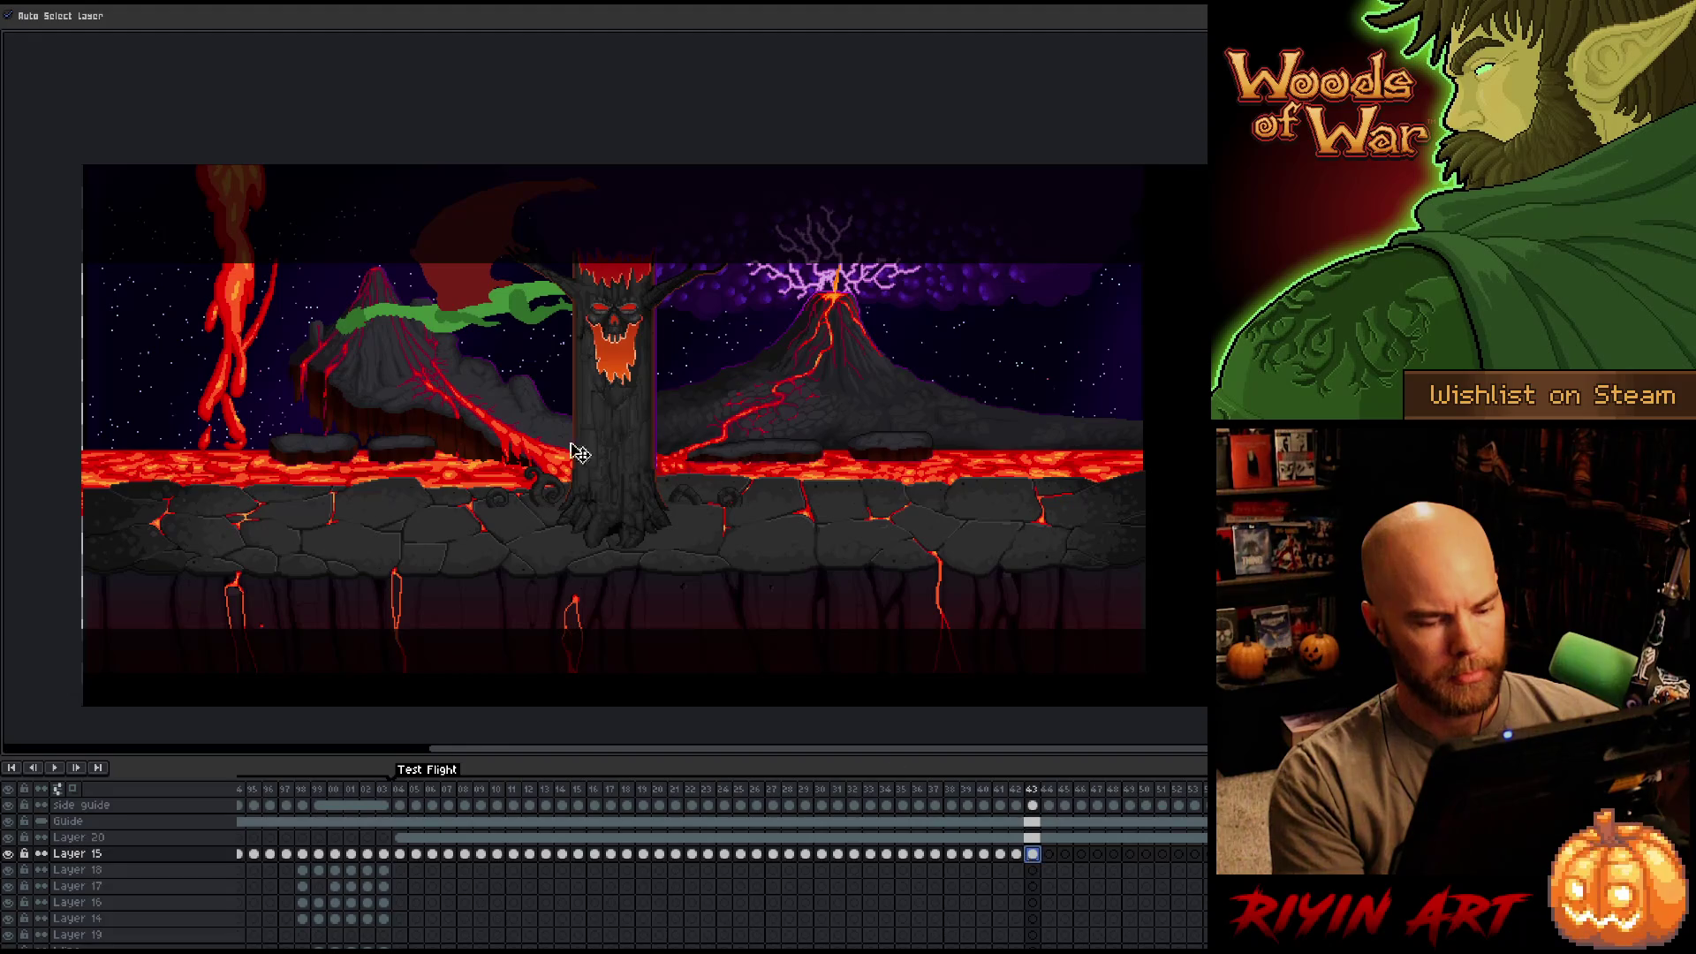
drag(457, 325, 14, 329)
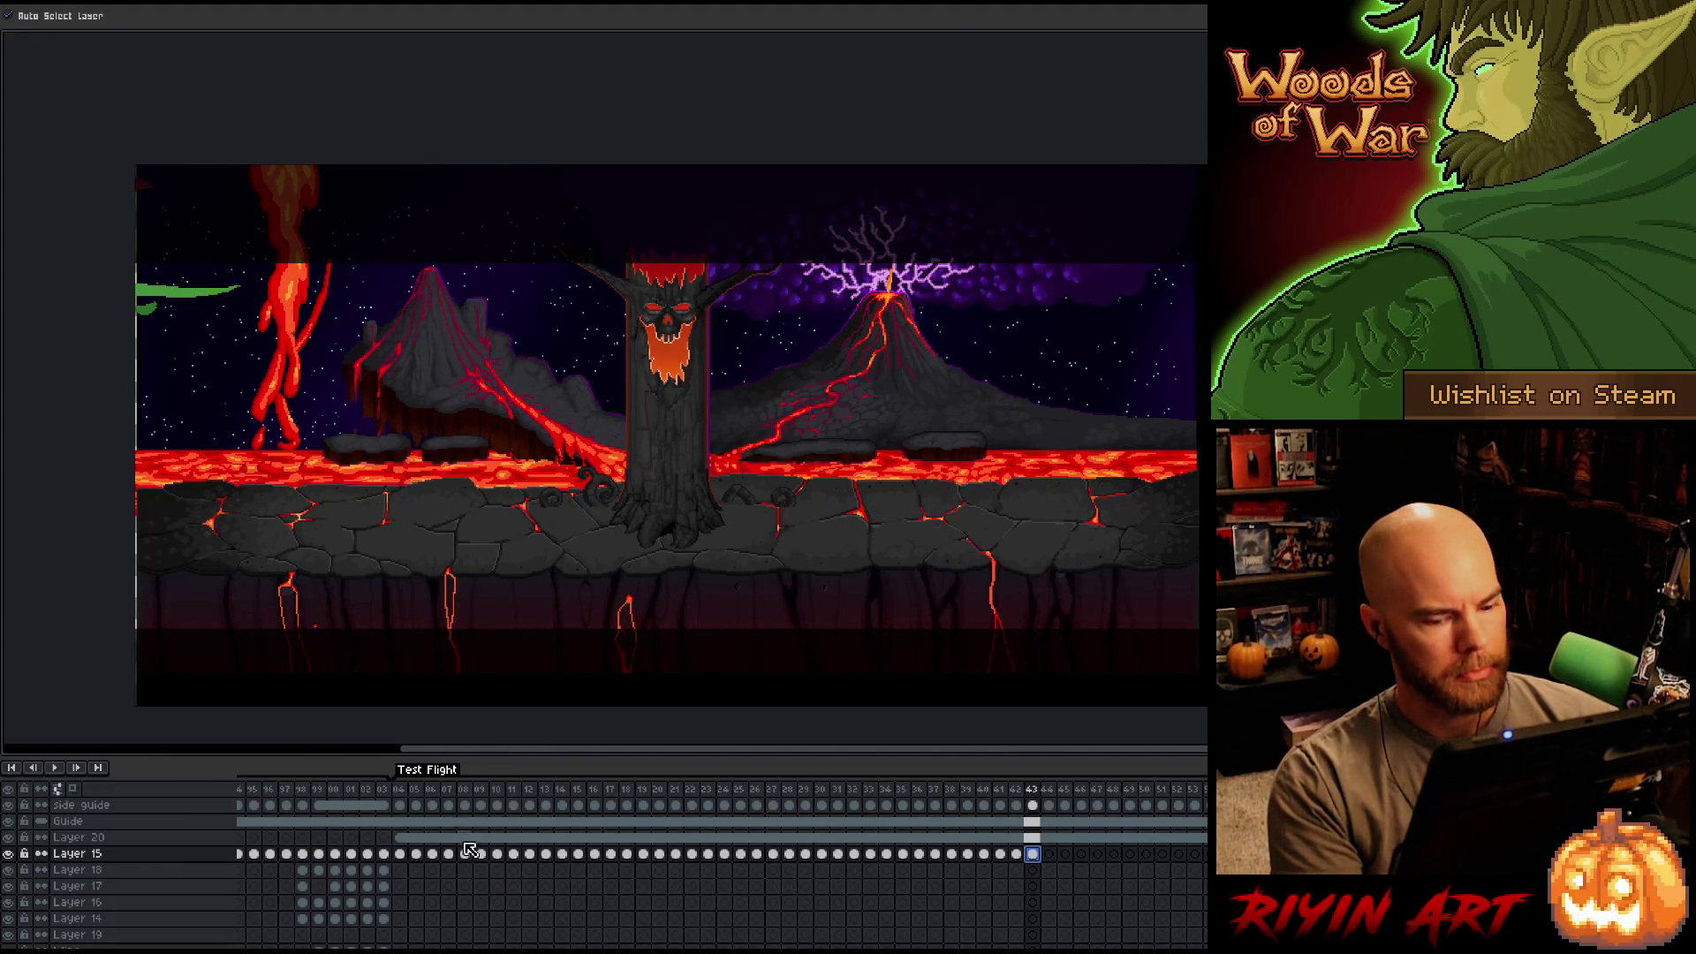
drag(400, 855, 1041, 857)
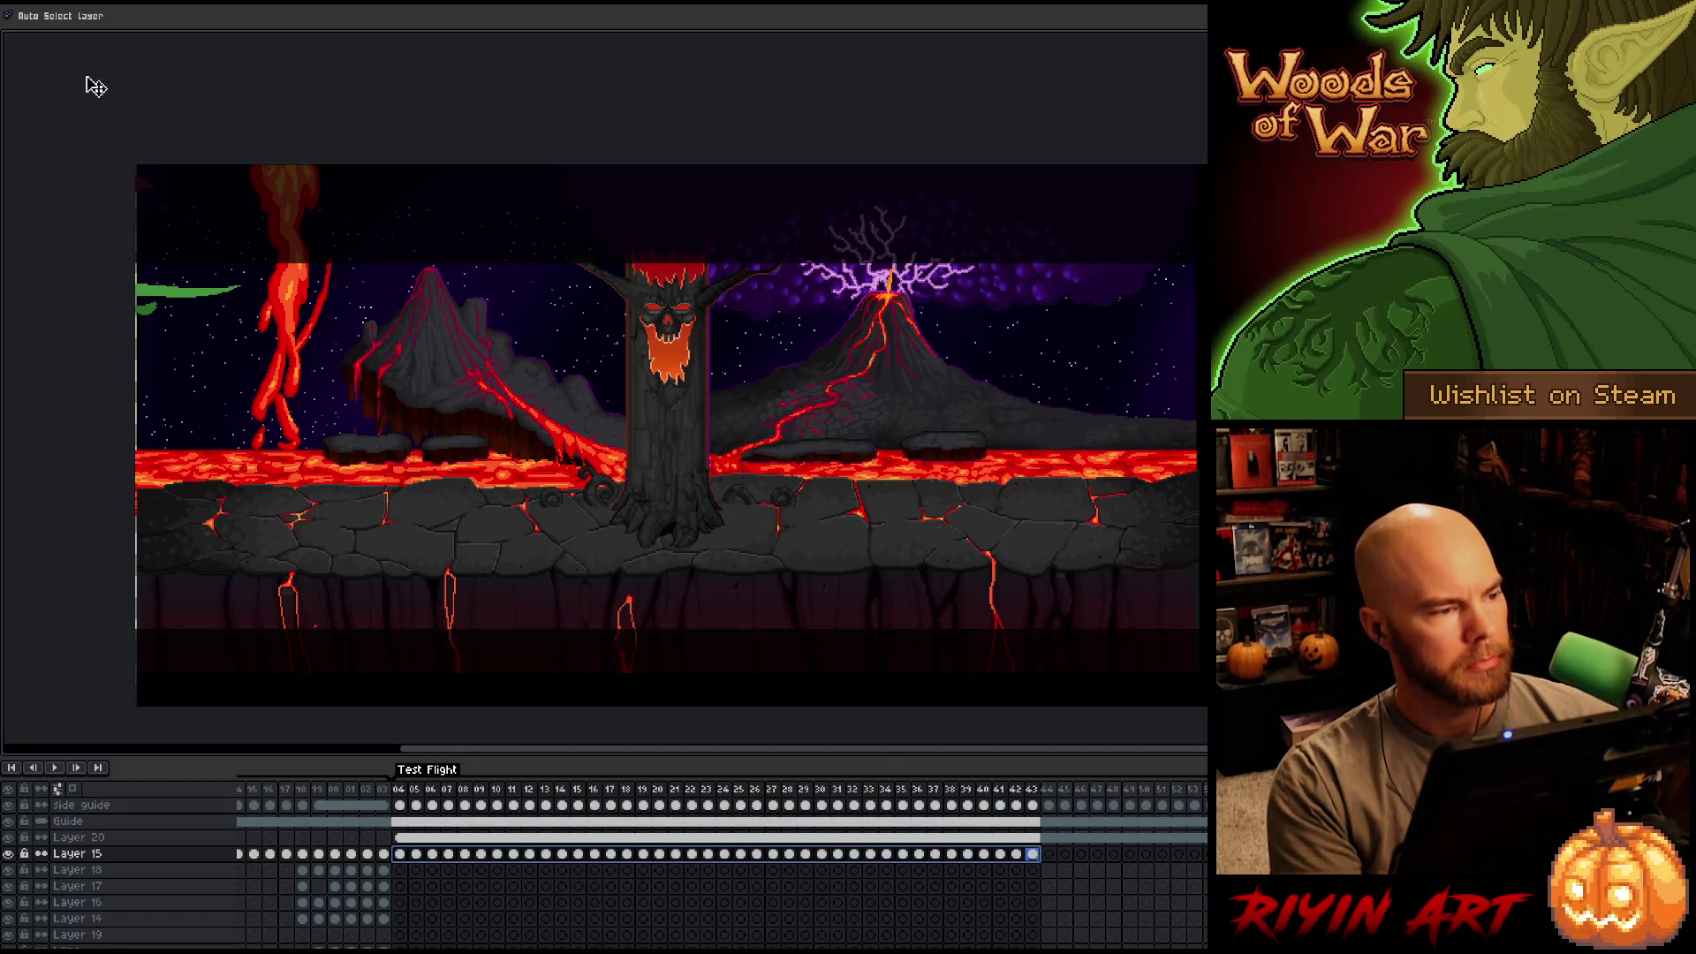
key(ctrl+f)
Apply a Tweencel position tween across frames 04–43 and preview the right-to-left flight.
click(46, 12)
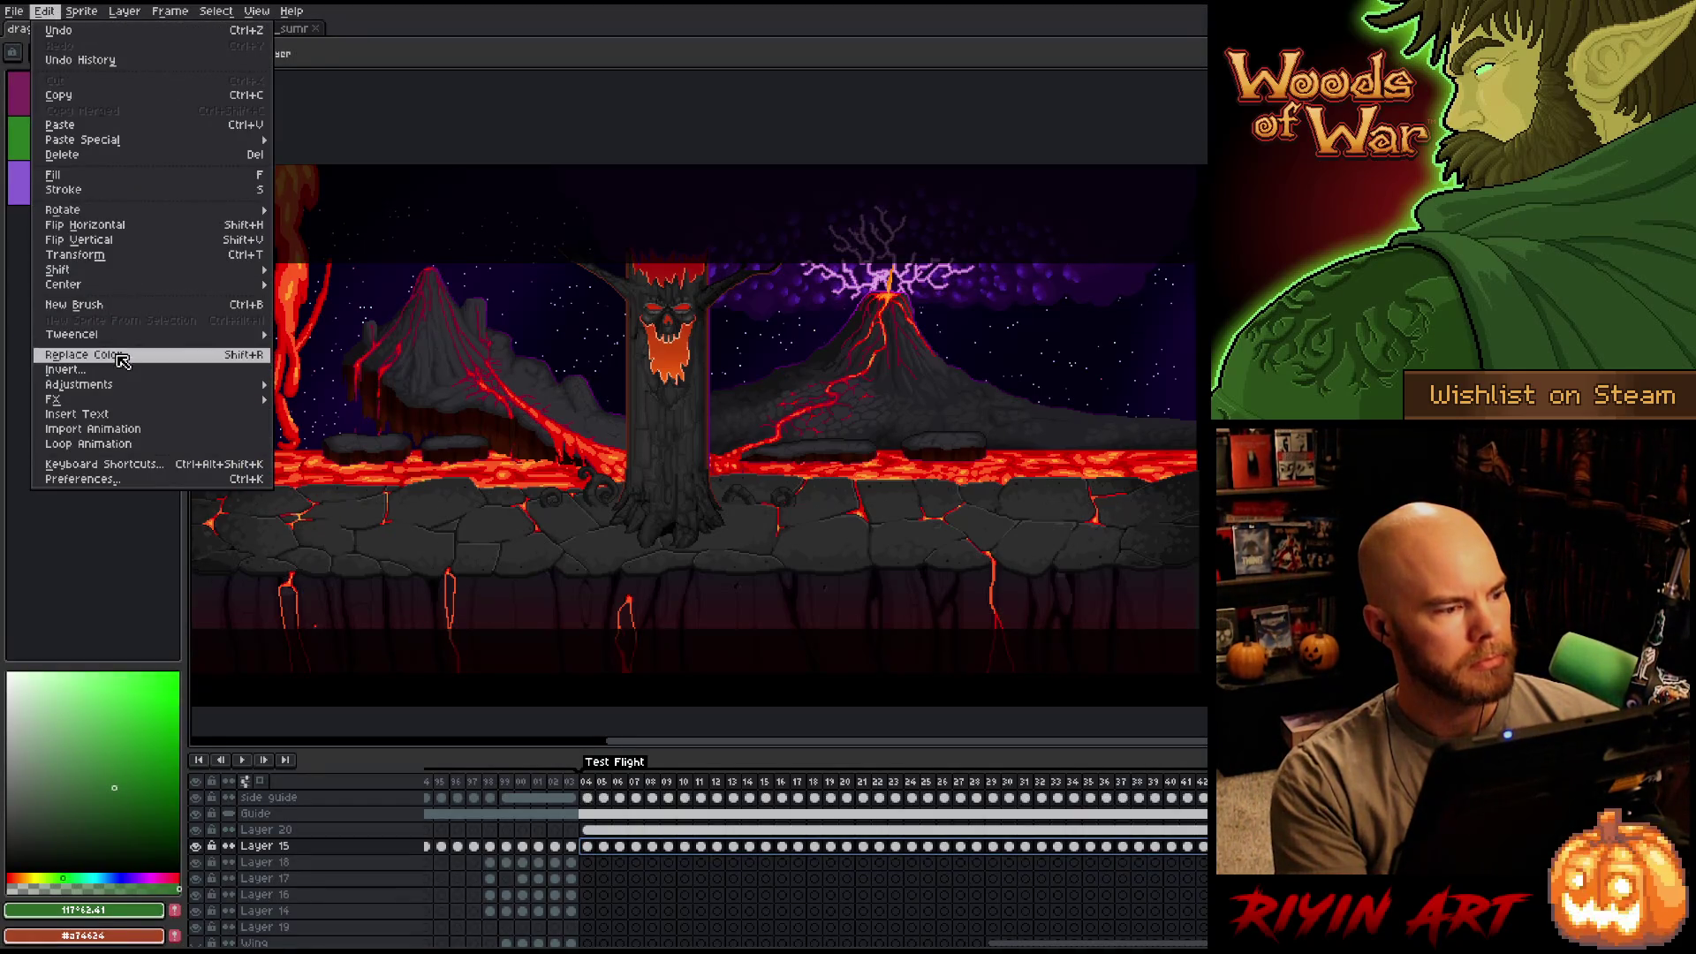
click(333, 341)
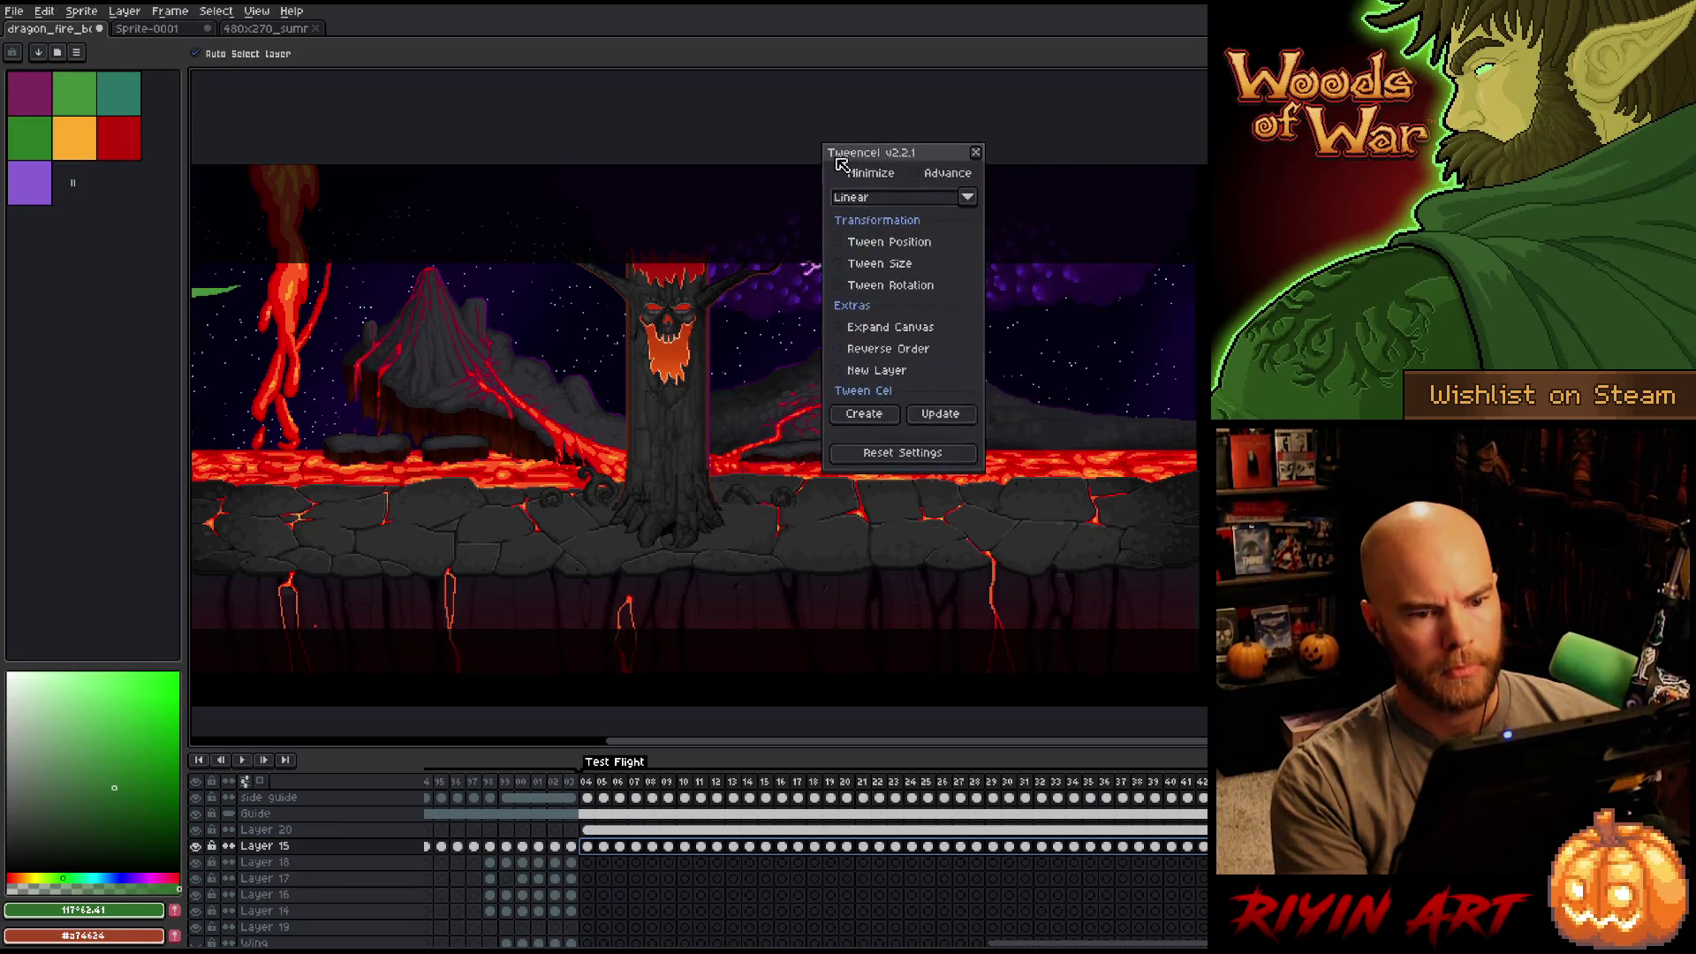
click(838, 242)
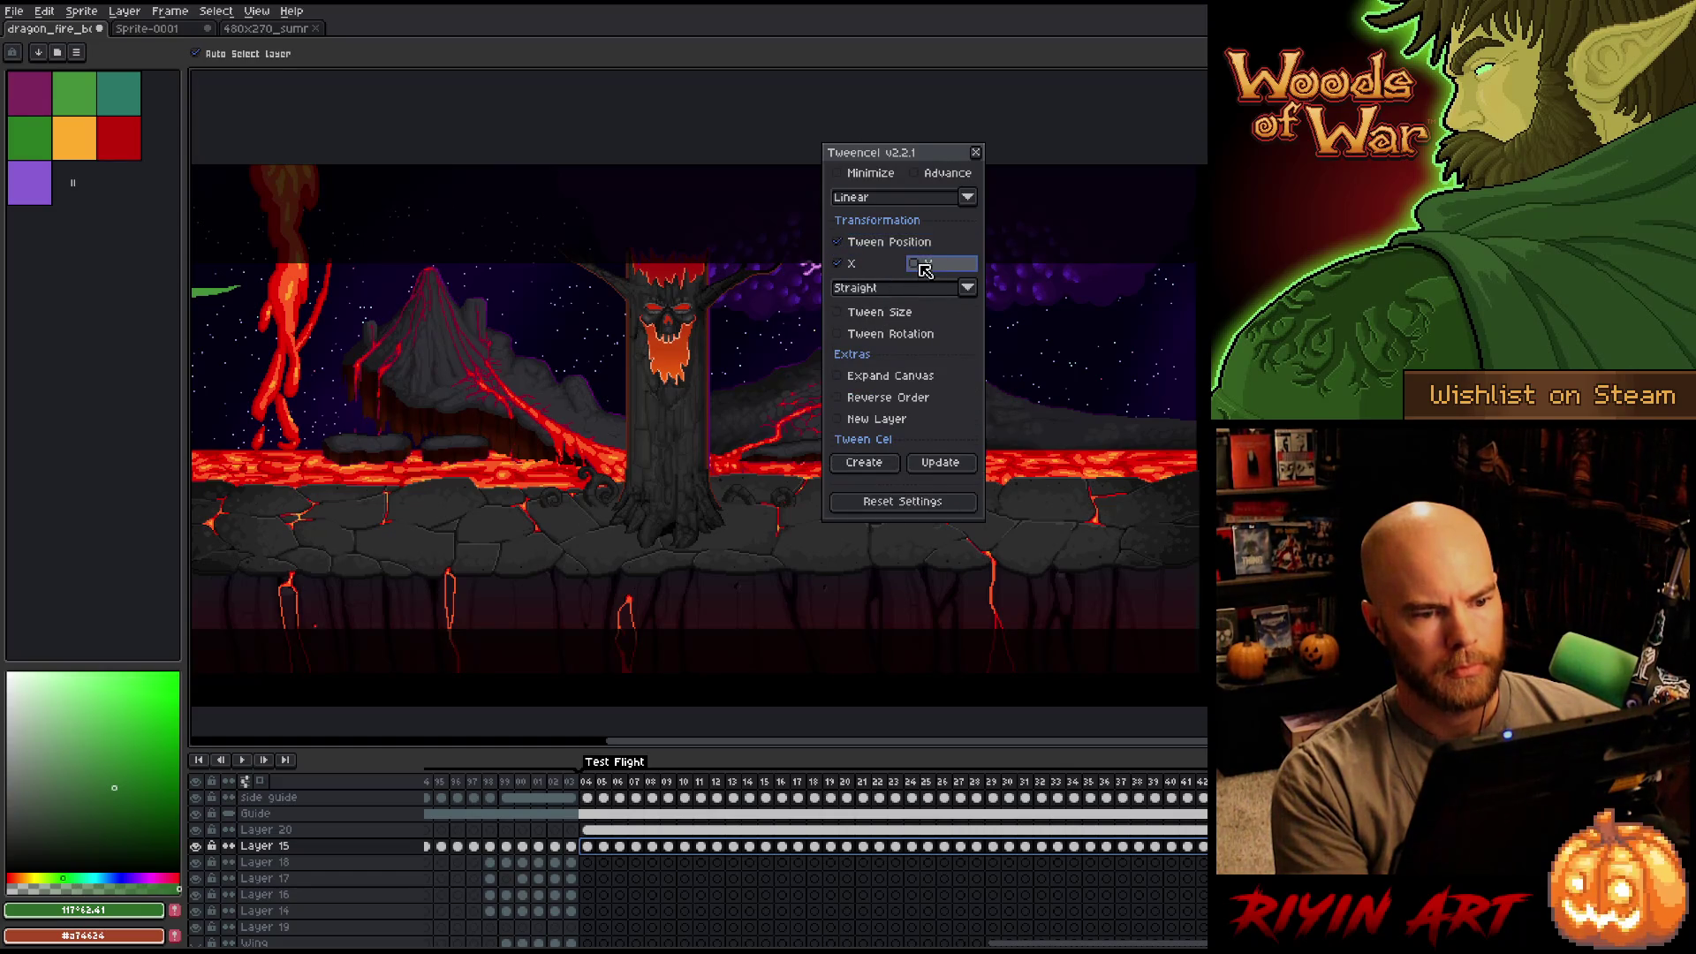
click(941, 466)
click(869, 508)
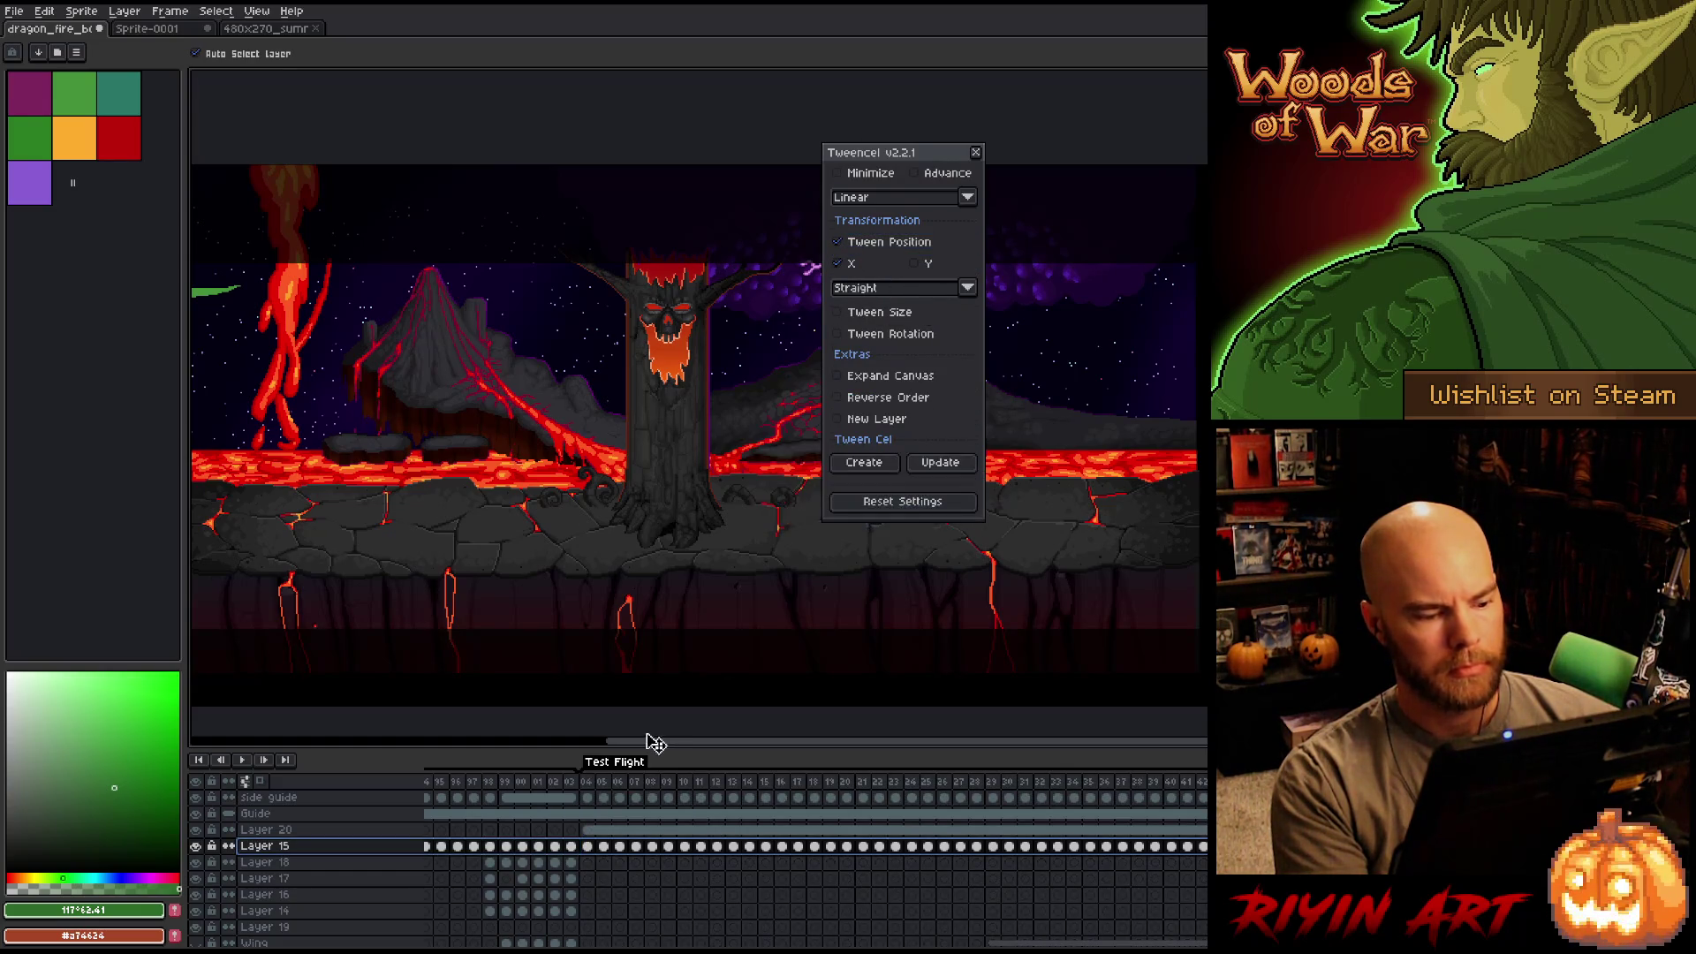
key(Return)
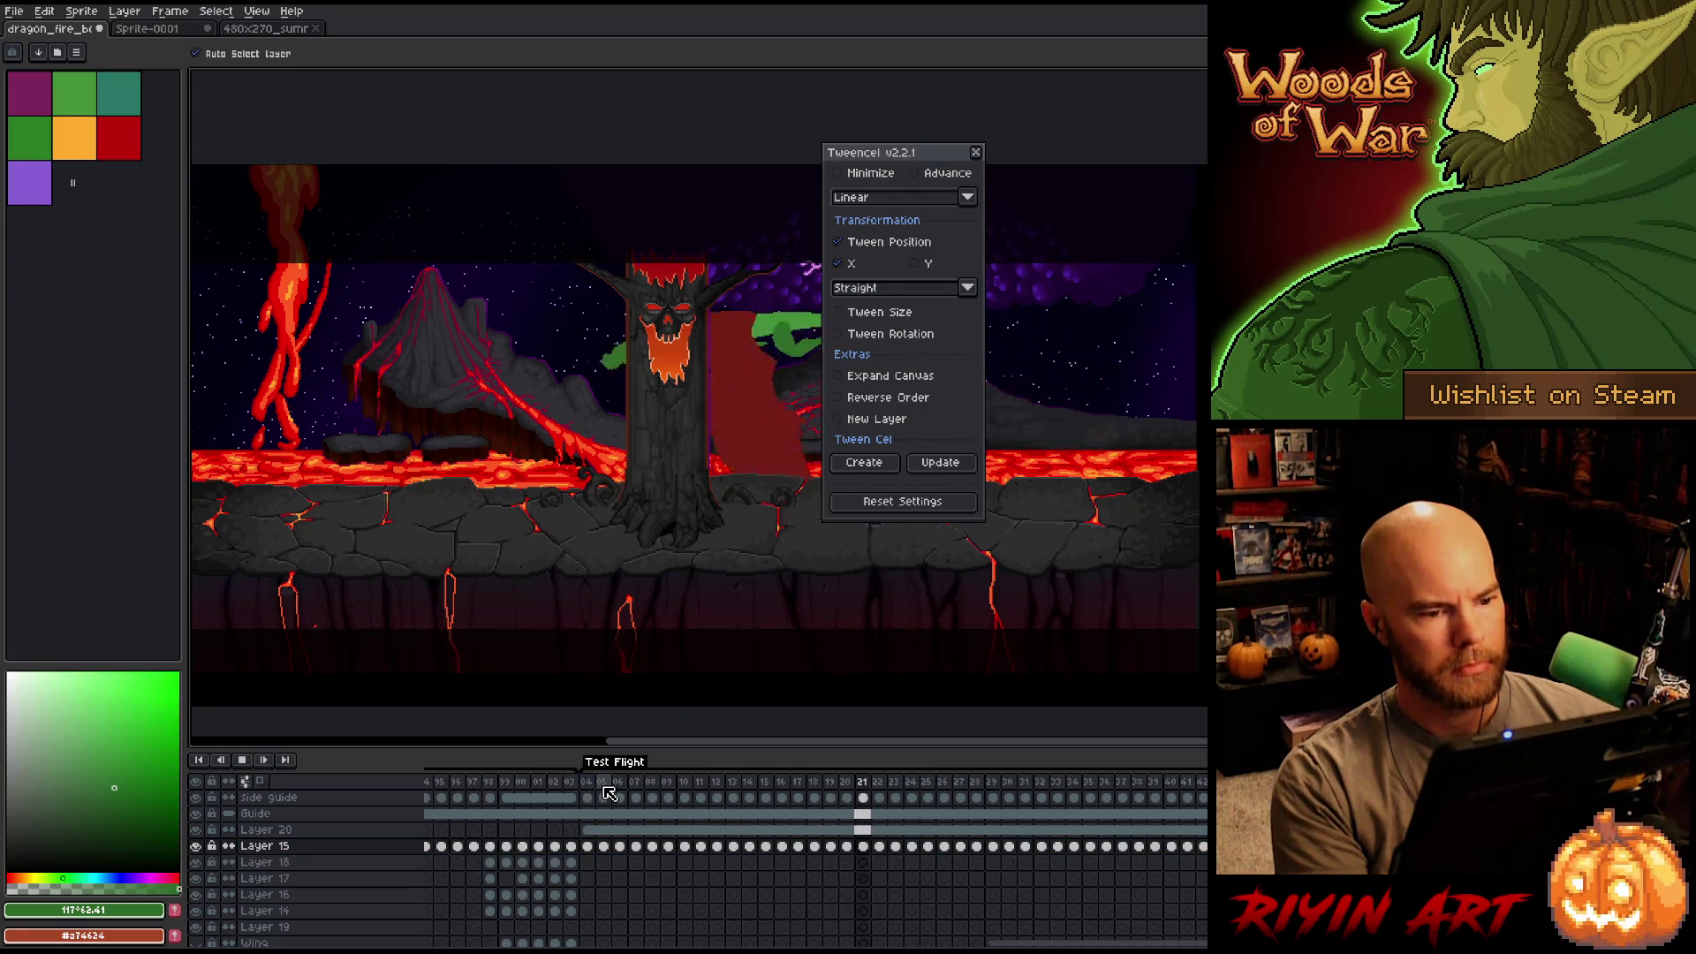
key(Return)
click(975, 152)
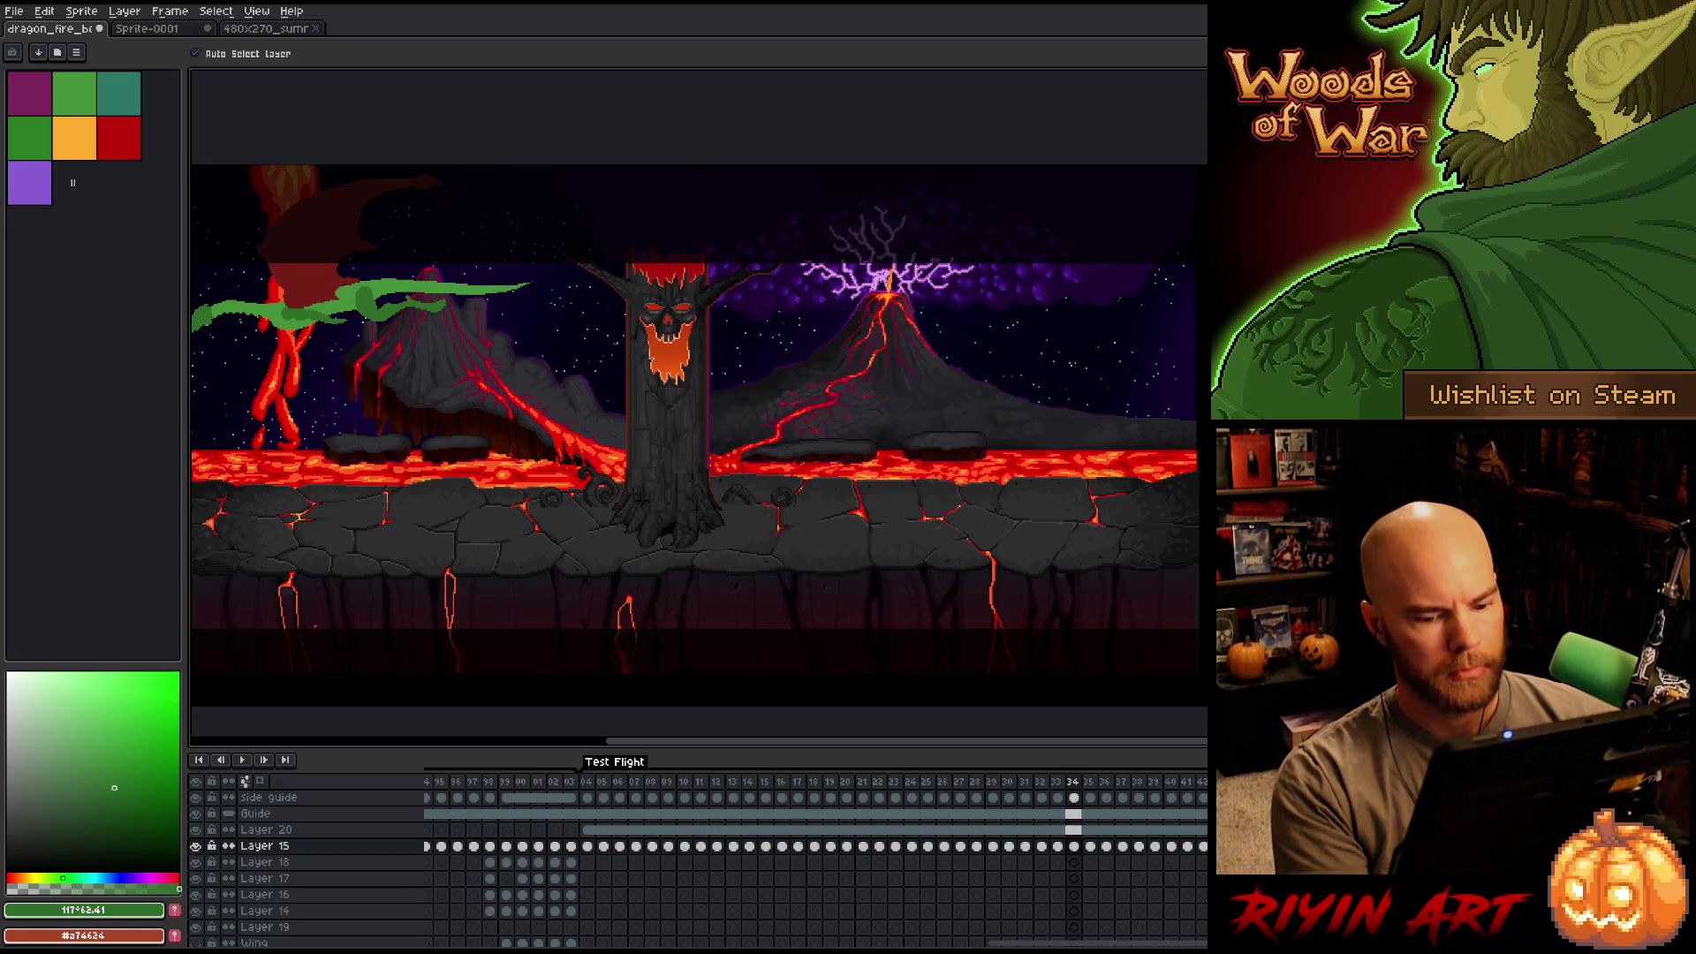
key(Return)
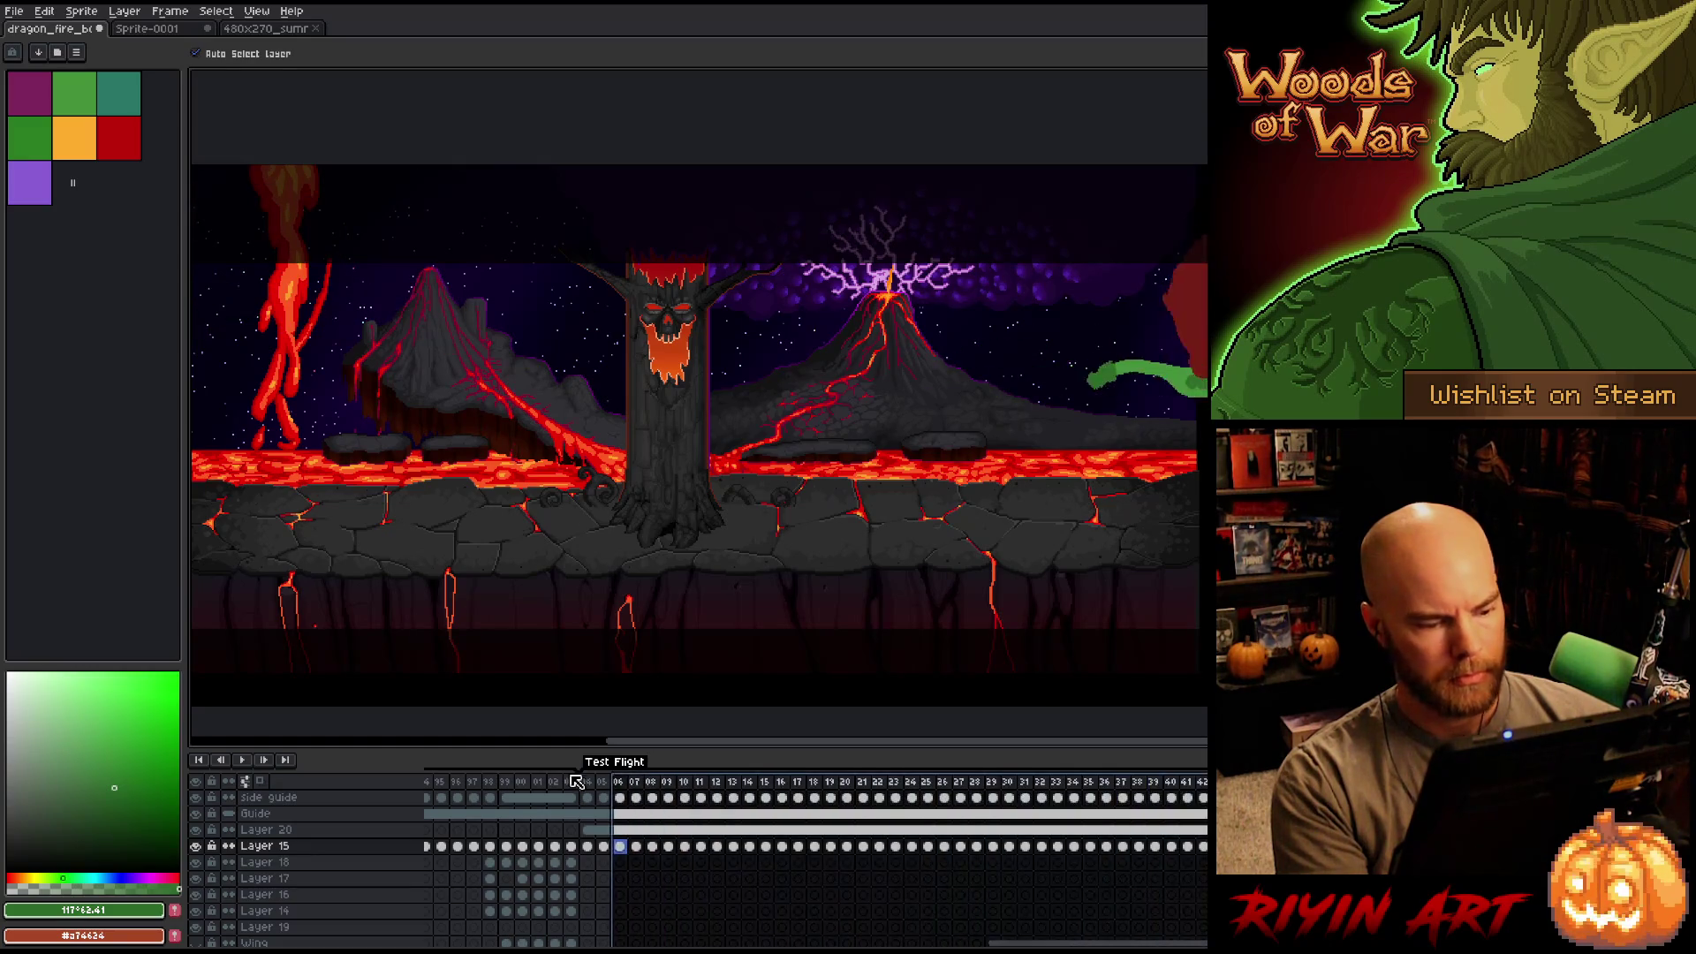
click(590, 785)
Check frame 04's duration in Frame Properties and briefly play the animation.
right_click(590, 786)
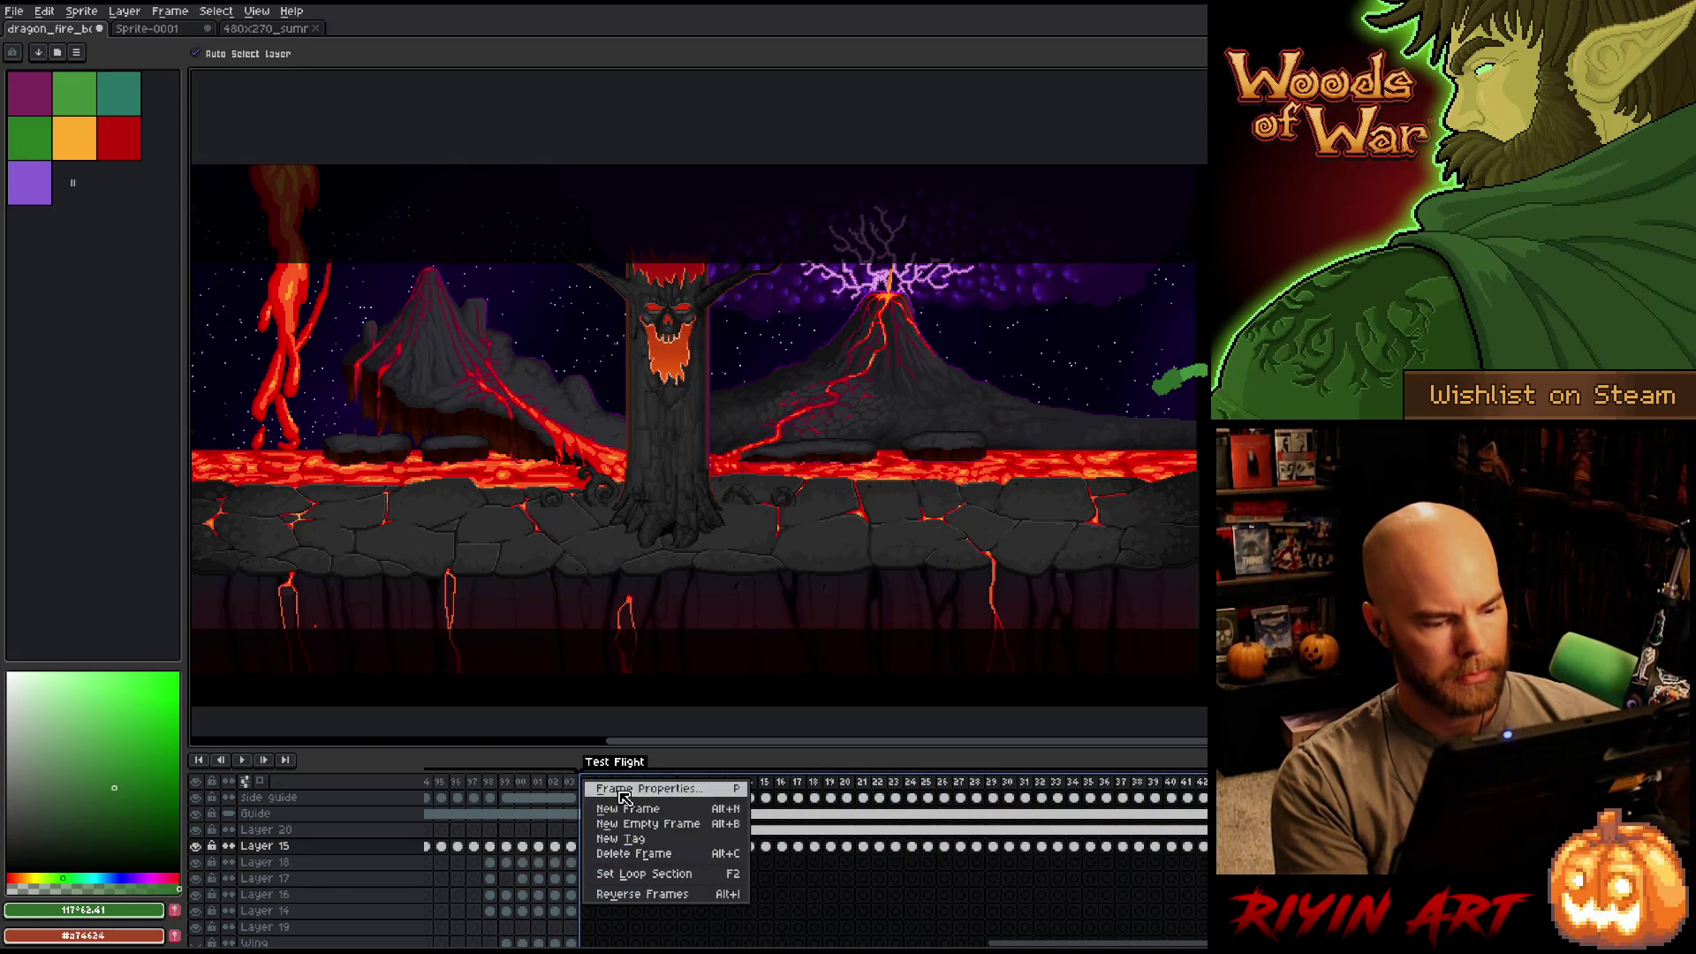
click(624, 798)
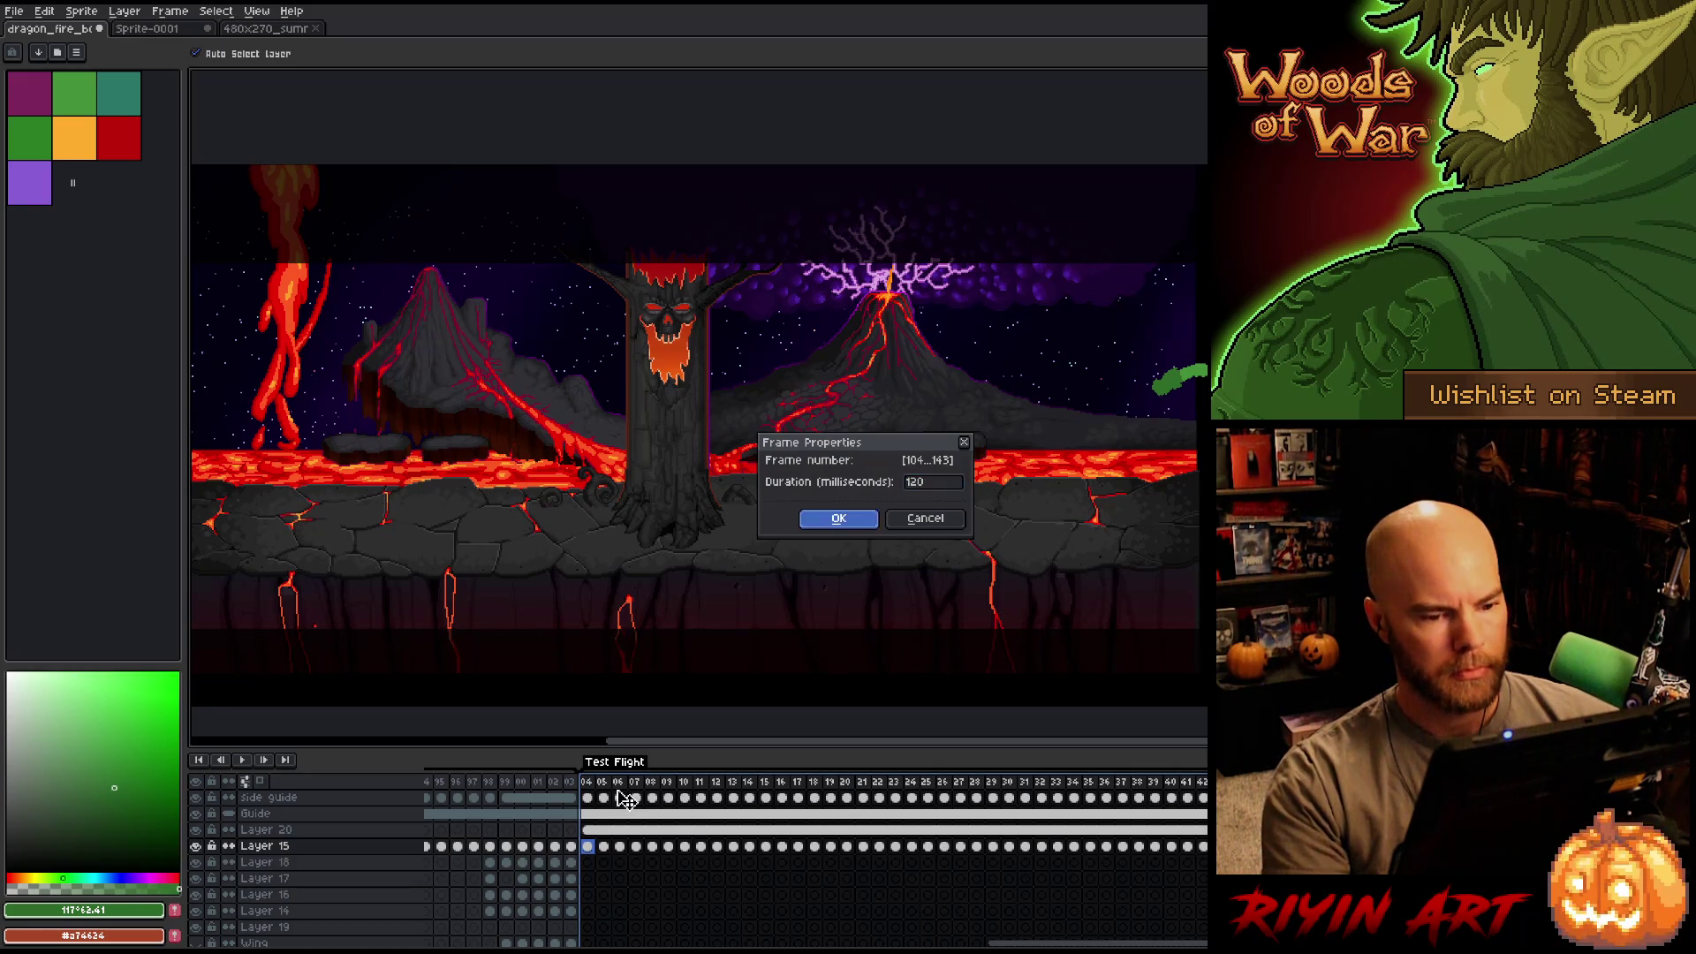
key(Return)
key(Return)
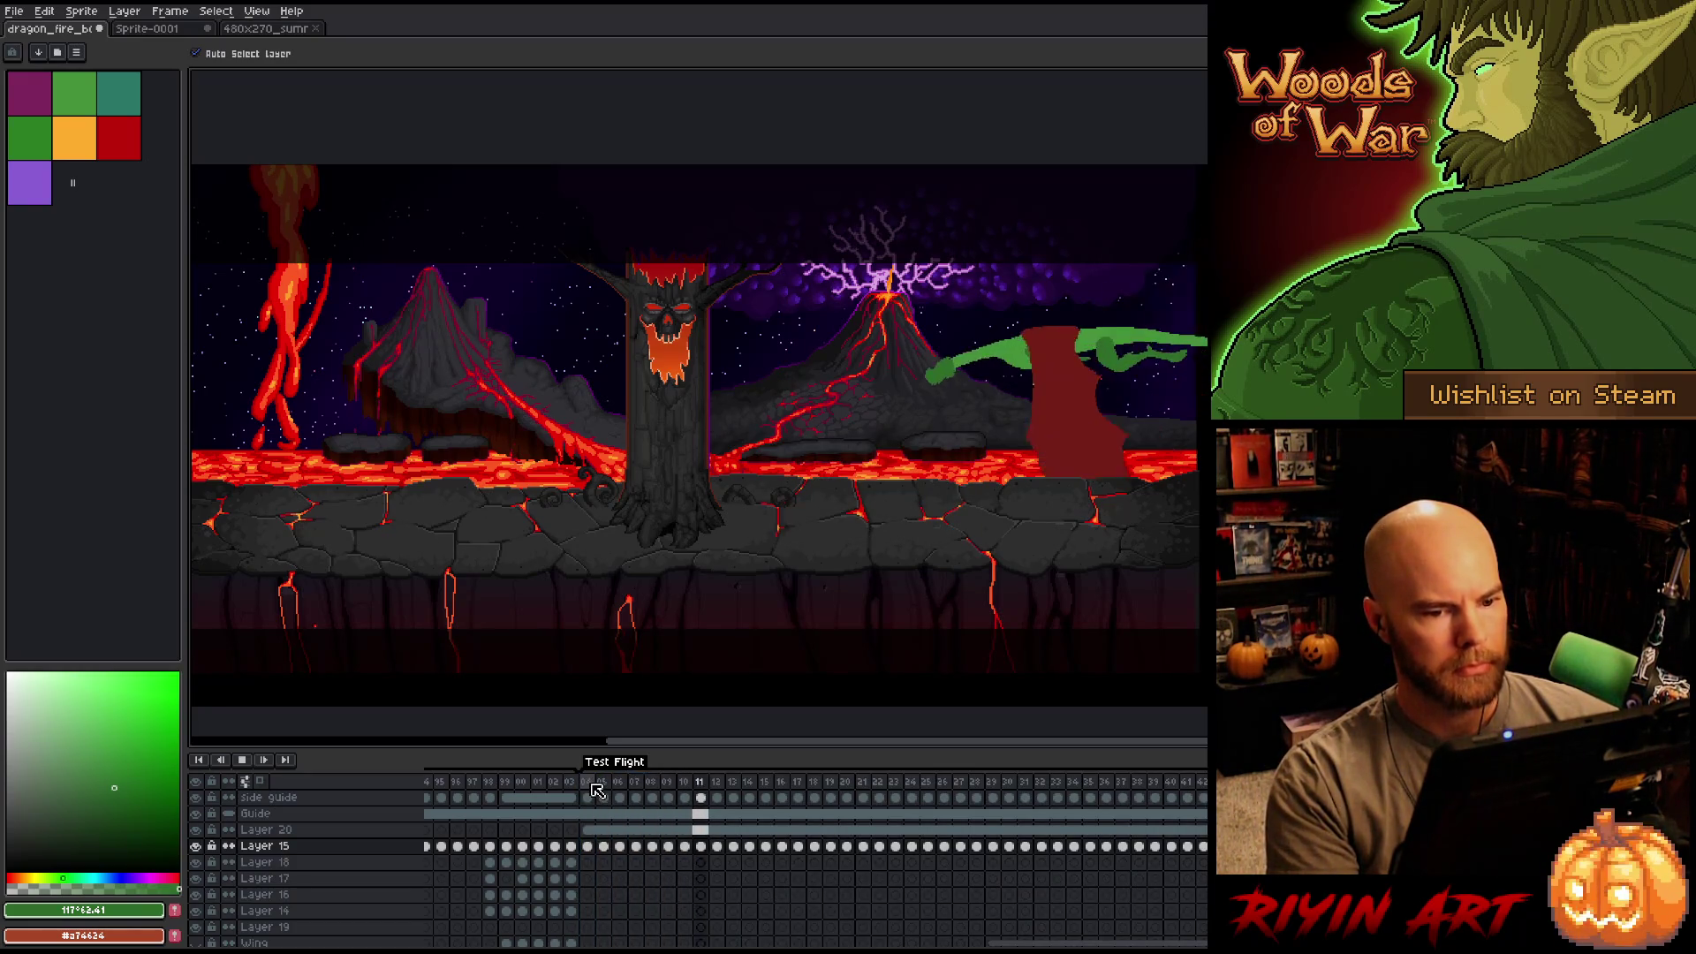
key(Return)
Set frames 04–42 to 90 ms duration and replay the flight with the interface hidden.
drag(590, 789, 1202, 786)
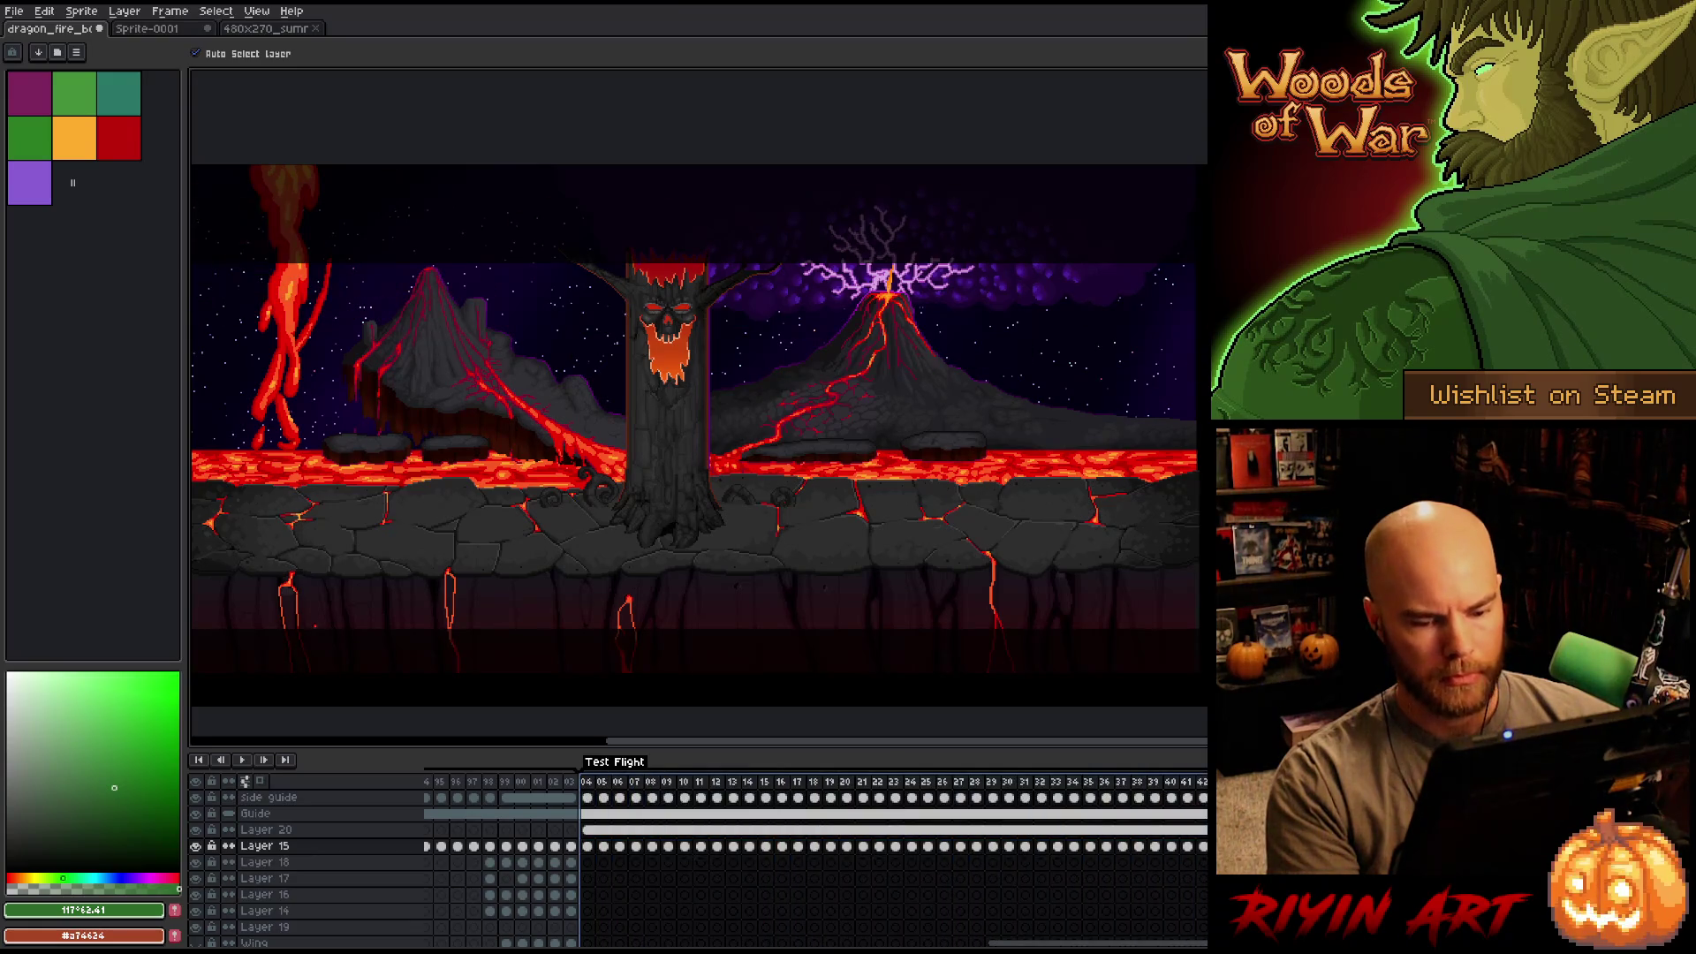
key(p)
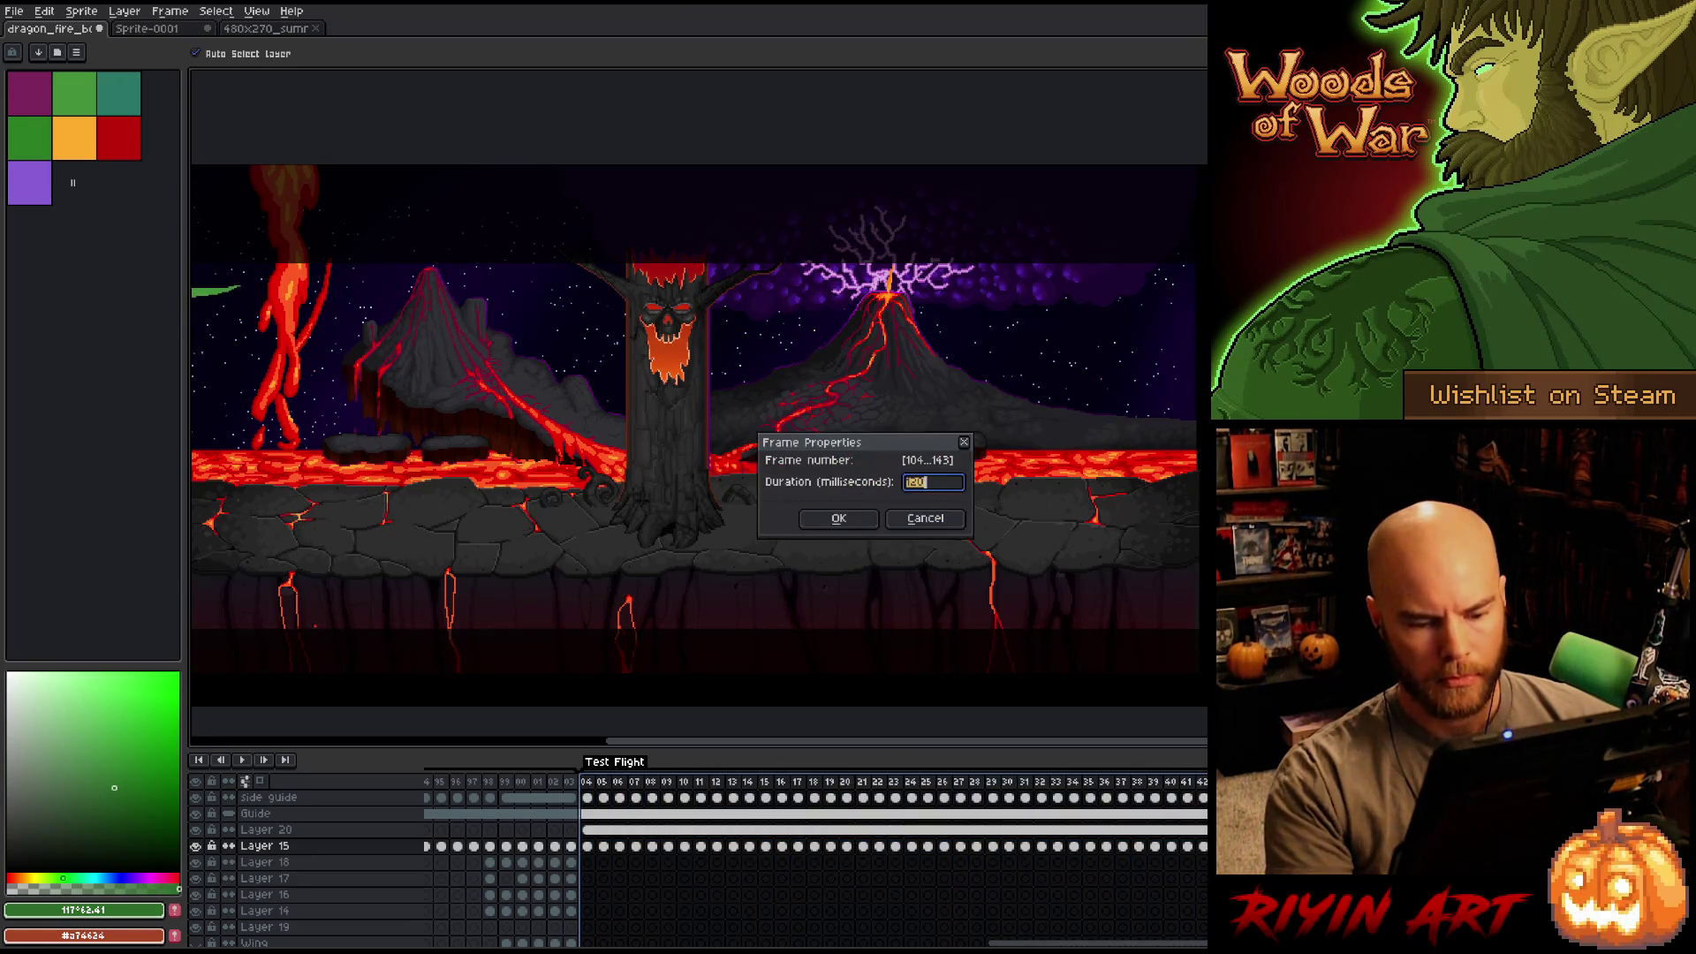
key(Return)
key(Return)
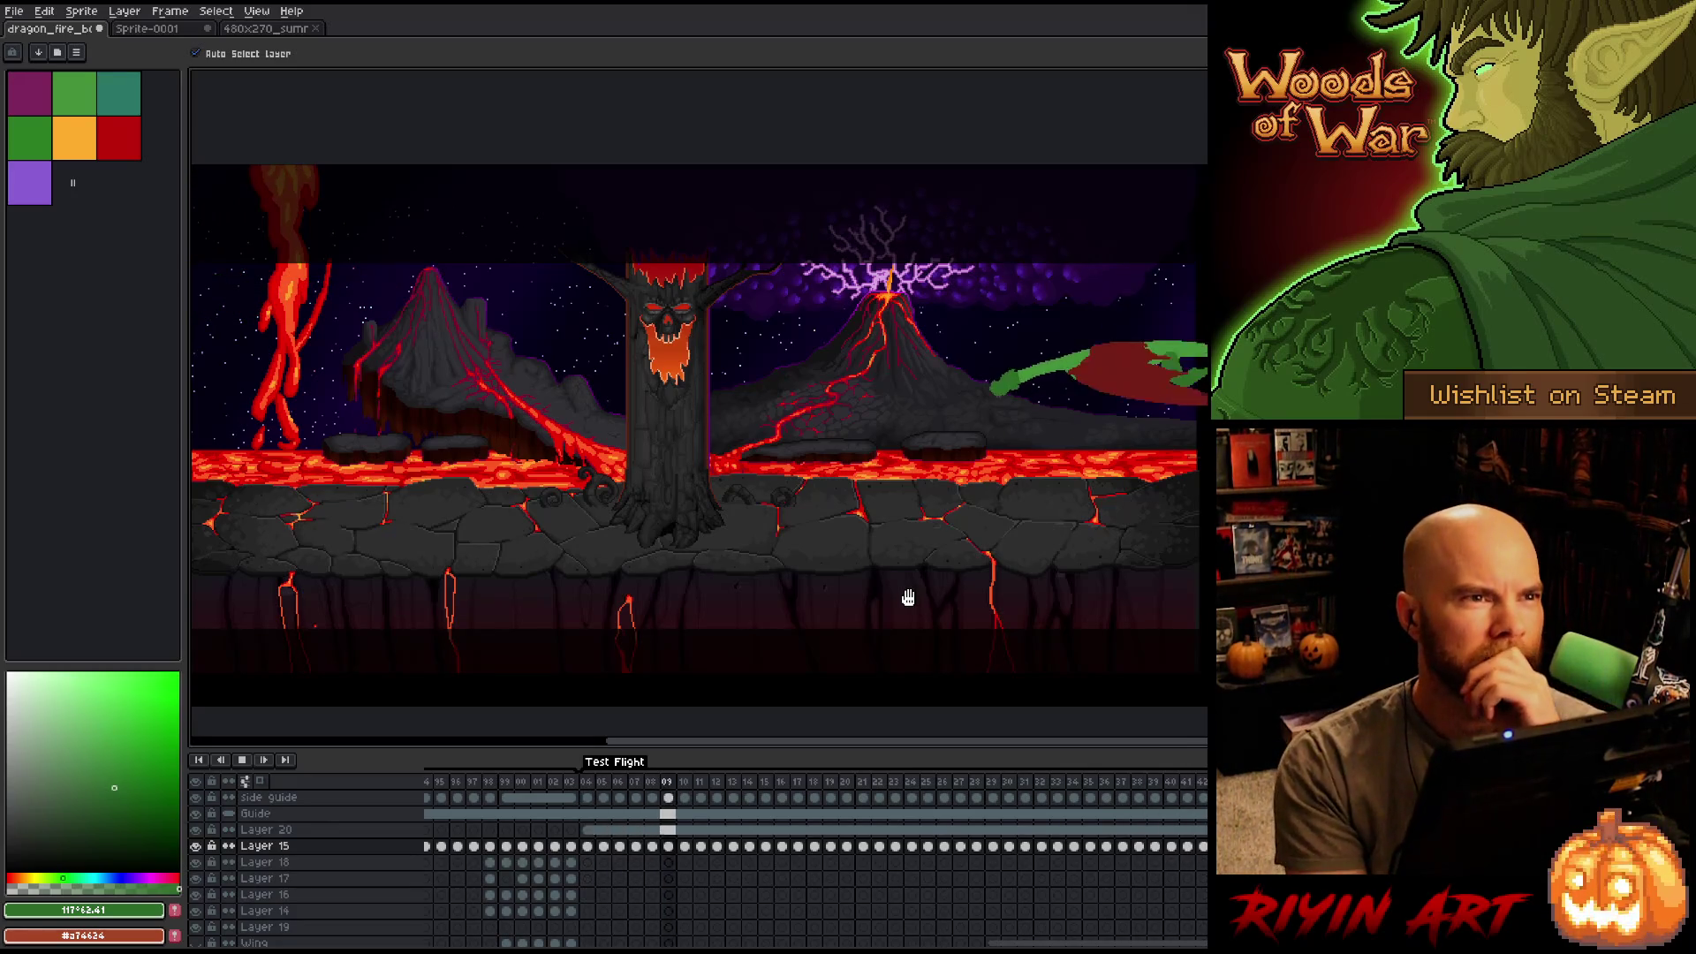
key(Return)
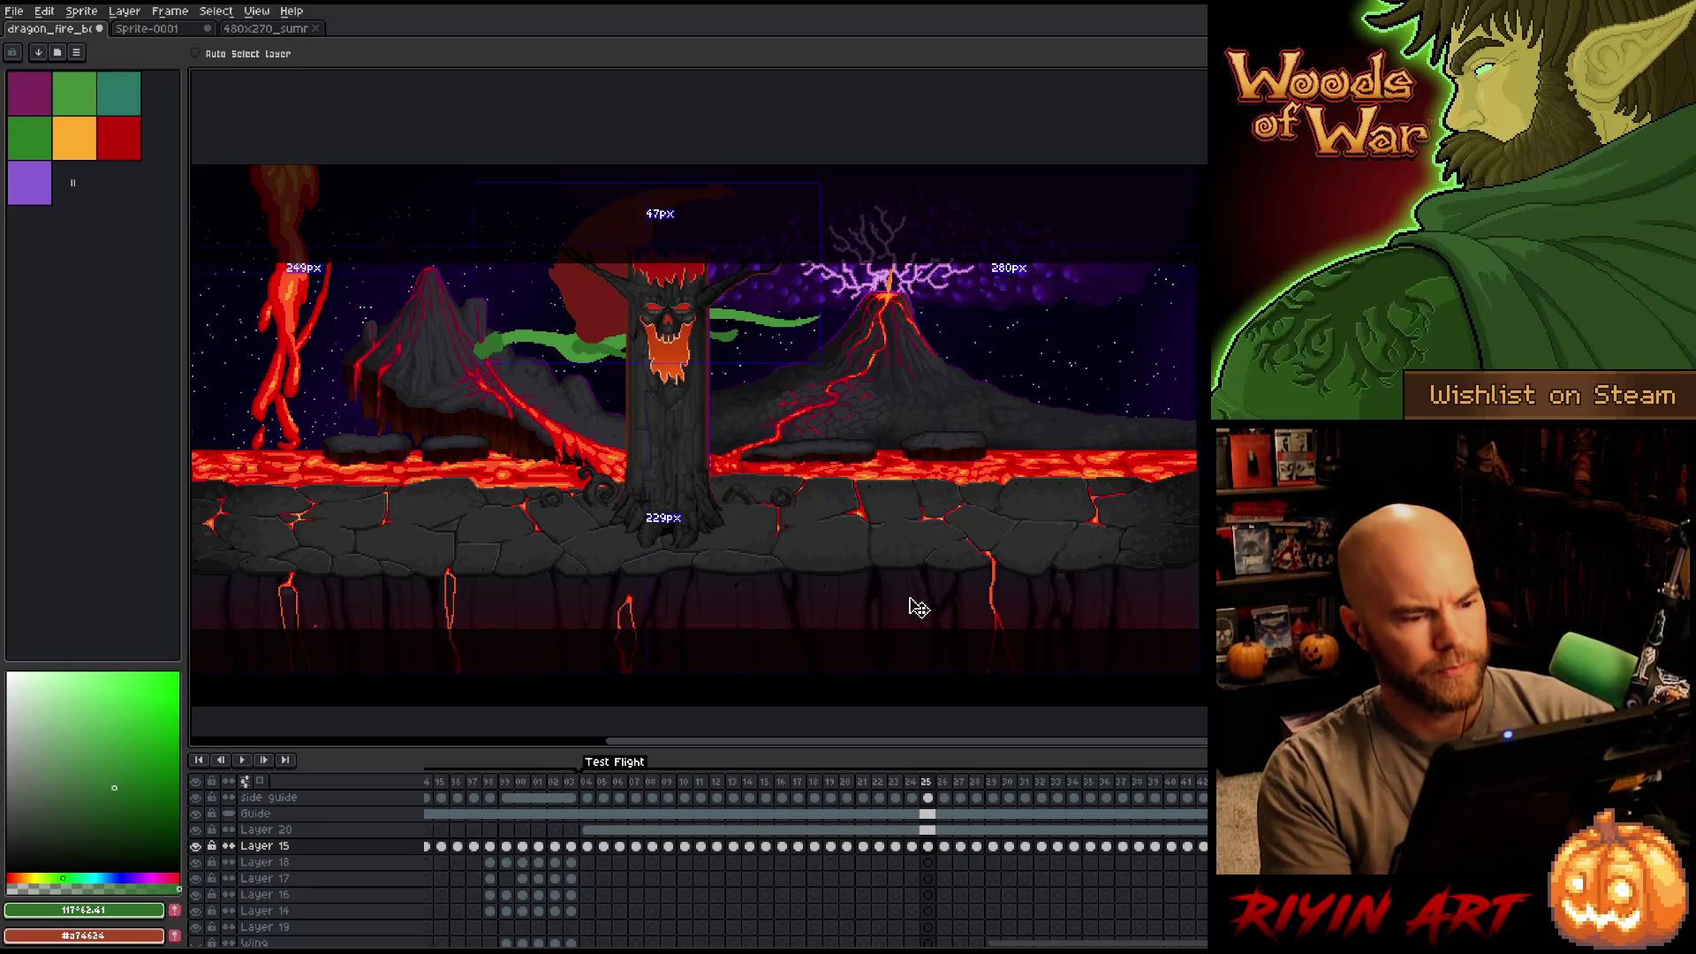
key(Tab)
key(Return)
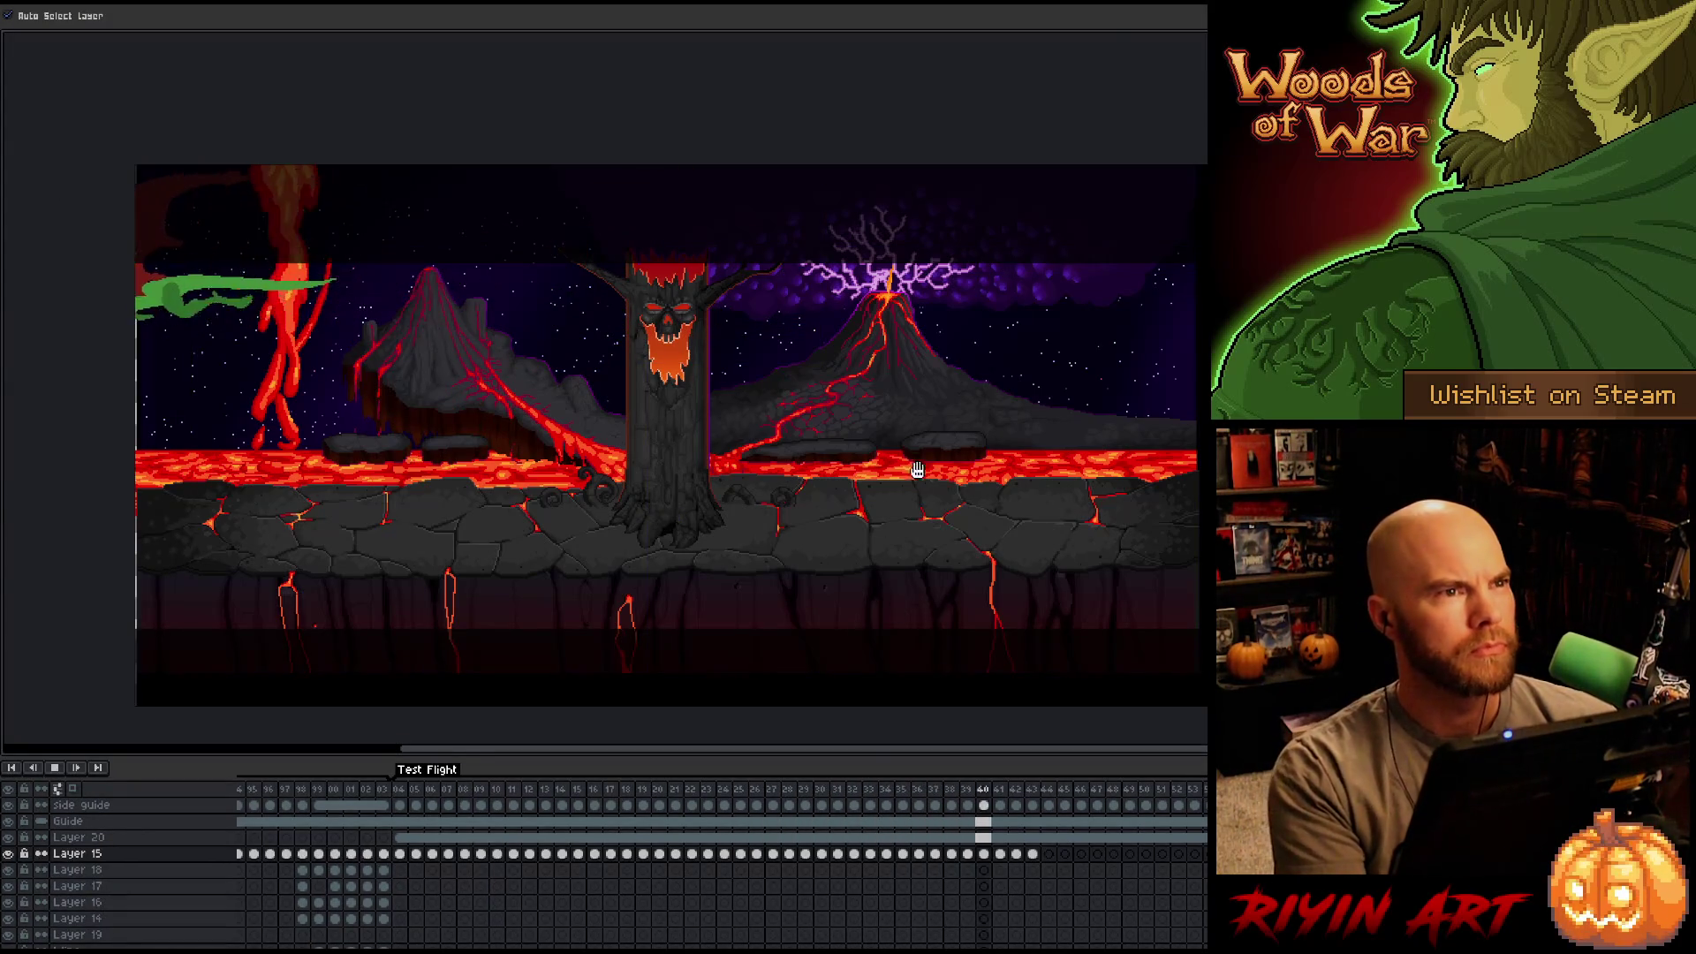
Zoom into the scene and hide the Guide layer's dark bands while playback loops.
scroll(917, 470, up, 3)
mouse_move(939, 470)
mouse_down()
mouse_move(913, 368)
mouse_move(928, 471)
mouse_up()
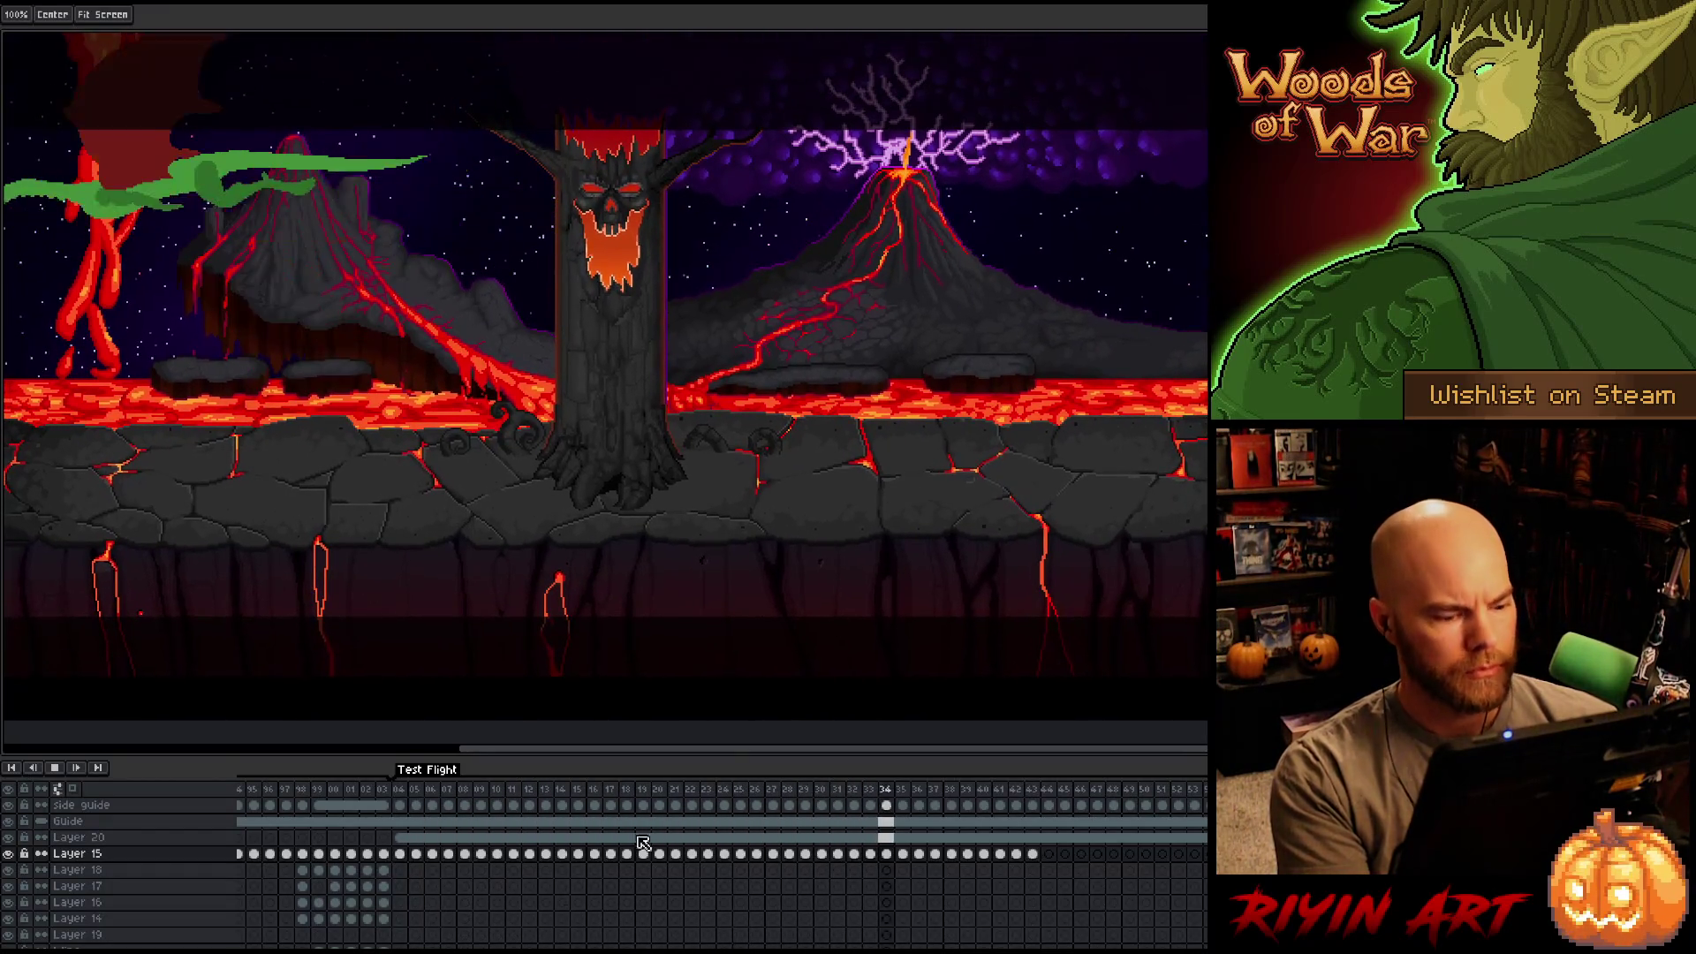
click(9, 822)
key(v)
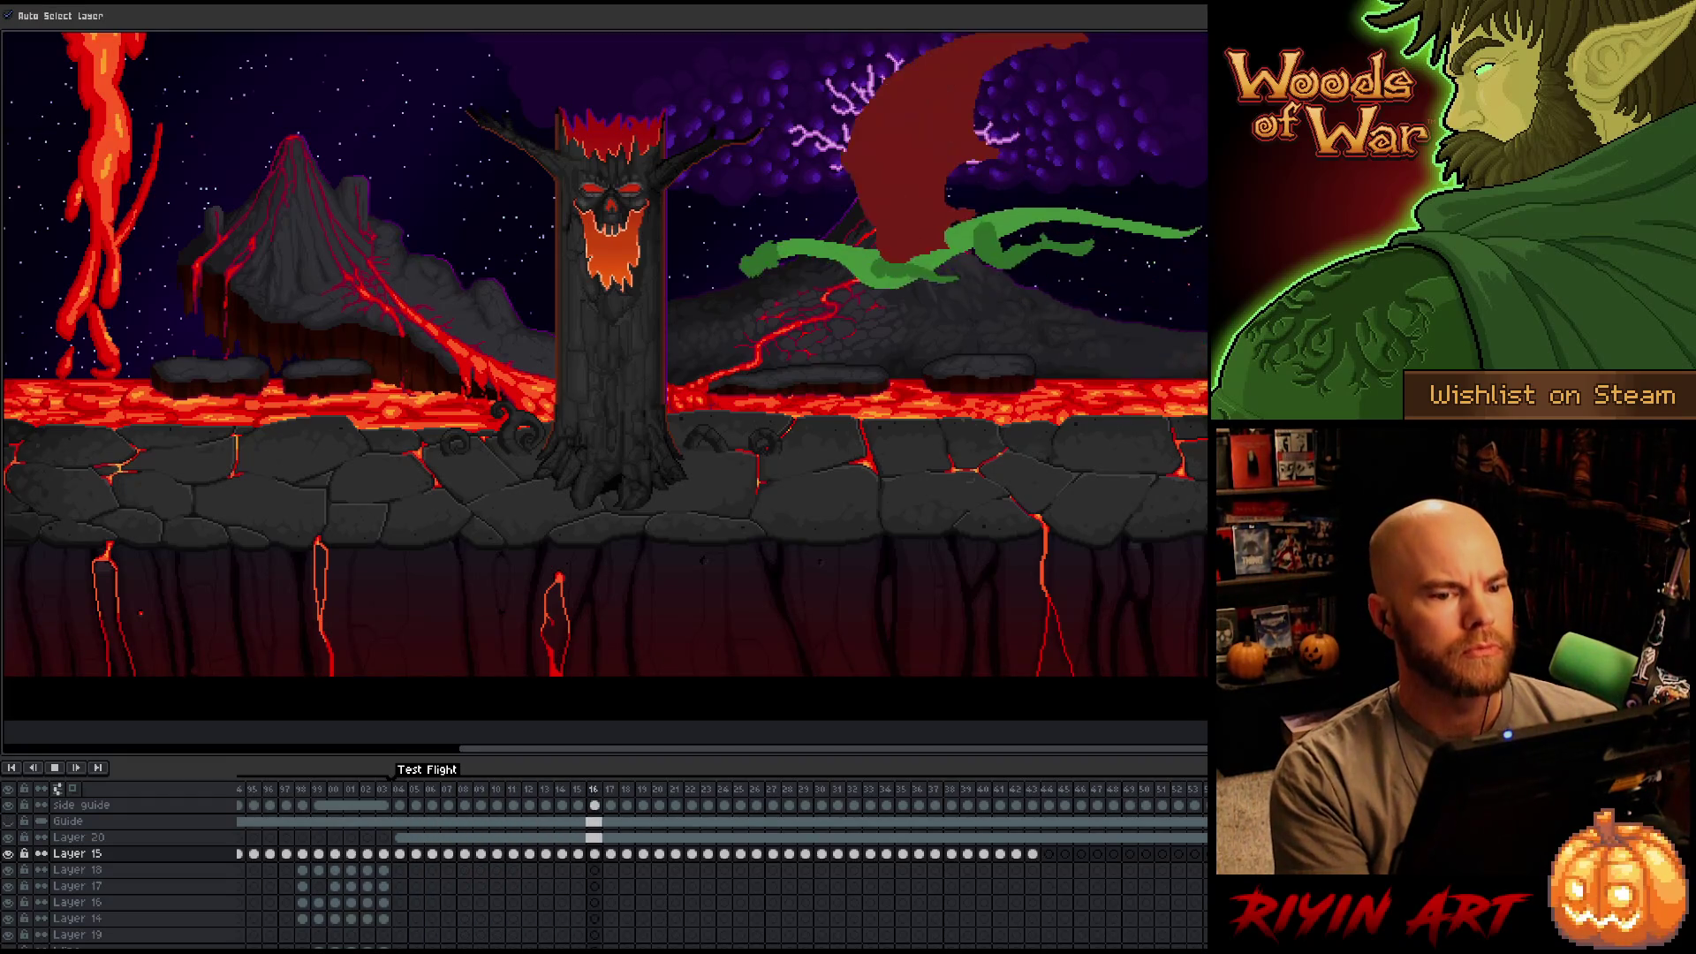
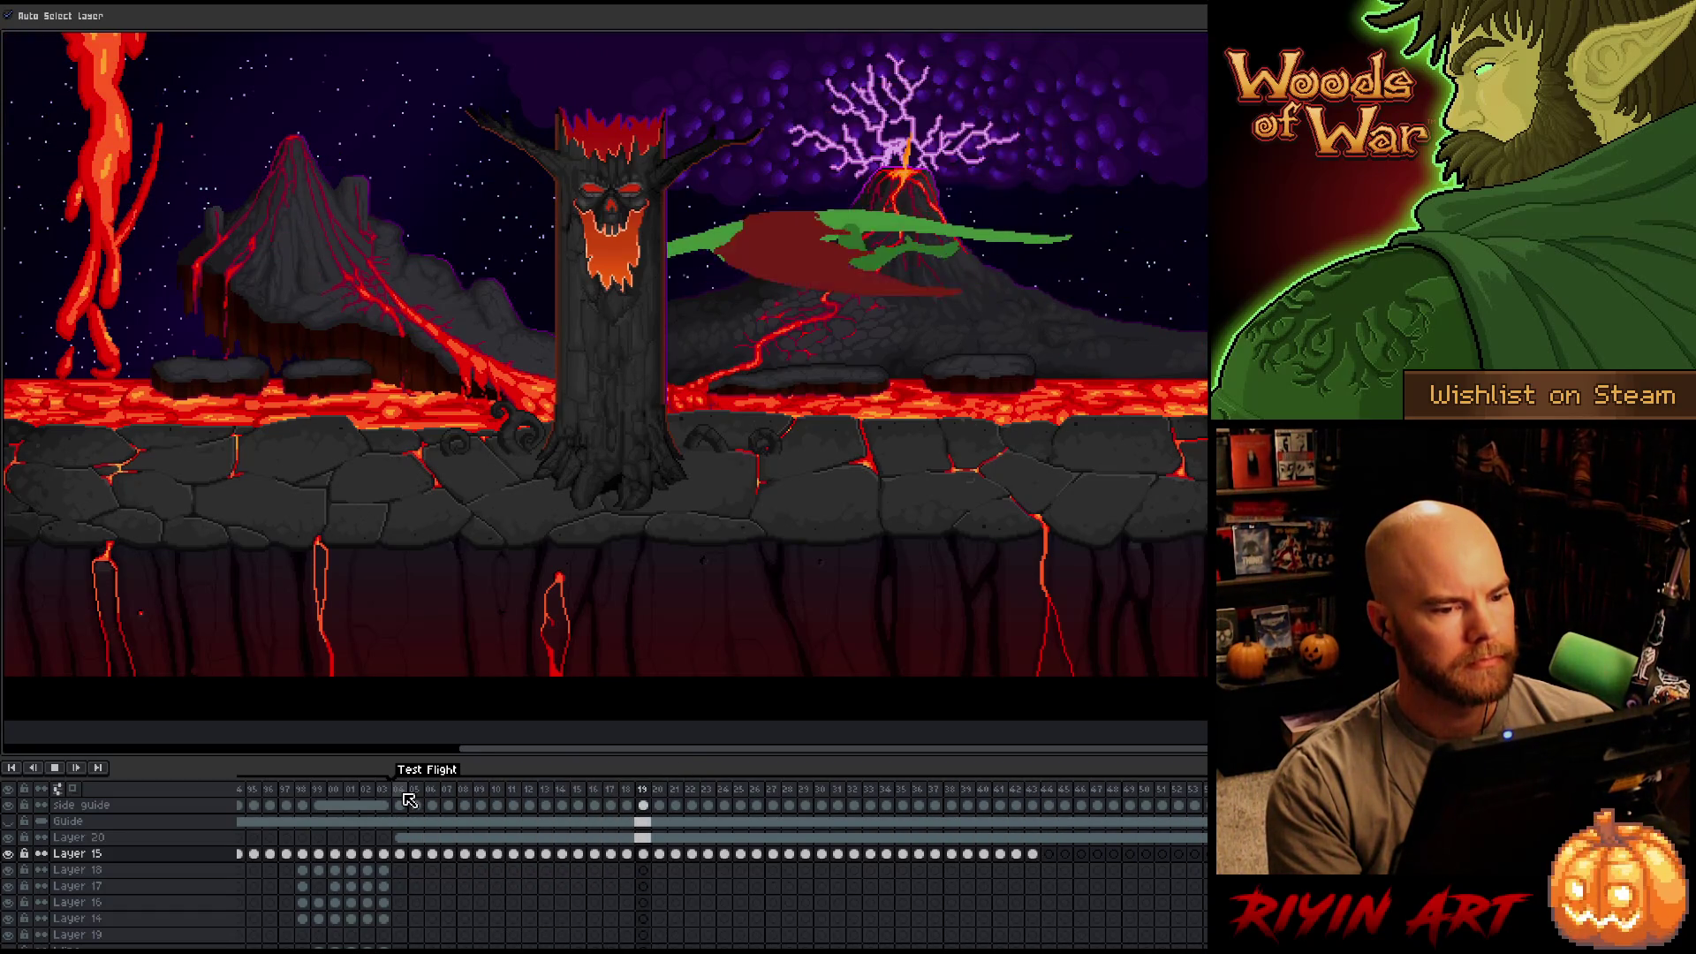
Recentre the canvas view and stop the animation playback.
scroll(488, 429, down, 3)
scroll(429, 427, up, 3)
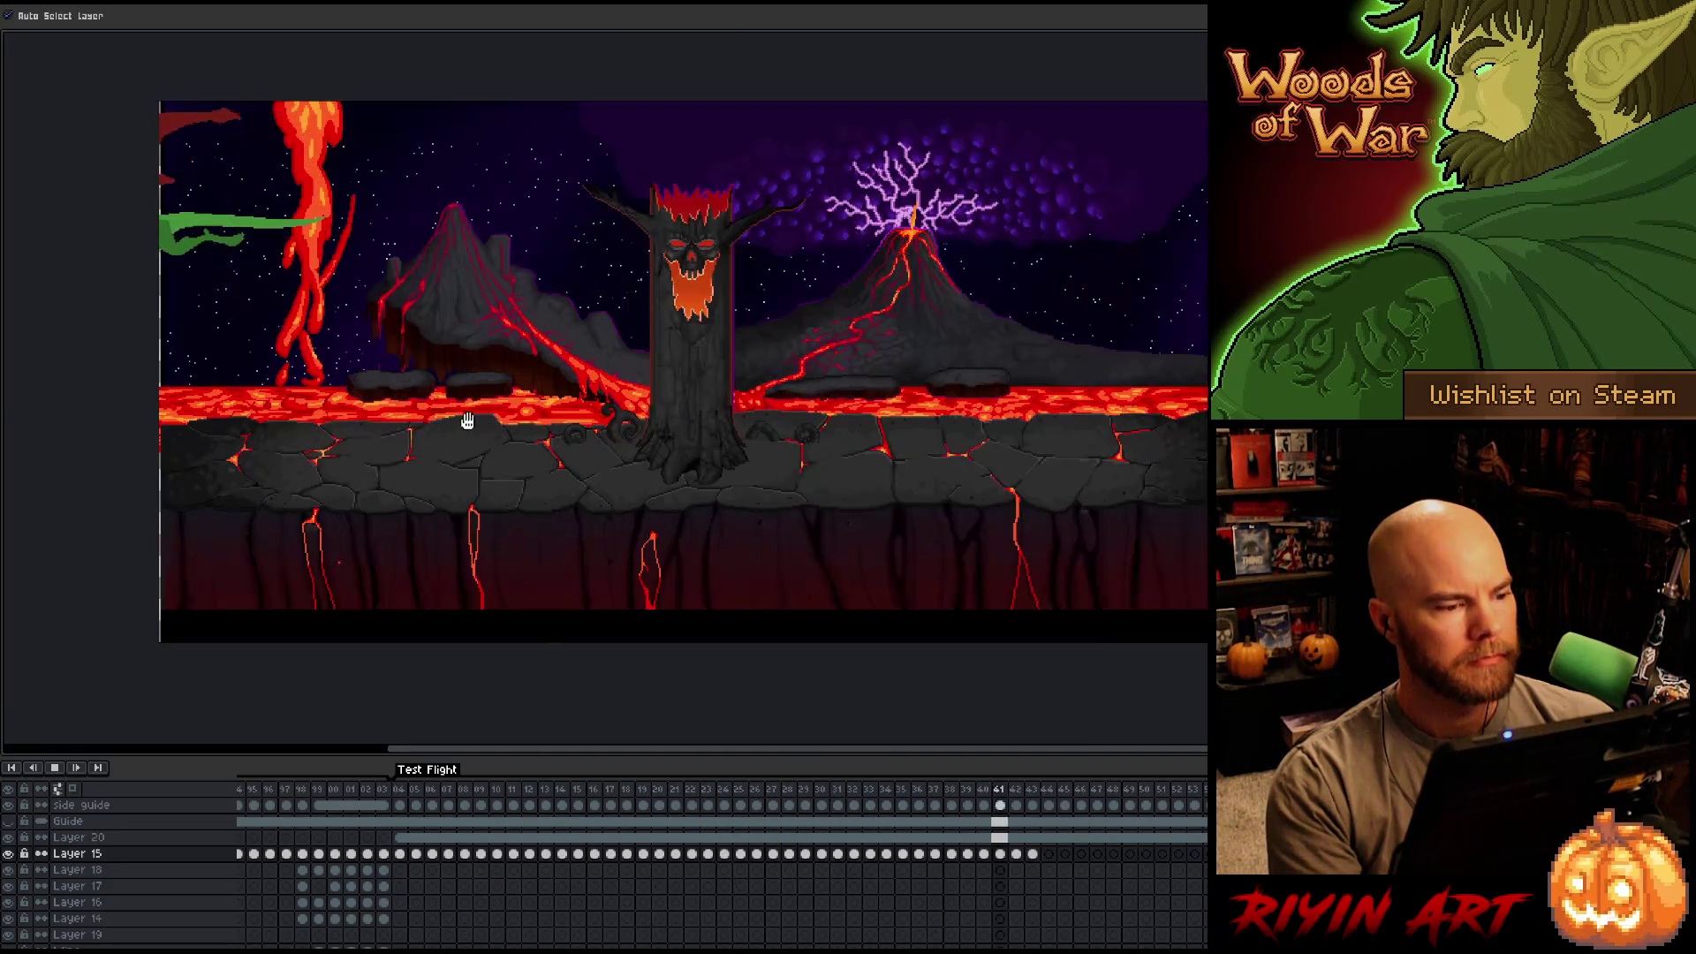
drag(765, 399, 669, 466)
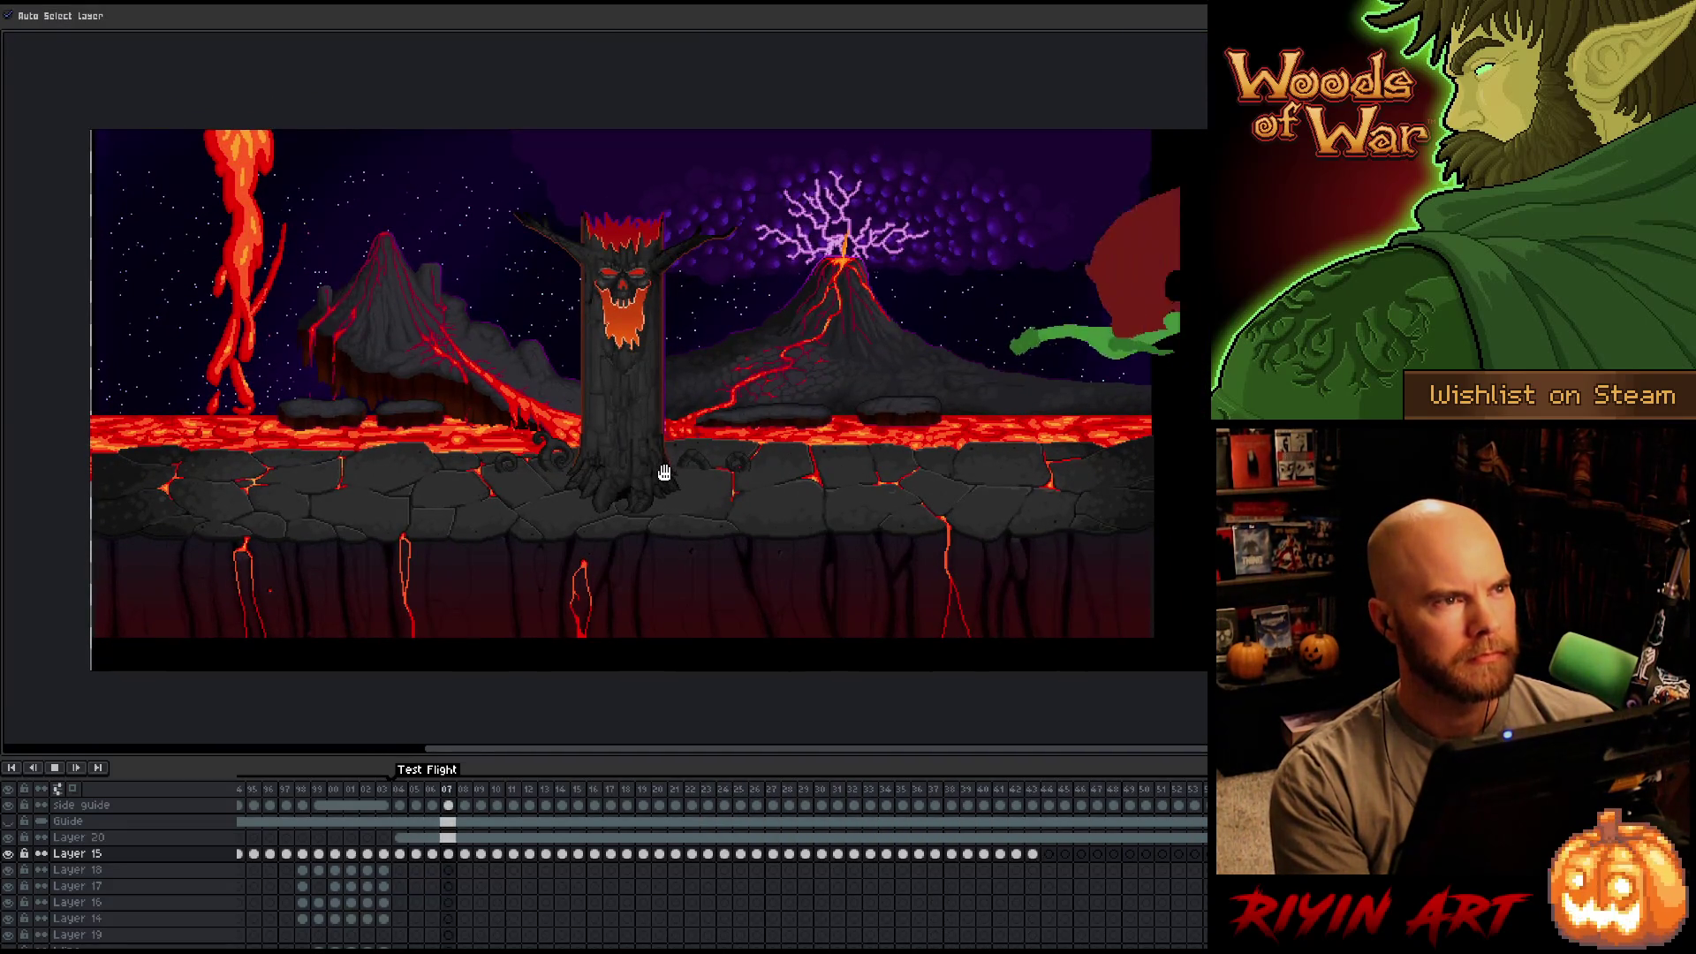
key(Return)
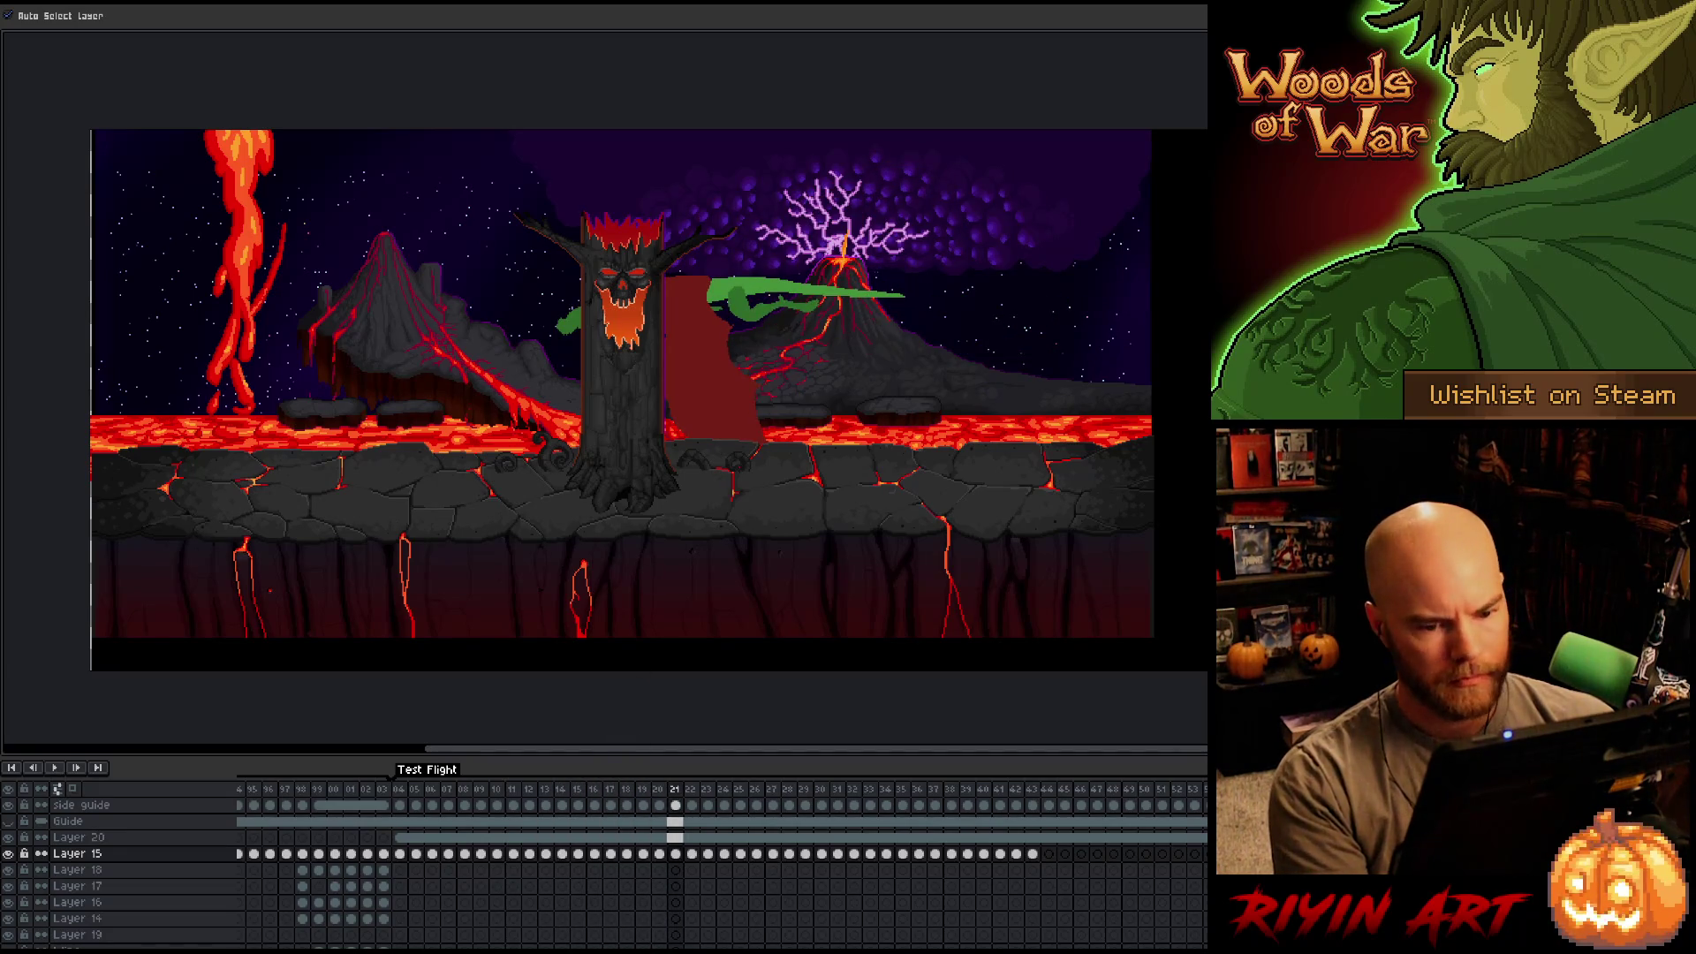
scroll(600, 870, down, 5)
scroll(601, 871, down, 3)
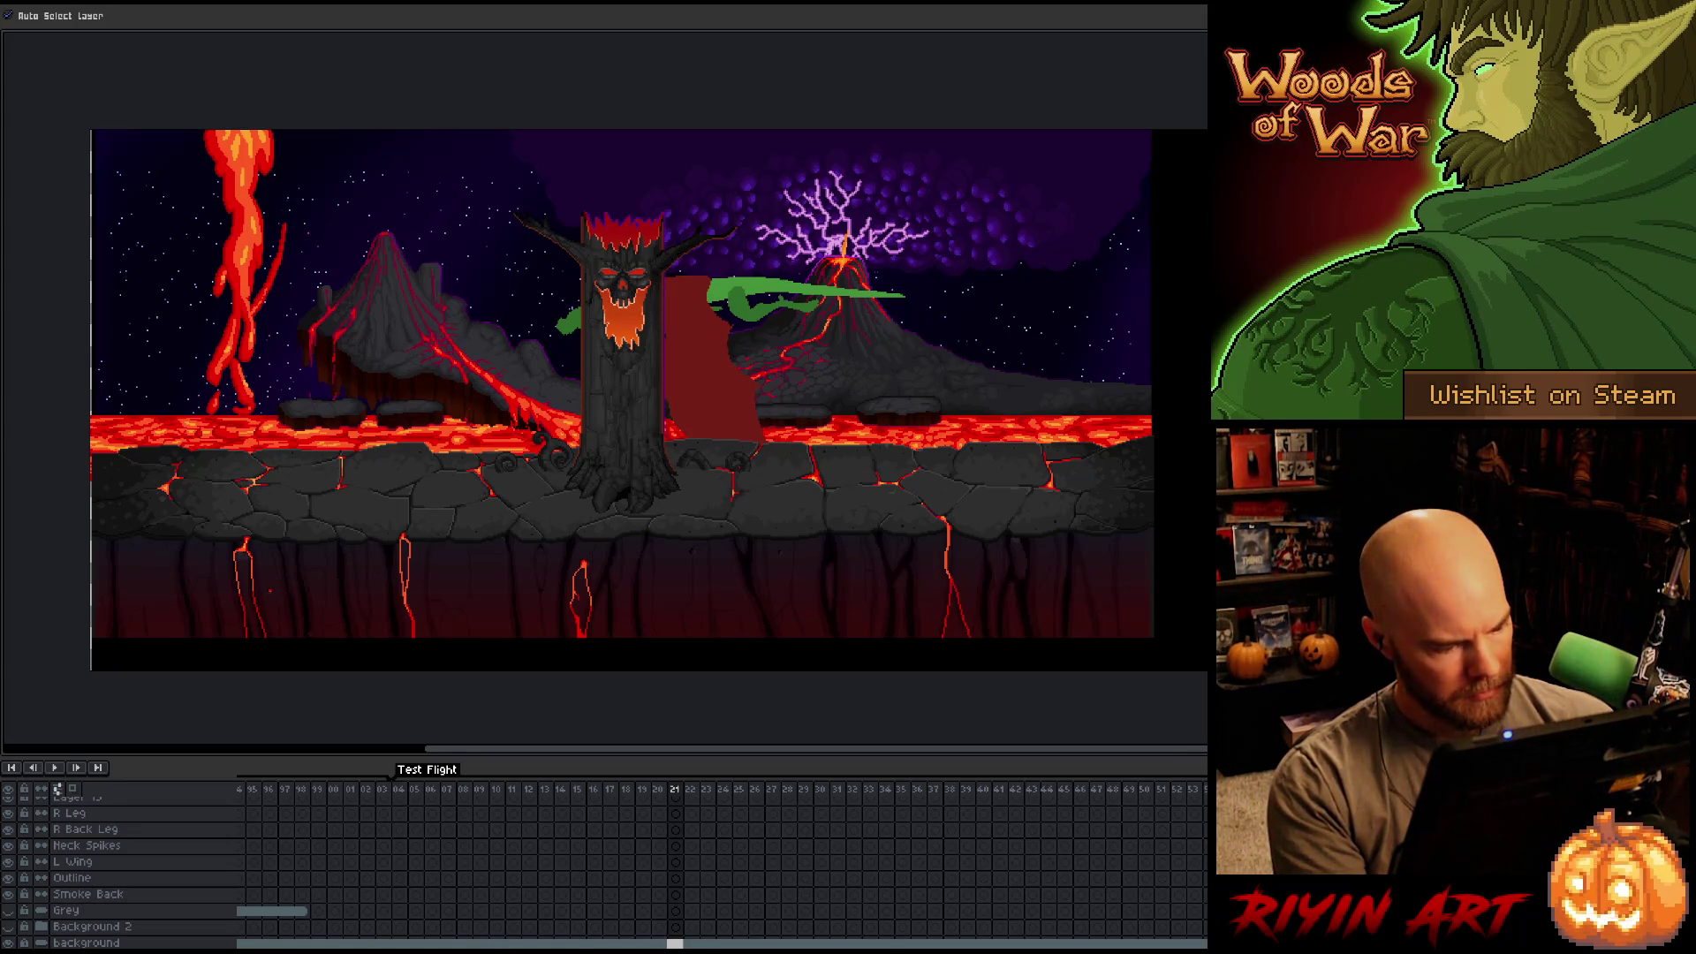
Jump to the timeline start, switch to the magic wand, and play then stop the animation.
click(334, 942)
key(i)
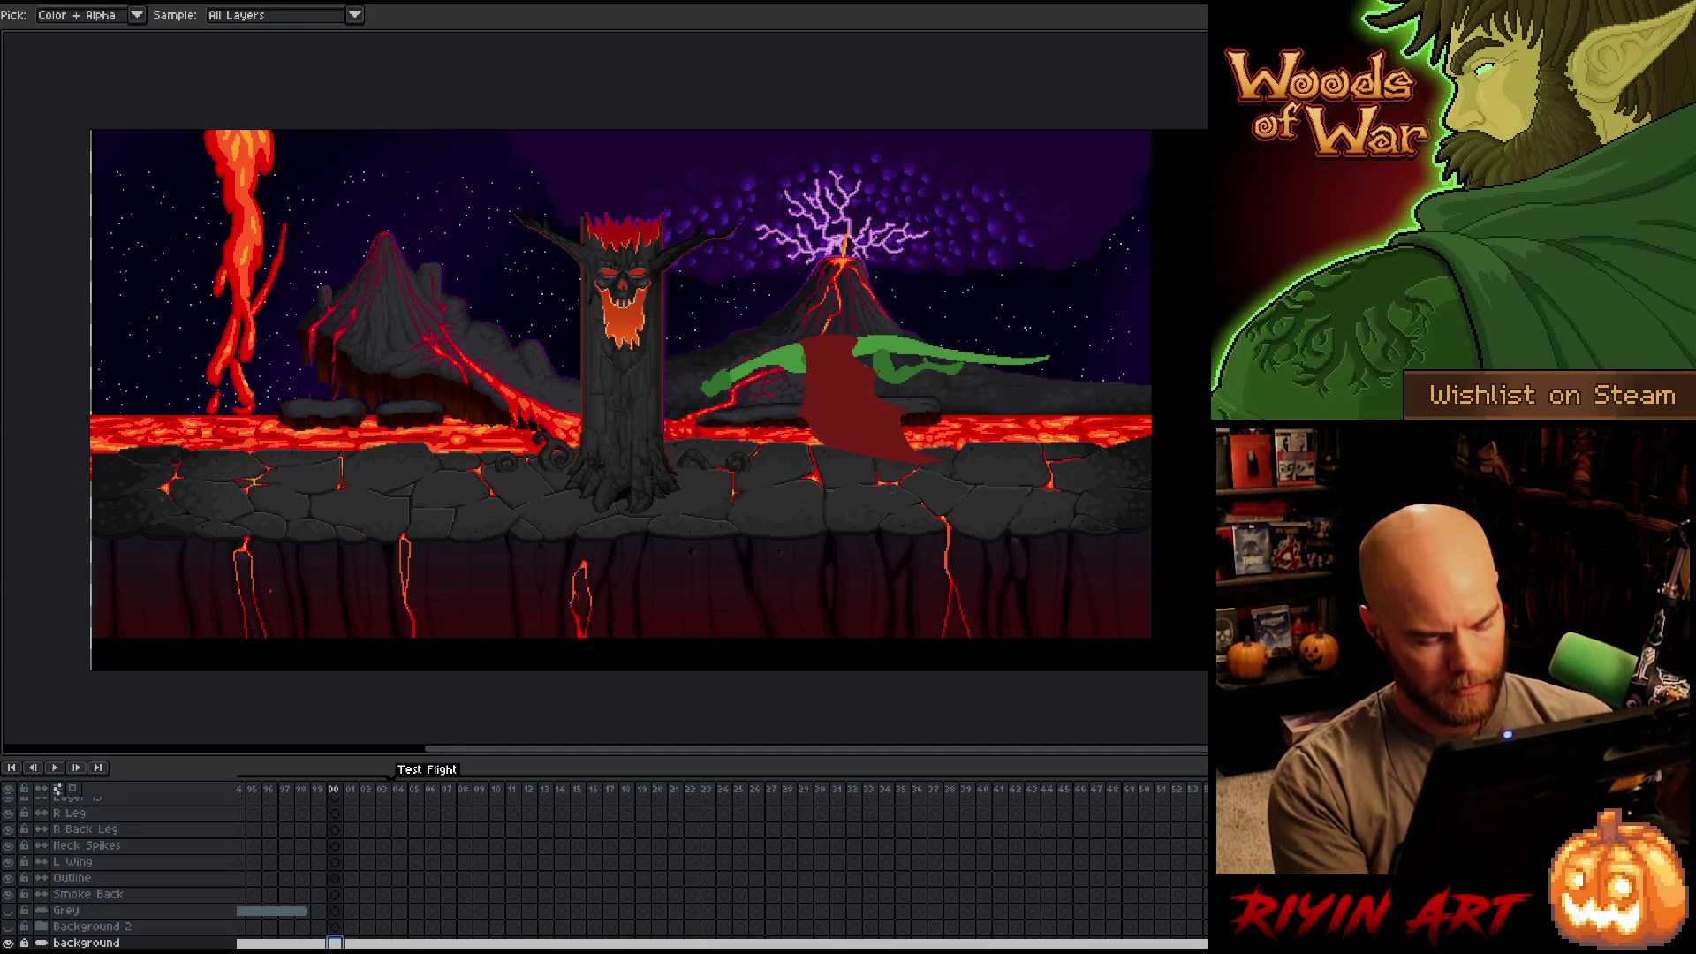
key(w)
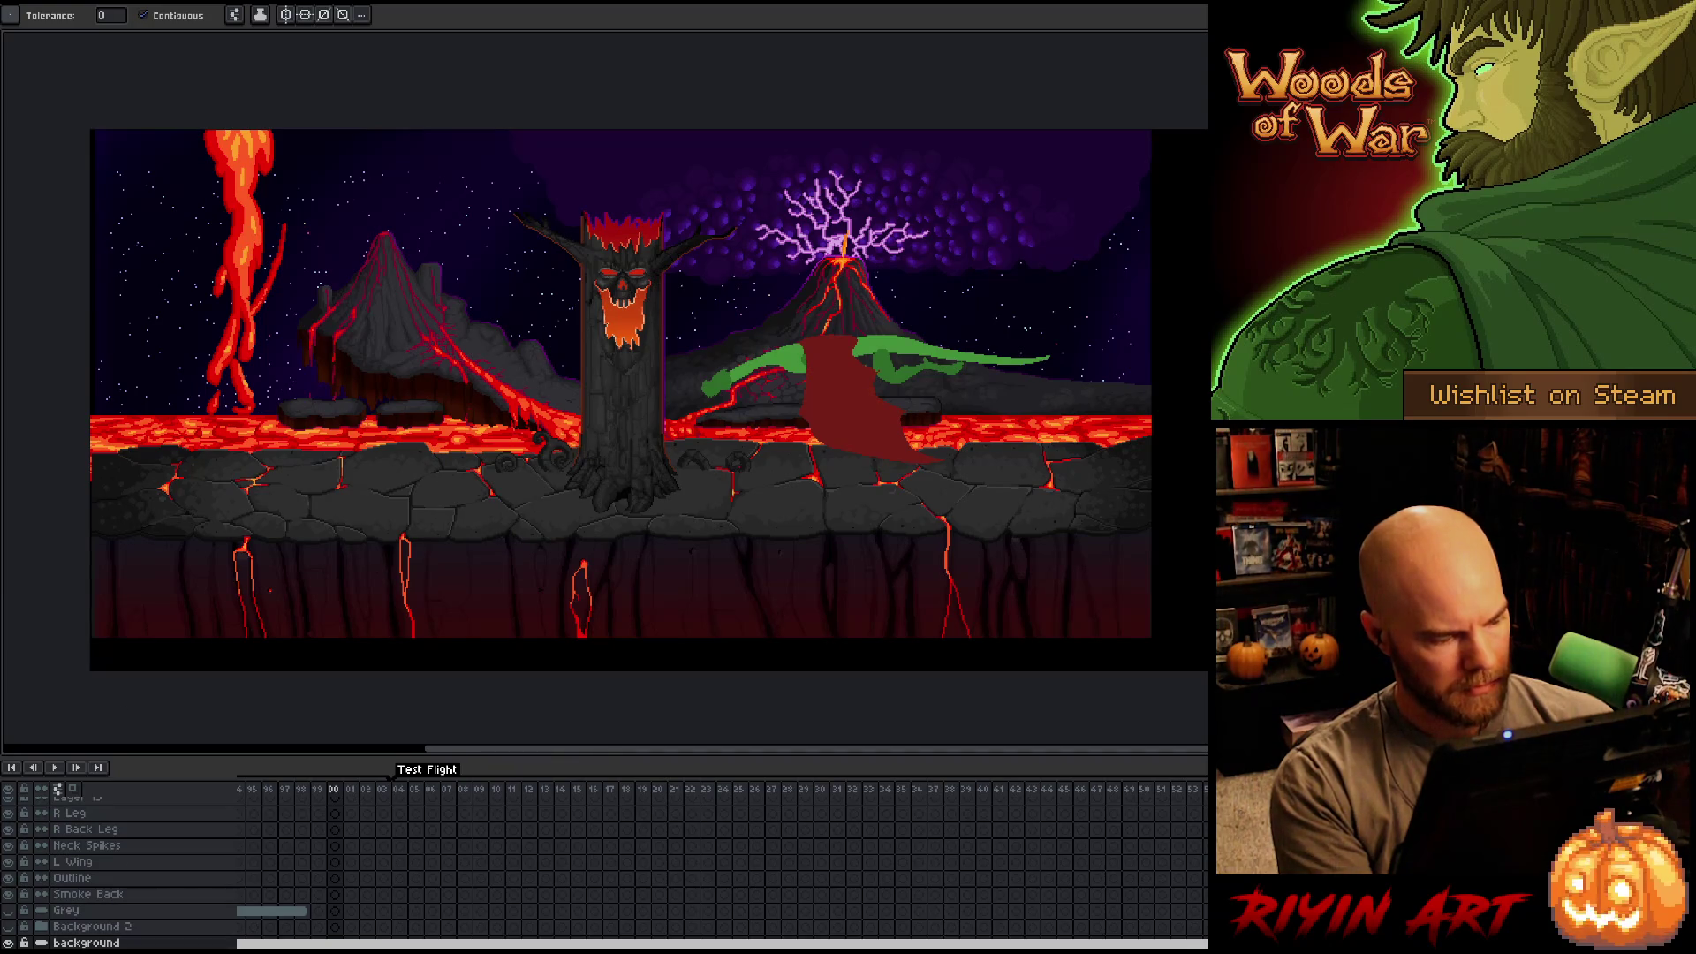
key(Return)
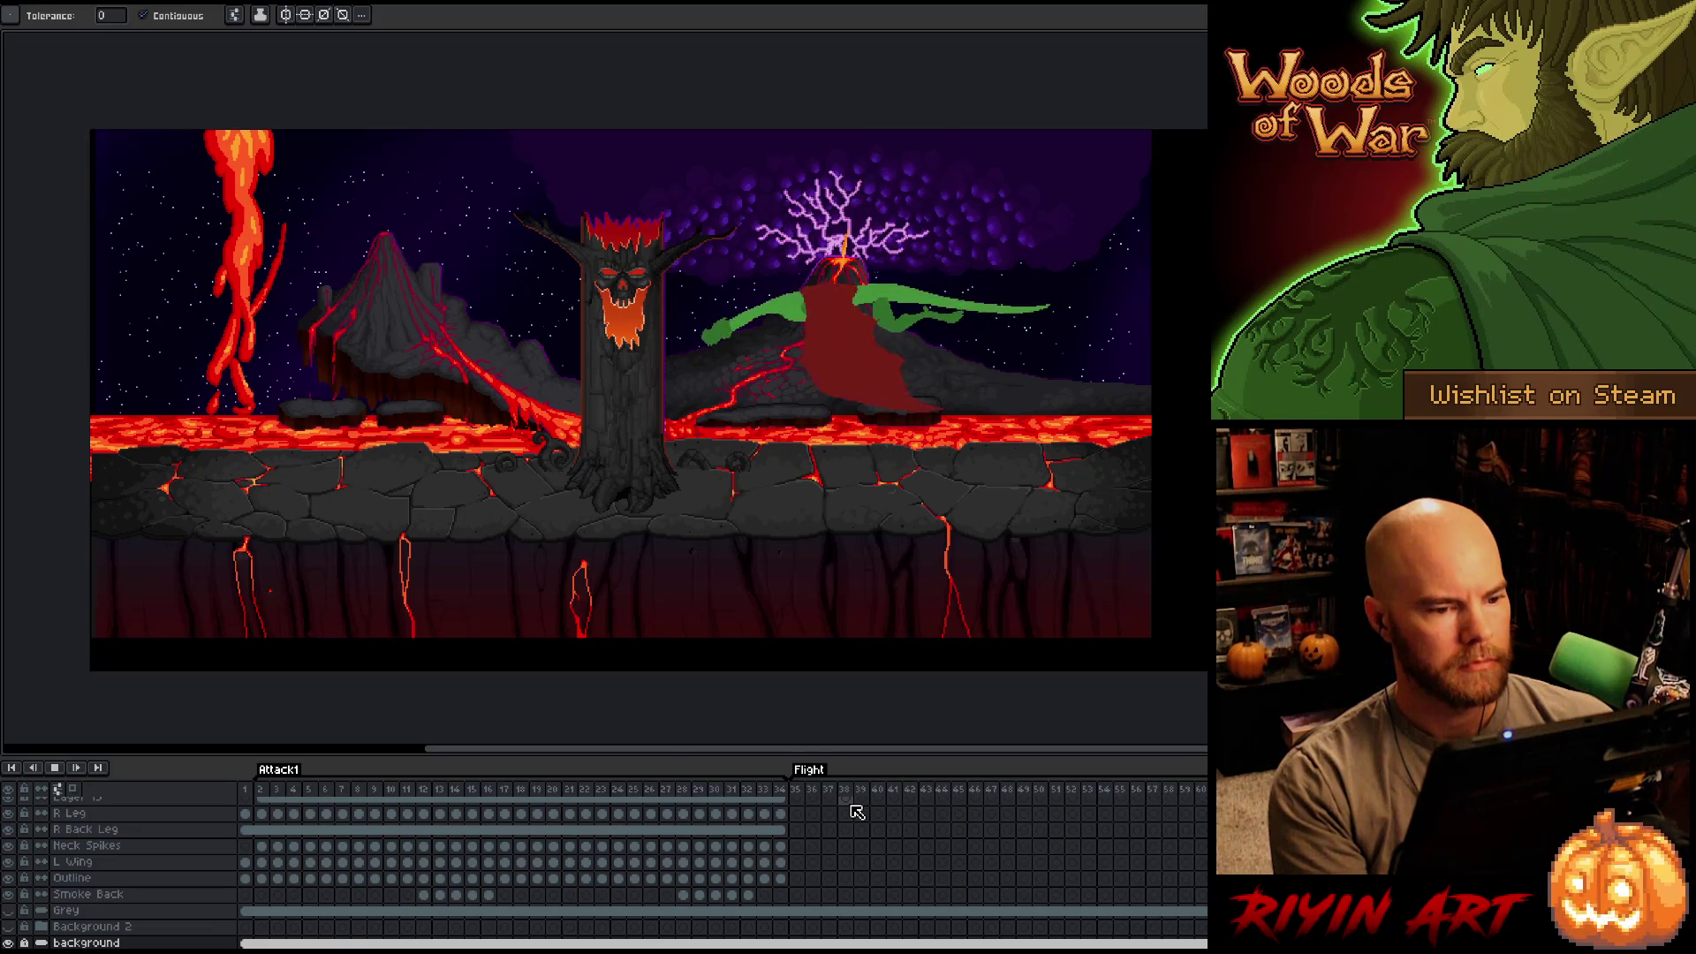
click(836, 809)
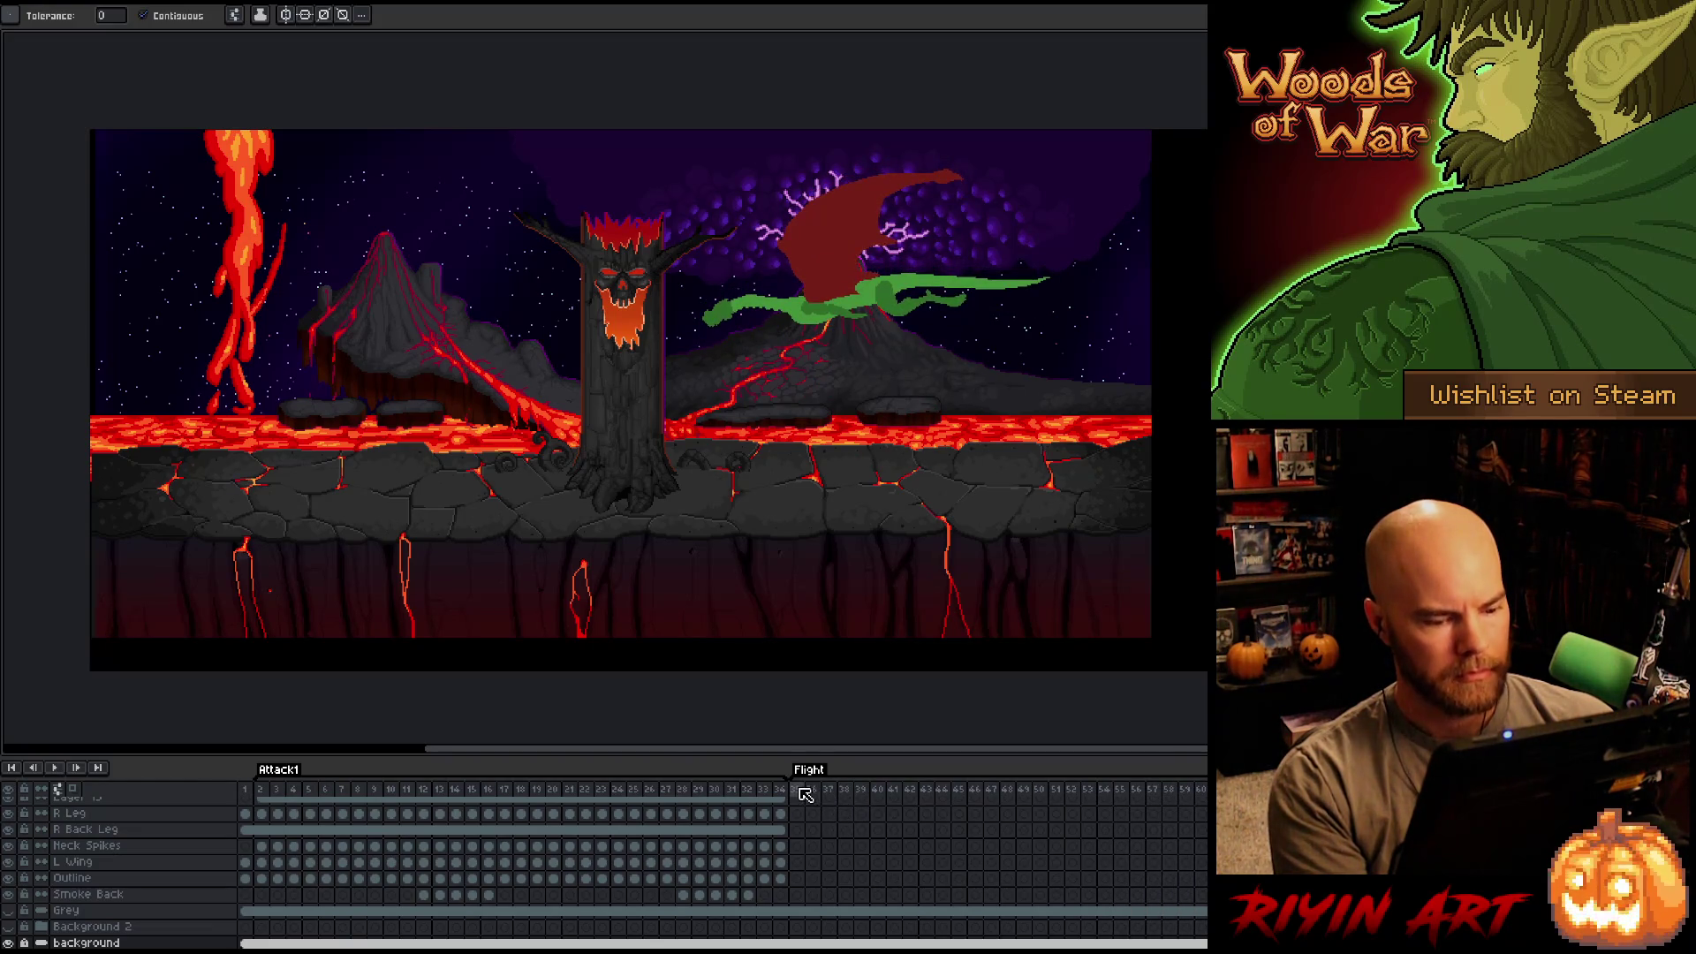
Review the dragon poses at frames 35 and 41.
click(800, 790)
scroll(799, 800, up, 5)
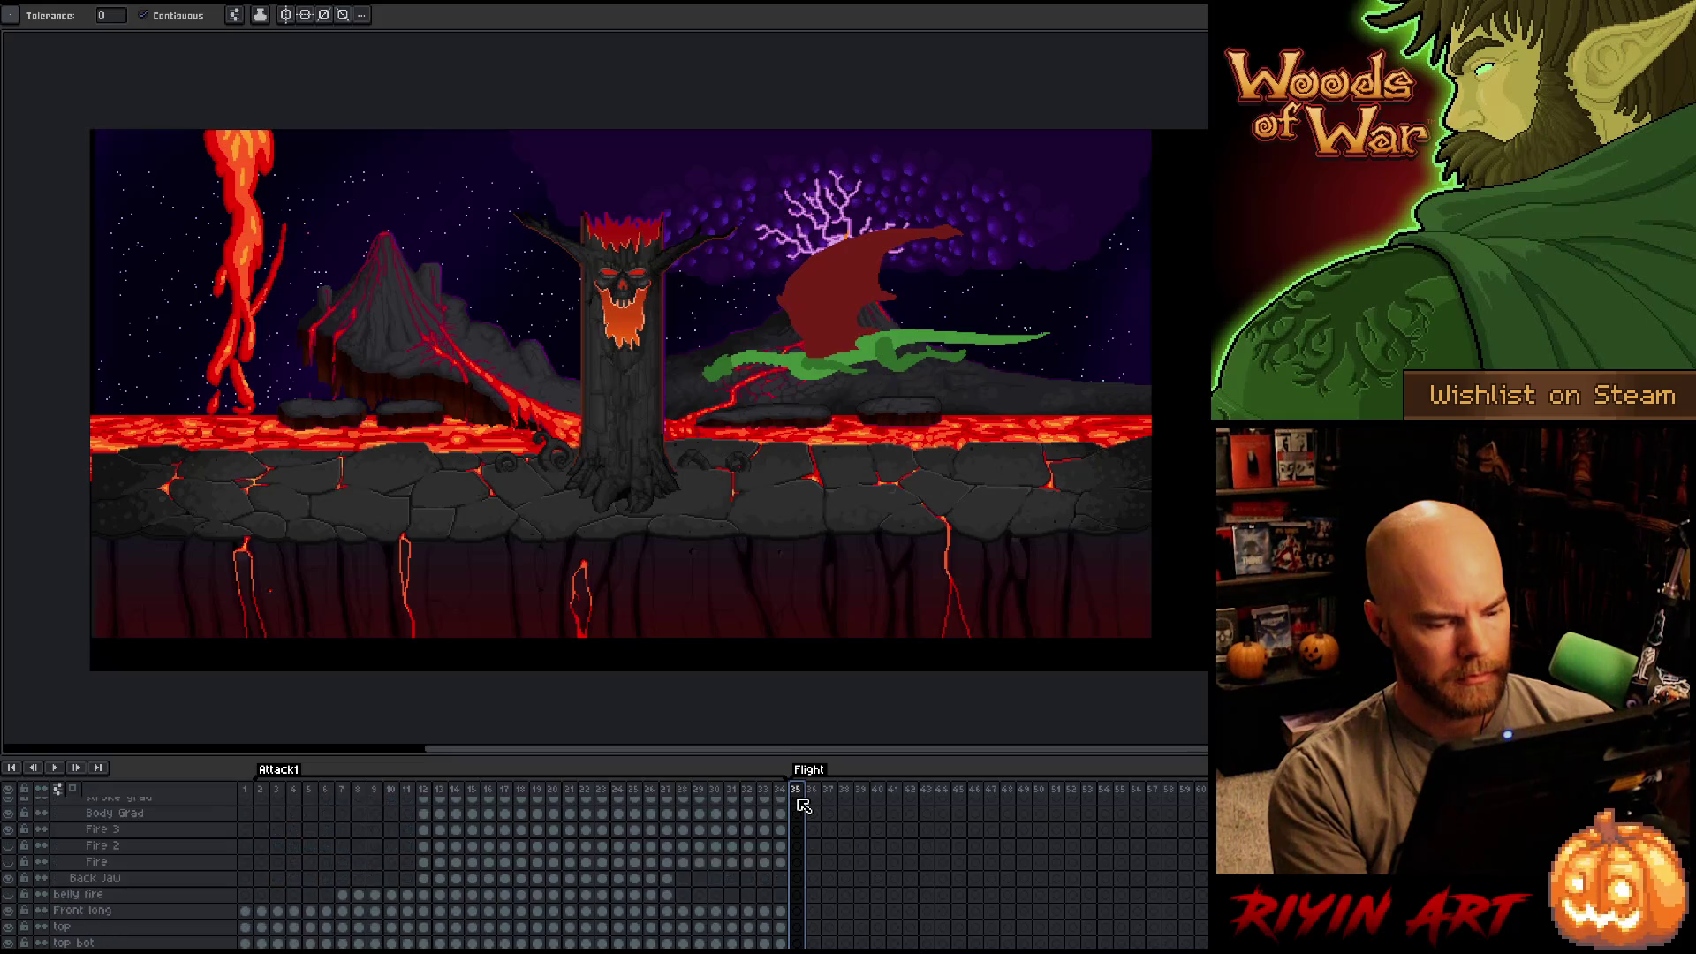
scroll(803, 806, up, 10)
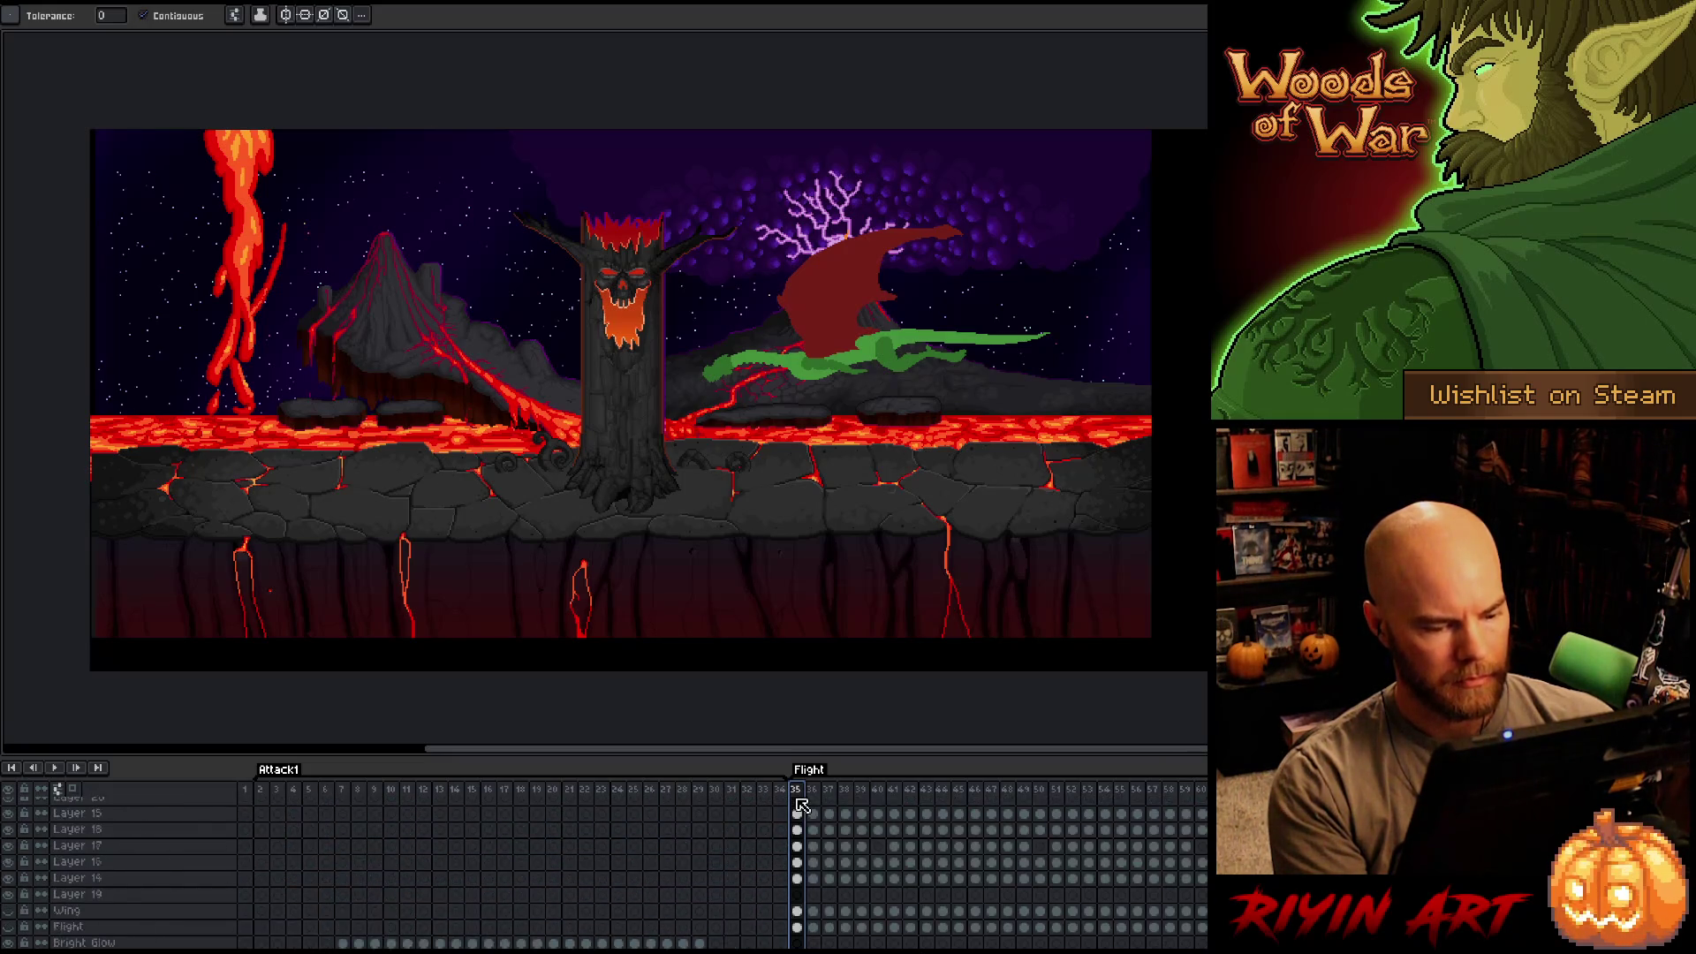
scroll(806, 807, down, 1)
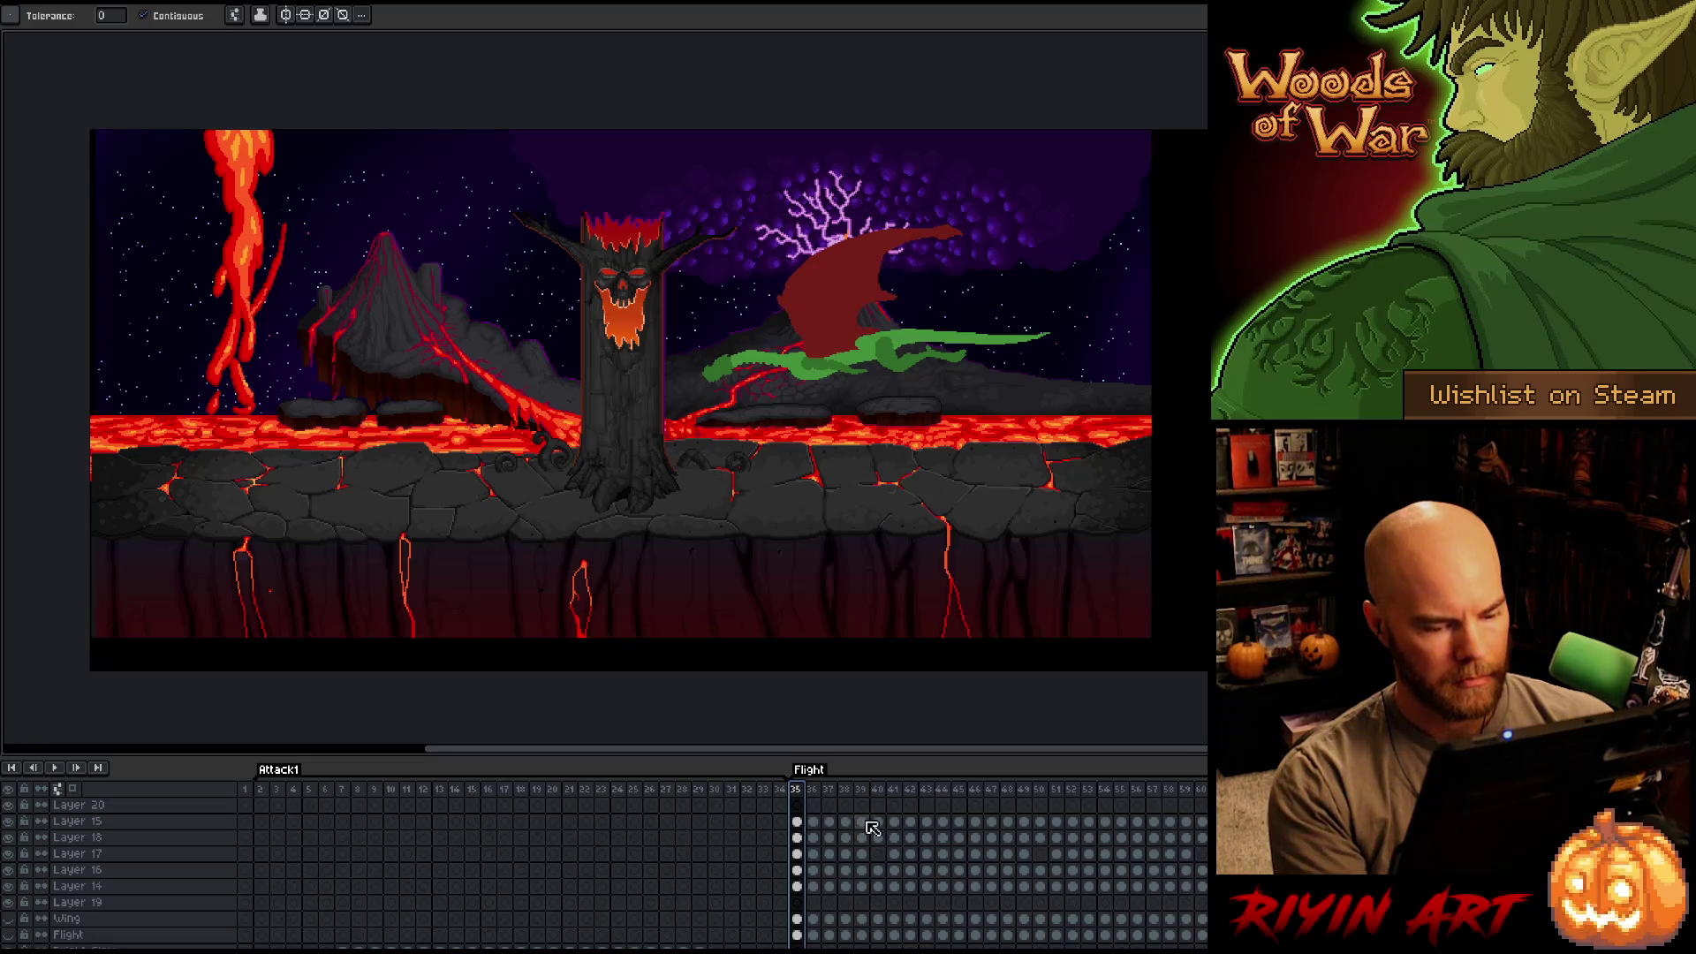
scroll(896, 797, down, 3)
click(894, 790)
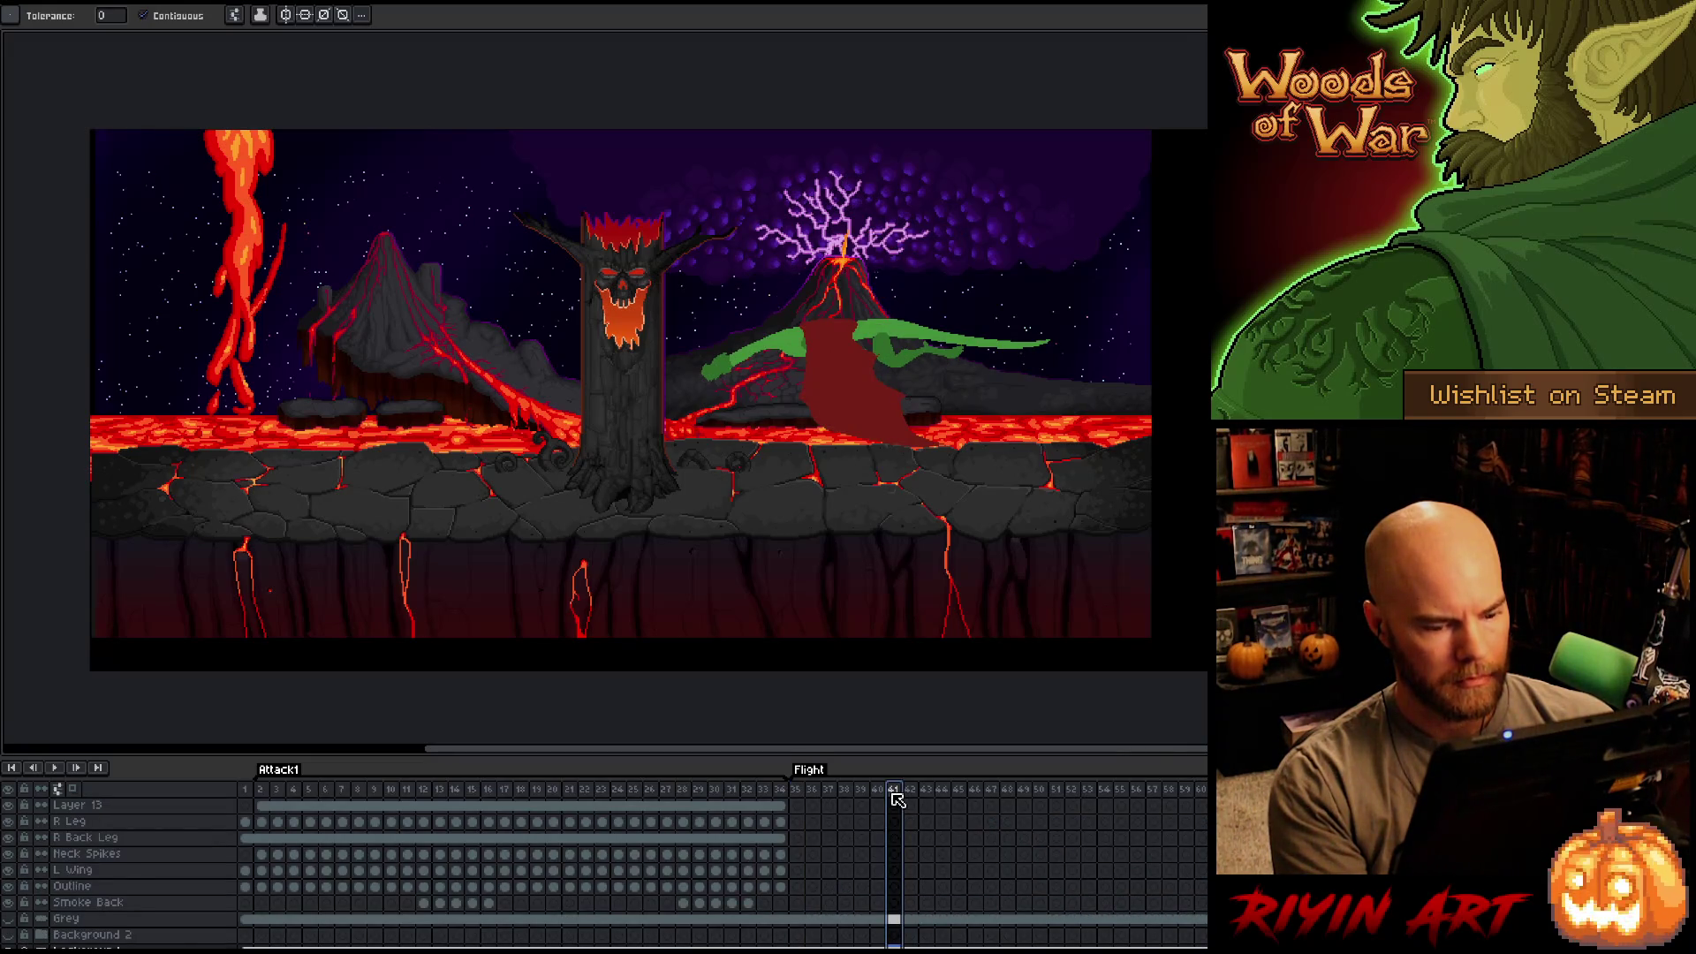
scroll(895, 799, up, 5)
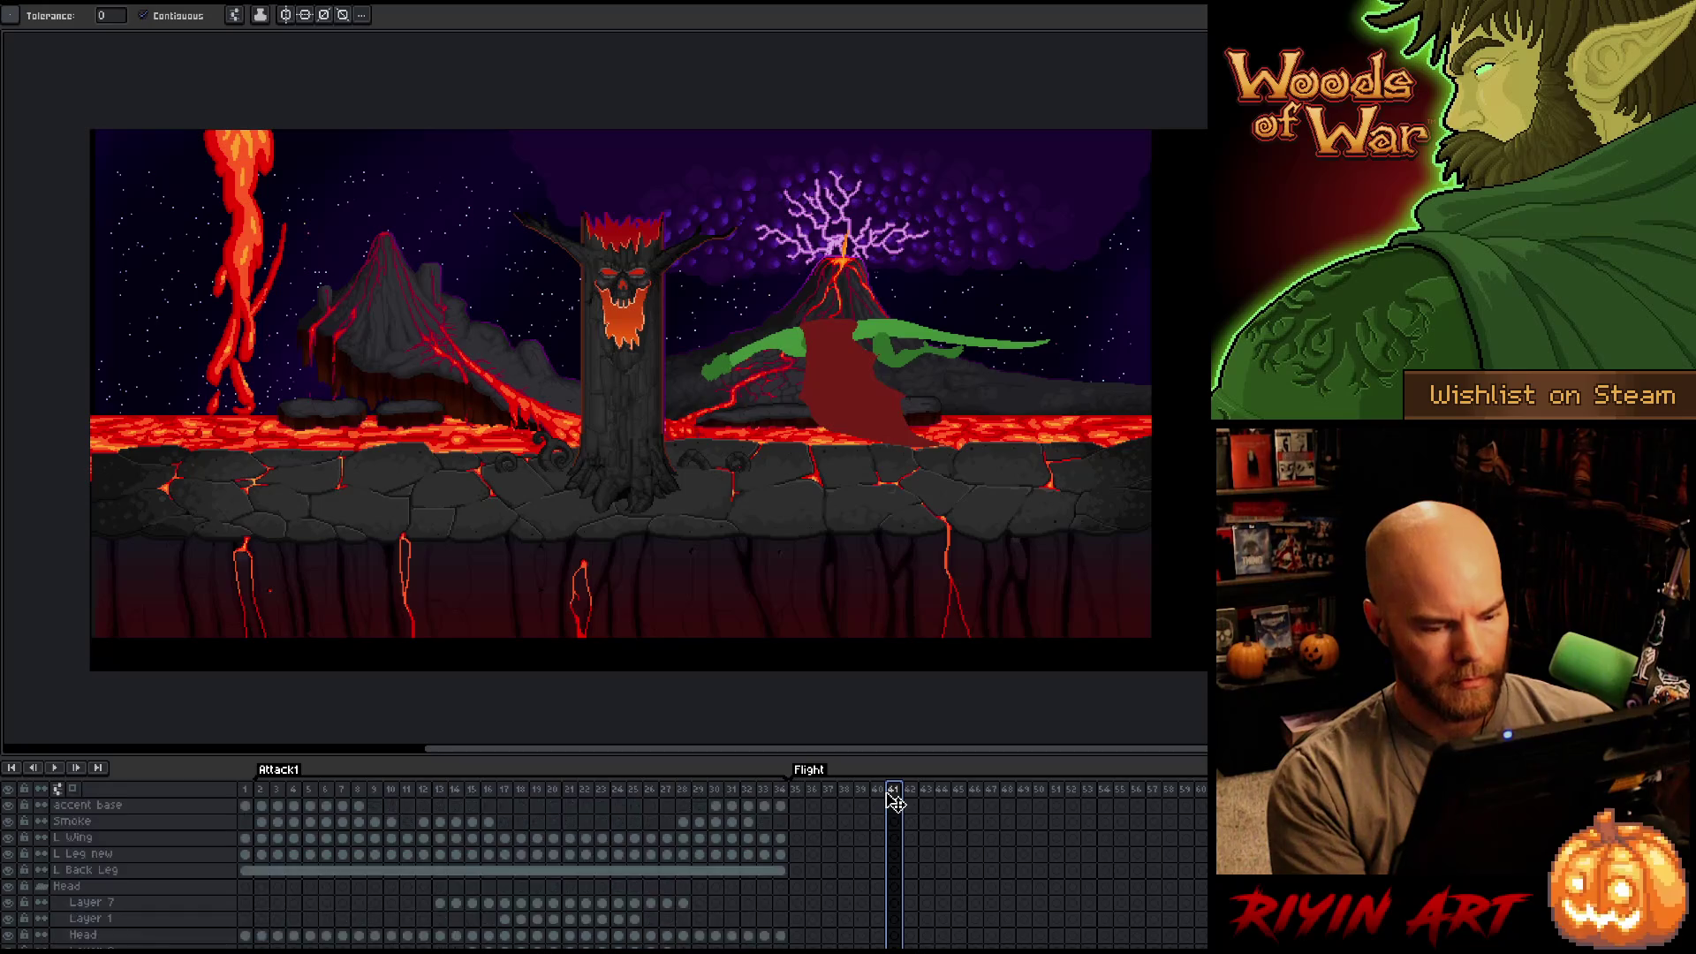
scroll(314, 908, up, 5)
Check frame 42 on Layer 15, then play the flight animation from frame 35.
click(151, 837)
click(911, 855)
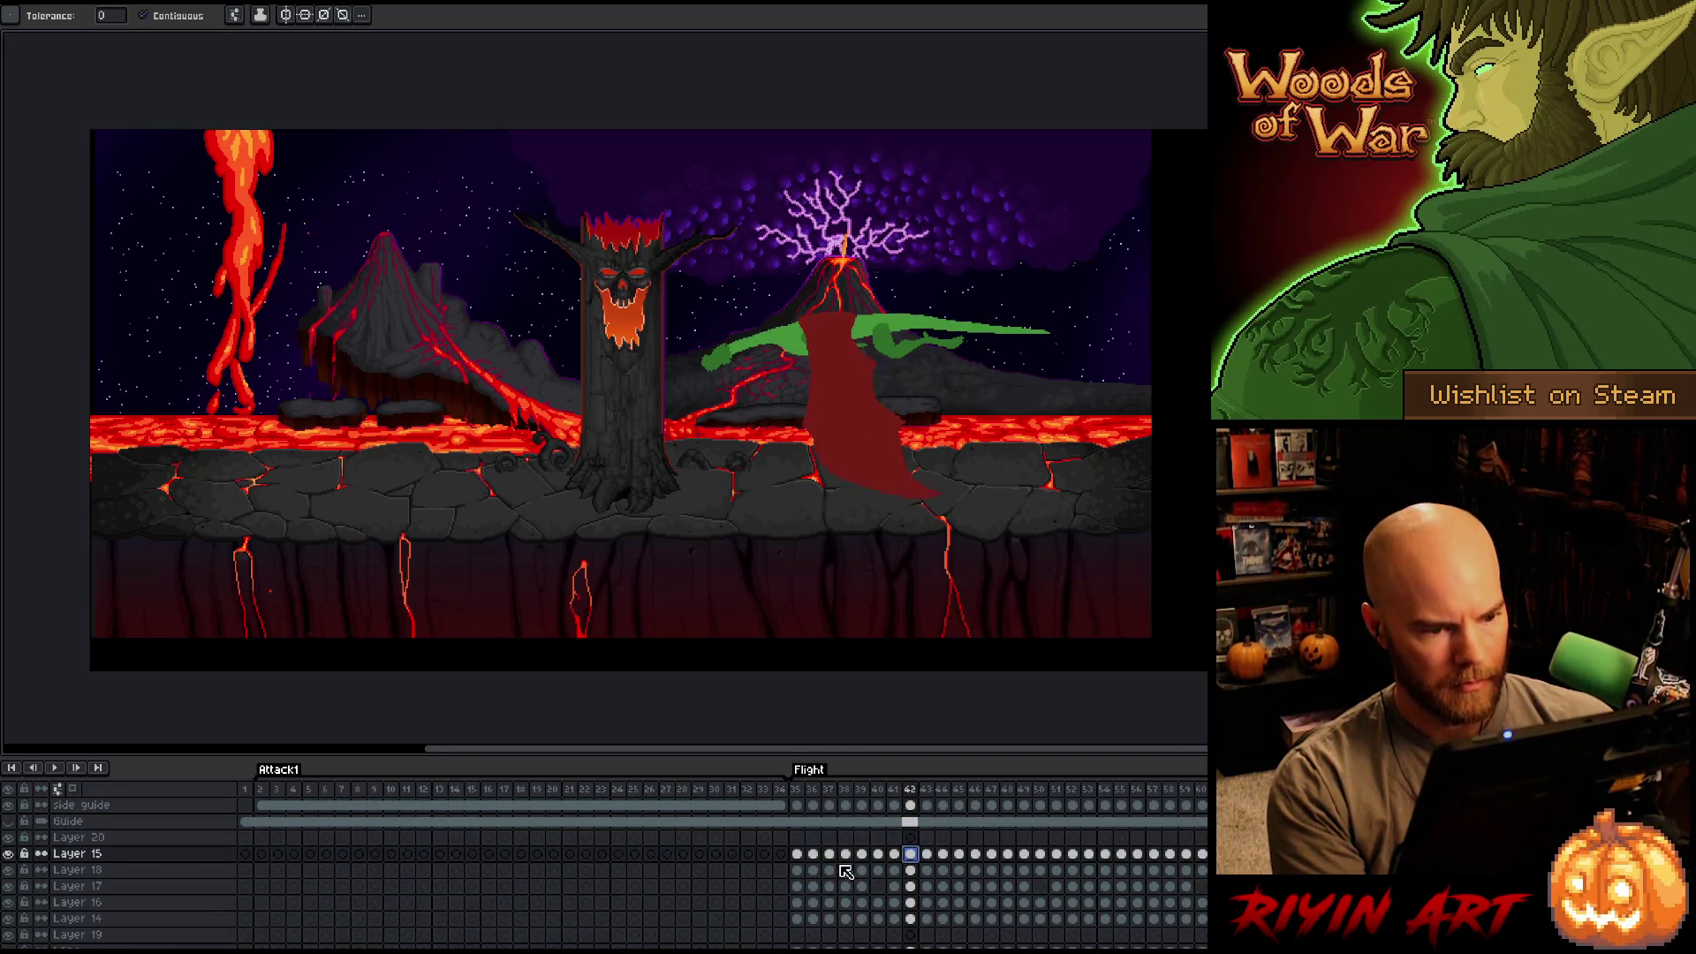
click(798, 855)
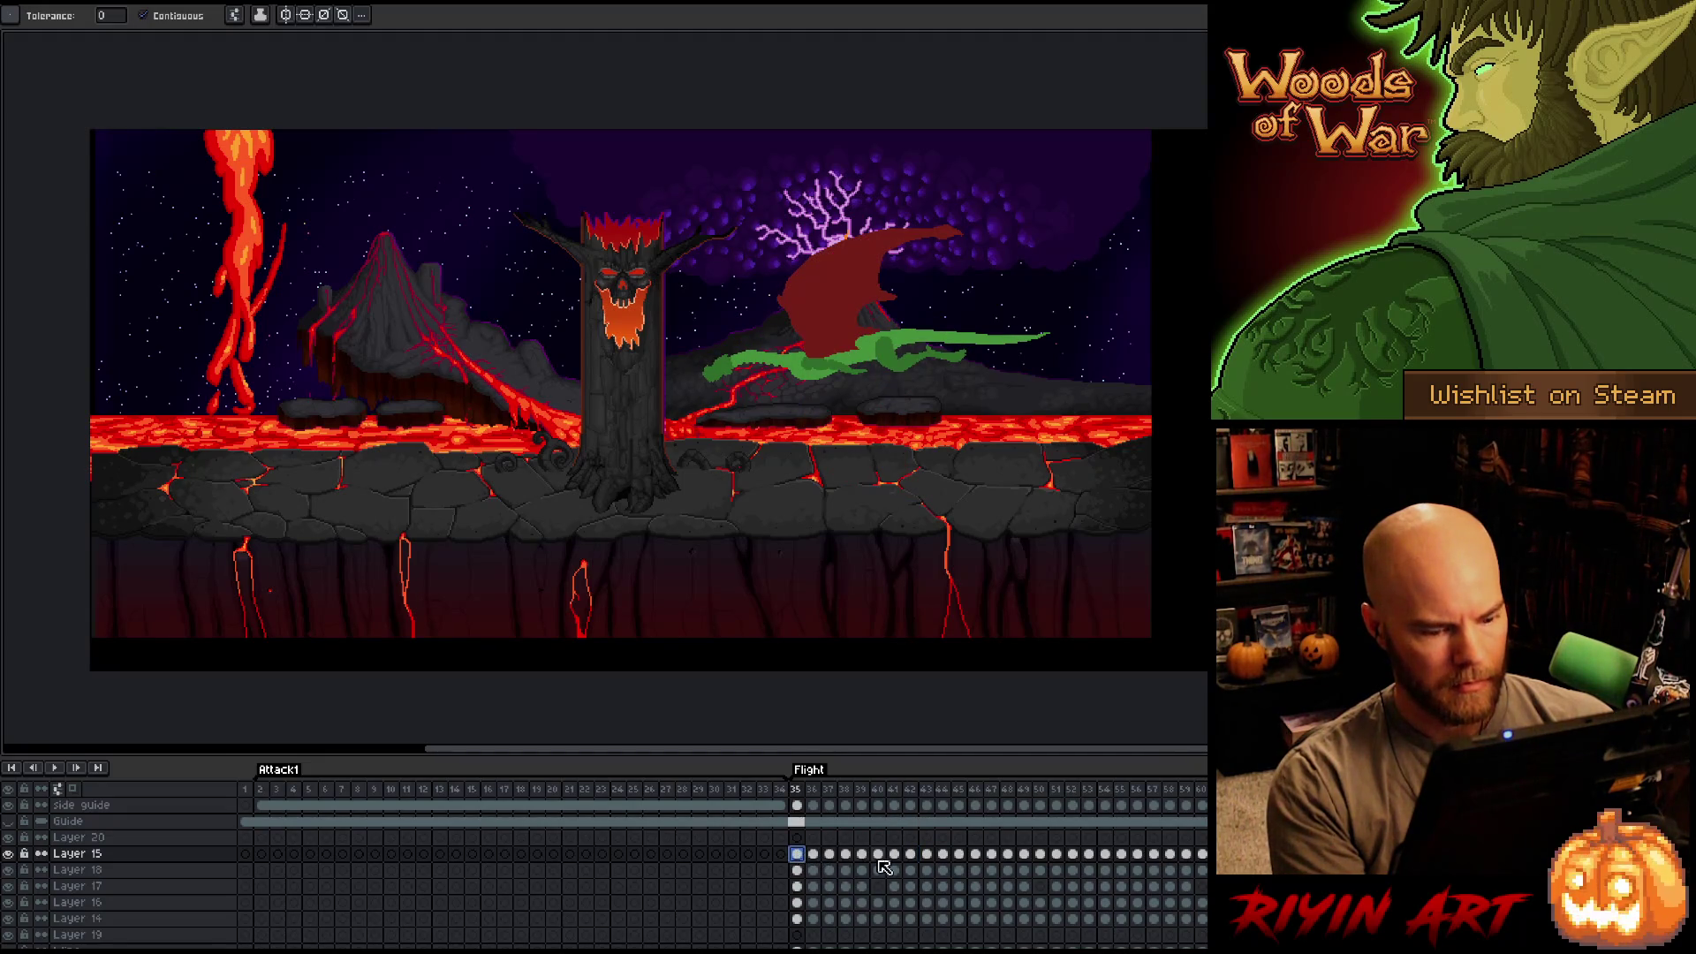
key(Return)
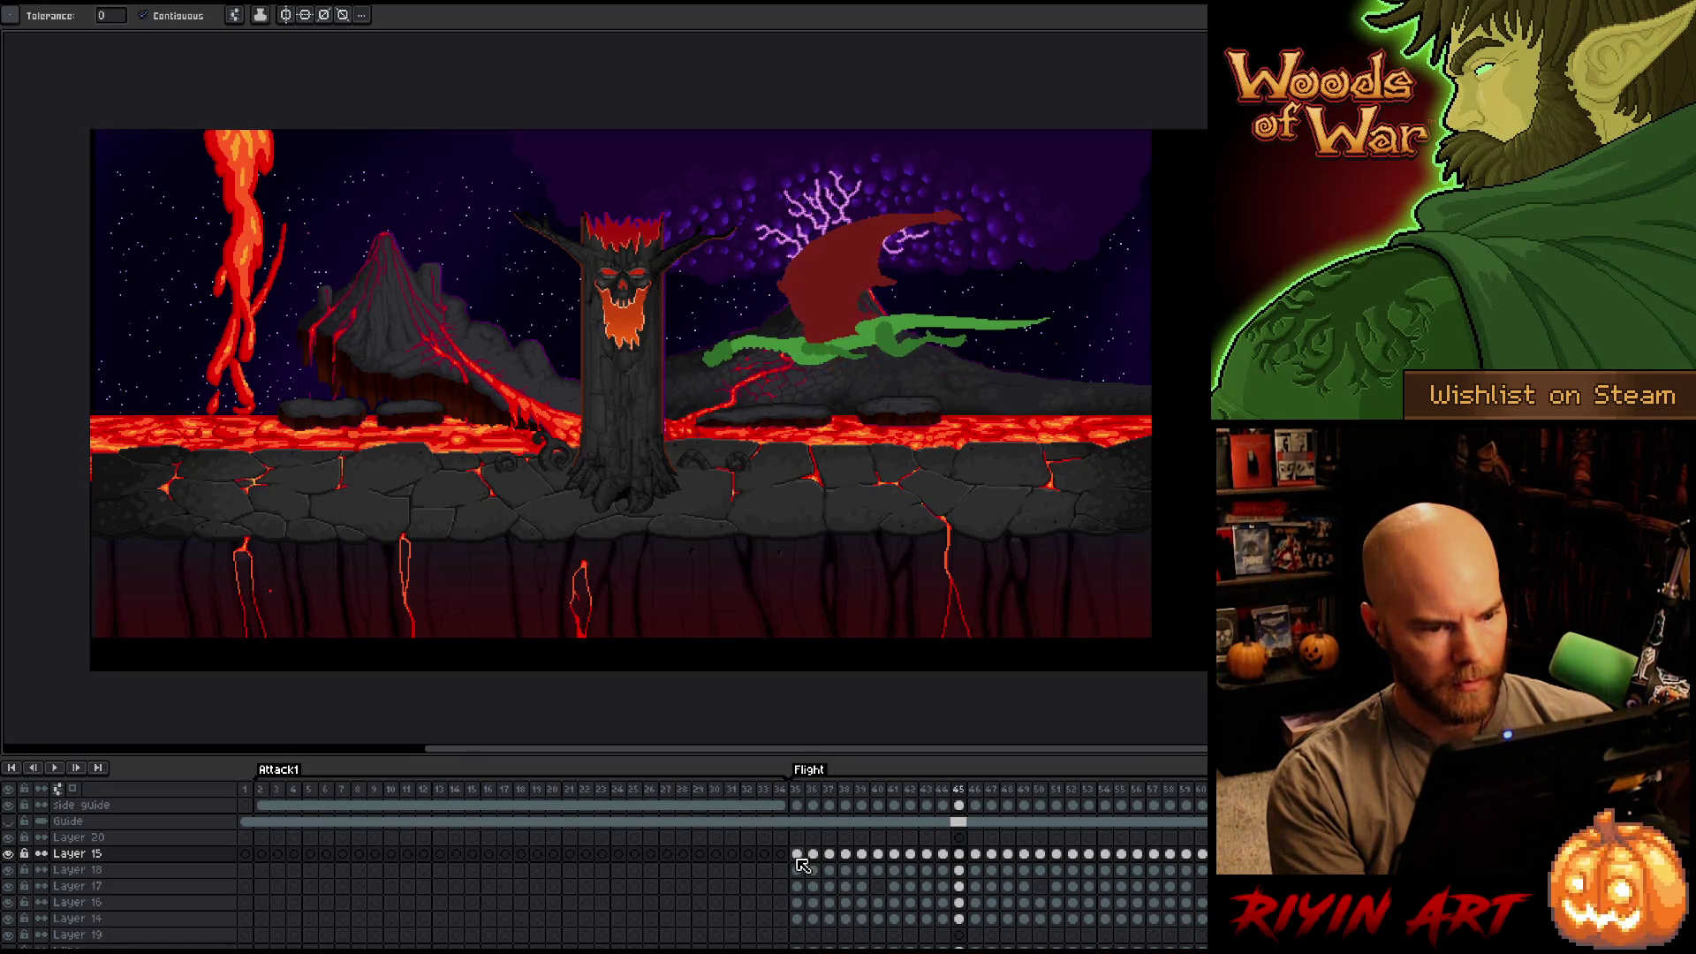
click(796, 856)
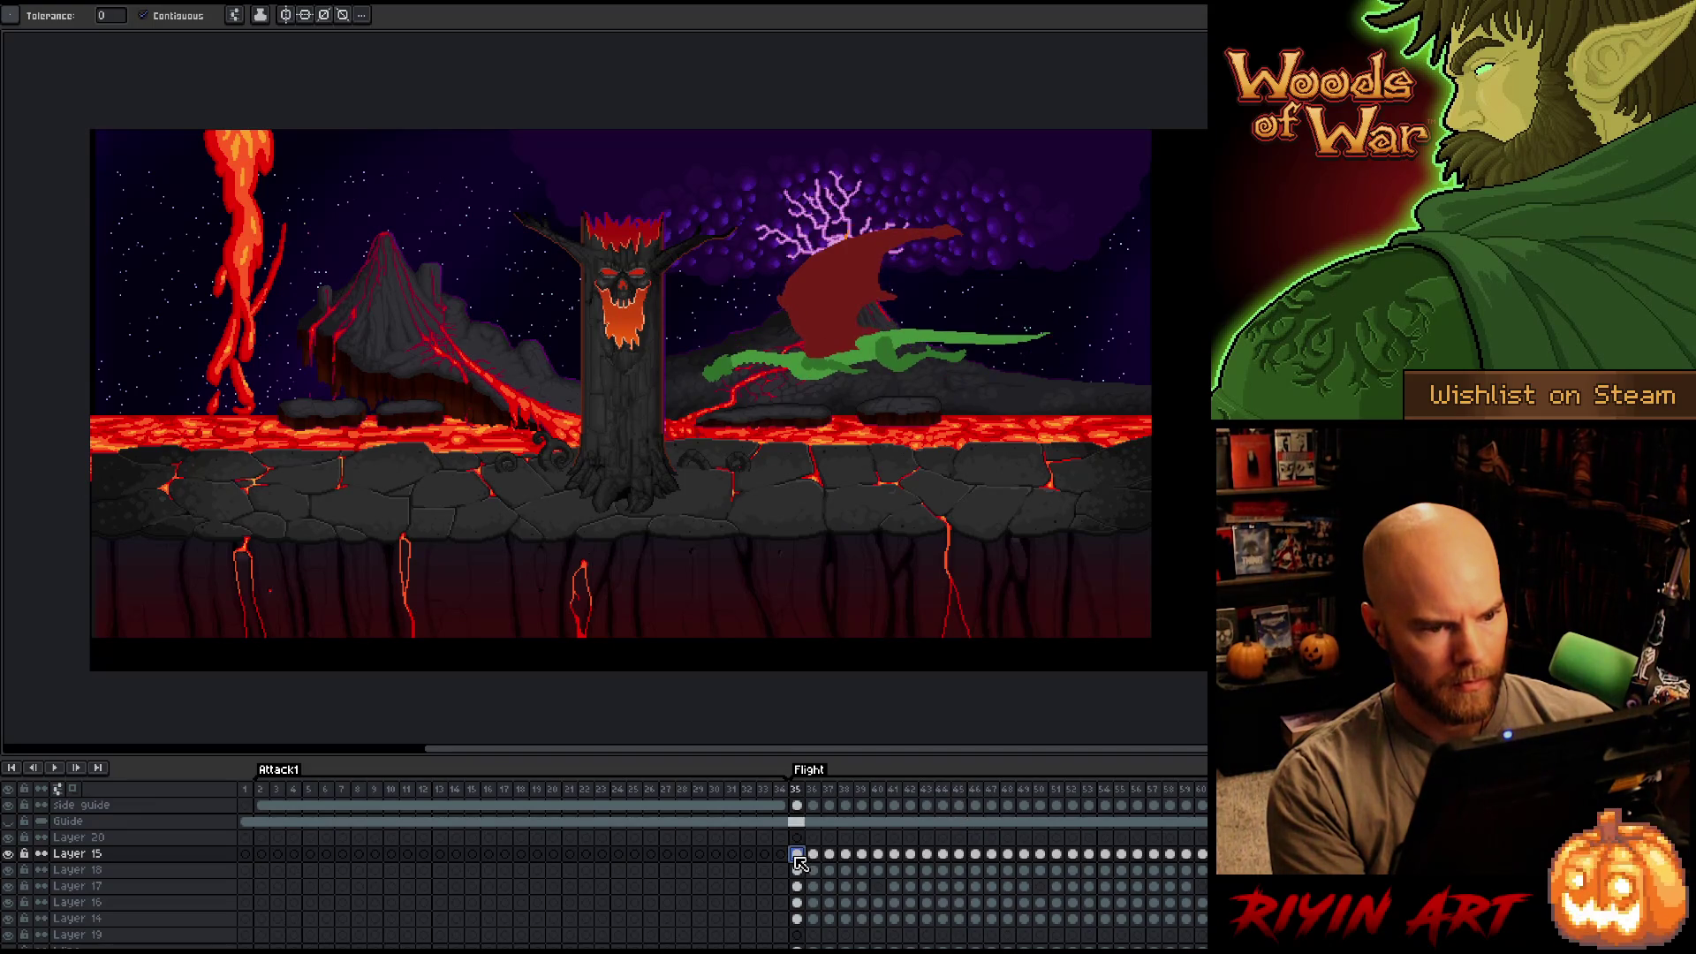
Compare the dragon poses at frames 43–45 with frame 35.
click(927, 855)
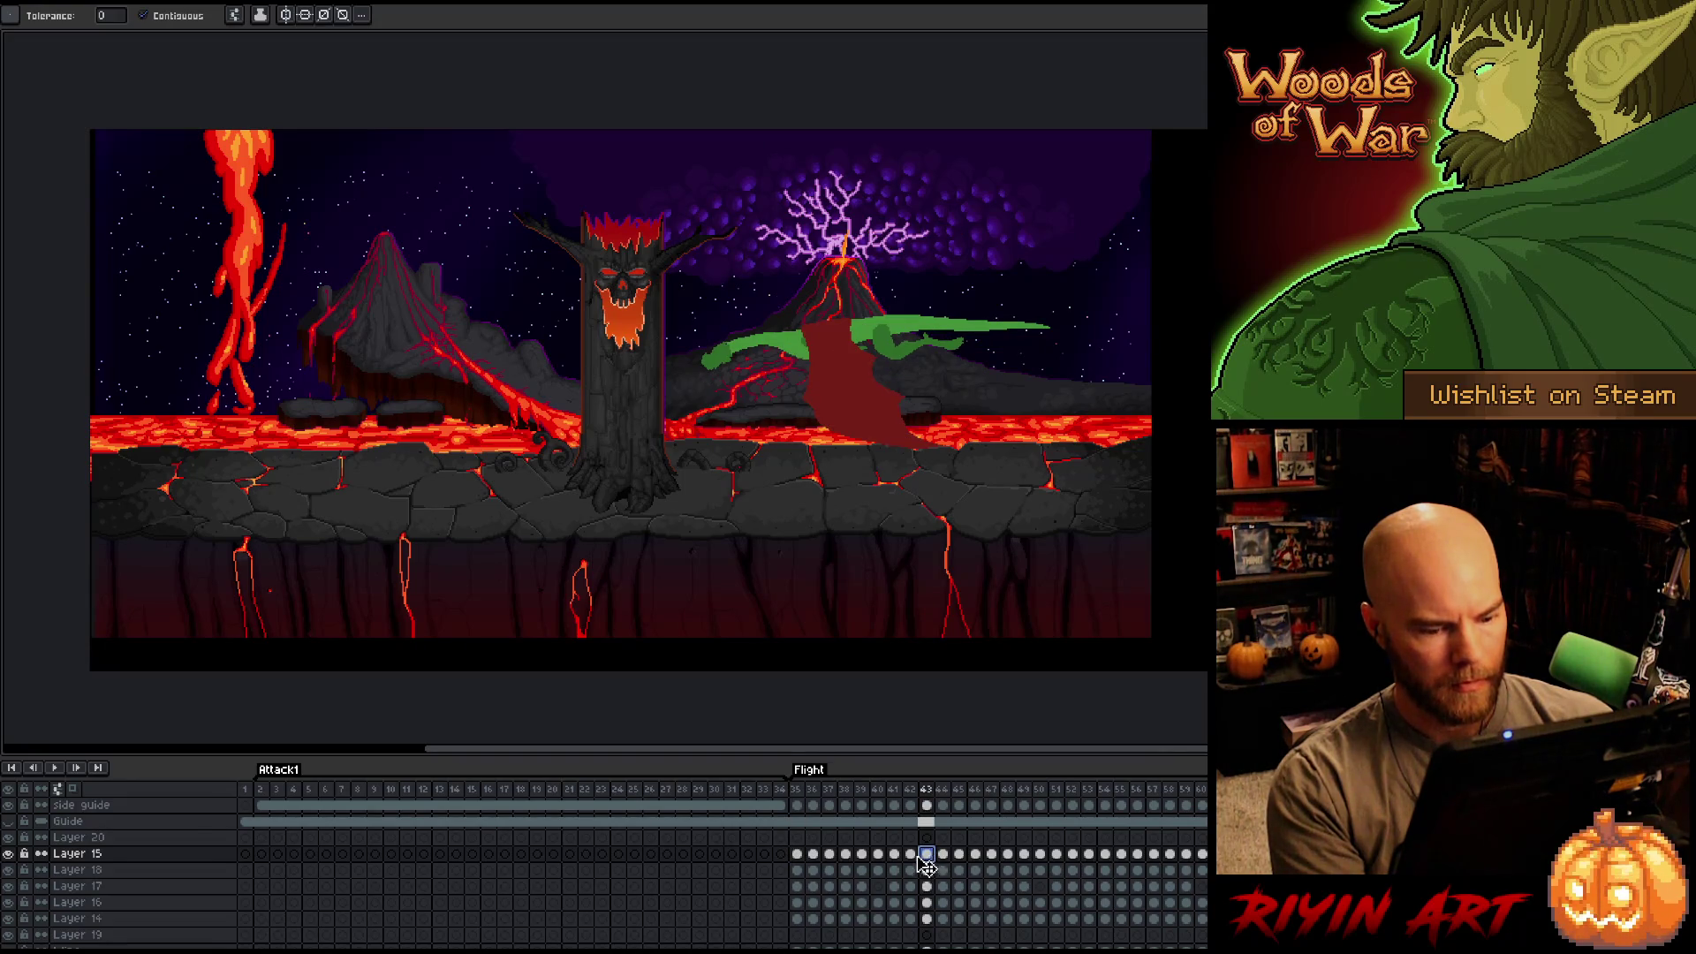
key(Right)
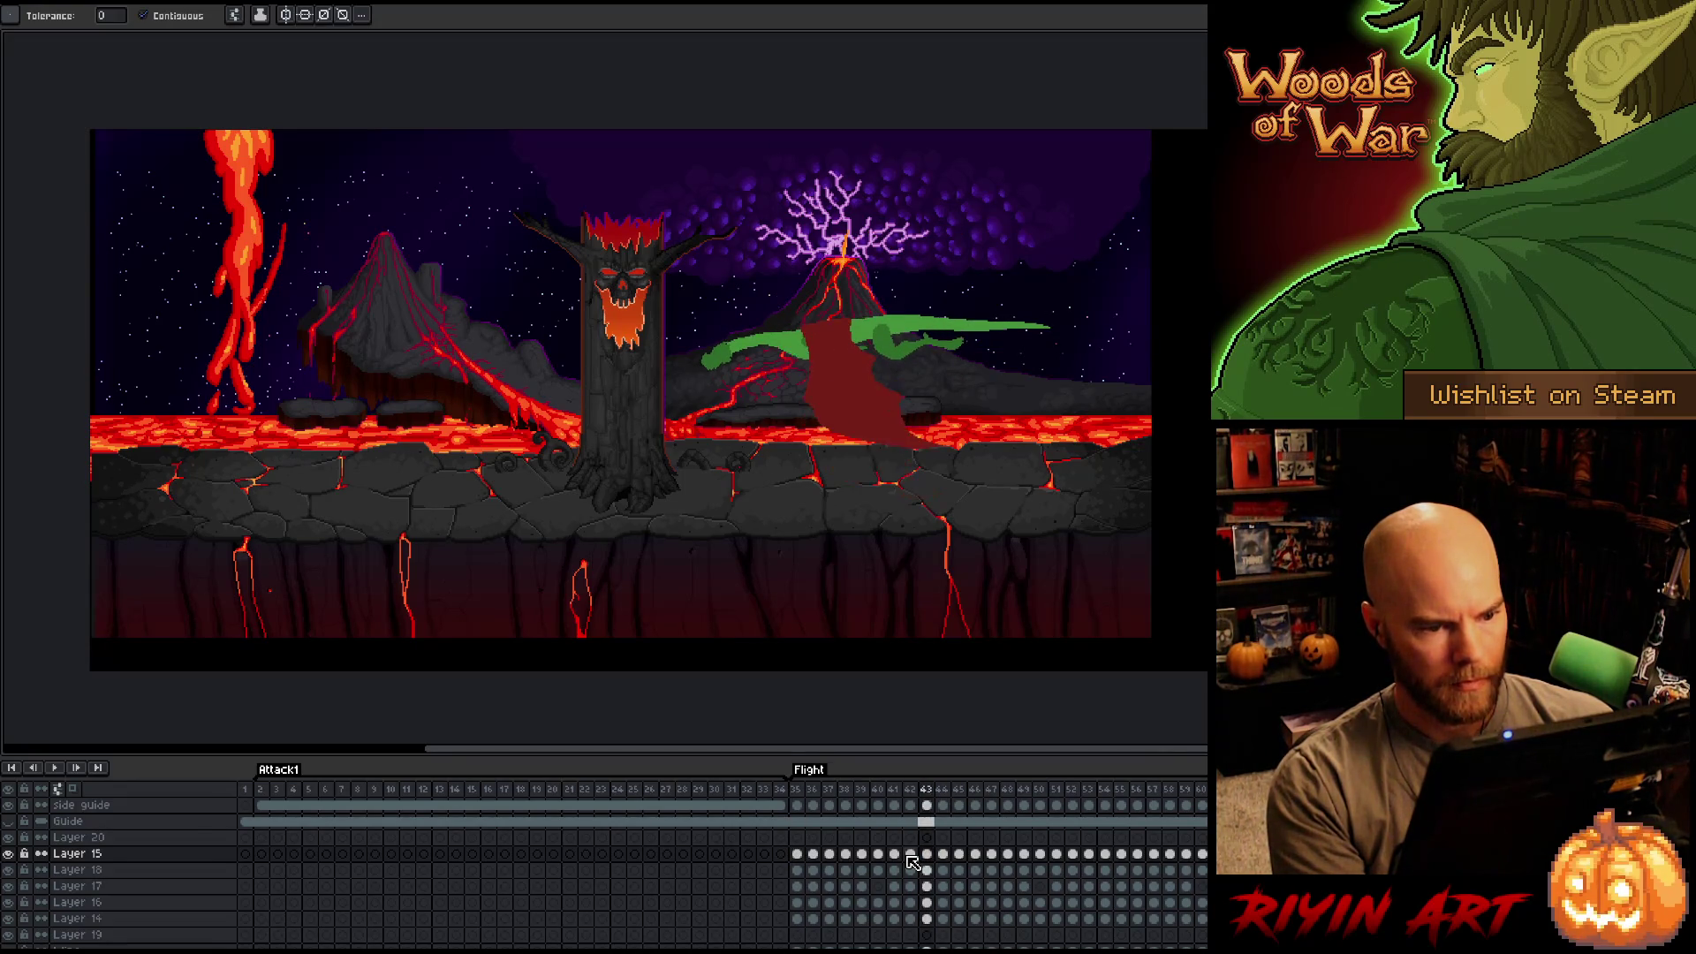
key(Right)
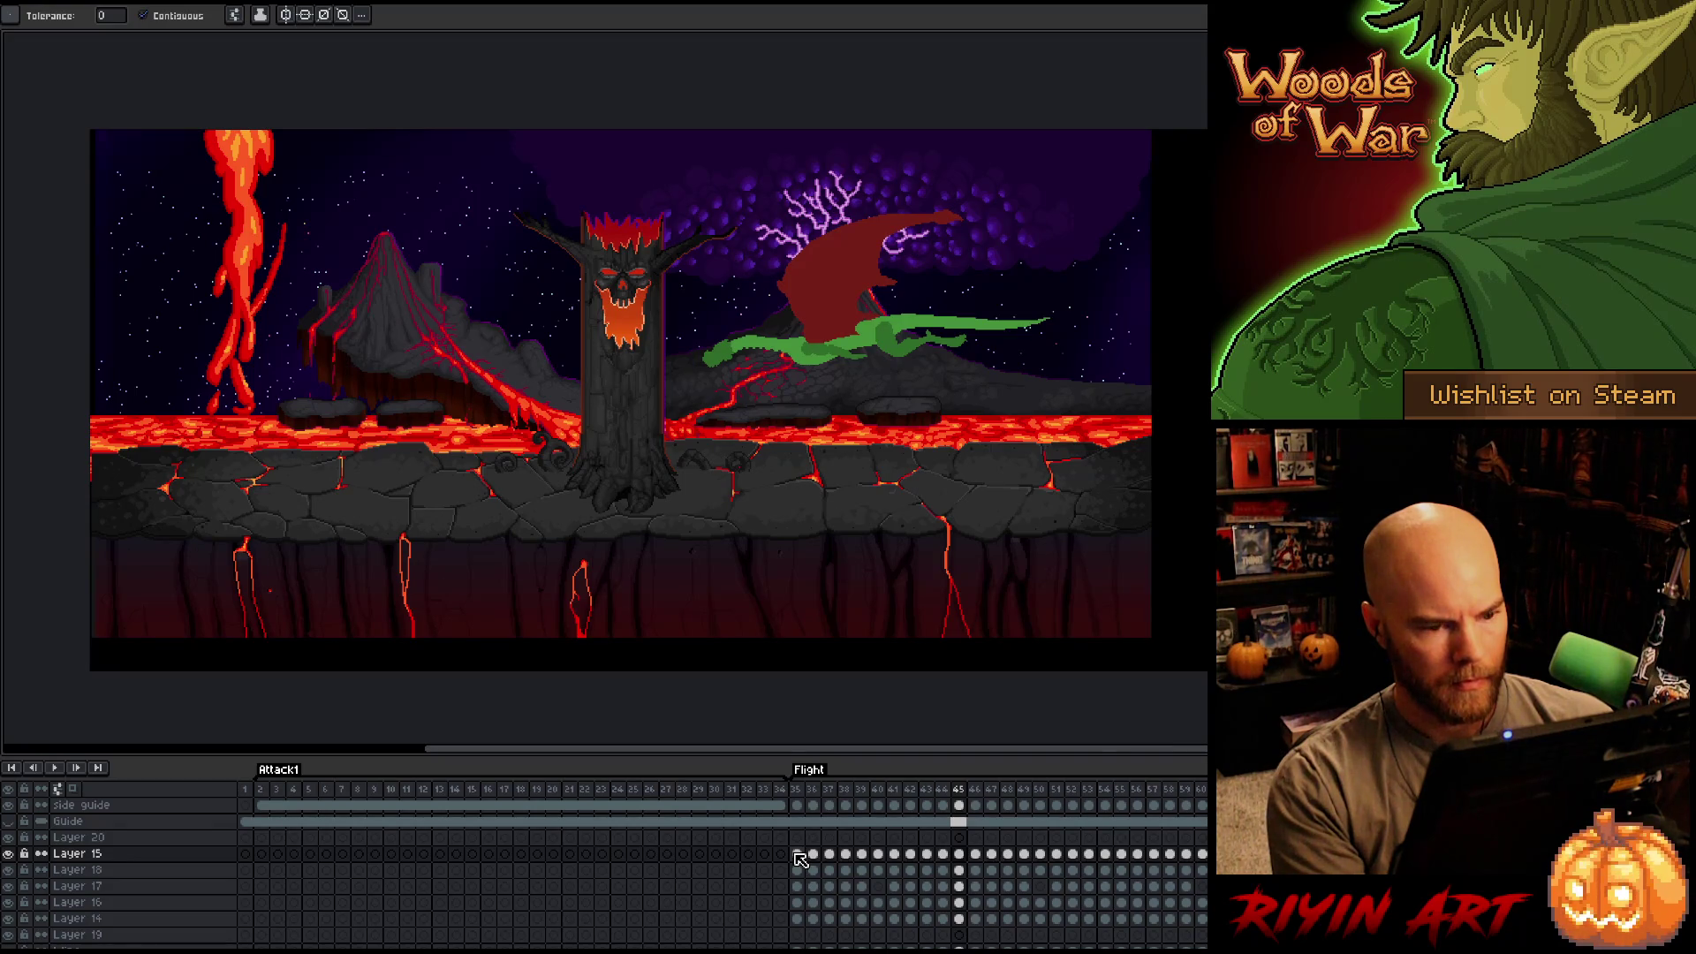
click(797, 855)
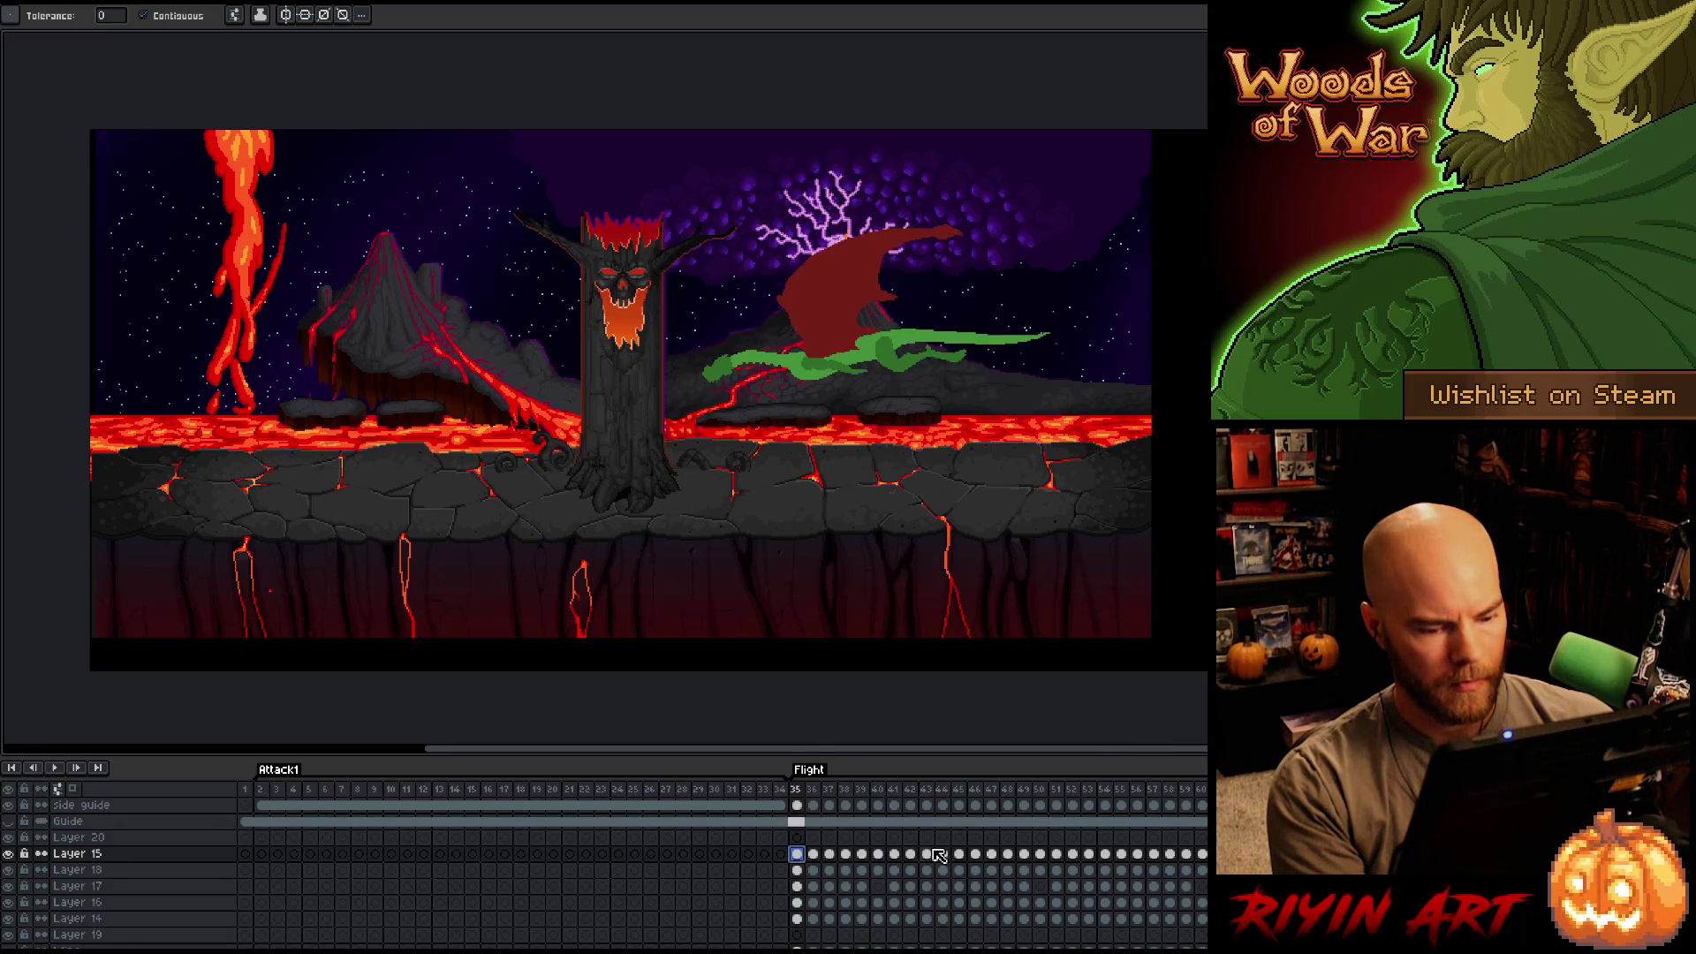
click(960, 855)
Try selecting the frame 35–44 cels across Layers 15 to 14, then only the frame-35 cels.
mouse_move(945, 856)
mouse_down()
mouse_move(808, 890)
mouse_move(806, 921)
mouse_up()
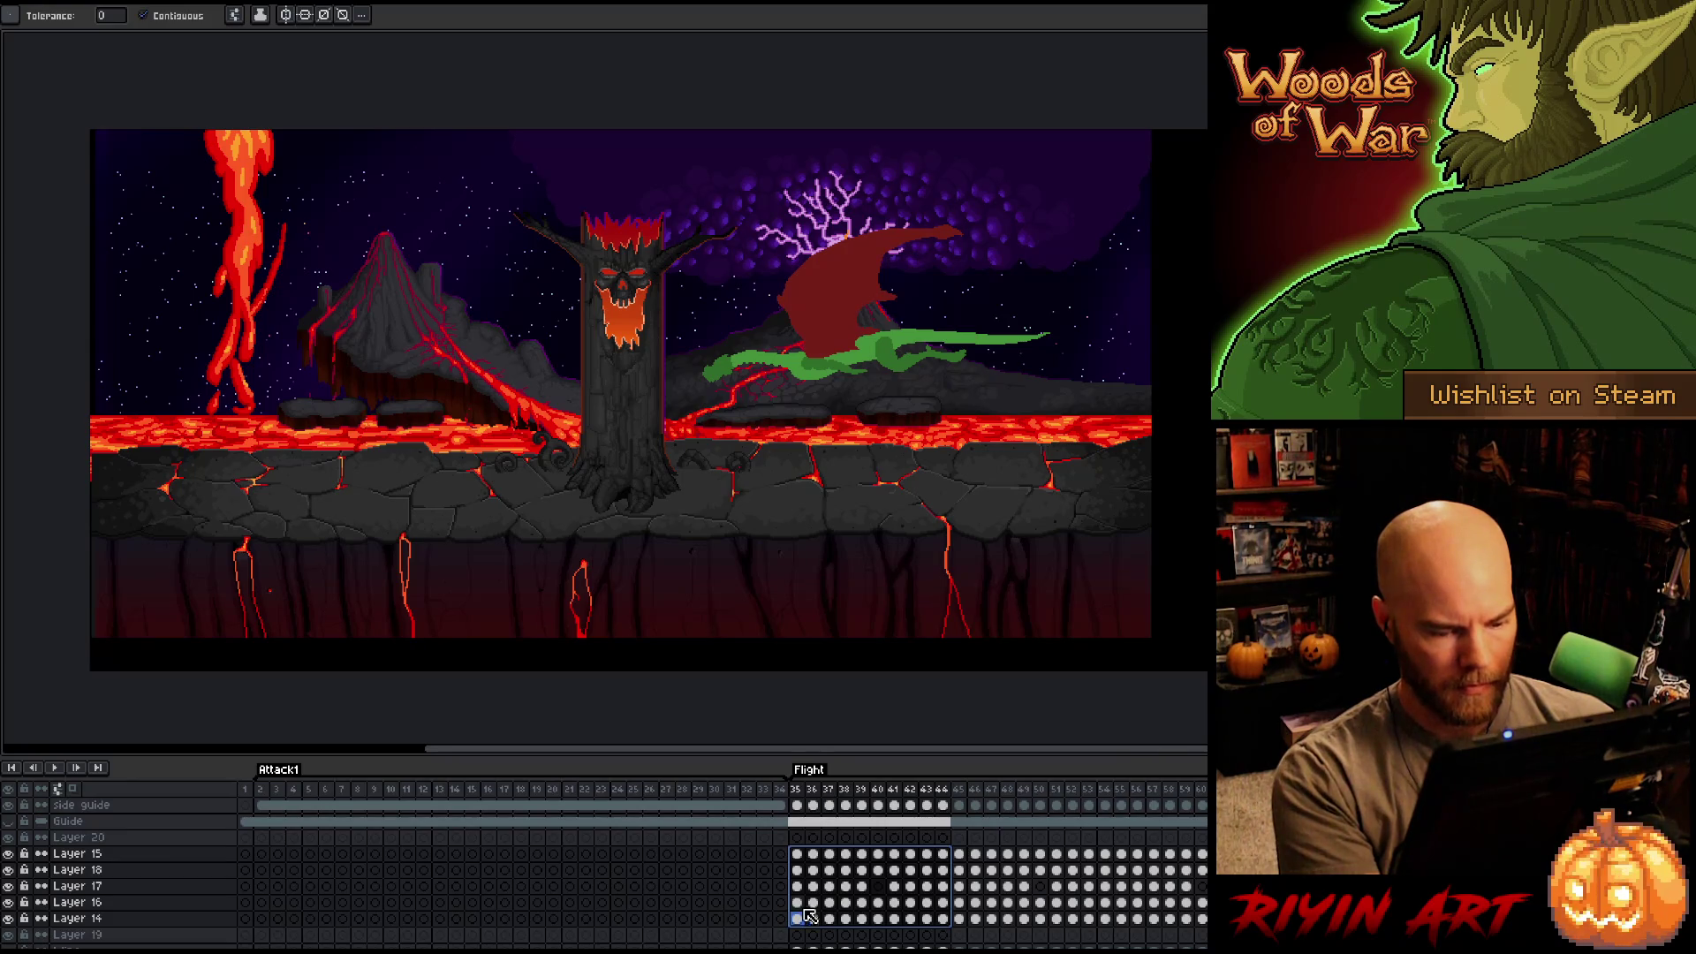
key(Escape)
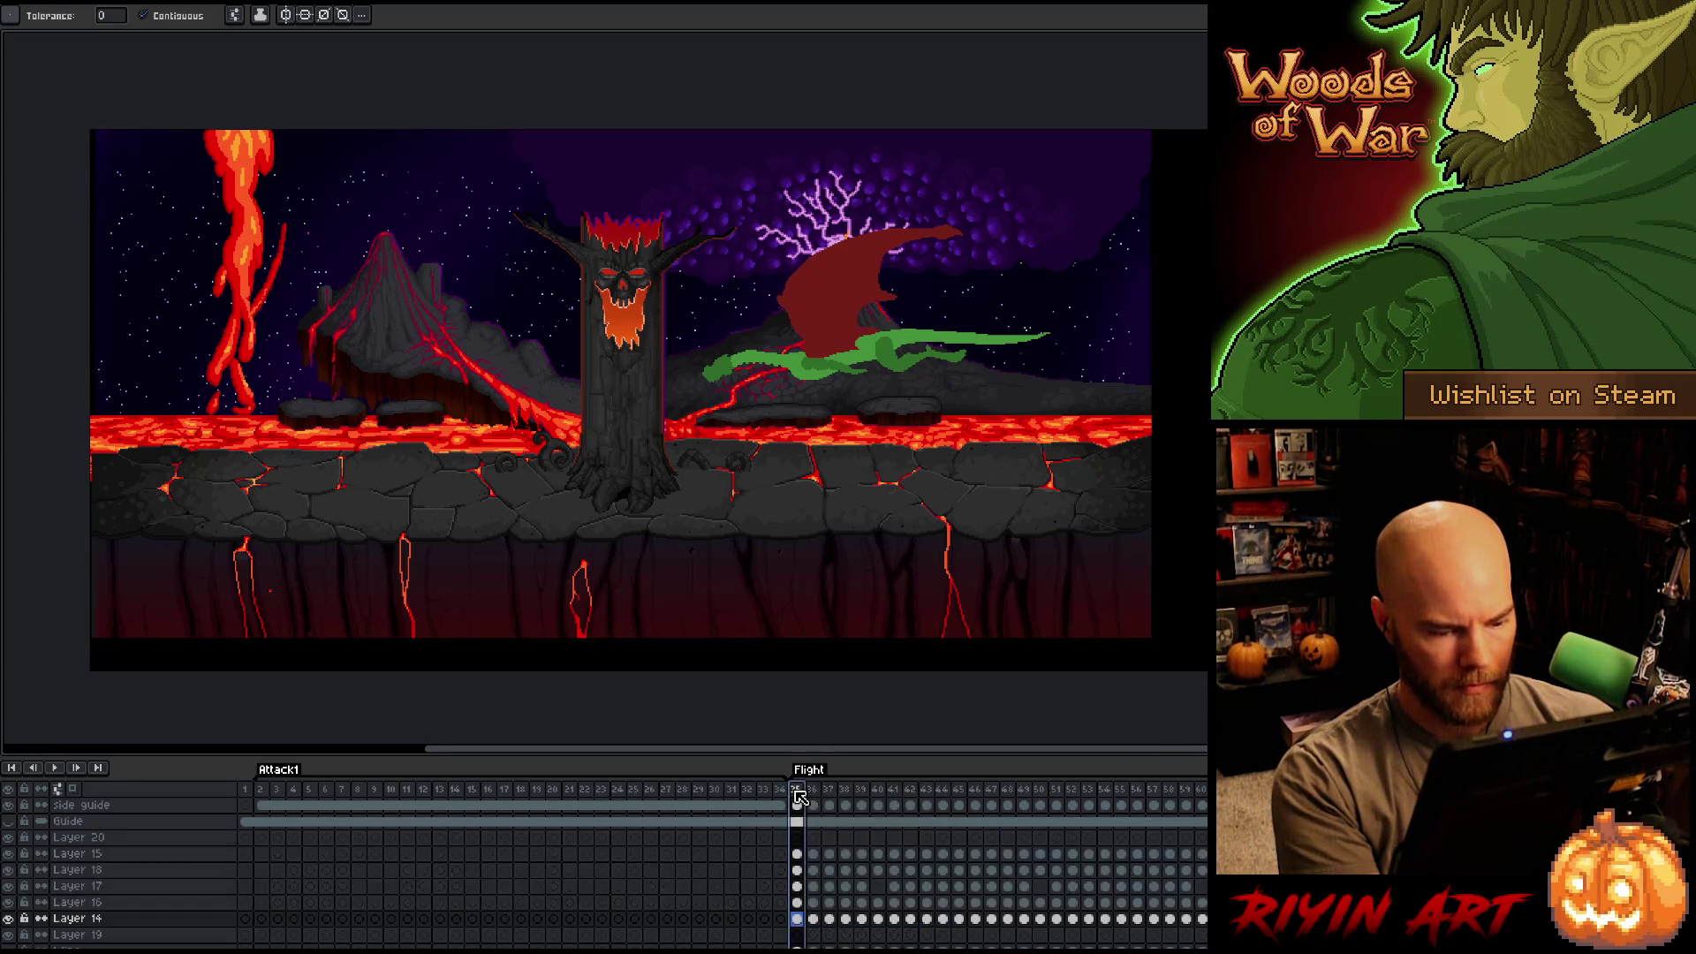
key(Left)
key(Right)
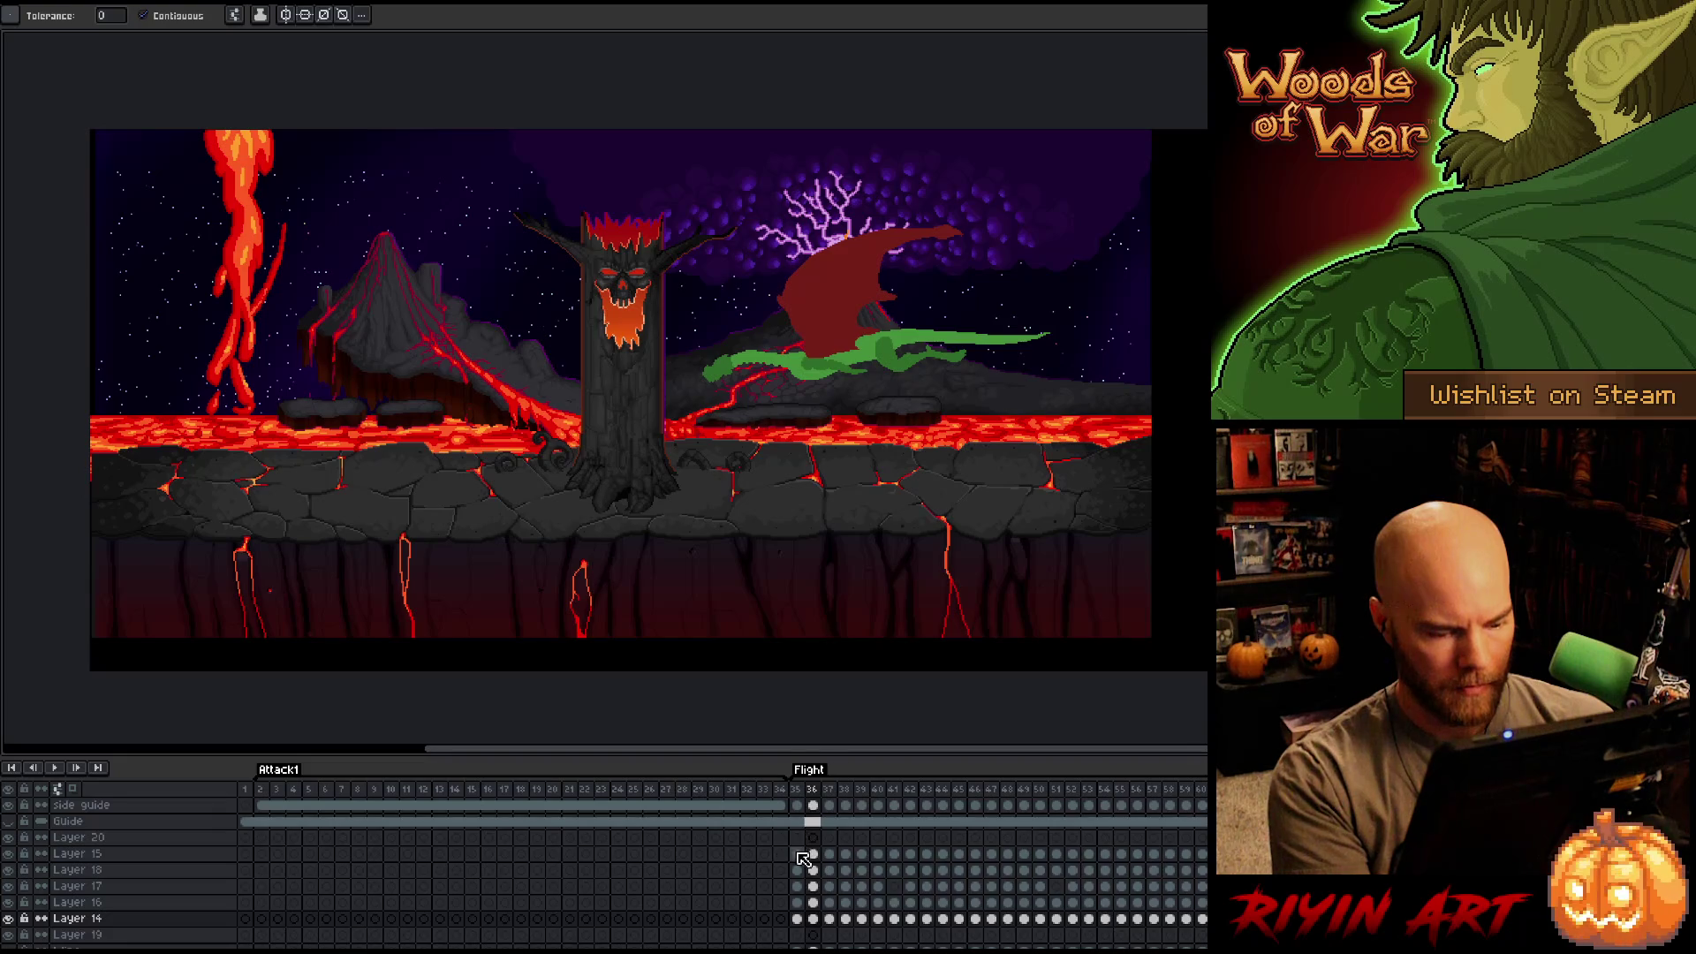
drag(797, 919, 797, 853)
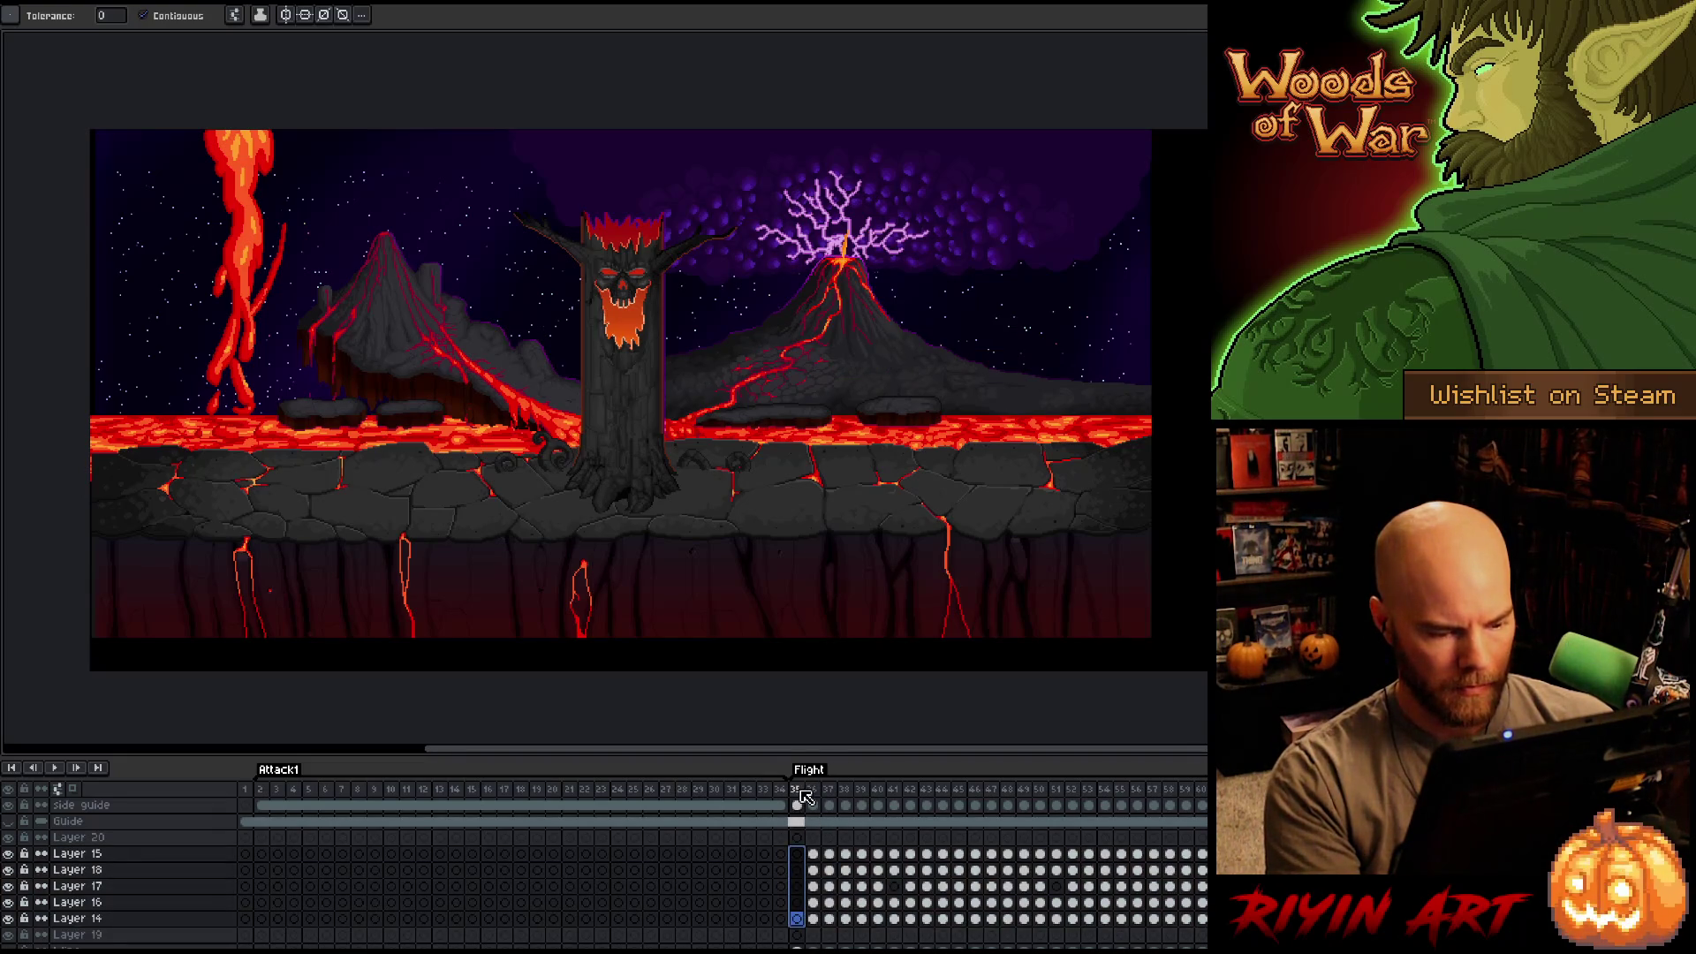
scroll(802, 884, down, 1)
click(799, 920)
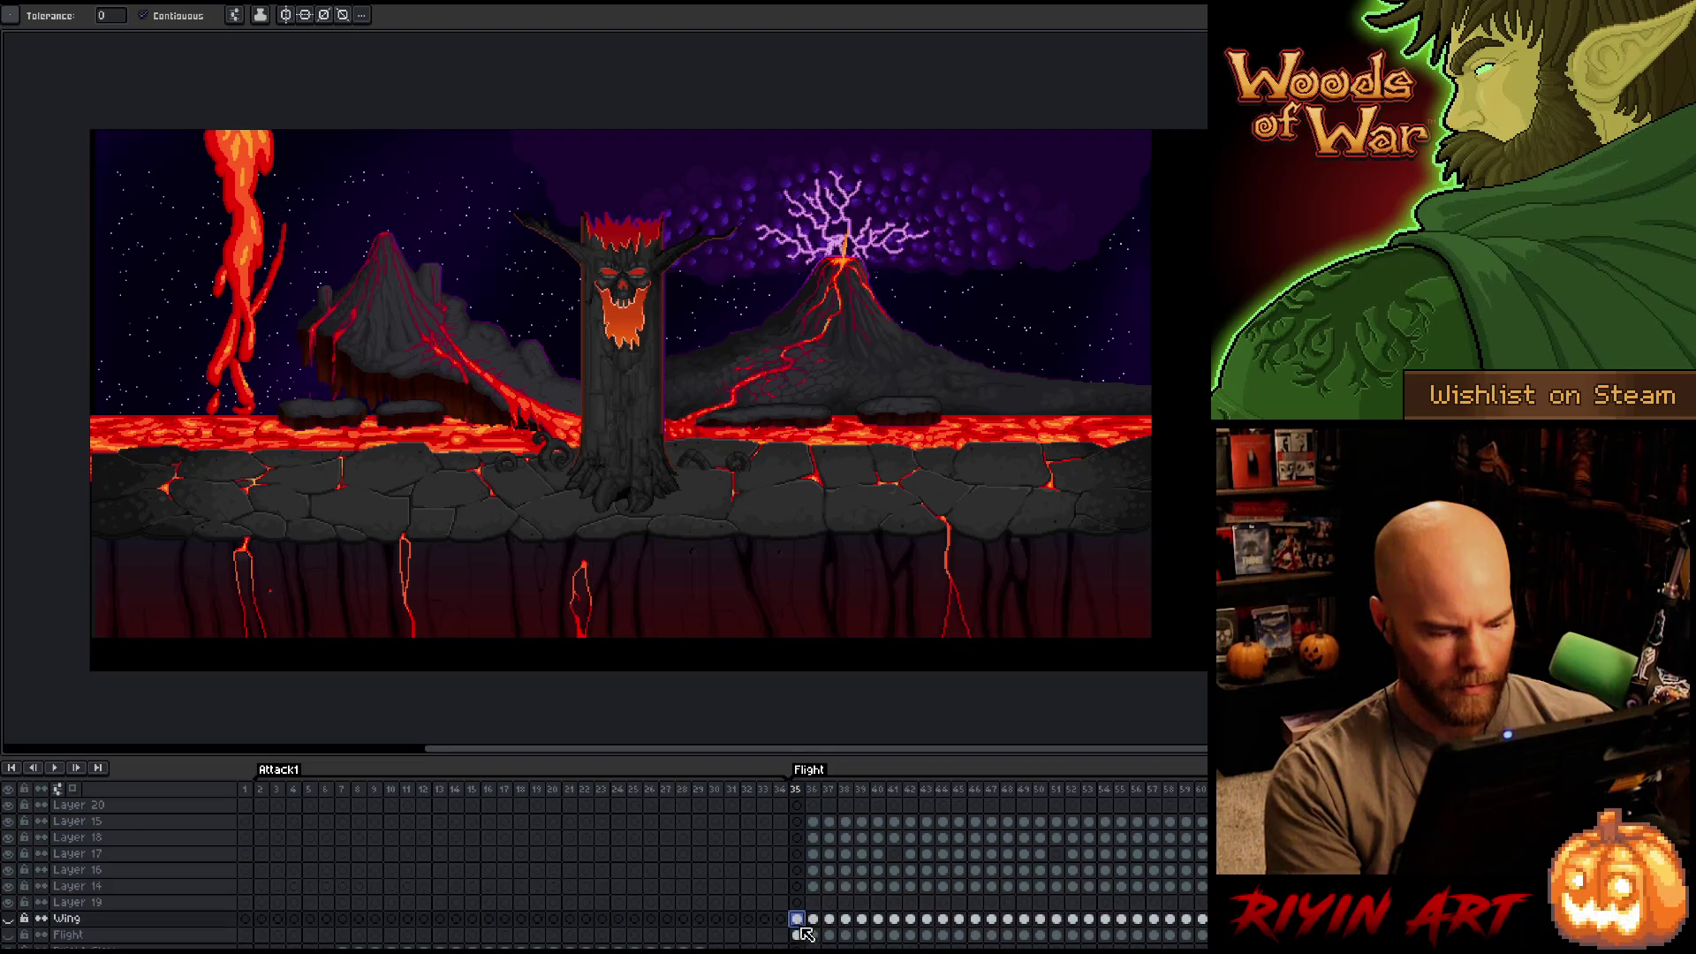
Adjust the cel selection and recheck frames 35 and 44 on Layer 15.
scroll(802, 844, up, 1)
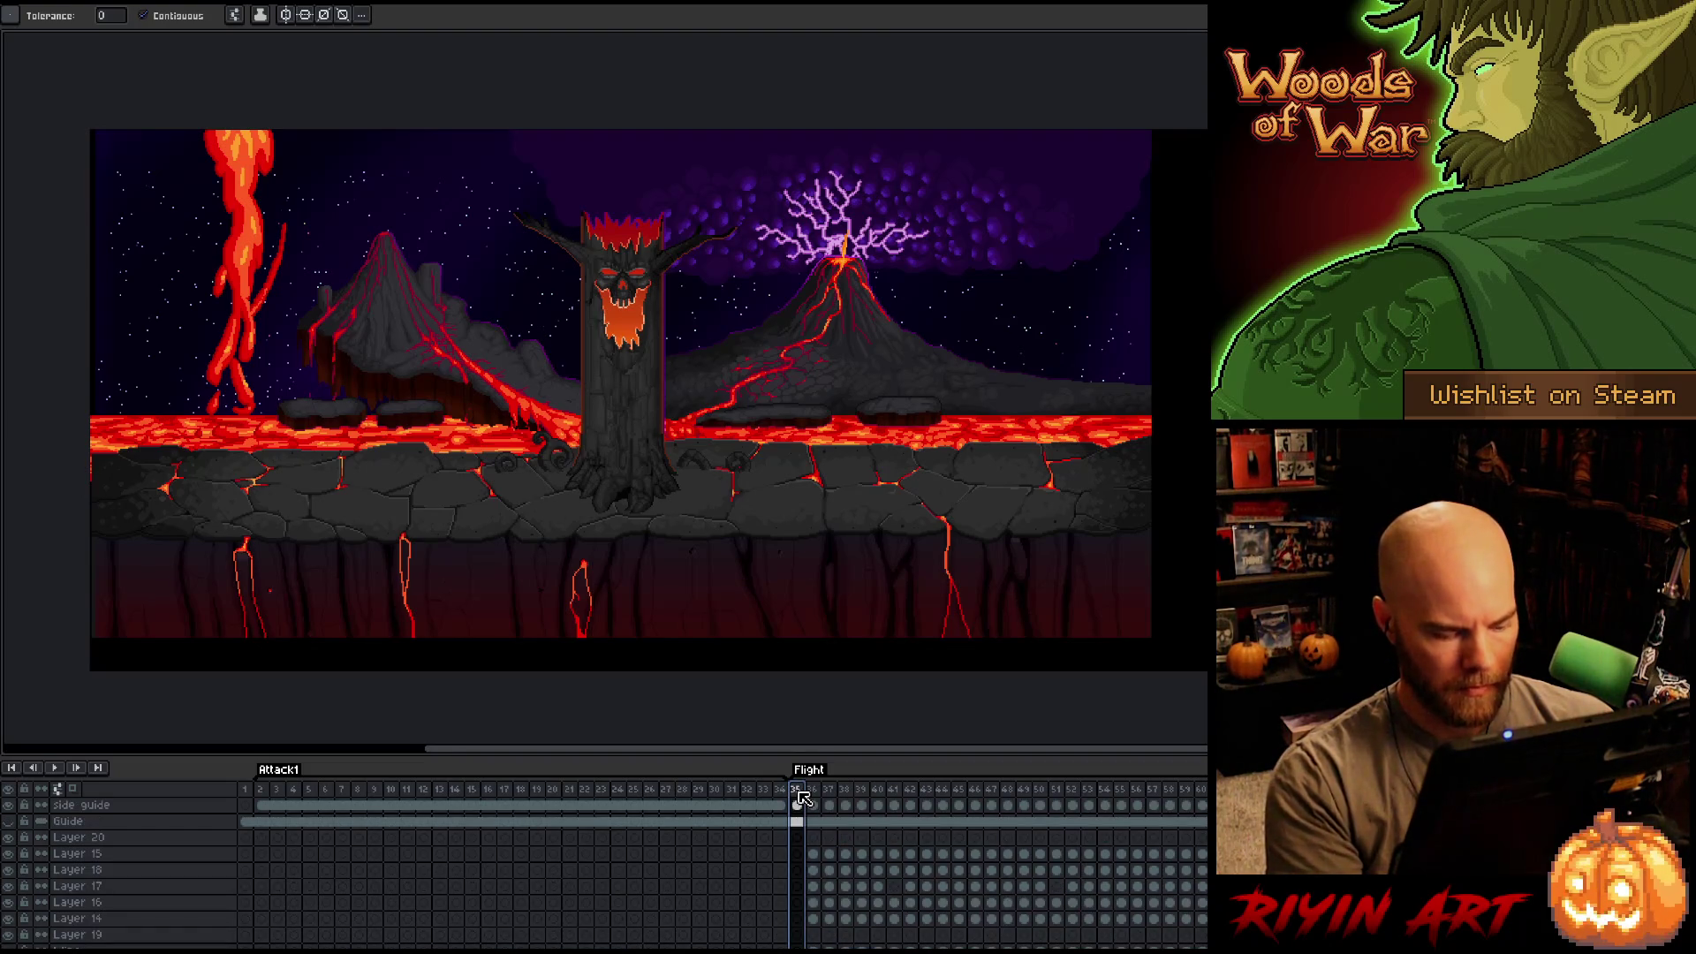
scroll(801, 804, down, 1)
mouse_move(800, 805)
mouse_down()
mouse_move(926, 806)
mouse_move(981, 874)
mouse_move(1111, 910)
mouse_move(1086, 908)
mouse_up()
click(943, 839)
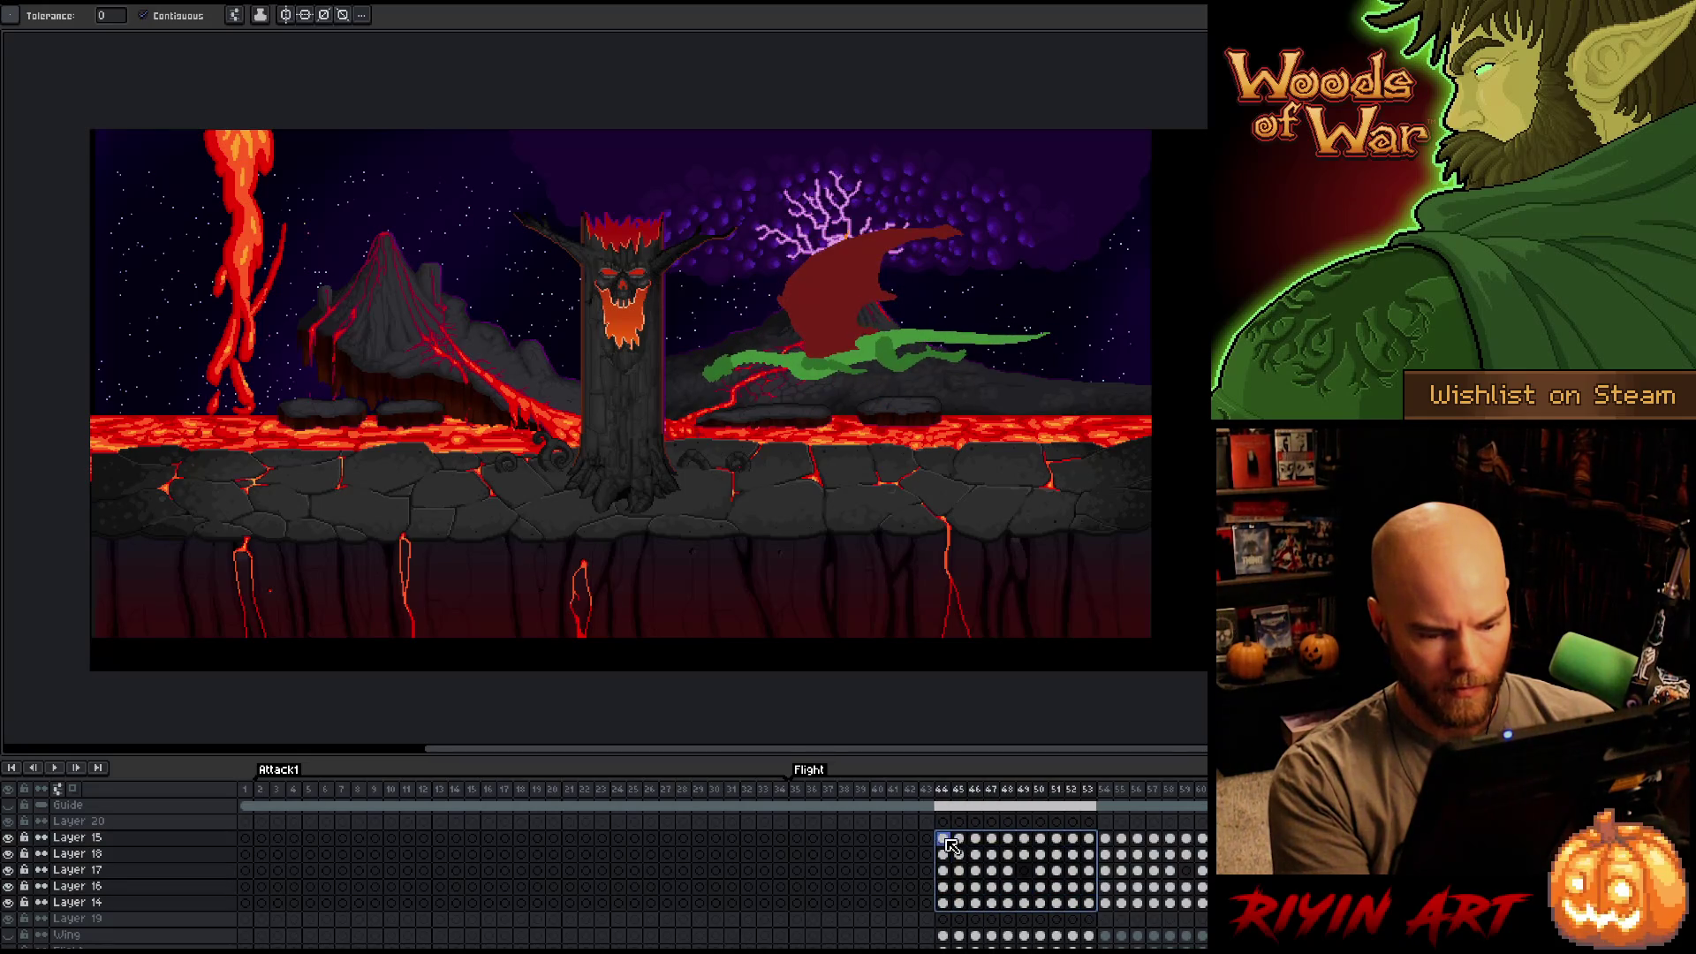
click(797, 841)
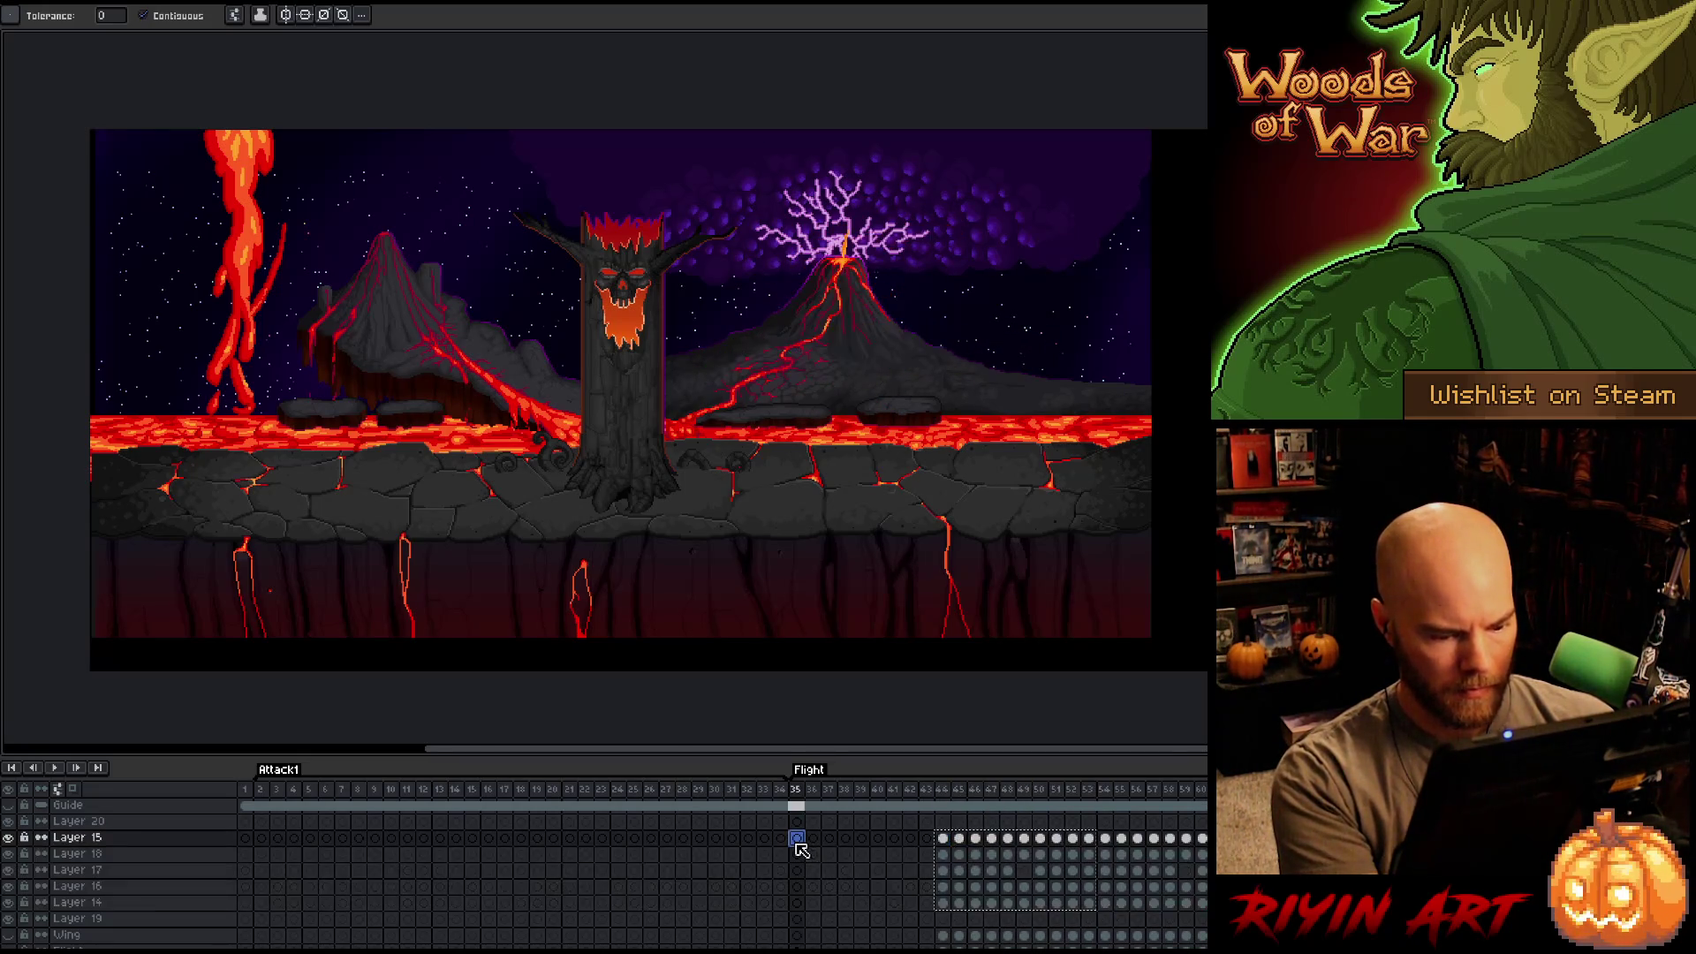
click(930, 850)
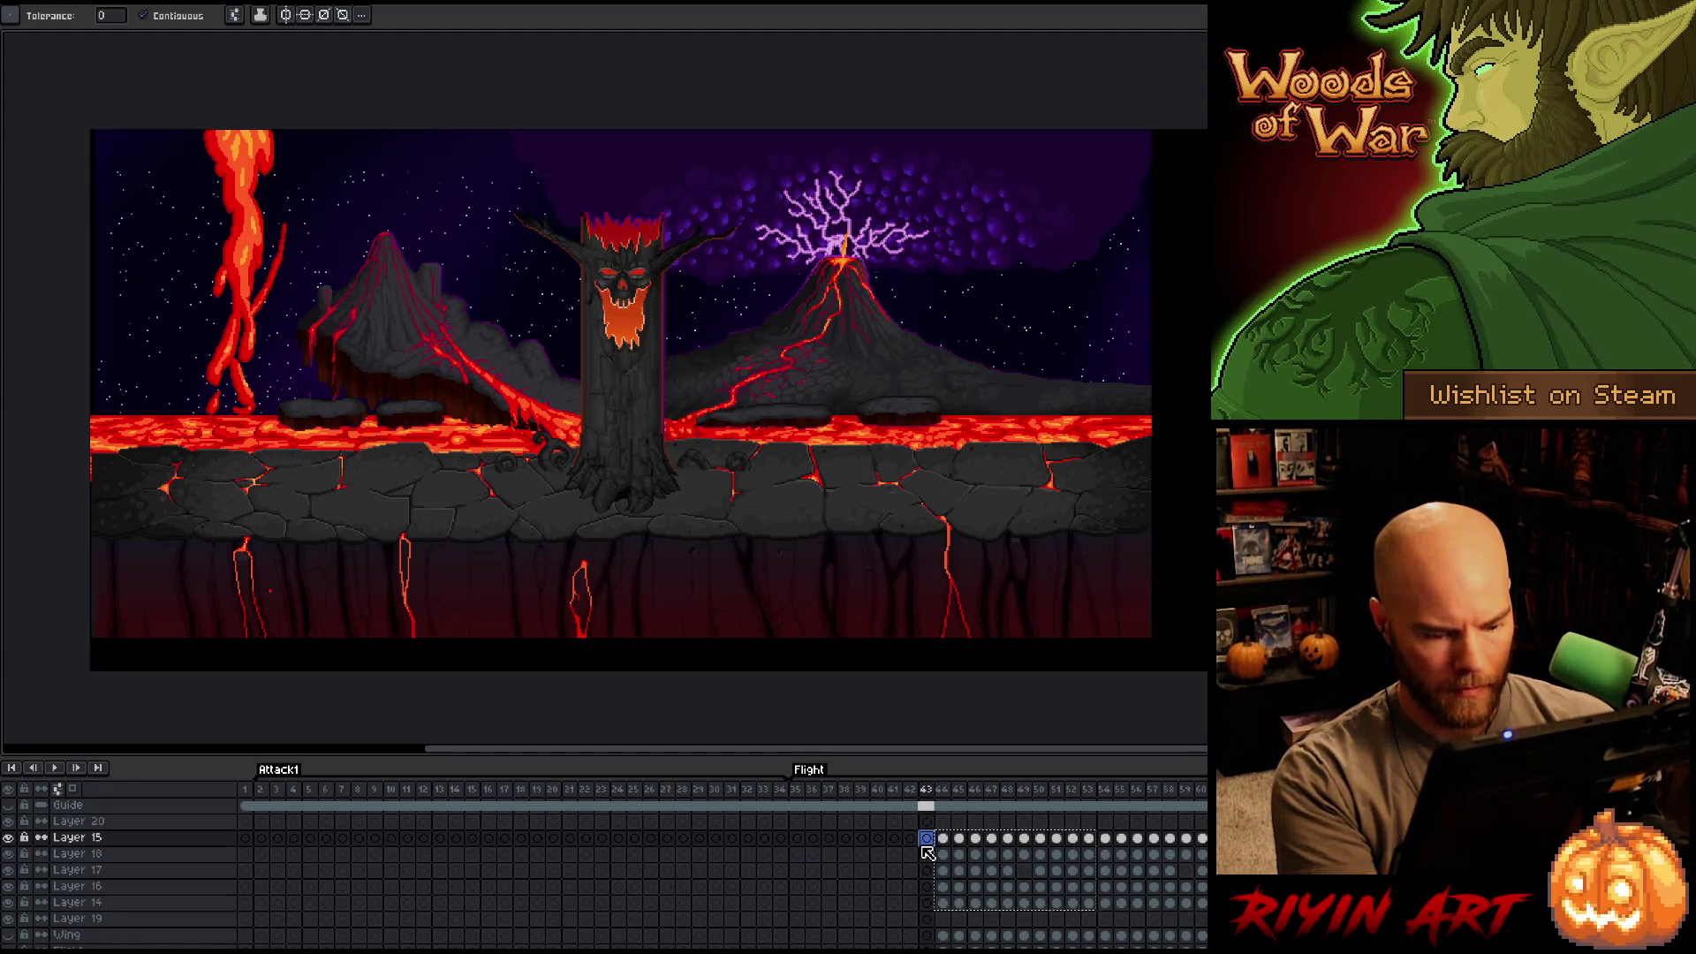
Paste the dragon cels from frames 48–56 into frame 35 onward on Layer 15.
mouse_move(1007, 837)
mouse_down()
mouse_move(1178, 910)
mouse_move(1154, 905)
mouse_up()
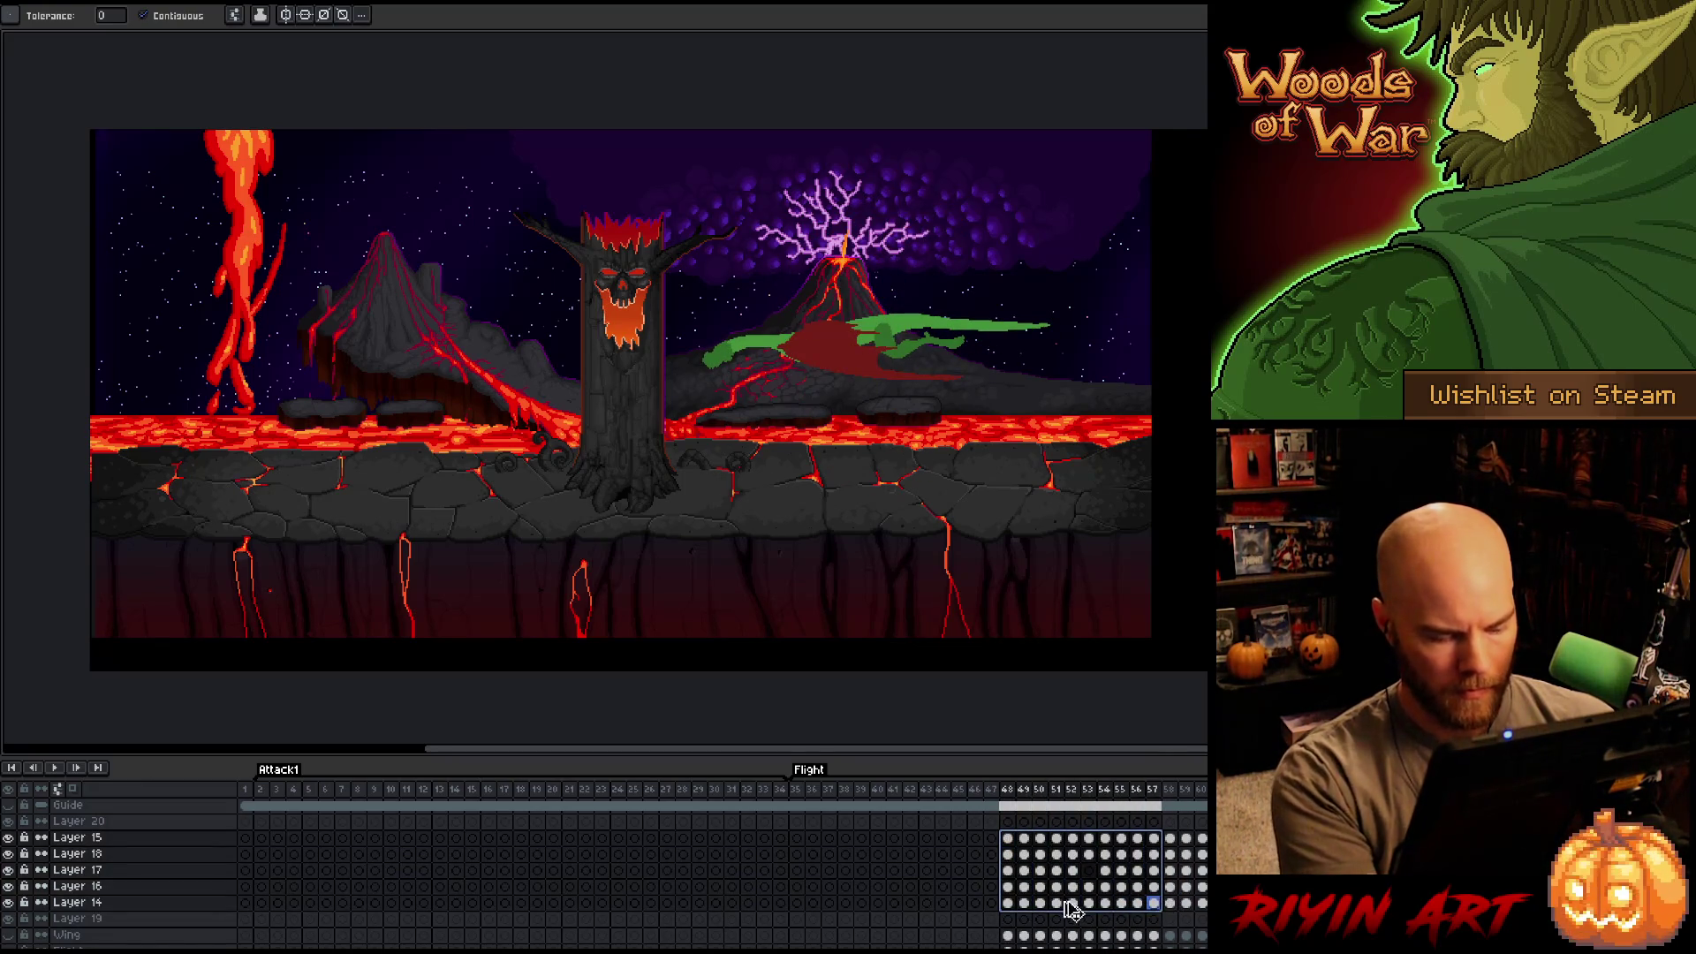
click(797, 839)
key(ctrl+v)
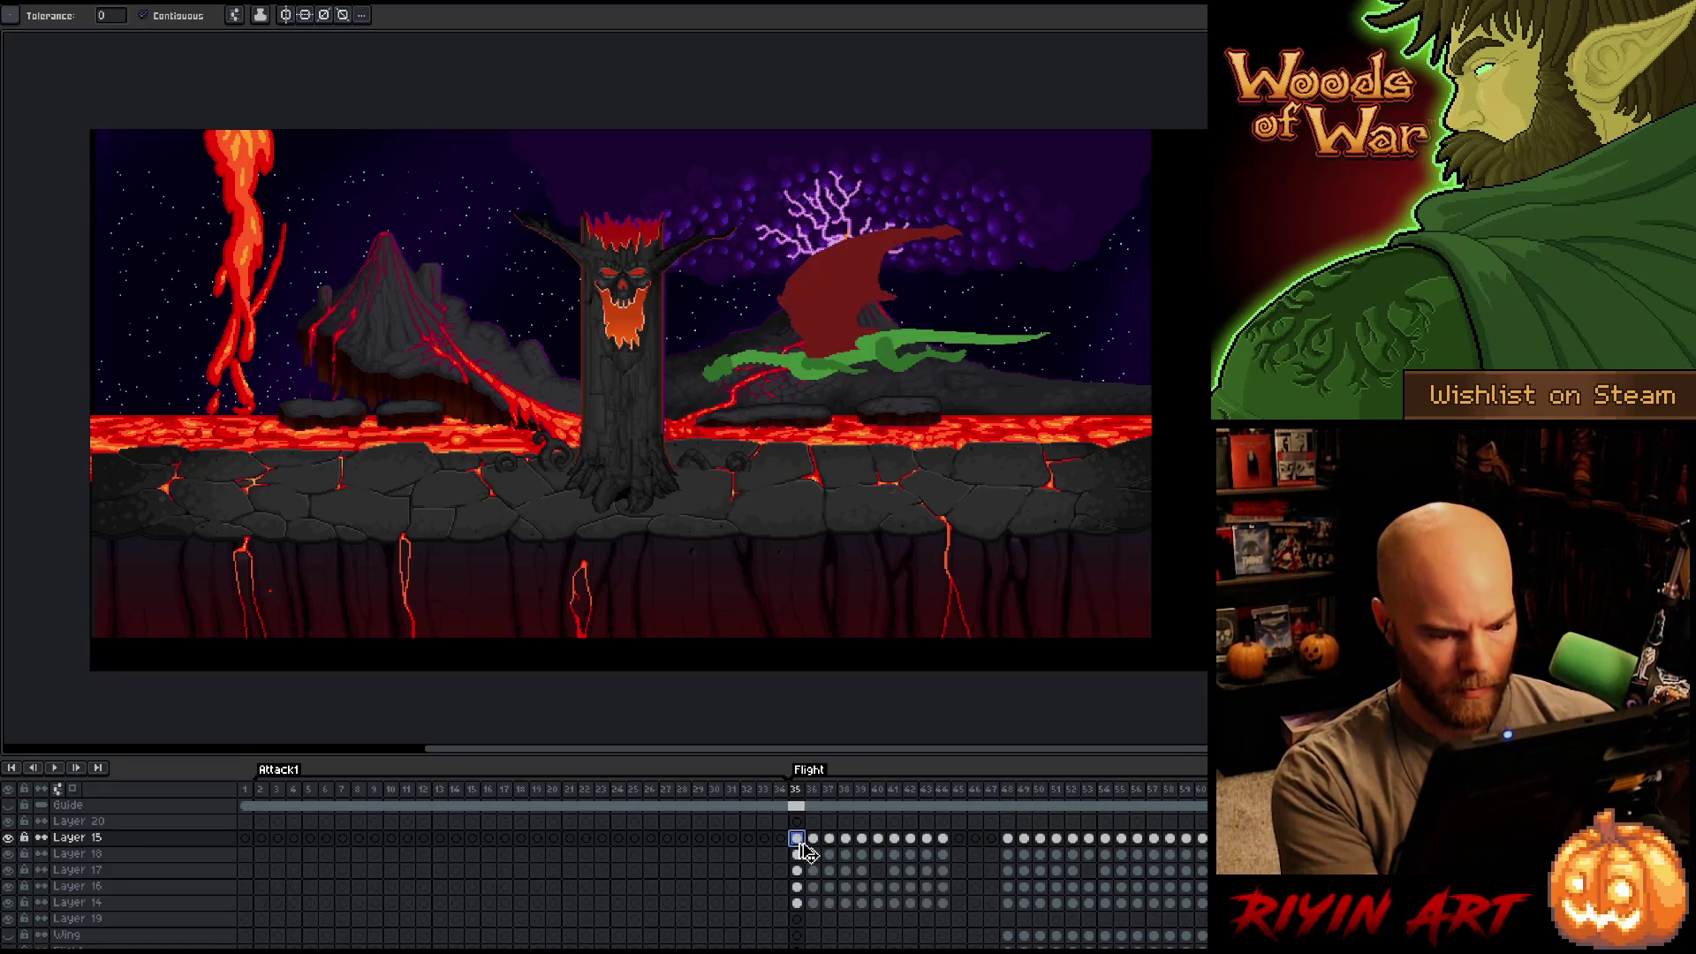
double_click(831, 776)
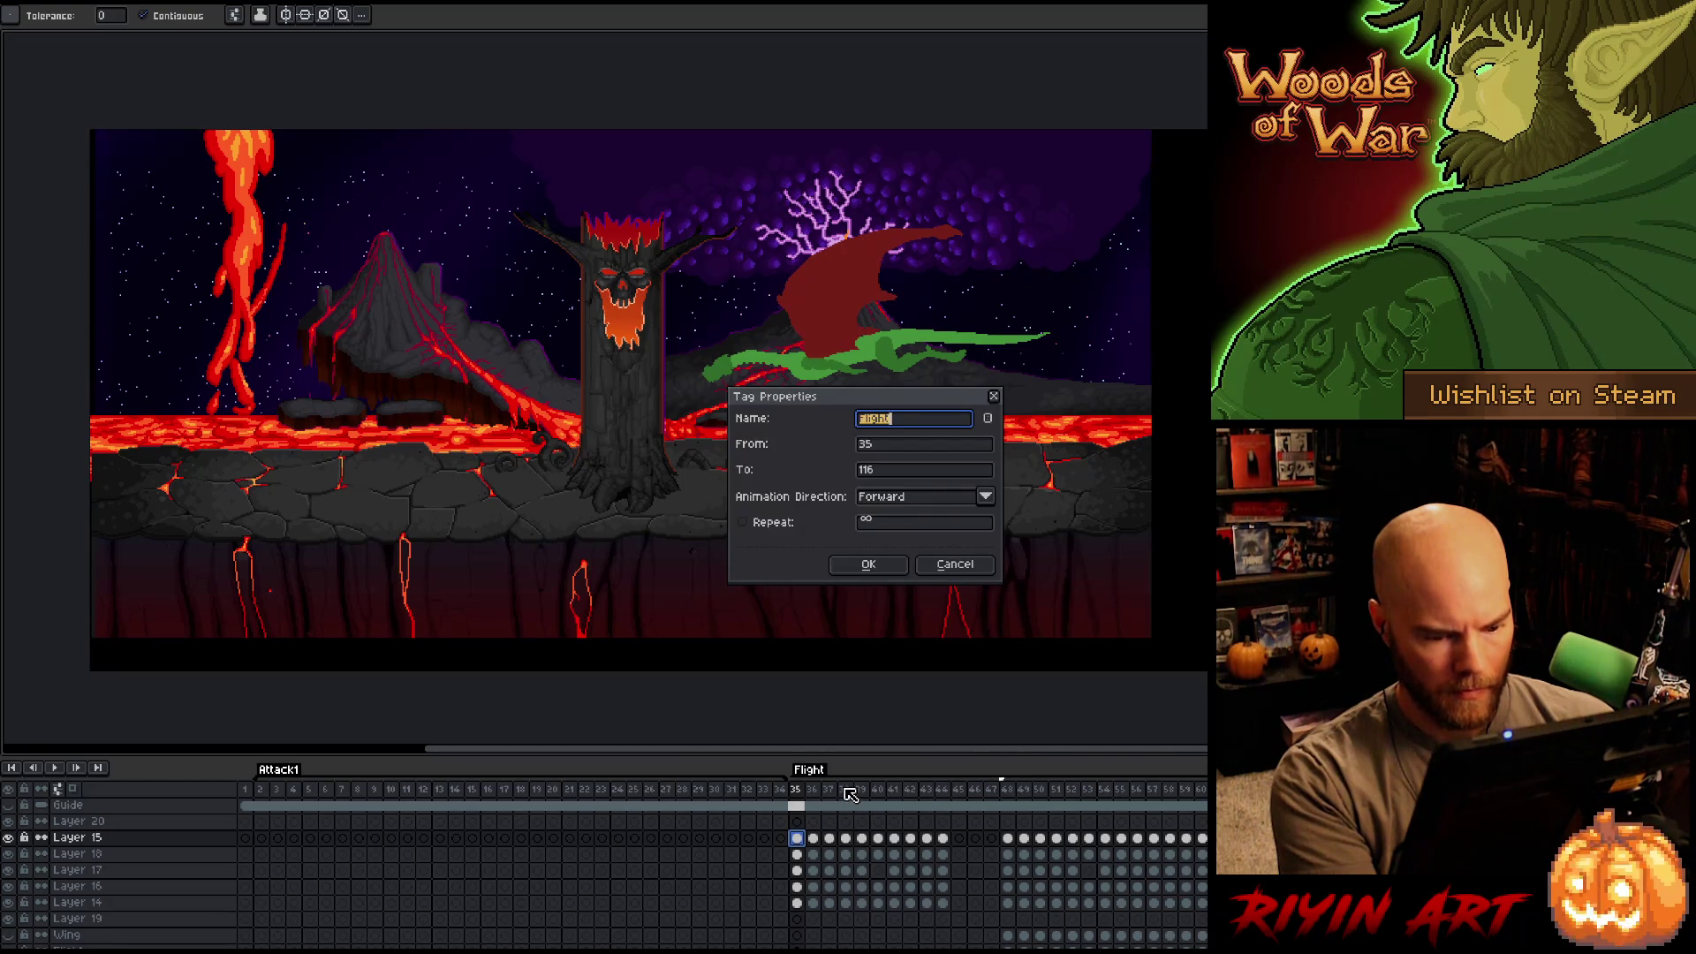
Drag the existing Flight tag toward frames 47–48, dismissing its properties unchanged.
click(956, 564)
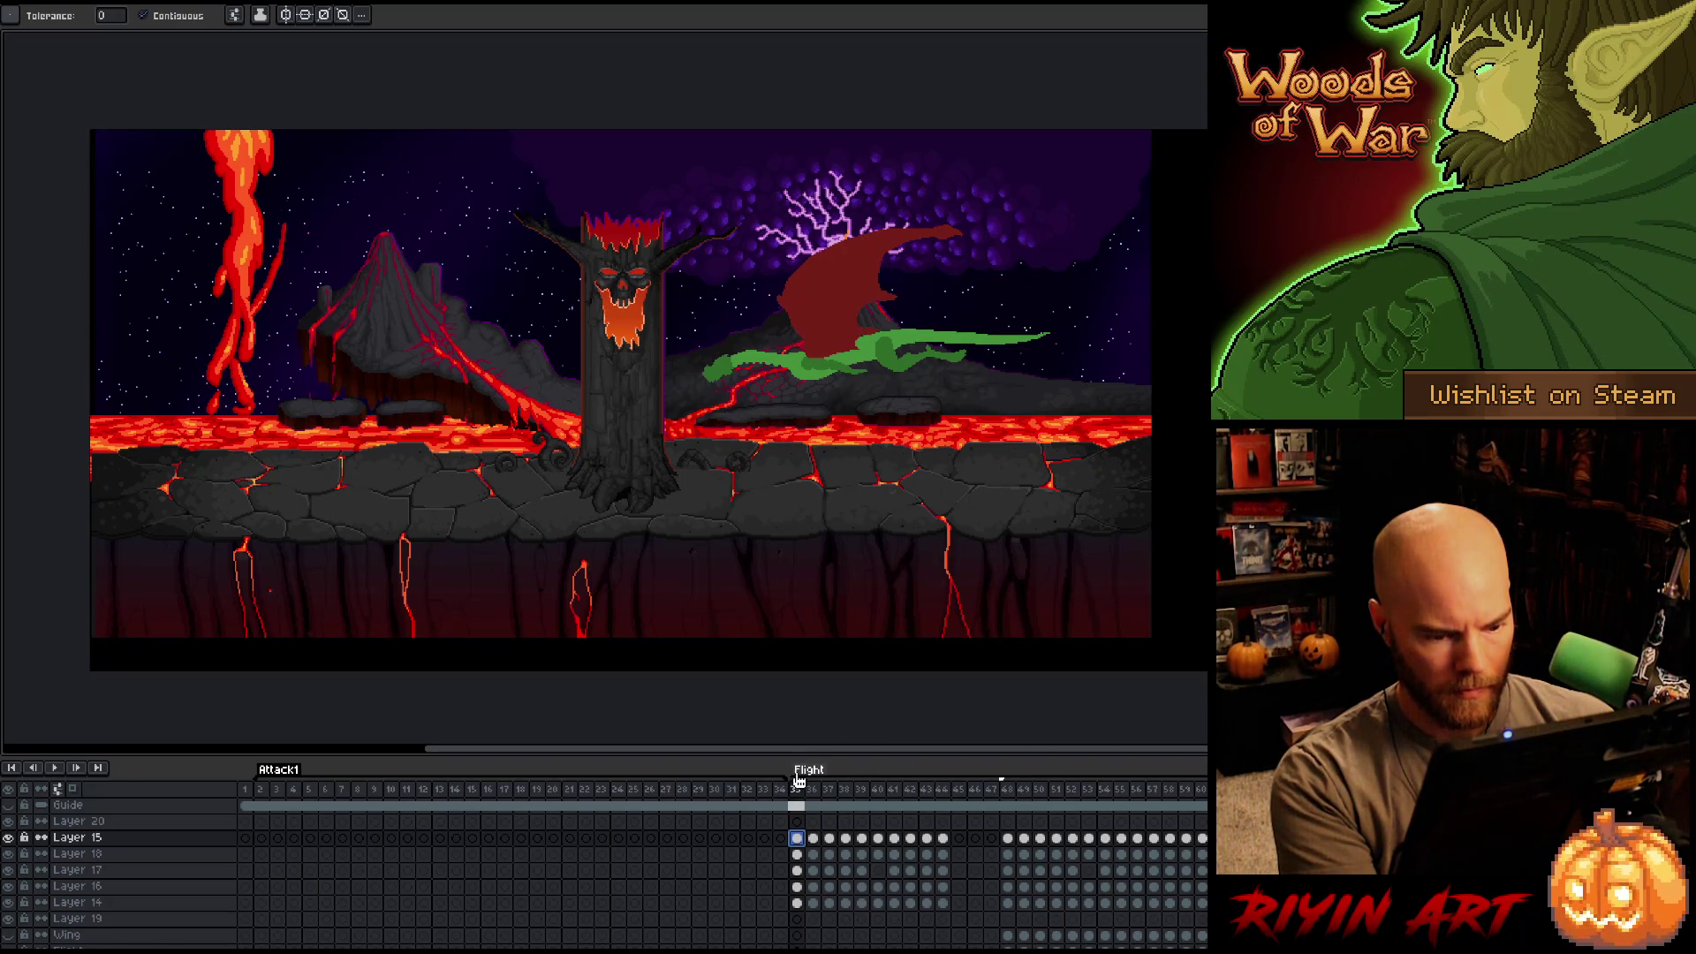
drag(789, 774, 1008, 778)
click(953, 563)
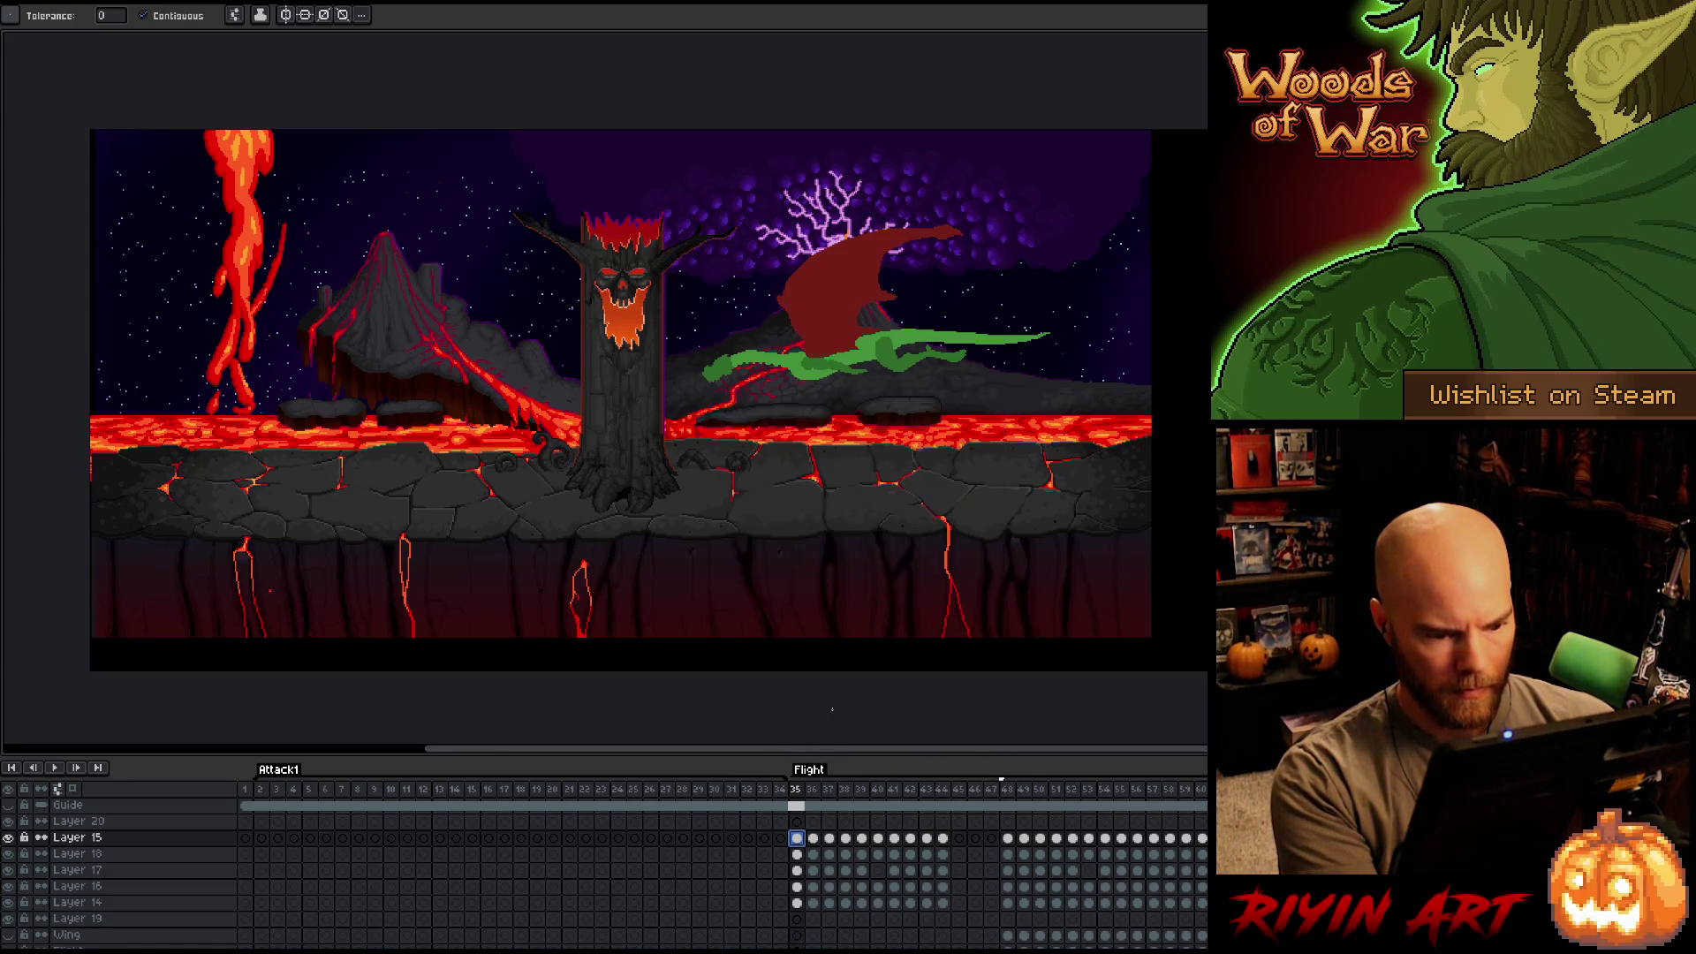
drag(785, 774, 1009, 786)
Add a new tag named 'Flight' over the selected frames 35–44.
drag(794, 806, 943, 797)
right_click(943, 797)
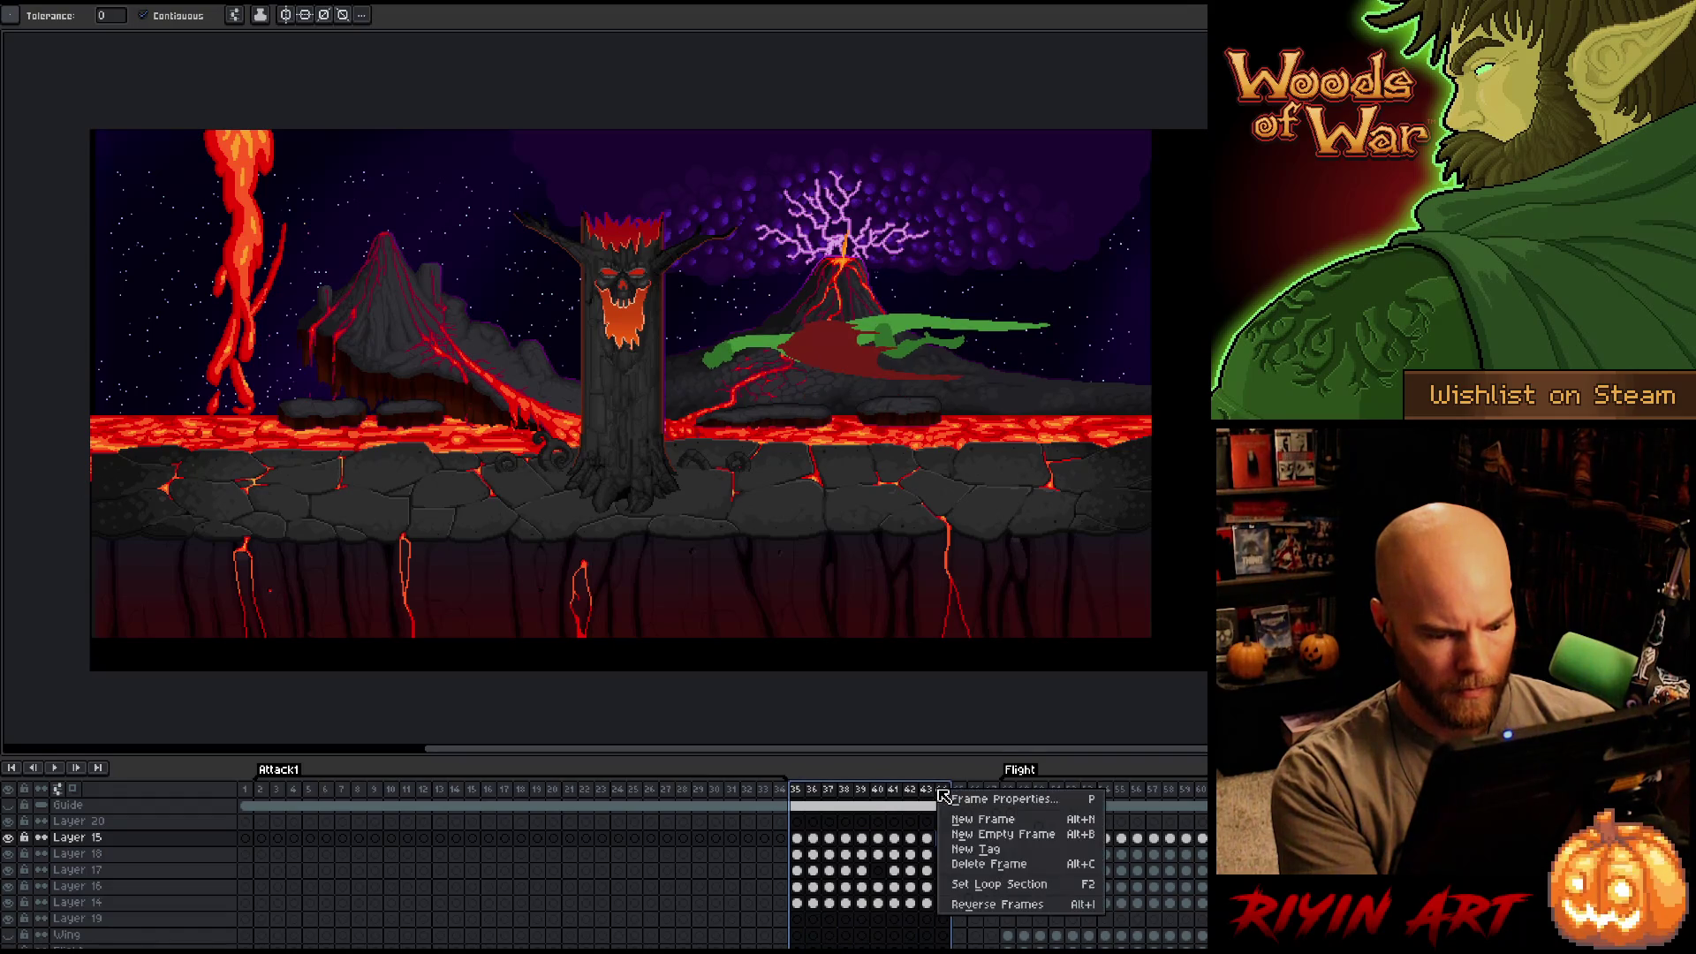
click(984, 804)
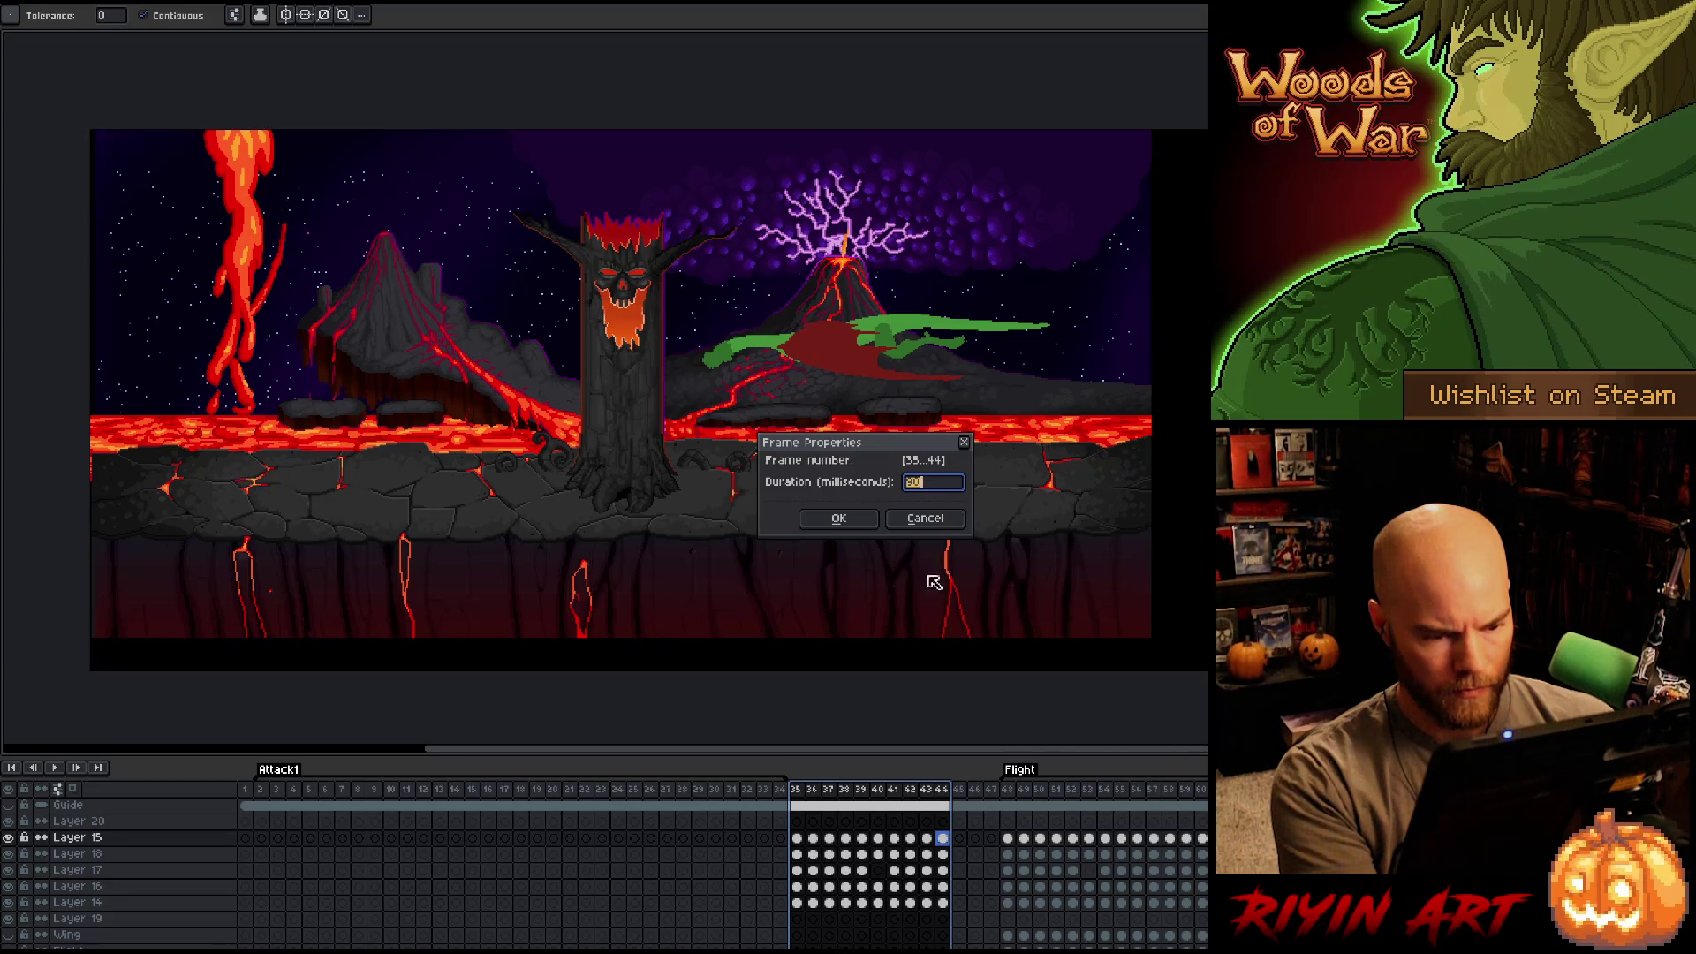
click(925, 518)
right_click(919, 811)
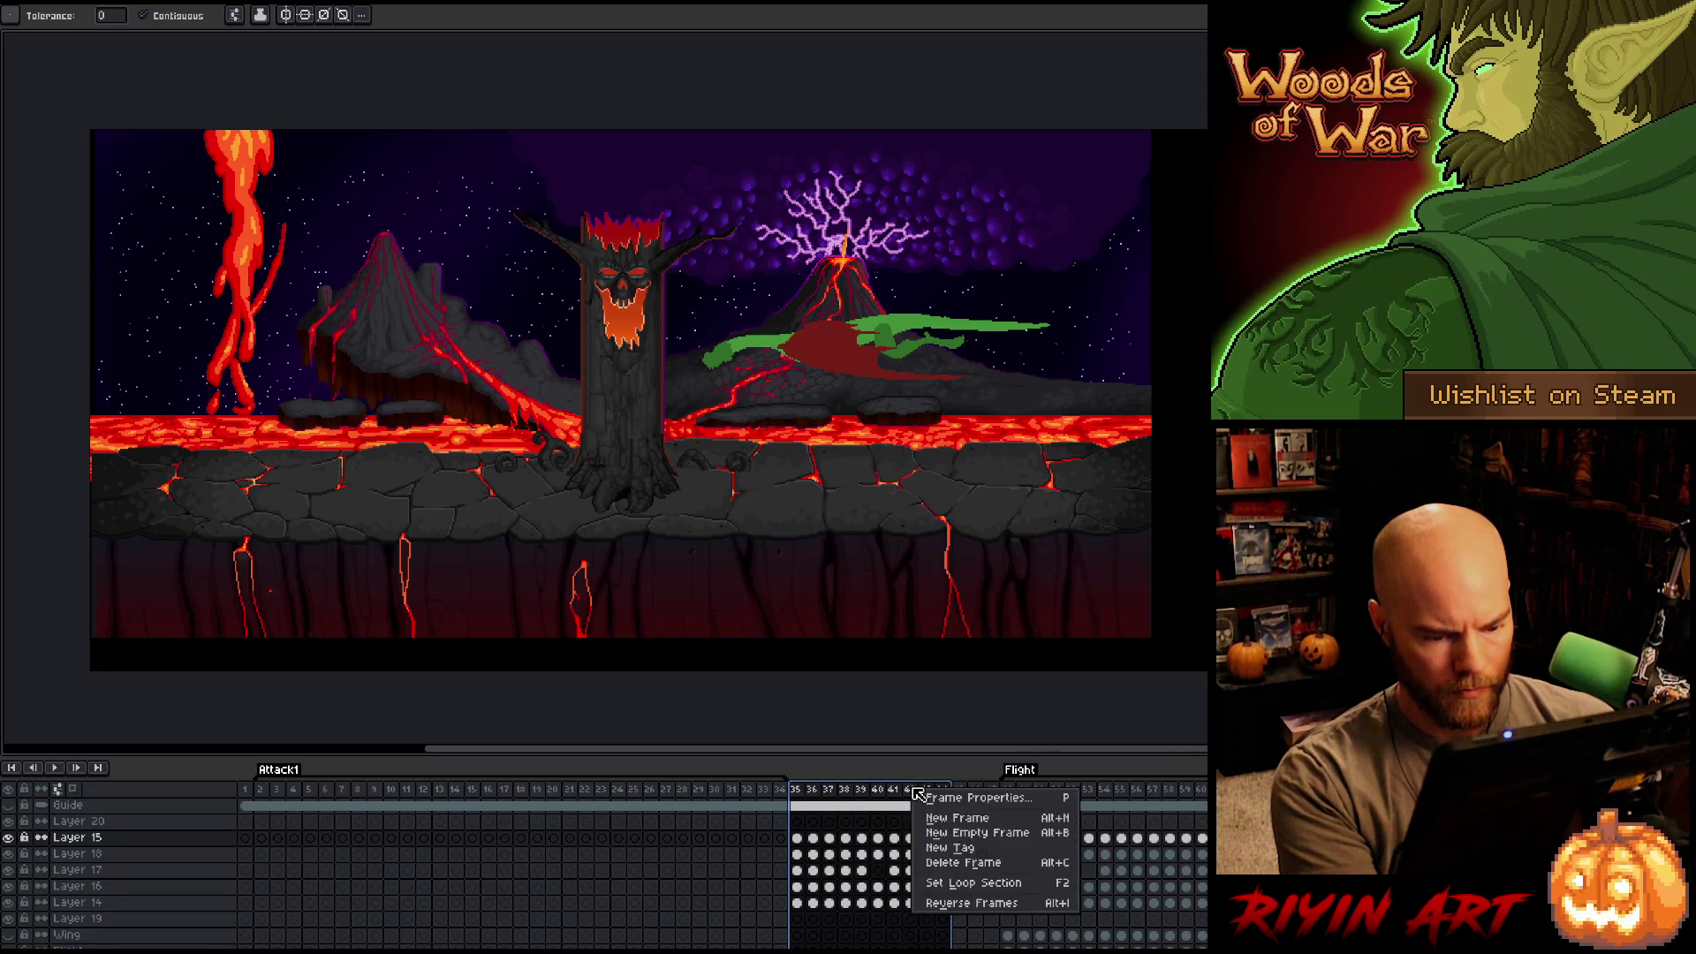
click(943, 846)
text(Flight)
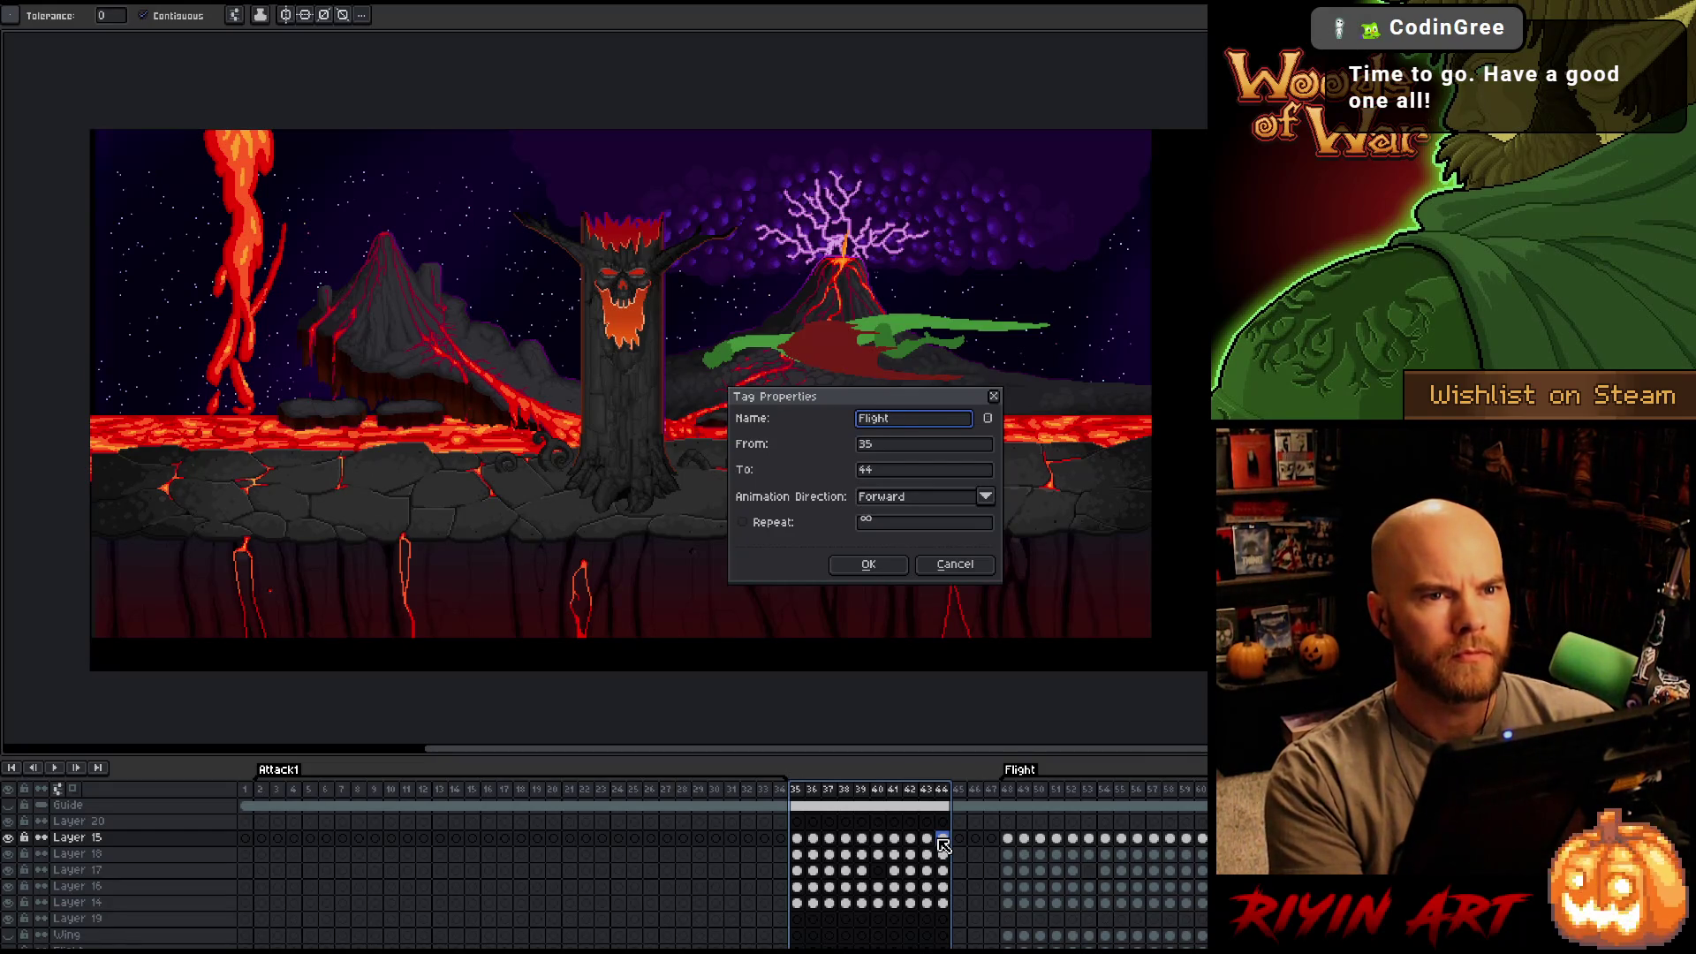
key(Return)
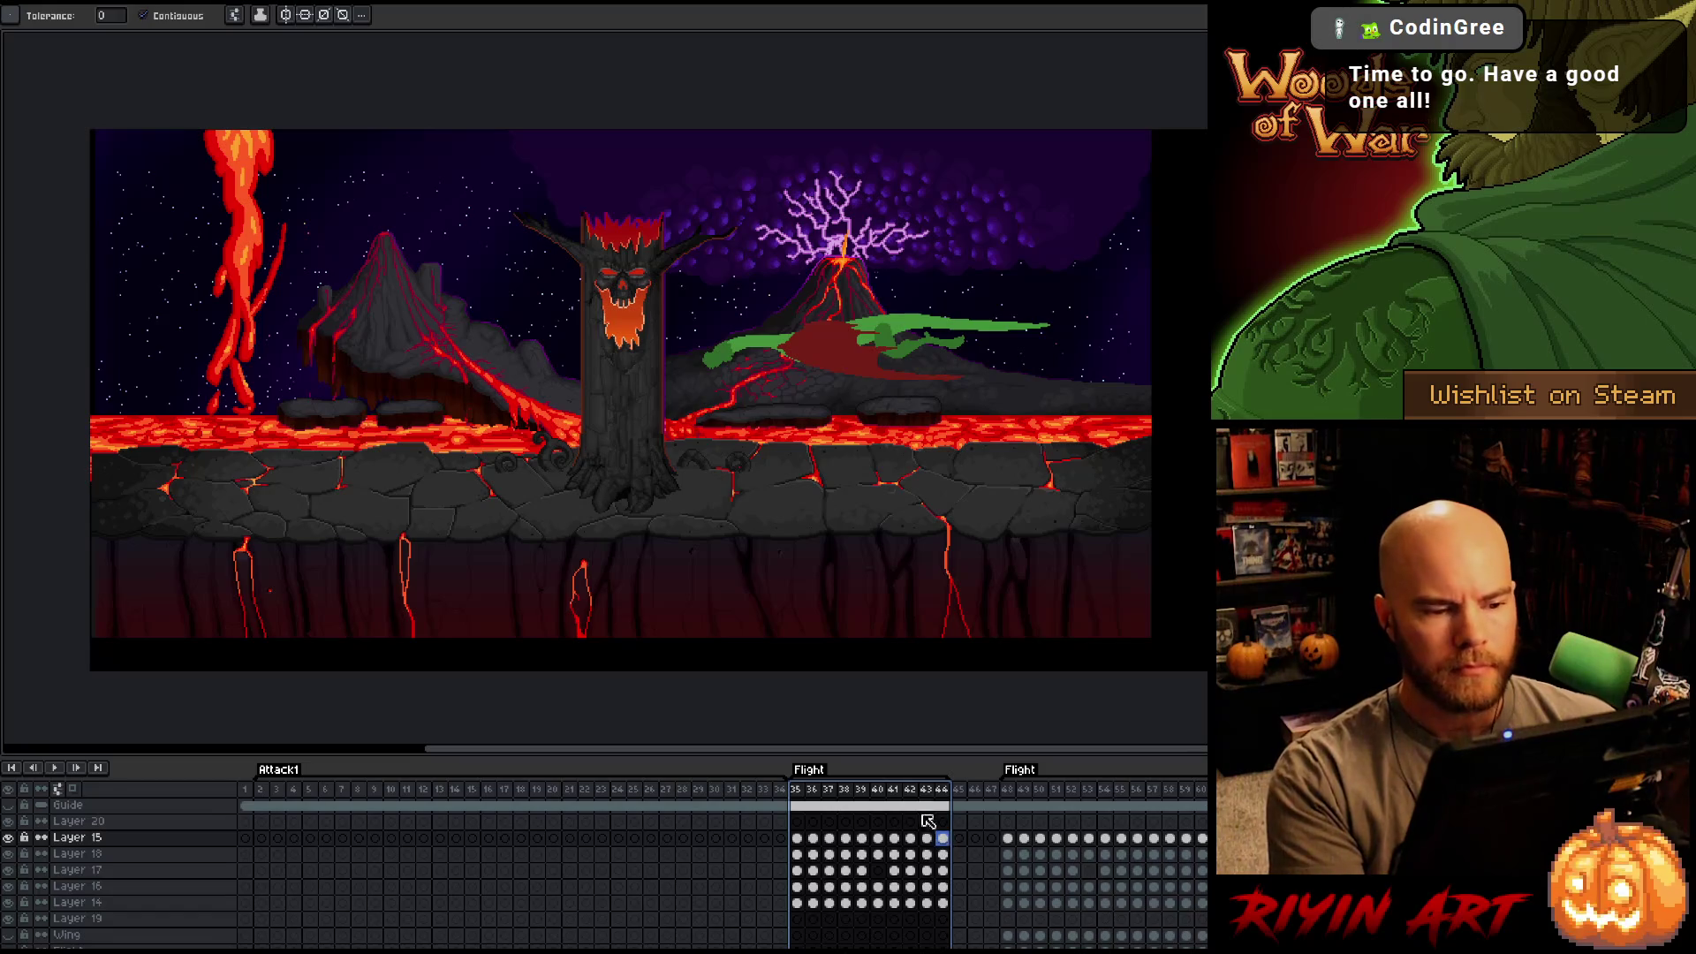
Recentre the scene, reselect the magic wand, and play the loop, stopping at frame 44.
scroll(874, 283, up, 1)
drag(876, 266, 787, 266)
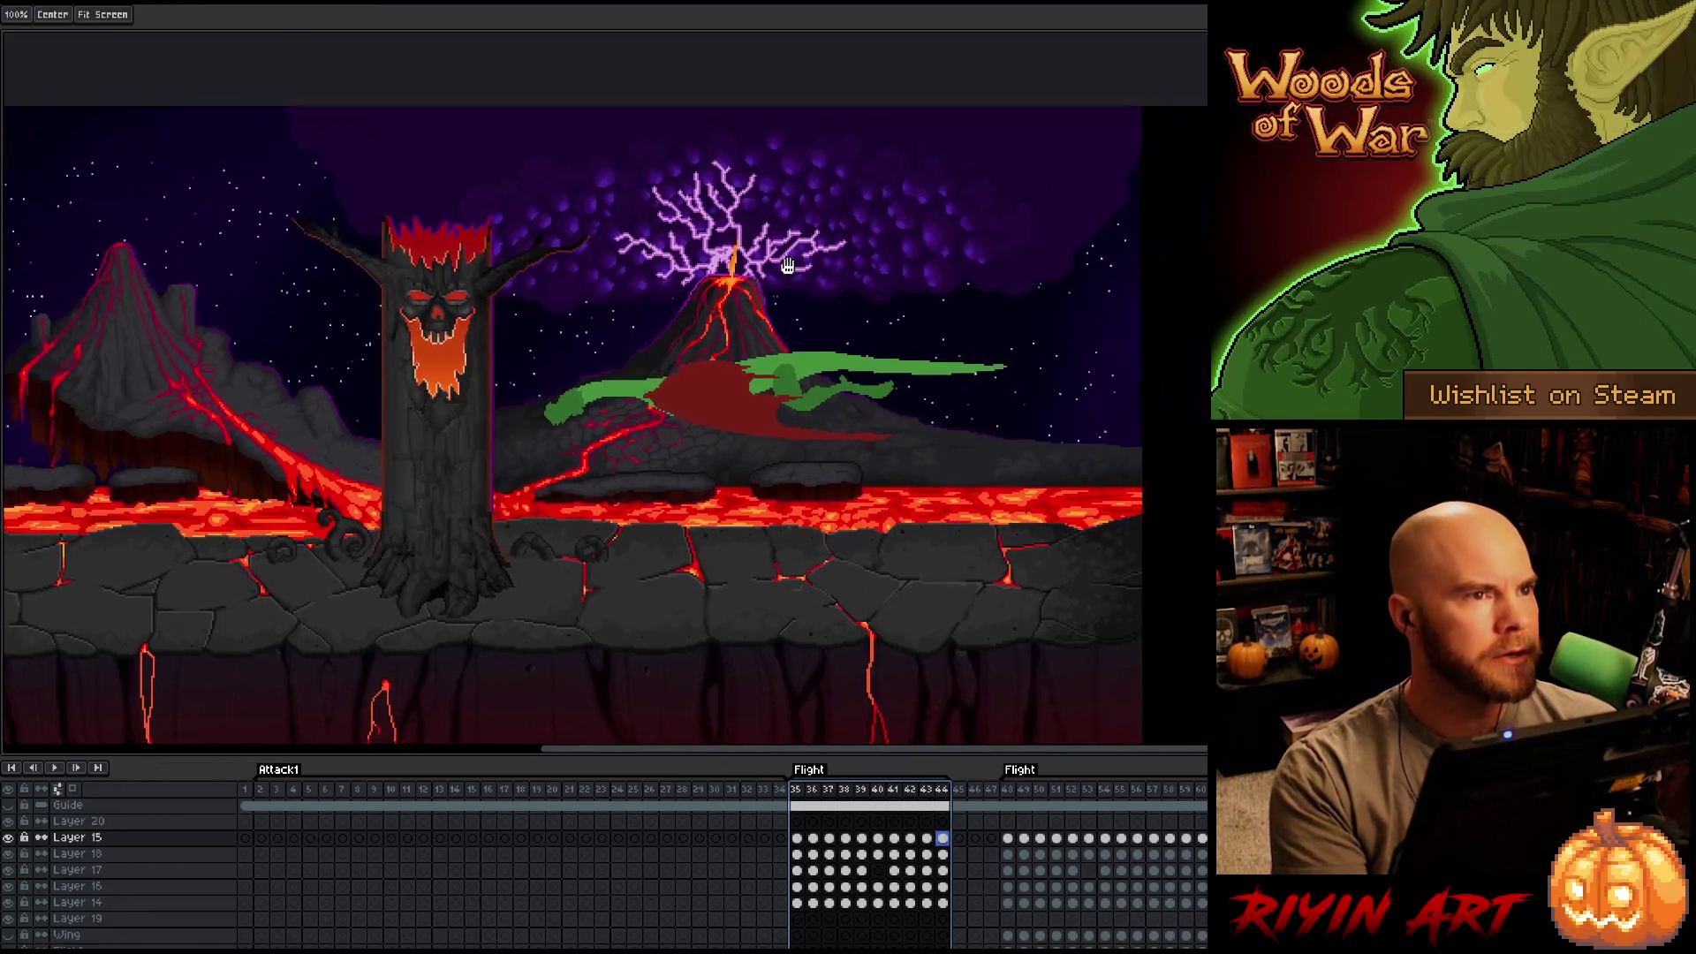
key(w)
key(Return)
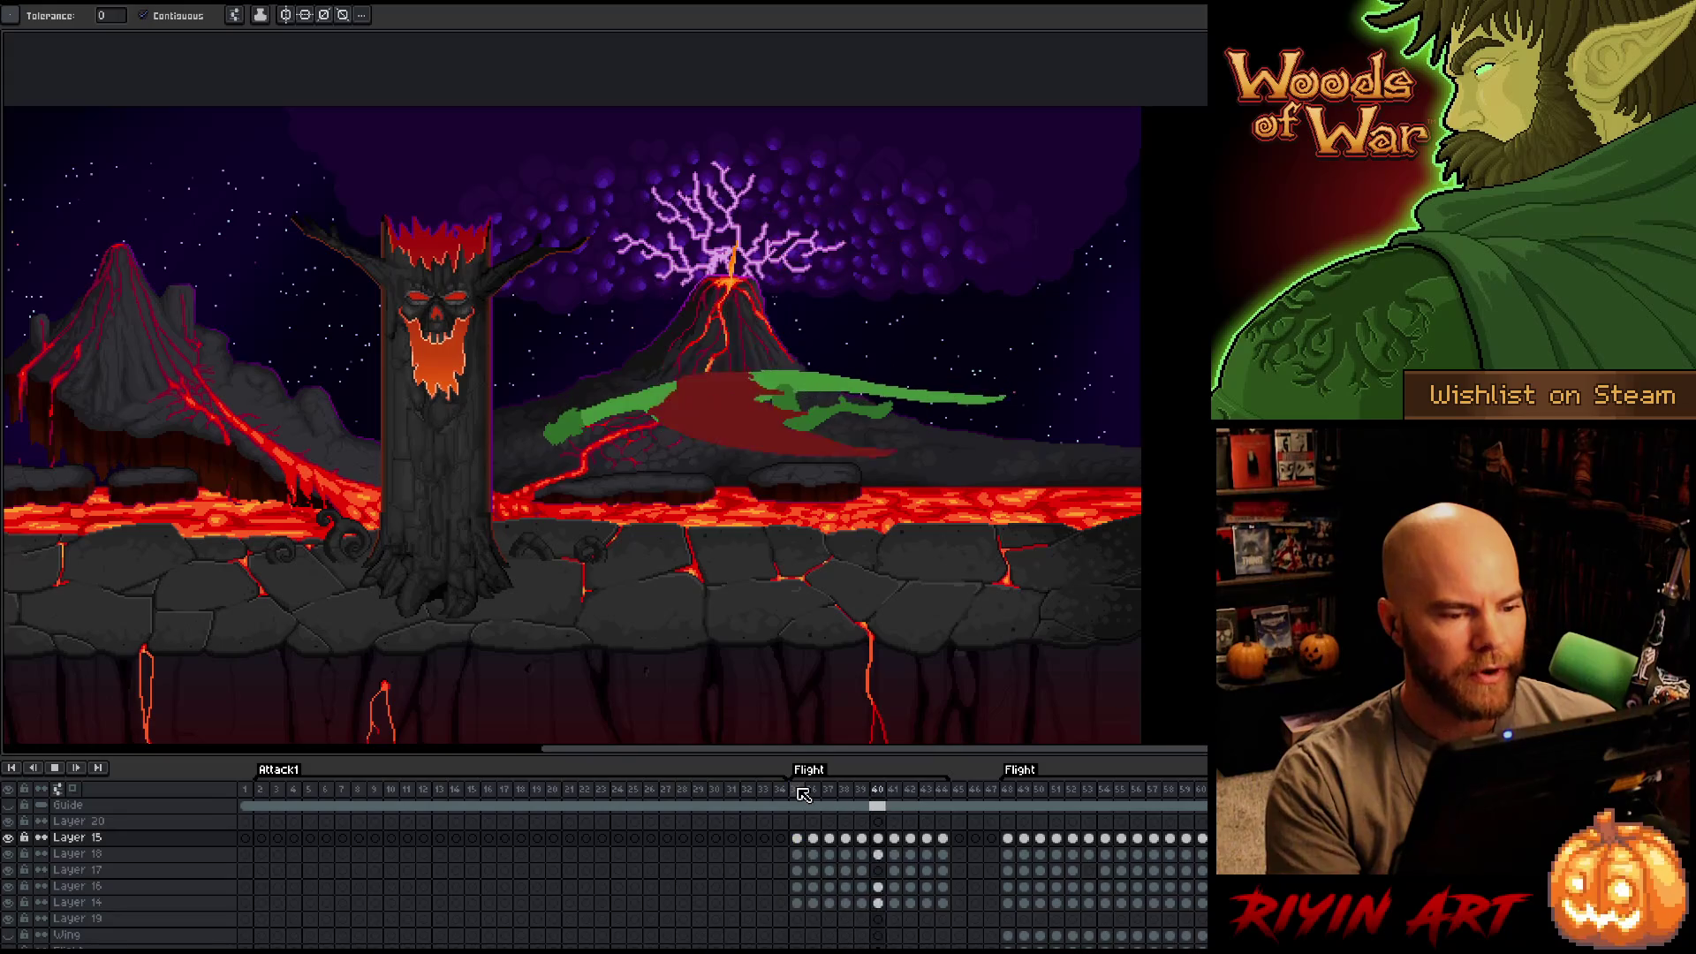
key(Return)
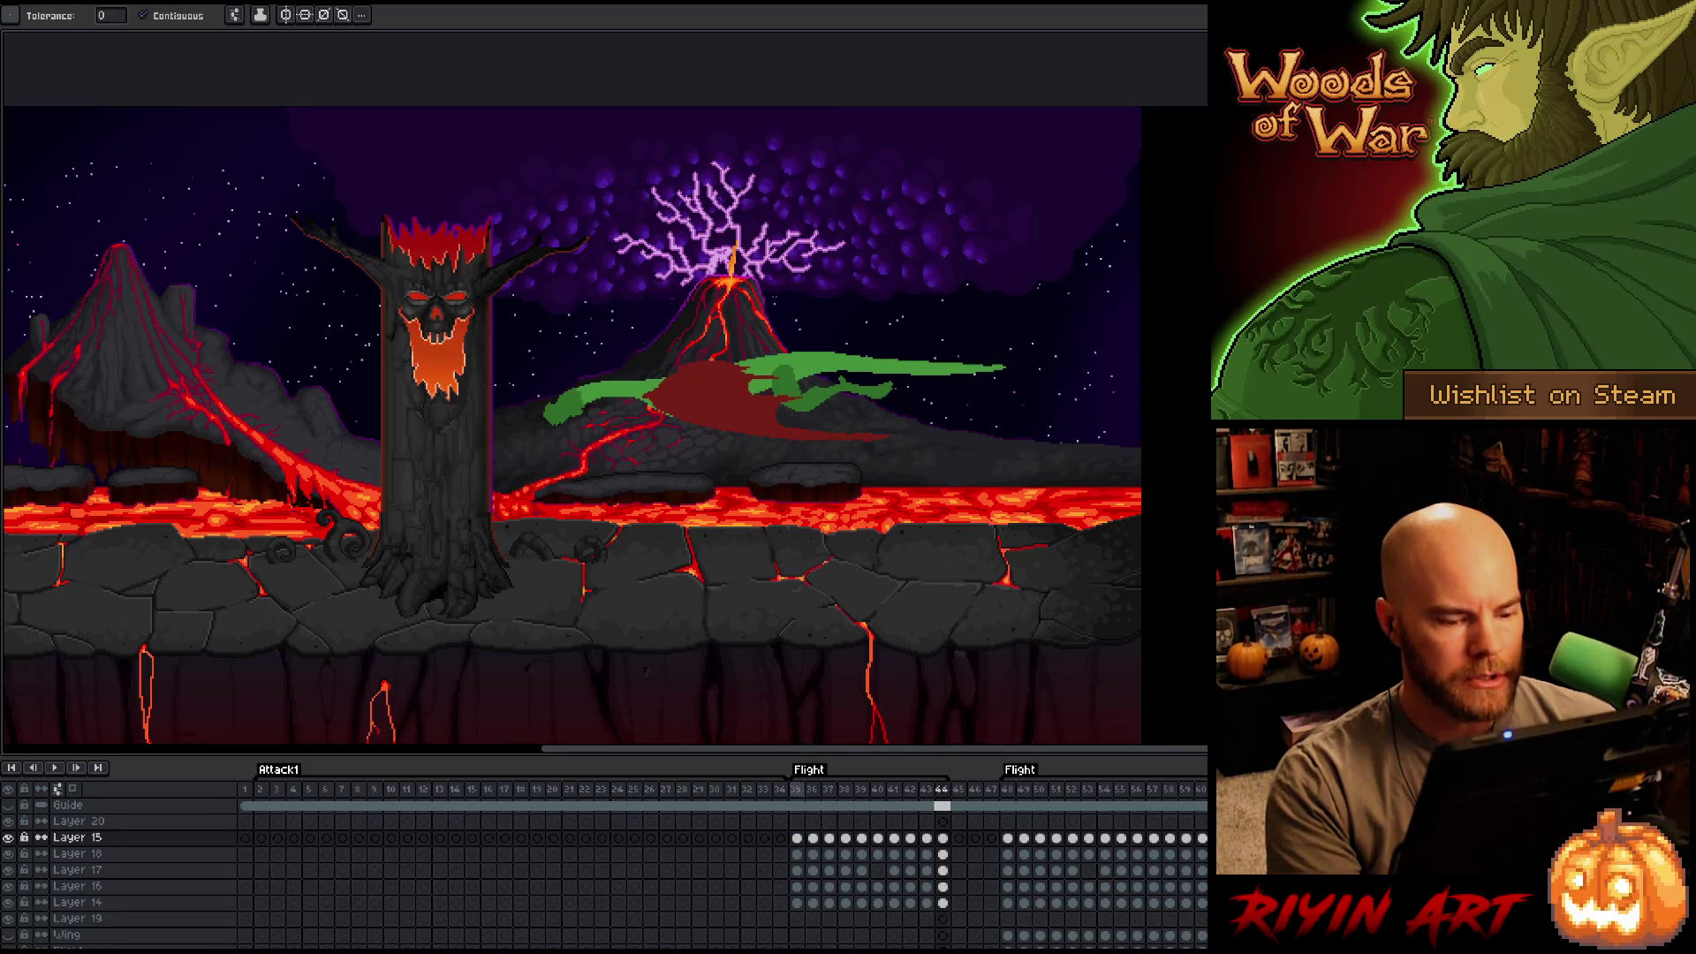
Return to frame 35, centre the dragon, hide the background and turn on onion skinning.
key(Return)
click(799, 791)
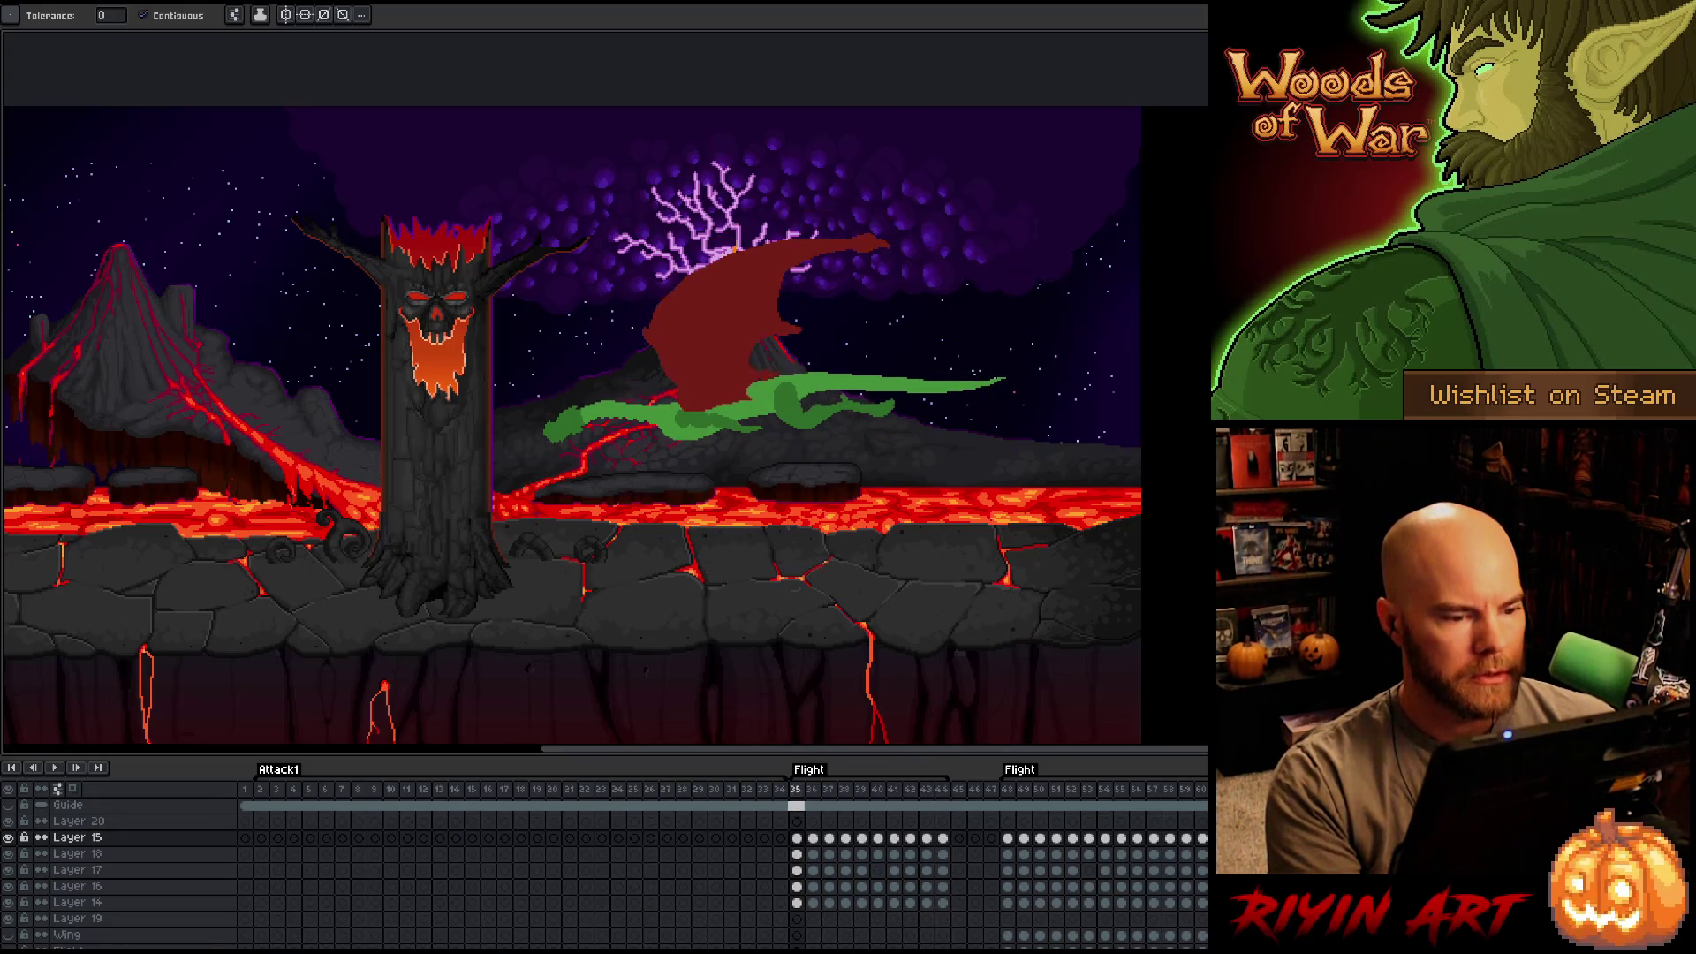
scroll(800, 457, up, 2)
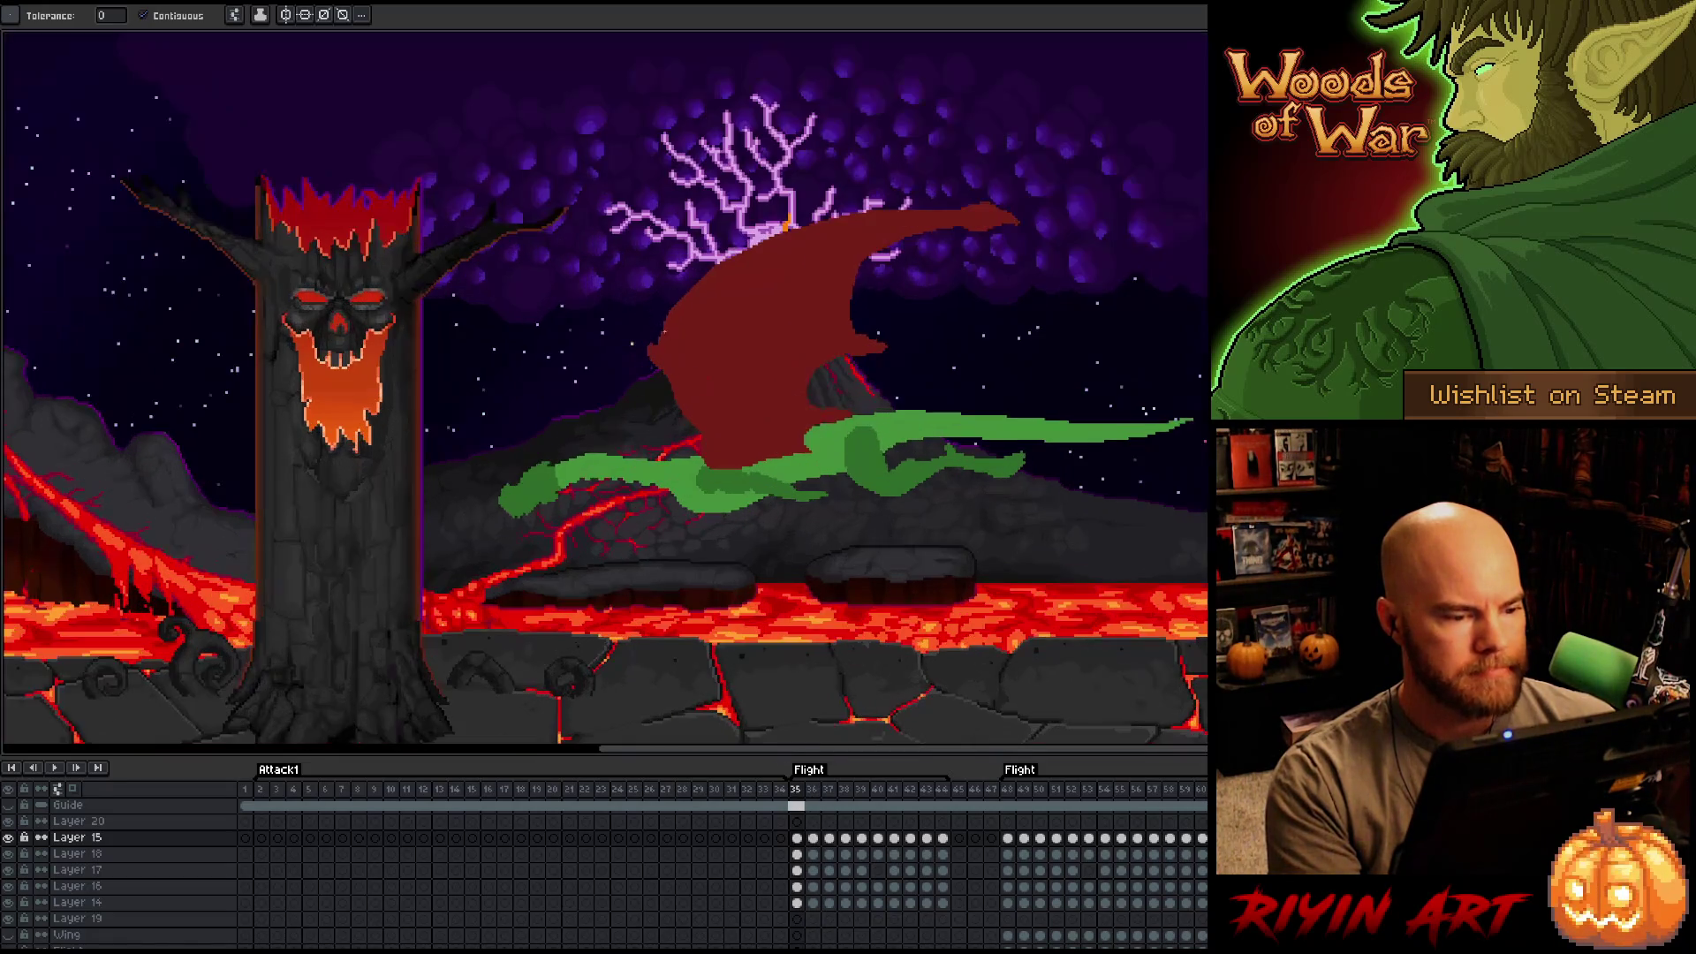
drag(800, 457, 694, 416)
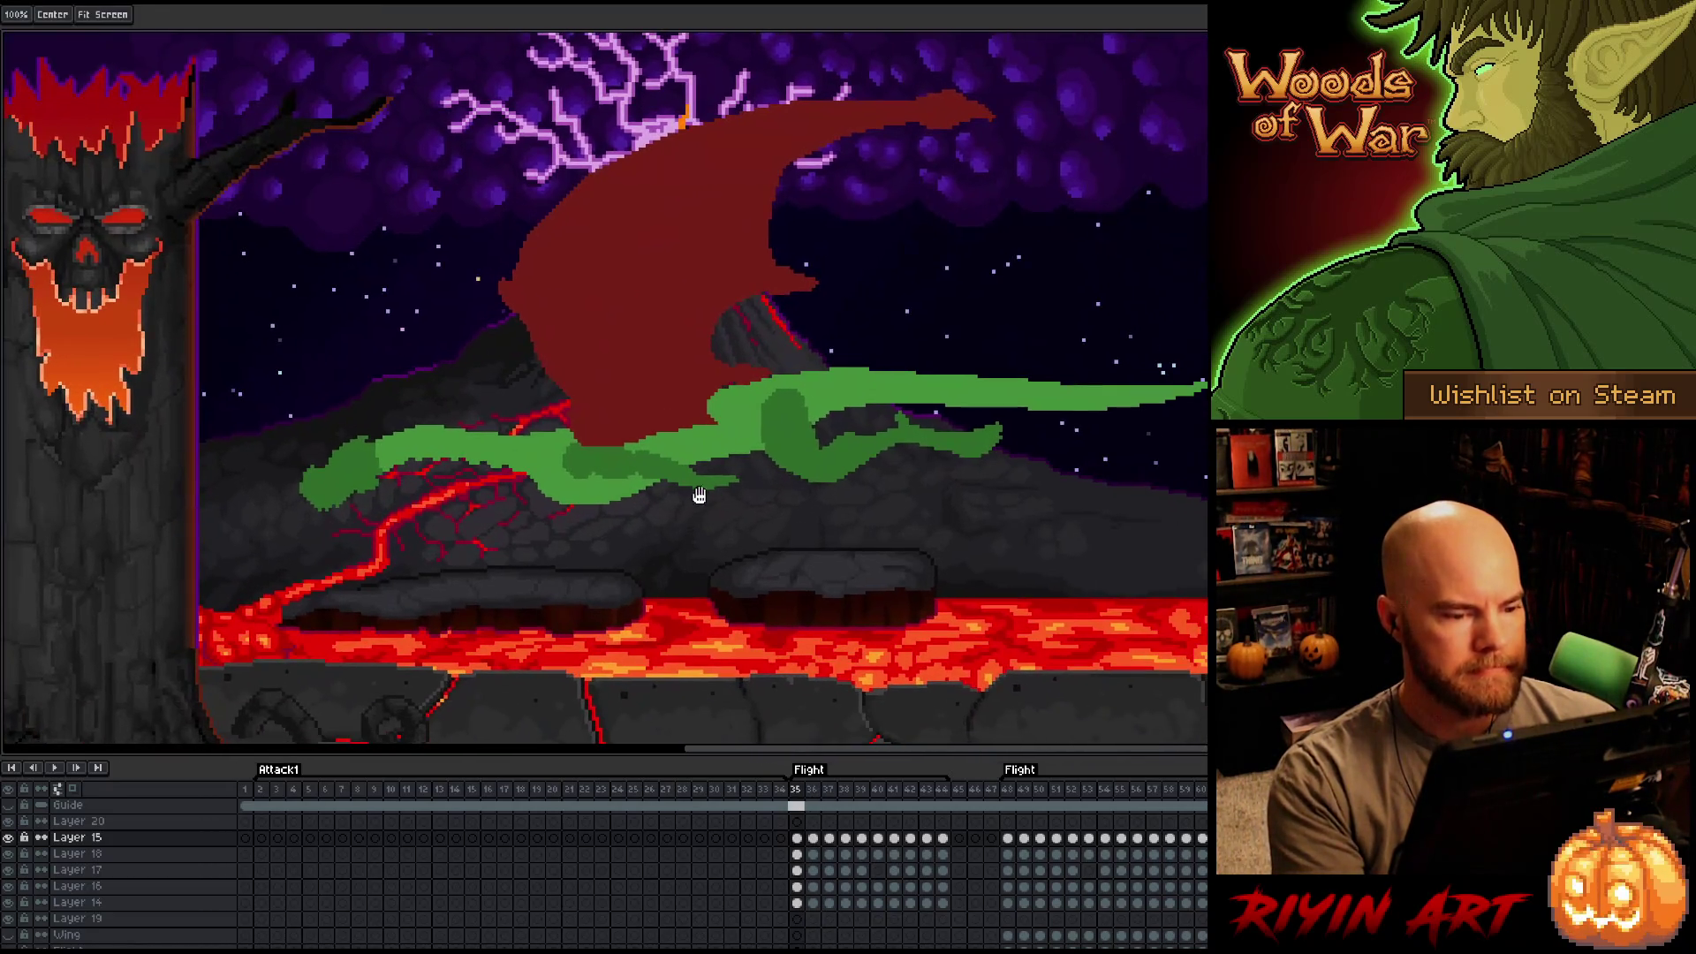
alt+click(8, 837)
drag(8, 854, 16, 915)
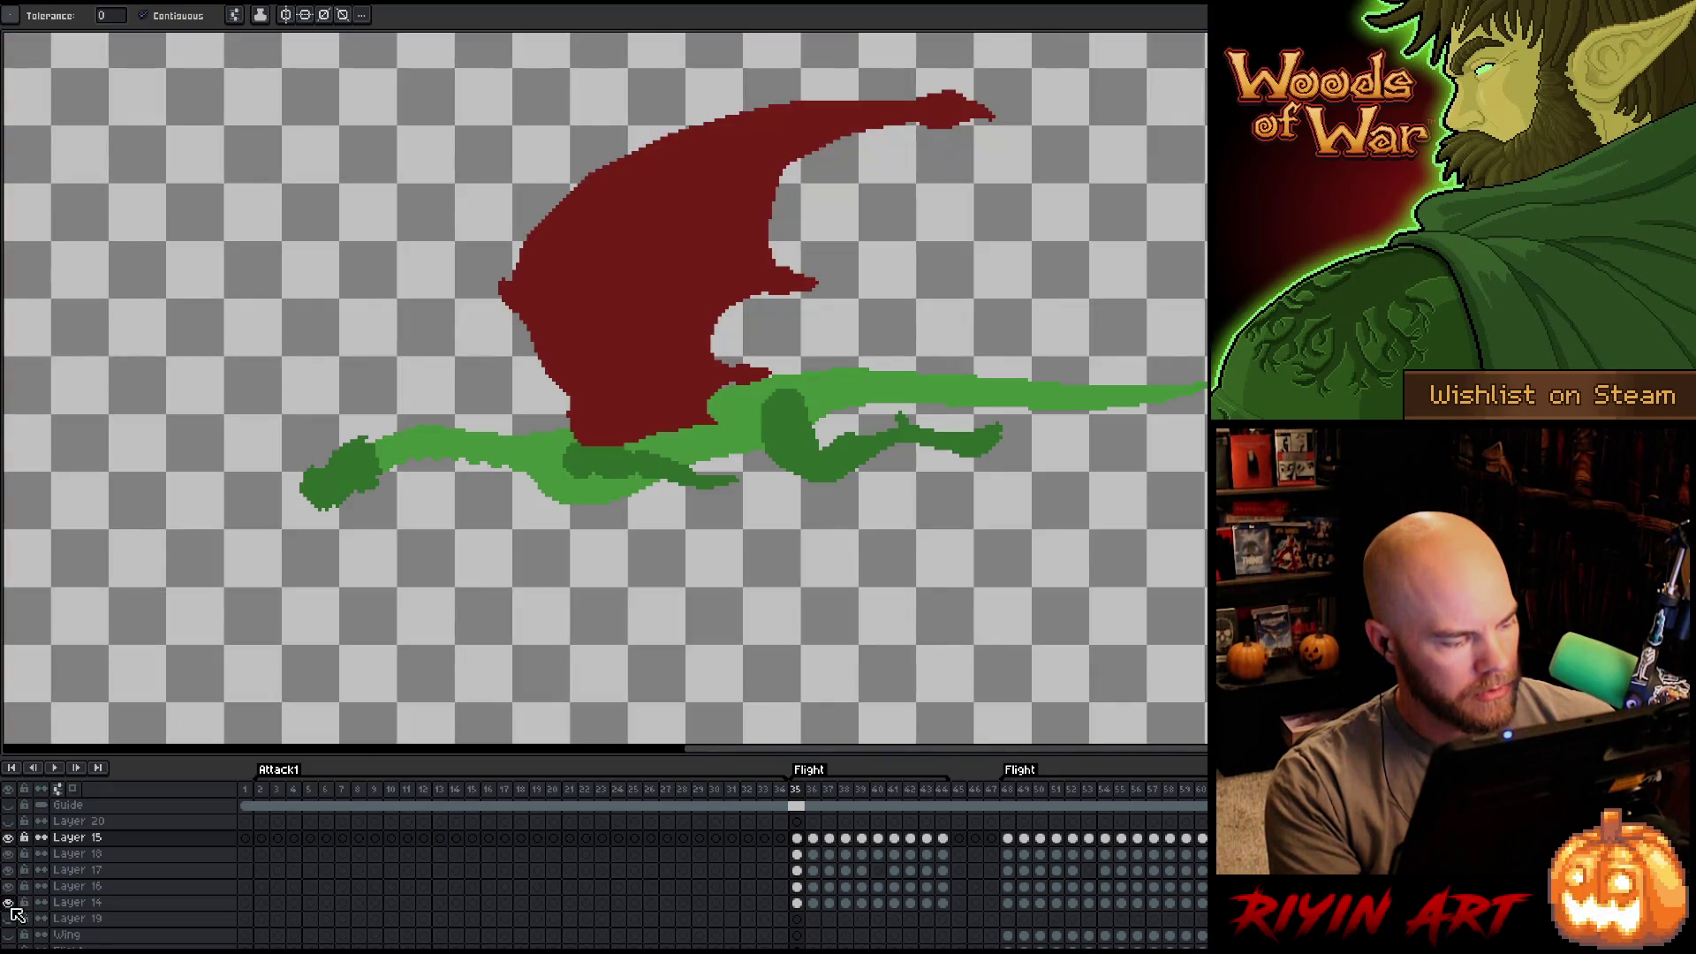
click(74, 789)
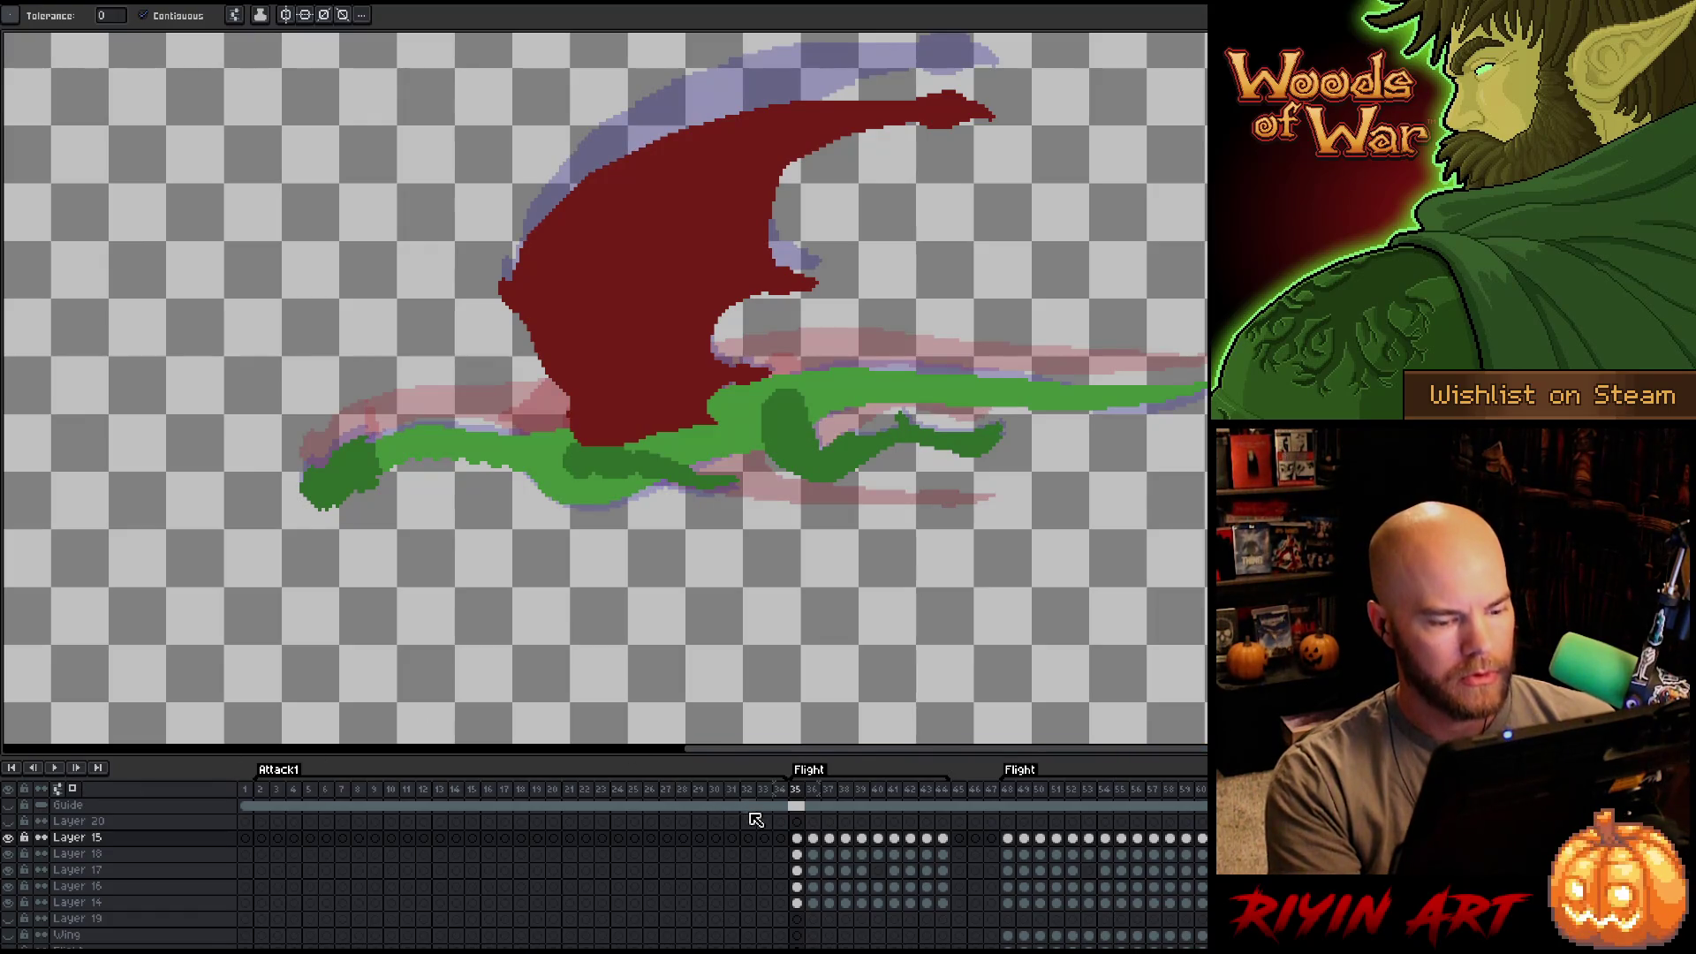
Flip between frames 35, 36 and 37 to compare the wing poses.
key(Right)
key(Left)
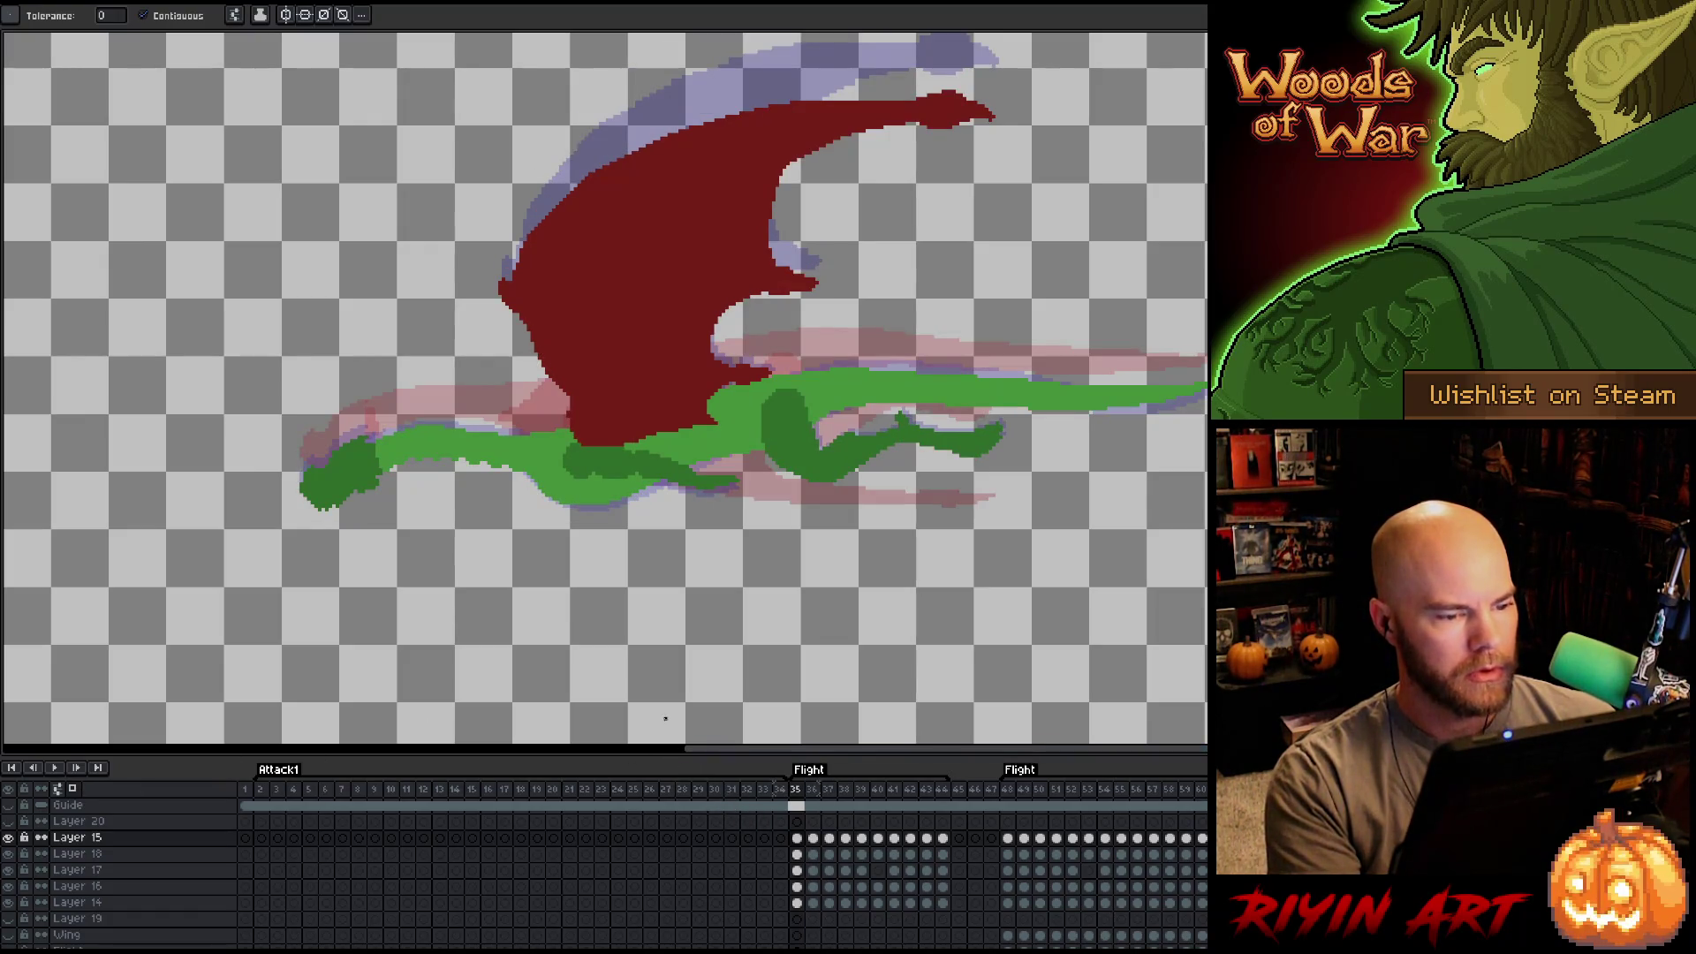
key(Right)
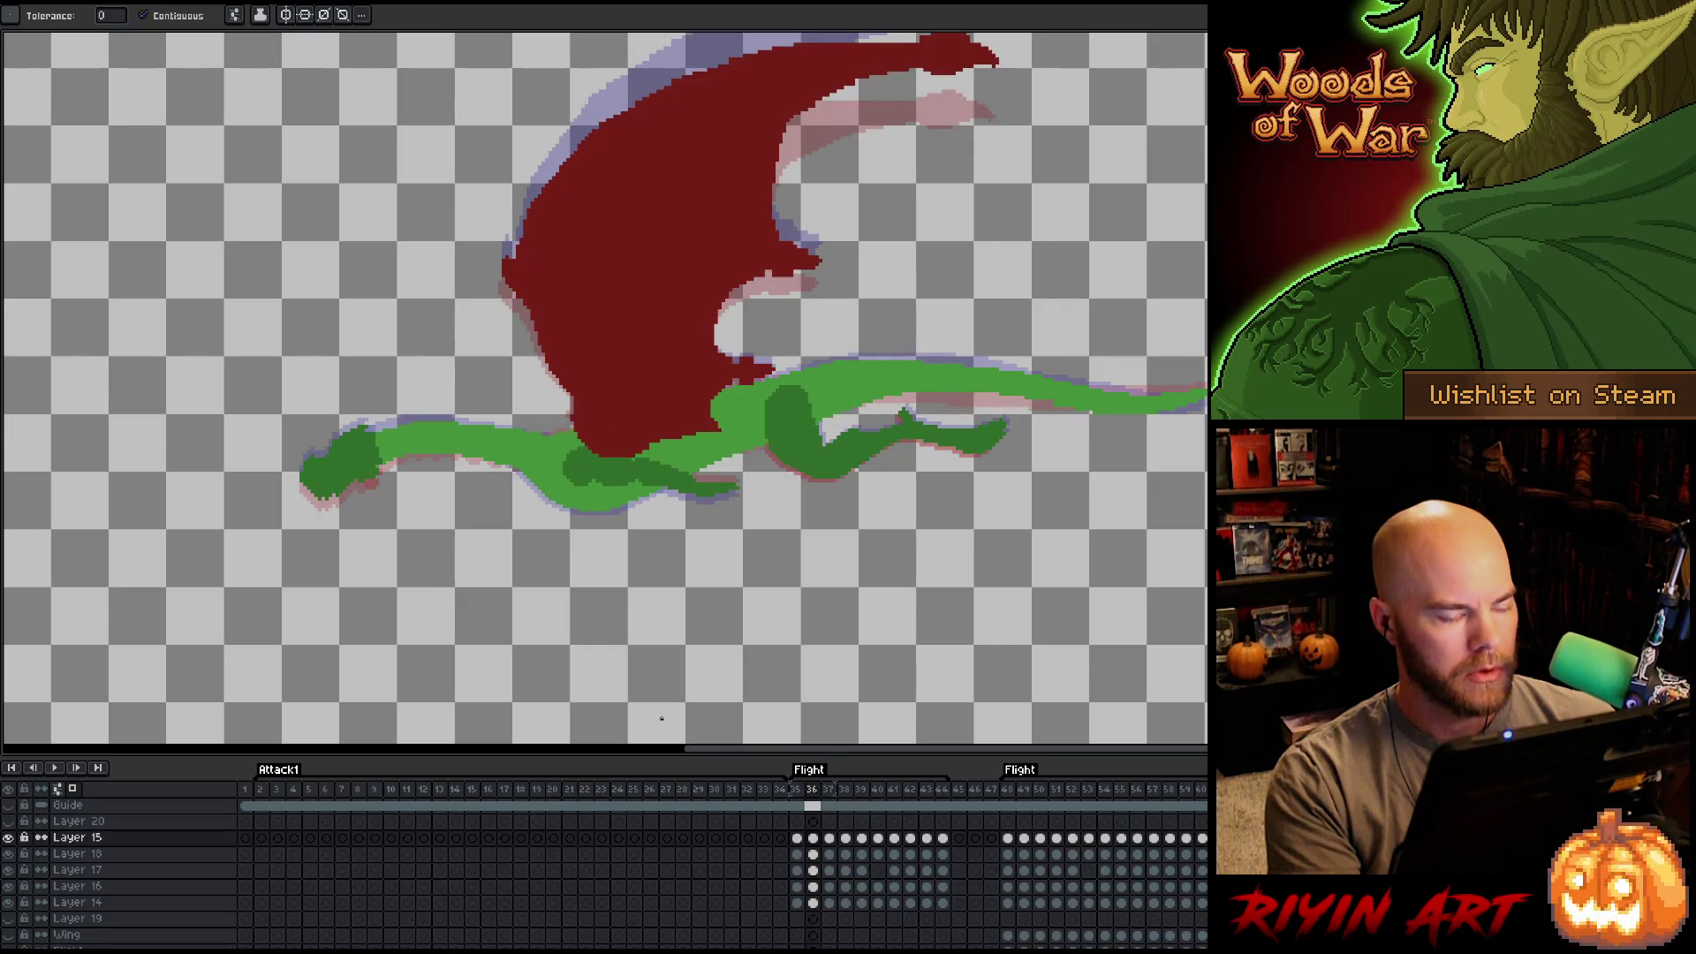
key(Left)
key(Right)
key(Left)
key(Right)
key(Right)
key(Left)
key(Right)
key(Right)
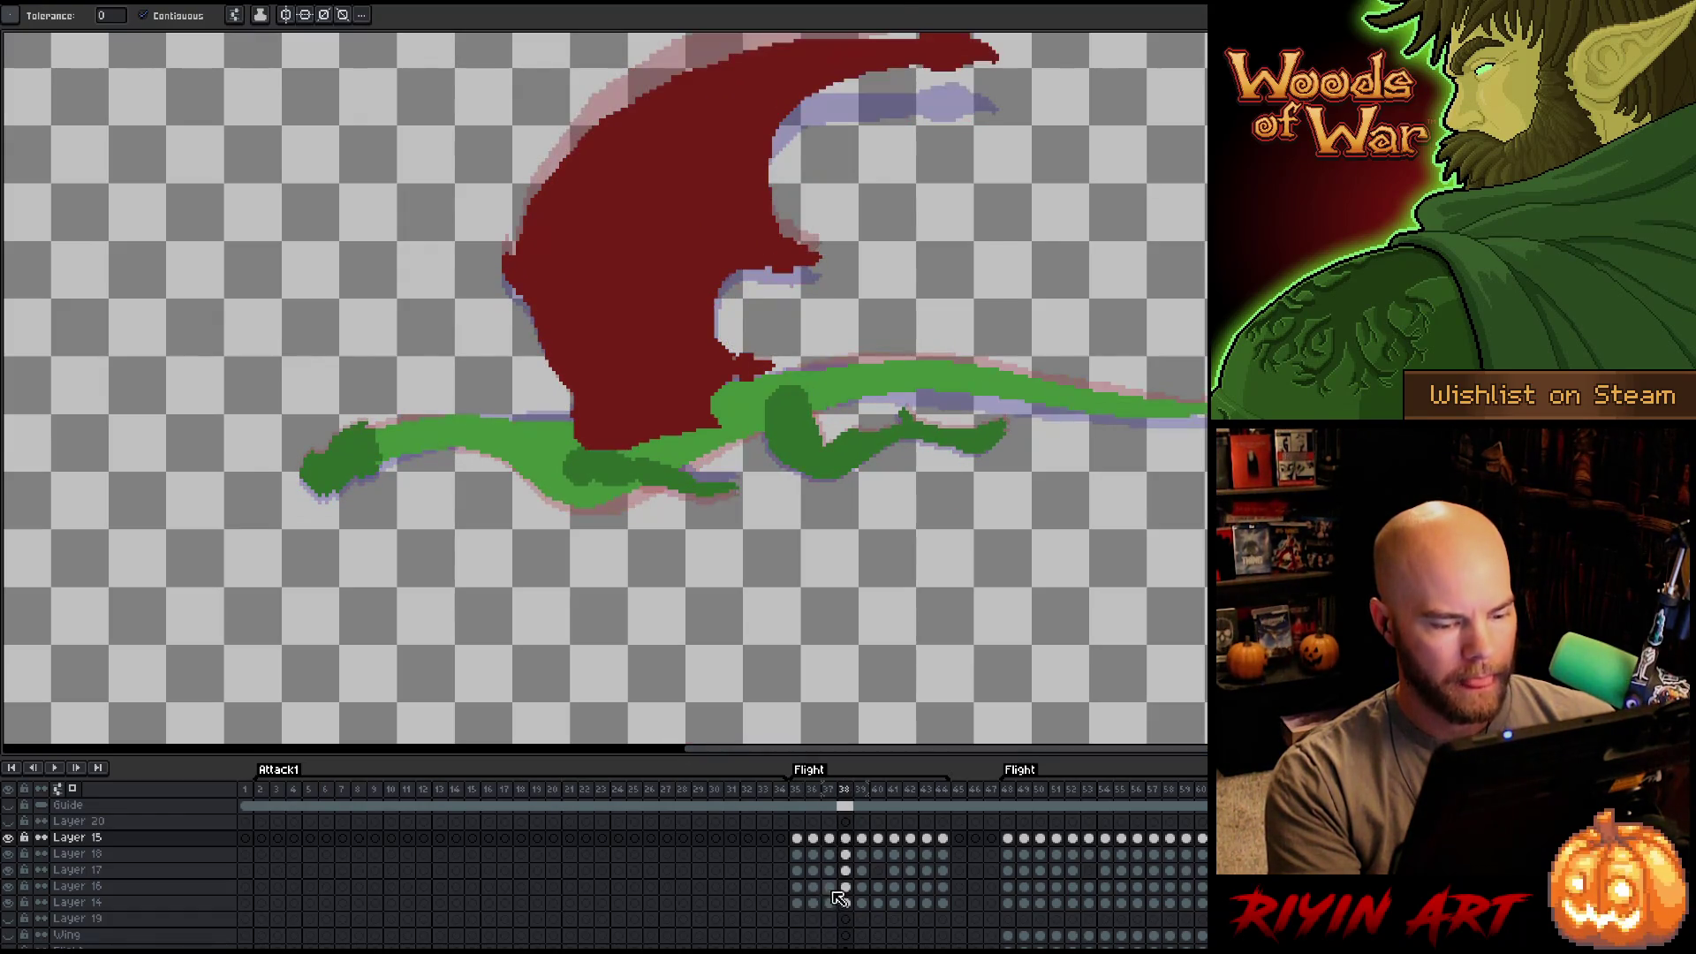
Select the frame 38 dragon cels and switch to the Move tool.
drag(845, 903, 845, 837)
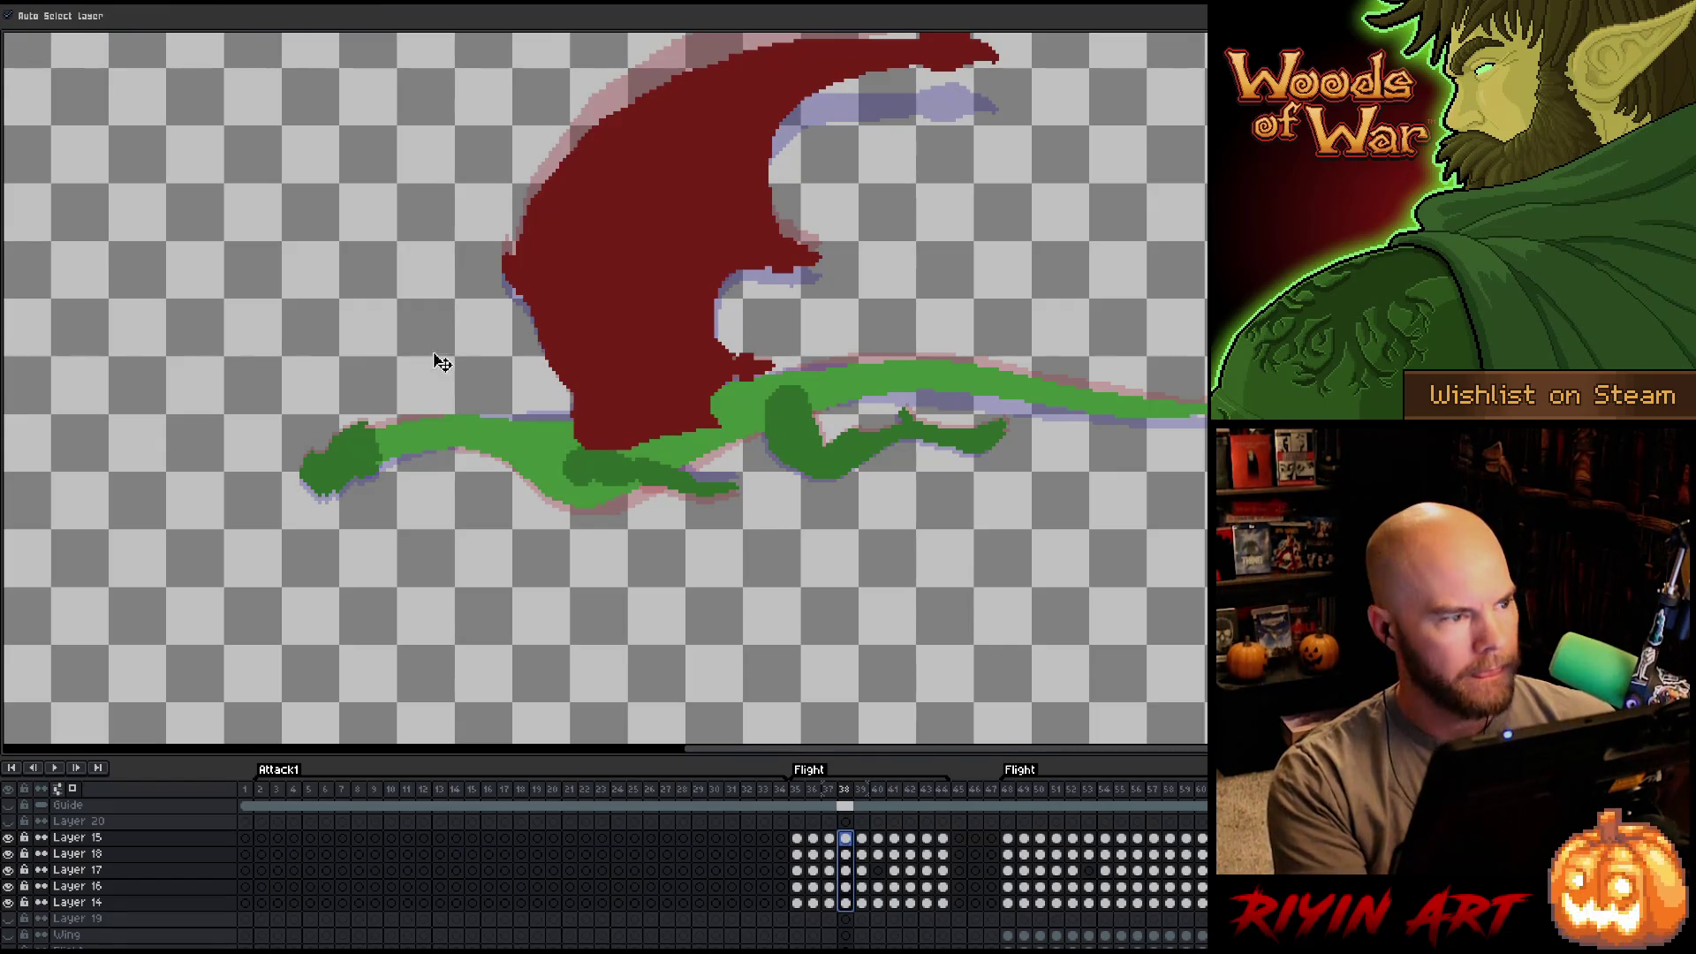
key(v)
click(581, 486)
key(Left)
key(Right)
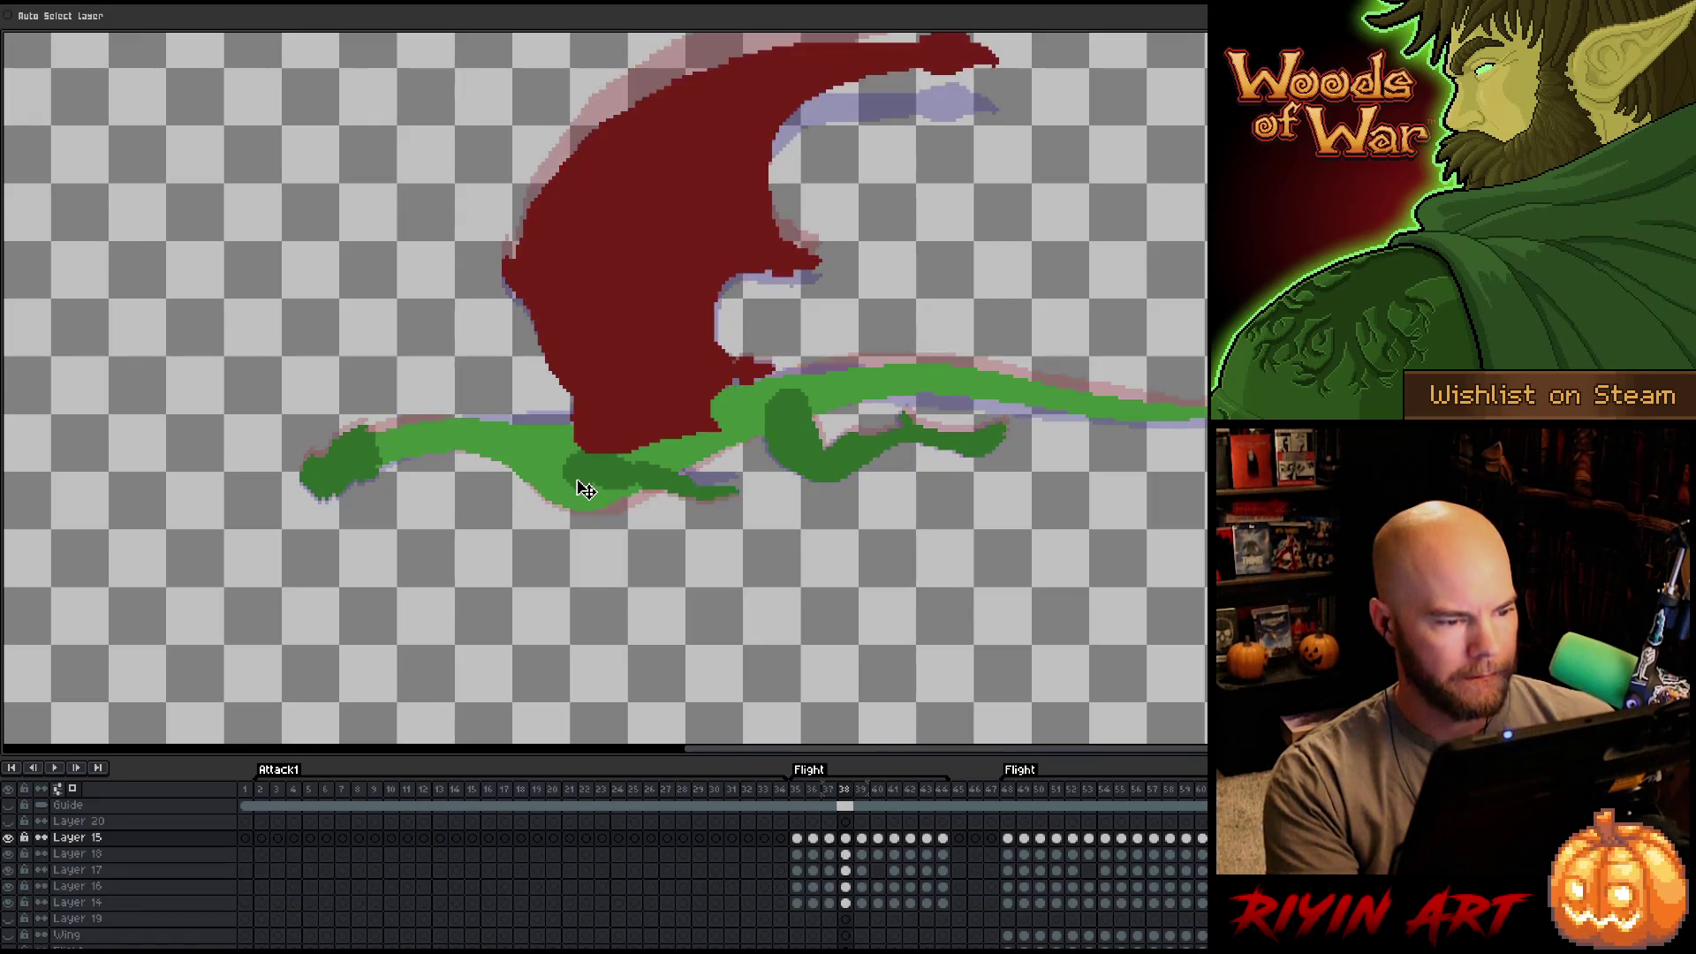
key(Right)
Lower the dragon a few pixels on frame 39.
drag(873, 908, 862, 838)
drag(599, 474, 599, 477)
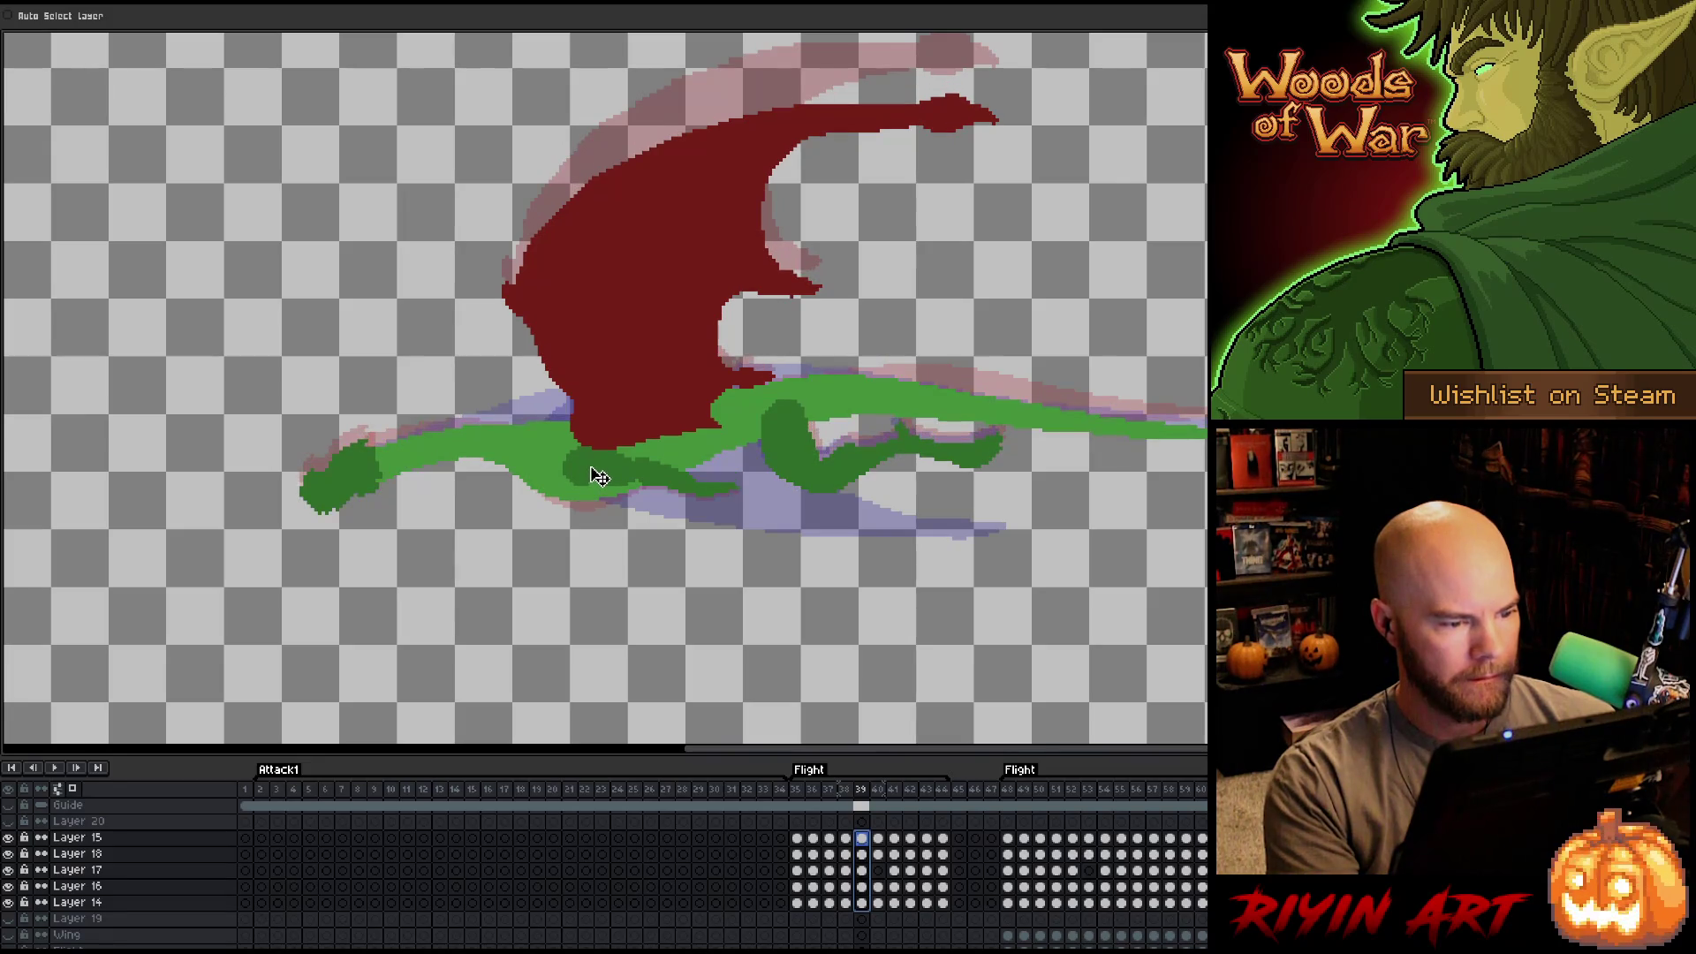
key(Down)
key(Up)
key(Up)
key(Down)
Nudge the dragon down on frame 40, comparing it with frame 39.
key(period)
drag(880, 906, 879, 839)
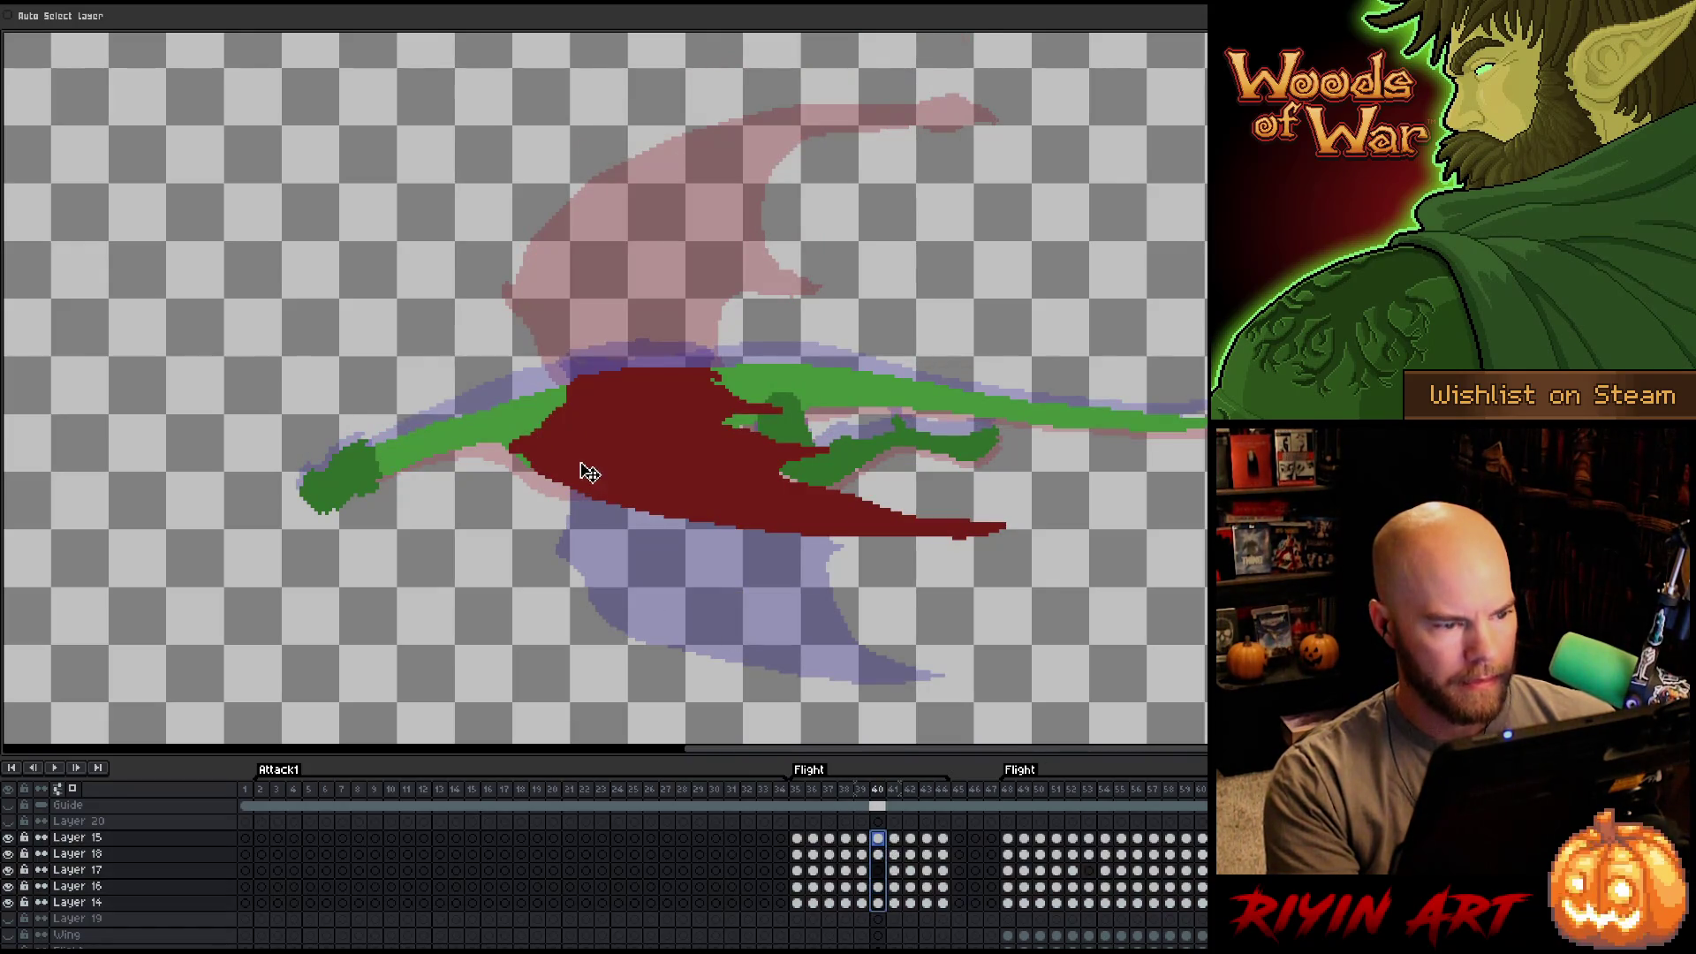
key(Down)
key(Down)
key(comma)
key(period)
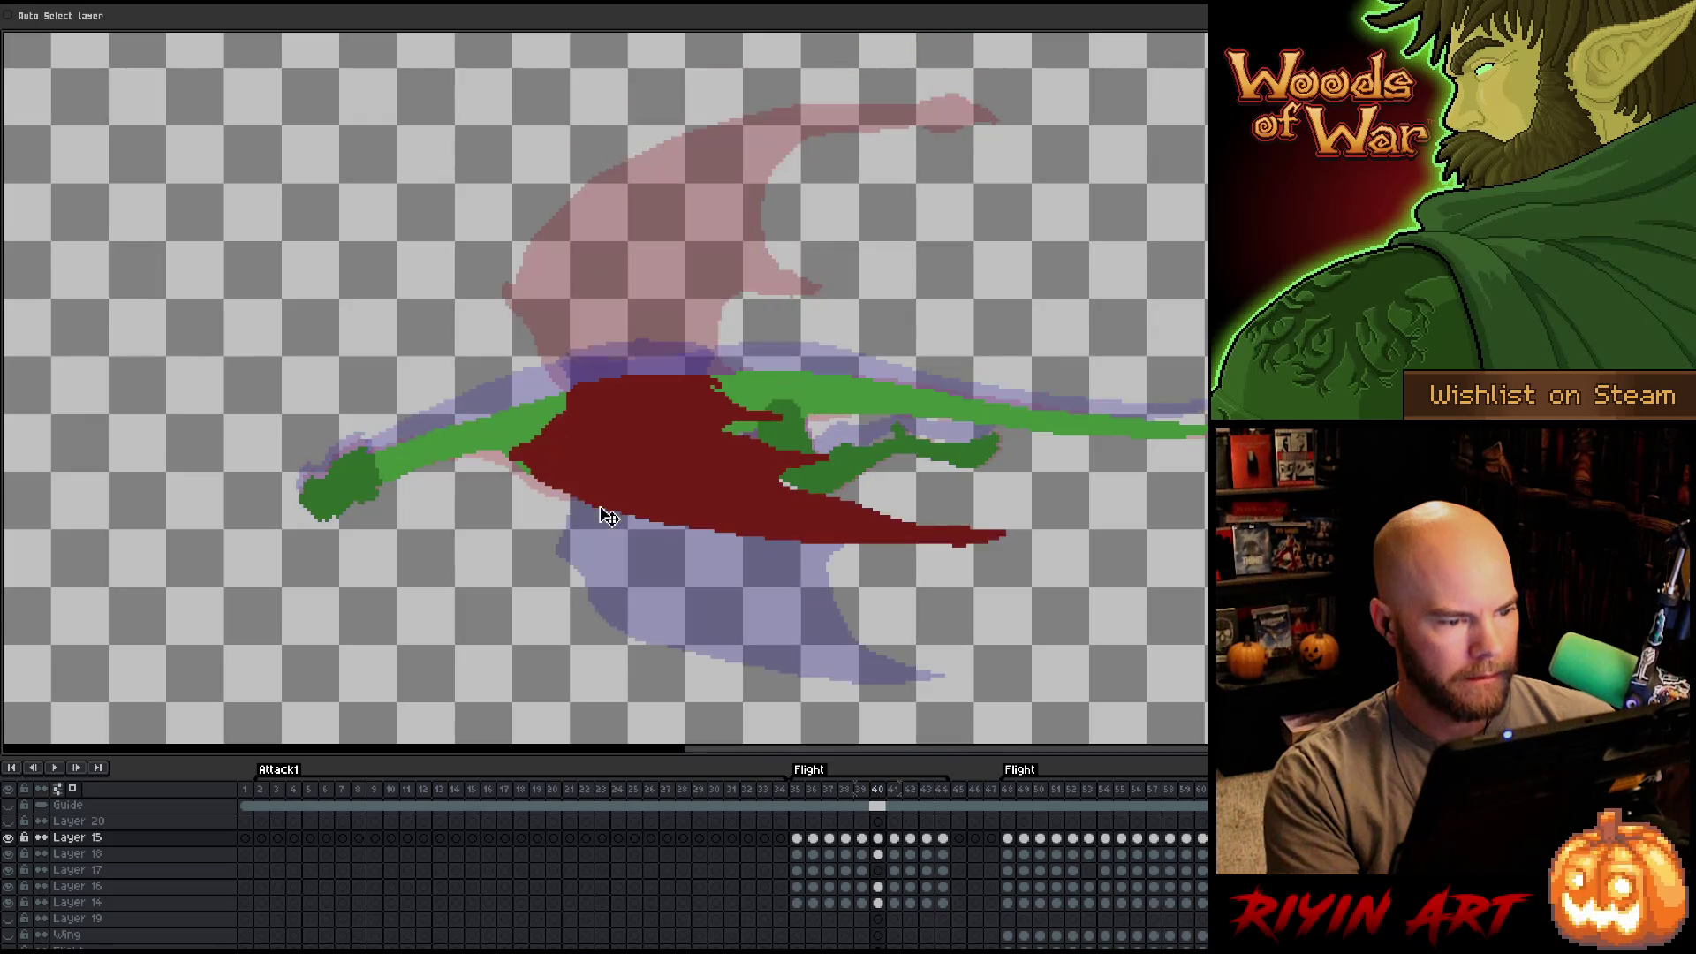
Lower the dragon about 25 px on frame 41.
key(period)
drag(894, 903, 901, 848)
drag(637, 394, 636, 420)
key(comma)
key(period)
key(period)
Lower the dragon about 27 px on frame 42.
drag(910, 910, 910, 837)
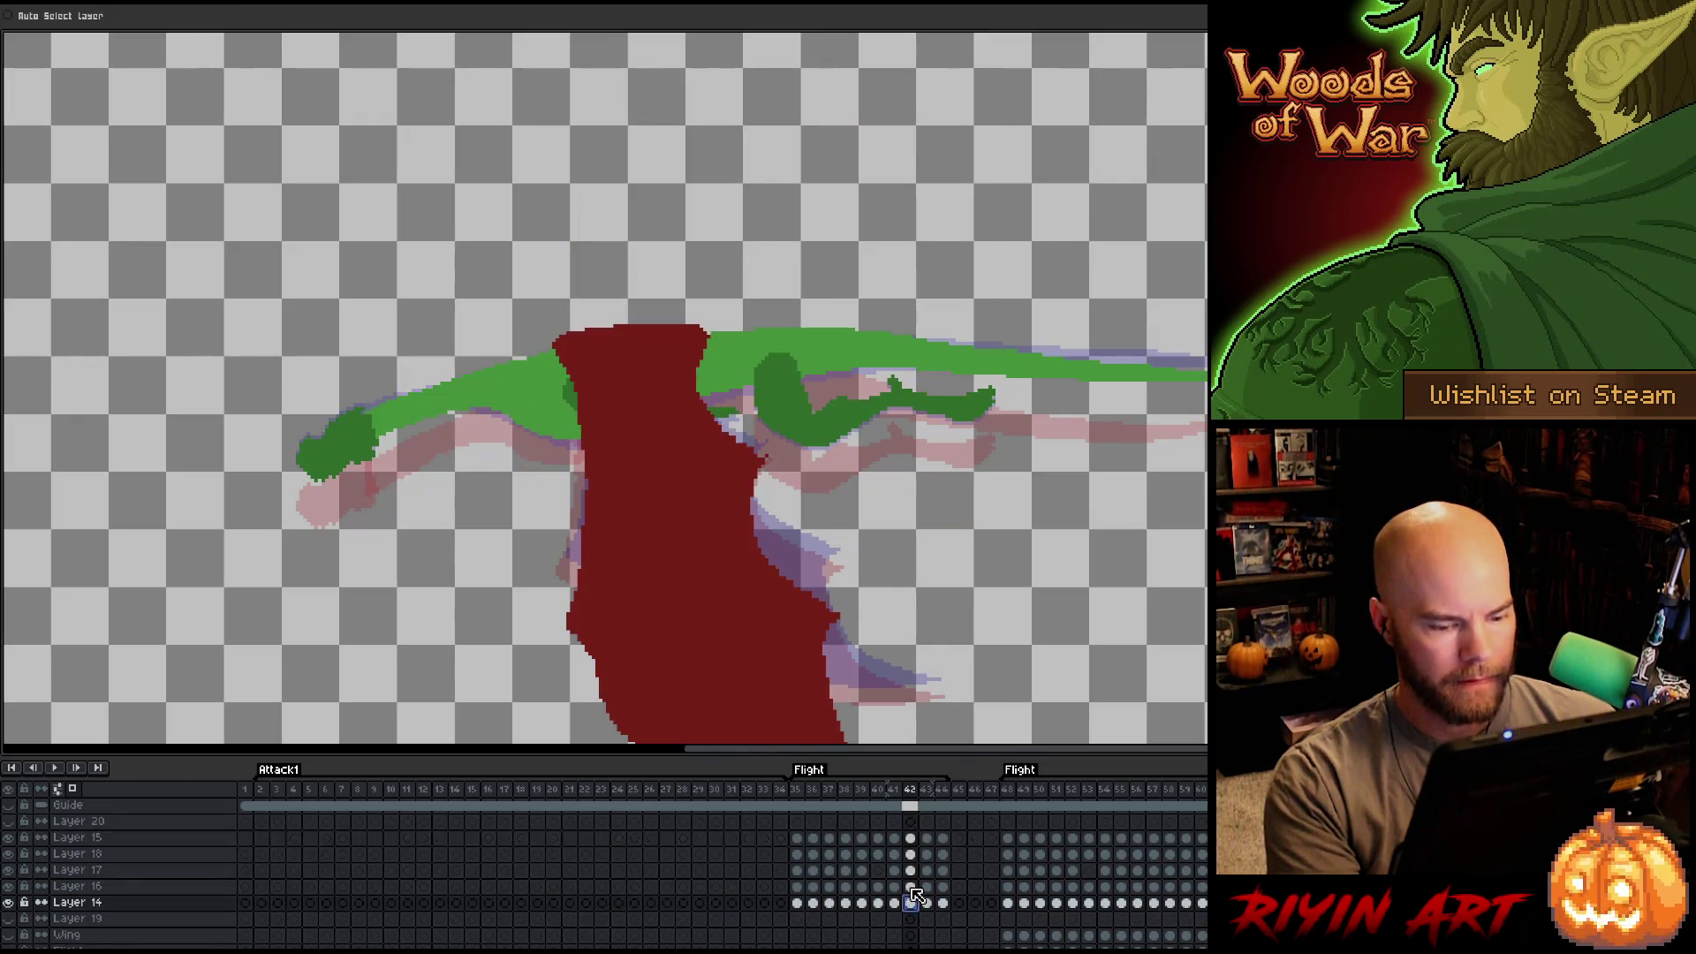
drag(616, 380, 617, 403)
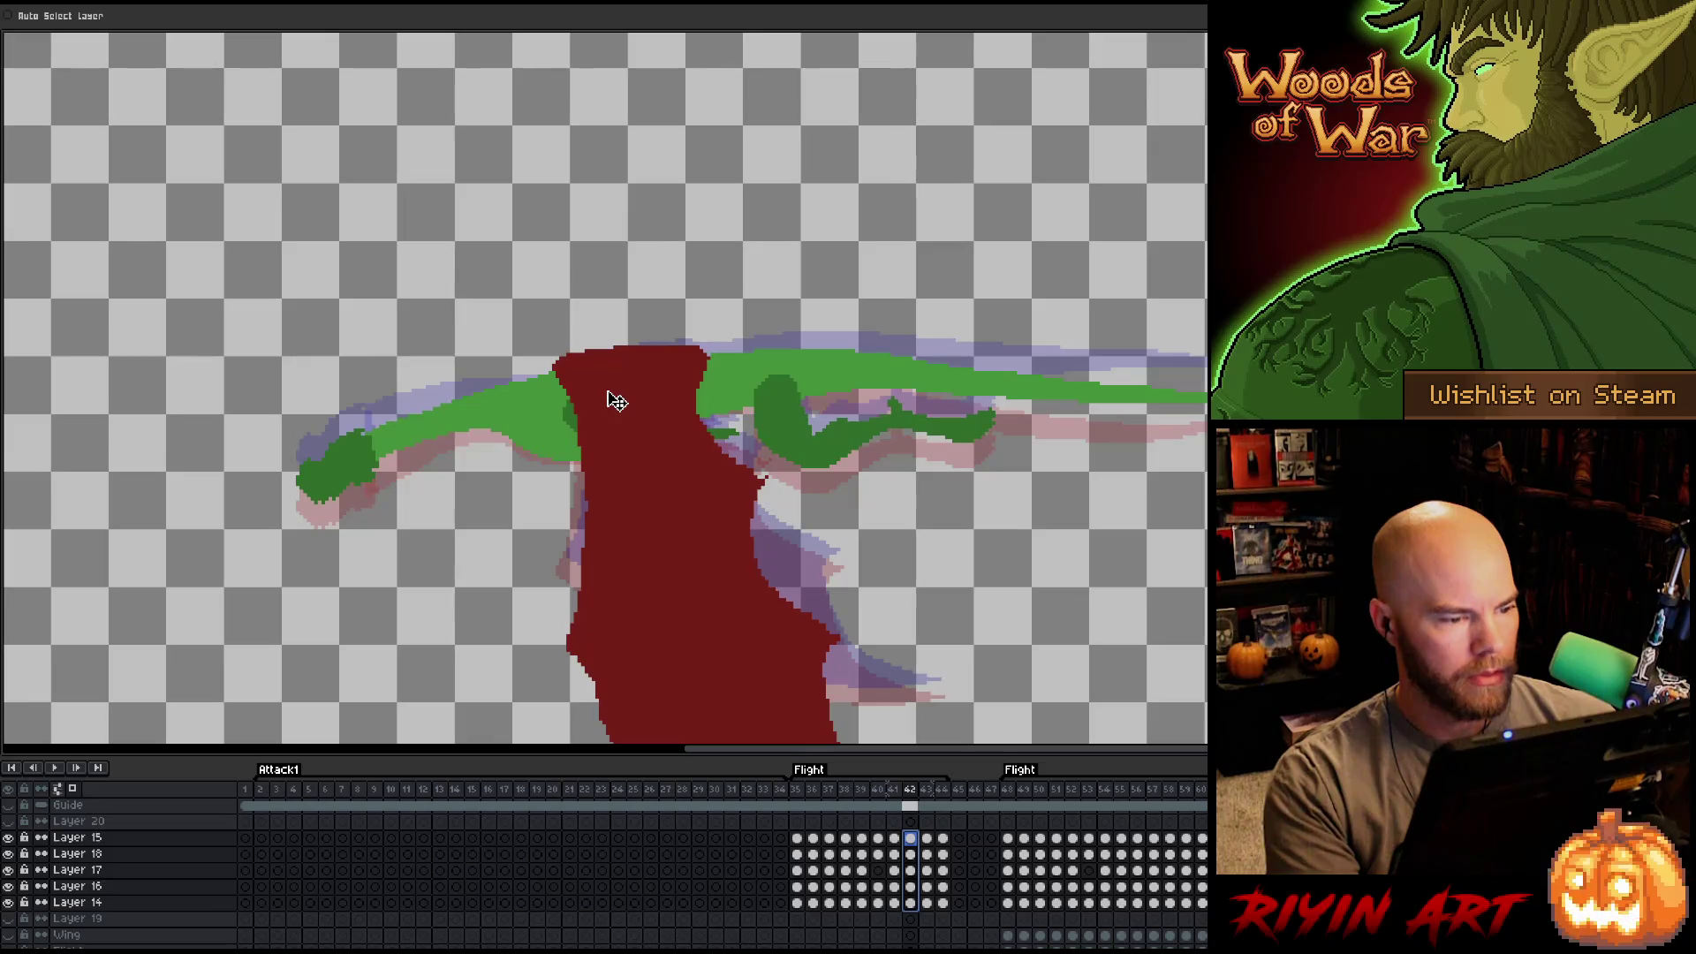
key(comma)
key(period)
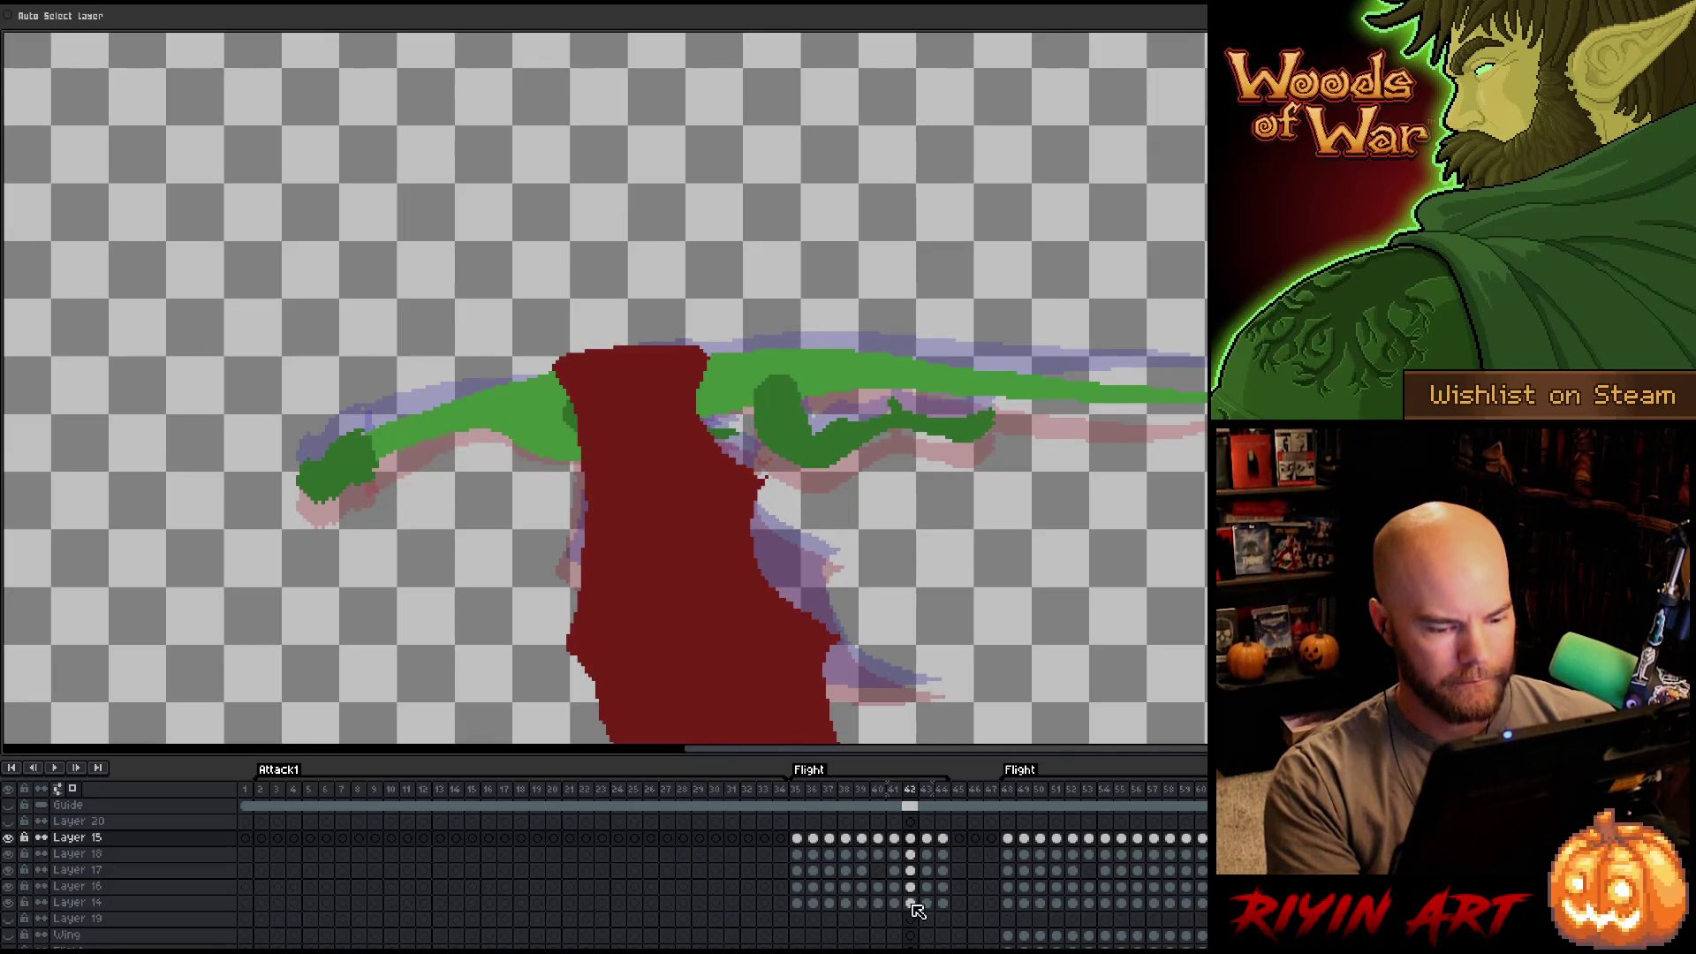
Shift the frame 42 dragon a few pixels and step through frames 39–42 to check motion.
drag(915, 910, 910, 838)
drag(637, 474, 647, 478)
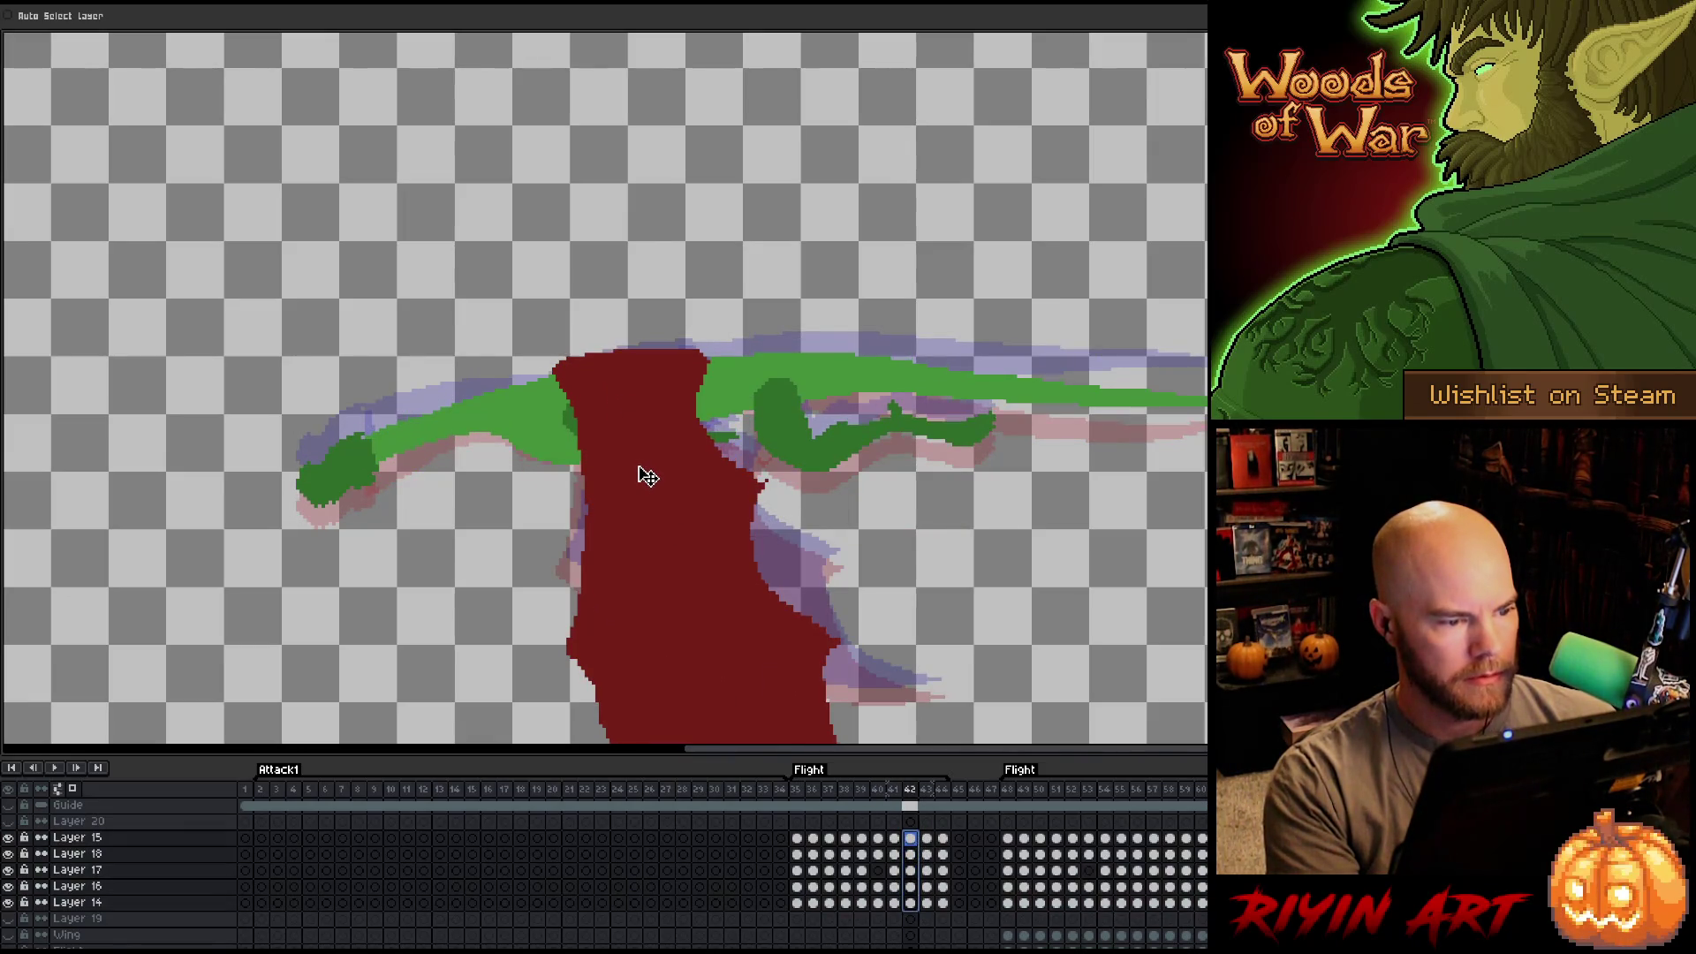
key(comma)
key(period)
key(comma)
key(comma)
key(period)
key(comma)
key(comma)
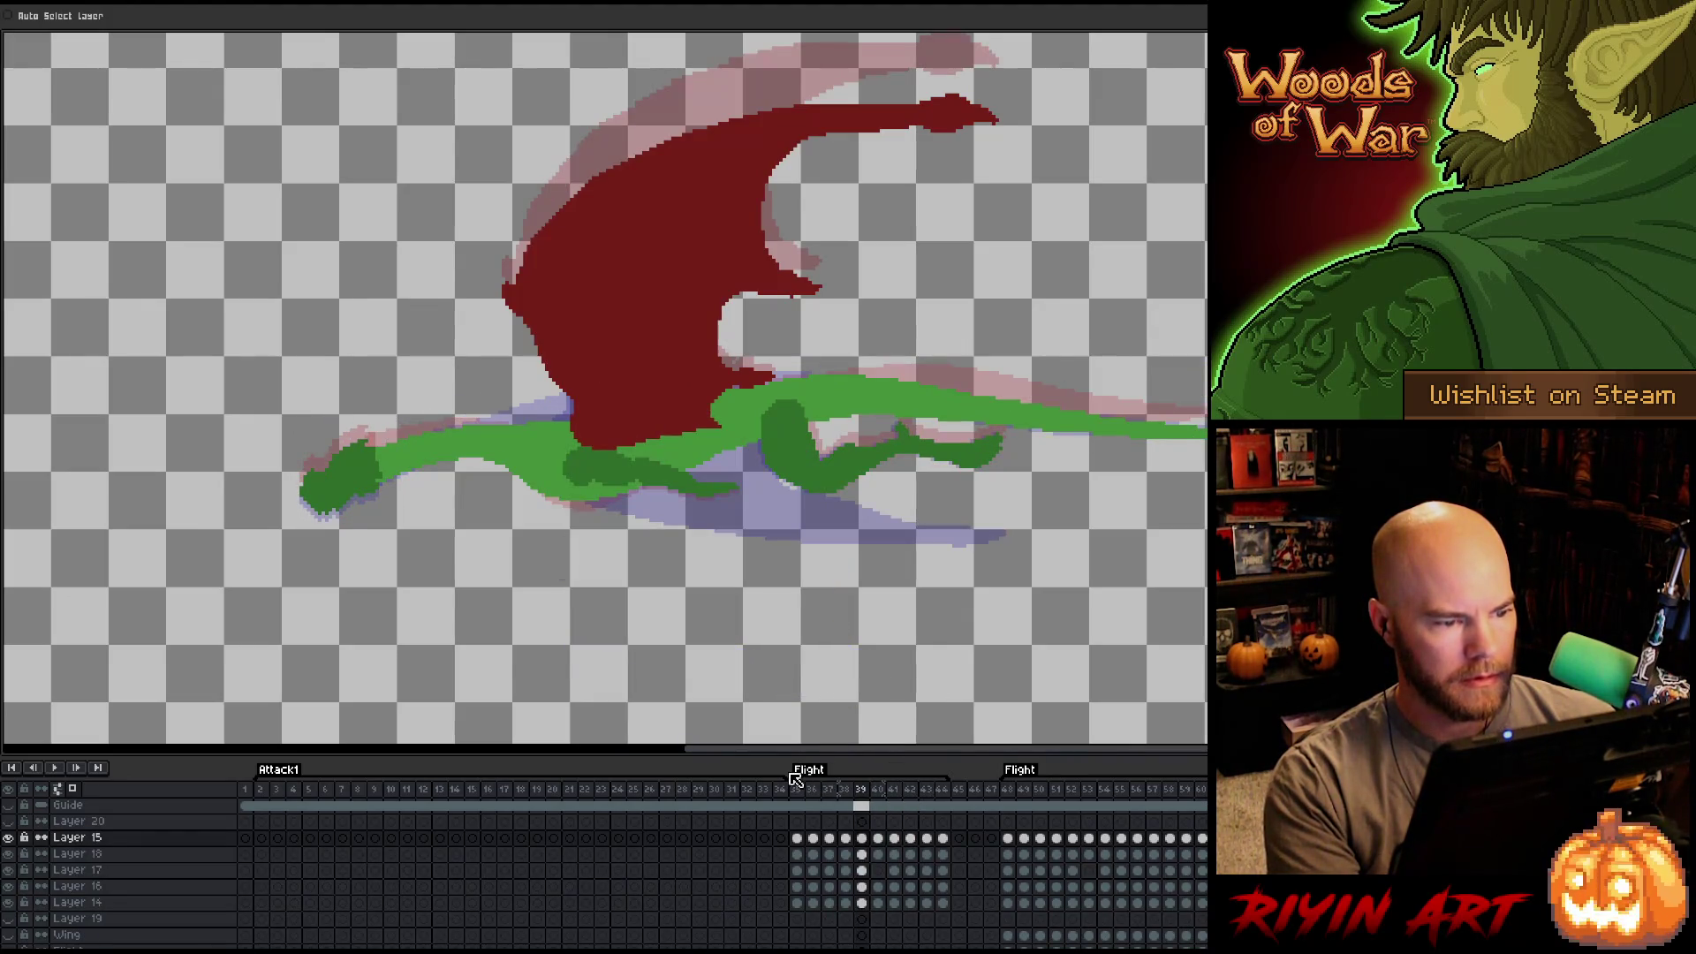
key(period)
key(period)
key(comma)
key(period)
key(period)
key(comma)
key(period)
Lower the frame 42 dragon another 12 px and compare it with frame 43.
drag(910, 903, 910, 838)
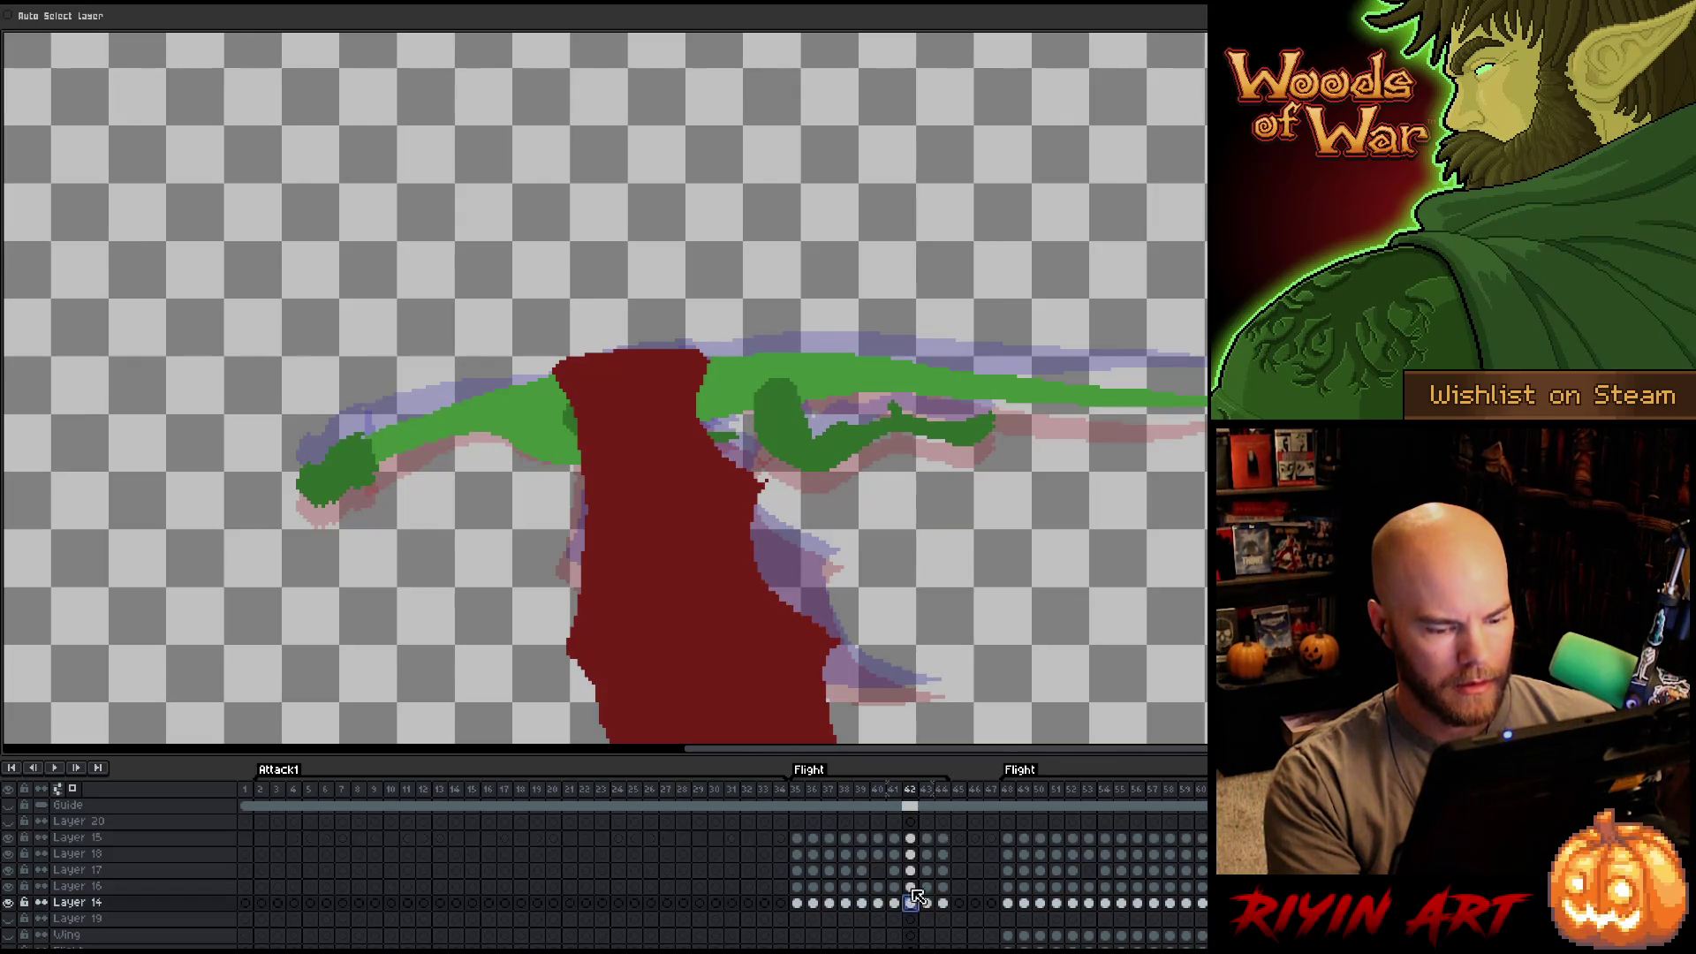
drag(692, 427, 695, 440)
key(period)
key(comma)
key(period)
key(comma)
key(period)
Lower the dragon about 34 px on frame 43 and 45 px on frame 44, then play.
drag(926, 903, 925, 838)
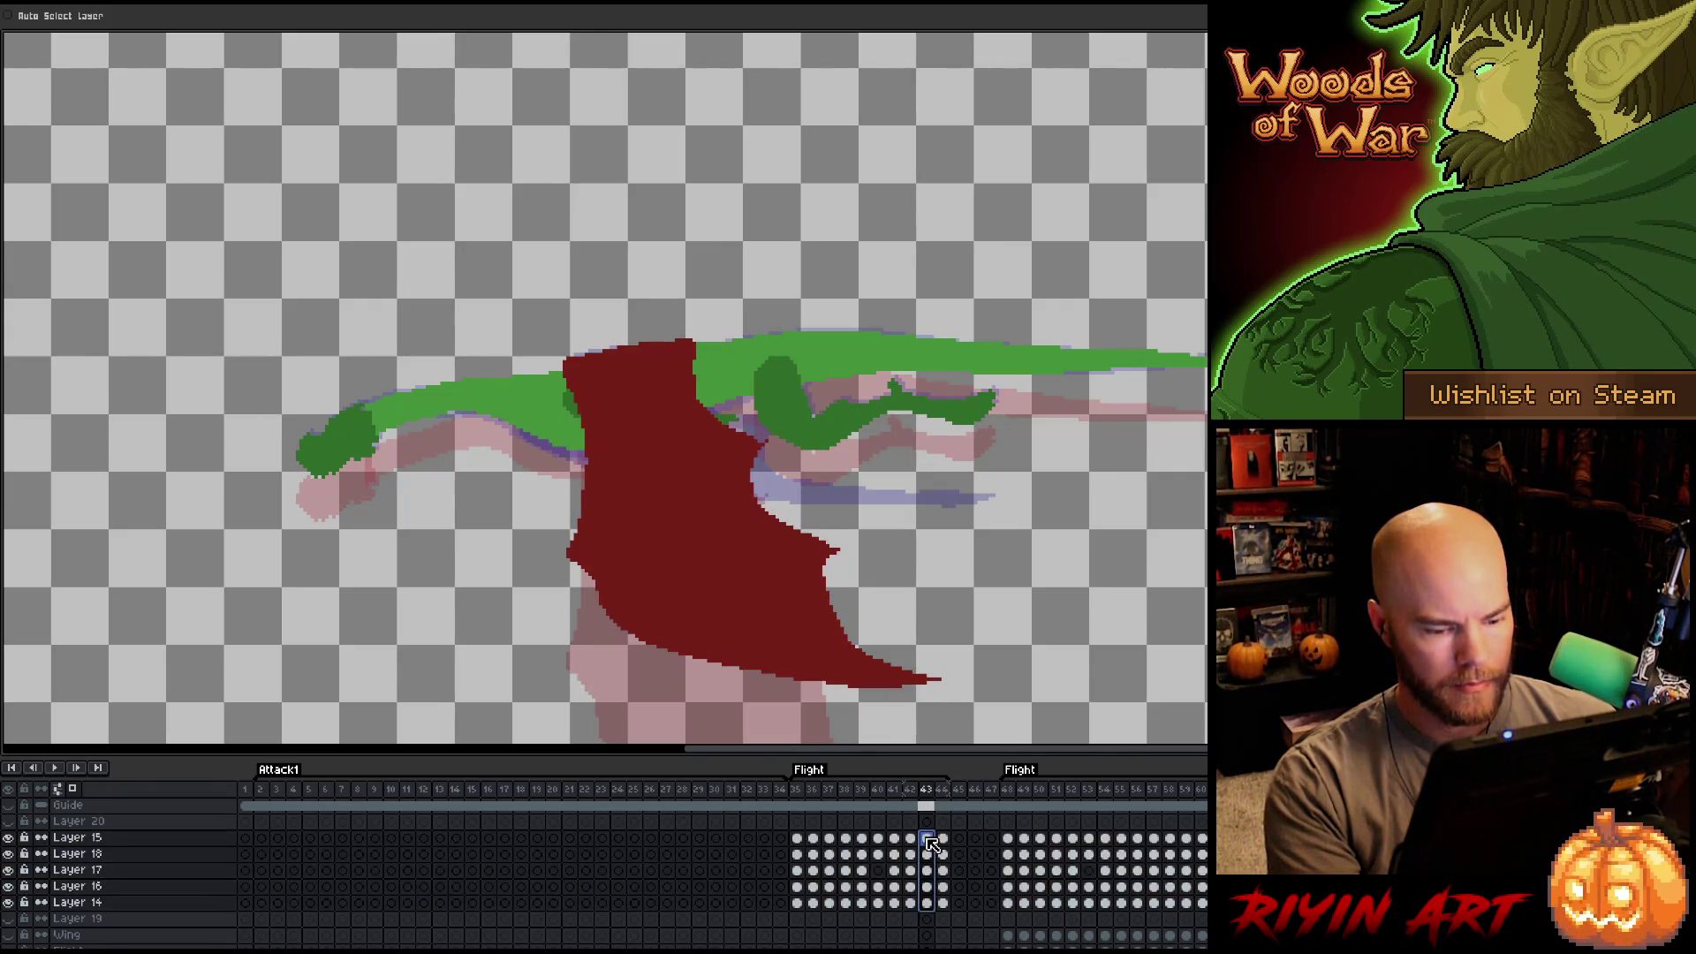
drag(651, 397, 660, 433)
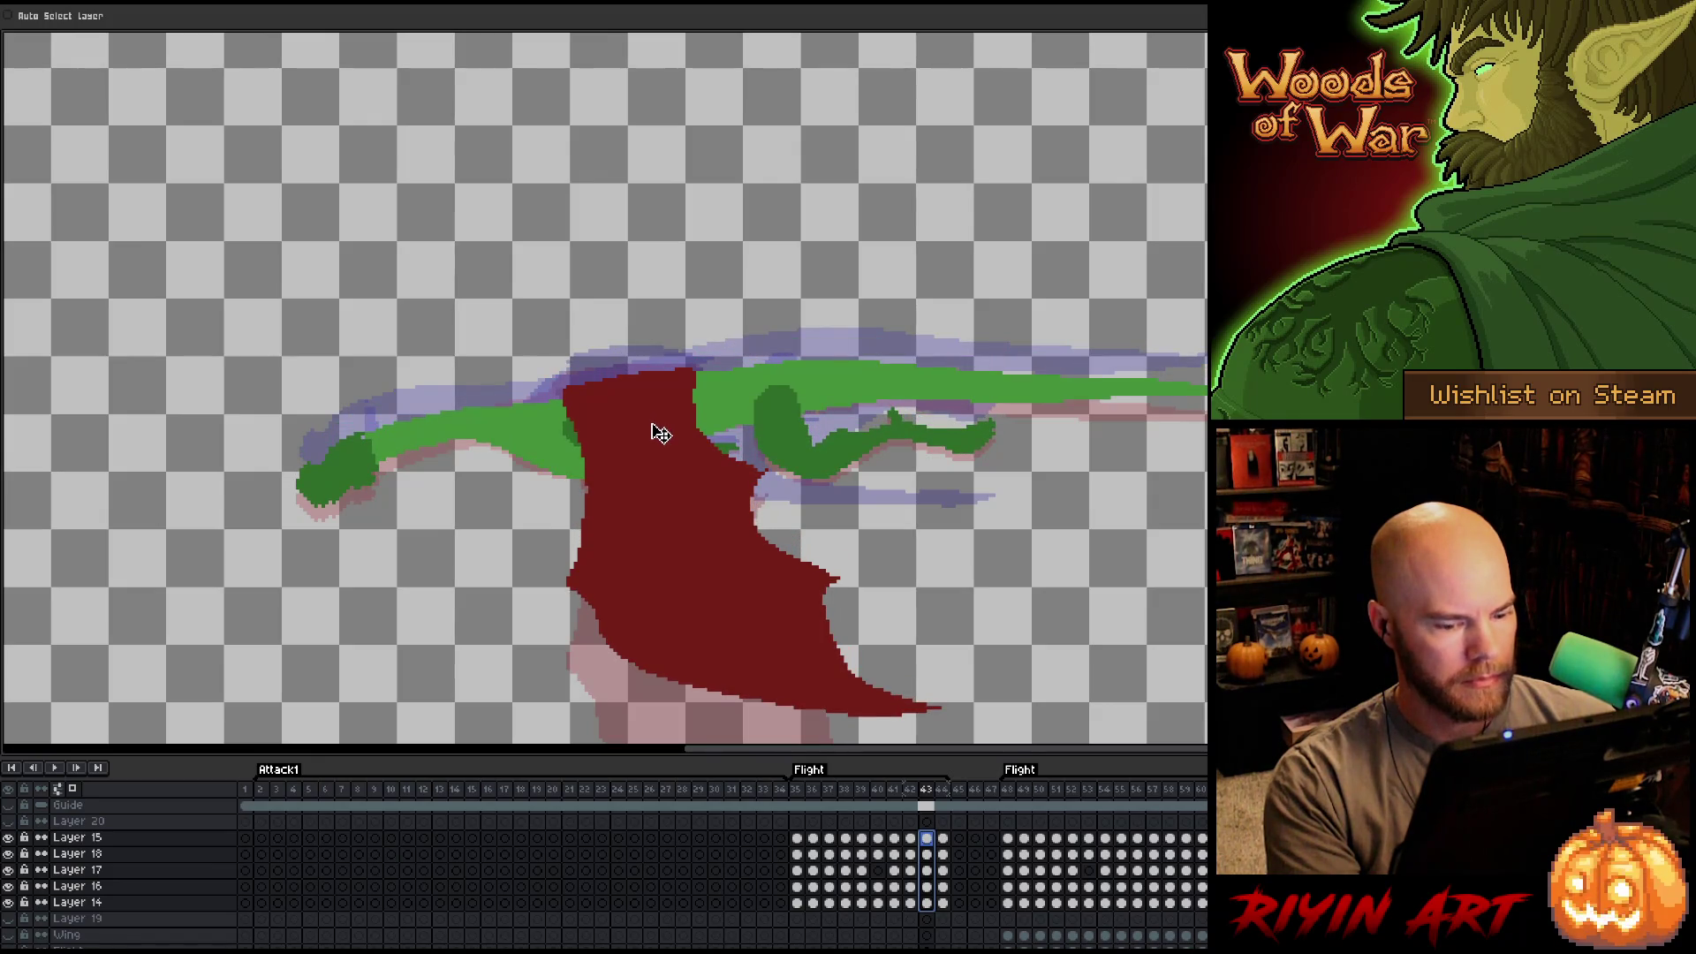
key(comma)
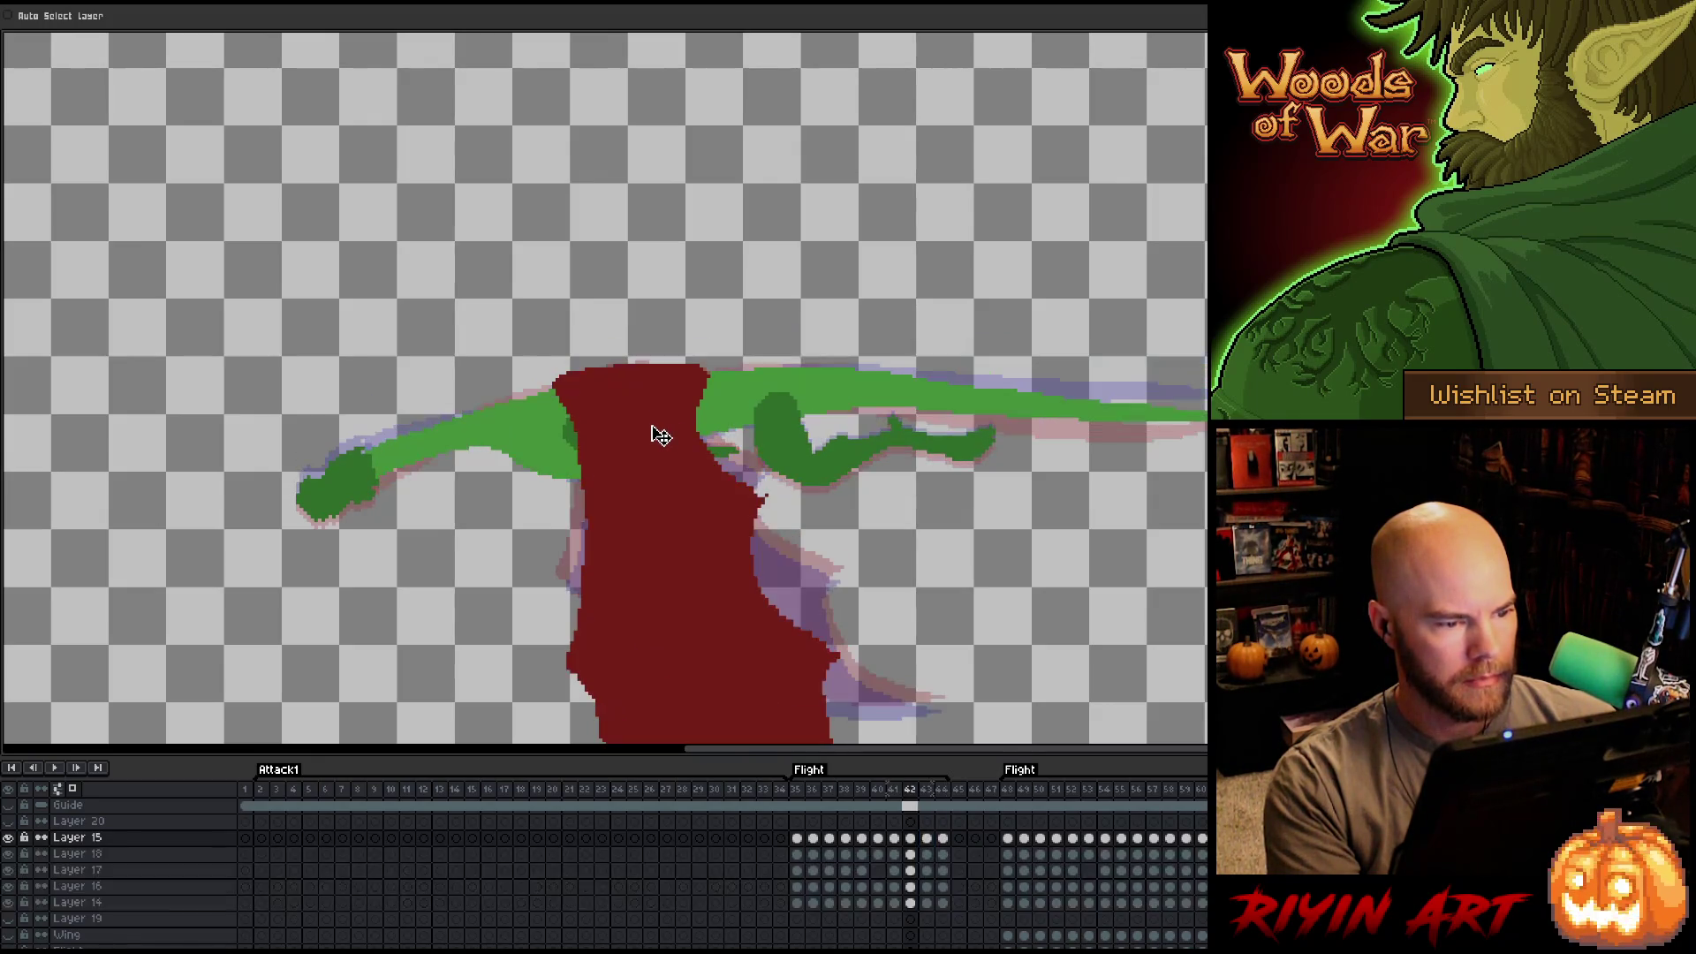
key(period)
key(period)
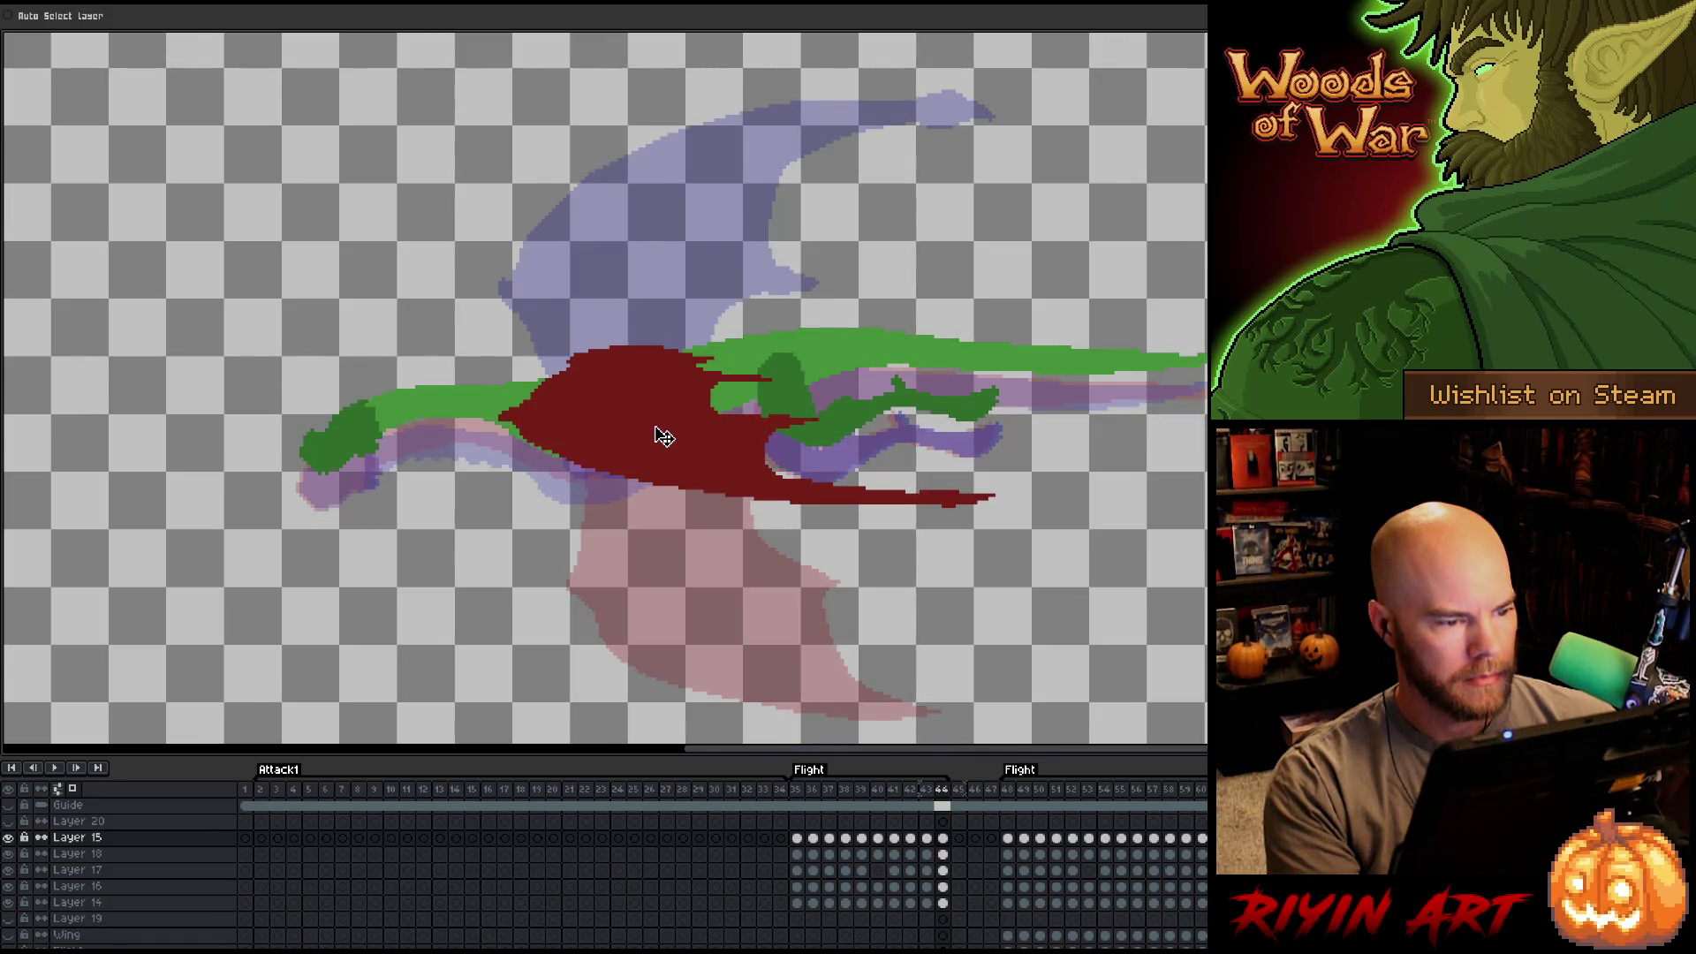
drag(942, 903, 941, 837)
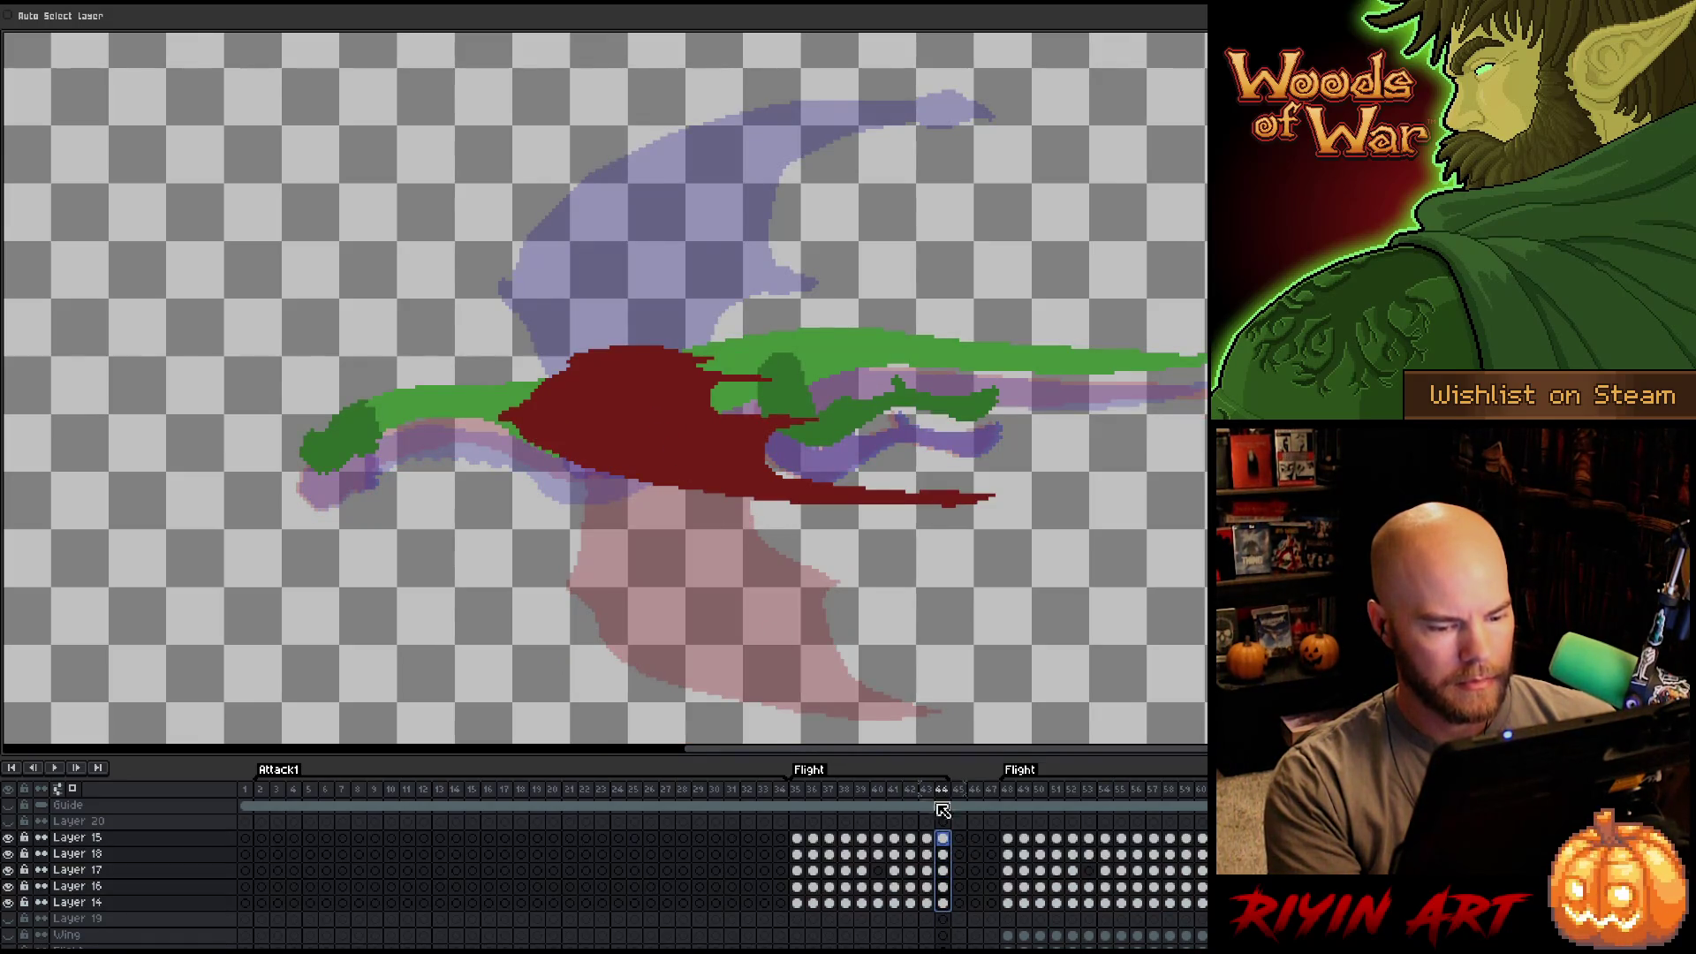
drag(648, 428, 655, 466)
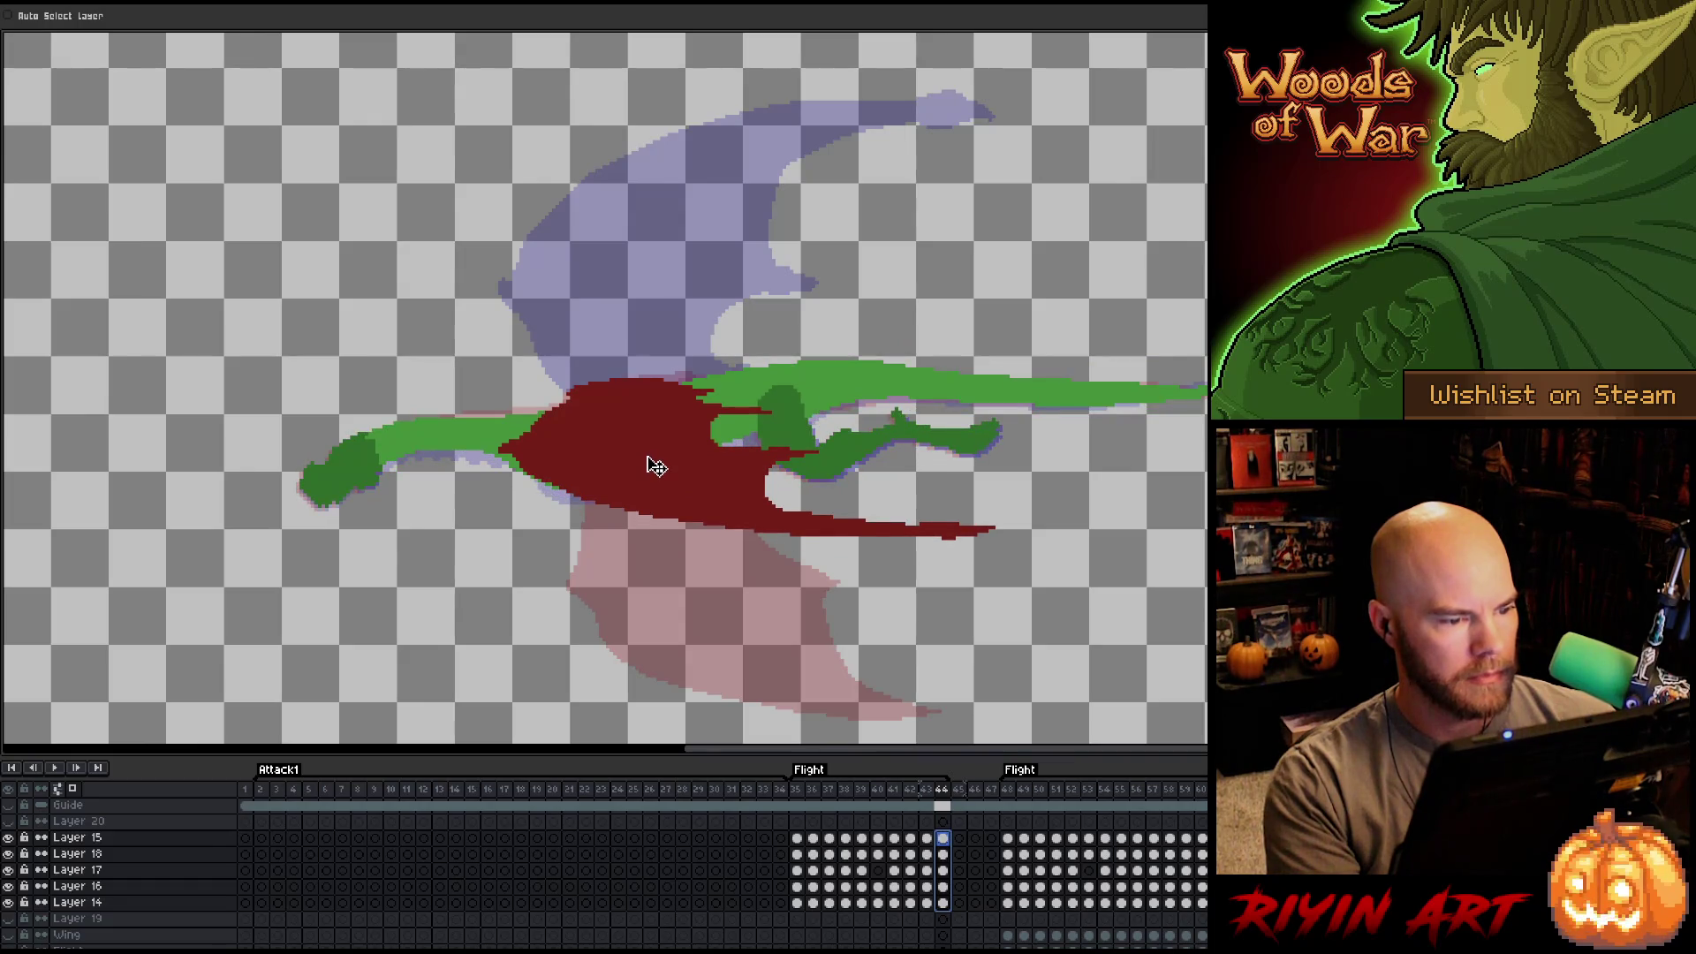
key(Return)
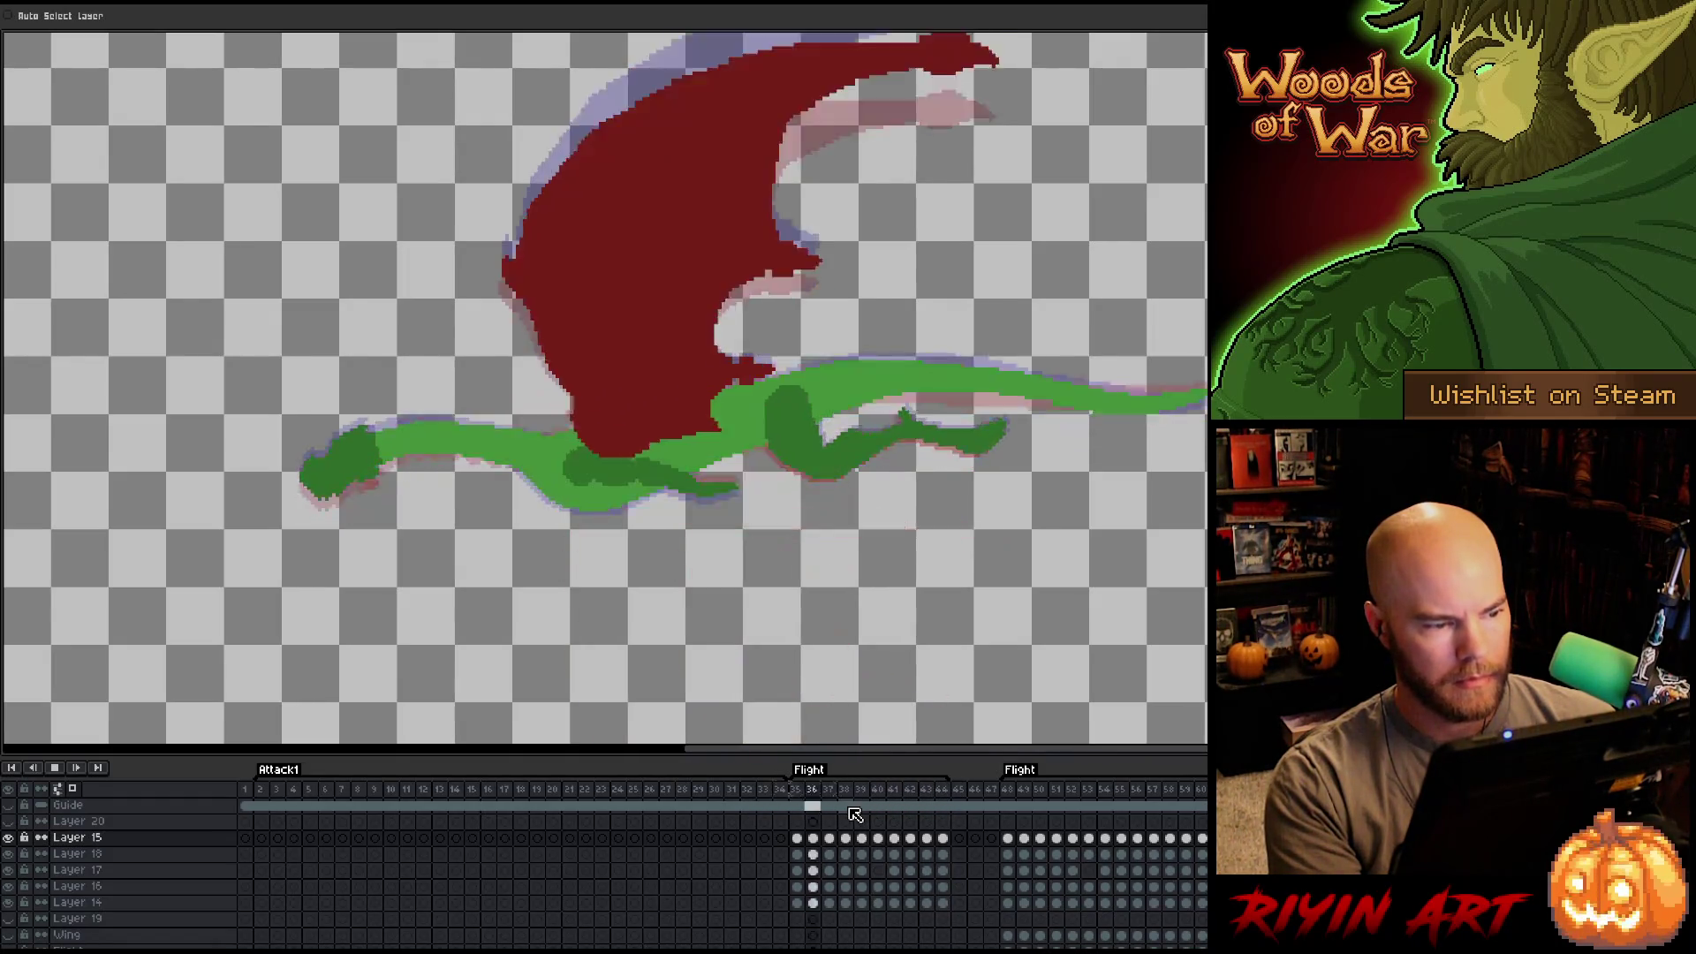
Make the volcano background layer visible behind the dragon.
scroll(755, 530, down, 2)
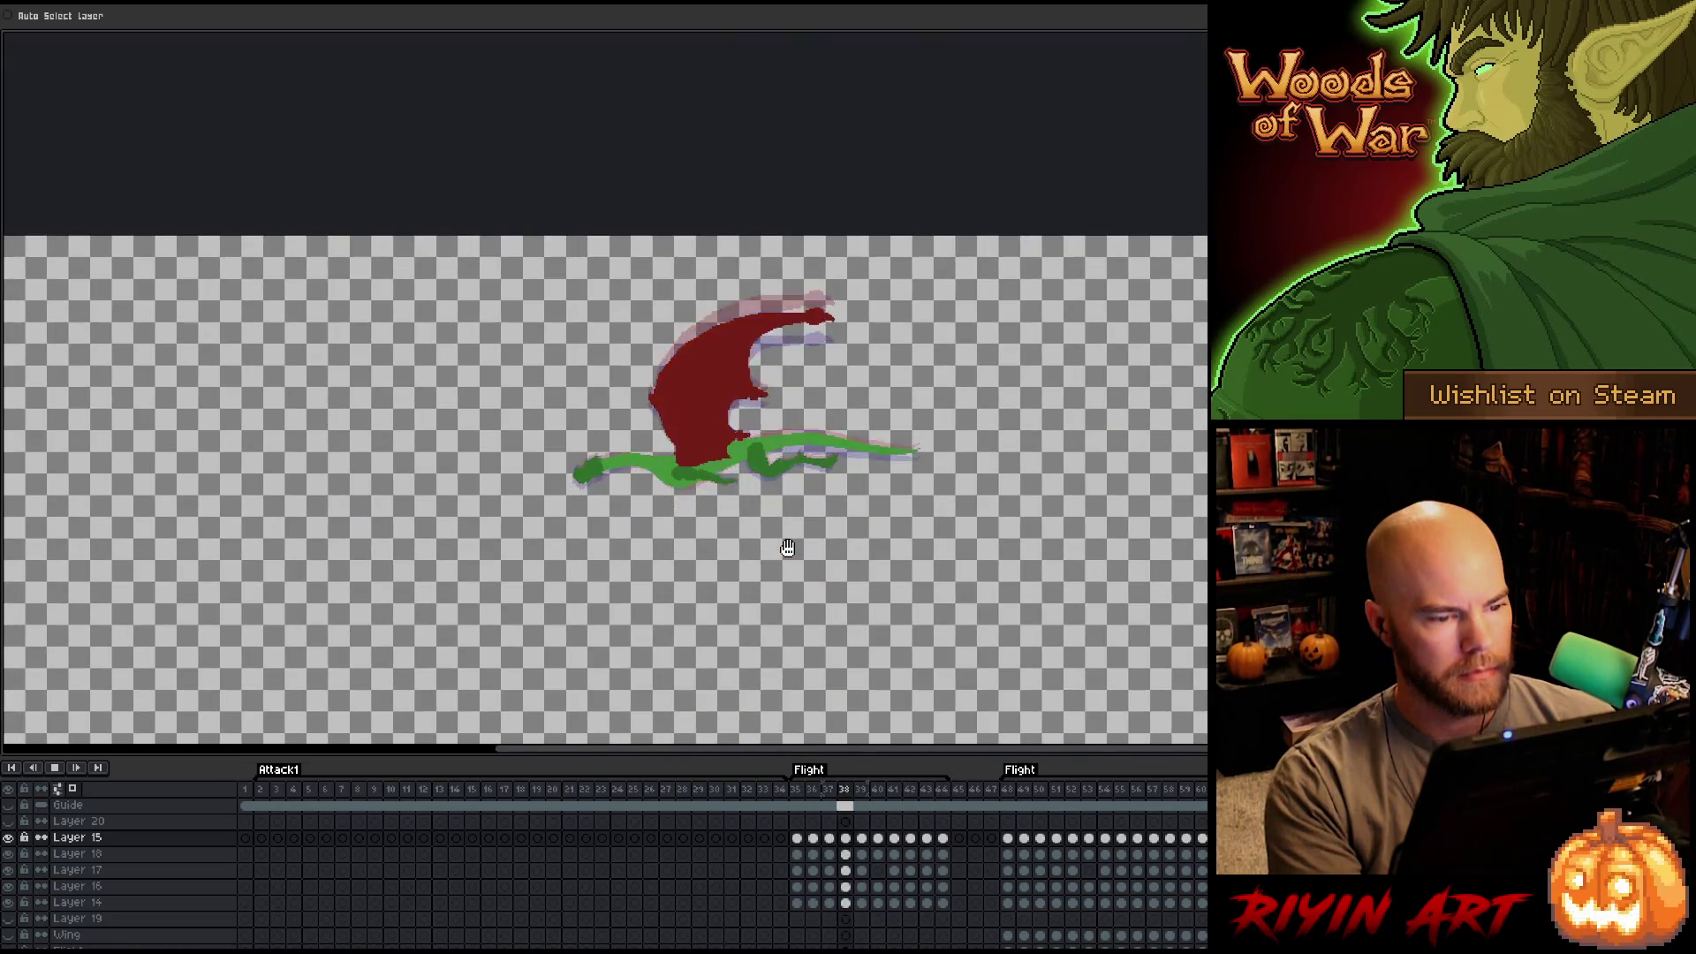
scroll(787, 548, up, 2)
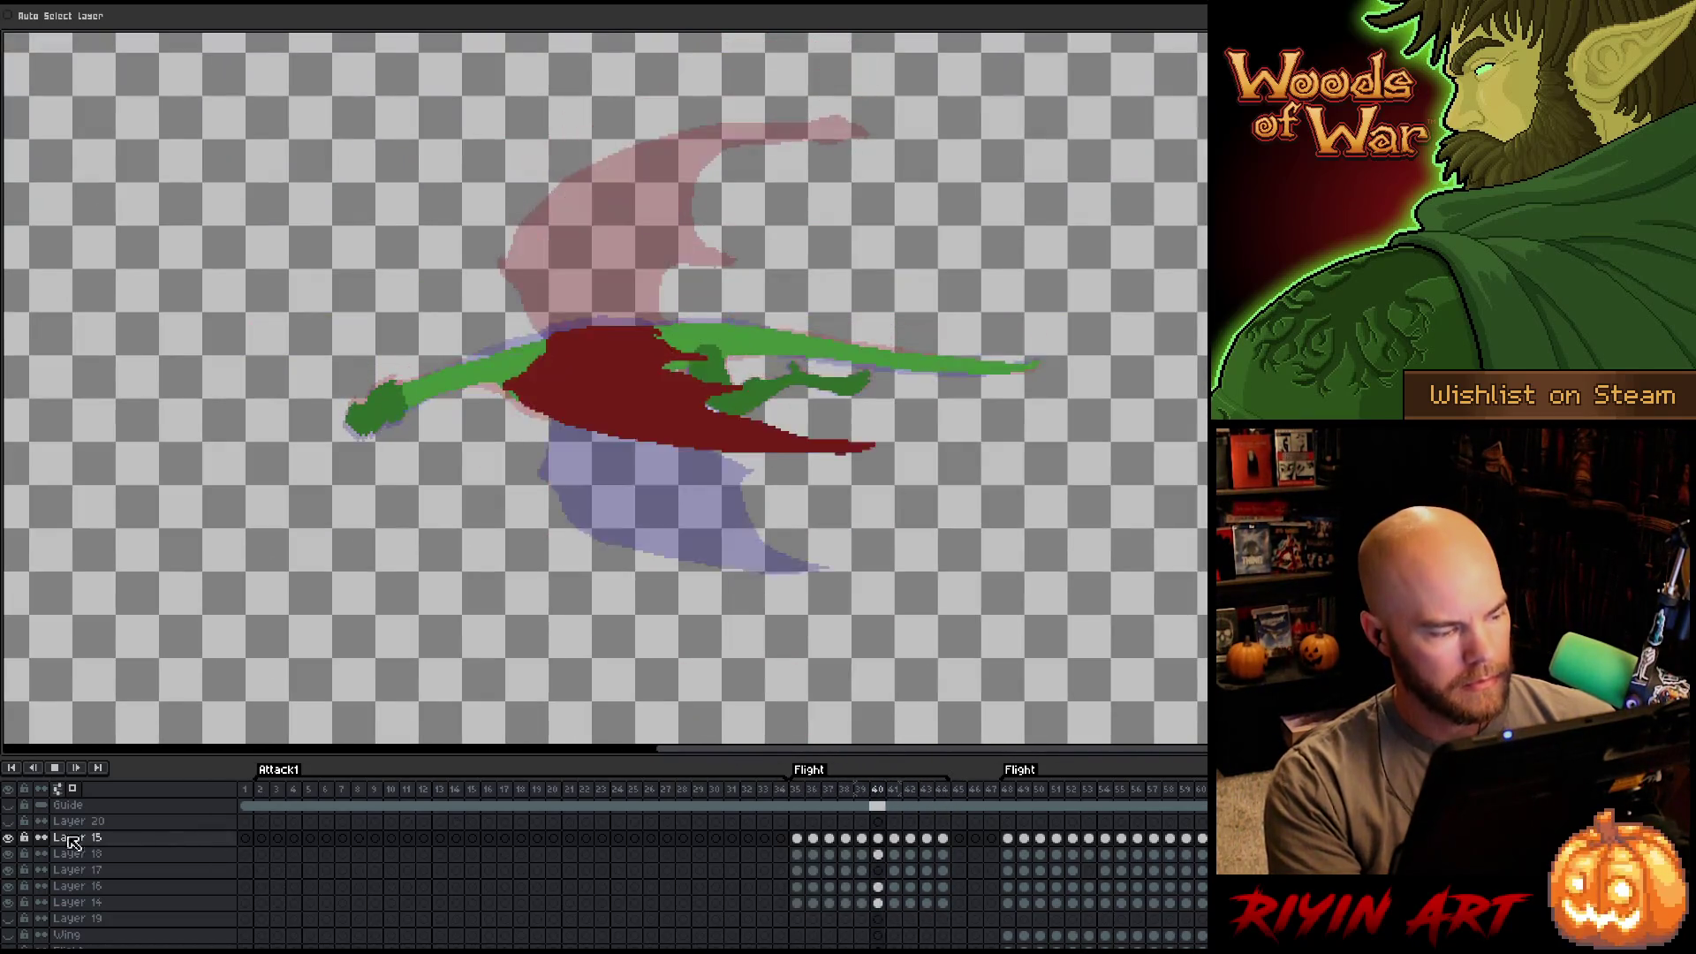
click(8, 839)
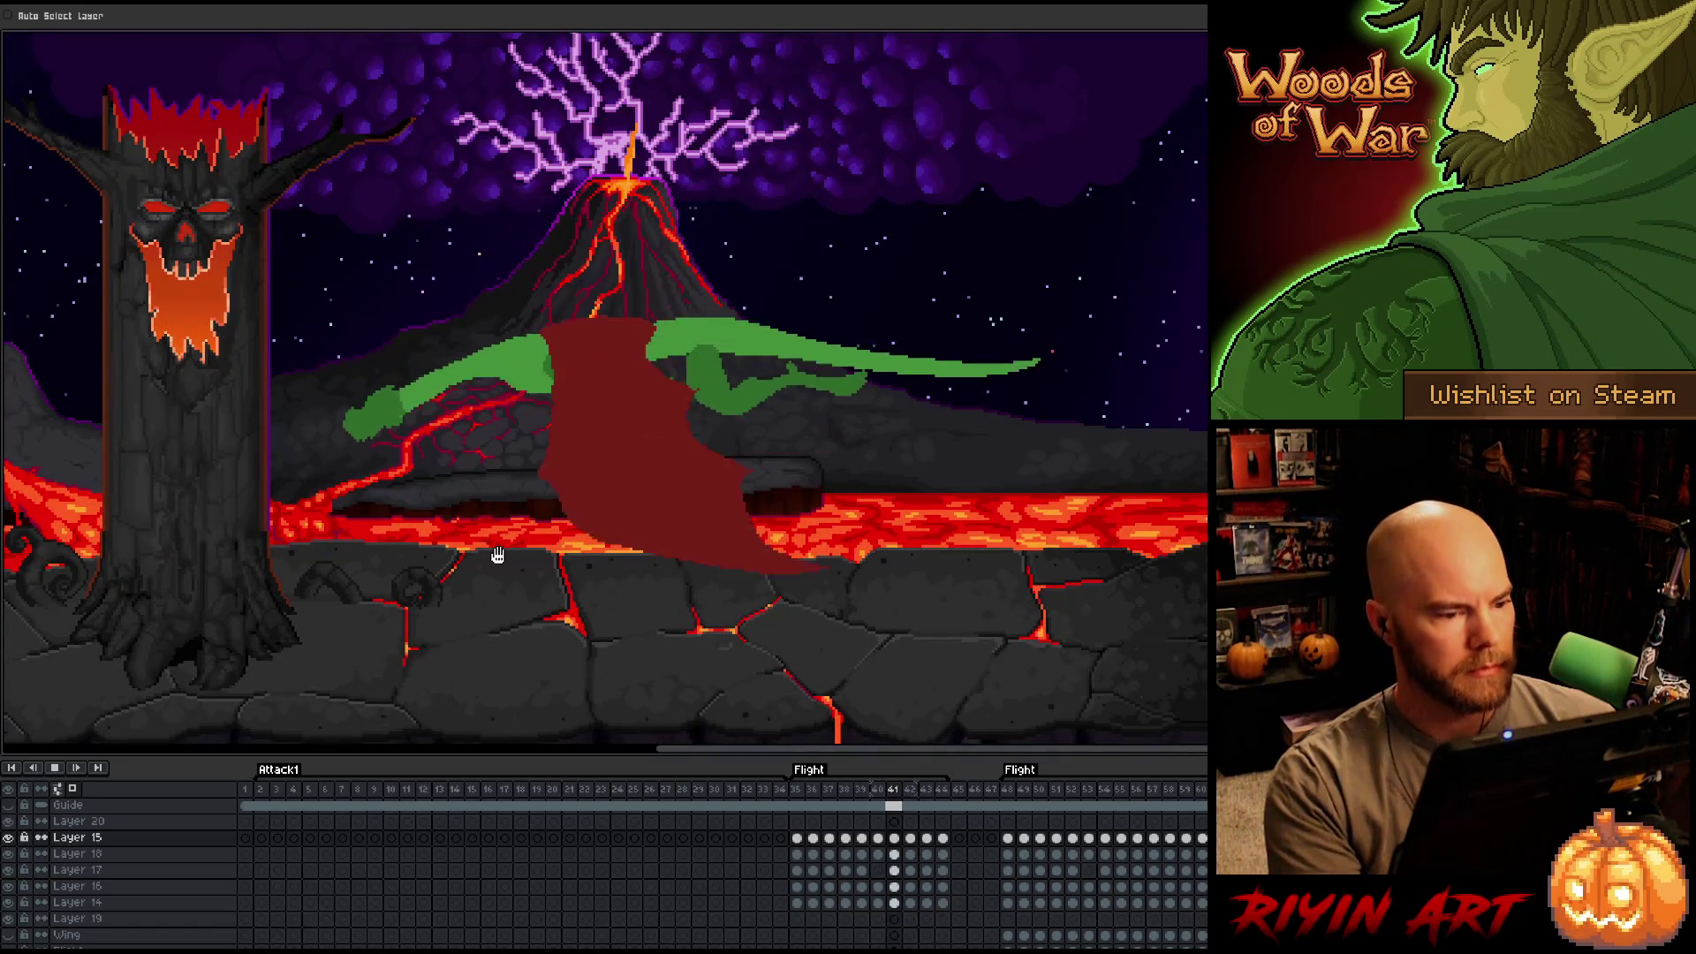
Loop-play the flight over frames 35–44, panning to frame the dragon, then stop.
scroll(460, 480, down, 2)
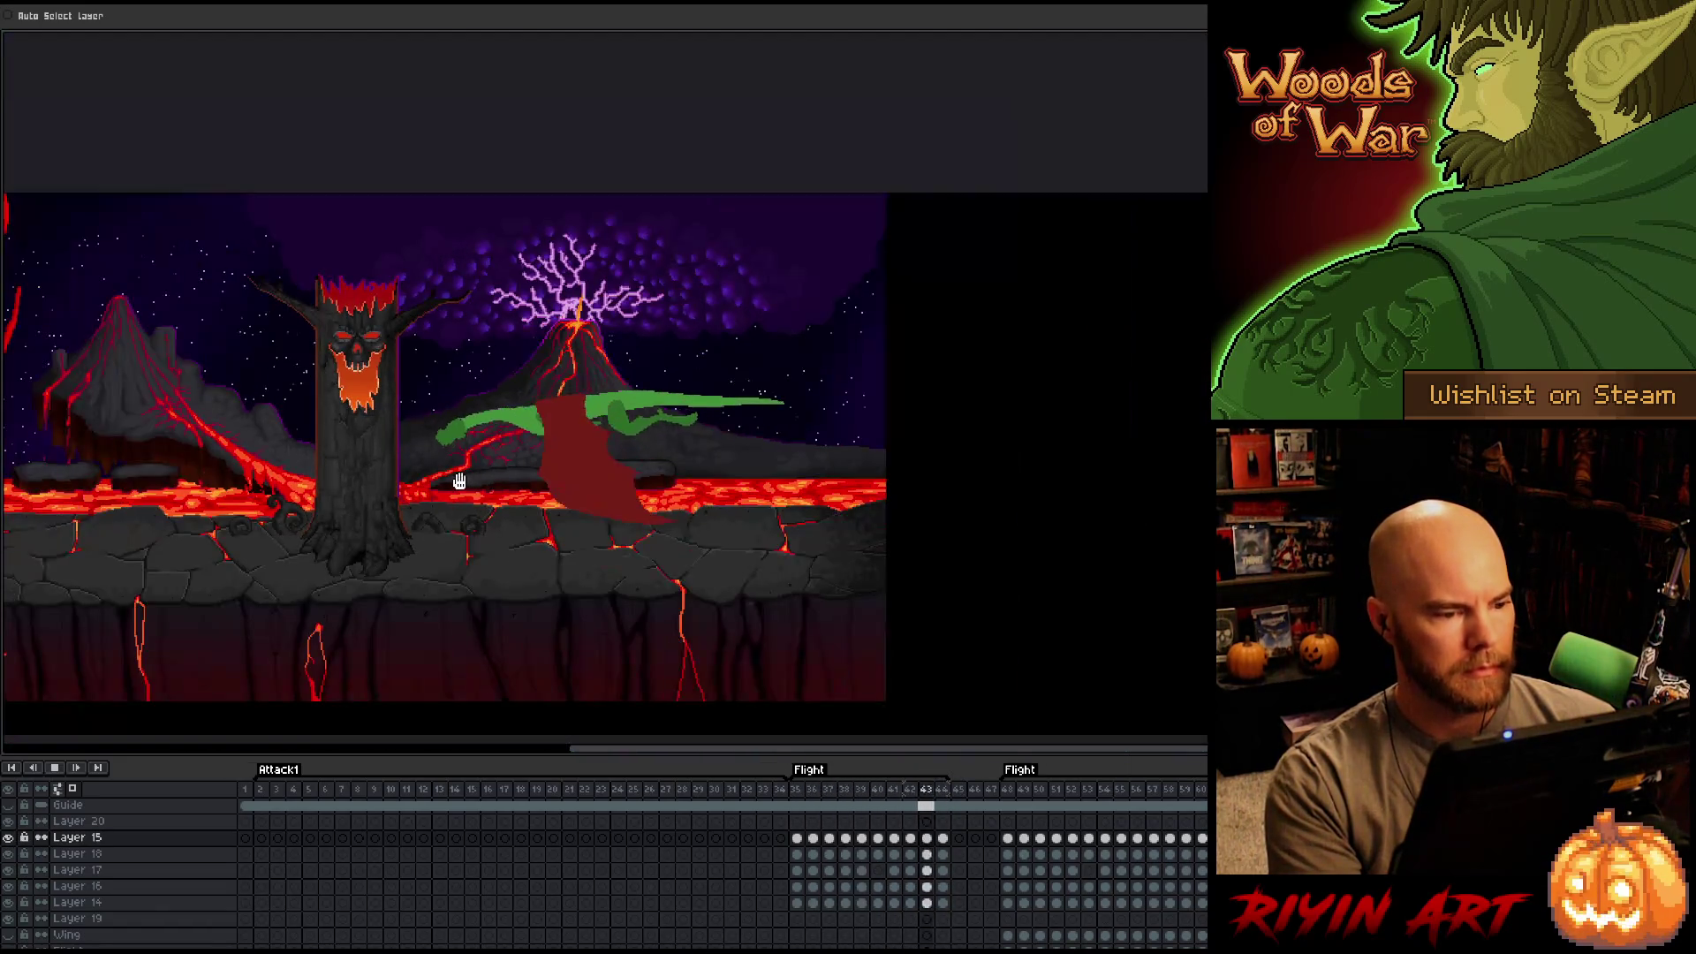
drag(942, 837, 886, 919)
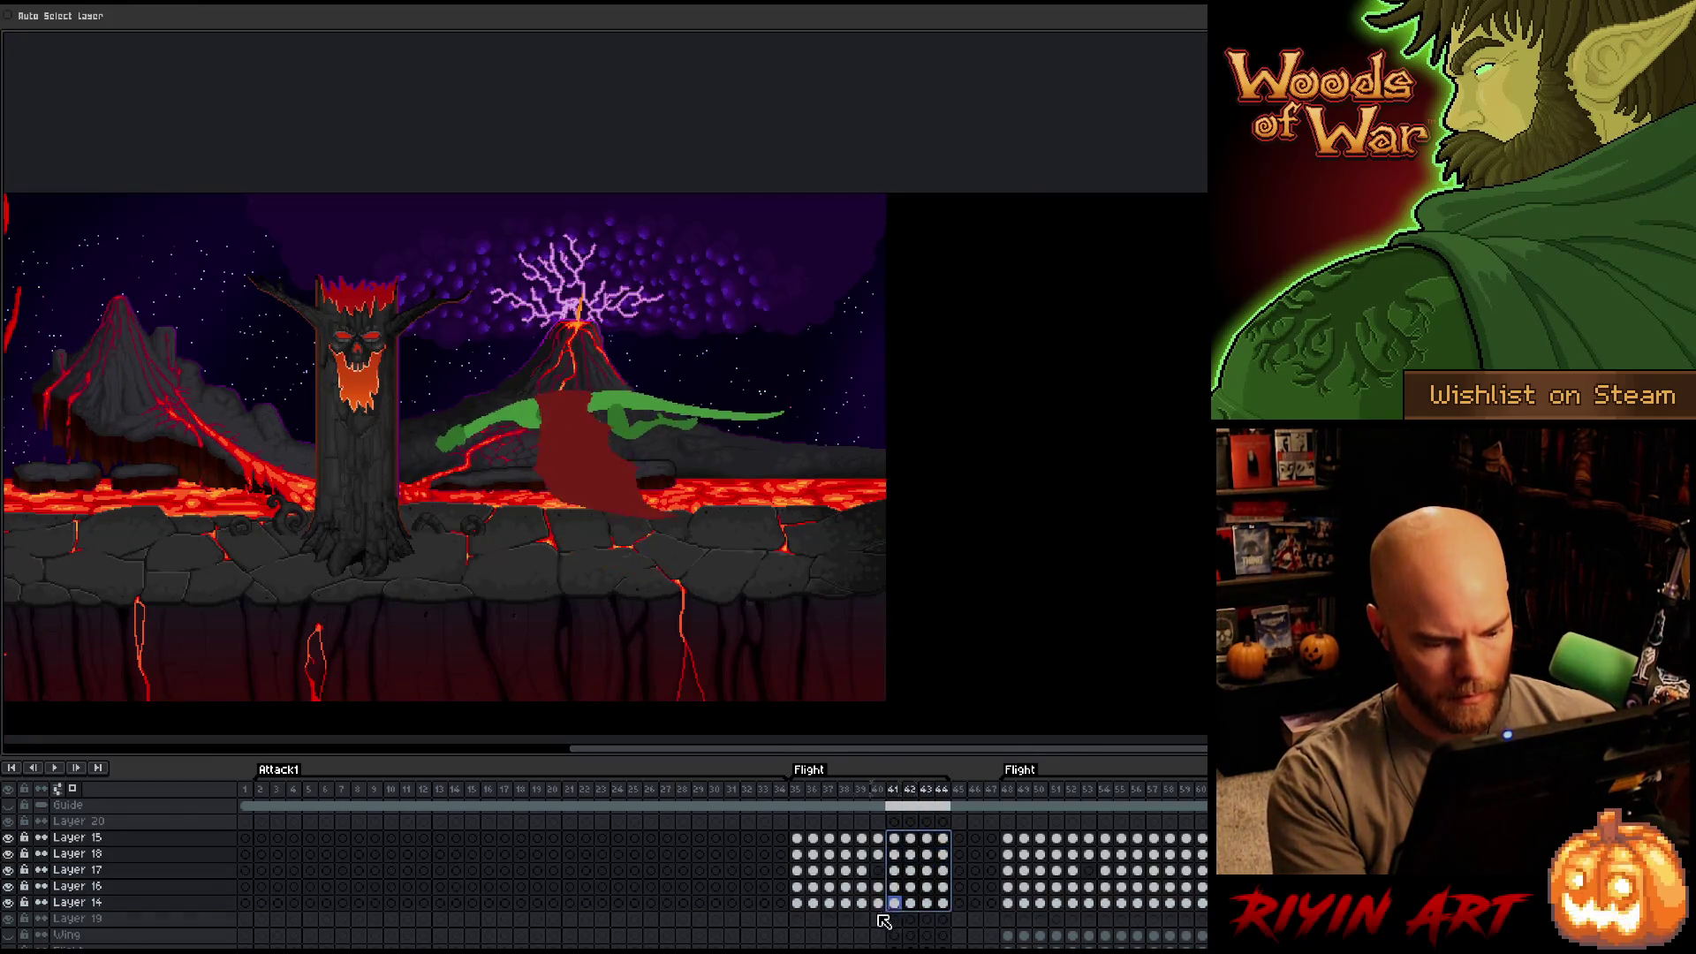
shift+click(797, 903)
key(Return)
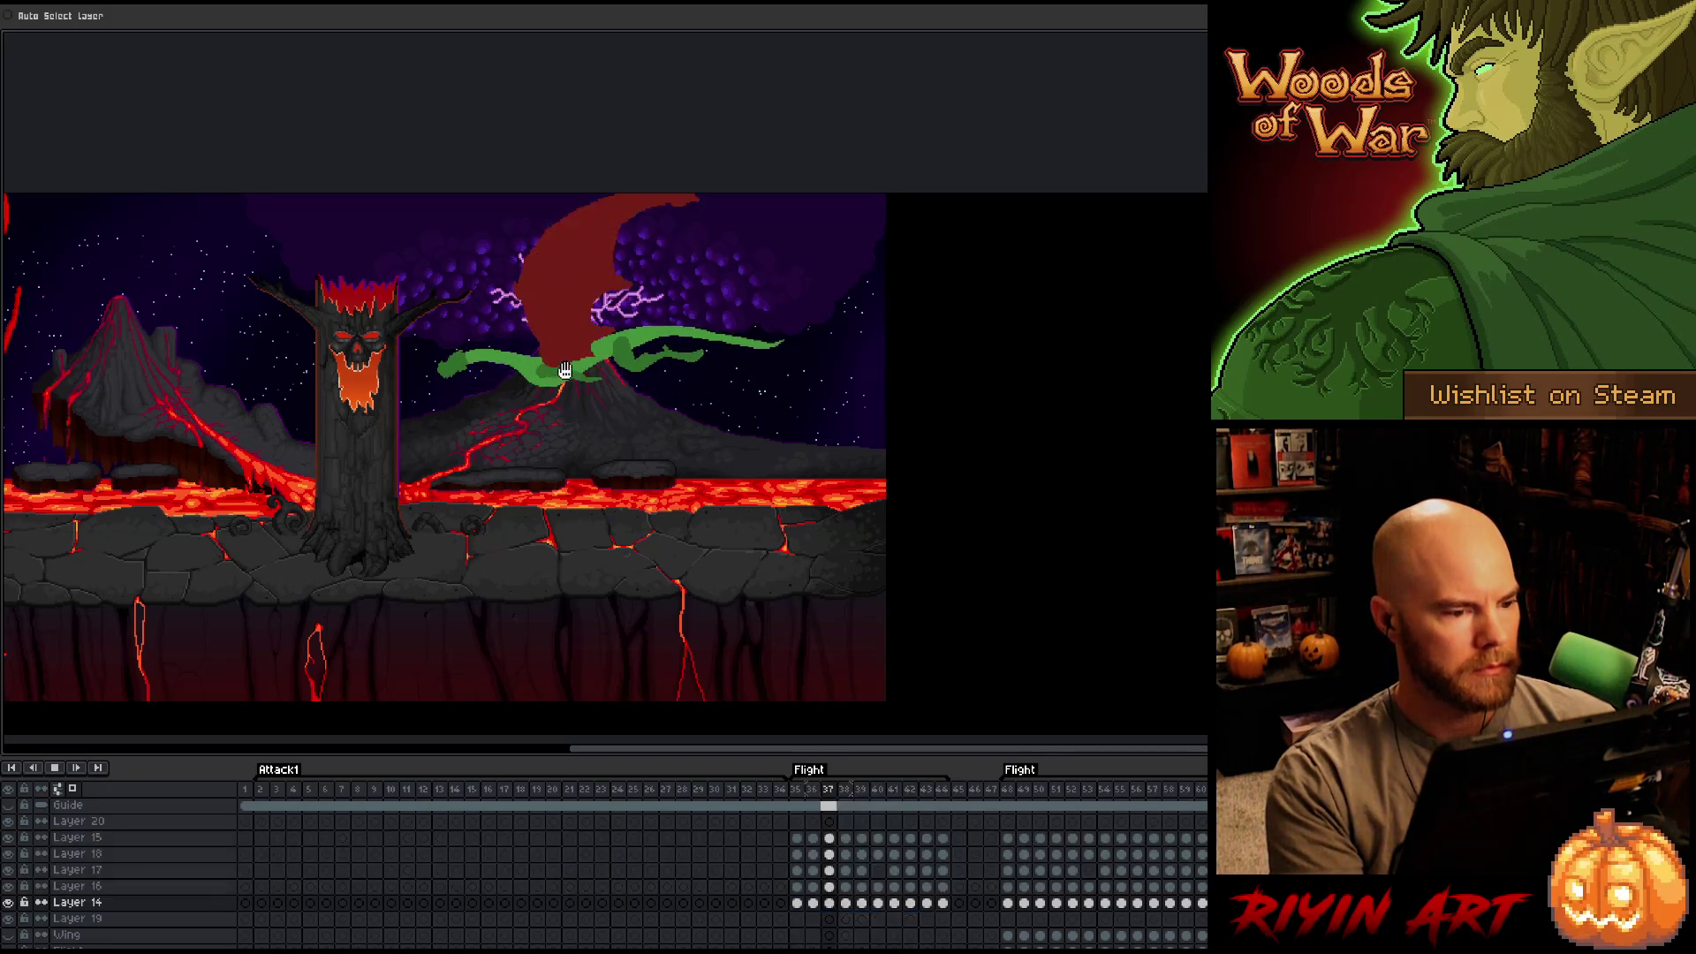
key(h)
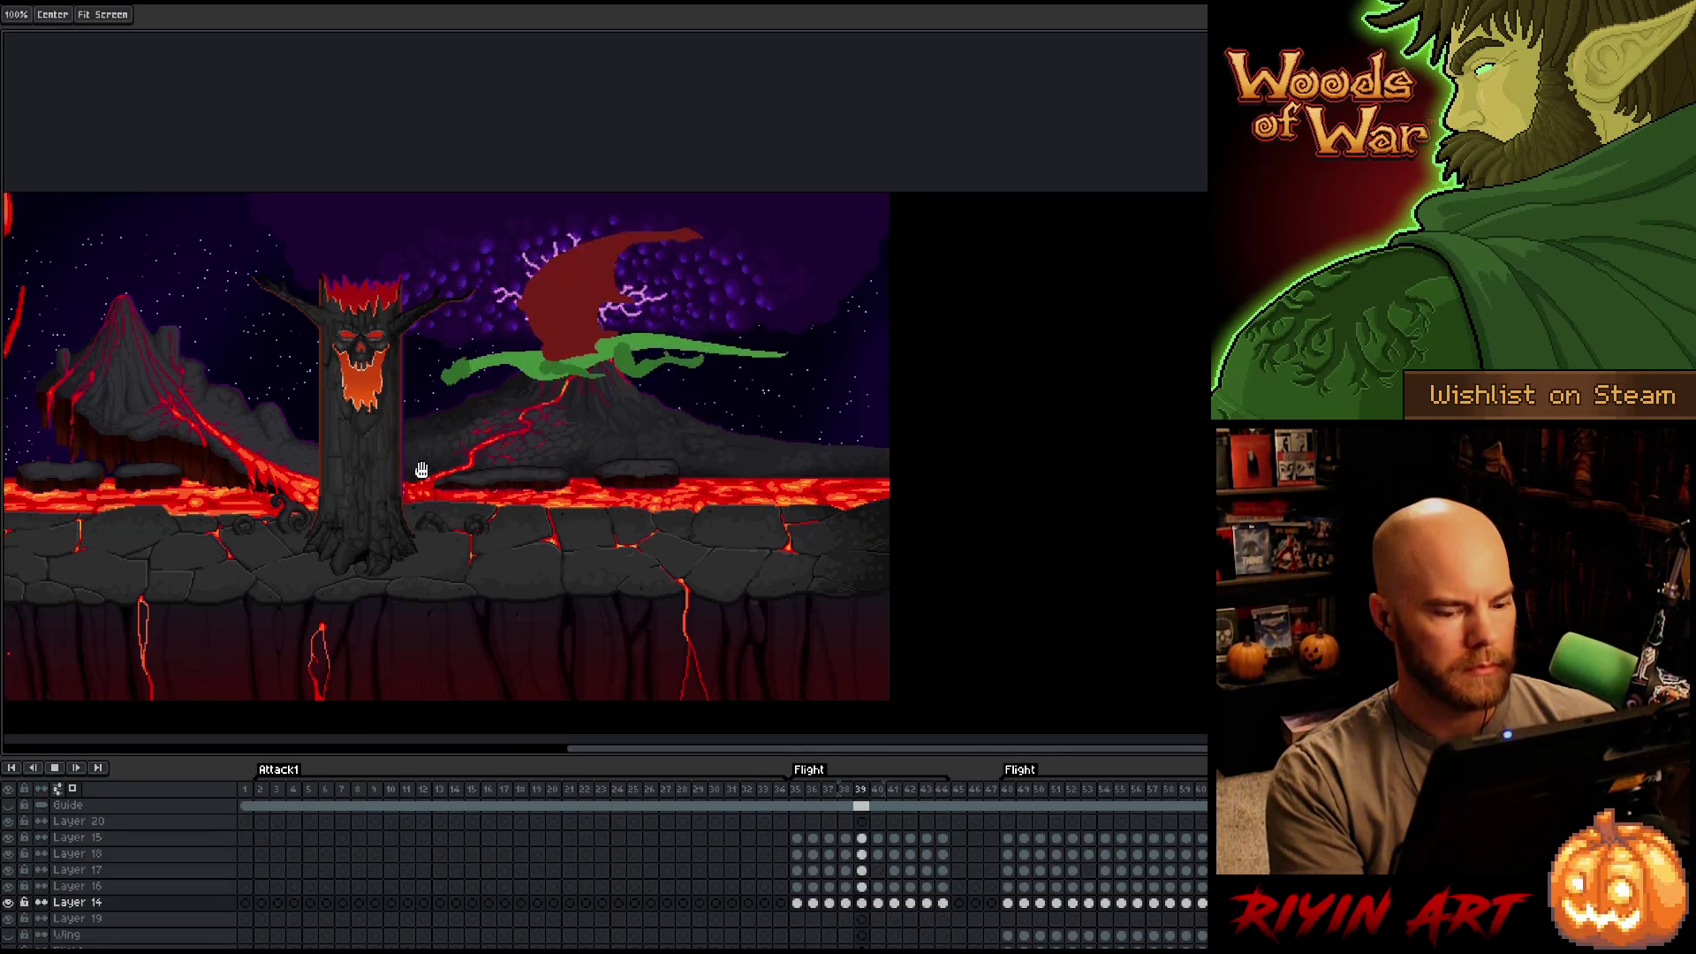
drag(422, 469, 590, 461)
key(v)
key(Return)
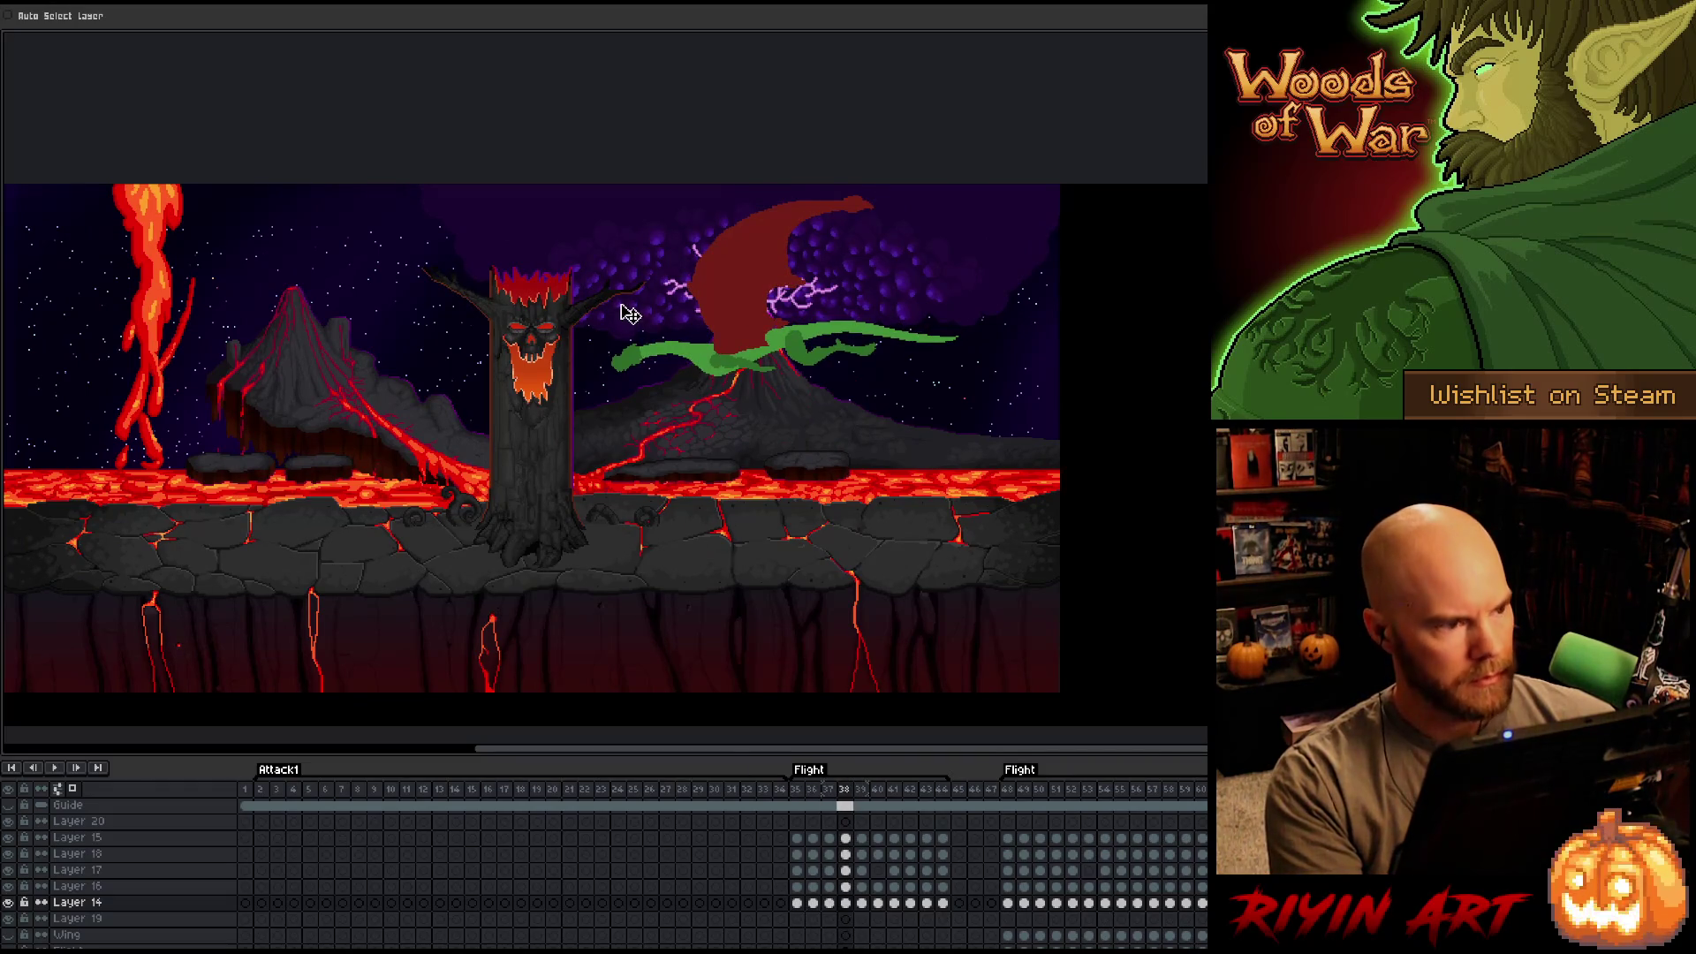
Play the animation from frame 35 of the Flight section, then stop it.
scroll(913, 834, up, 1)
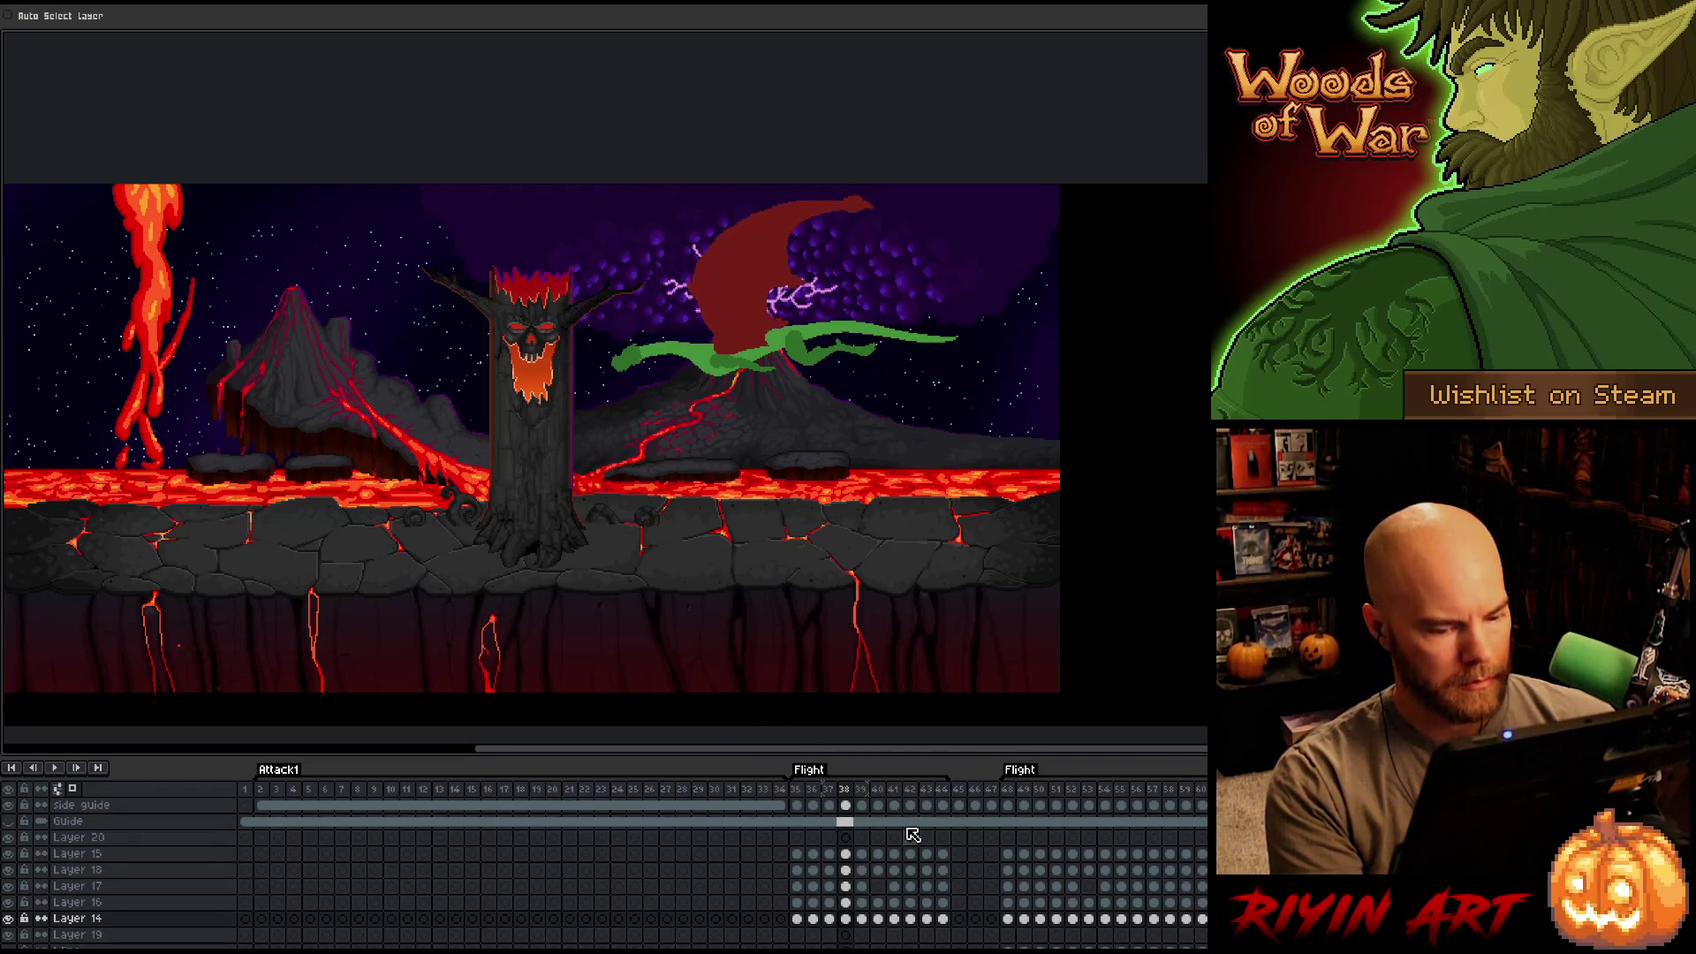
scroll(913, 835, down, 5)
scroll(913, 835, up, 5)
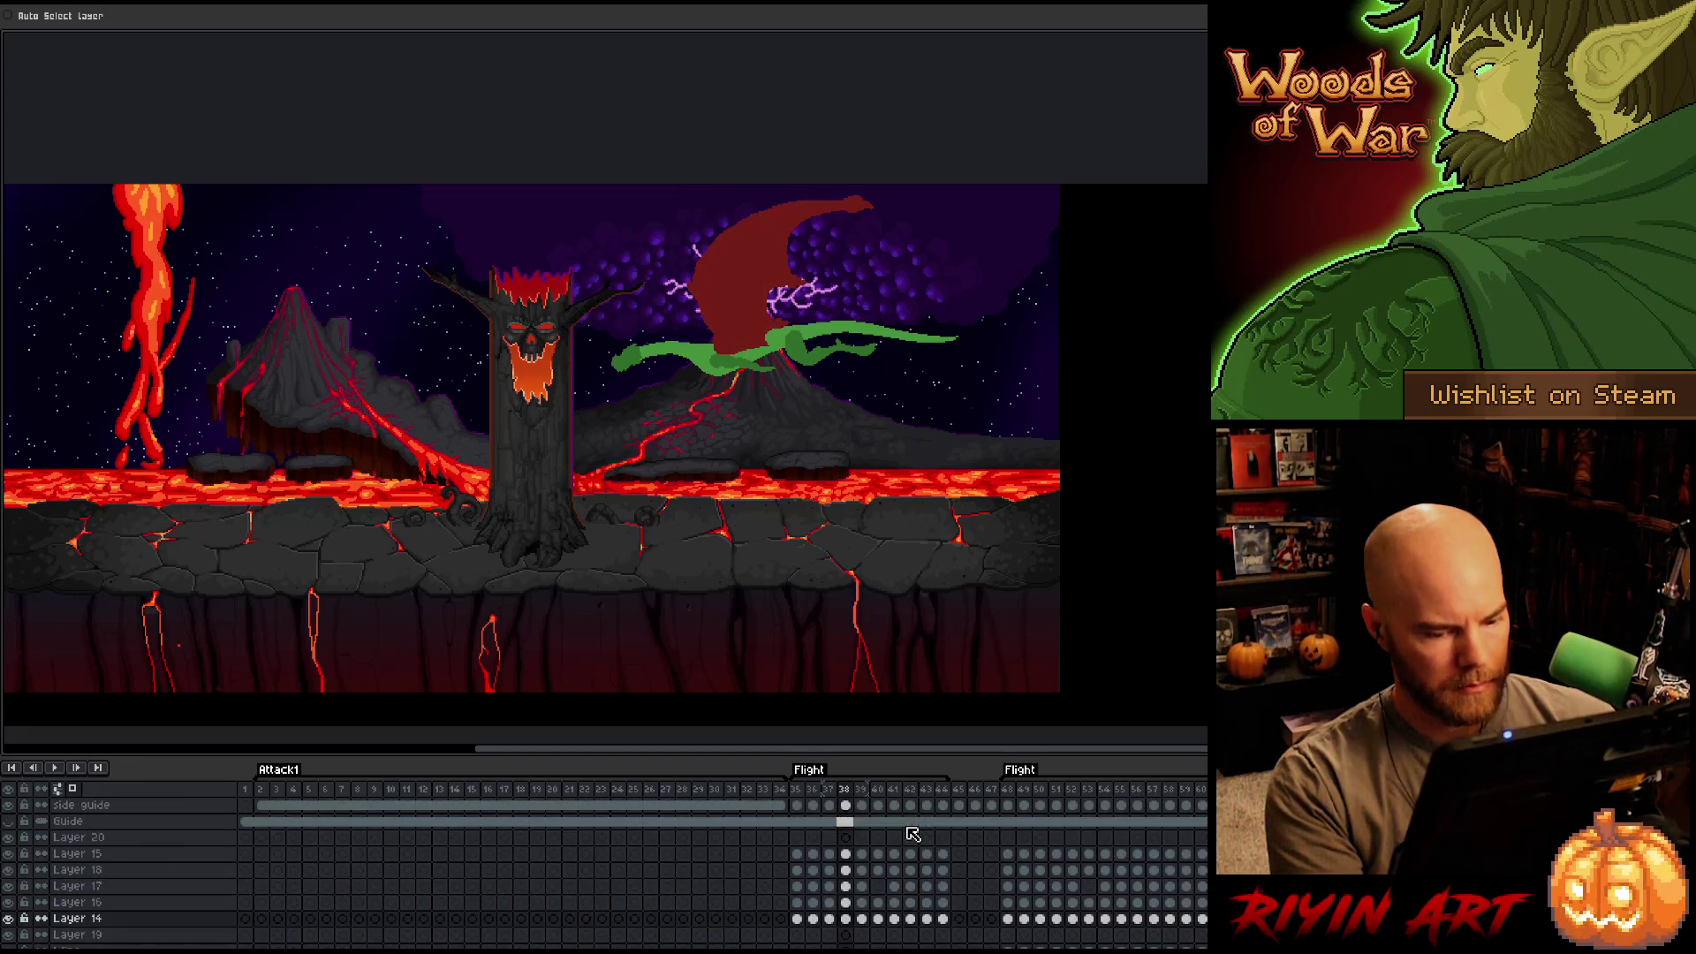
scroll(721, 856, right, 10)
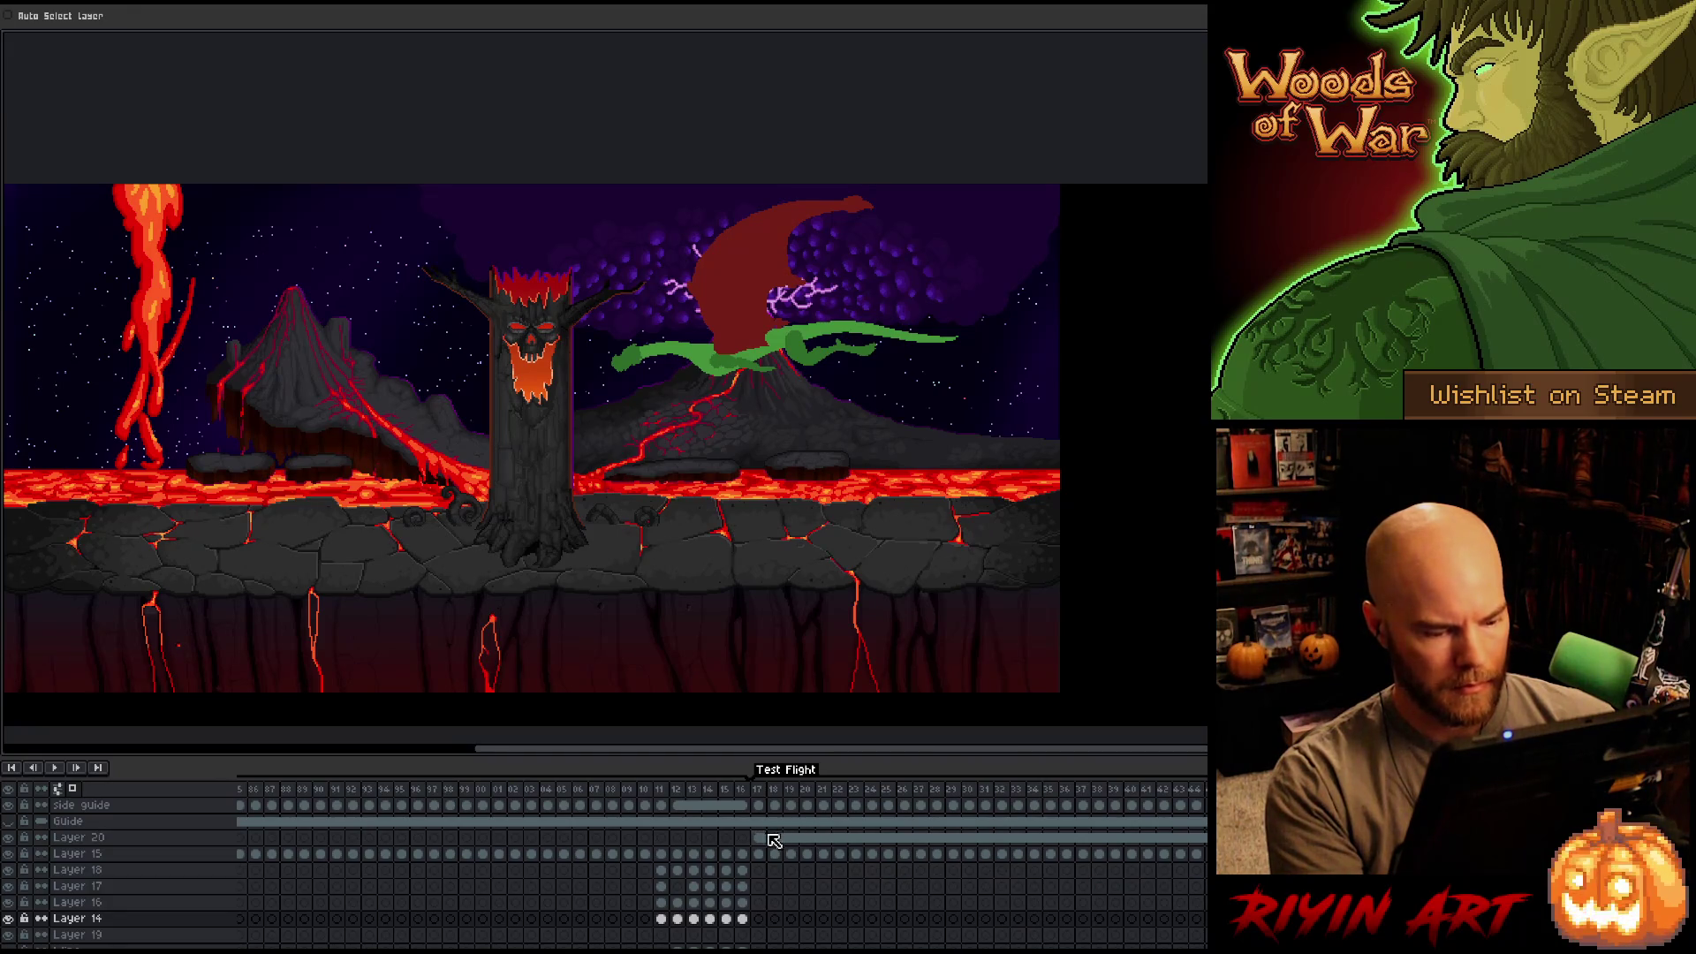
click(774, 840)
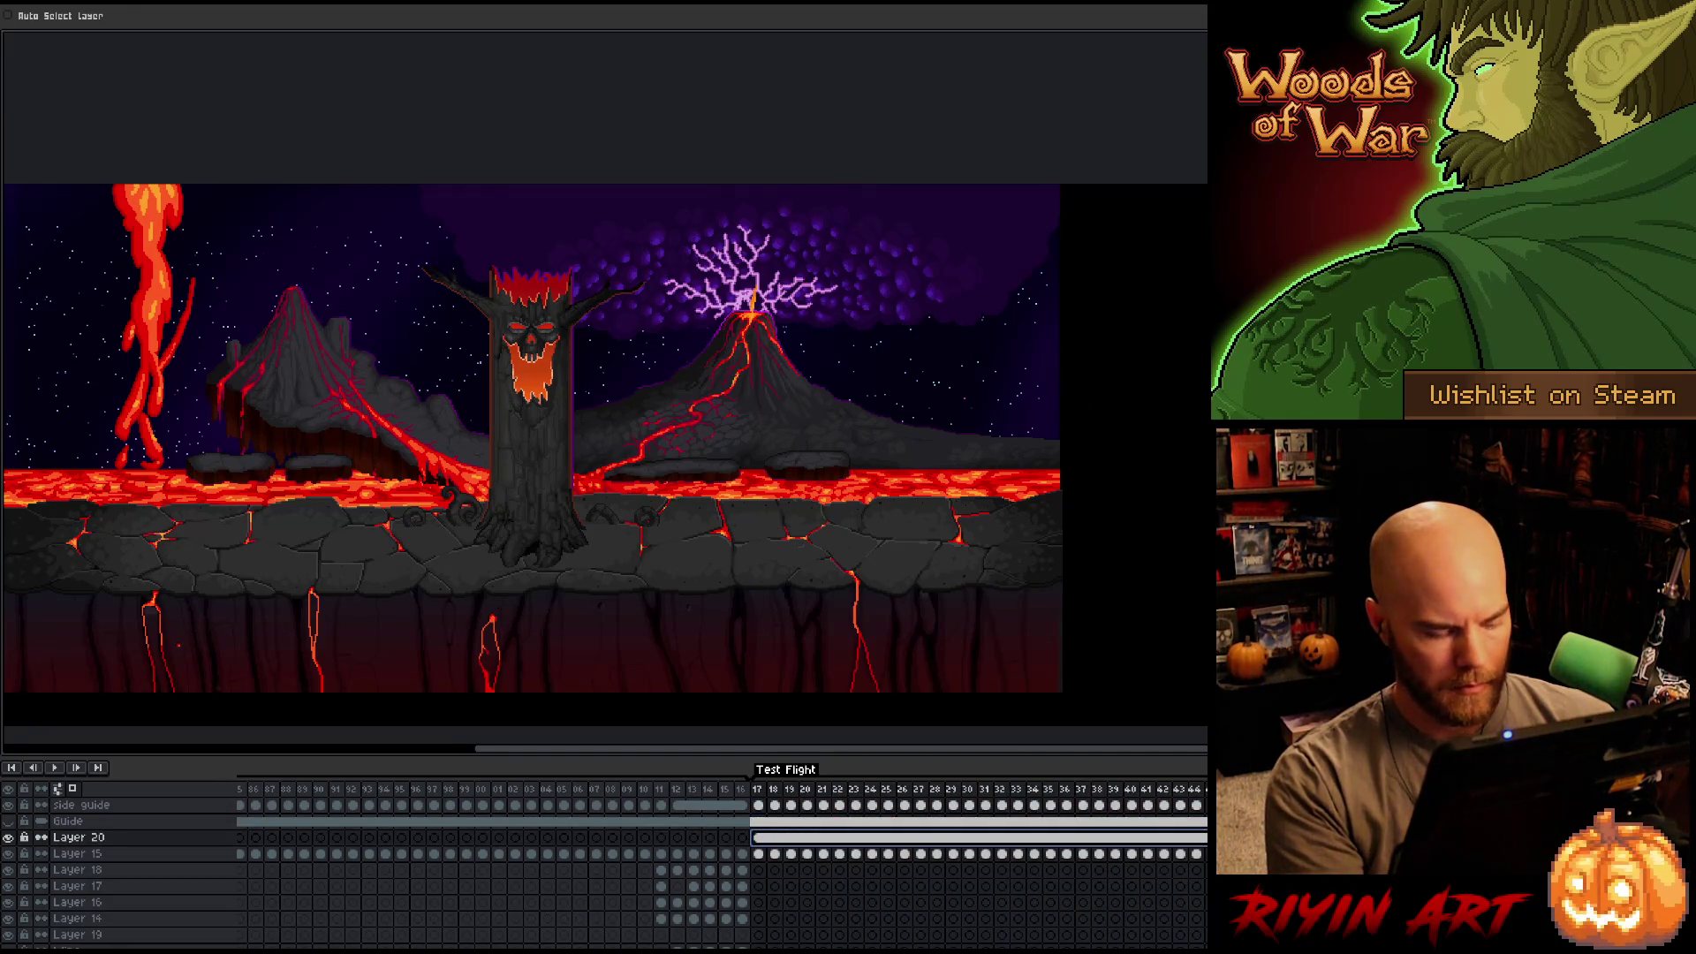
scroll(721, 856, right, 4)
scroll(435, 857, left, 3)
click(527, 844)
click(524, 837)
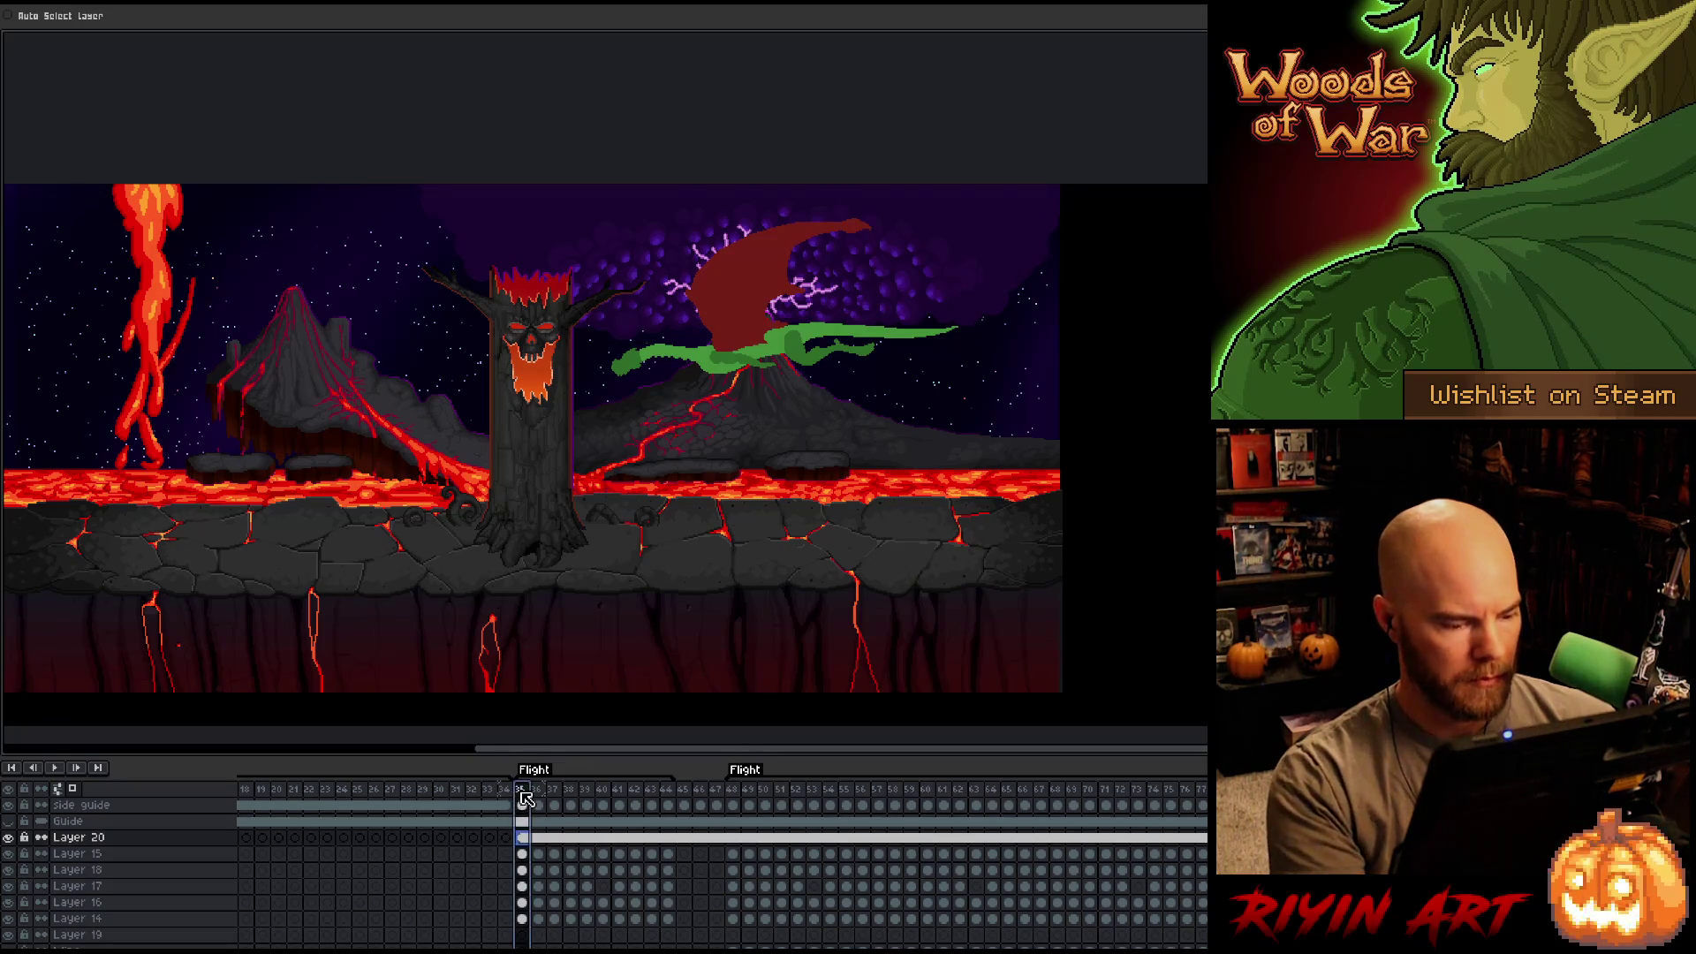
key(Return)
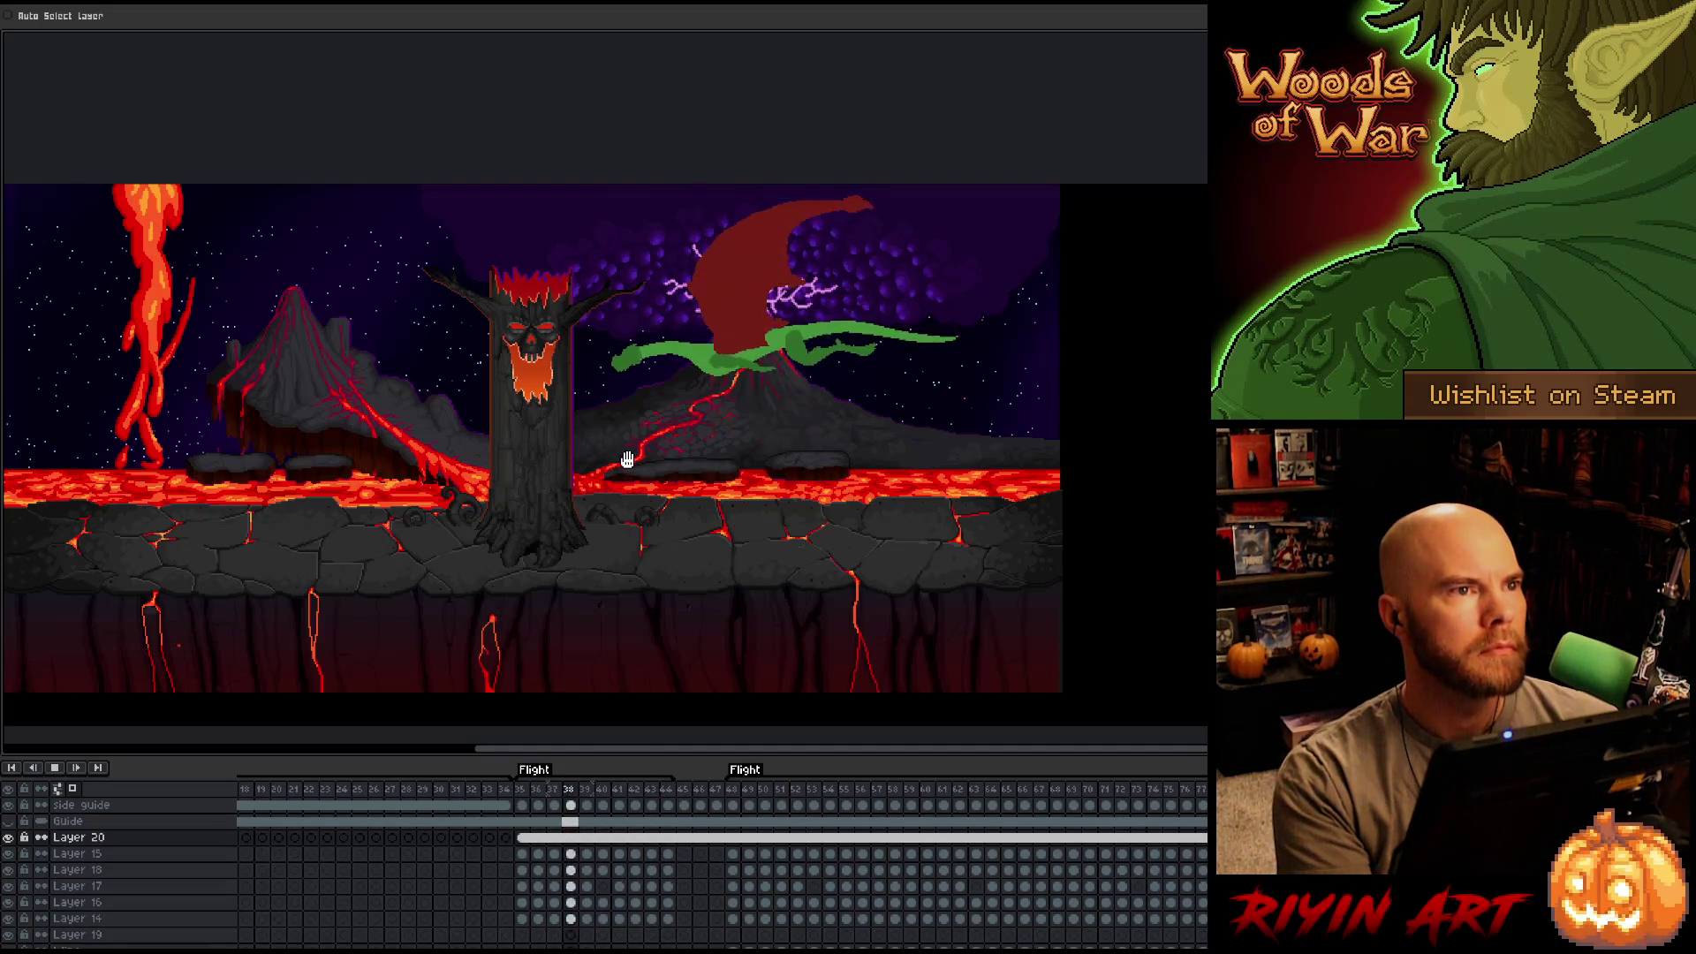
key(Return)
Select the Layer 15 cel on frame 22 and nudge the dragon slightly lower.
scroll(436, 778, left, 5)
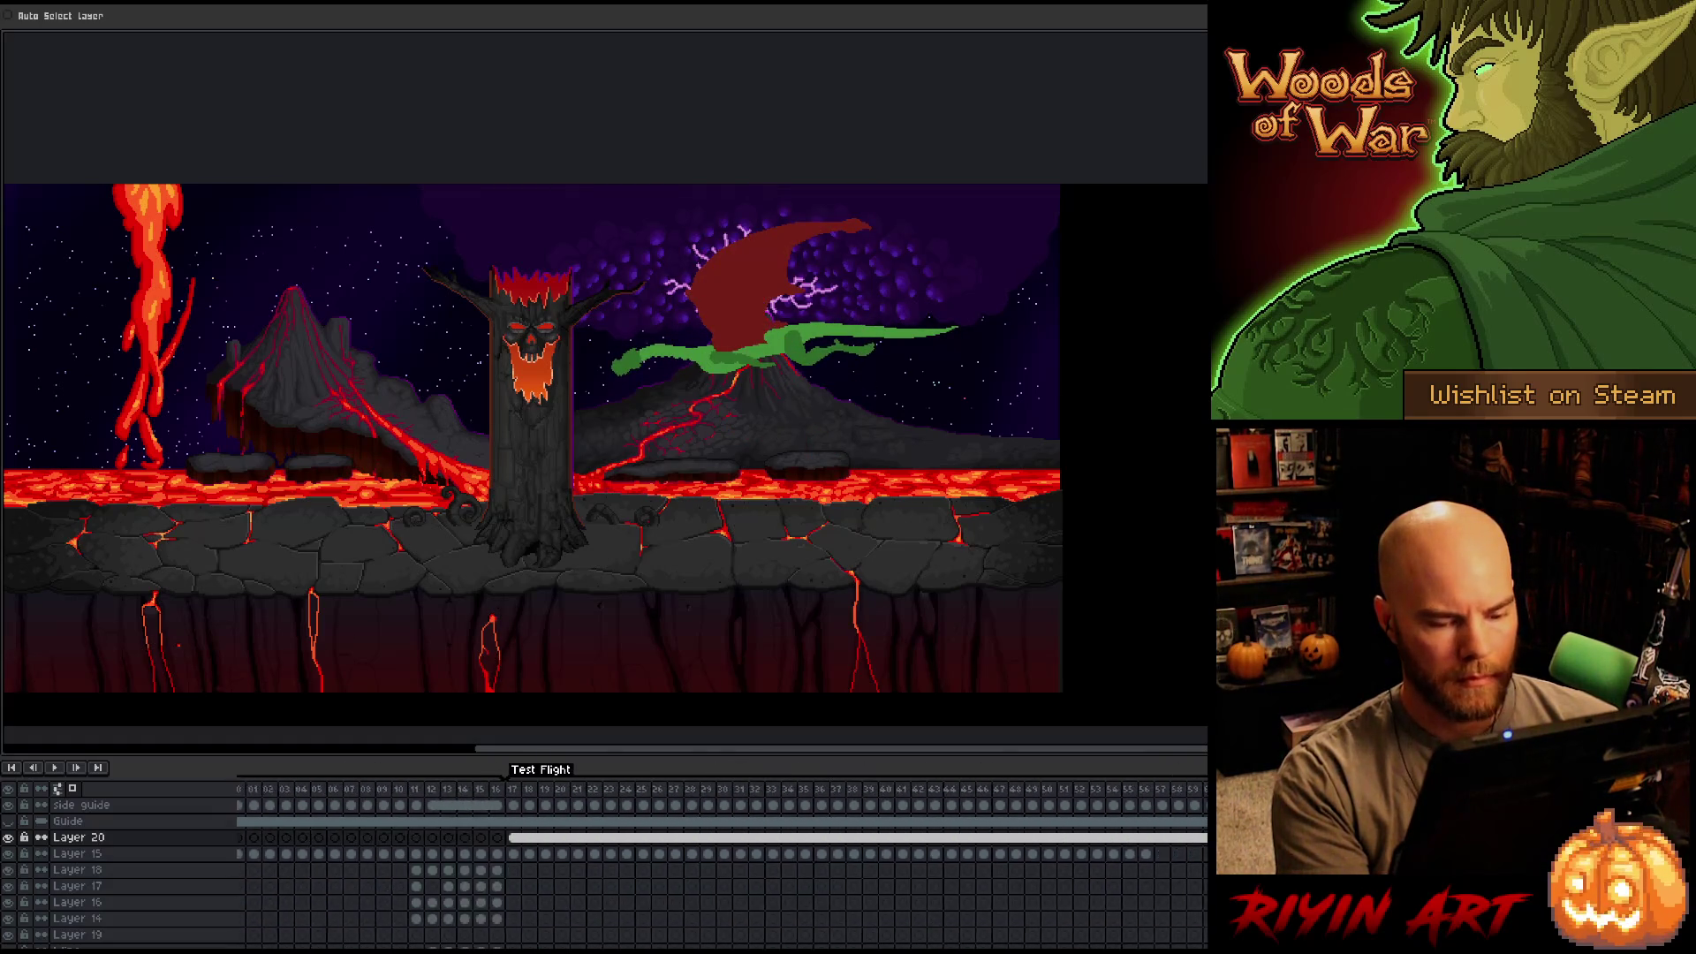
drag(452, 797, 564, 796)
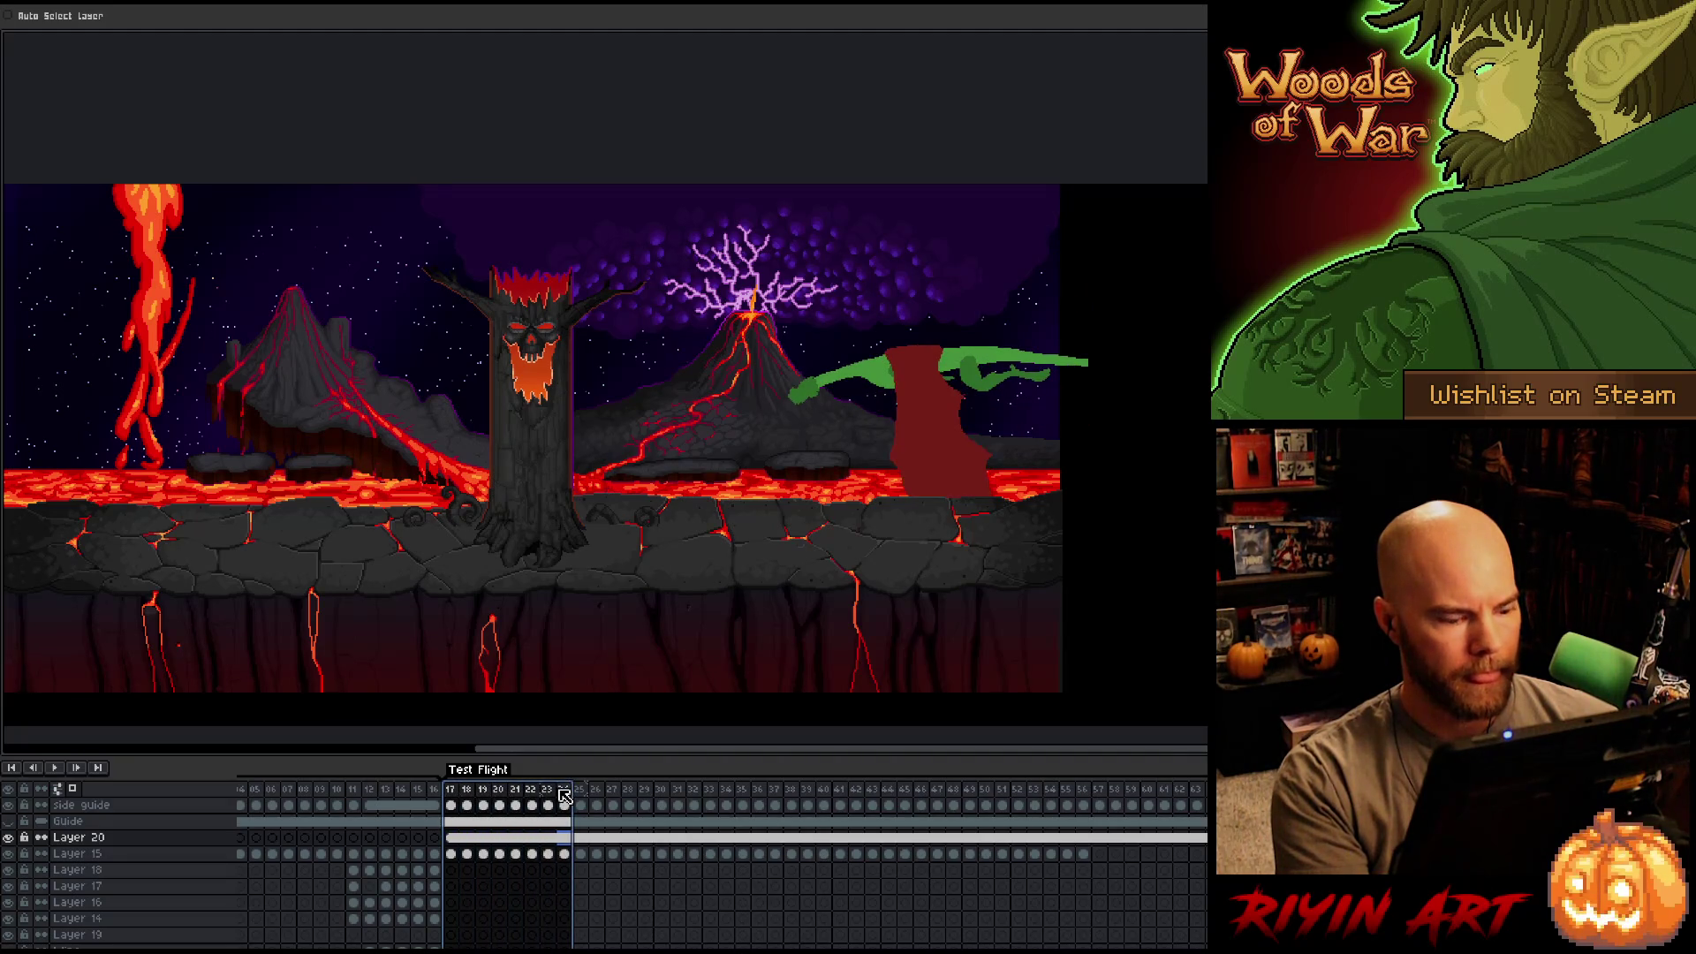
click(533, 854)
key(Left)
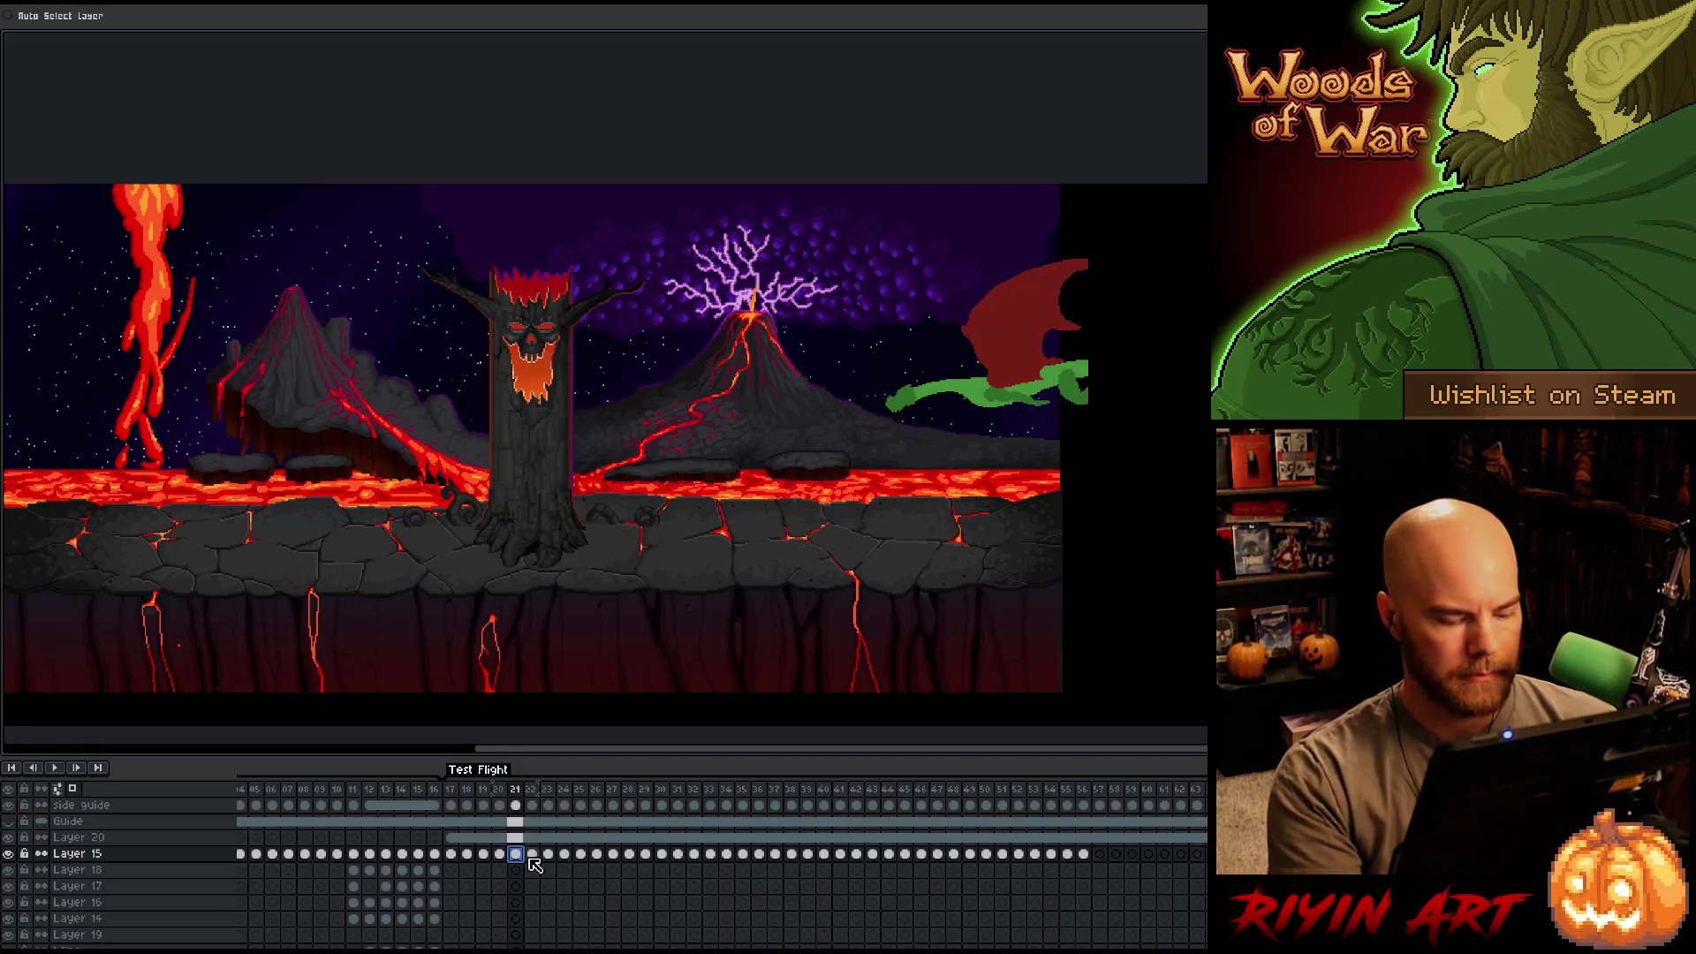
key(Right)
key(Left)
key(Right)
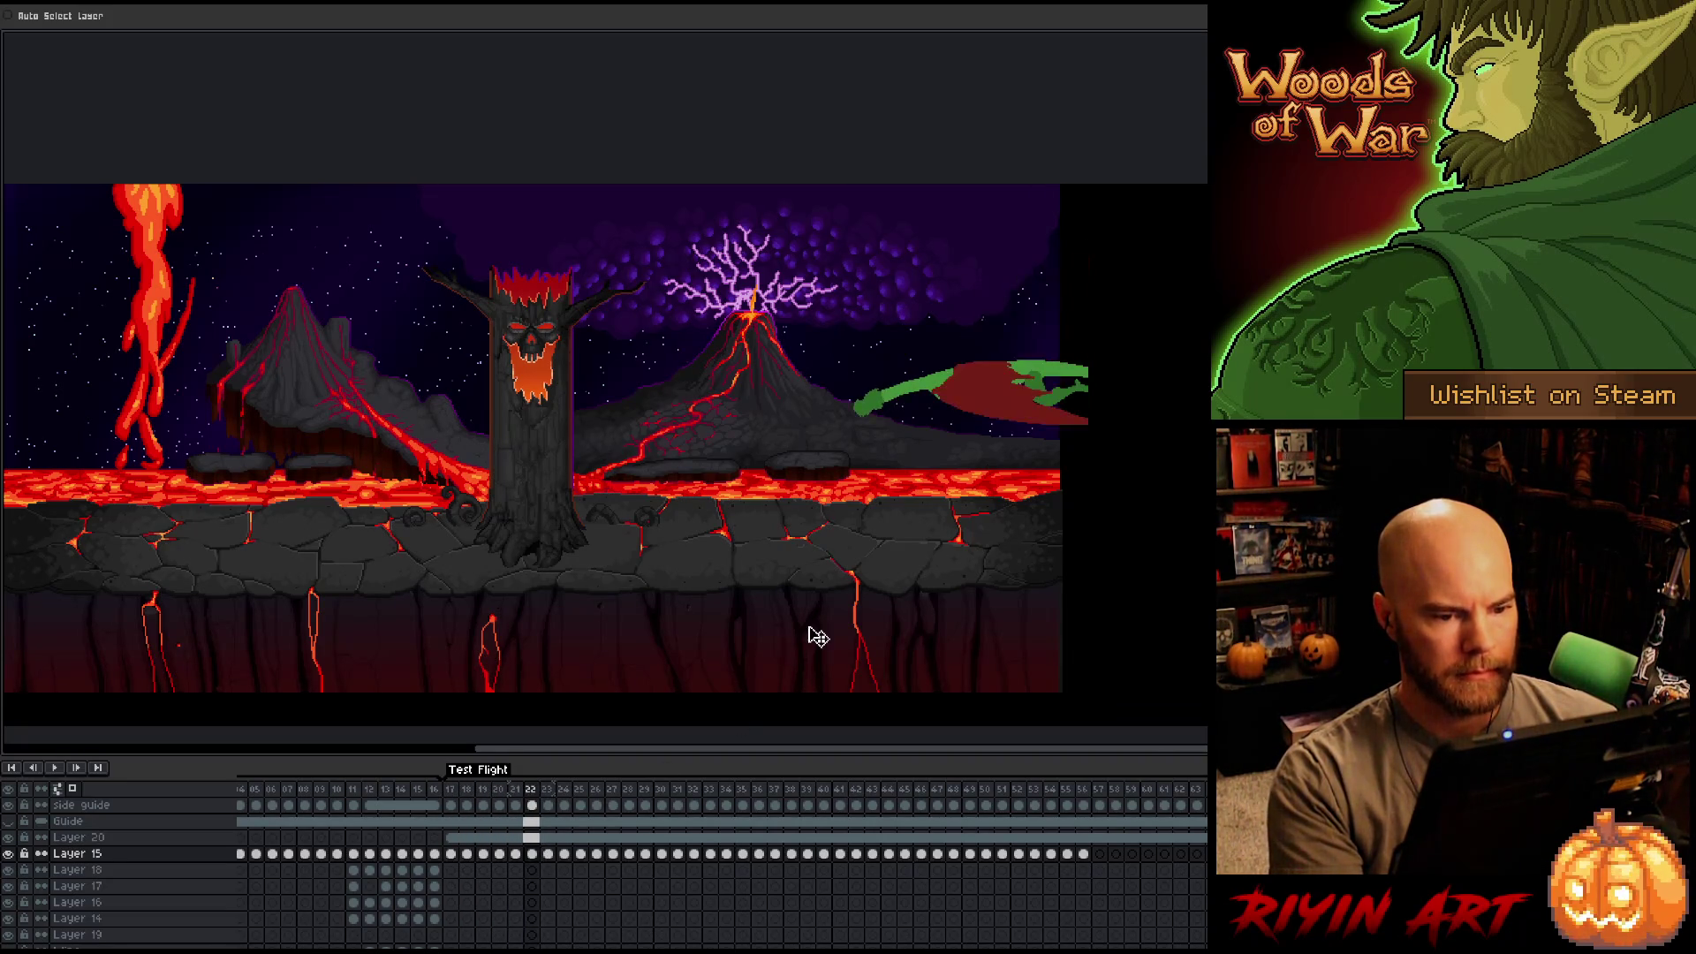
drag(968, 394, 967, 397)
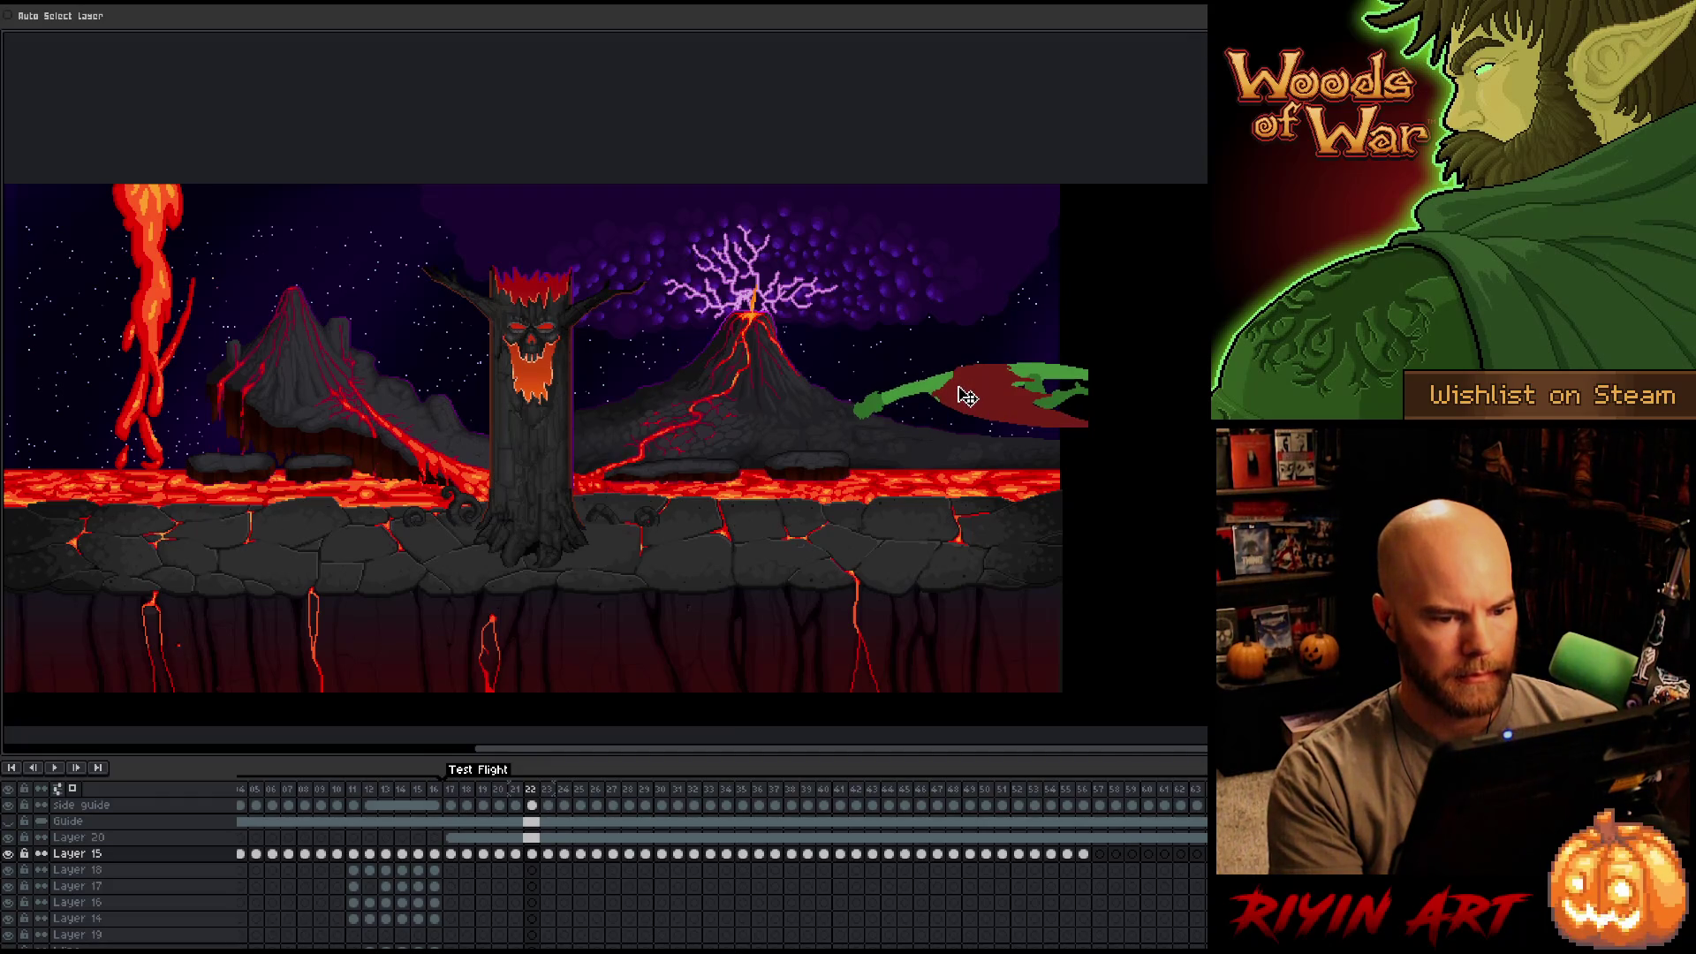
Lower the dragon on frame 23 after comparing it with frame 22.
key(Left)
key(Right)
key(Right)
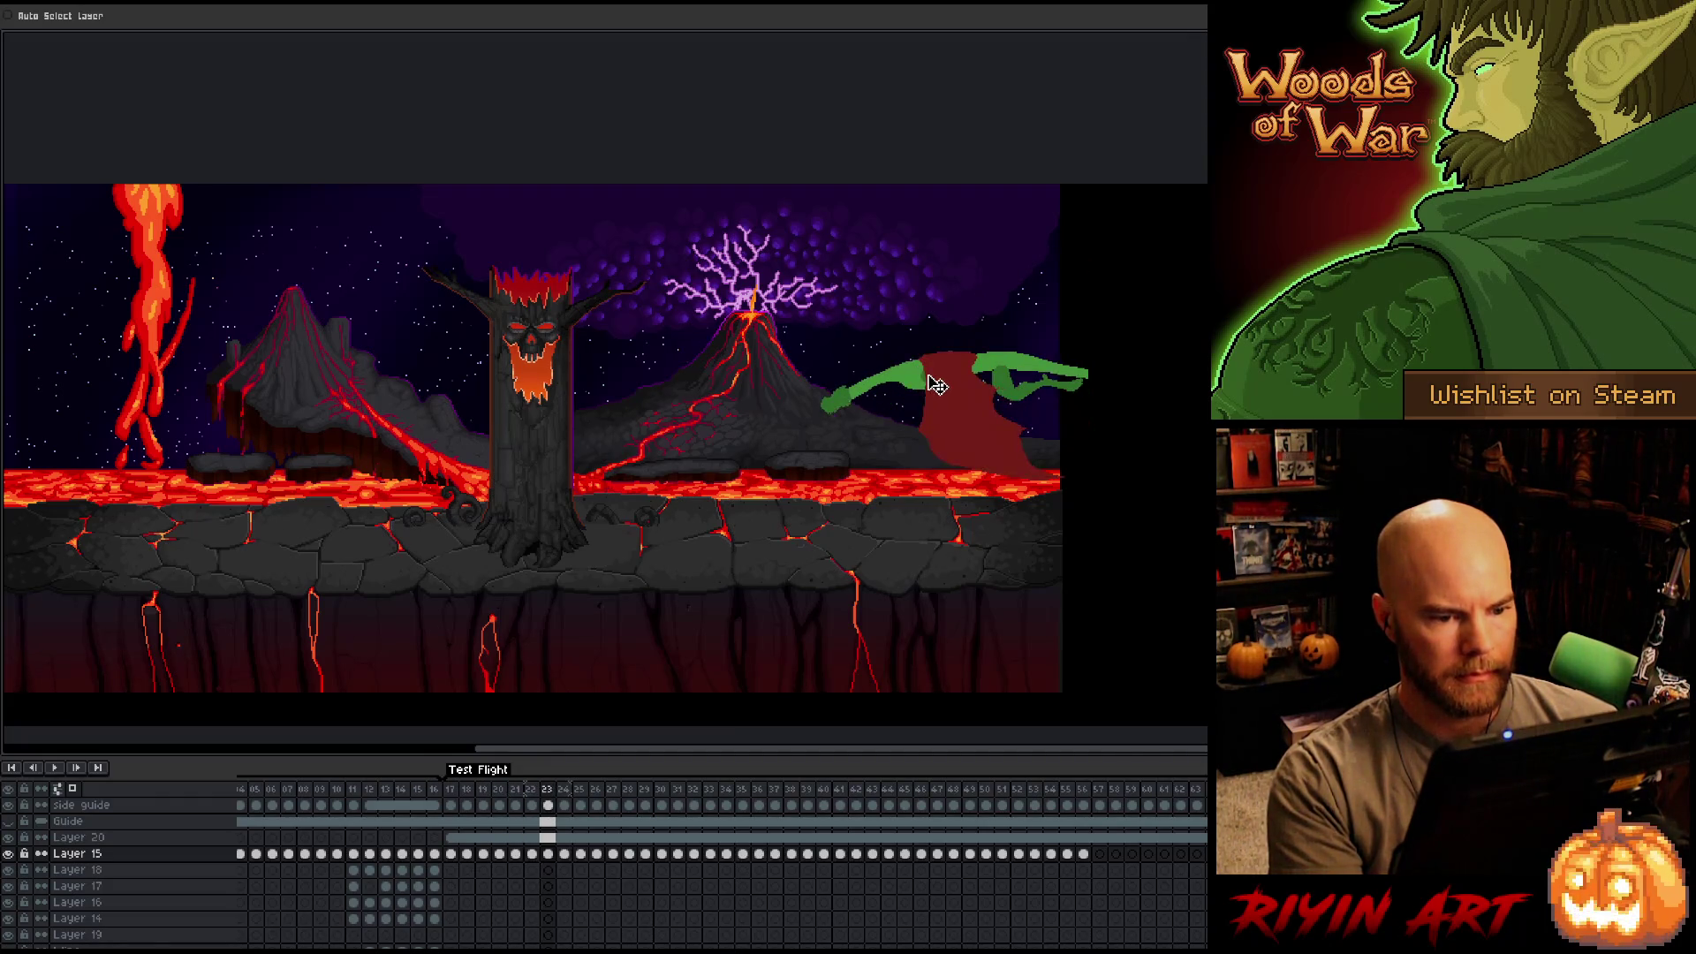
key(Left)
Compare poses across frames 24–28, then lower the dragon about 20 px on frame 29.
key(Right)
key(Right)
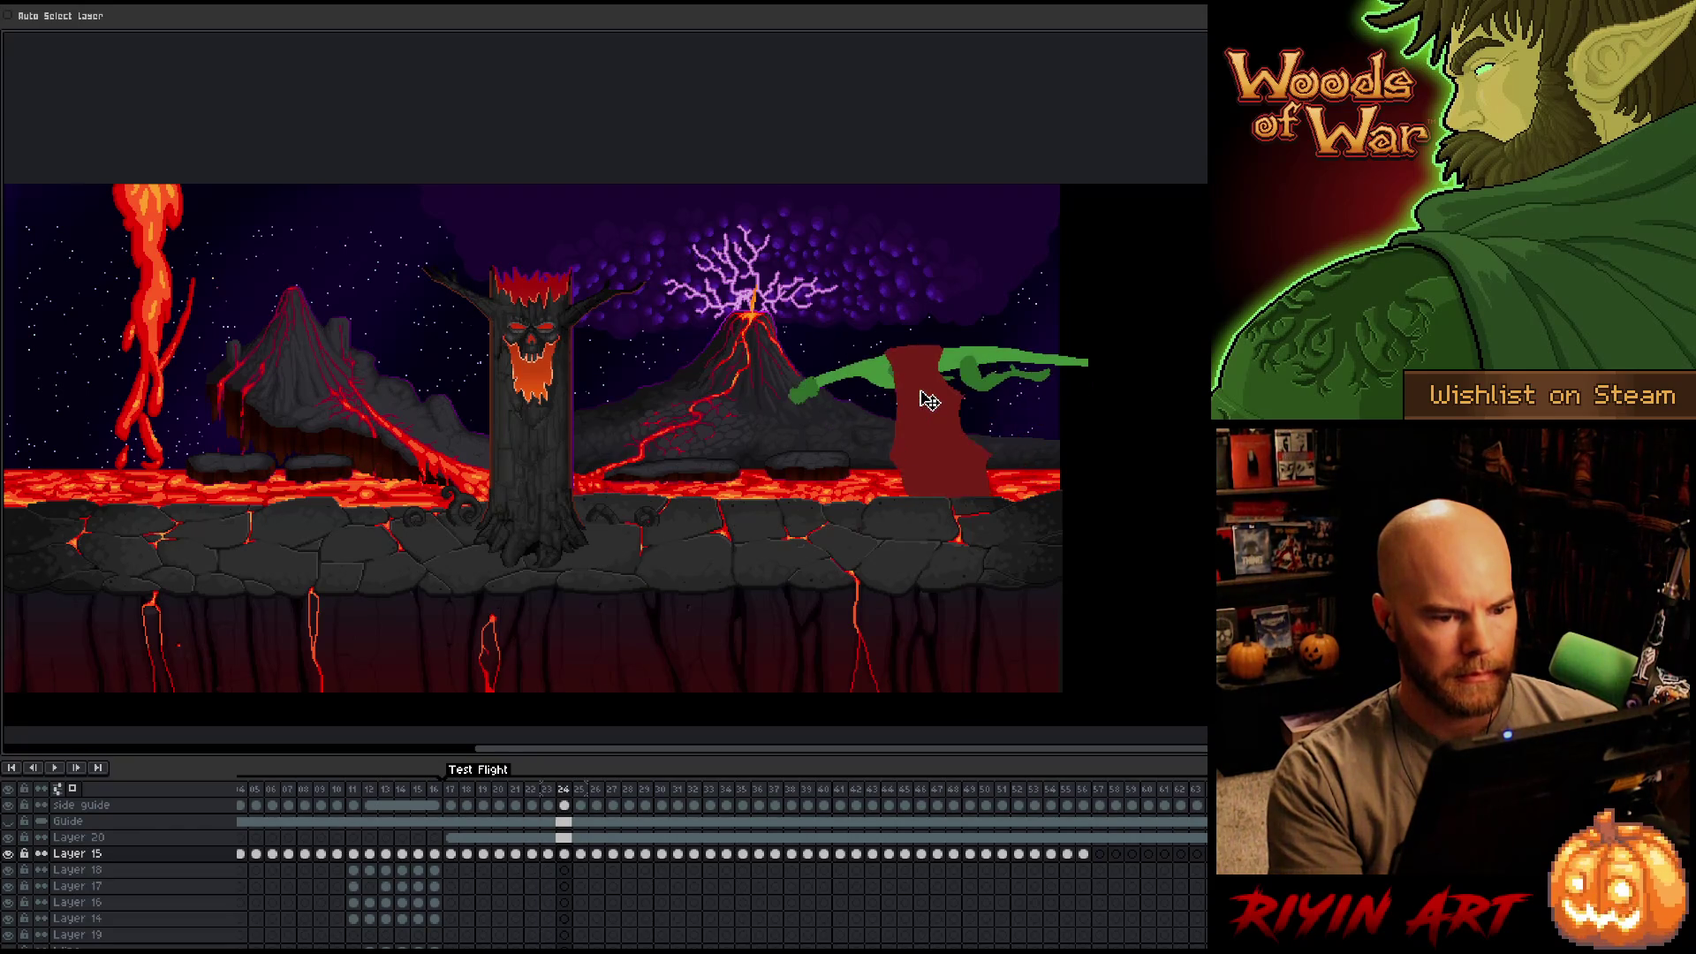
mouse_move(912, 377)
mouse_down()
mouse_move(913, 398)
mouse_move(880, 404)
mouse_up()
key(Right)
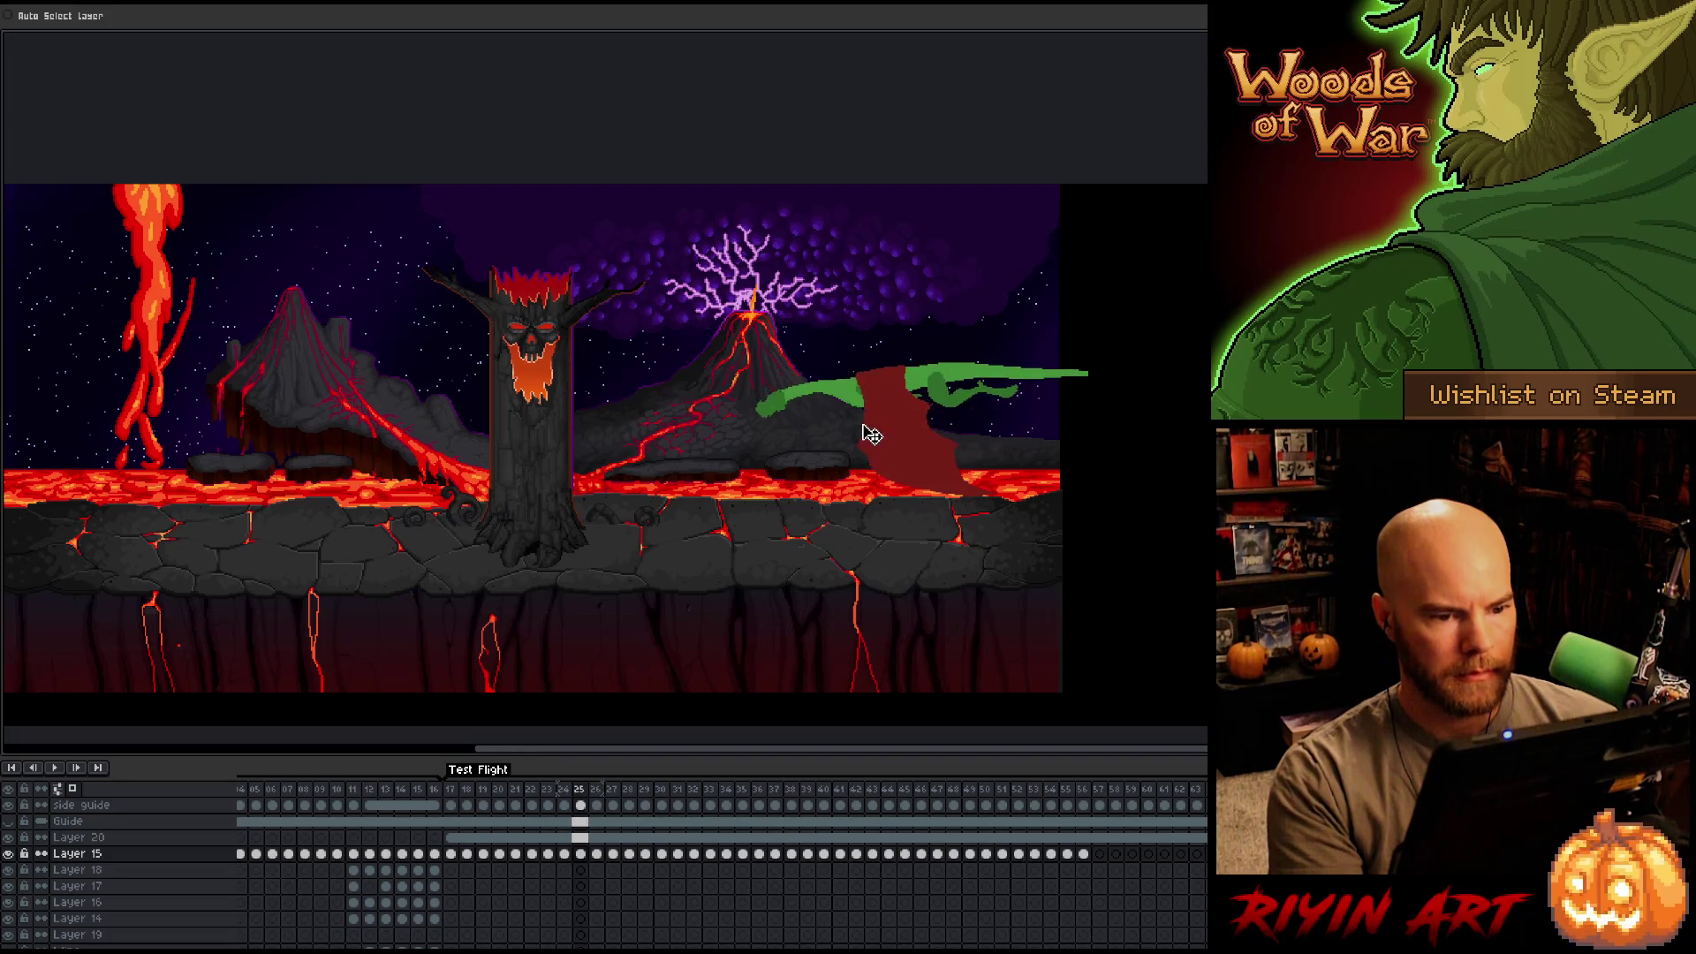
key(Right)
key(Left)
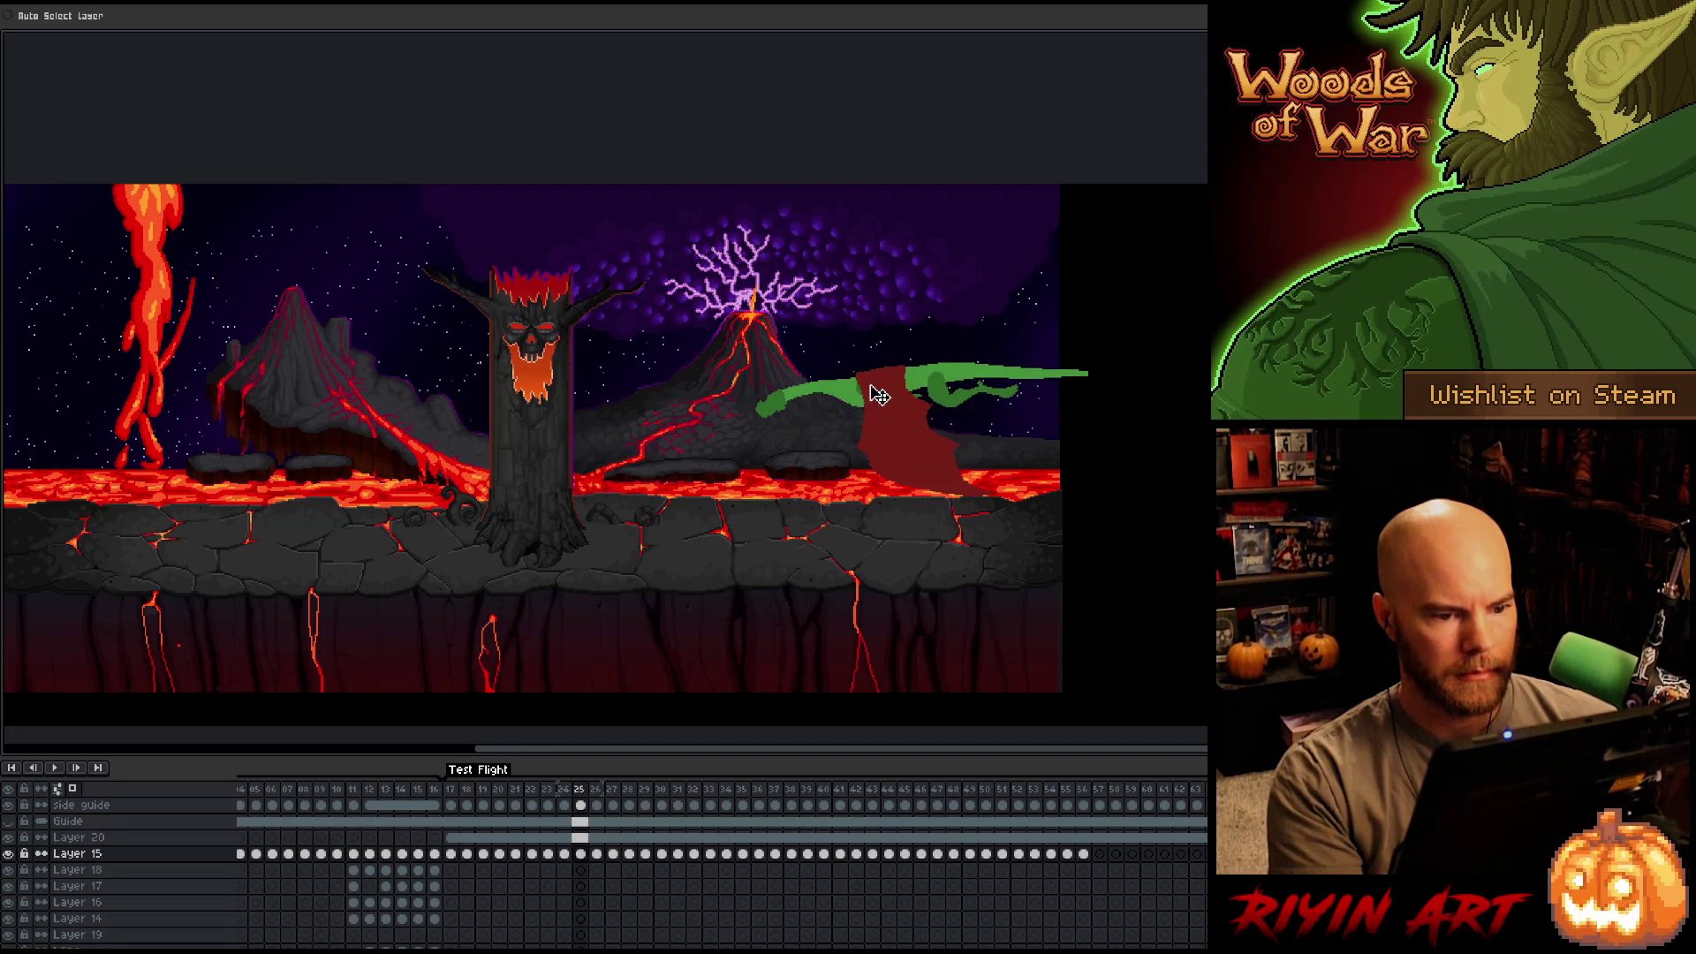
key(Left)
key(Right)
key(Right)
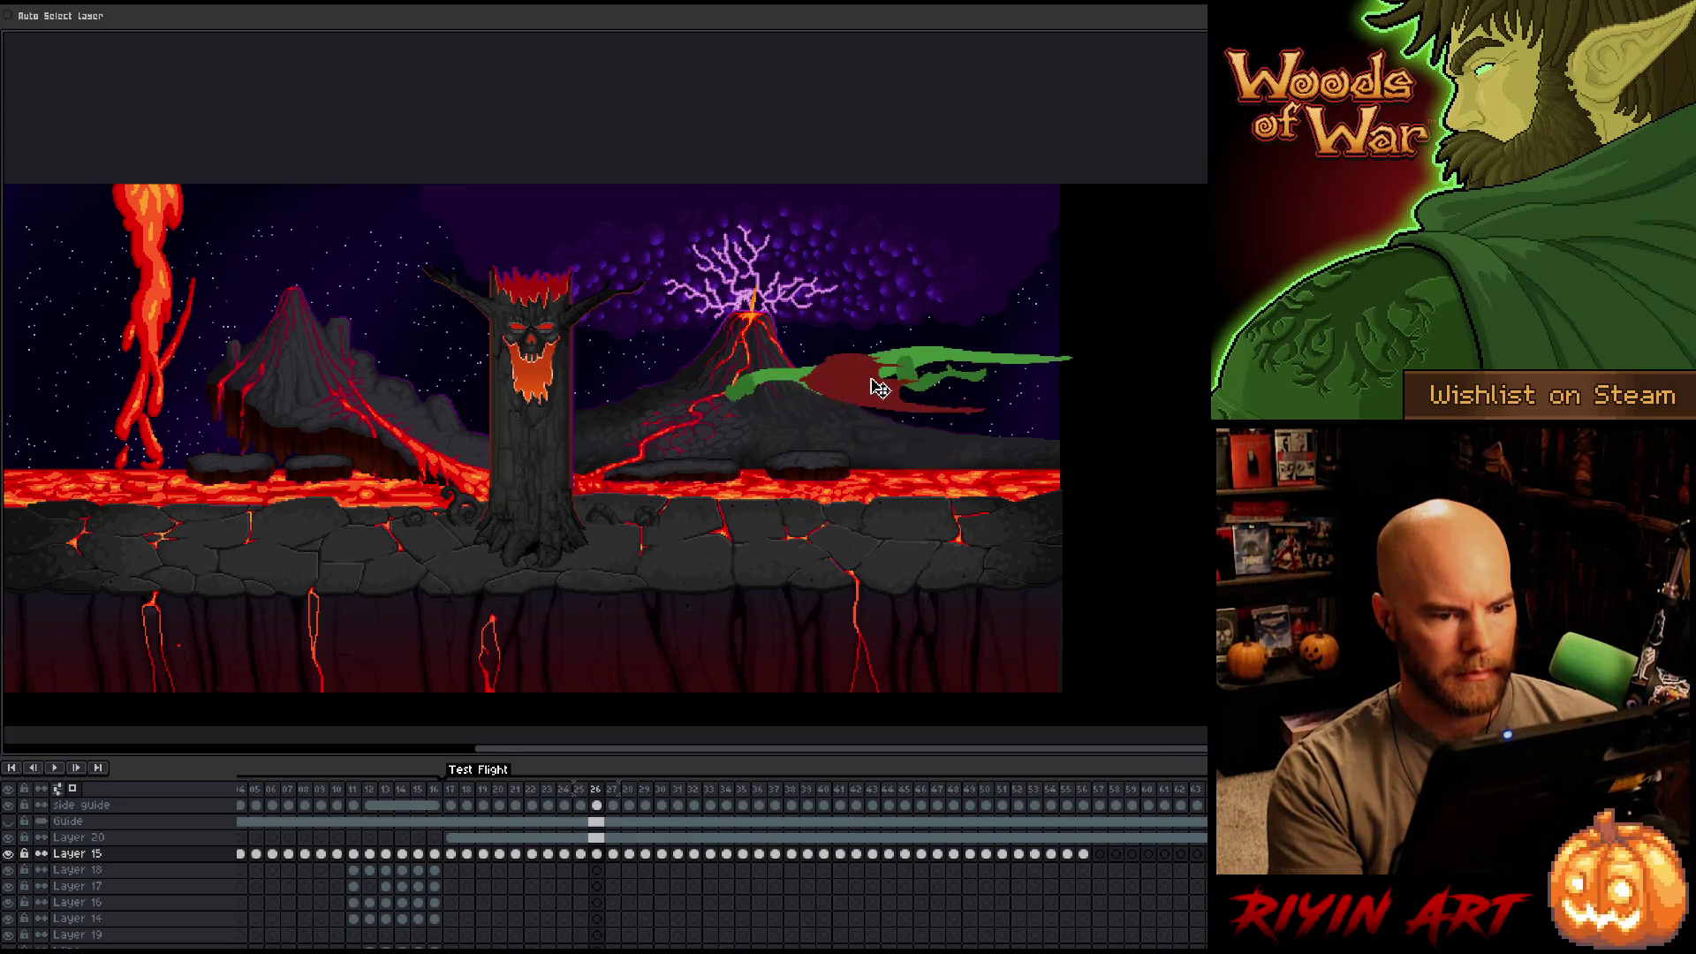
key(Left)
key(Right)
key(Left)
key(Left)
key(Right)
key(Right)
key(Right)
key(Left)
key(Right)
key(Right)
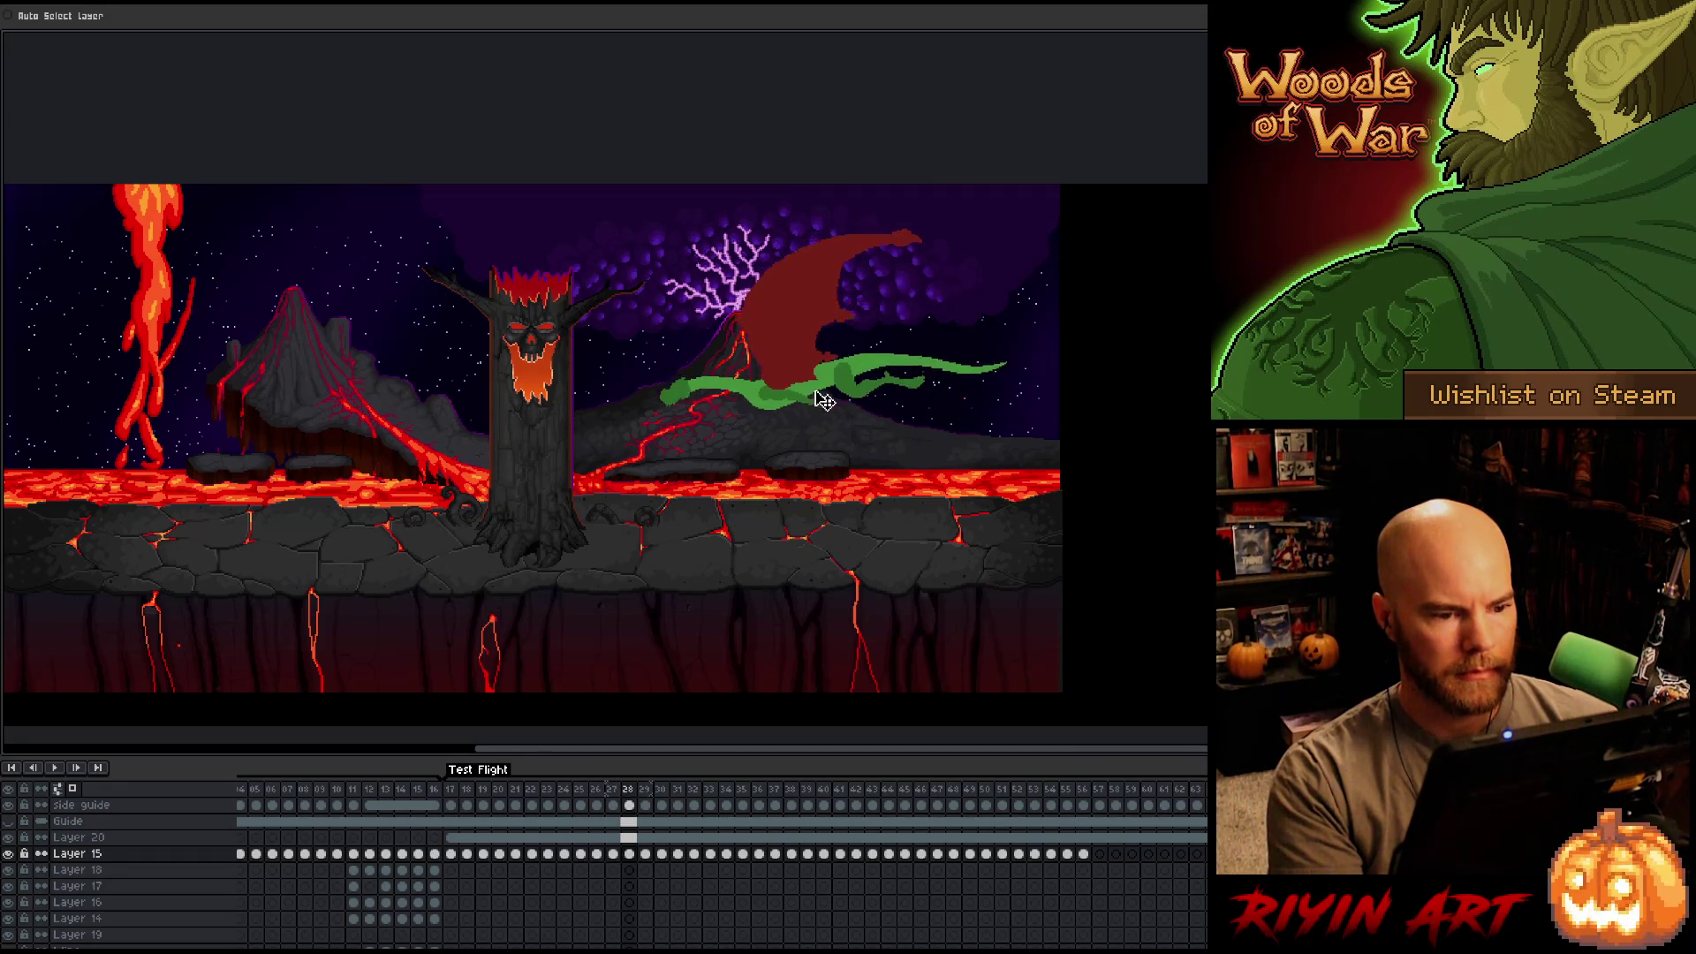
key(Left)
key(Right)
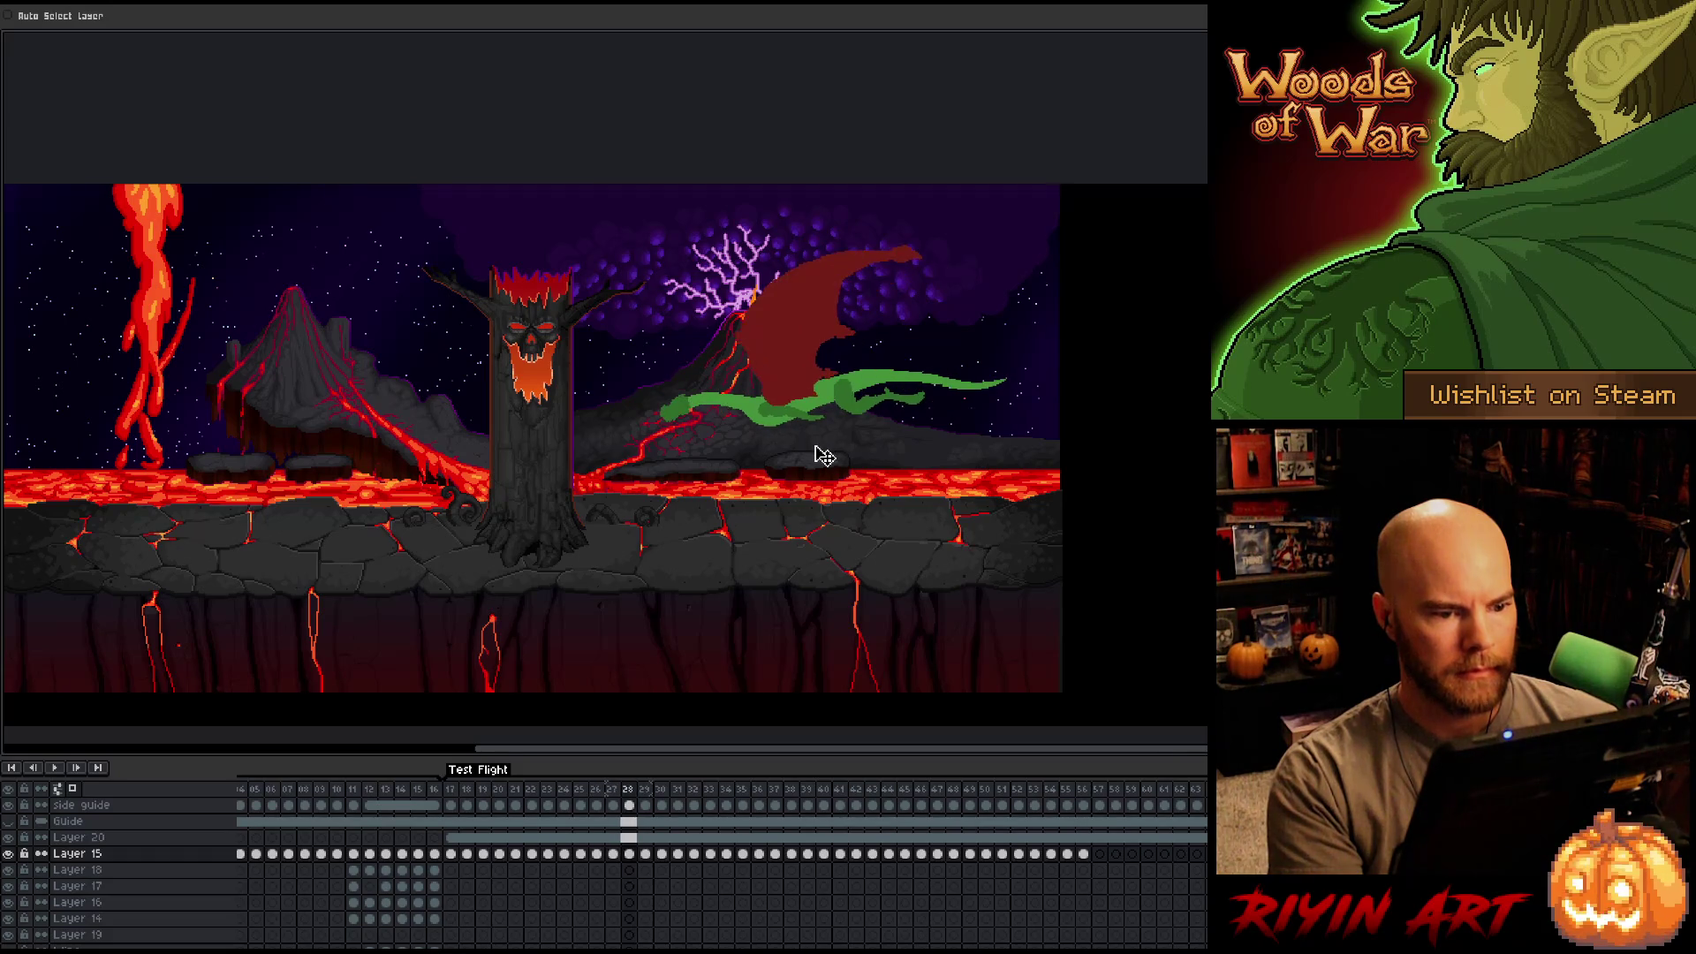
key(Right)
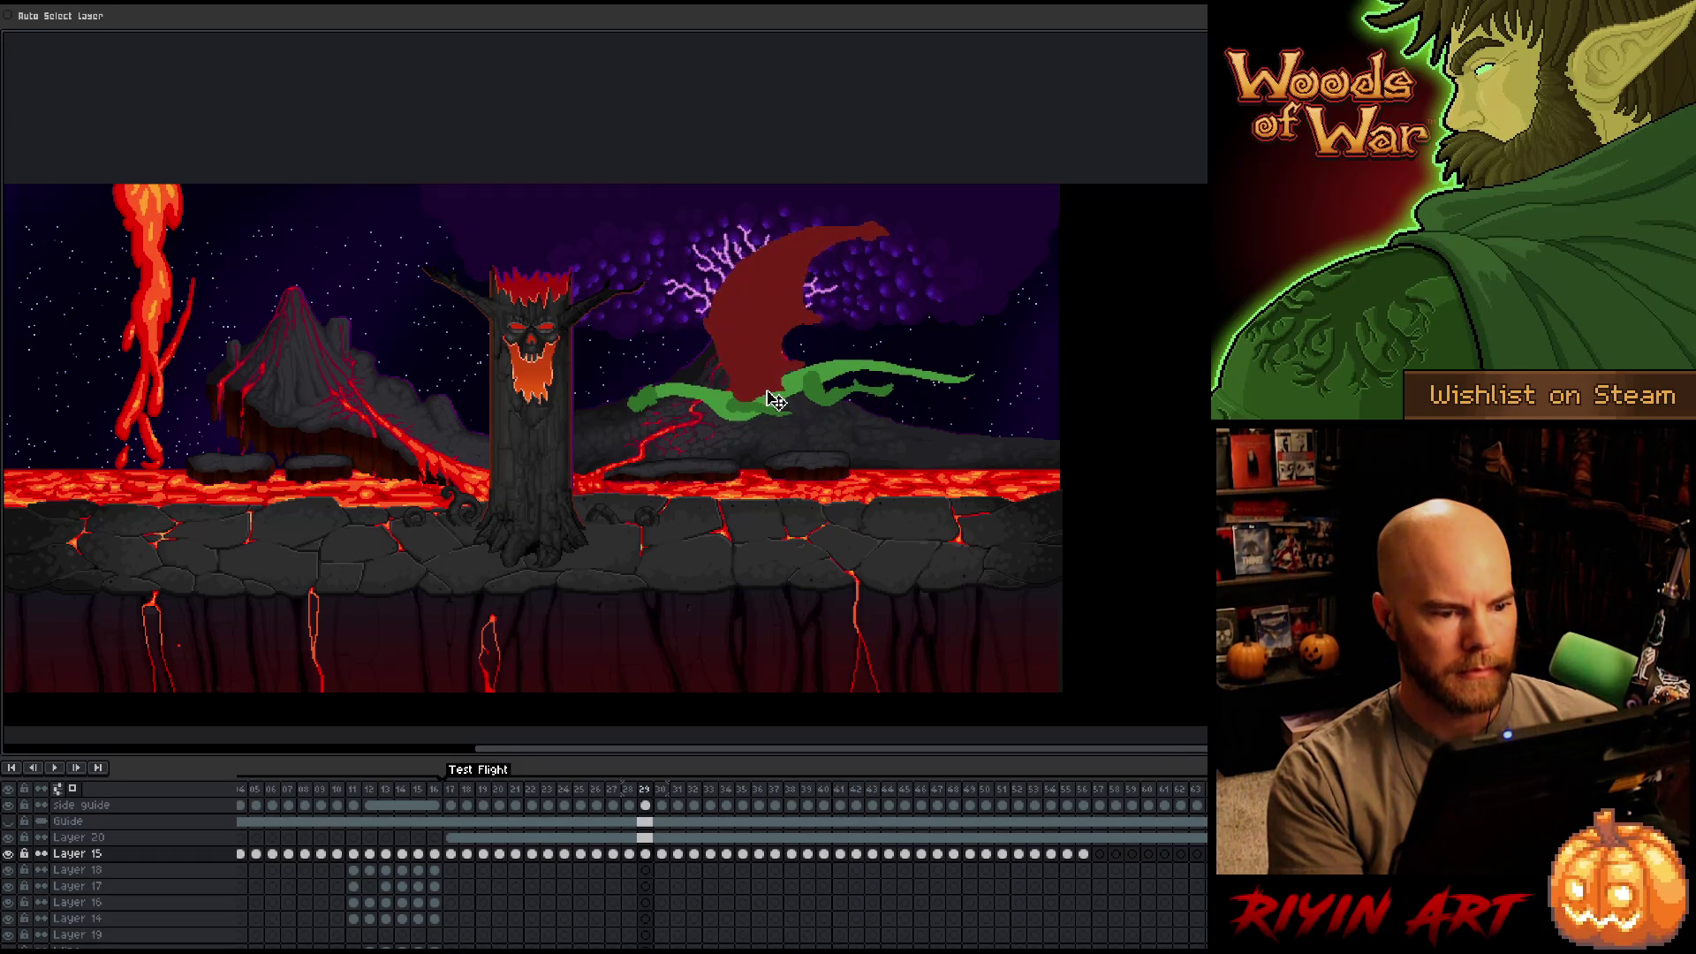
mouse_move(773, 382)
mouse_down()
mouse_move(776, 411)
mouse_move(712, 388)
mouse_move(712, 422)
mouse_up()
Lower the dragon about 40 px on frame 32.
key(Right)
key(Right)
key(Right)
key(Left)
key(Left)
Lower the dragon about 40 px on frame 33.
key(Right)
key(Left)
key(Right)
Flip between frames 32–35 to review the lowered dragon poses.
key(Right)
drag(685, 367, 675, 427)
key(Left)
key(Right)
key(Left)
key(Right)
key(Right)
mouse_move(640, 361)
mouse_down()
mouse_move(640, 394)
mouse_move(609, 417)
mouse_up()
key(Left)
key(Right)
key(Left)
key(Right)
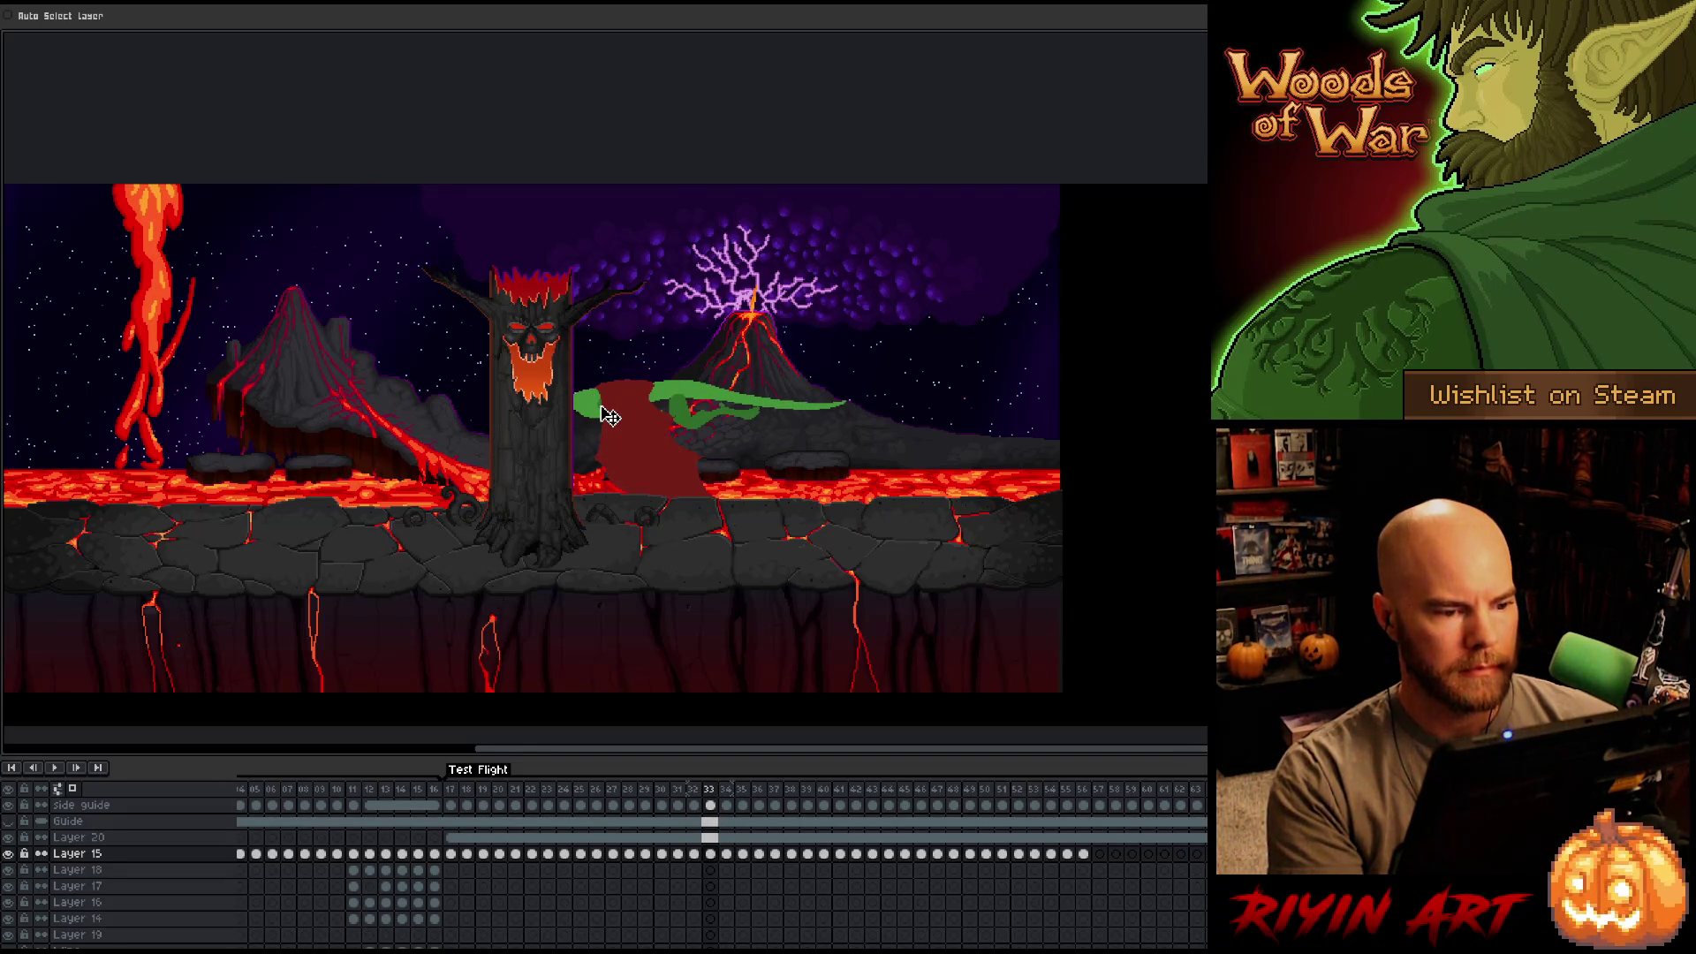
key(Left)
key(Right)
key(Right)
key(Left)
key(Right)
key(Right)
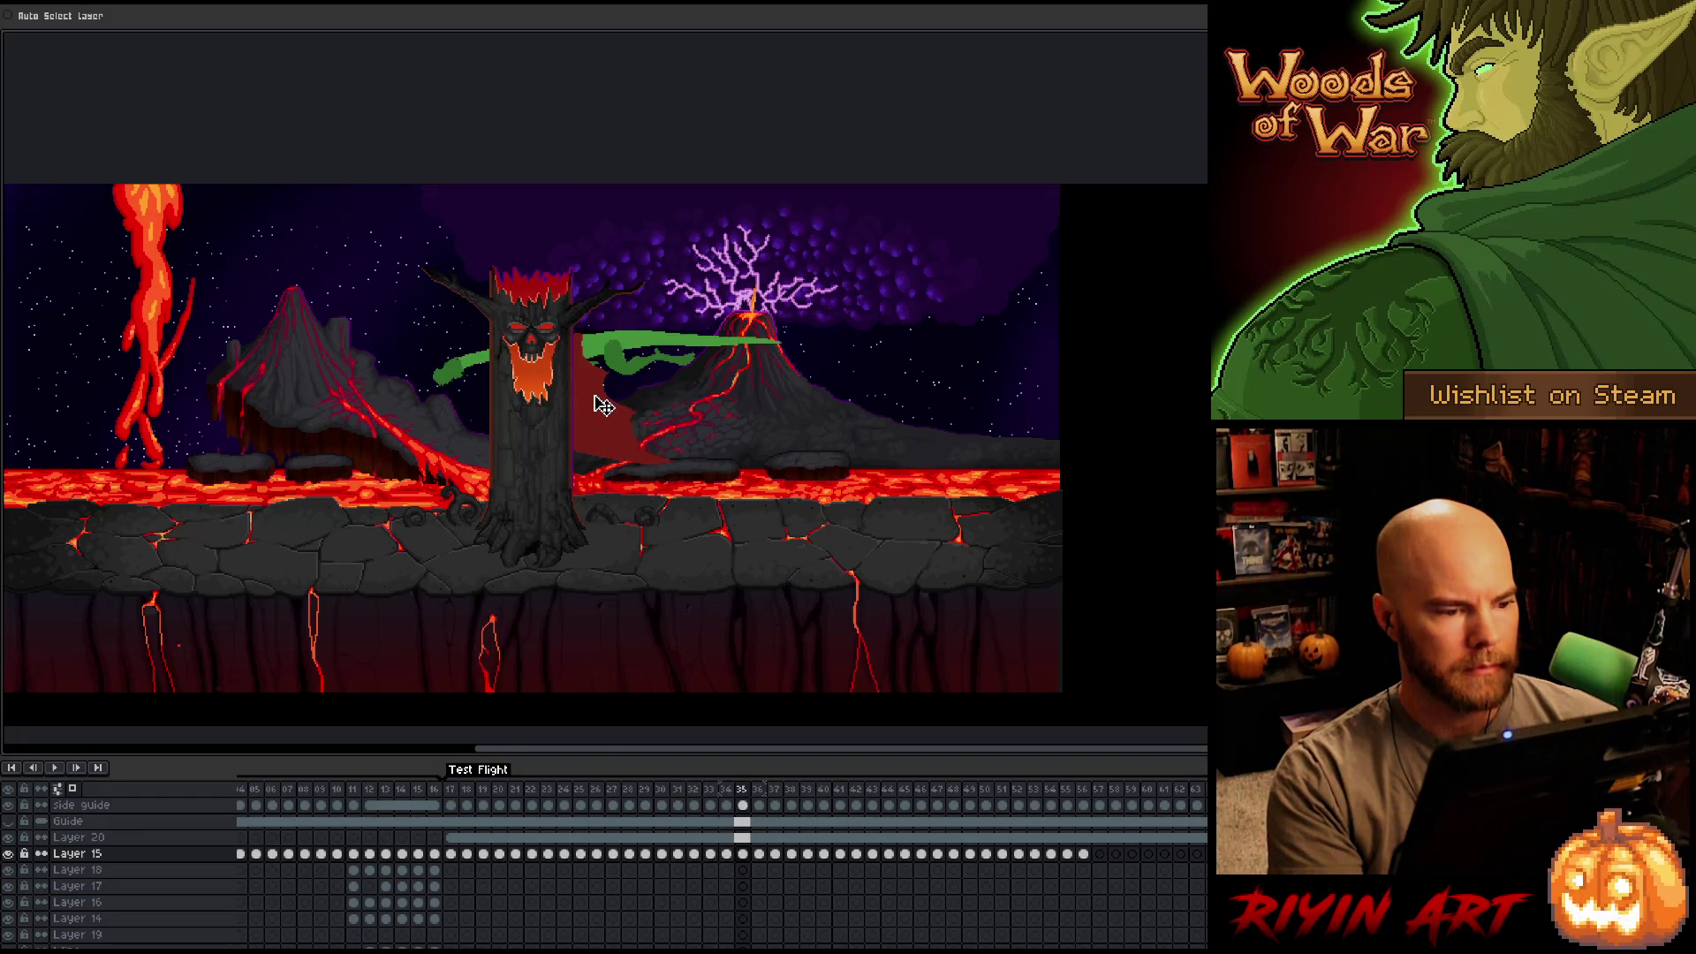
key(Left)
key(Left)
key(Left)
key(Left)
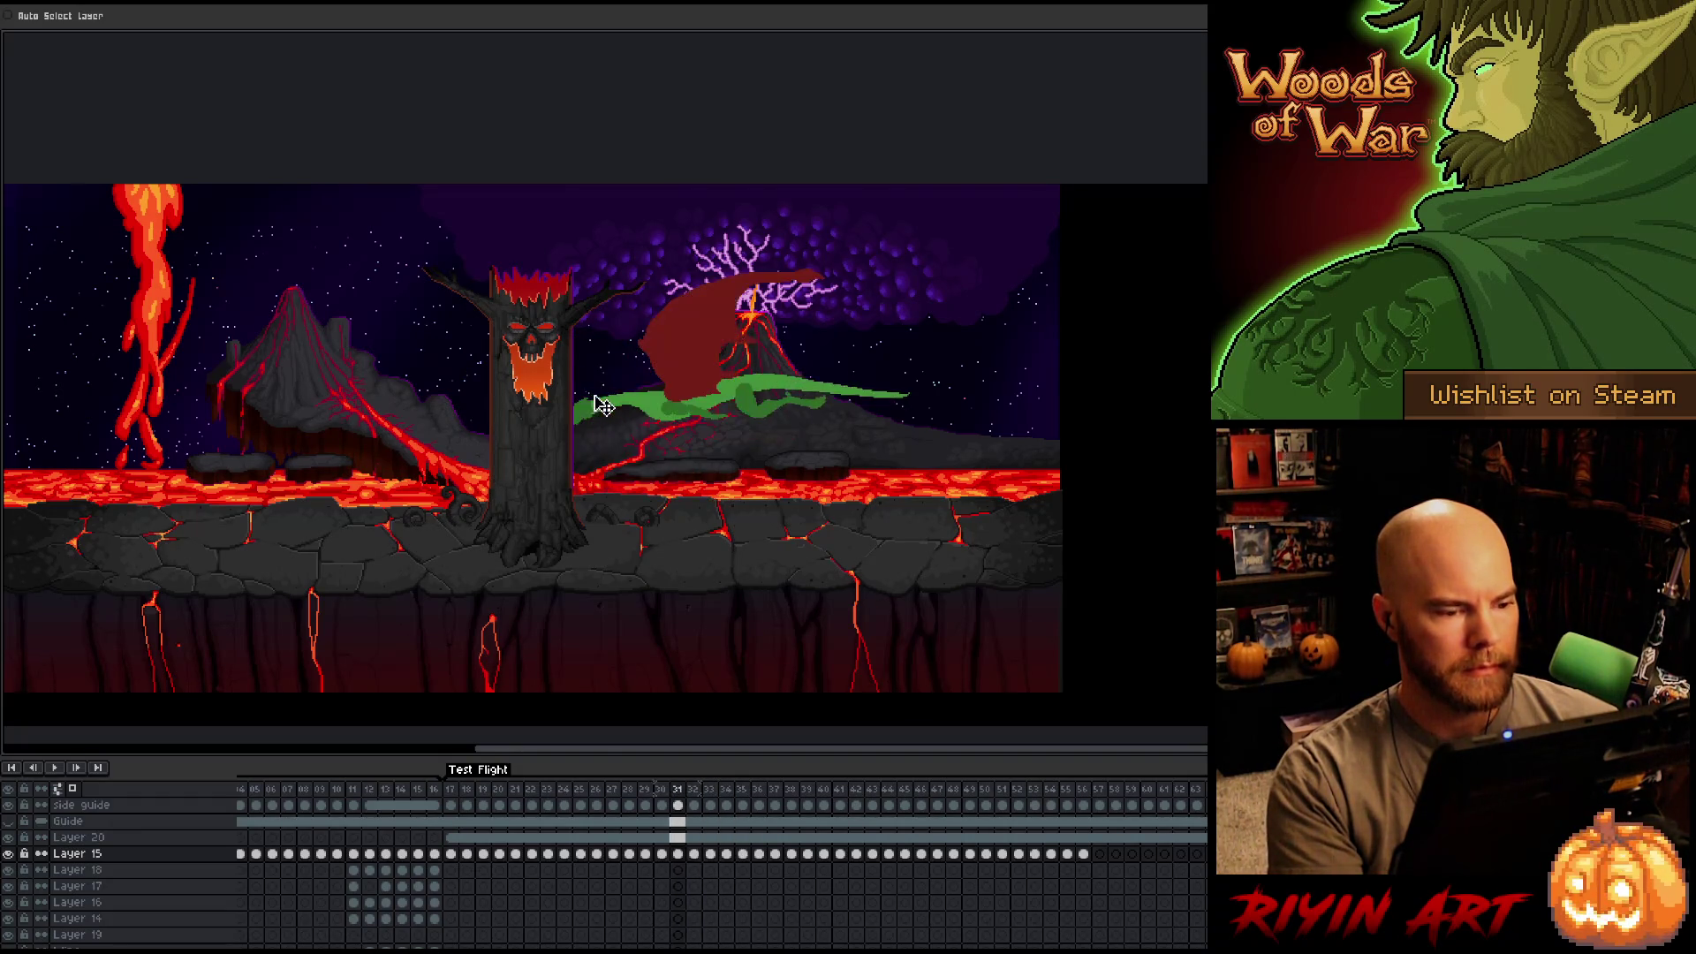
key(Right)
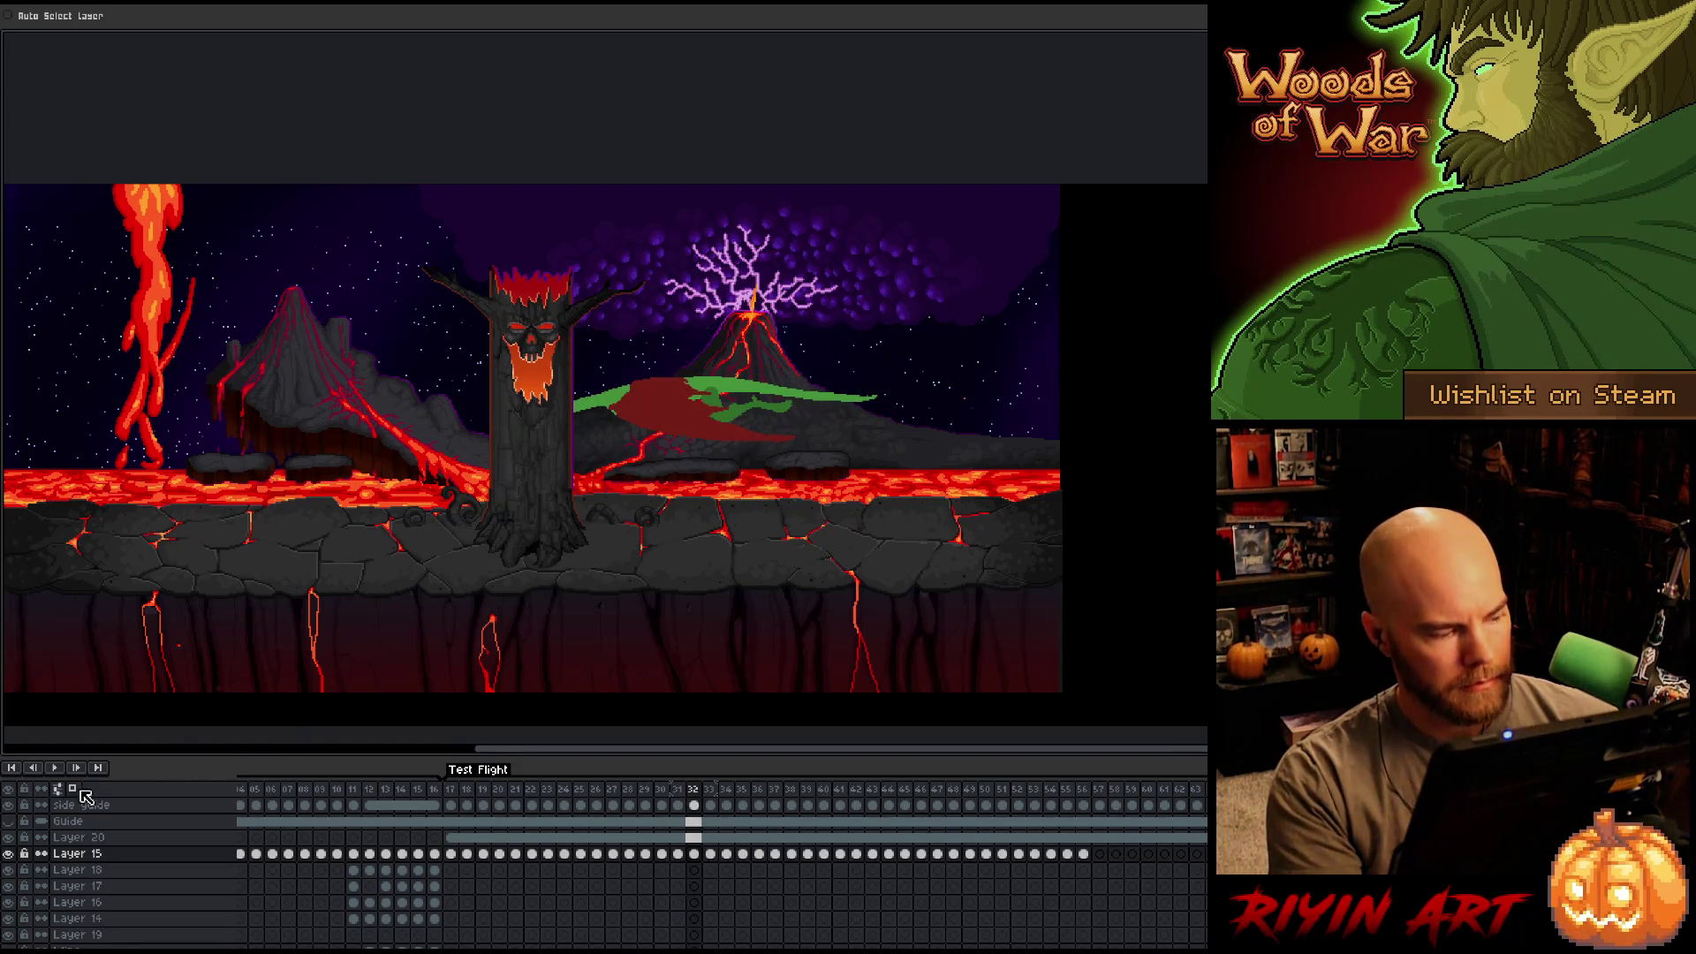
Solo Layer 15, check the onion-skin settings, and play the Test Flight animation.
alt+click(10, 853)
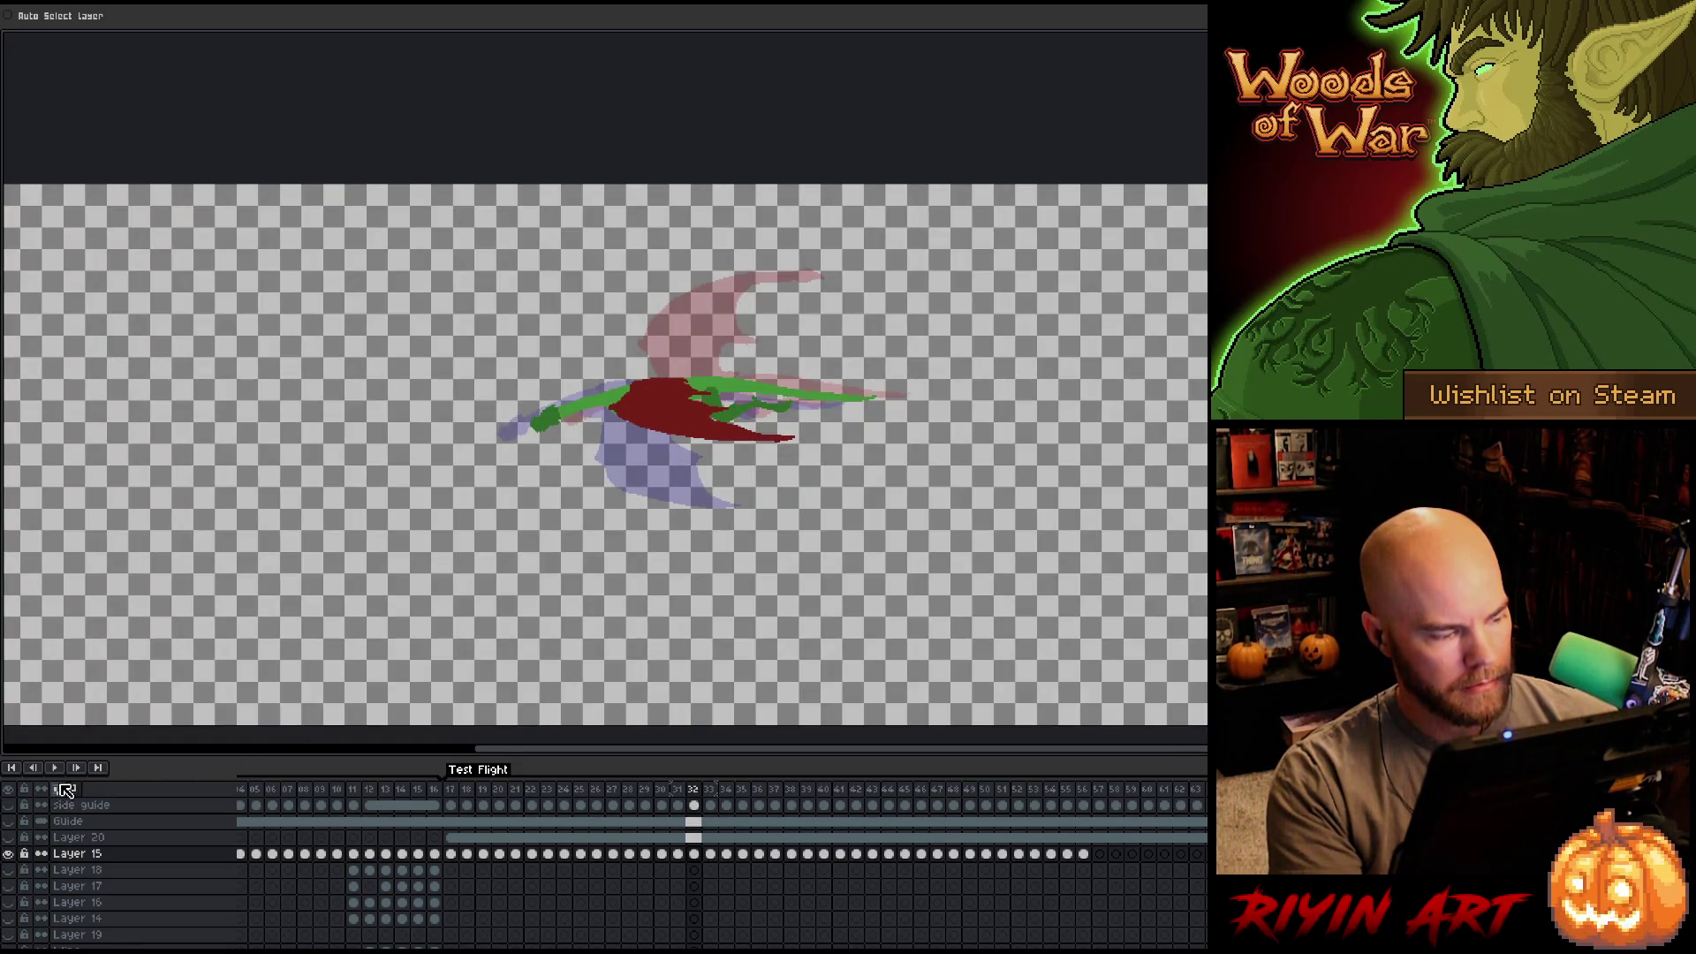
click(64, 791)
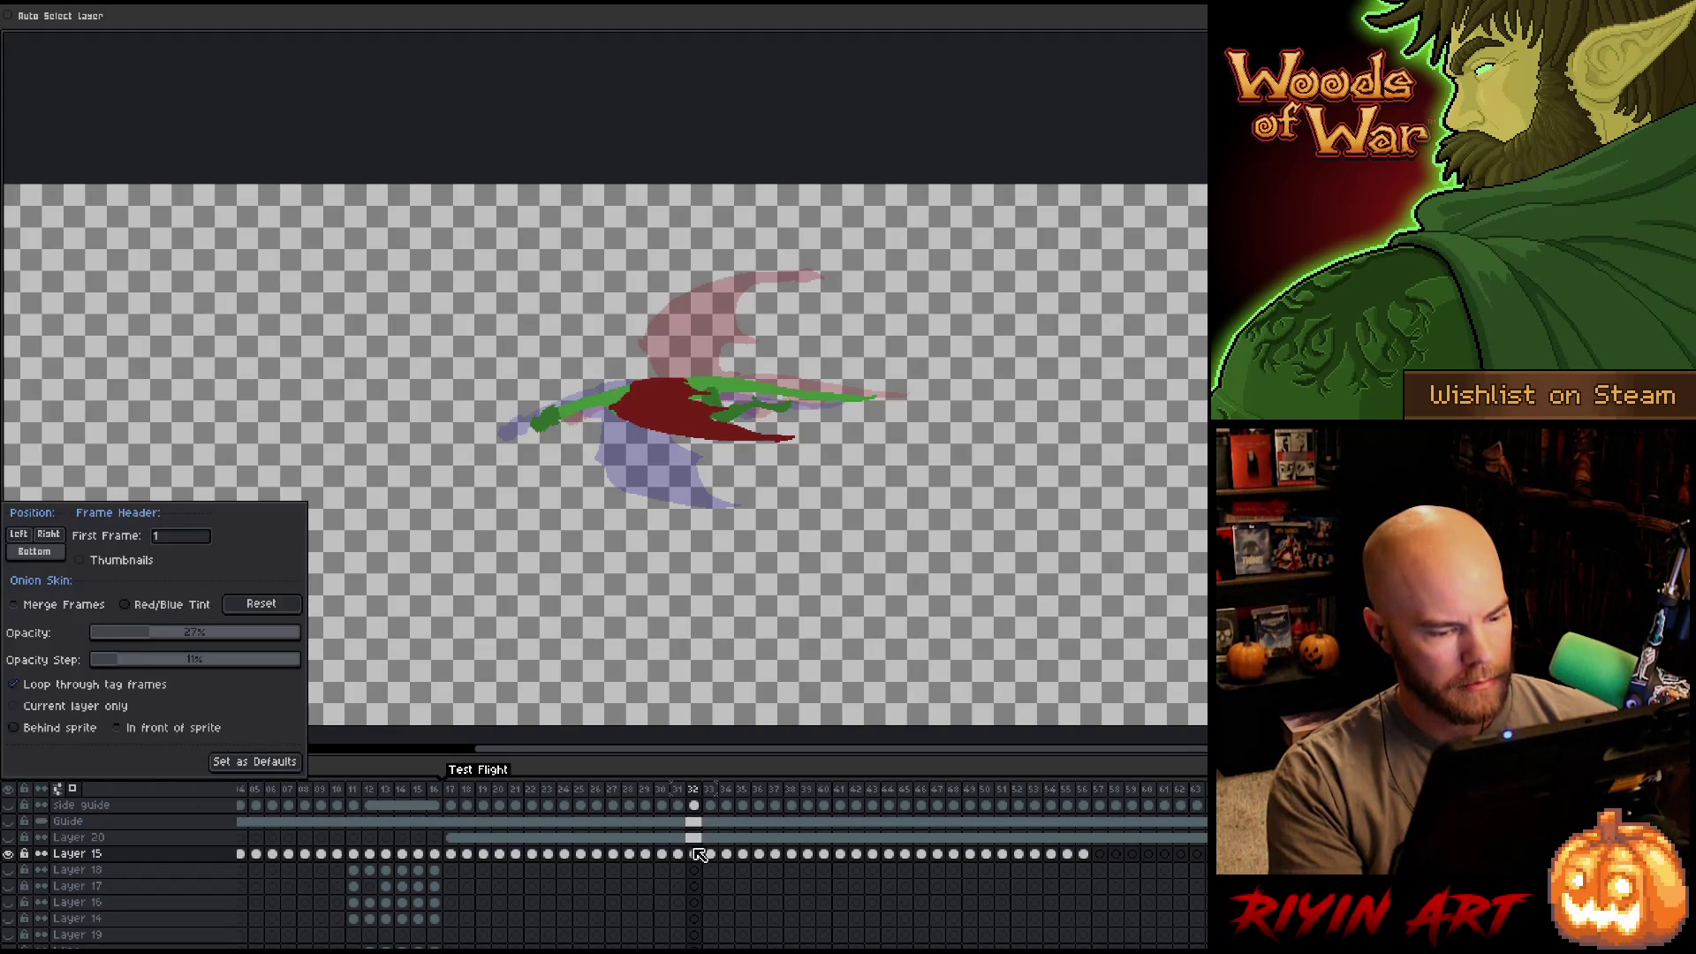
key(Home)
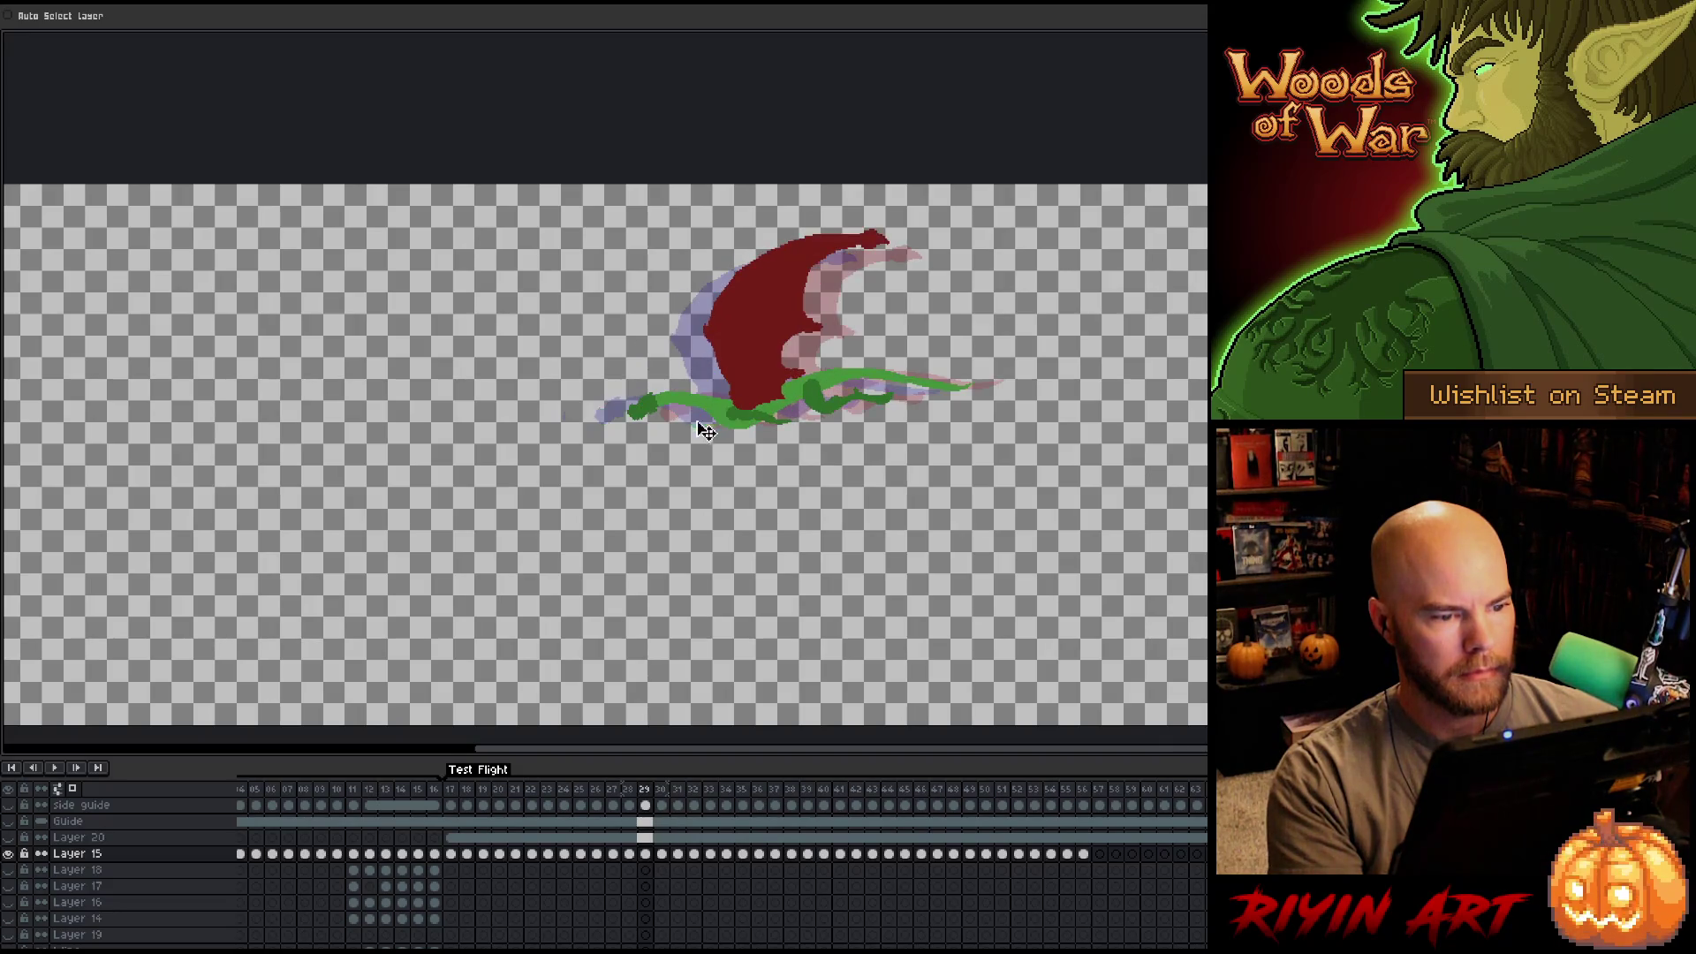
Nudge the frame 32 dragon a few pixels down.
key(Right)
key(Right)
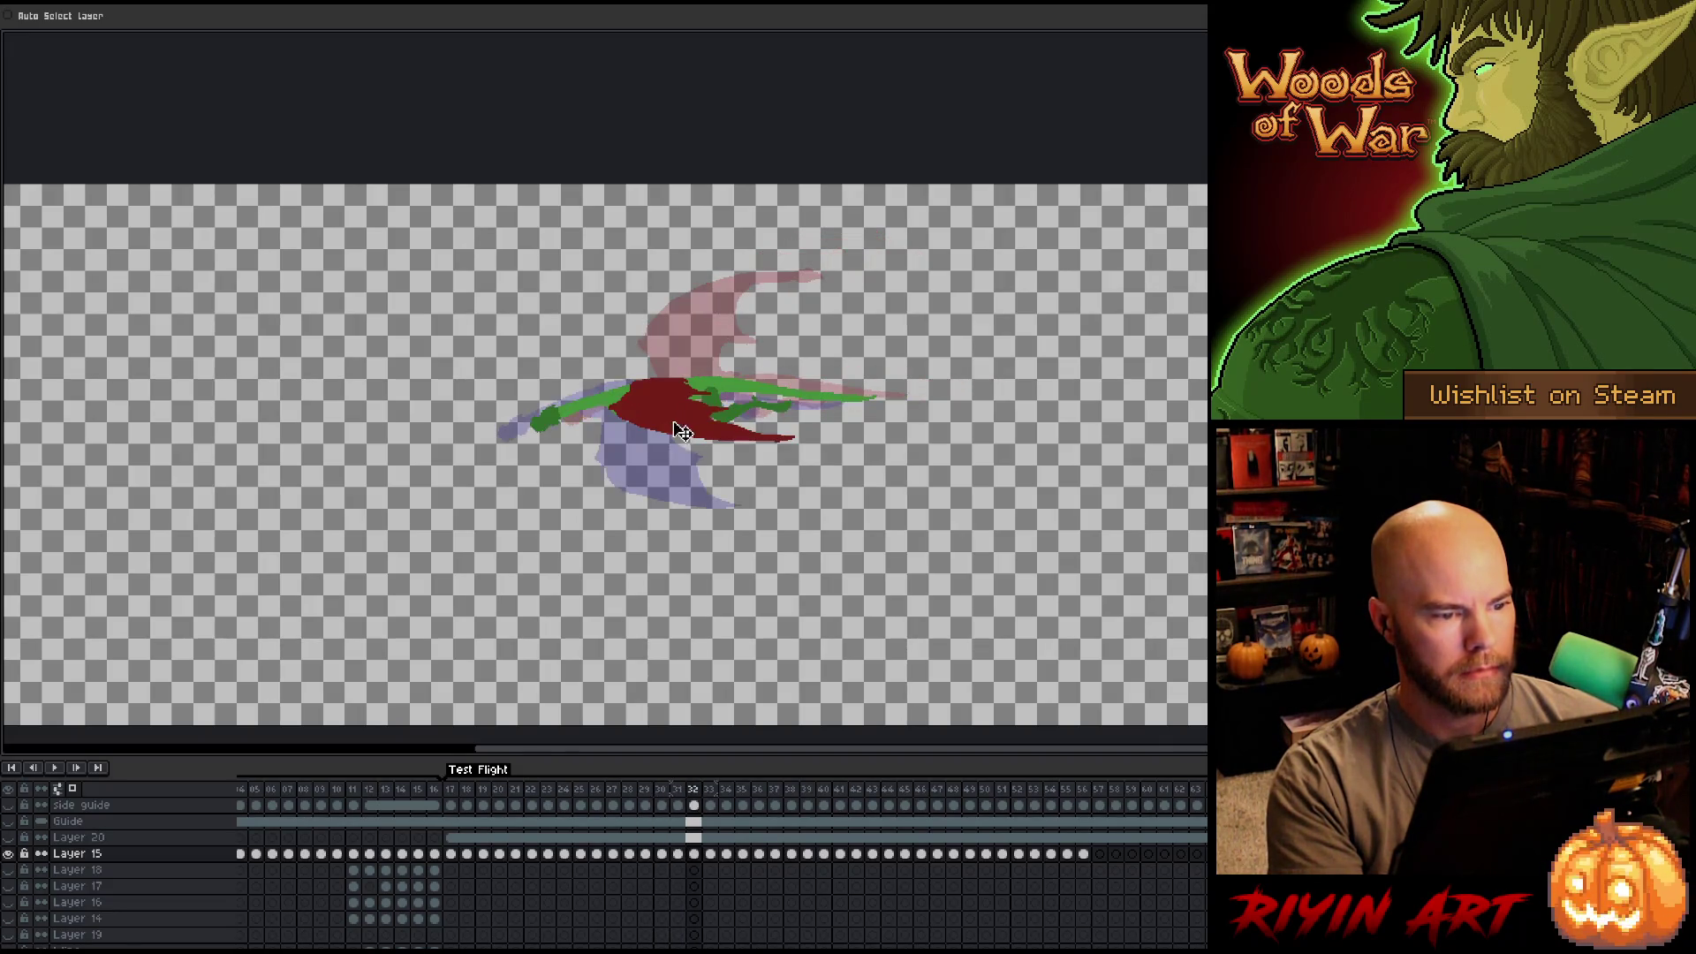
key(Down)
key(Down)
key(Down)
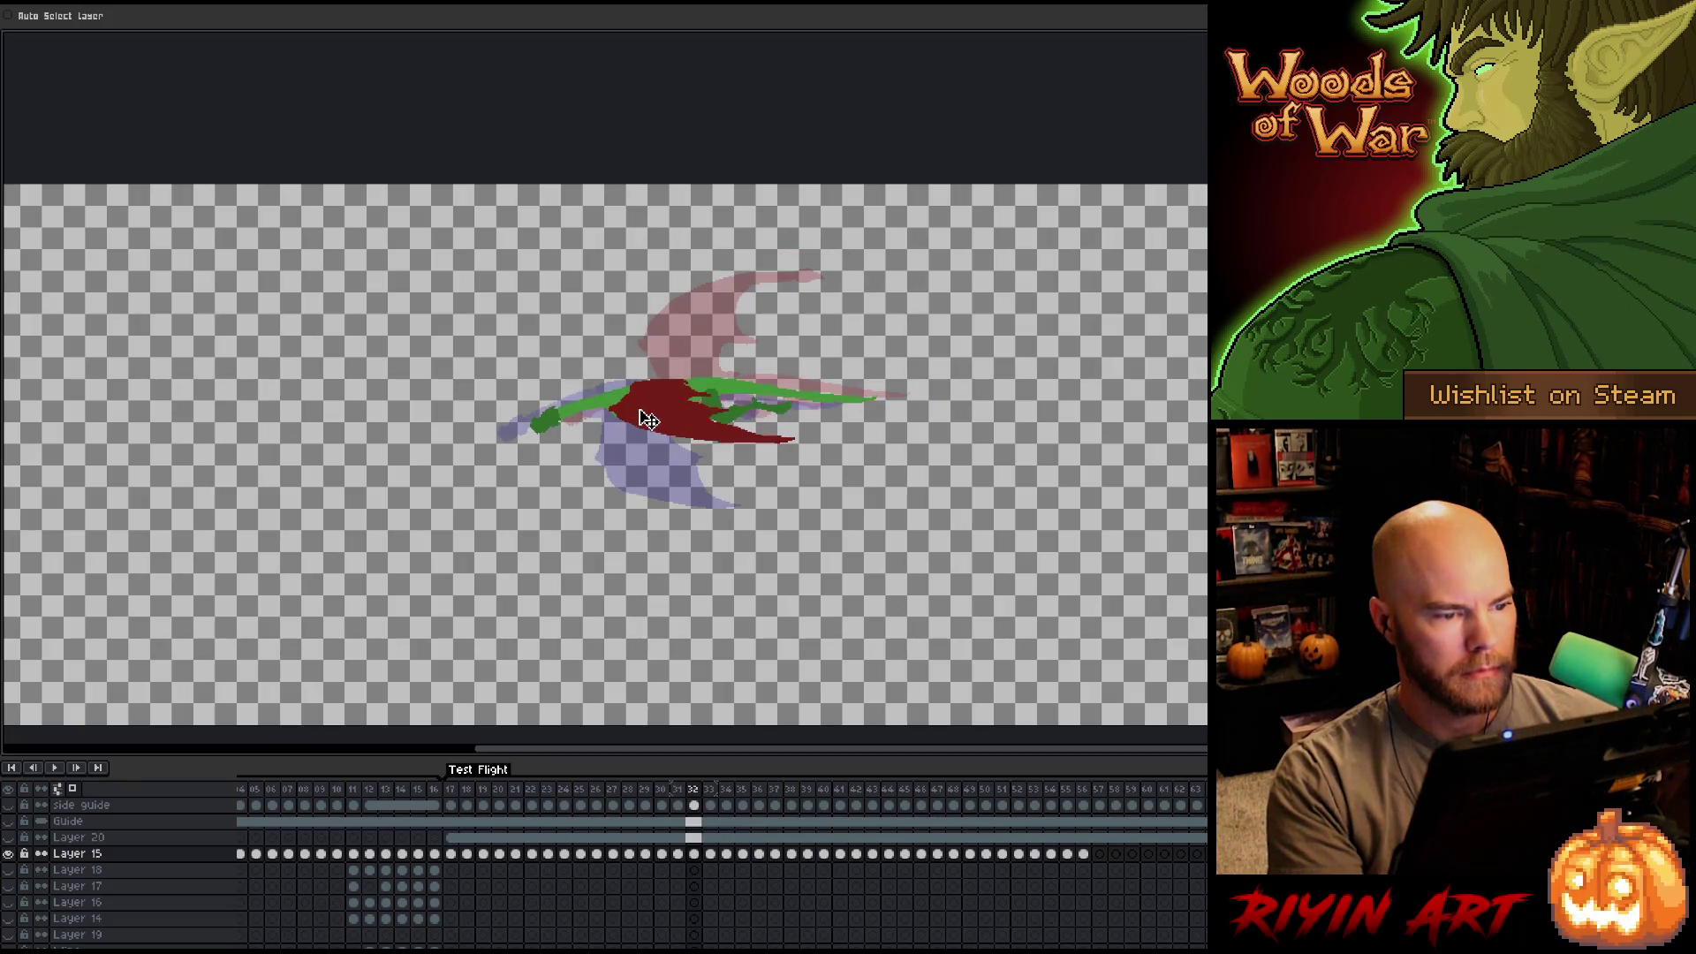
key(Left)
key(Right)
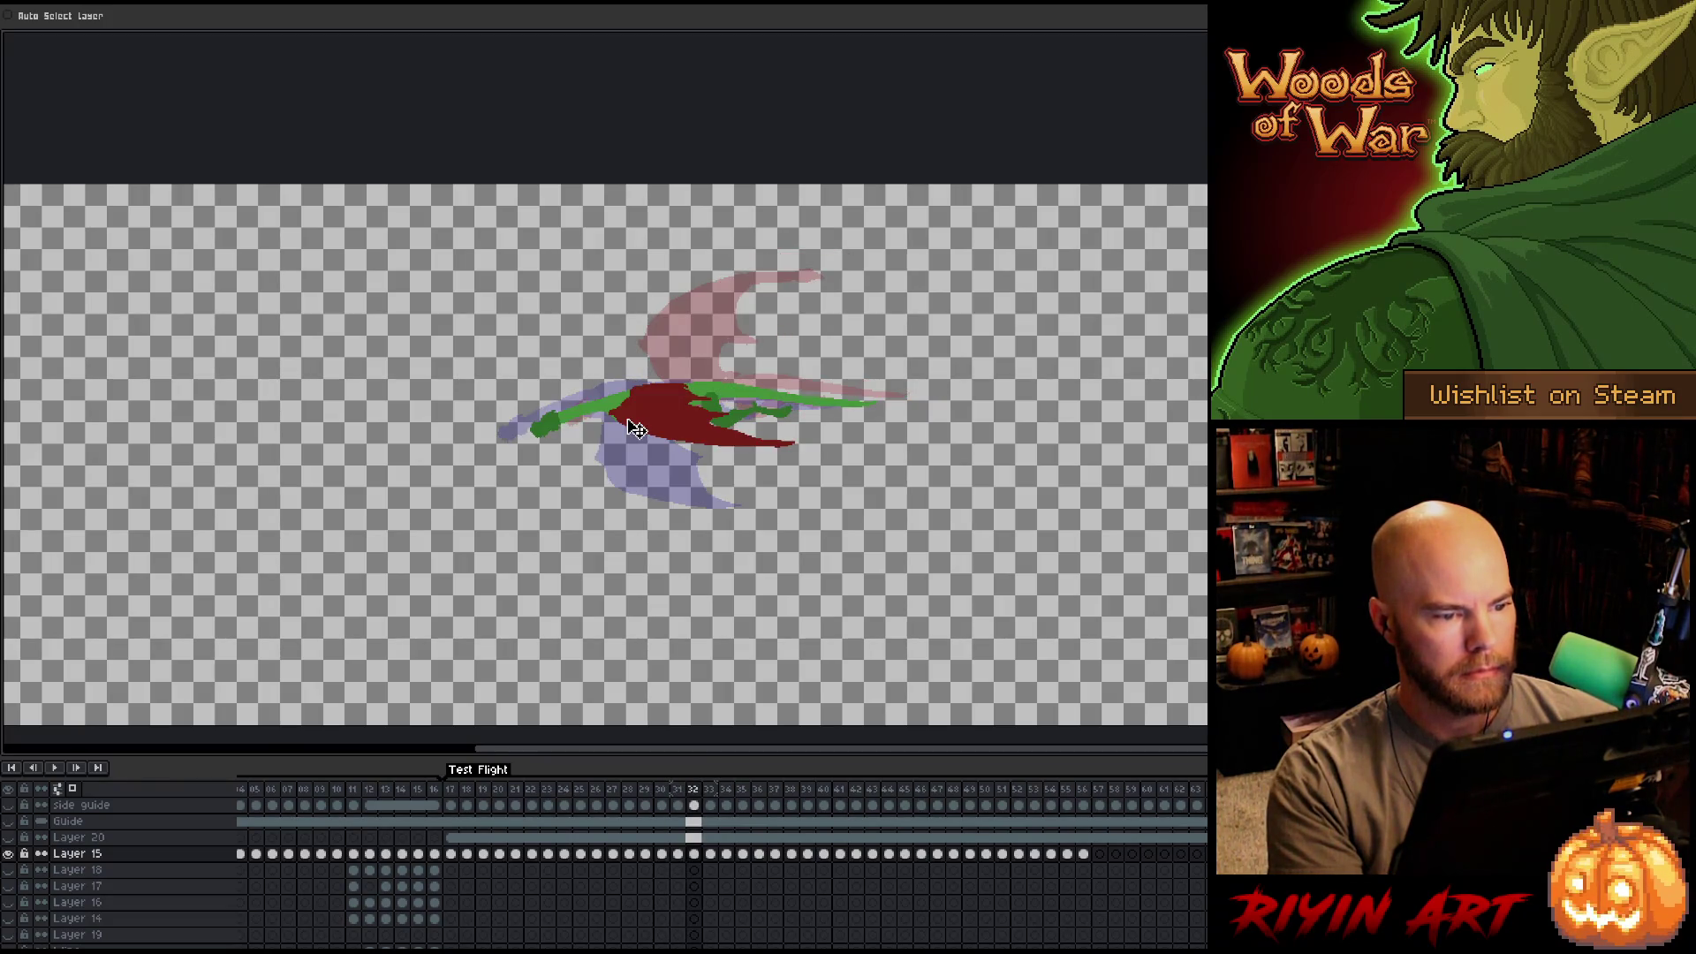
key(Left)
key(Right)
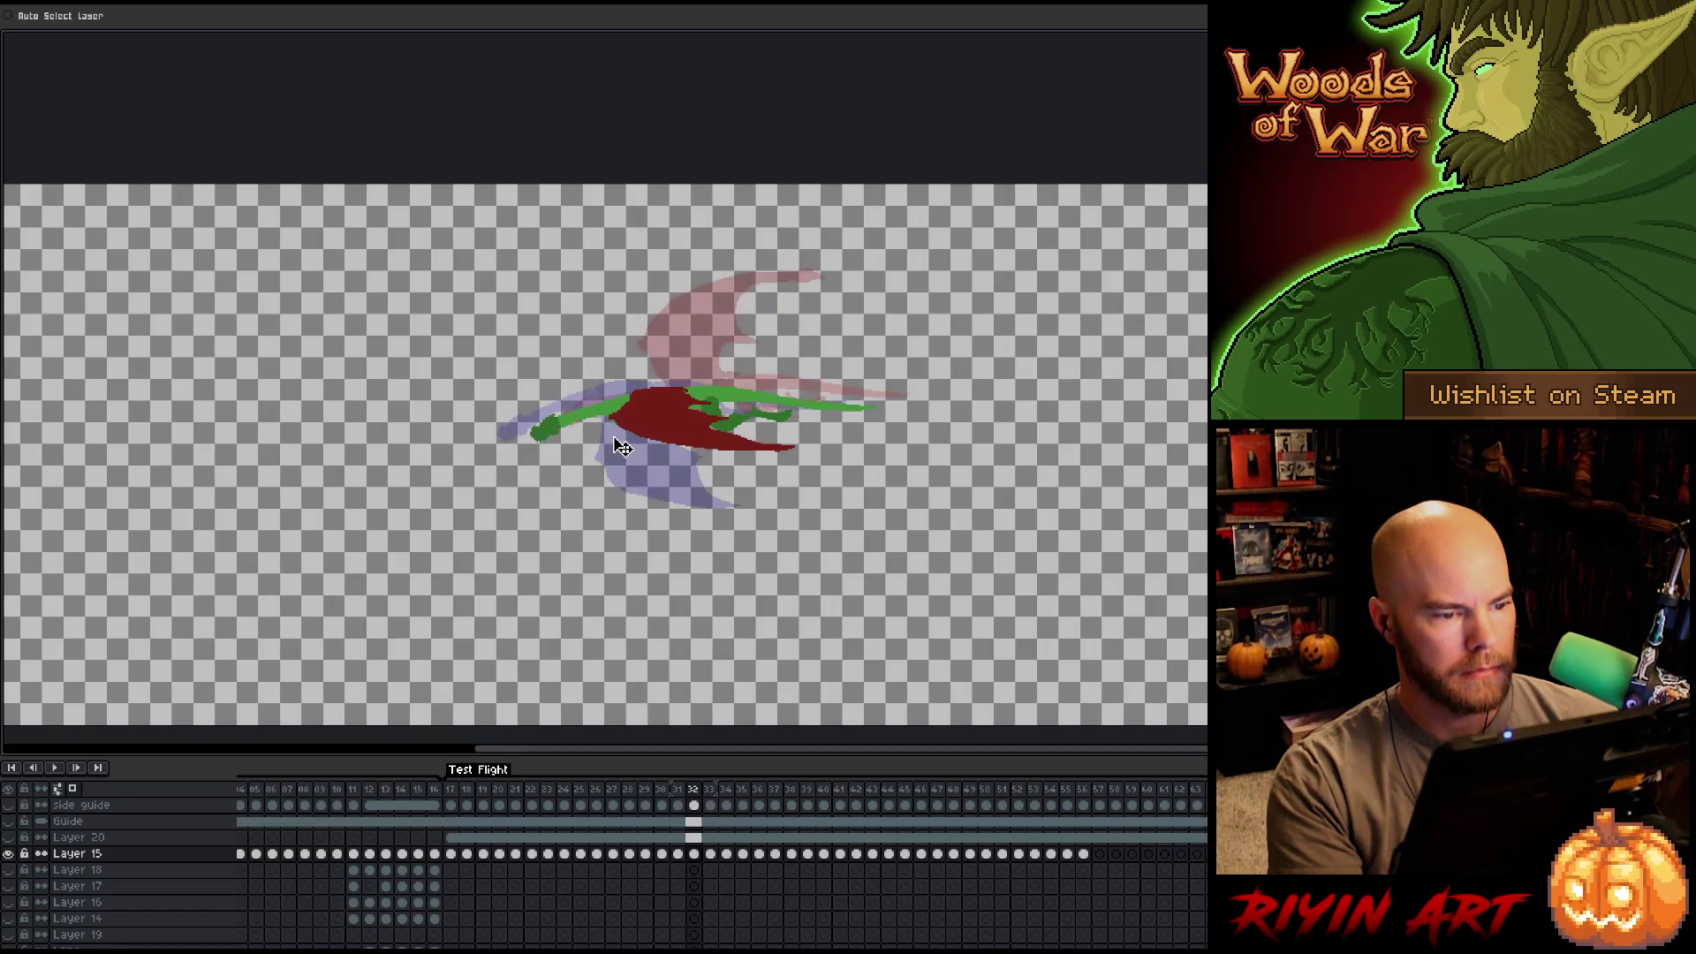
Lower the dragon about 9 px on frame 33 and 20 px on frame 34.
key(Right)
drag(619, 404, 621, 416)
key(Left)
key(Right)
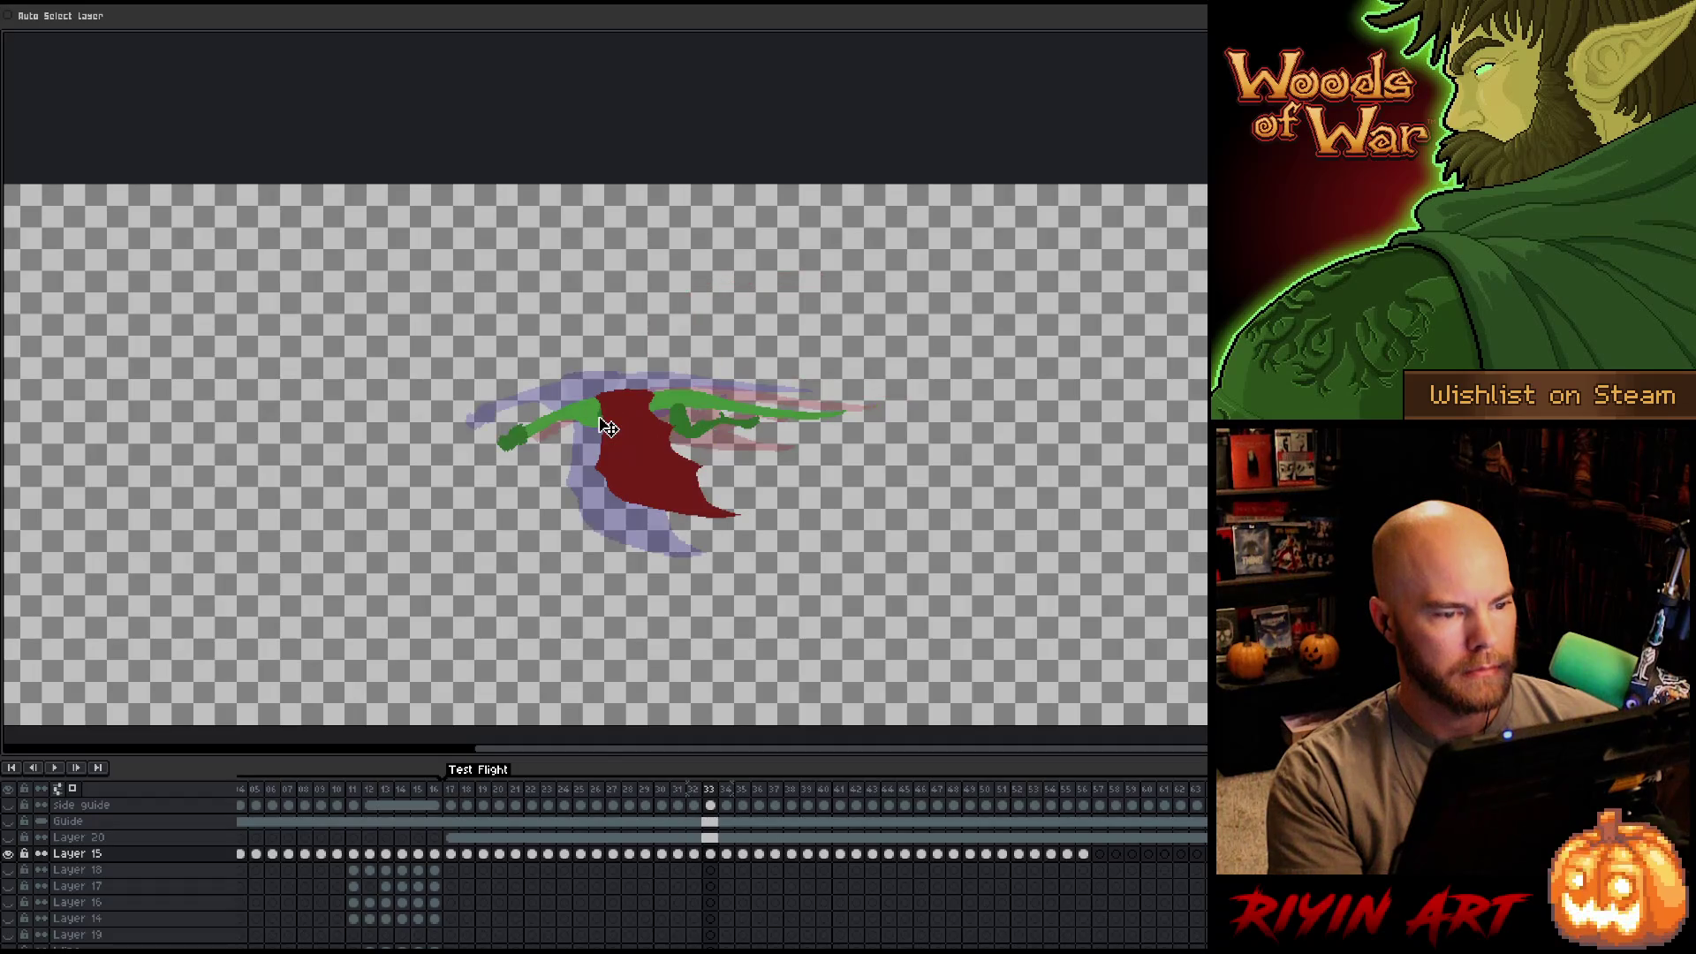
key(Right)
drag(599, 400, 598, 424)
key(Left)
key(Right)
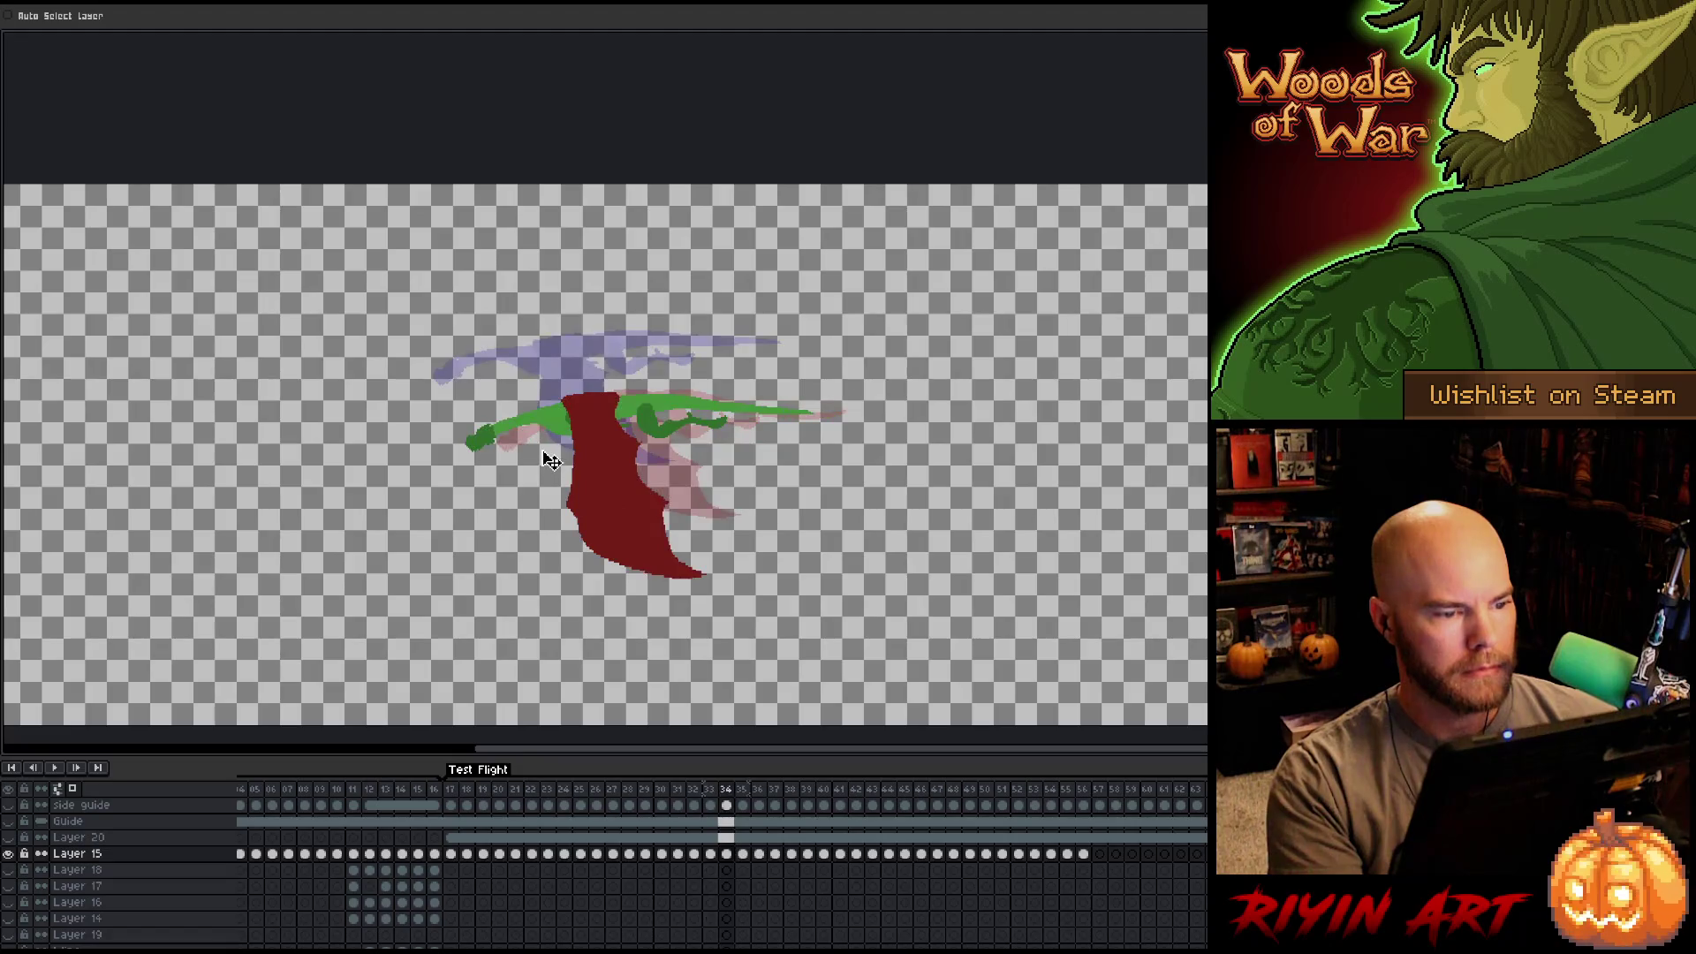
key(Left)
key(Right)
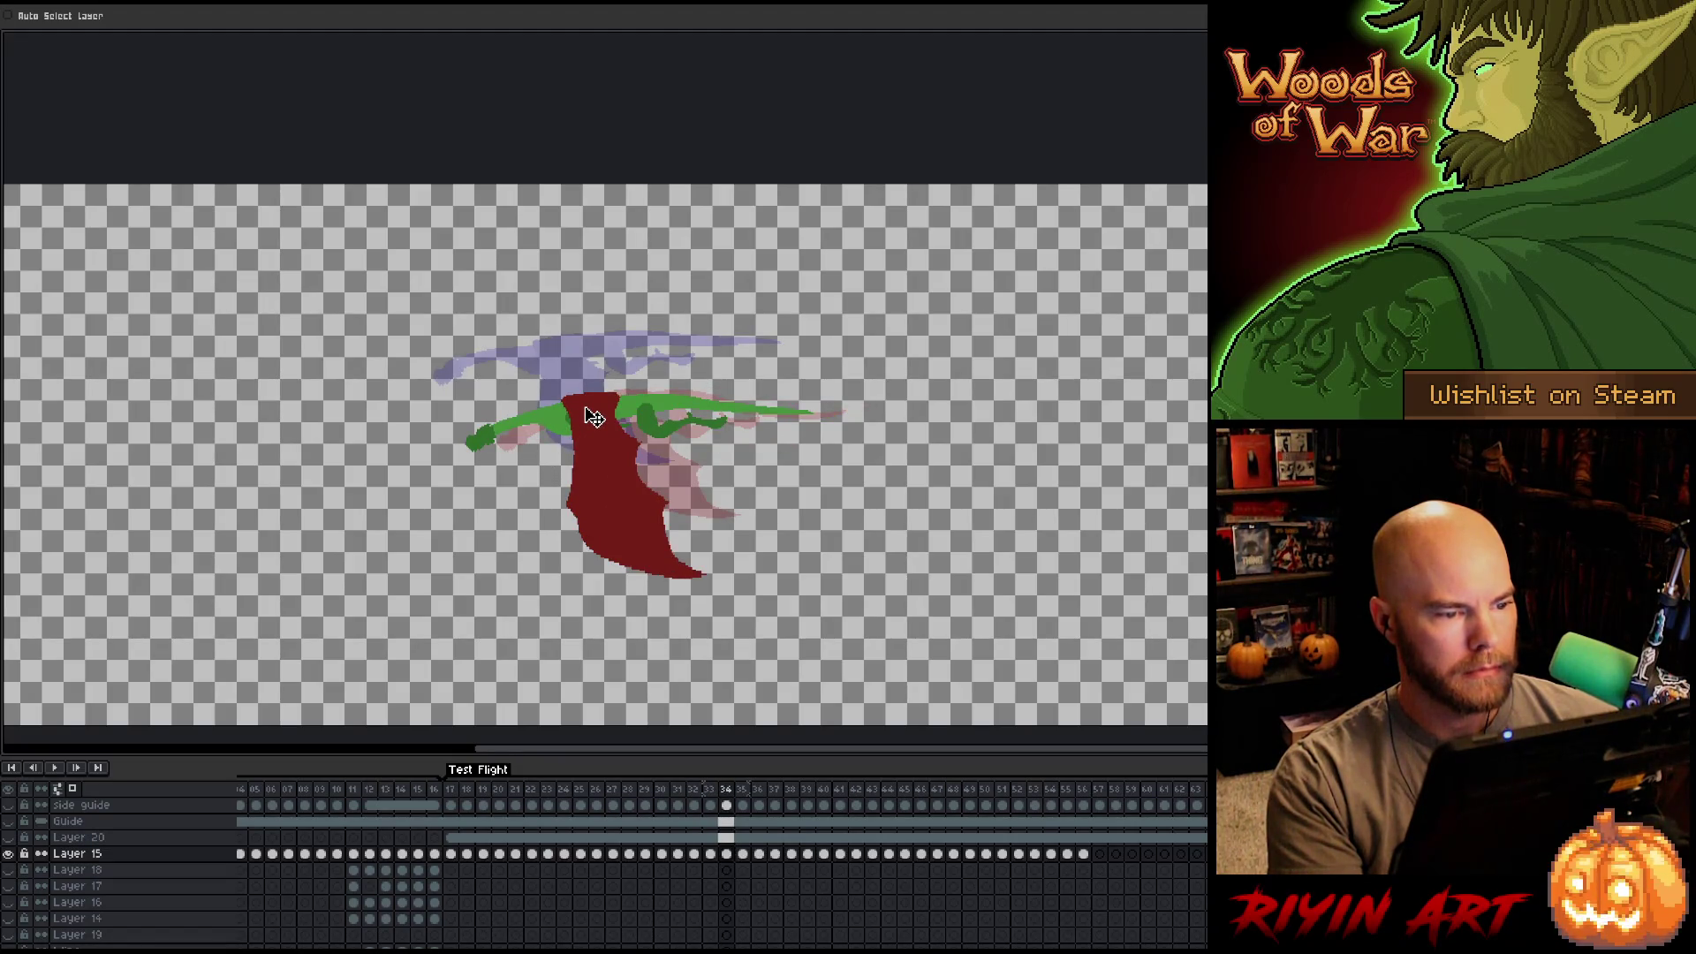
key(Left)
key(Right)
Lower the dragon on frames 35–41 by about 27, 12, 70, 45, 60 and 45 px.
key(Right)
drag(568, 406, 567, 430)
key(Left)
key(Right)
key(Right)
drag(555, 419, 555, 430)
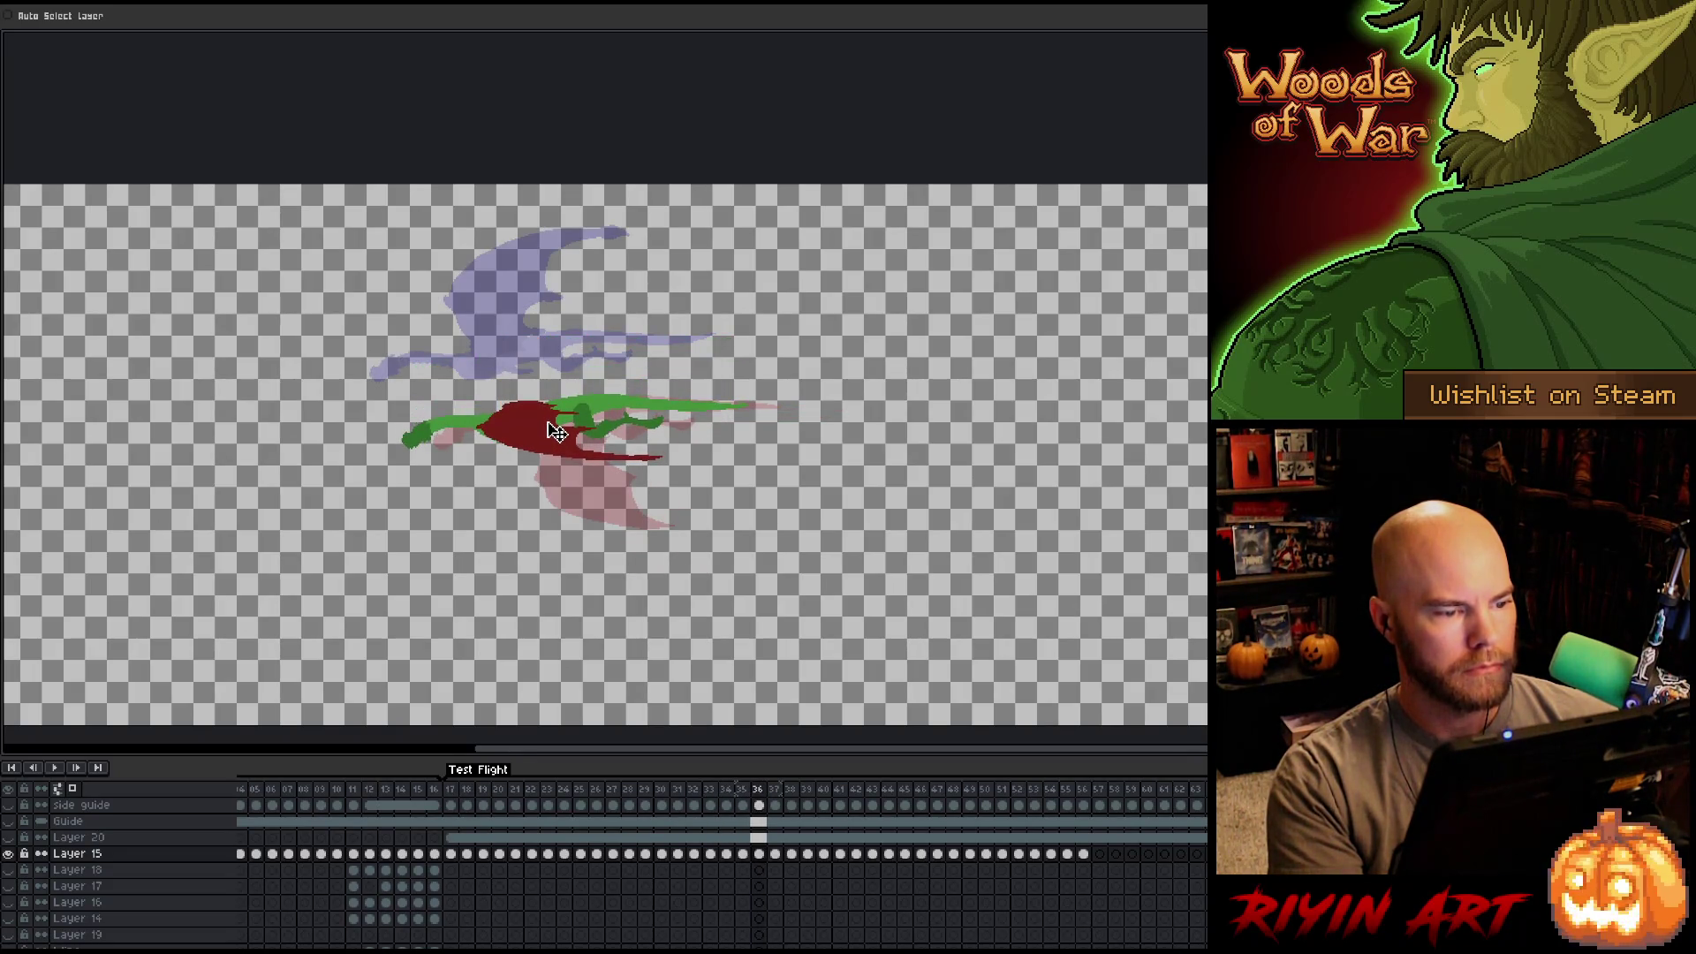
key(Right)
mouse_move(513, 356)
mouse_down()
mouse_move(513, 418)
mouse_move(489, 424)
mouse_up()
key(Right)
key(Right)
drag(458, 368, 456, 427)
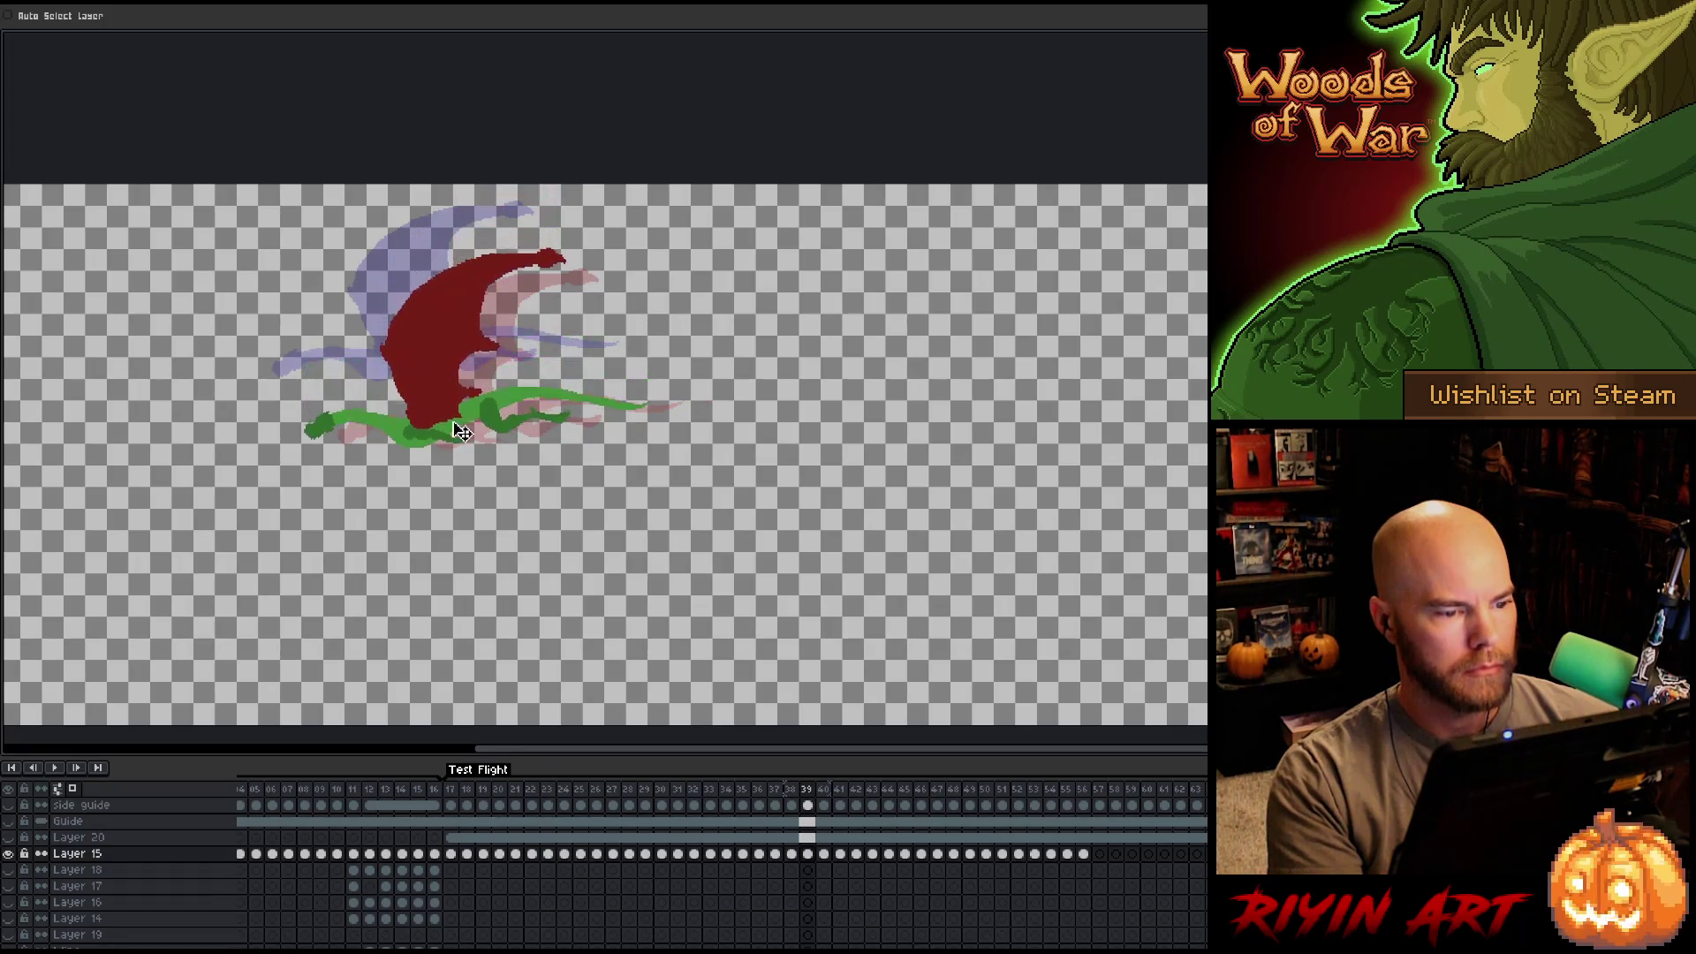
key(Right)
drag(428, 364, 434, 415)
key(Right)
drag(394, 362, 396, 403)
Lower the dragon on frames 42–47 by about 60, 72, 98, 105 and 110 px.
key(Left)
key(Left)
key(Right)
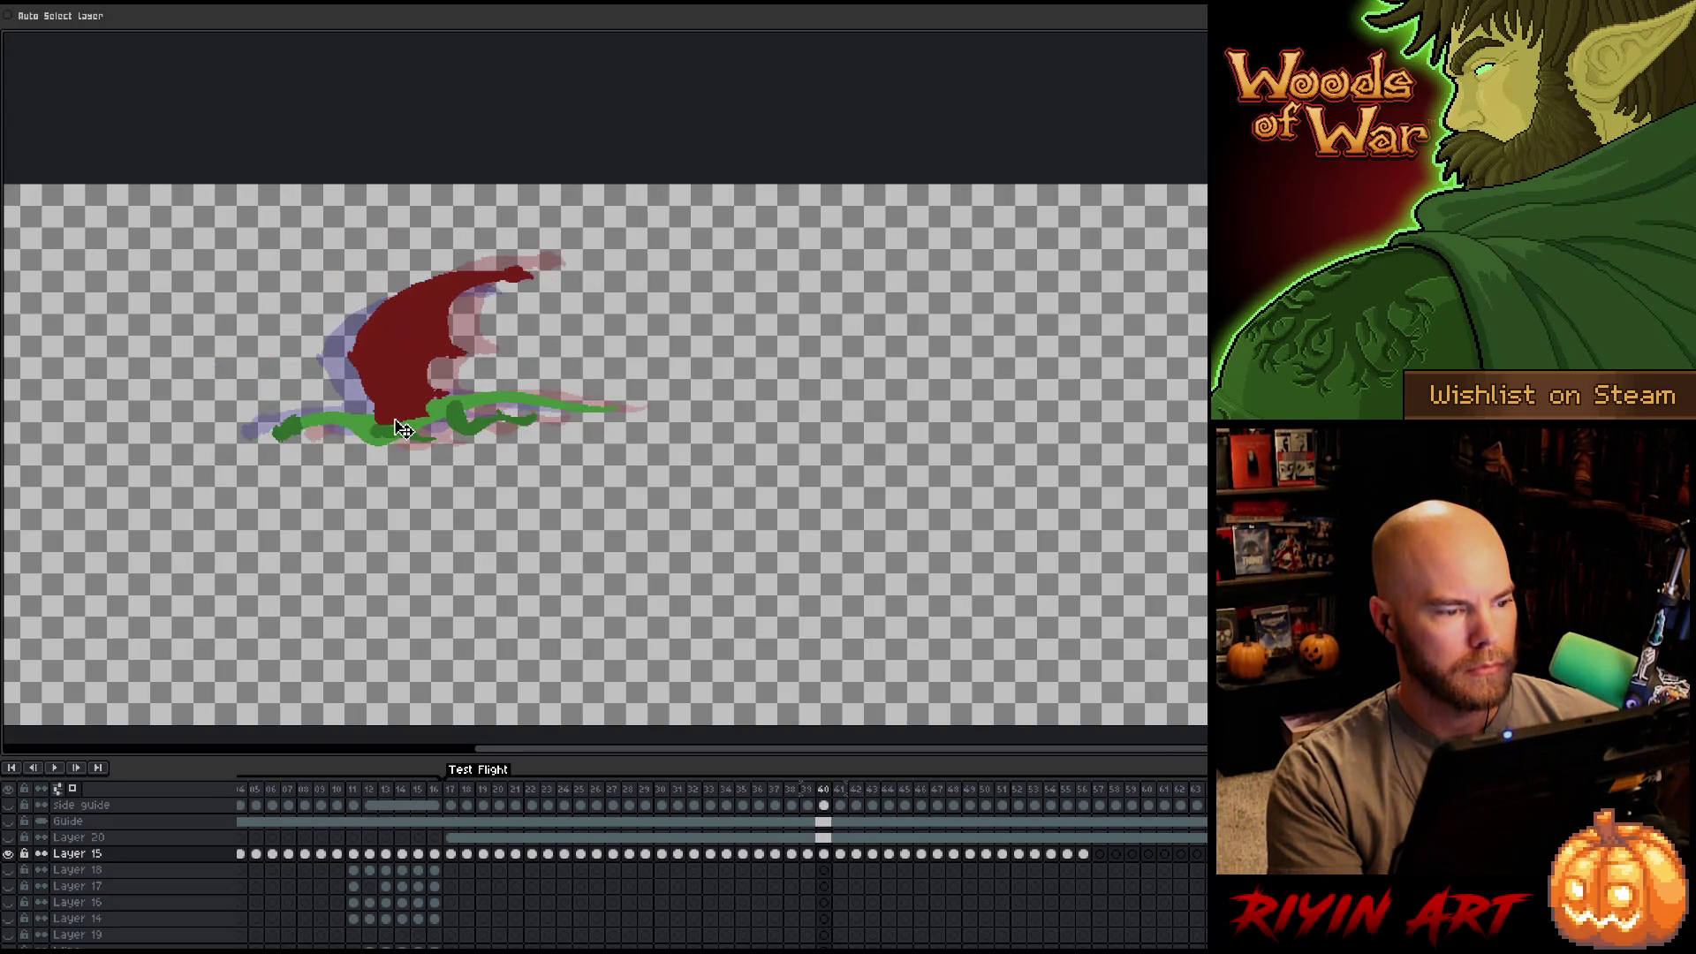
key(Right)
key(Right)
drag(352, 346, 351, 405)
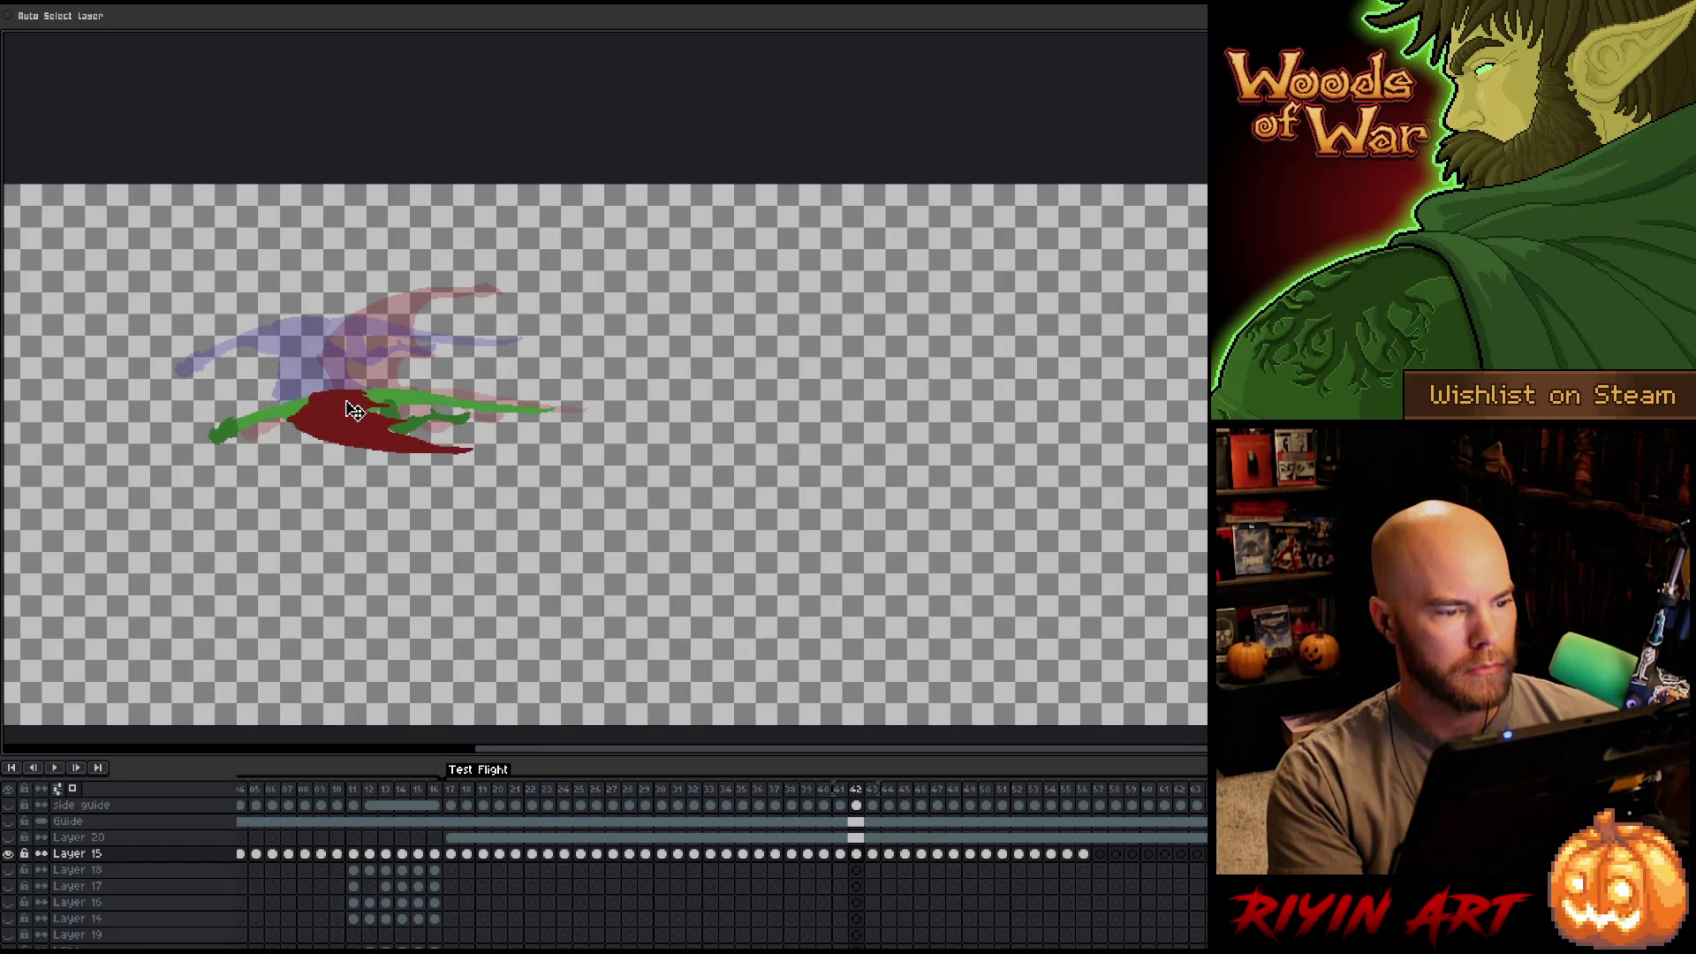
key(Right)
mouse_move(322, 339)
mouse_down()
mouse_move(323, 403)
mouse_move(305, 417)
mouse_up()
key(Right)
key(Right)
drag(263, 344, 274, 431)
key(Right)
drag(234, 334, 250, 427)
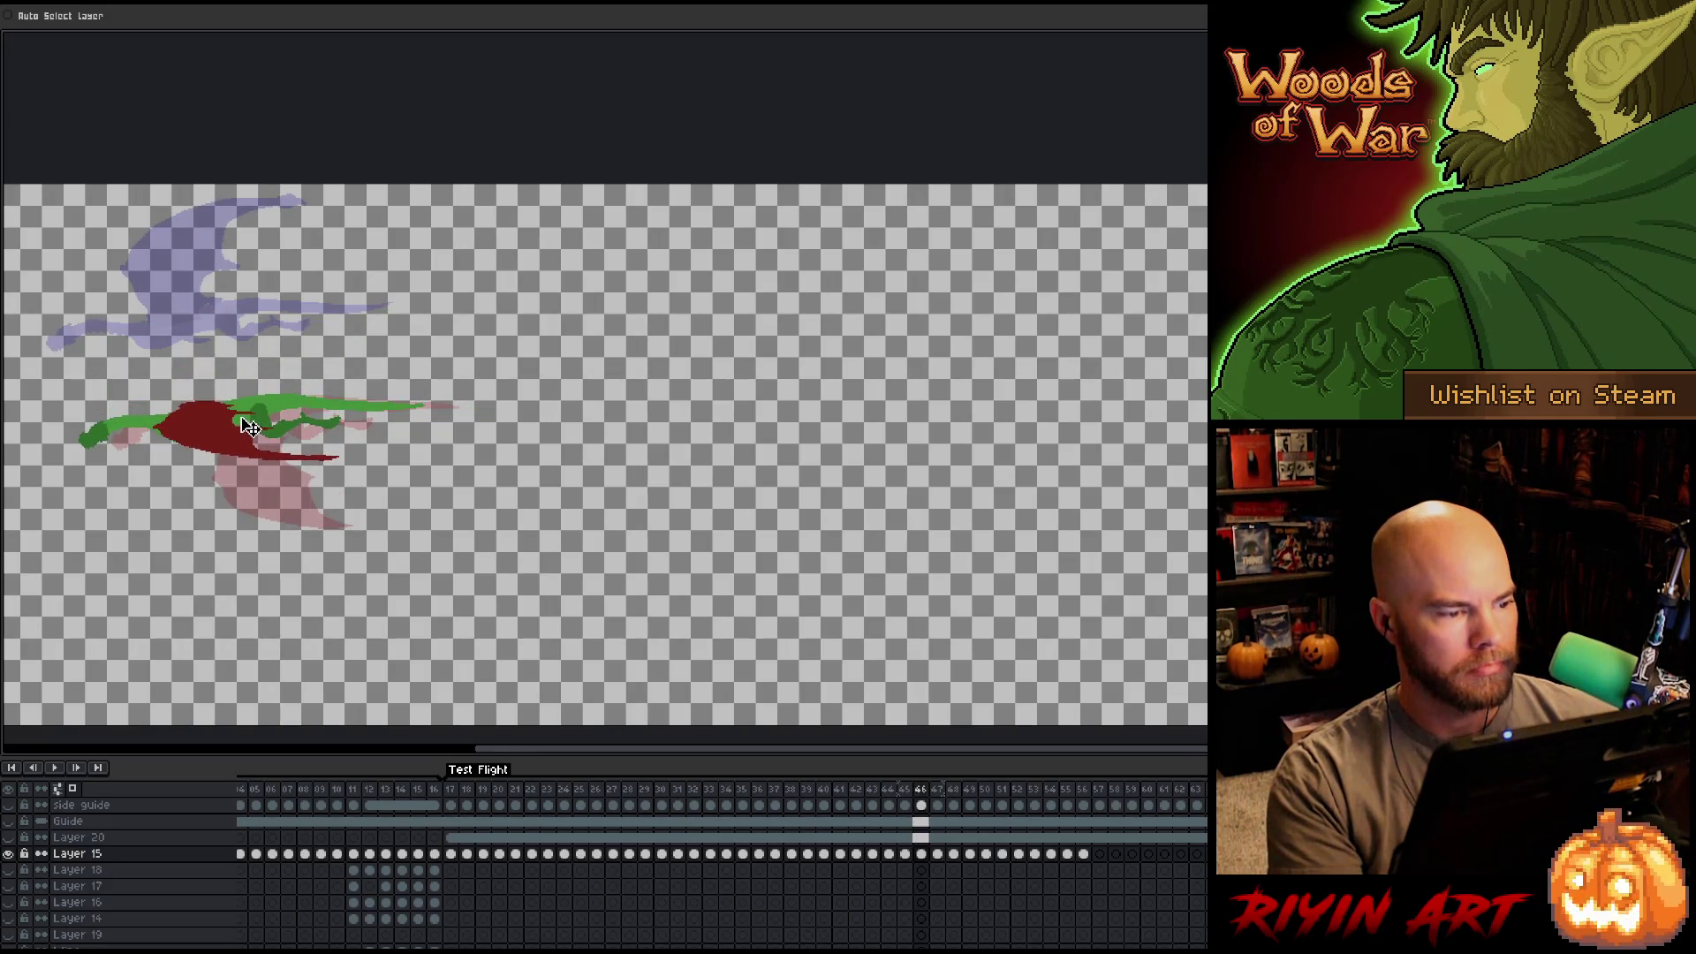
key(Right)
drag(218, 310, 220, 415)
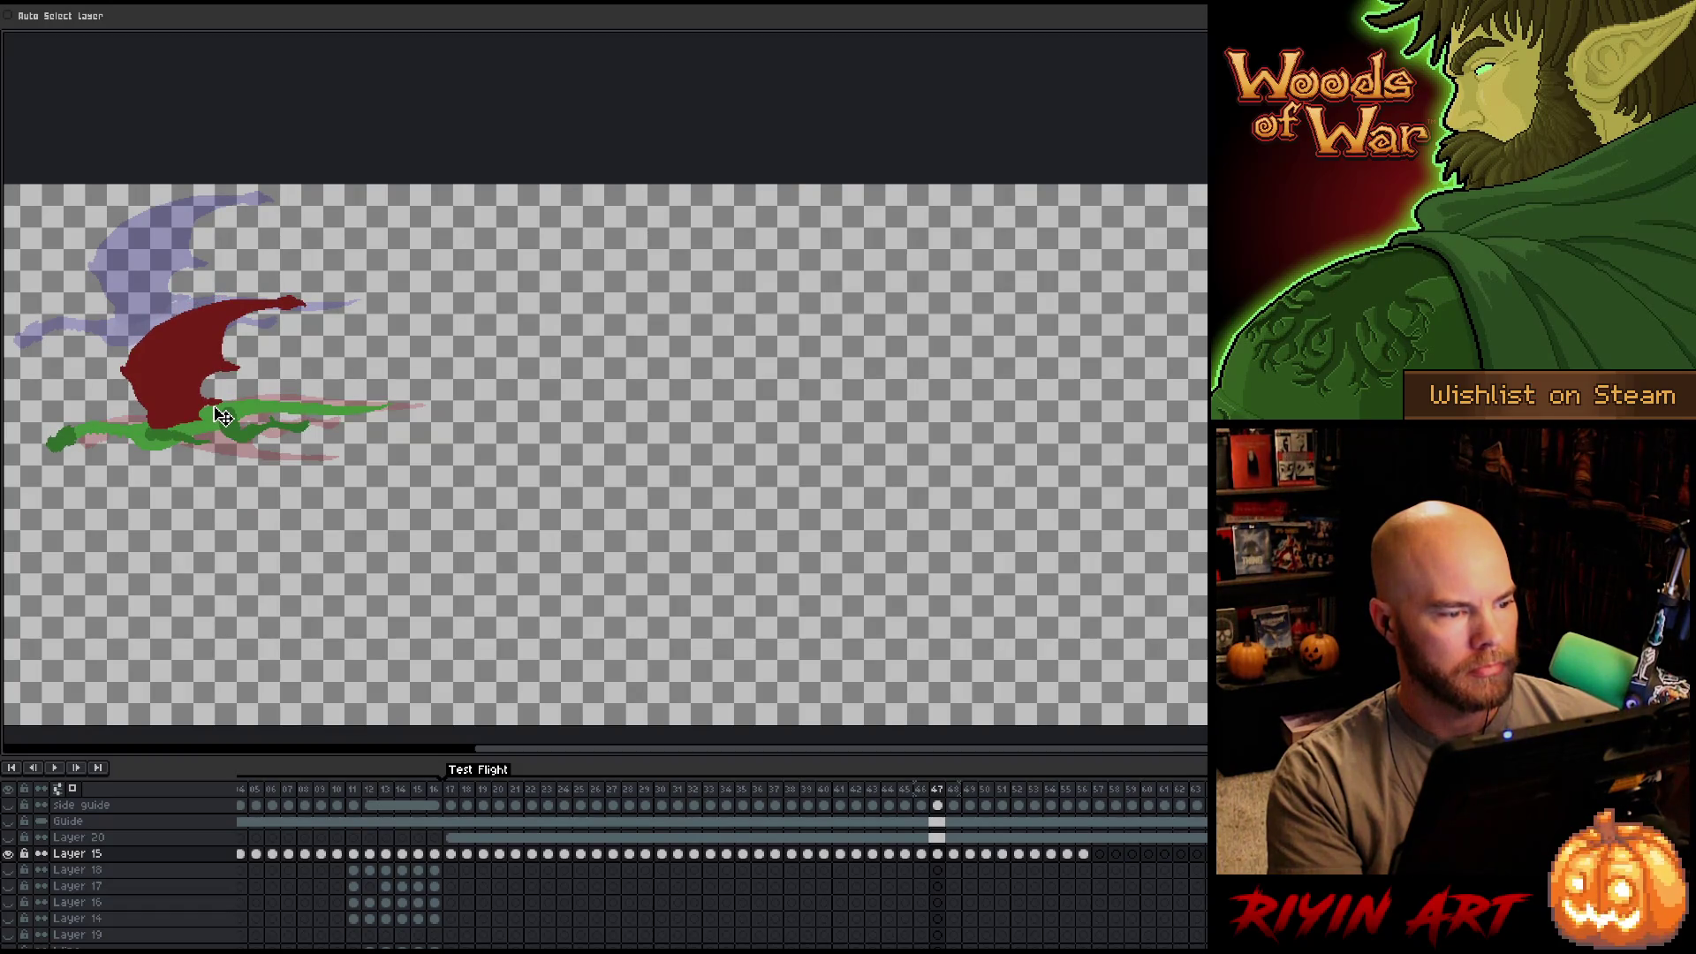
Move the dragon down about 110–130 px on each of frames 48–52.
key(Right)
drag(155, 320, 161, 424)
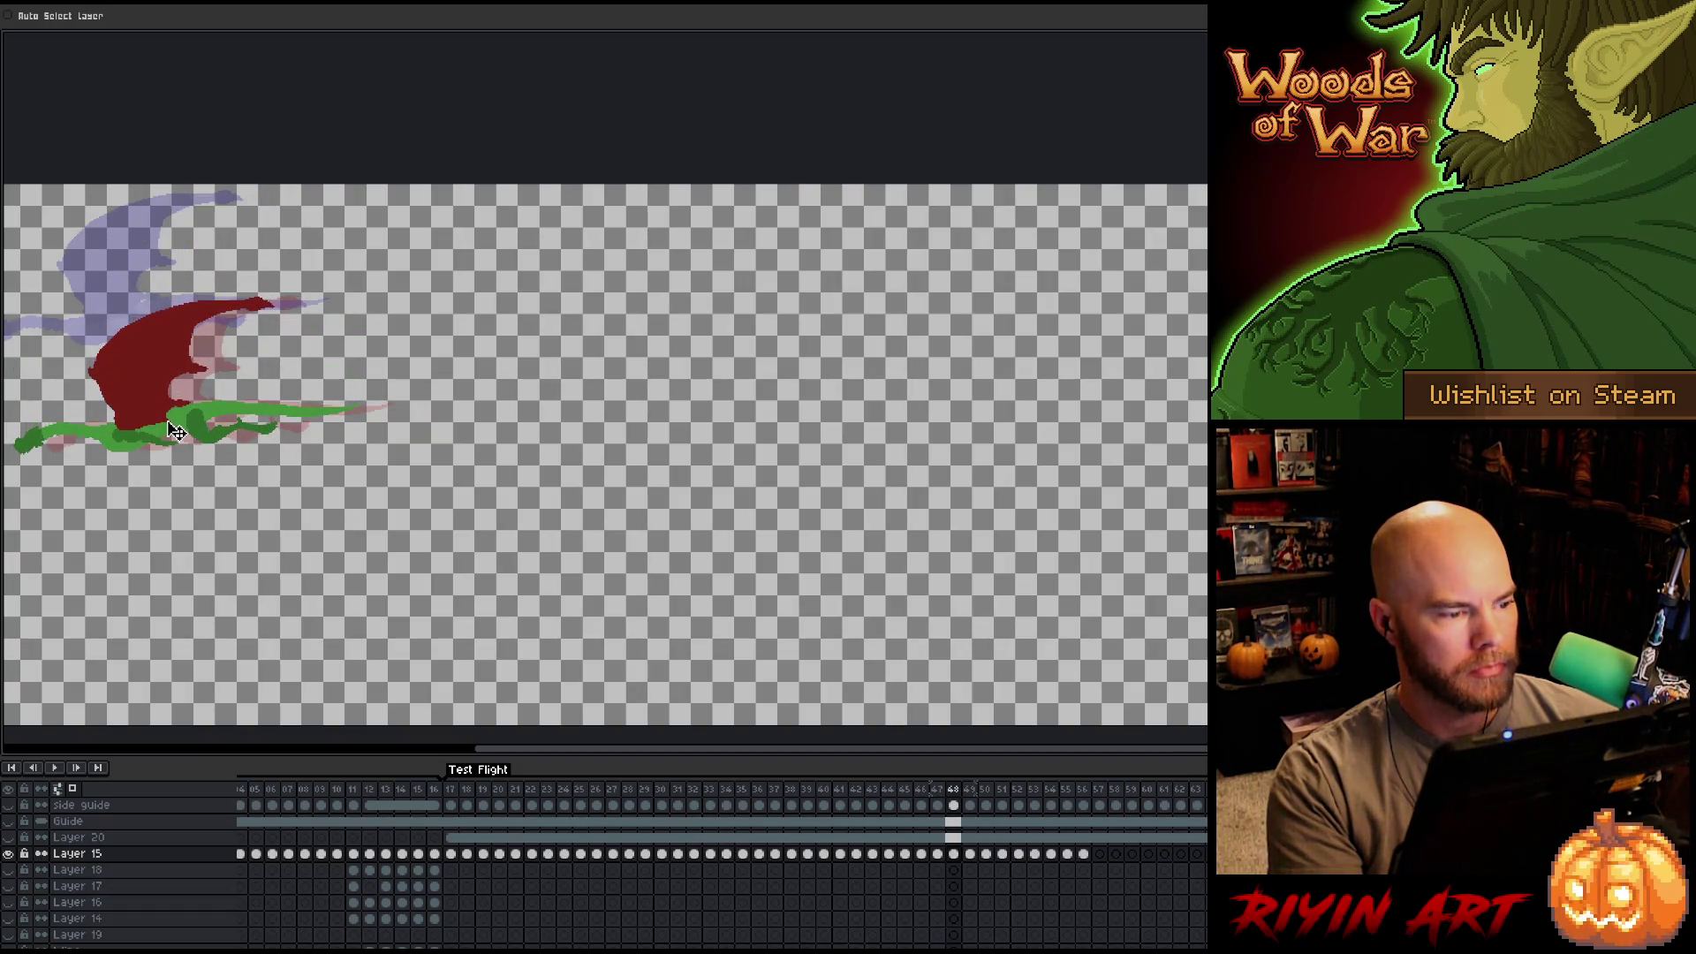
key(Right)
drag(159, 329, 167, 428)
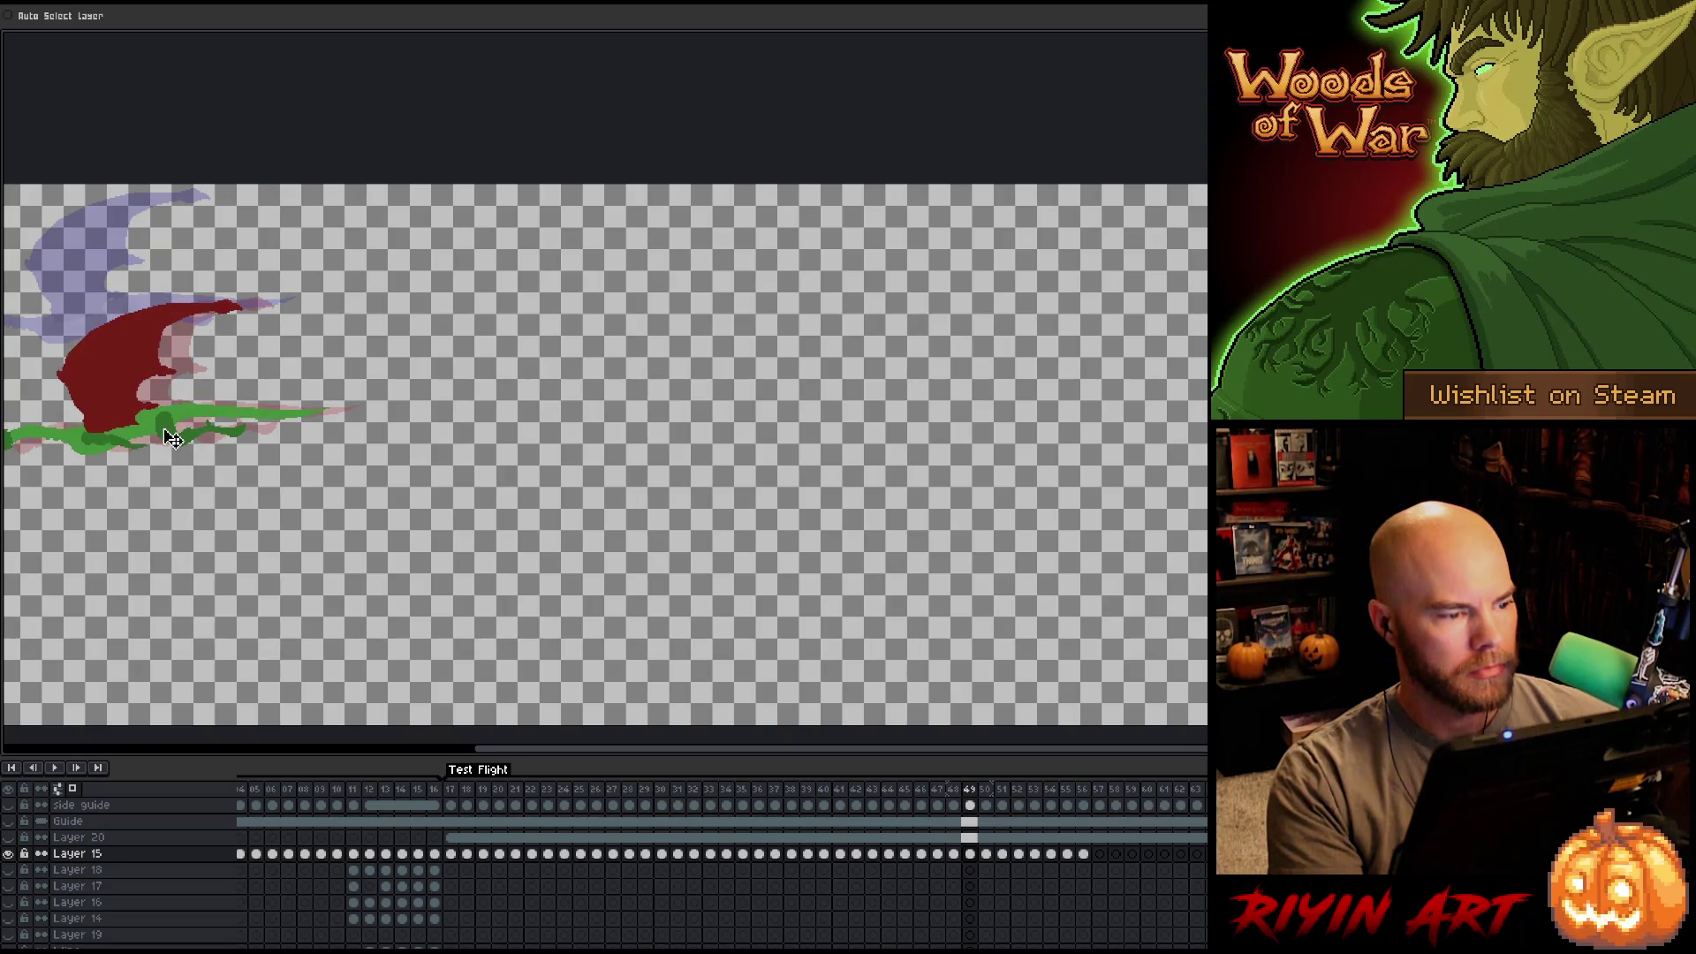
key(Right)
drag(167, 336, 168, 433)
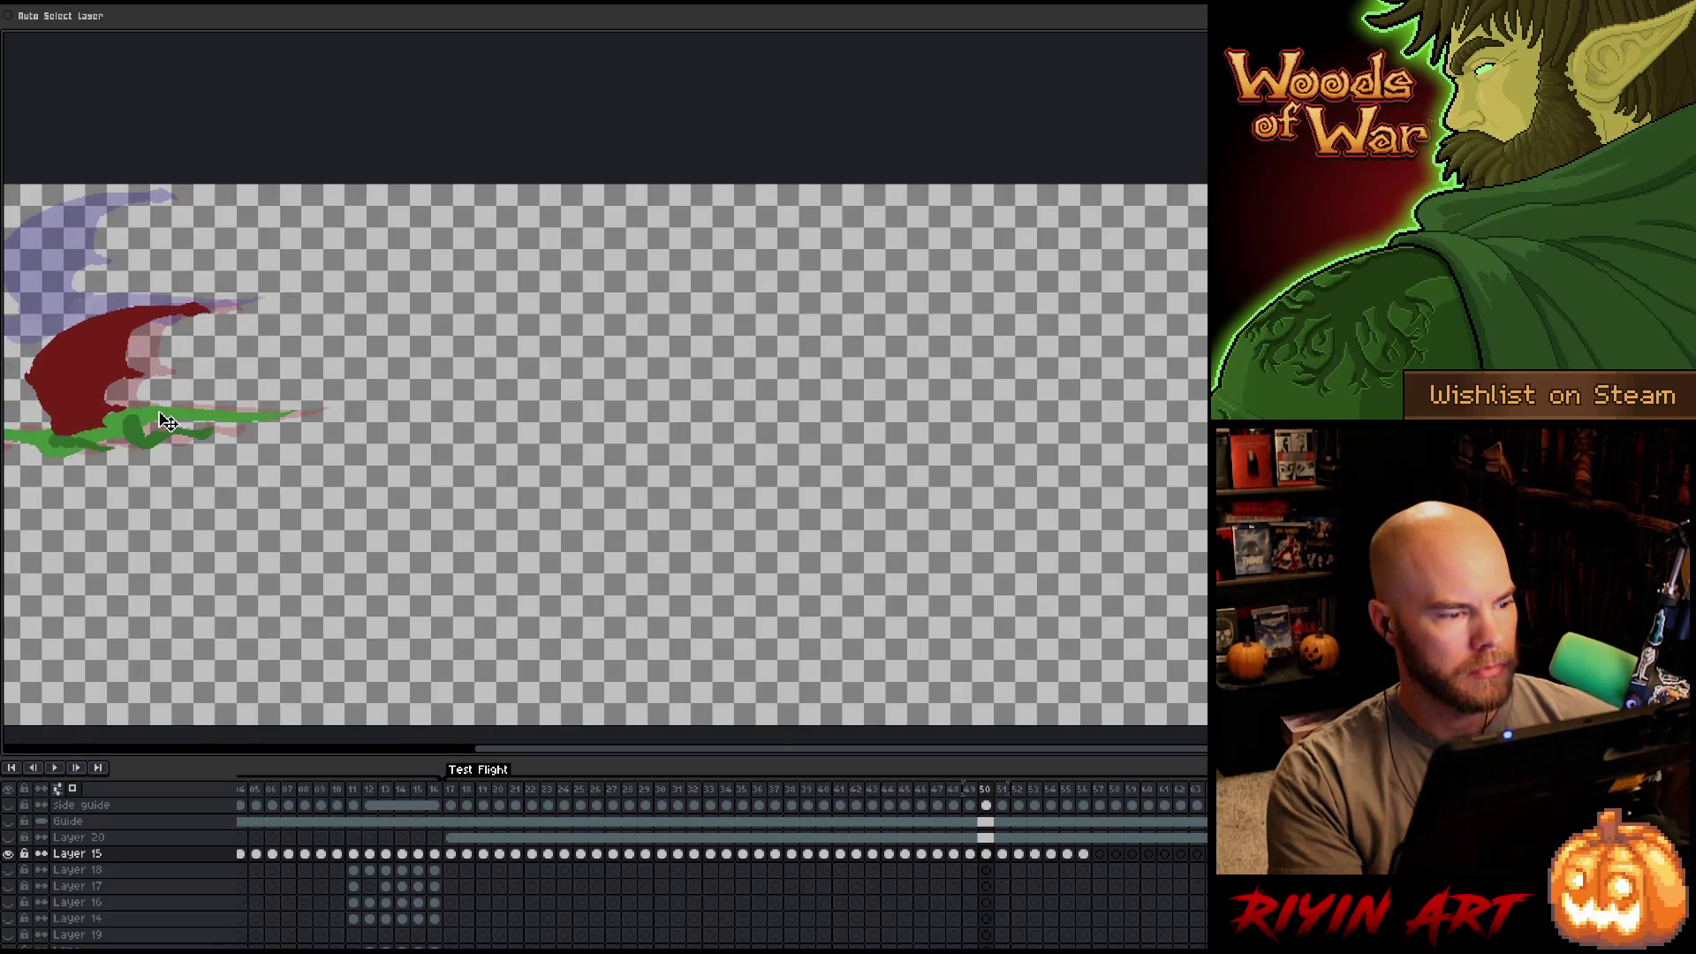
key(Right)
drag(124, 307, 137, 417)
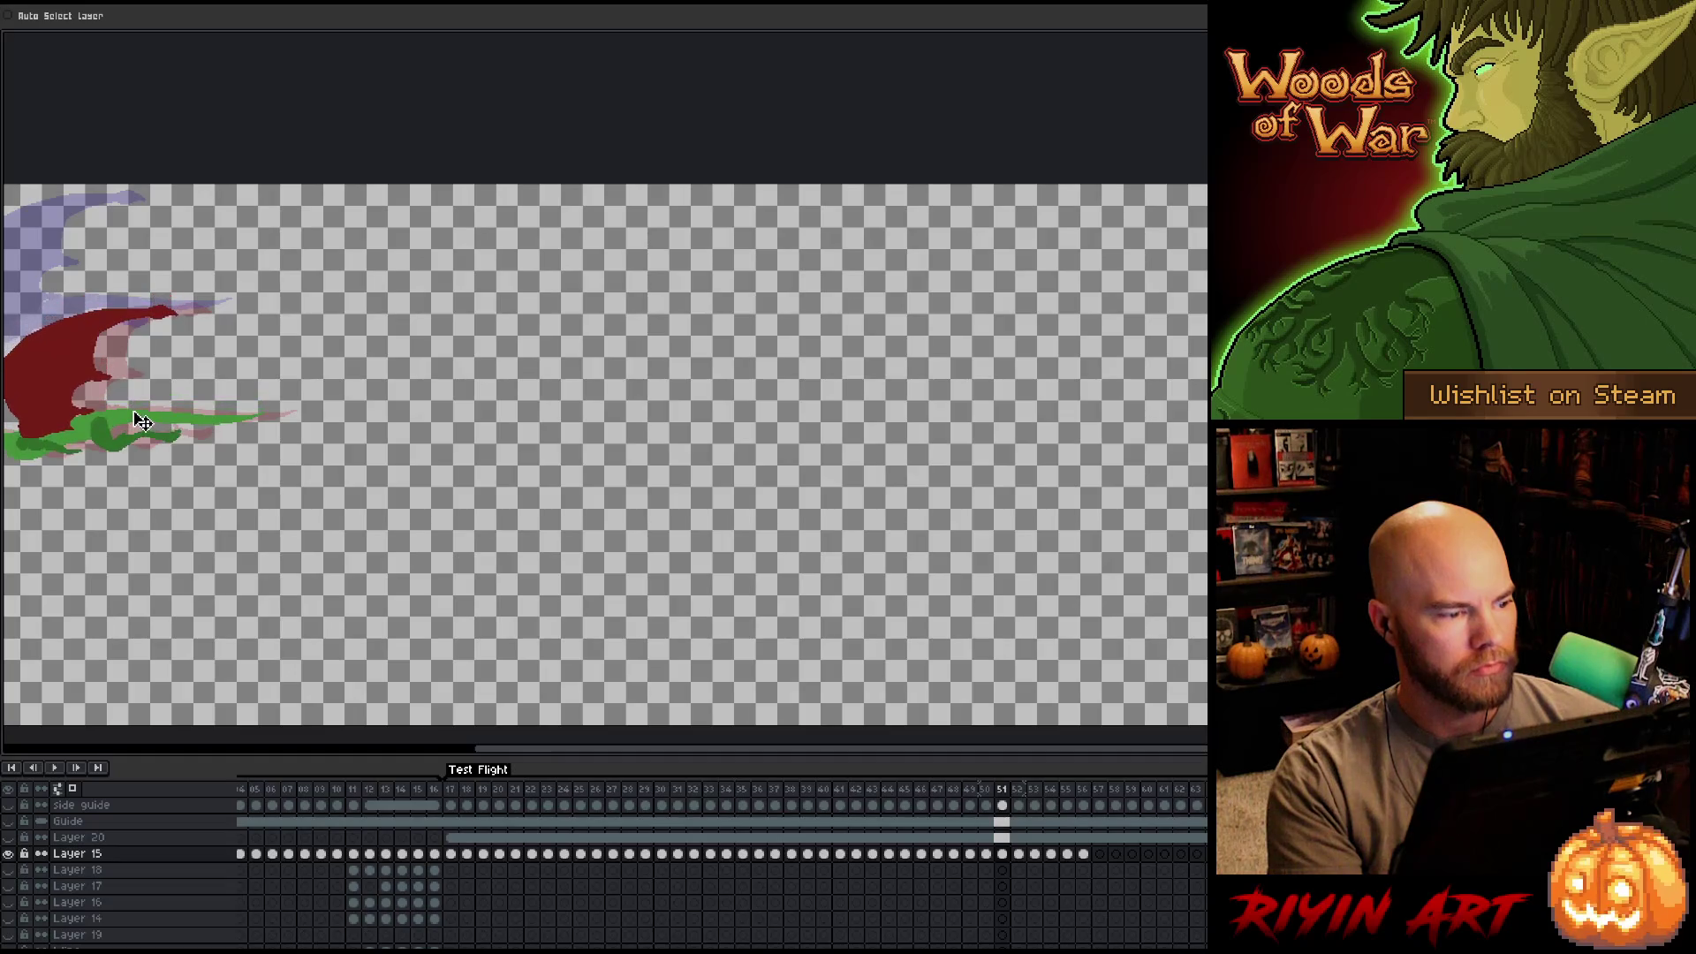
key(Right)
drag(107, 316, 122, 429)
Move the dragon down about 135 px on frames 53–56, then return to frame 17.
key(Right)
drag(88, 309, 94, 424)
key(Right)
drag(64, 307, 61, 424)
key(Right)
drag(62, 311, 67, 428)
drag(188, 352, 616, 256)
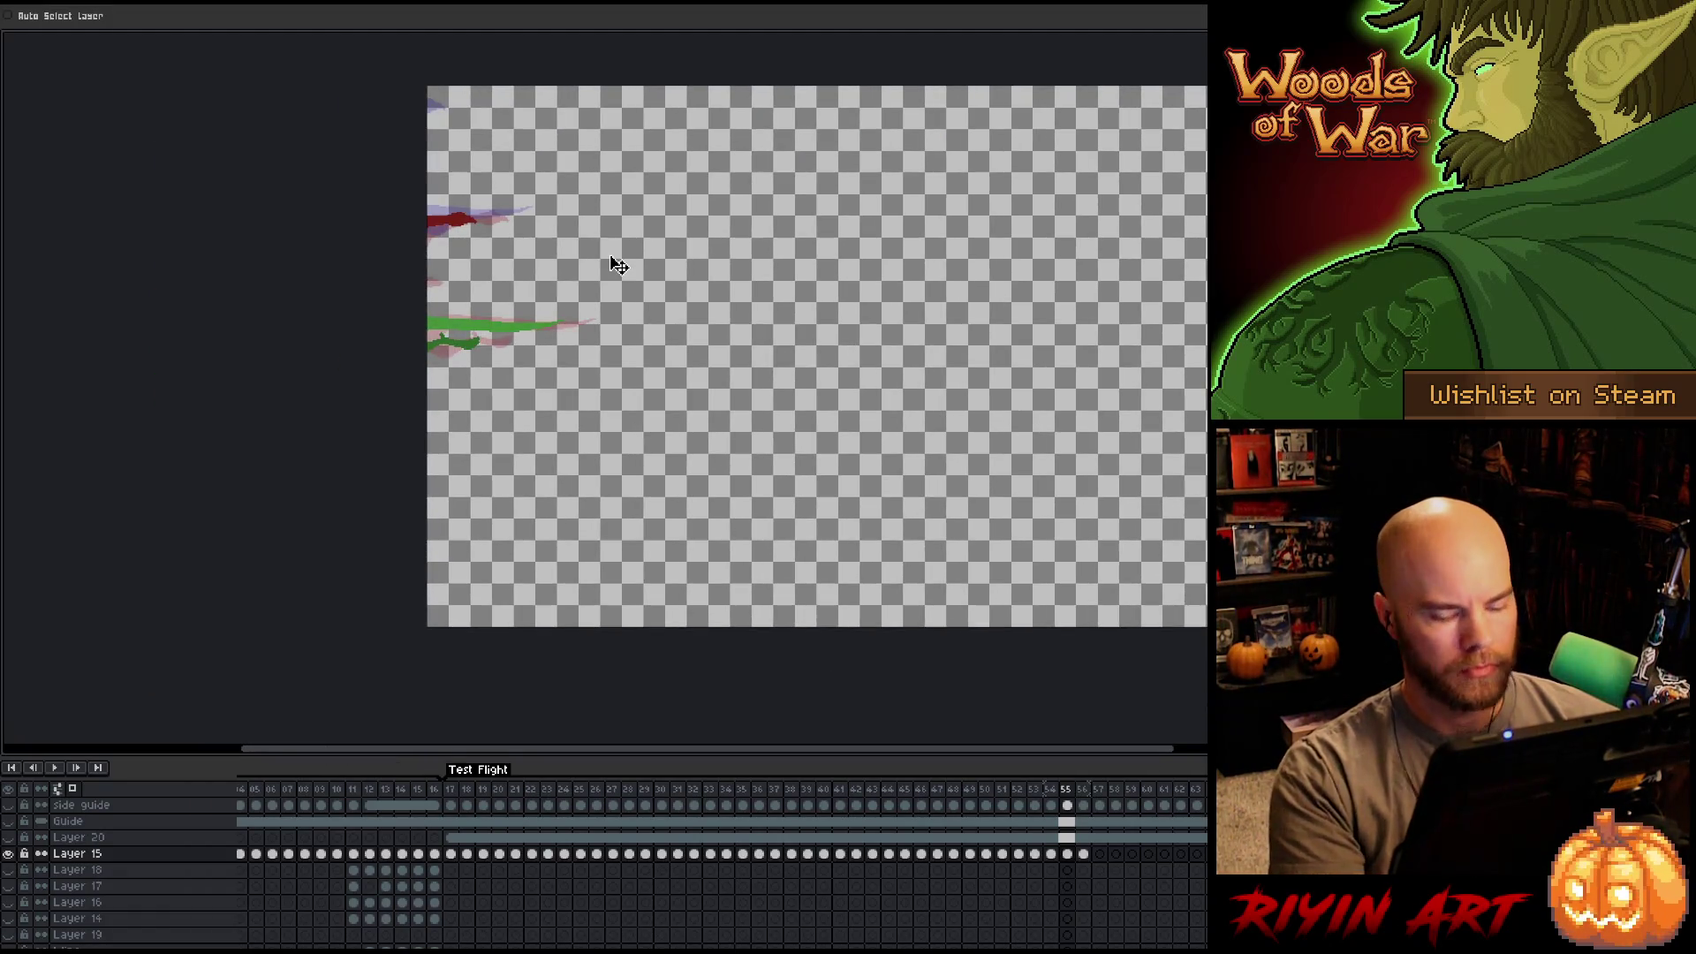
key(Right)
drag(484, 223, 486, 344)
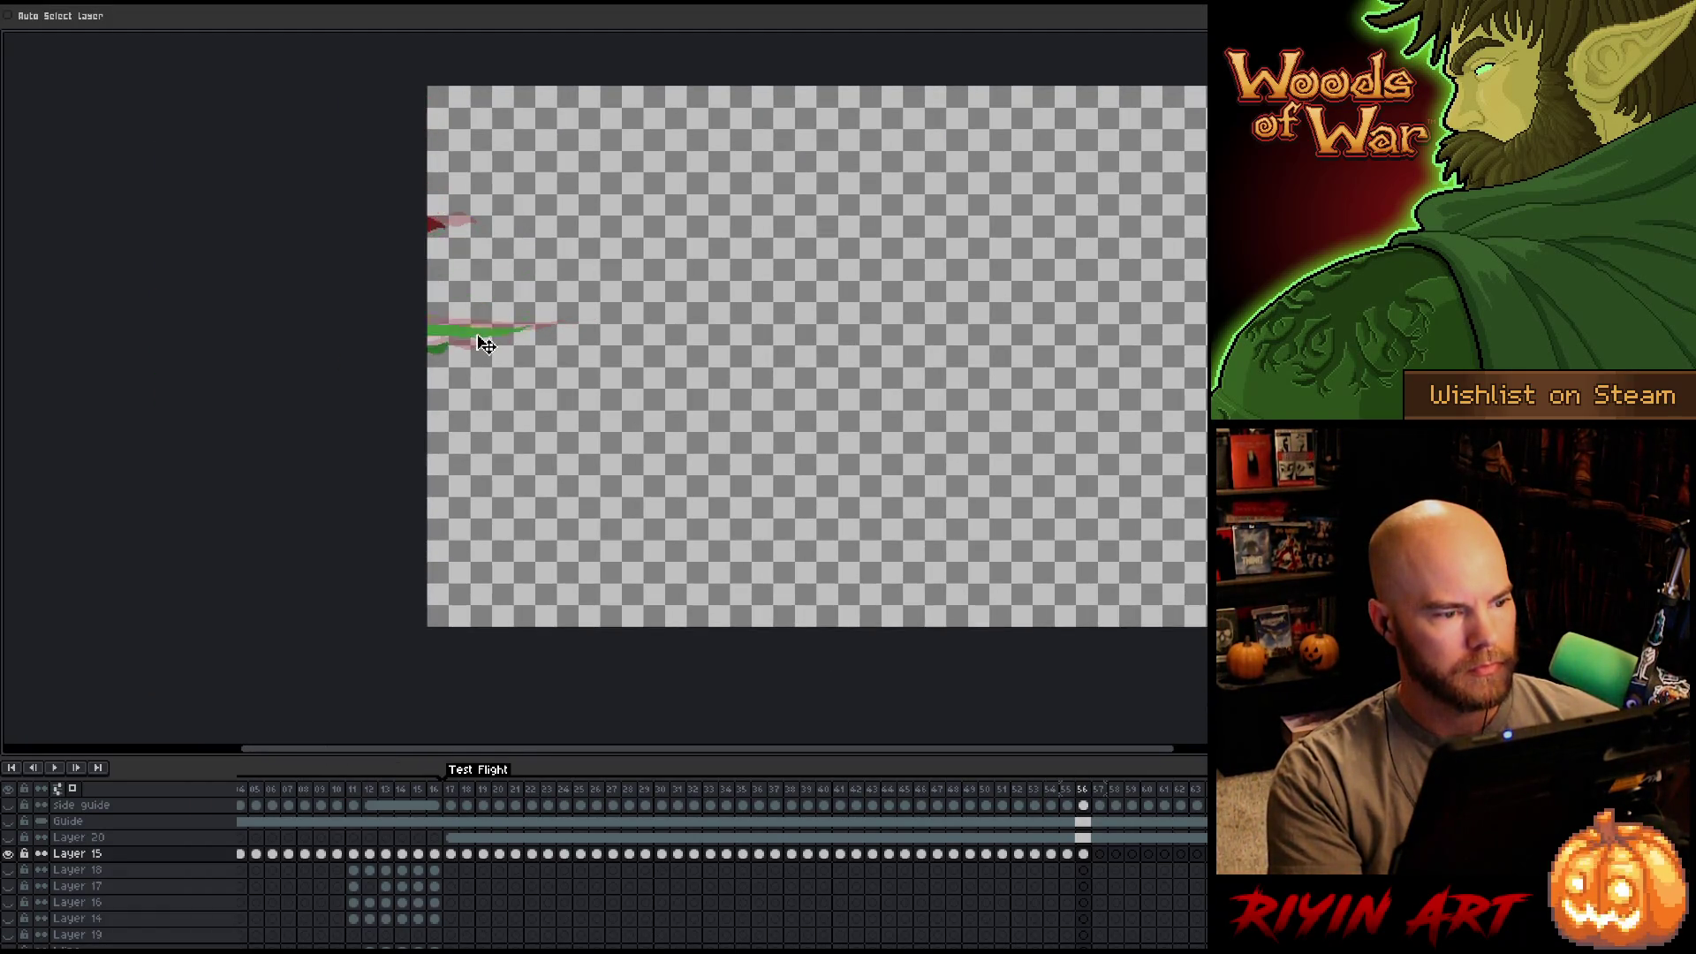
key(Right)
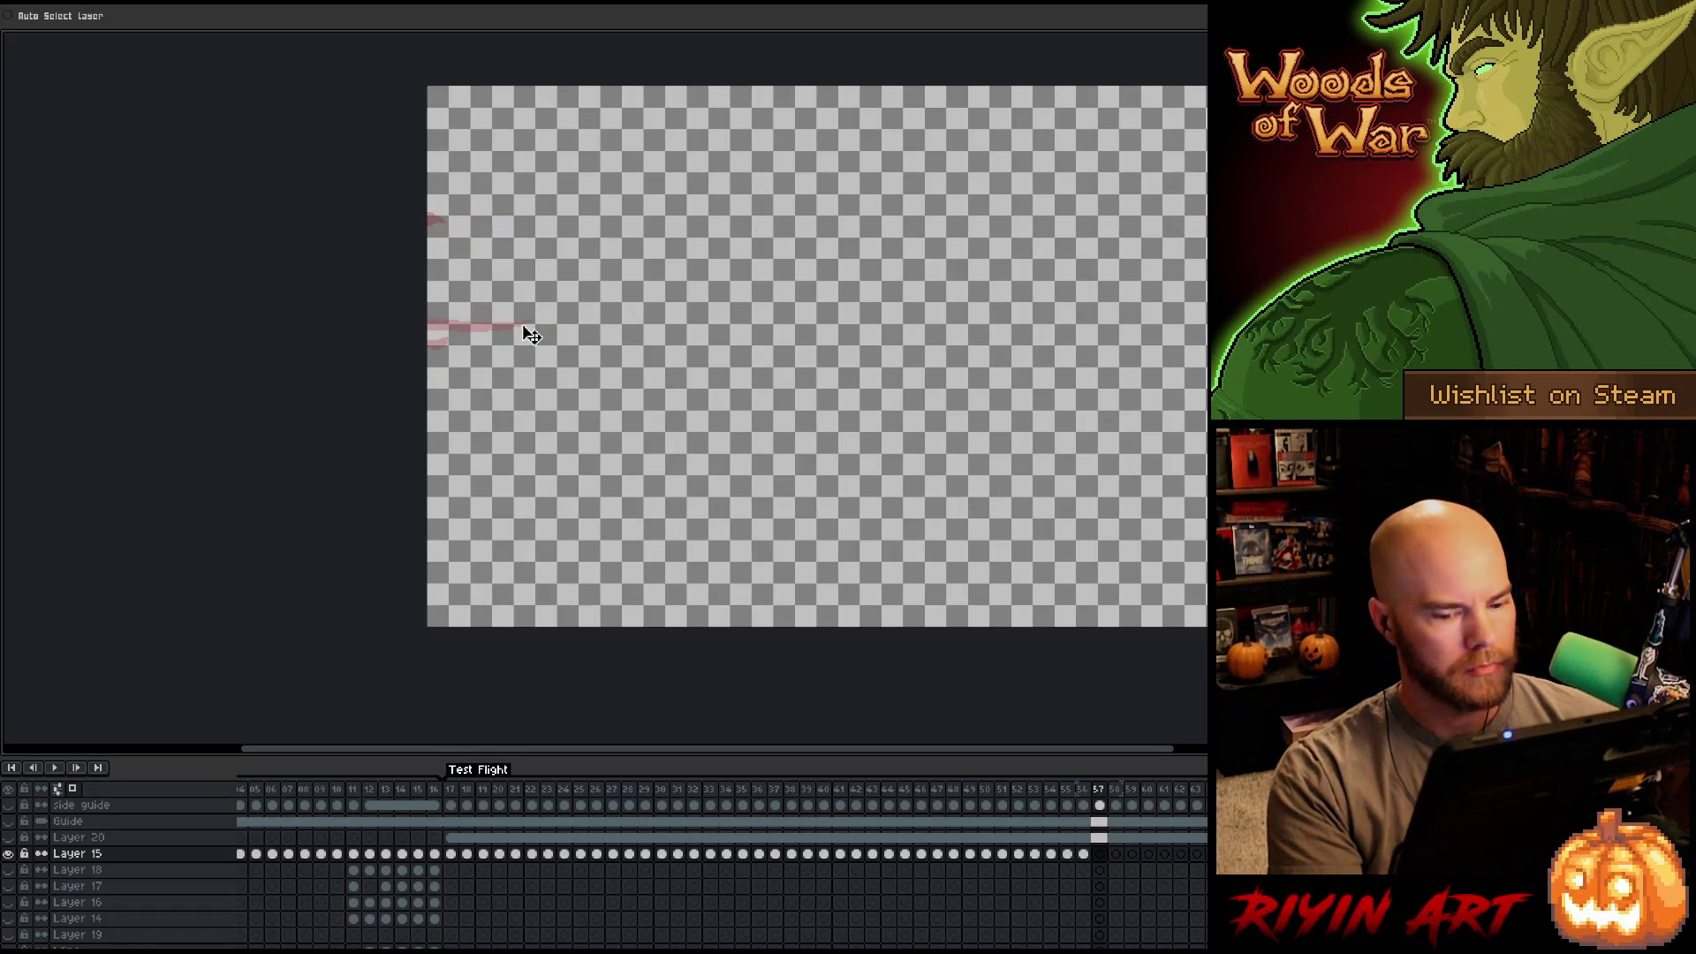
click(449, 788)
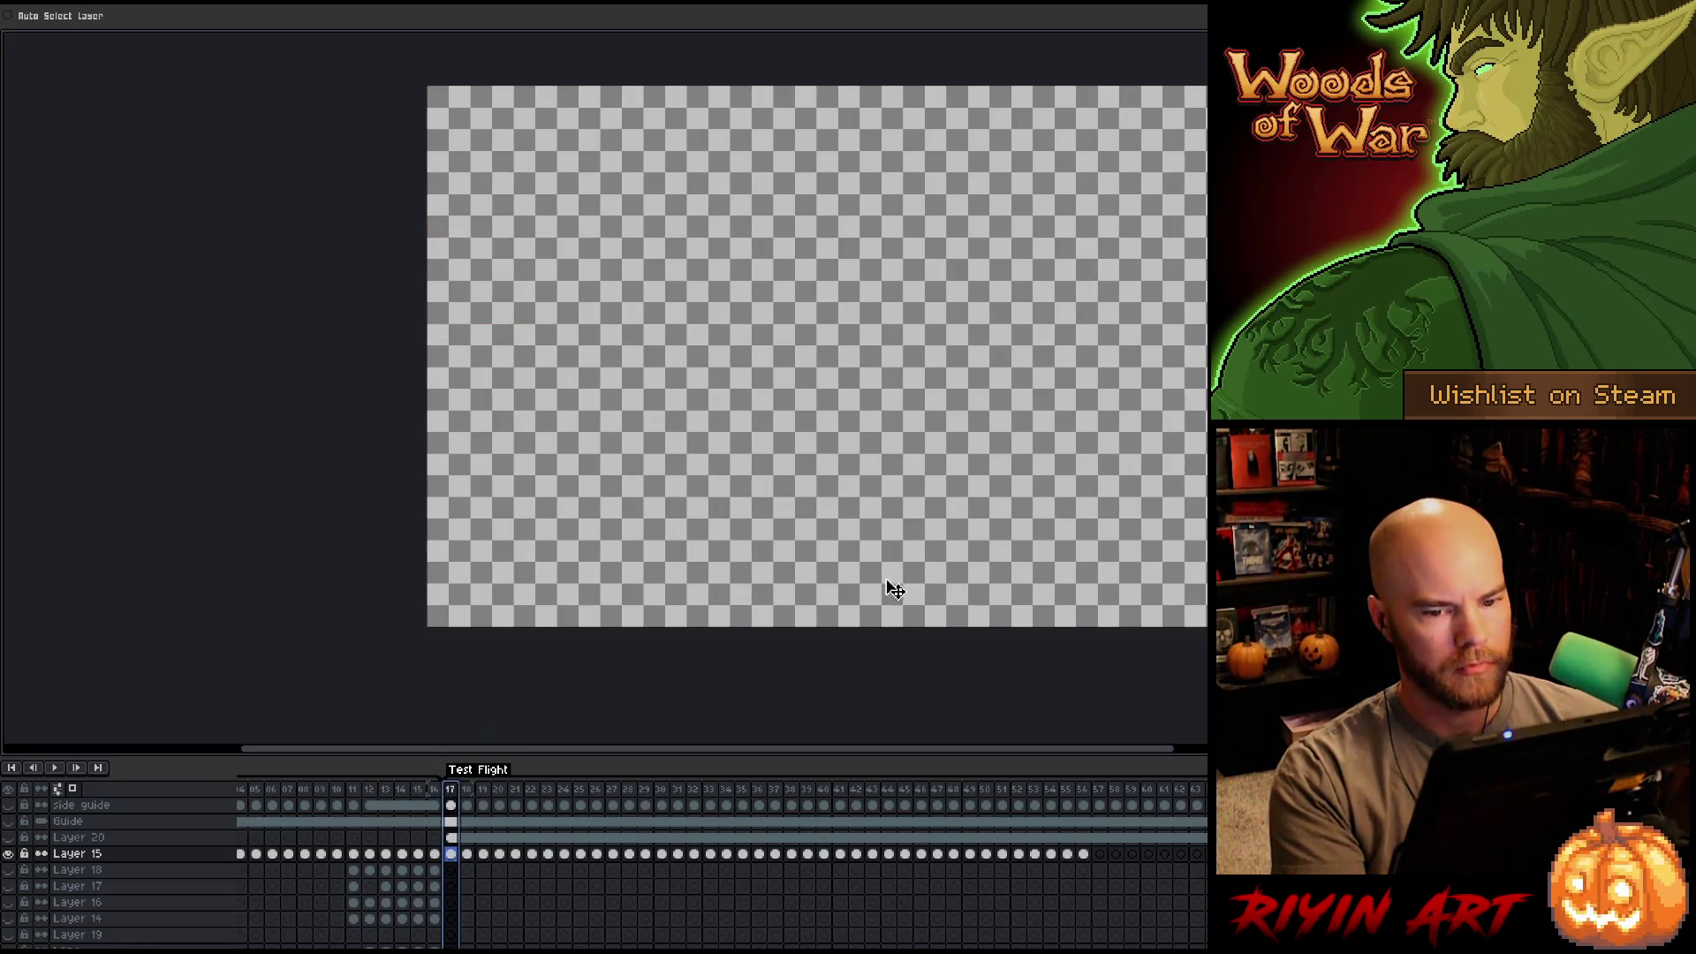
Unhide the lava background layers and play the animation.
click(10, 871)
key(Return)
scroll(738, 600, up, 2)
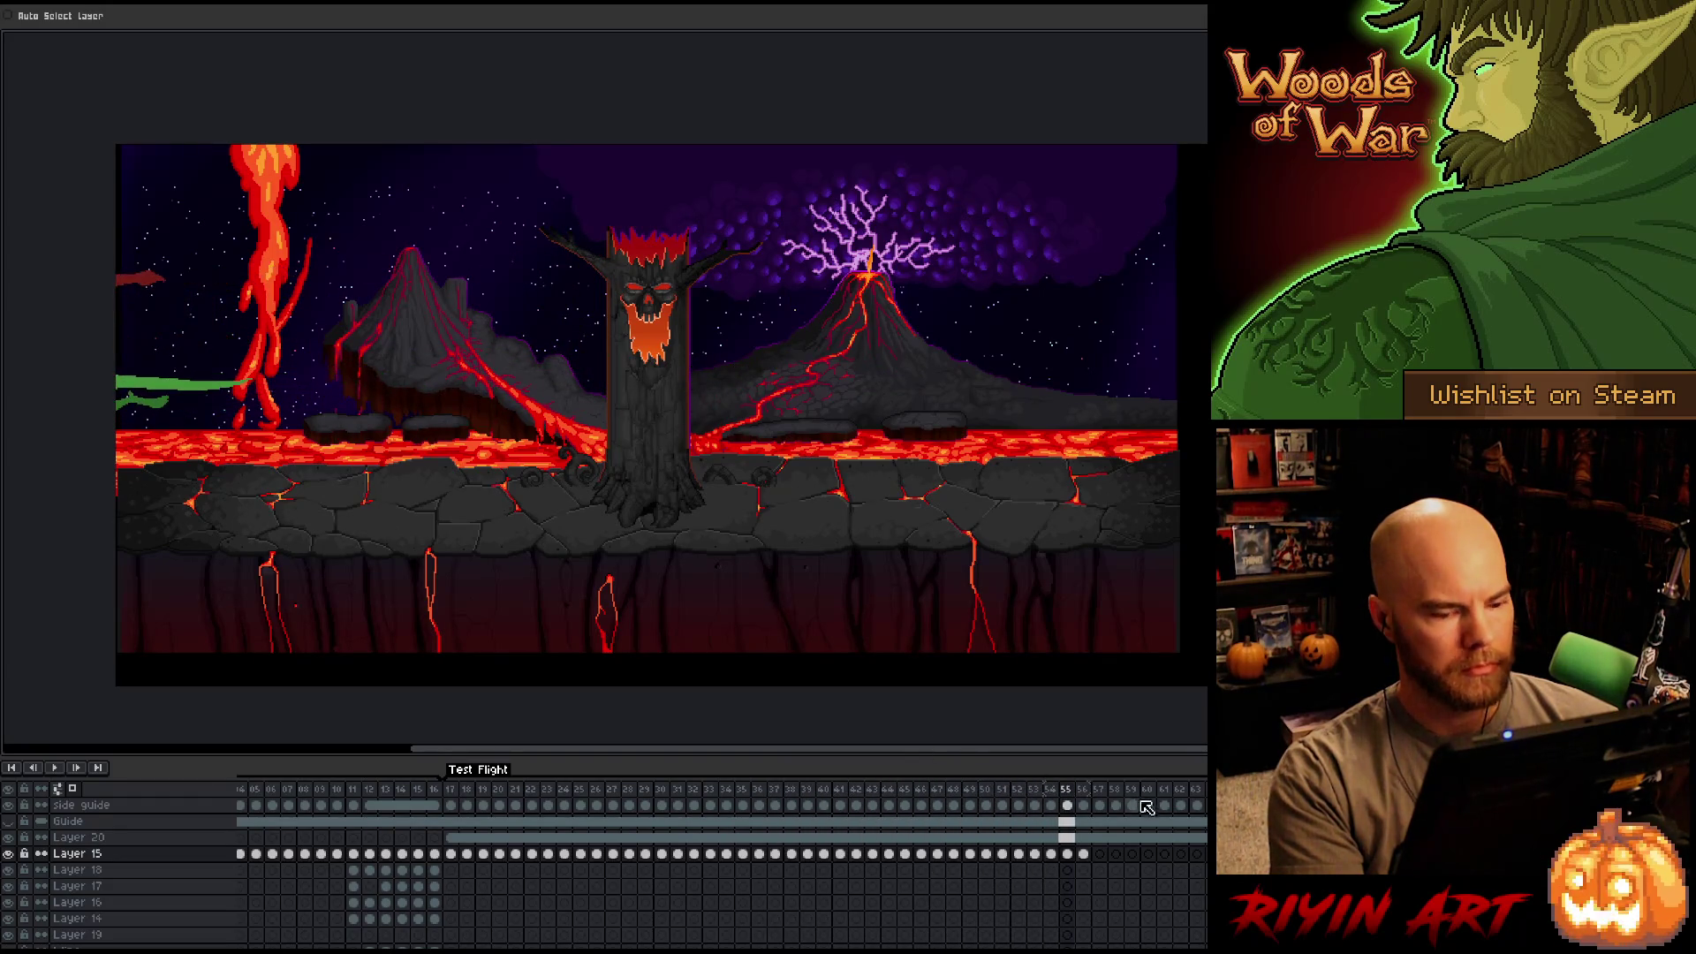
Raise the dragon across frames 17–56 and replay the flight from frame 17.
drag(1089, 855, 465, 863)
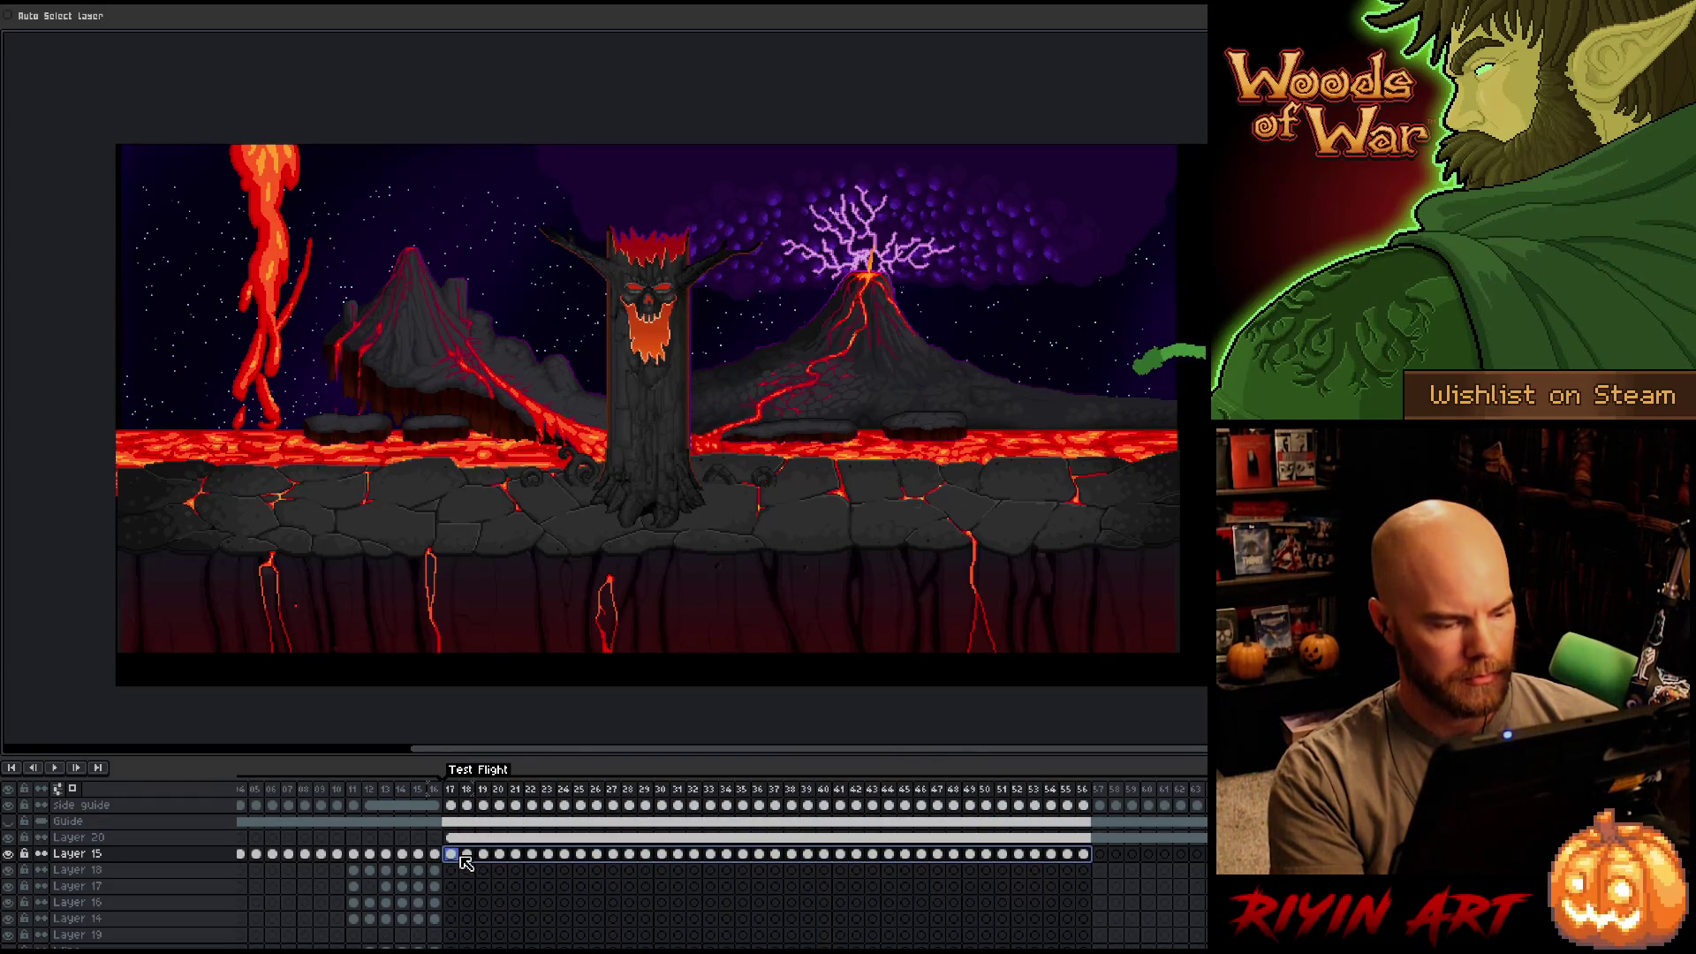
drag(1159, 381, 1157, 318)
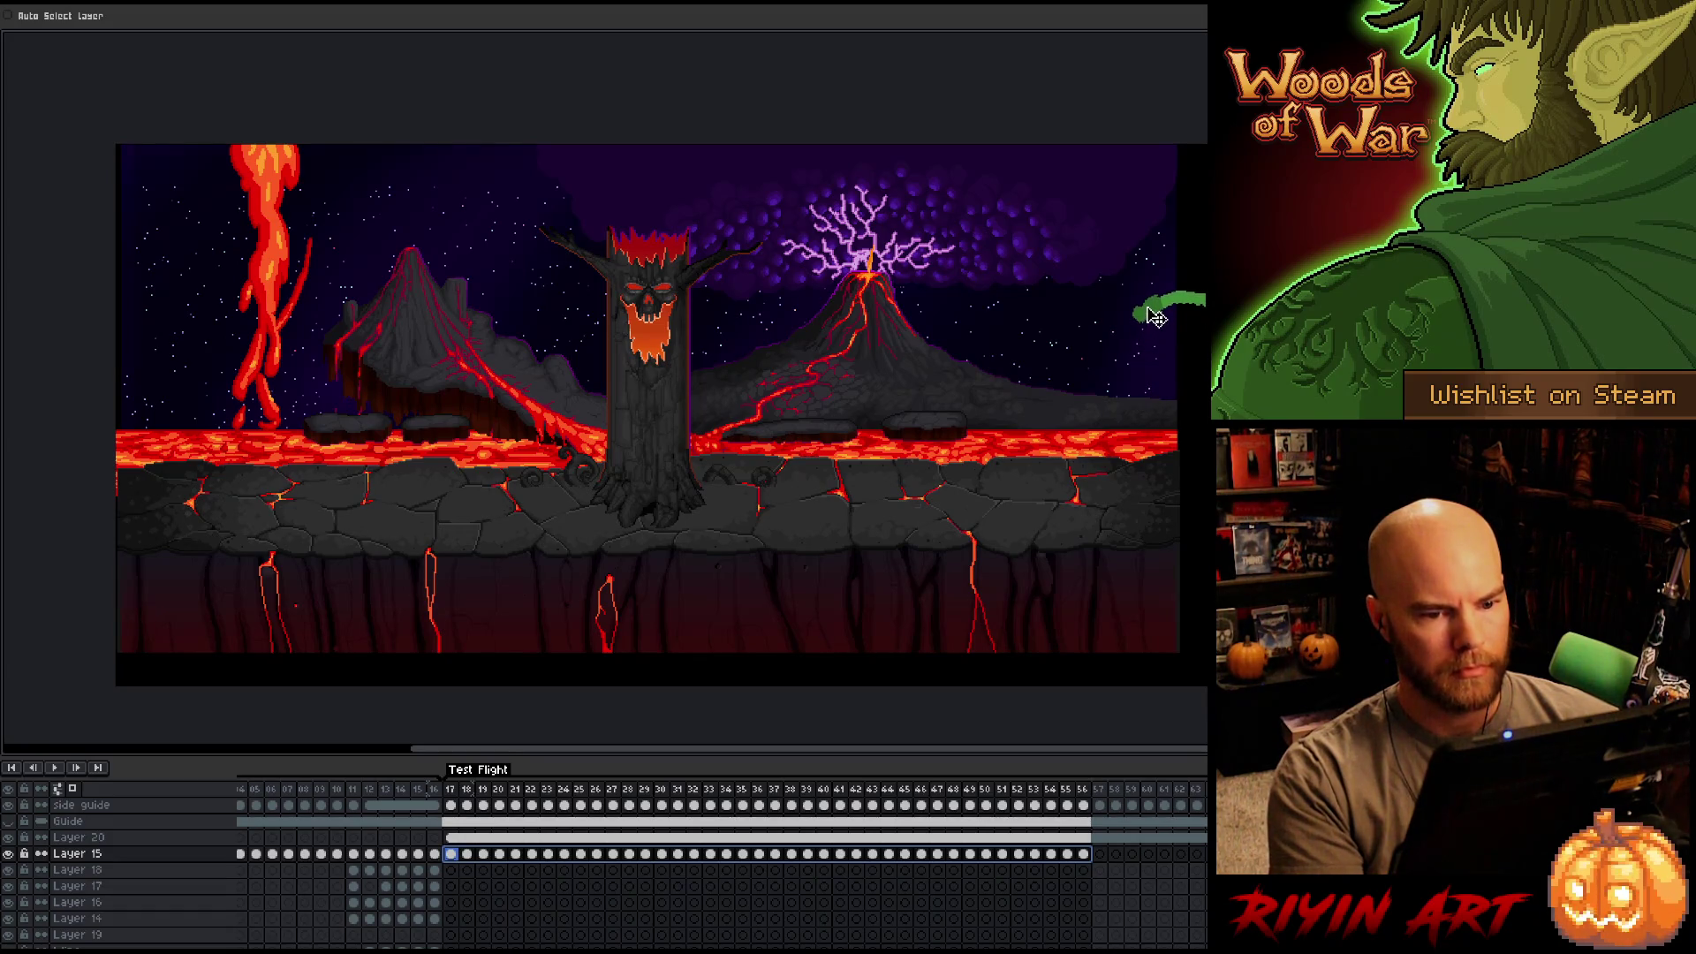
key(Return)
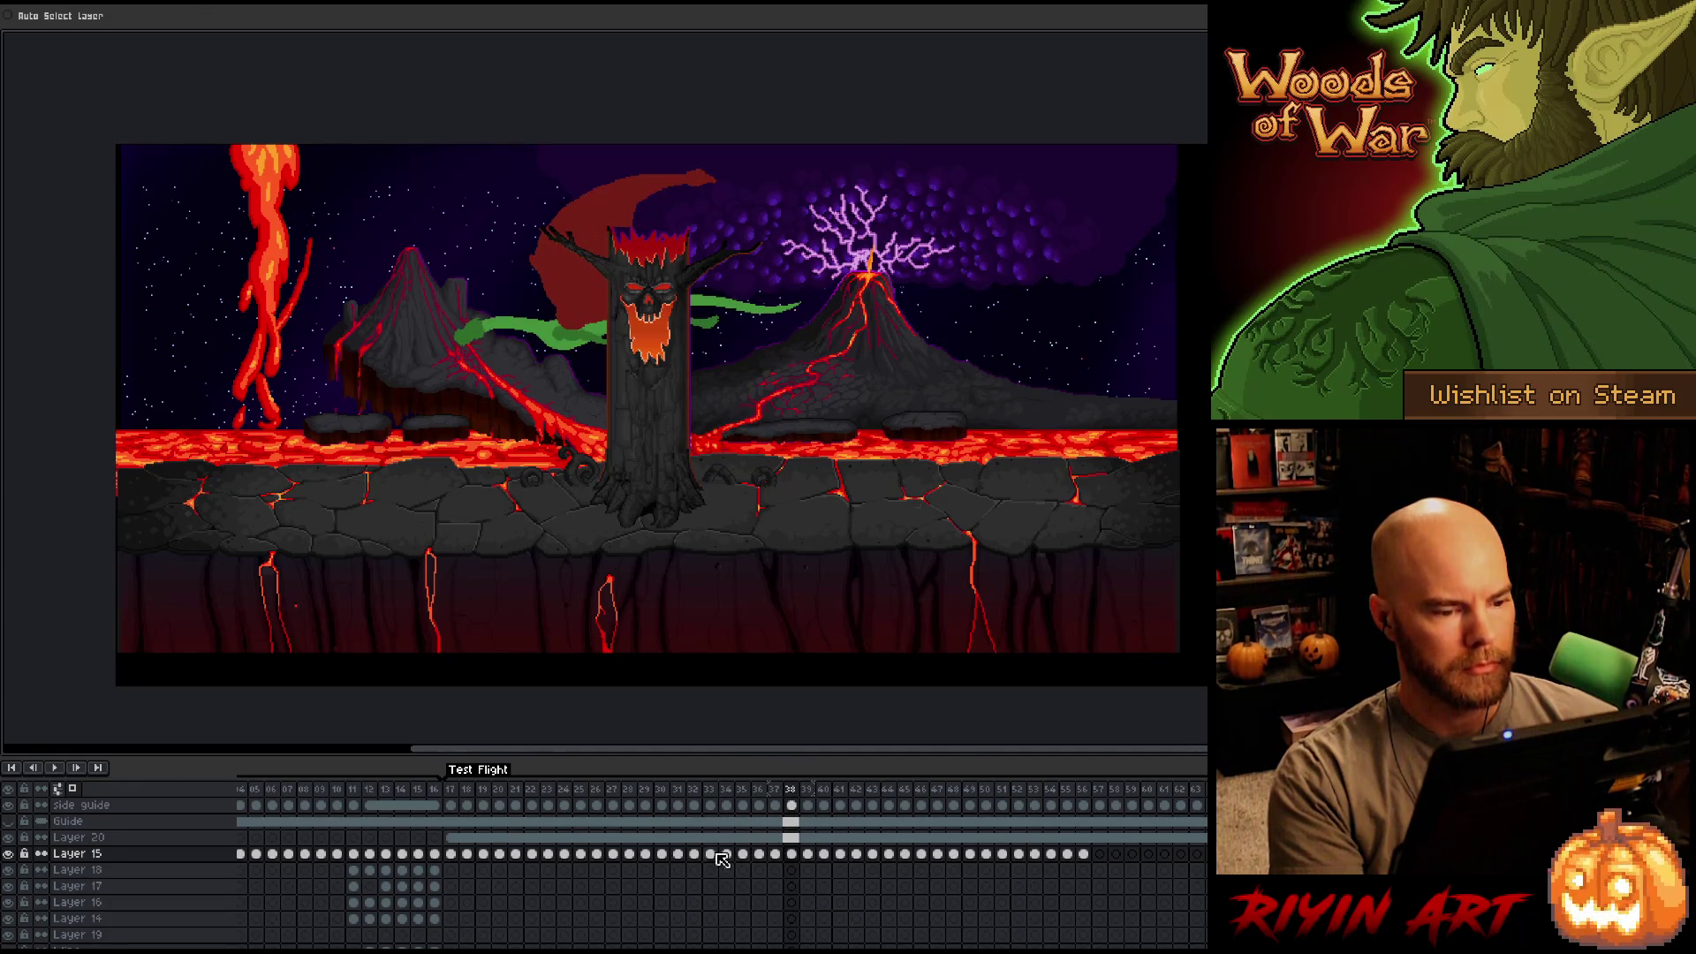
click(452, 790)
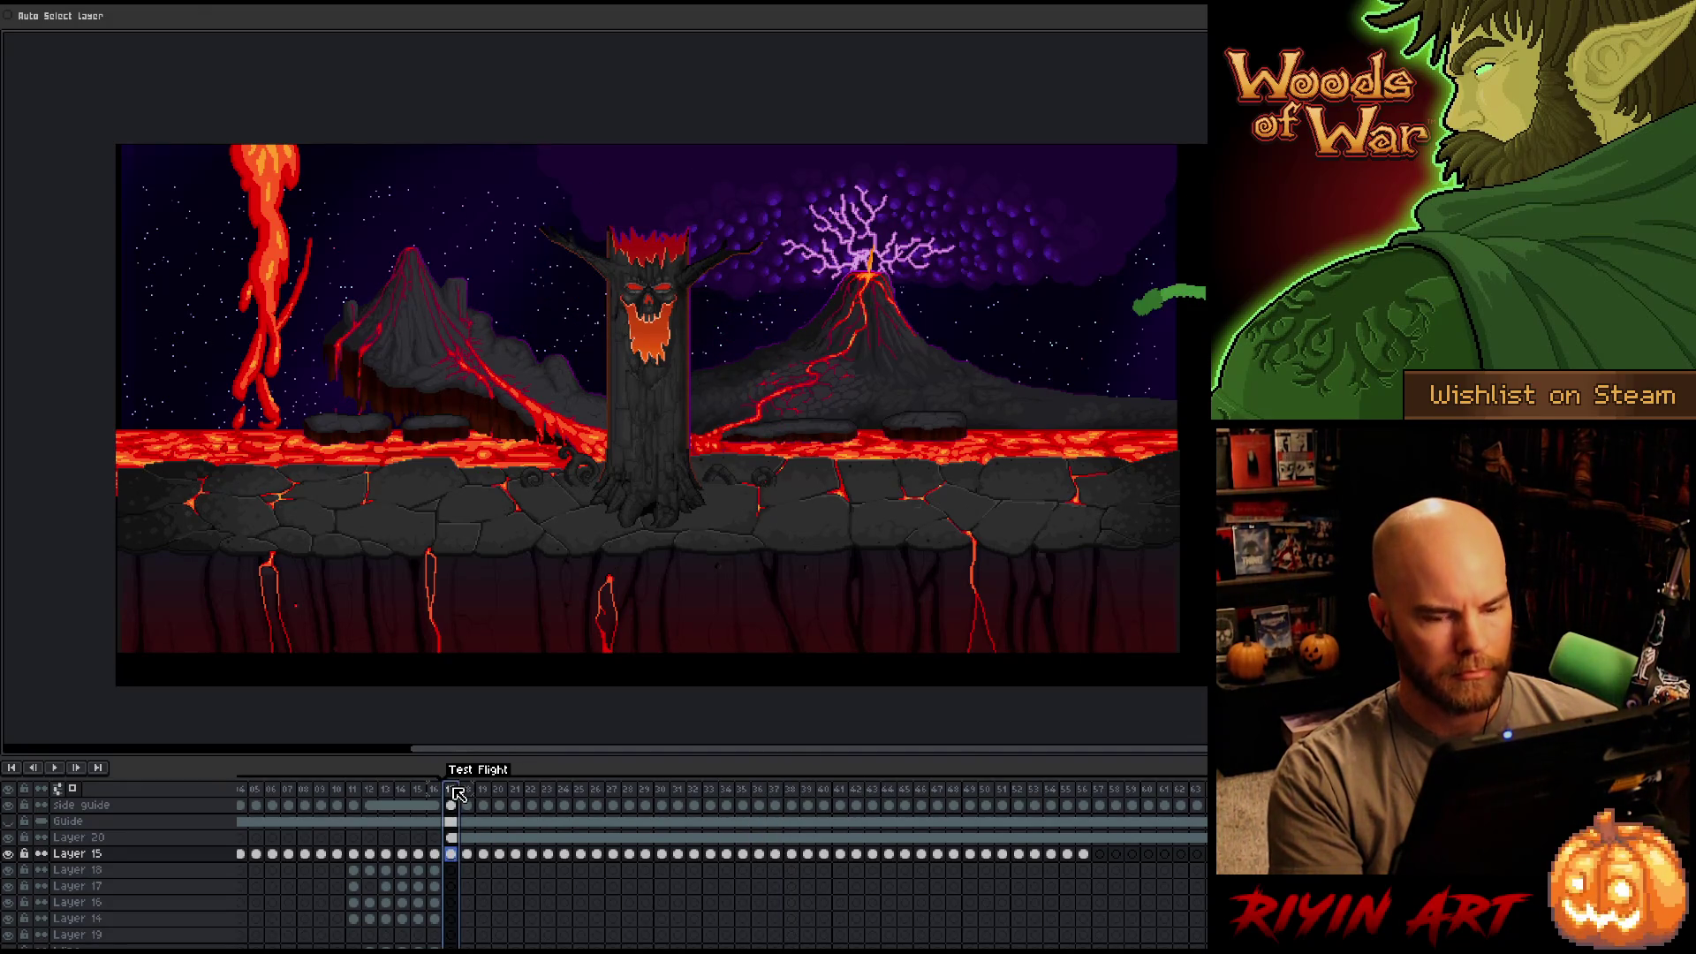
key(Return)
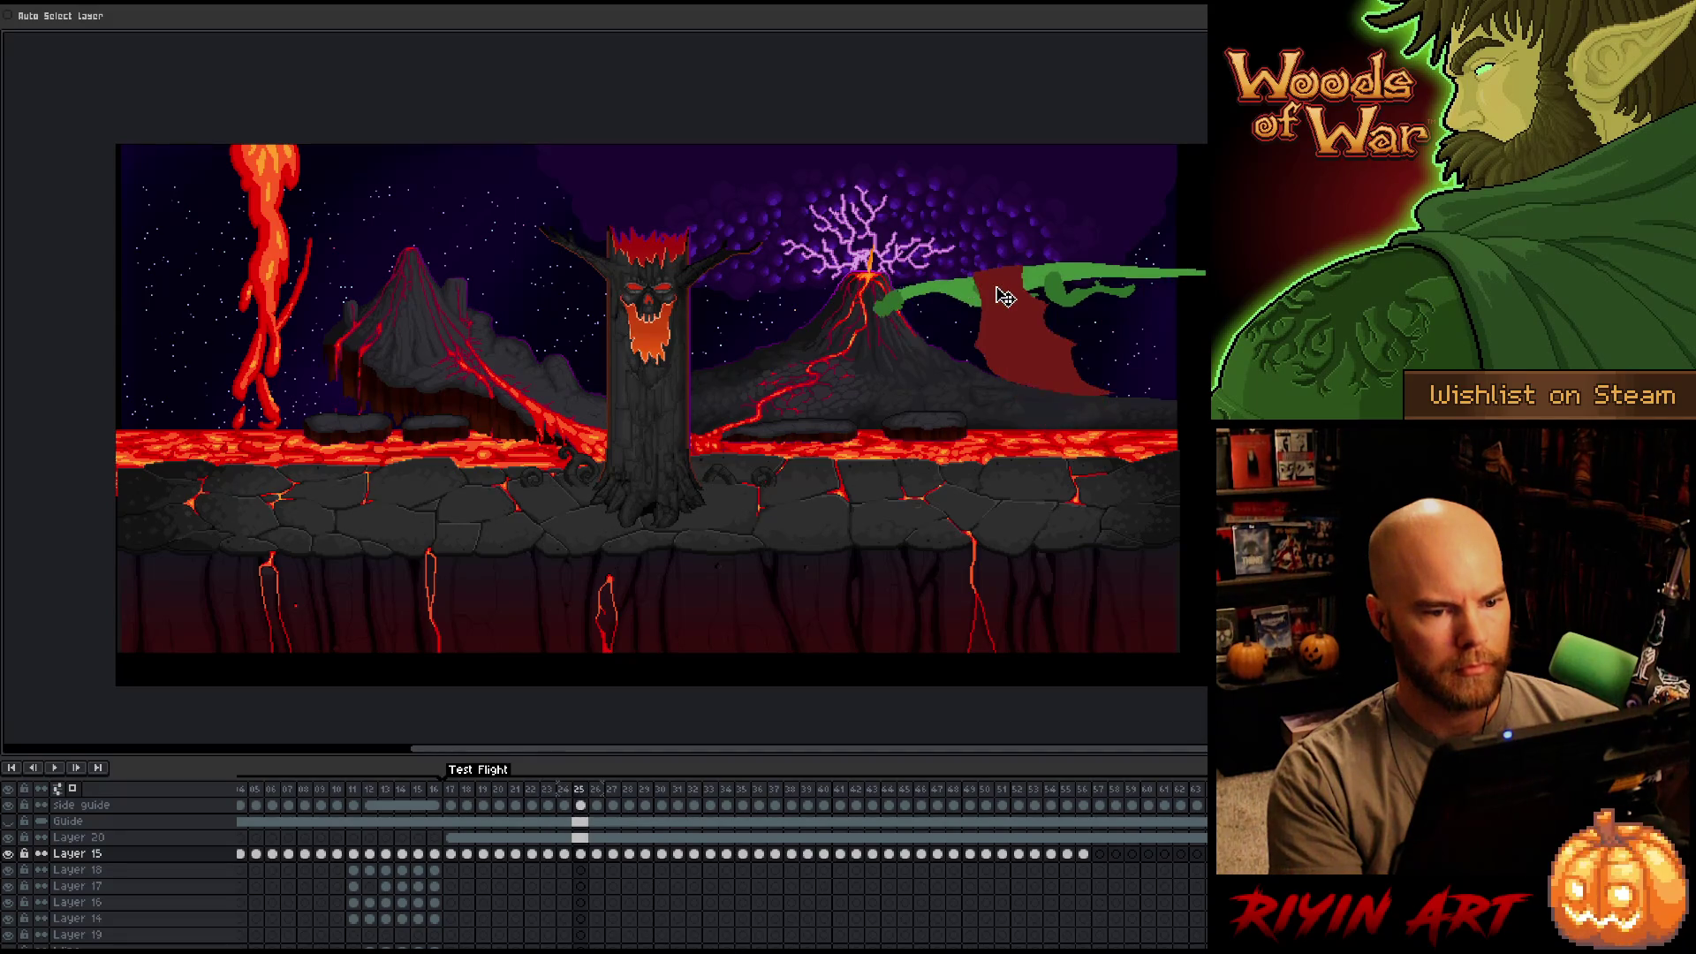
Nudge the dragon down about 10 px, then flip through frames 26–29 to compare poses.
drag(976, 289, 975, 297)
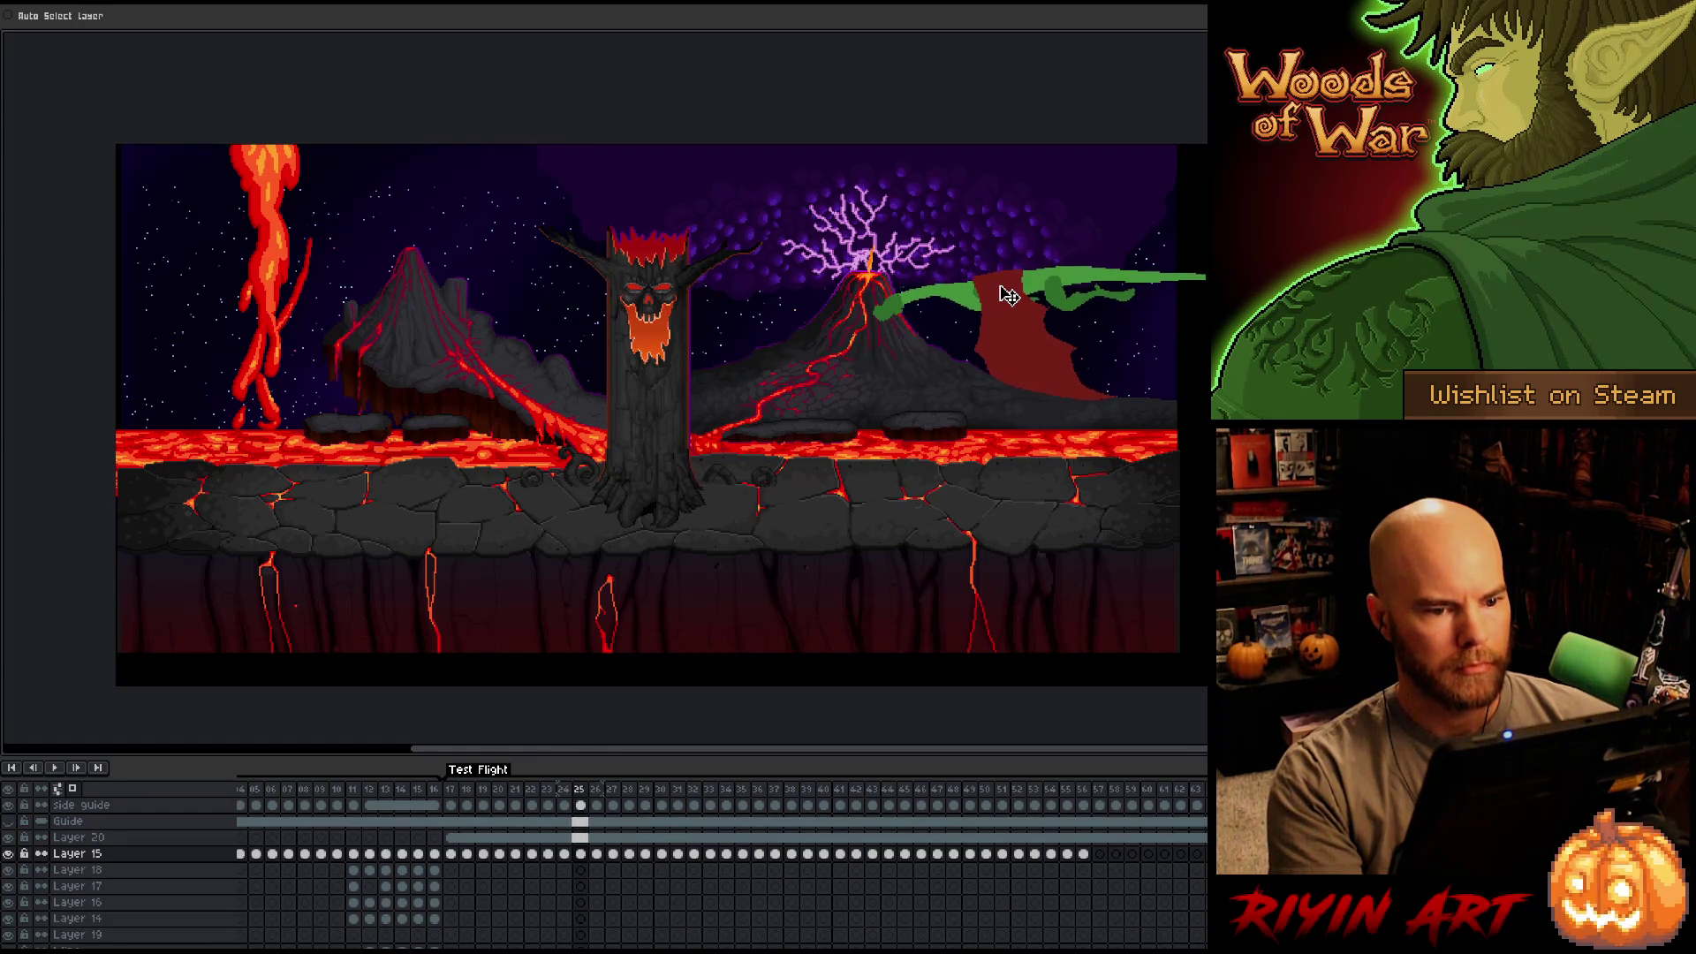
key(Right)
key(Right)
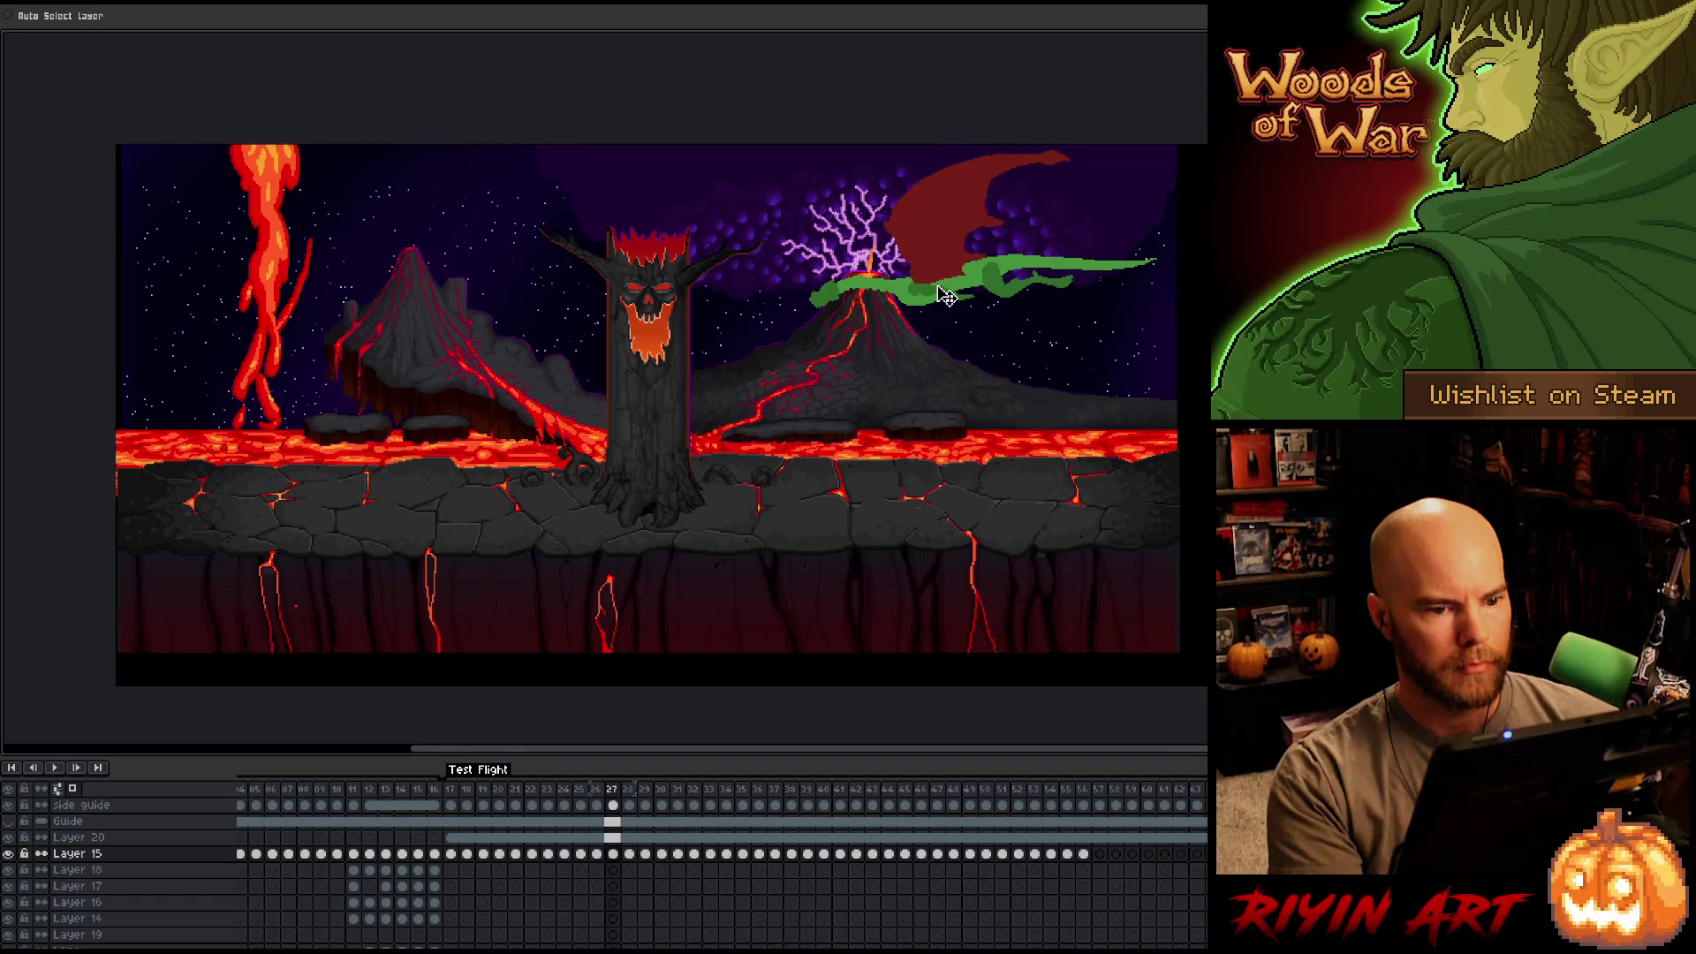
key(Left)
key(Right)
key(Left)
key(Right)
key(Left)
key(Right)
key(Right)
key(Left)
key(Right)
key(Left)
key(Right)
key(Left)
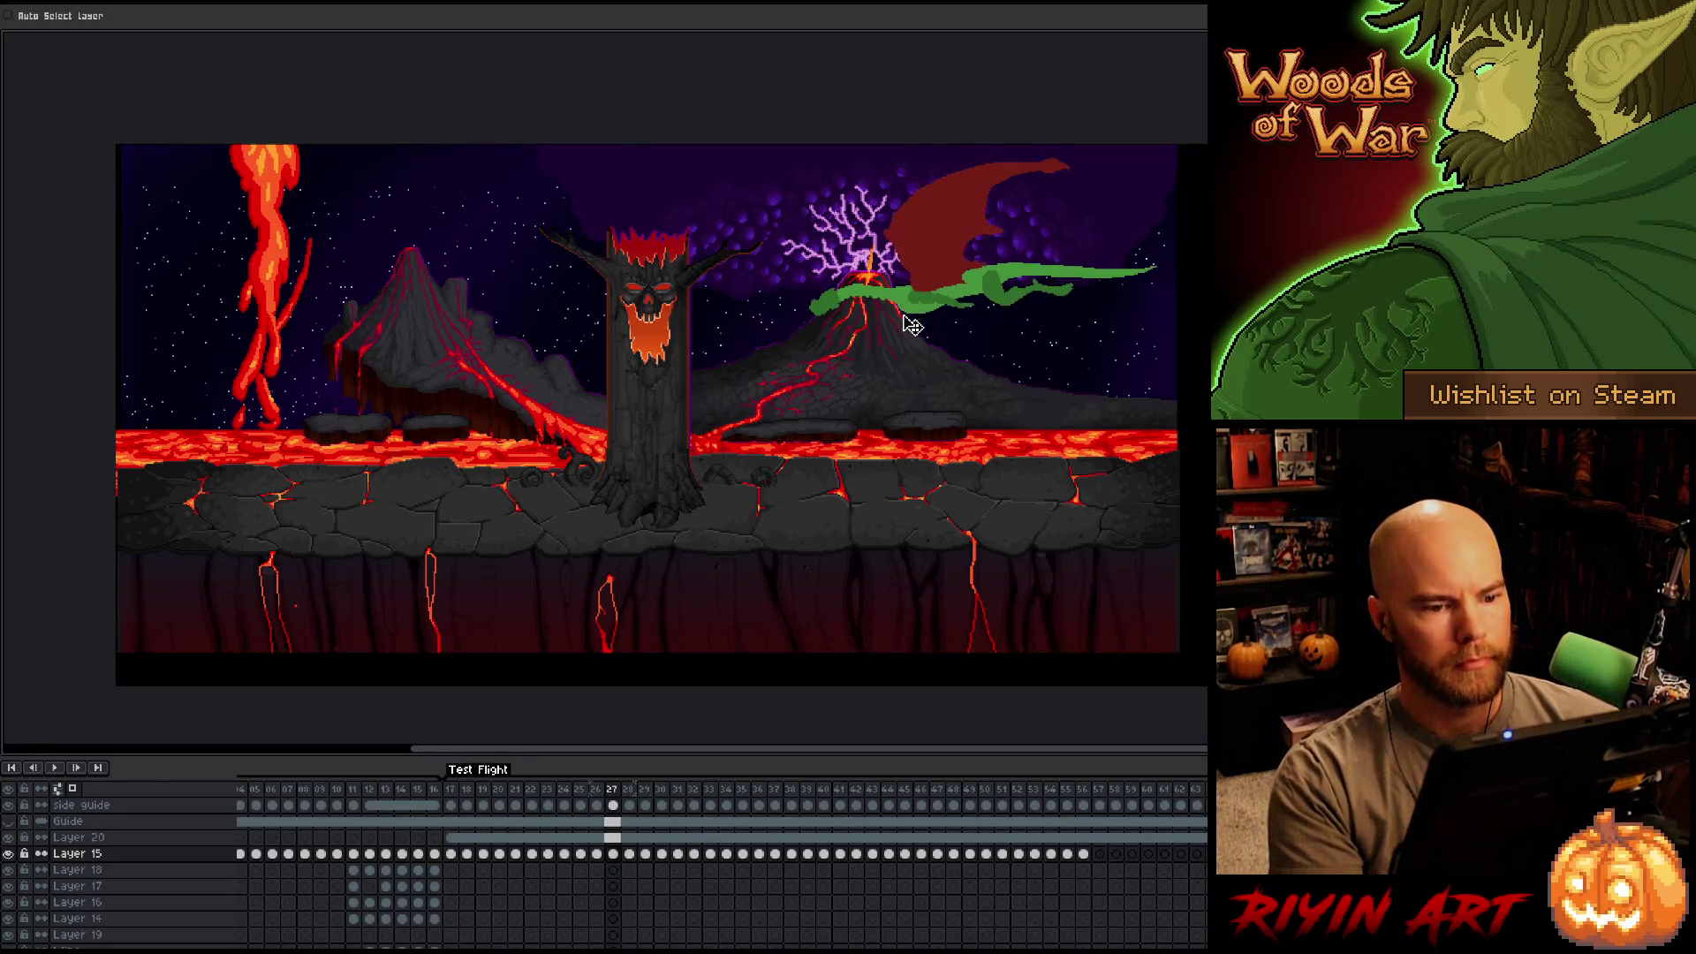
key(Right)
key(Right)
key(Left)
key(Right)
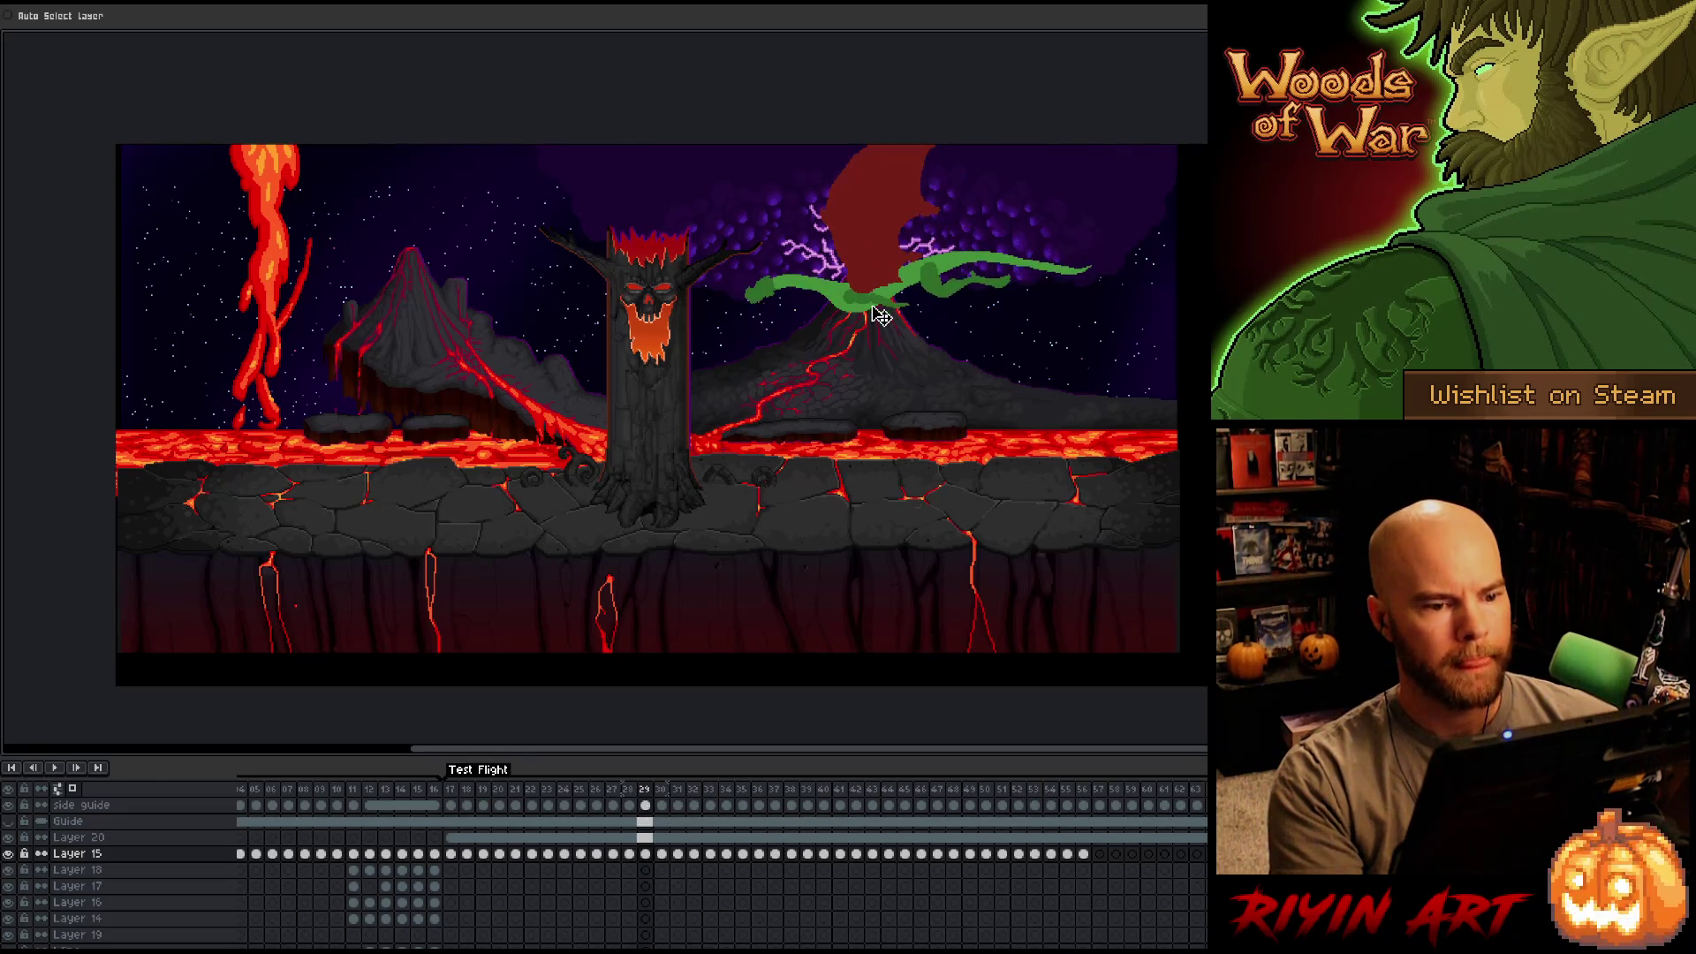
key(Left)
key(Right)
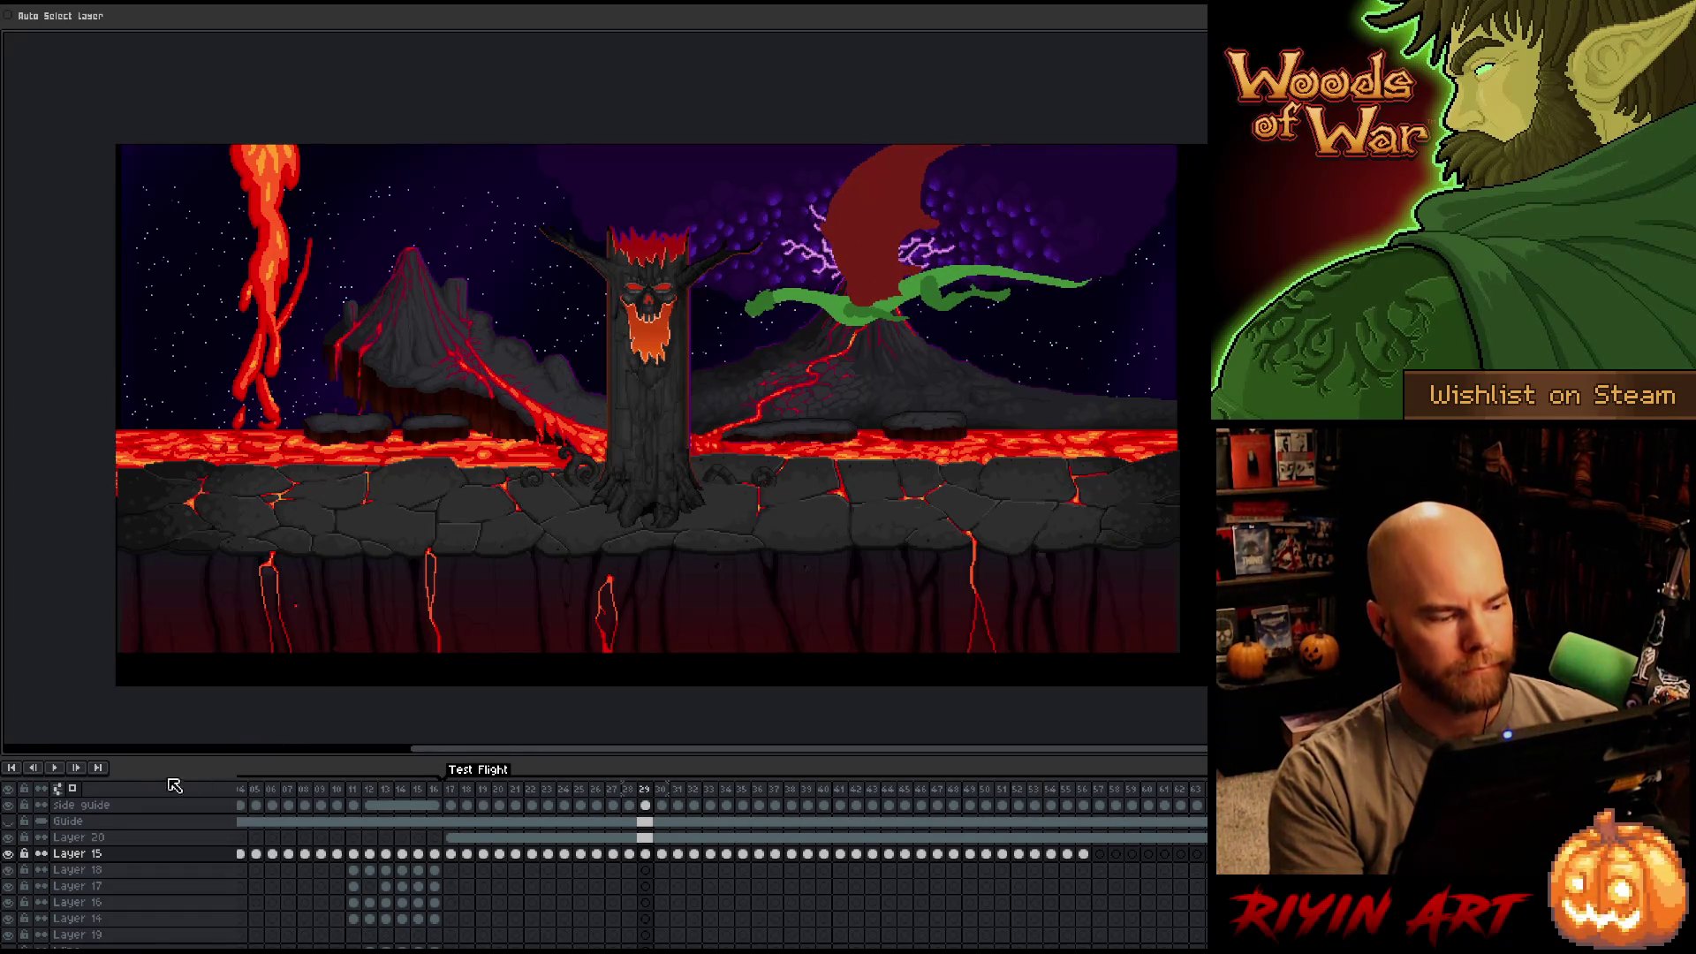
Hide every layer except Layer 15 and compare flight poses from frame 28 through 36.
alt+click(8, 854)
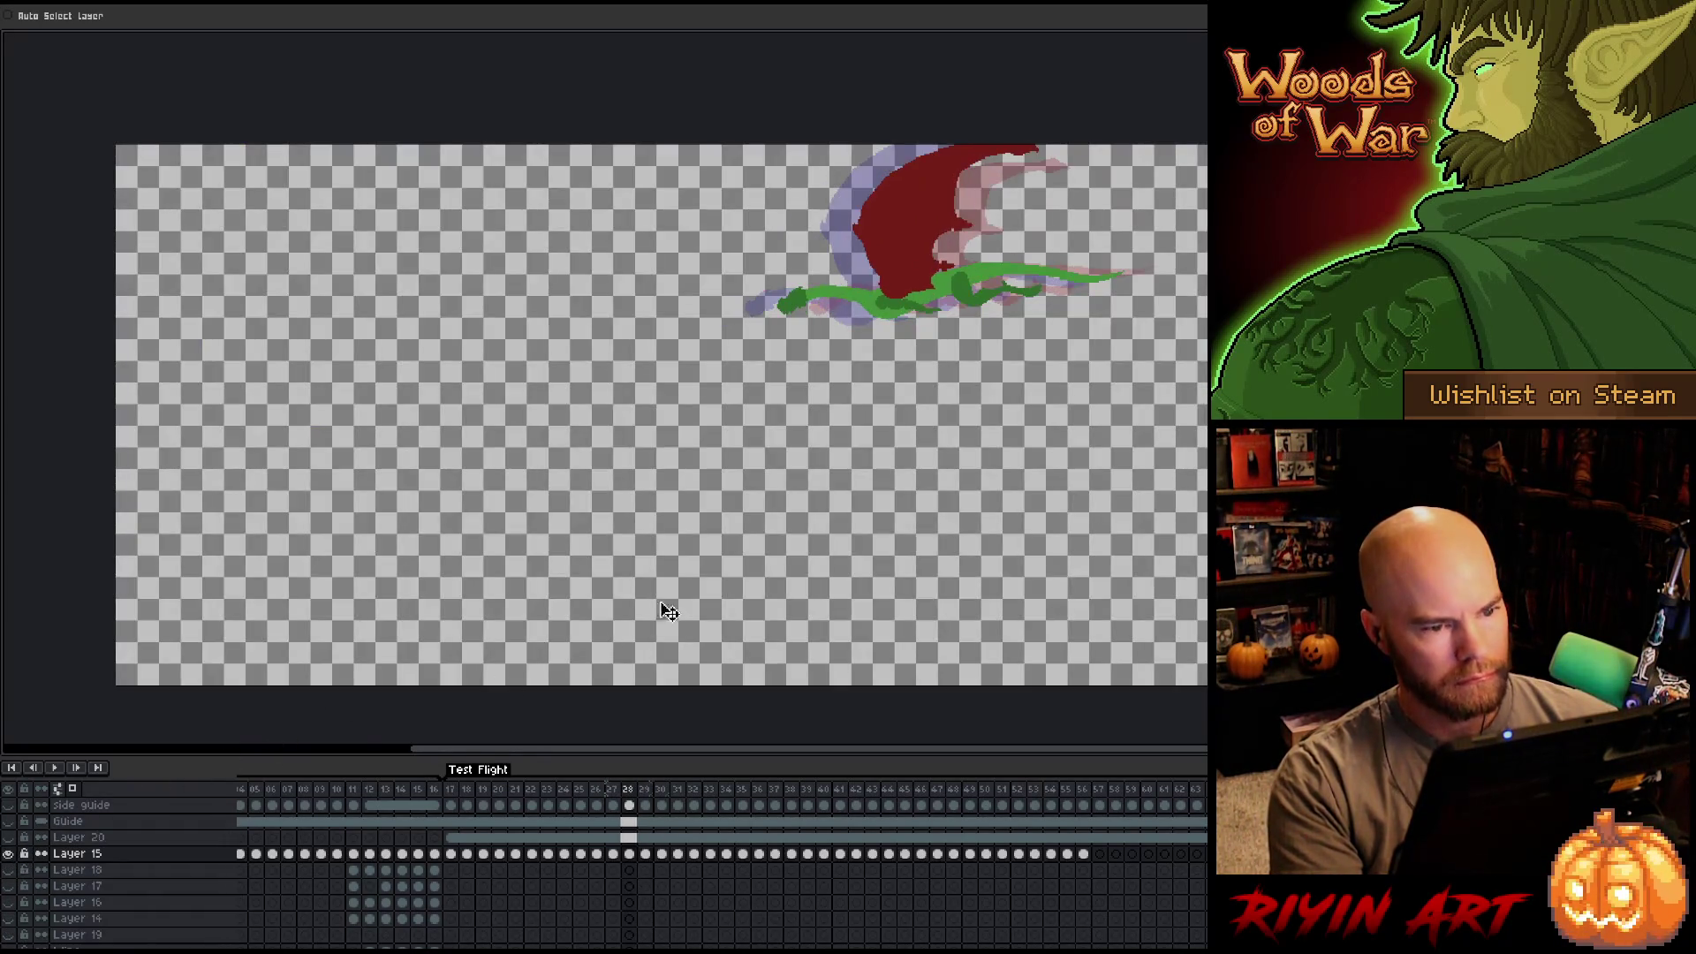
key(Left)
key(Right)
key(Right)
key(Left)
key(Right)
key(Right)
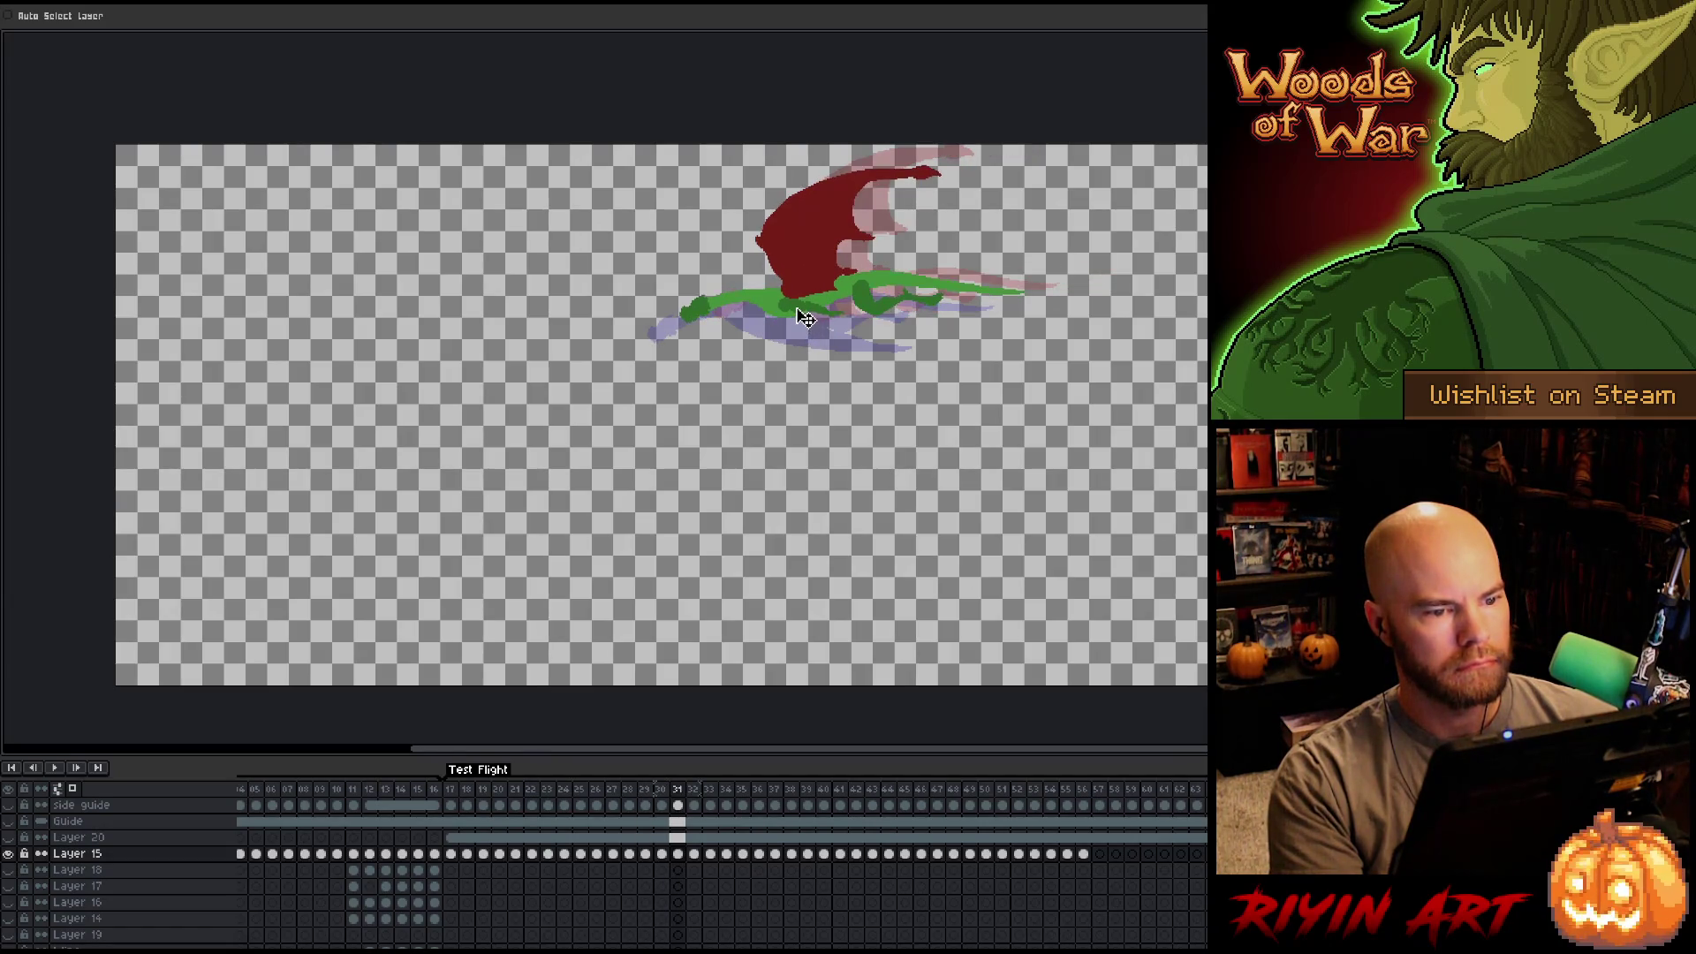
key(Left)
key(Right)
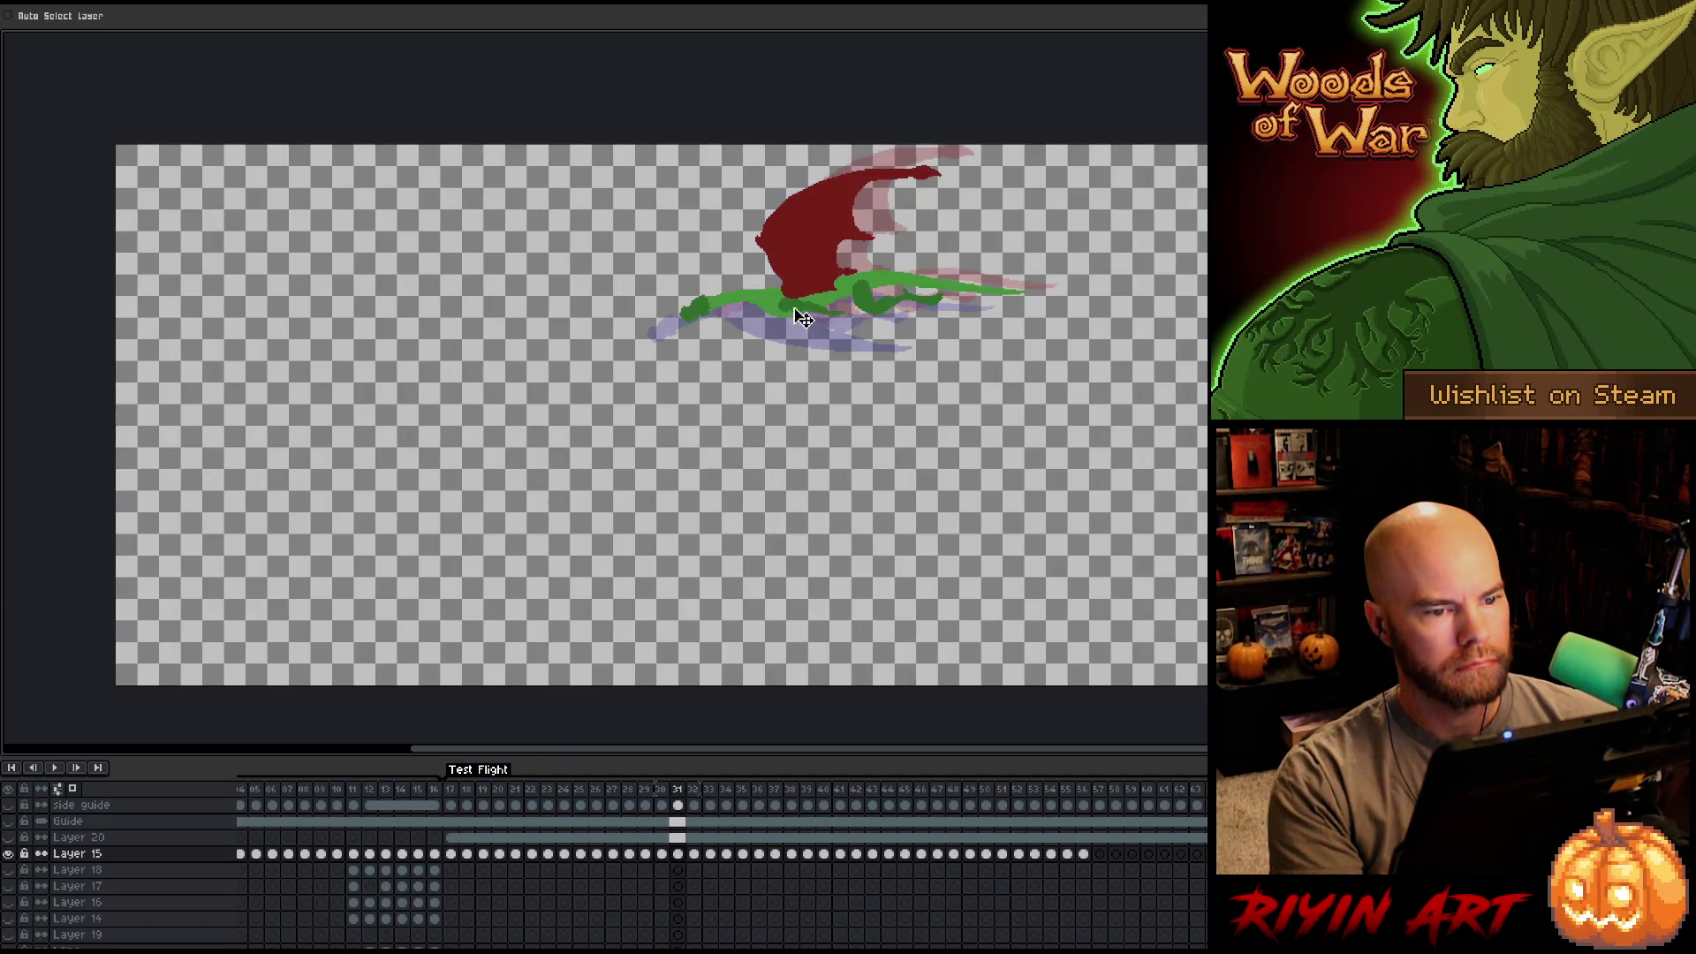
key(Left)
key(Right)
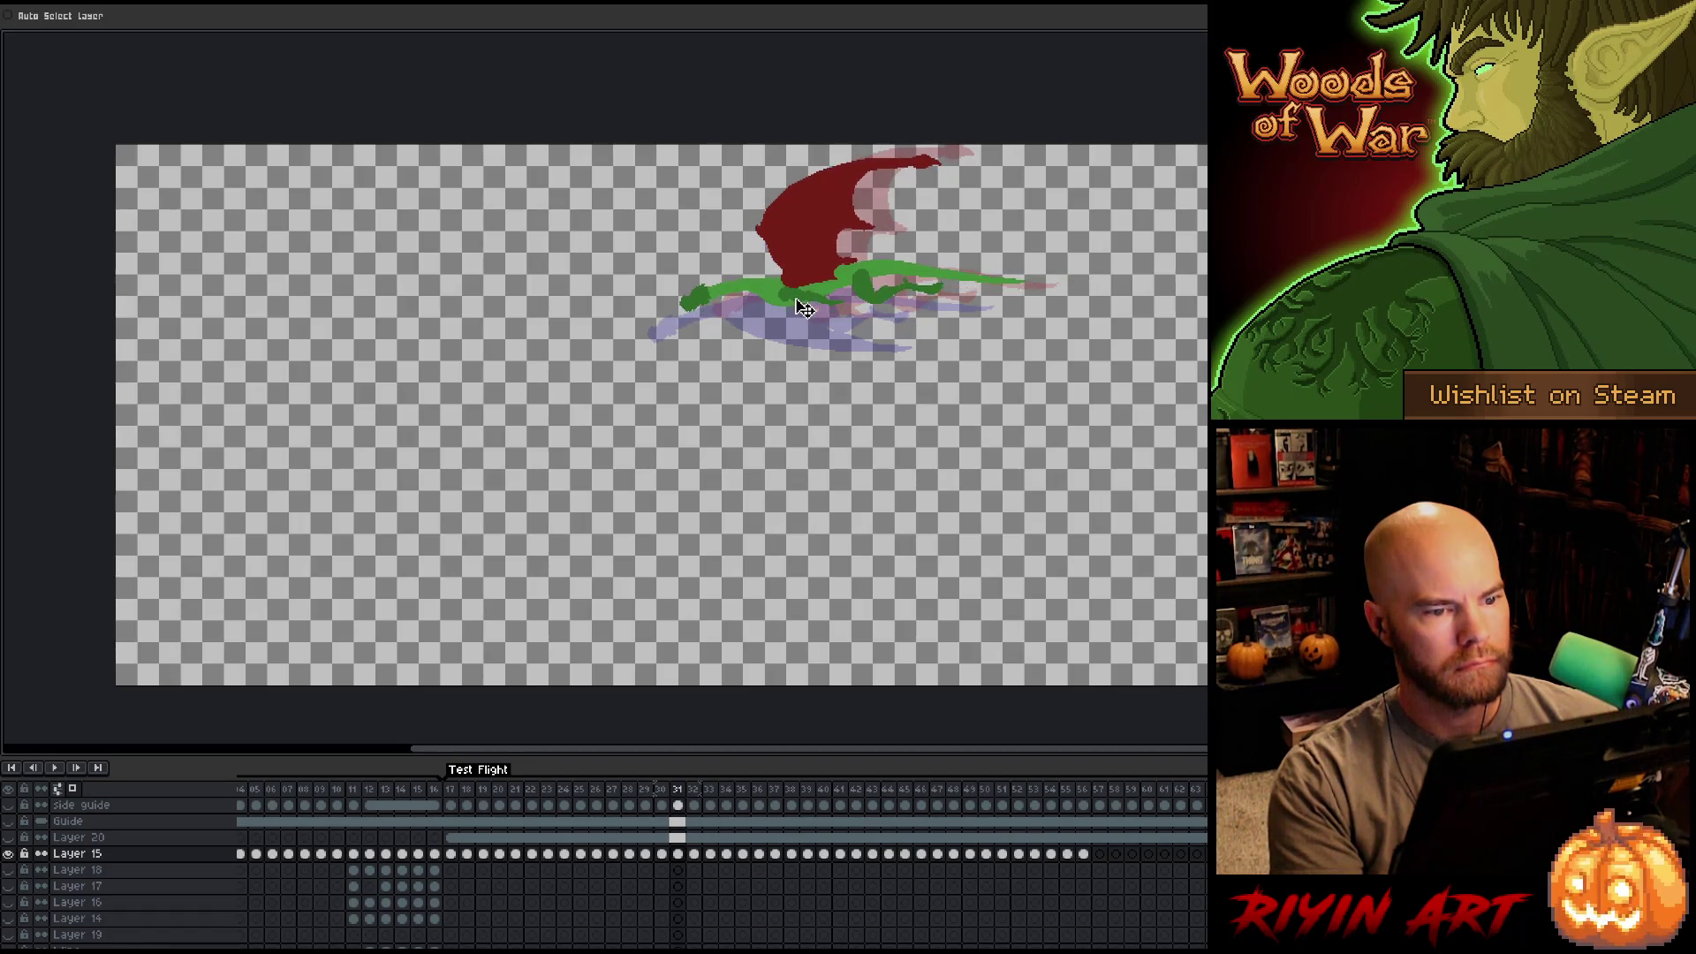
key(Left)
key(Left)
key(Left)
key(Right)
key(Right)
key(Right)
key(Right)
key(Right)
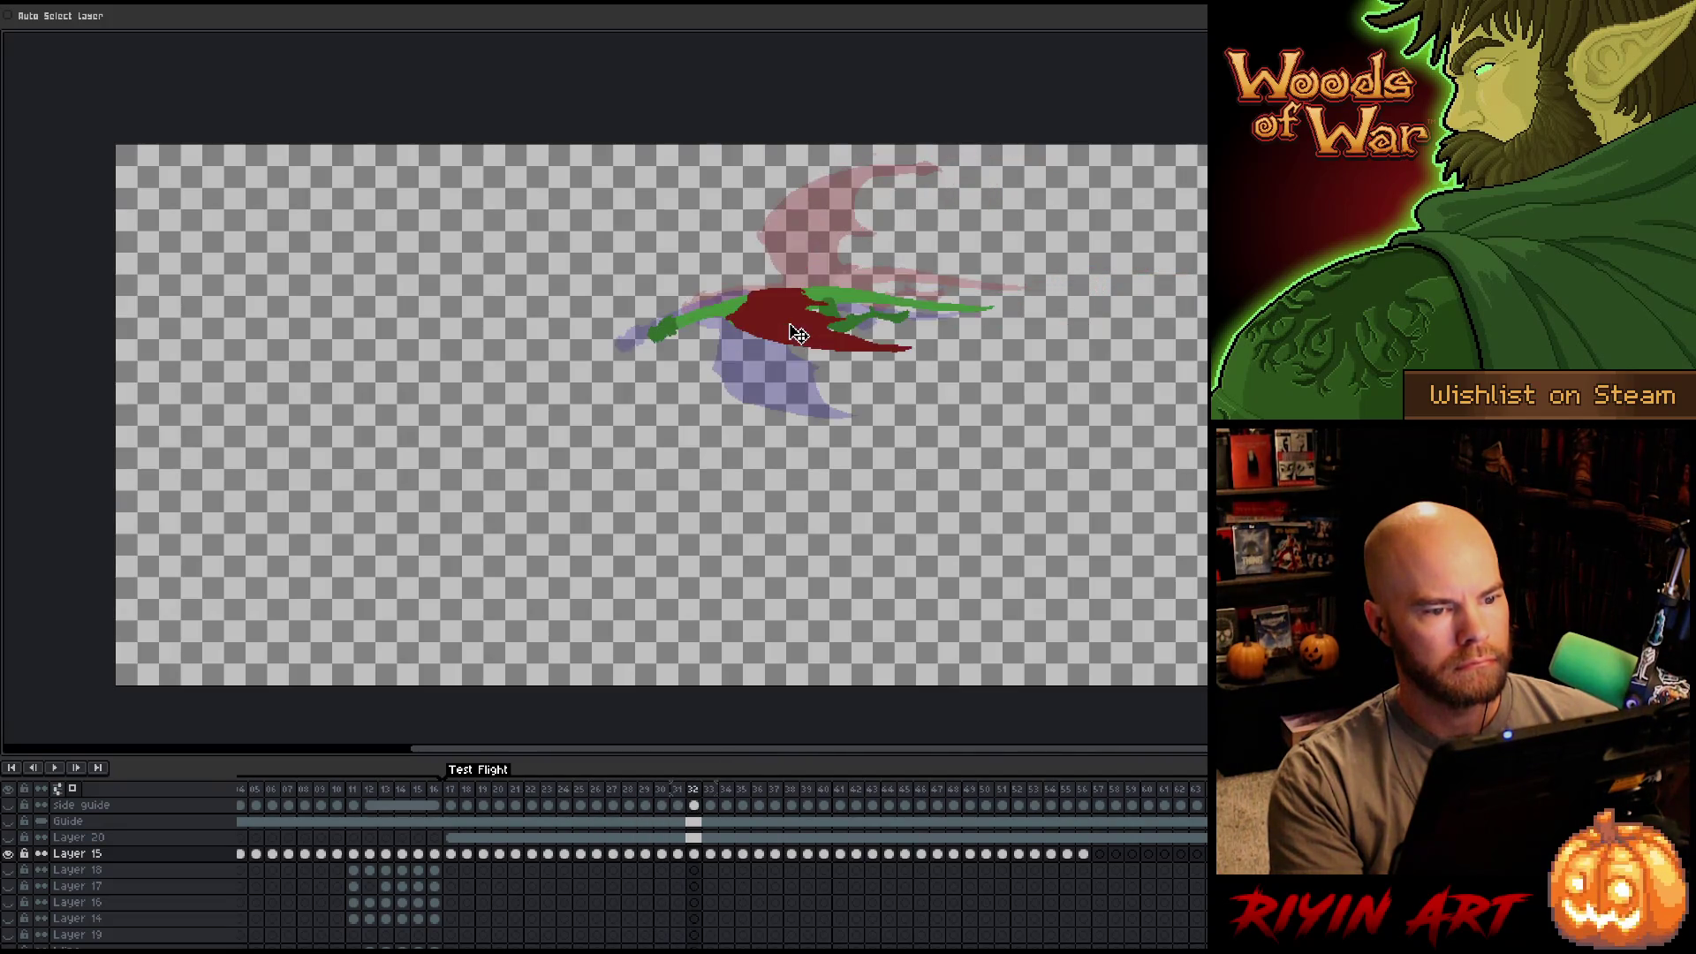
key(Left)
key(Left)
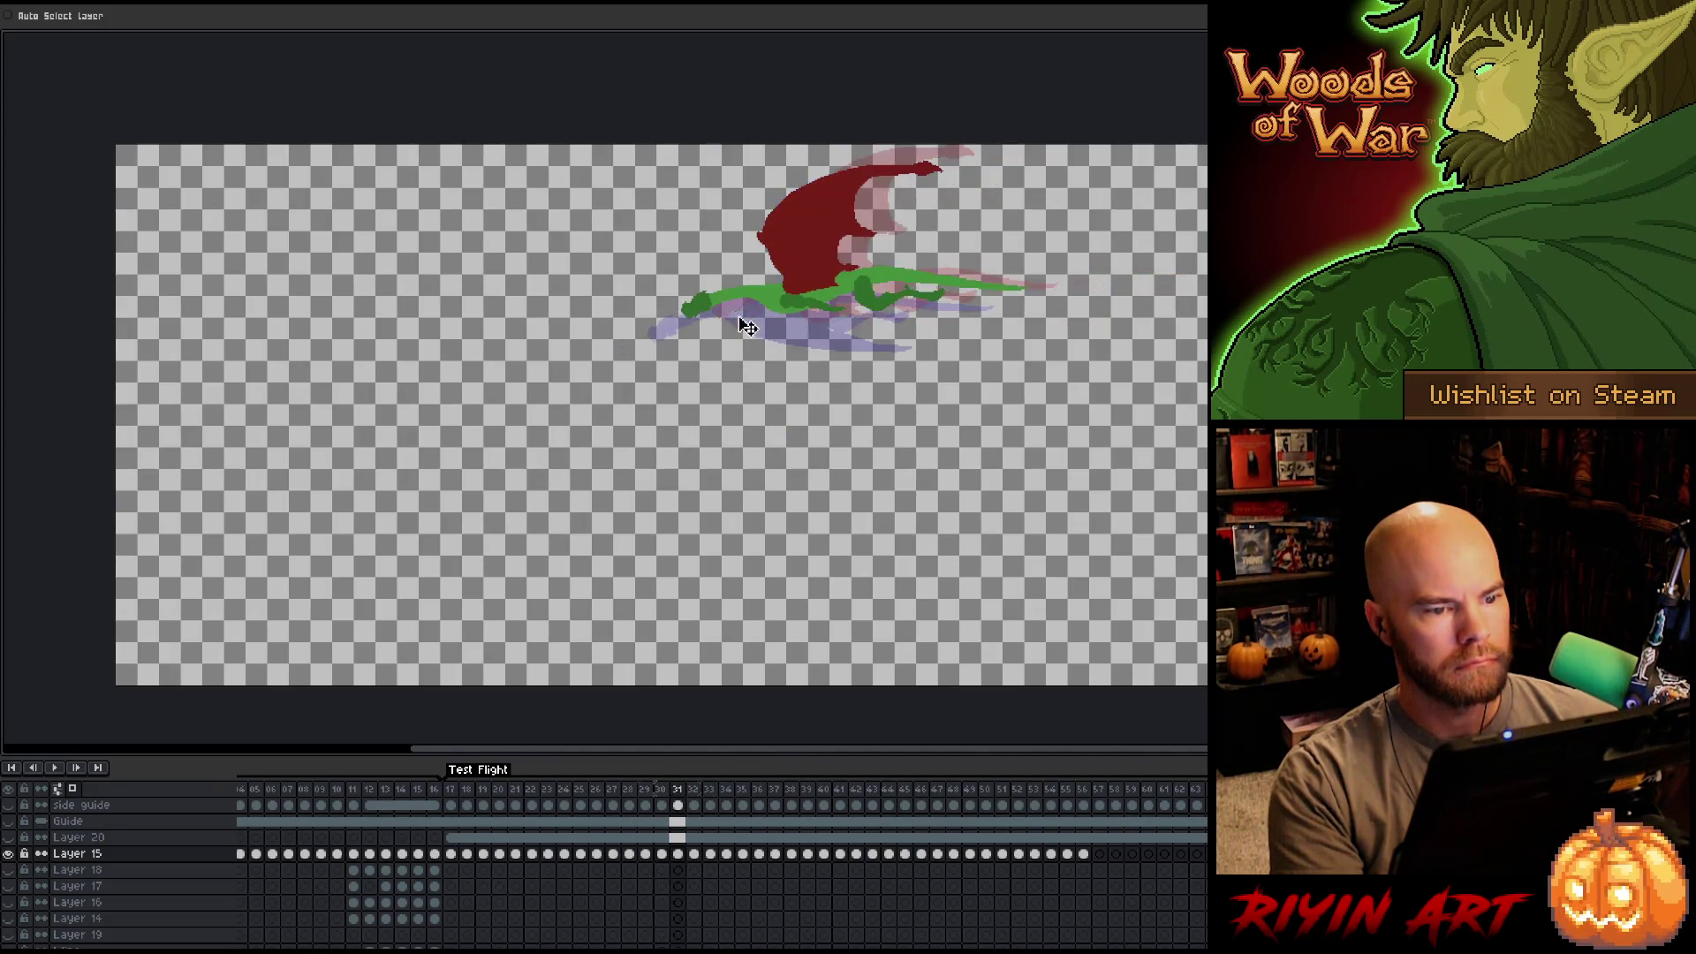
key(Right)
key(Left)
key(Right)
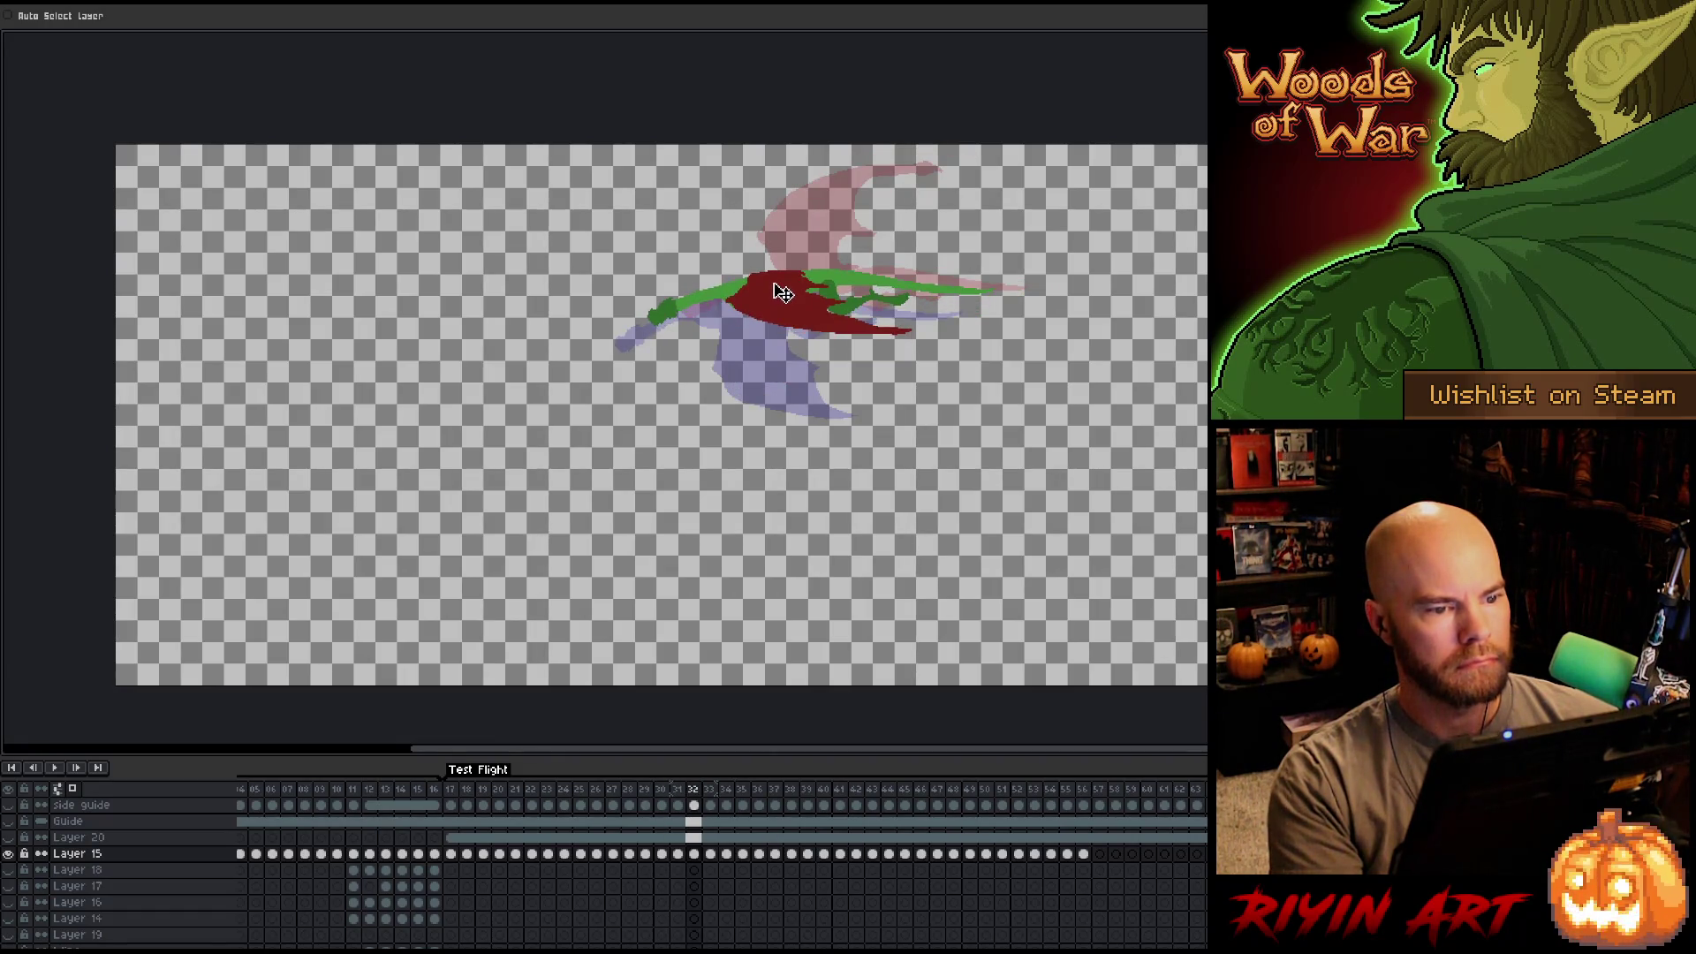
key(Left)
key(Right)
key(Right)
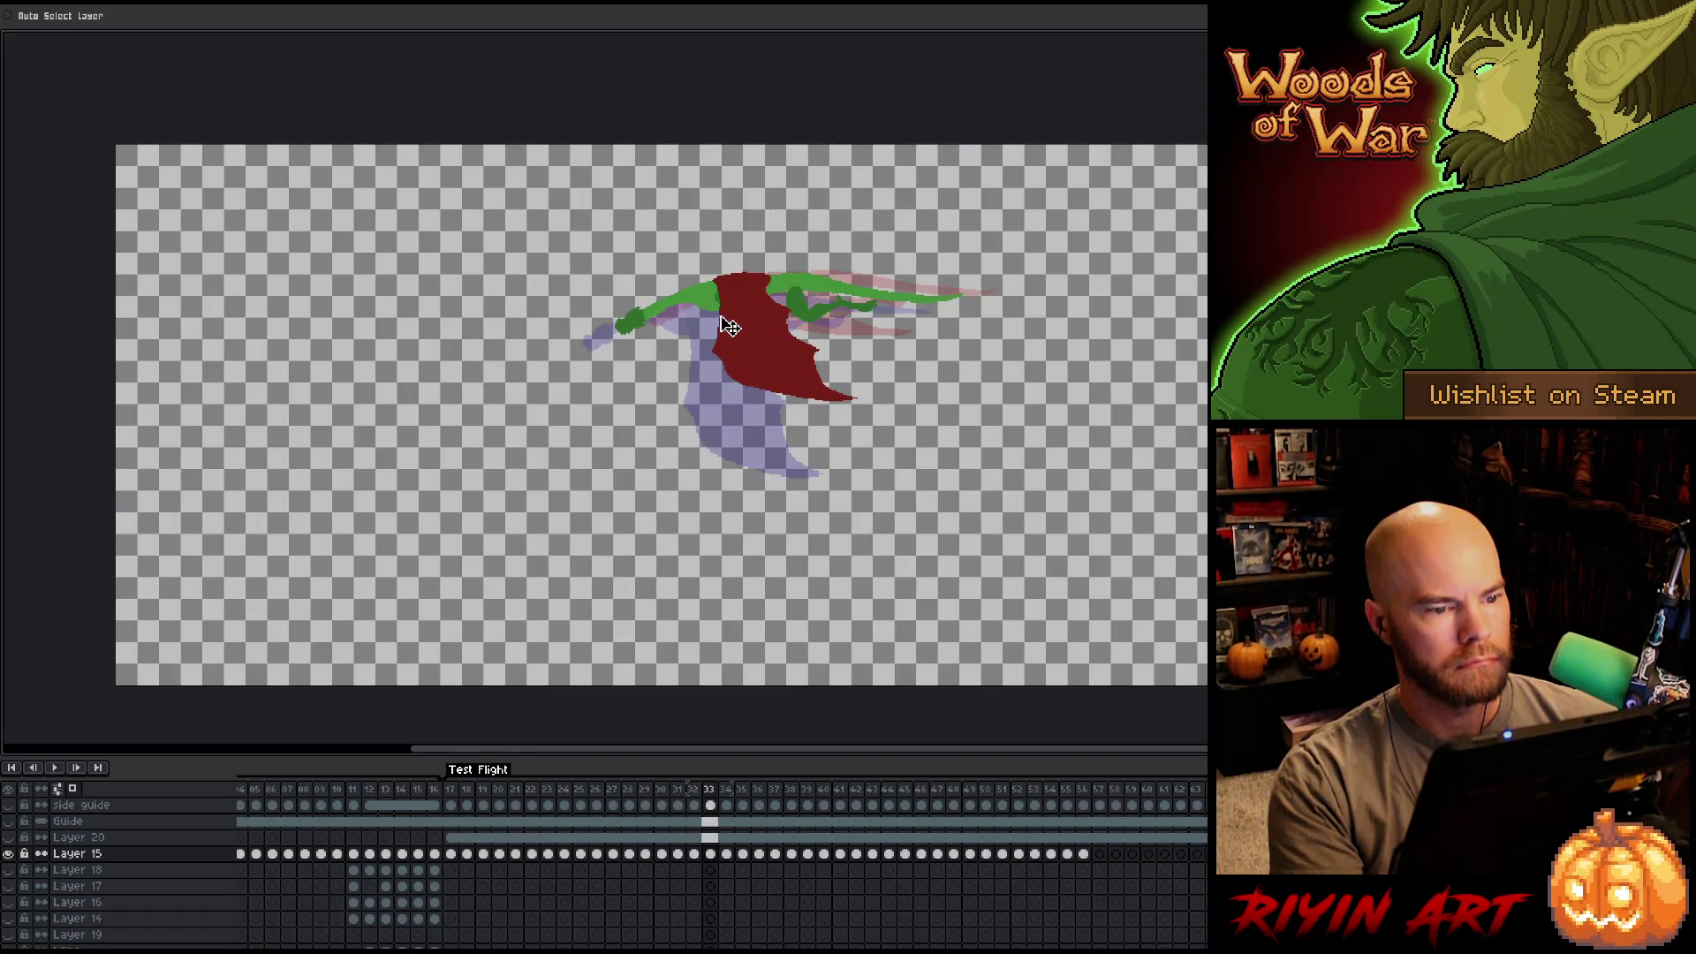
key(Right)
key(Left)
key(Right)
key(Right)
key(Left)
key(Right)
key(Right)
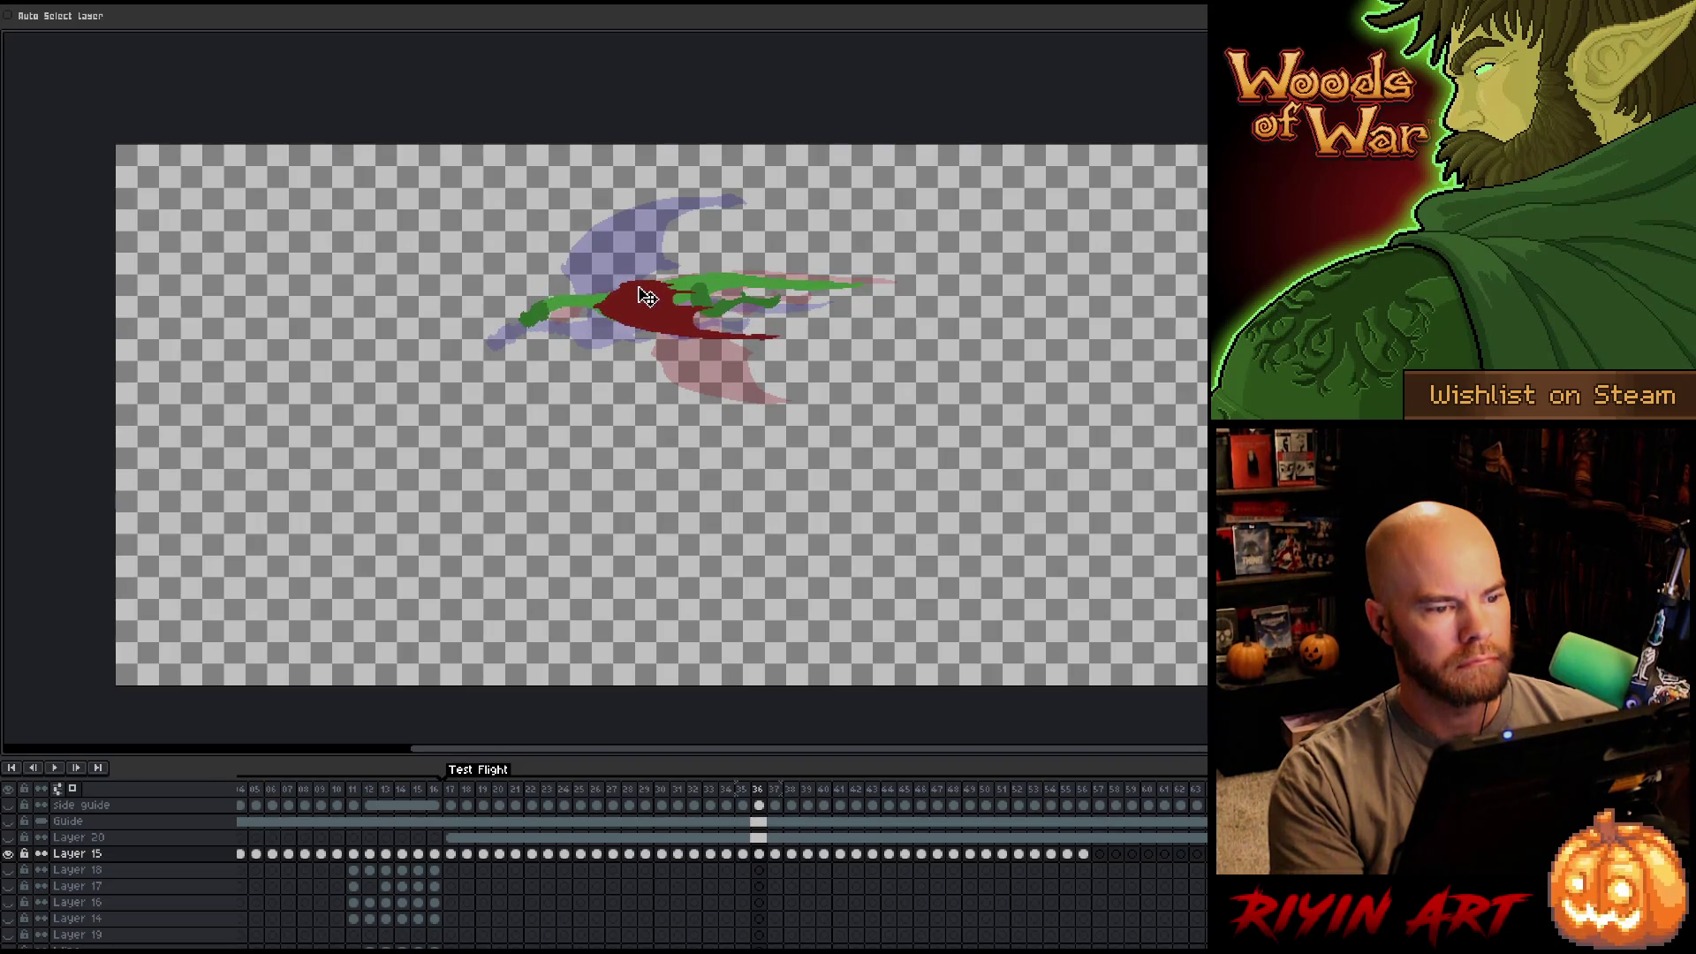
Step back through frames 21–30 to review the earlier flight poses.
key(Left)
key(Left)
key(Left)
key(Left)
key(Left)
key(Left)
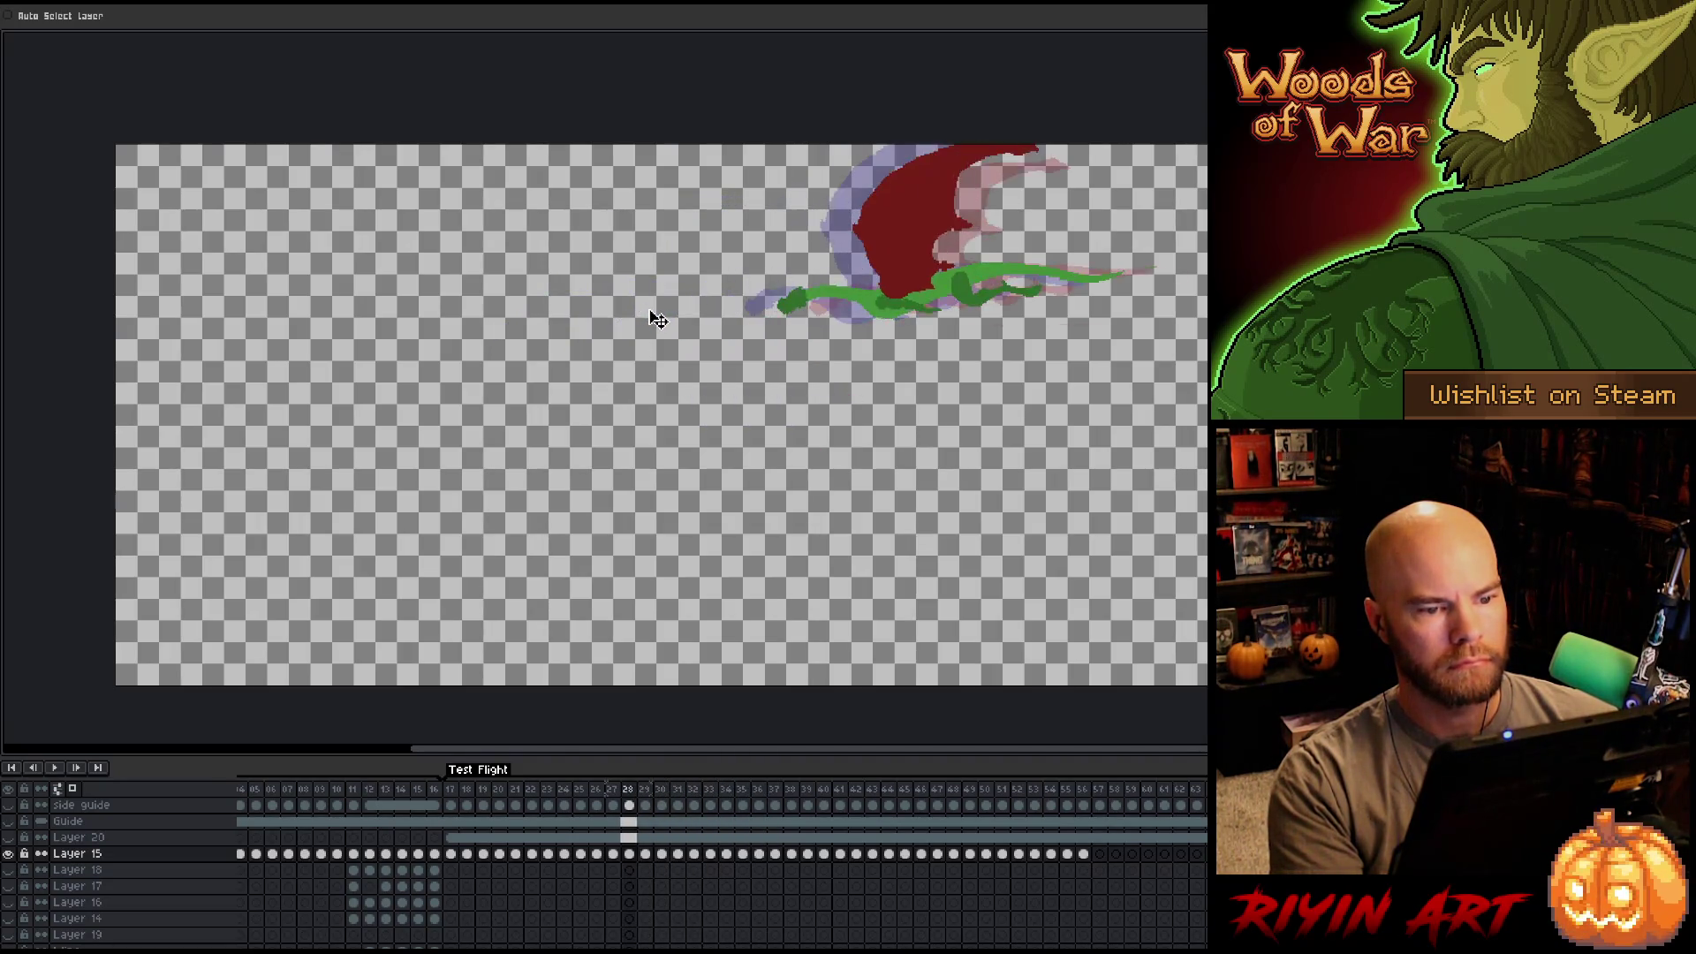
key(Left)
key(Right)
key(Right)
key(Right)
key(Right)
key(Right)
key(Right)
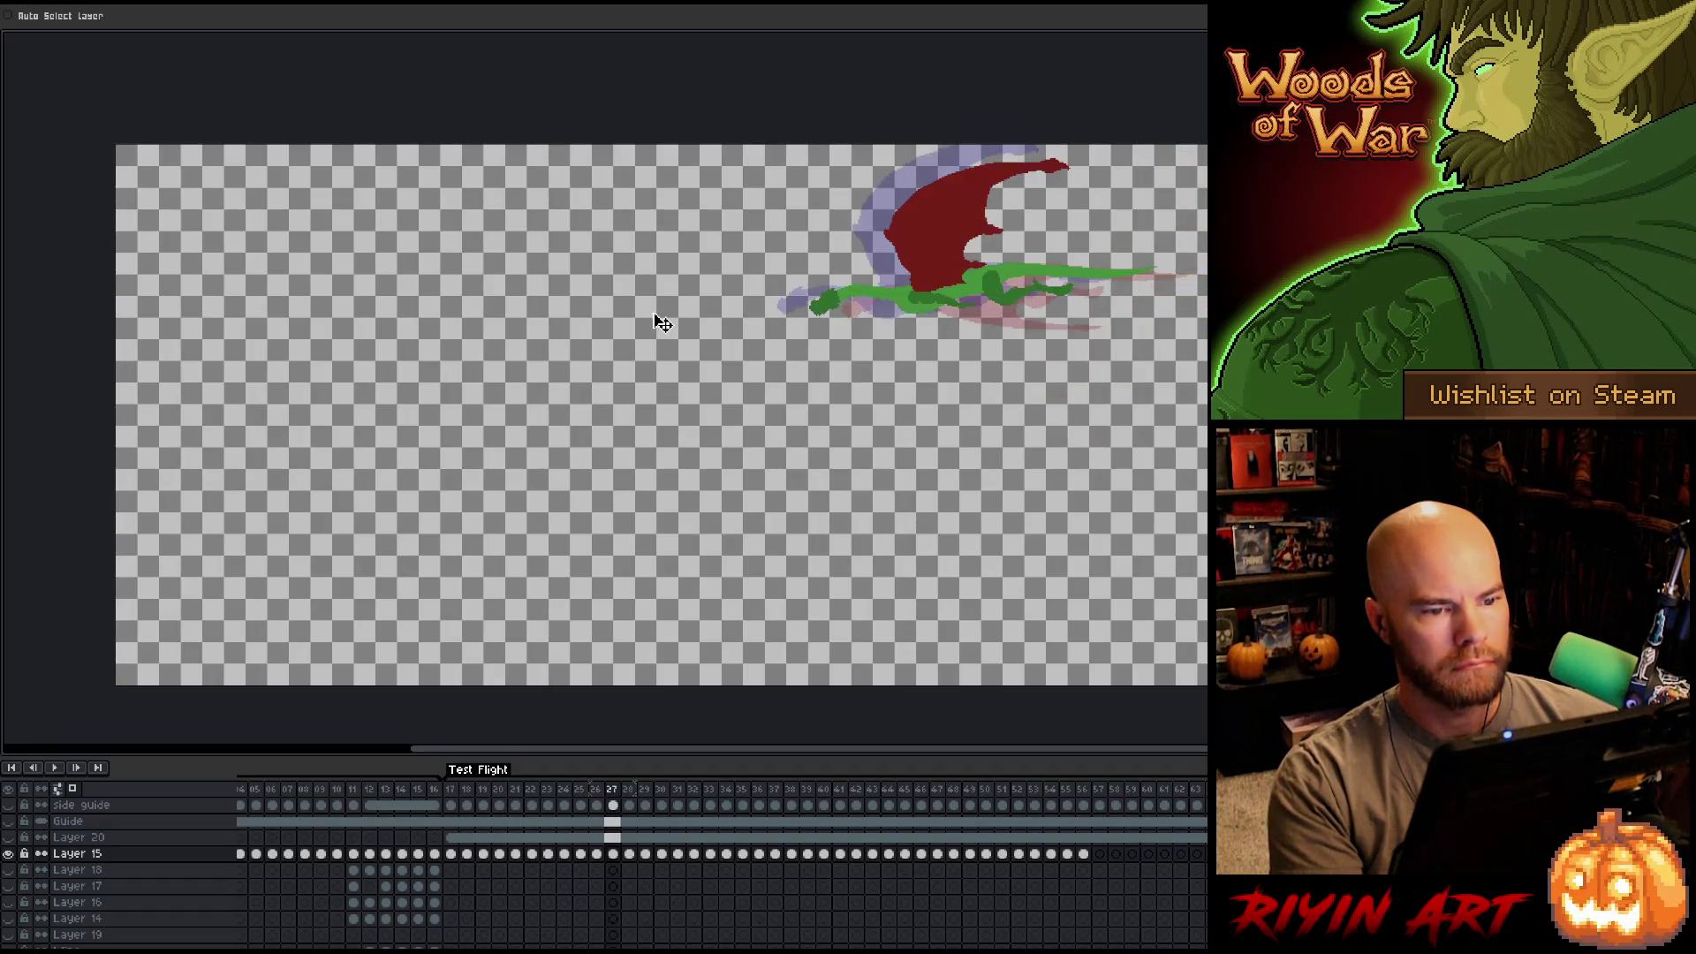
key(Left)
key(Left)
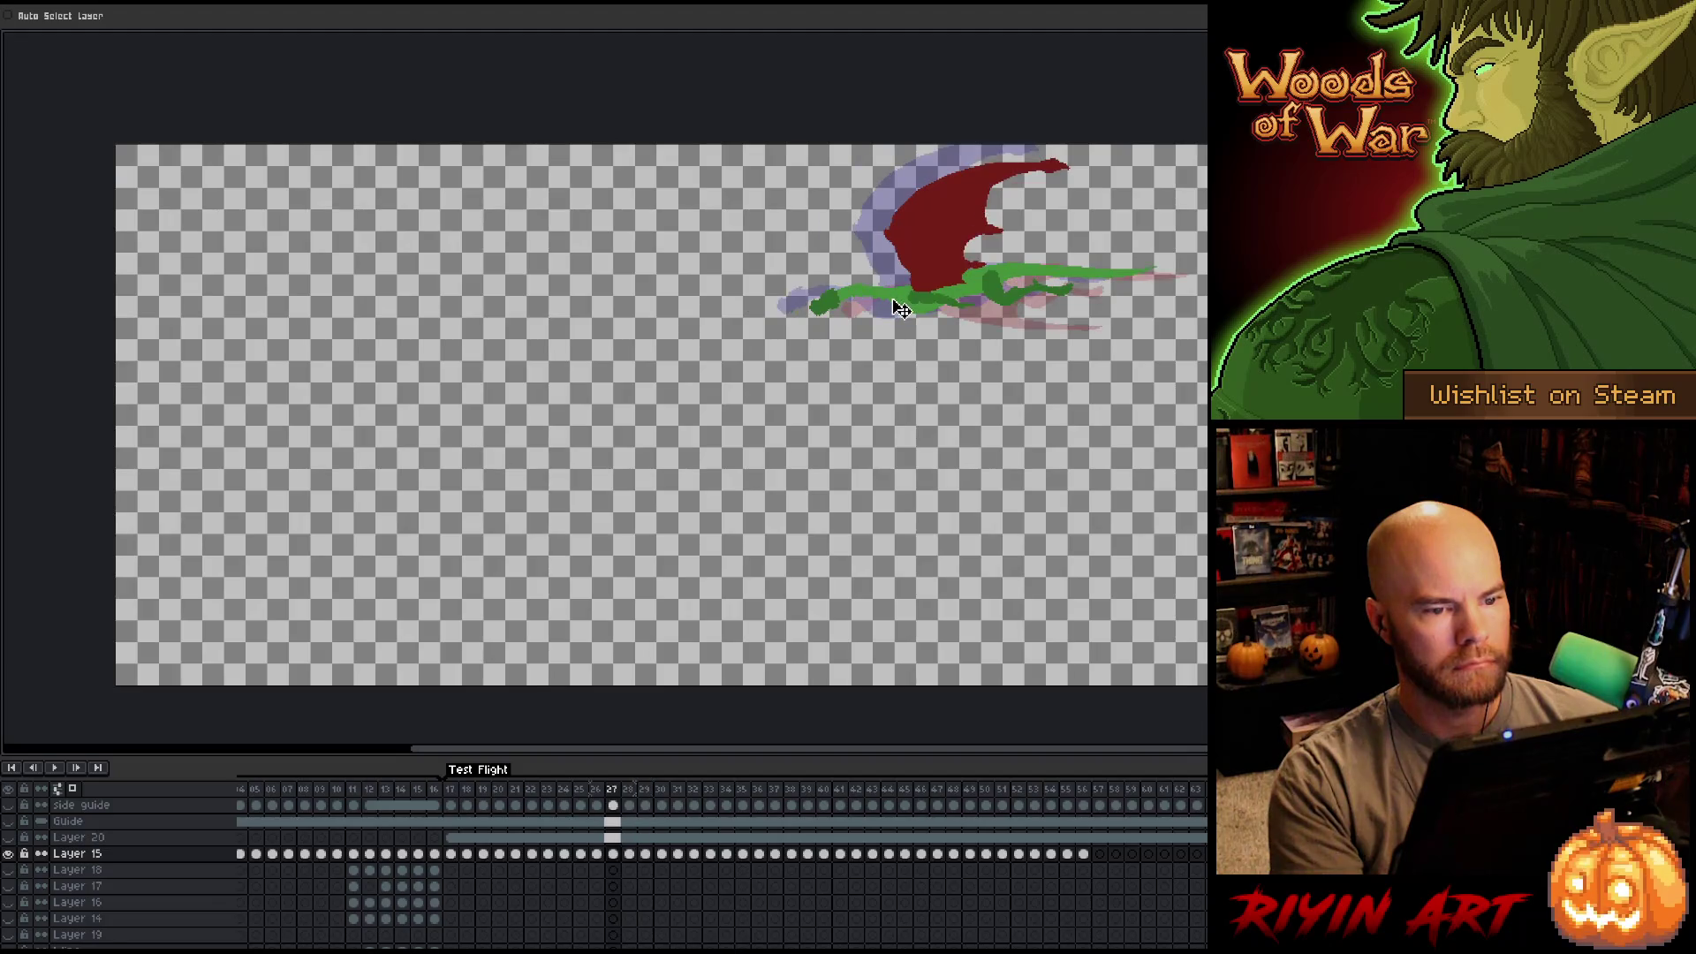
key(Left)
key(Left)
key(Left)
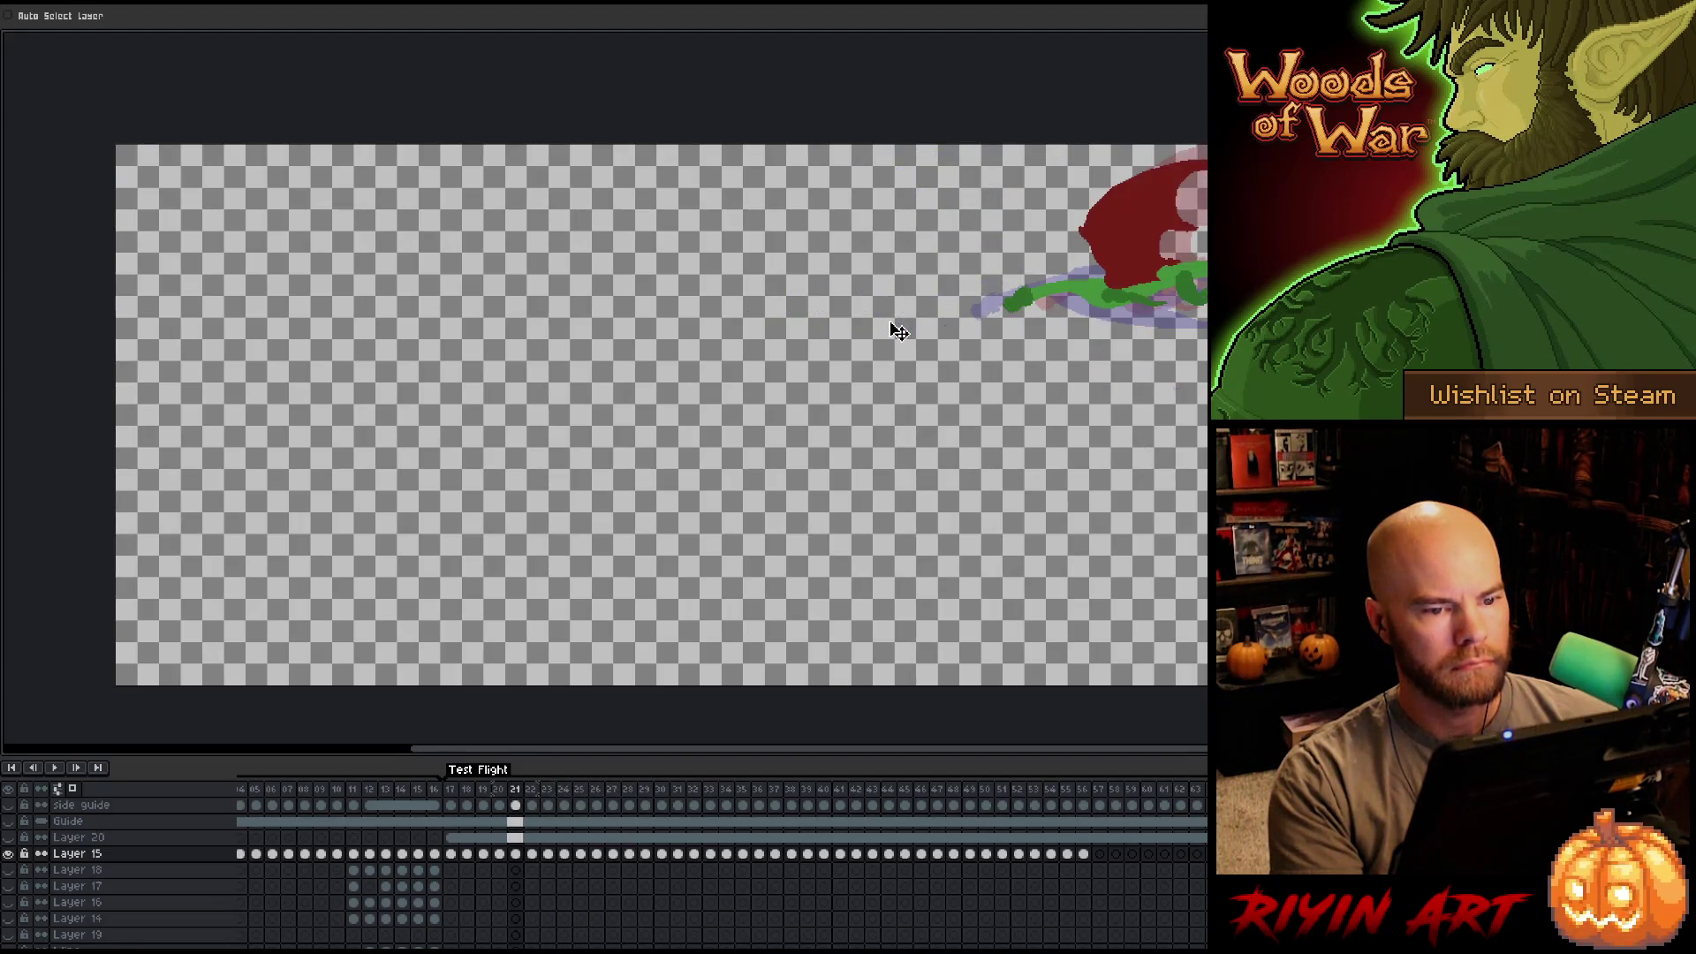
key(Right)
key(Right)
key(Right)
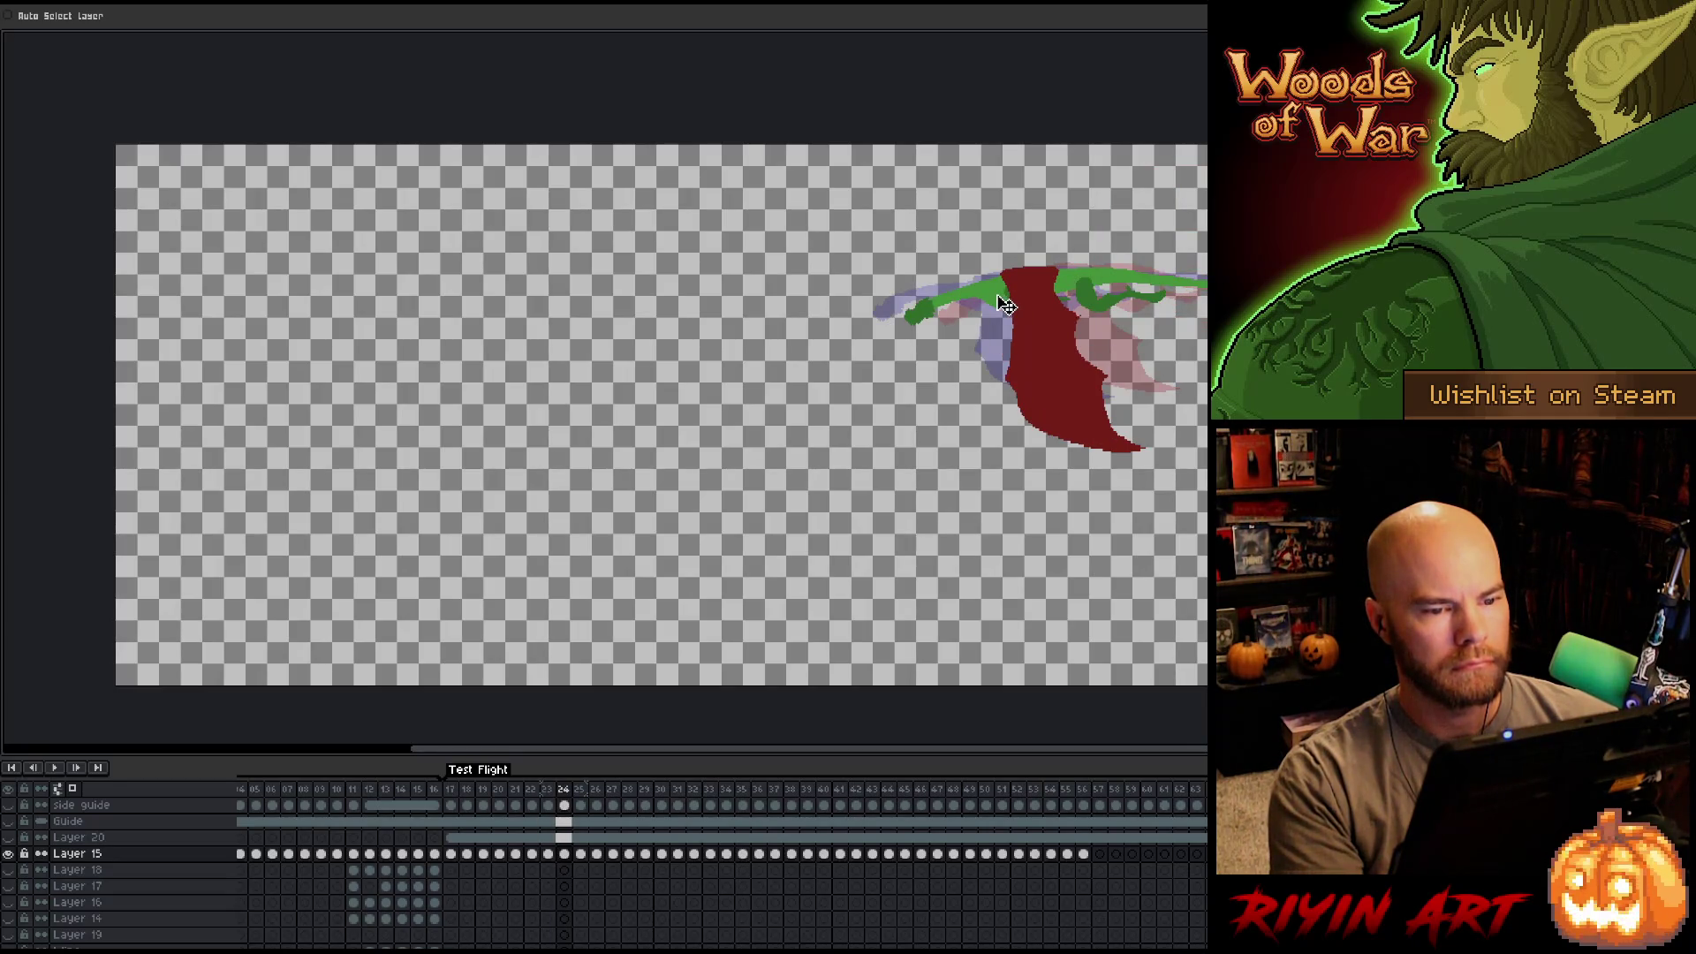
key(Left)
key(Right)
key(Right)
Raise the dragon's wing and body art a few pixels in frames 25 and 27.
drag(961, 308, 972, 300)
key(Right)
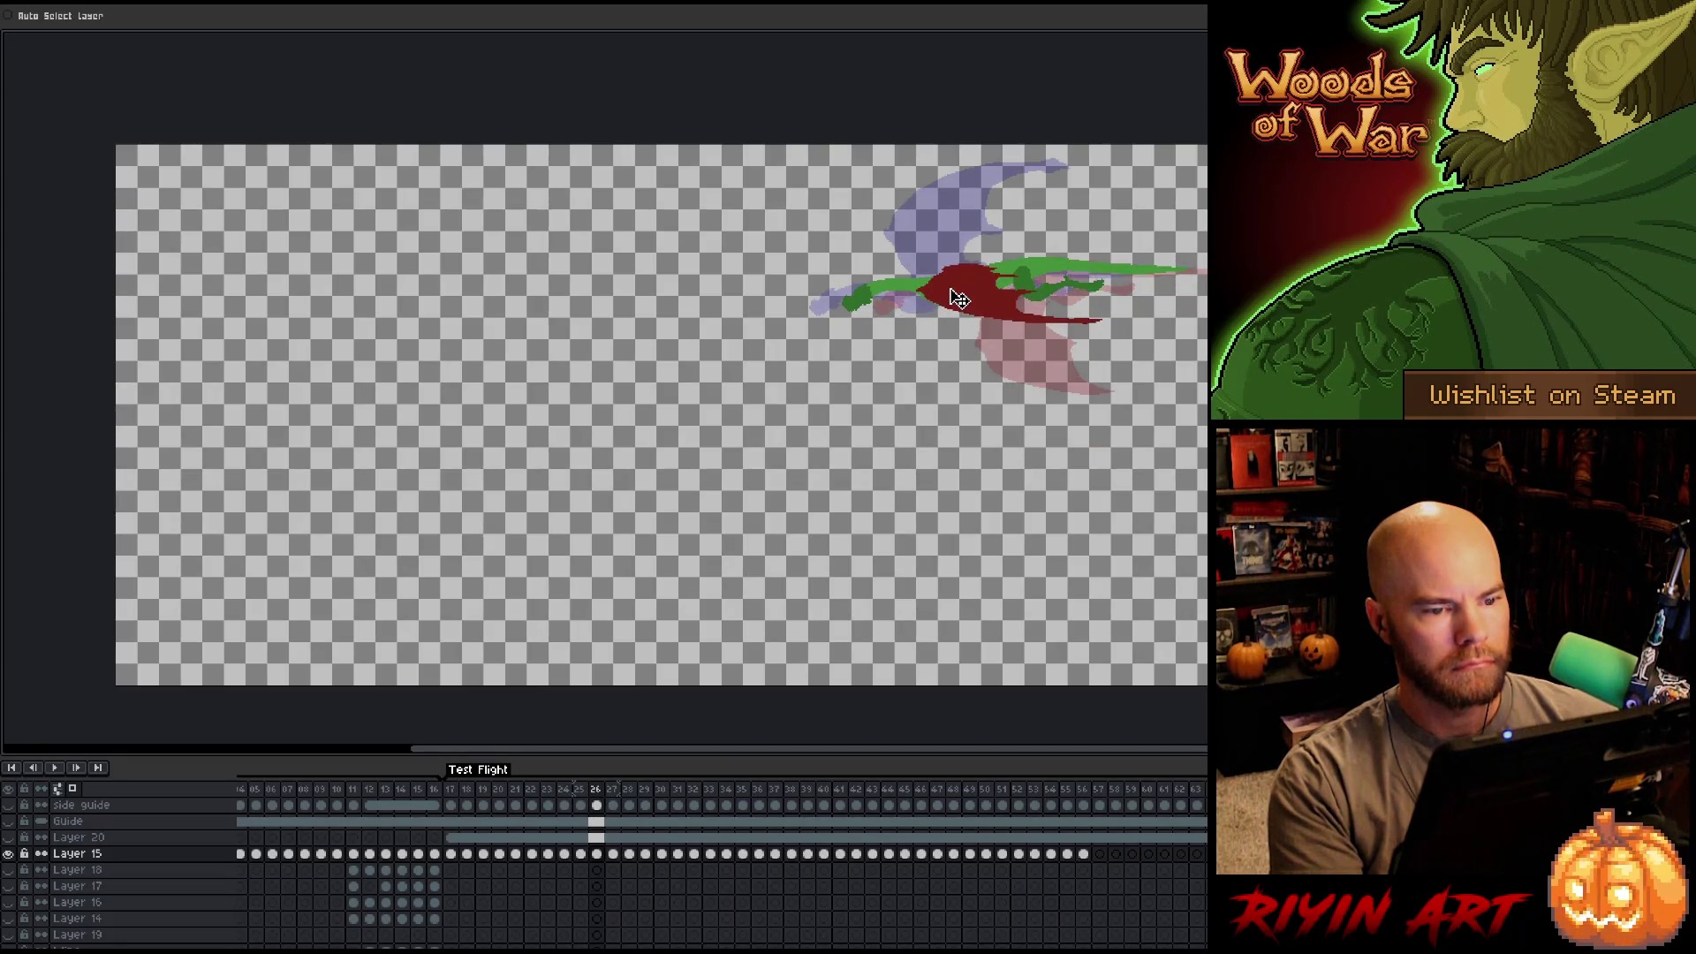
key(Right)
mouse_move(912, 307)
mouse_down()
mouse_move(820, 318)
mouse_move(699, 287)
mouse_up()
key(Right)
key(Right)
key(Right)
key(Right)
key(Right)
key(Right)
key(Right)
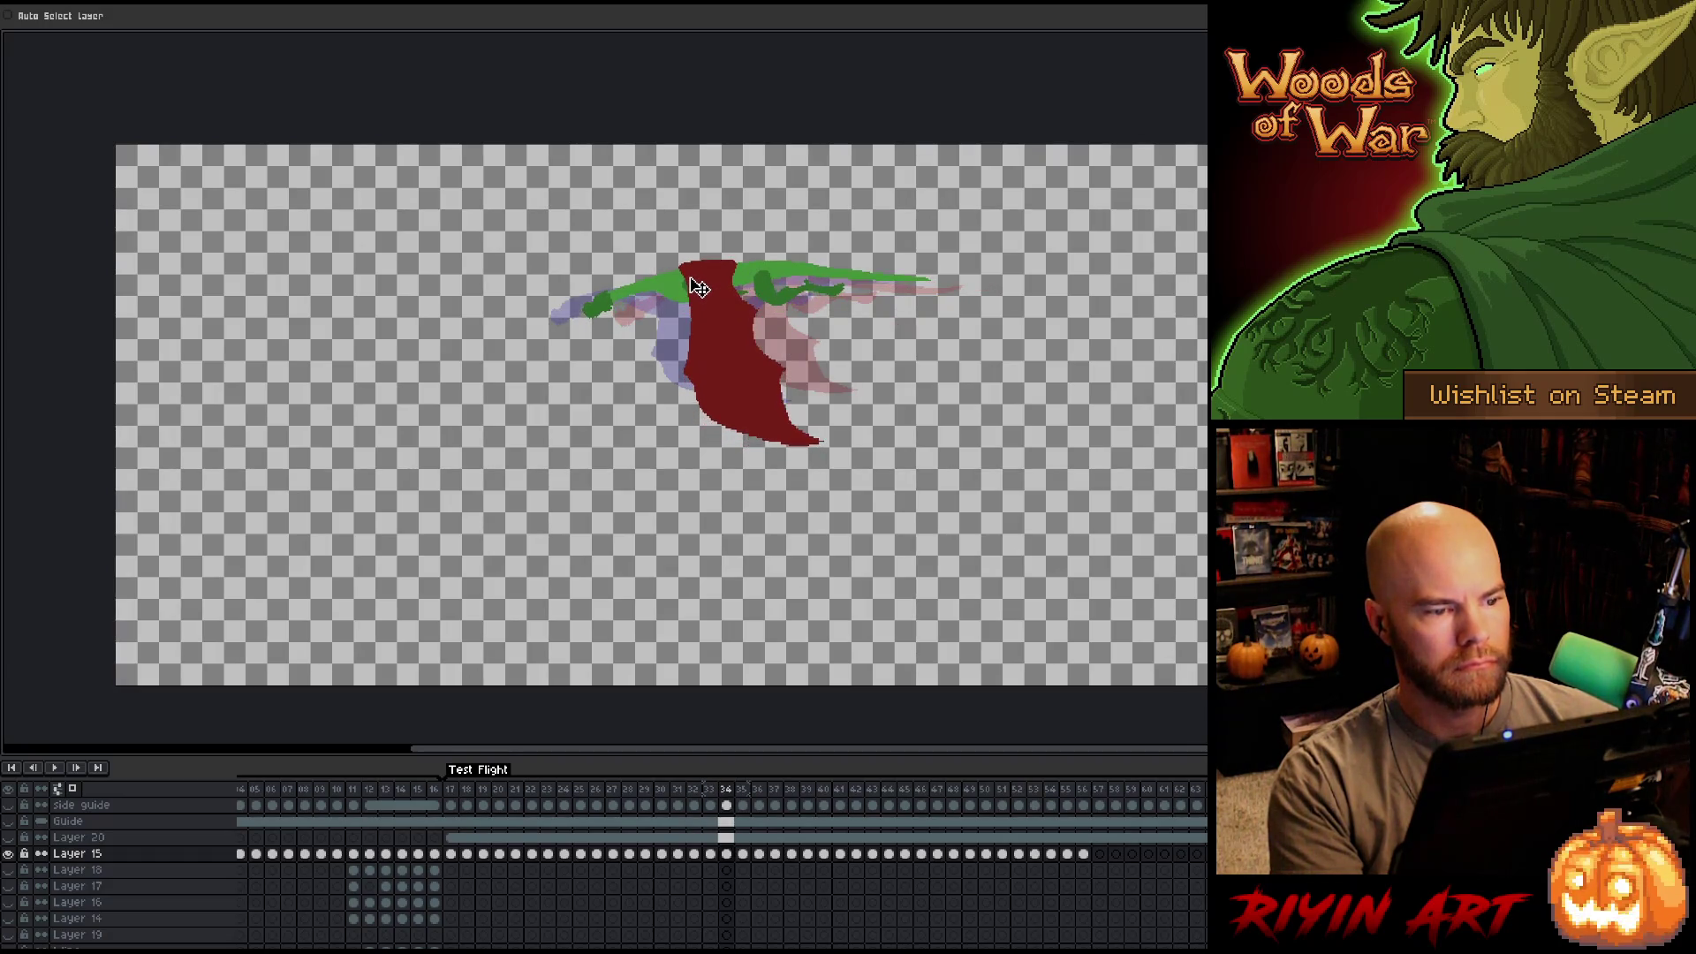
Shift the frame-36 dragon art slightly, then check the poses through frame 39.
key(Right)
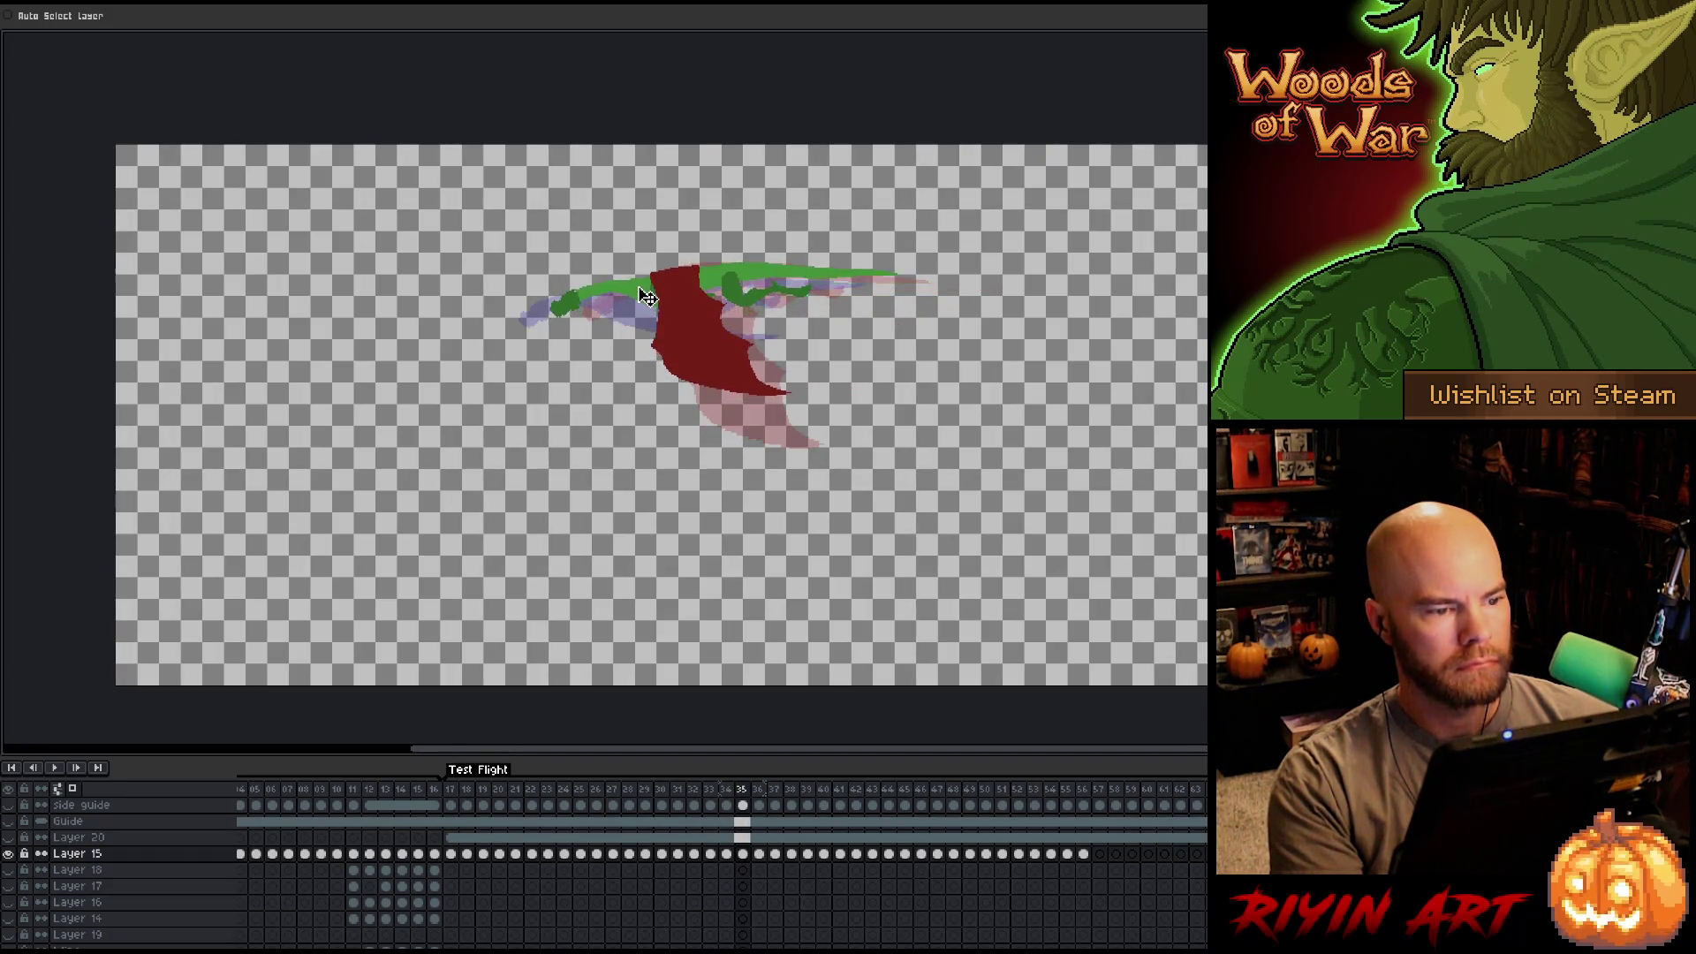
key(Right)
drag(640, 304, 314, 290)
key(Right)
key(Right)
key(Right)
key(Right)
key(Right)
key(Right)
key(Right)
key(Right)
key(Right)
key(Right)
key(Right)
Raise the dragon art in frames 47–48 and lift frame 55 about 70 px.
mouse_move(283, 351)
mouse_down()
mouse_move(279, 310)
mouse_move(254, 288)
mouse_move(199, 311)
mouse_move(185, 291)
mouse_move(193, 320)
mouse_move(156, 275)
mouse_up()
key(Right)
key(Right)
key(Right)
key(Right)
key(Right)
key(Right)
key(Right)
key(Right)
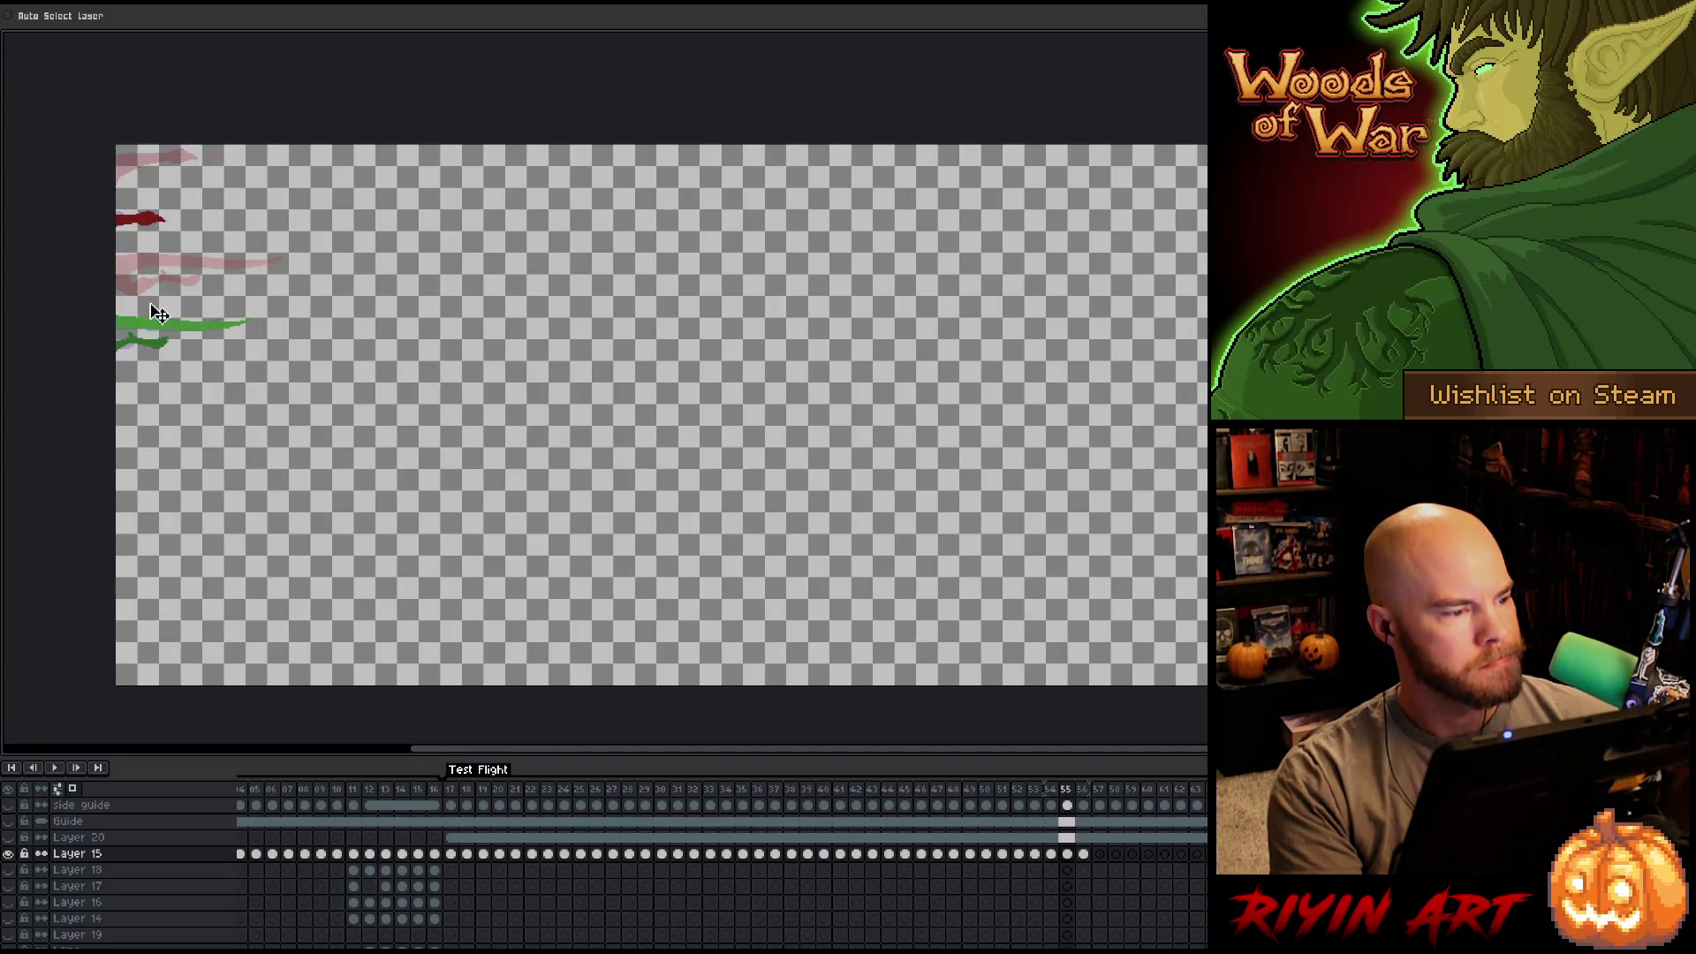
drag(156, 332, 156, 269)
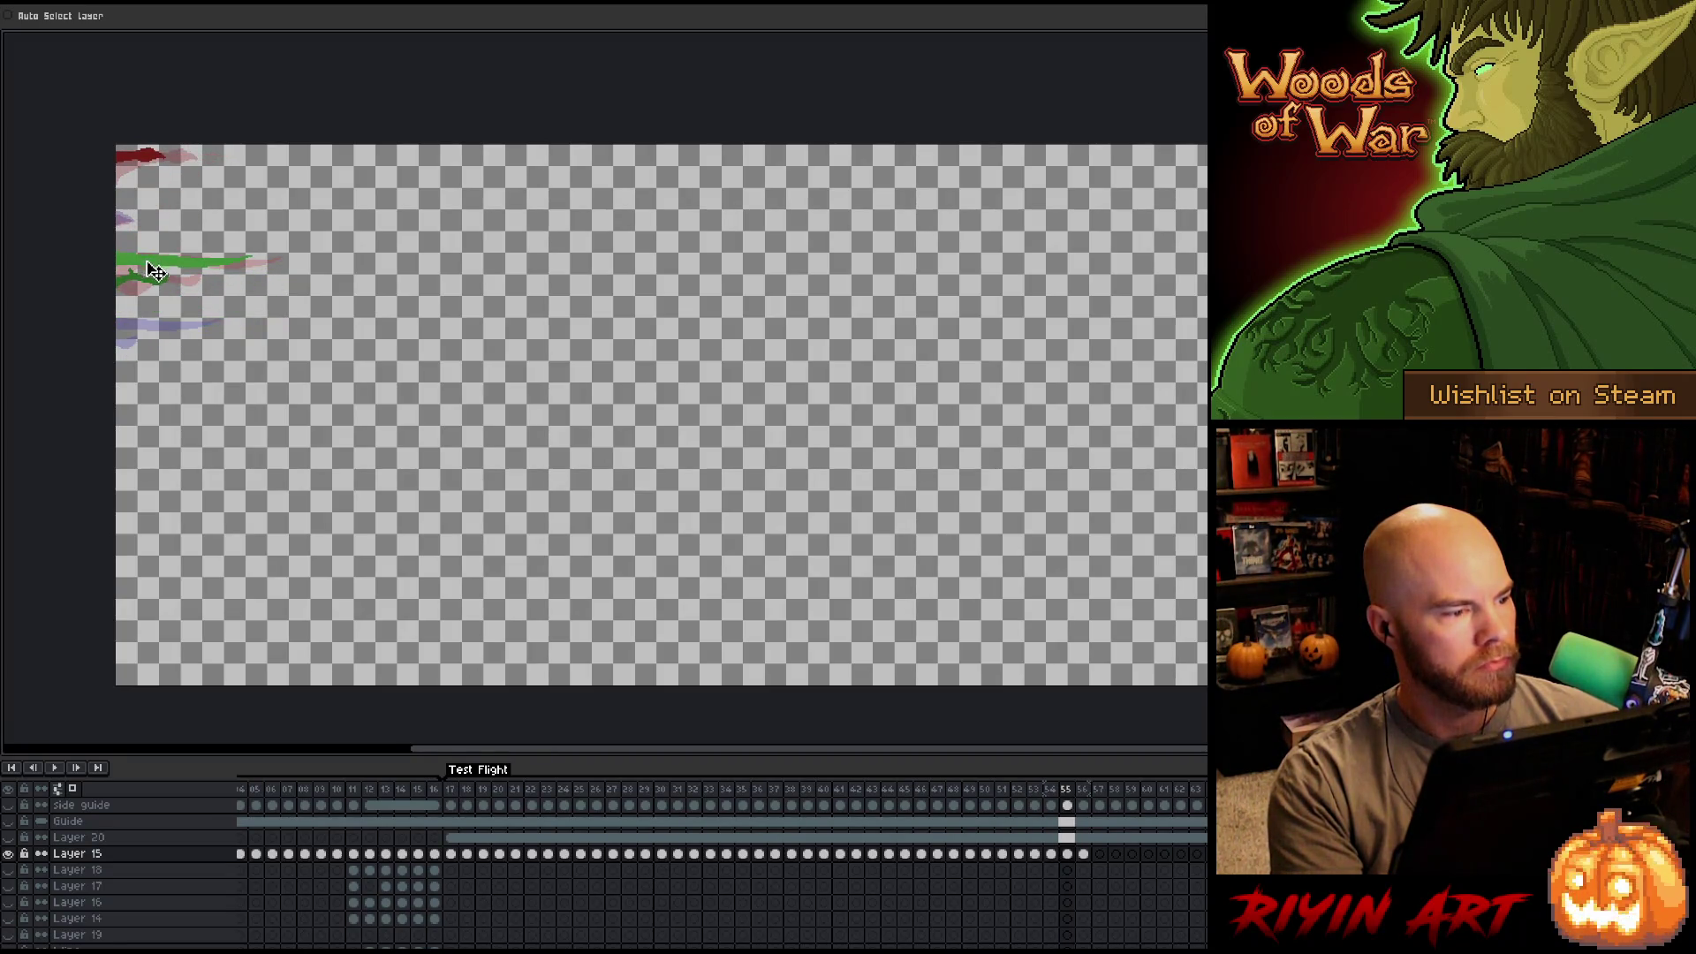
key(Right)
key(Right)
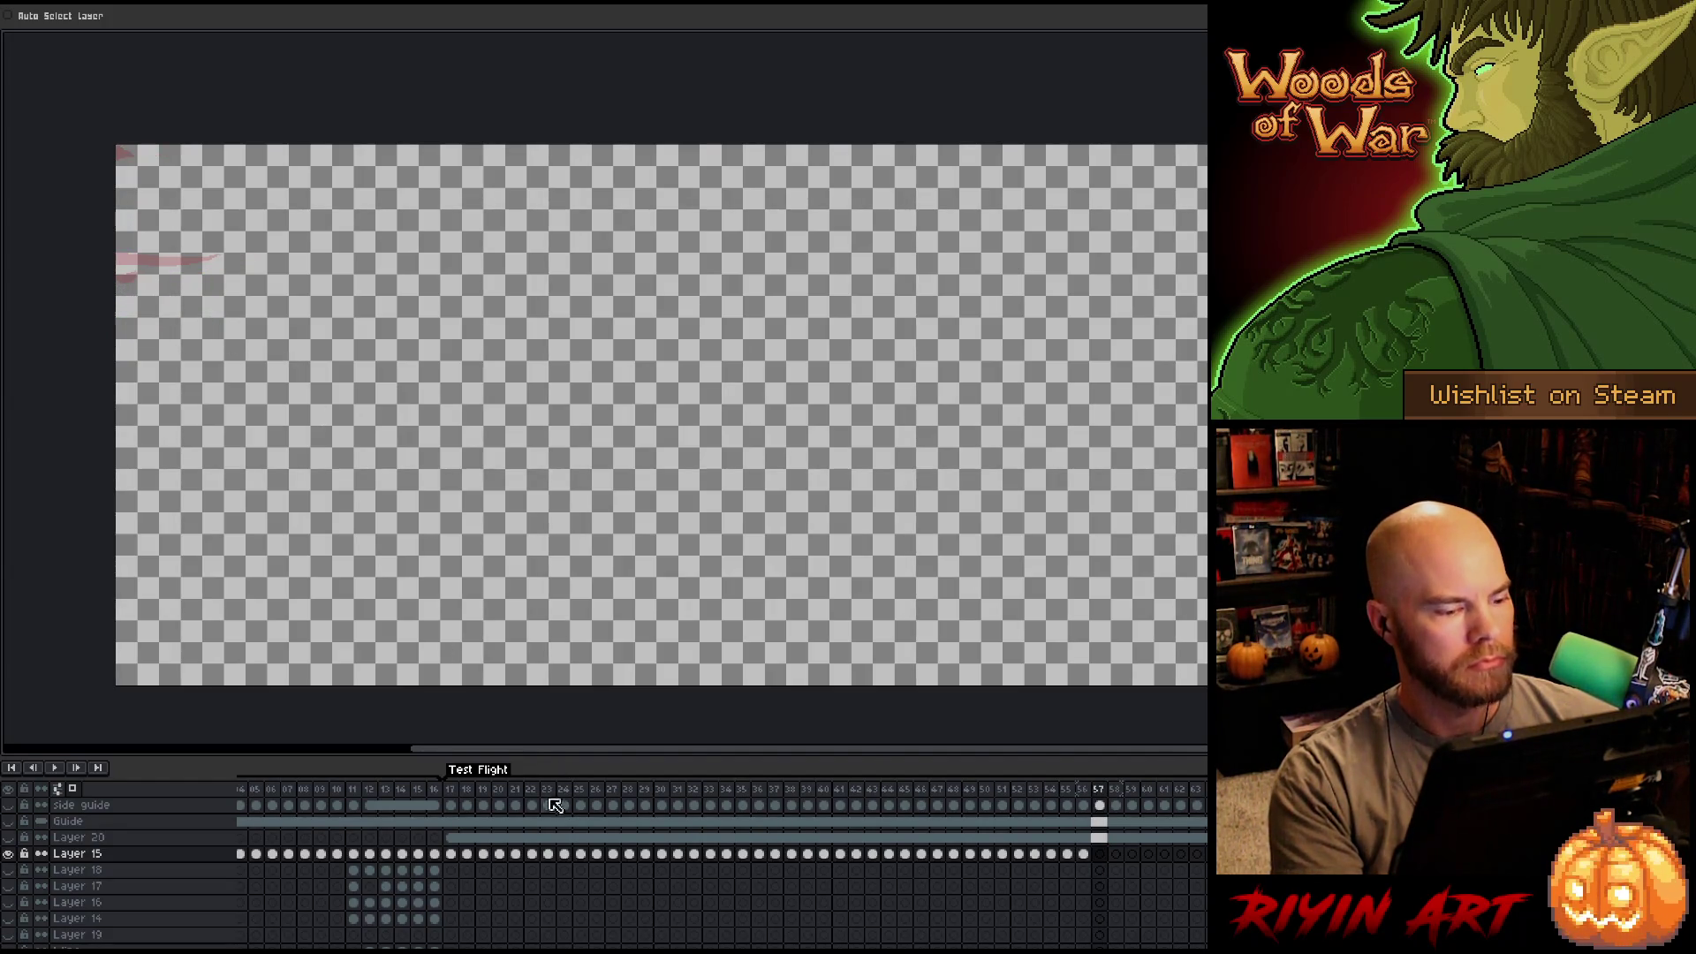
Preview the flight animation and show the volcano background layers.
click(464, 799)
key(Return)
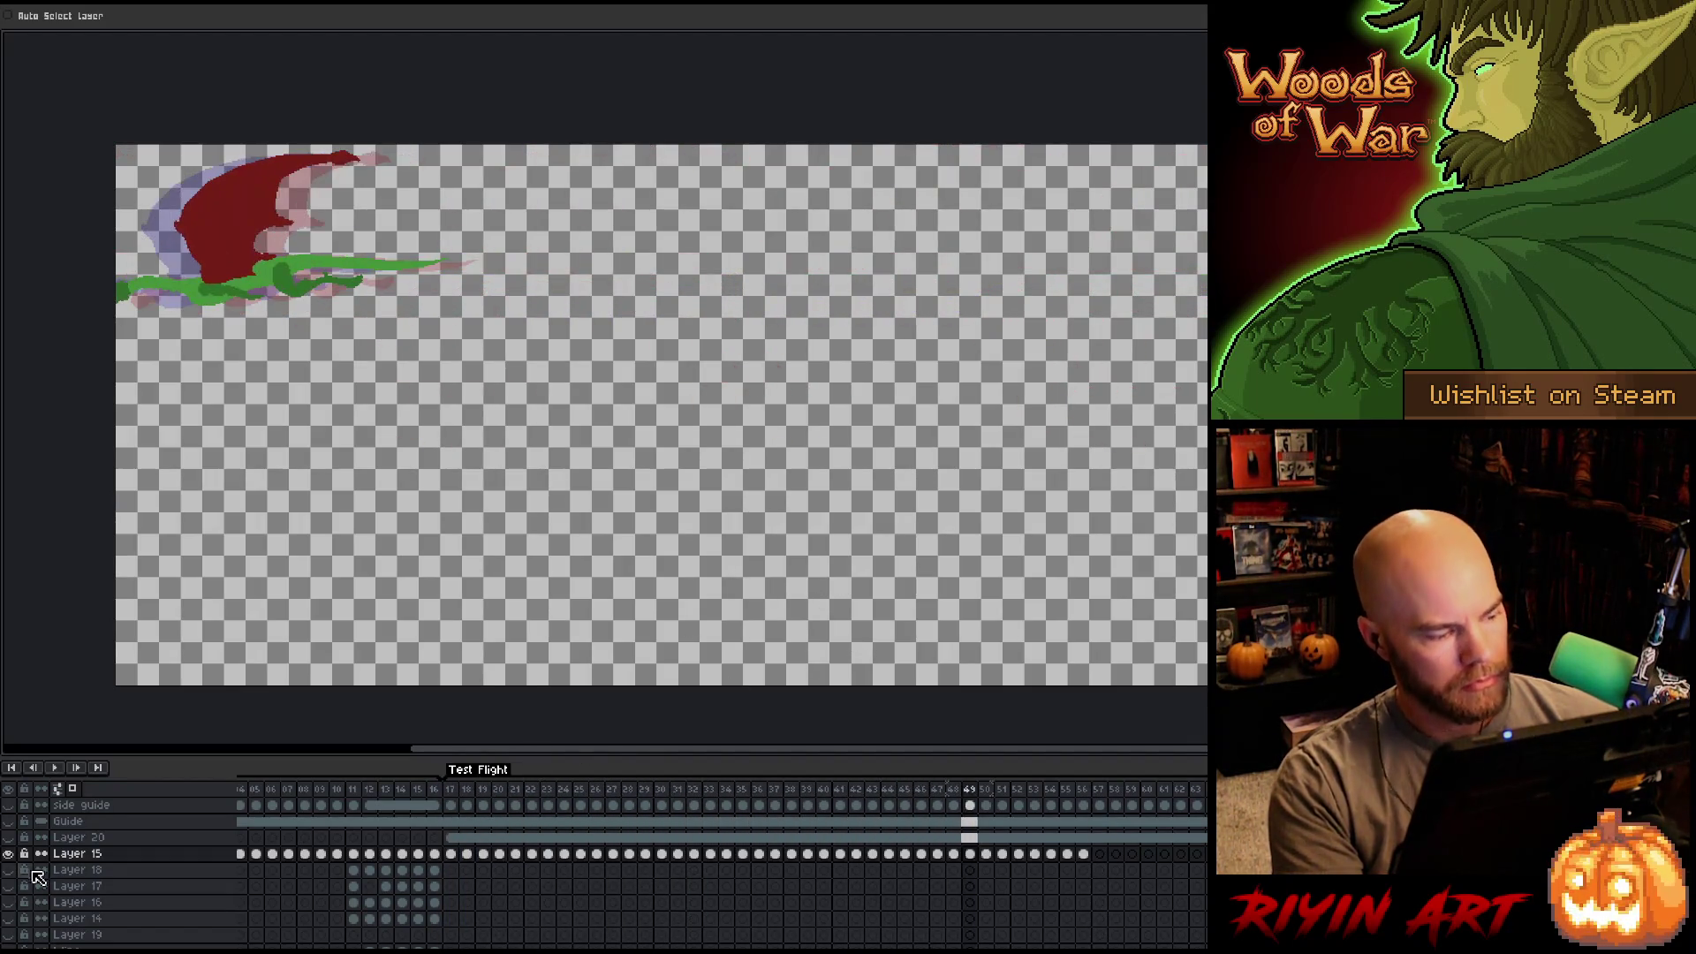
click(7, 857)
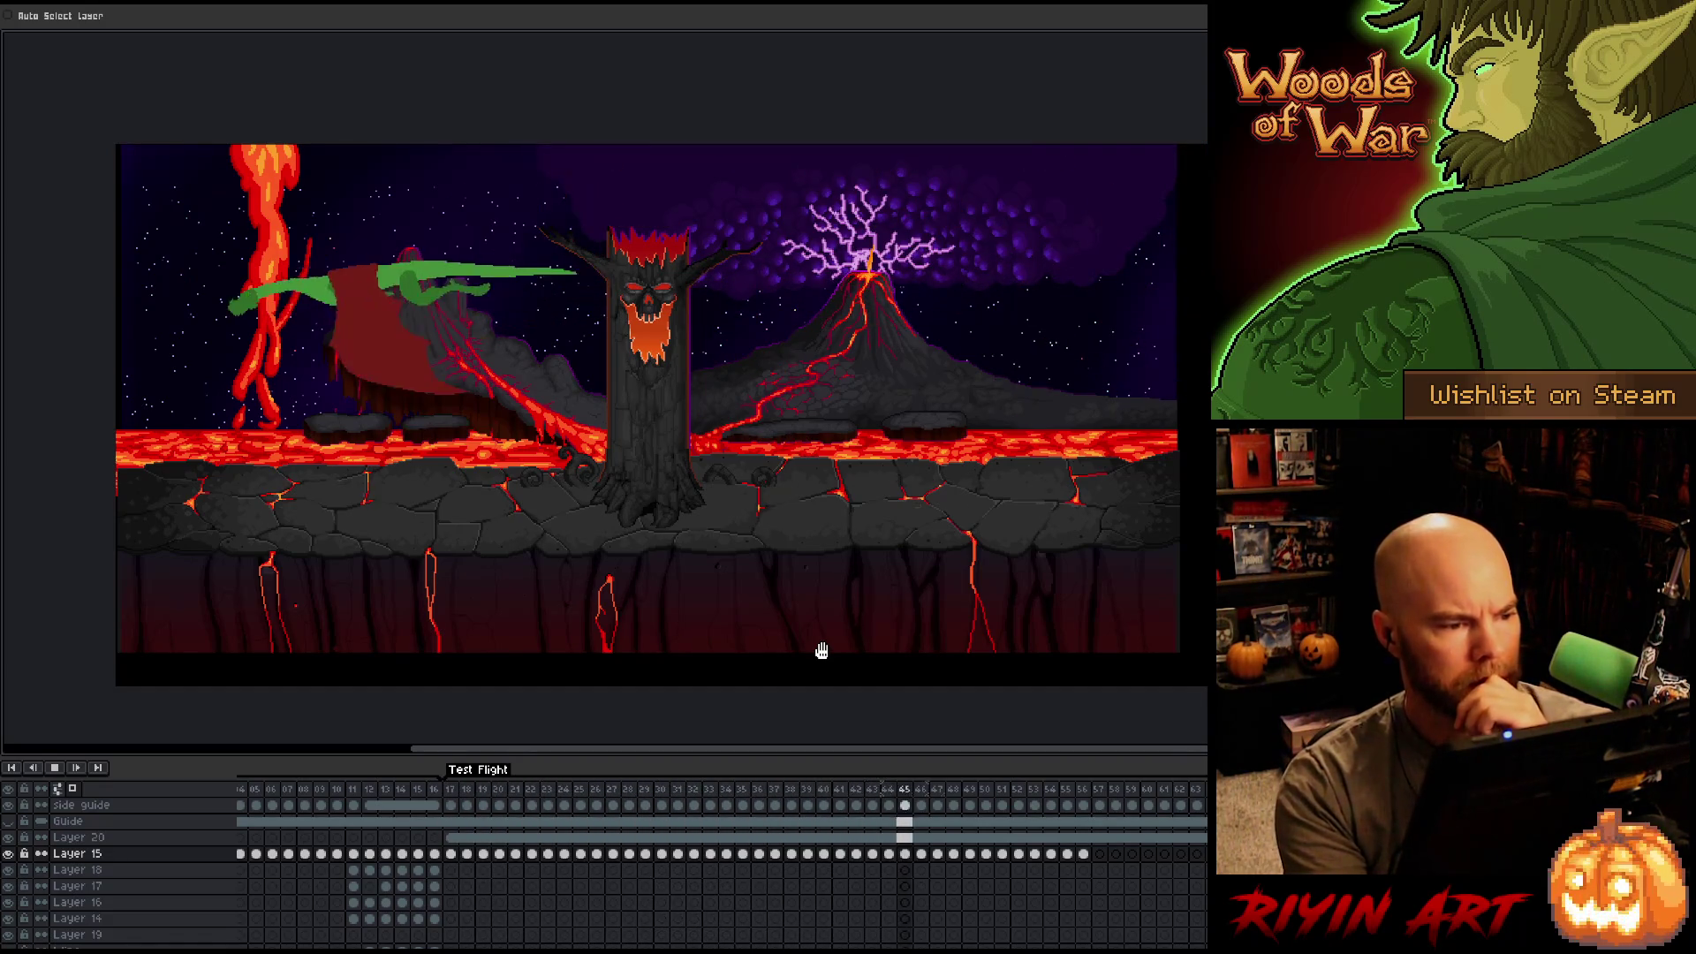
Play the Flight tag from frame 35 over the lava scene, stop on frame 39, and reframe the view.
drag(937, 942, 379, 936)
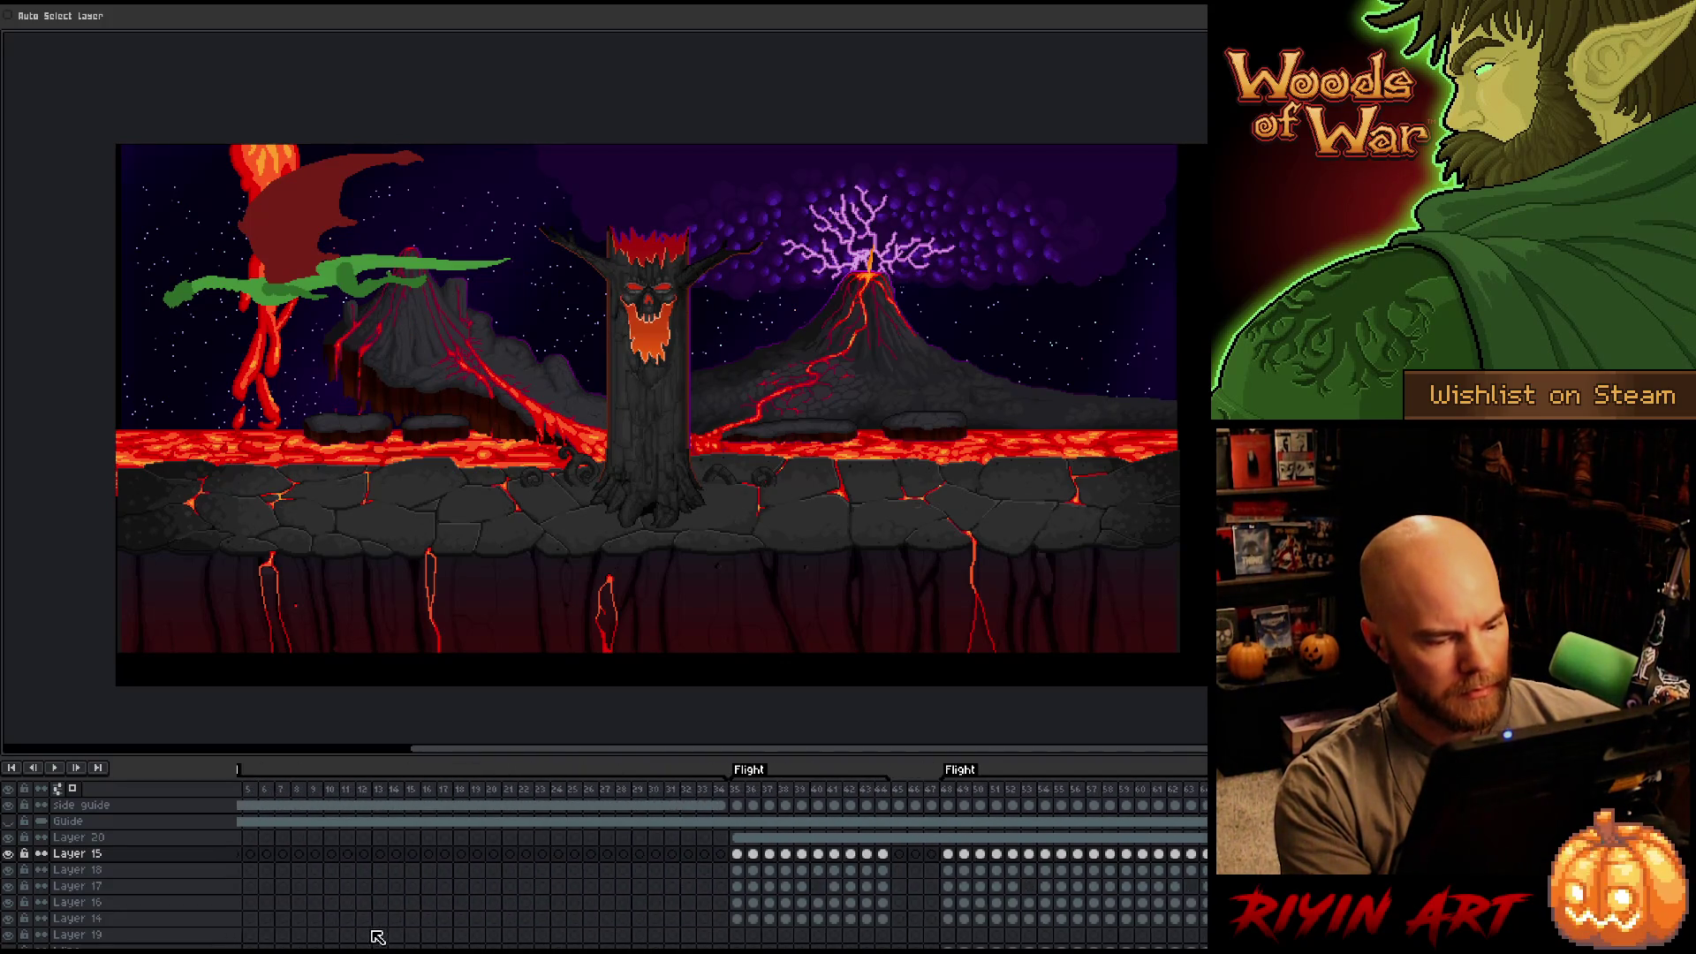
click(758, 795)
key(Return)
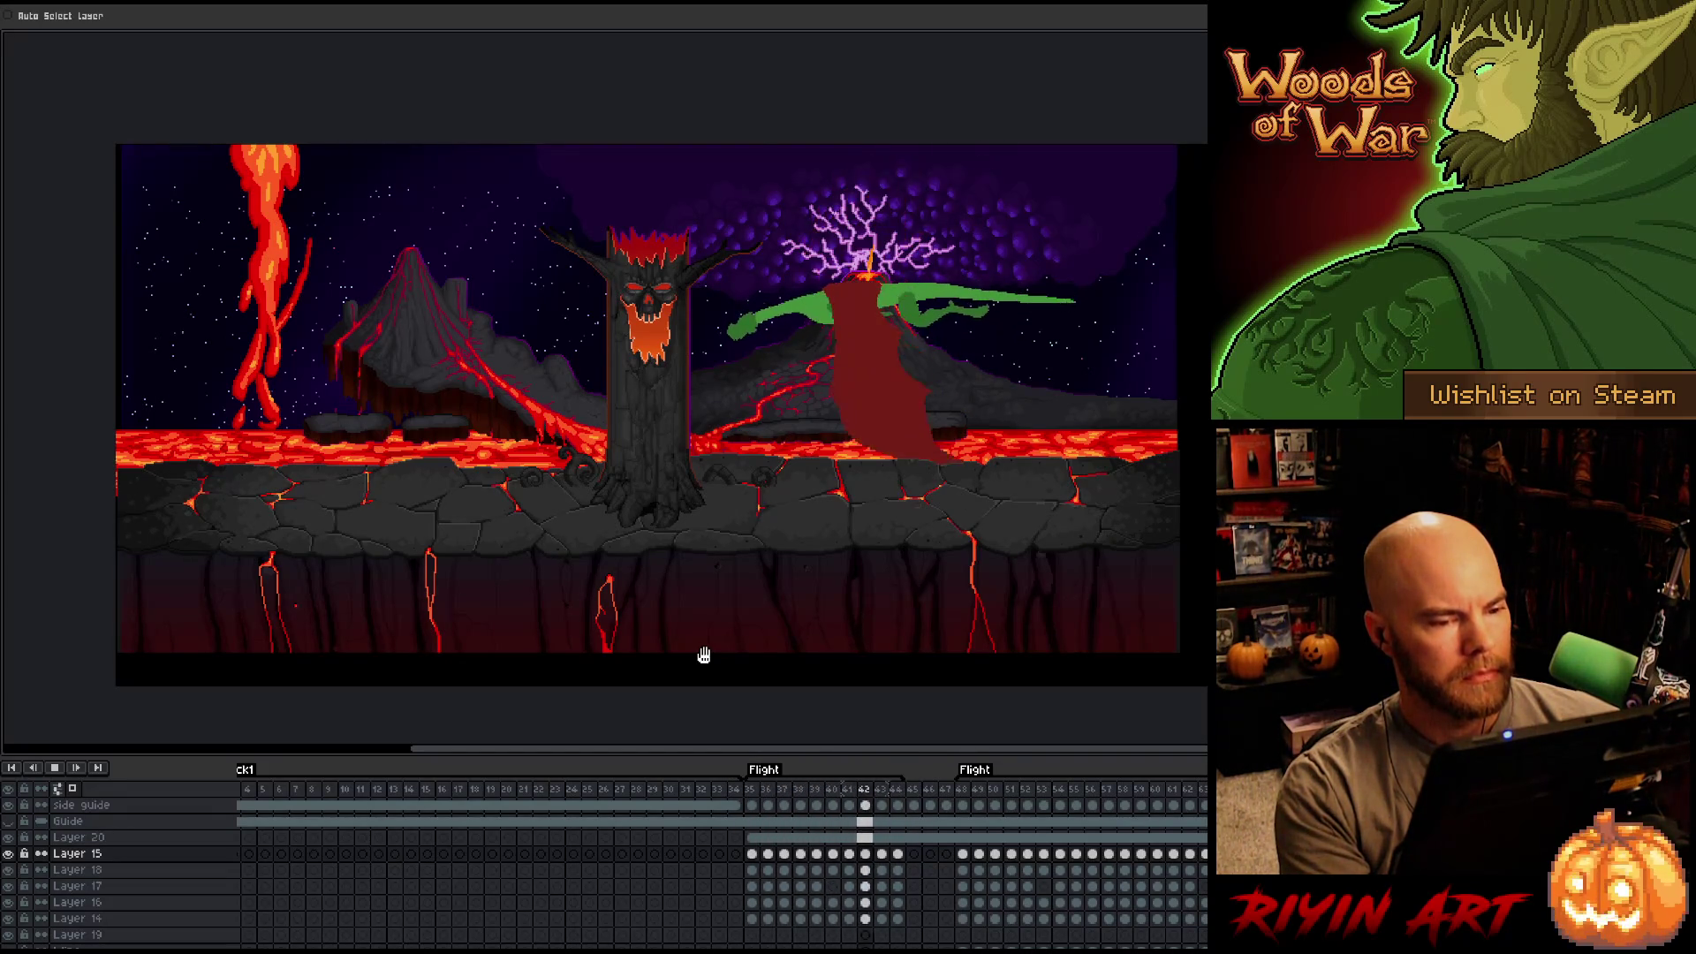
key(Return)
scroll(696, 477, down, 1)
scroll(782, 404, up, 1)
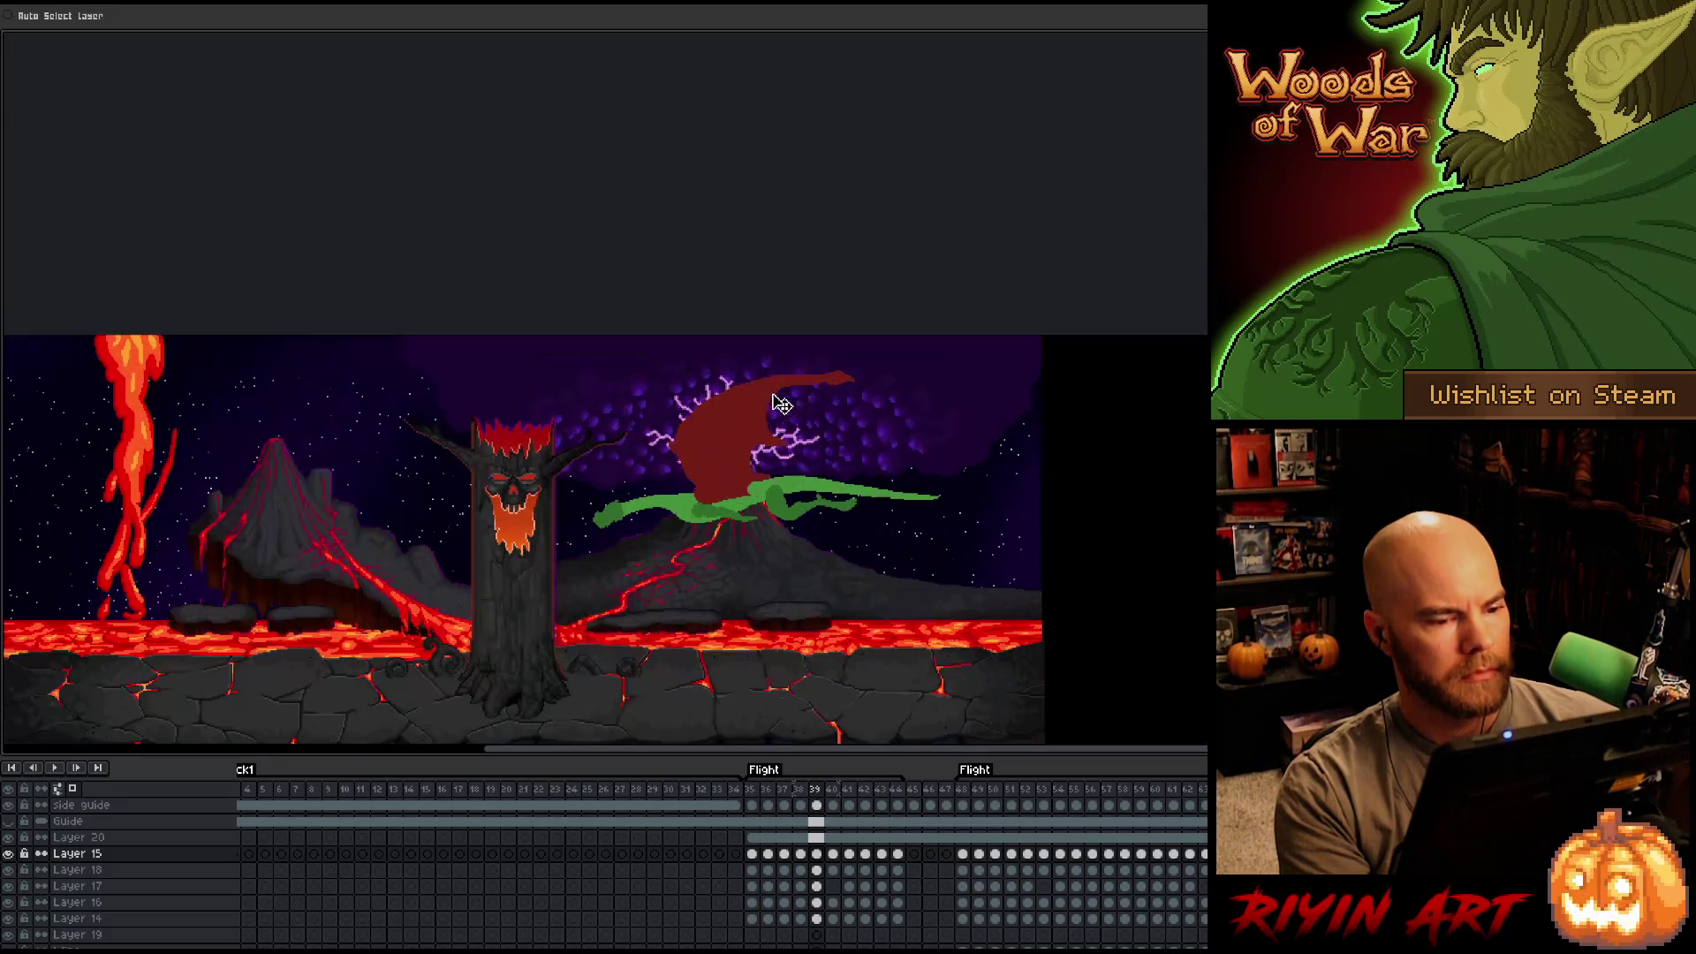
scroll(780, 413, down, 1)
drag(753, 553, 689, 496)
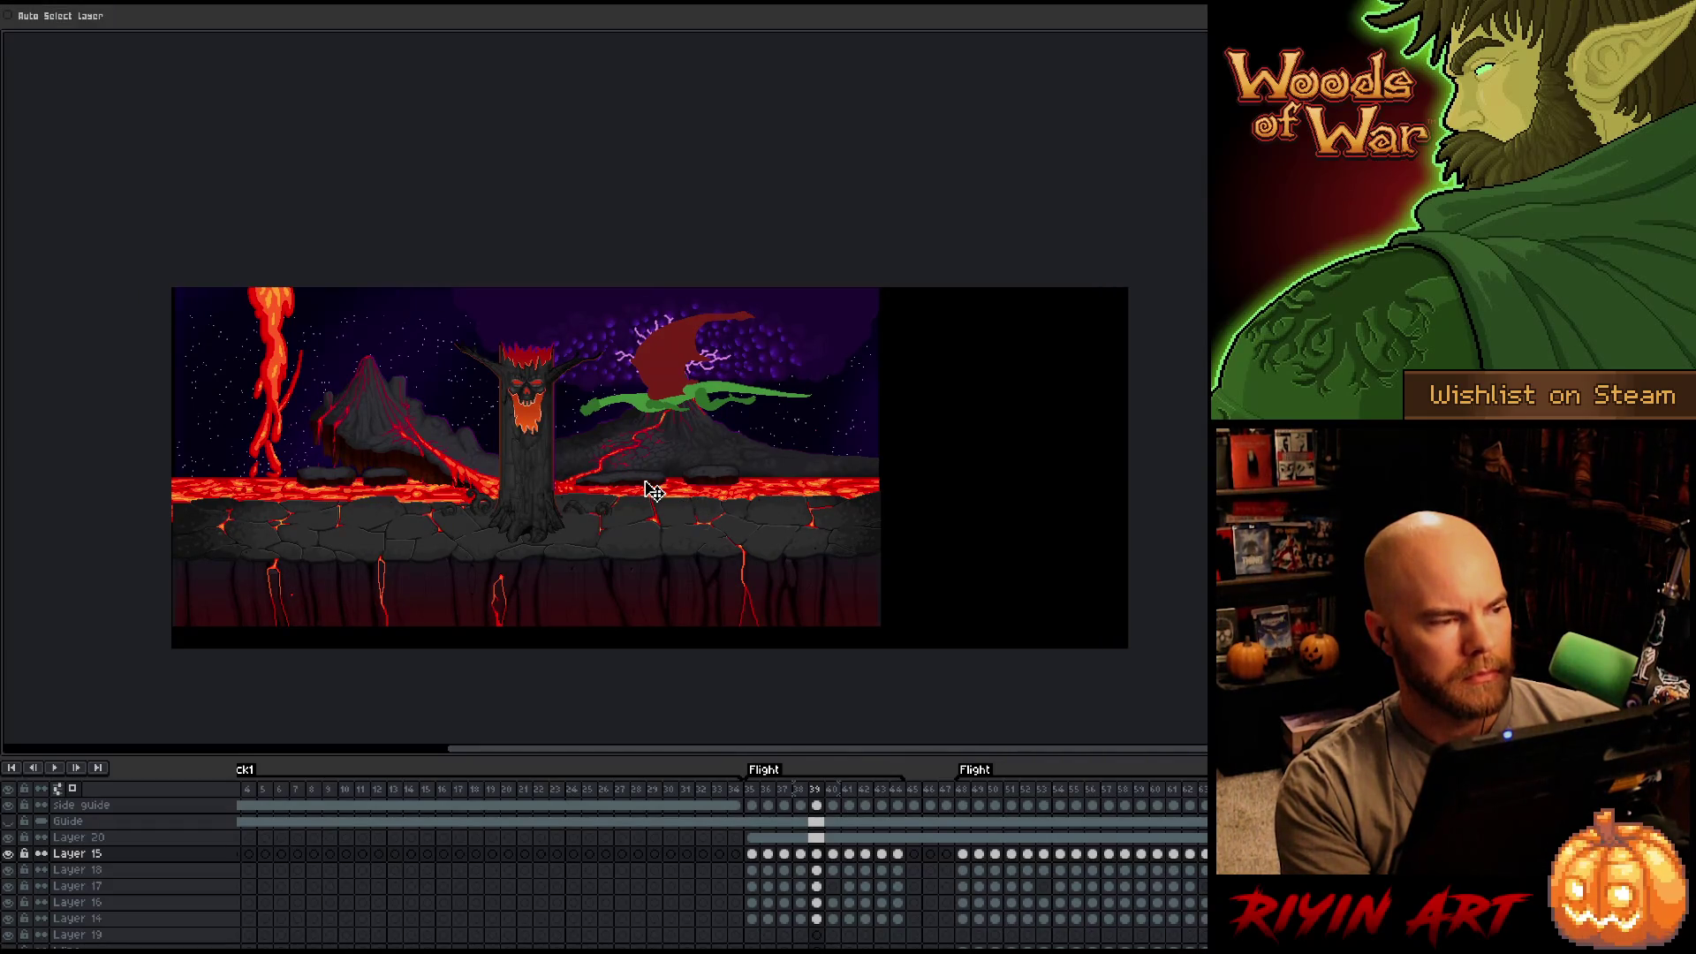
Copy the dragon cels for frames 35–44 from the lava scene into Sprite-0001 at frame 1.
key(ctrl+f)
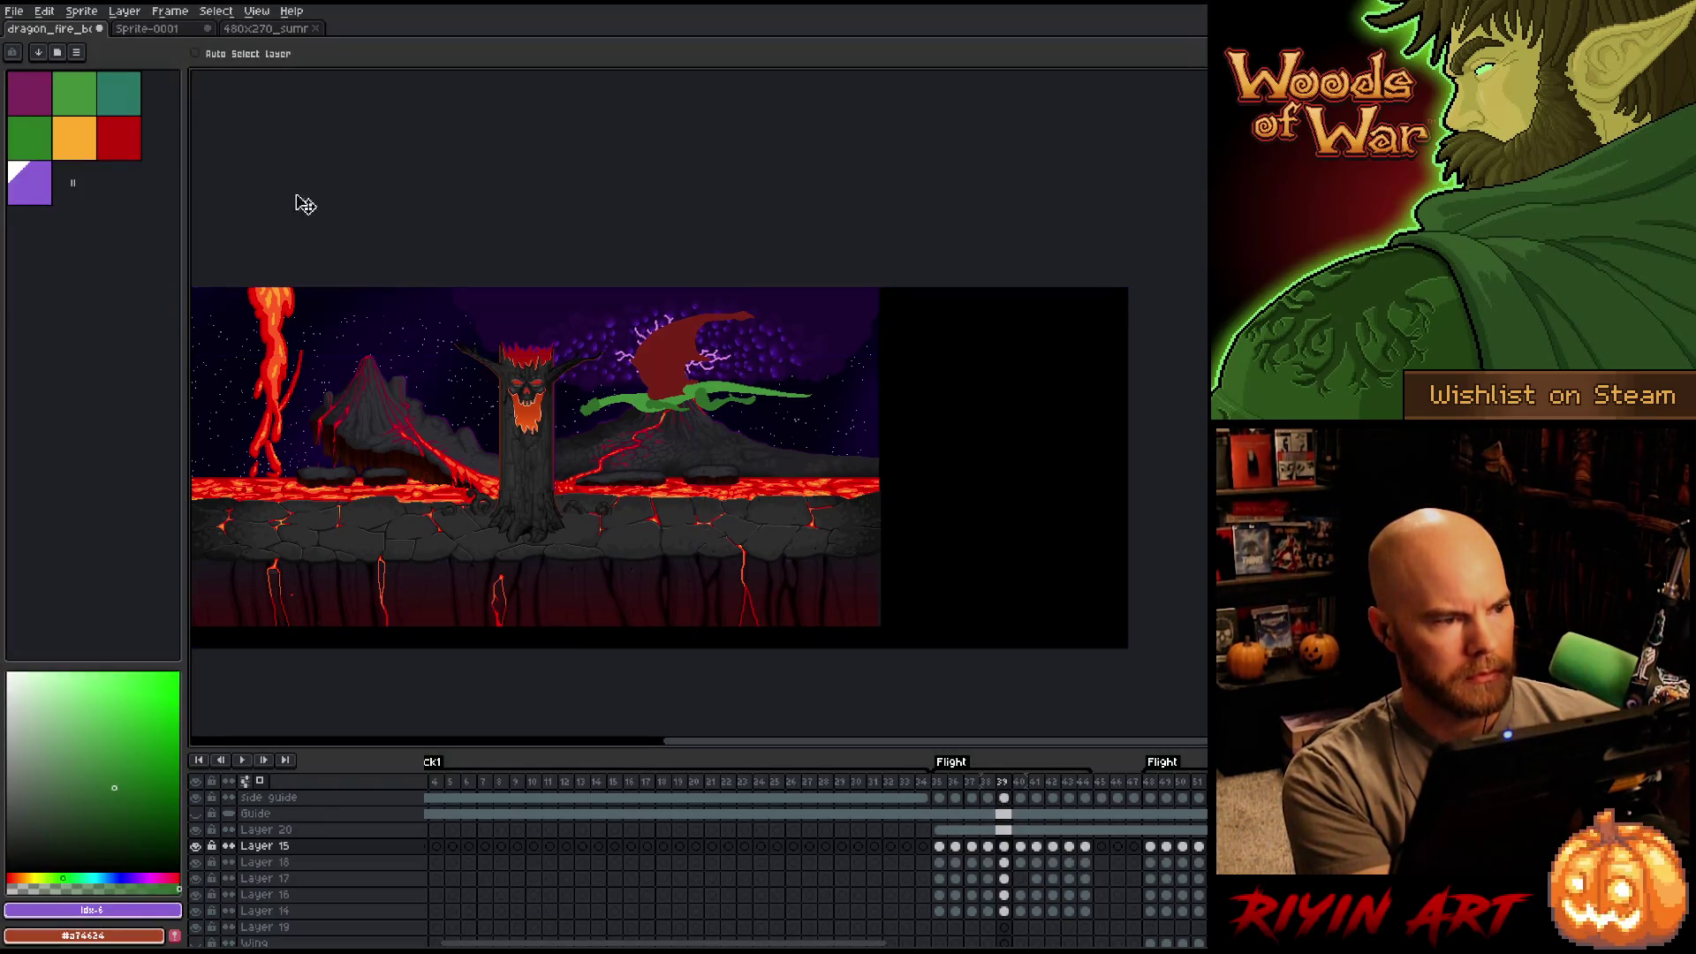
click(174, 34)
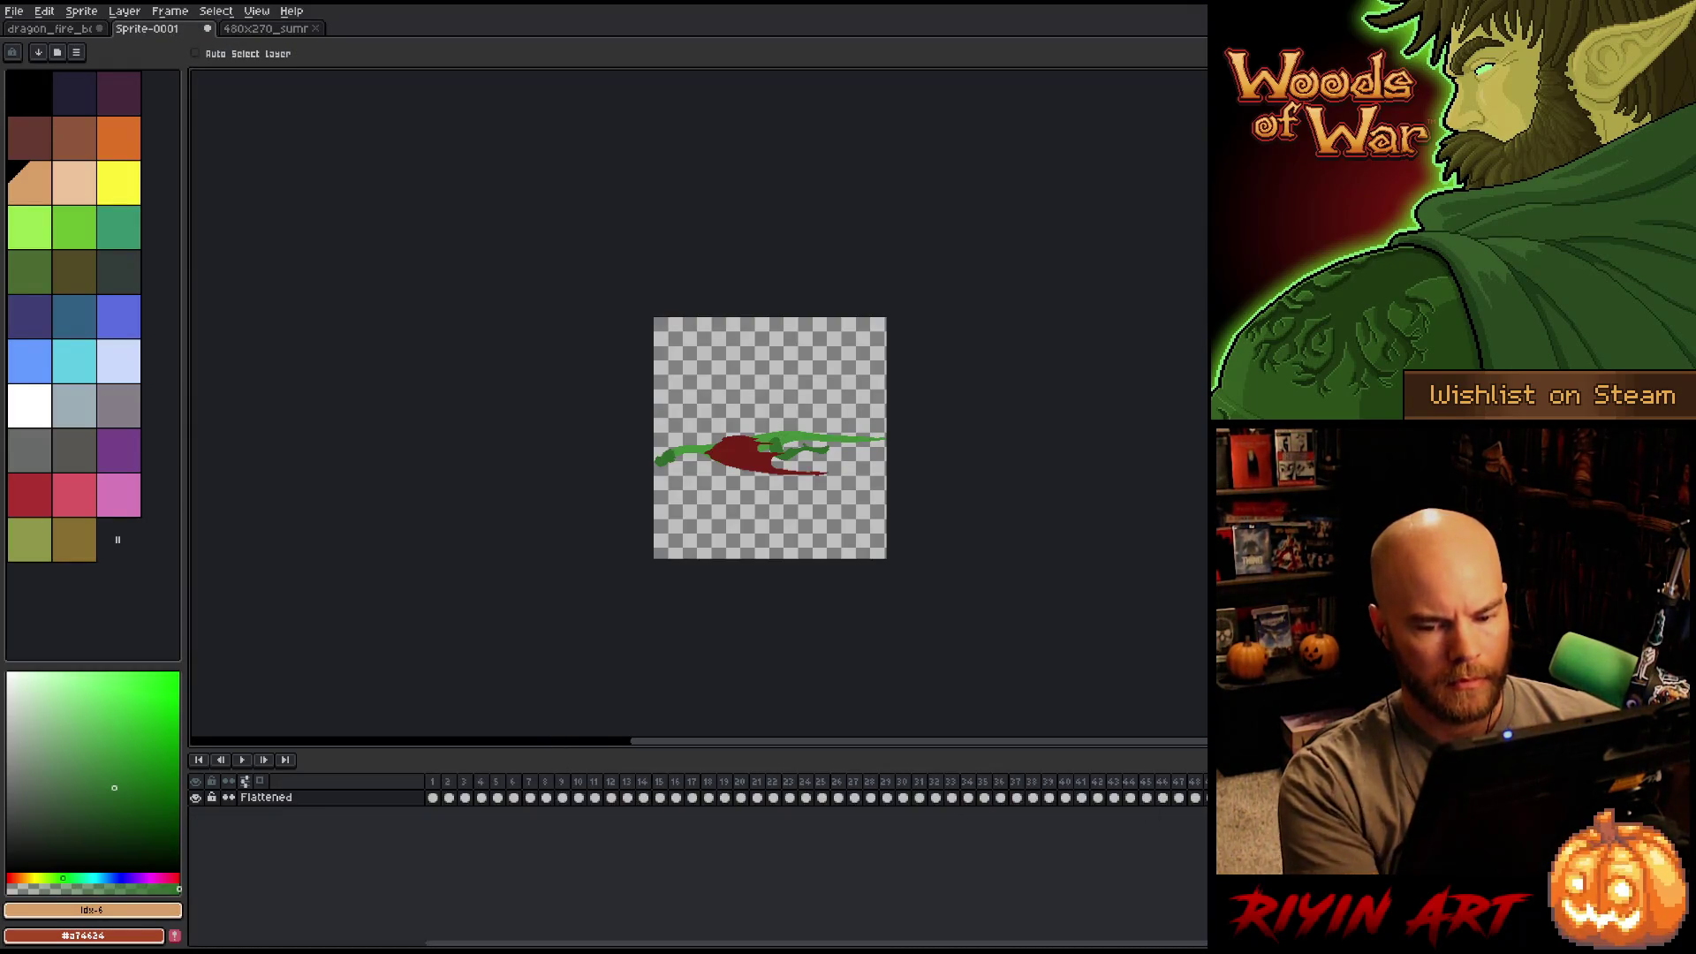
drag(1184, 798, 408, 818)
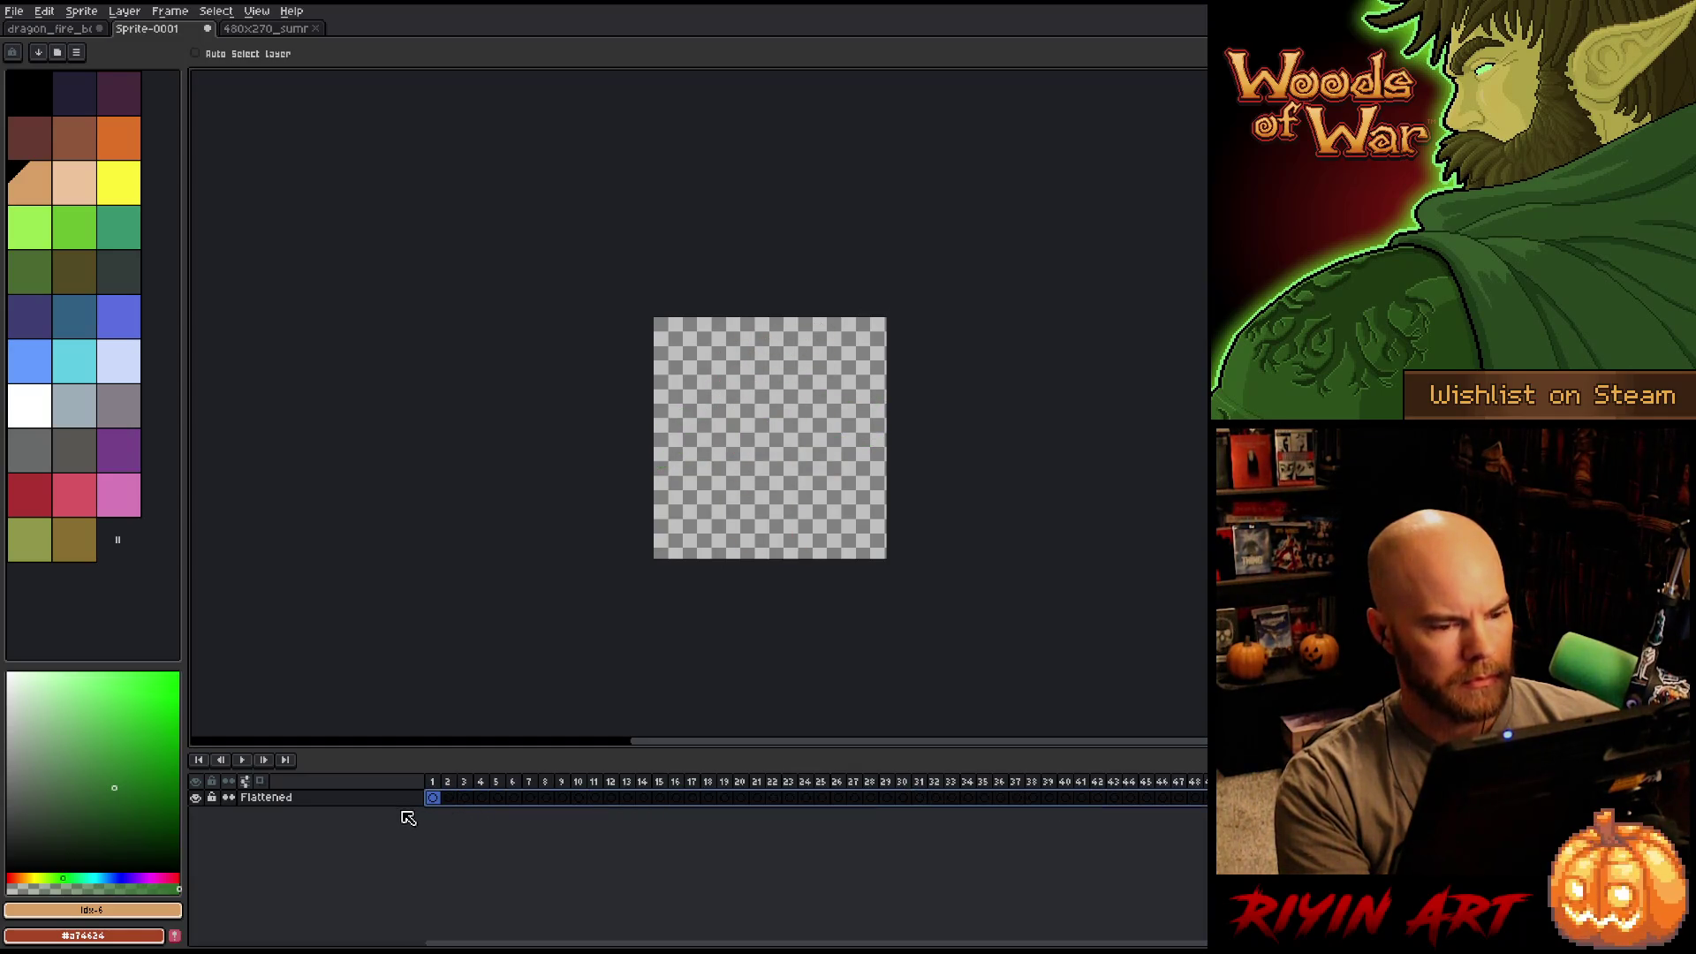
click(52, 30)
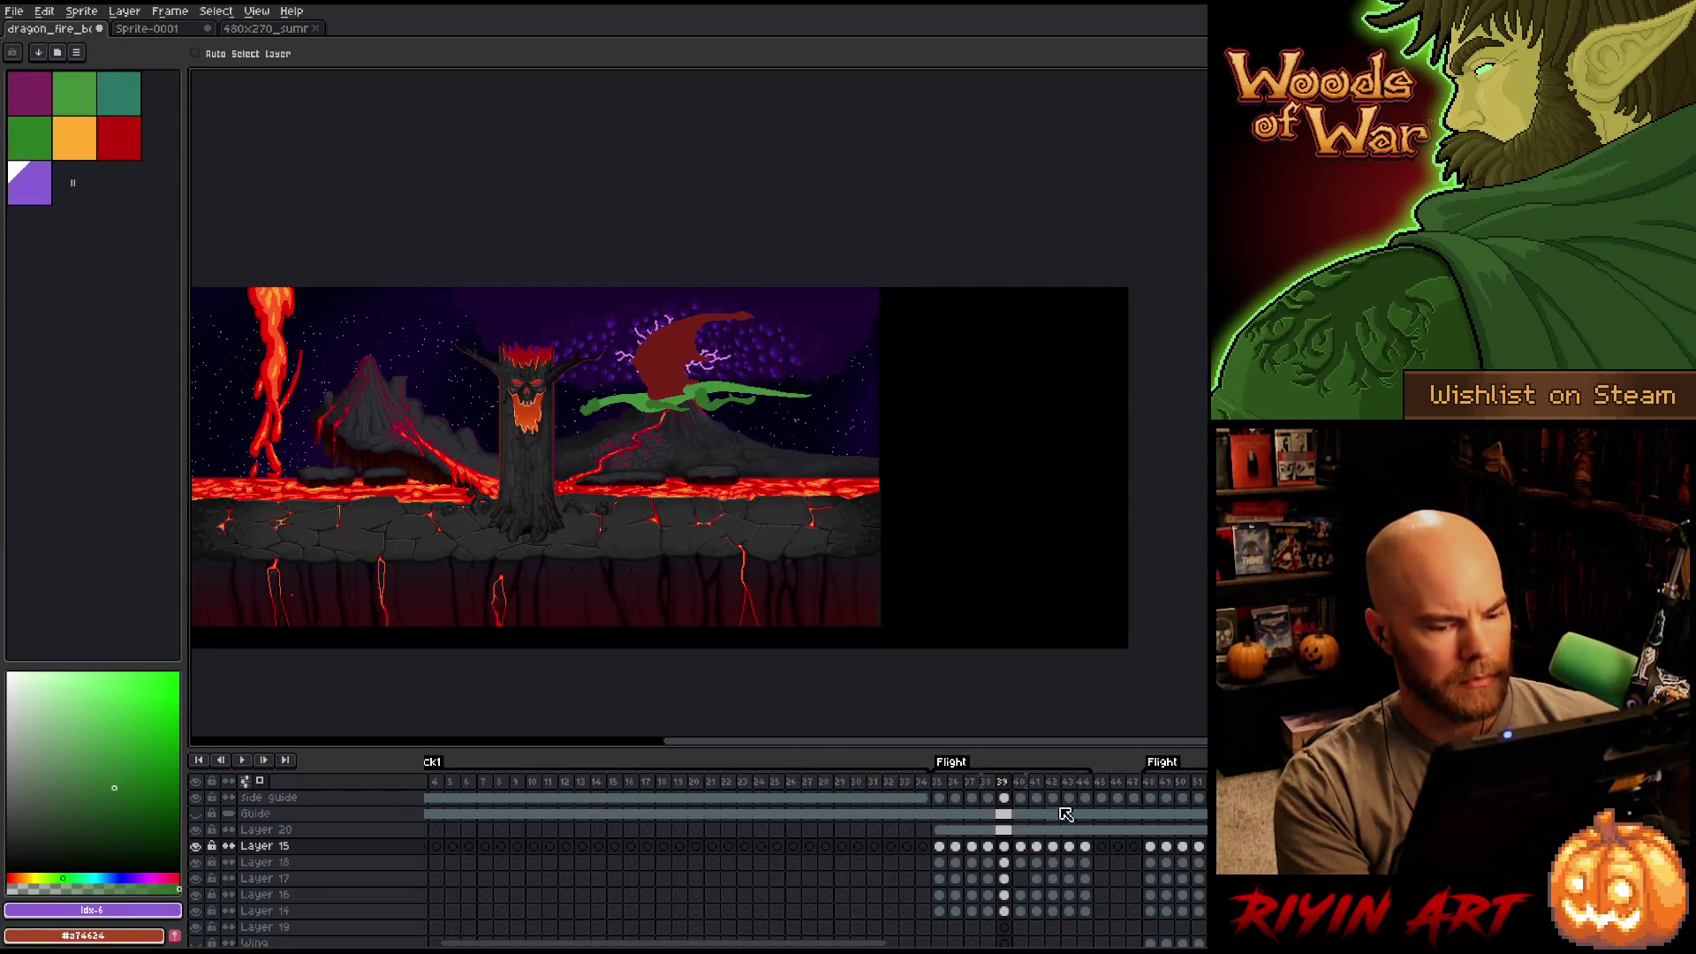
drag(1073, 850, 944, 912)
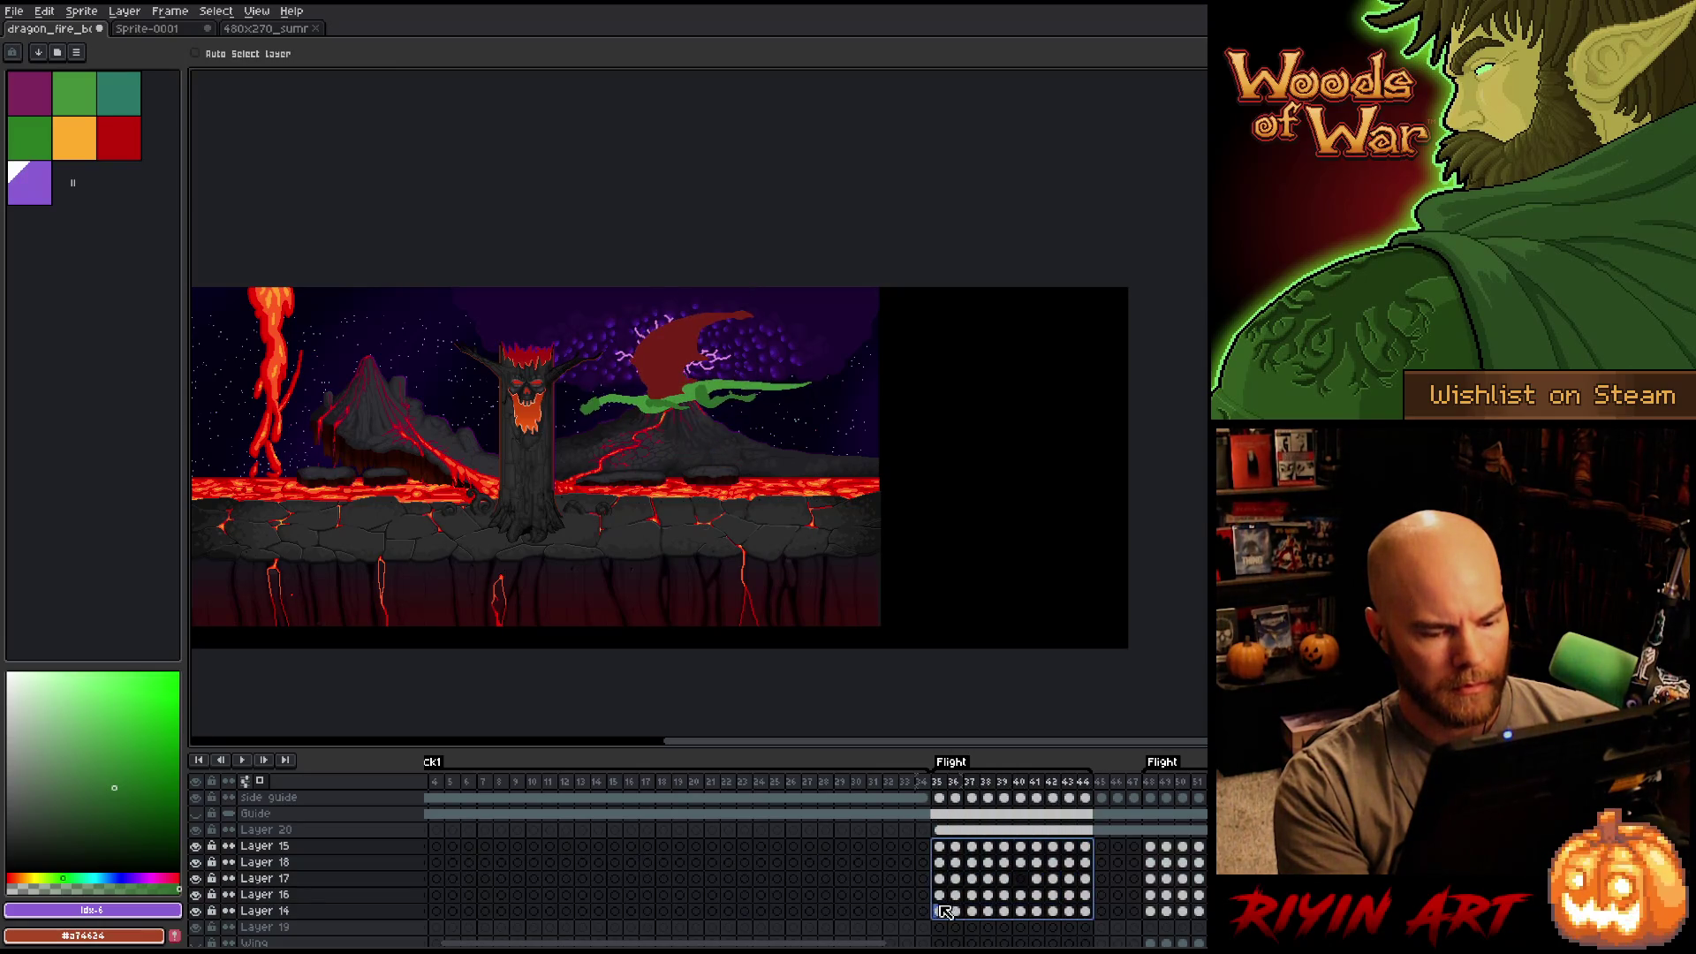
click(173, 30)
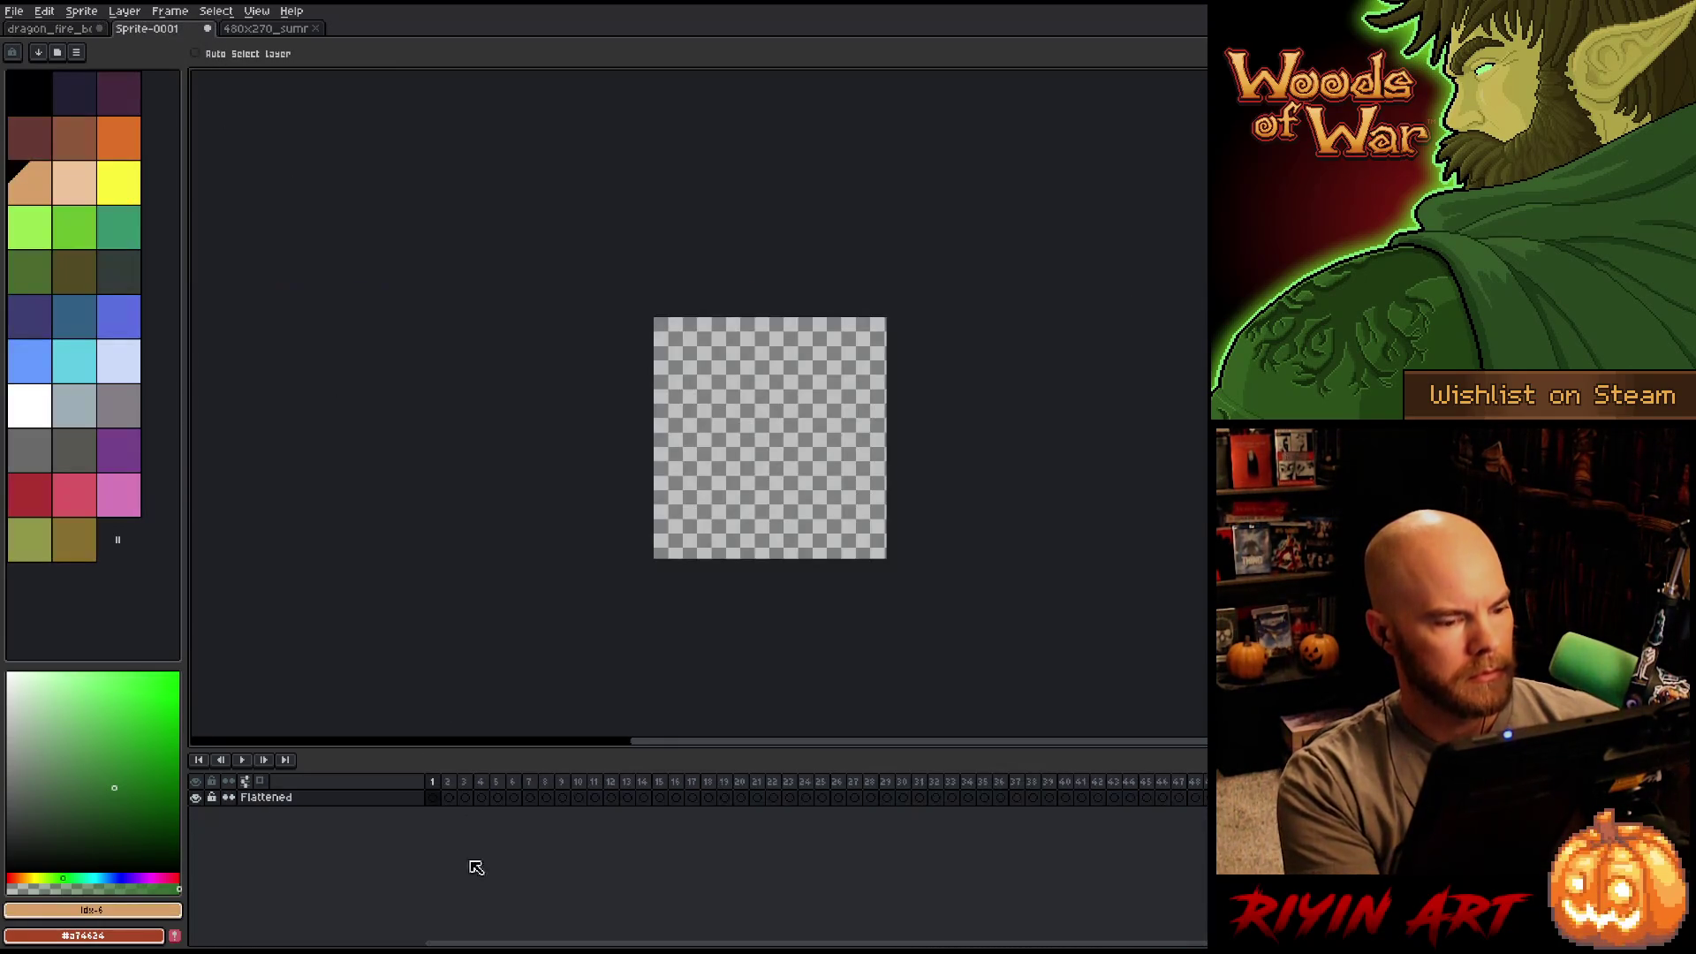
click(316, 801)
key(ctrl+v)
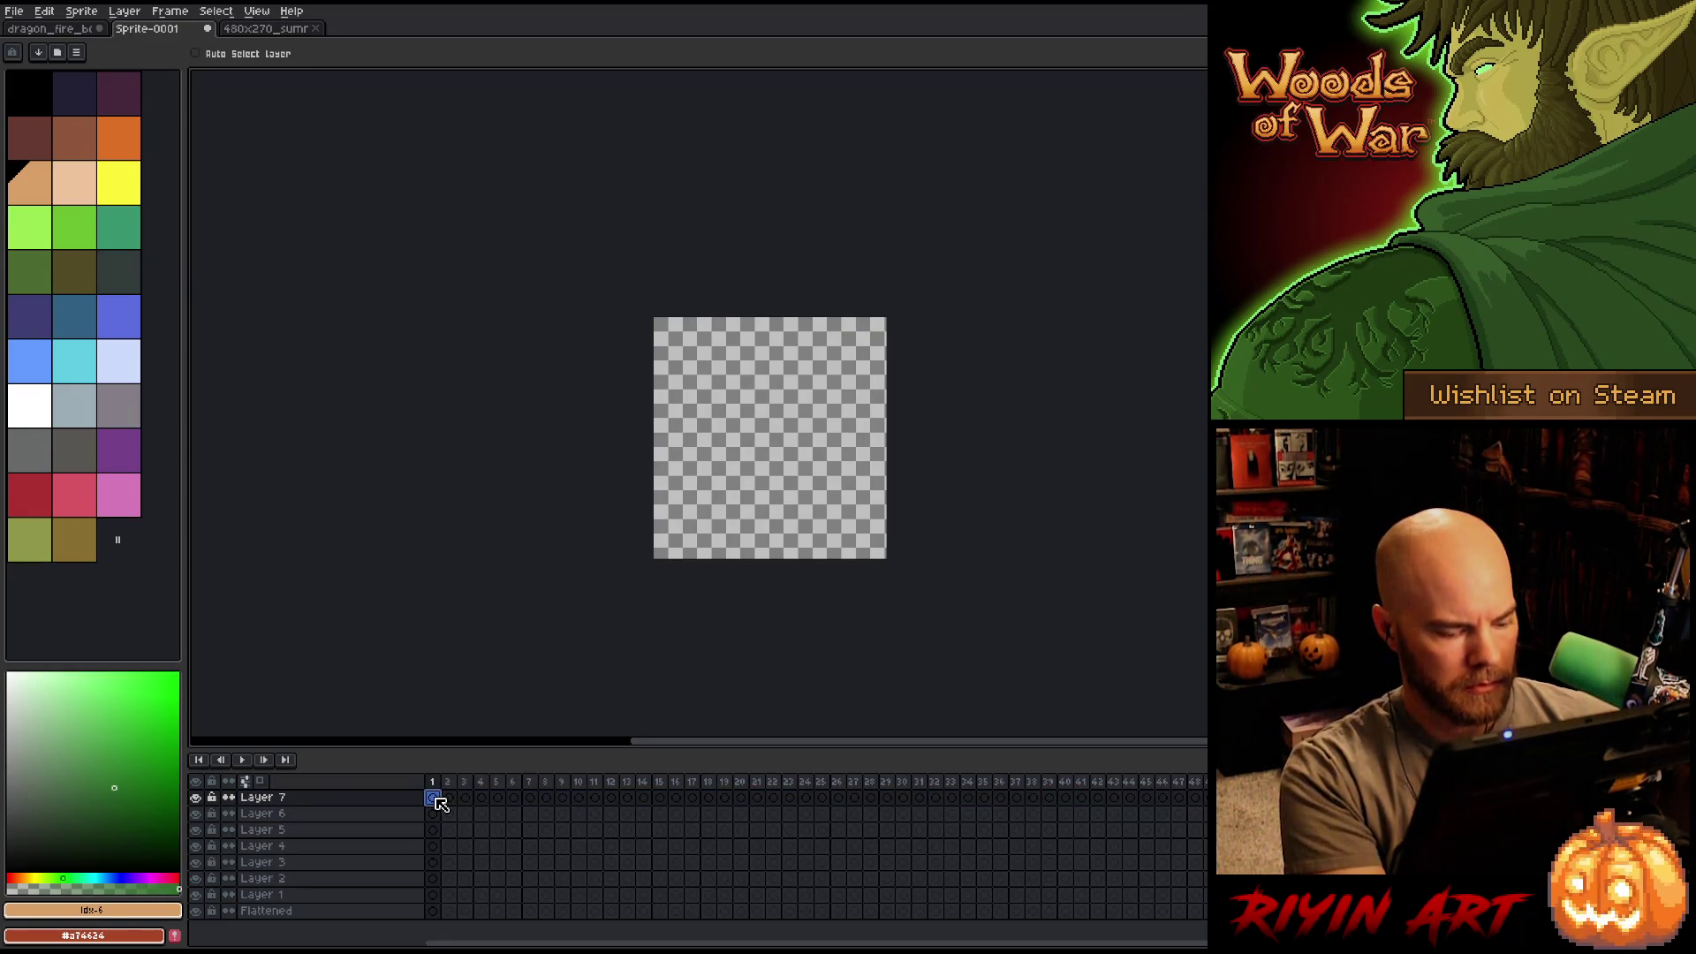
key(ctrl+v)
Shift the pasted dragon left, nudge it down about 14 px, and play the loop.
drag(586, 870, 363, 783)
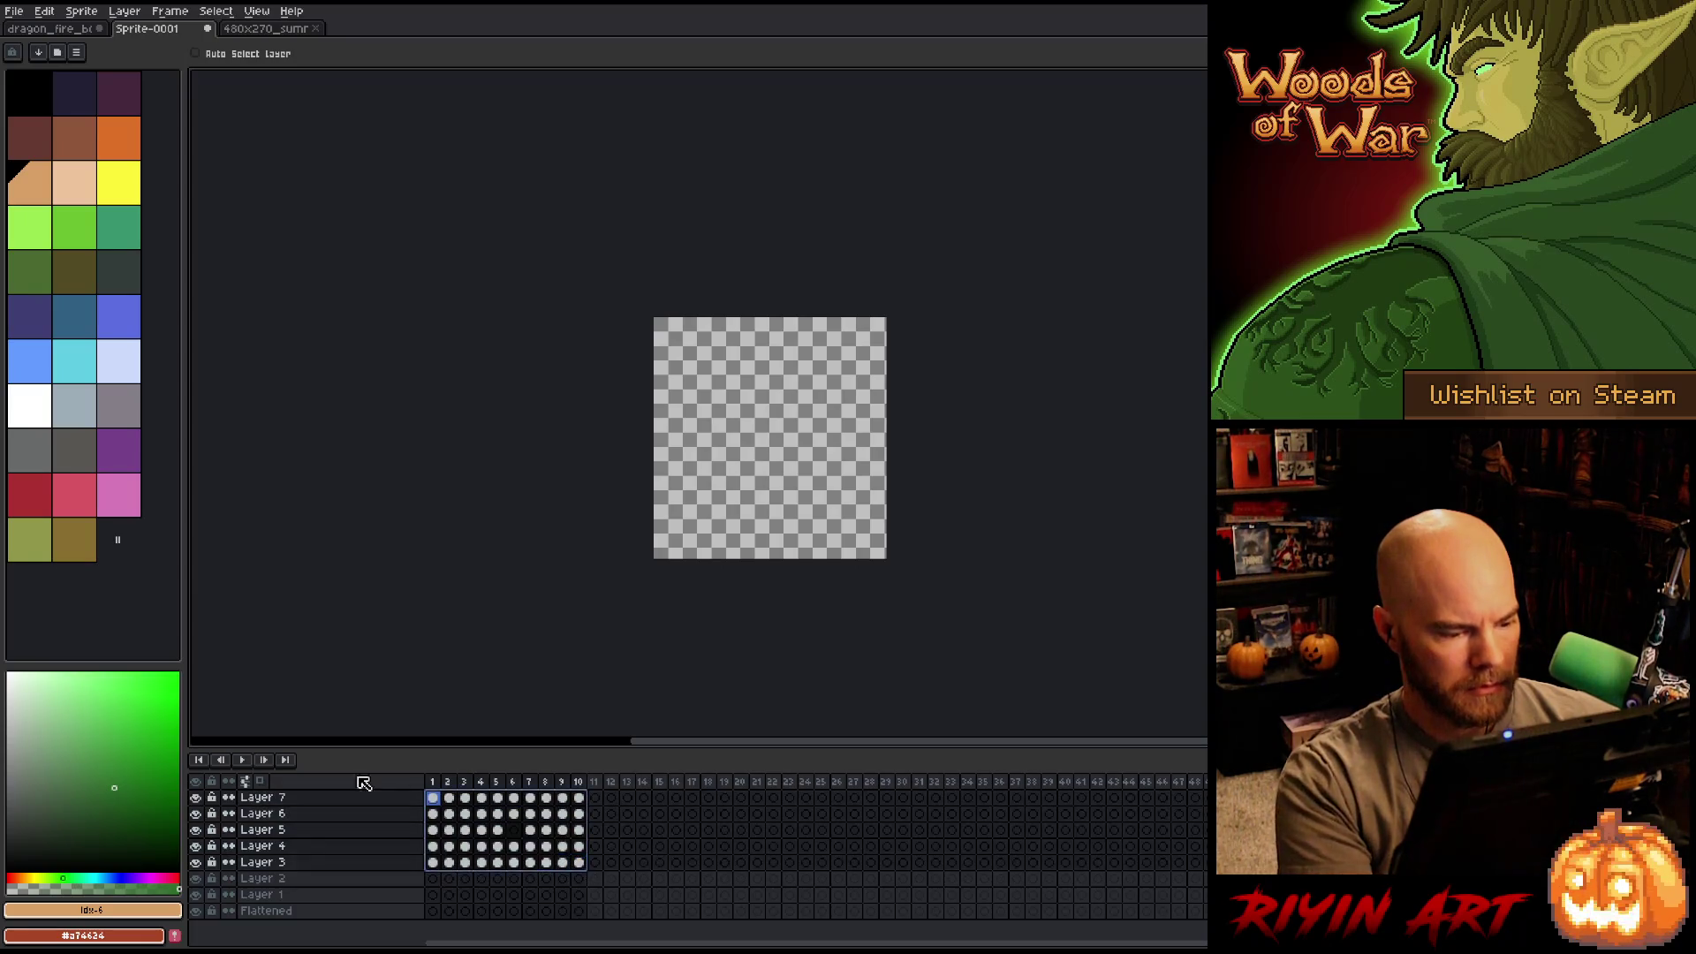
scroll(1078, 556, down, 2)
scroll(1099, 570, up, 1)
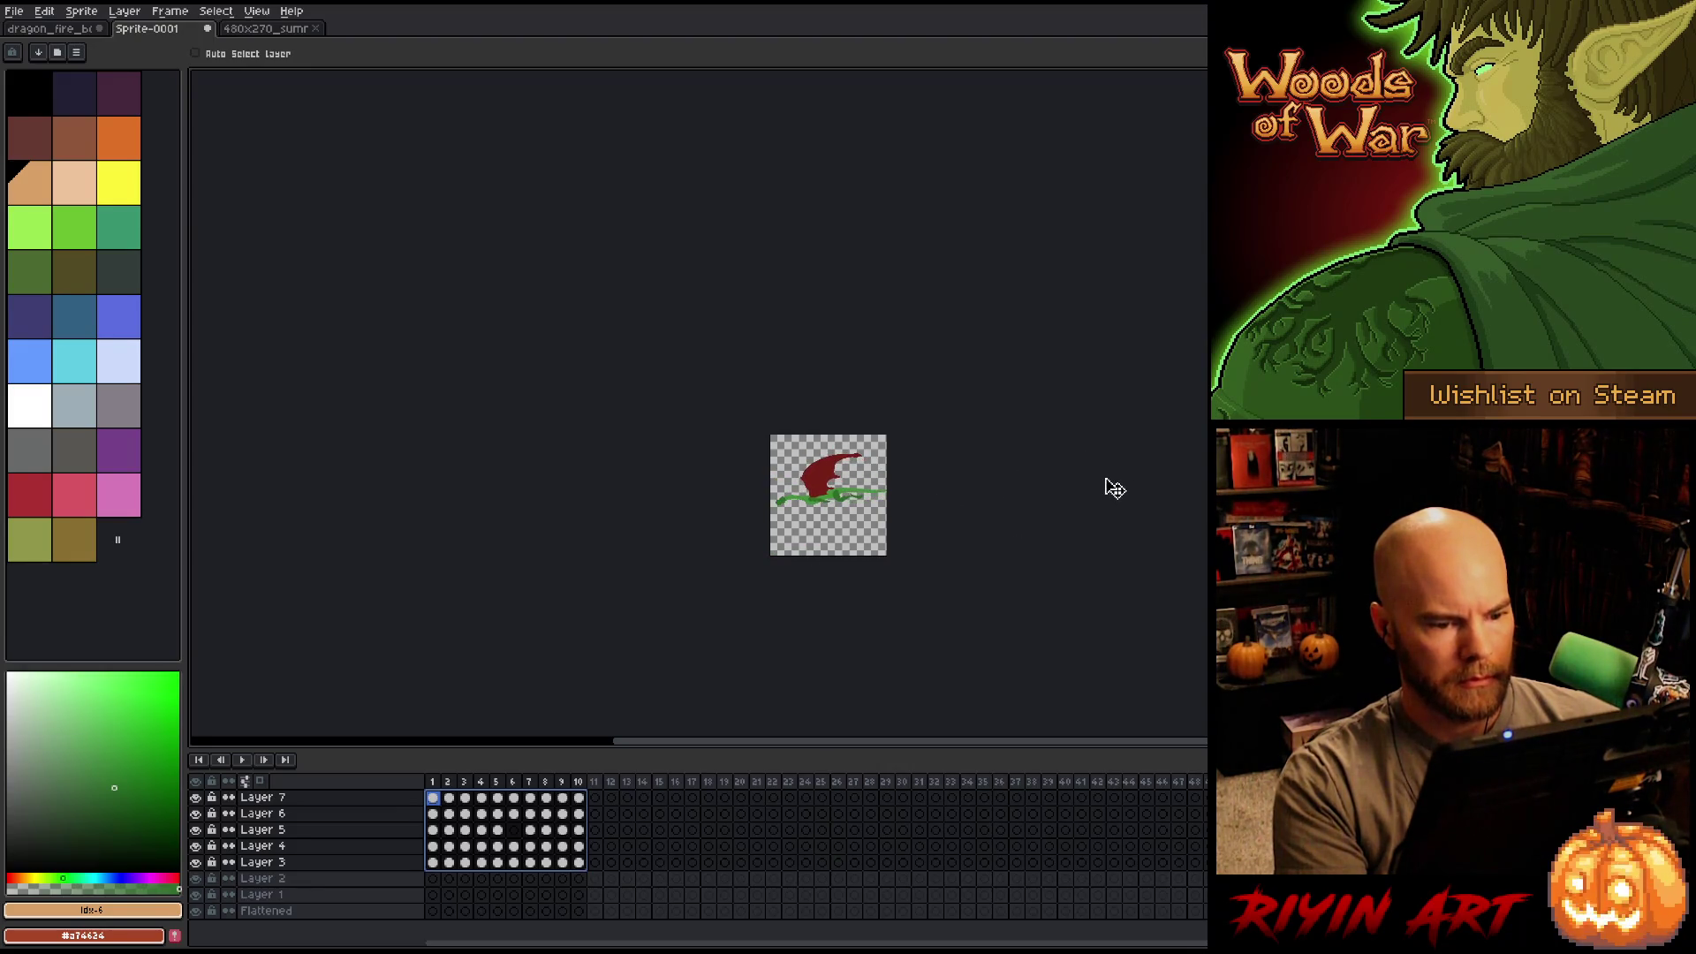
scroll(970, 444, up, 4)
scroll(795, 508, down, 1)
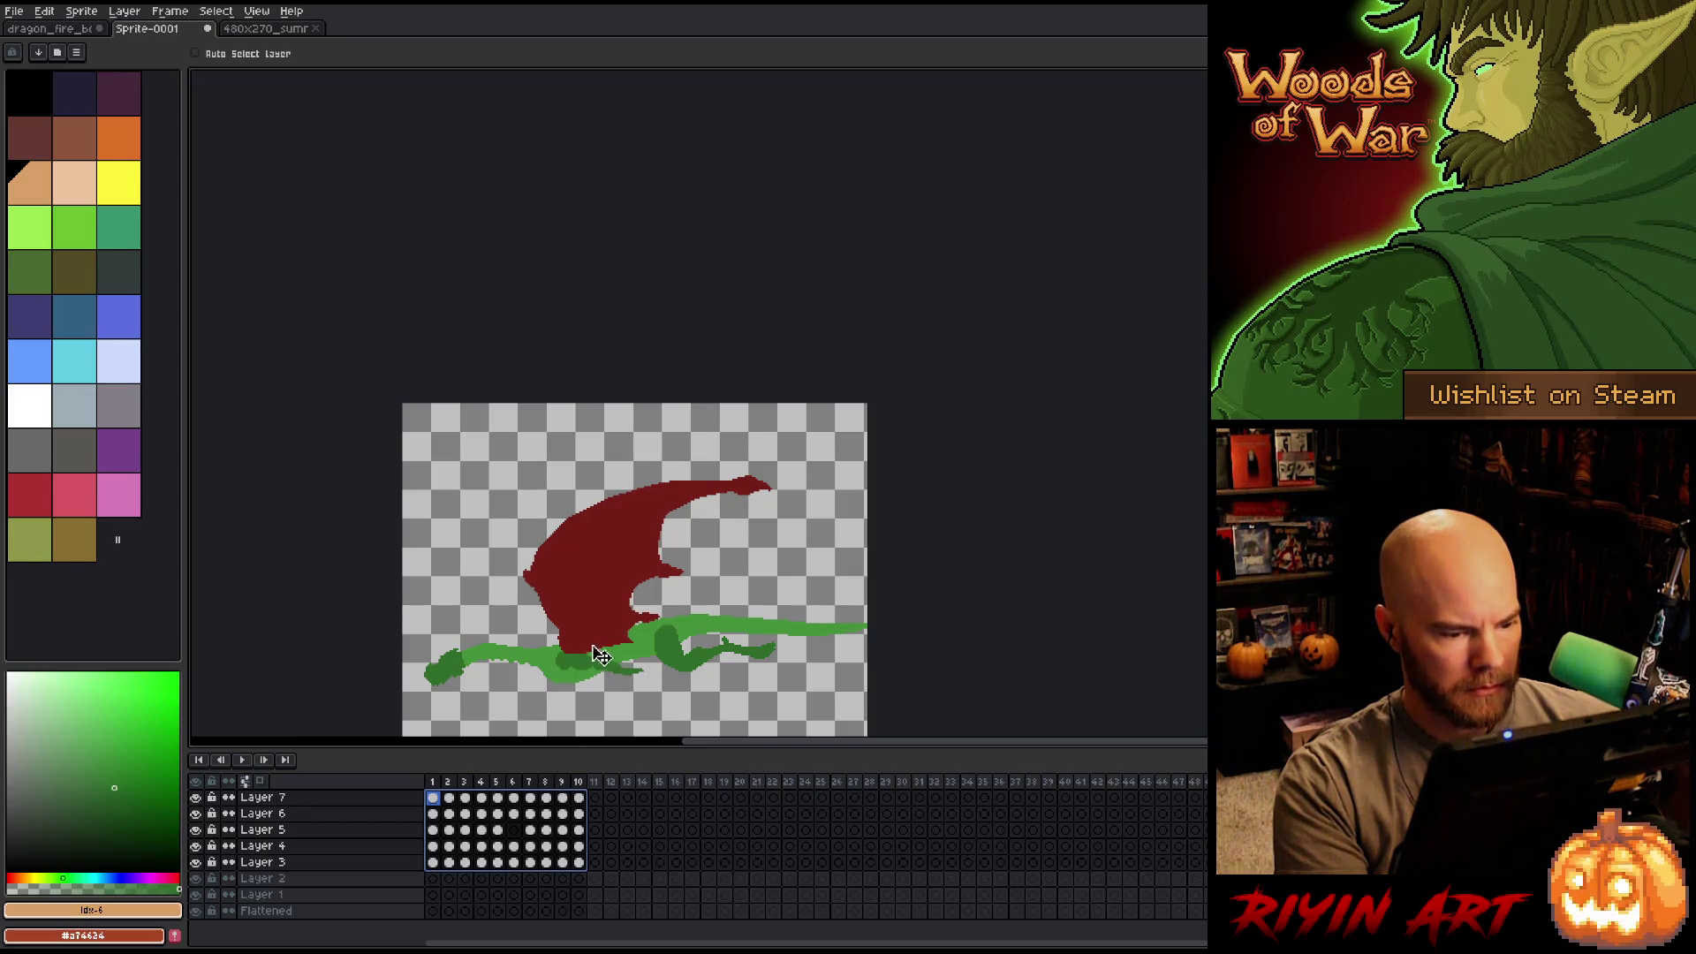
drag(598, 662, 616, 478)
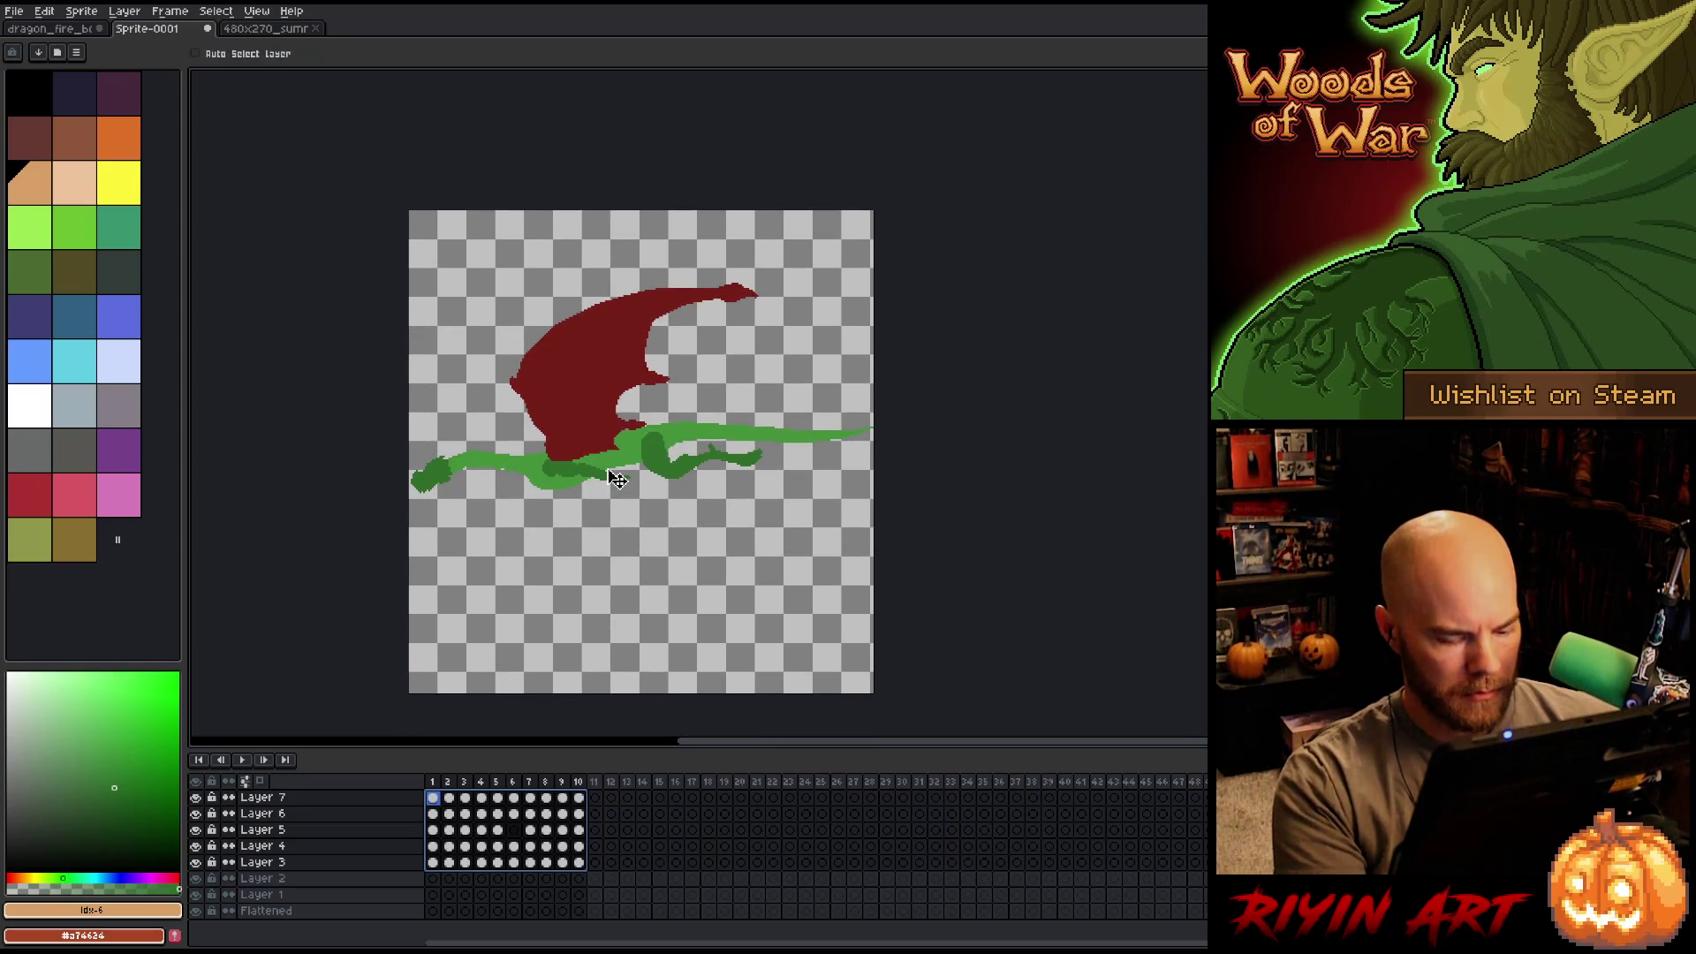
key(Down)
key(Down)
key(Down)
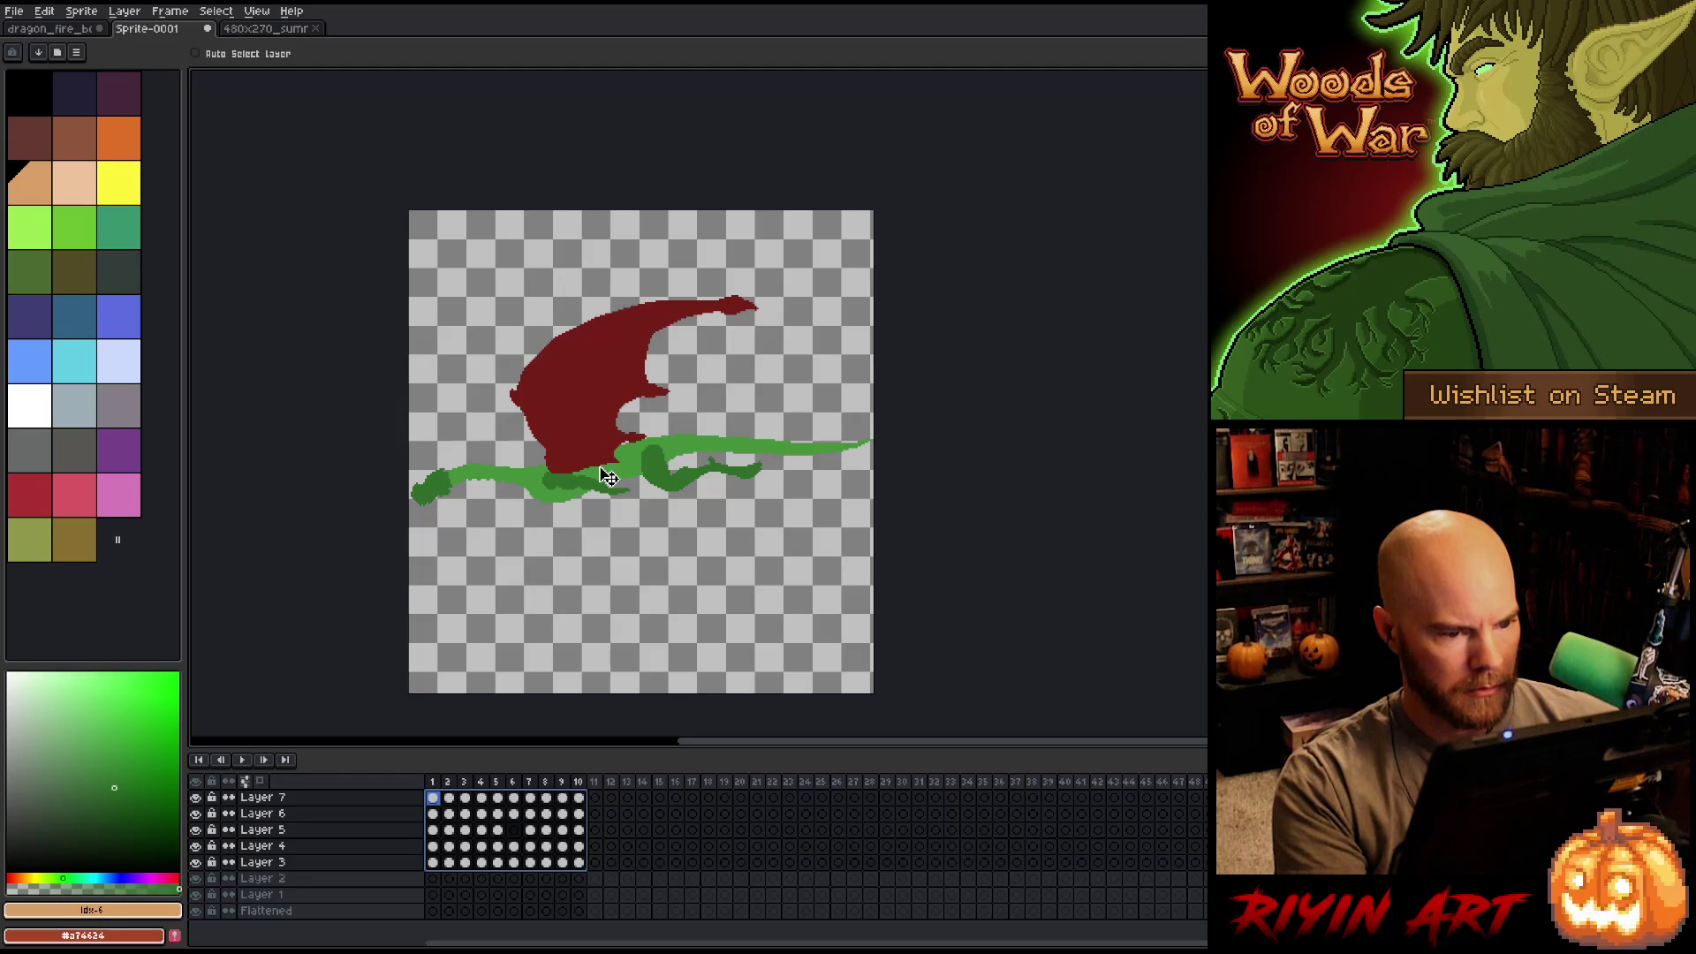
key(Return)
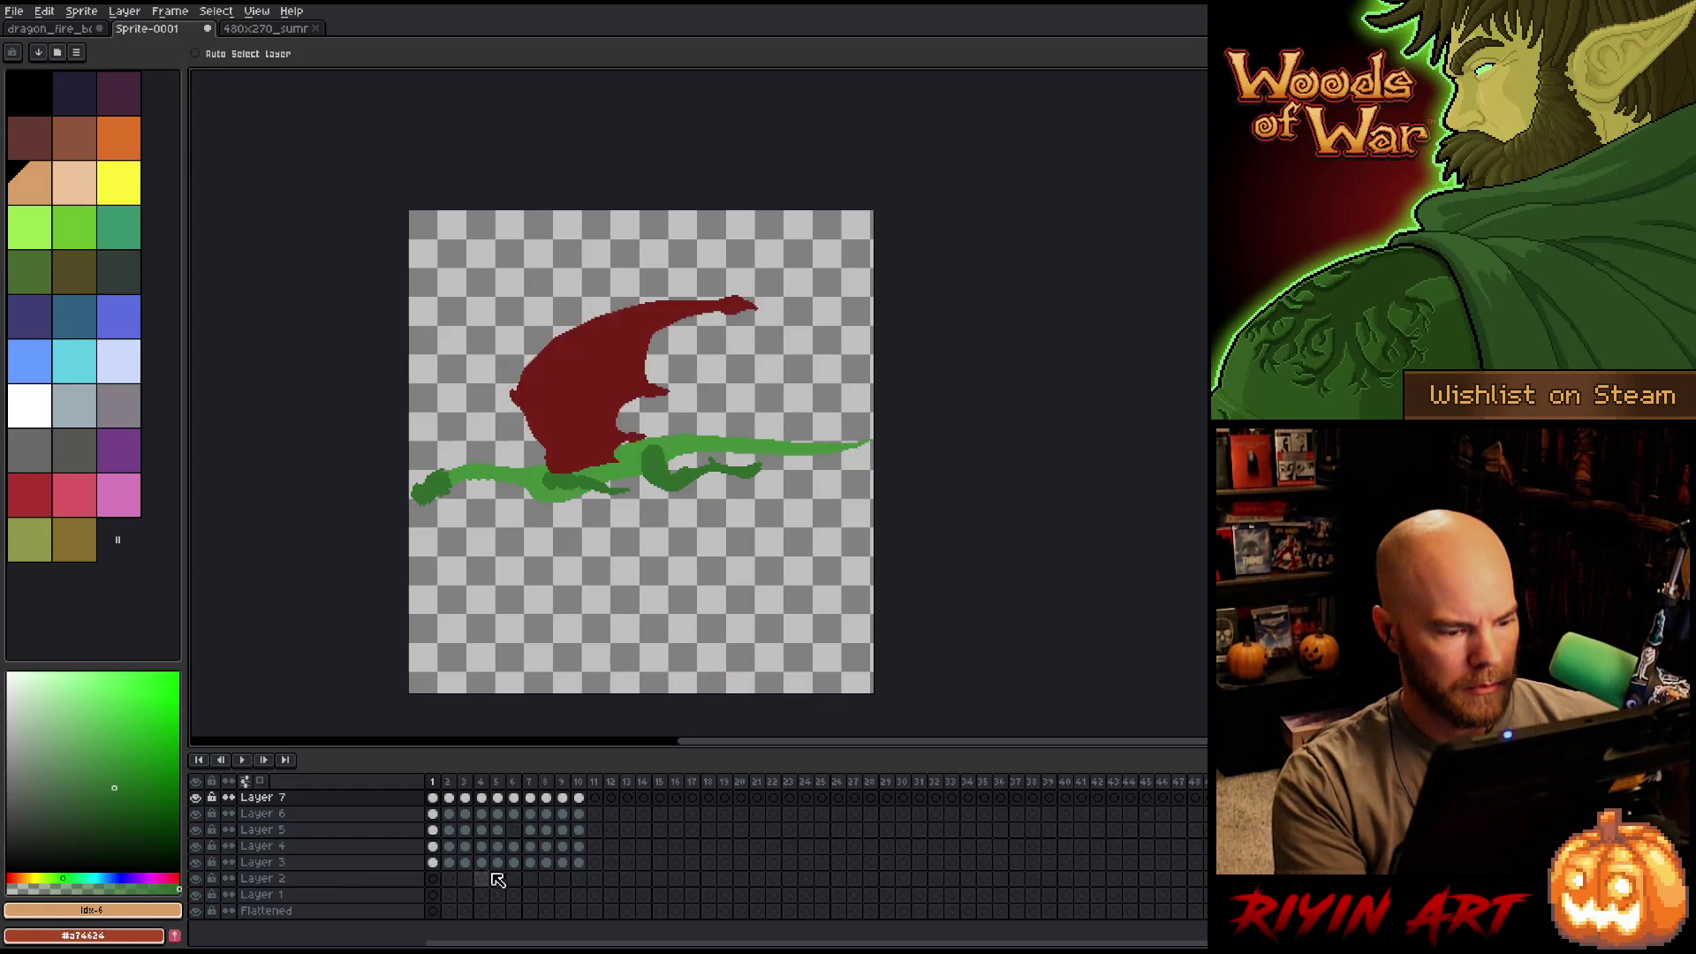
Select frames 1–10 on Layers 7–3 and drag the block to frames 27–36.
click(444, 814)
drag(437, 802, 583, 864)
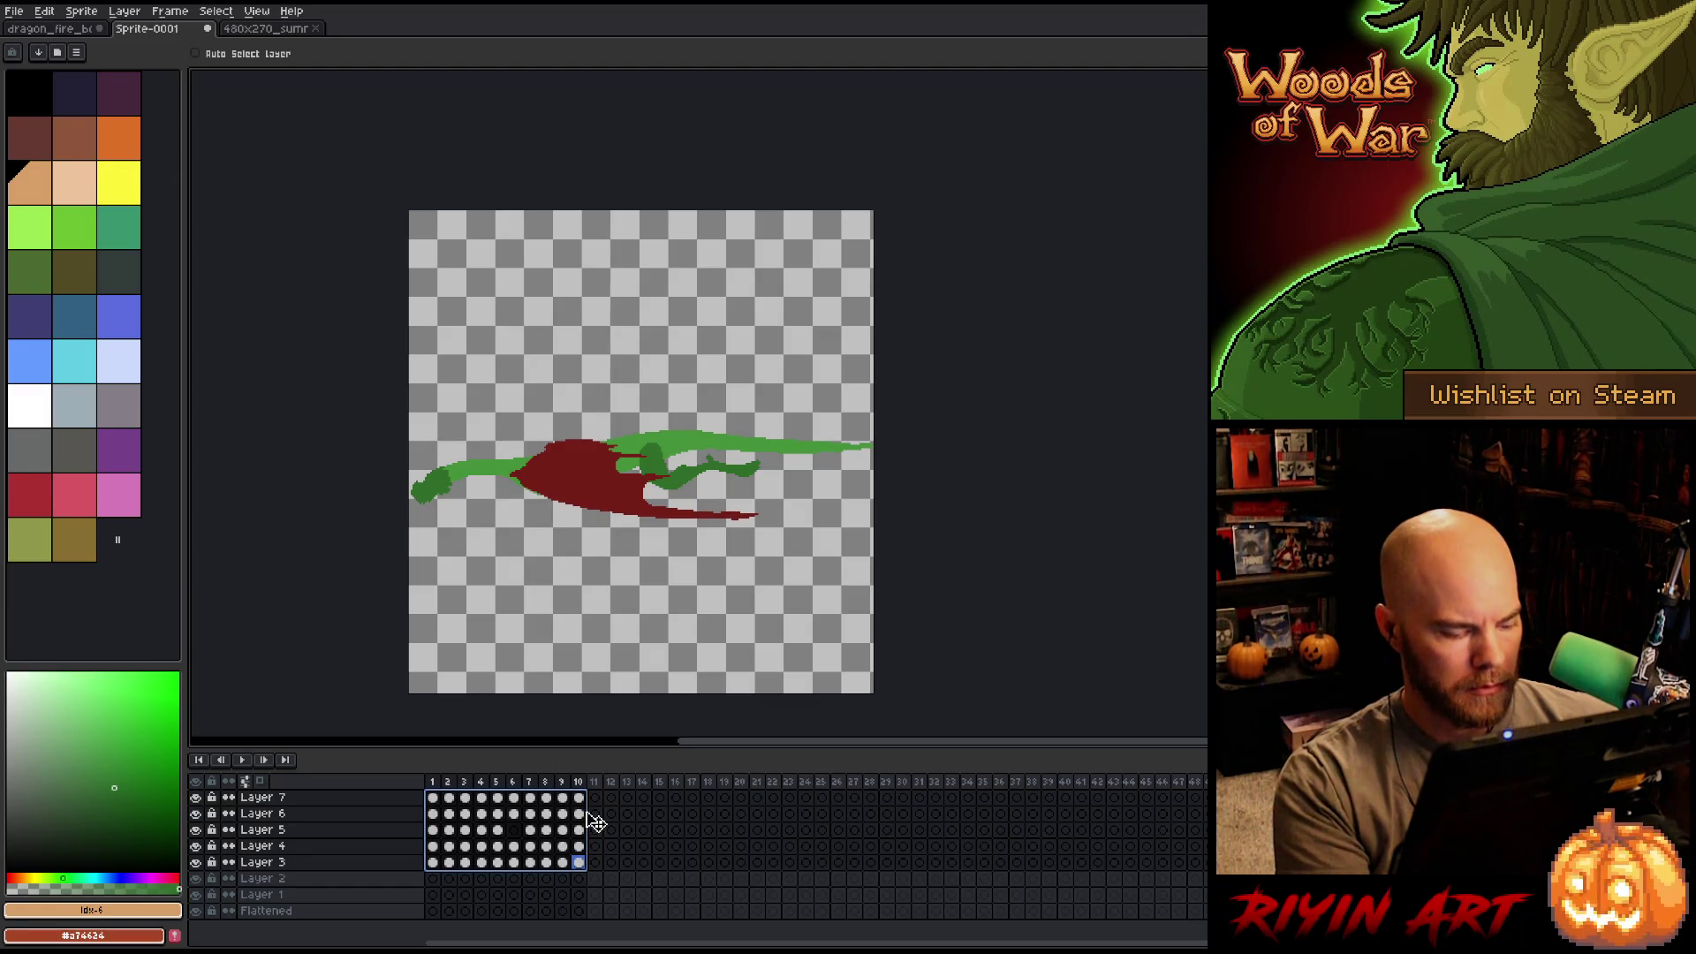
click(432, 785)
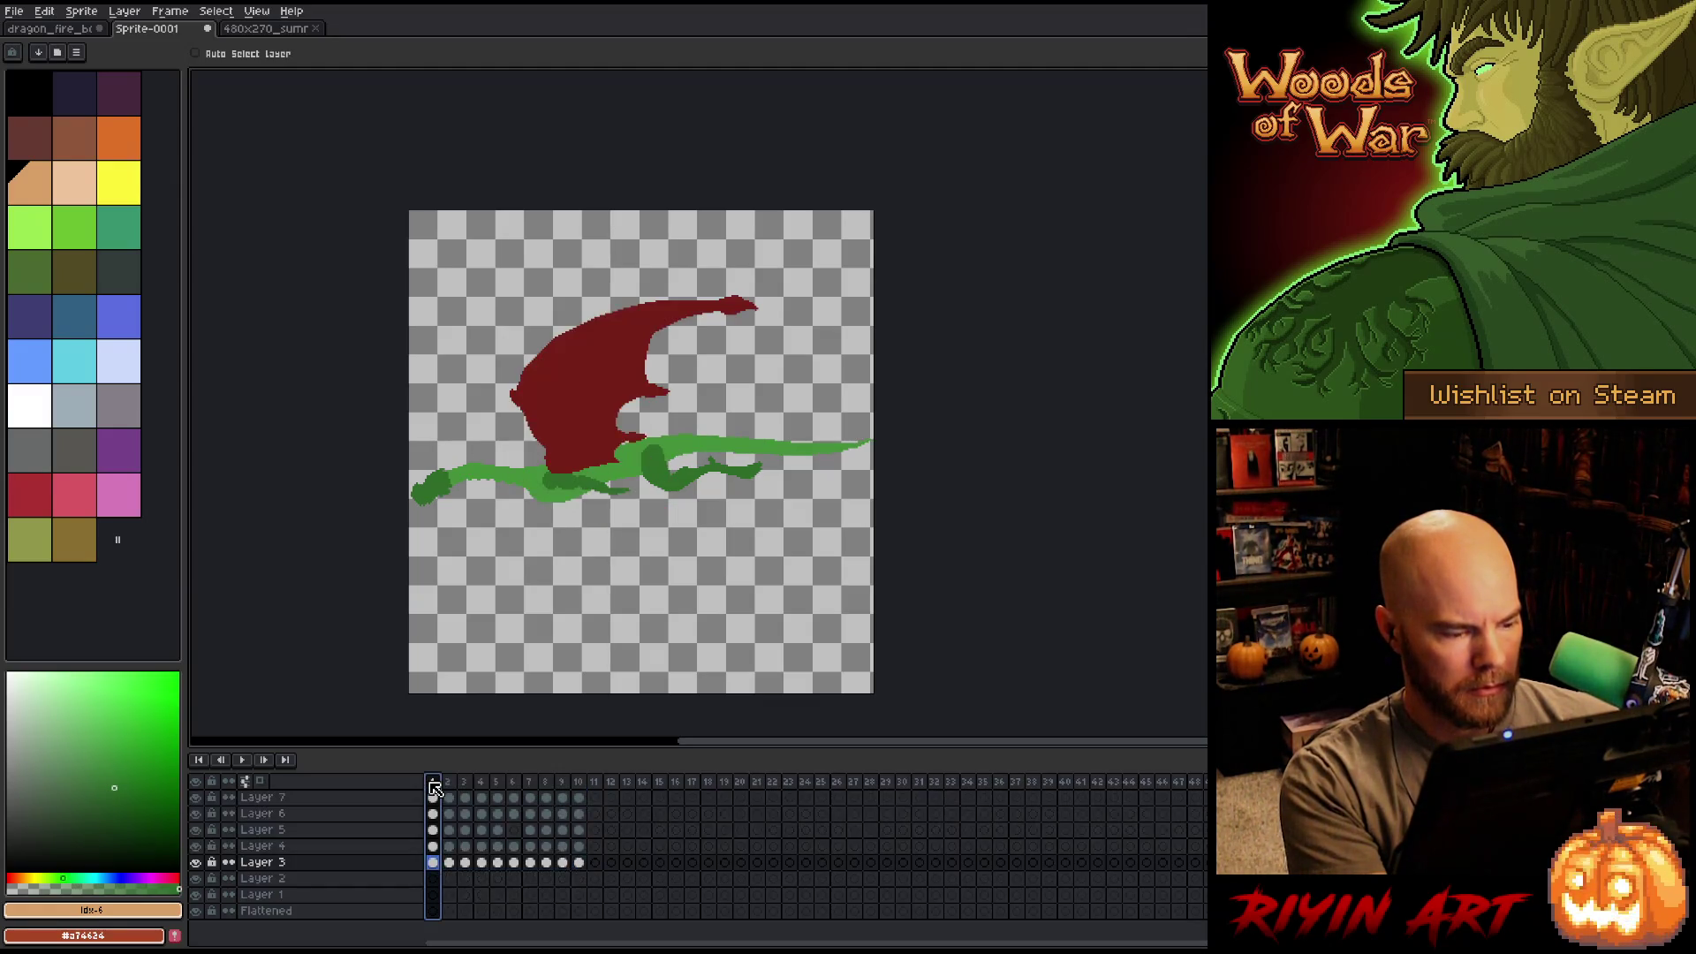
click(449, 786)
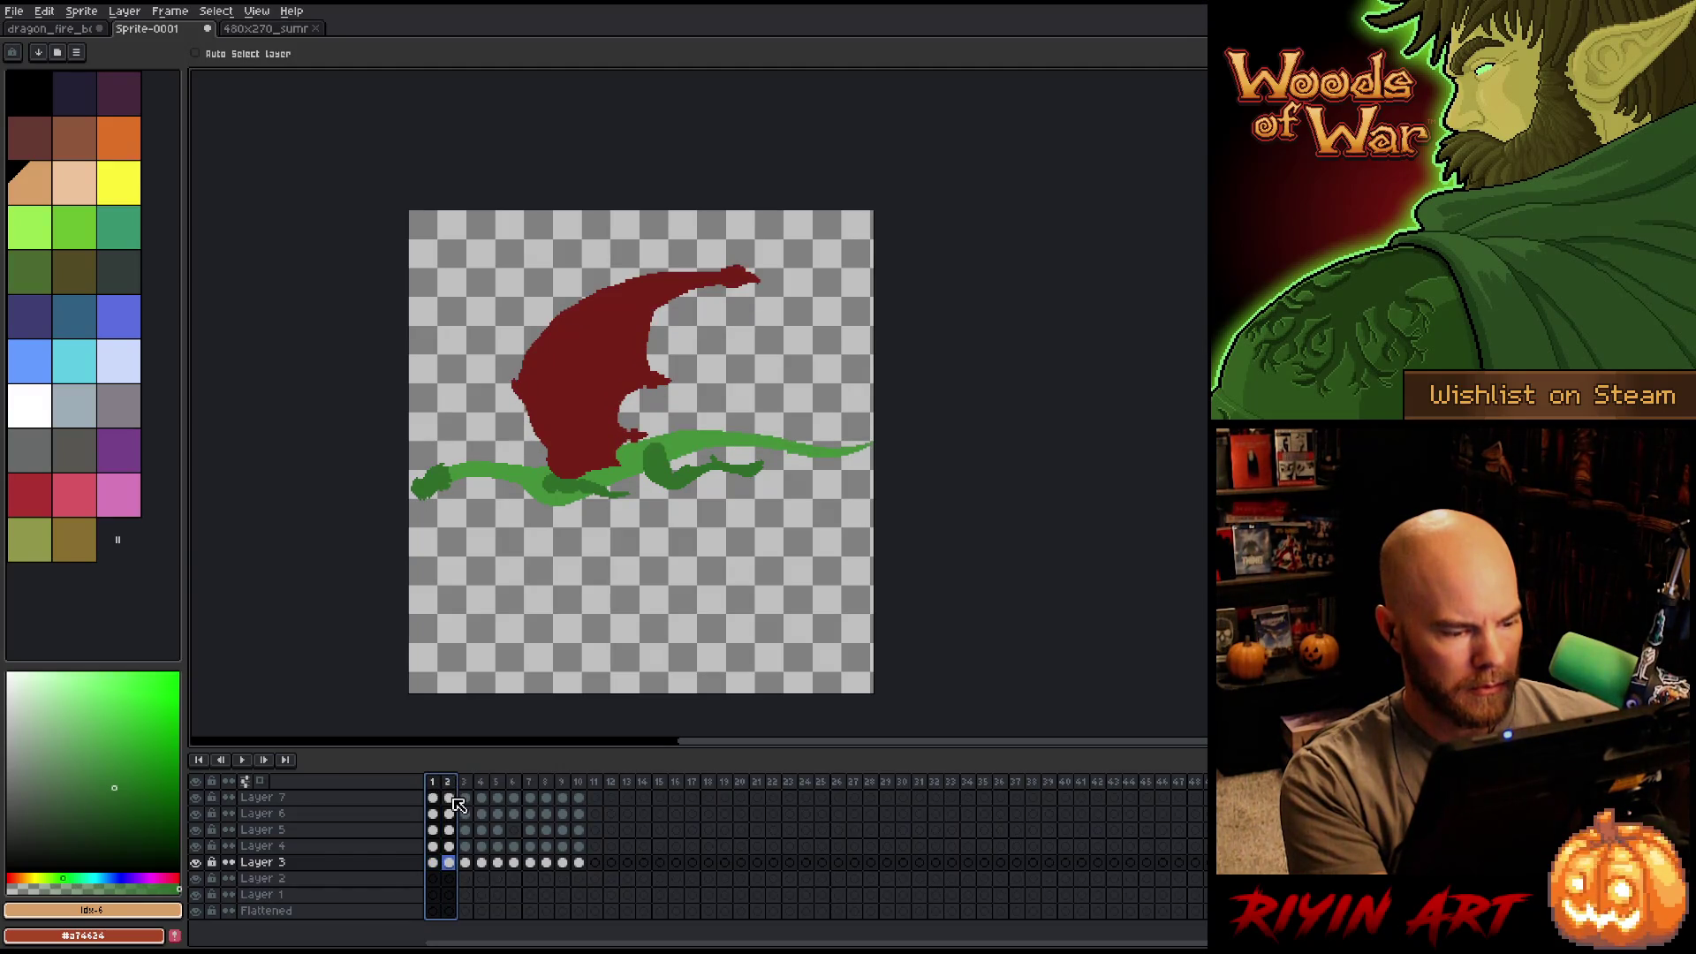
drag(458, 804, 445, 860)
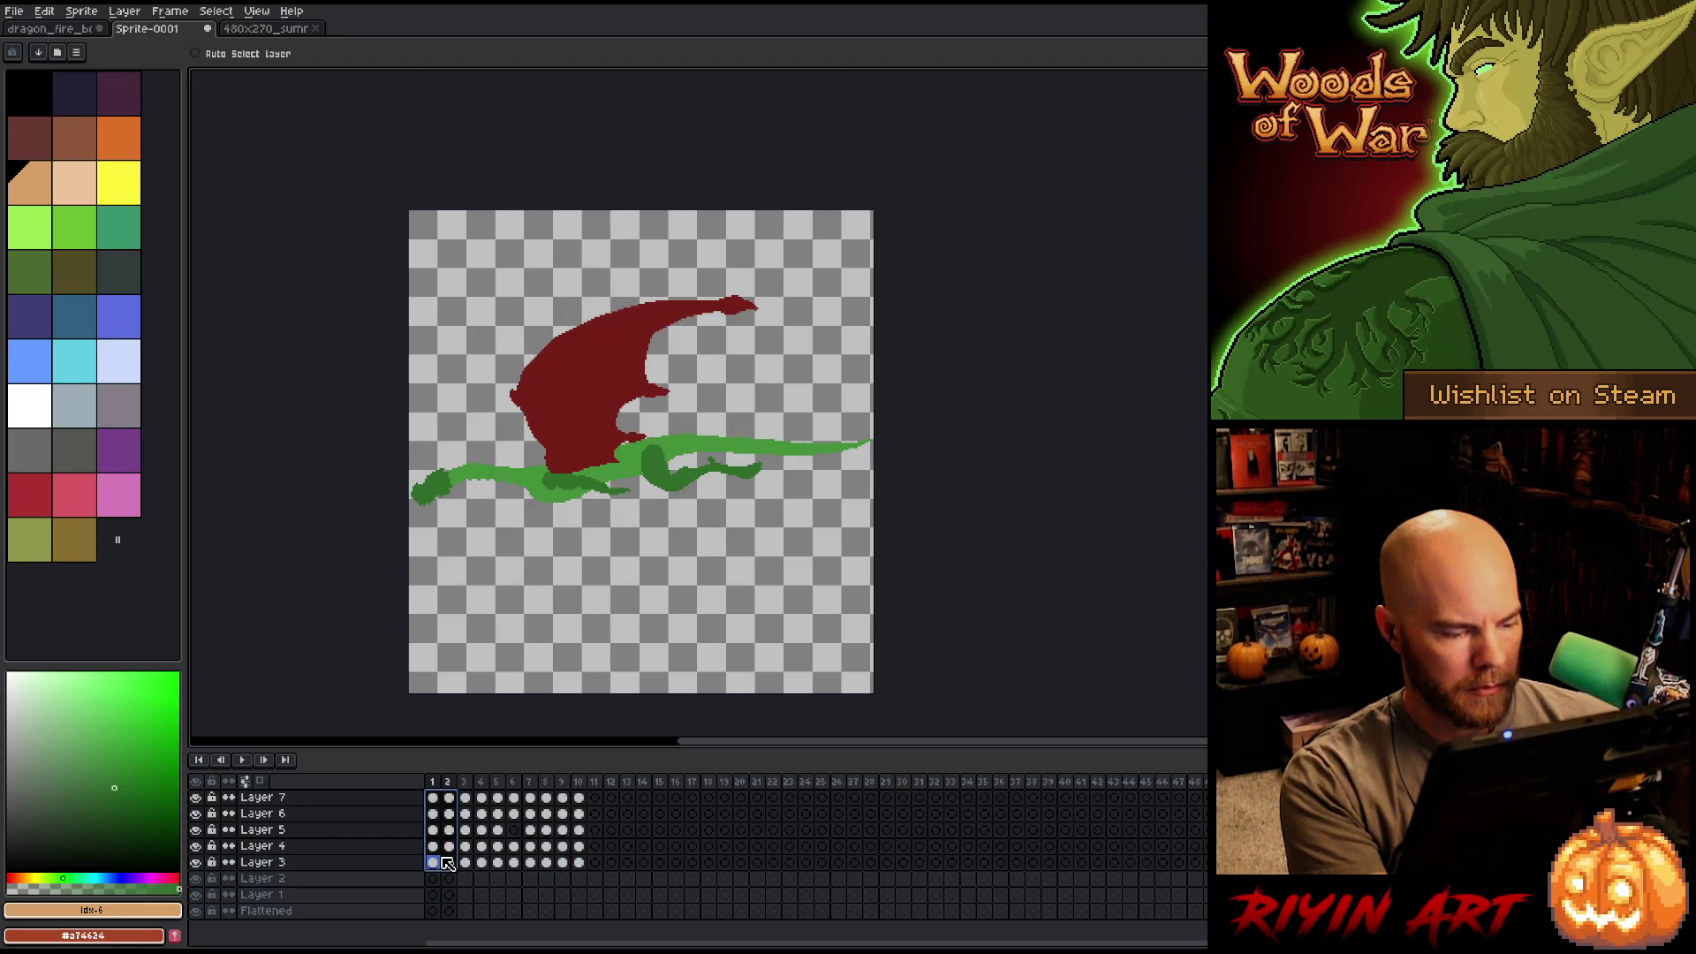
drag(591, 805, 433, 863)
drag(596, 813, 1009, 805)
mouse_move(857, 799)
mouse_down()
mouse_move(874, 866)
mouse_move(856, 863)
mouse_up()
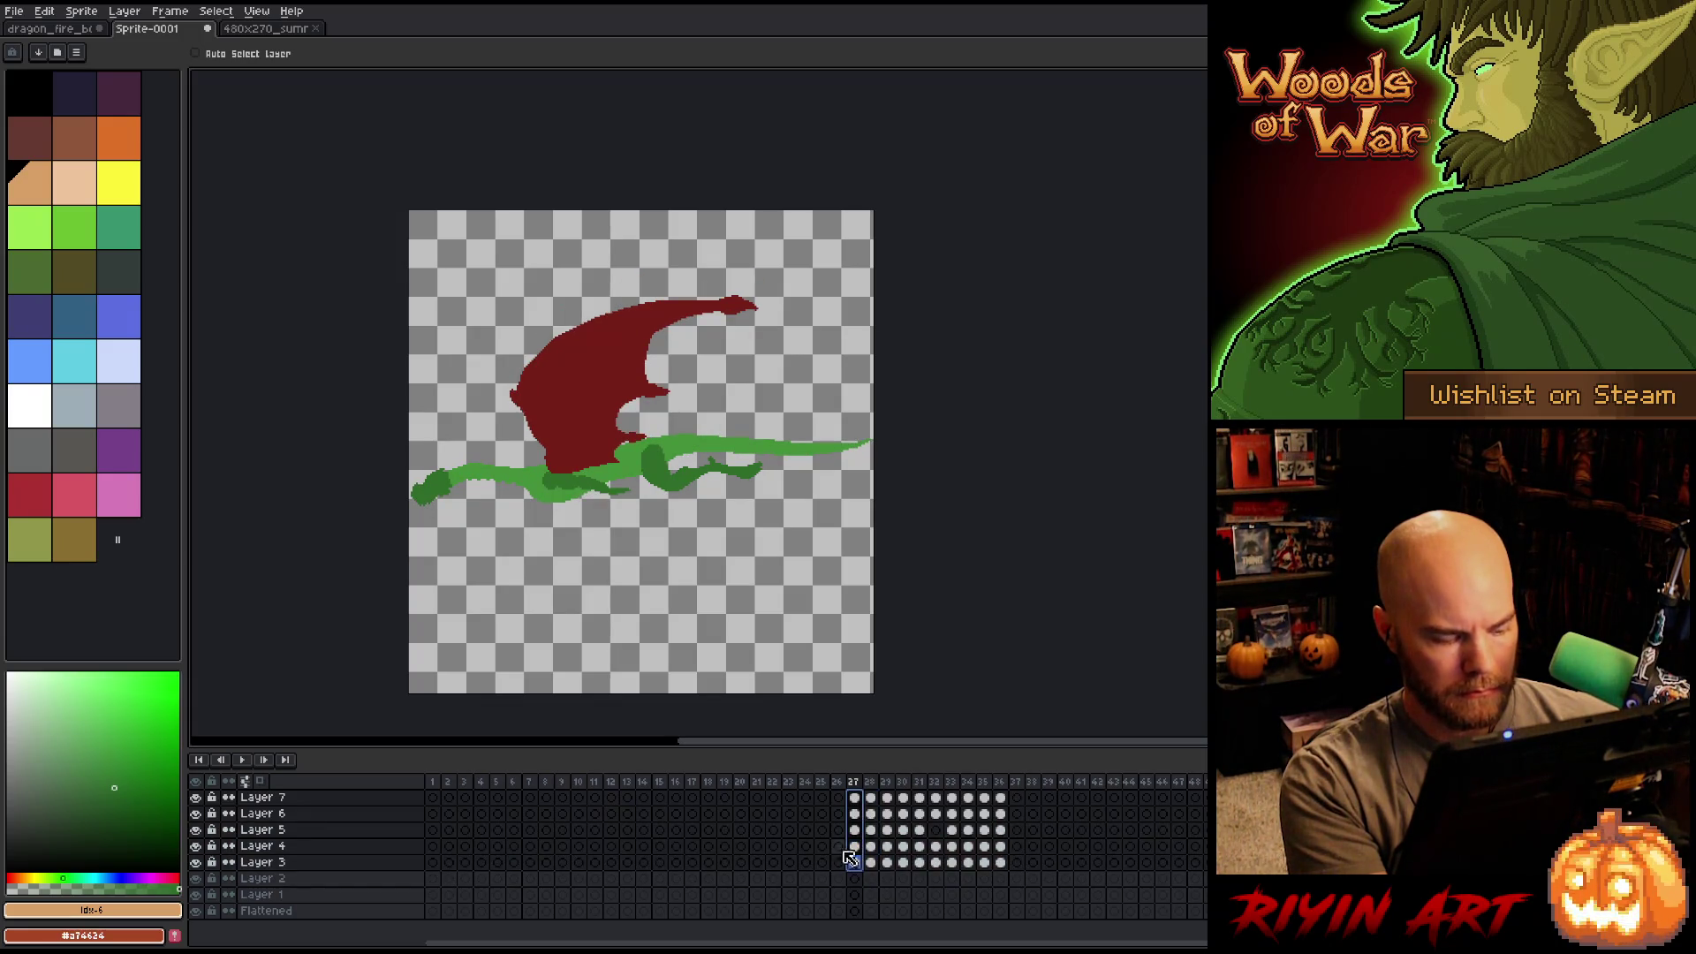
click(1002, 799)
Copy the frame 36 pose into frame 1 and link its cels across frames 1–17.
drag(1003, 802, 1005, 860)
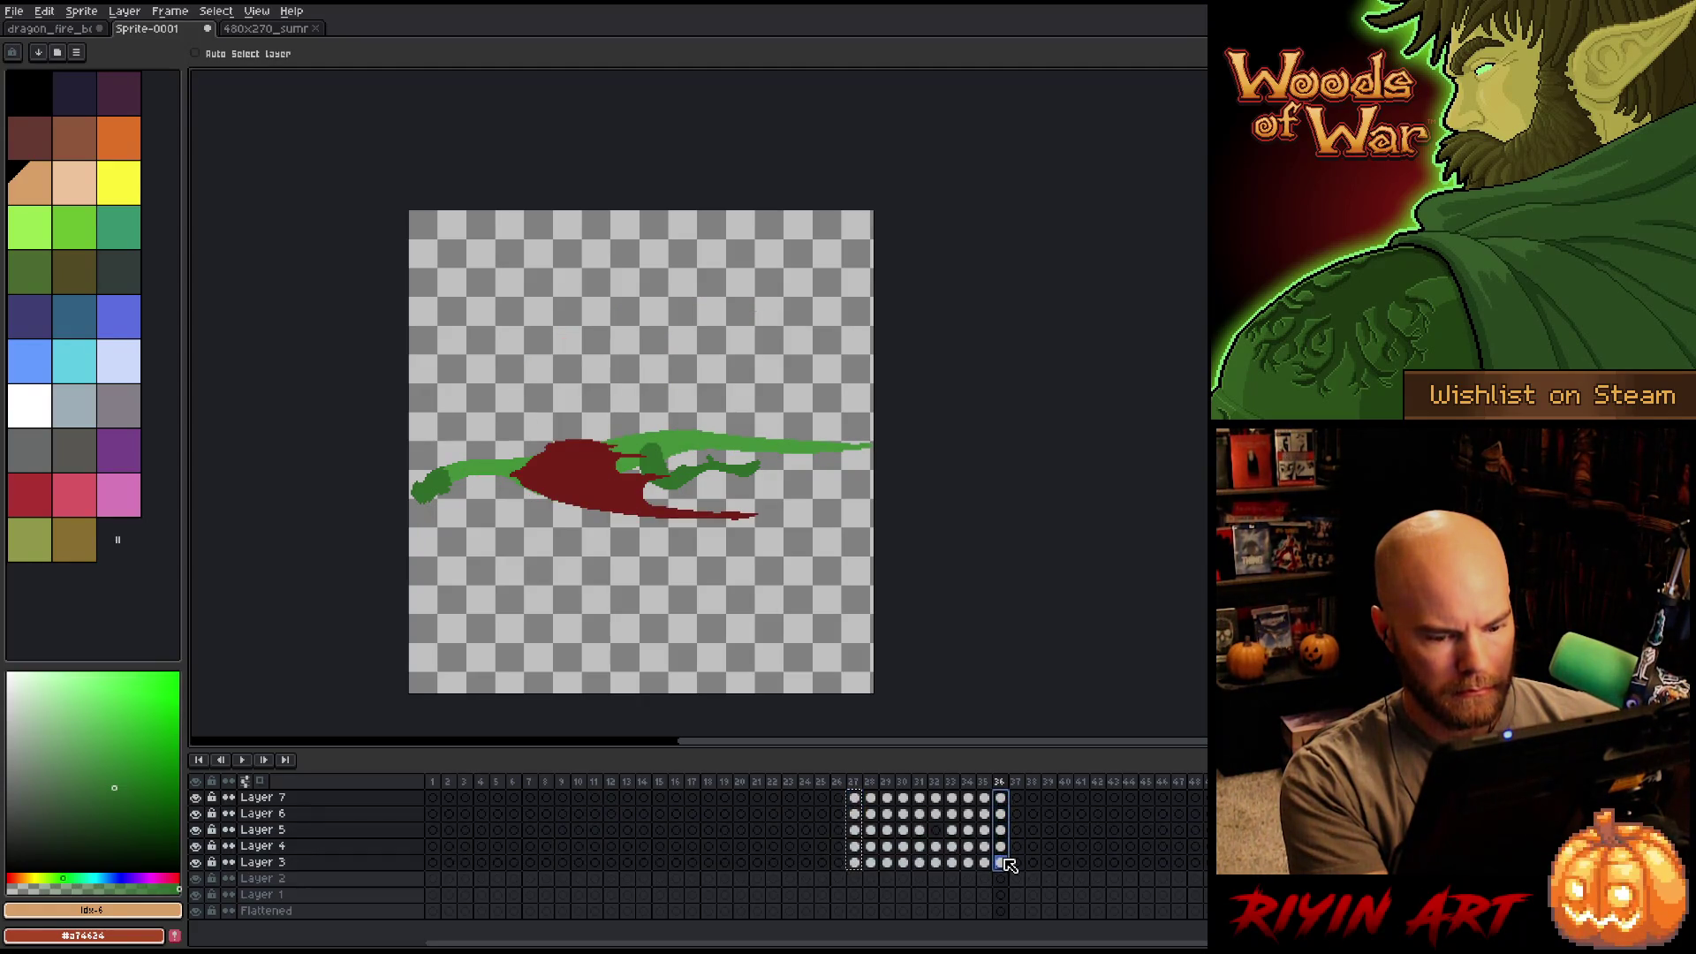
key(Escape)
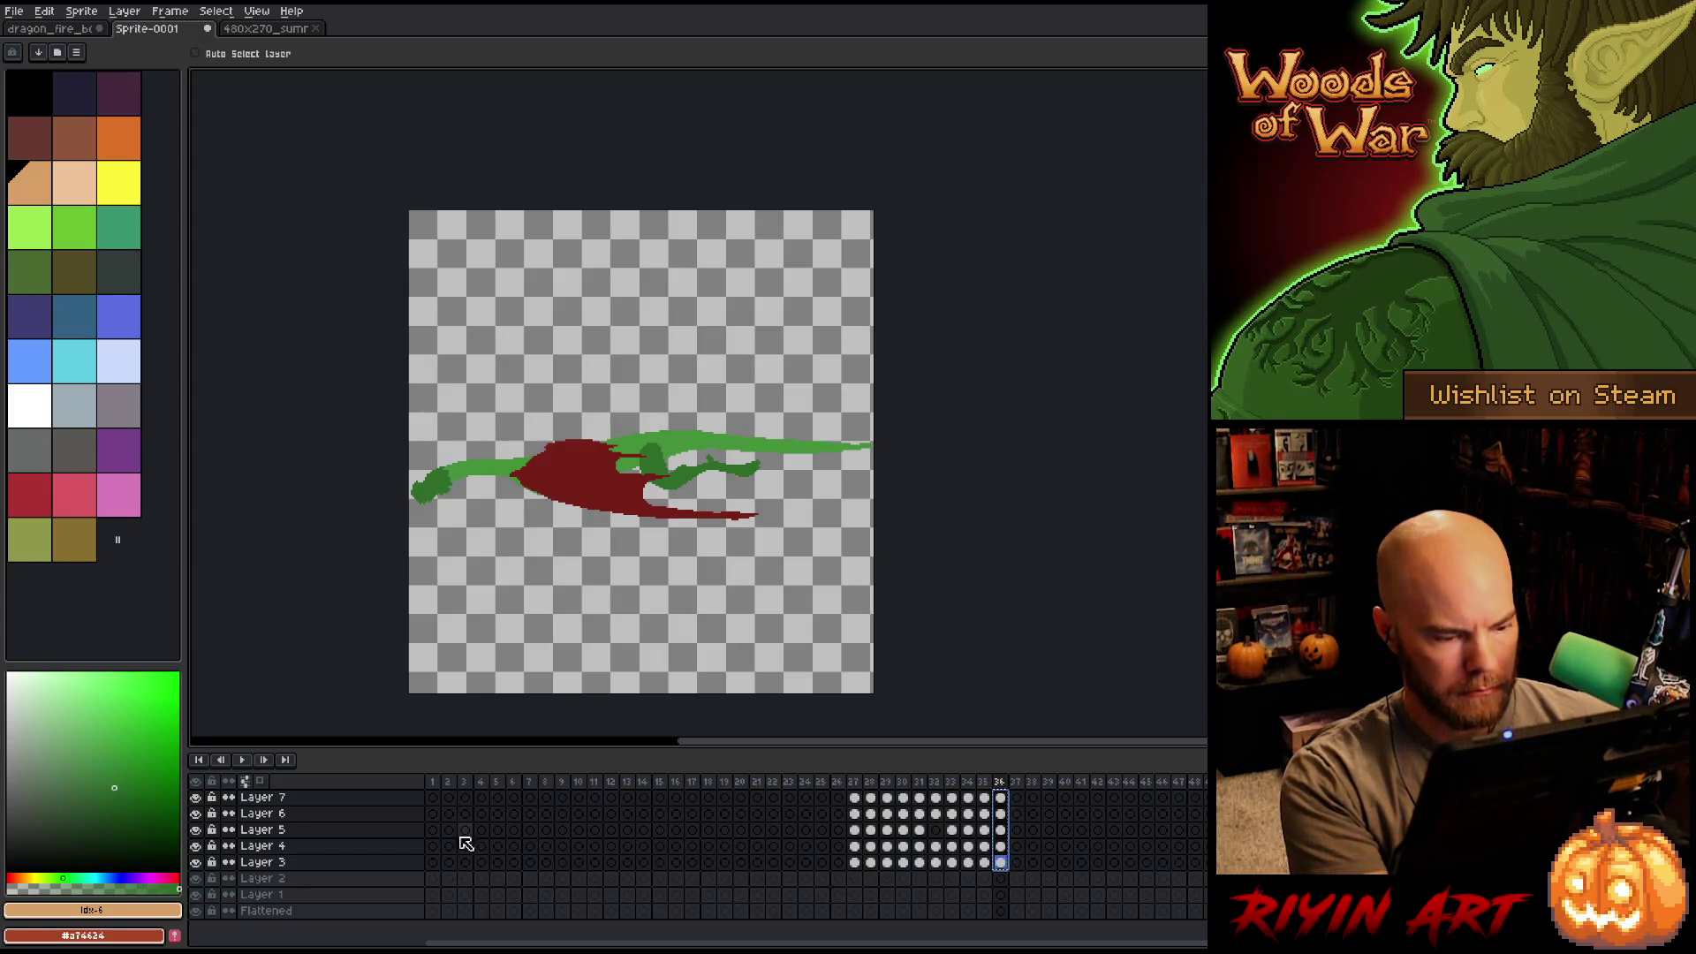
click(433, 801)
key(ctrl+v)
mouse_move(440, 863)
mouse_down()
mouse_move(742, 797)
mouse_move(692, 798)
mouse_up()
right_click(693, 798)
click(720, 858)
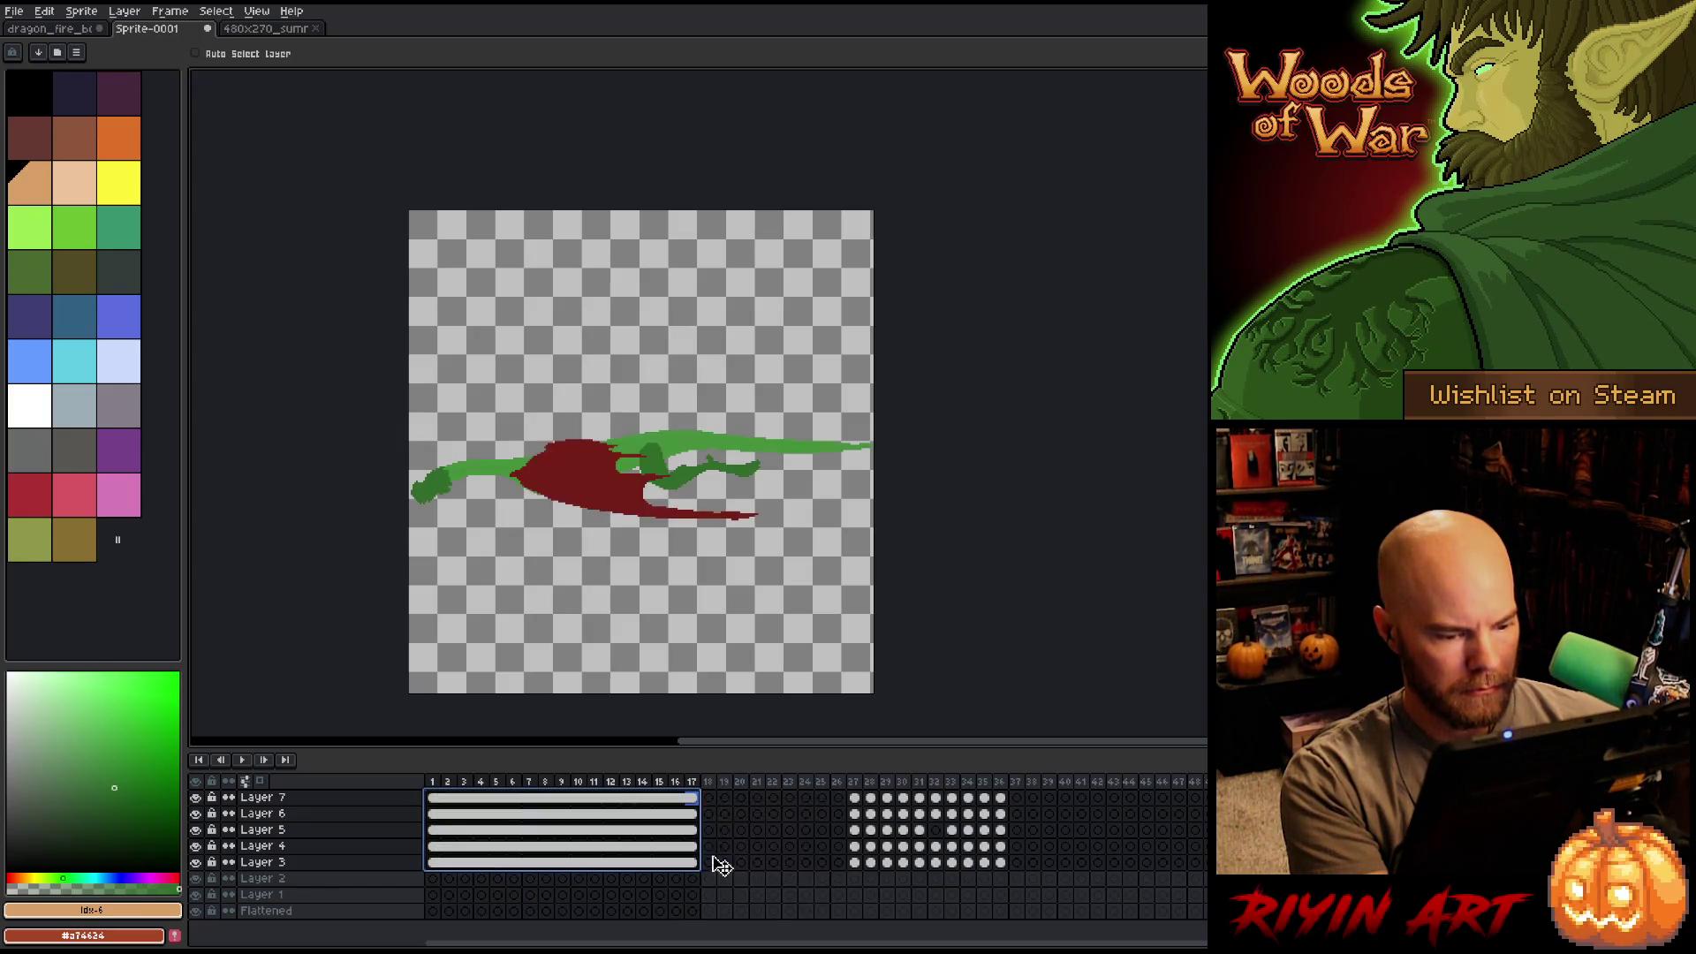
Move the flap block to frame 18, paste repeats at frames 28 and 38, and play.
drag(443, 786, 692, 785)
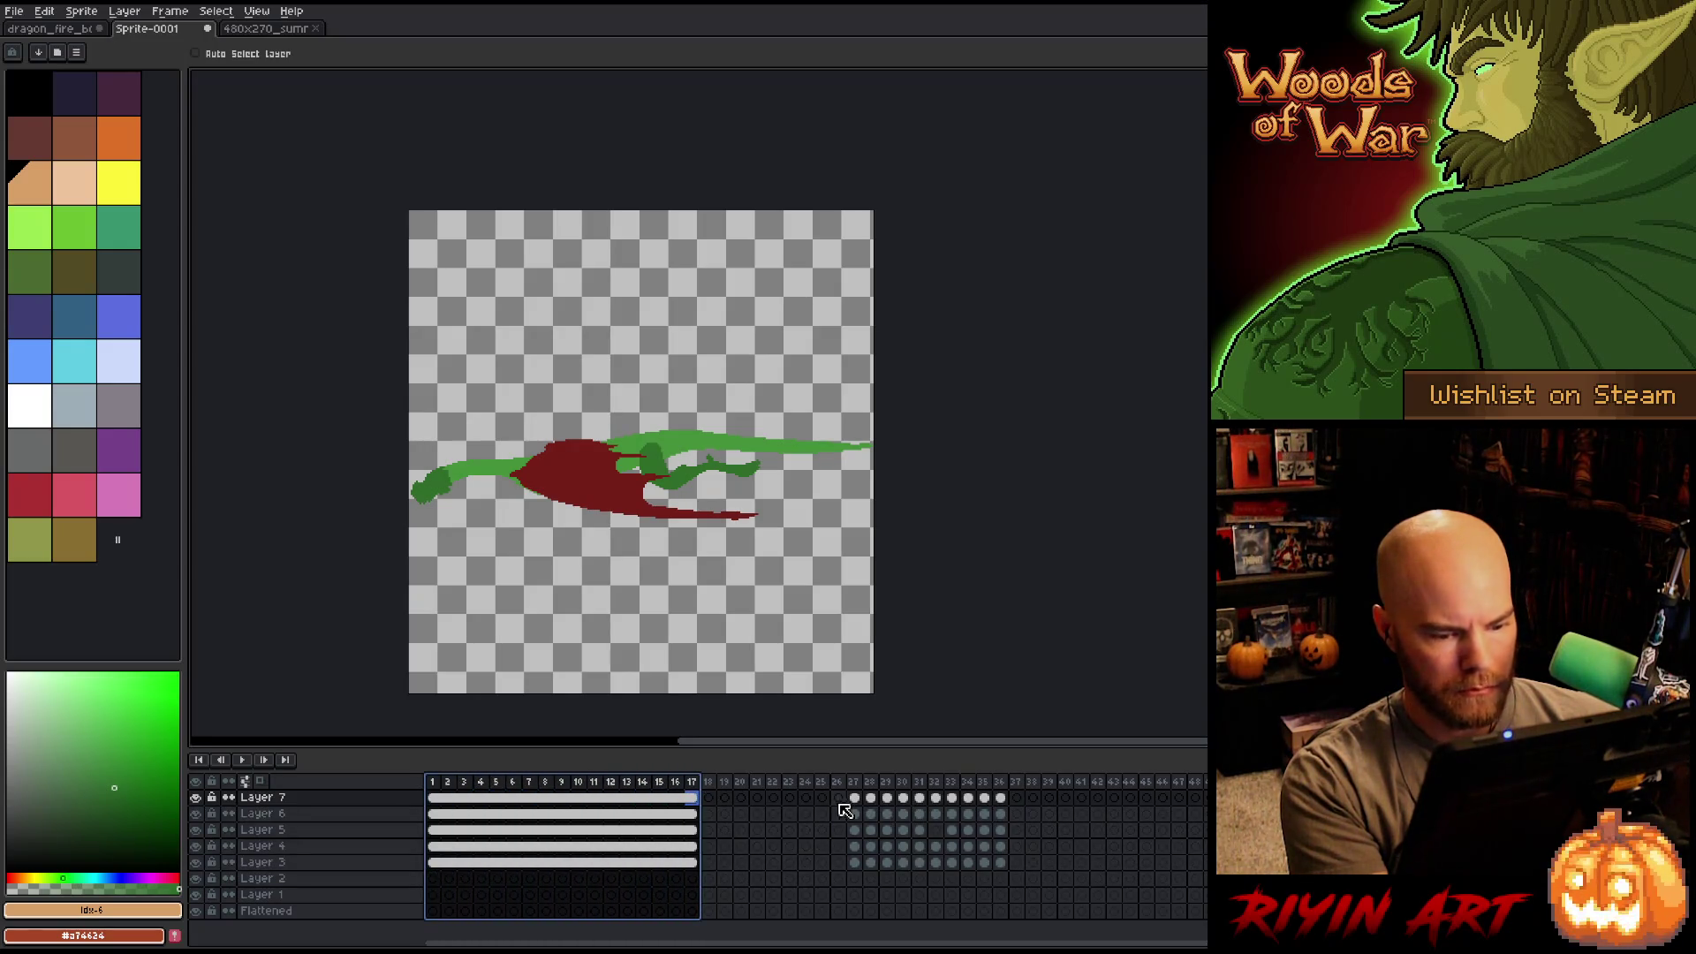
mouse_move(854, 800)
mouse_down()
mouse_move(1013, 851)
mouse_move(1004, 863)
mouse_up()
drag(859, 832, 721, 832)
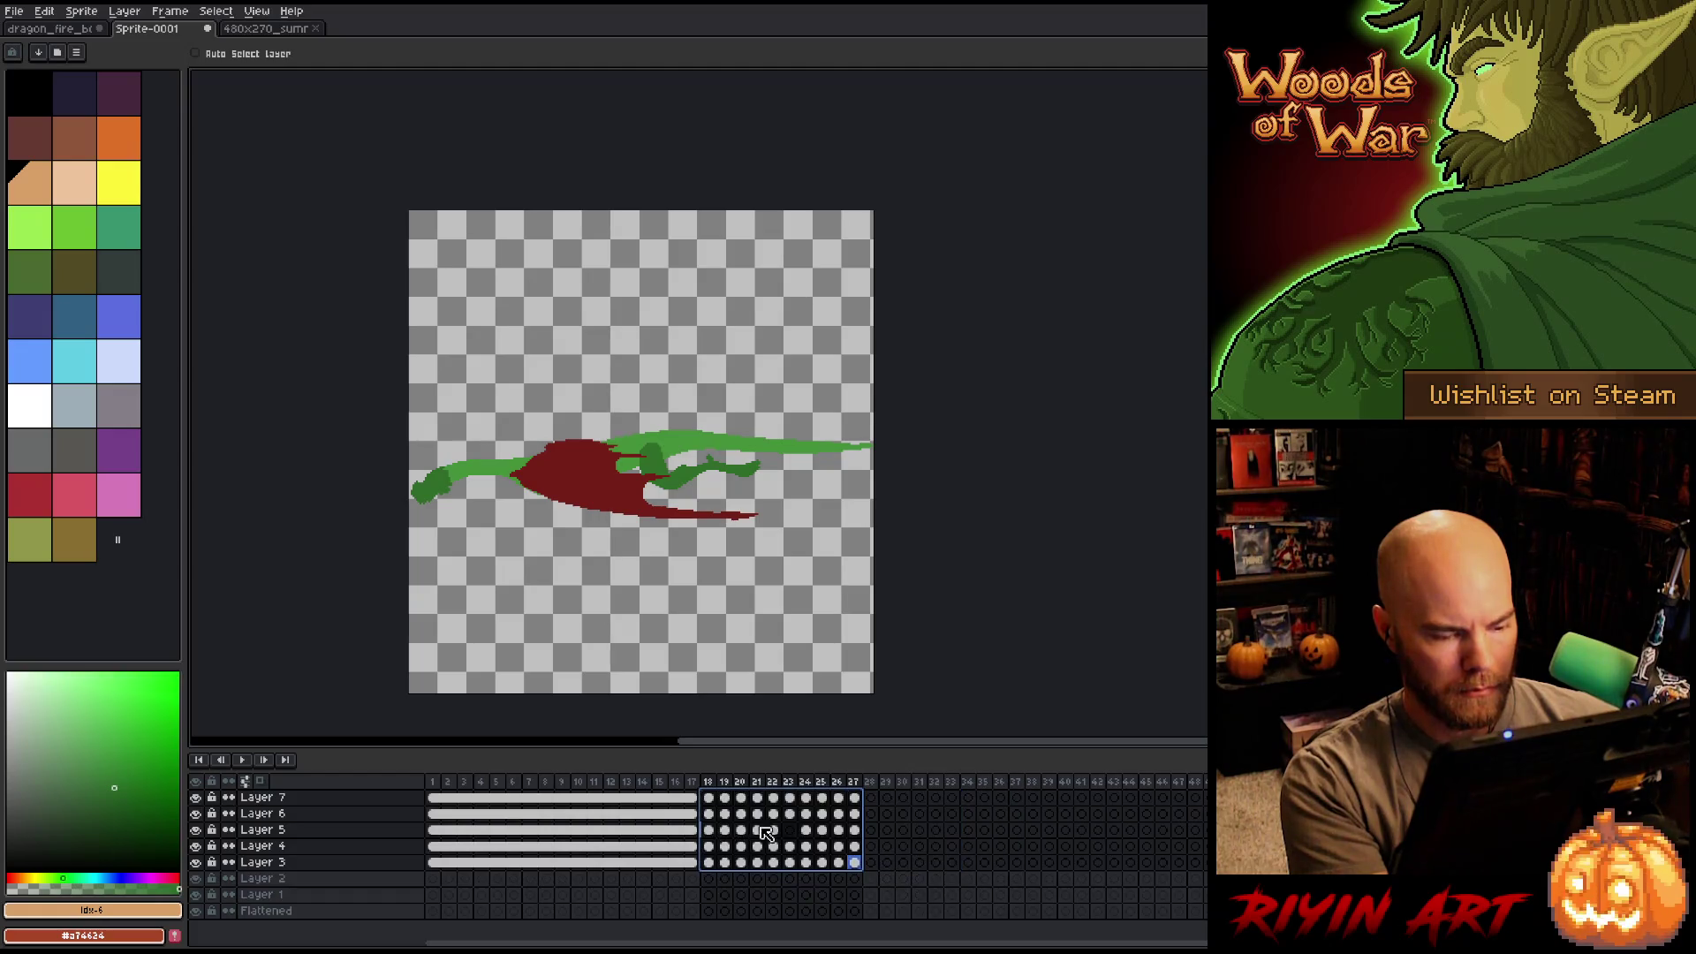
click(870, 798)
key(ctrl+v)
click(1032, 797)
key(ctrl+v)
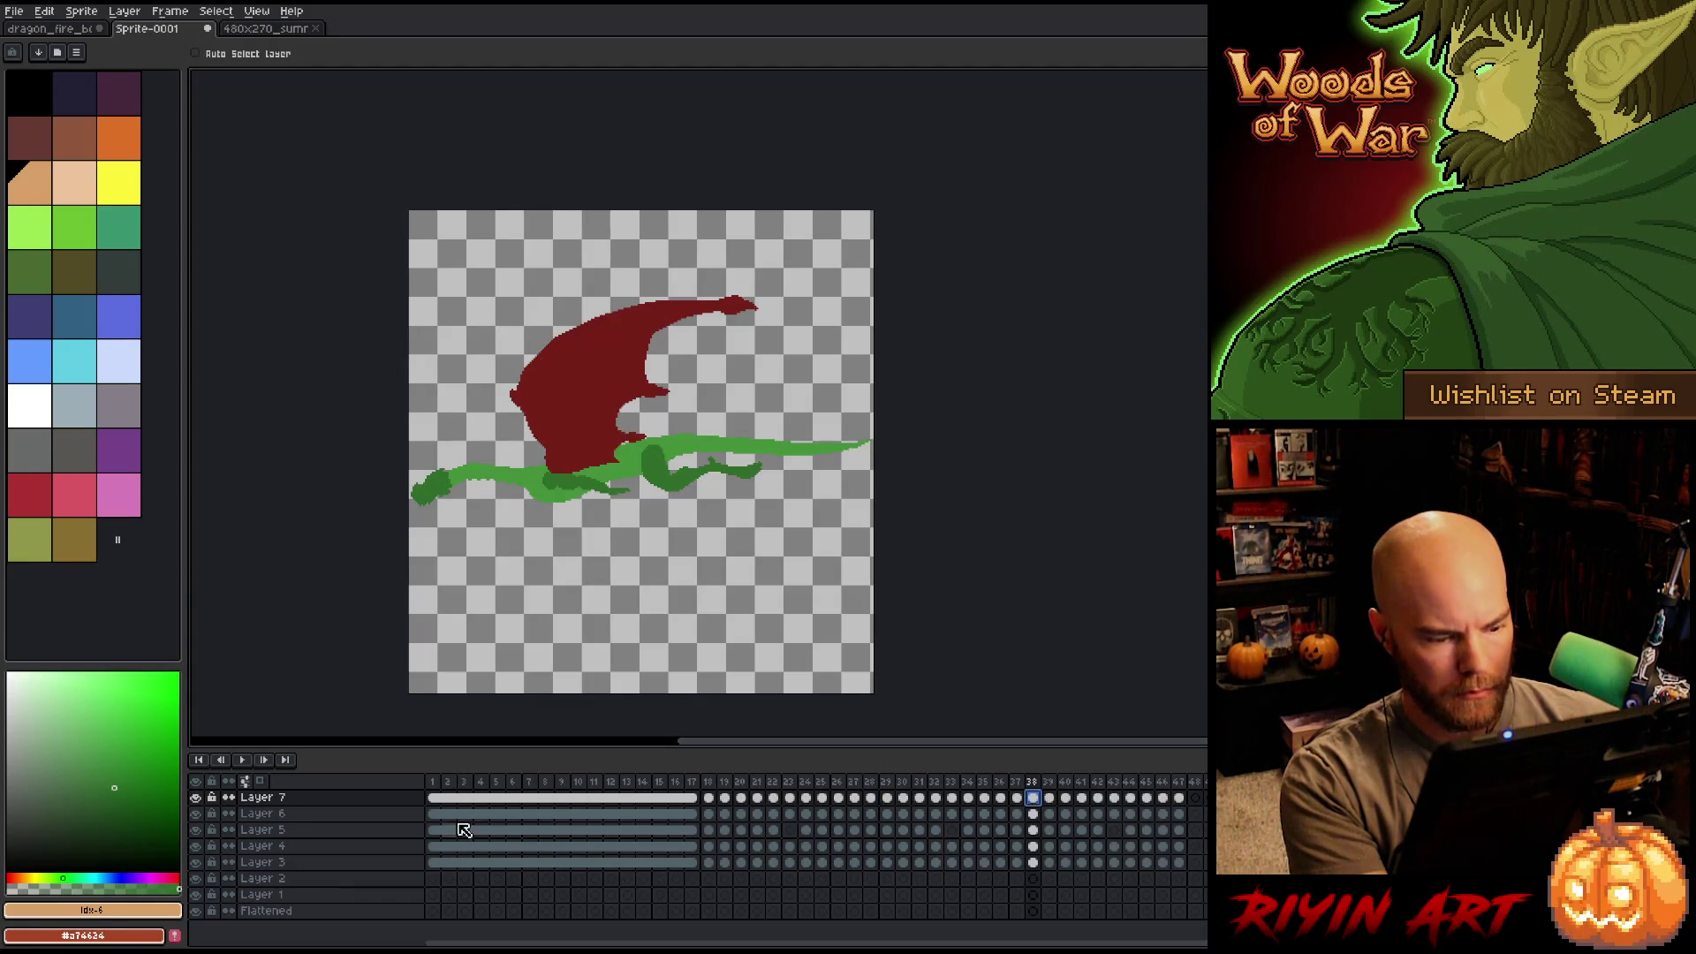
click(436, 785)
key(Return)
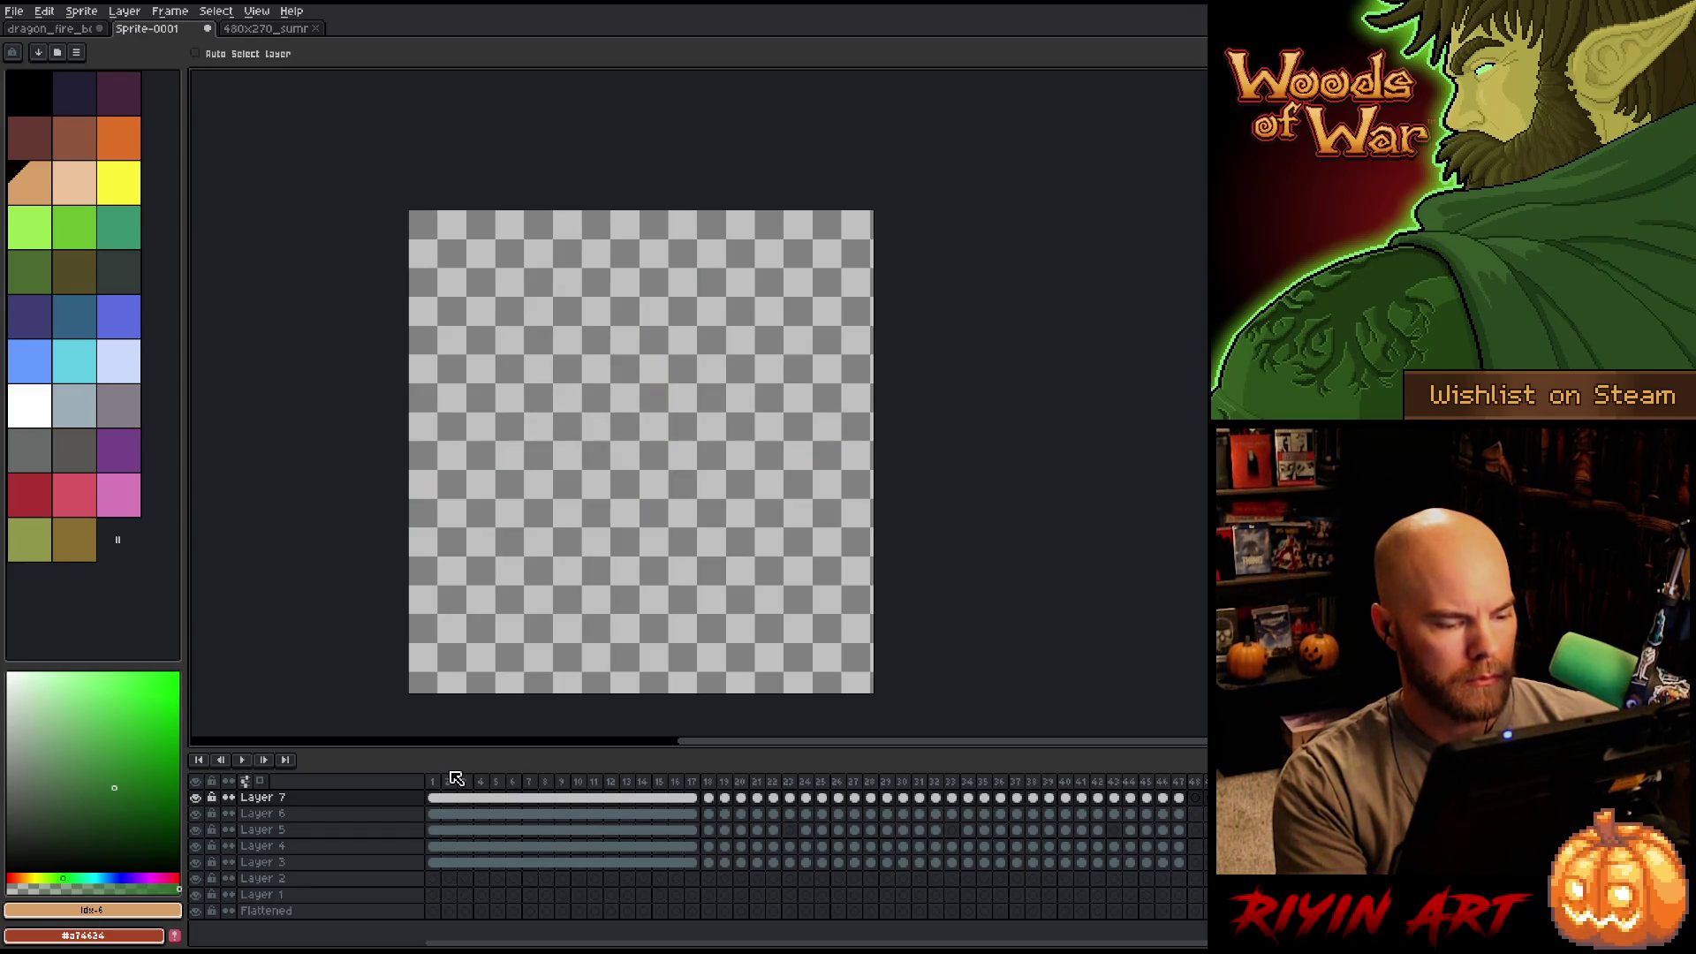
Make Layer 6 visible and empty frames 1–17 on body Layers 6–3.
mouse_move(432, 782)
mouse_down()
mouse_move(477, 784)
mouse_move(448, 789)
mouse_up()
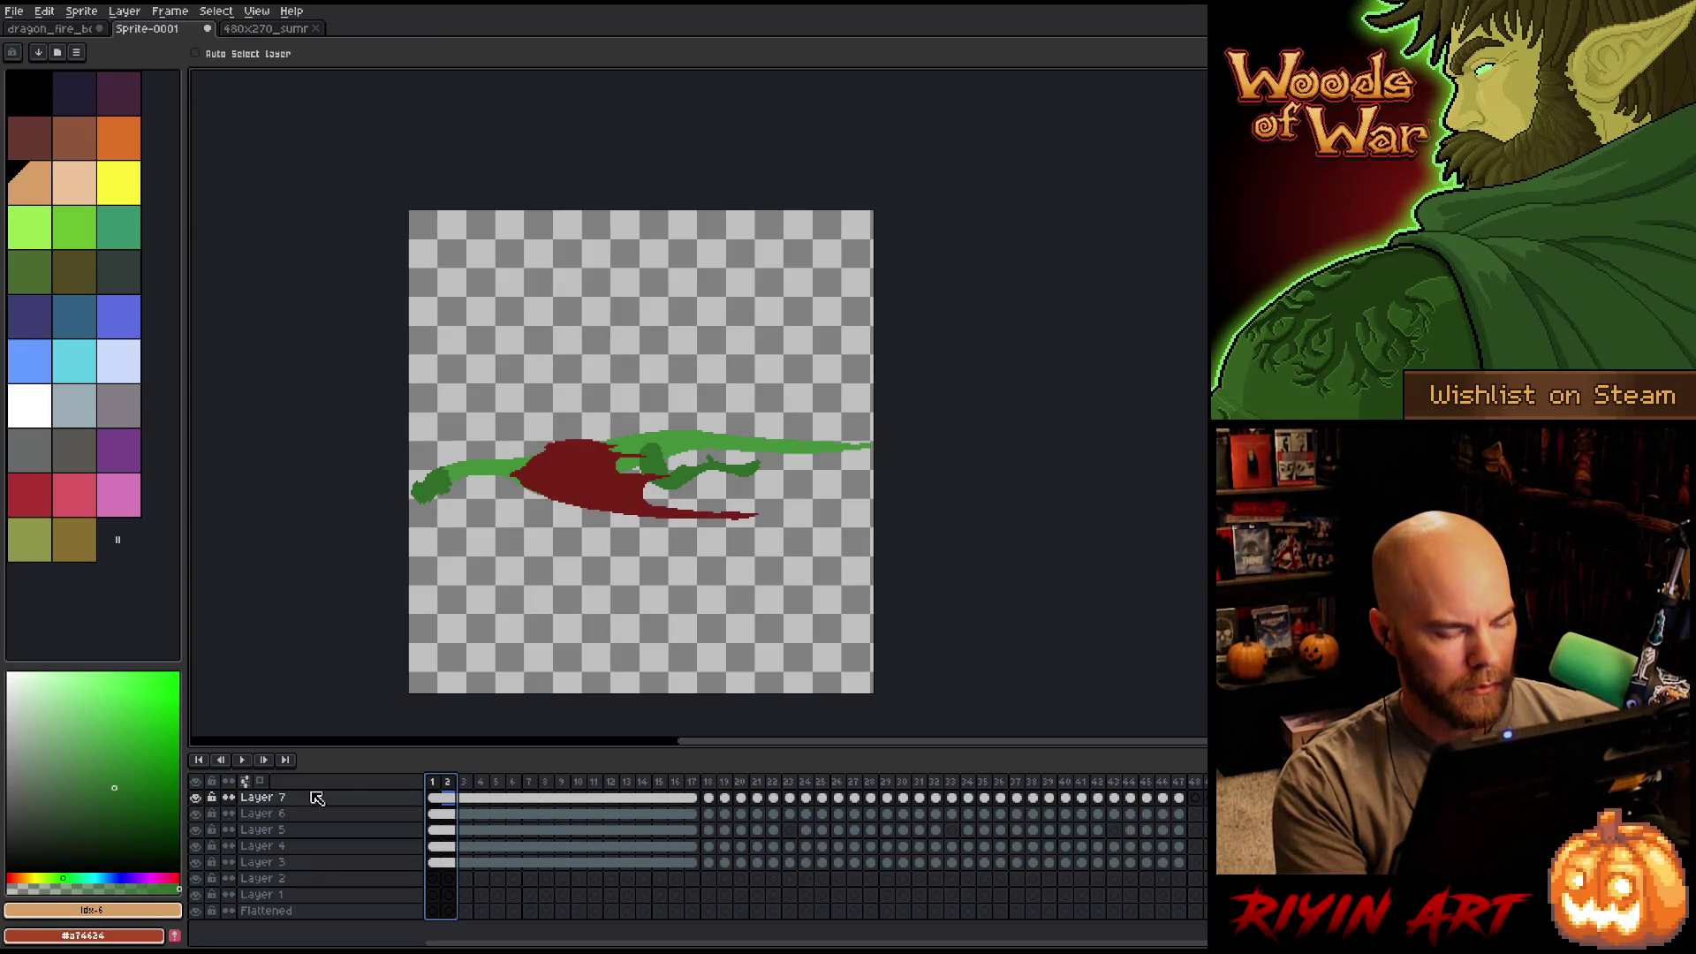
click(435, 814)
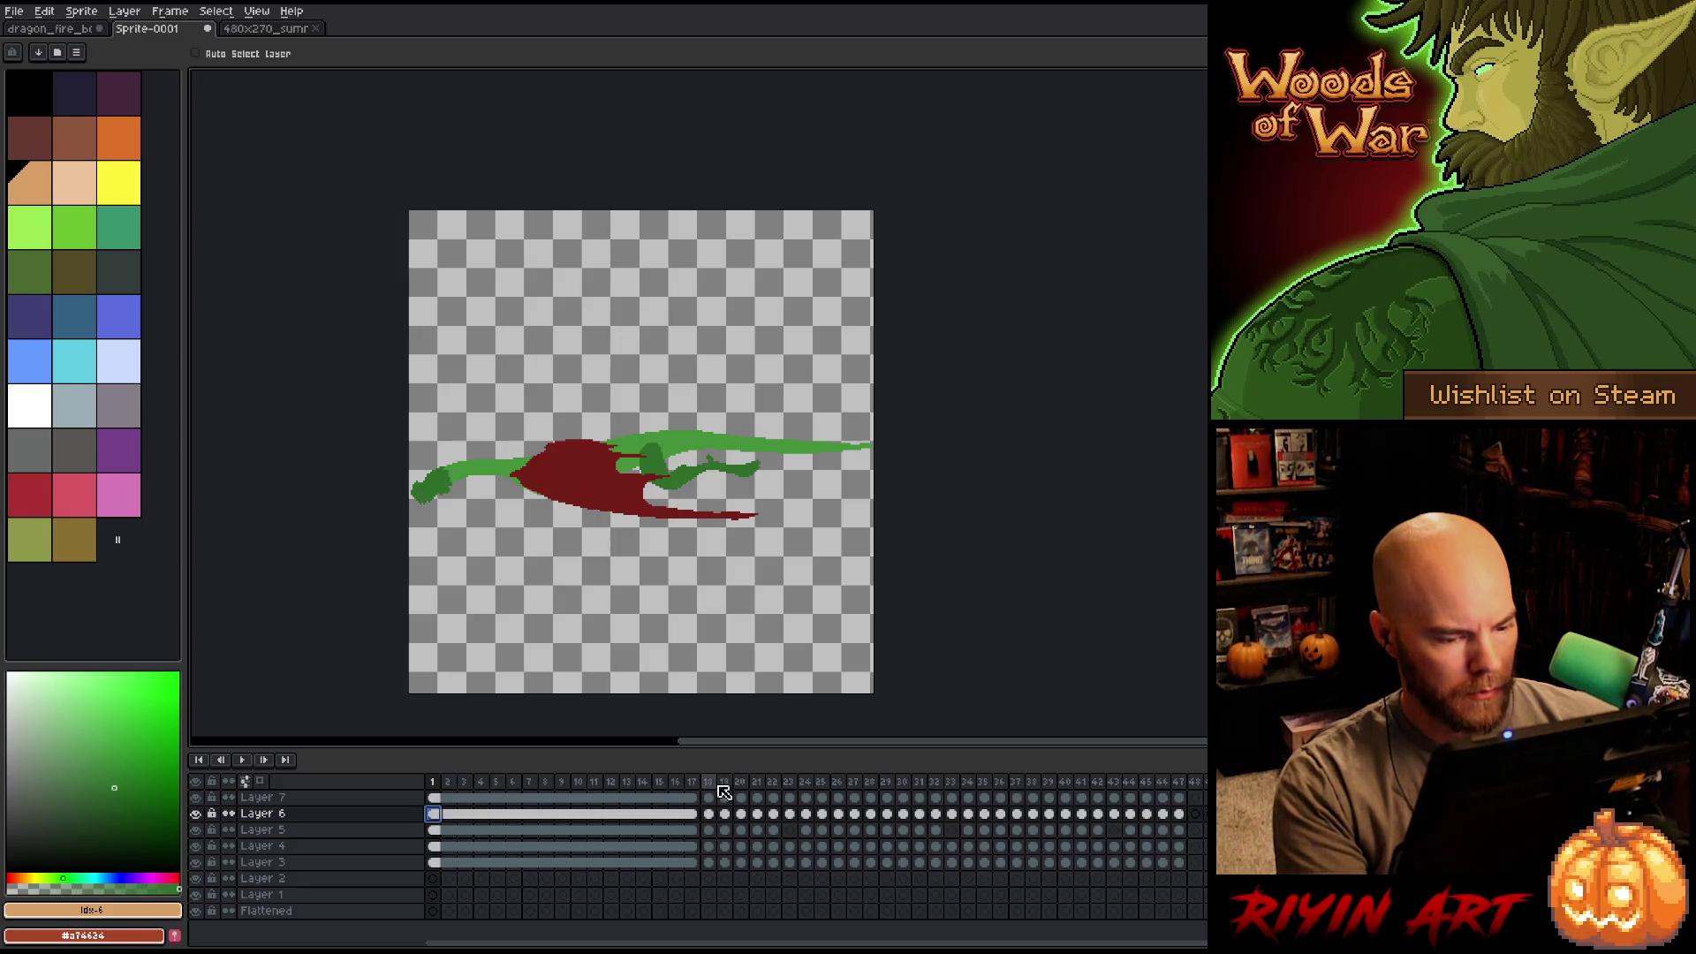
click(709, 781)
click(196, 813)
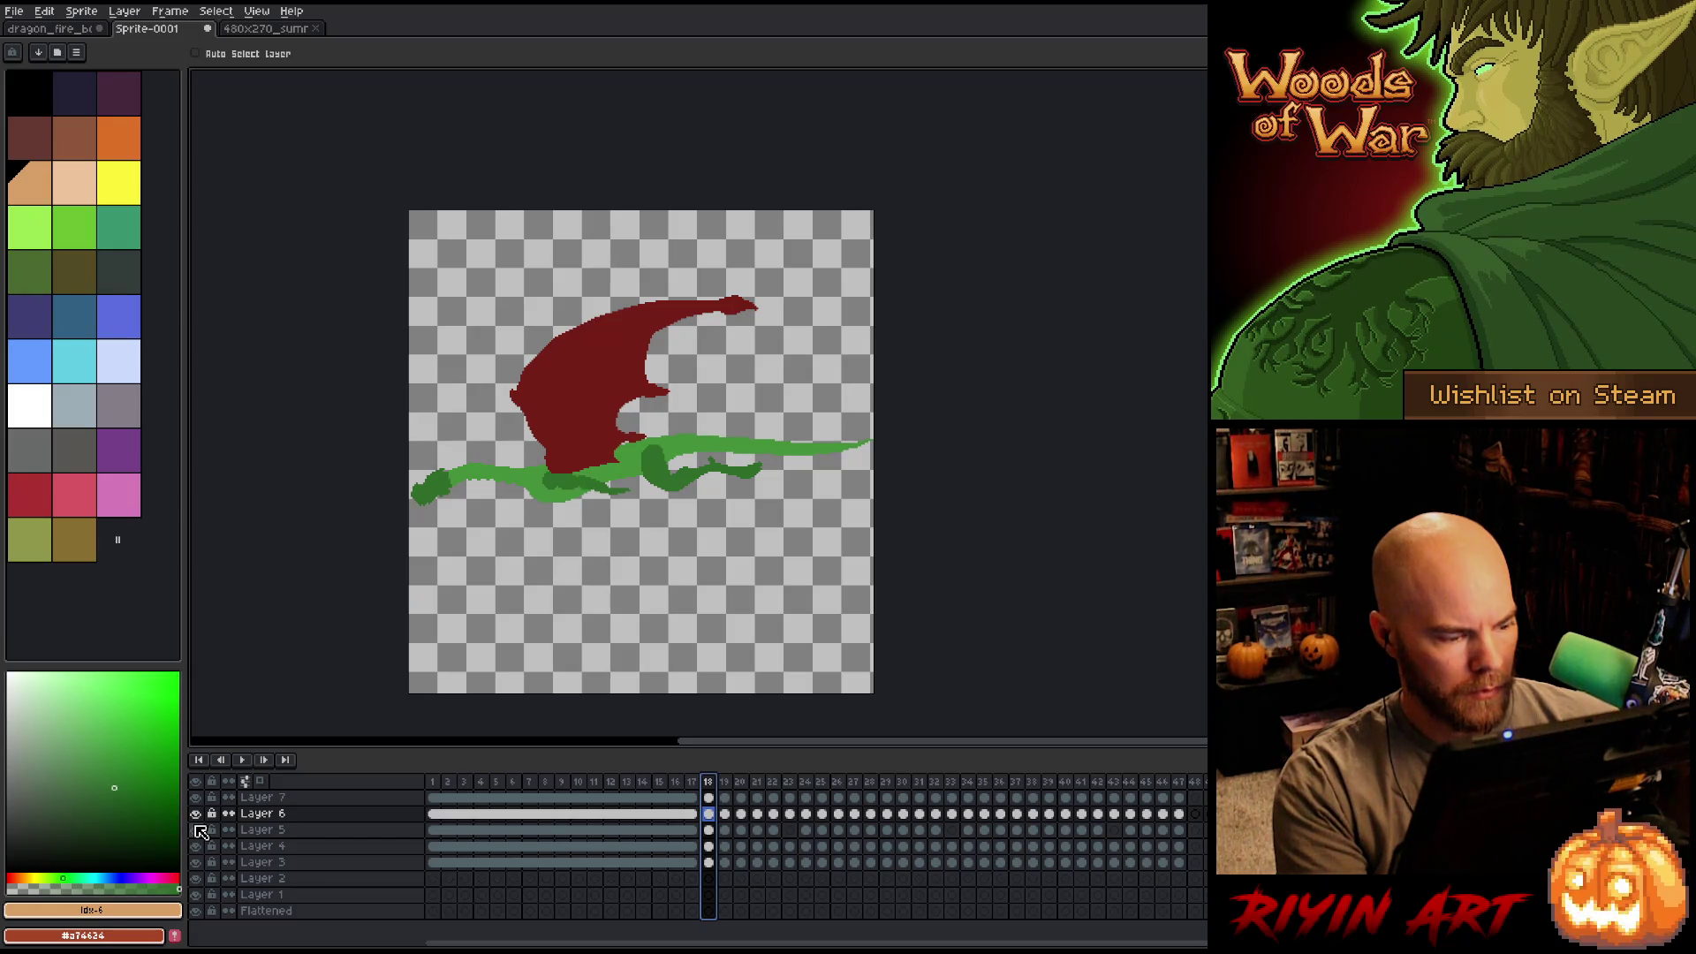
drag(692, 824, 432, 863)
mouse_move(554, 869)
mouse_down()
mouse_move(734, 840)
mouse_move(707, 822)
mouse_move(829, 864)
mouse_move(894, 850)
mouse_move(872, 850)
mouse_move(875, 814)
mouse_move(943, 814)
mouse_move(938, 864)
mouse_up()
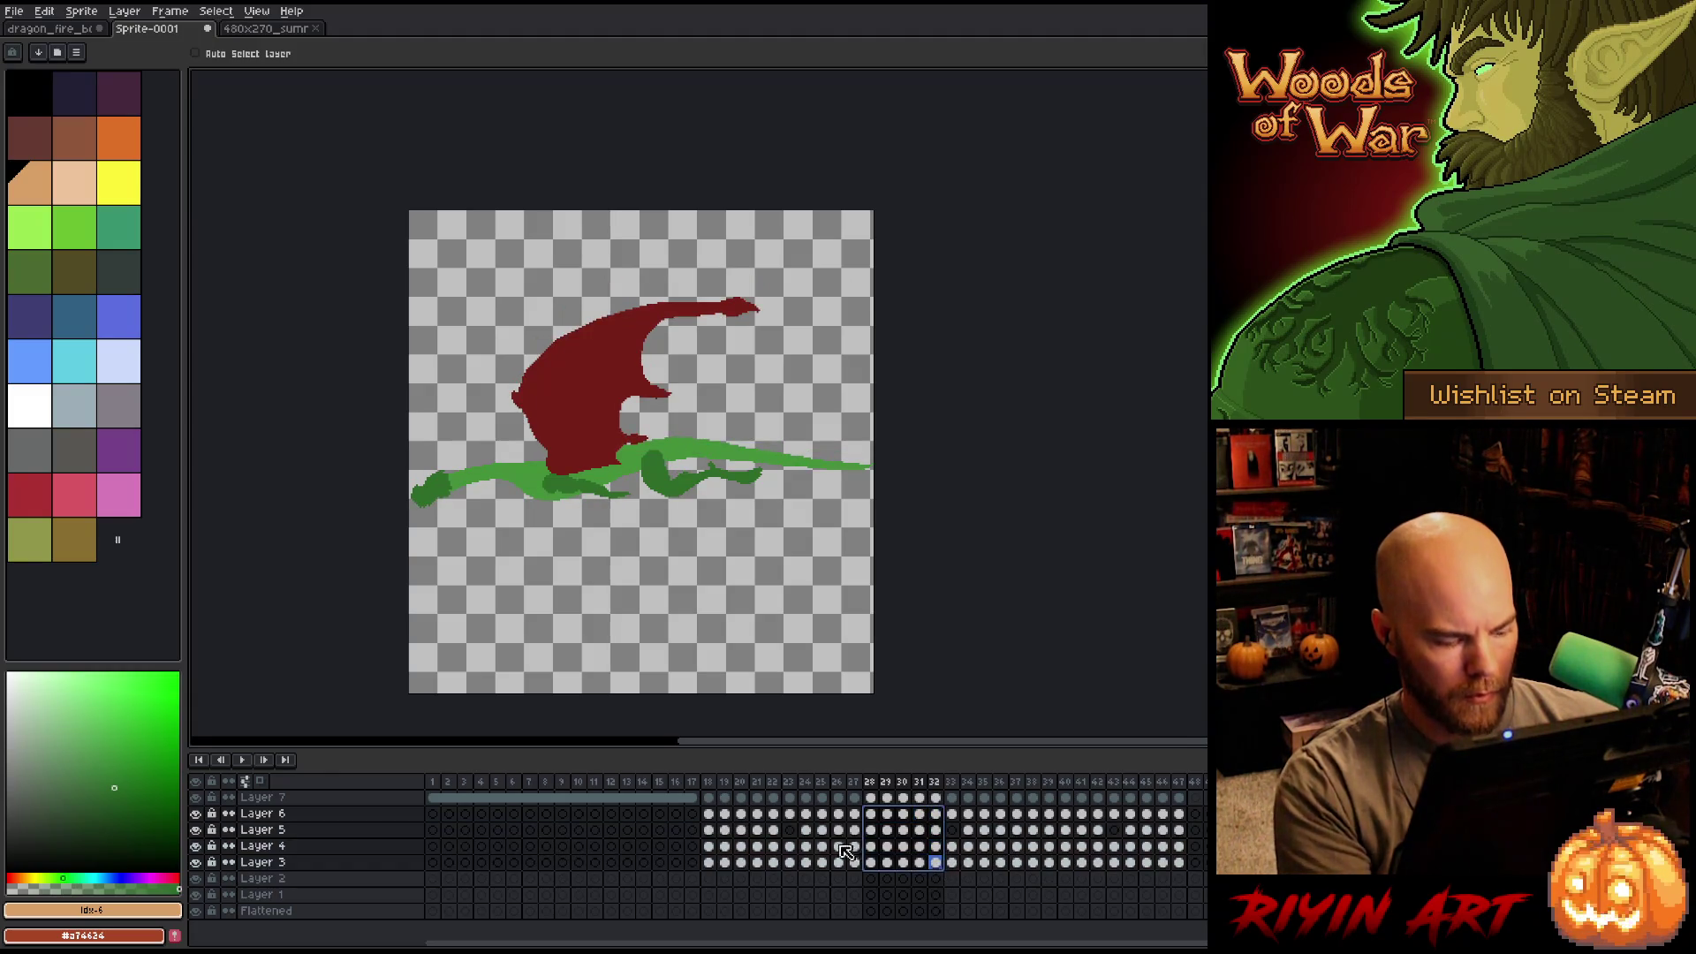
Paste body cels into frames 6–10 and 11–15.
click(432, 814)
click(516, 814)
key(ctrl+v)
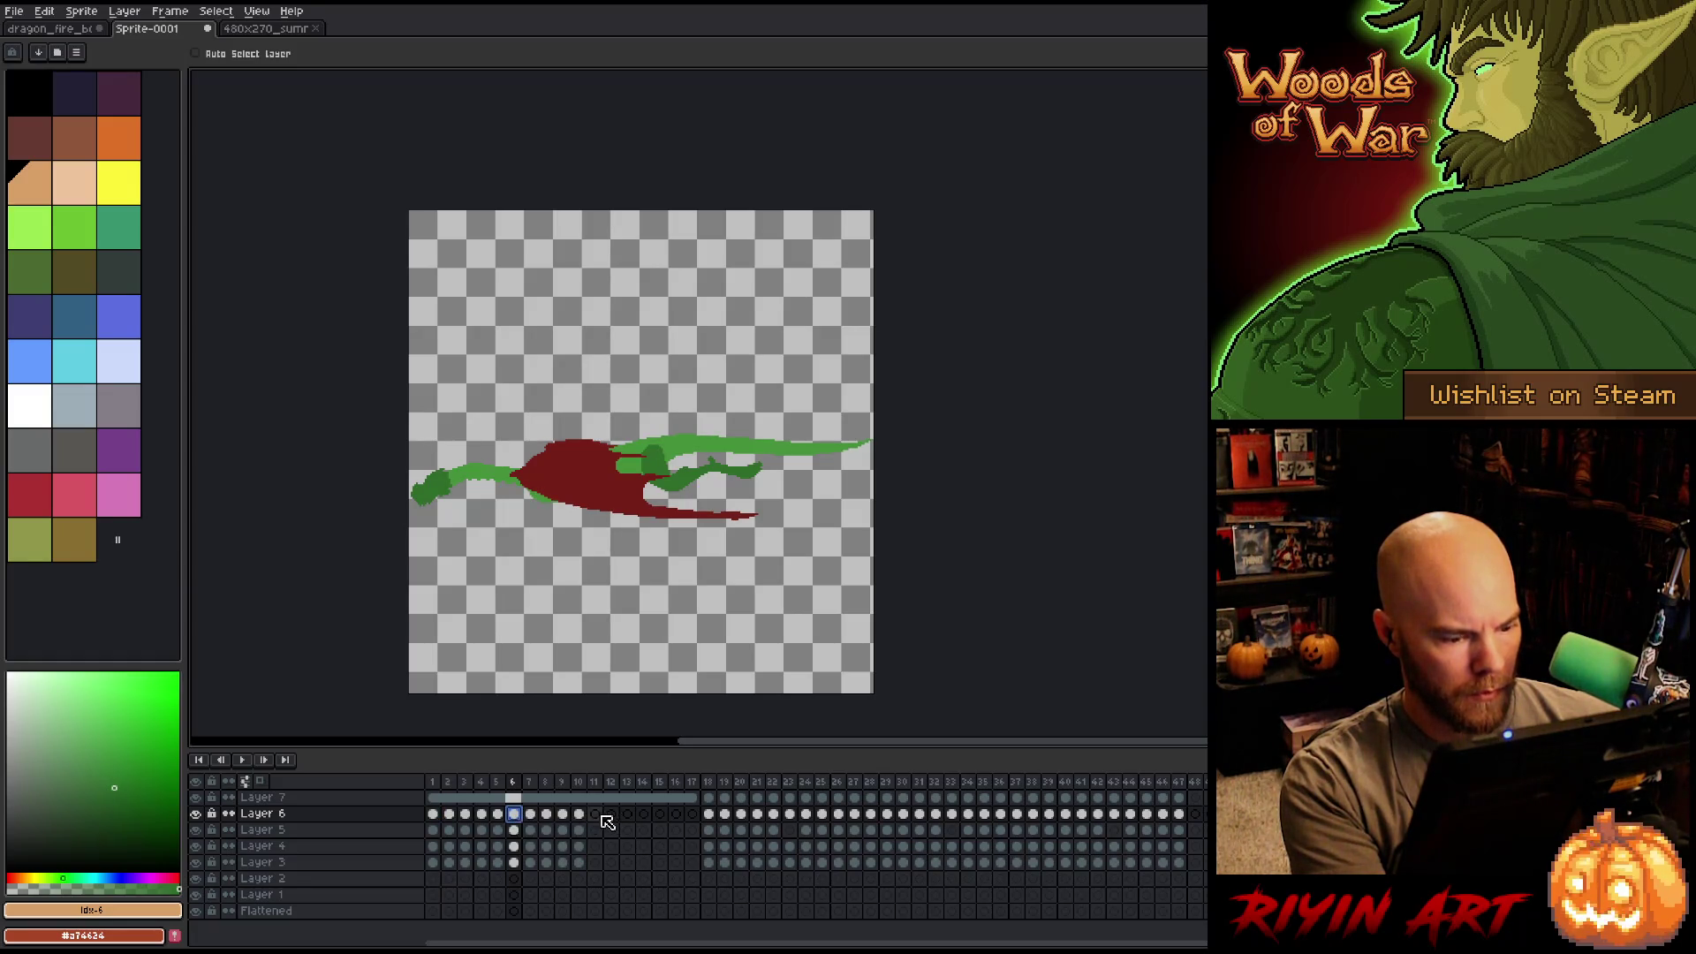
click(595, 813)
key(ctrl+v)
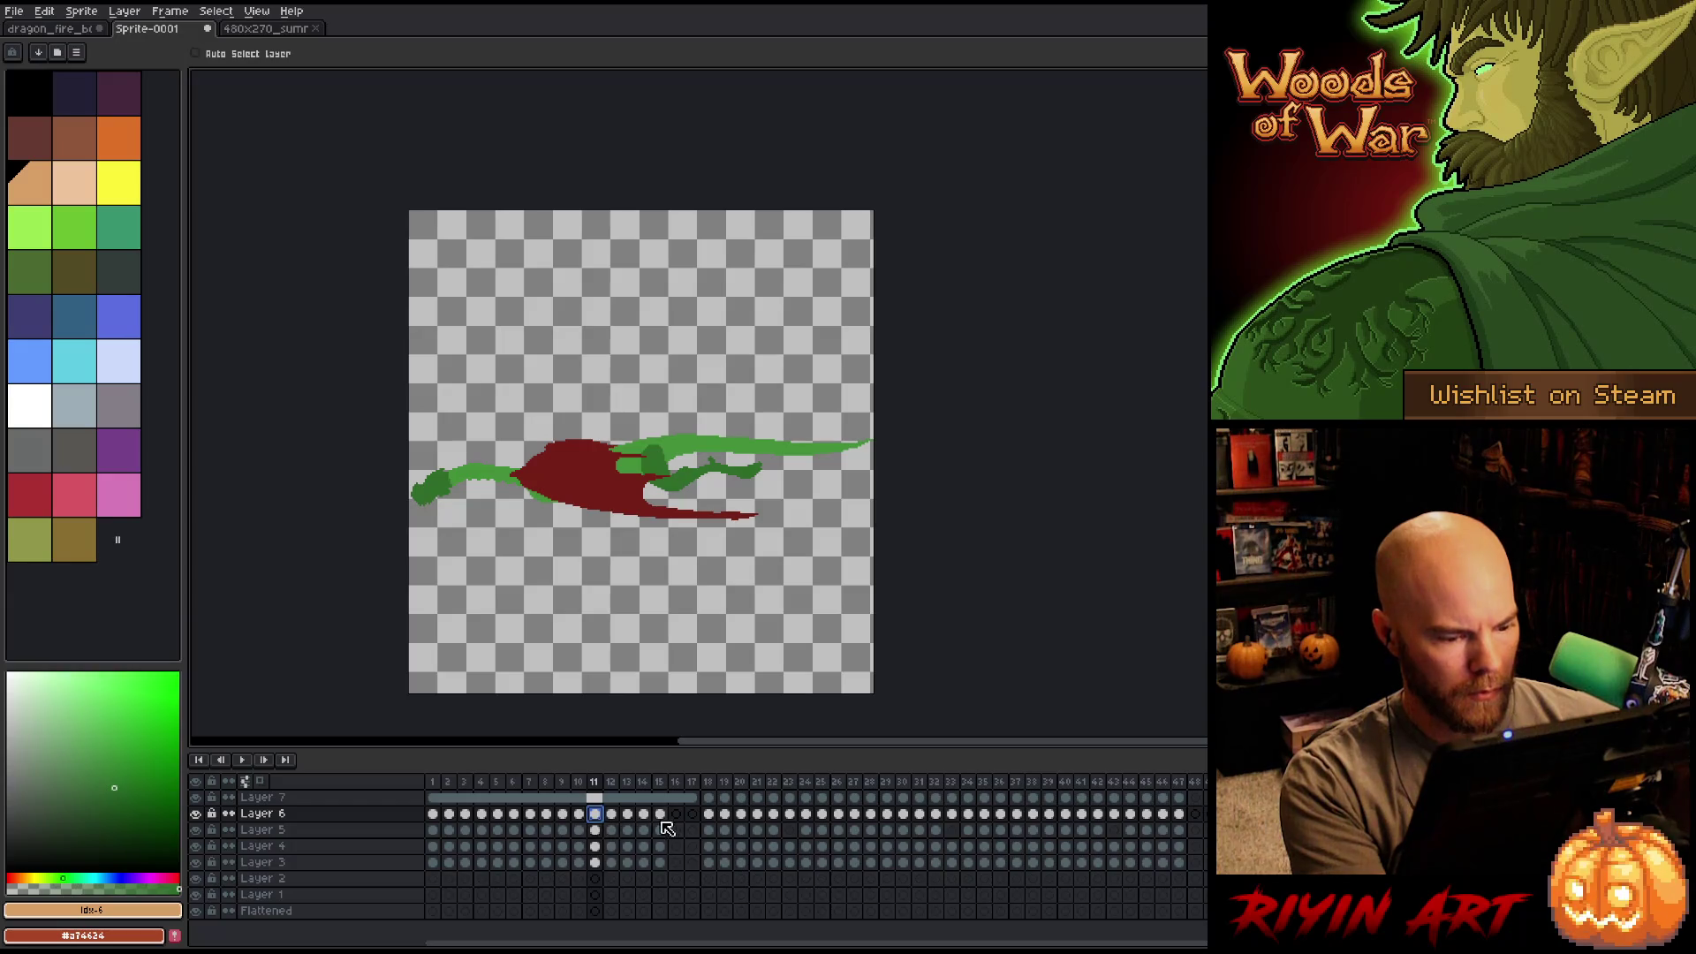
Copy the frames 1–2 body cels into frame 16 onward and play the loop.
drag(432, 814, 460, 863)
key(ctrl+c)
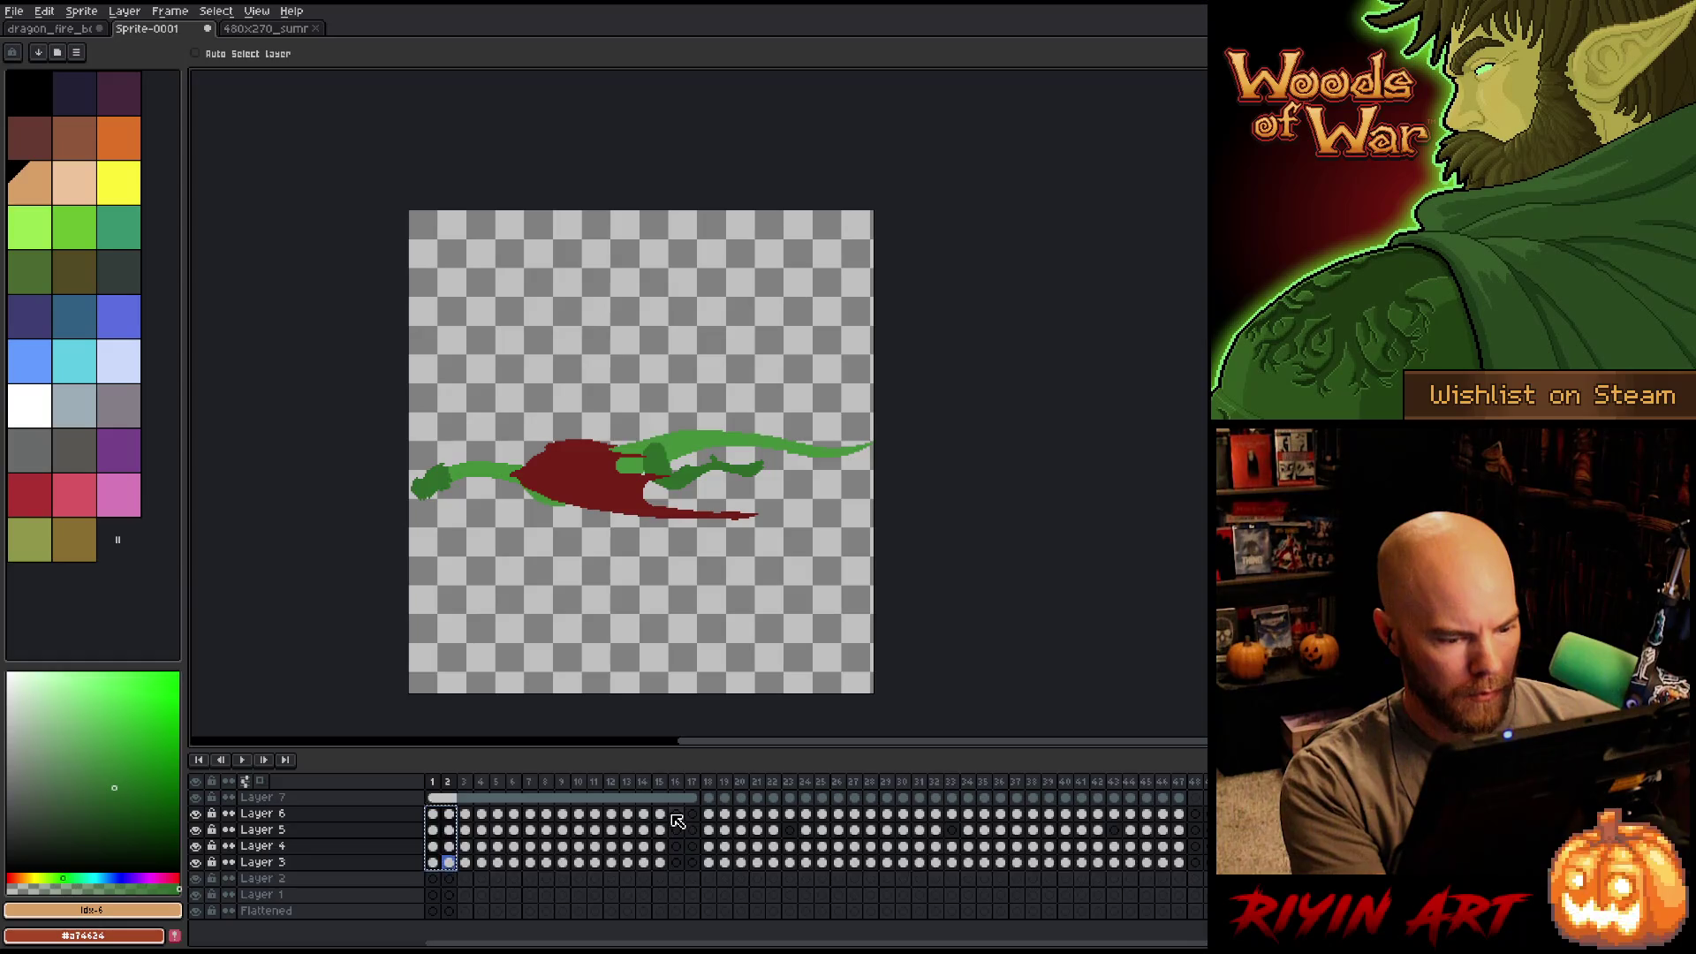
click(676, 813)
key(ctrl+v)
key(Return)
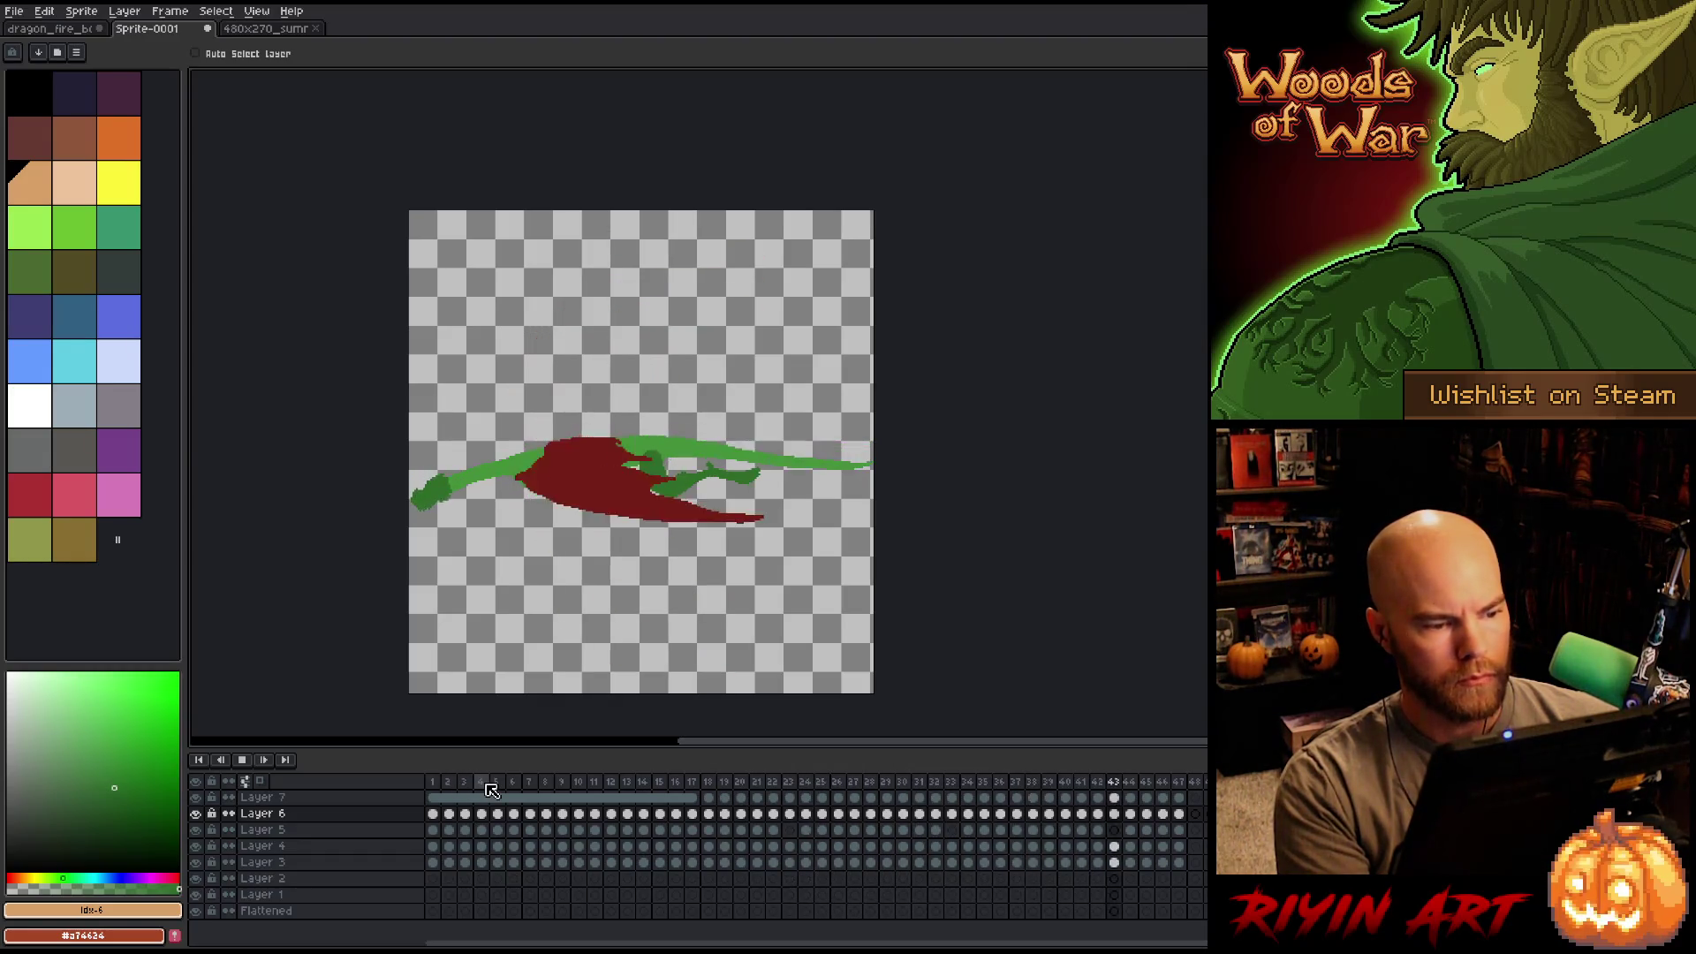
click(434, 782)
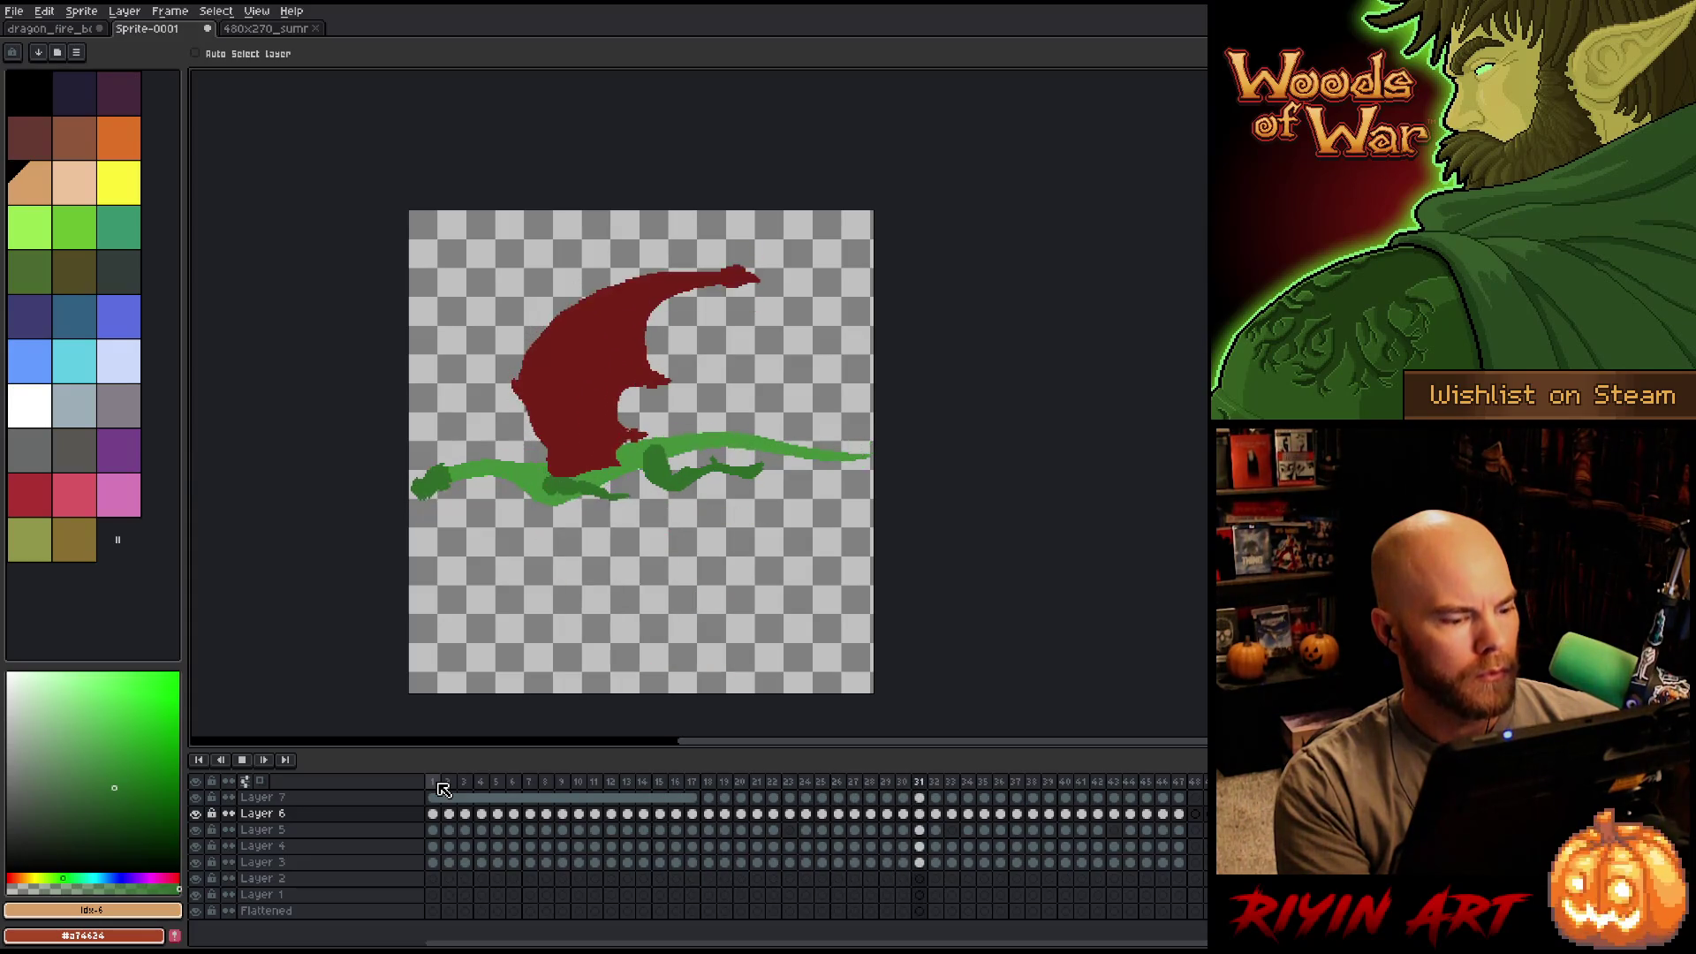
Stop playback and add an empty Layer 8 above Layer 7.
click(439, 784)
click(451, 798)
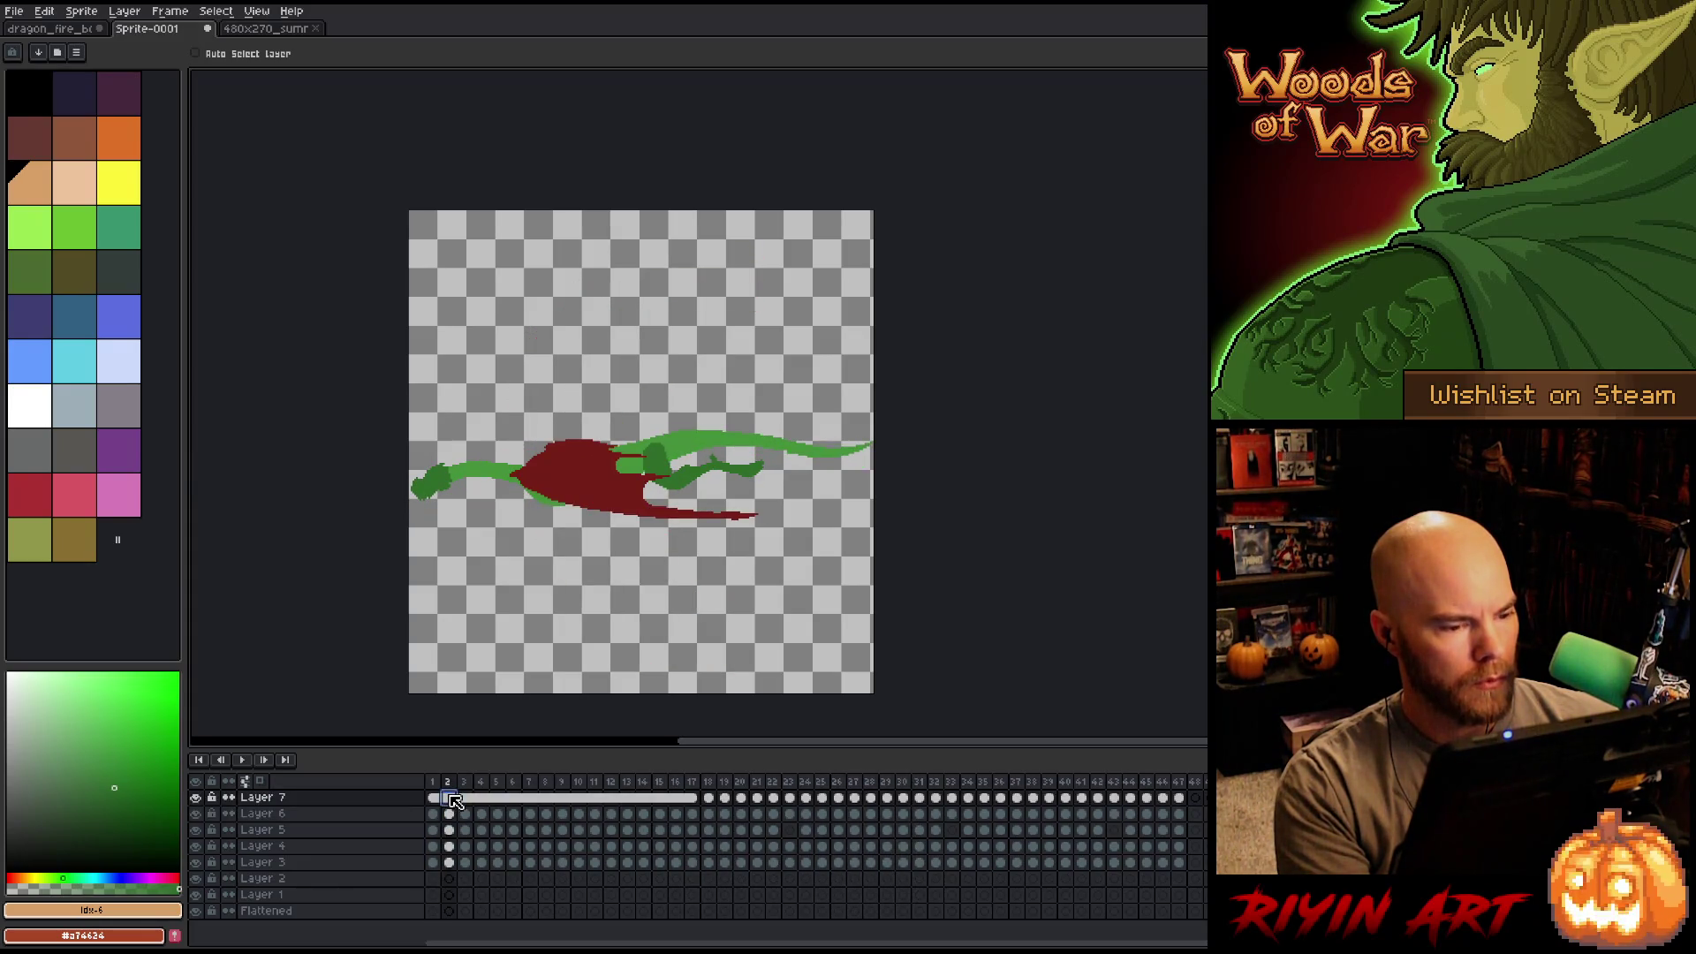
click(436, 798)
shift+click(447, 798)
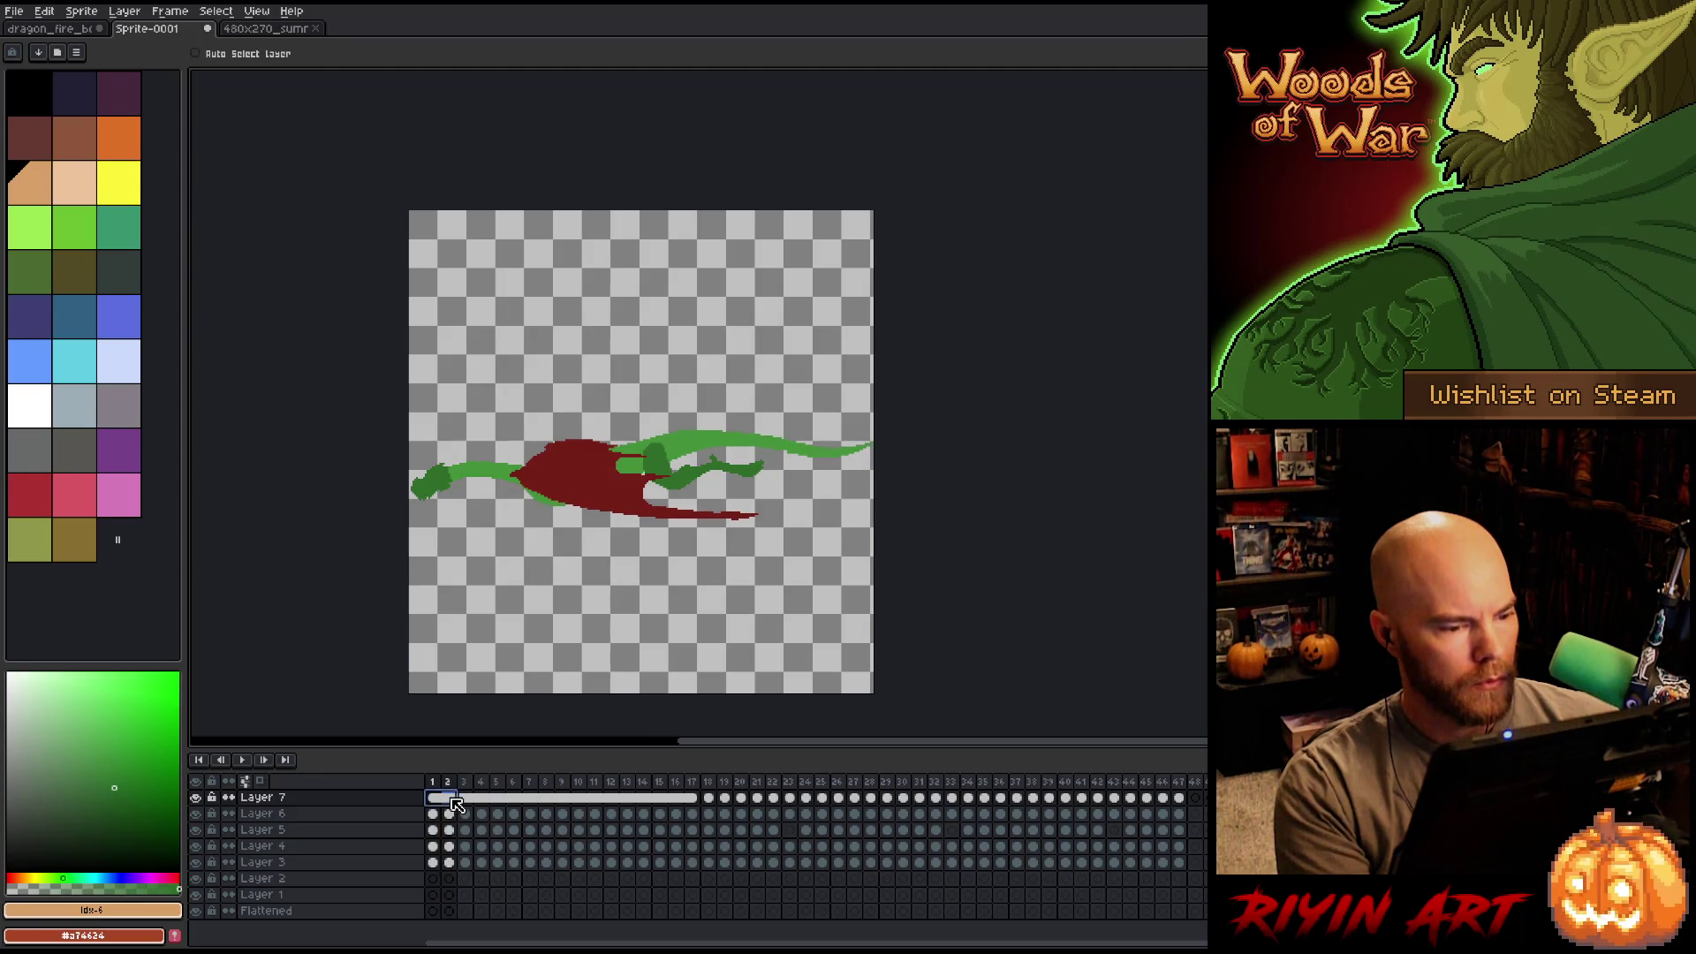
click(449, 798)
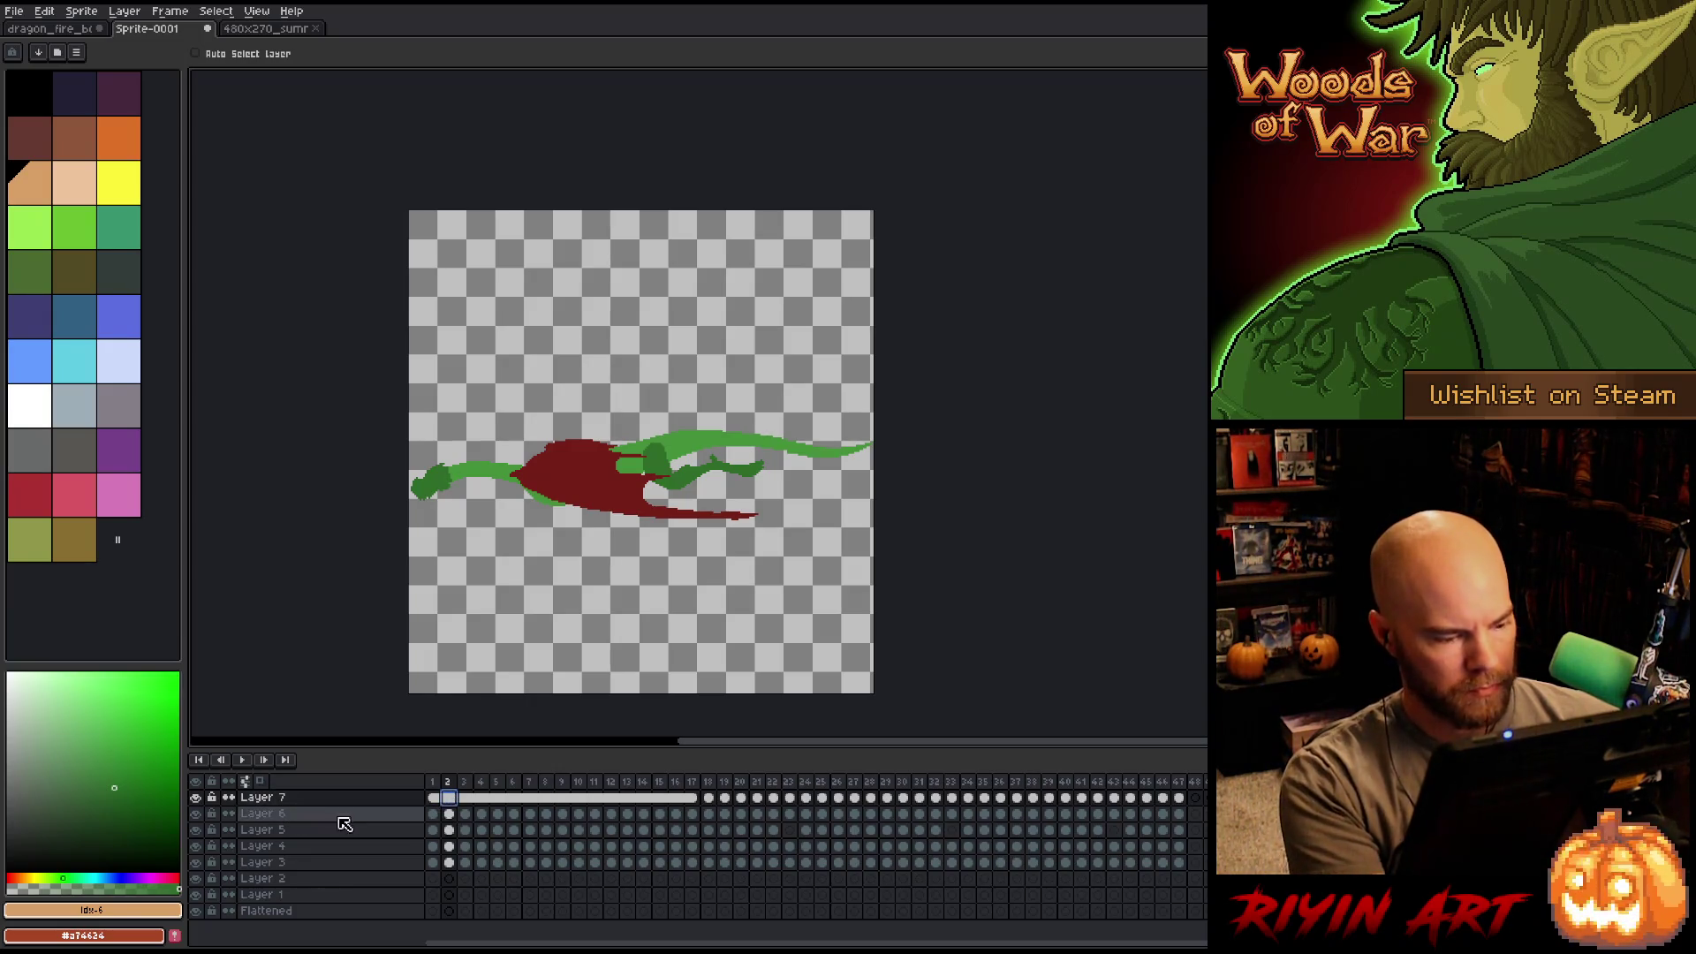
key(shift+n)
Delete Layer 7's wing from frames 2–17 and switch onion skins to red/blue tint.
click(451, 813)
drag(461, 817, 693, 817)
key(Delete)
click(432, 813)
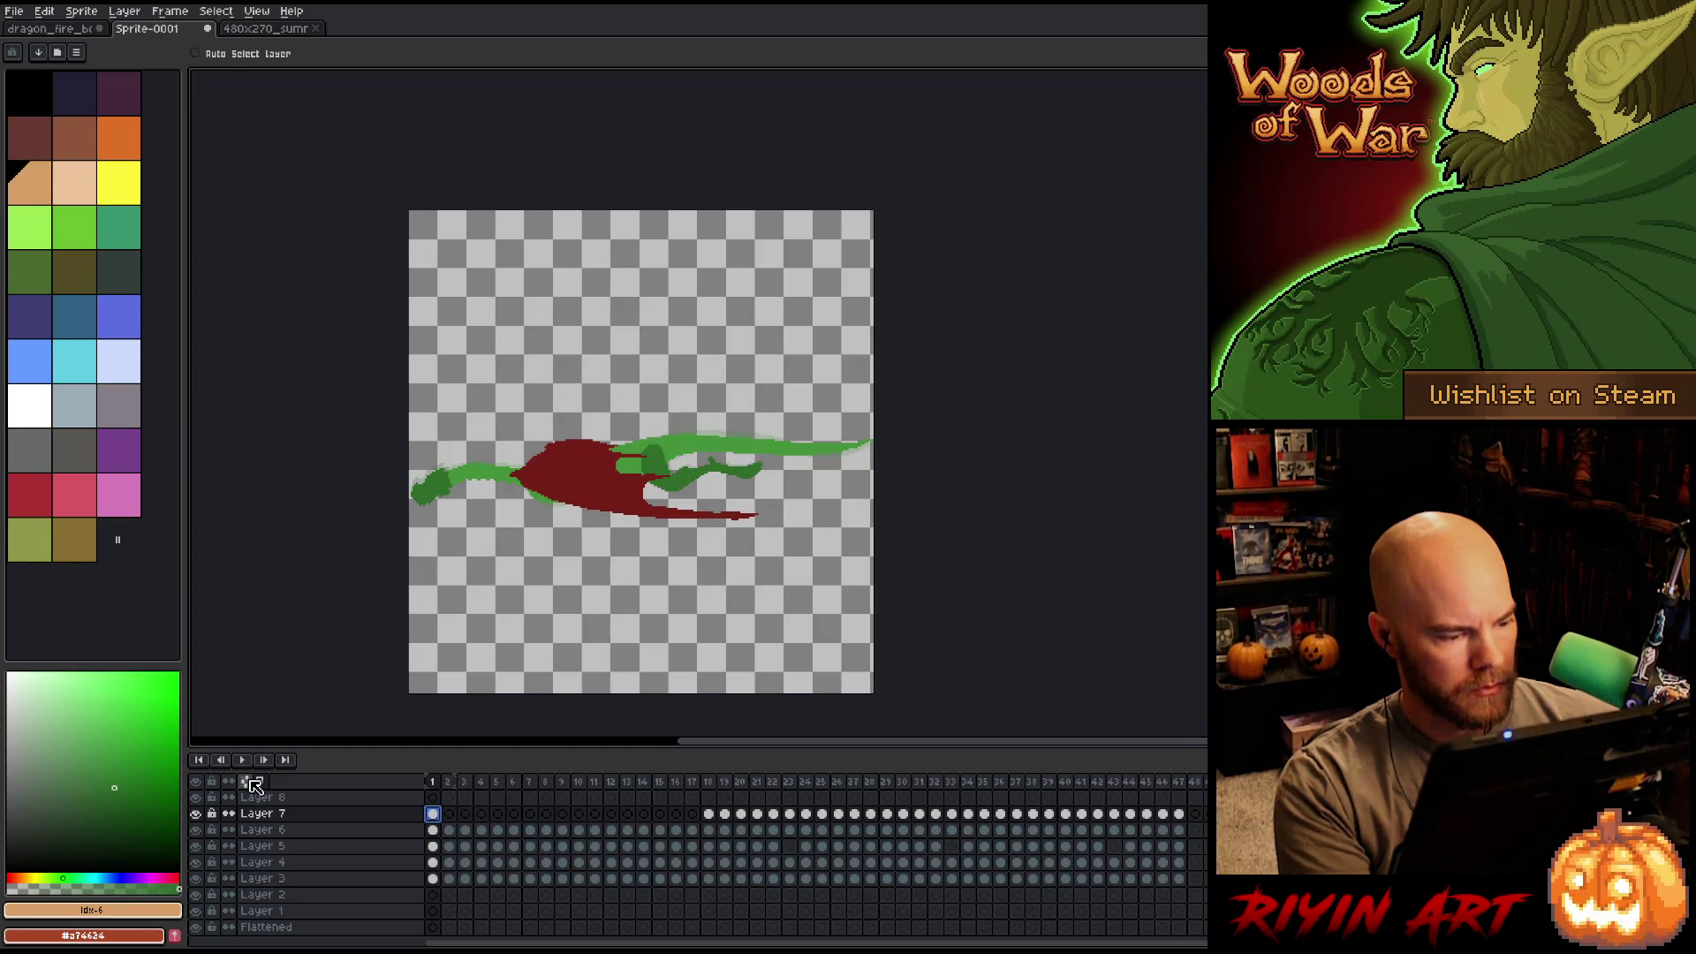
click(255, 784)
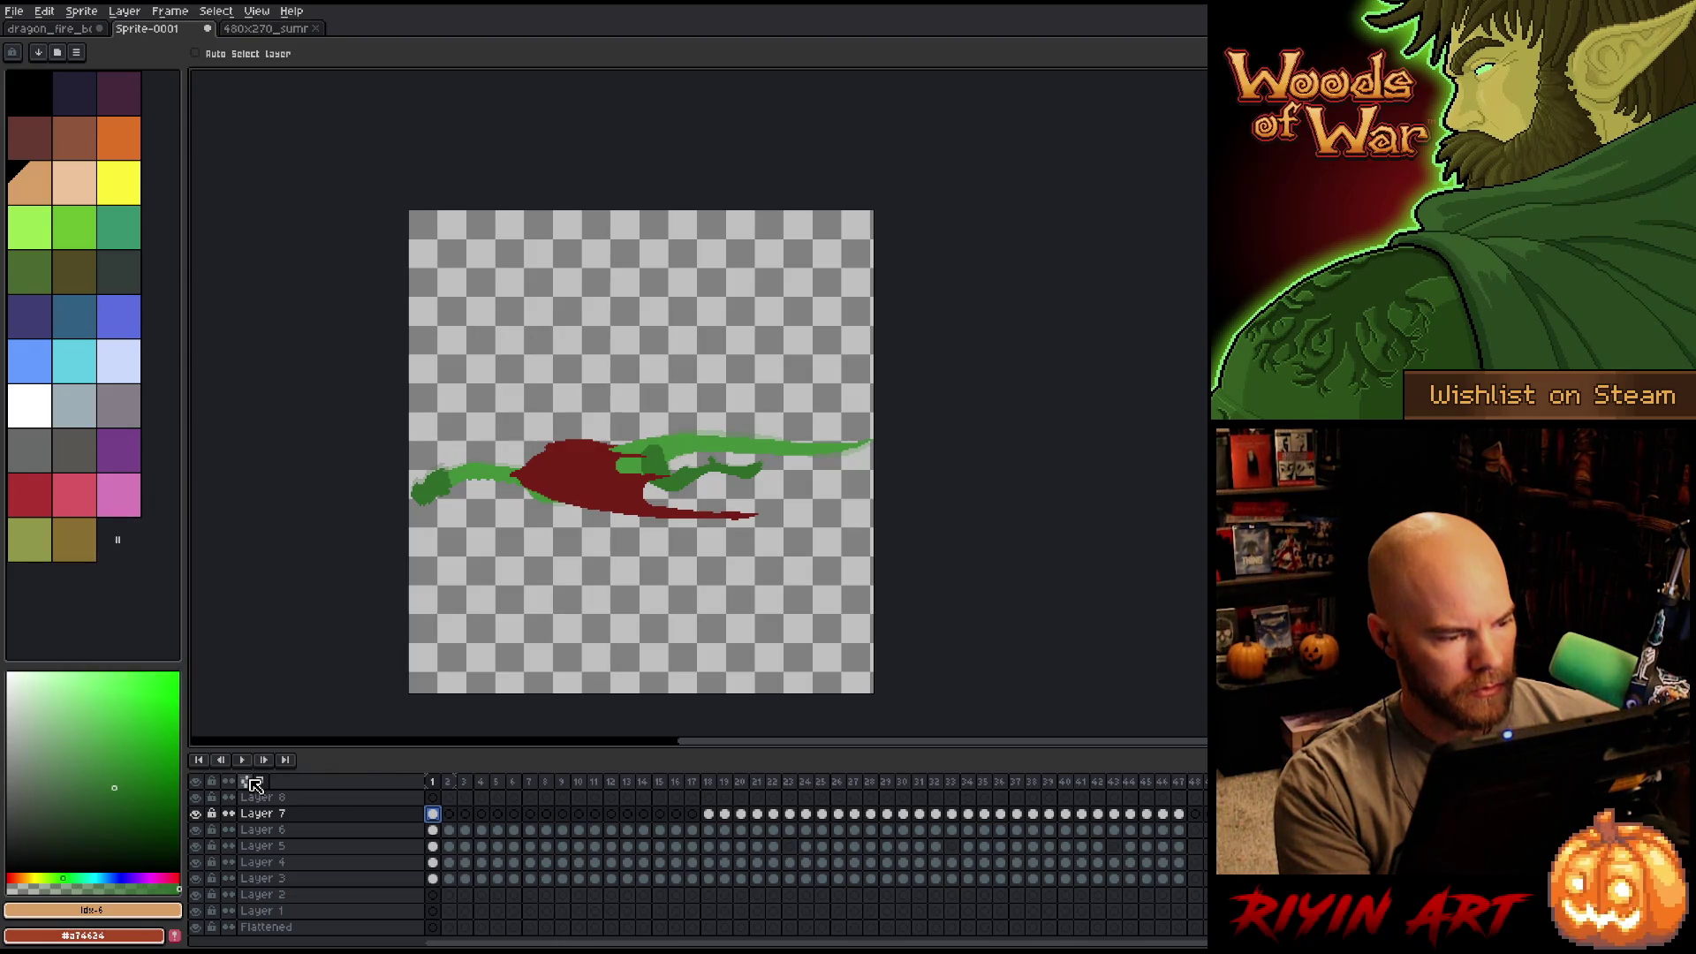
click(222, 597)
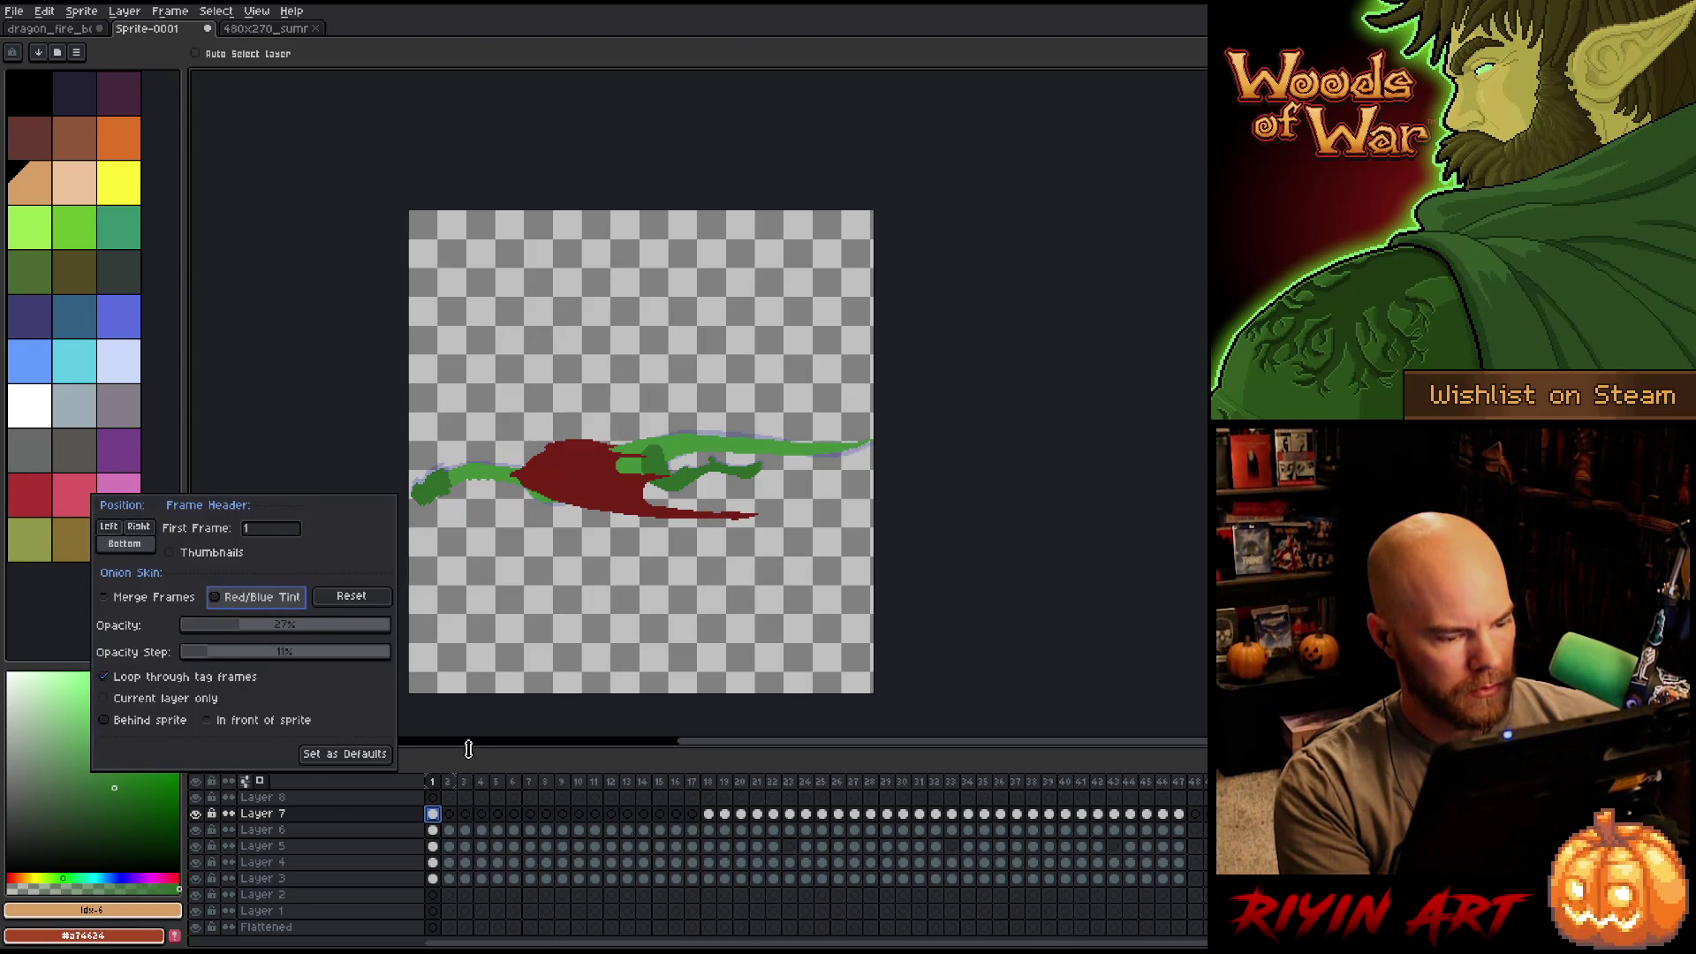
Hide Layers 5 and 4, zoom in on the red wing, and show Layer 7's frame 1.
click(450, 812)
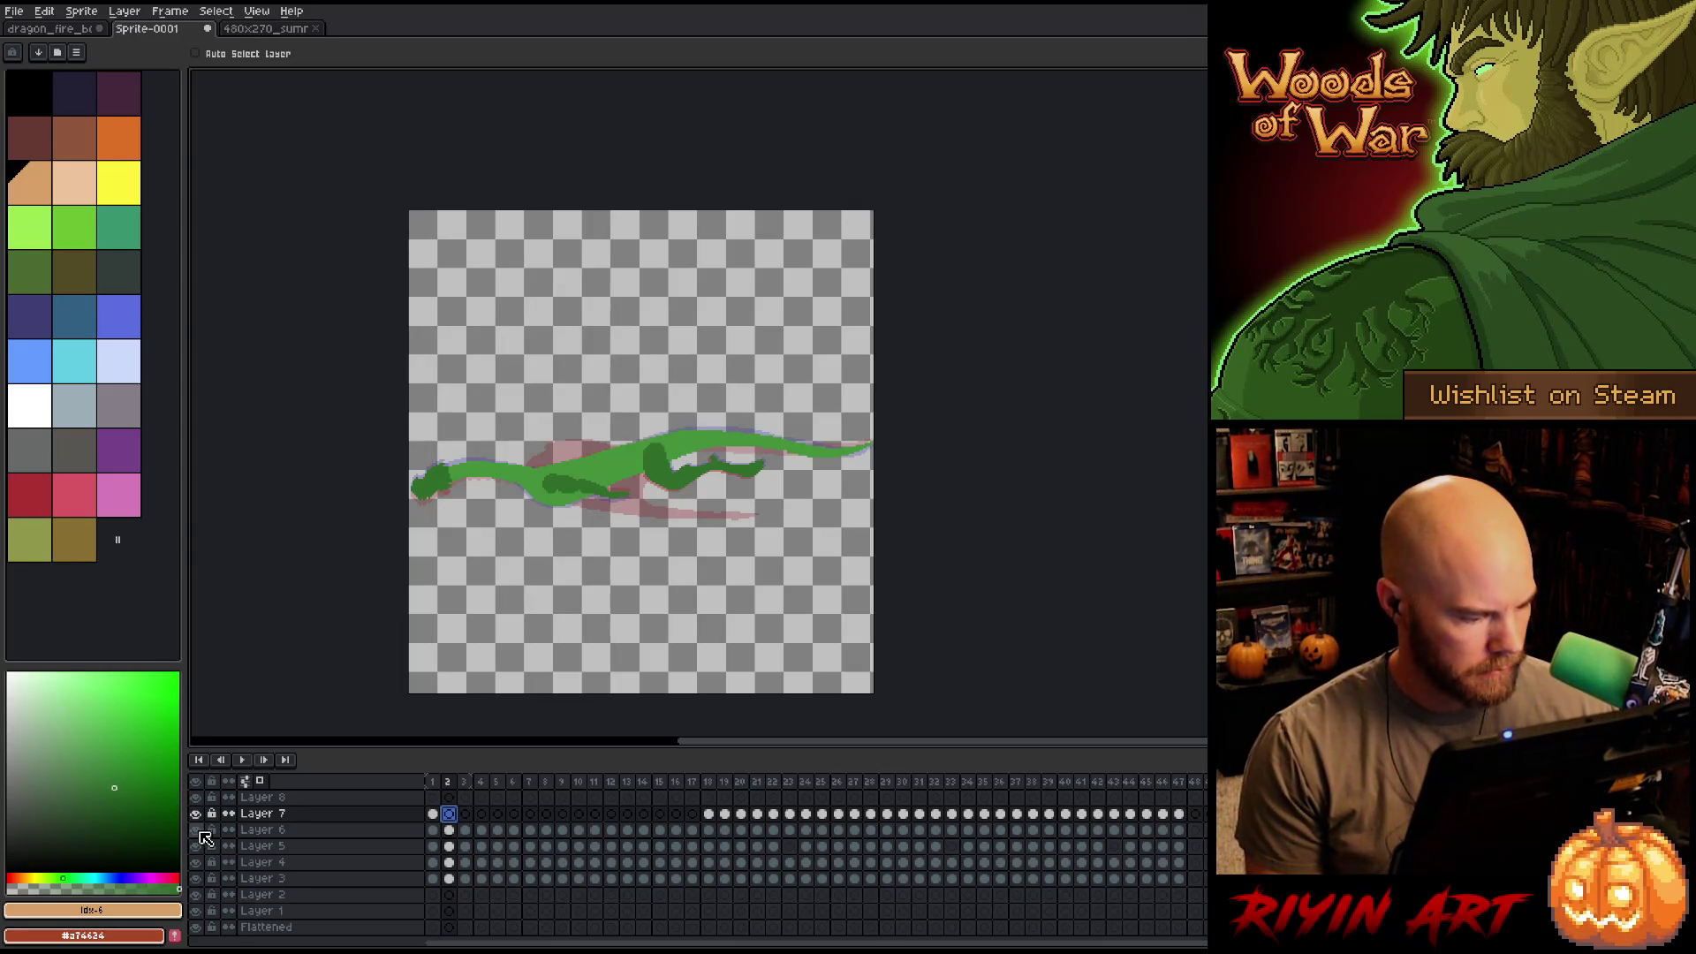
click(195, 845)
click(196, 863)
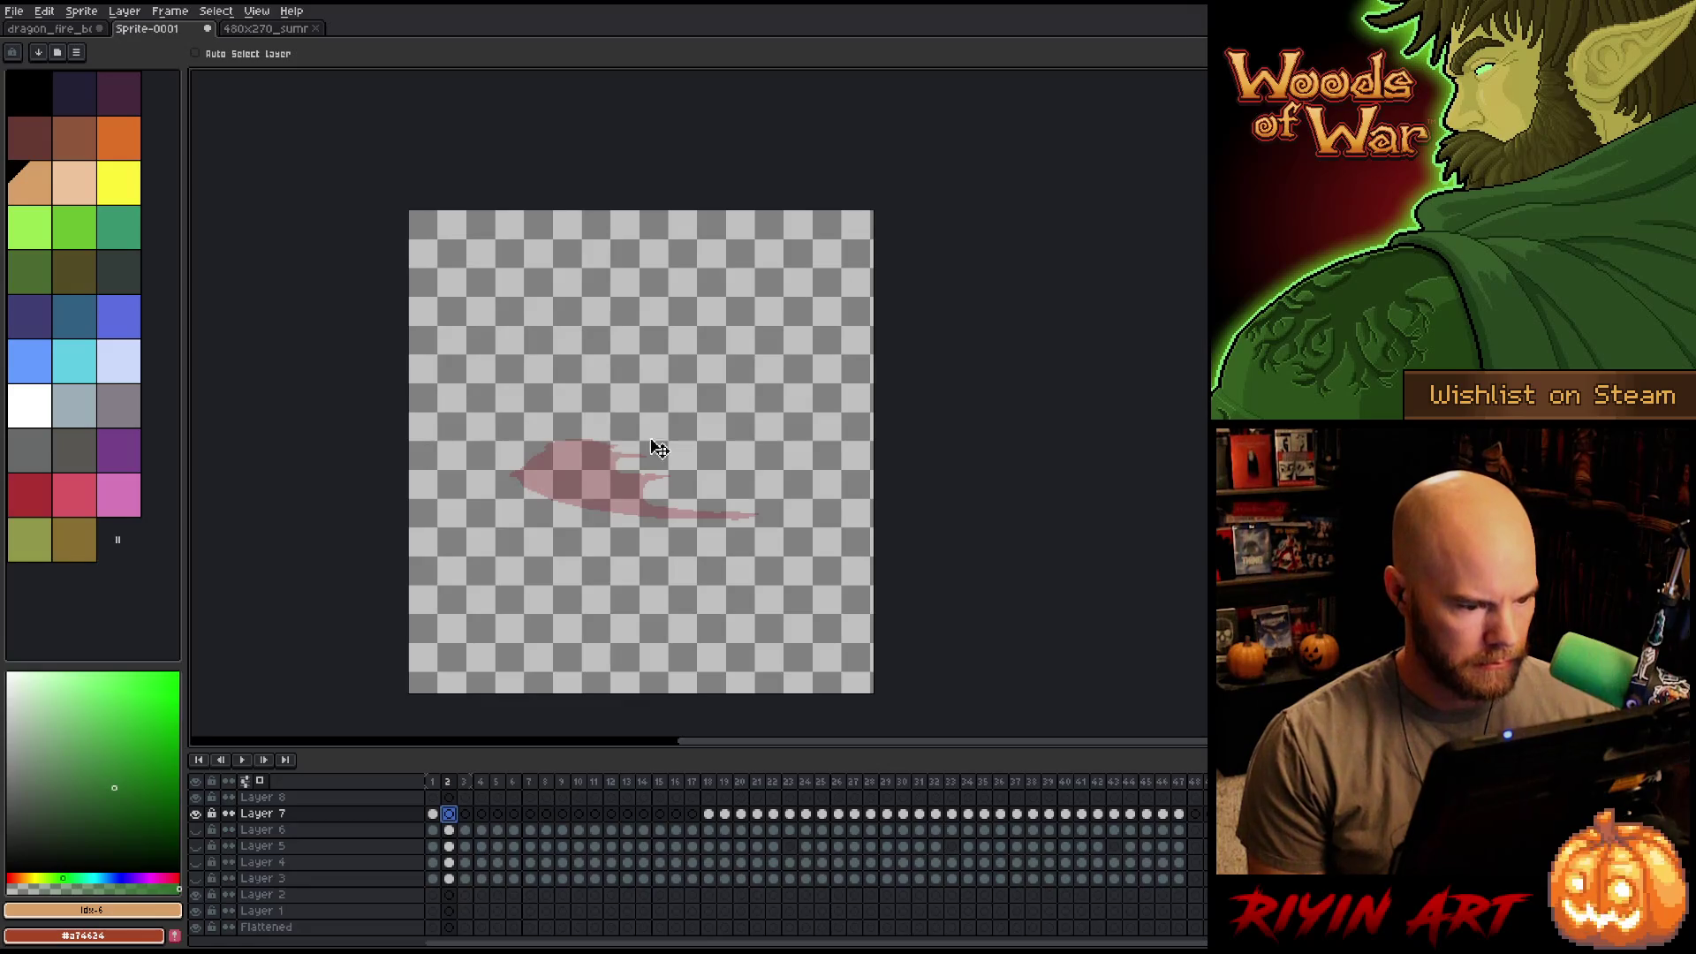
scroll(642, 446, up, 3)
mouse_move(636, 440)
mouse_down()
mouse_move(852, 542)
mouse_move(655, 417)
mouse_up()
click(433, 814)
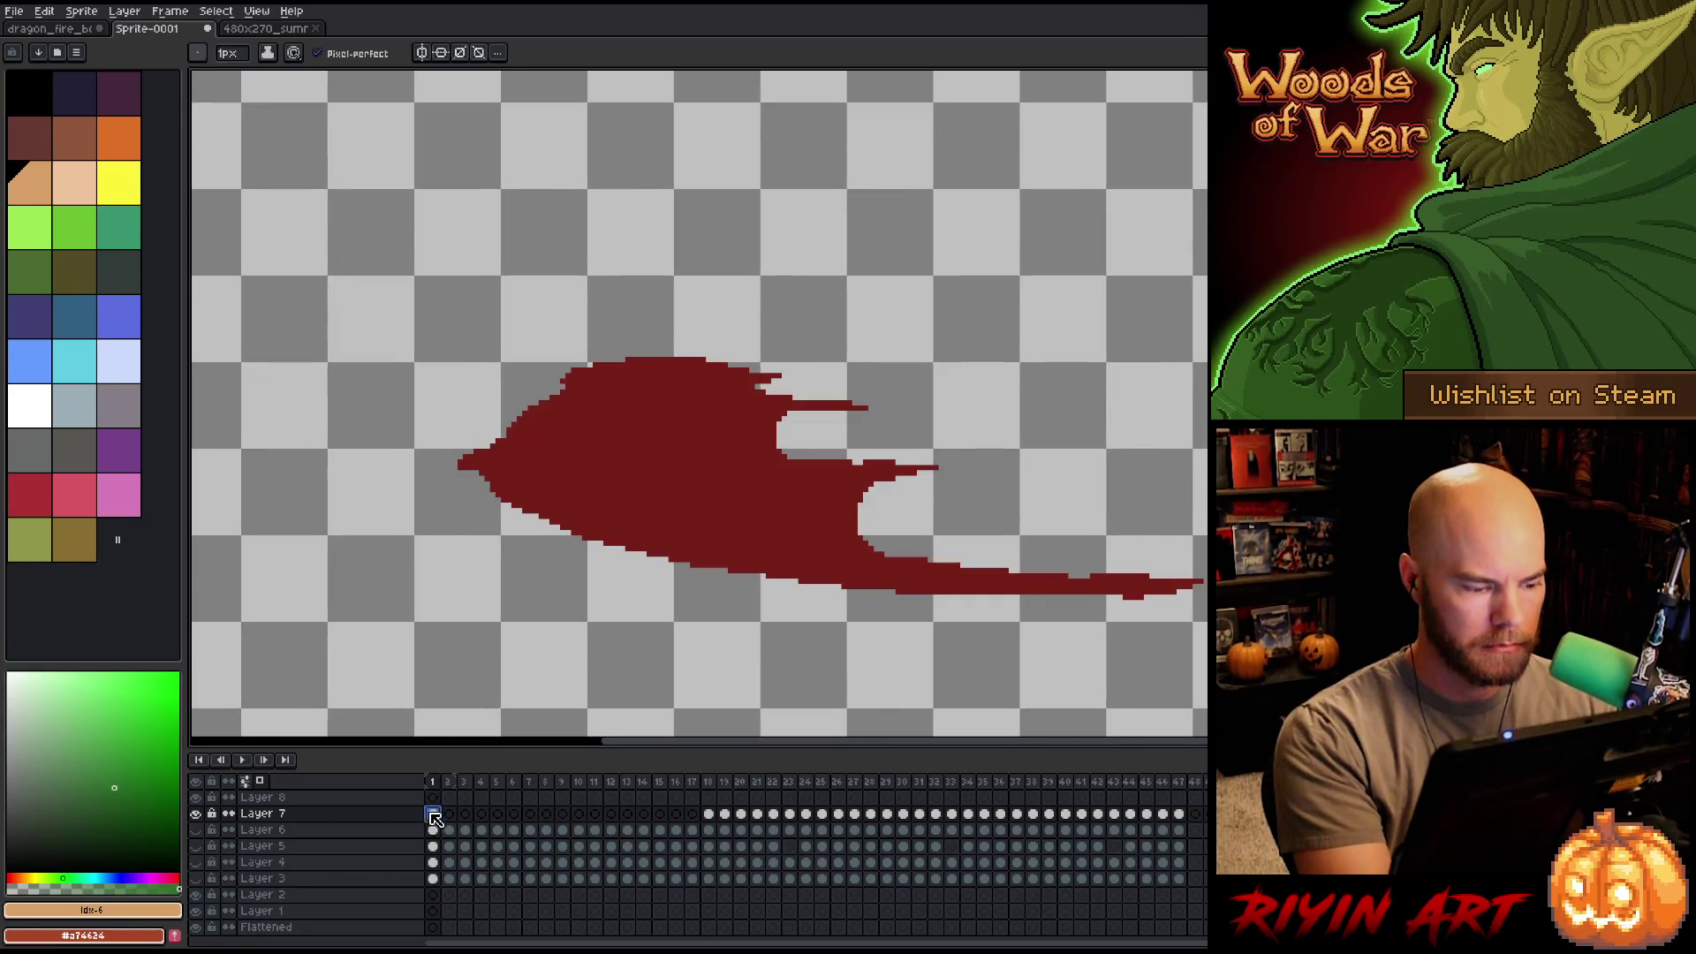
Pick the wing's dark red, then outline and fill a new wing on frame 2 of Layer 7.
alt+click(651, 485)
click(451, 813)
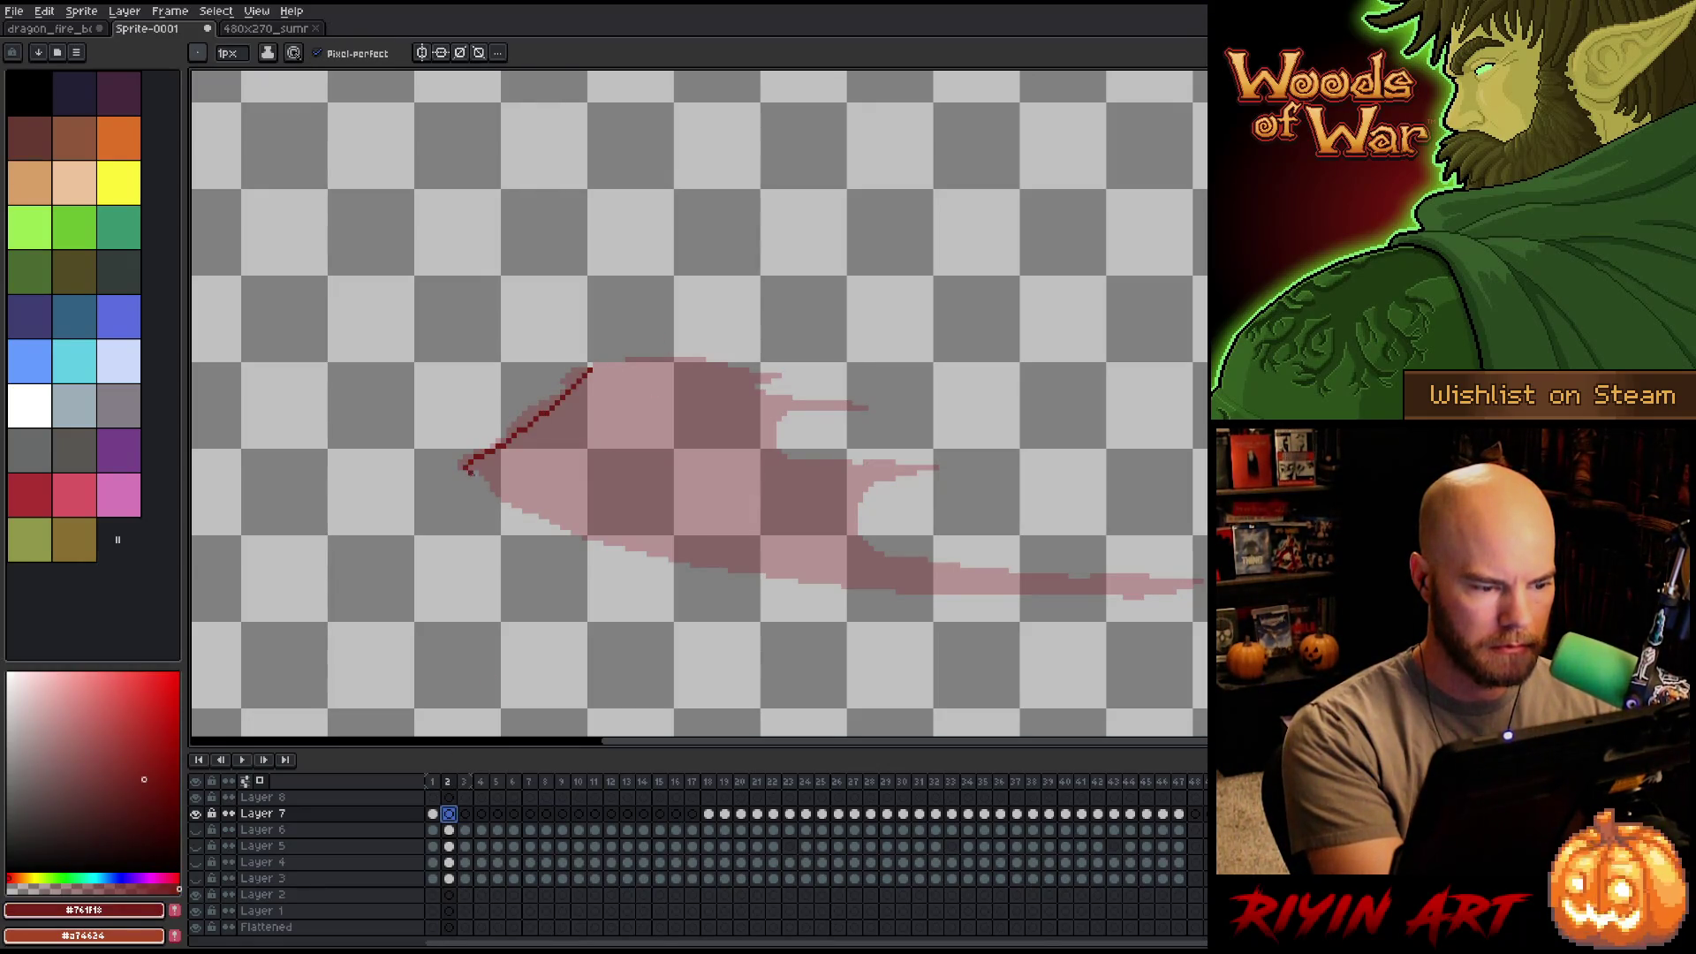
key(ctrl+z)
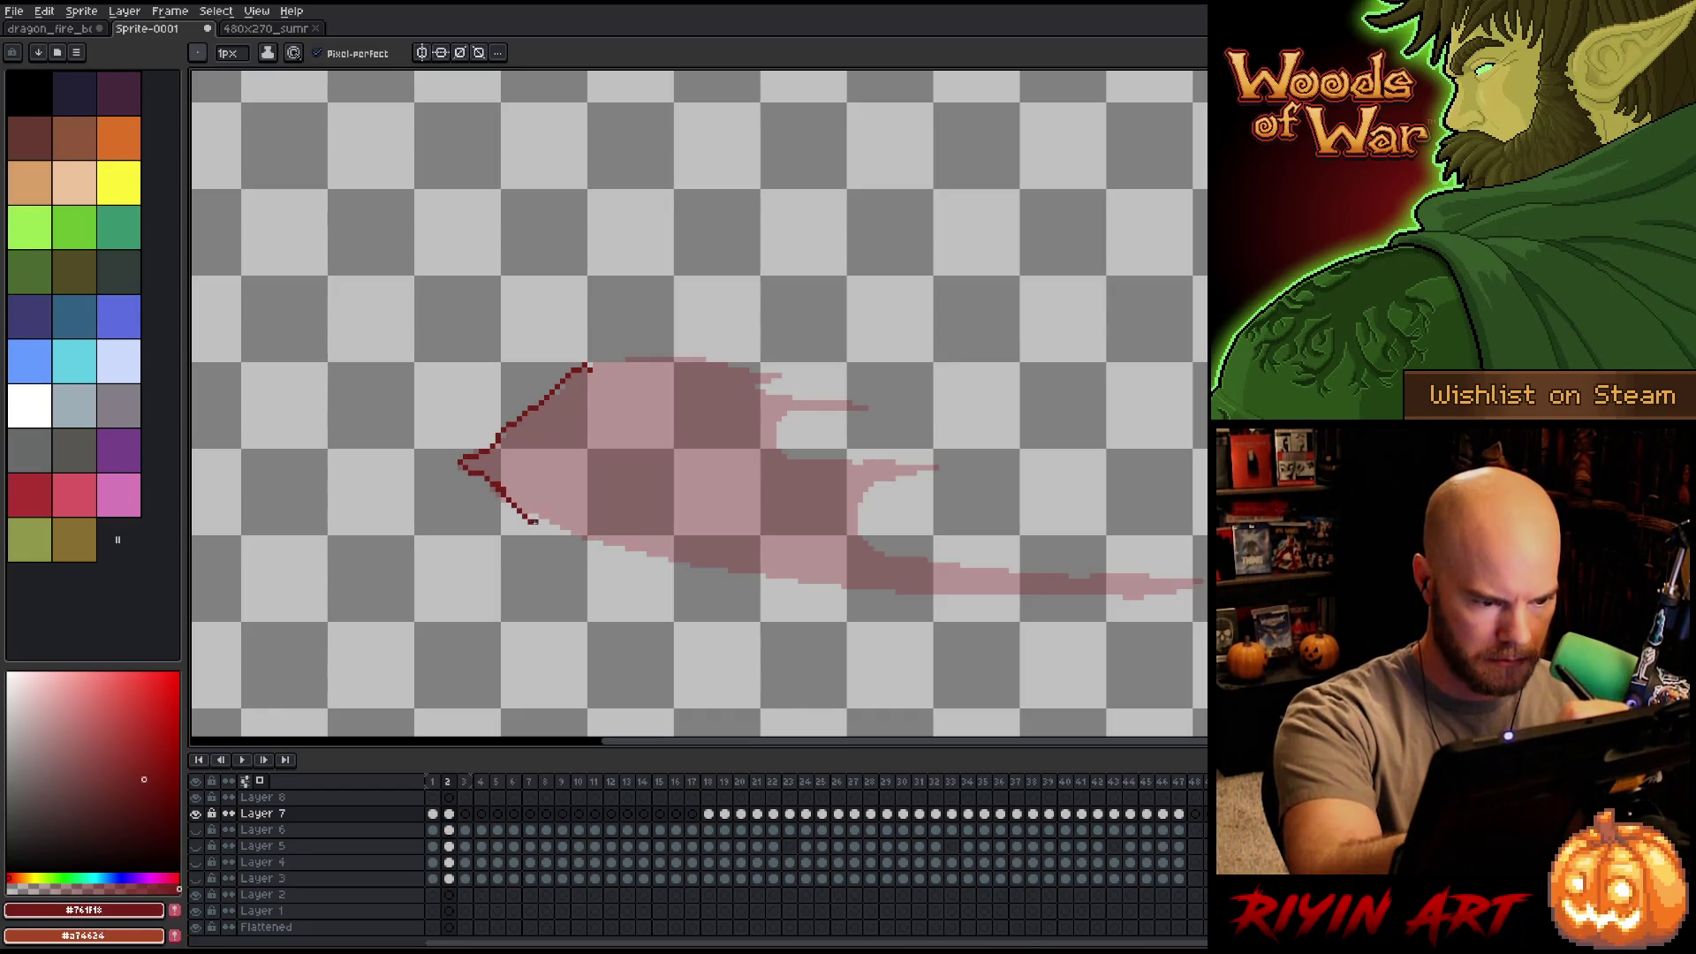
mouse_move(667, 559)
mouse_down()
mouse_move(840, 590)
mouse_move(1158, 602)
mouse_up()
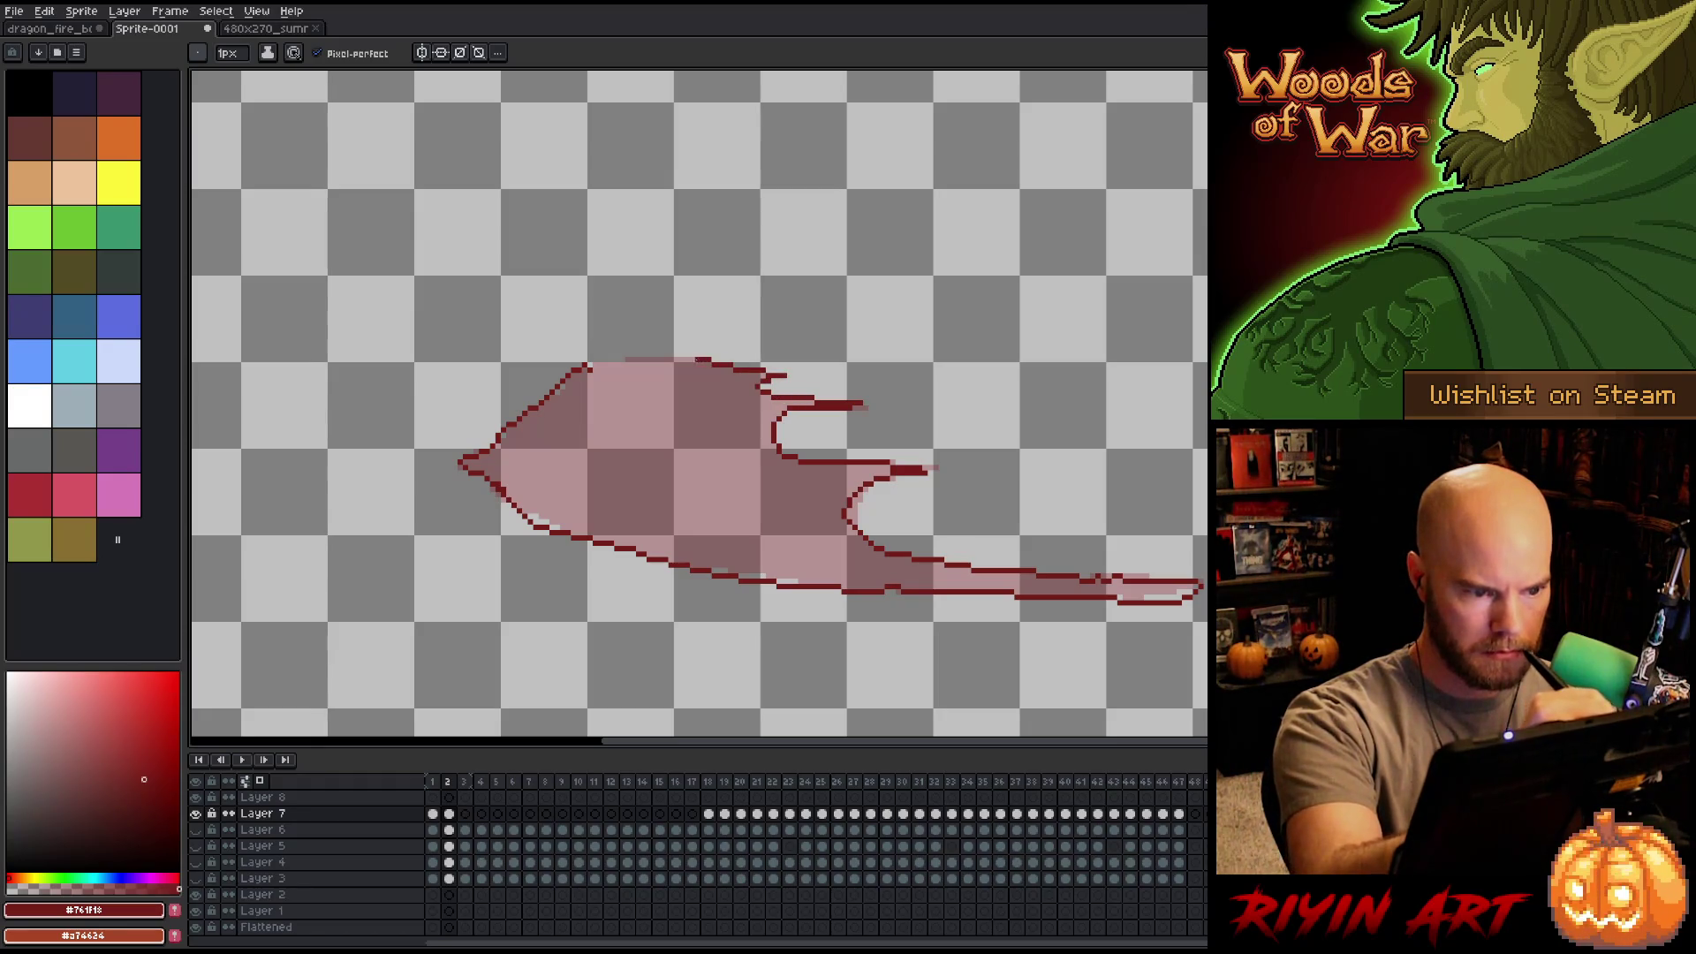
key(g)
click(759, 456)
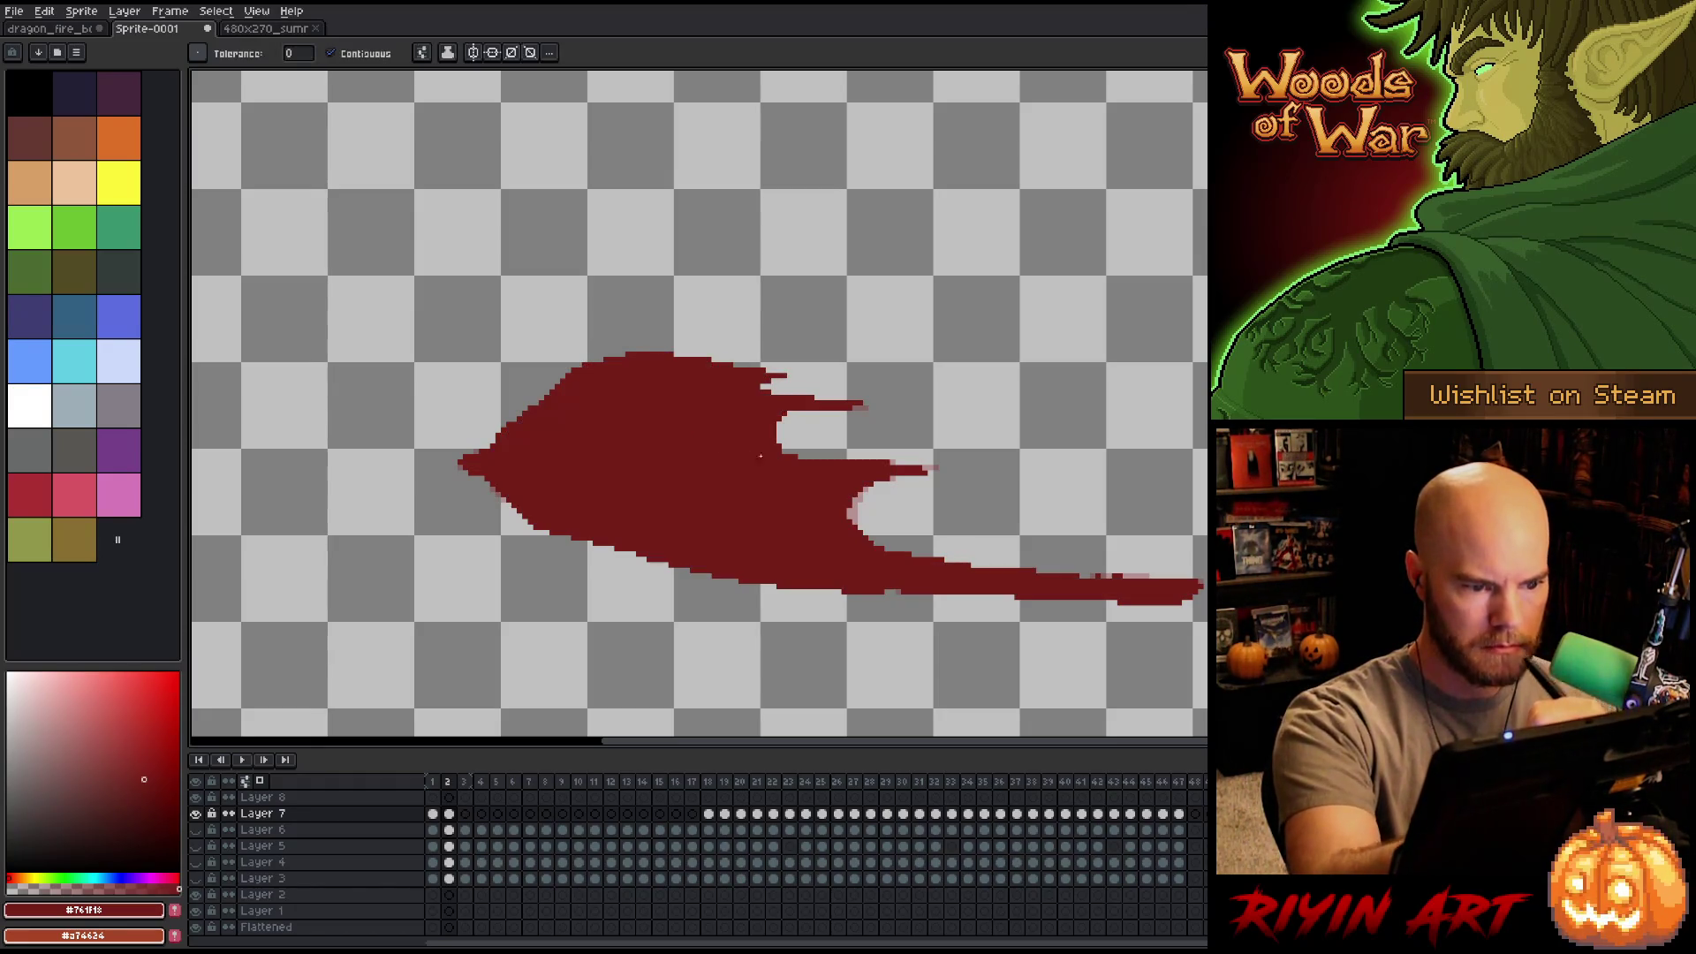
key(b)
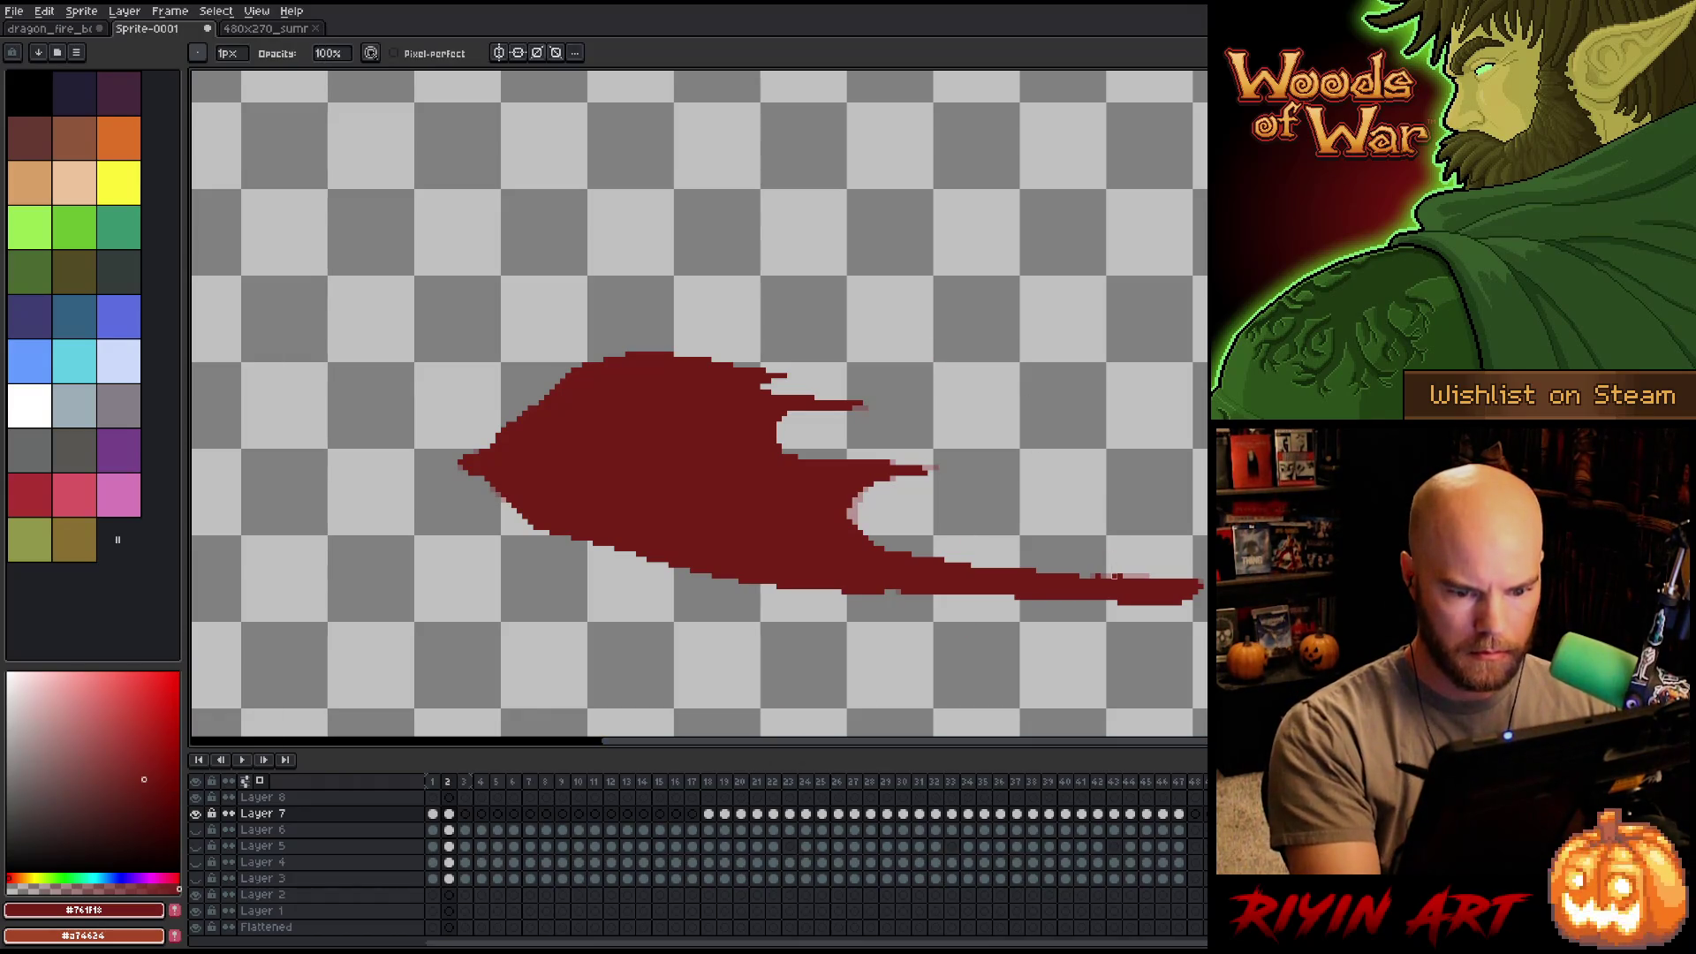
key(e)
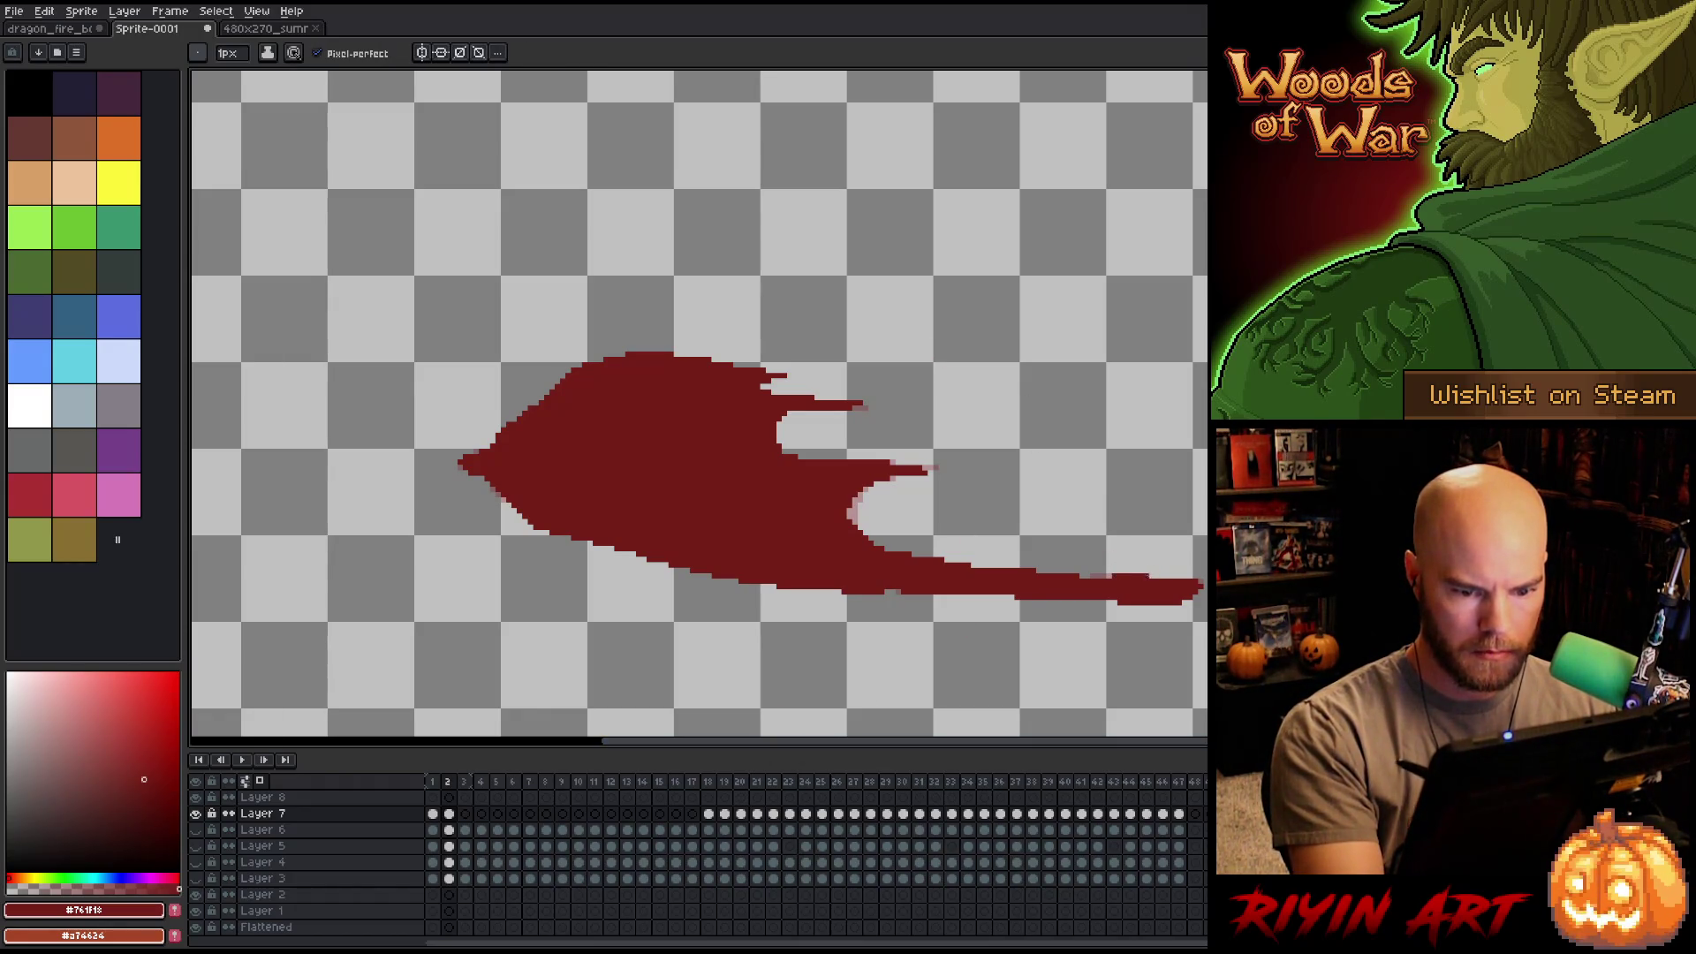
Trace the wing's top and lower edges on frame 3 and fill it solid dark red.
click(466, 812)
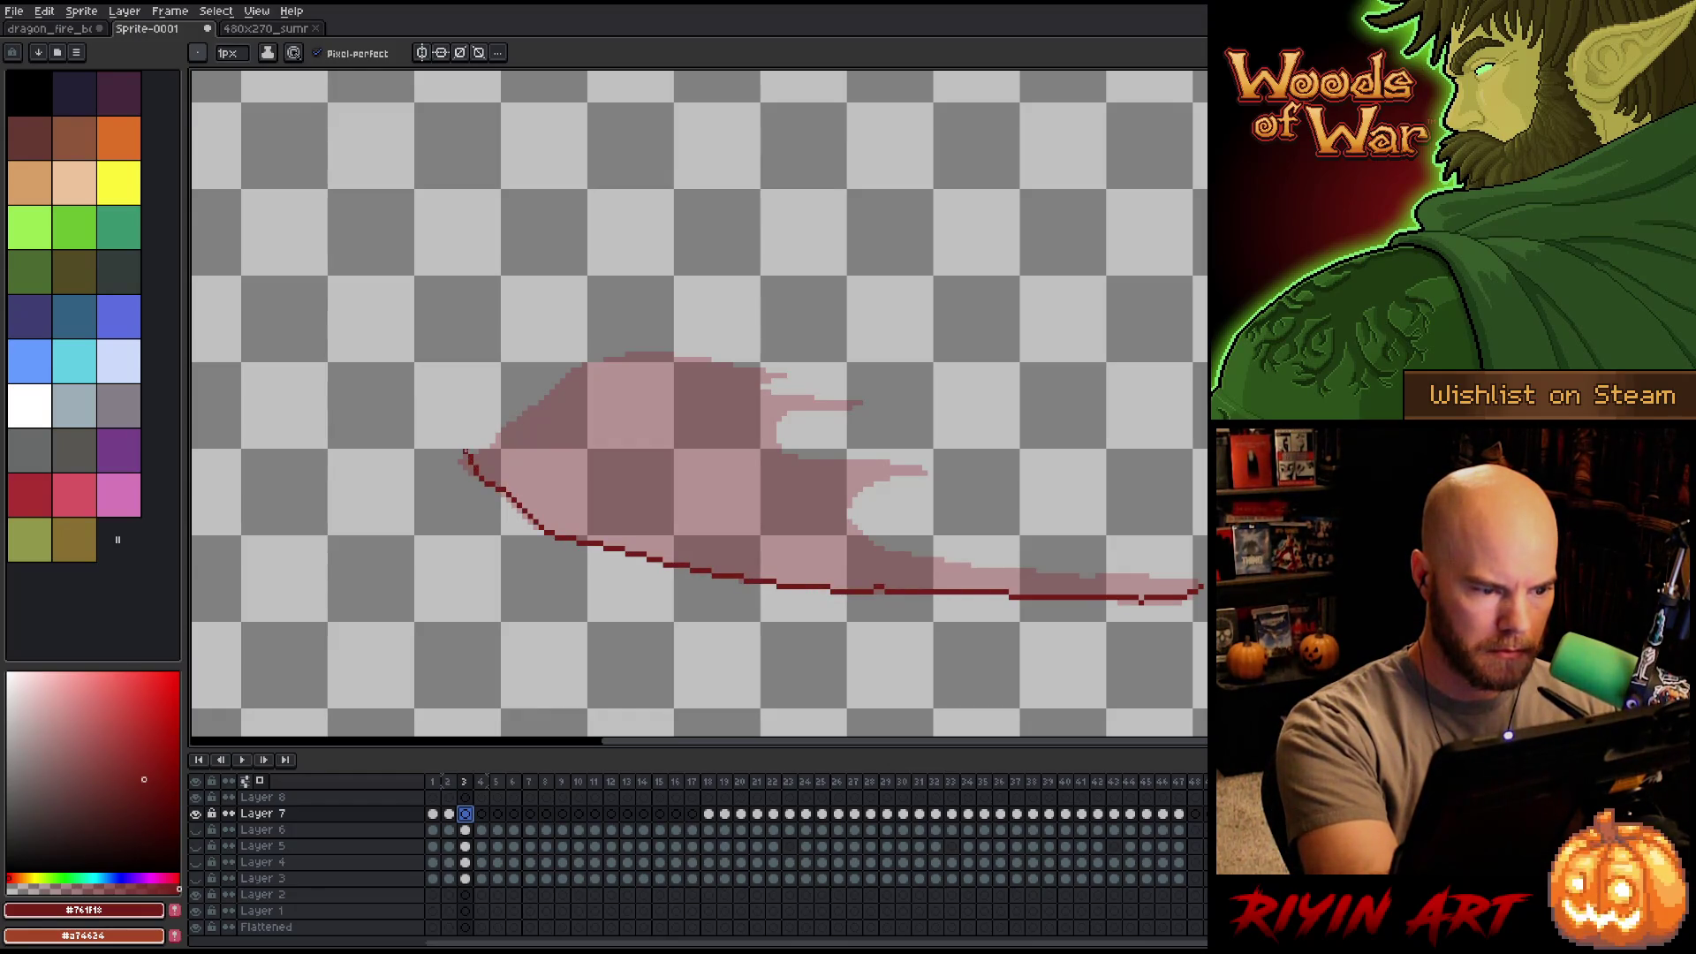
drag(601, 361, 646, 355)
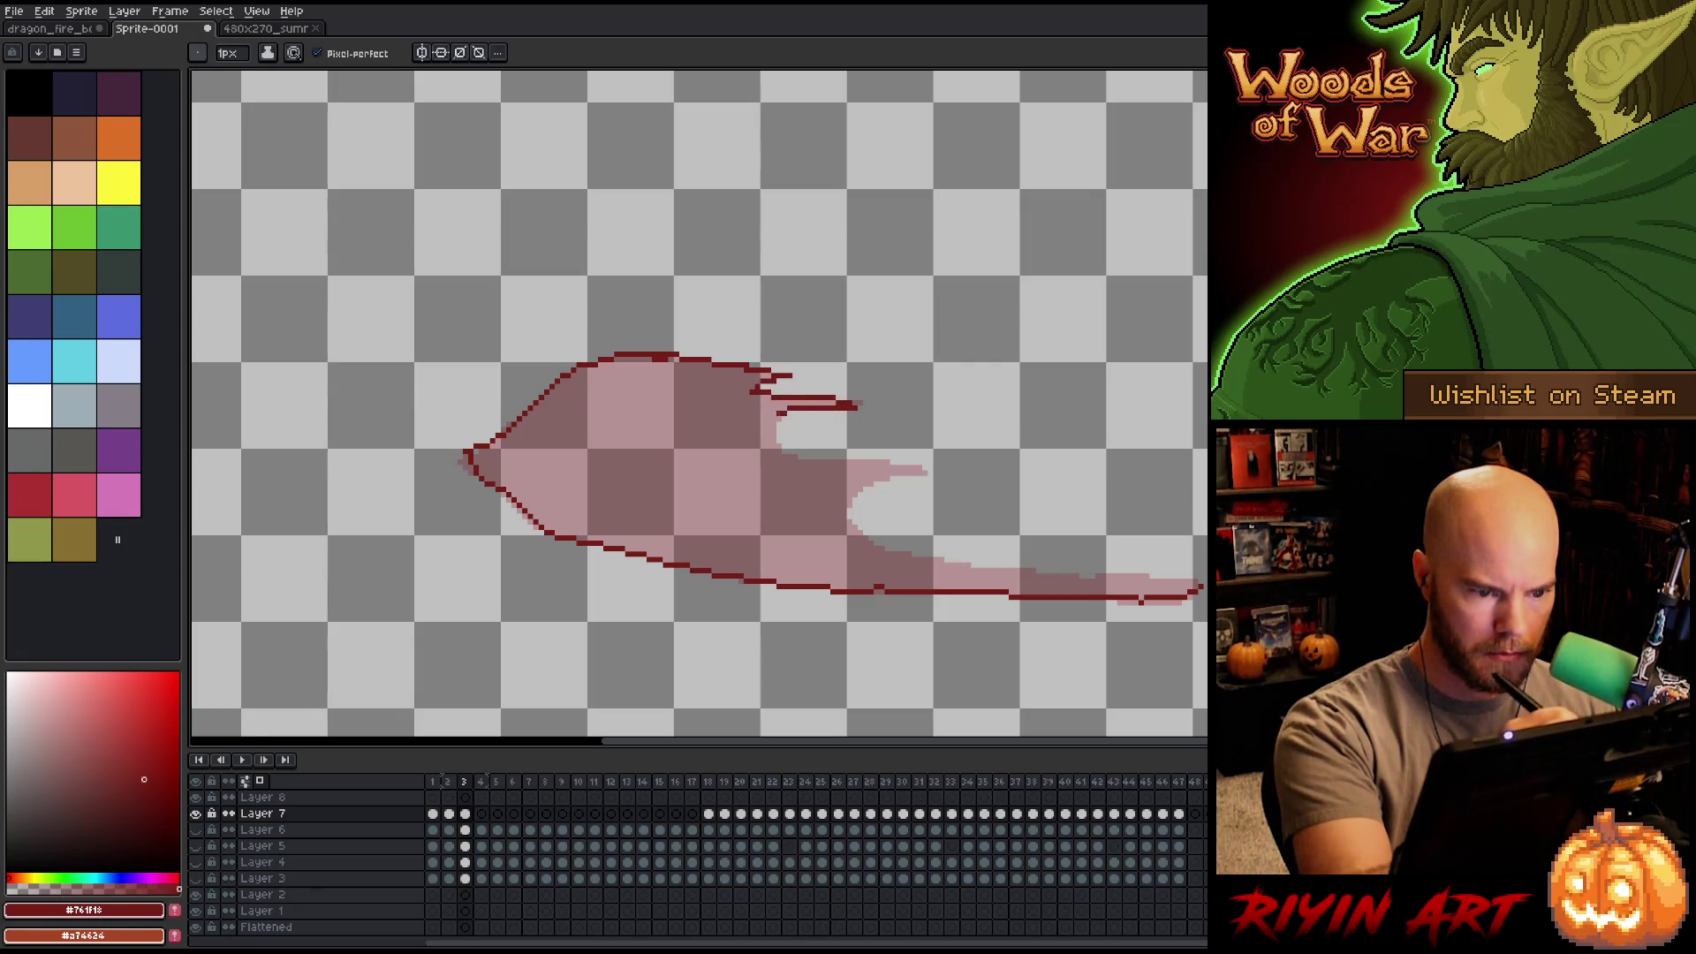
mouse_move(852, 523)
mouse_down()
mouse_move(976, 571)
mouse_move(1148, 579)
mouse_up()
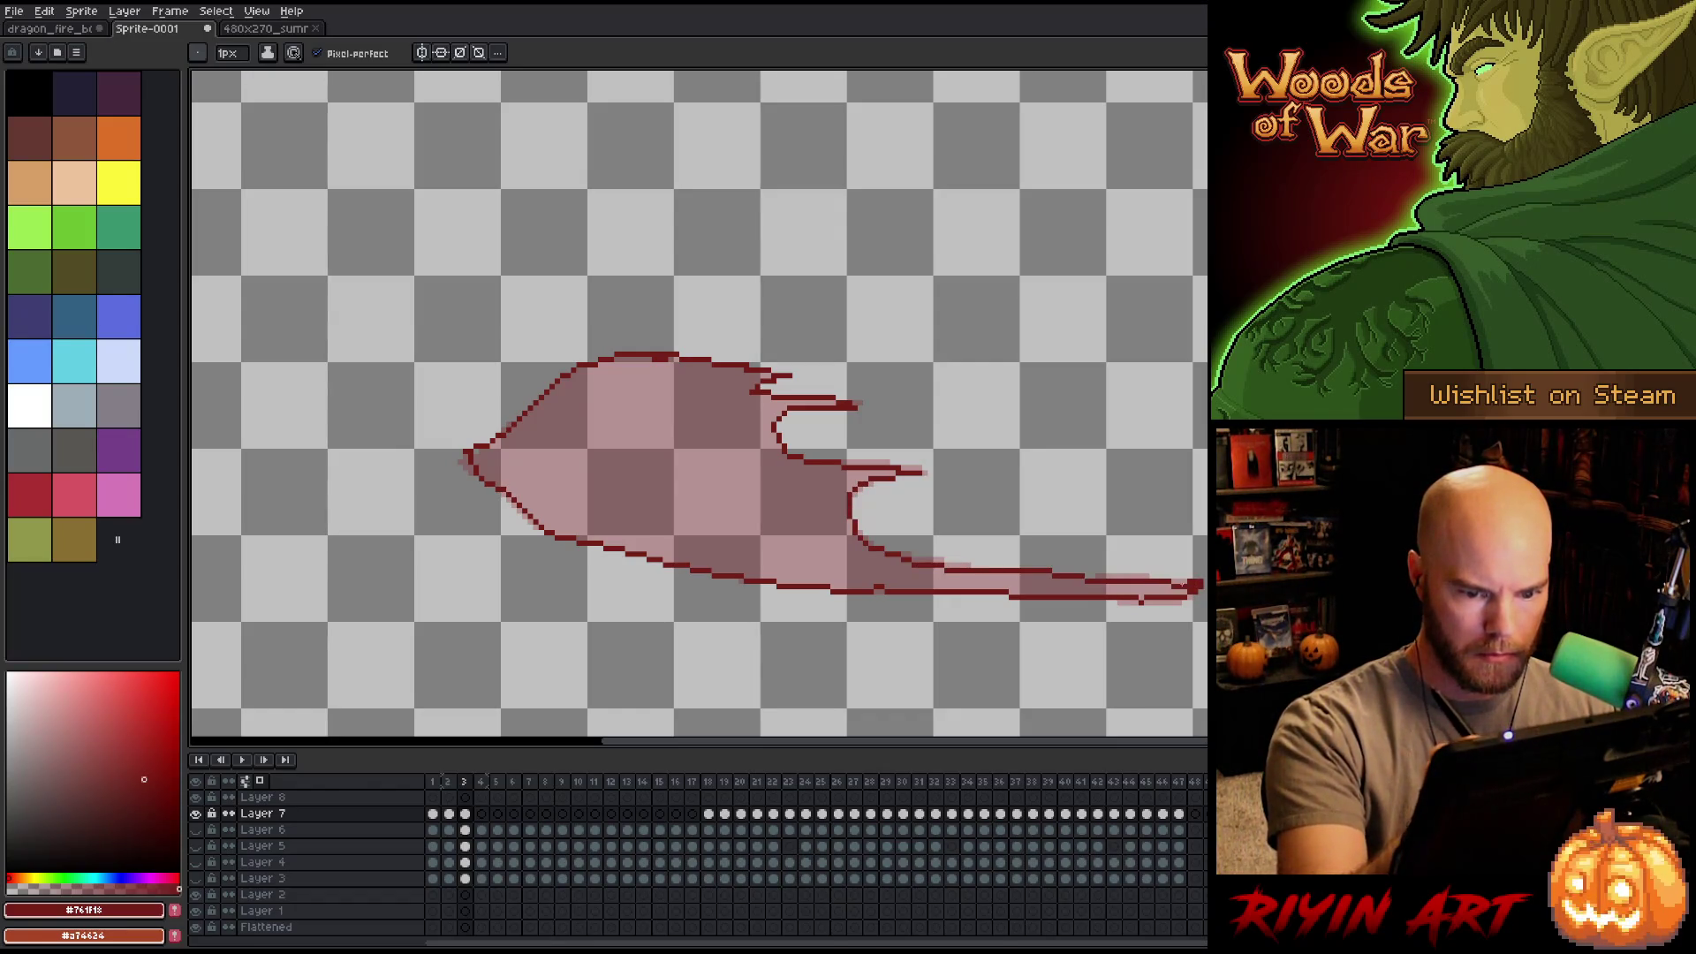
key(g)
click(1140, 600)
key(b)
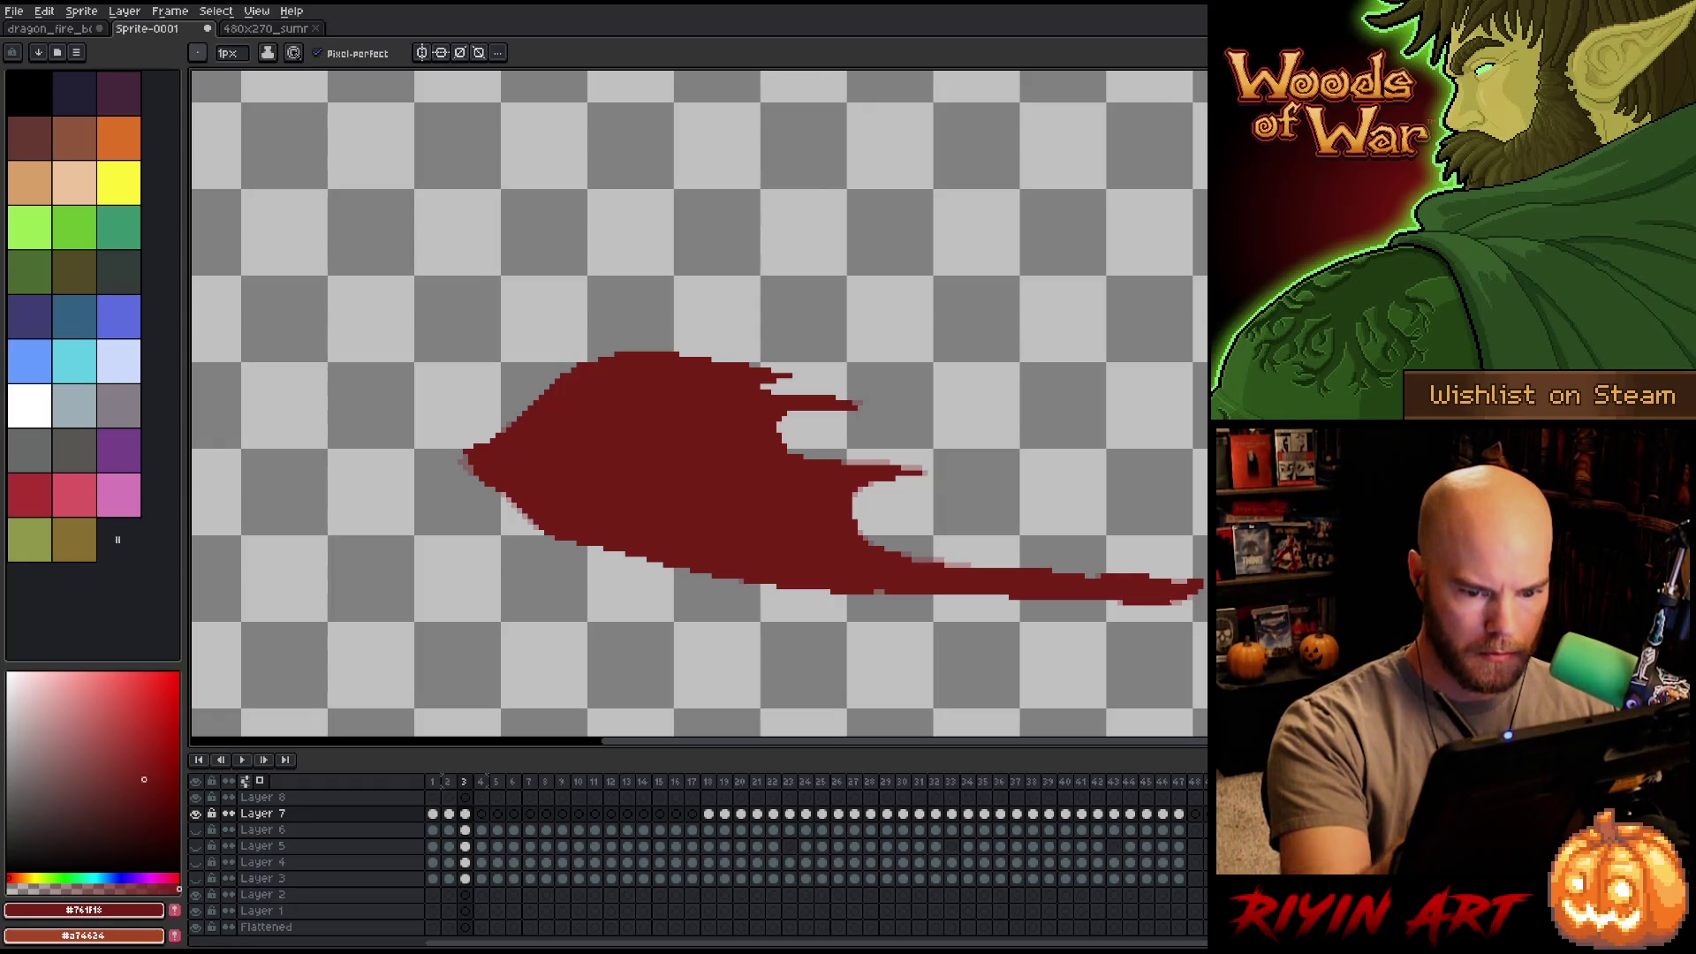
Outline the wing on frame 4 over the onion skin and fill it dark red, undoing a whole-canvas fill.
click(481, 814)
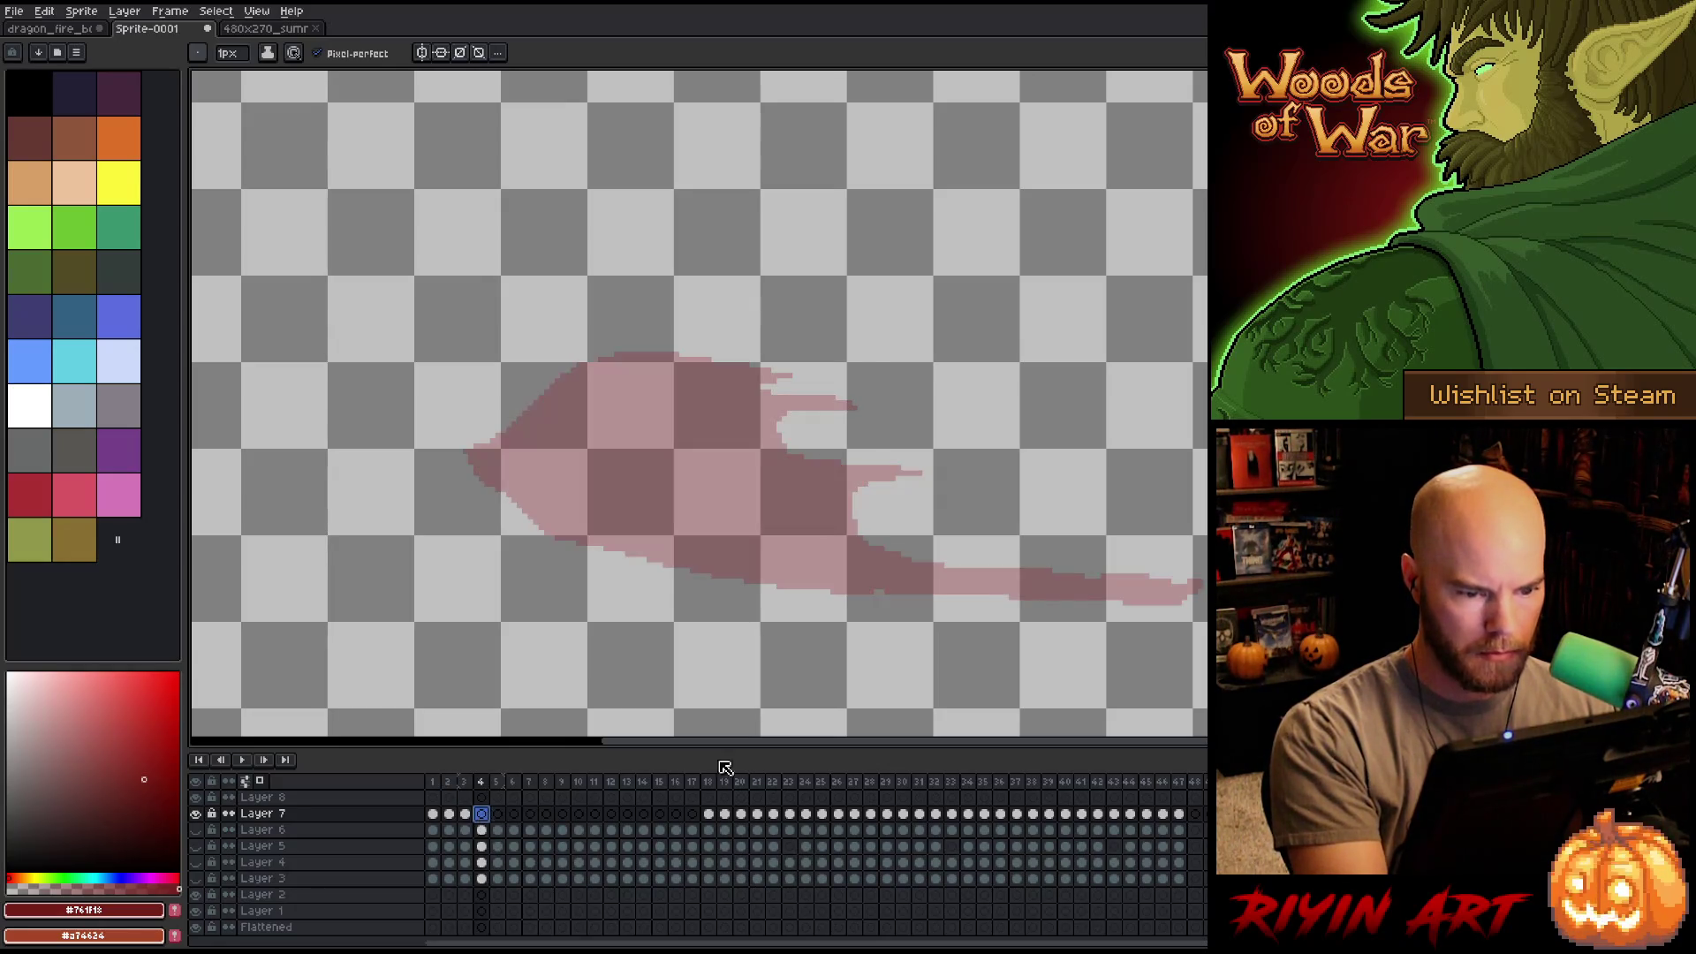
click(432, 814)
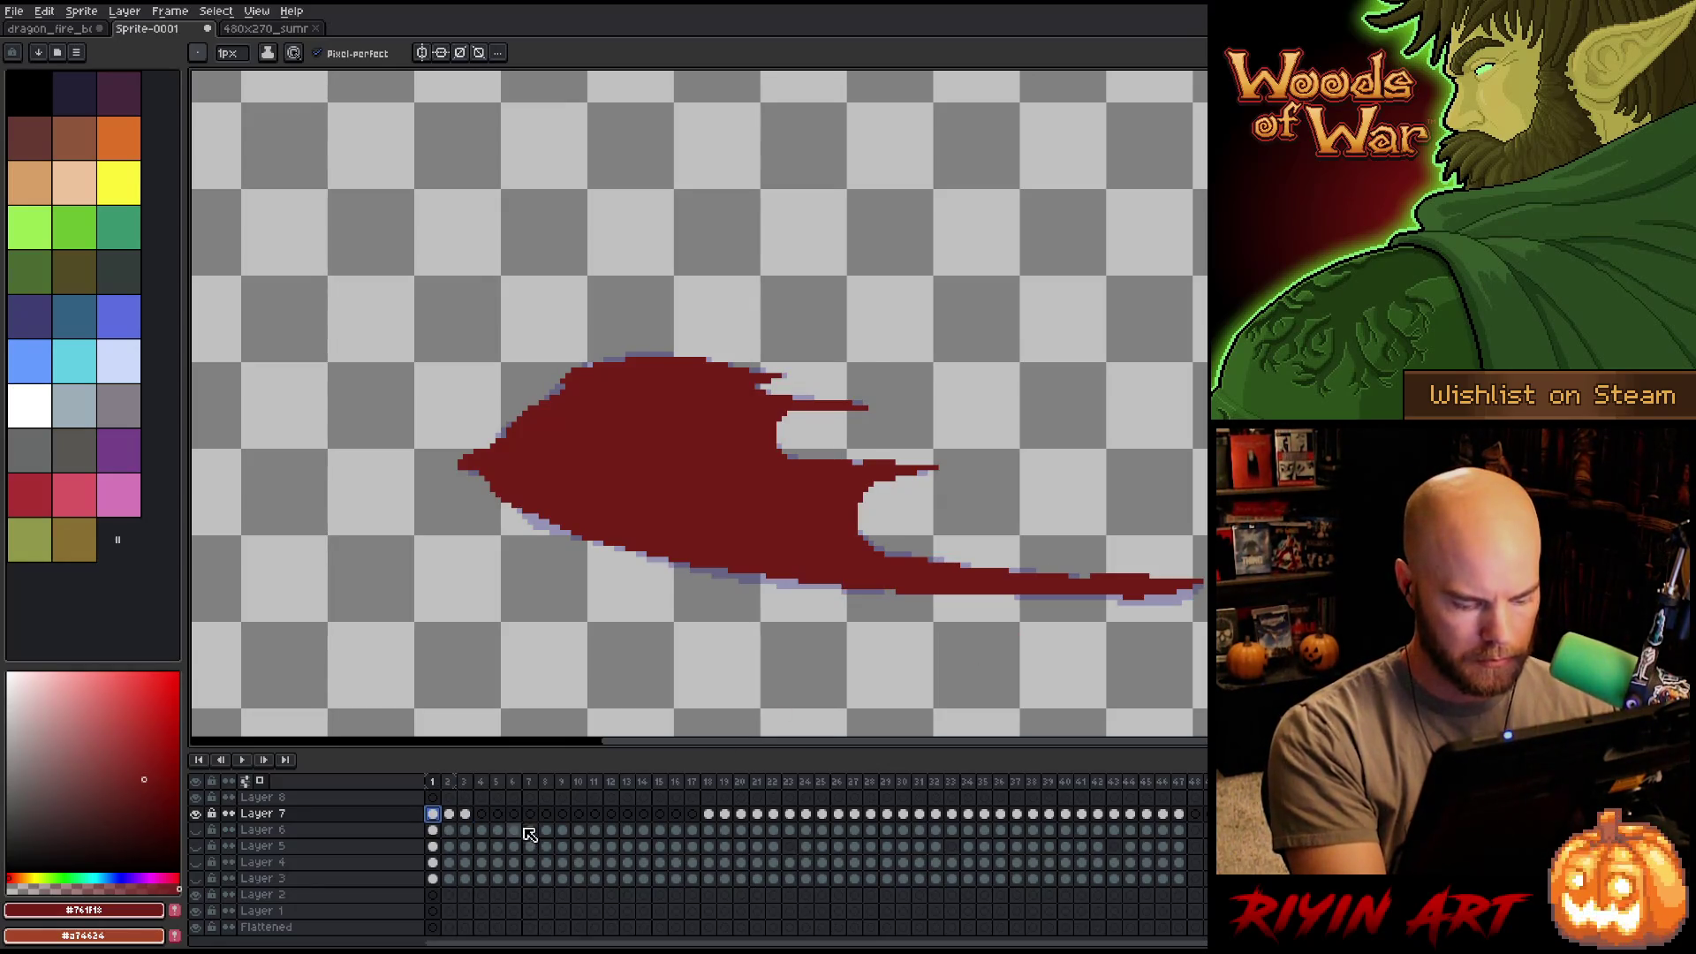
click(465, 814)
click(481, 814)
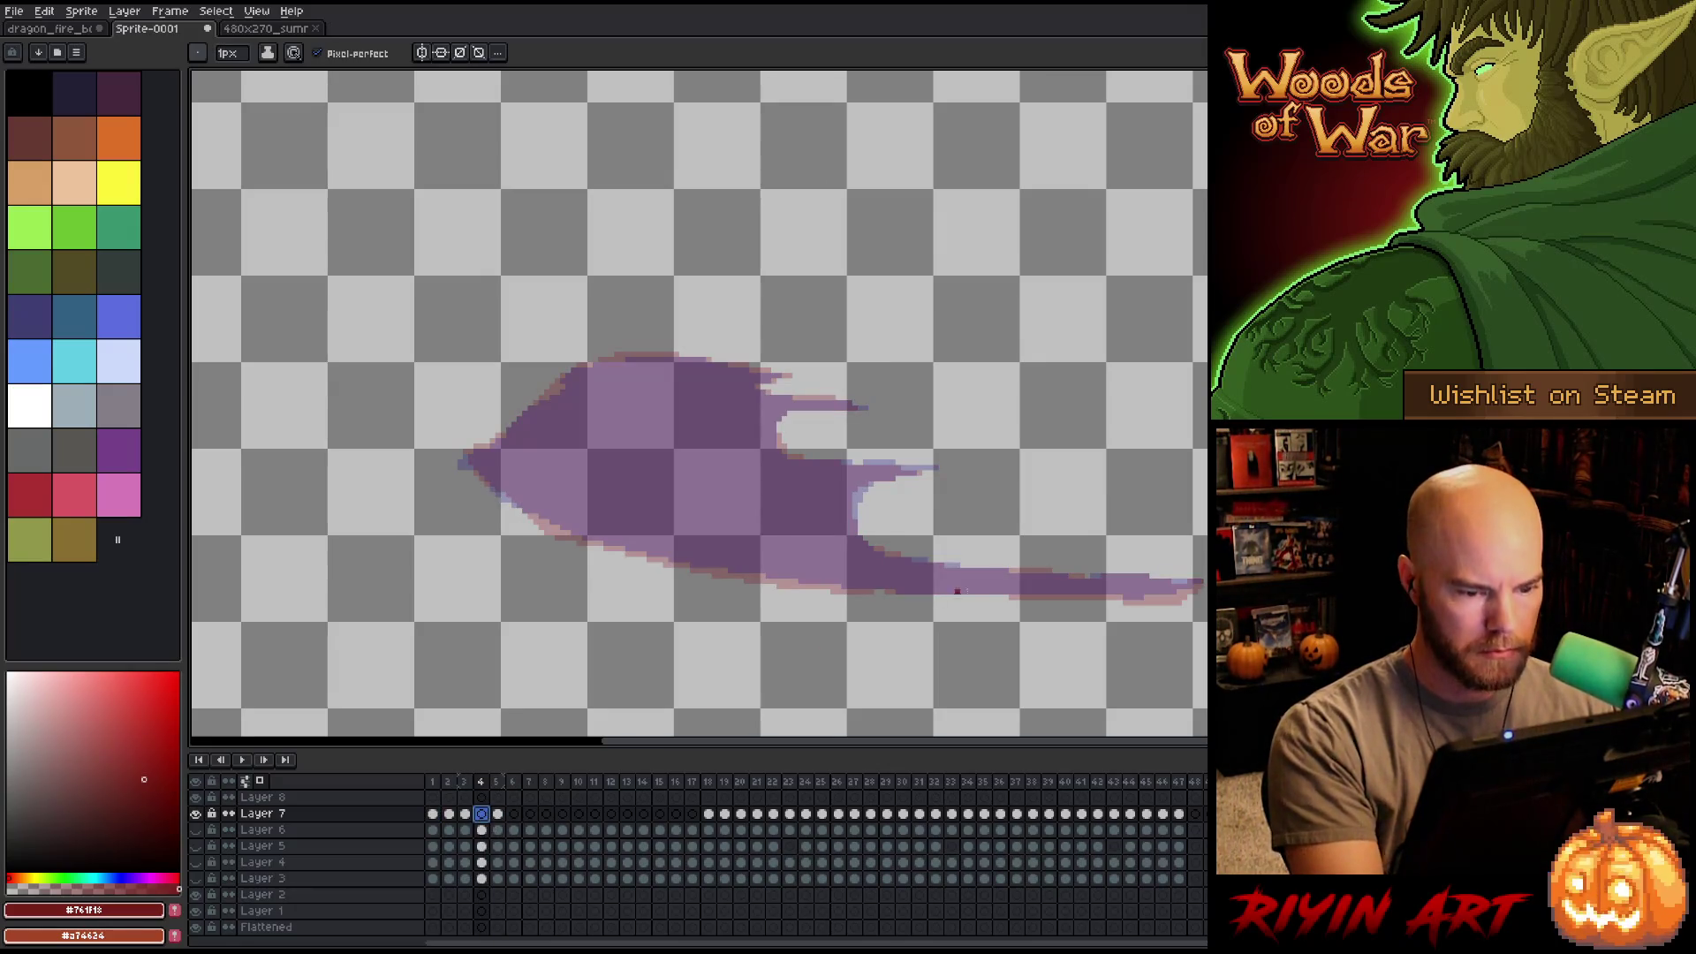
mouse_move(1031, 597)
mouse_down()
mouse_move(739, 576)
mouse_move(603, 543)
mouse_up()
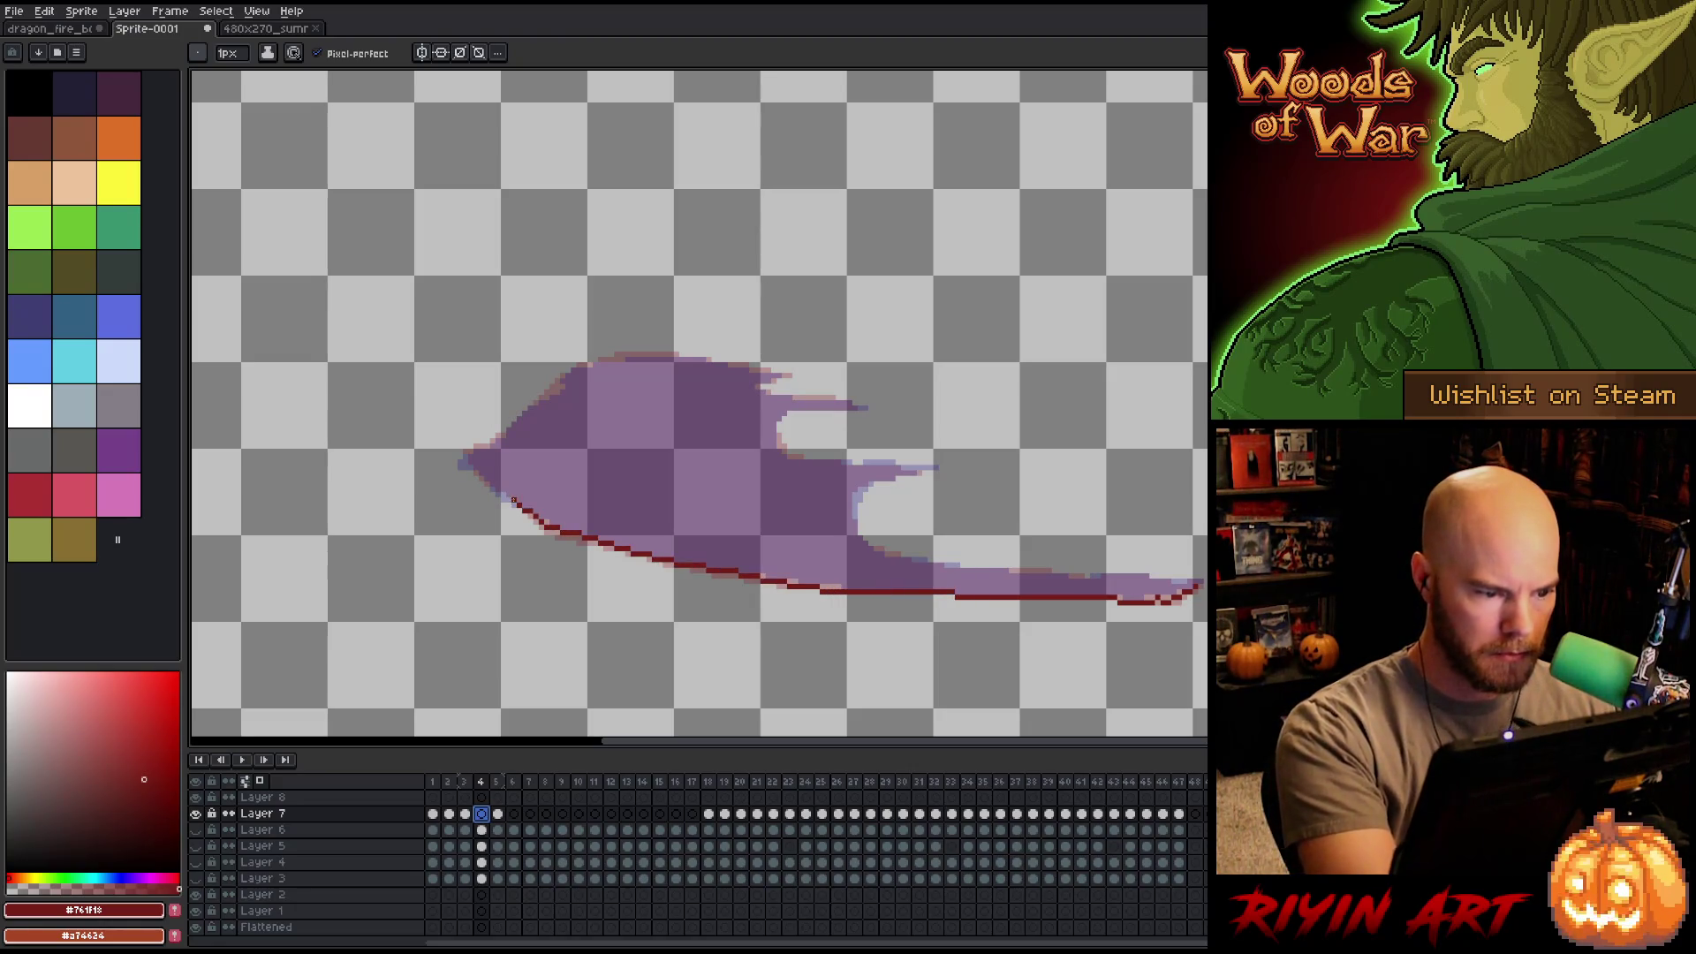
drag(651, 355, 773, 376)
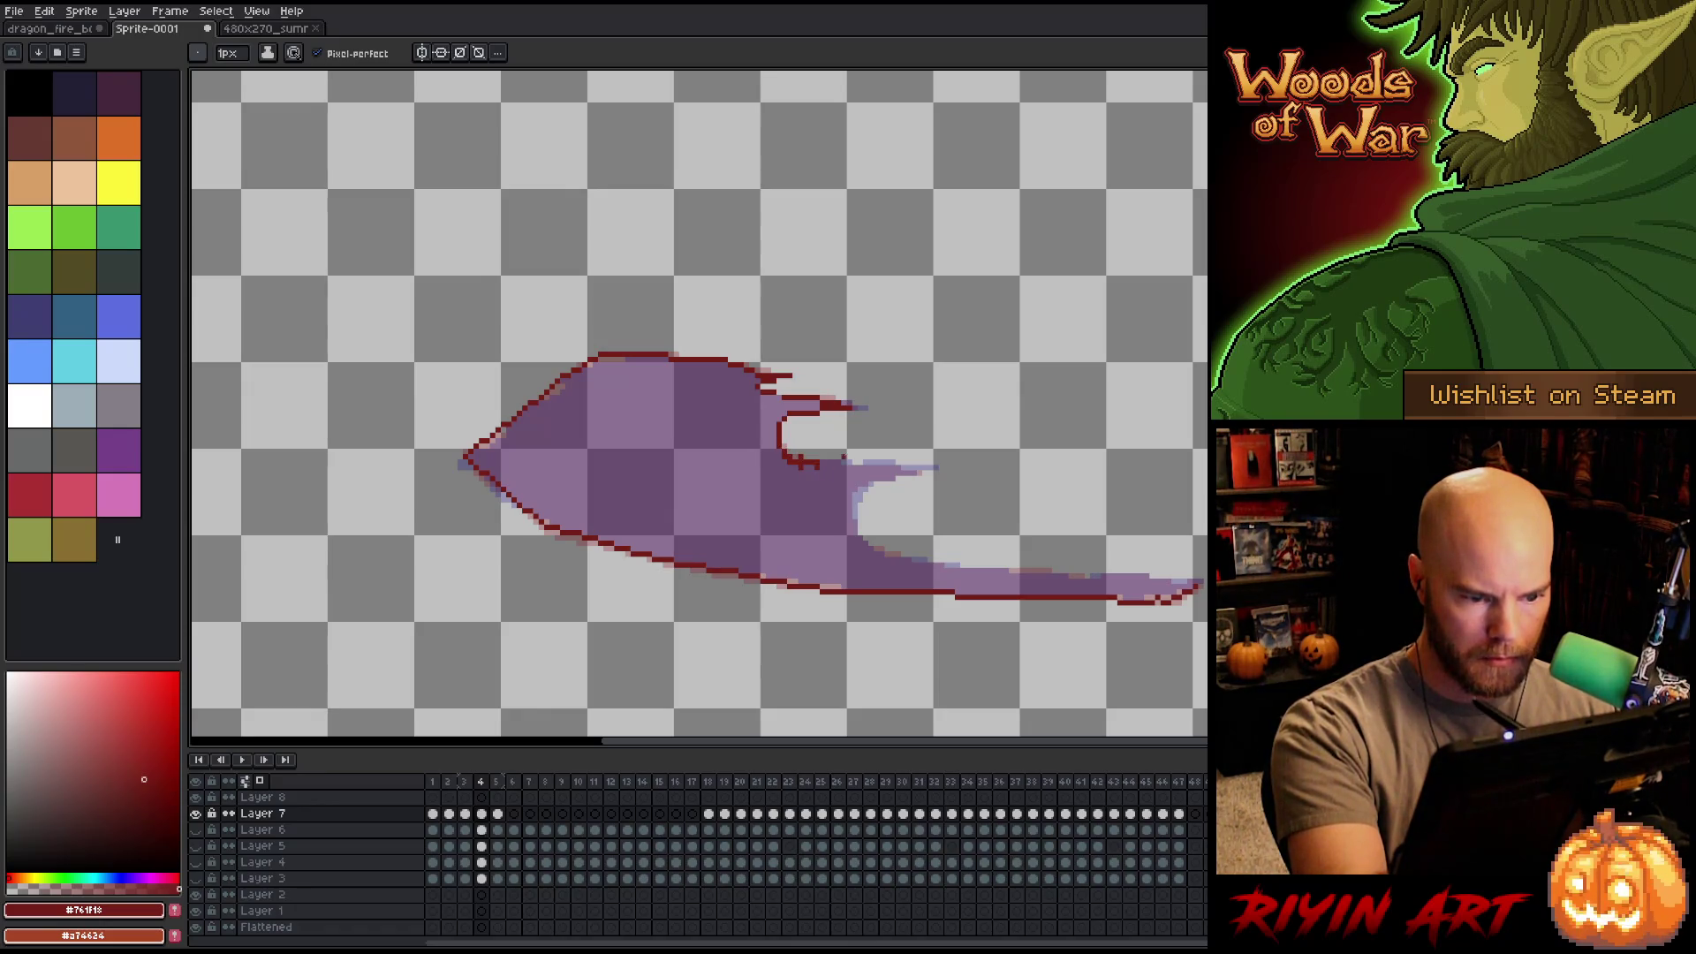
drag(813, 463, 863, 468)
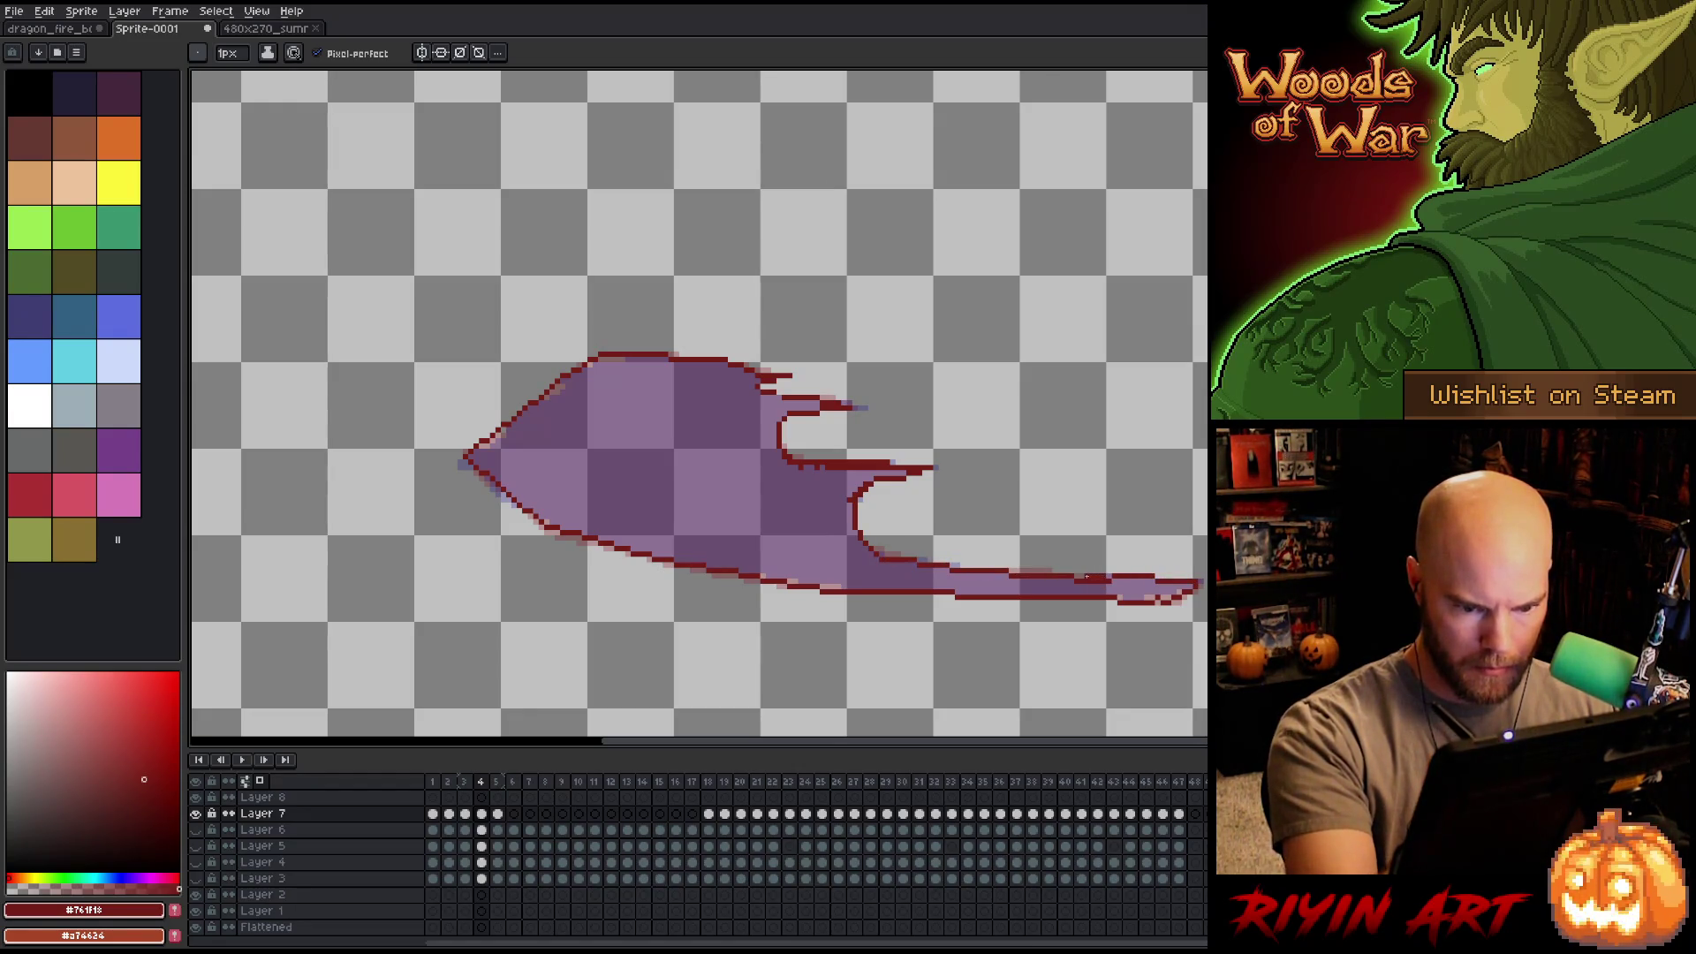
key(g)
click(822, 318)
key(ctrl+z)
key(b)
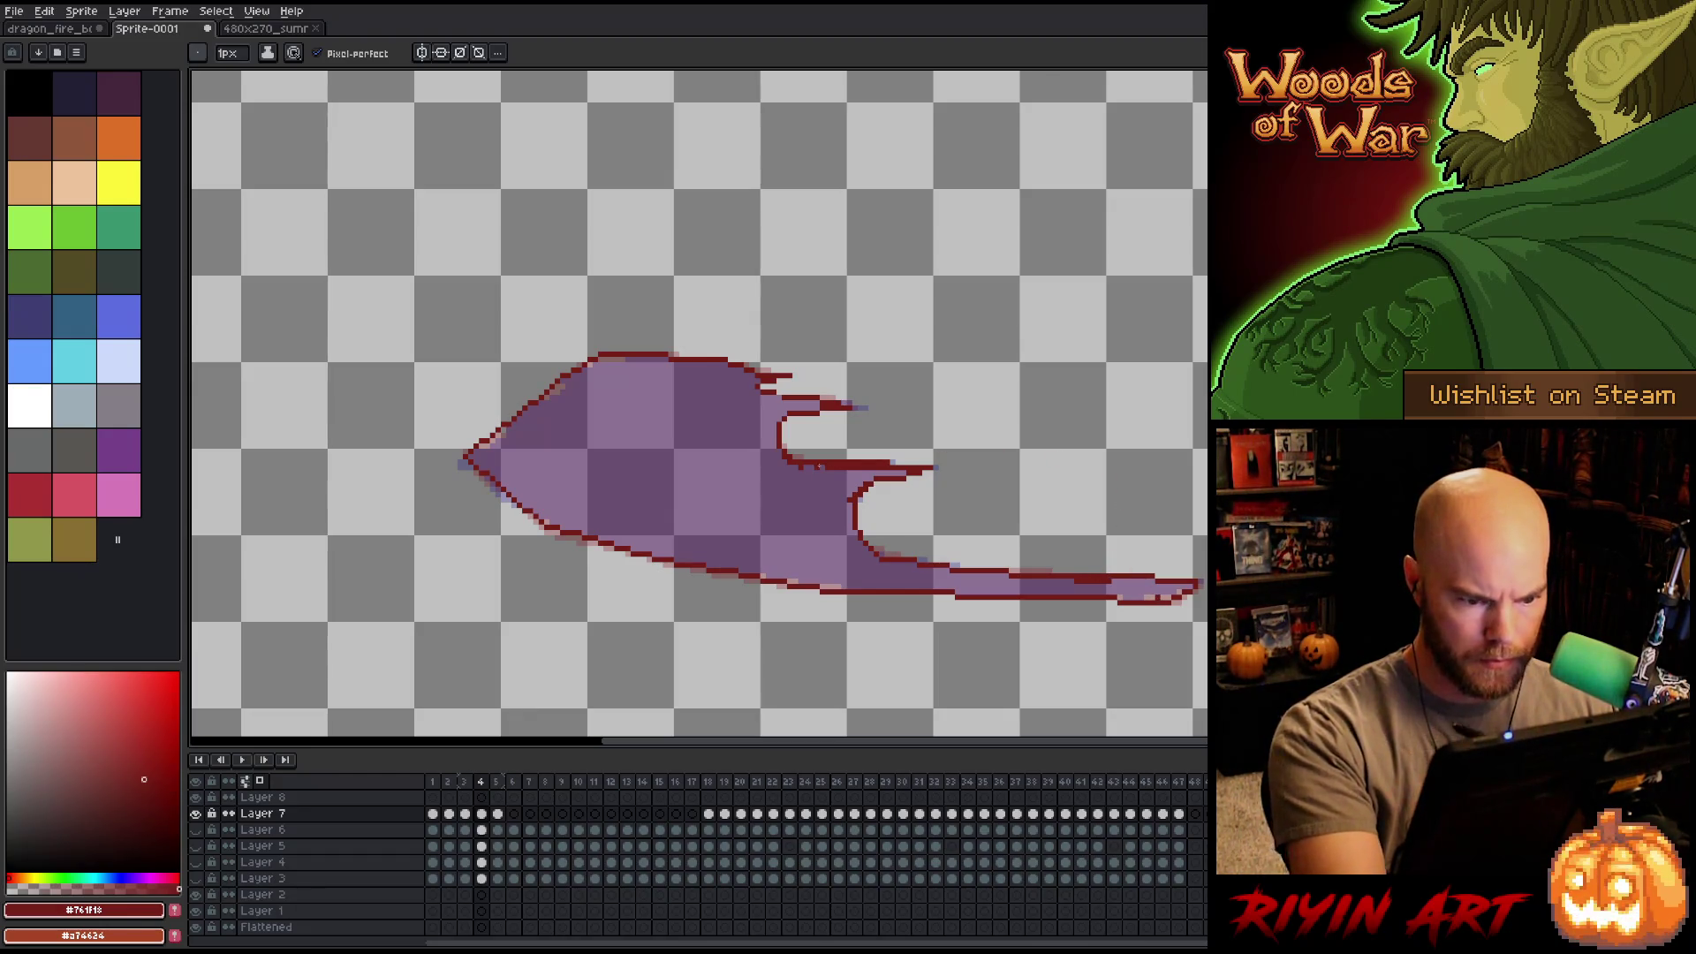
key(g)
click(721, 487)
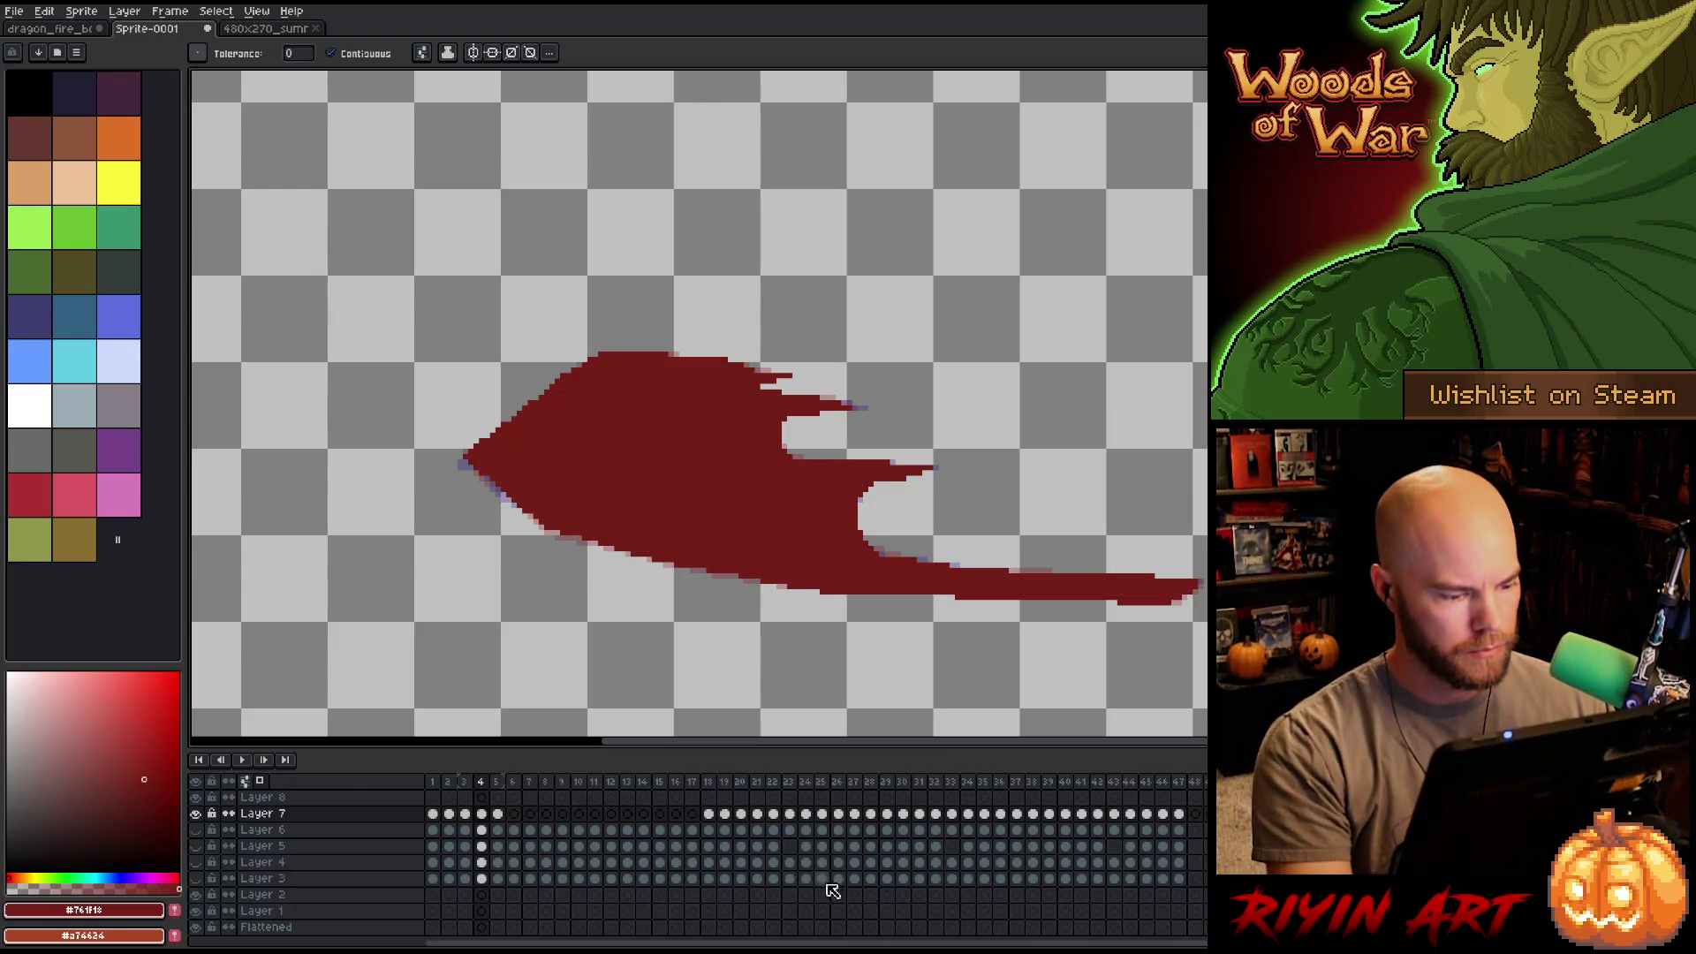
Copy Layer 7's frames 1–4 wing cels and paste them at frames 5, 9 and 13.
drag(481, 814, 433, 813)
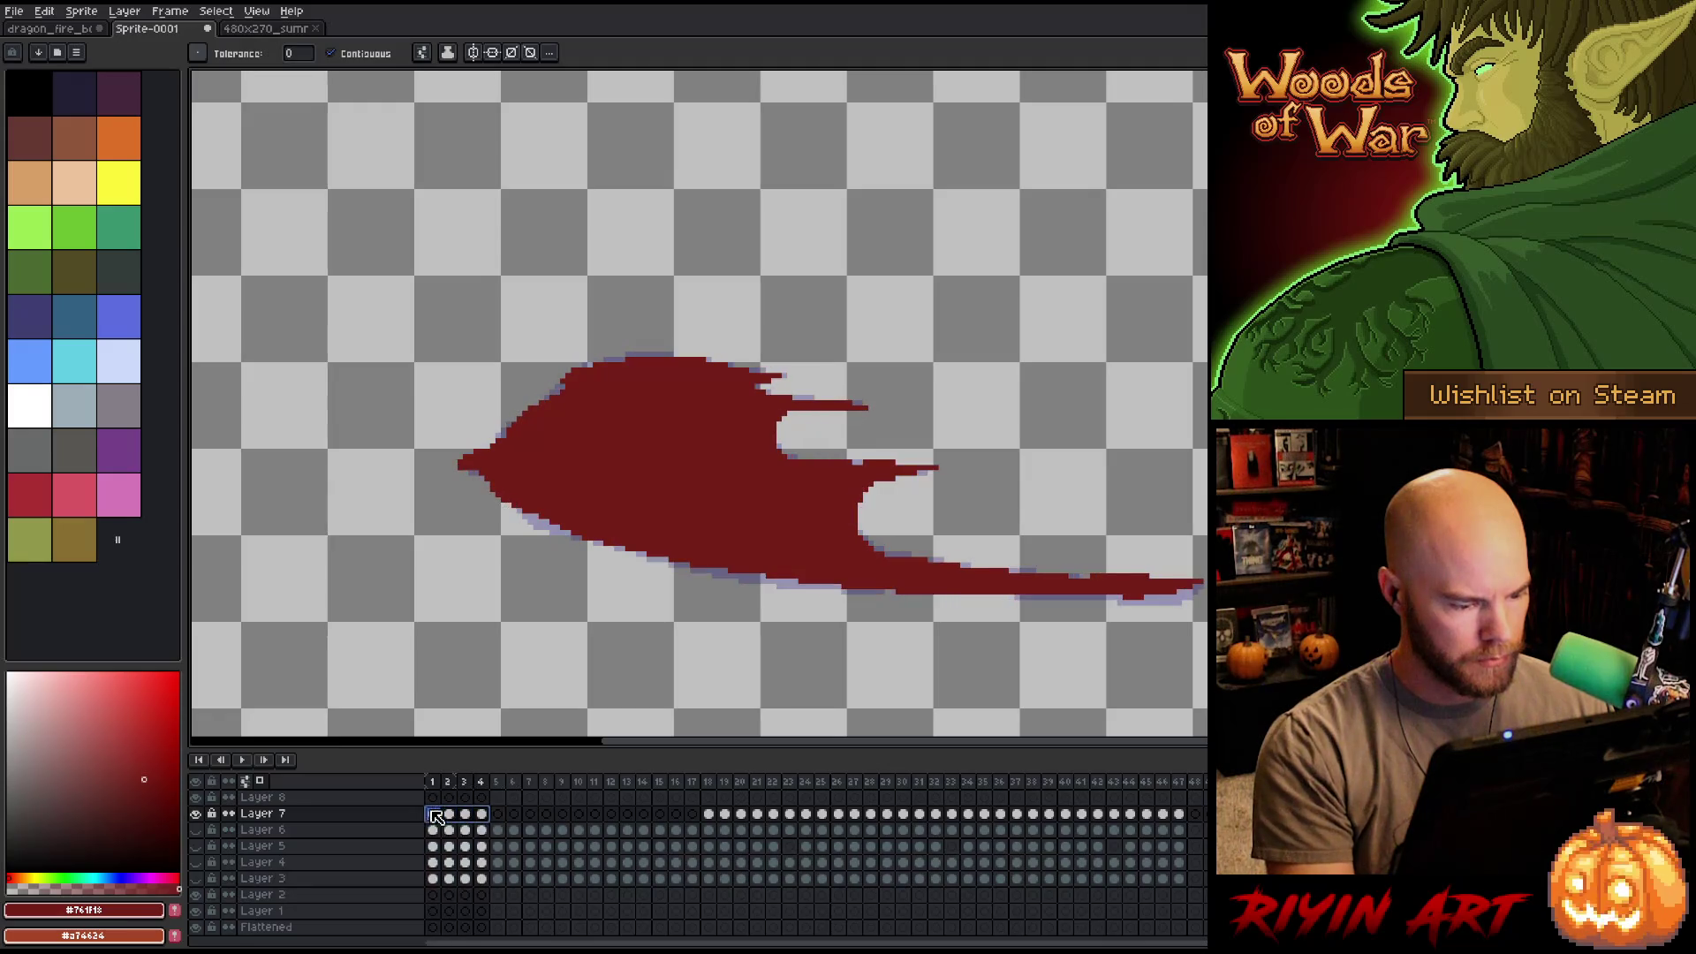
key(ctrl+c)
click(497, 813)
key(ctrl+v)
click(563, 814)
key(ctrl+v)
click(627, 814)
key(ctrl+v)
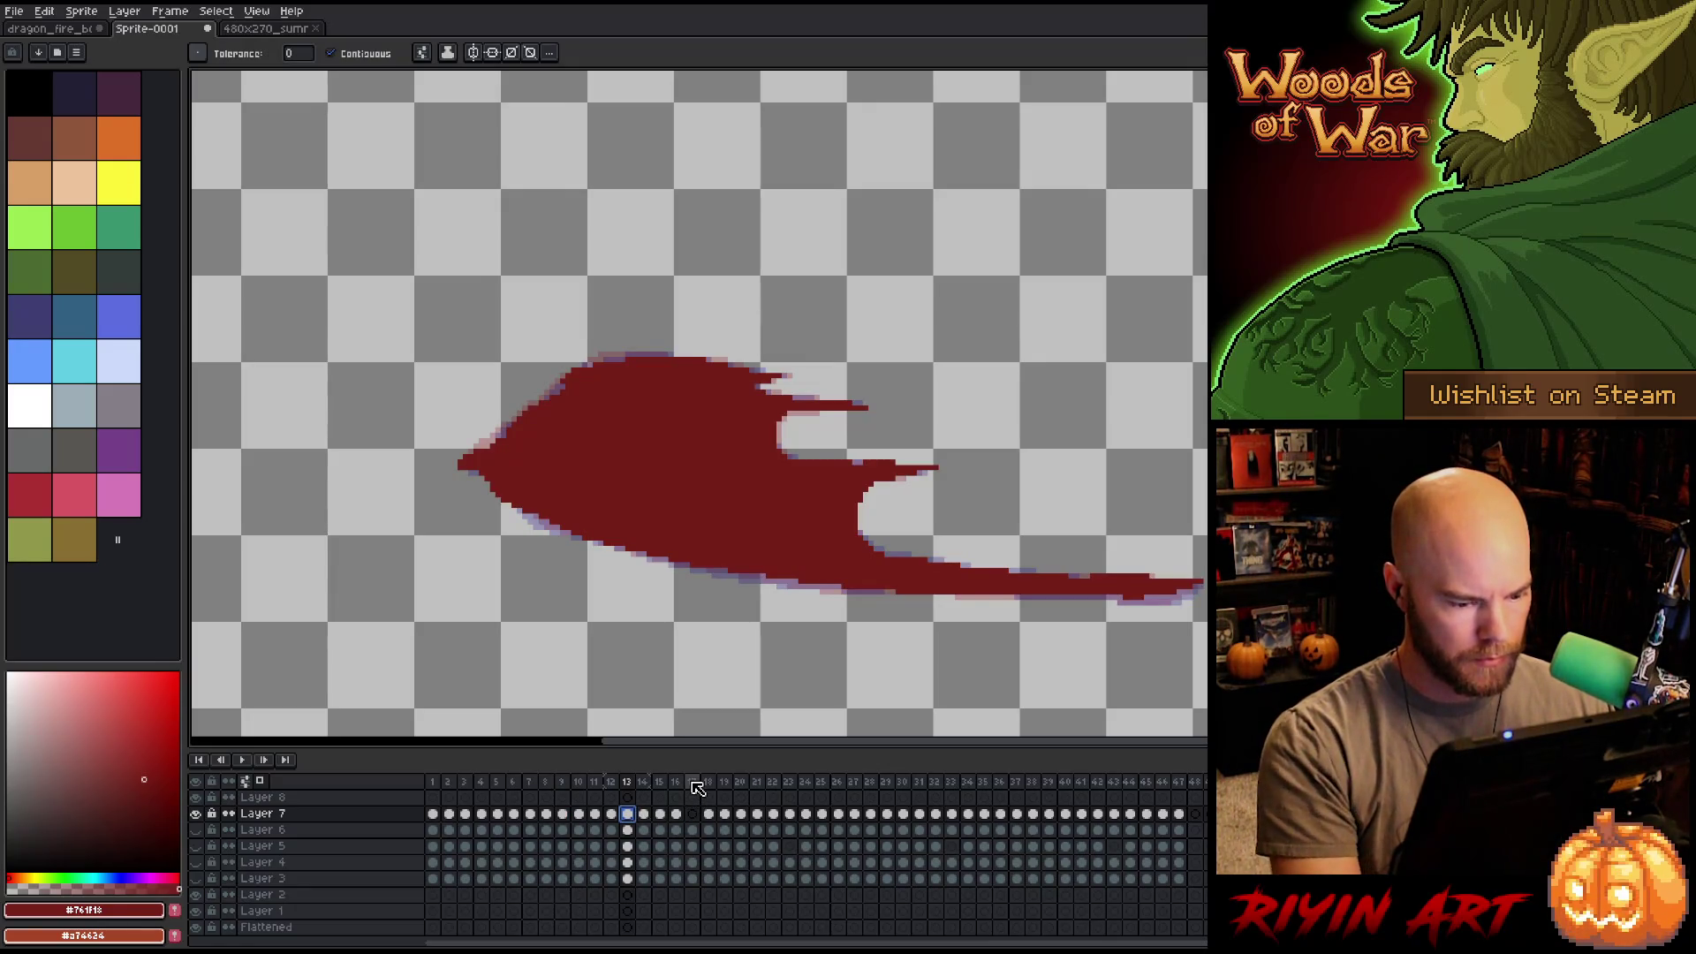
Paste the wing into frame 17 and show the green body and purple shadow layers again.
click(433, 814)
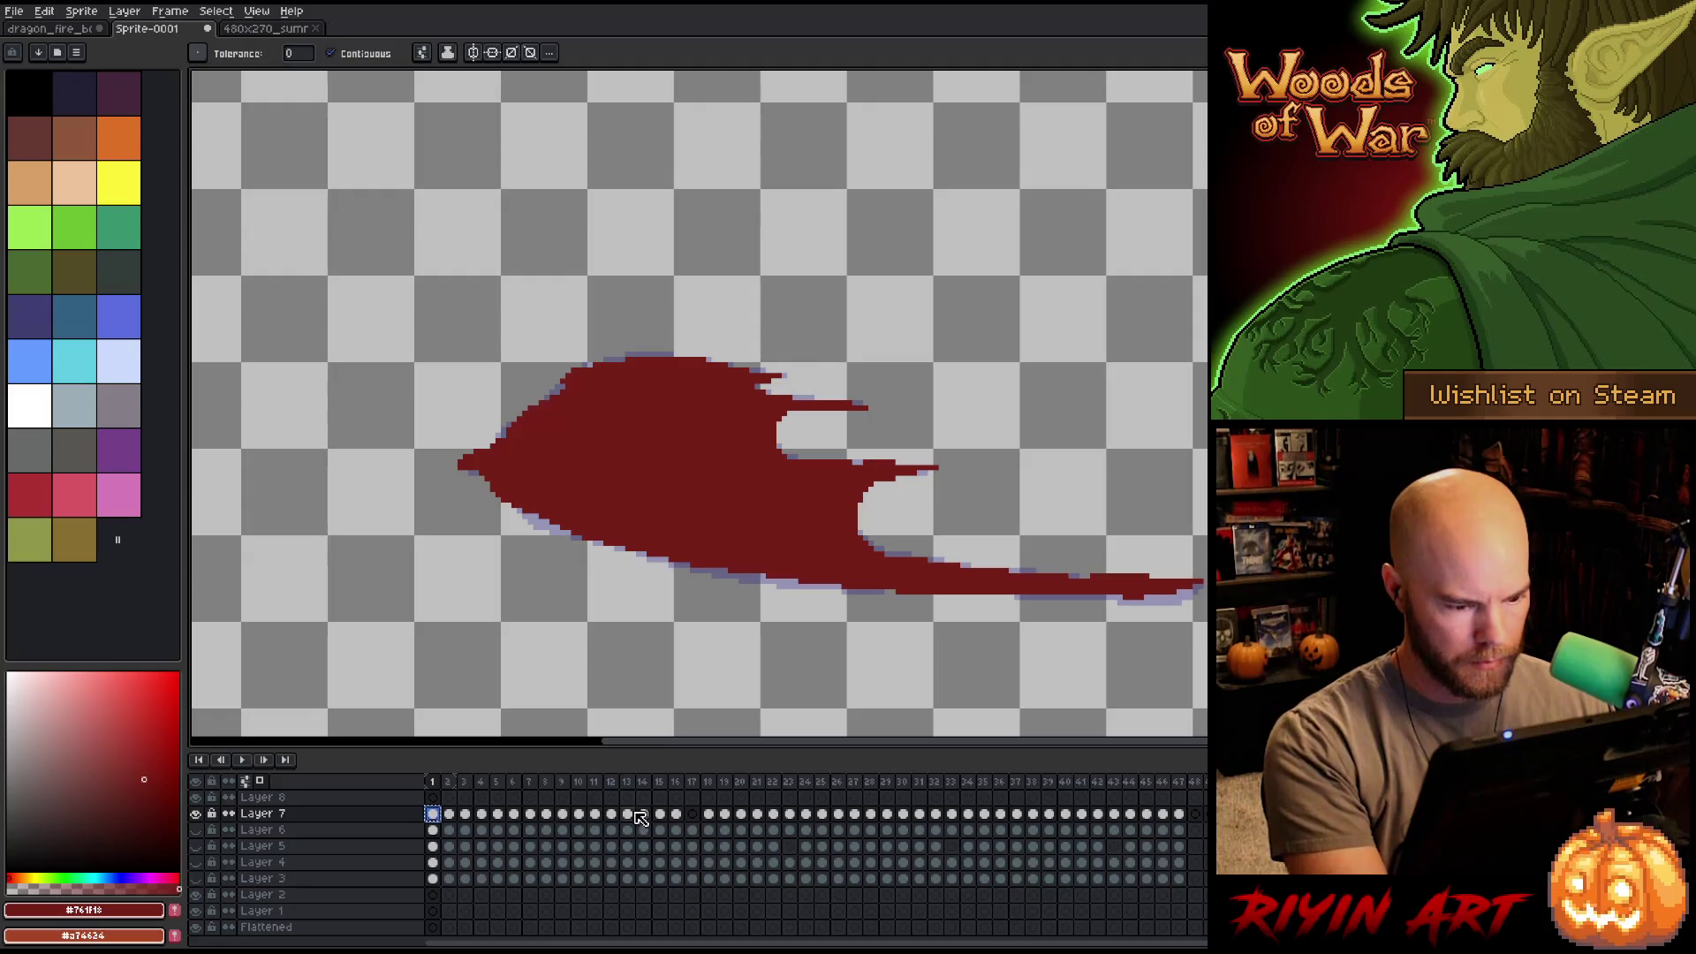
click(693, 814)
key(ctrl+v)
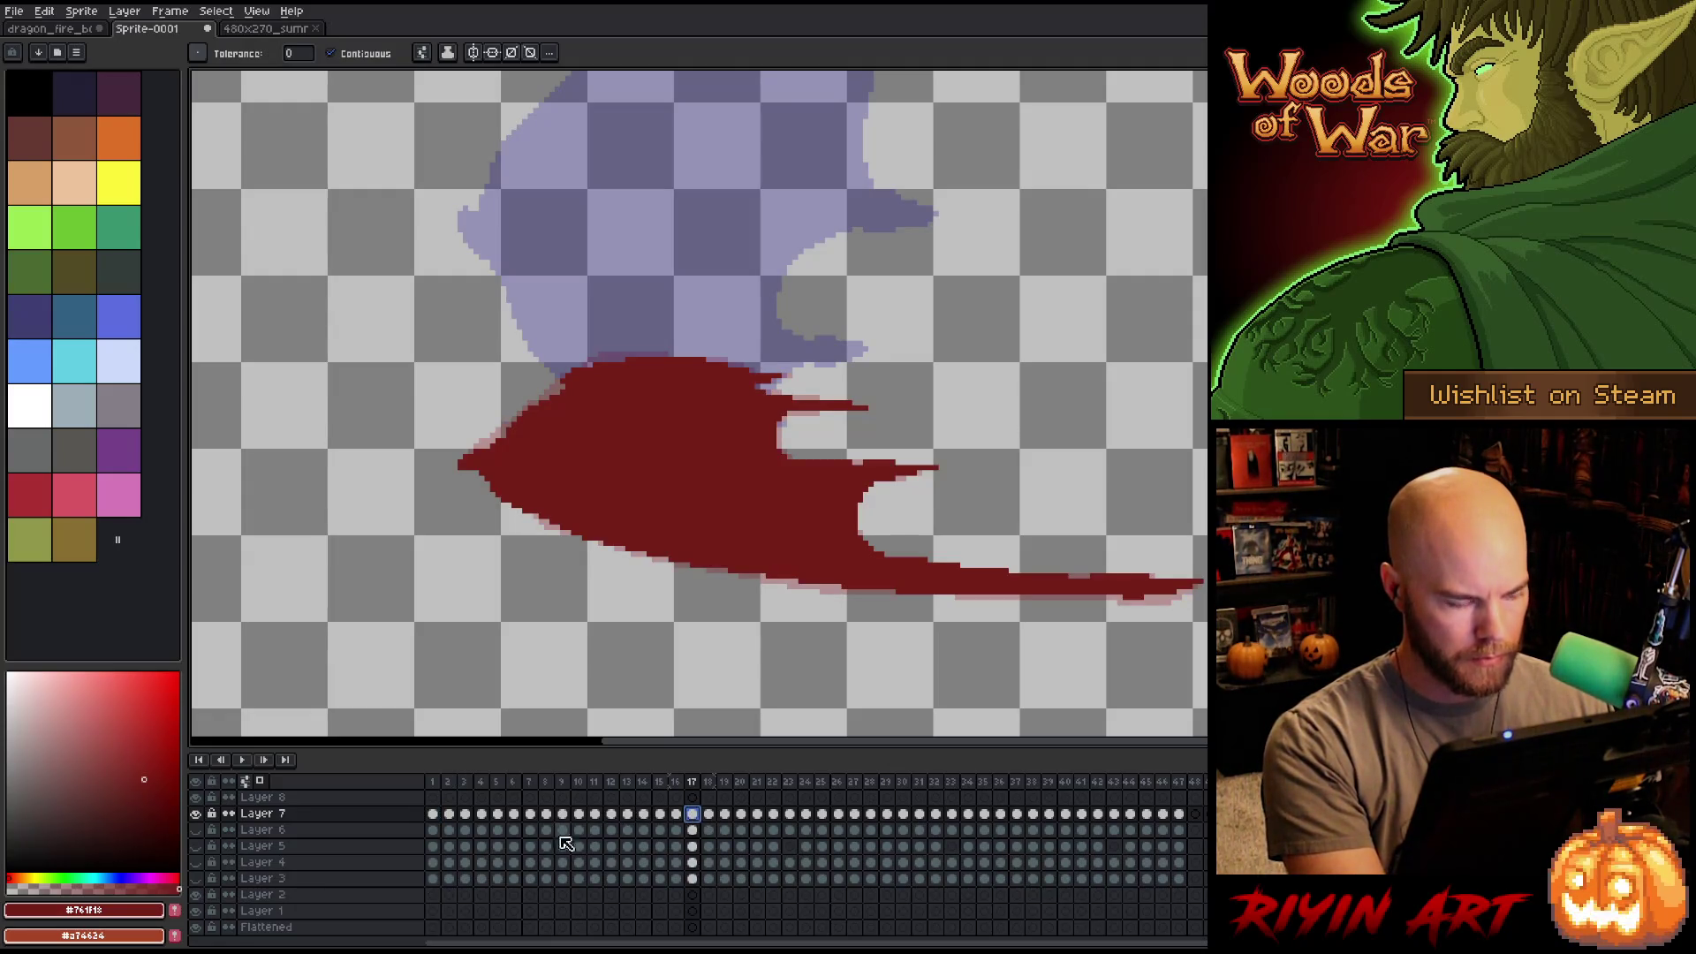
click(196, 845)
click(196, 862)
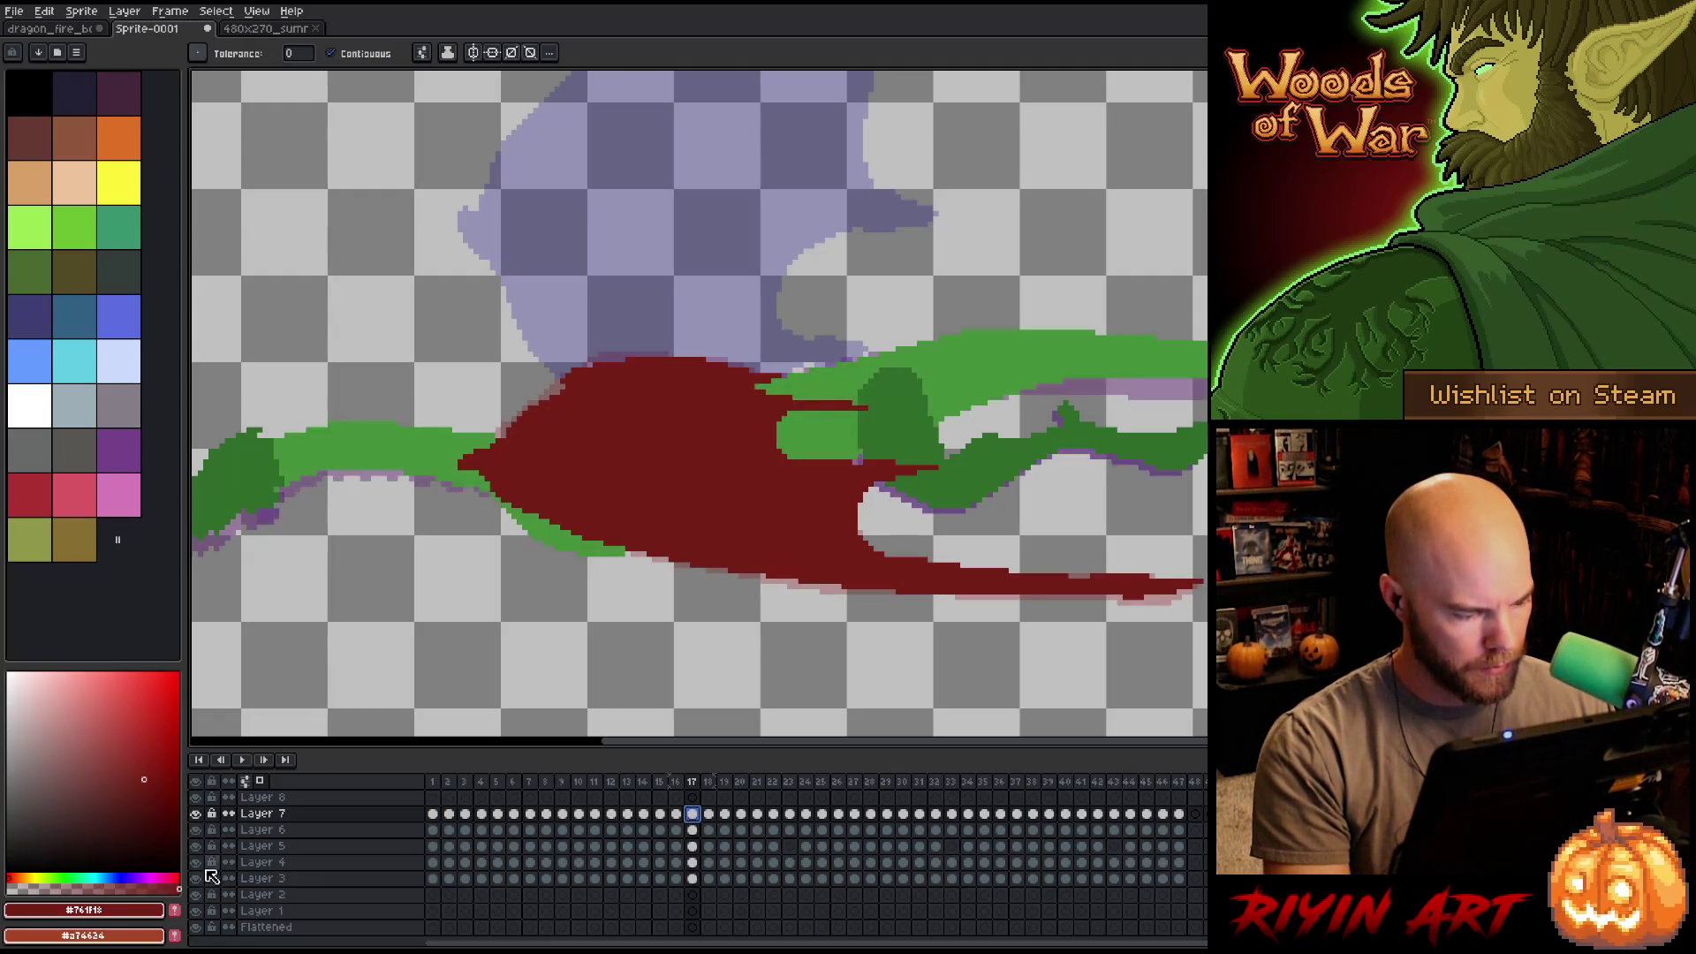
Turn off onion skin, fit the sprite, play the flight and compare frames 14–17.
click(260, 781)
key(minus)
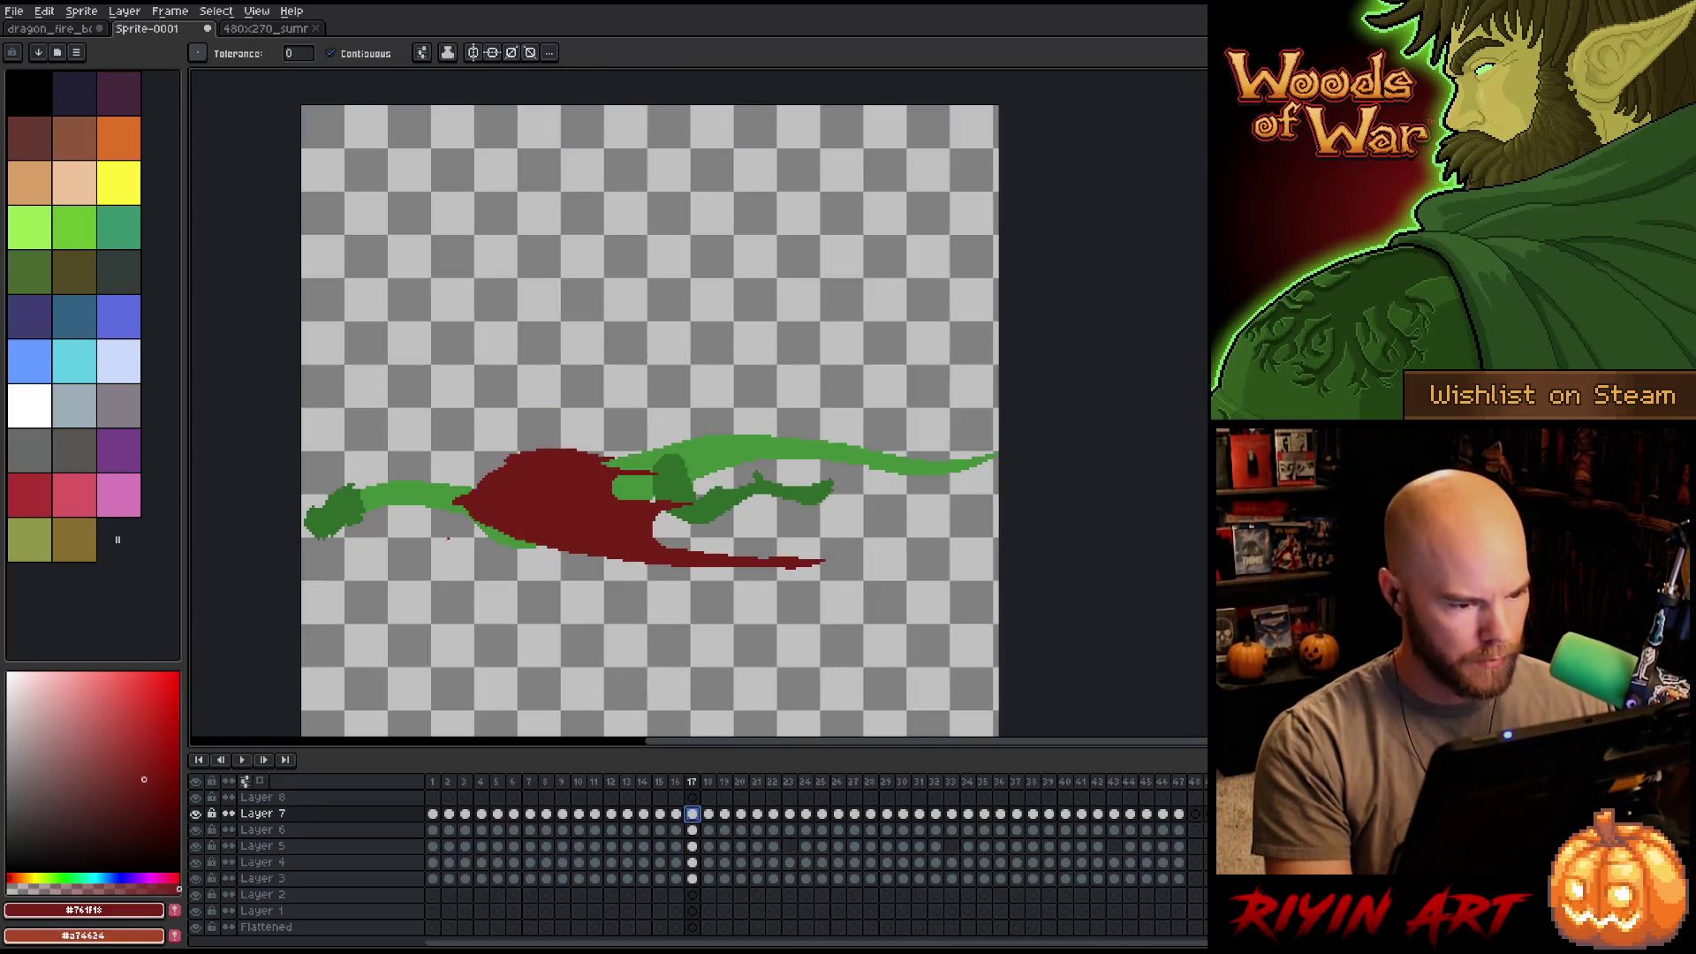
click(433, 782)
key(Return)
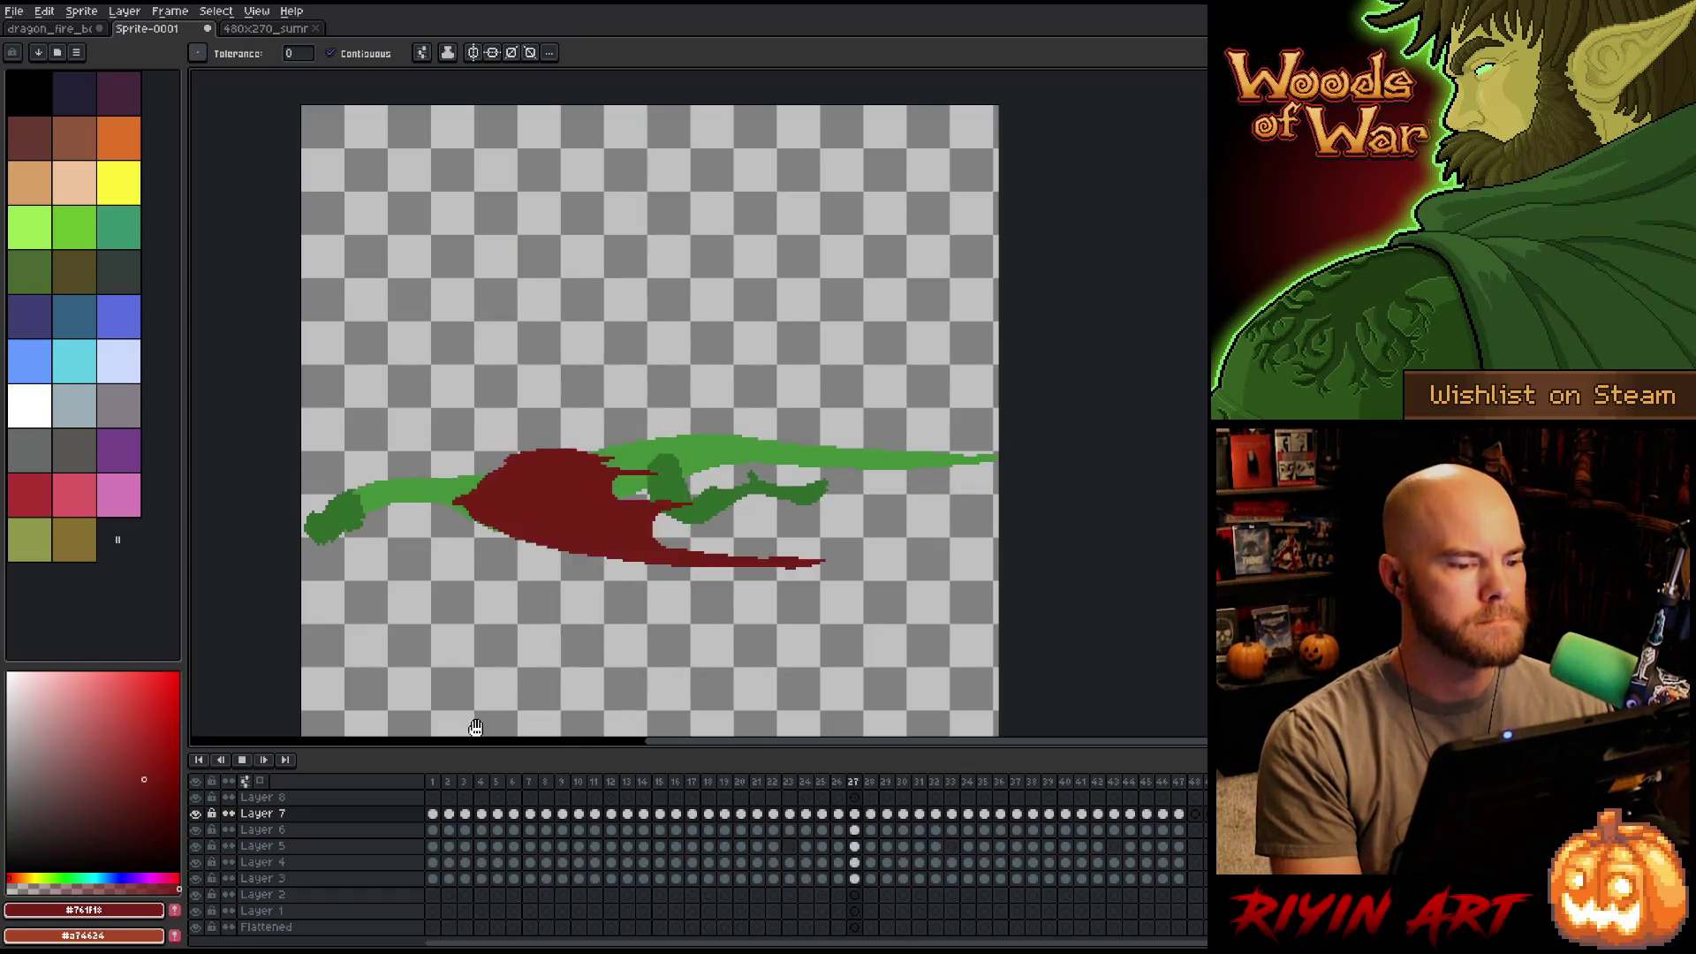
click(651, 789)
key(Right)
key(Right)
key(Right)
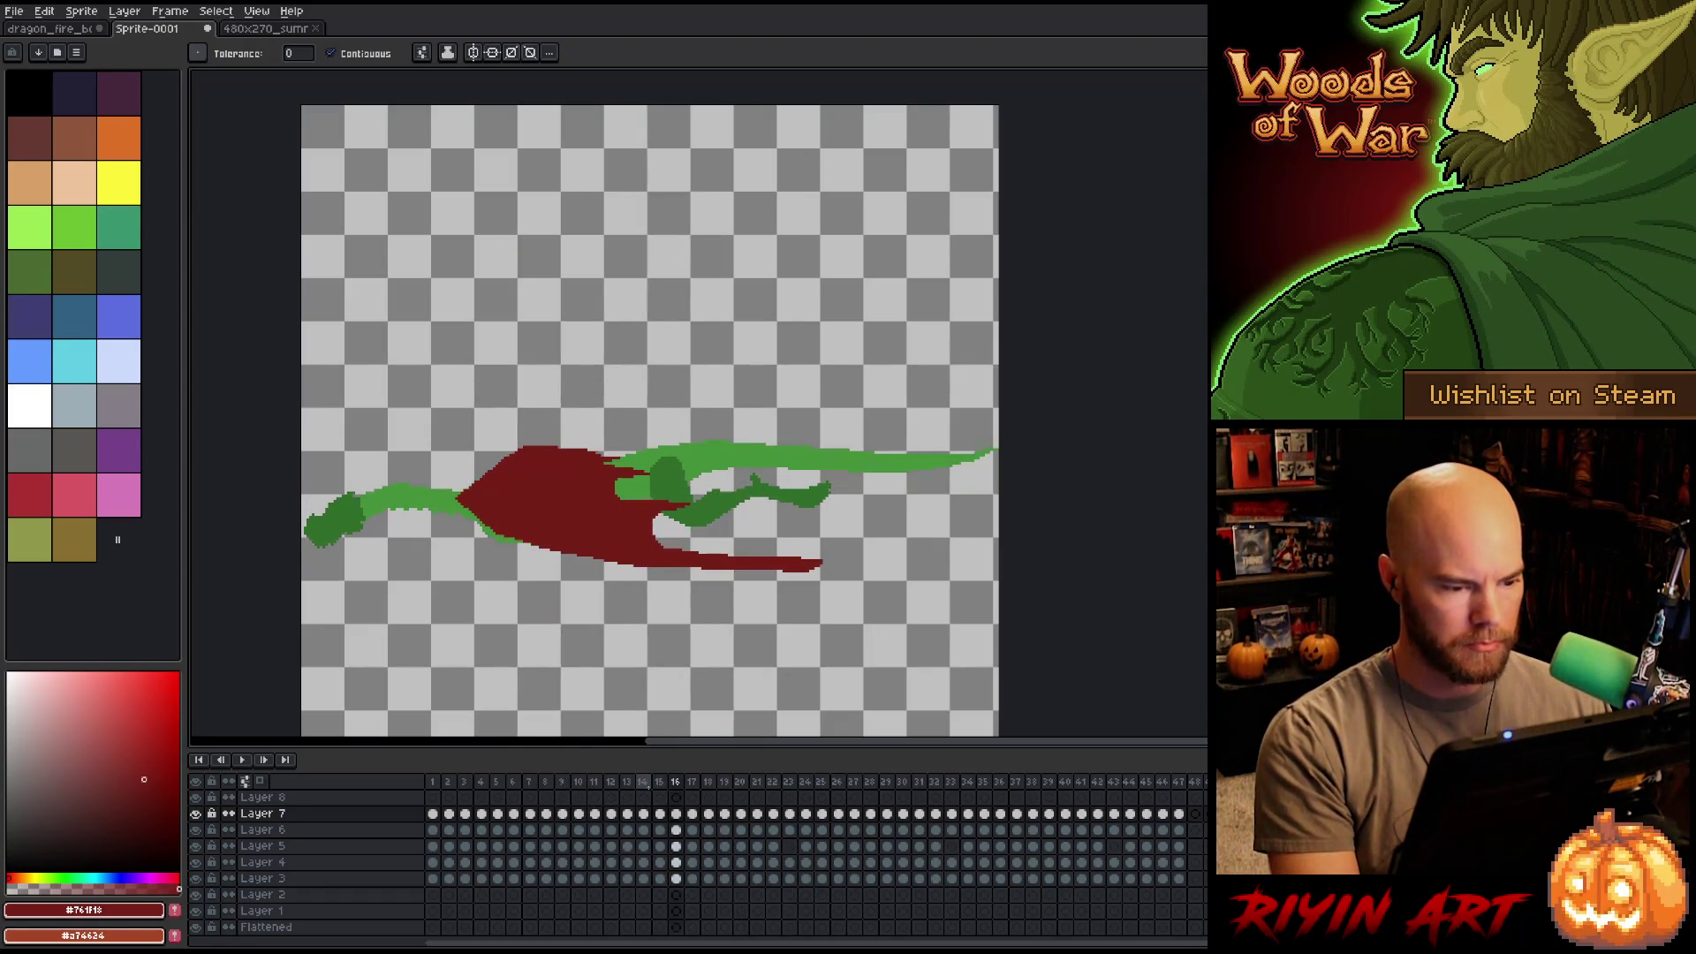
key(Left)
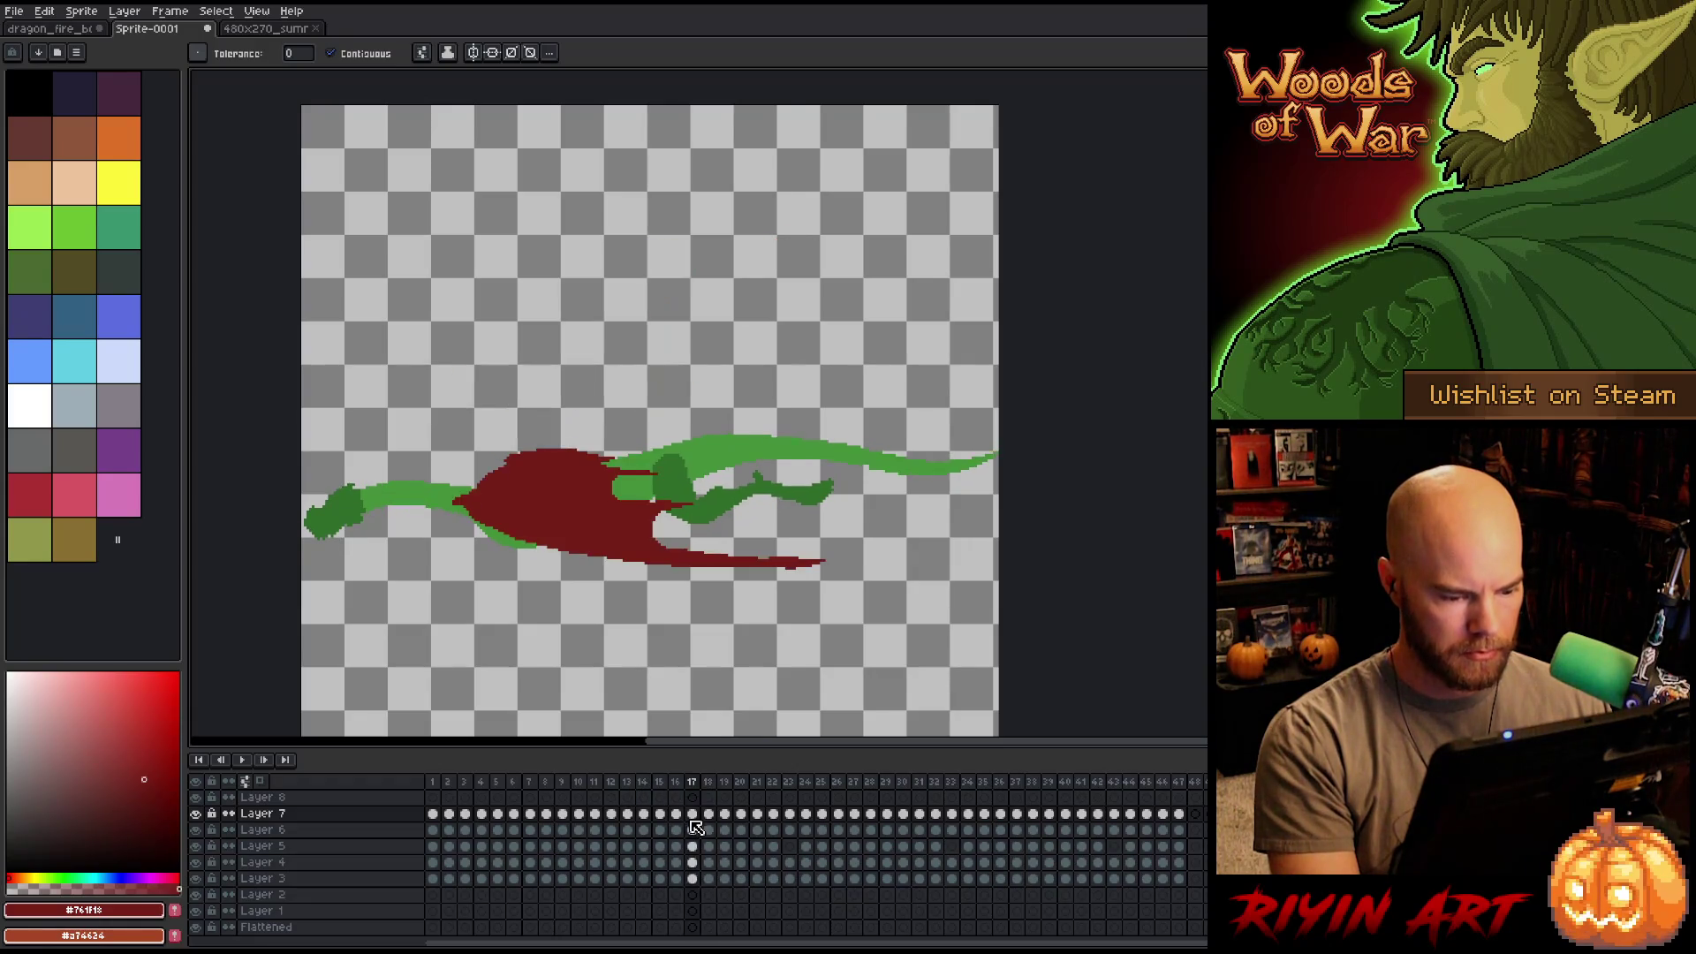
key(Left)
key(Right)
key(Right)
key(Left)
Undo the stray dark-red fill, turn onion skinning back on, and select the Pencil on frame 17.
key(ctrl+z)
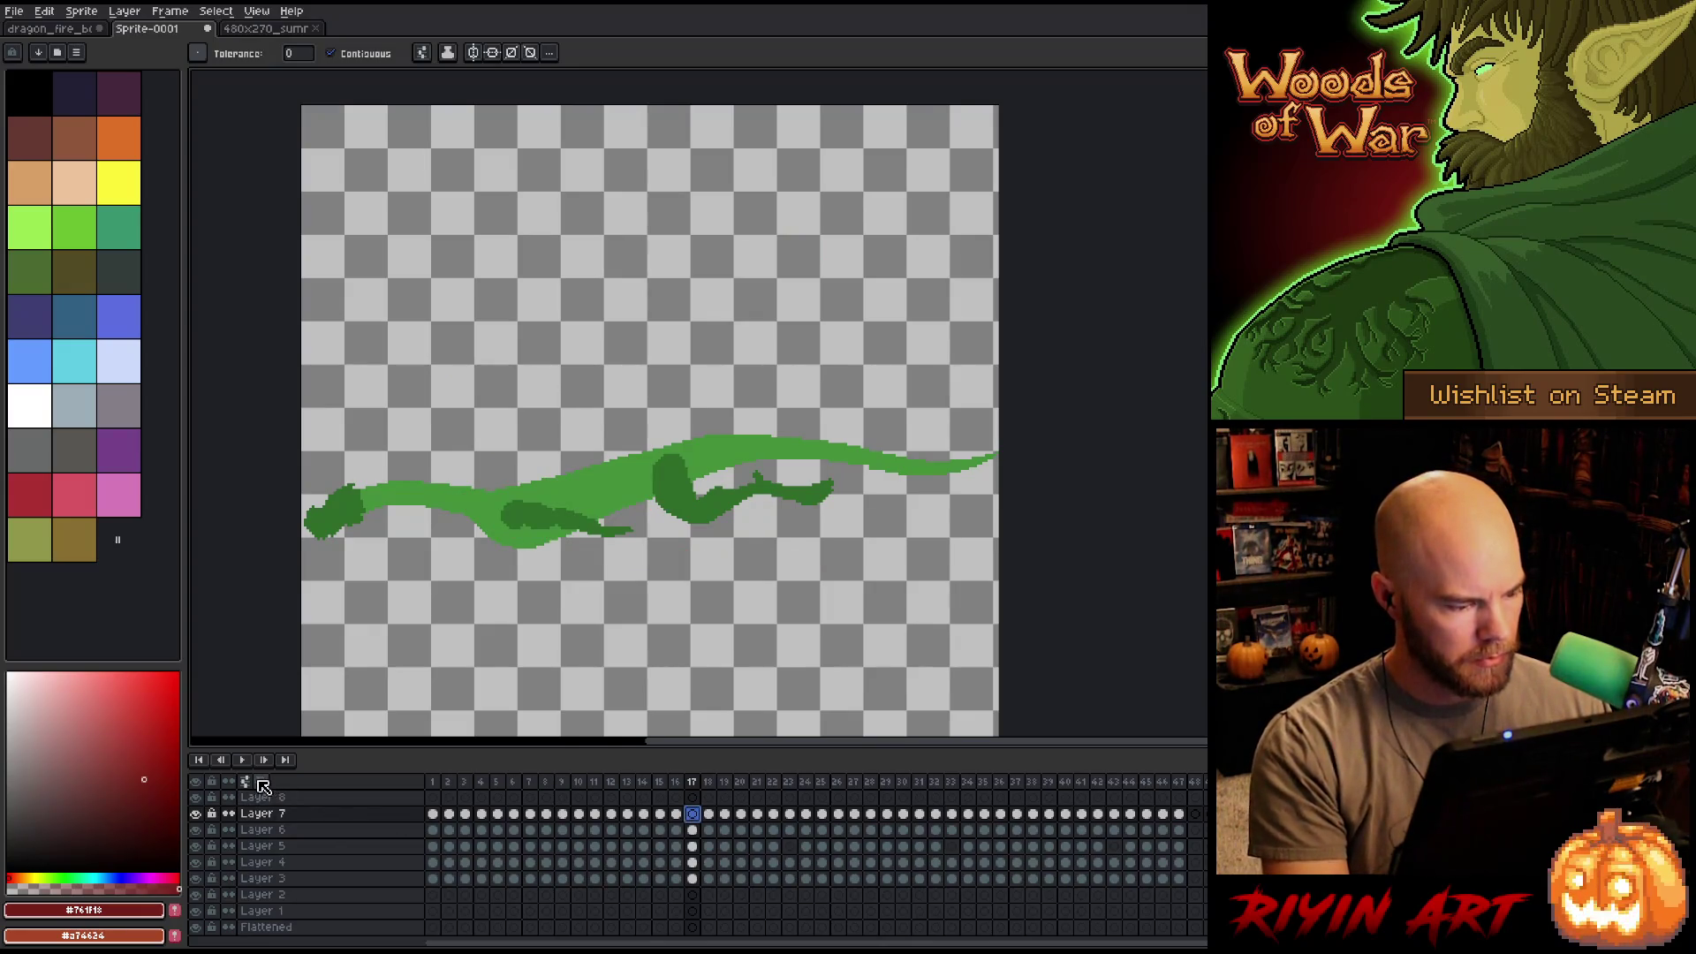
click(248, 783)
click(260, 781)
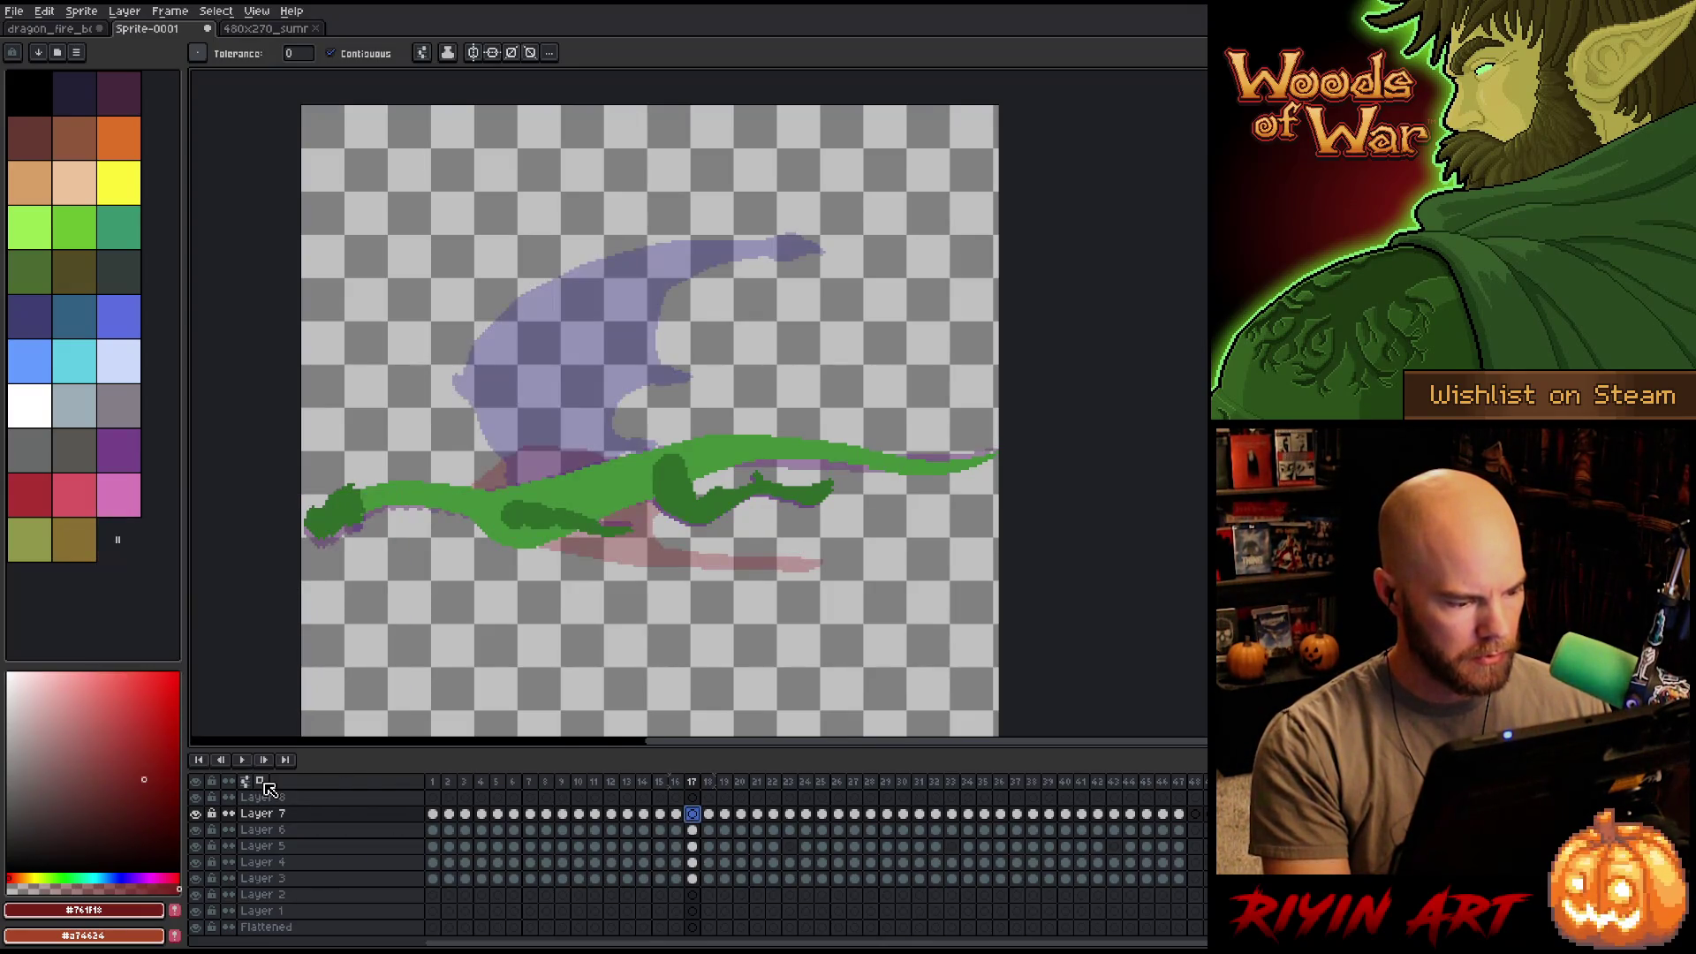
key(b)
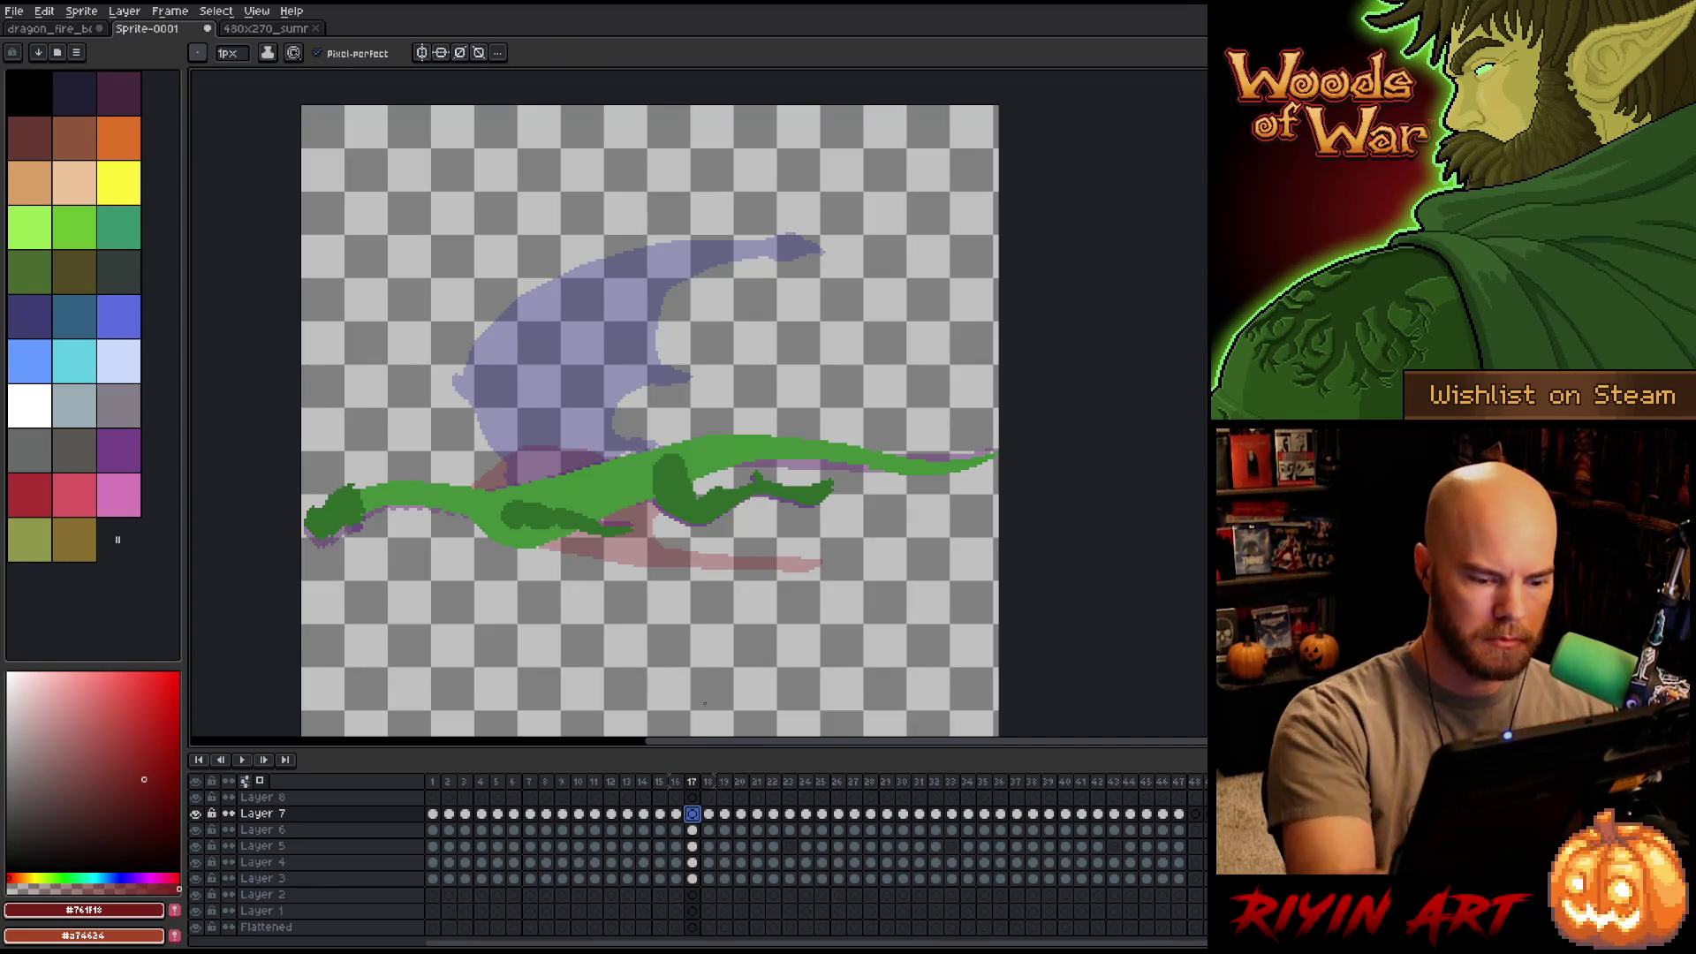
click(709, 813)
click(693, 814)
Copy the red wing into frame 17 and squash it flat vertically.
drag(697, 820, 694, 816)
key(m)
key(ctrl+a)
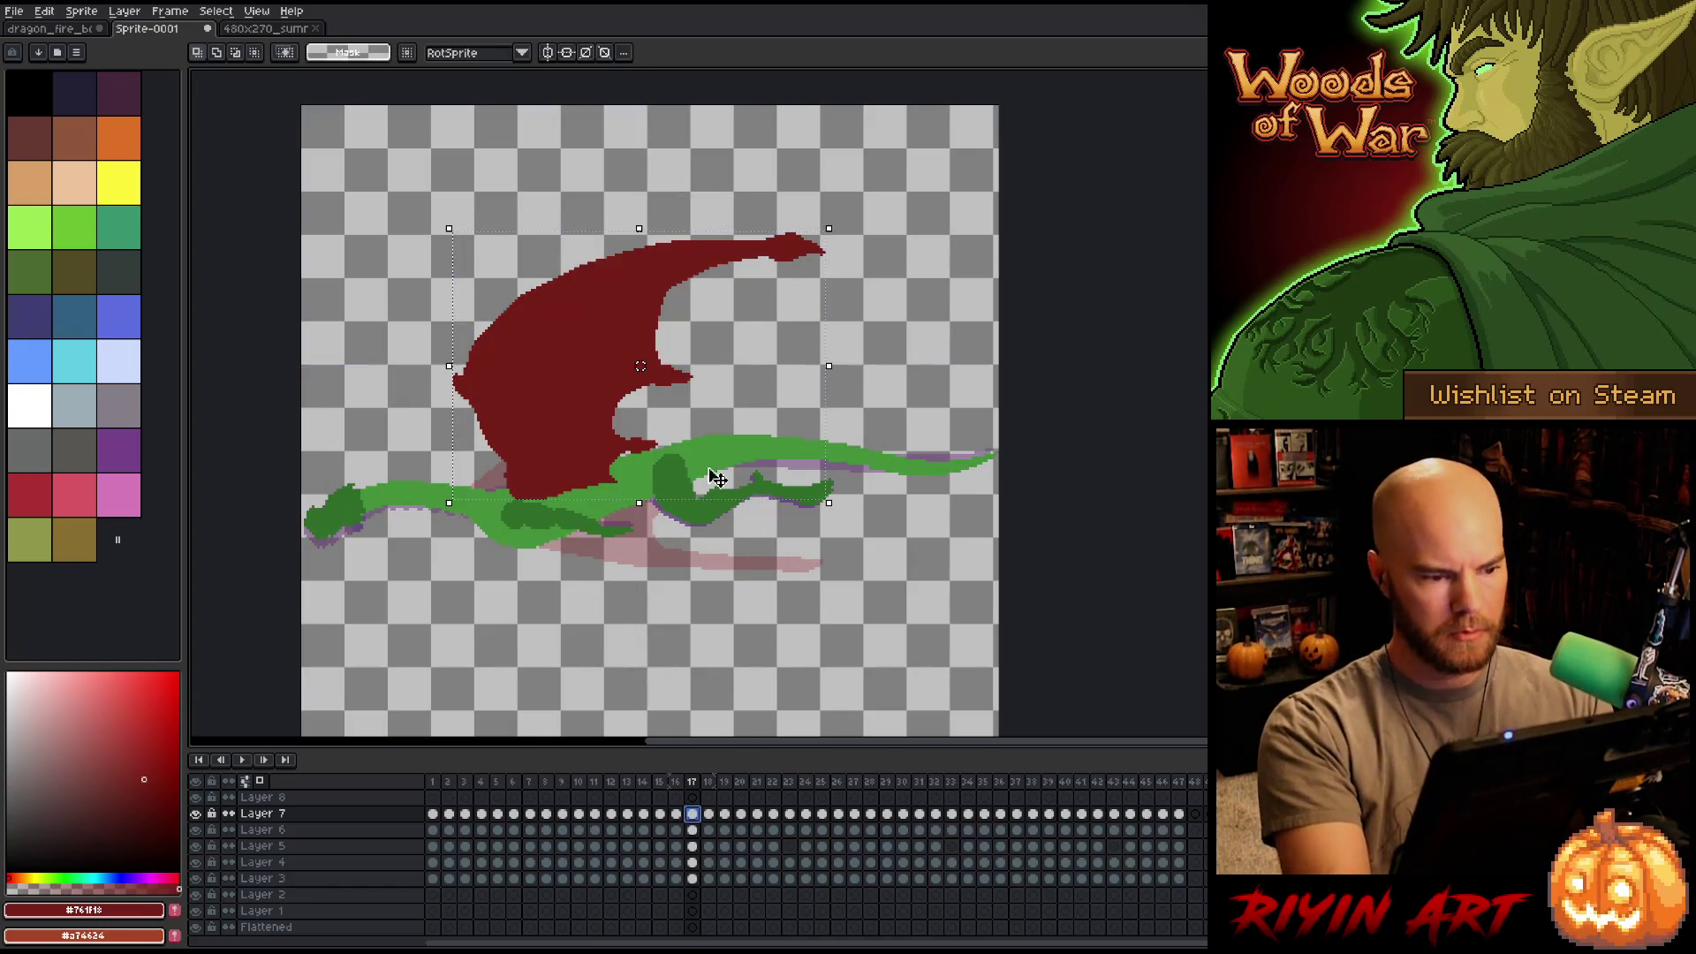
mouse_move(639, 228)
mouse_down()
mouse_move(644, 422)
mouse_move(634, 397)
mouse_up()
key(ctrl+d)
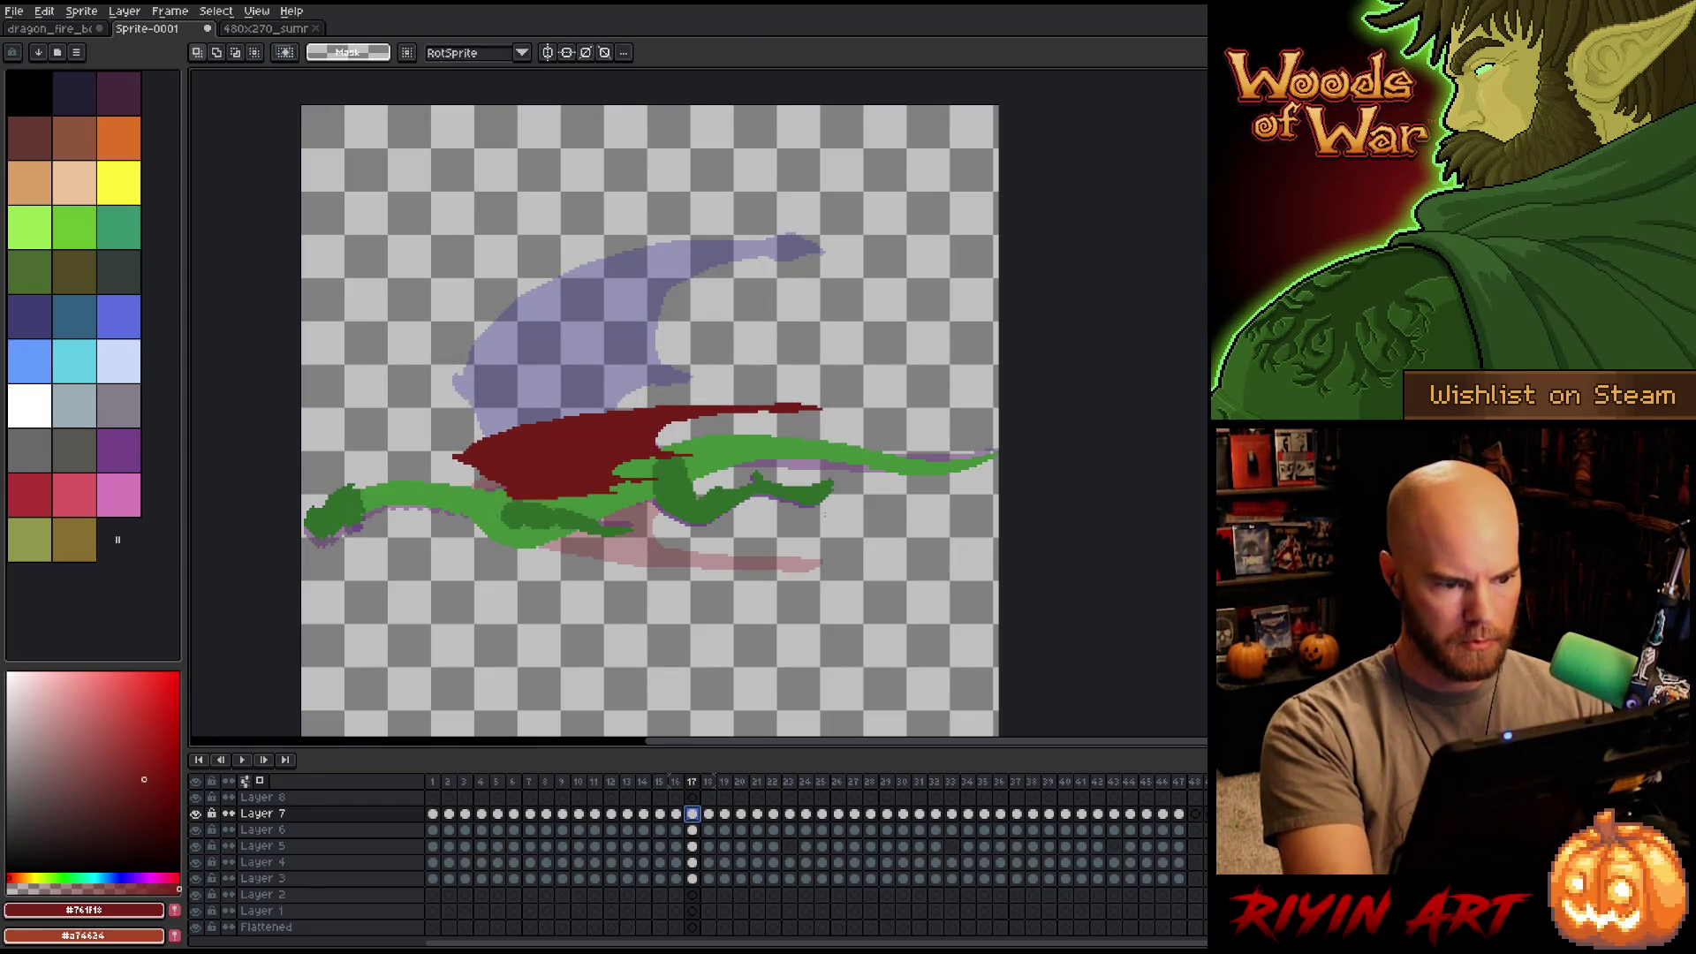
Turn off onion skinning, play the animation from frame 1, and step through frames 2–3.
click(645, 783)
key(Return)
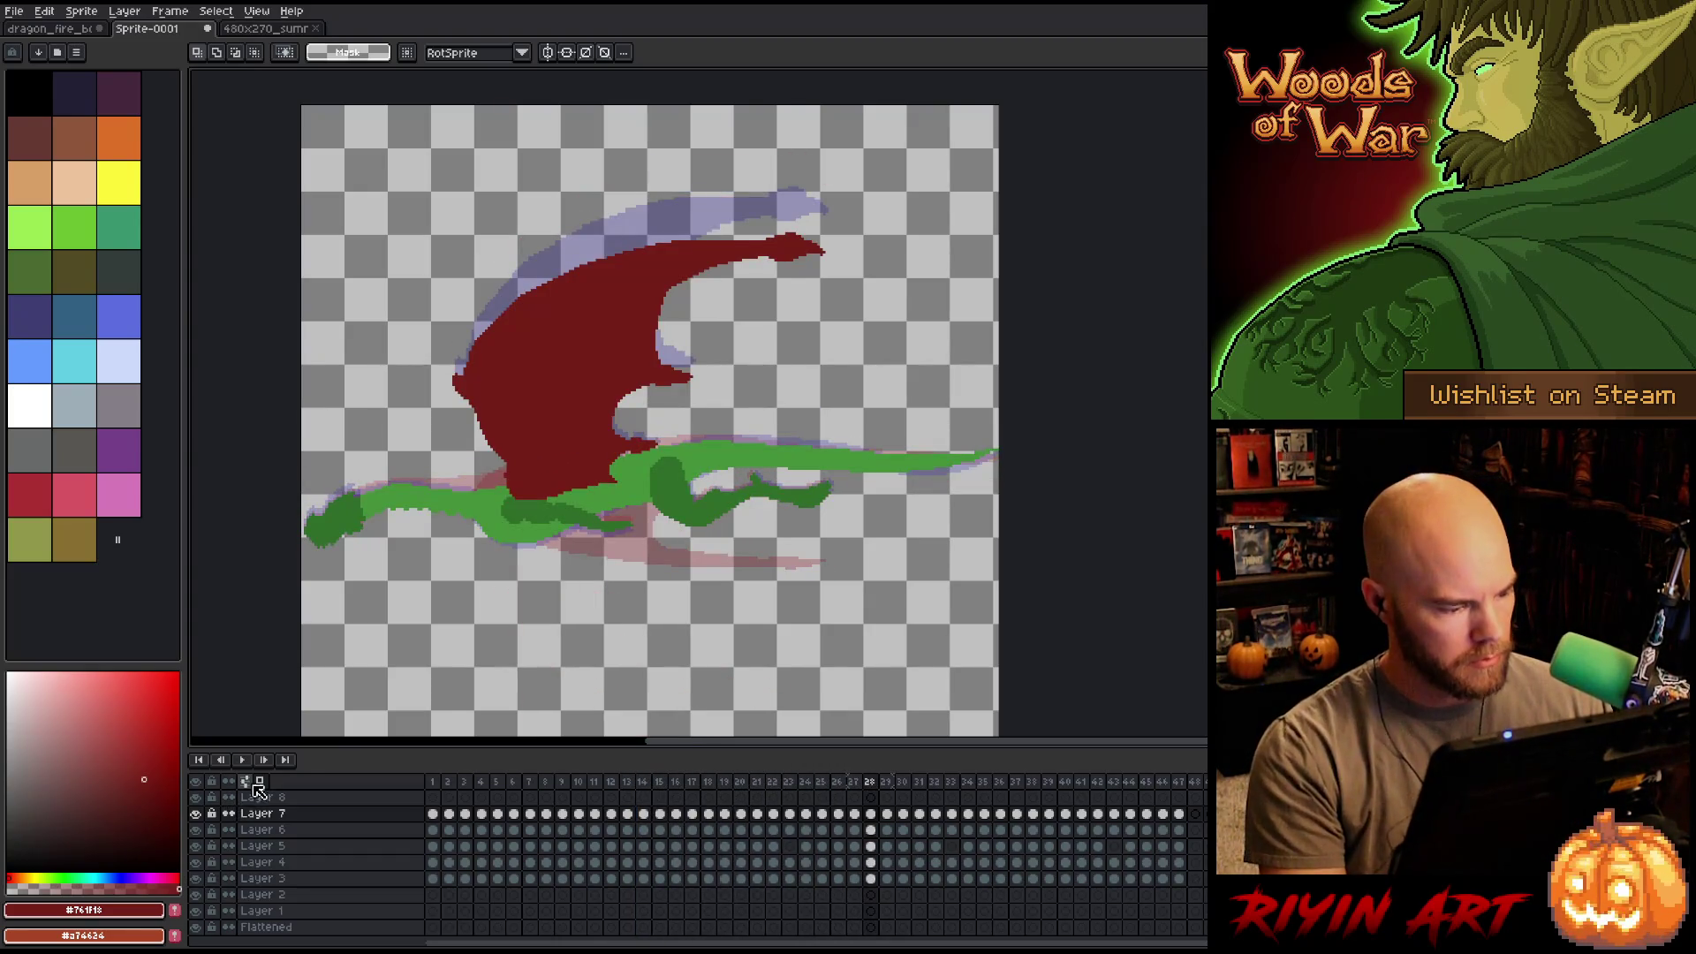
click(260, 781)
click(433, 783)
key(Return)
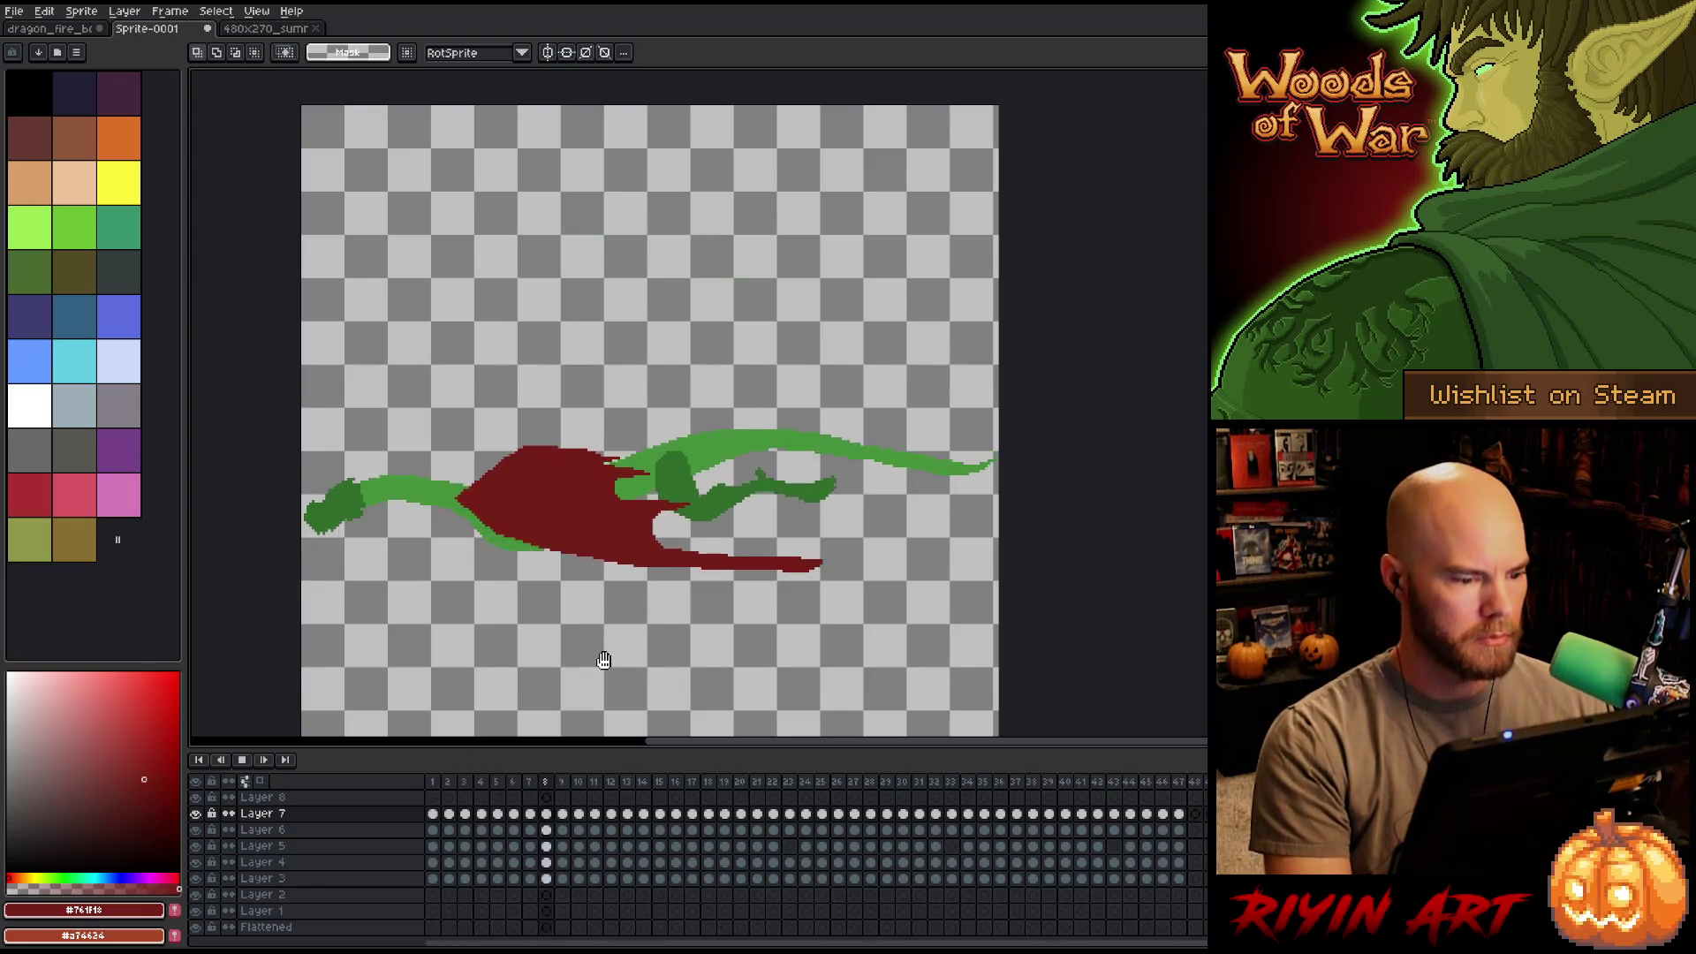
key(Return)
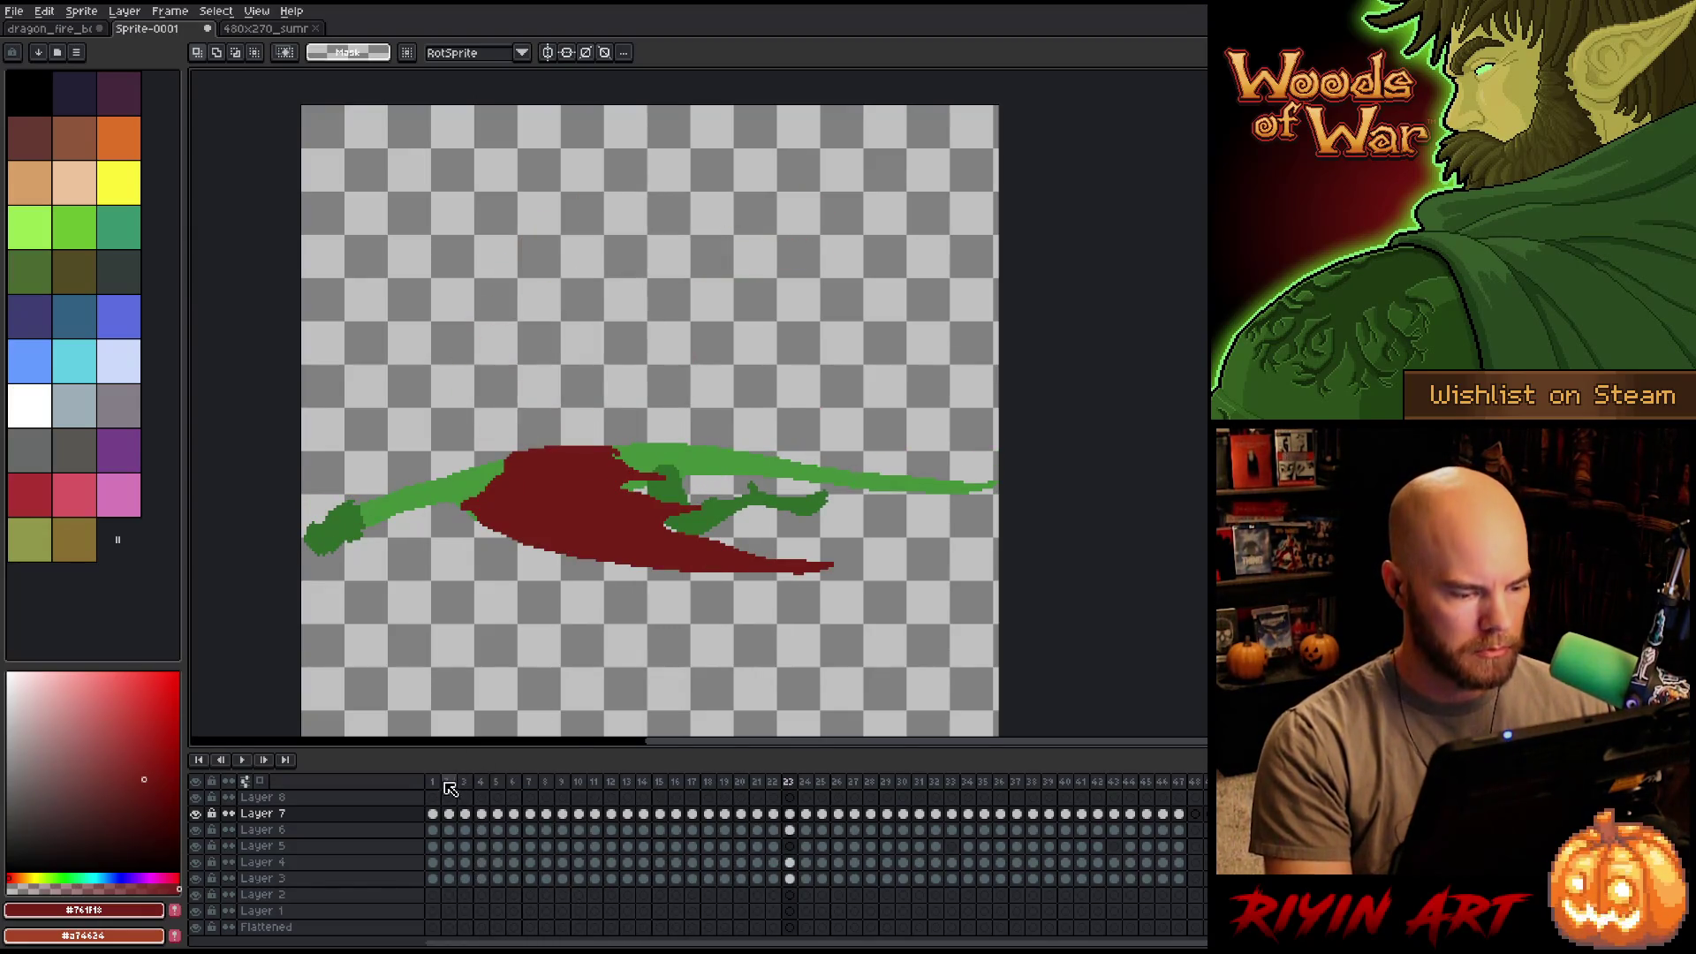
click(433, 783)
key(Right)
key(Right)
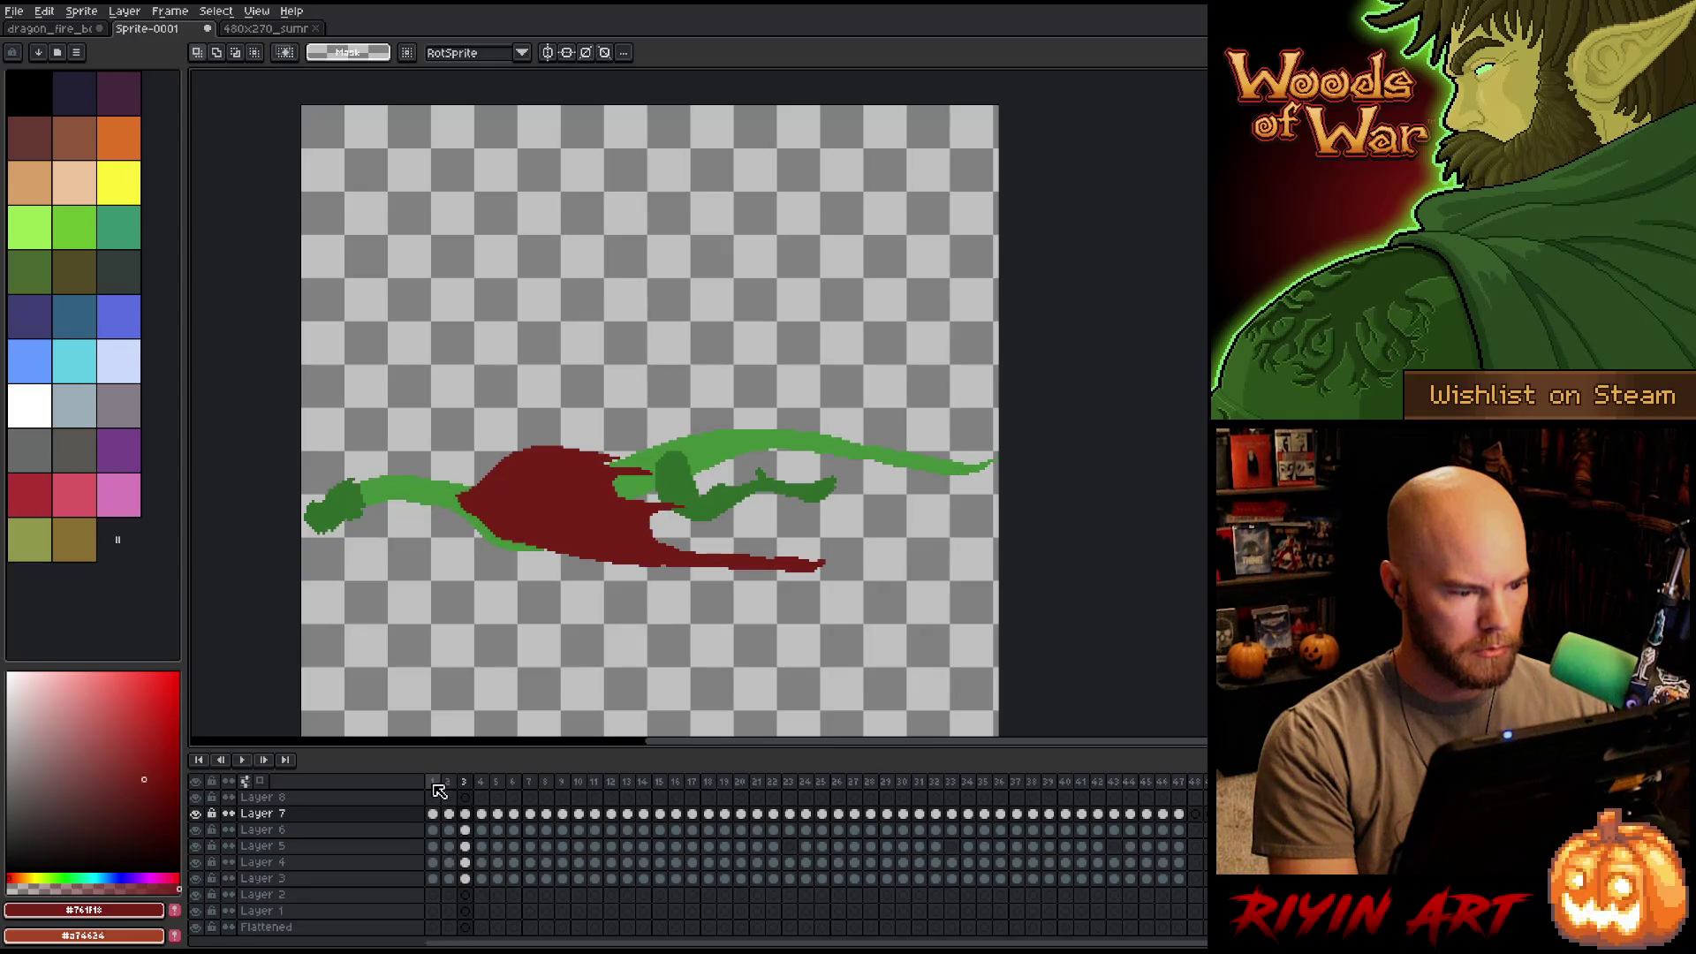
key(Left)
key(Left)
key(Right)
key(Right)
key(Right)
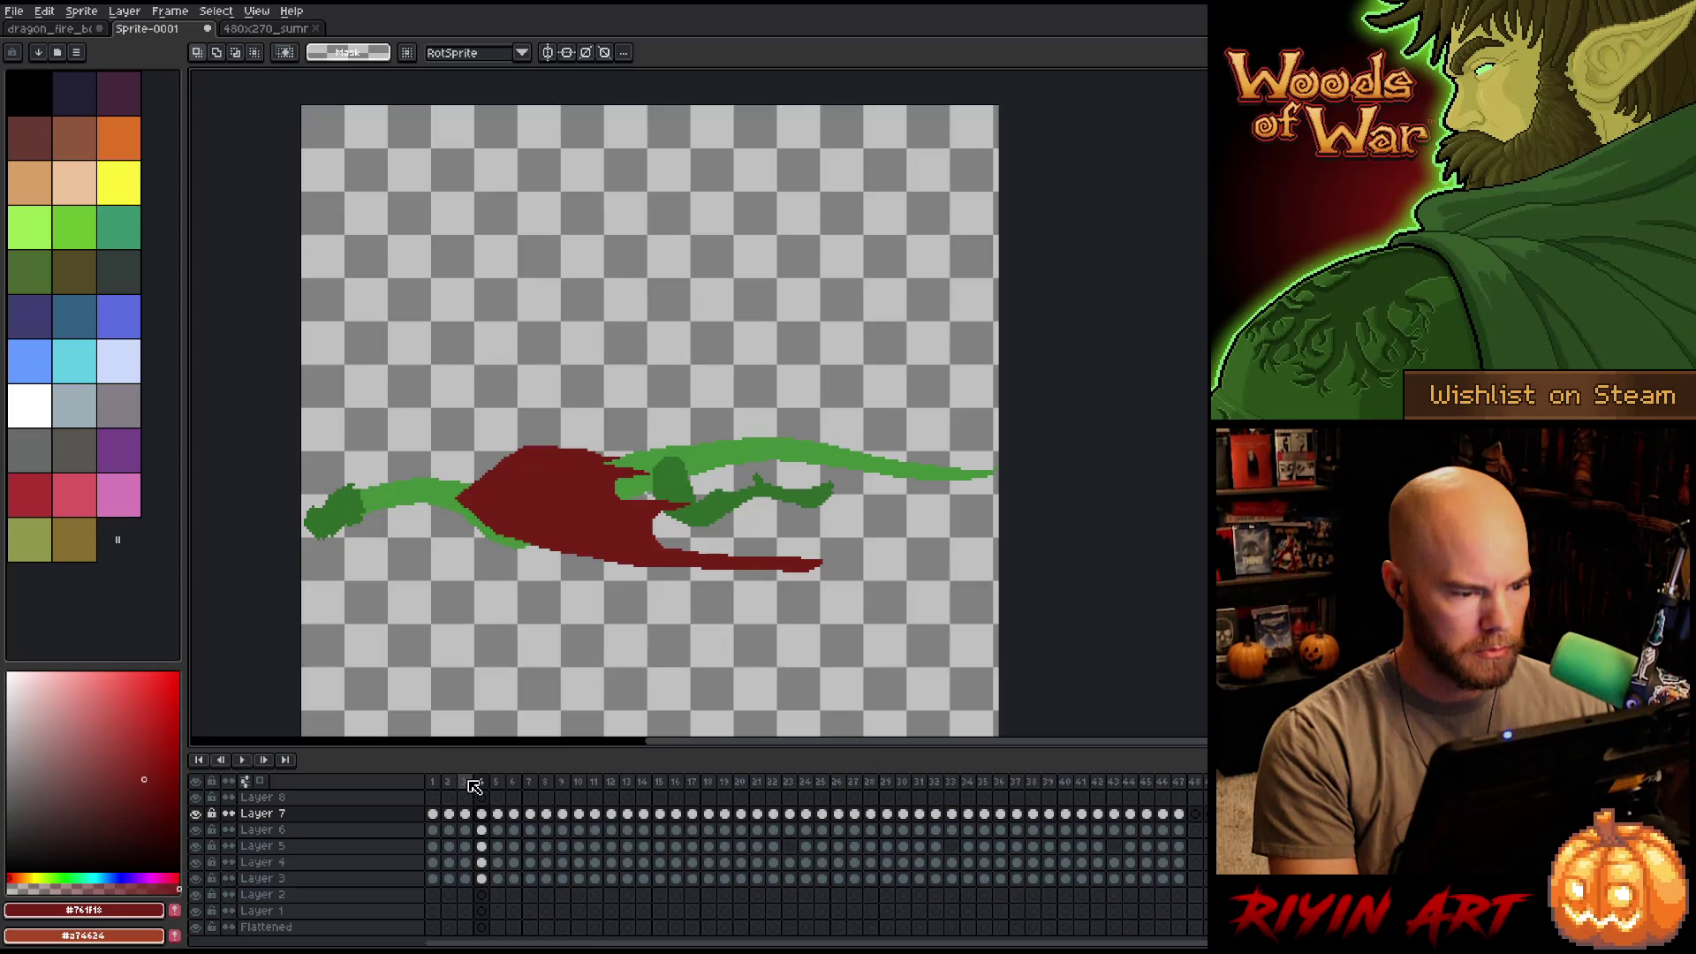
key(Left)
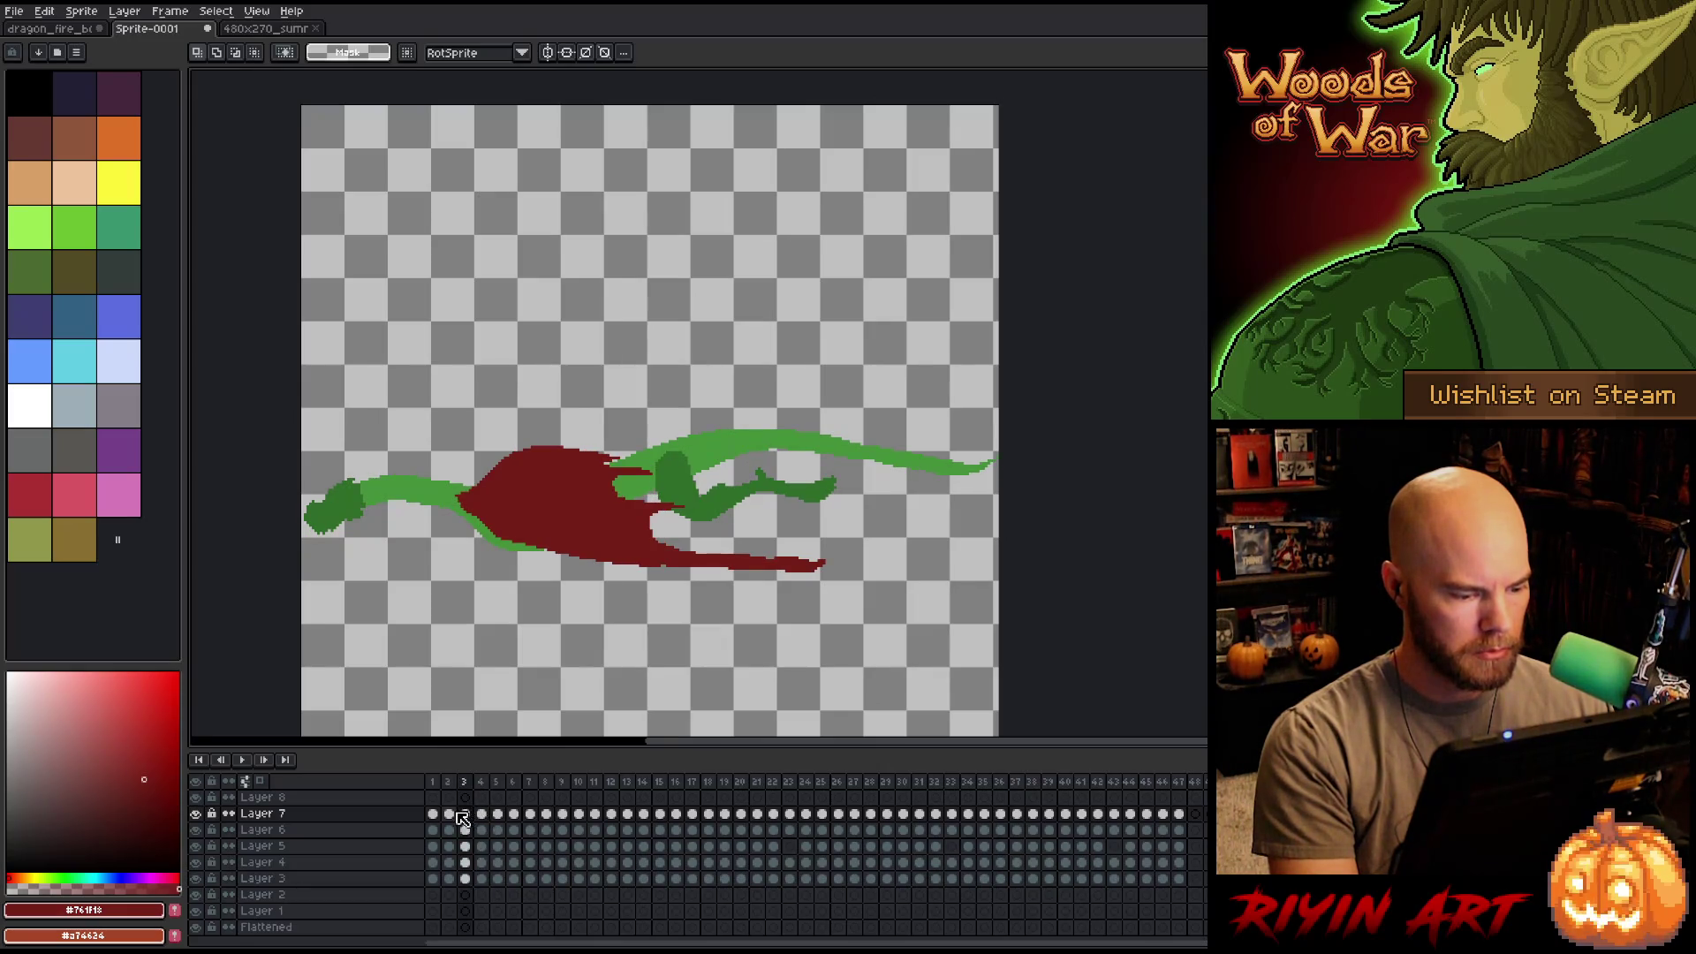
Review Layer 7's wing cels on frames 1 through 5.
click(434, 814)
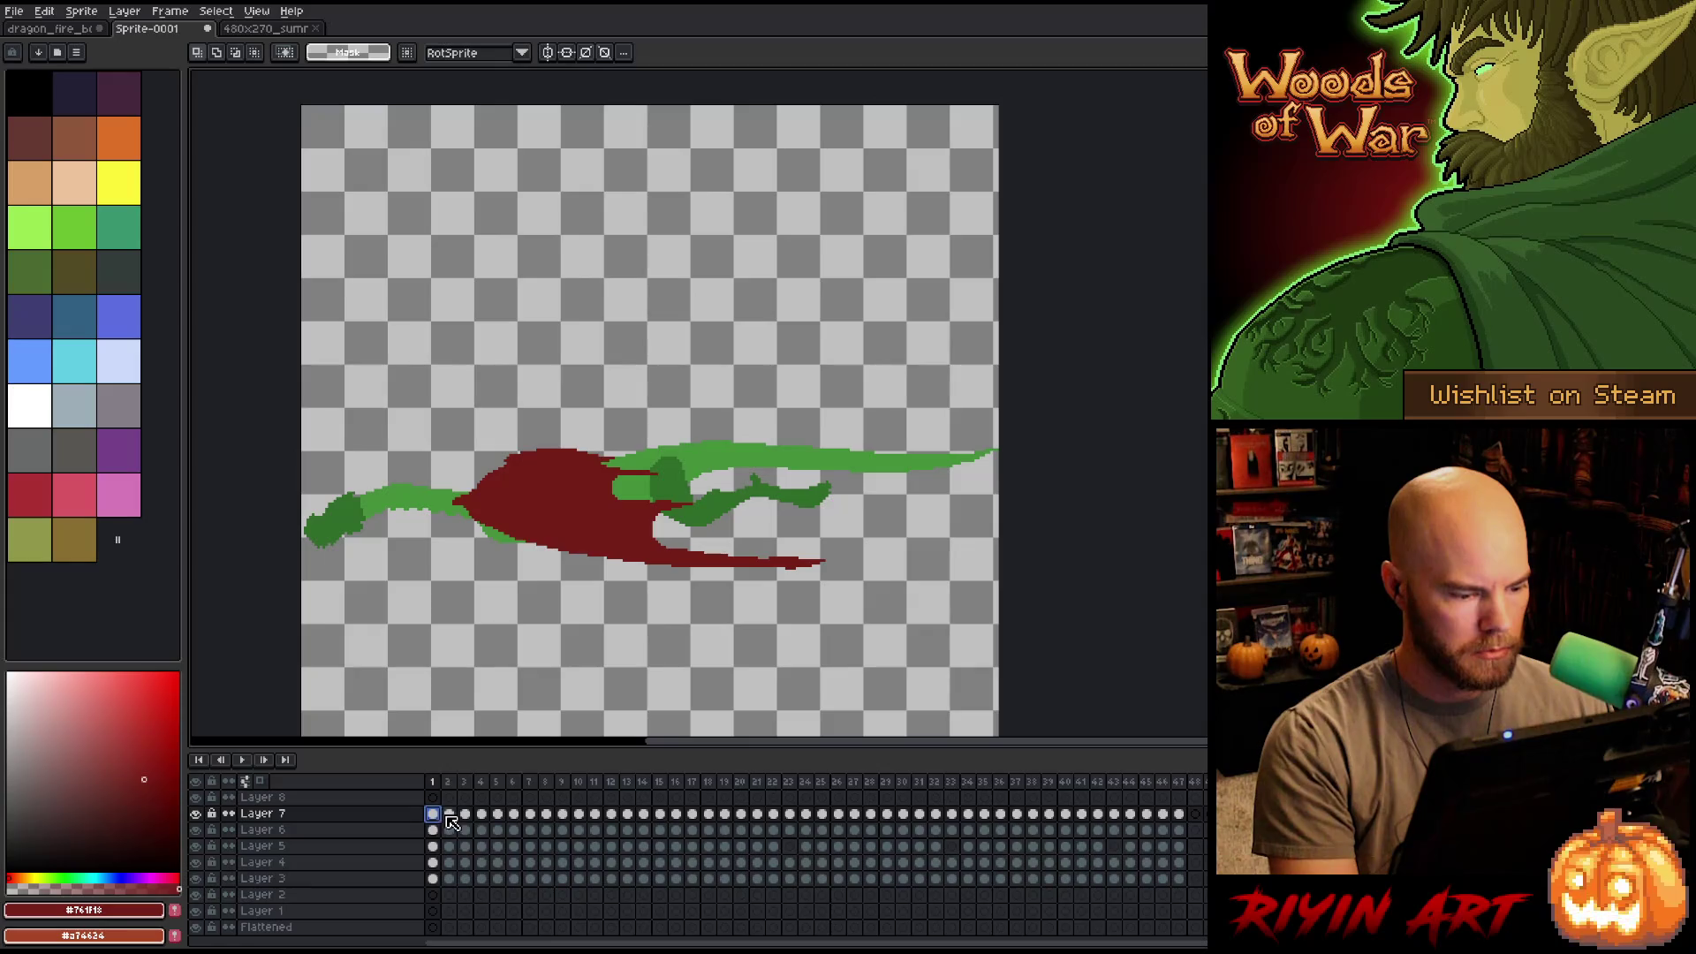
click(449, 814)
click(471, 816)
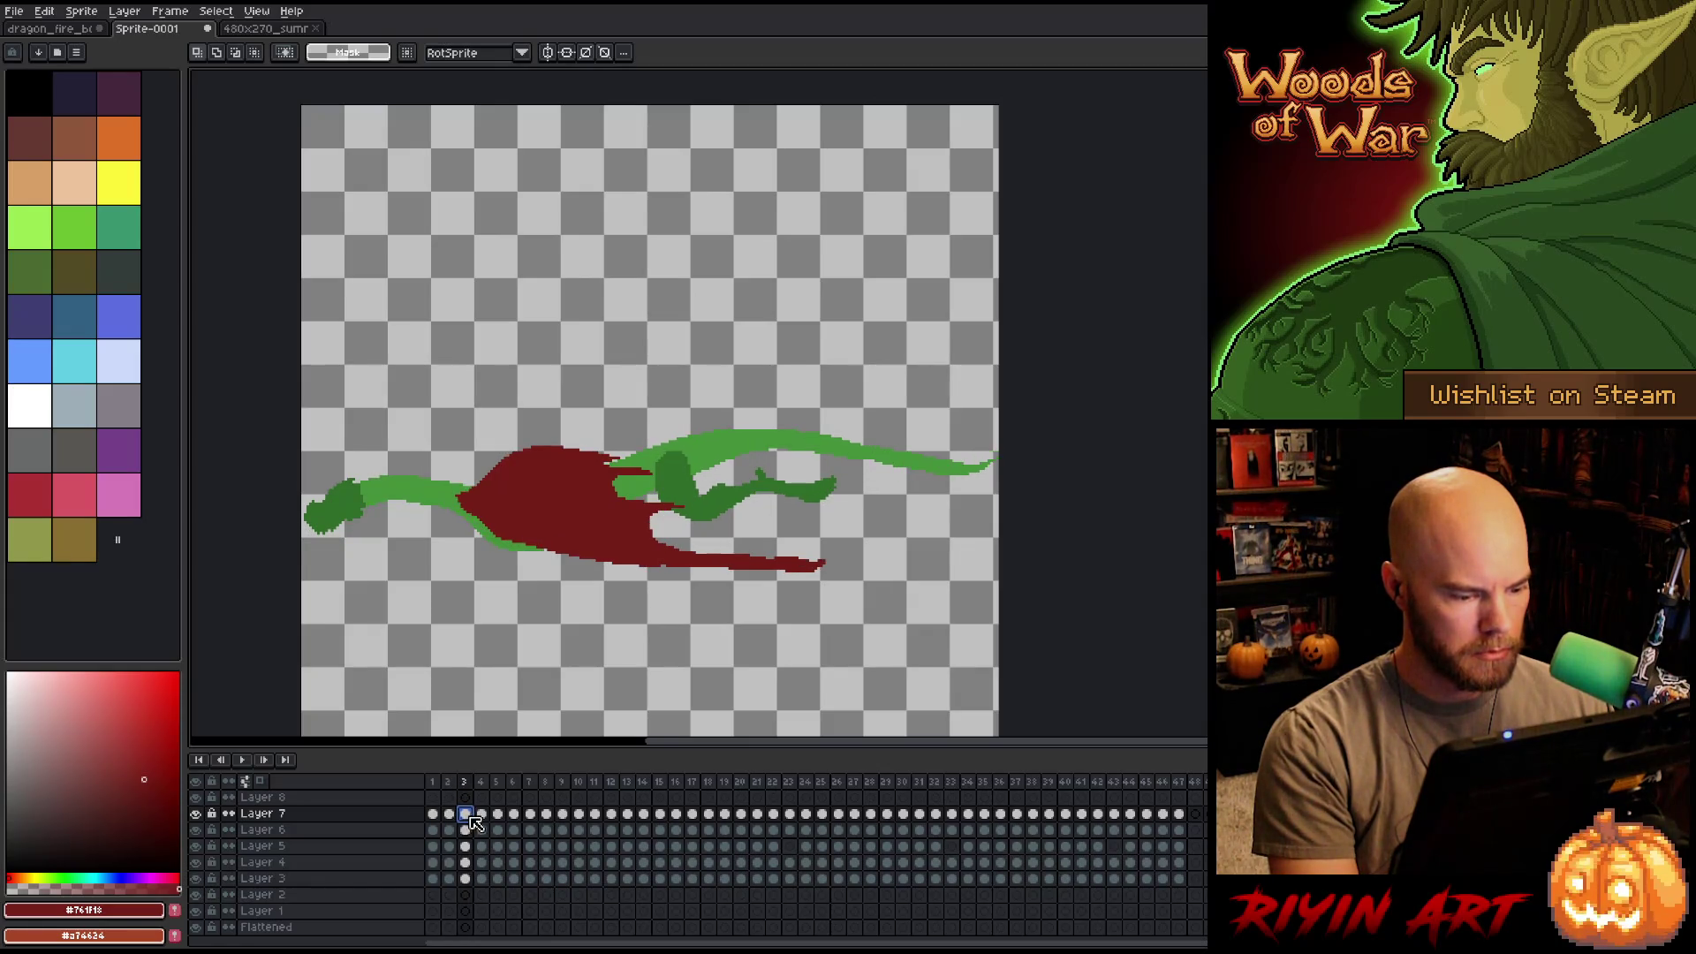
click(491, 818)
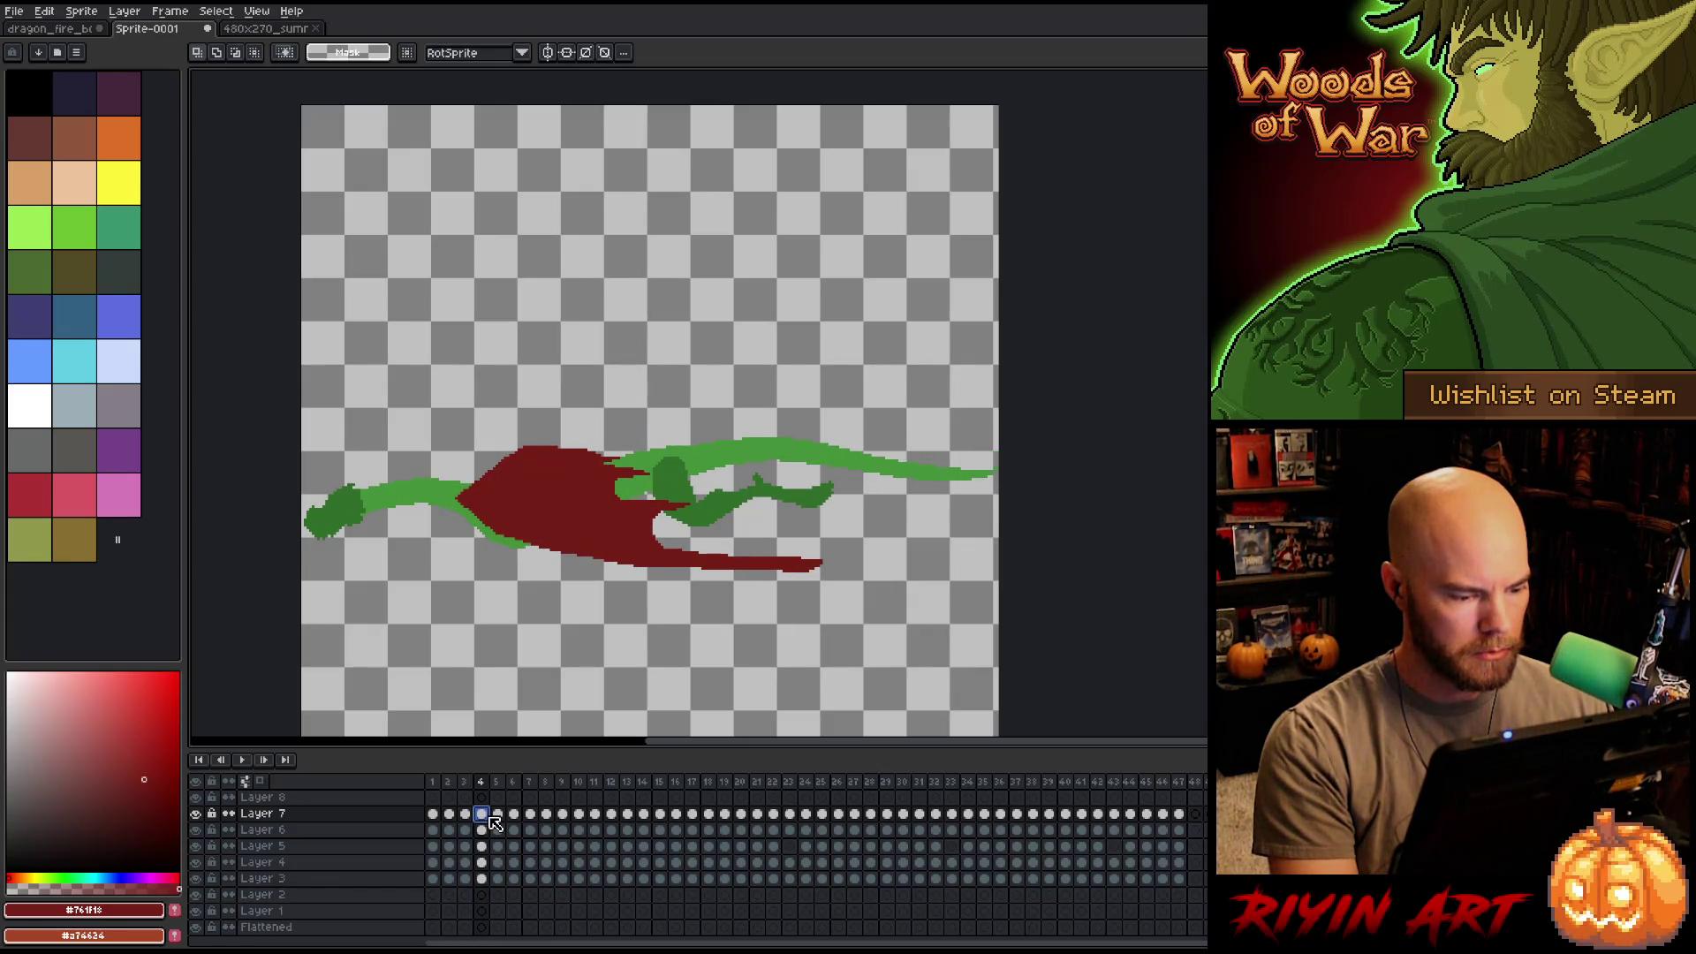
click(452, 816)
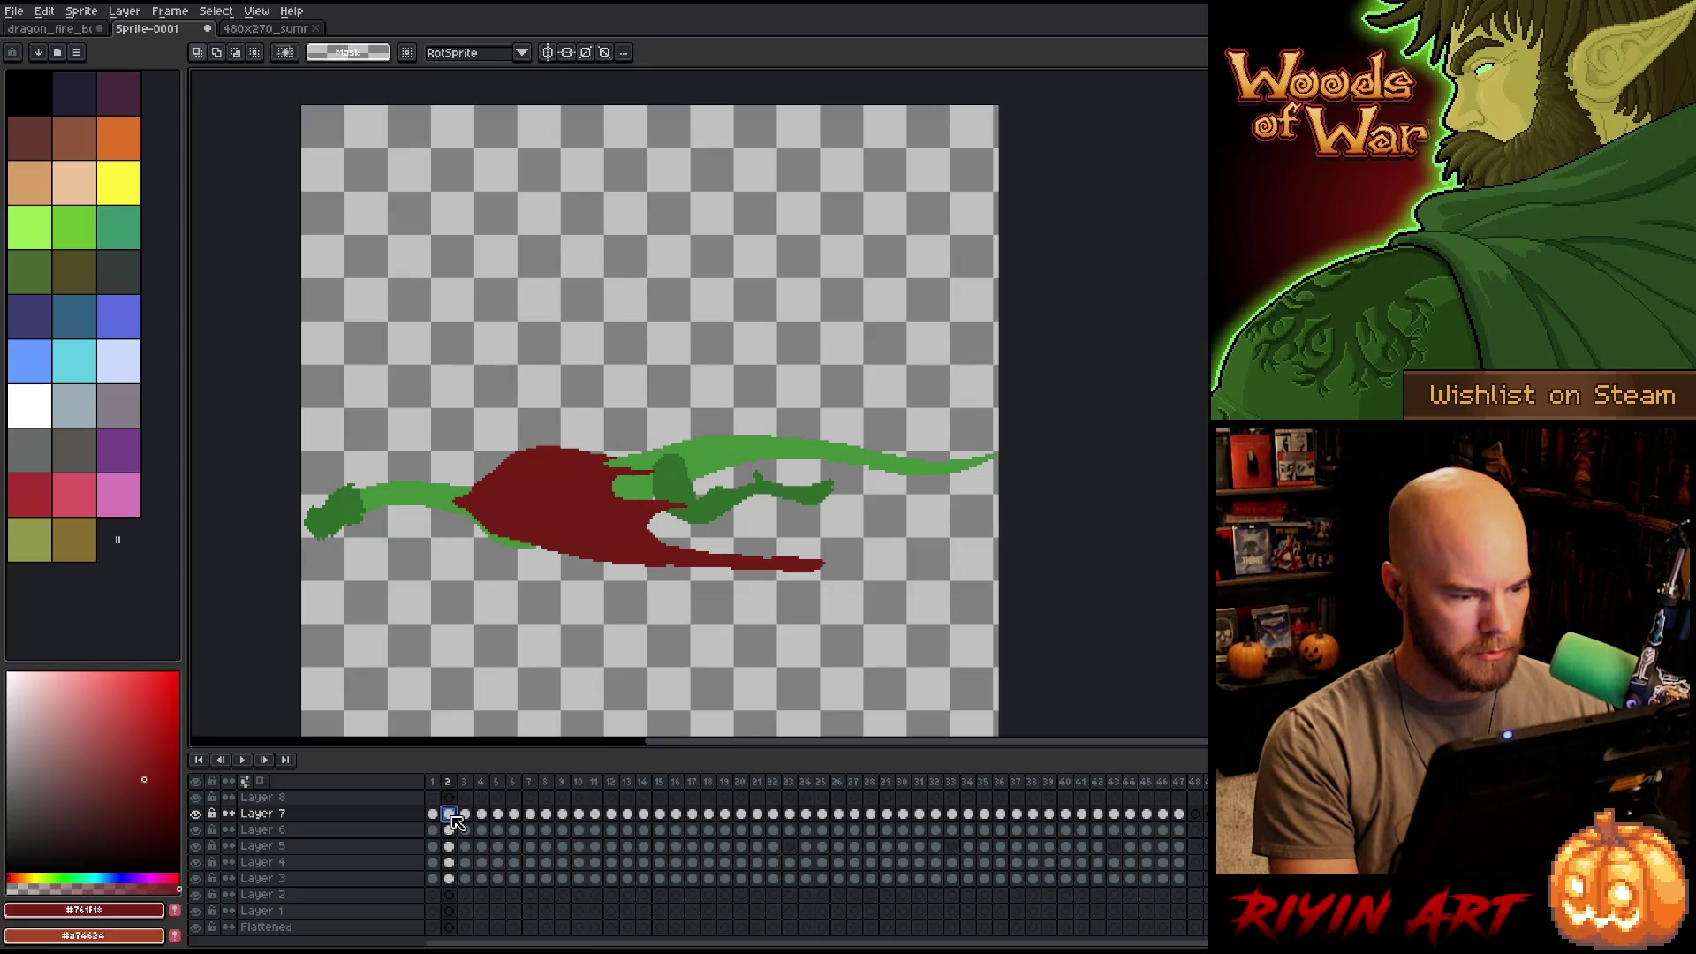
click(497, 815)
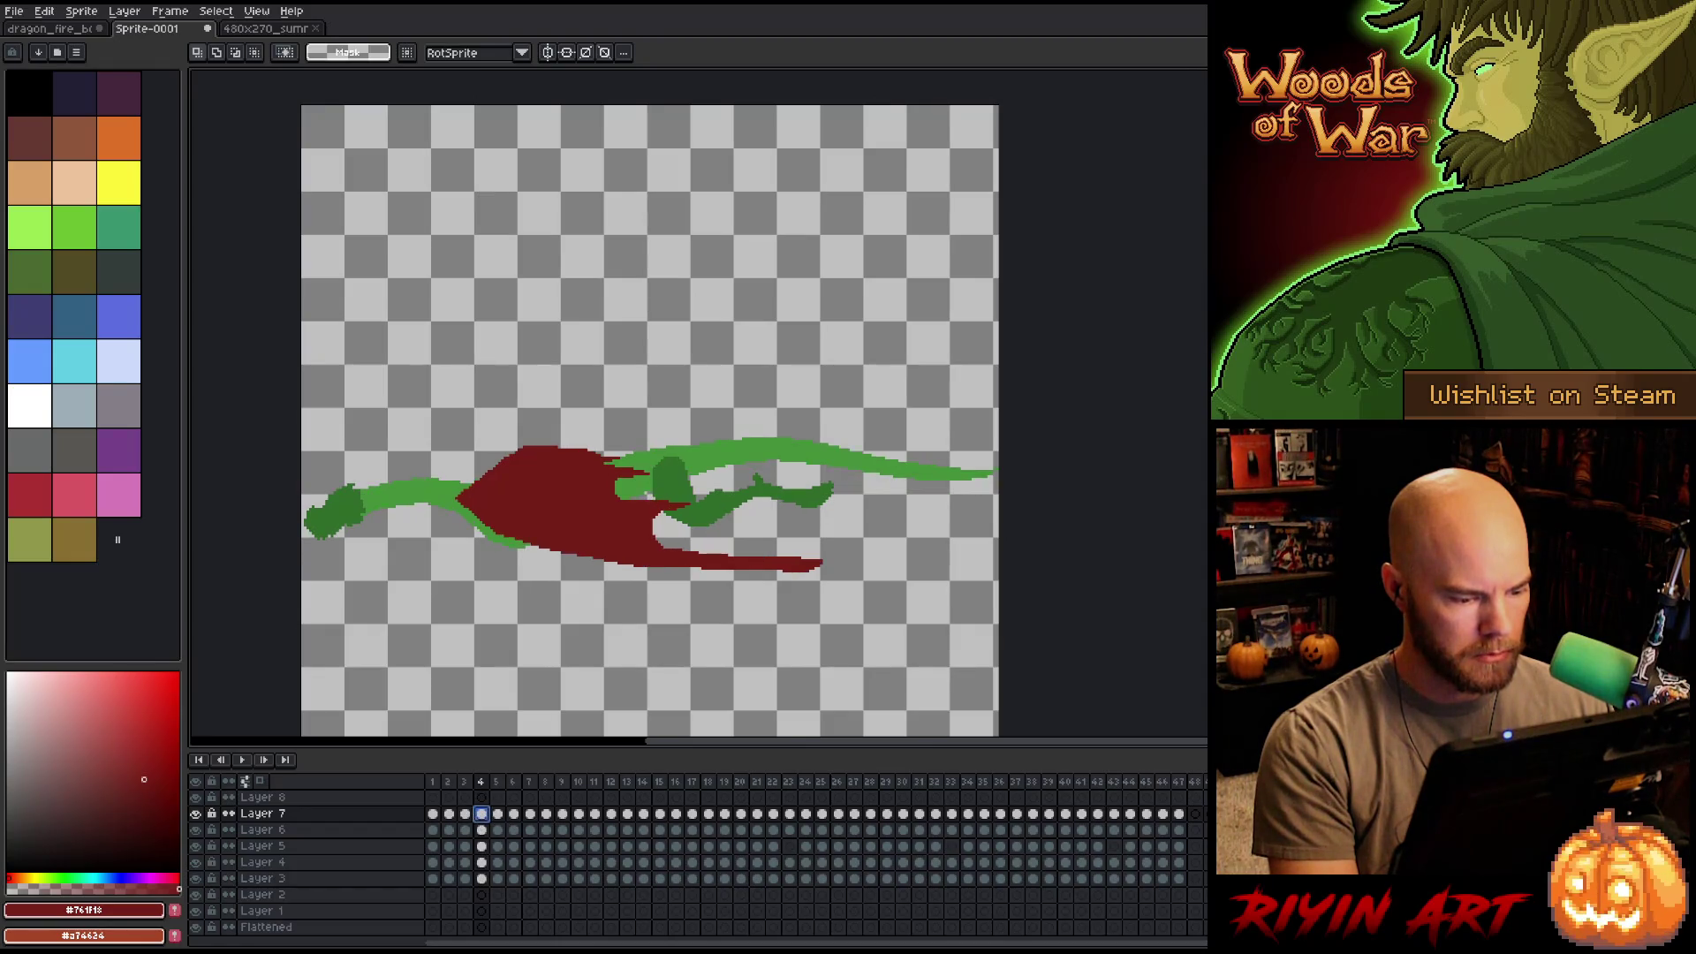
Try moving the frames 4–16 cel block earlier, preview it, then undo the move.
drag(464, 815, 444, 814)
click(465, 797)
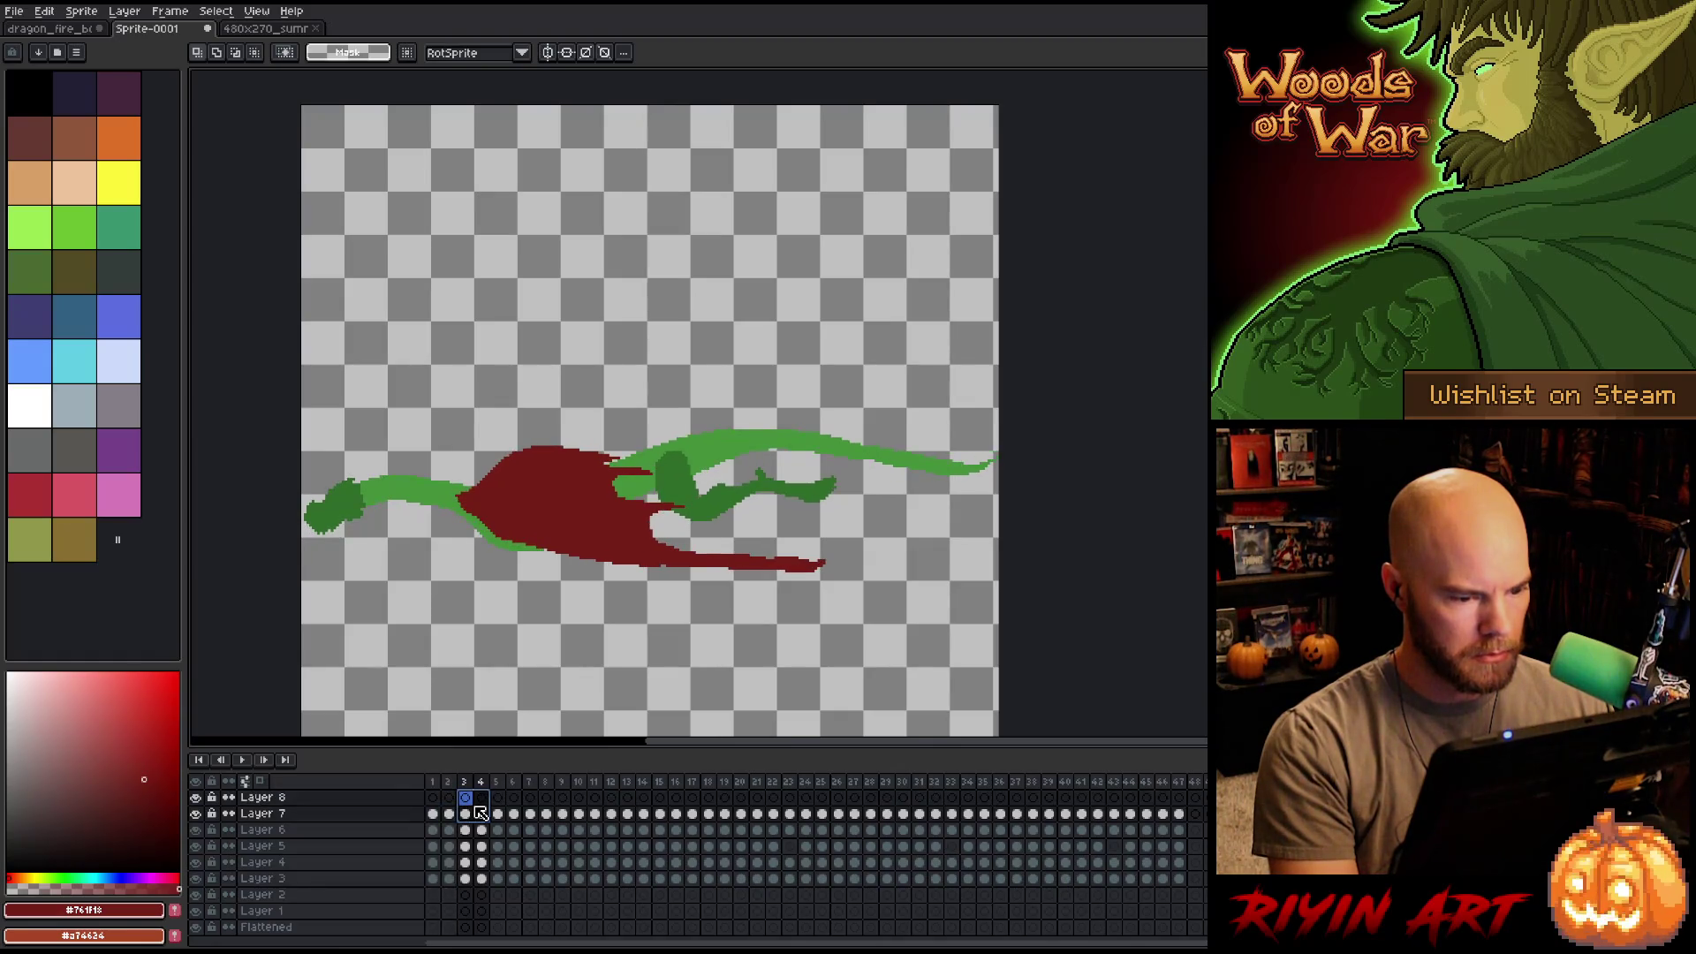
key(Return)
key(Return)
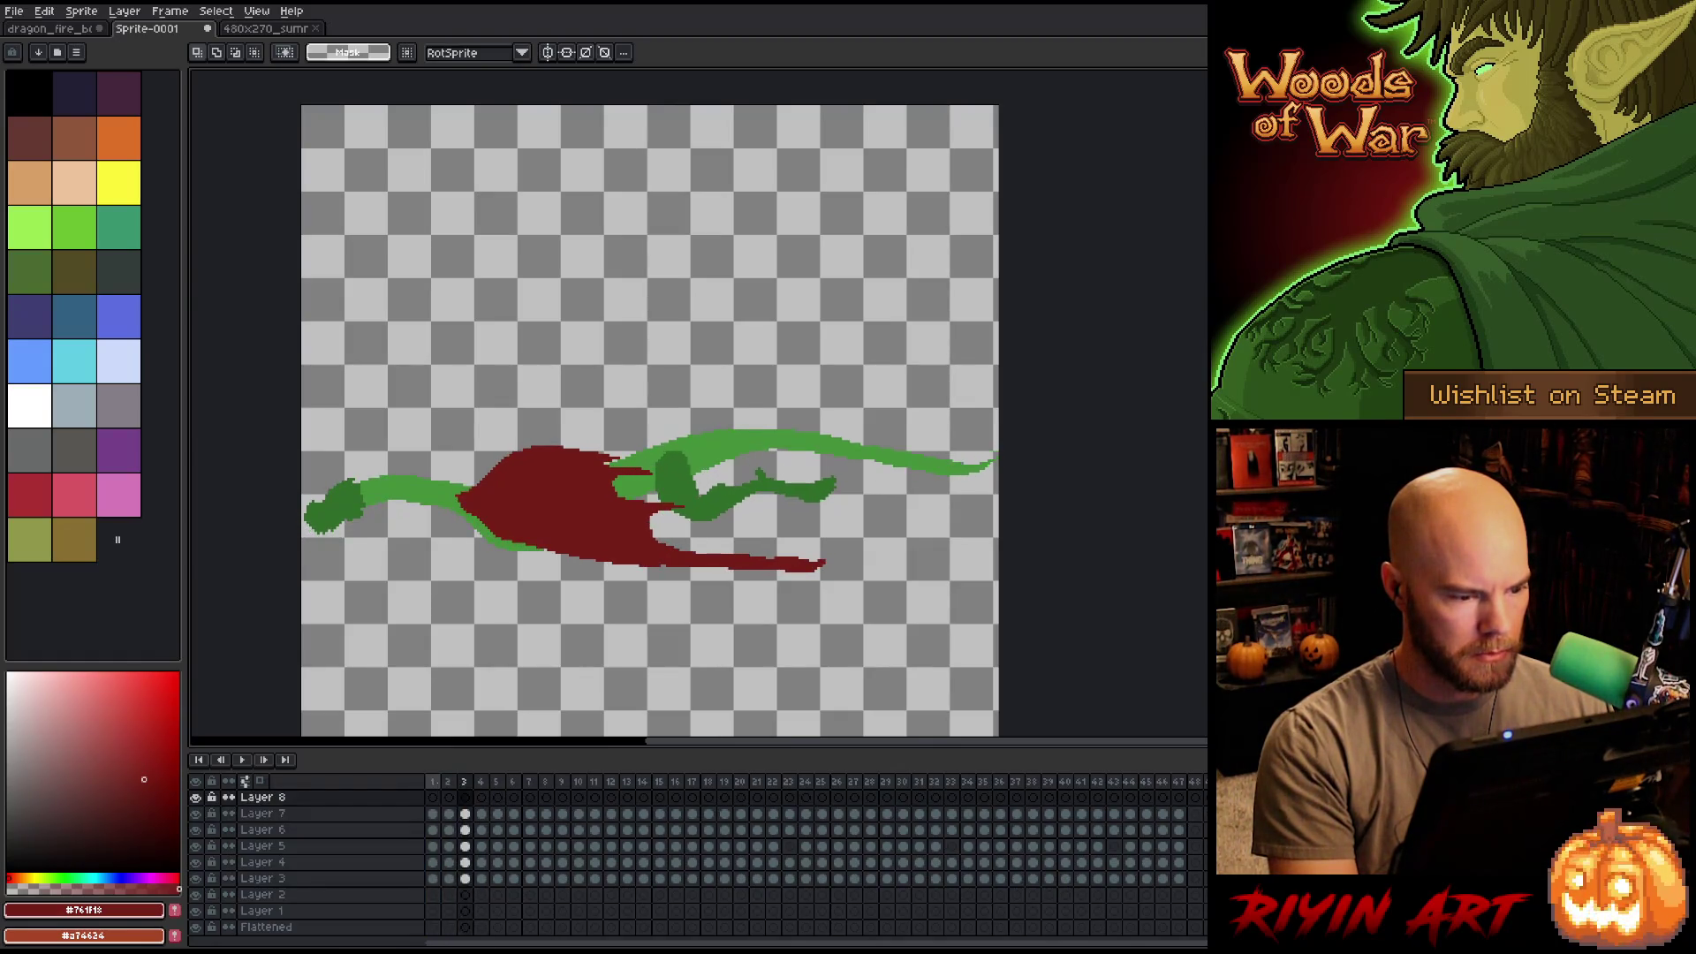
drag(481, 815, 612, 815)
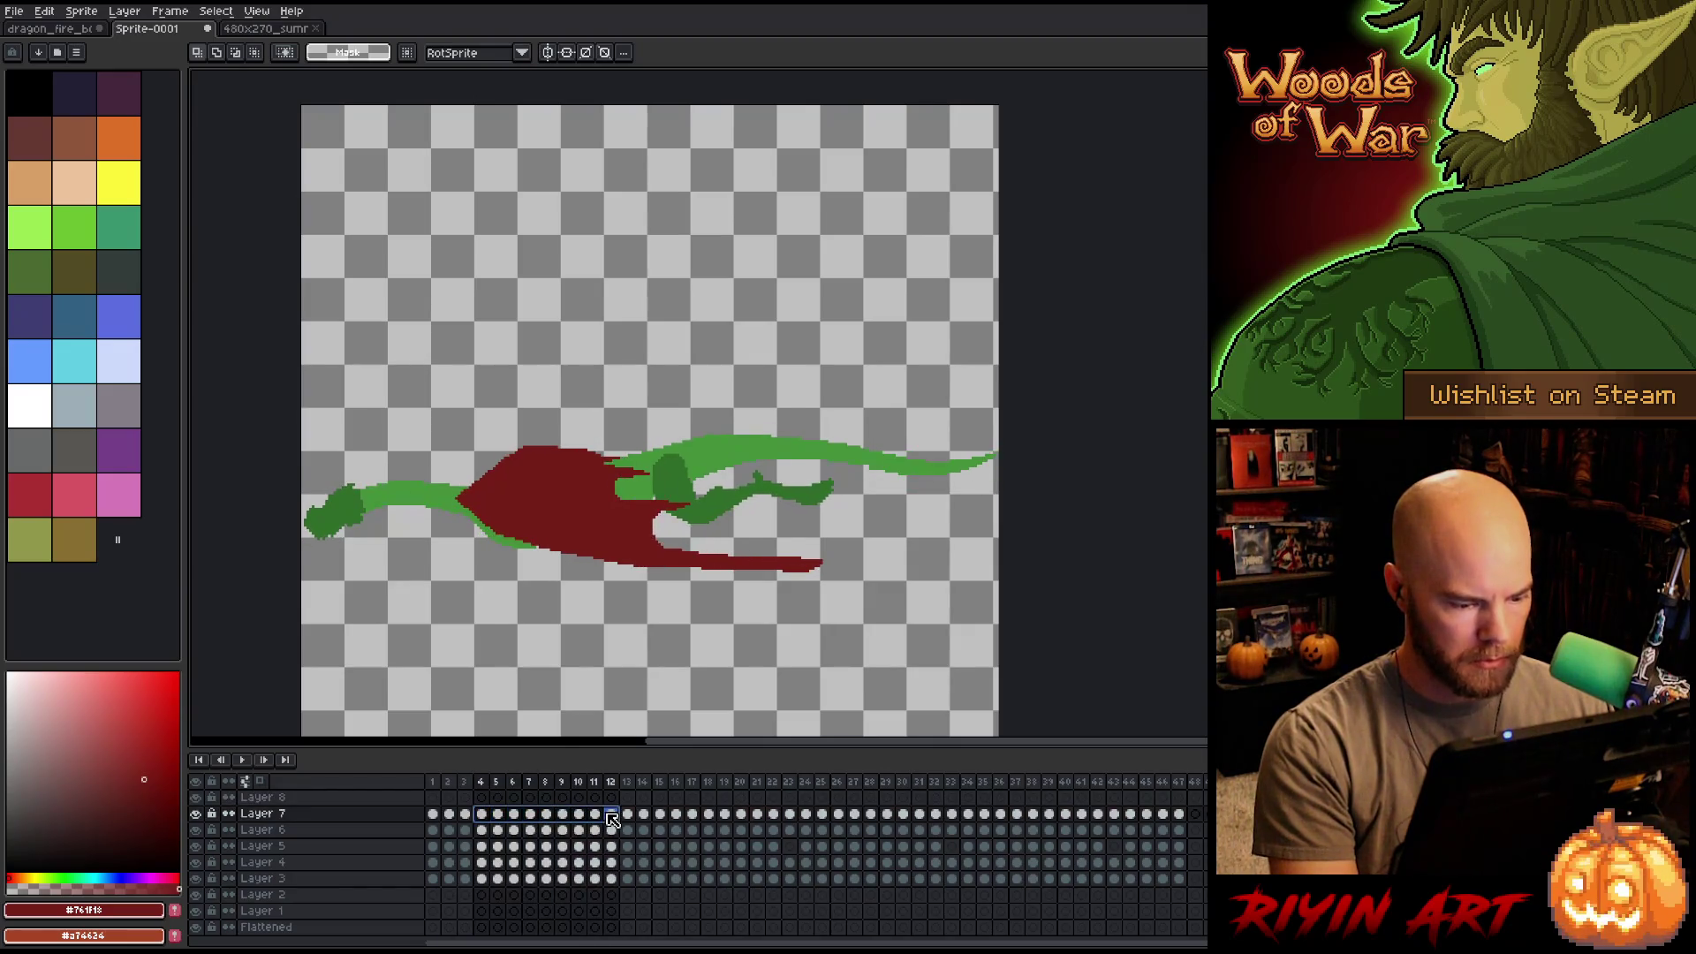
mouse_move(481, 829)
mouse_down()
mouse_move(477, 870)
mouse_move(702, 876)
mouse_move(473, 876)
mouse_up()
drag(432, 781, 543, 786)
click(442, 787)
key(Return)
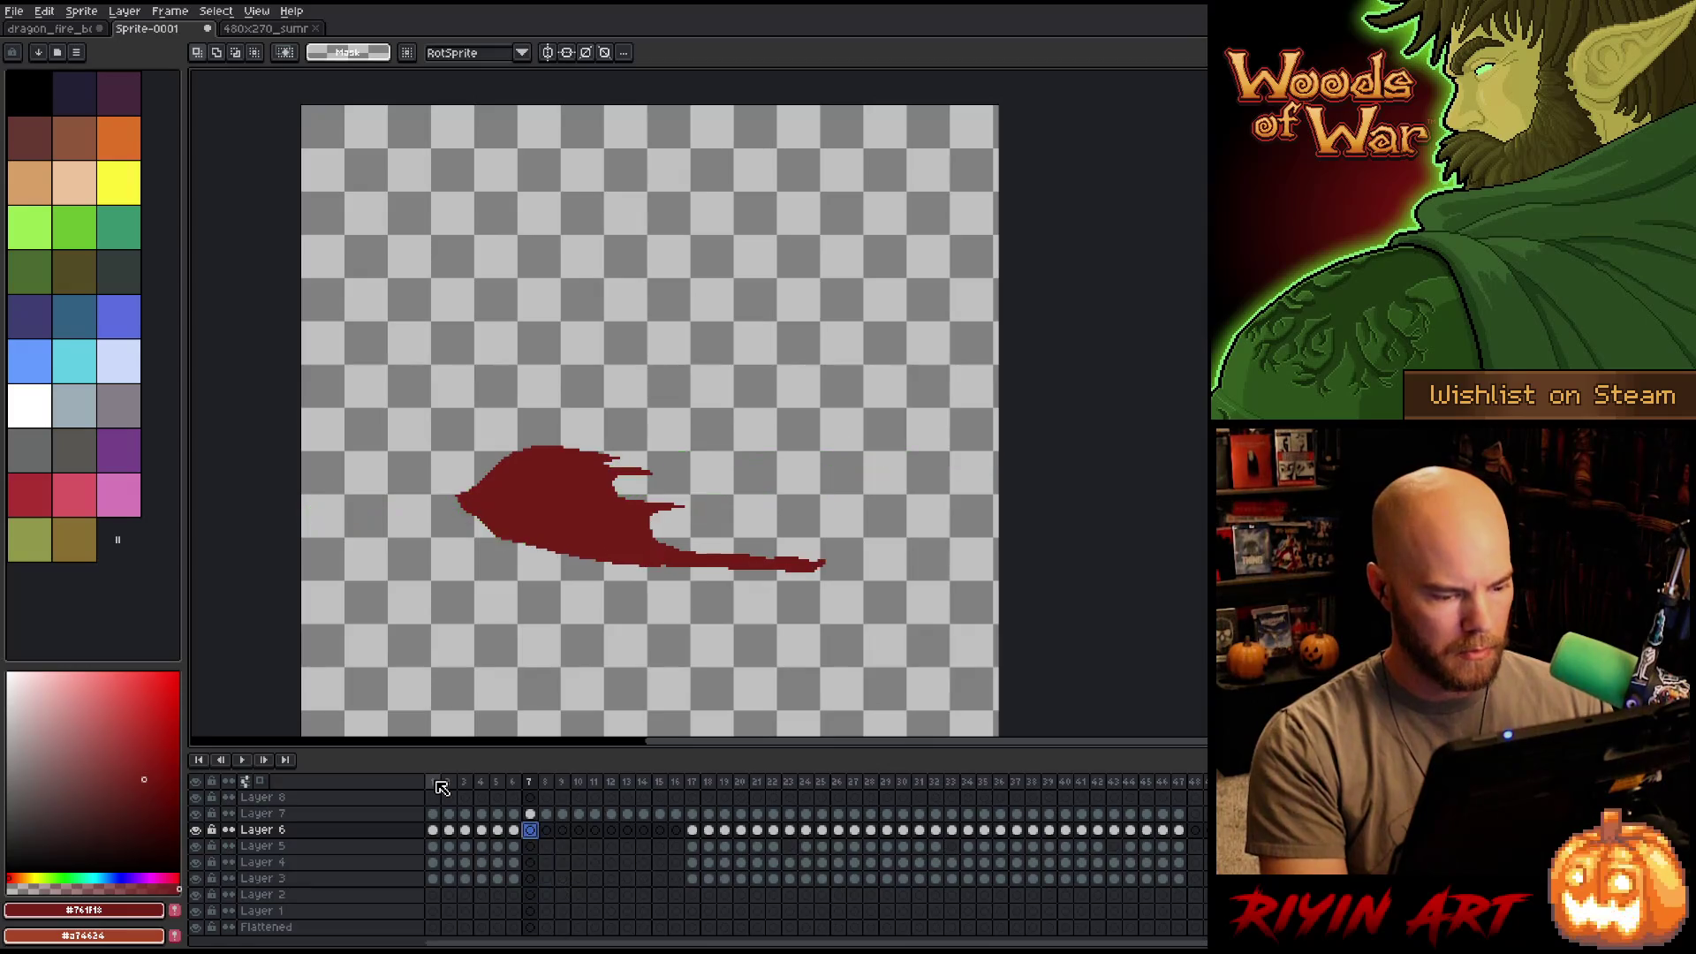
key(ctrl+z)
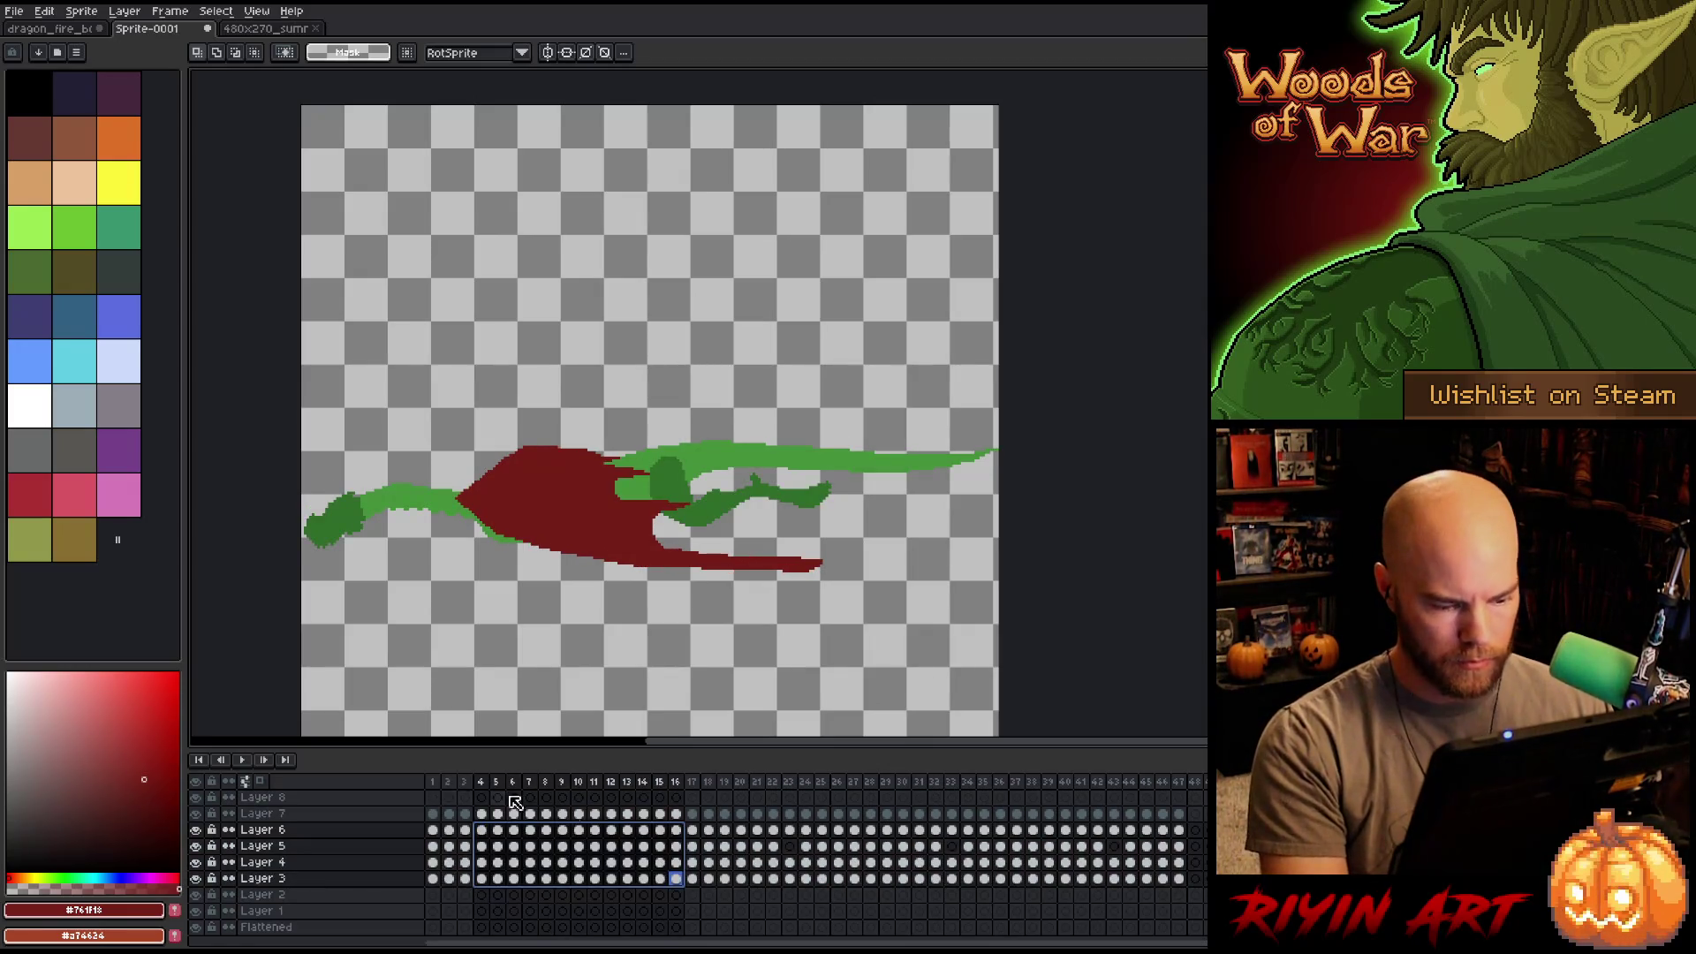
Delete the body cels in frames 4–16 of Layers 6–3.
click(693, 830)
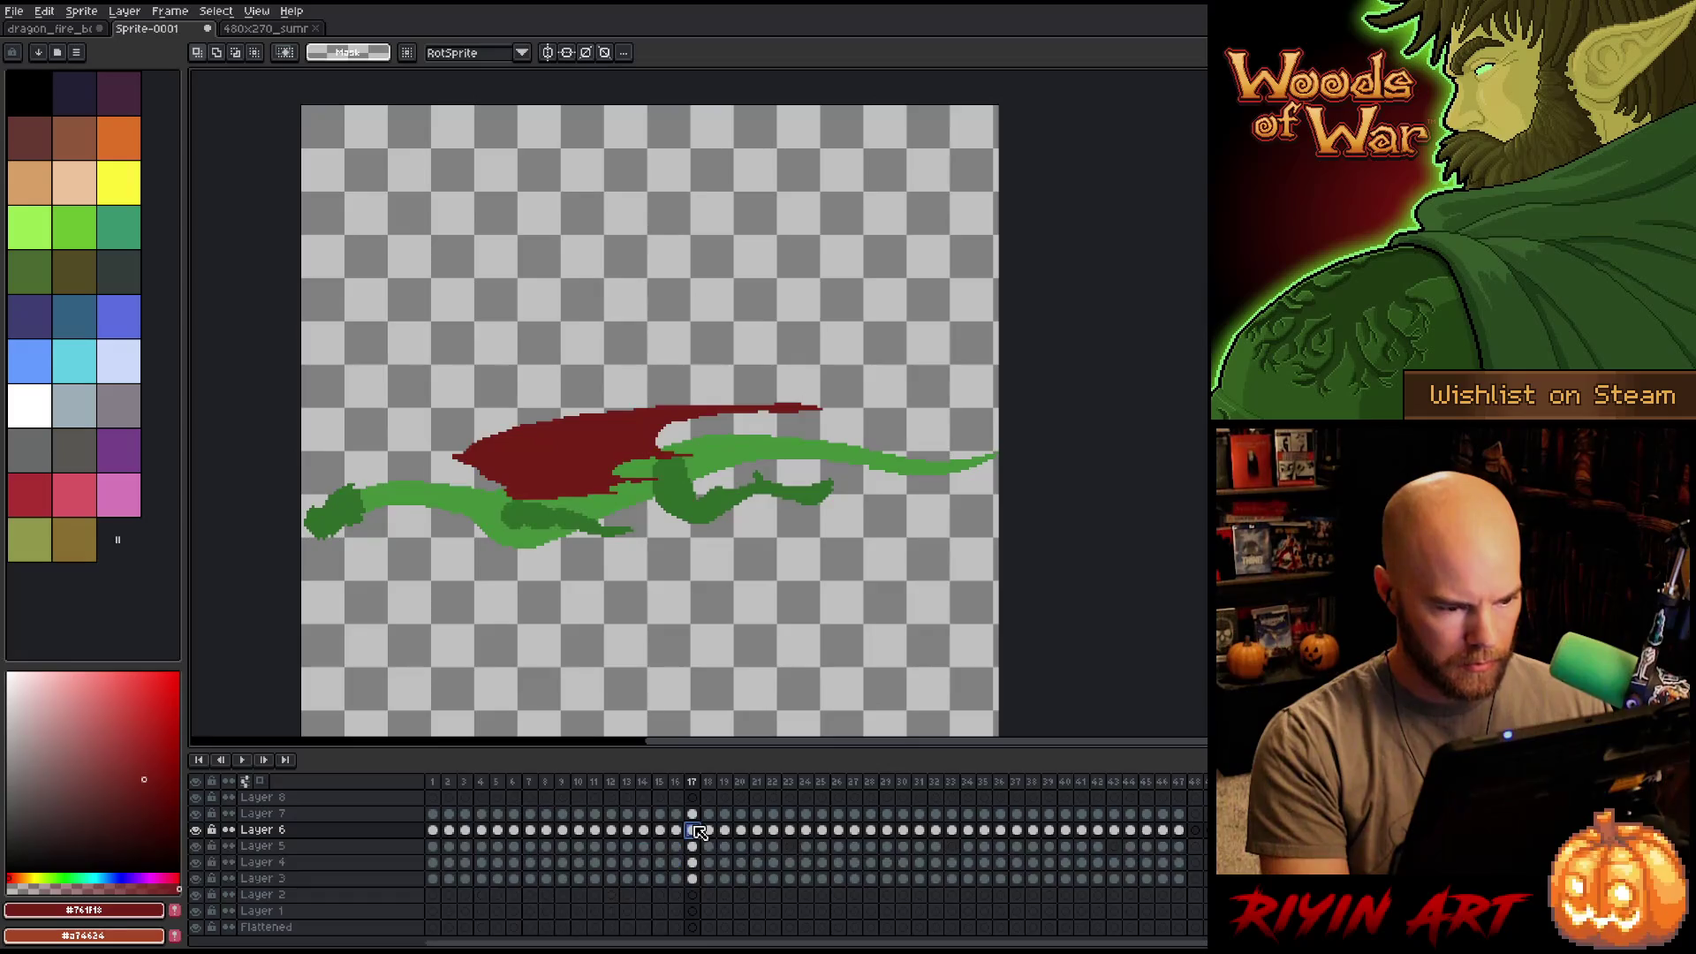
click(708, 830)
mouse_move(725, 846)
mouse_down()
mouse_move(813, 850)
mouse_move(790, 848)
mouse_move(790, 880)
mouse_up()
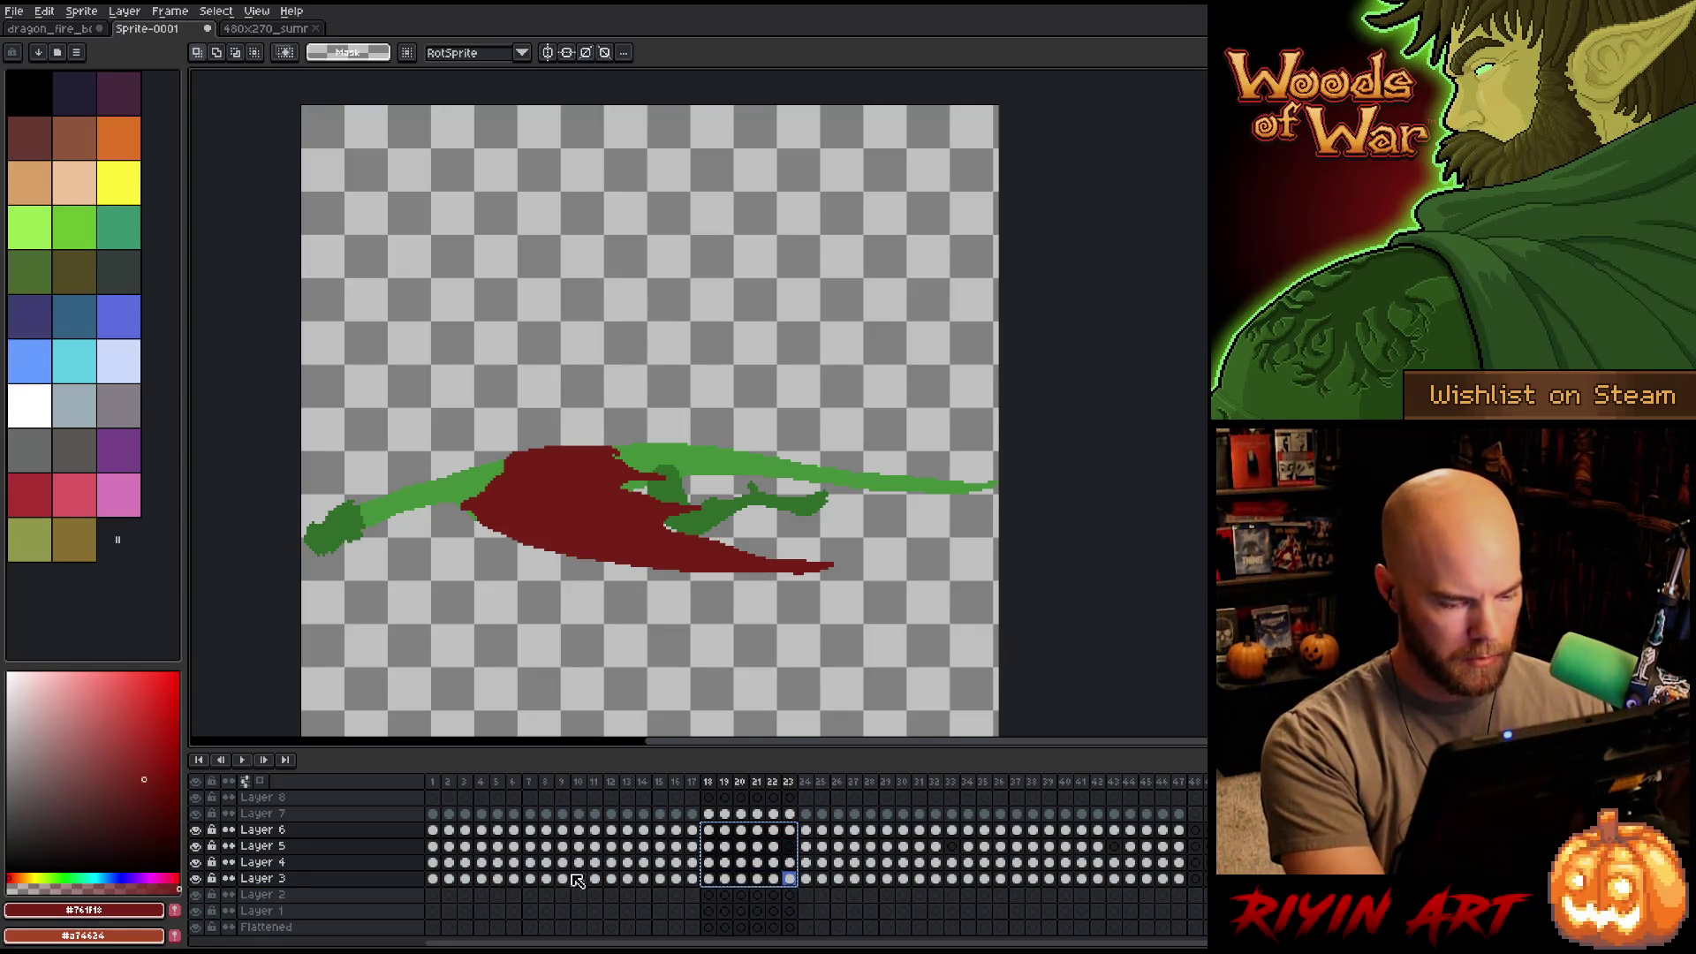
click(433, 831)
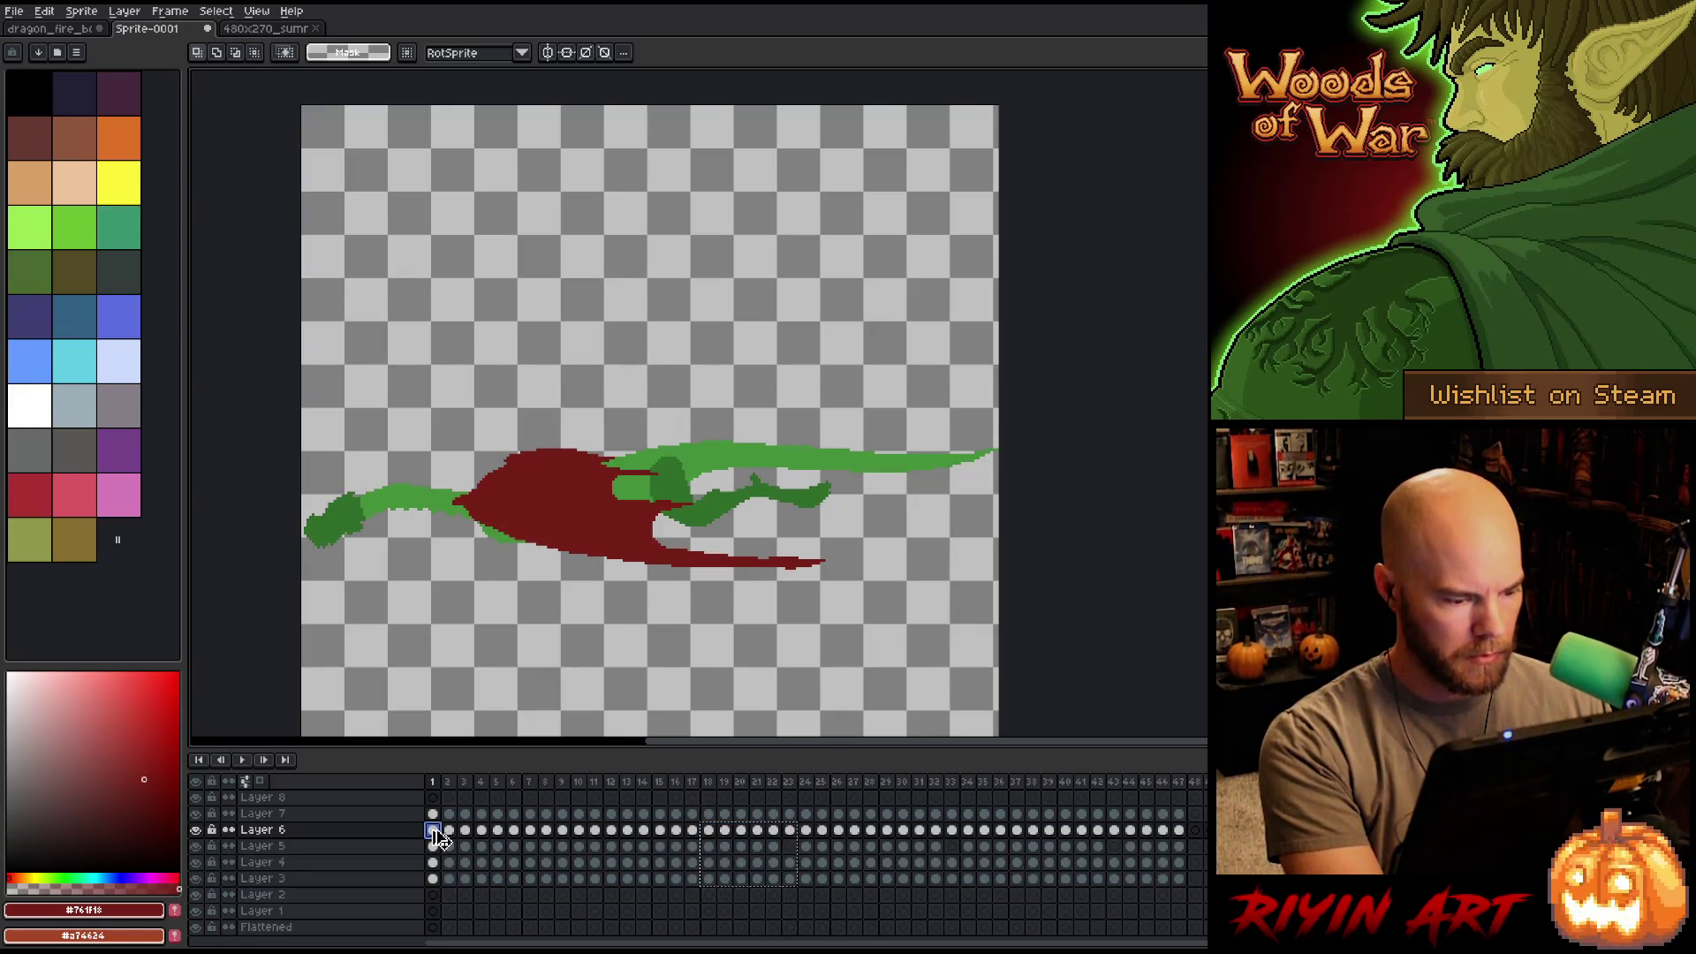
mouse_move(433, 782)
mouse_down()
mouse_move(472, 787)
mouse_move(433, 786)
mouse_move(588, 883)
mouse_move(698, 897)
mouse_move(685, 889)
mouse_up()
click(449, 786)
click(464, 785)
click(481, 830)
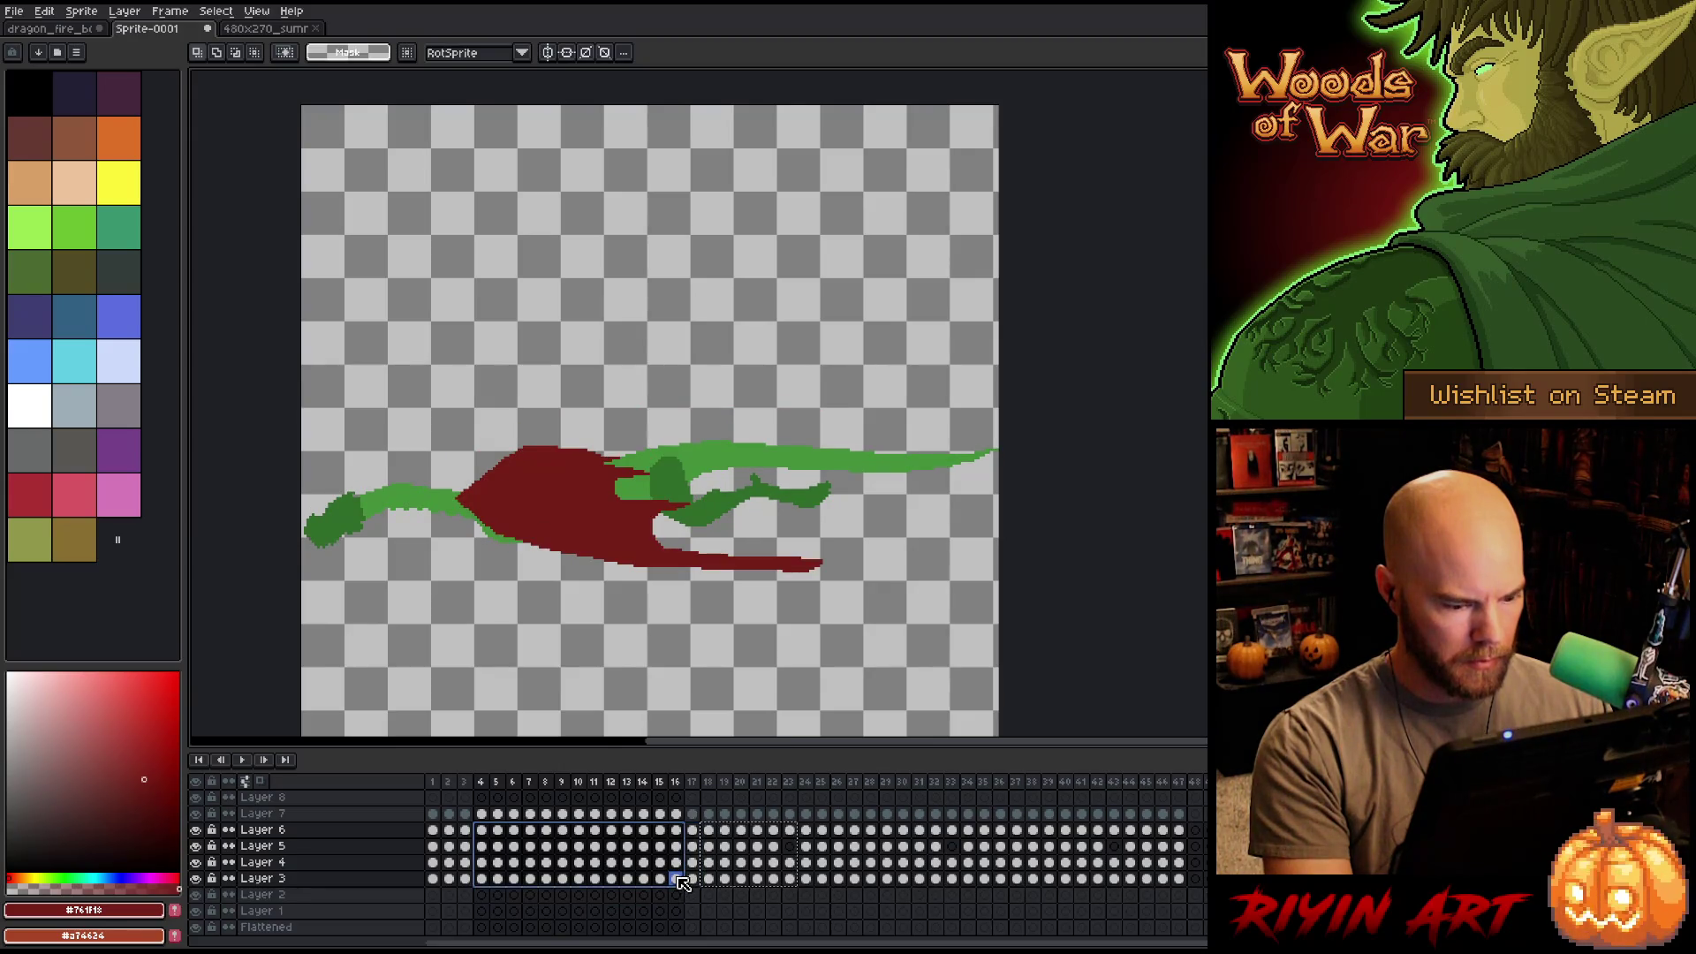
key(Delete)
Copy Layers 6–3 frames 1–4, paste at frames 5, 9 and 13, and play the loop.
mouse_move(448, 830)
mouse_down()
mouse_move(455, 881)
mouse_move(481, 856)
mouse_move(481, 878)
mouse_up()
key(ctrl+c)
click(498, 831)
key(ctrl+v)
click(563, 830)
key(ctrl+v)
click(627, 830)
key(ctrl+v)
key(Return)
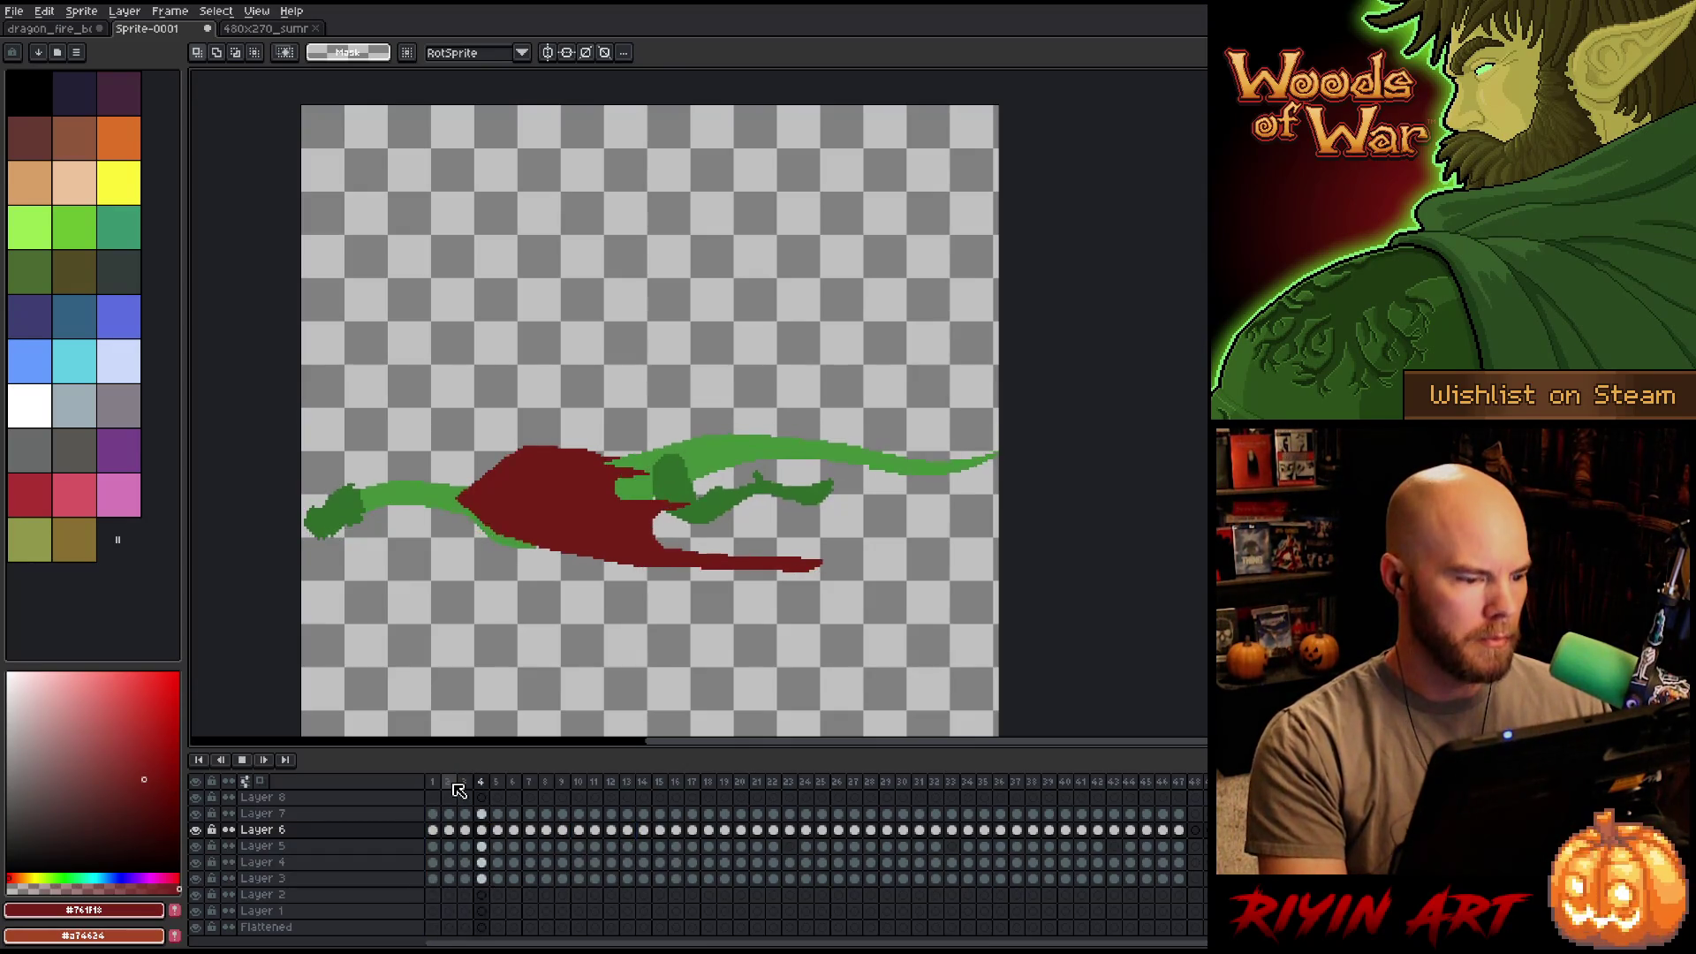
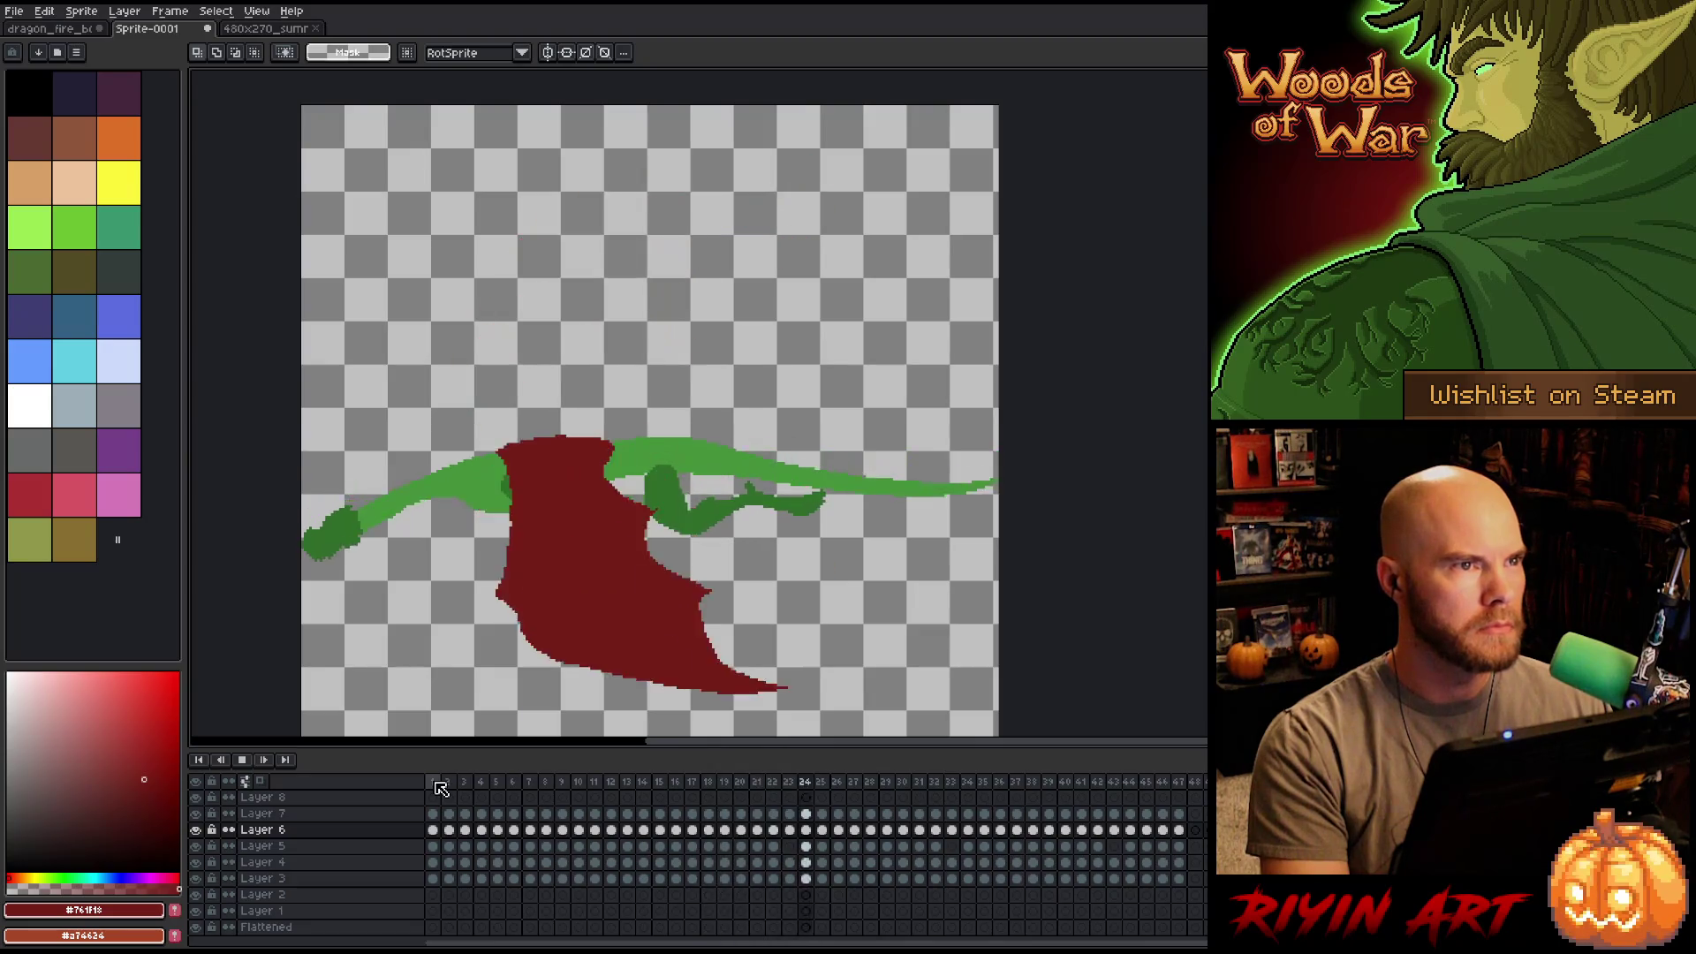
Stop playback and step back and forth through frames 1–5 to compare the dragon poses.
key(Return)
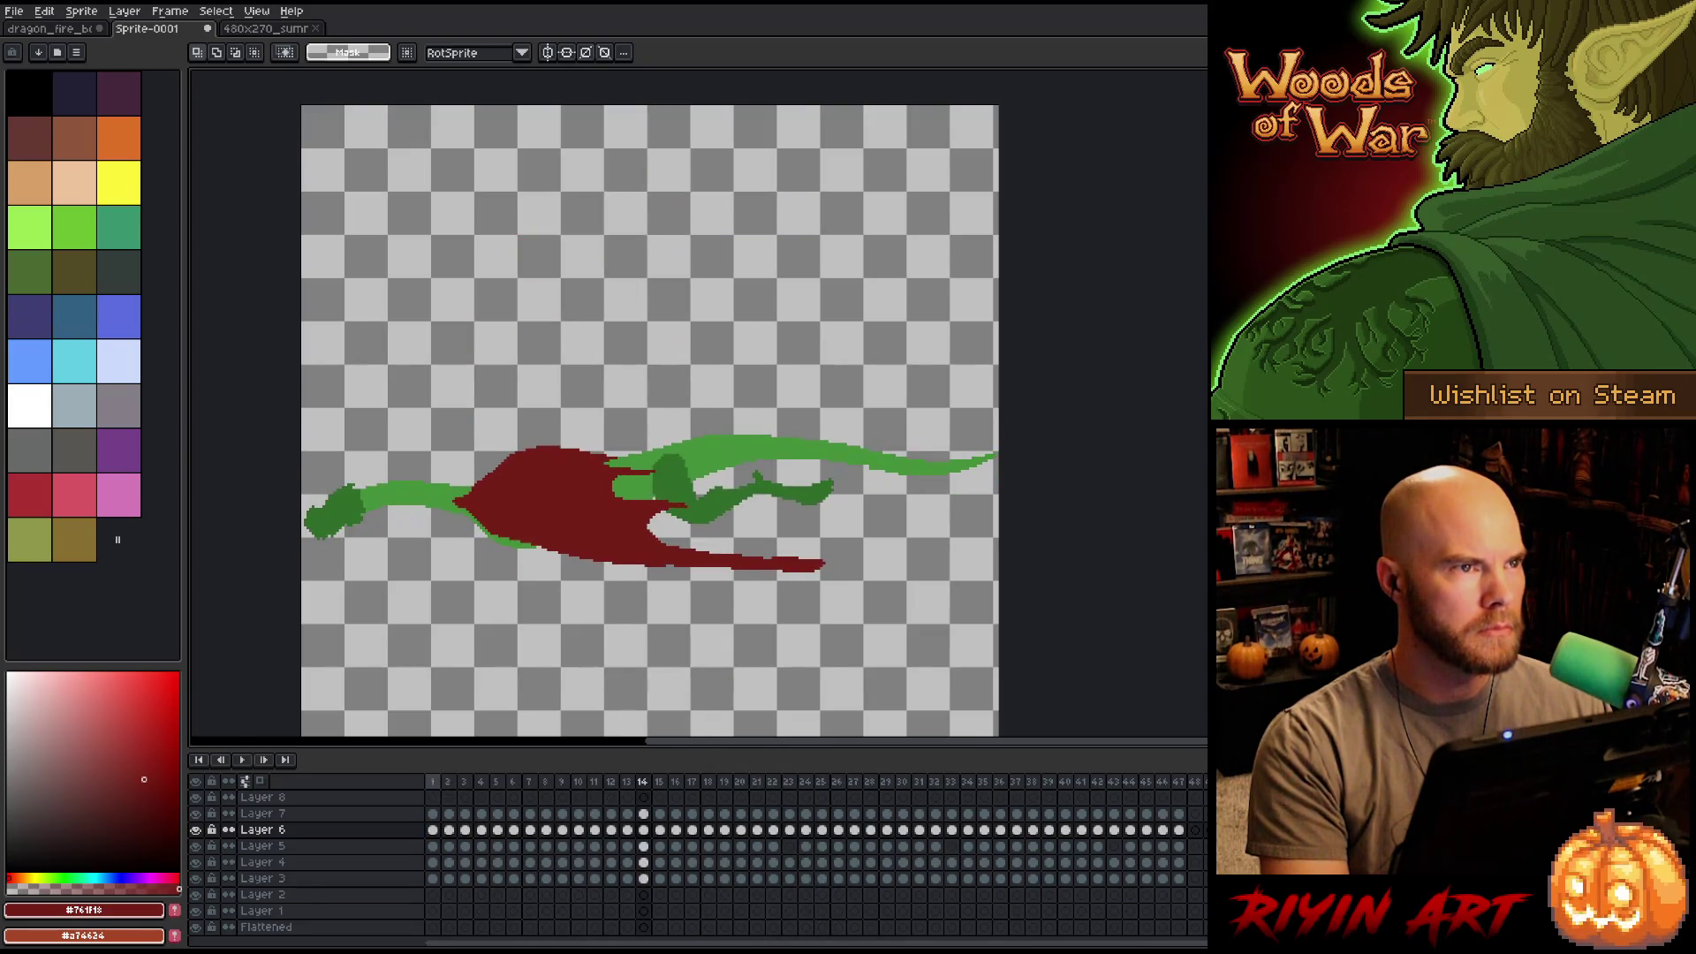
click(434, 783)
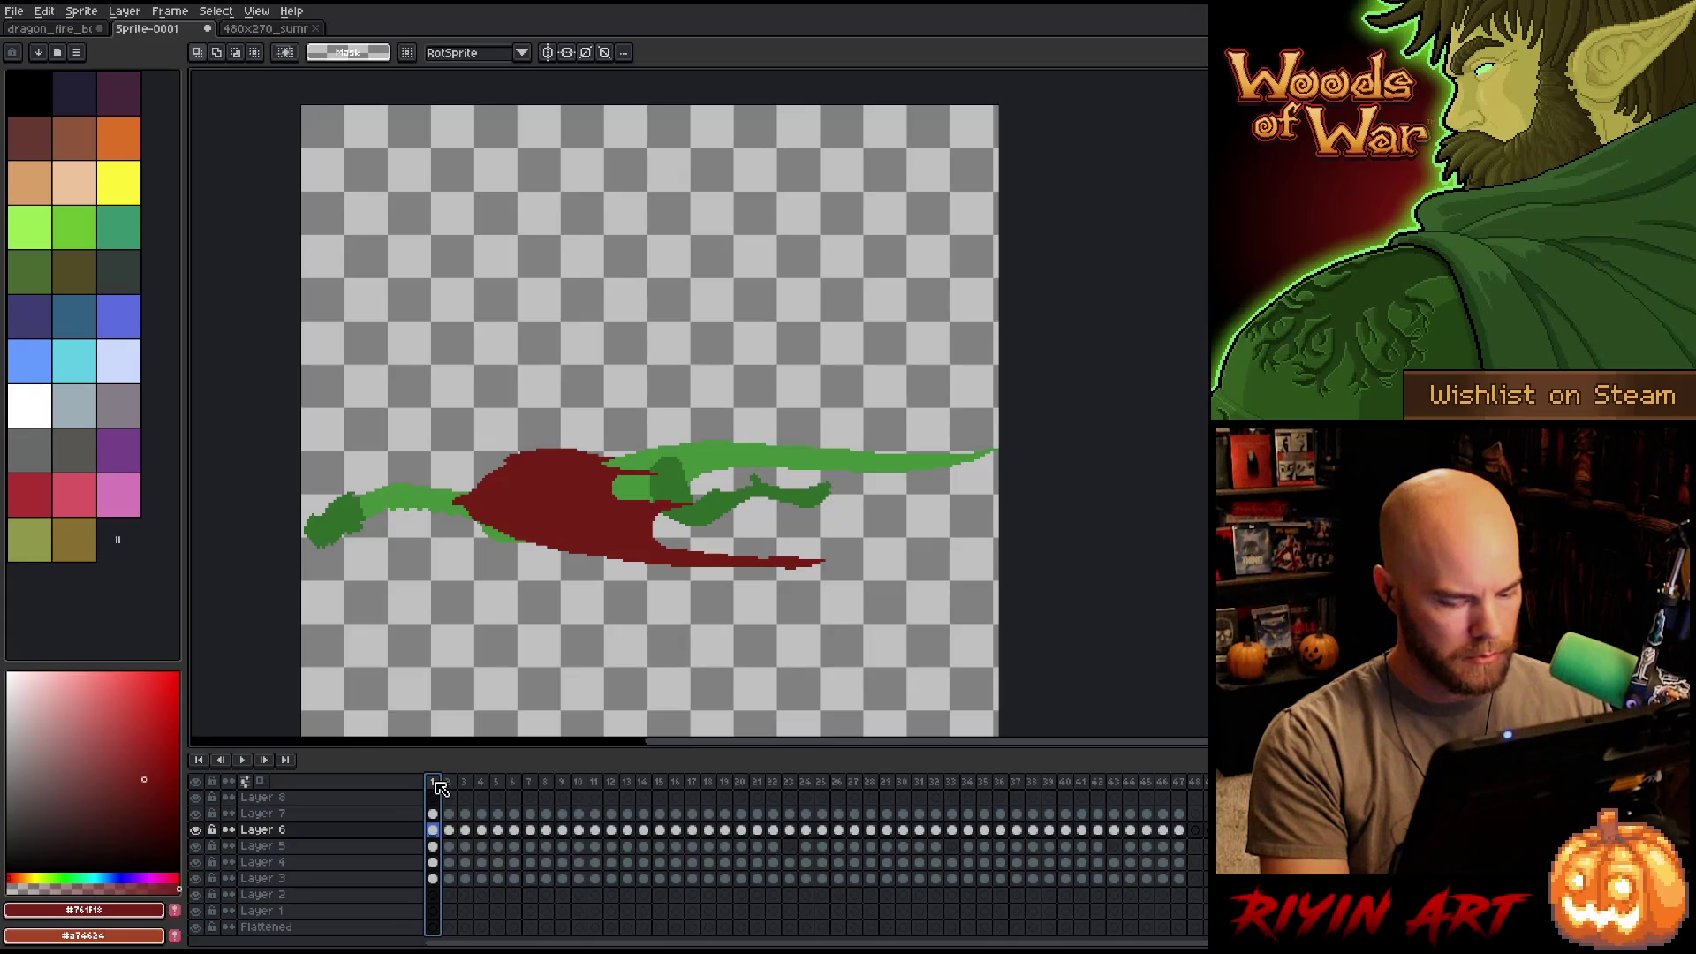
key(Right)
key(Left)
key(Right)
key(Right)
key(Right)
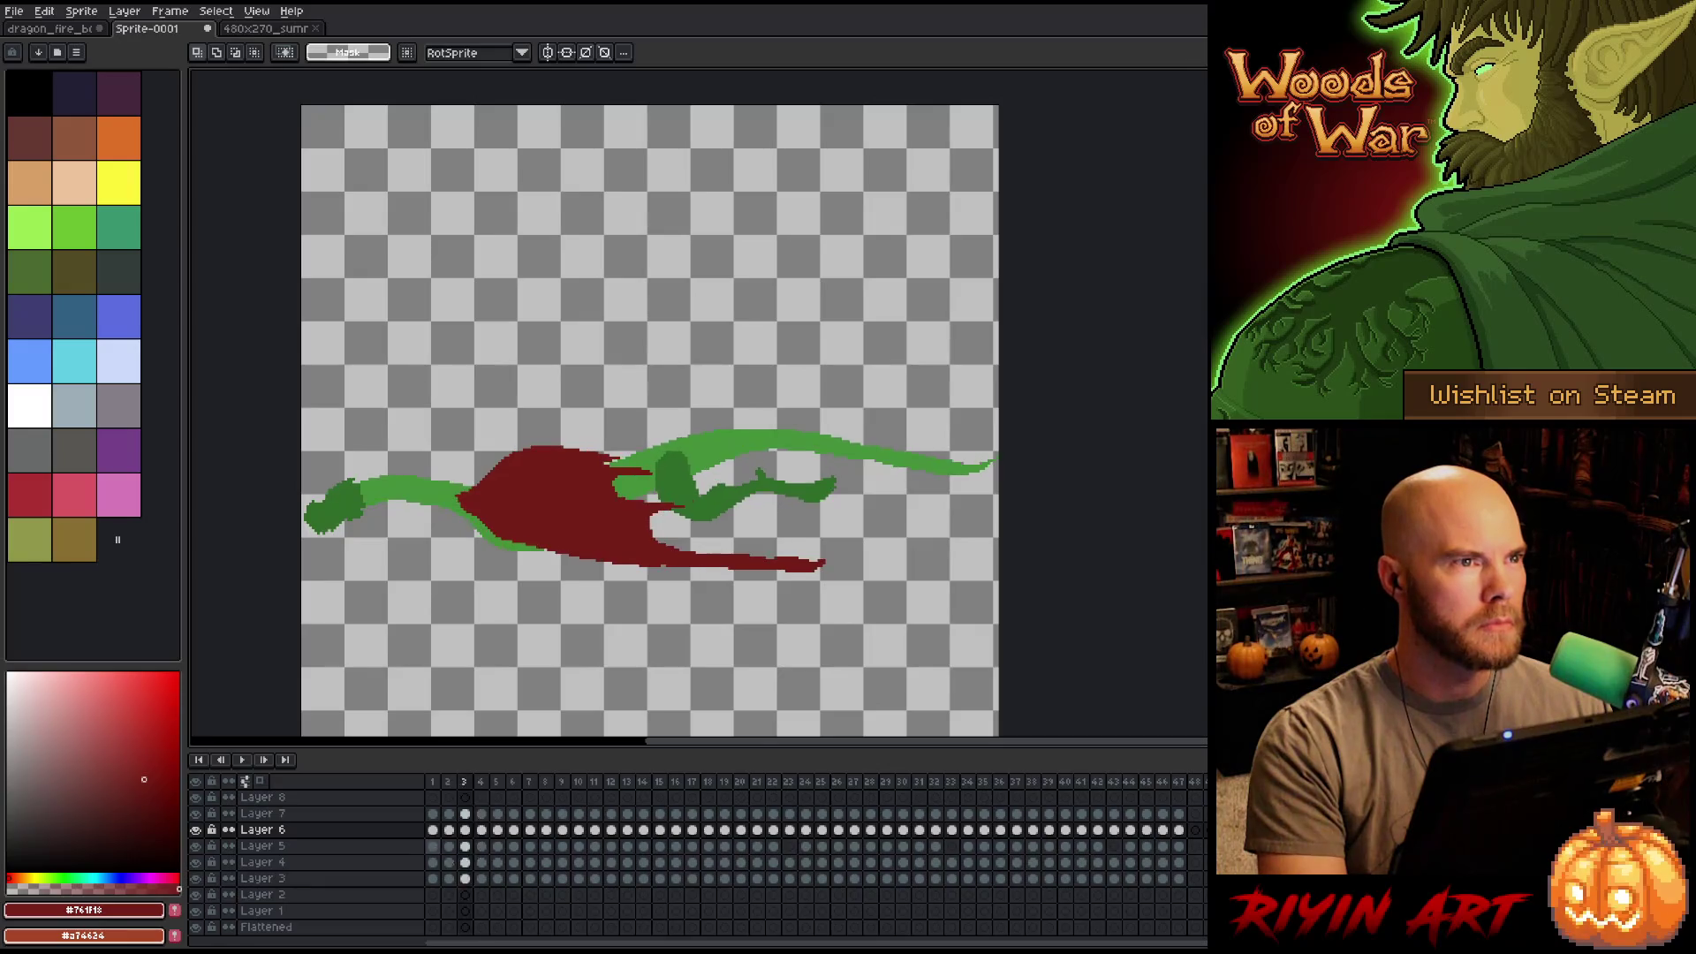
key(Left)
key(Right)
key(Left)
key(Right)
key(Right)
key(Left)
key(Right)
key(Left)
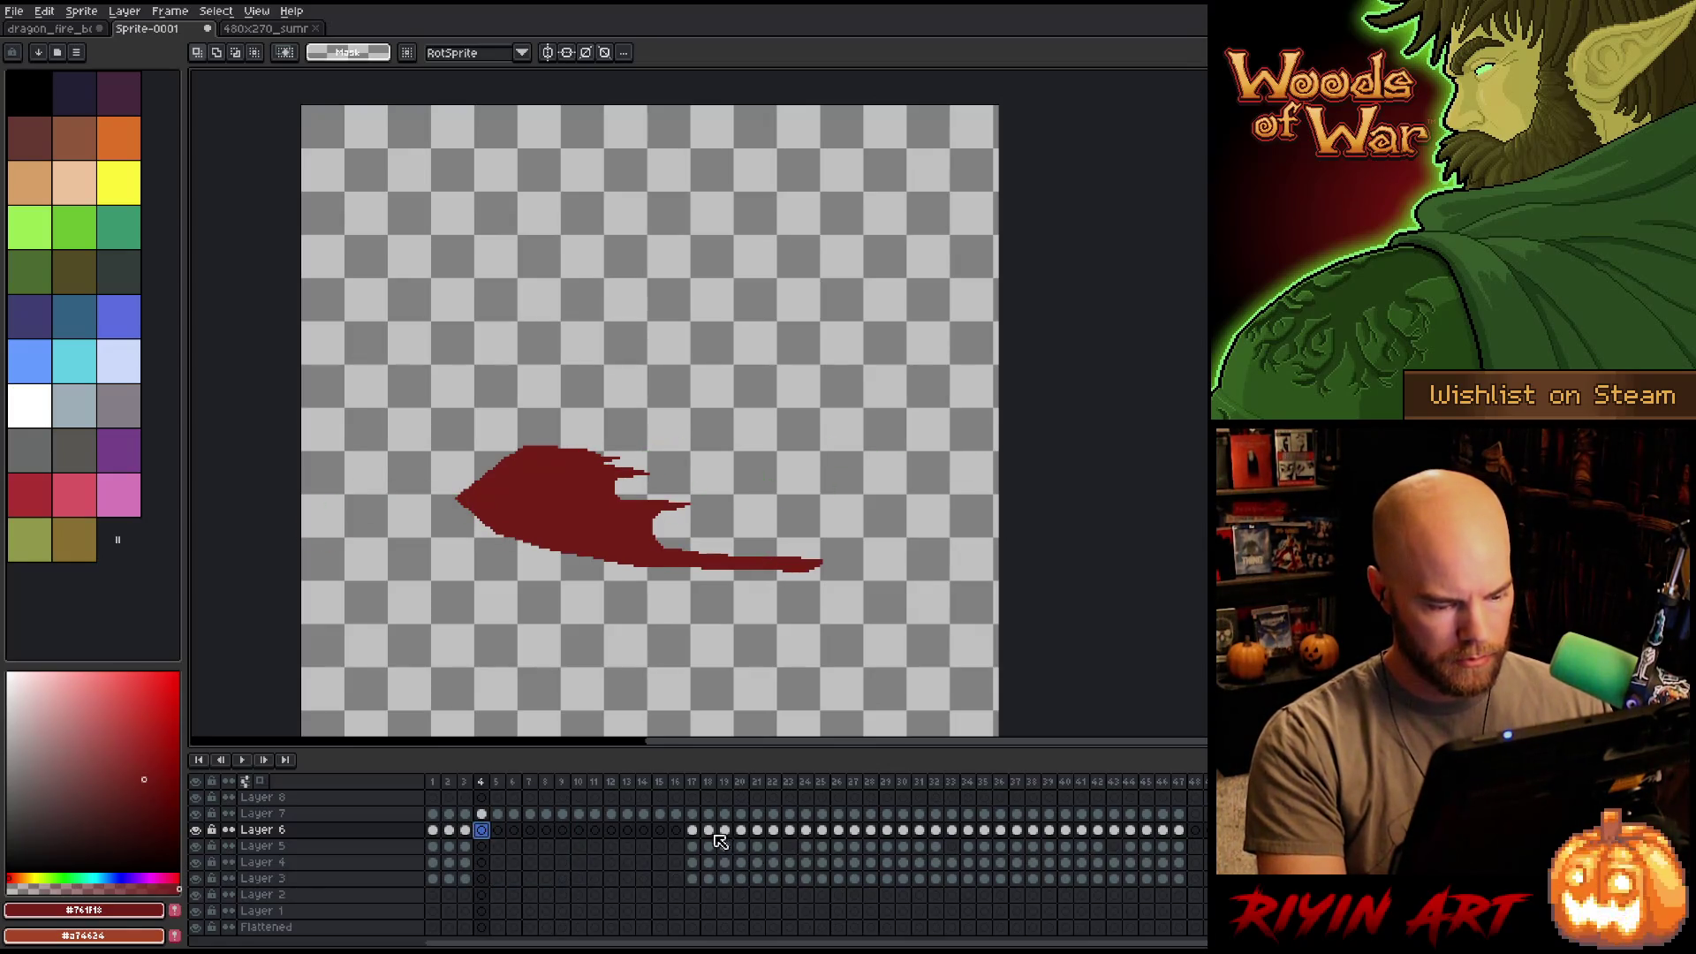
Copy the frames 17–22 wing-flap cels on Layers 3–6 into frames 1–6, then check frame 6.
mouse_move(692, 830)
mouse_down()
mouse_move(795, 862)
mouse_move(1049, 872)
mouse_up()
mouse_move(1080, 866)
mouse_down()
mouse_move(1131, 864)
mouse_move(720, 883)
mouse_move(805, 886)
mouse_move(781, 879)
mouse_up()
key(ctrl+c)
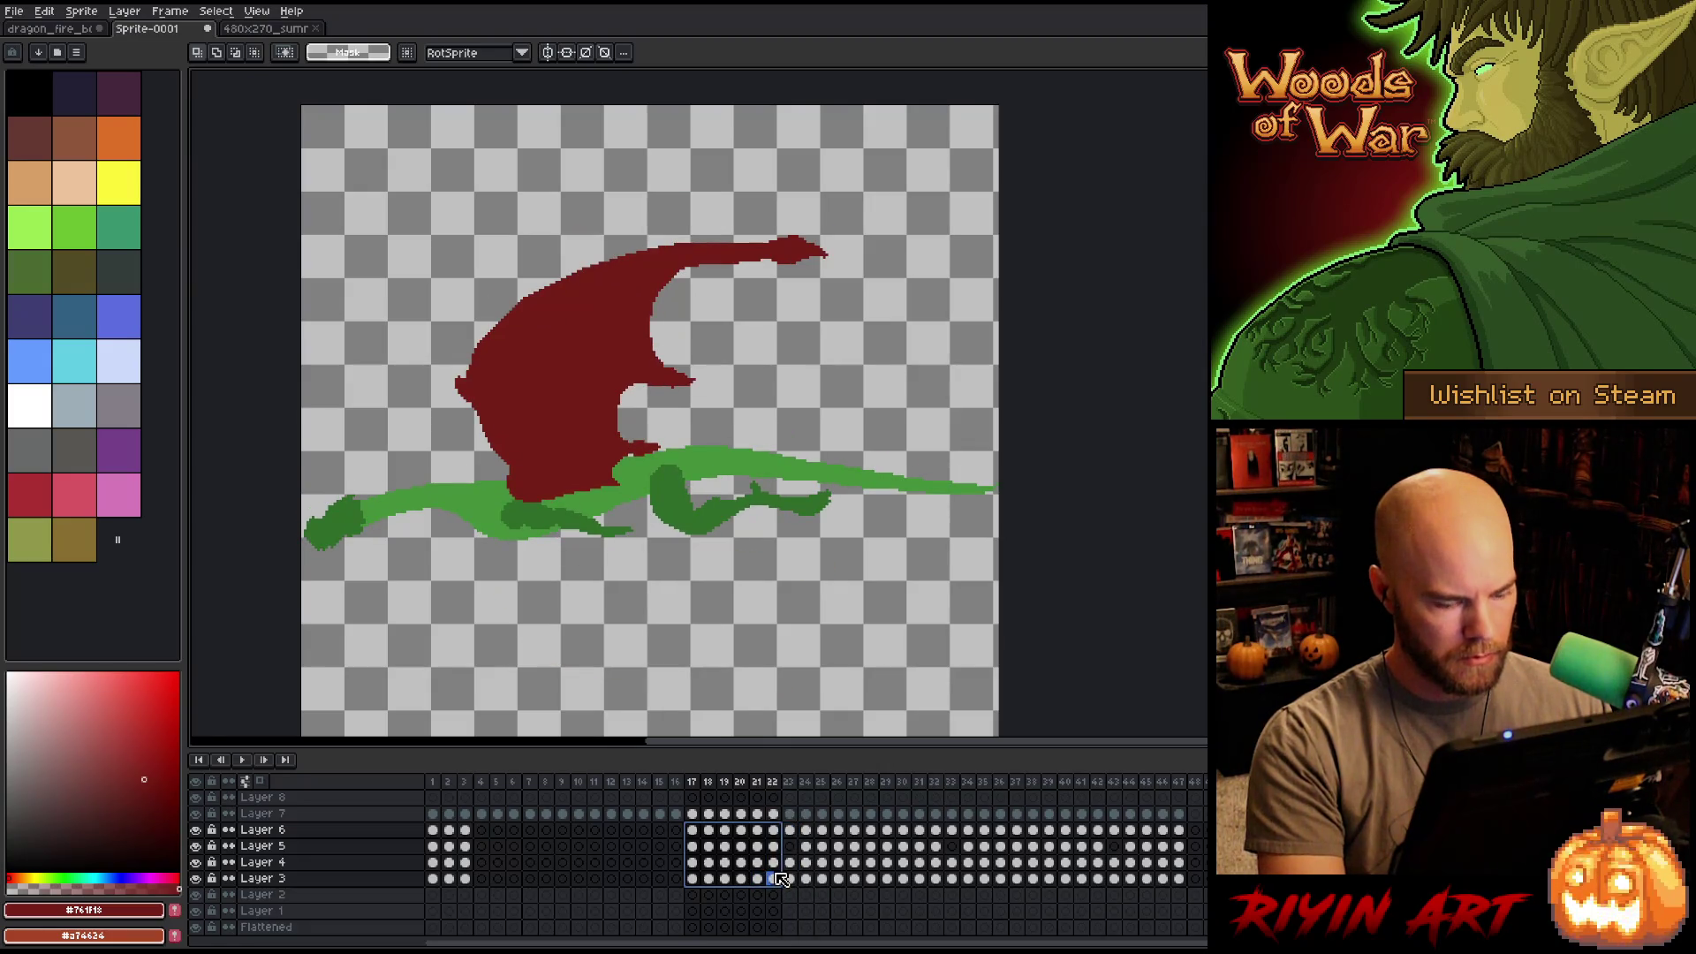
click(433, 830)
key(ctrl+v)
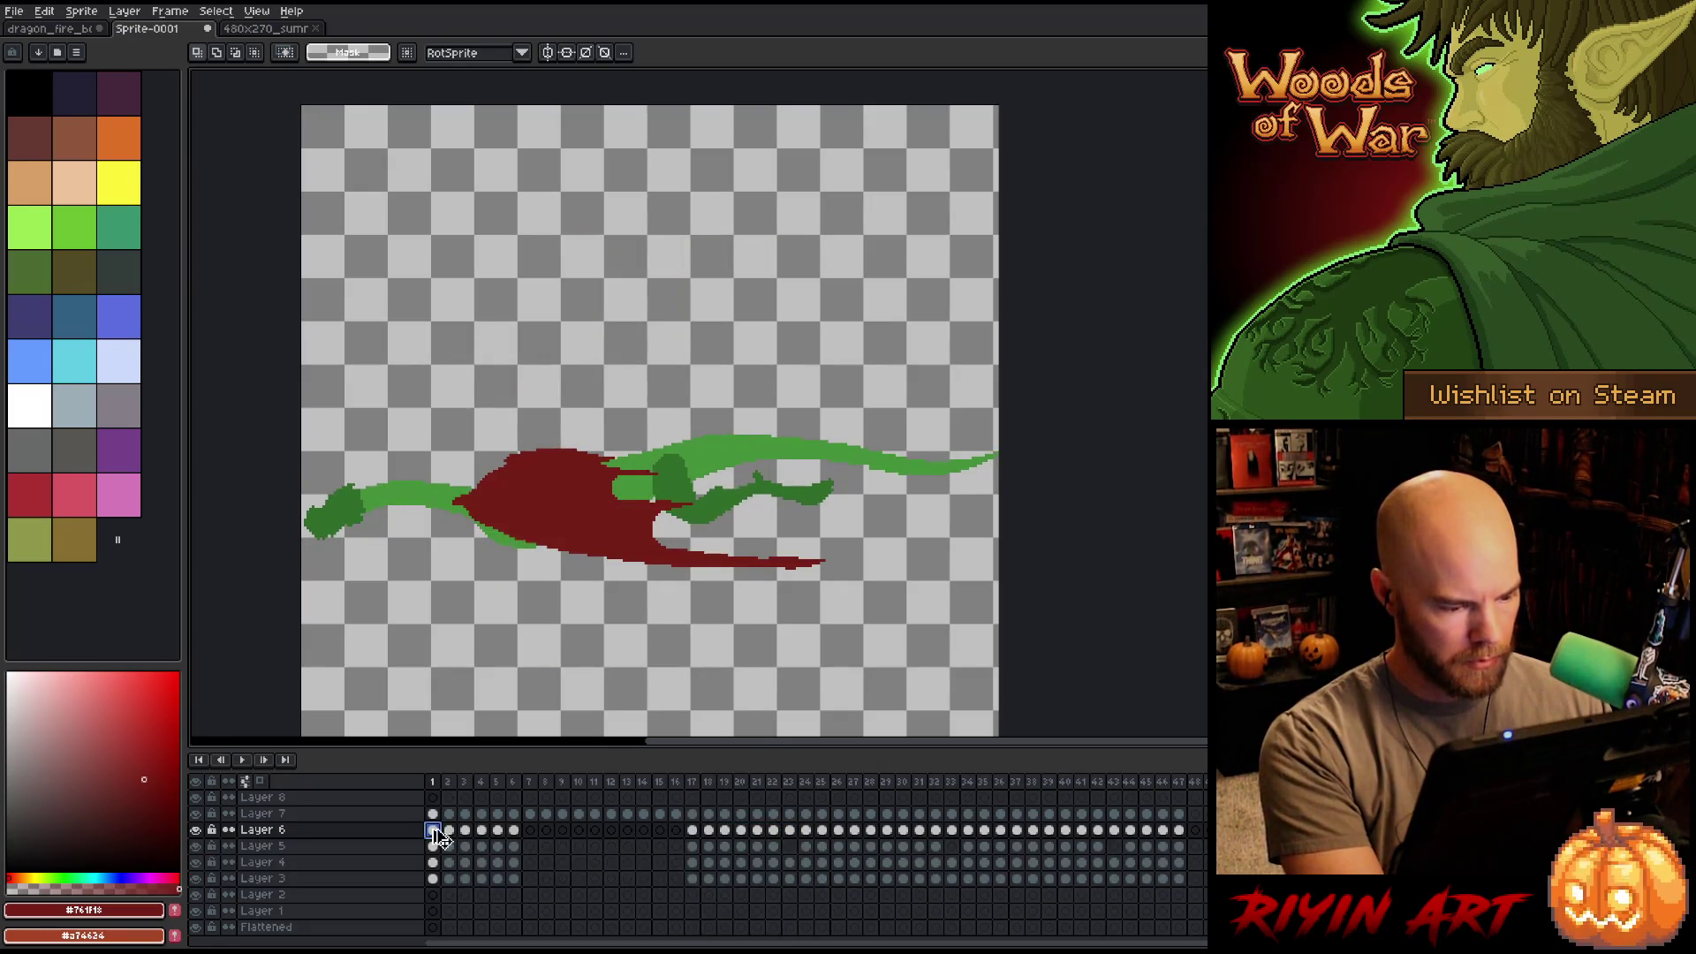
click(514, 831)
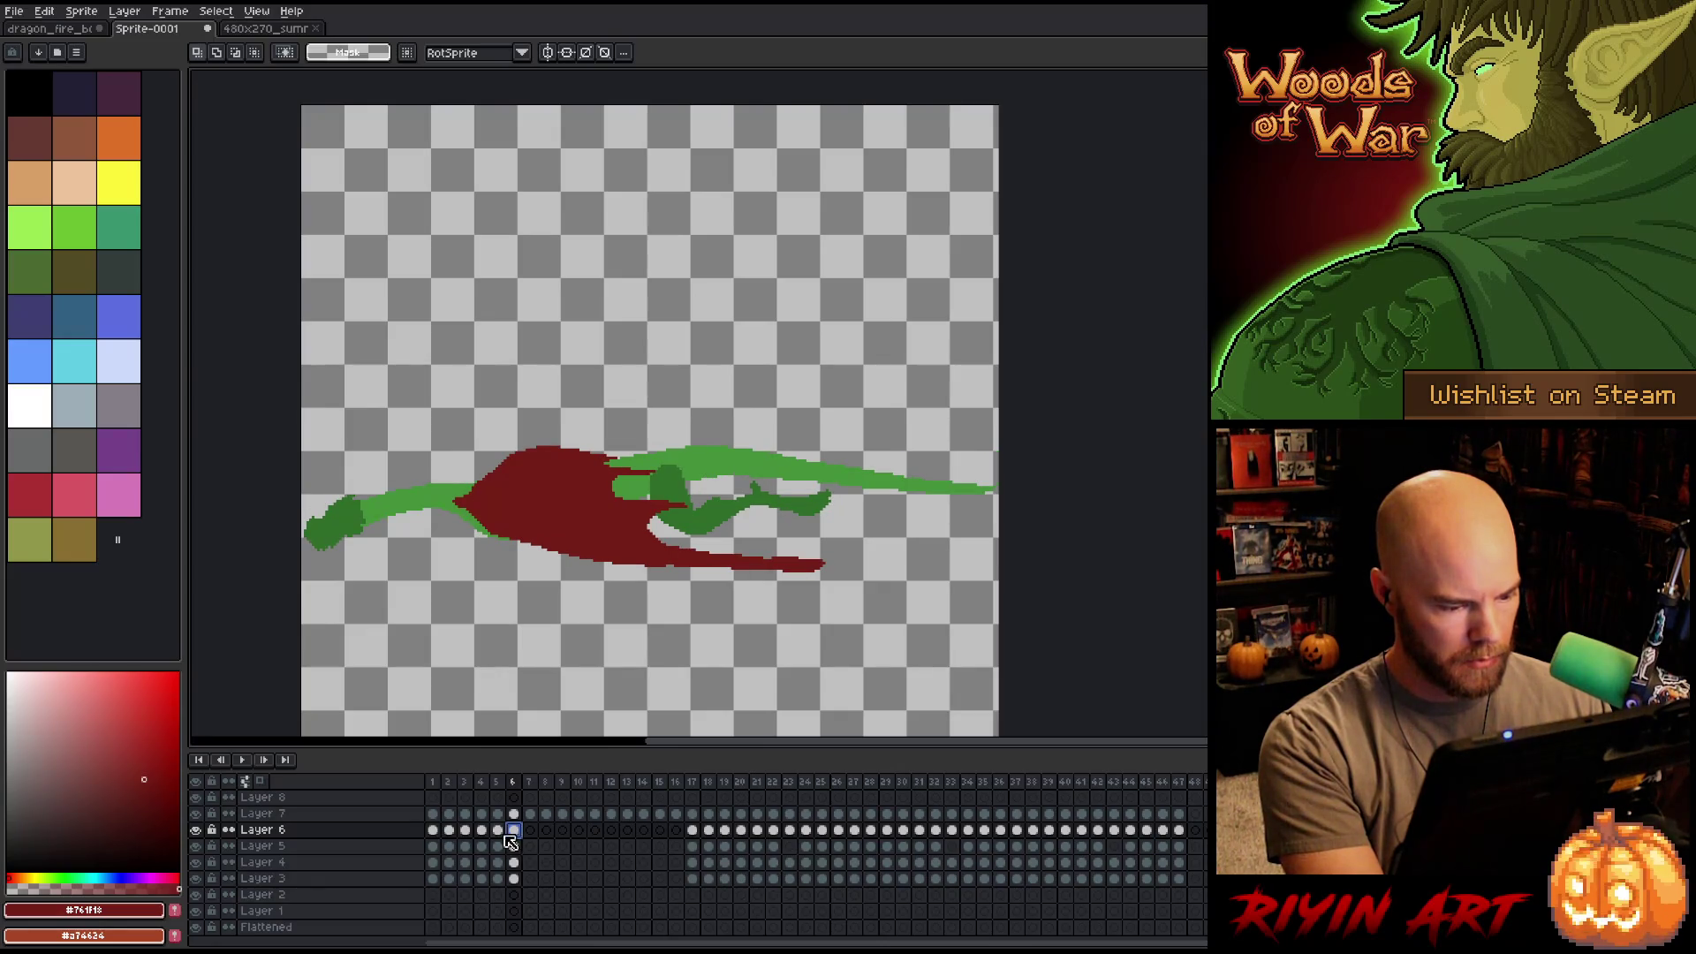
drag(433, 783, 522, 789)
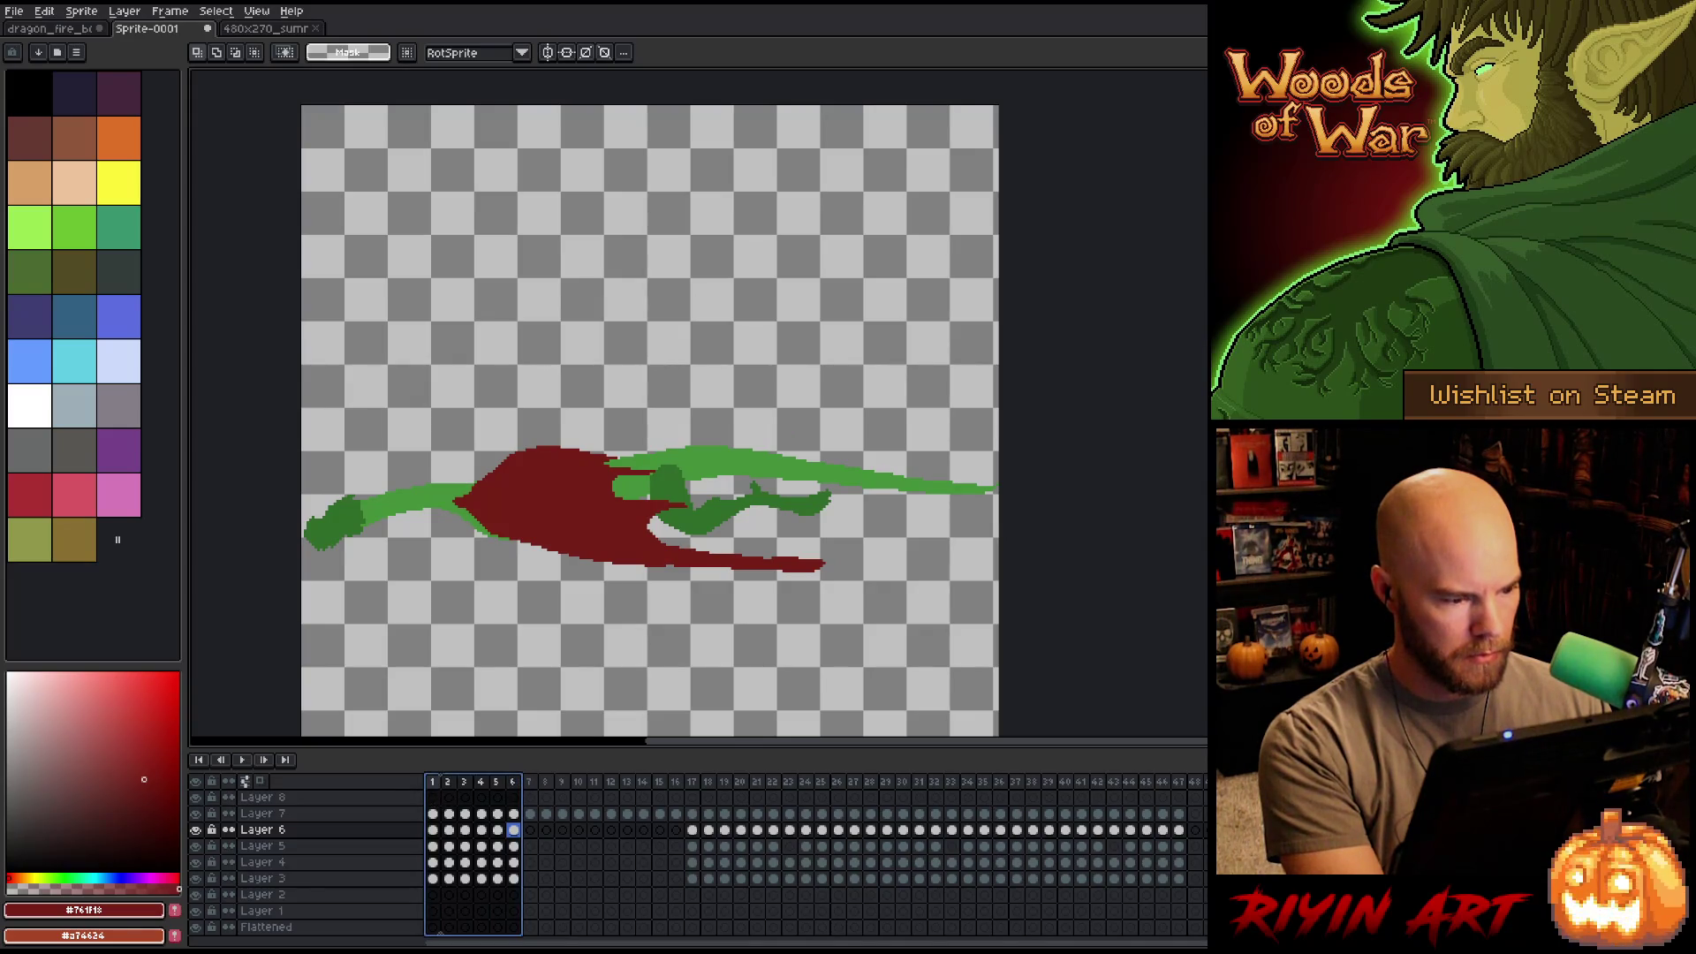
Duplicate the frames 1–6 cels on Layers 3–6 into frames 7–12 and preview the loop.
click(434, 783)
mouse_move(518, 835)
mouse_down()
mouse_move(429, 863)
mouse_move(433, 878)
mouse_up()
key(ctrl+c)
click(530, 831)
key(ctrl+v)
key(Return)
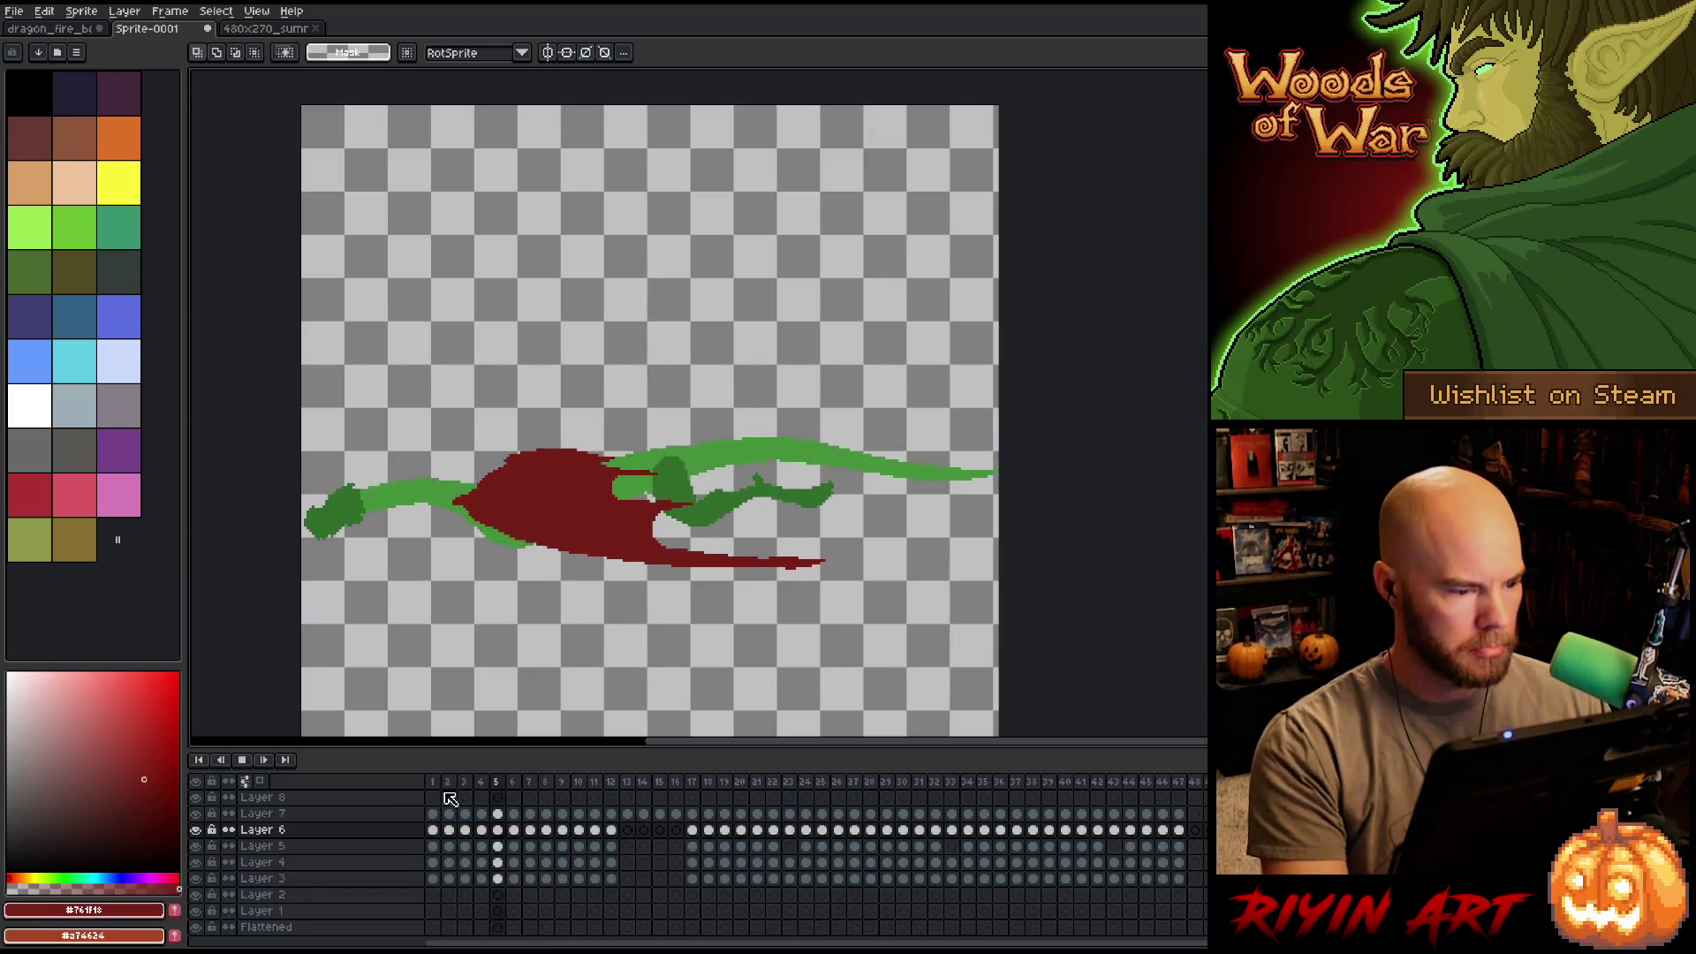
key(Return)
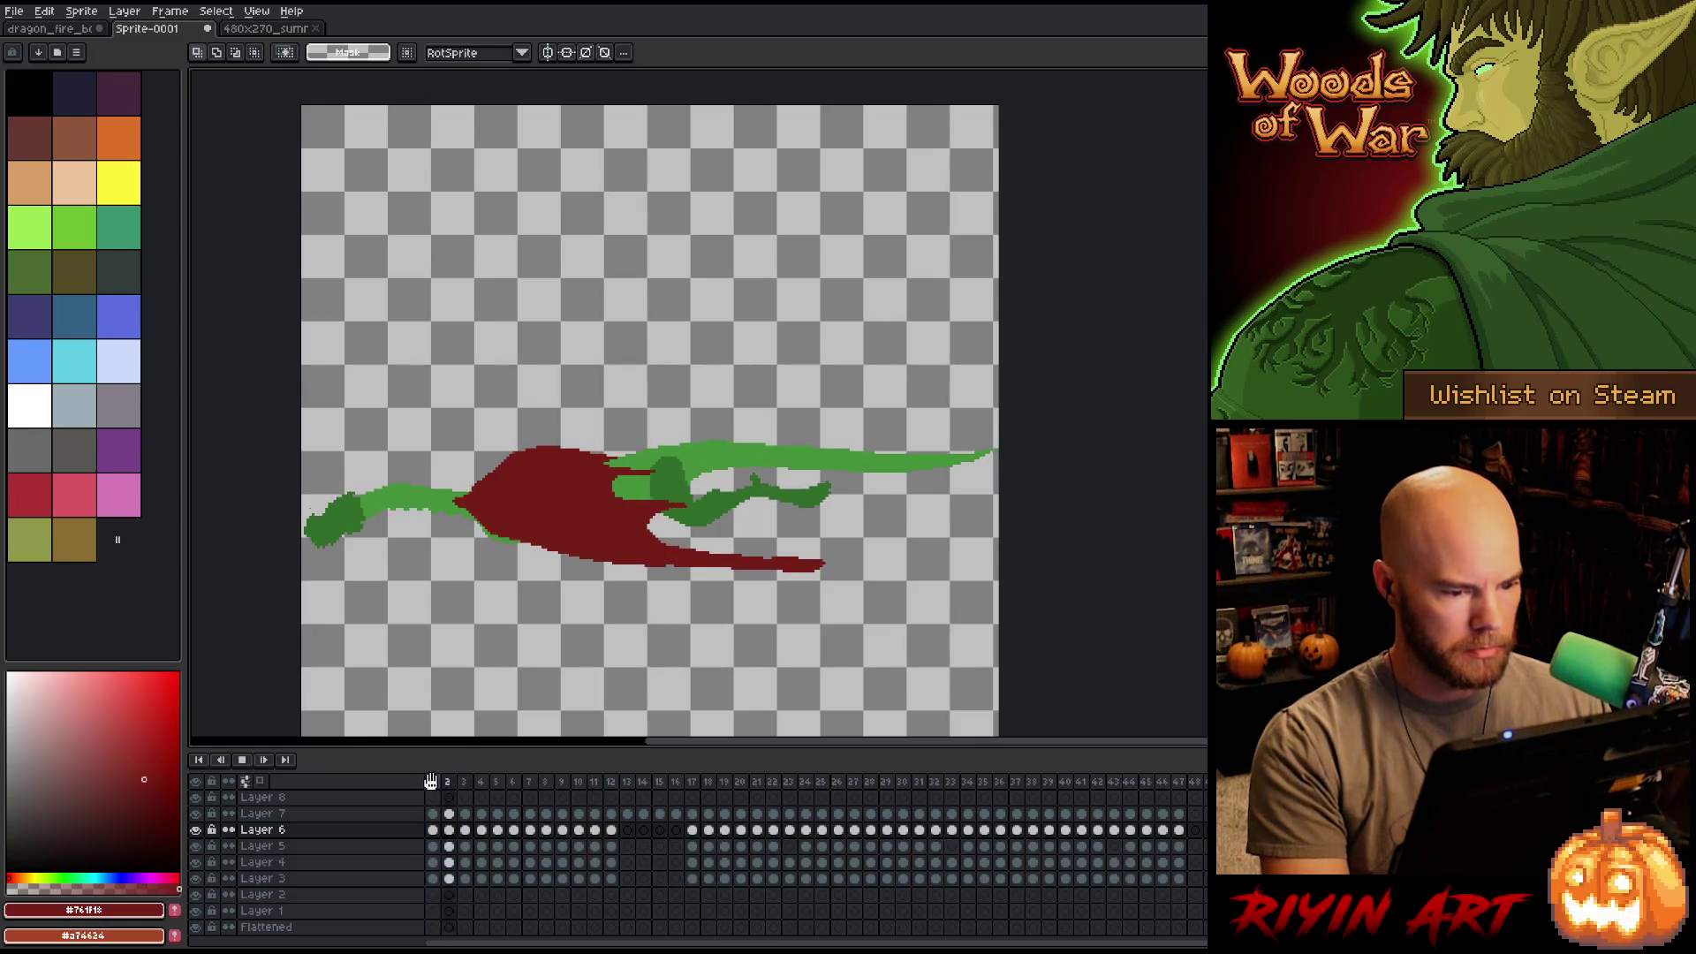
click(555, 830)
Copy the frames 1–4 cels and paste them as frames 13–16, then play the animation.
drag(441, 836, 482, 880)
key(ctrl+c)
click(629, 831)
key(ctrl+v)
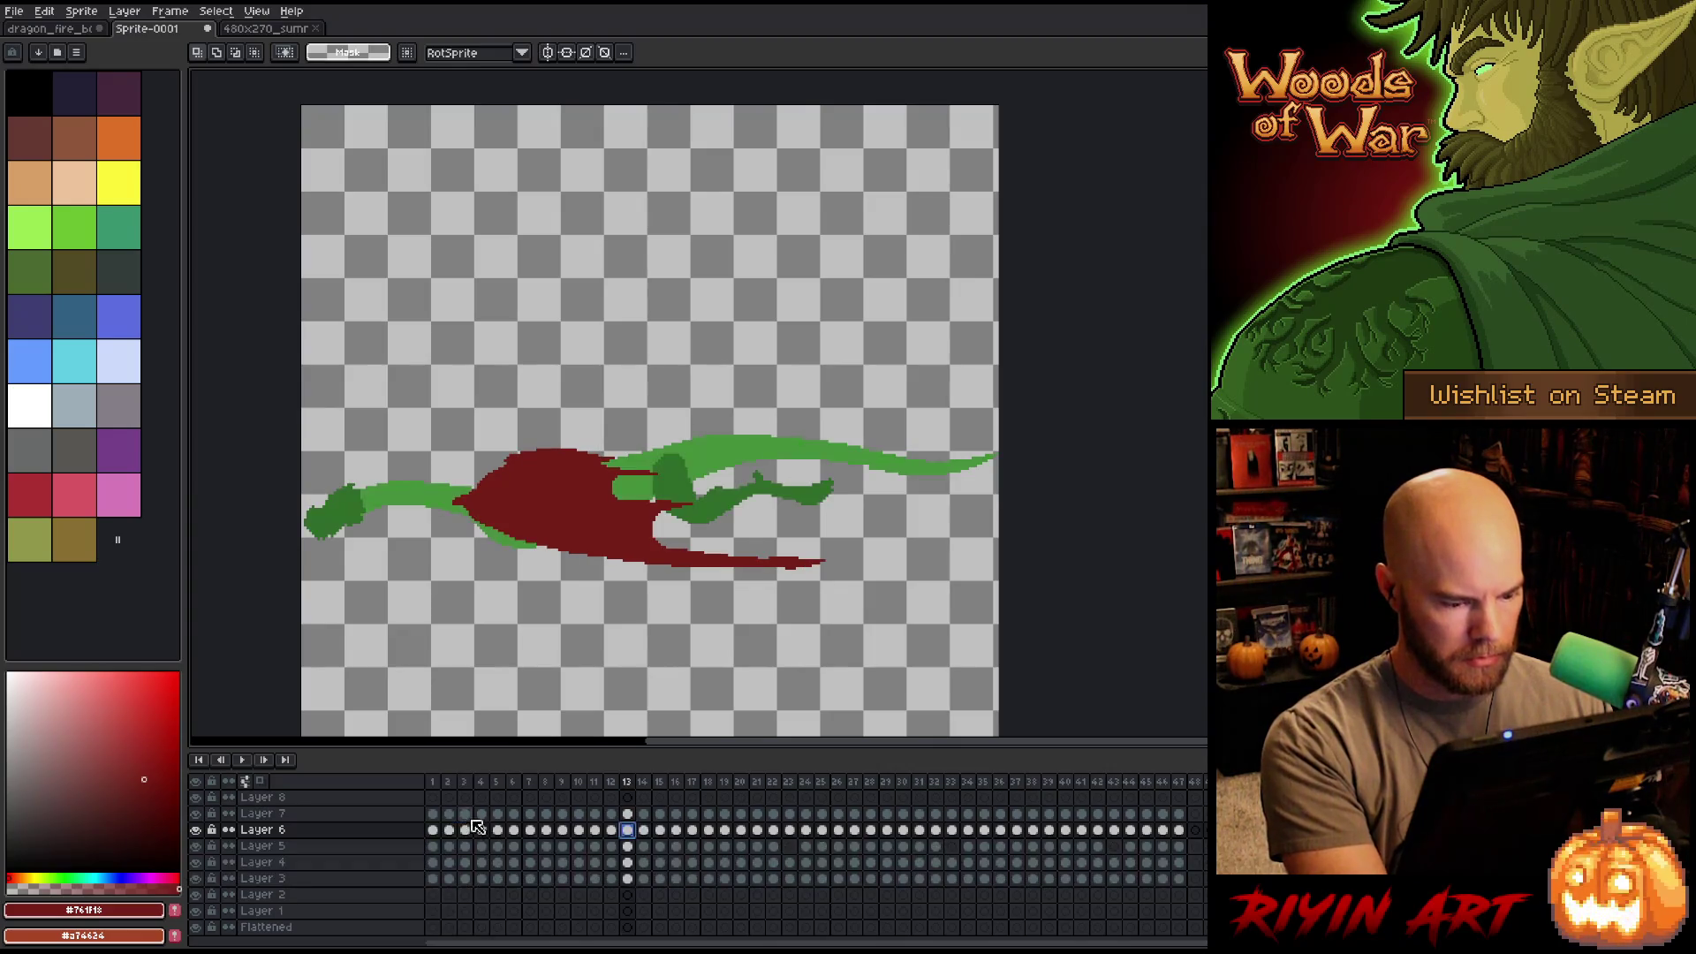
key(Return)
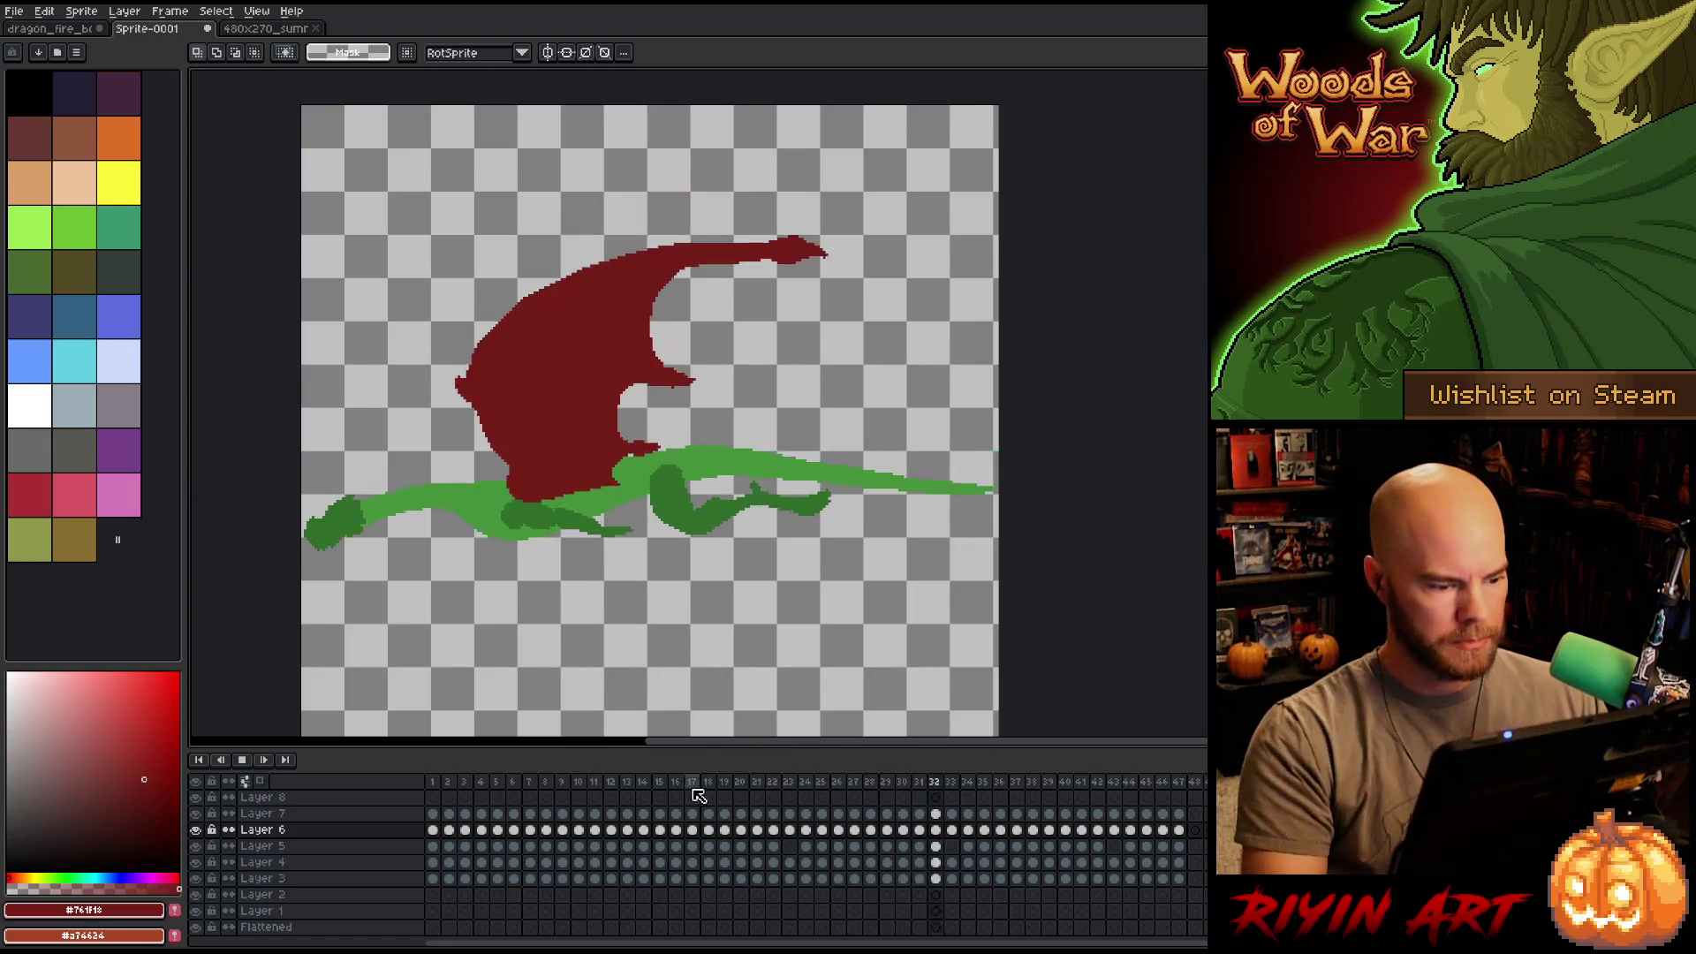
Replay from frame 1 and compare the wing poses in frames 6–8, ending on frame 8.
click(432, 782)
key(Return)
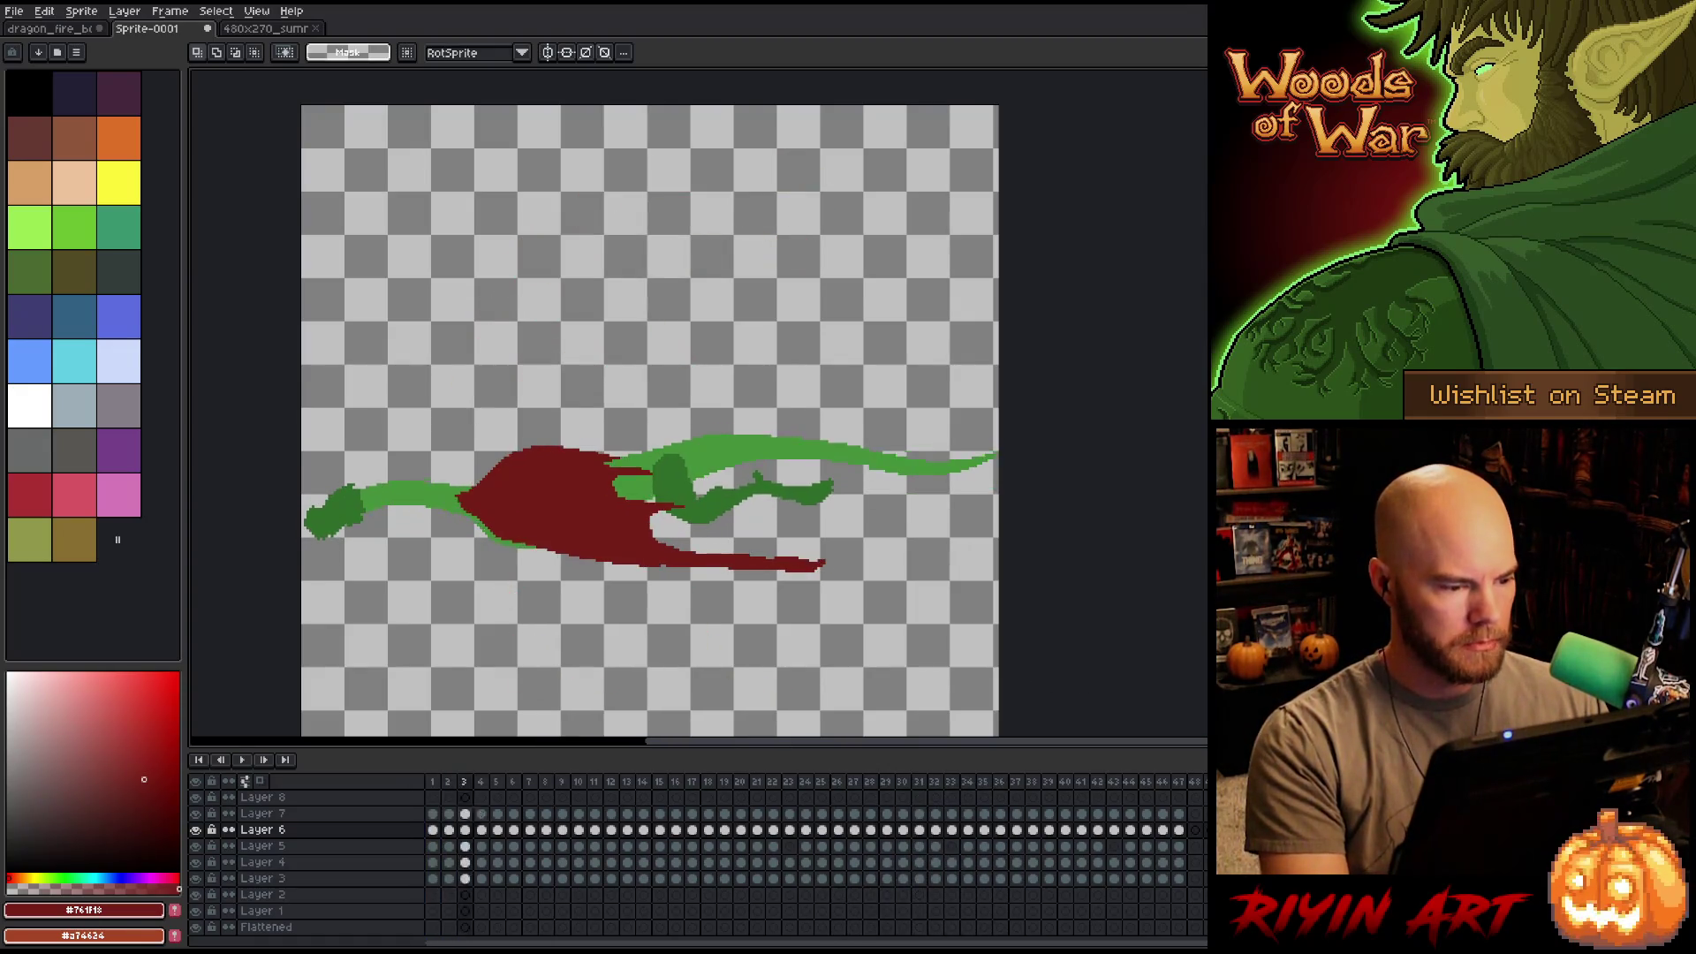
key(Return)
key(Left)
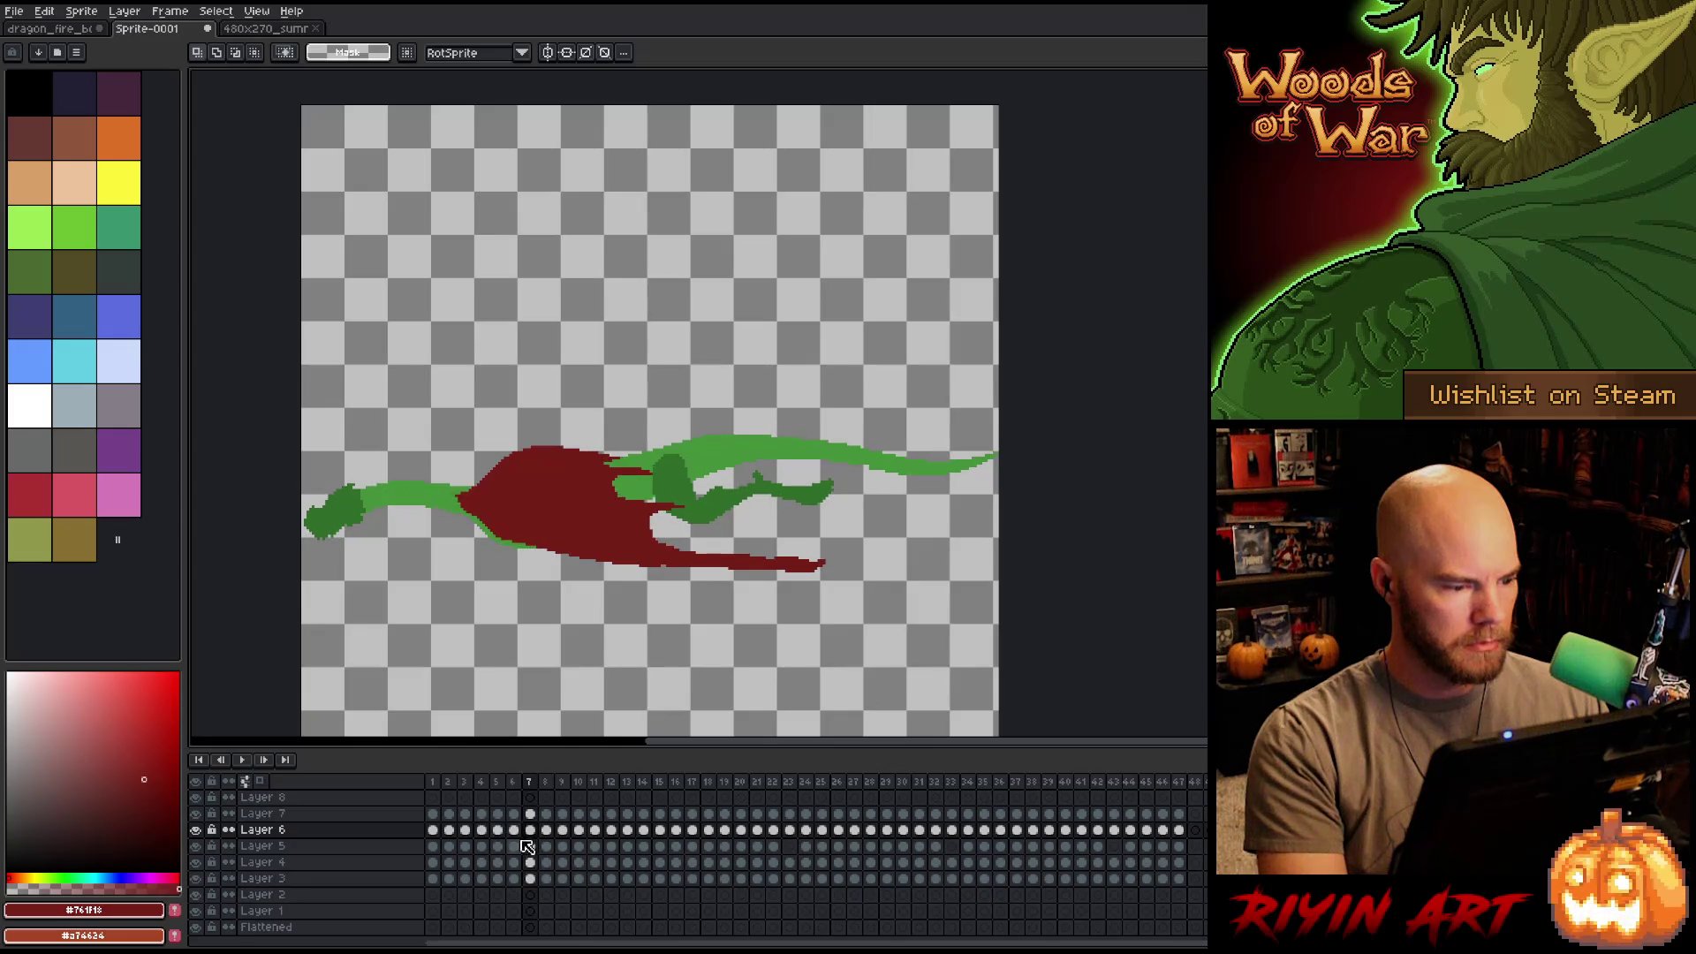
key(Right)
key(Left)
key(Right)
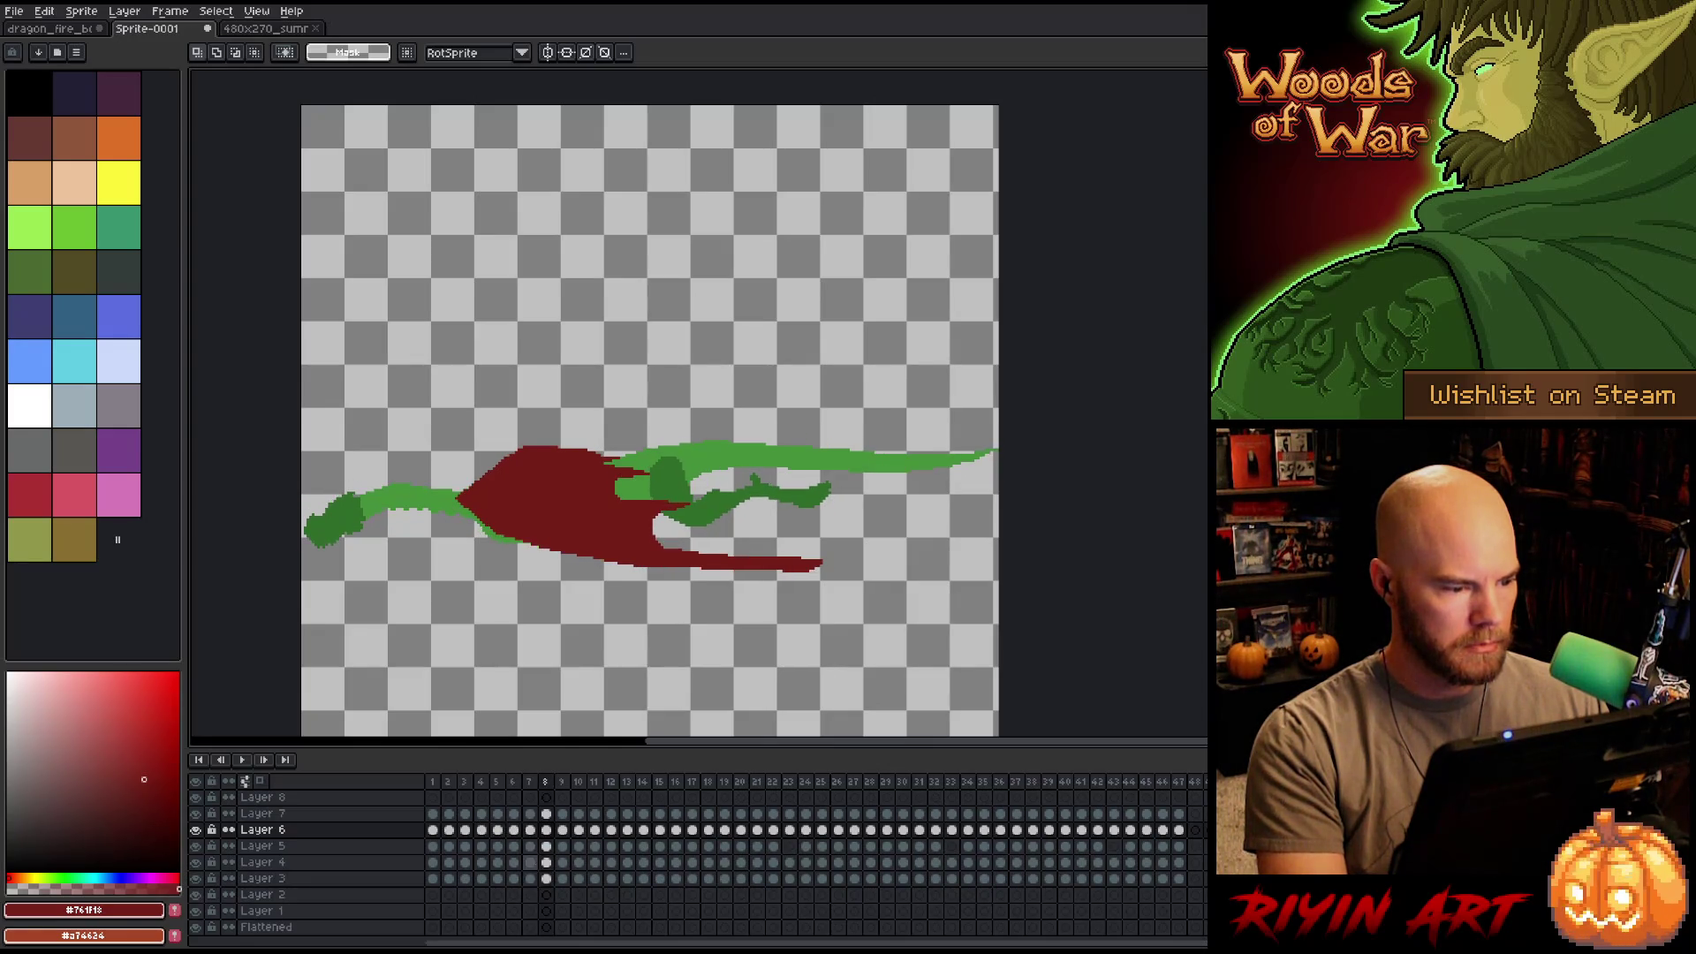
key(Left)
key(Left)
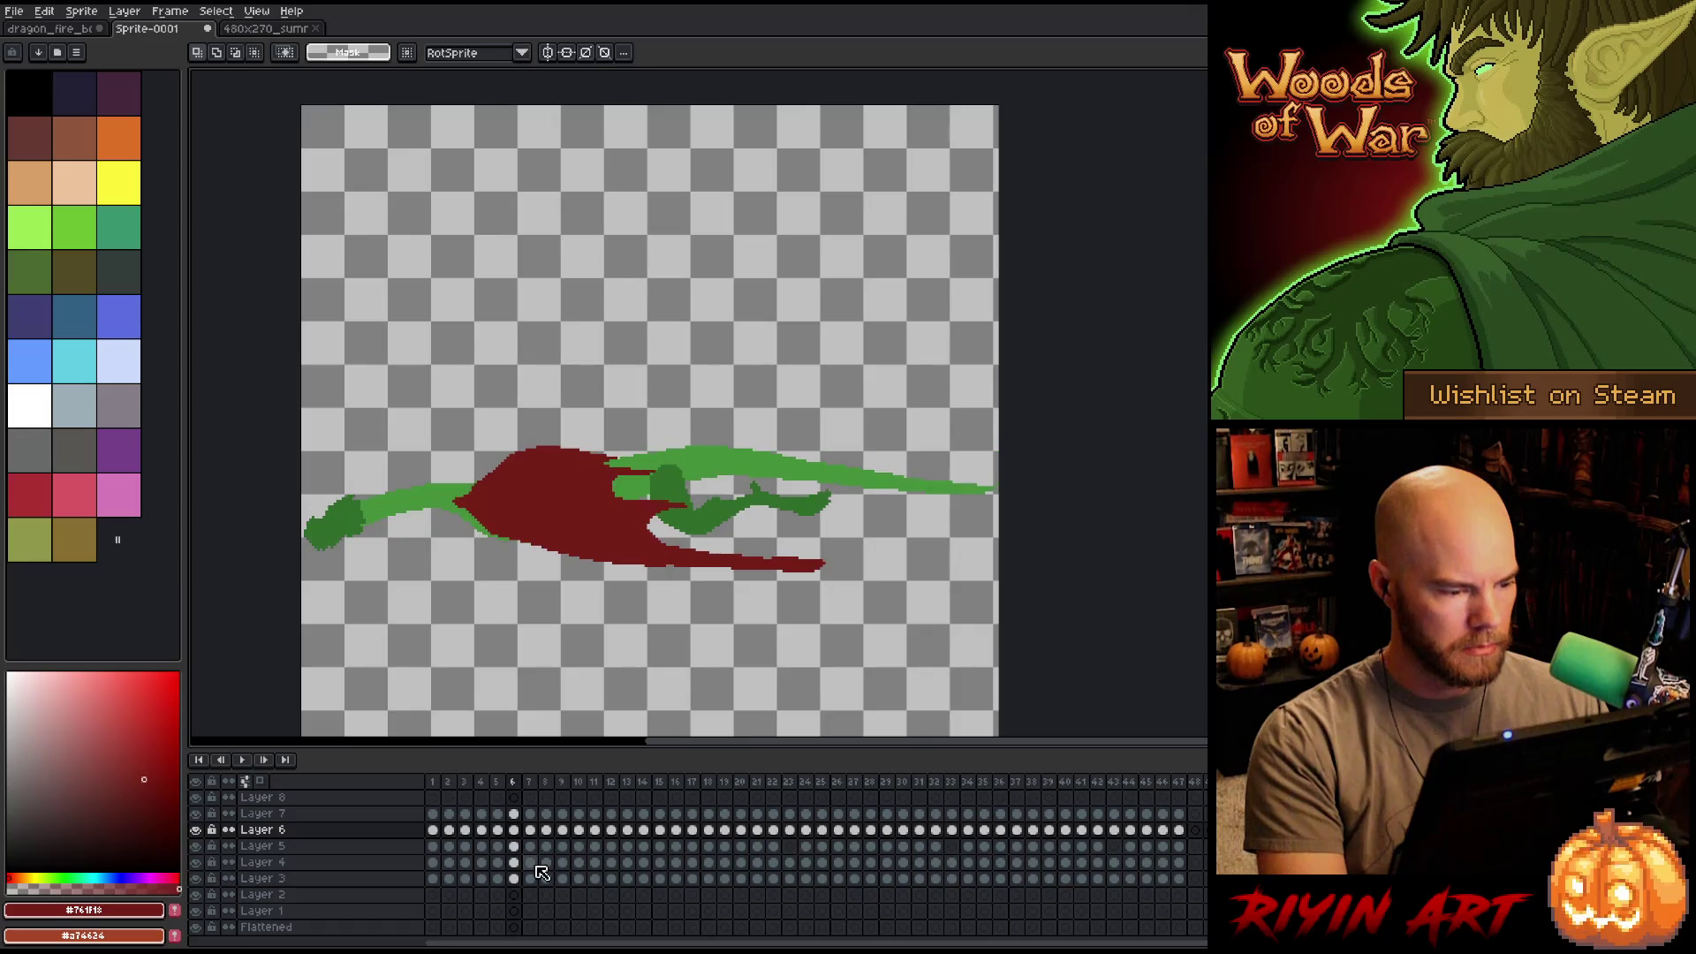
key(Right)
click(435, 783)
key(Right)
key(Right)
key(Right)
key(Right)
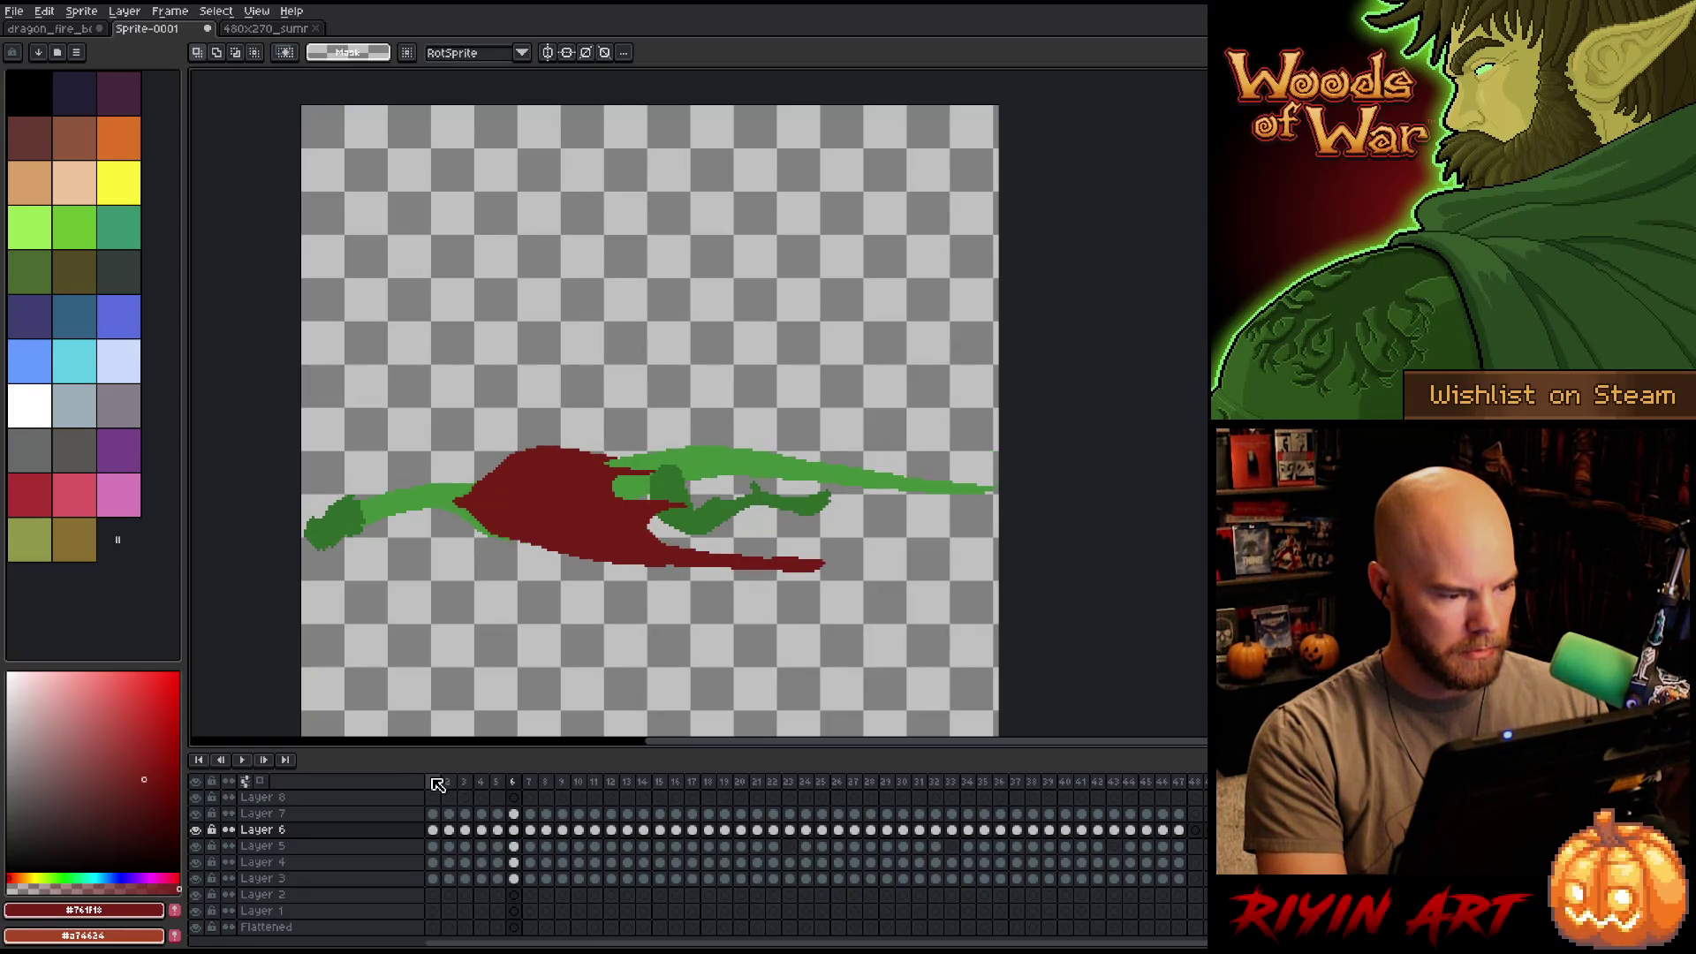
key(Right)
key(Right)
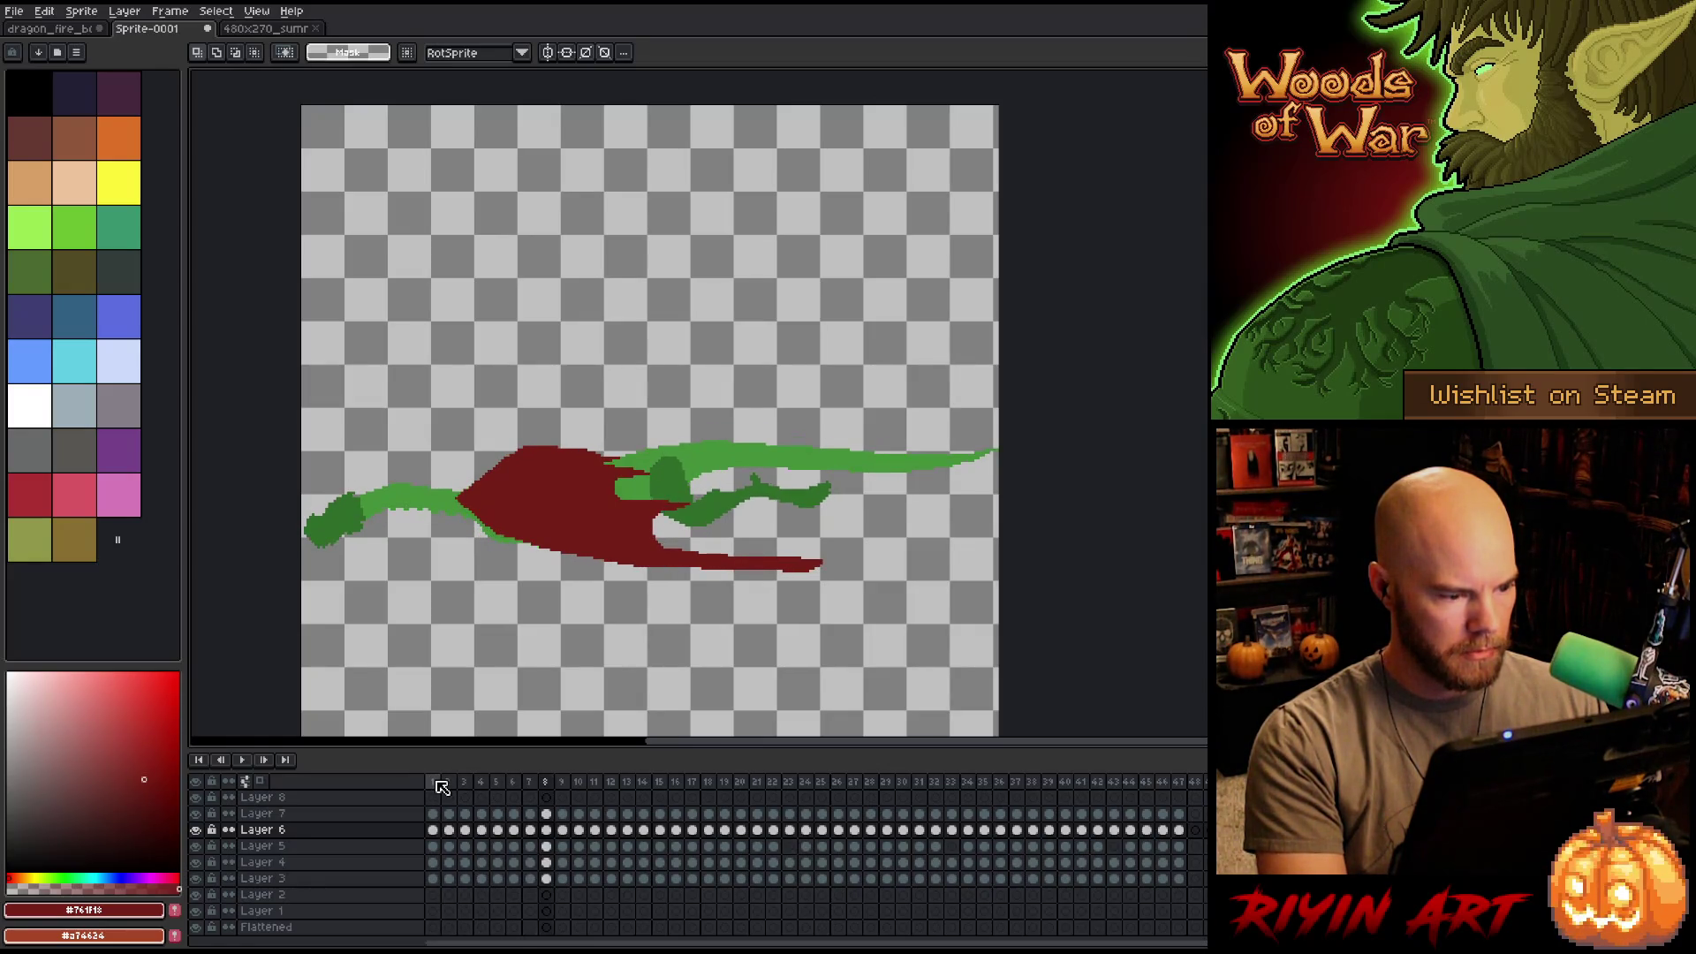
key(Left)
click(547, 783)
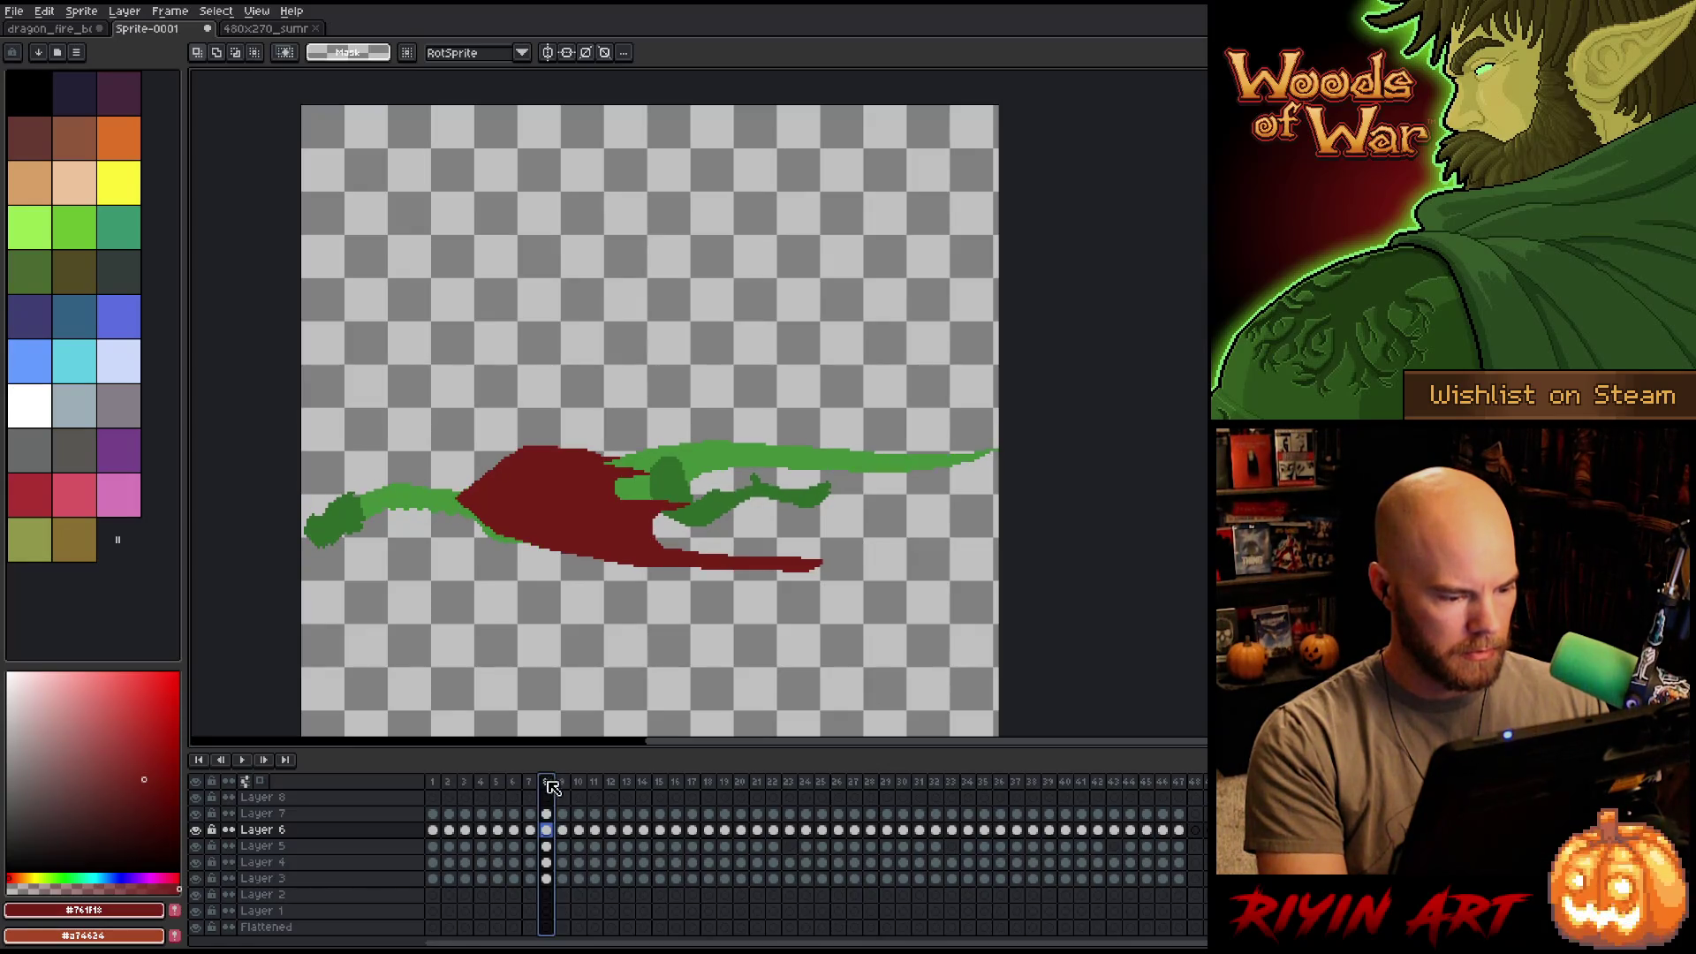
drag(536, 791, 532, 794)
click(441, 784)
key(Return)
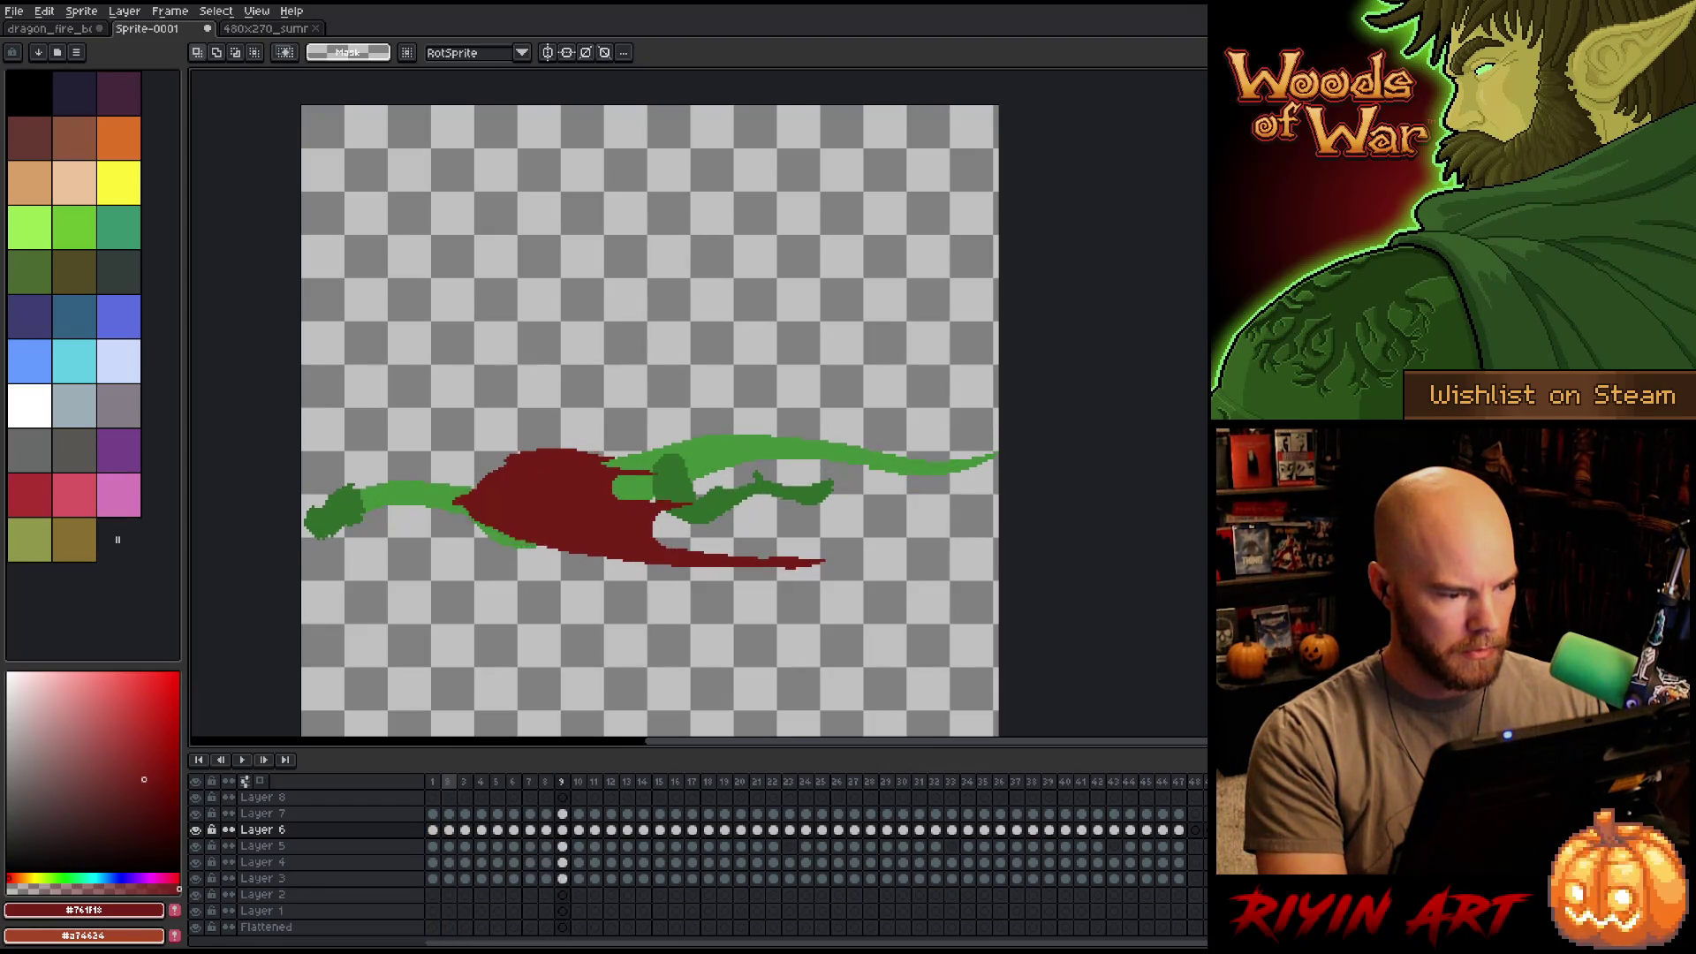
click(450, 784)
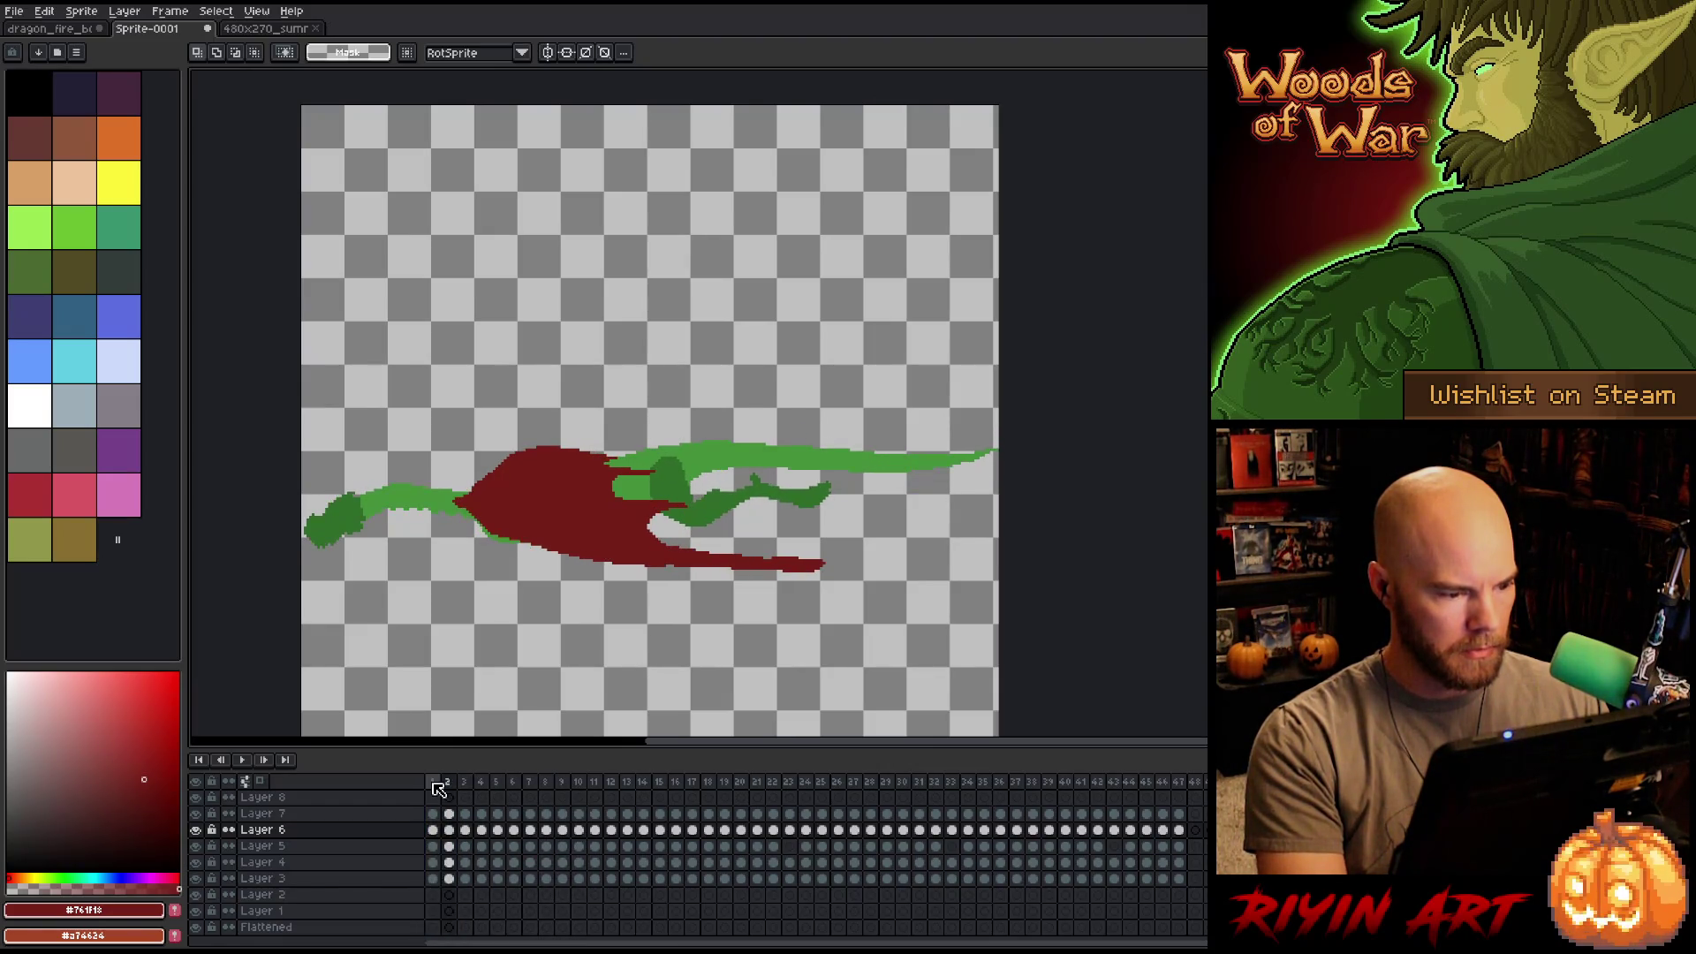
key(Right)
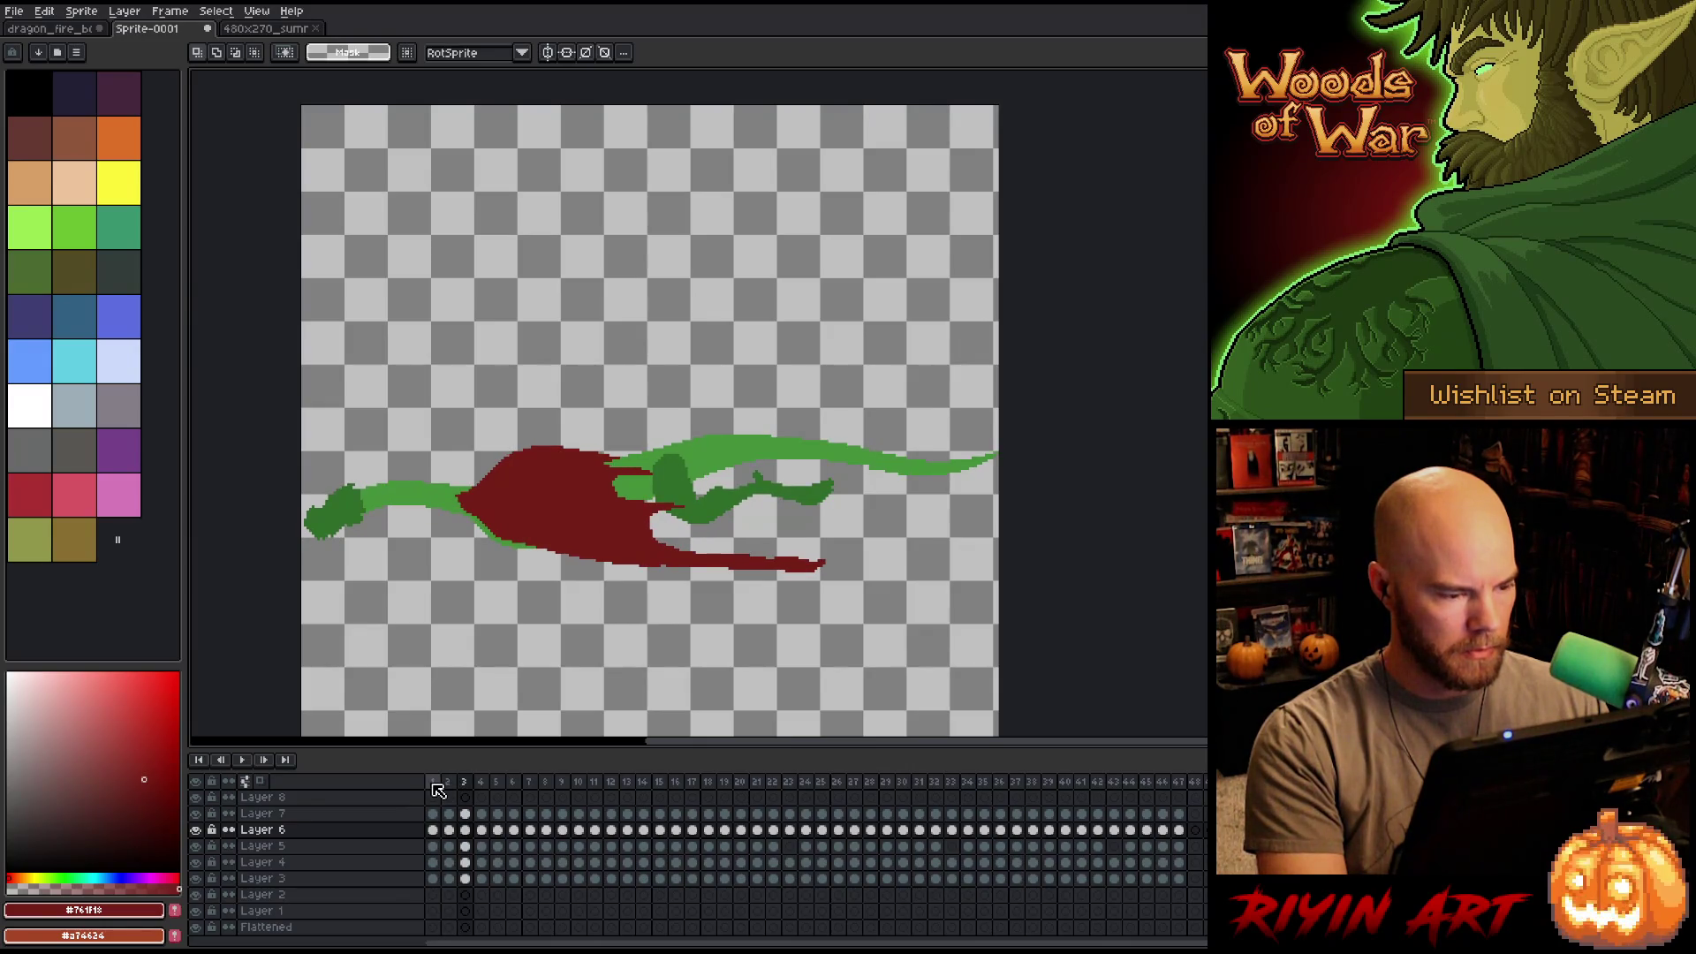
click(433, 783)
key(Right)
key(Right)
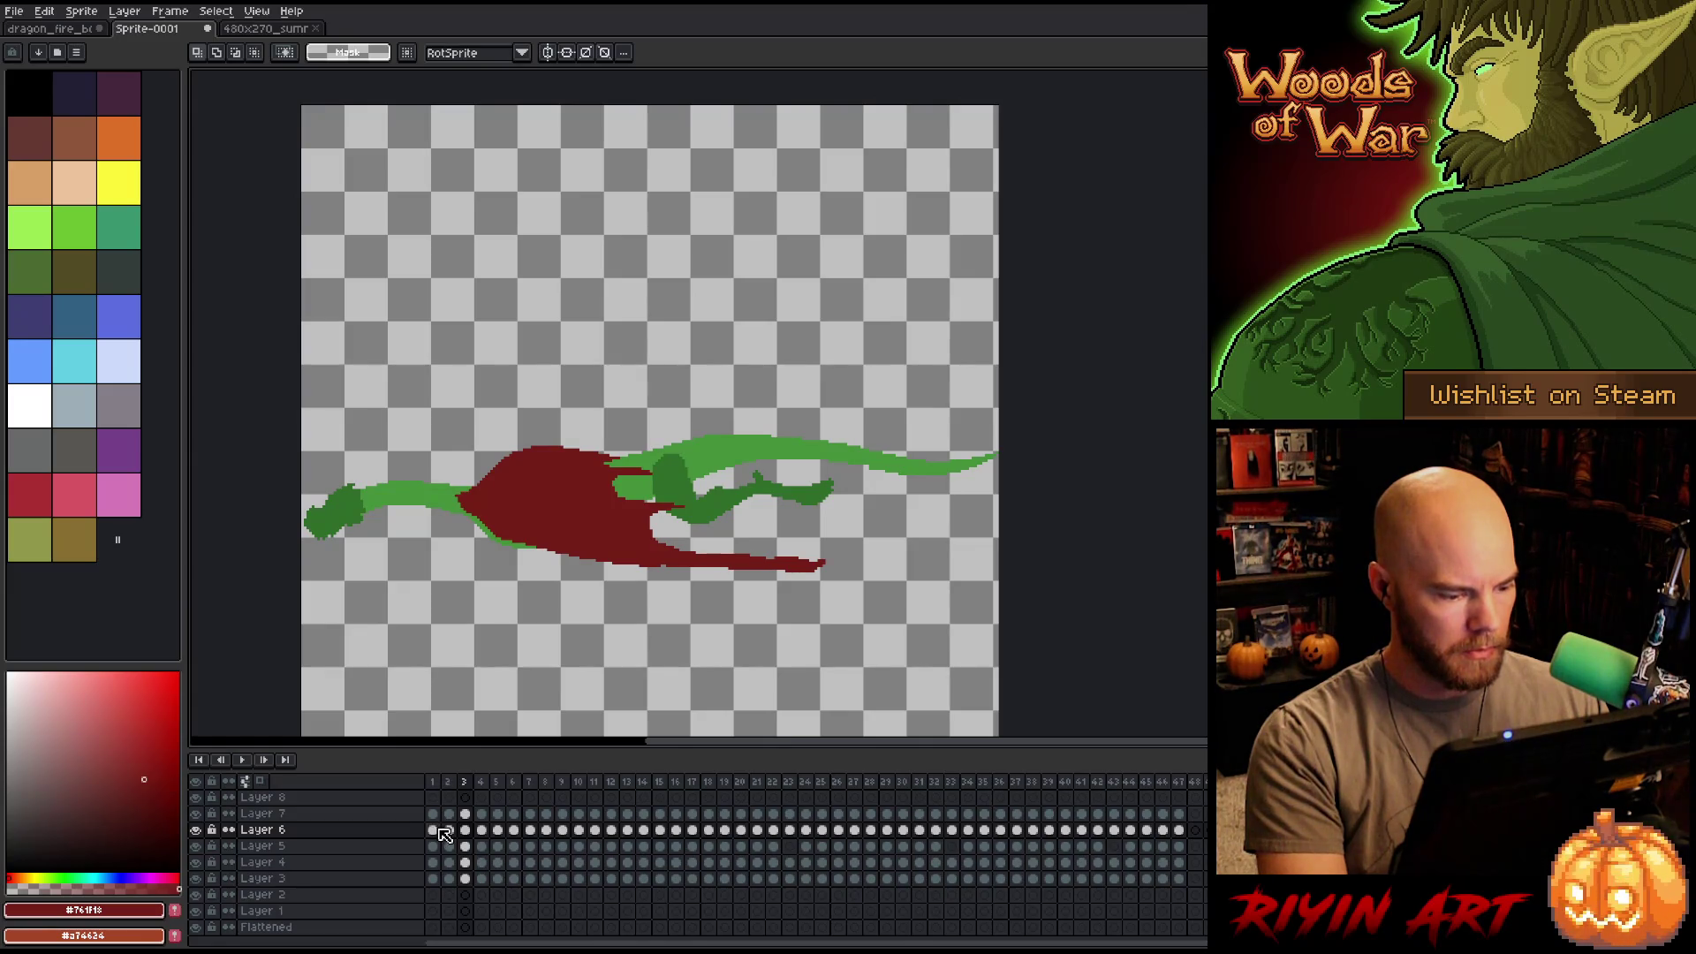
key(Left)
key(Left)
key(Right)
key(Right)
key(Right)
key(Right)
key(Right)
key(Right)
key(Left)
key(Left)
key(Left)
key(Right)
key(Right)
key(Left)
key(Left)
key(Right)
key(Right)
key(Right)
key(Right)
key(Right)
key(Left)
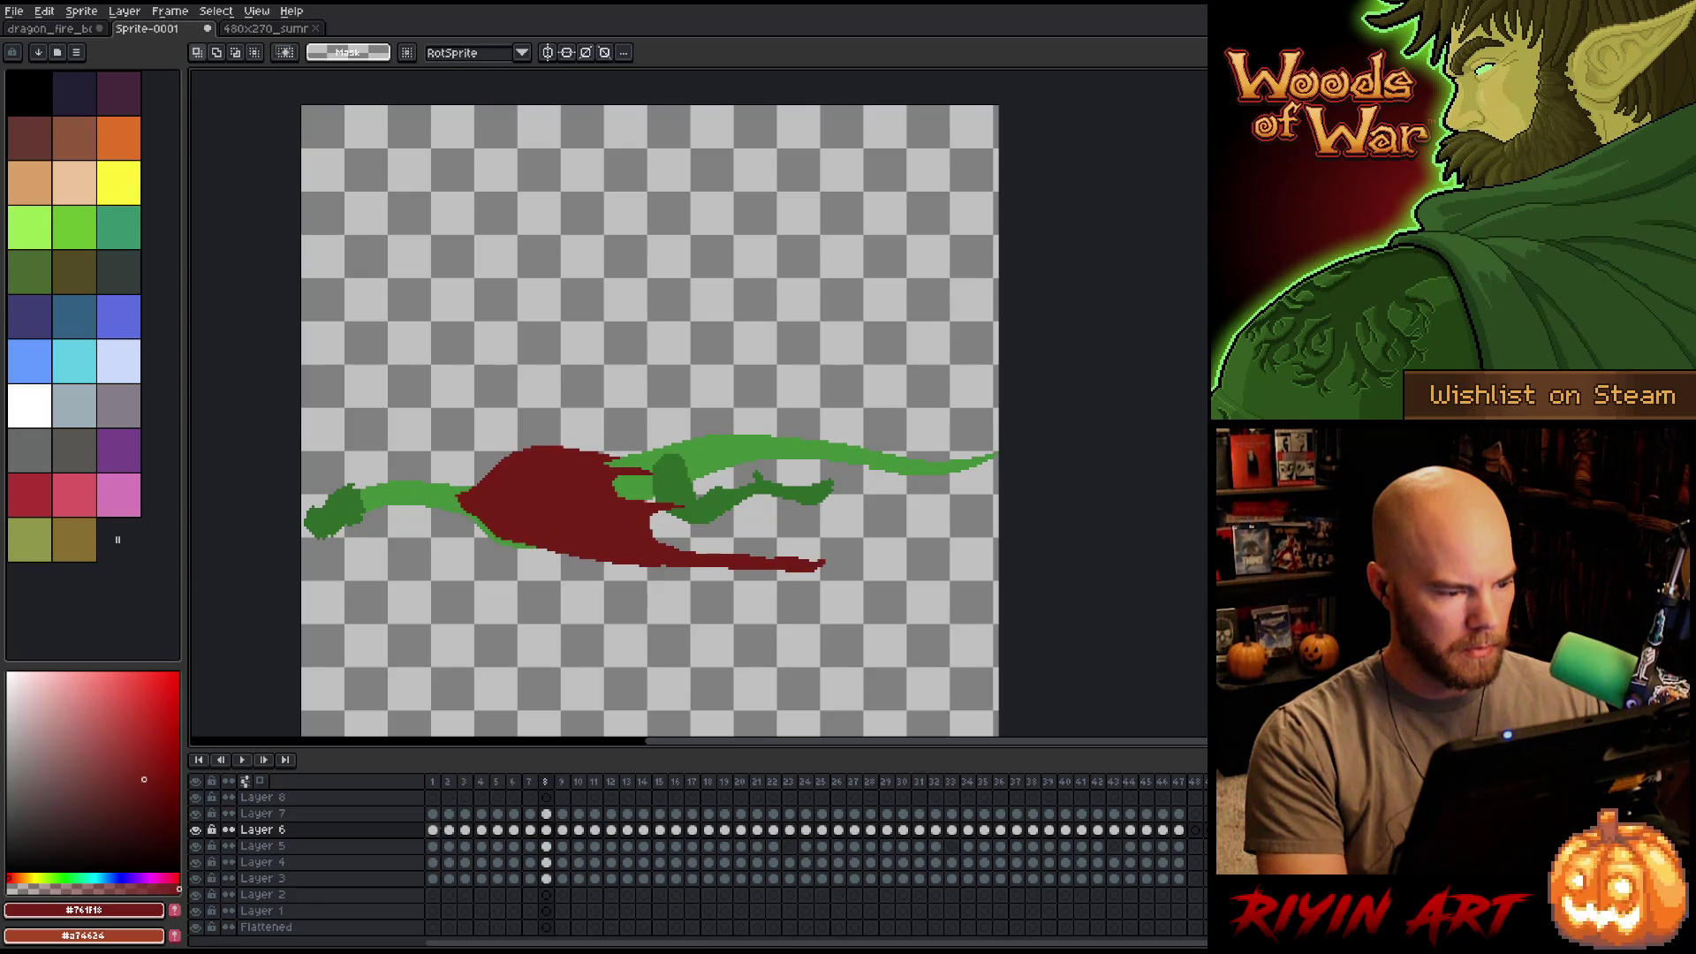
click(565, 781)
key(Right)
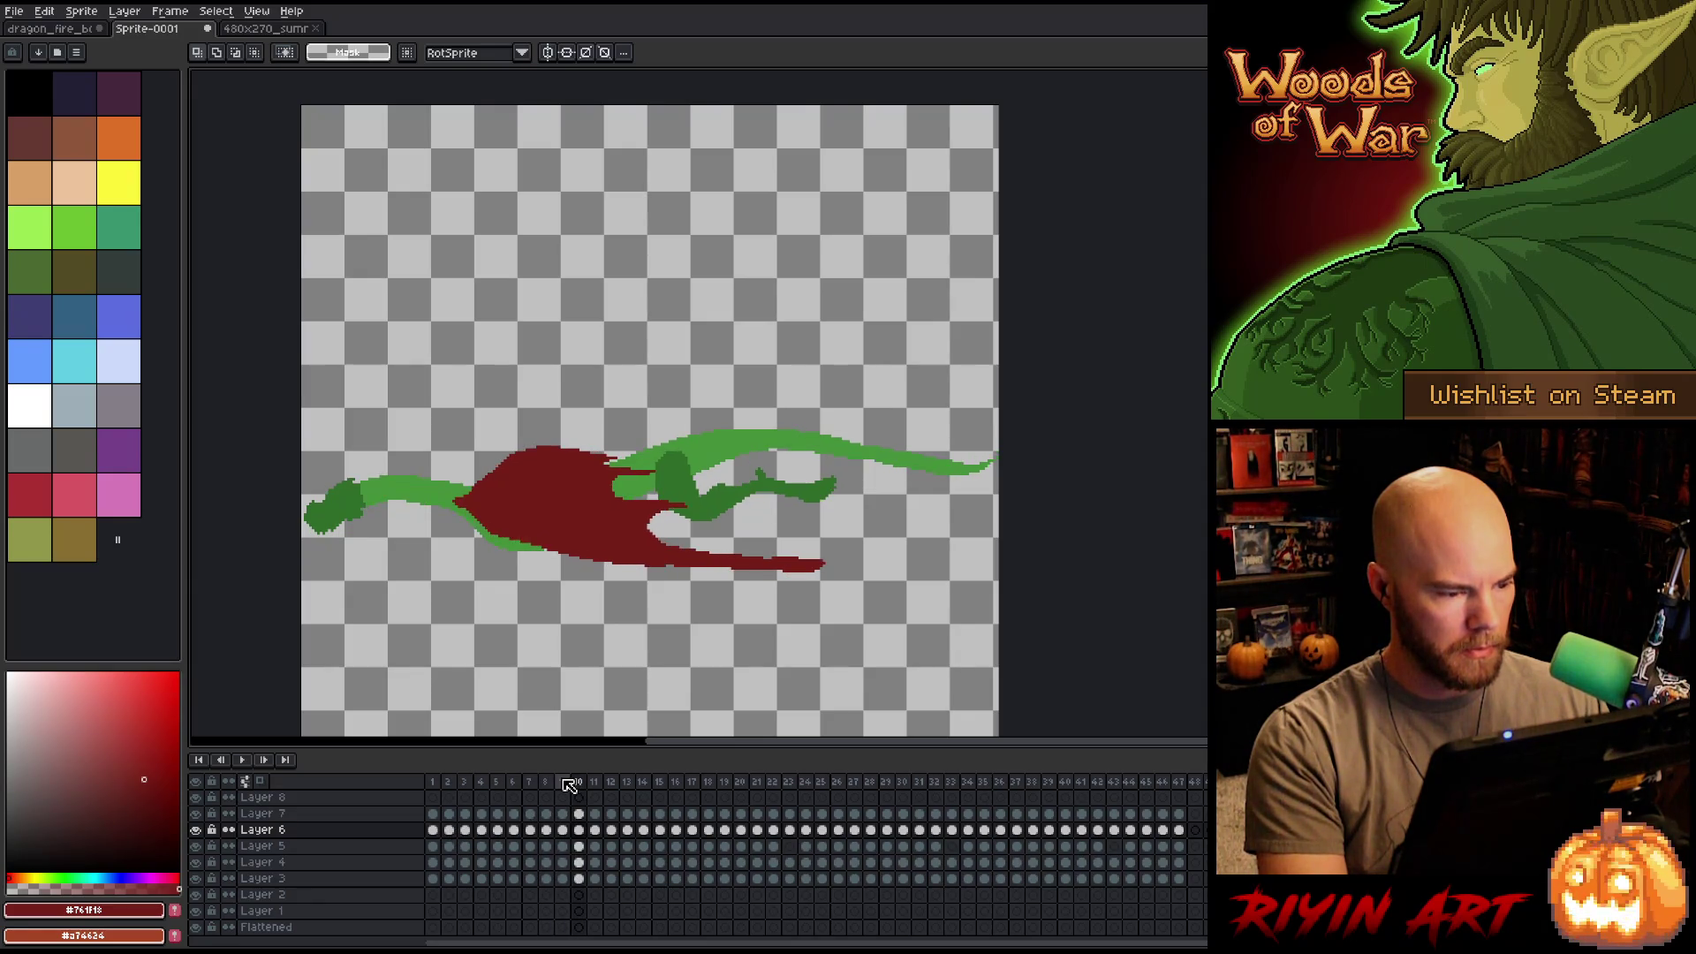
click(567, 785)
click(568, 786)
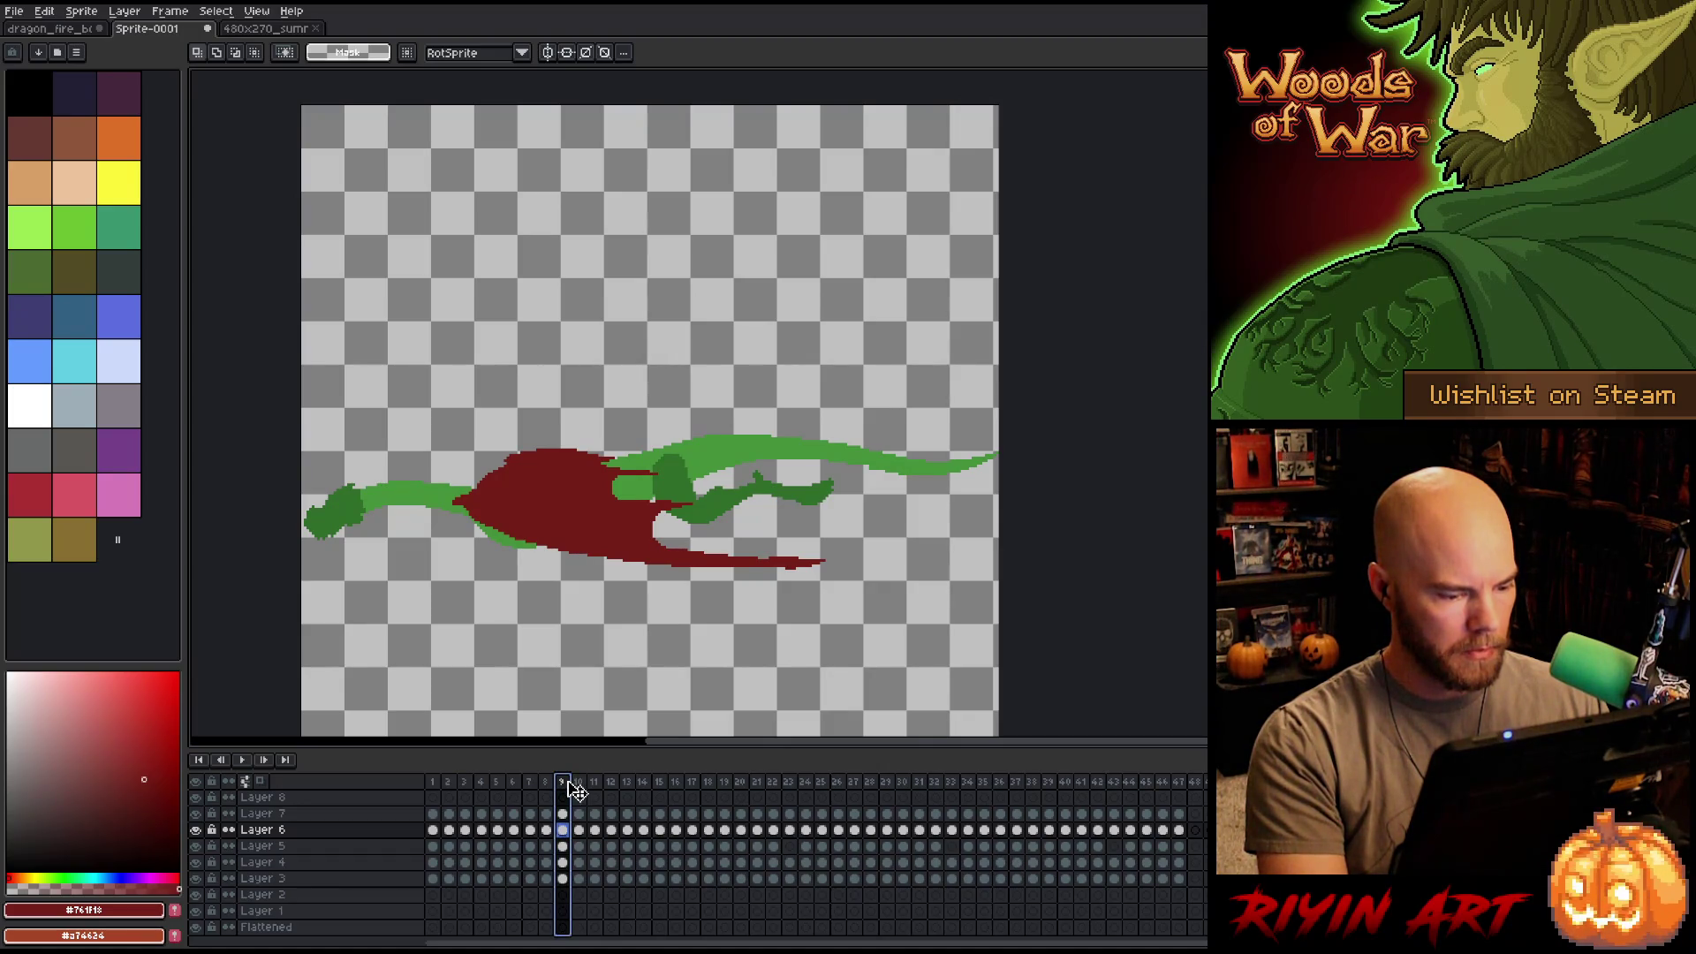
key(Return)
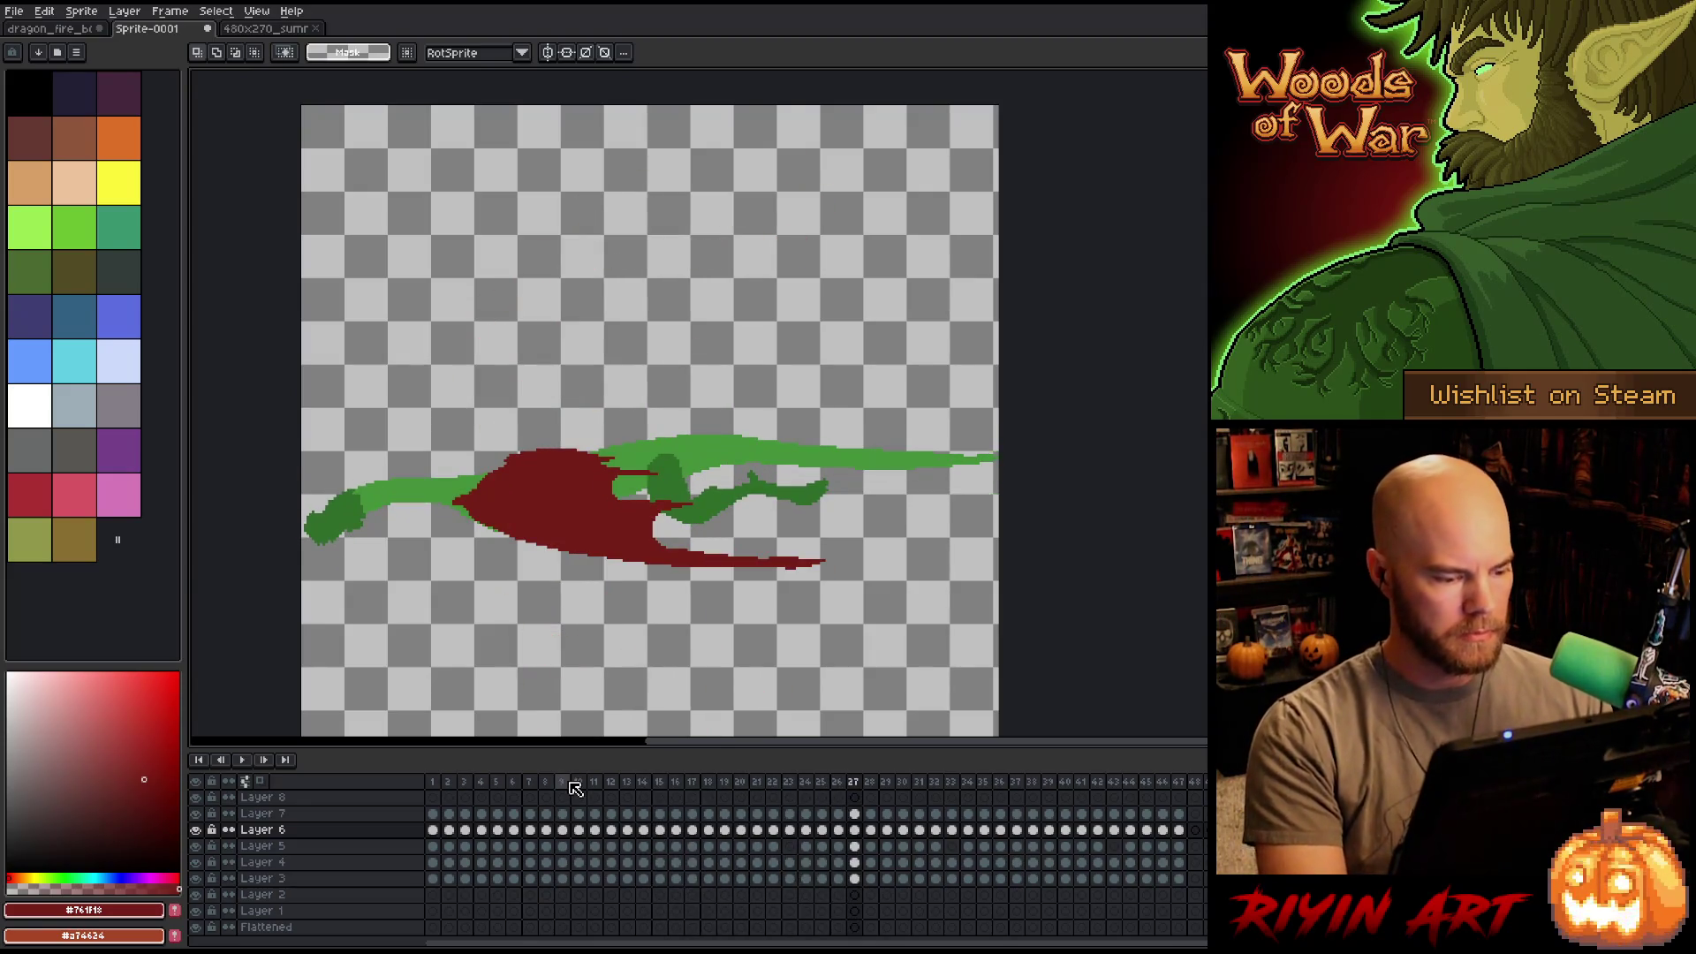
key(Return)
click(446, 783)
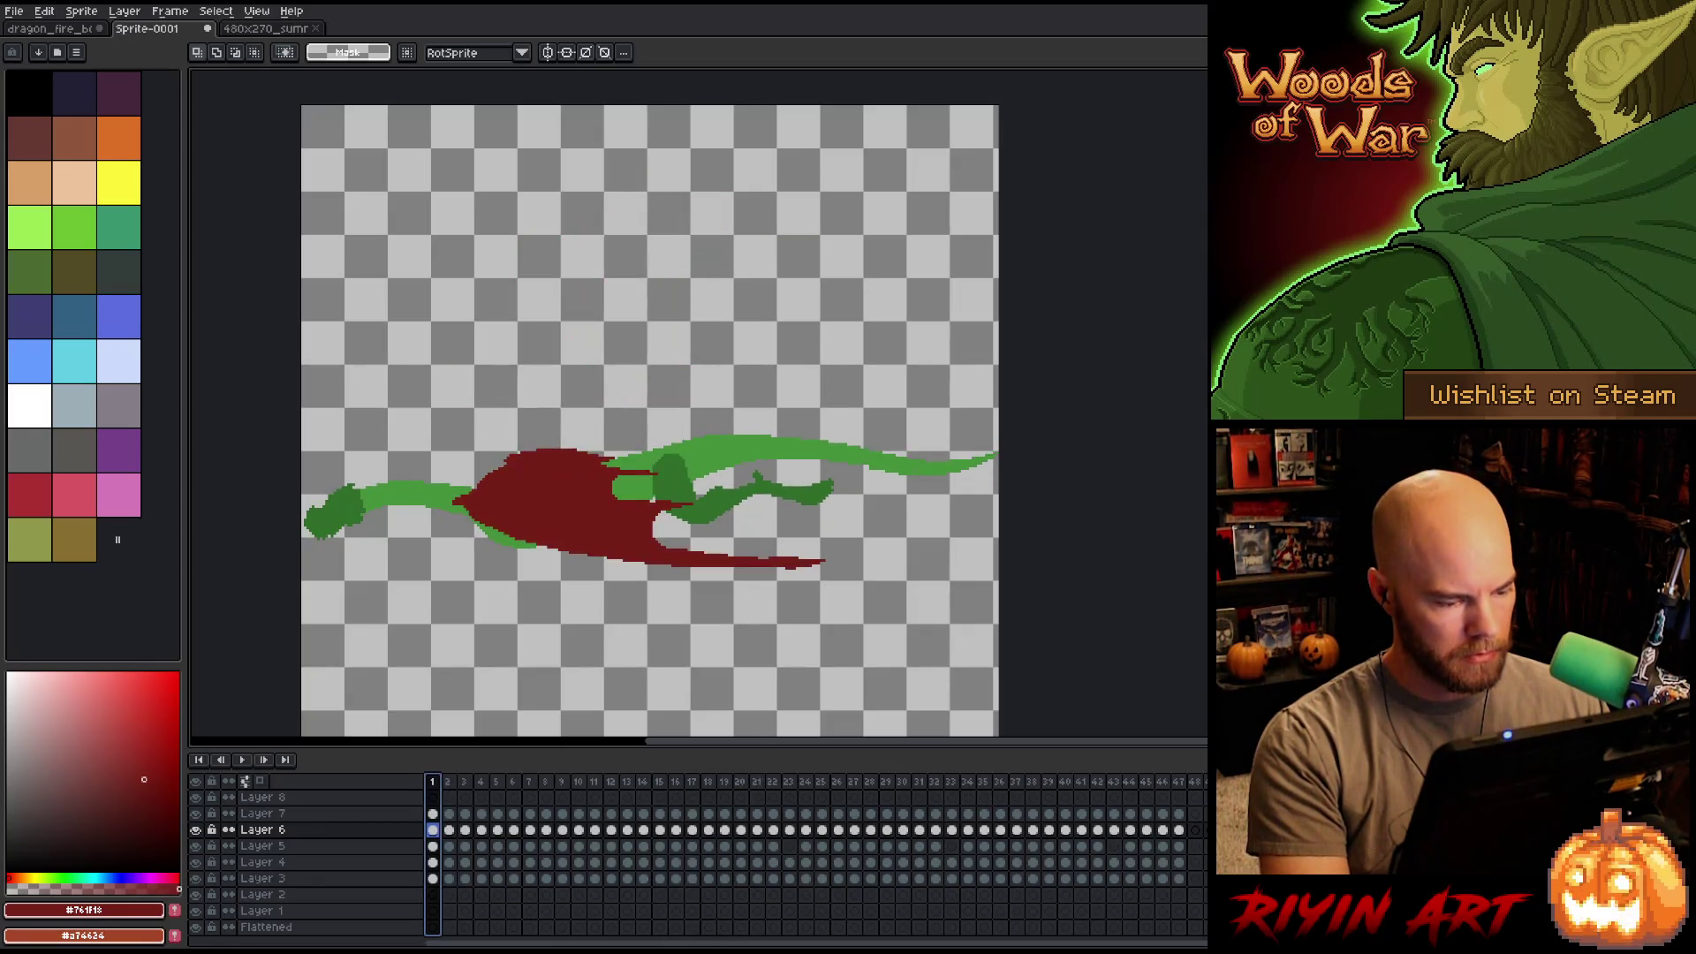
key(Left)
key(Left)
key(Right)
key(Right)
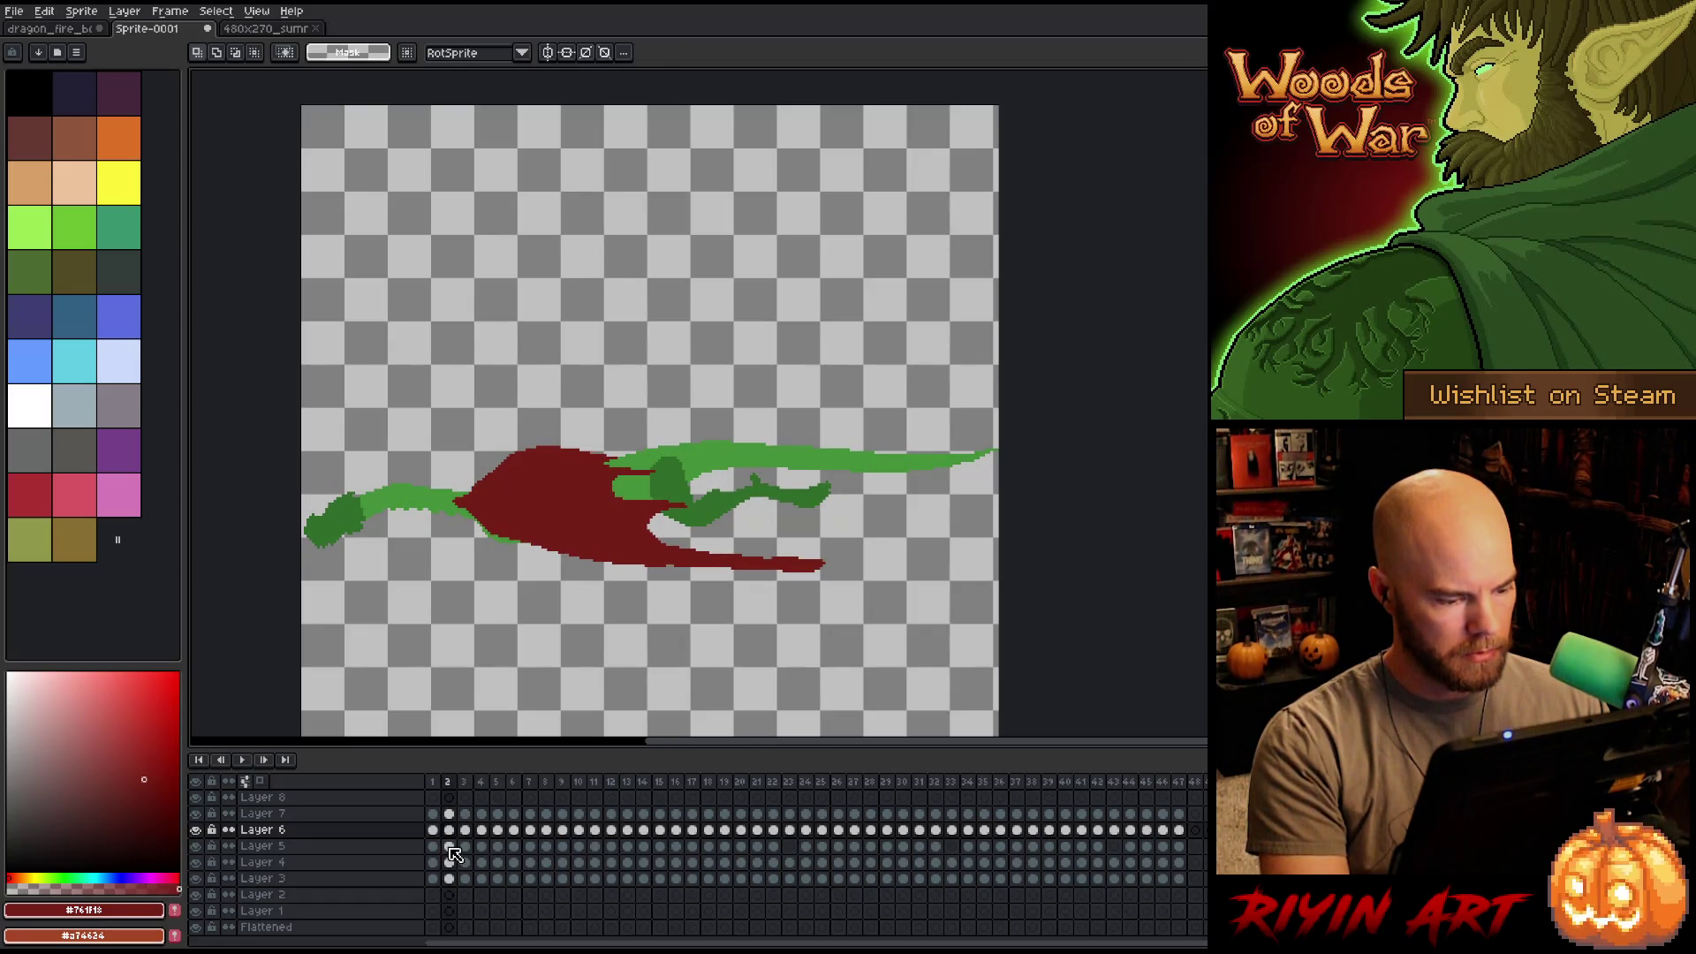
drag(471, 837, 470, 882)
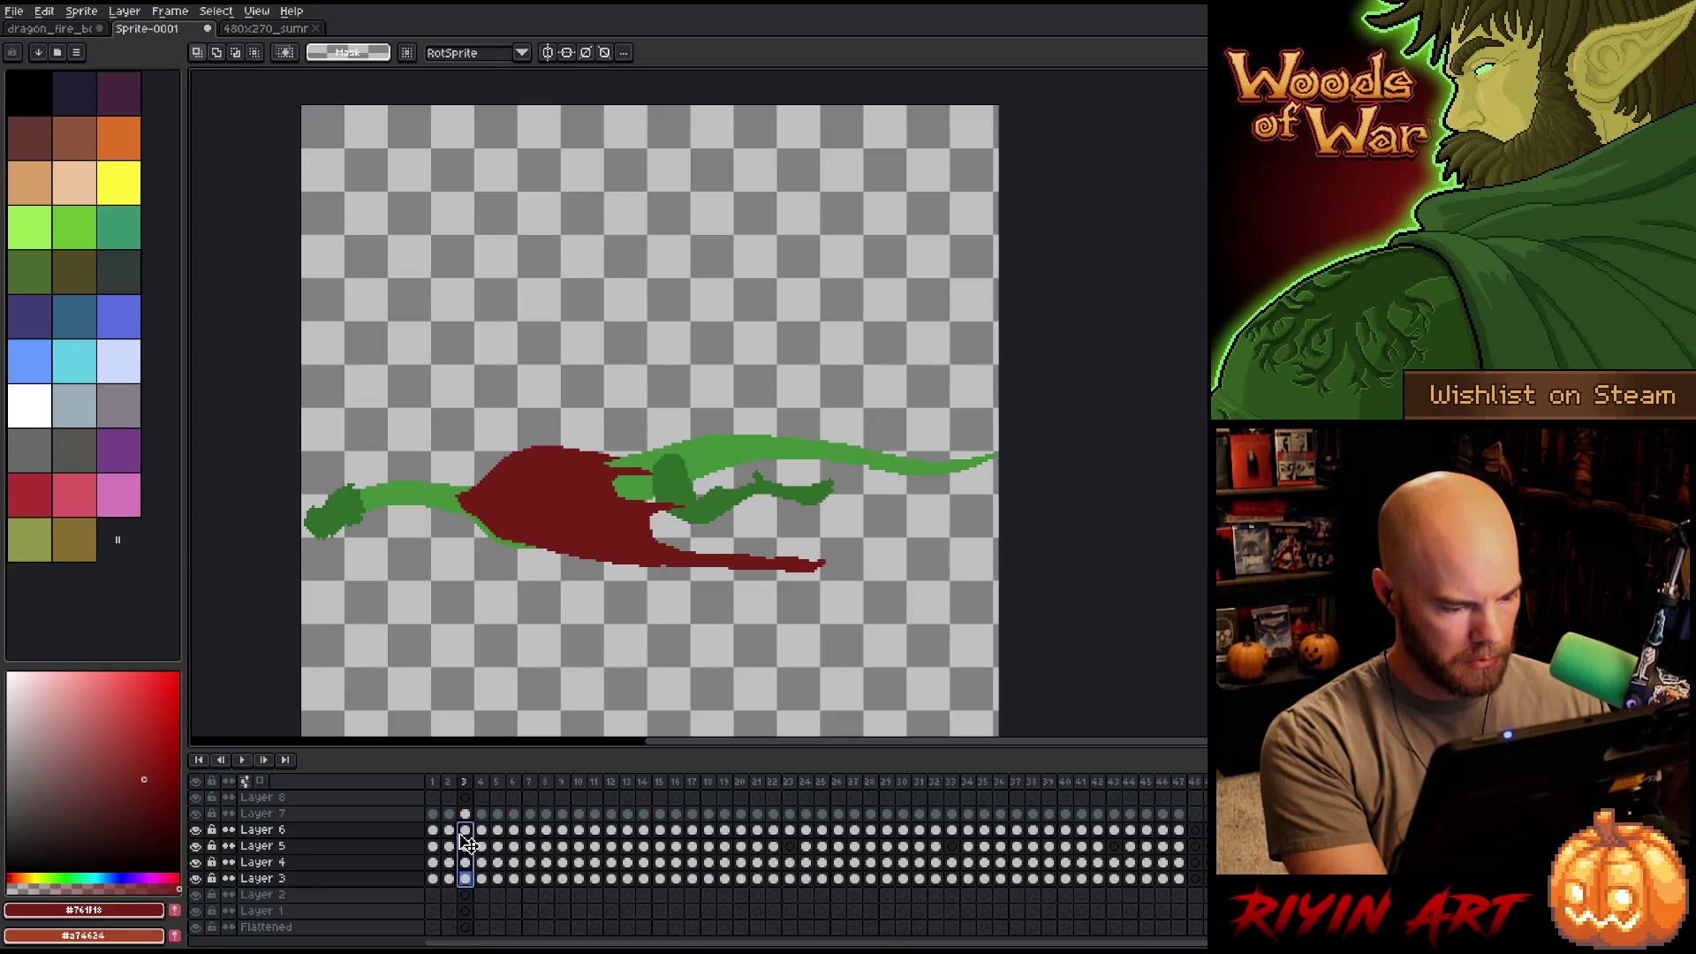
drag(449, 831, 452, 880)
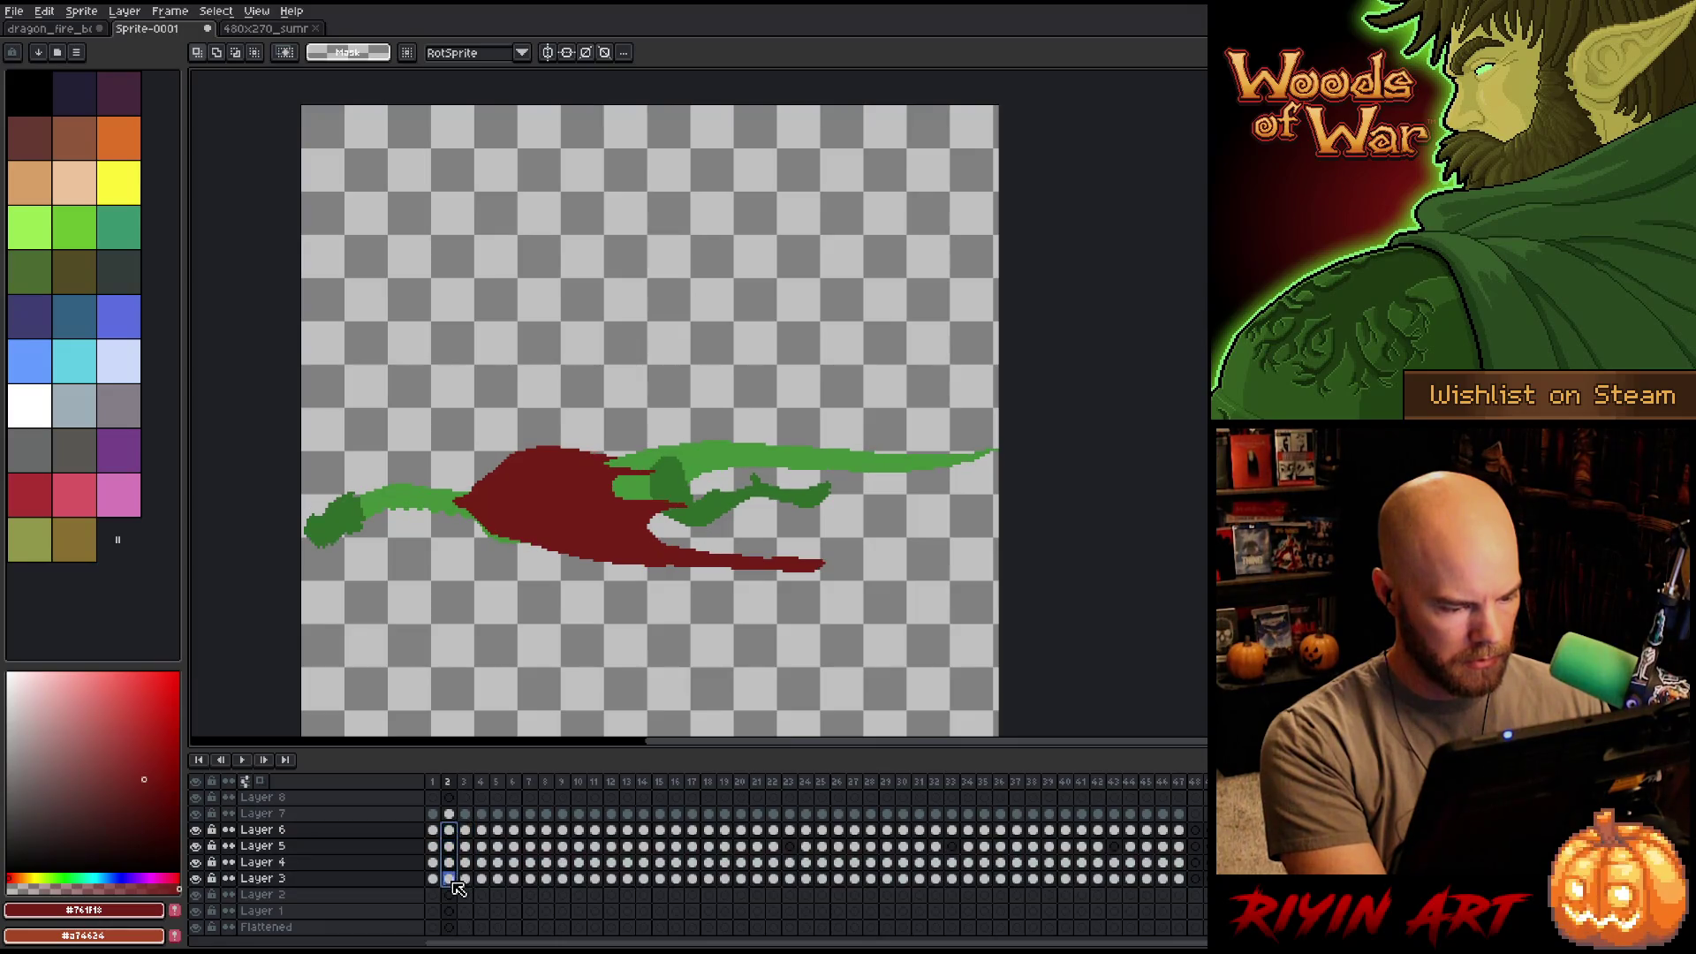
click(465, 831)
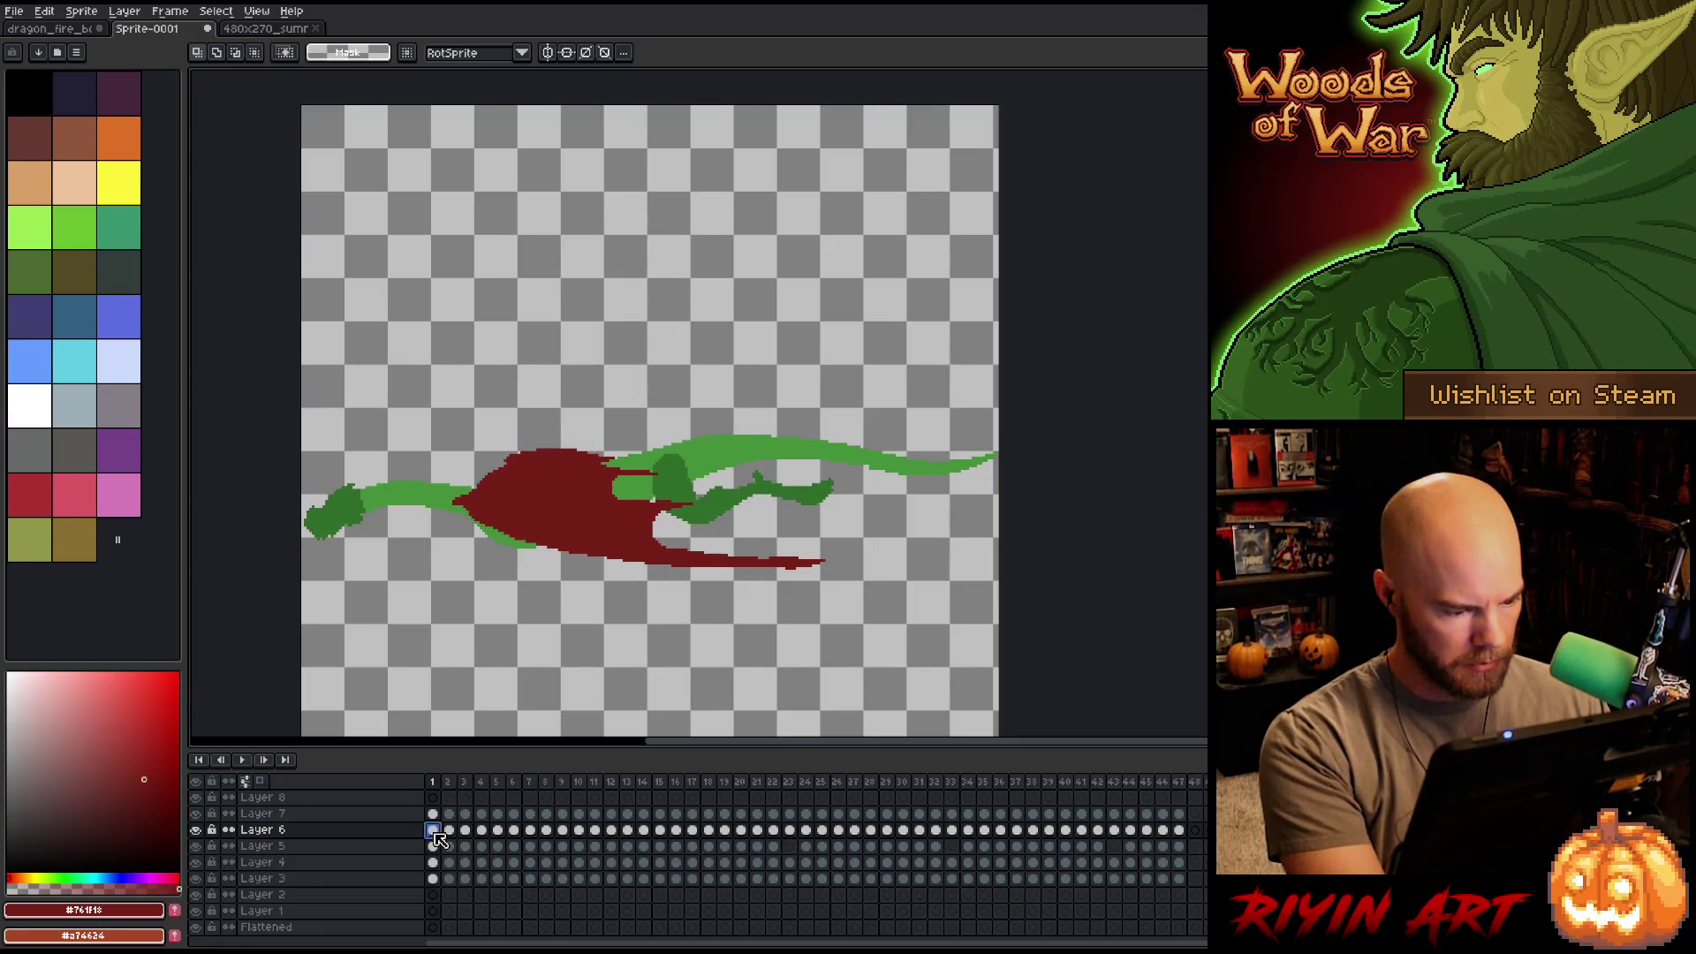
click(433, 863)
drag(436, 878, 435, 831)
click(449, 831)
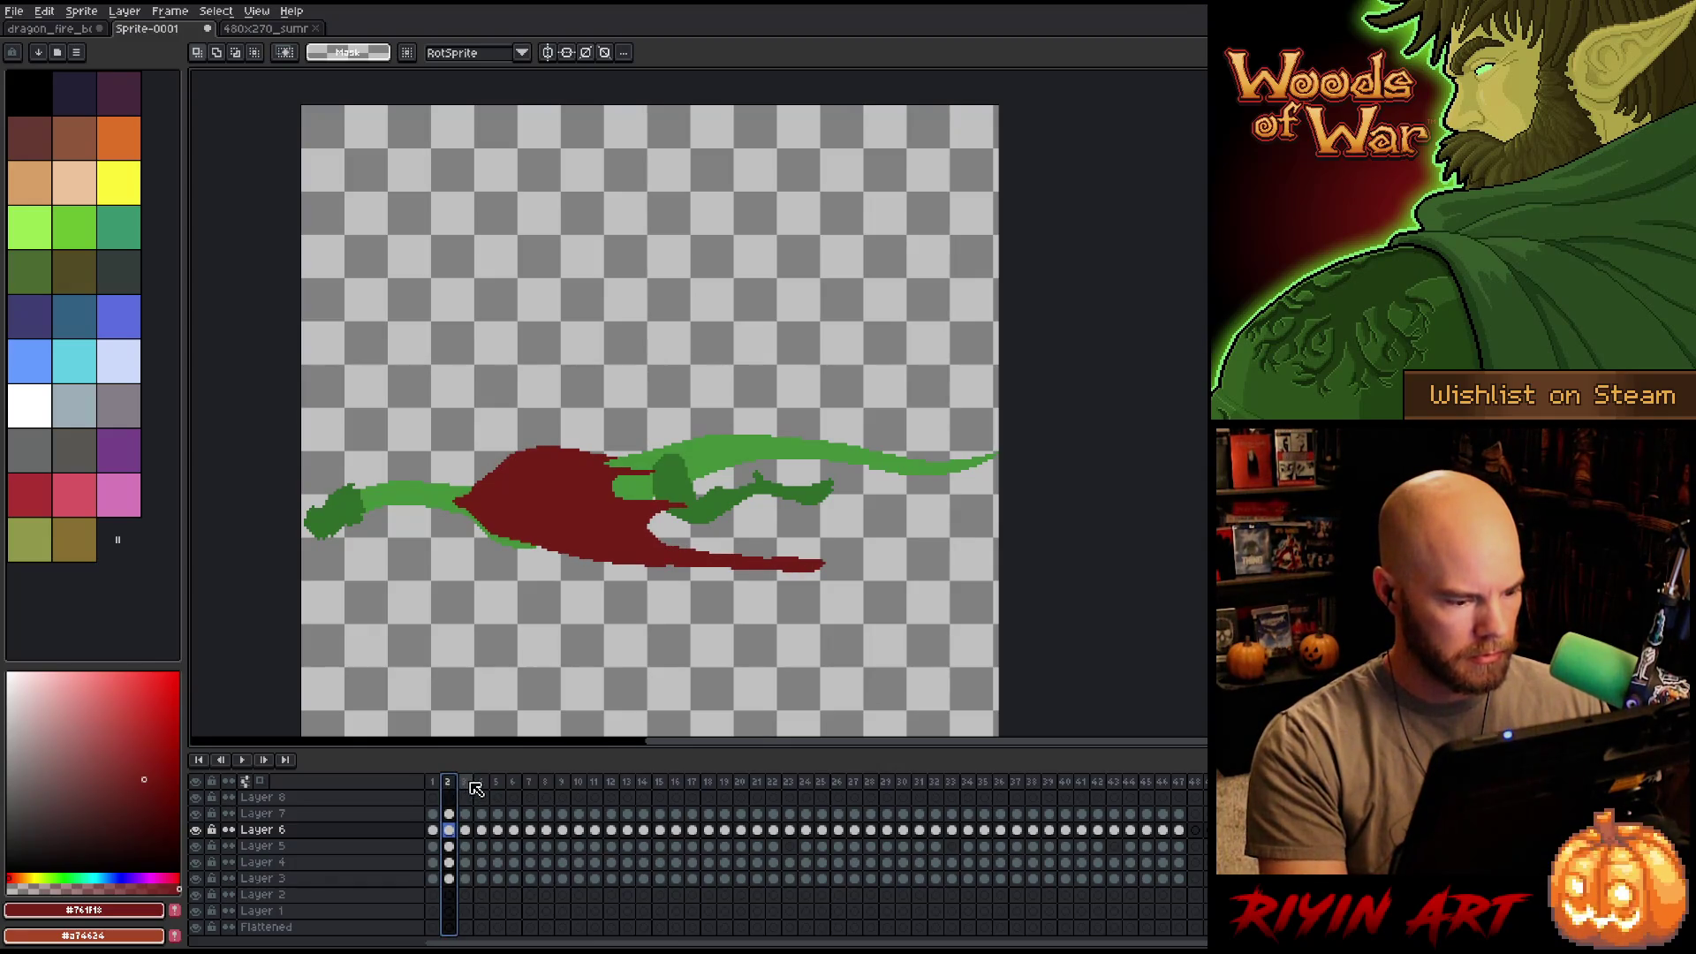
click(470, 783)
click(485, 789)
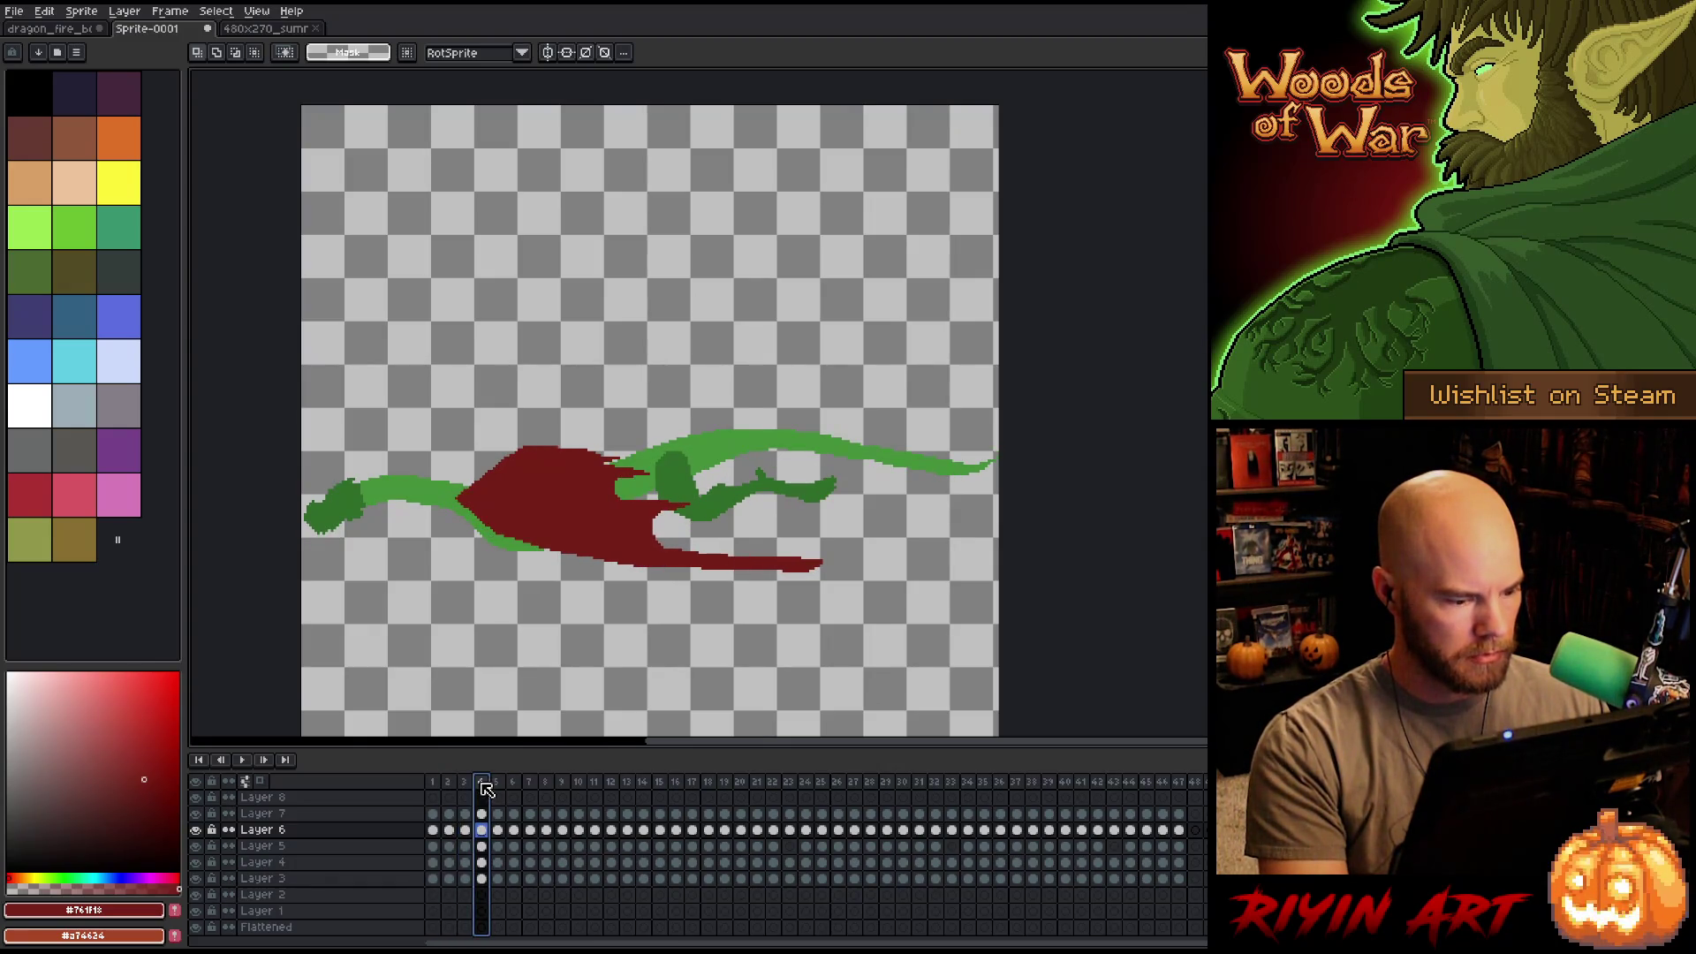
click(501, 785)
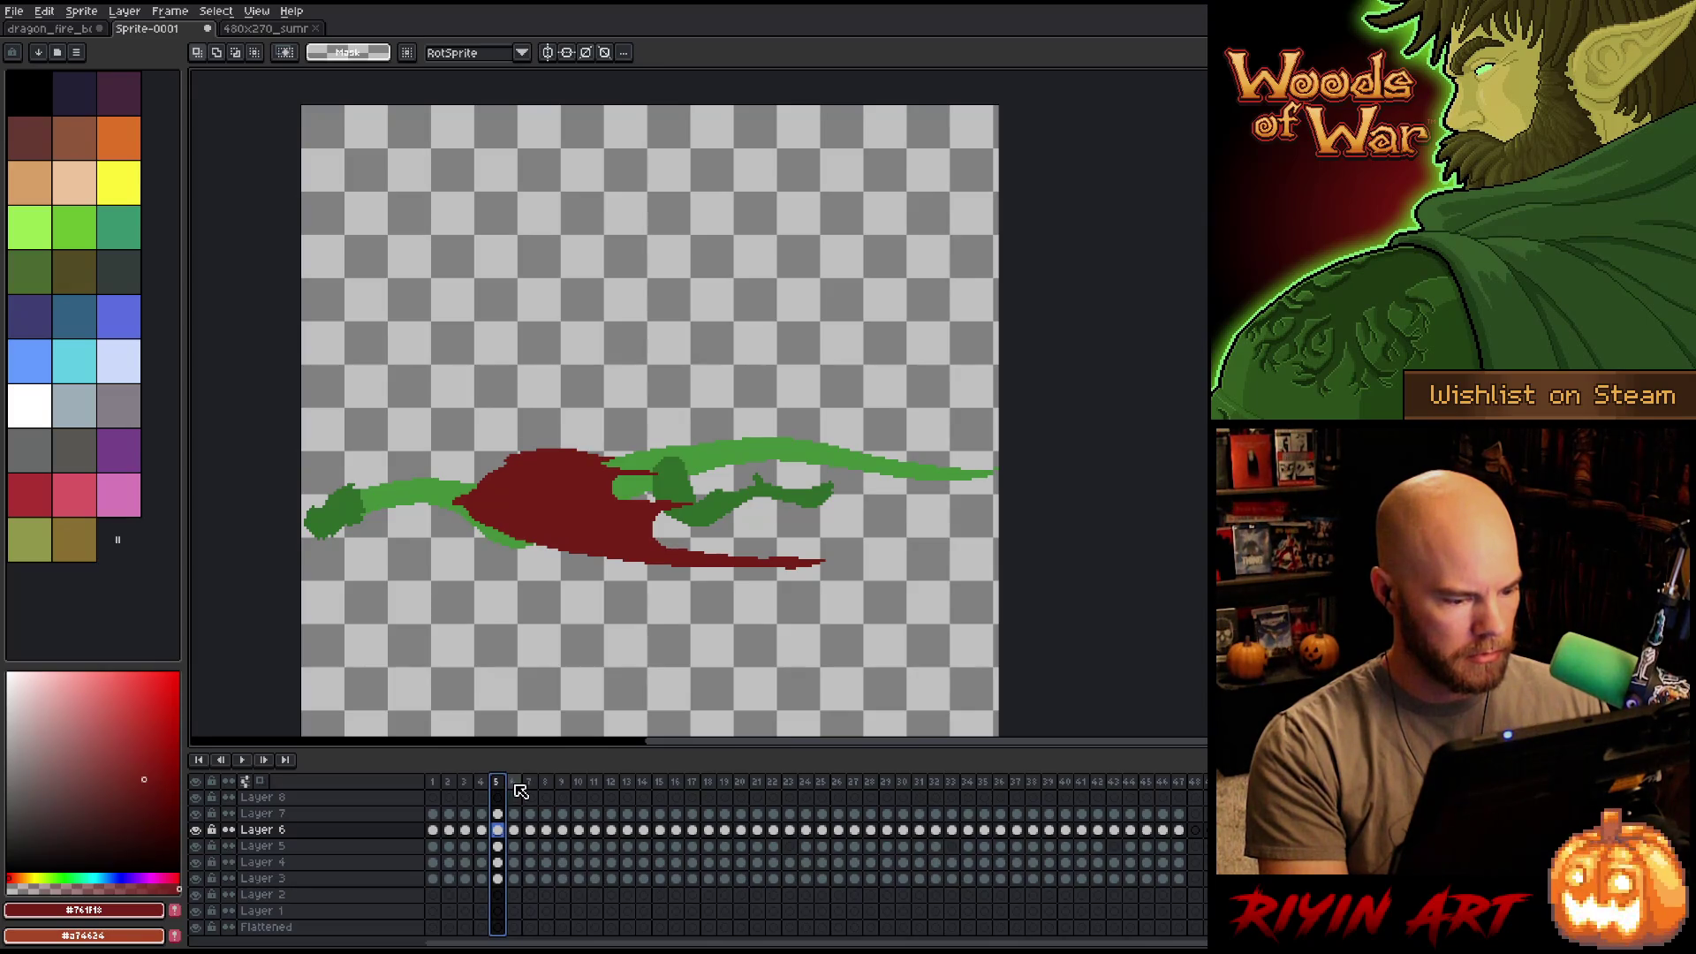
click(516, 785)
click(528, 784)
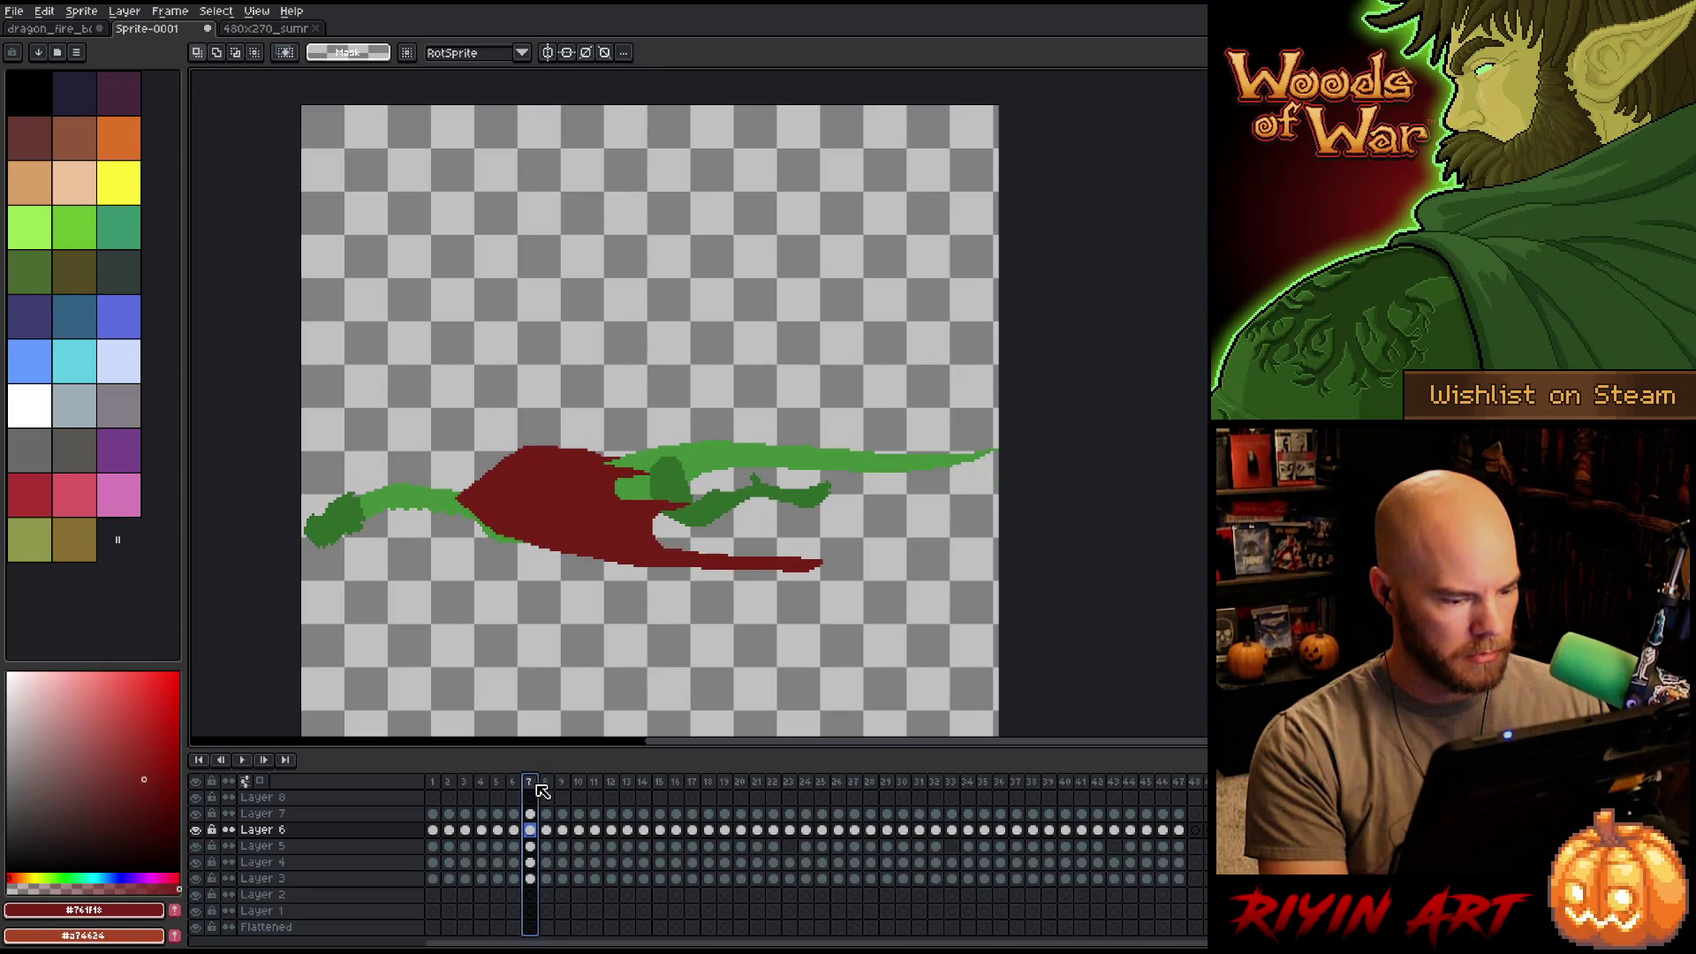
click(547, 785)
click(562, 782)
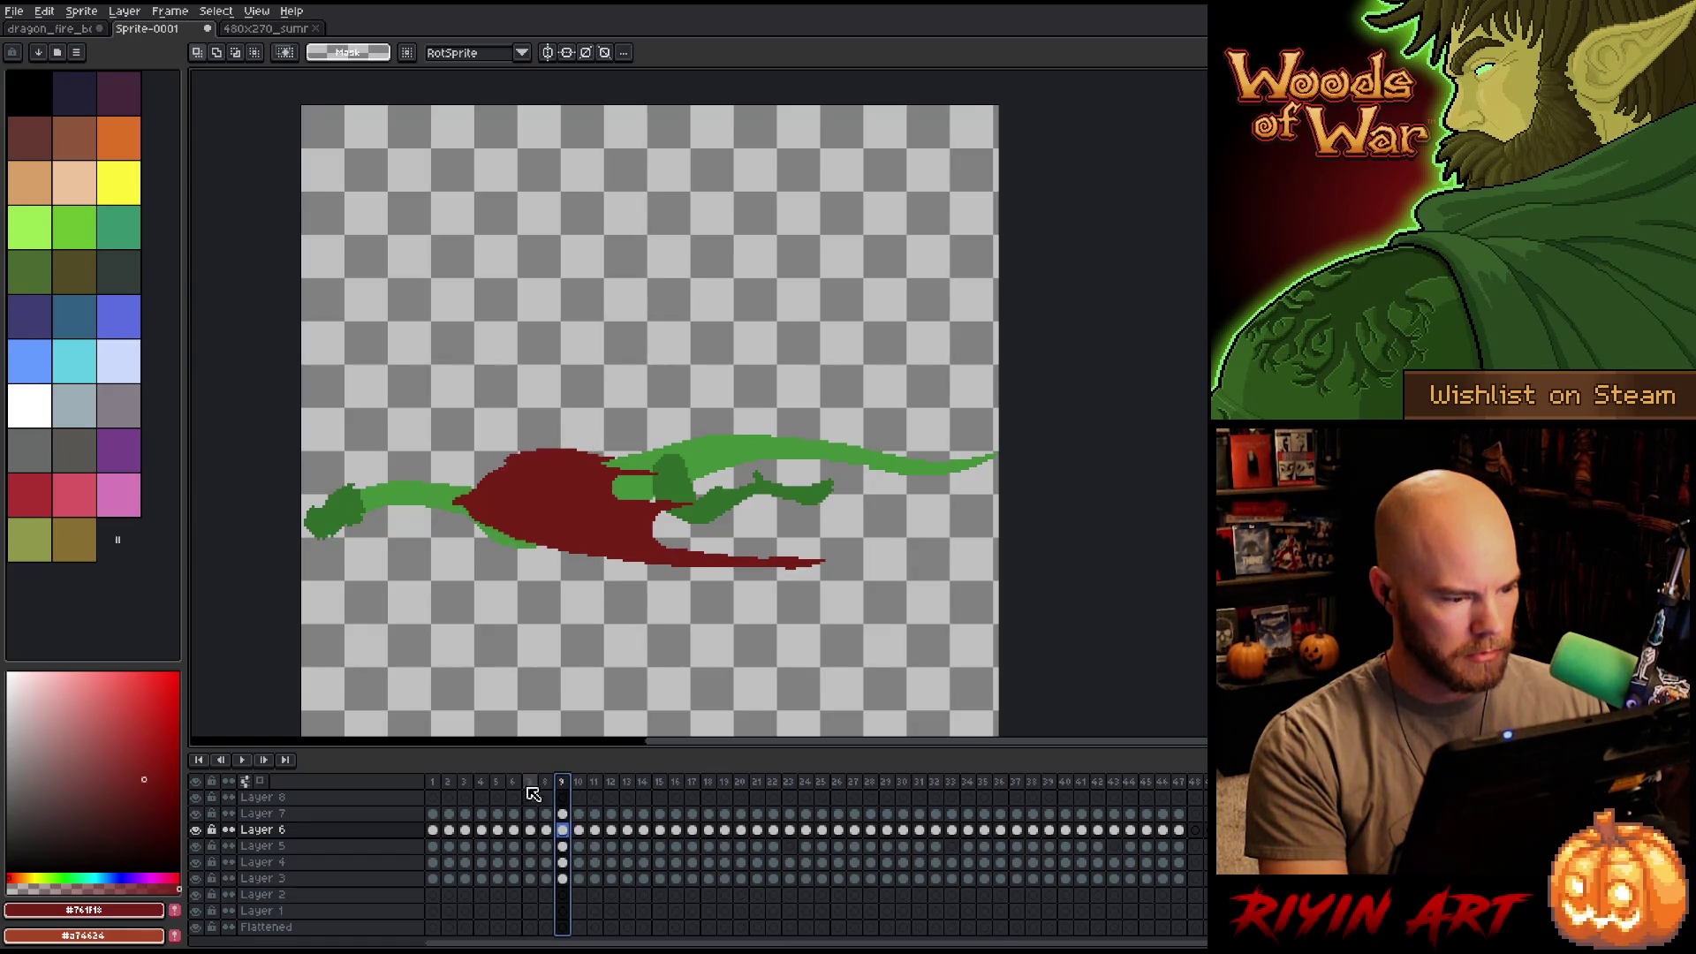
click(442, 785)
key(Return)
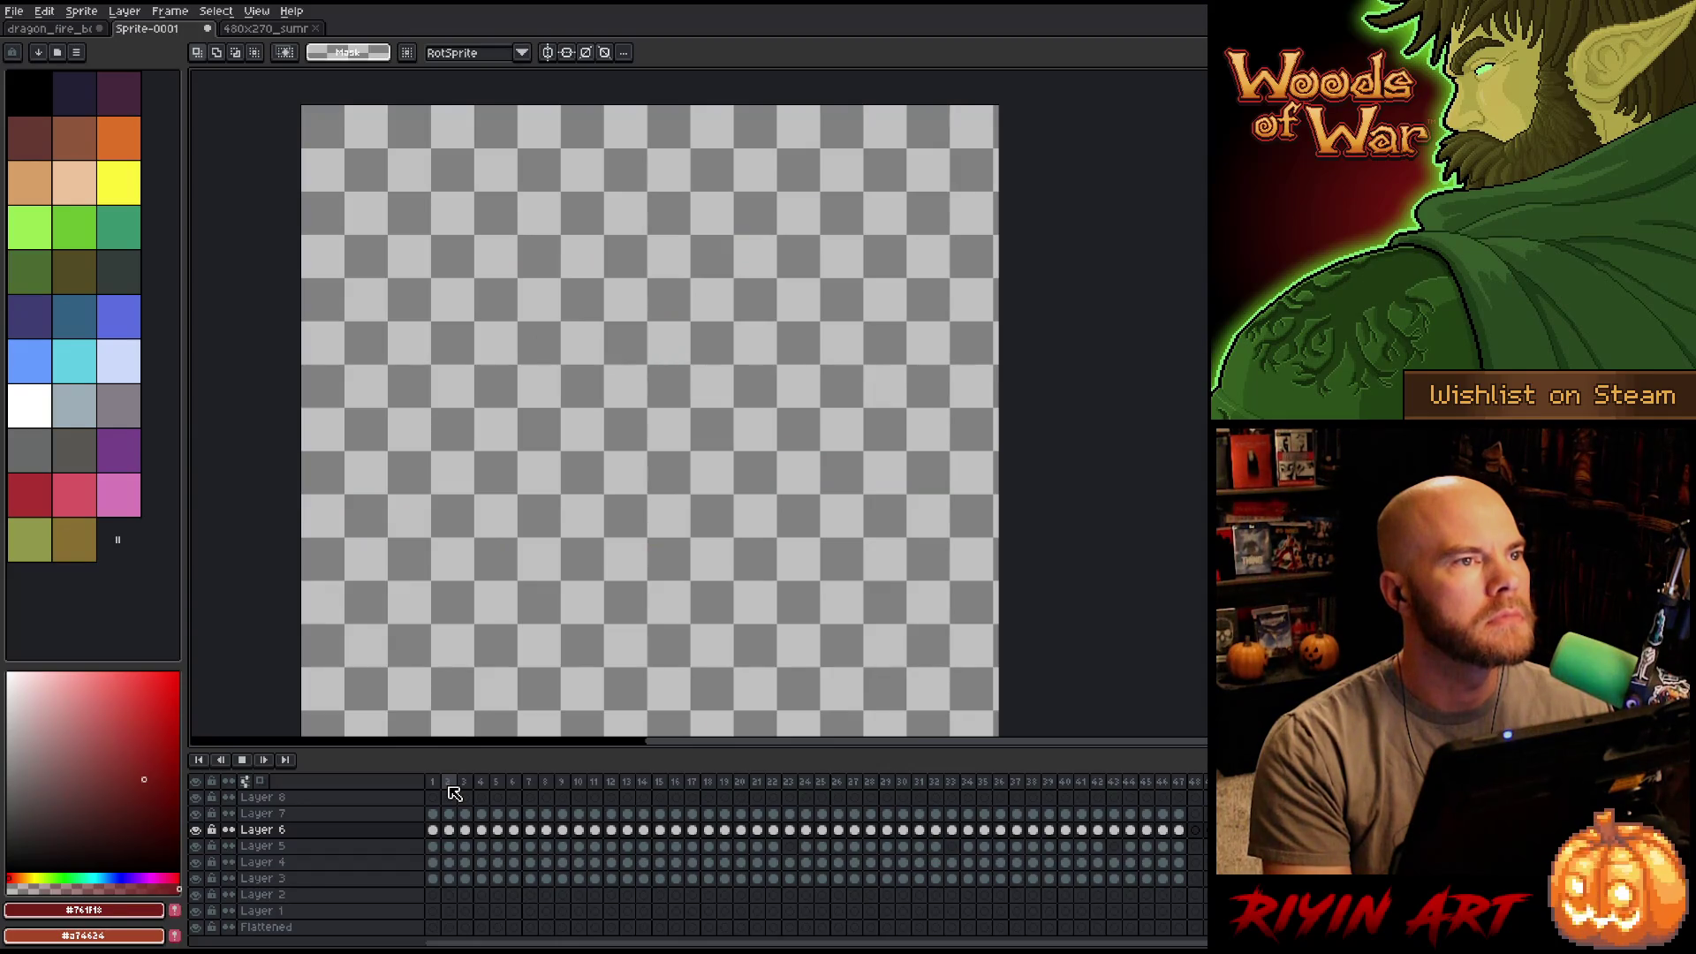
key(Return)
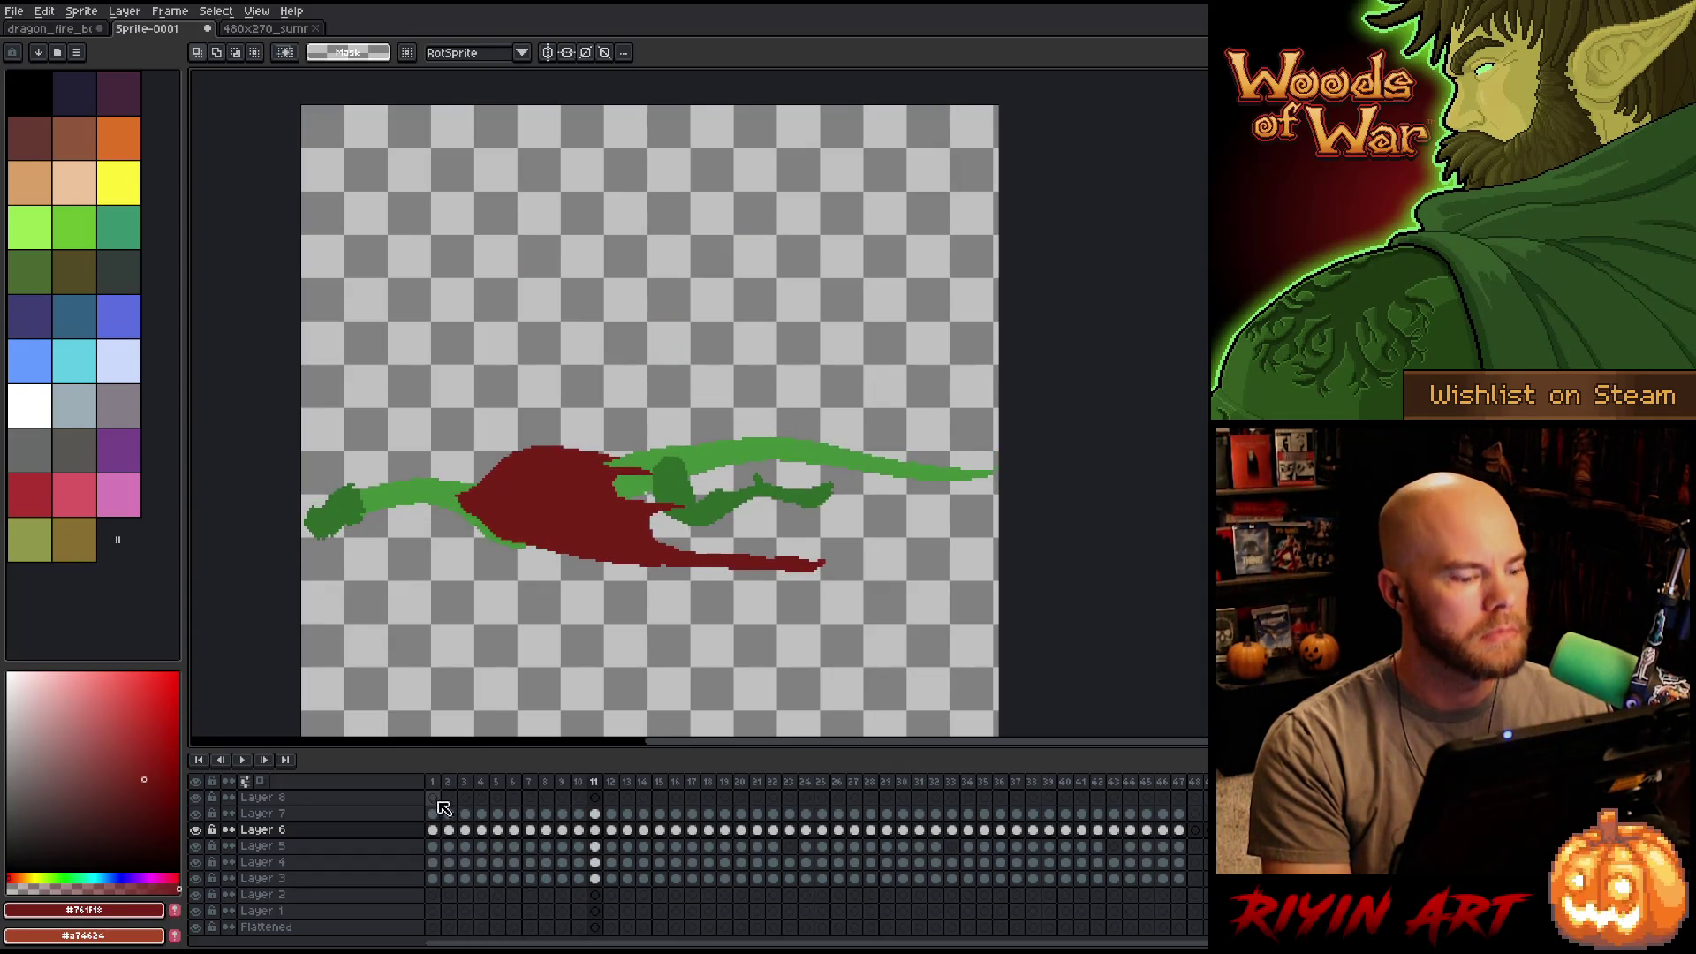
click(436, 783)
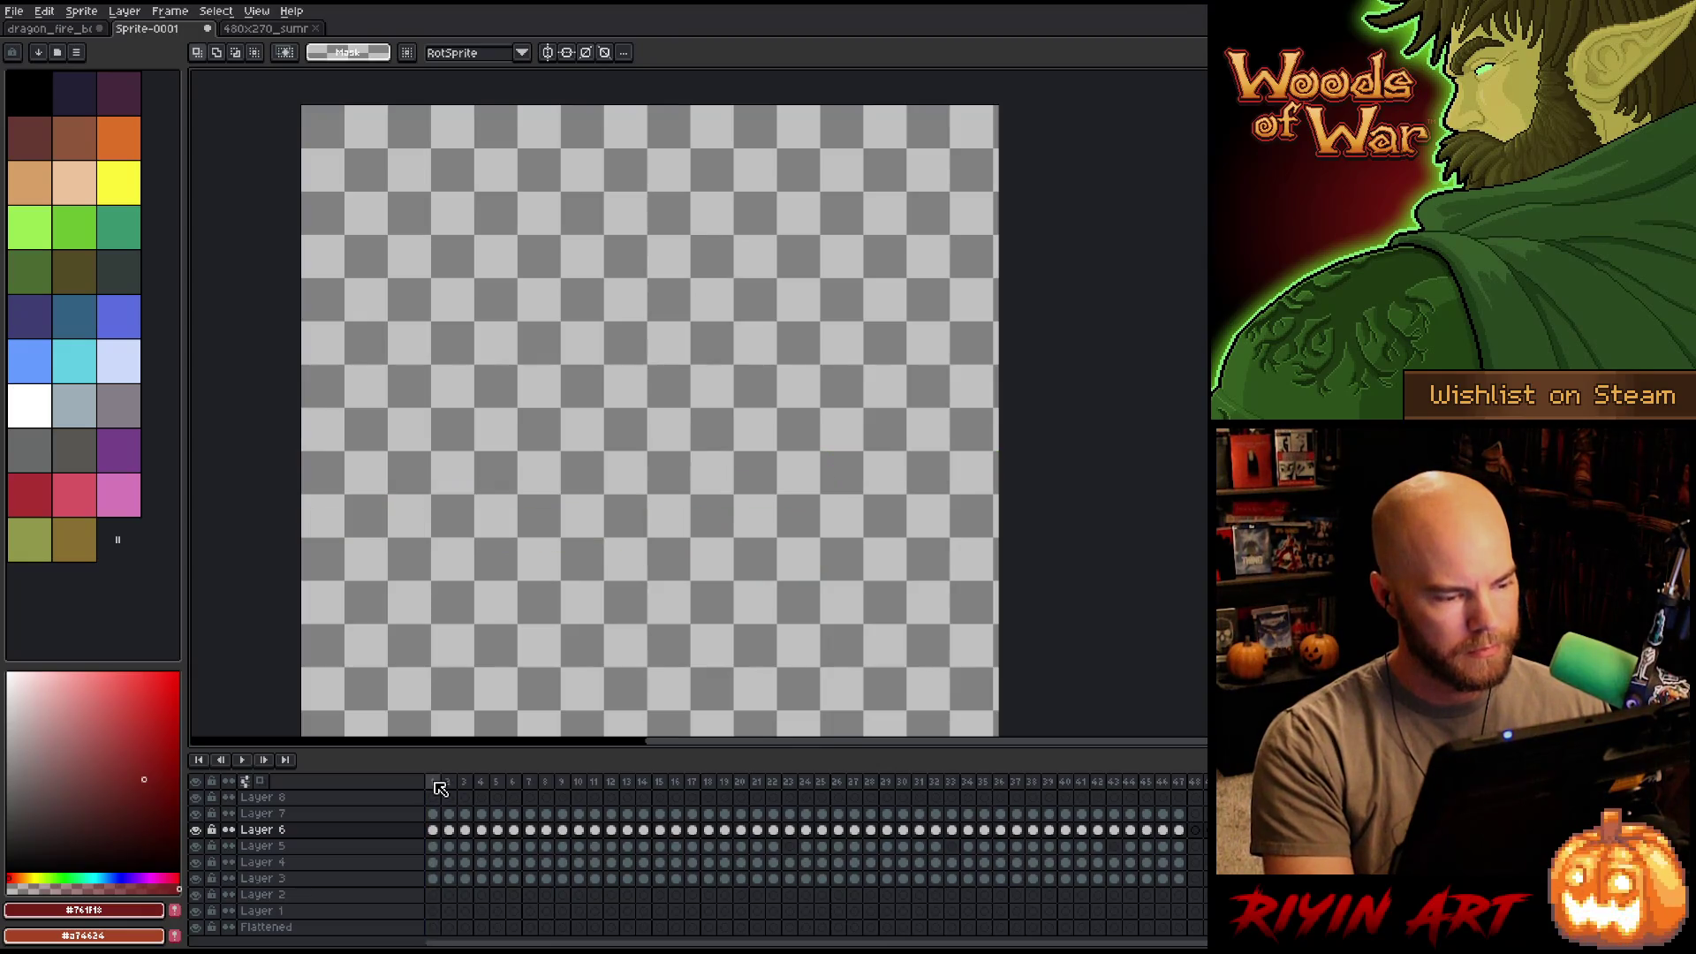
click(439, 786)
key(Right)
key(Right)
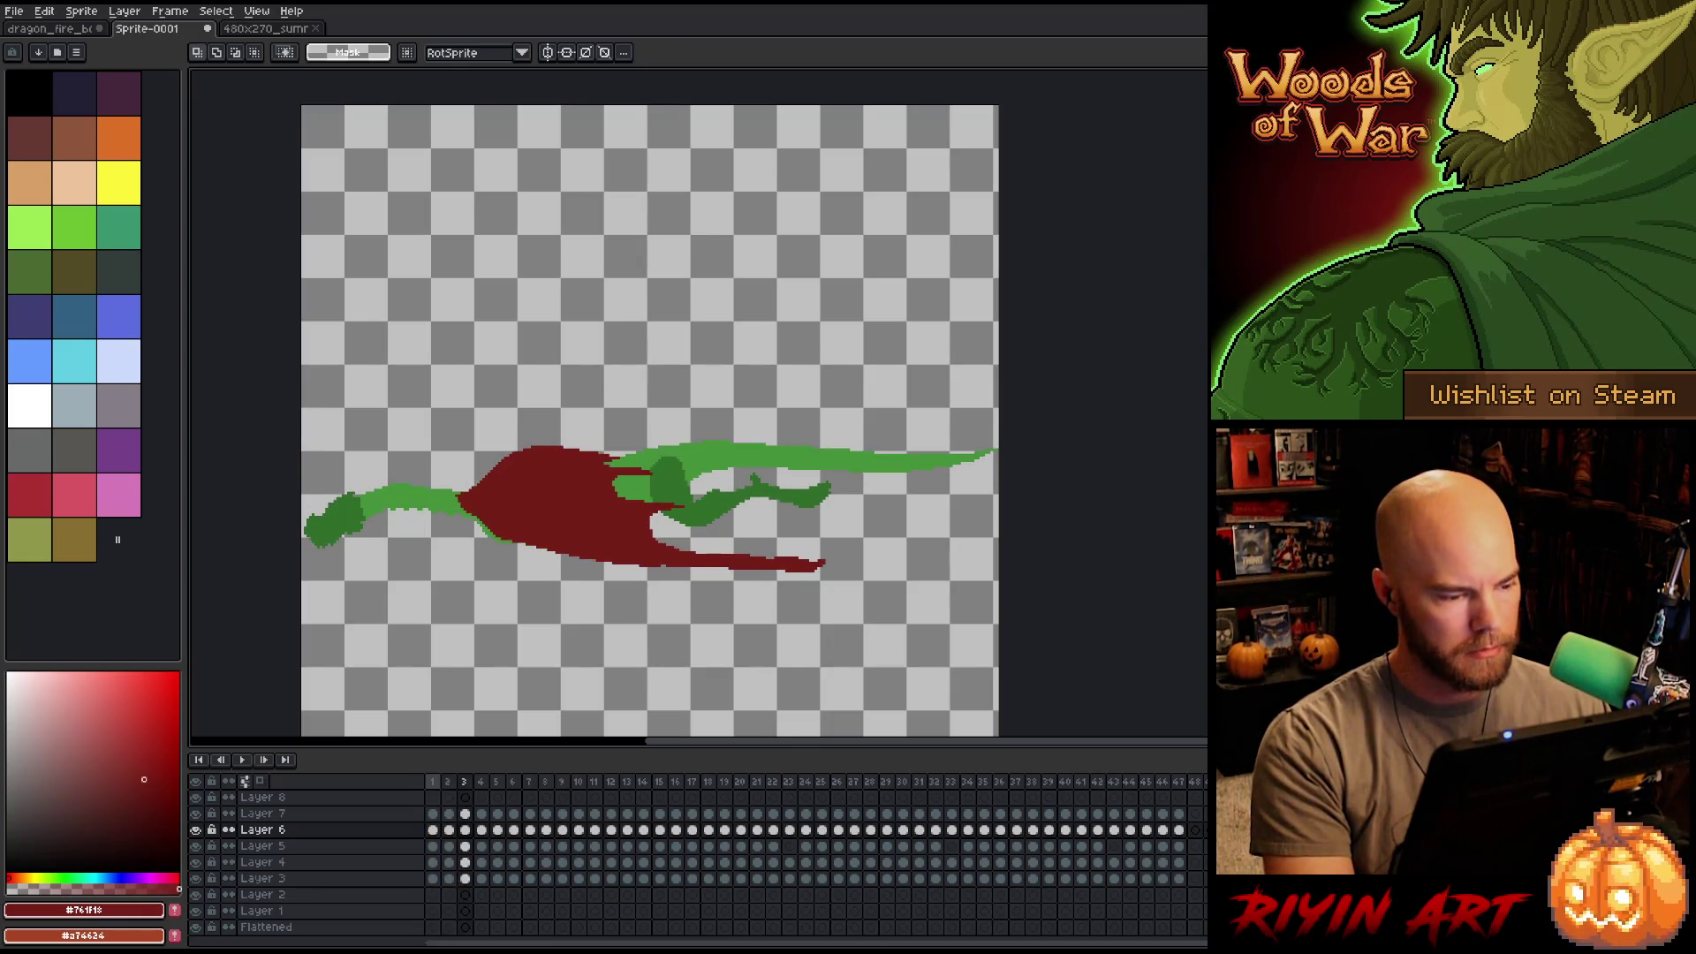
key(Left)
key(Right)
key(Right)
key(Left)
key(Right)
key(Right)
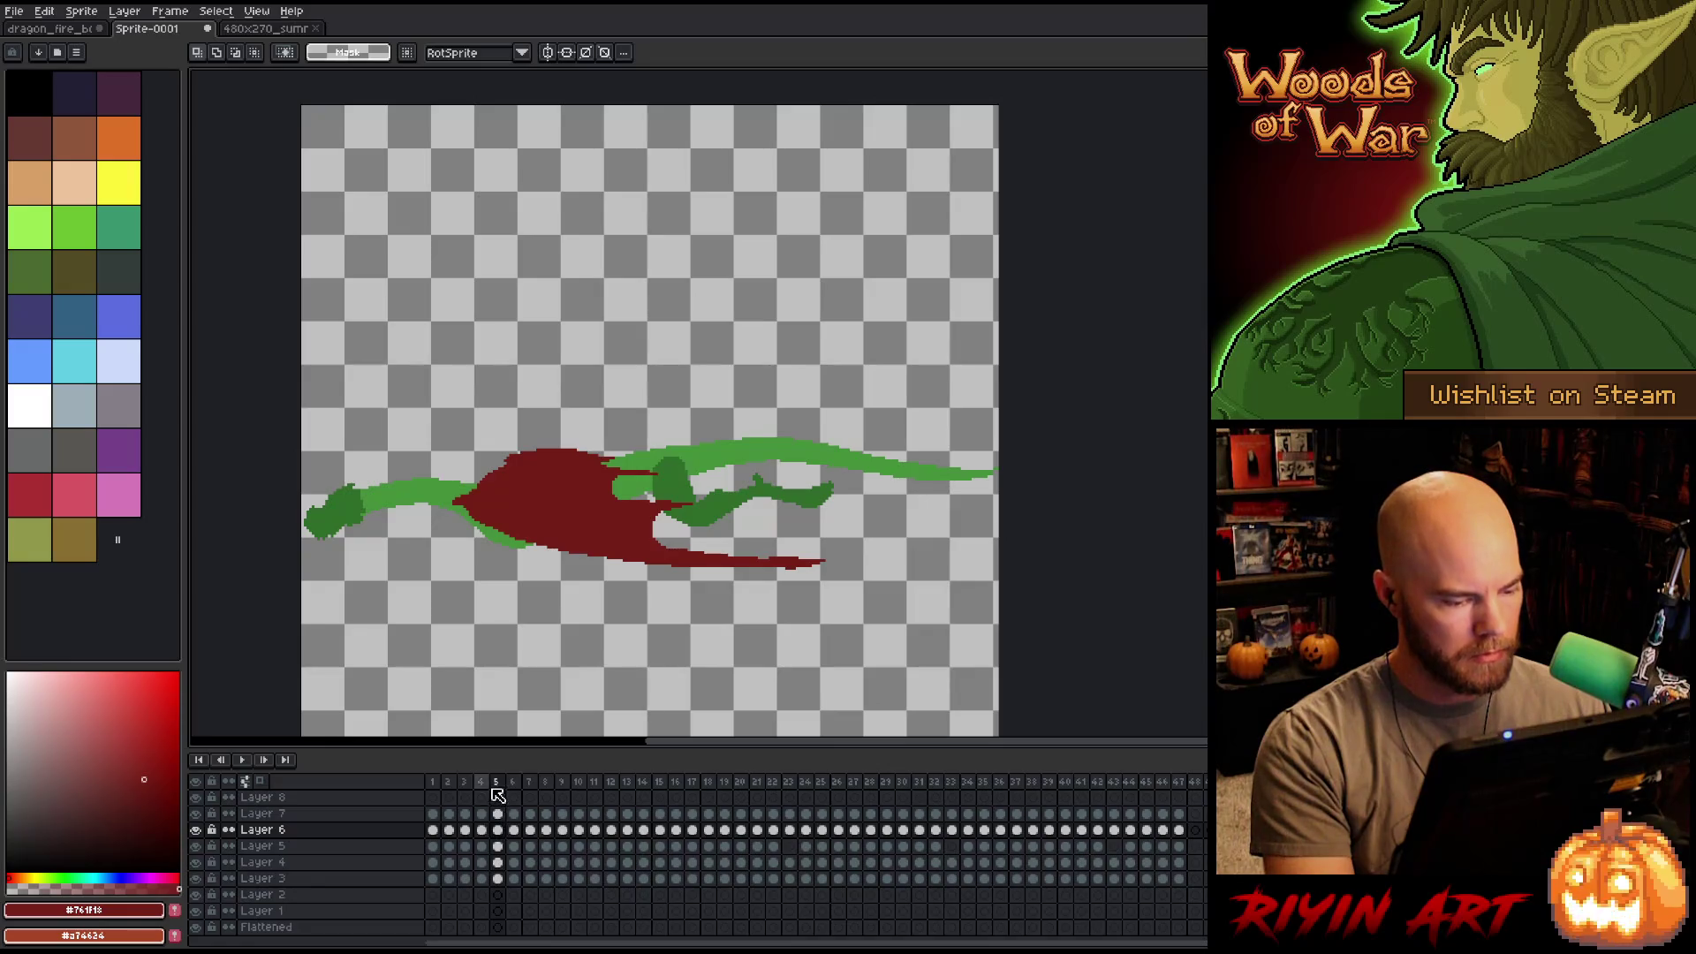
drag(506, 835, 505, 887)
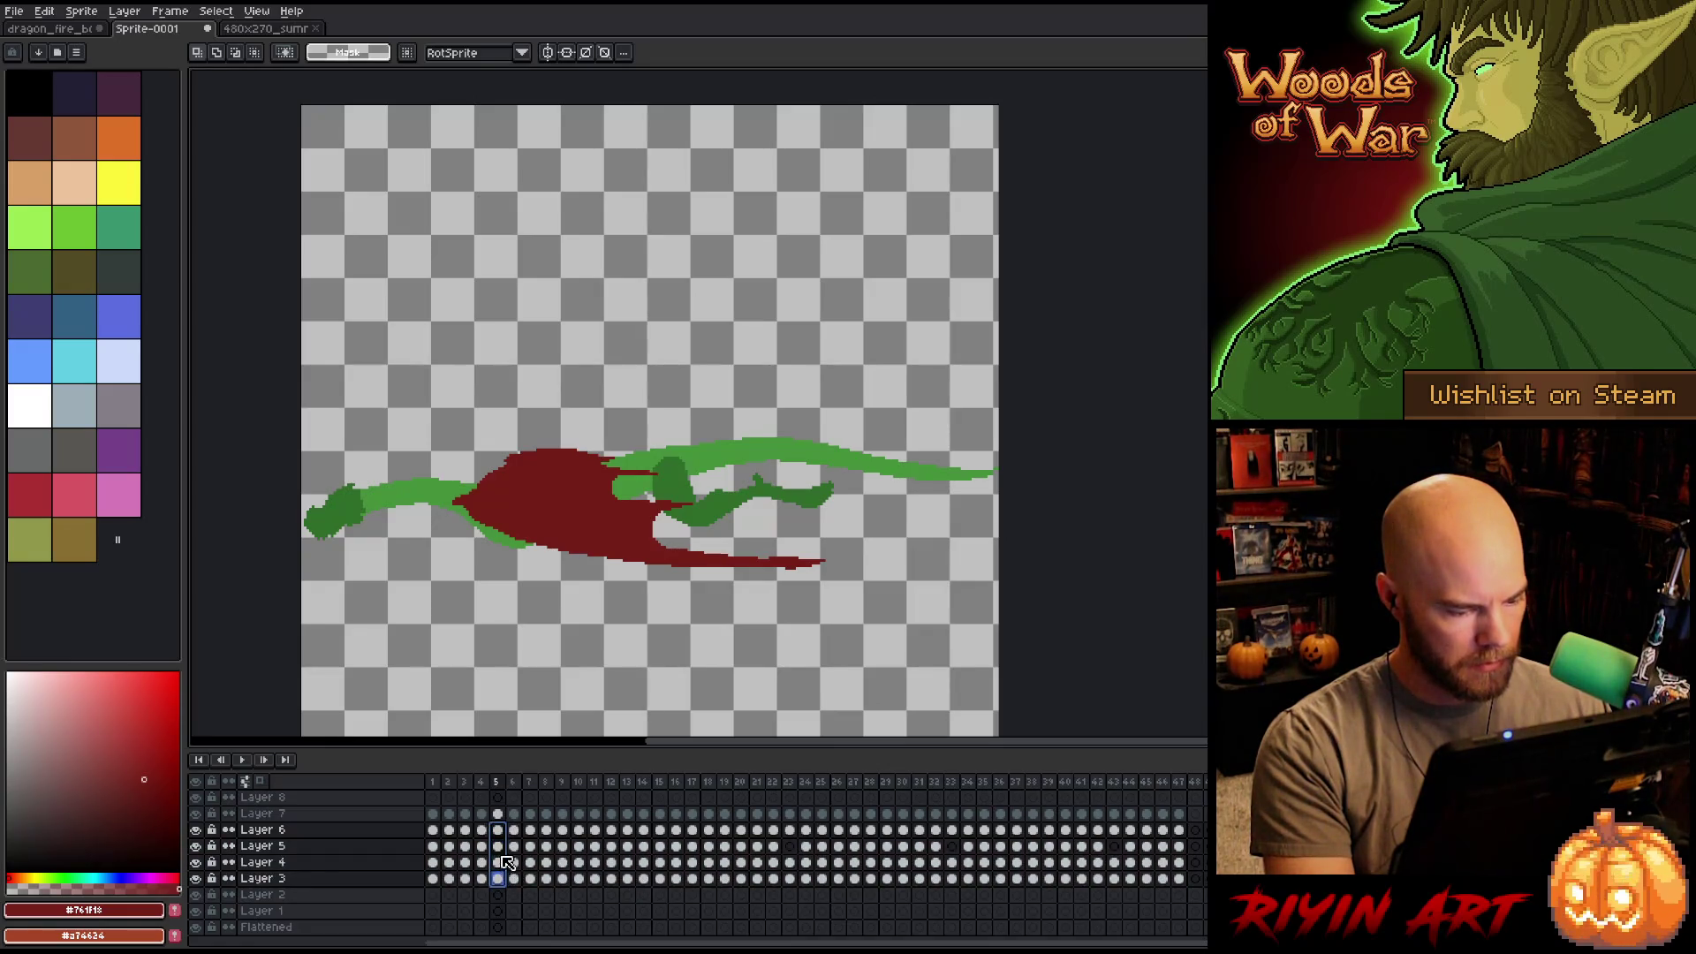
Reverse frames 4–5 on Layers 3–6 with Frame > Reverse Frames and step through to check.
drag(485, 828, 494, 879)
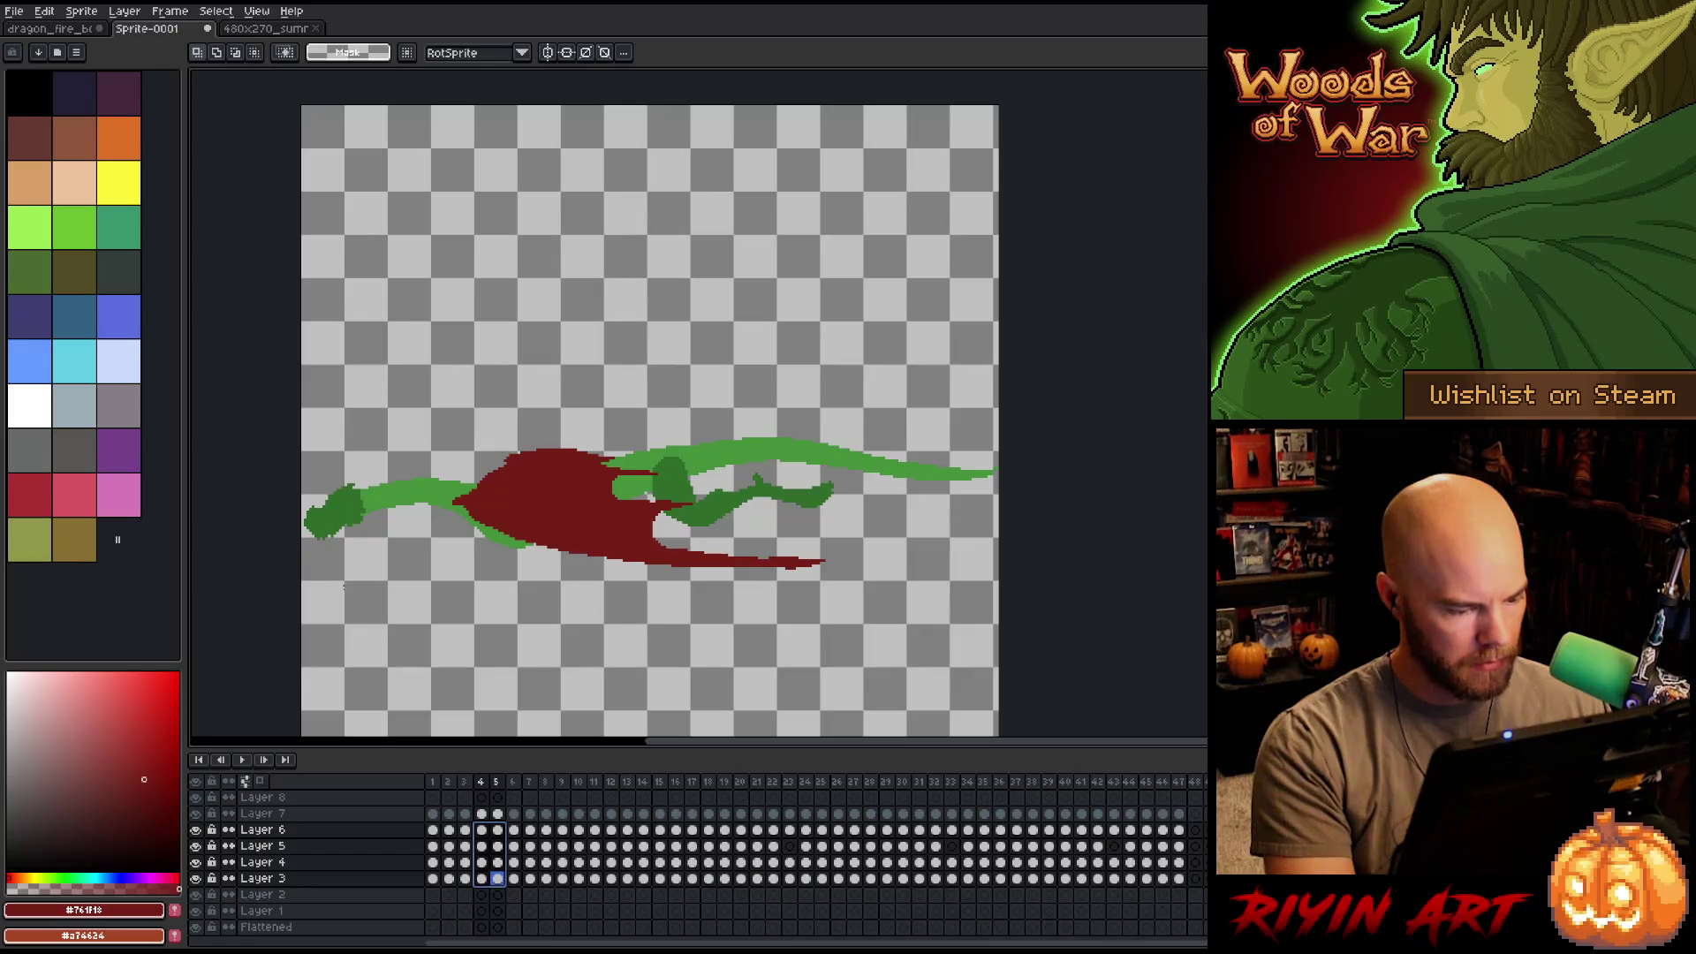
click(124, 10)
click(235, 219)
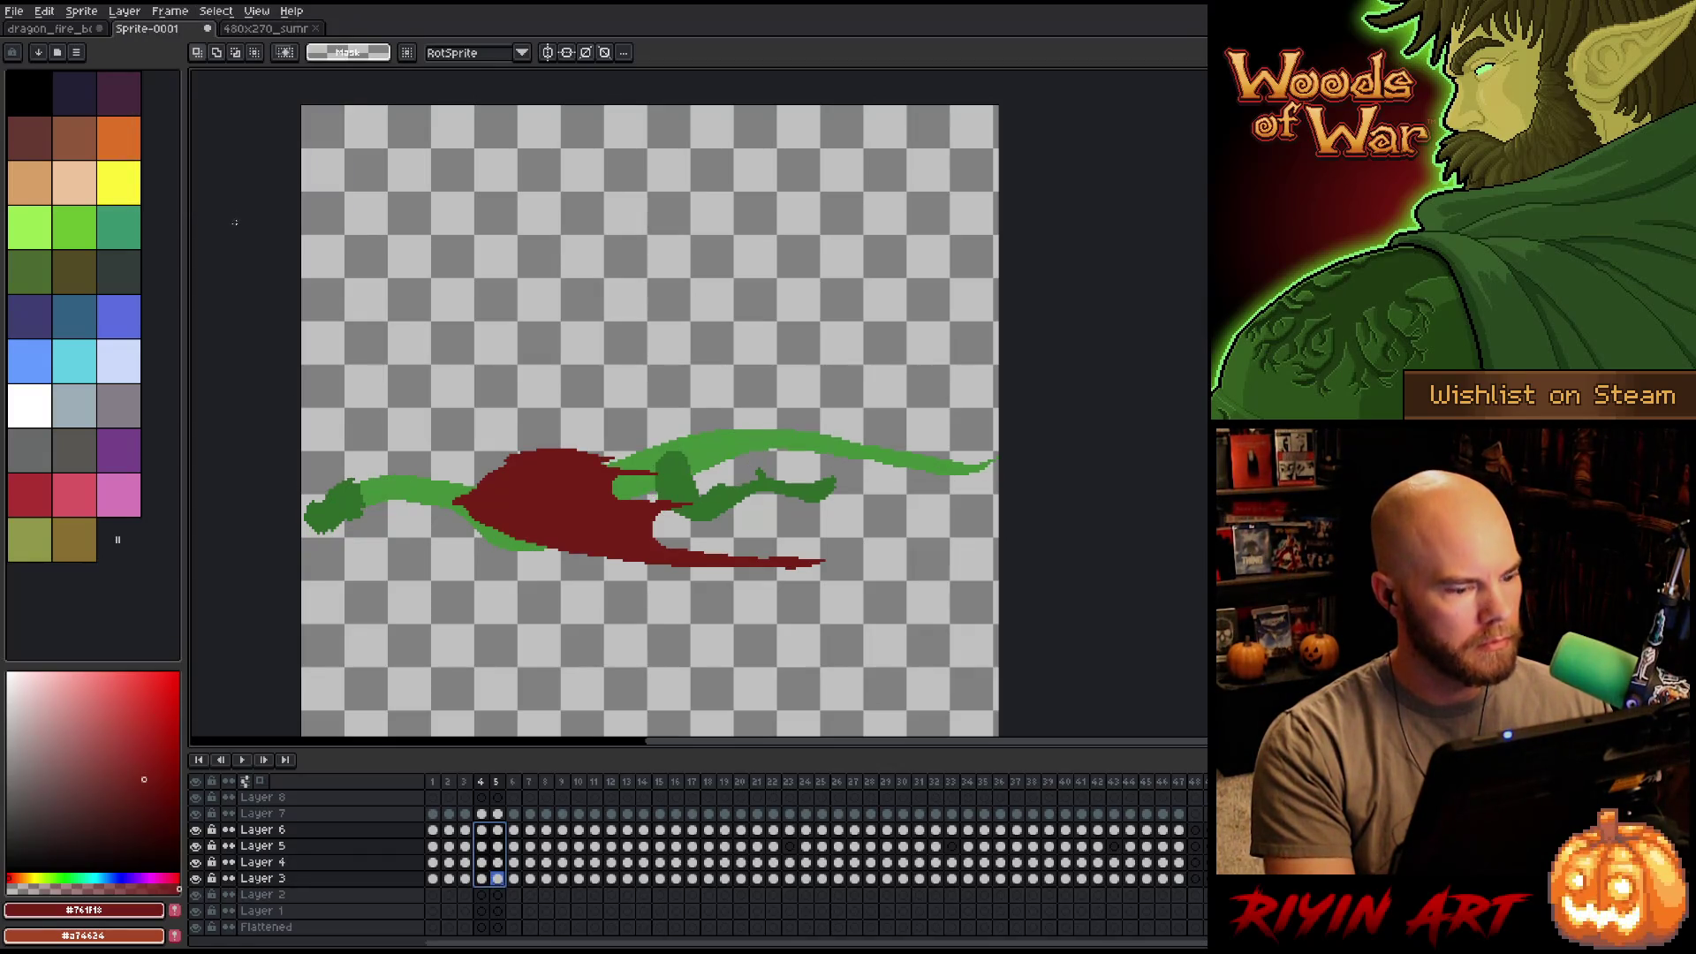
click(449, 788)
key(Right)
key(Right)
key(Right)
key(Right)
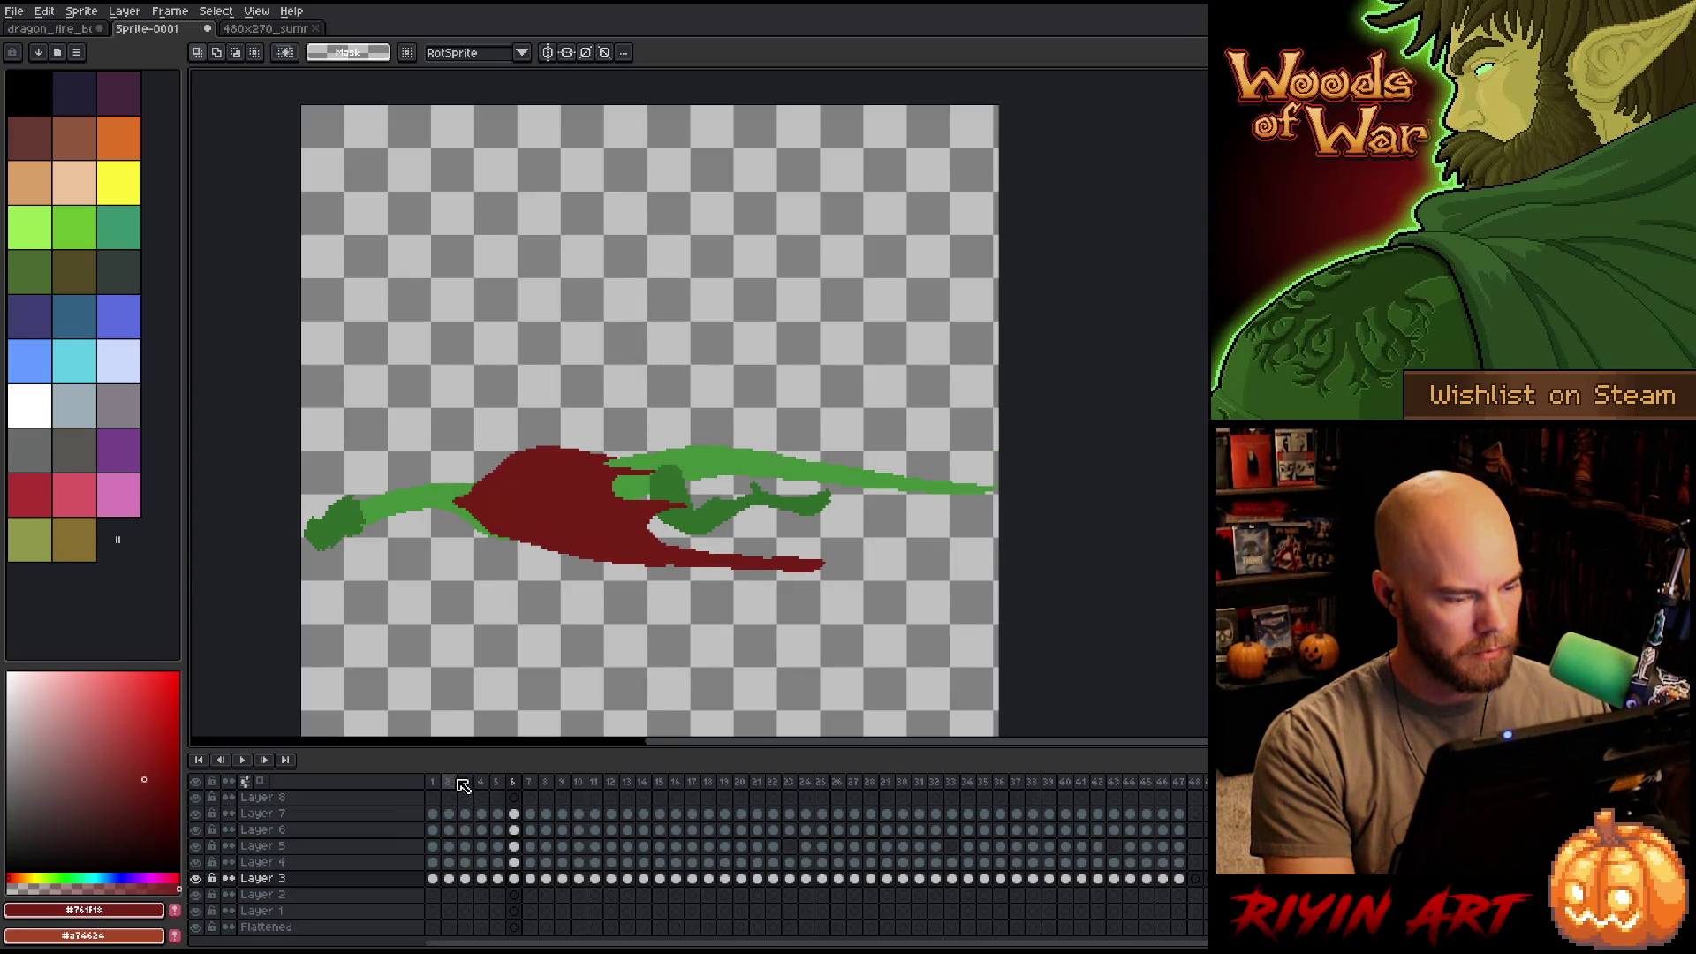
key(Right)
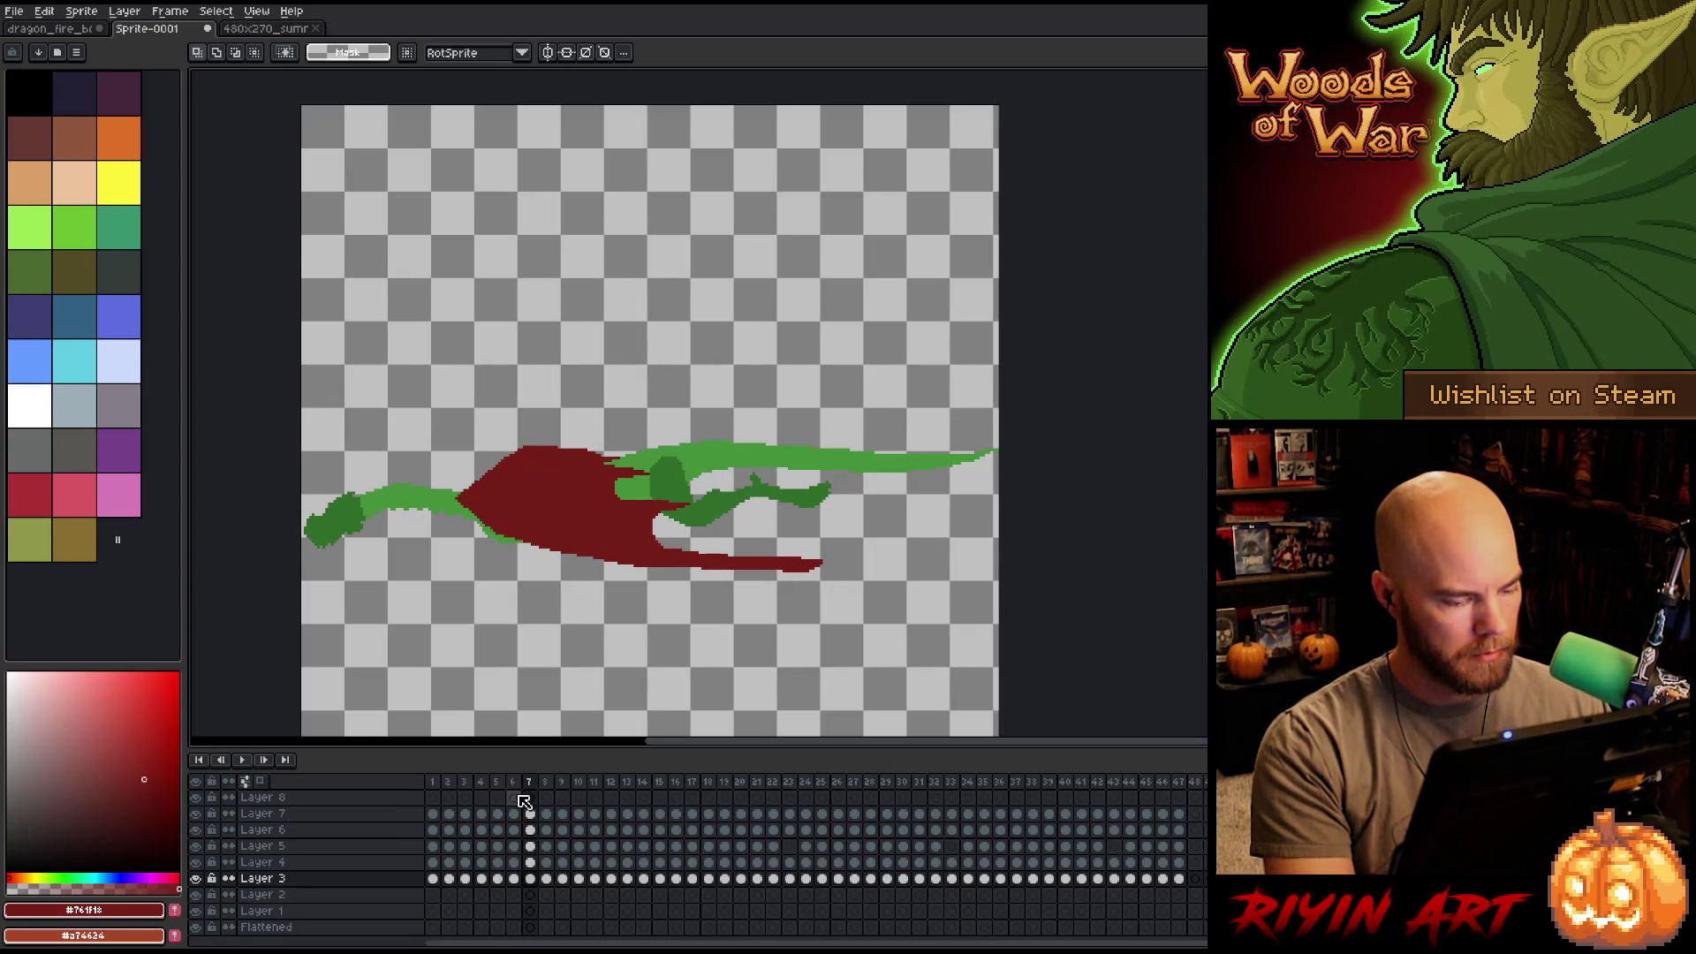
key(Left)
key(Left)
key(Left)
key(Right)
key(Right)
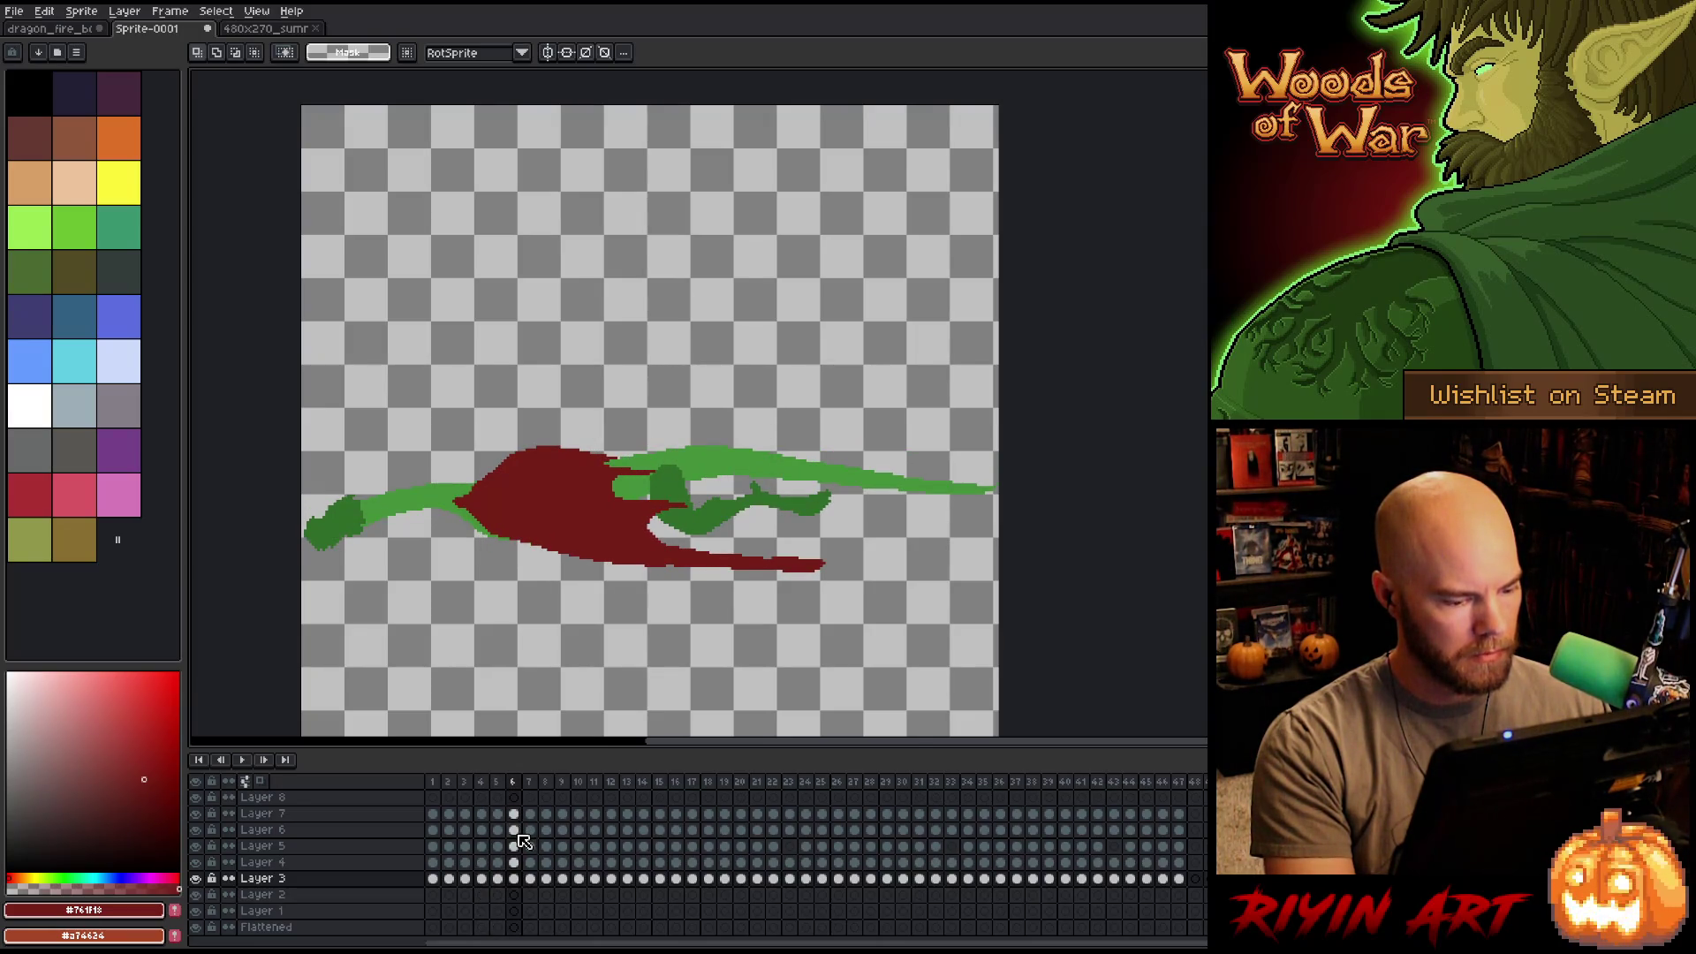
key(Right)
key(Right)
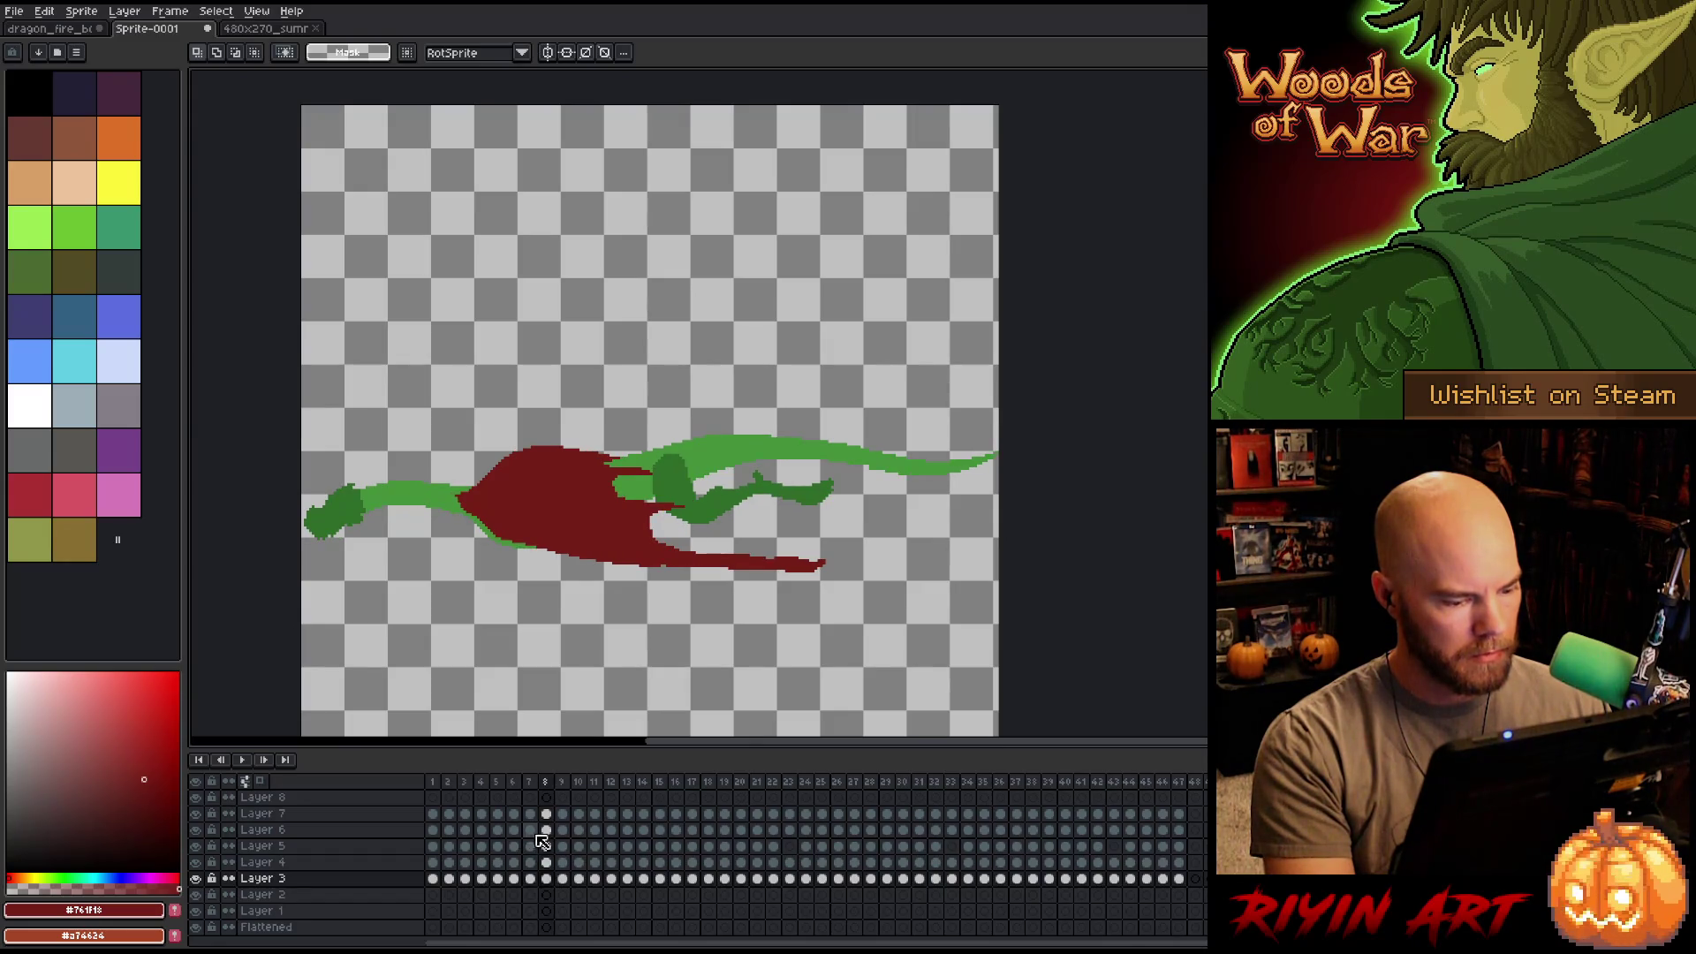
Reverse the order of frames 6–8 on Layers 3–6.
drag(546, 833, 513, 878)
click(124, 11)
mouse_move(169, 11)
click(205, 213)
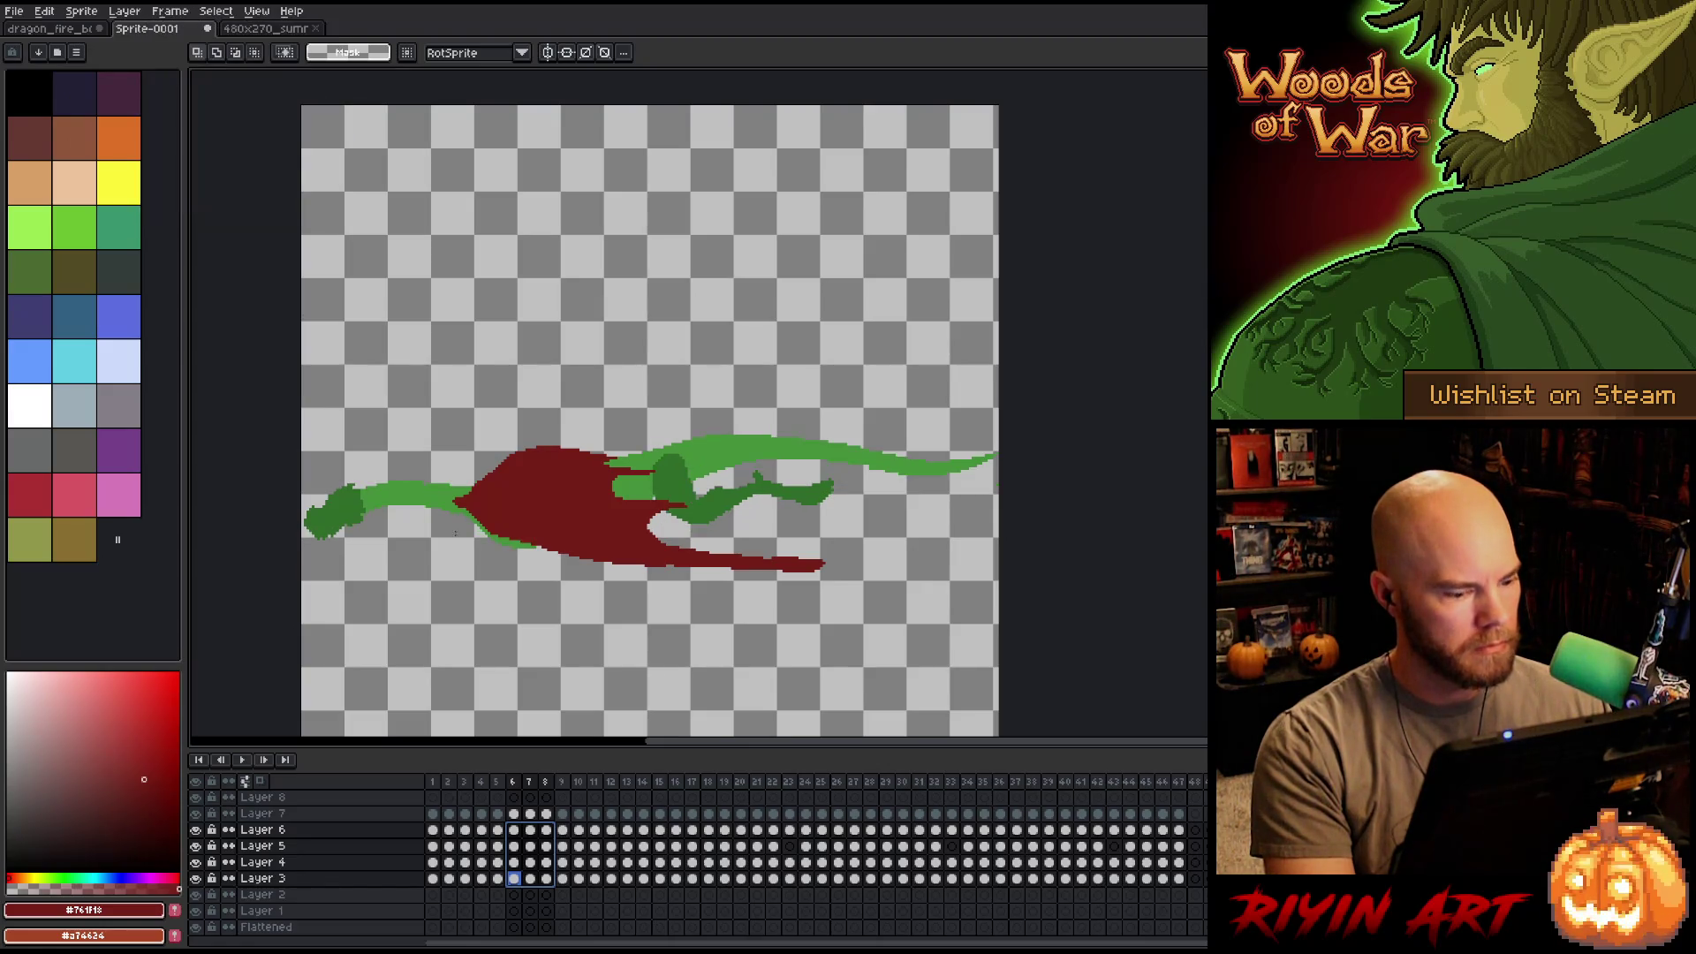
click(495, 786)
Flip through the reordered frames, play the wing flap, and select frames 1–4 on Layers 3–6.
key(Right)
key(Right)
key(Left)
key(Right)
key(Left)
key(Right)
key(Left)
key(Right)
key(Left)
key(Right)
key(Right)
key(Right)
key(Right)
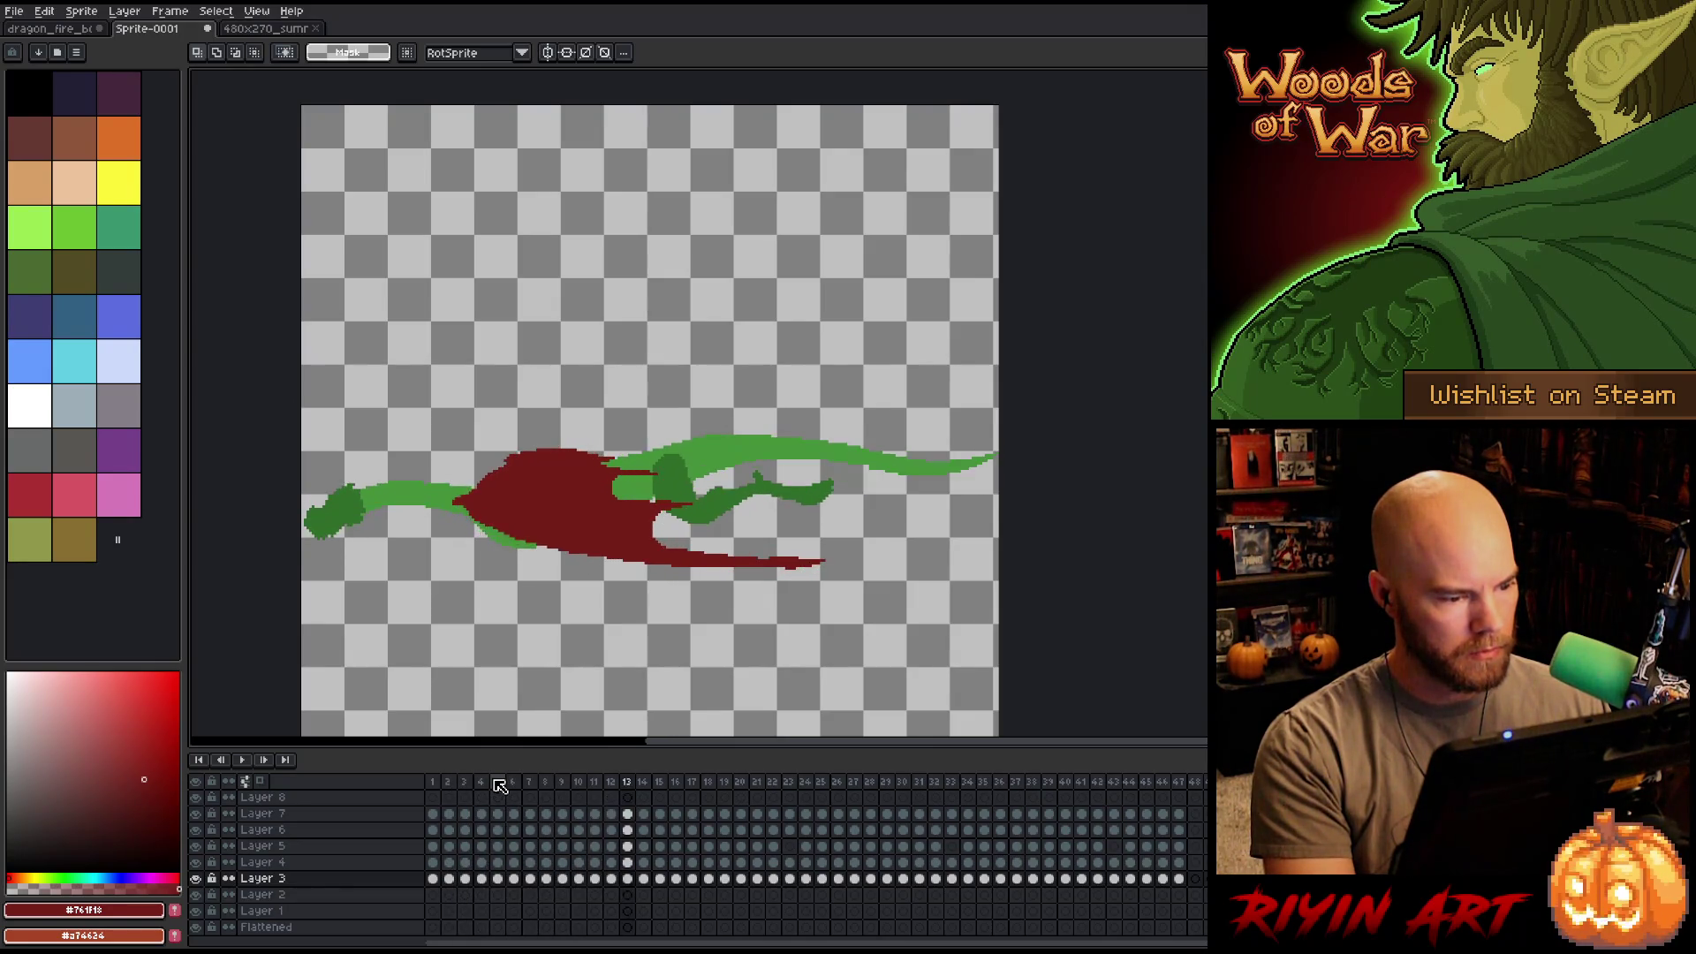
key(Return)
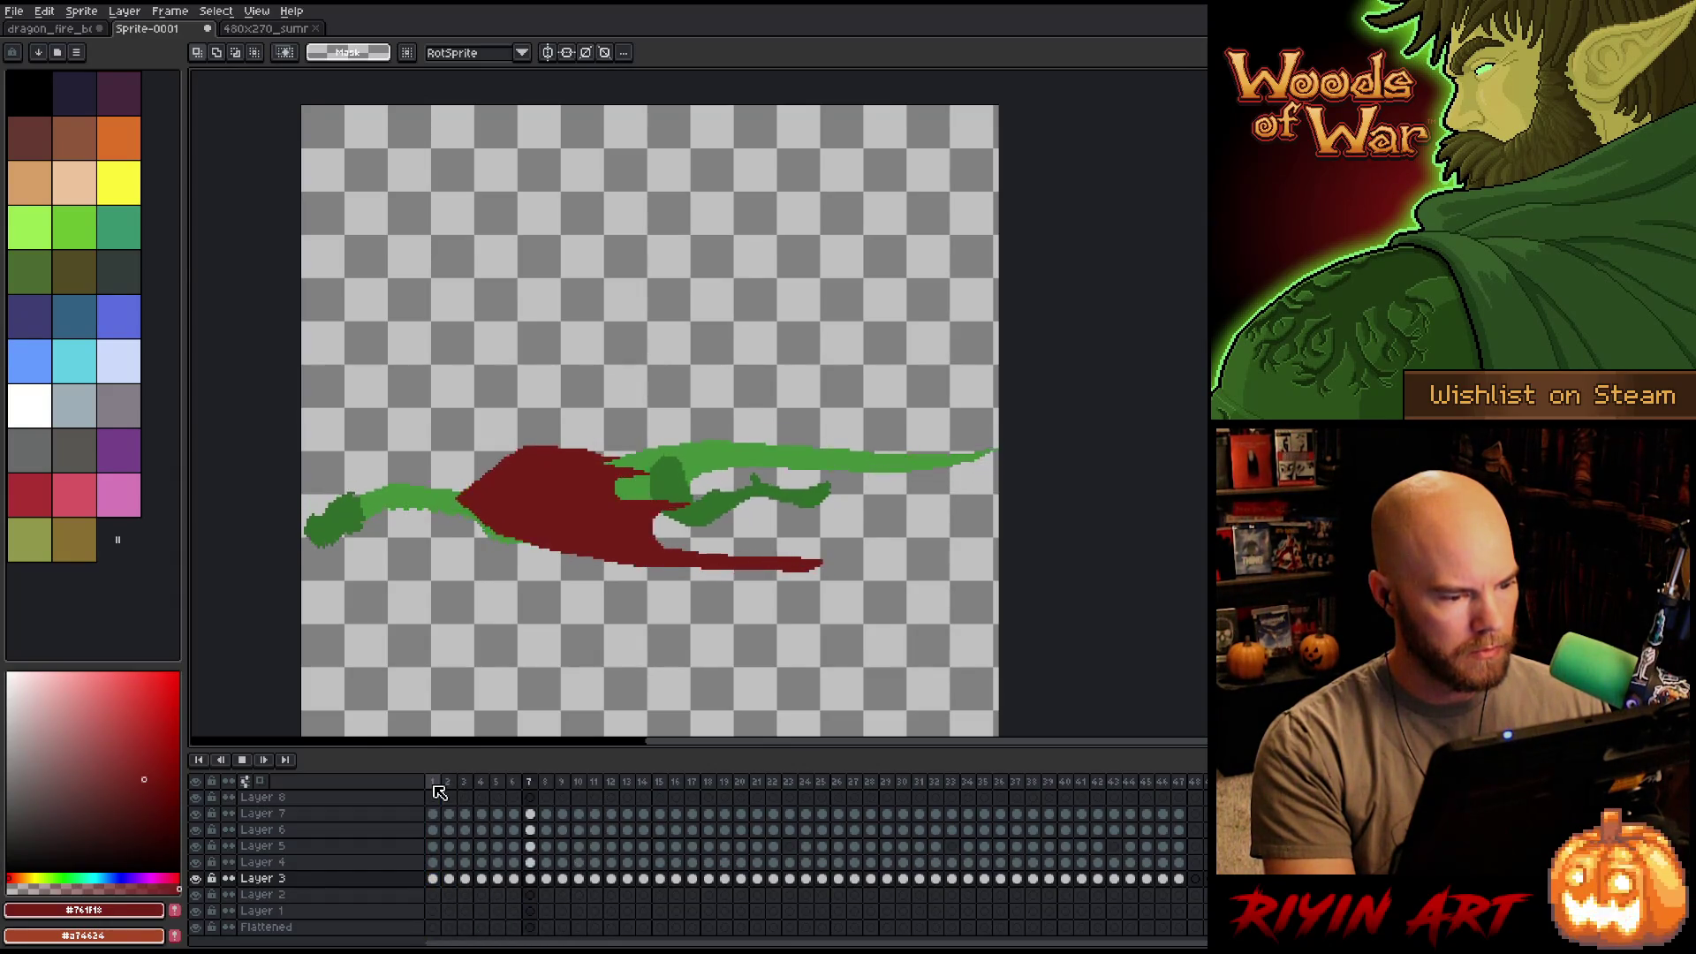
mouse_move(432, 830)
mouse_down()
mouse_move(447, 879)
mouse_move(541, 881)
mouse_up()
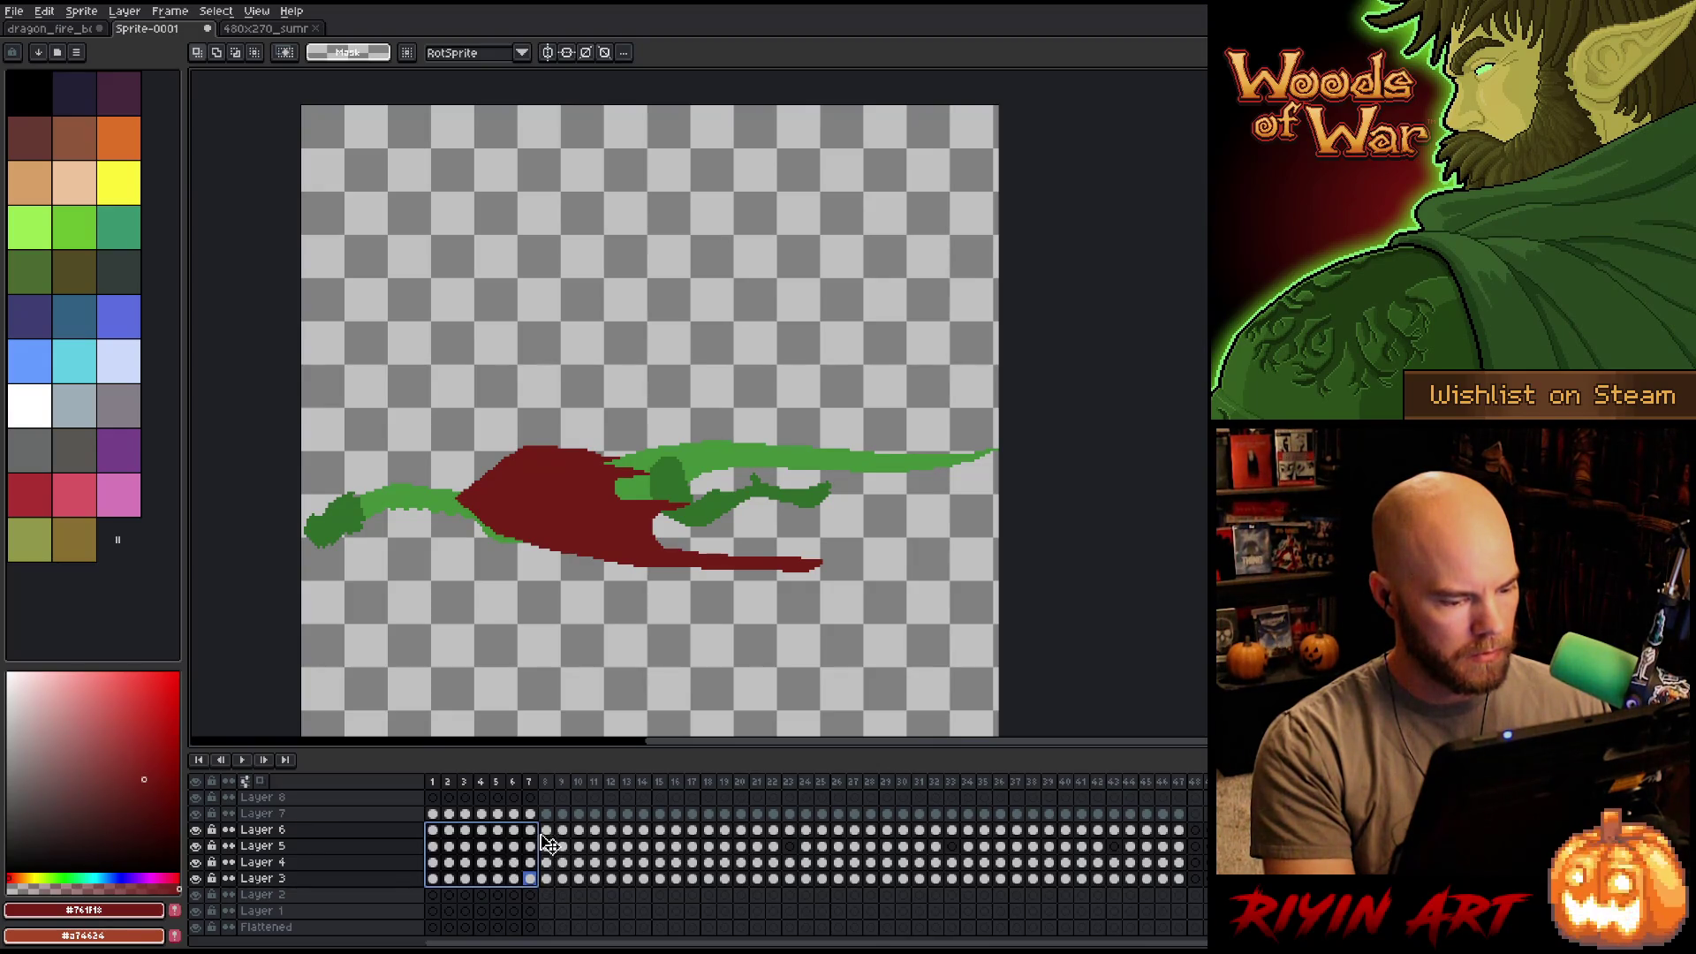
Compare frames 1, 8 and 9, select the green body cels from frame 9 onward, and play.
click(436, 832)
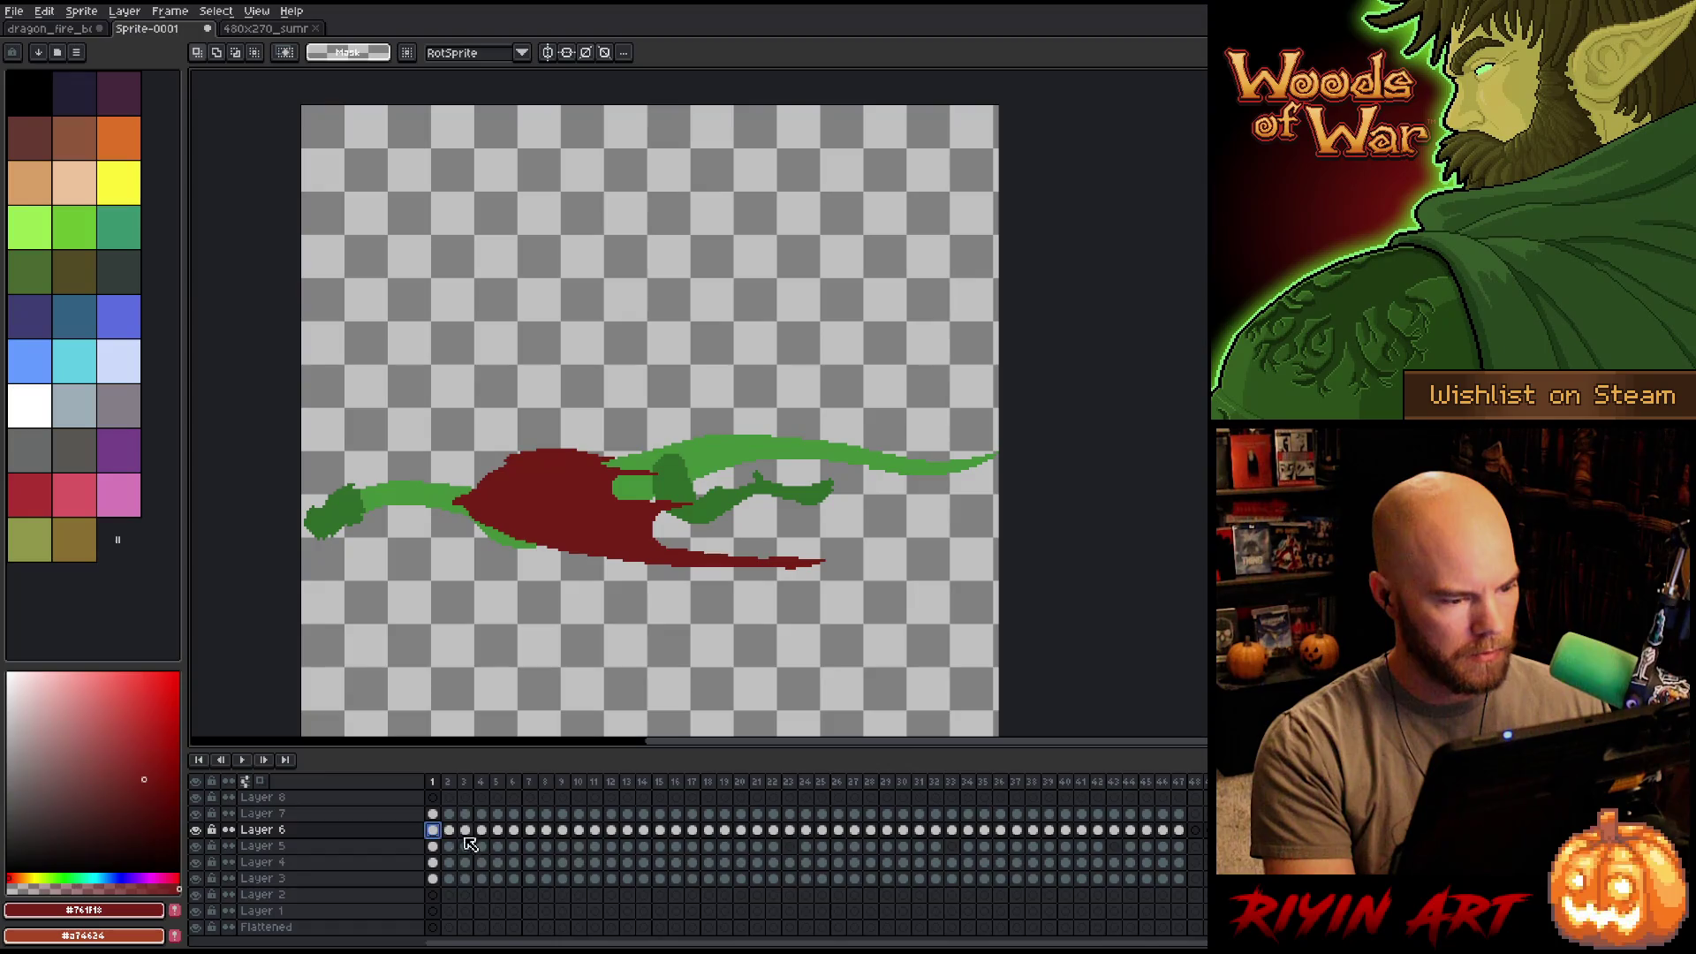
click(547, 830)
click(561, 832)
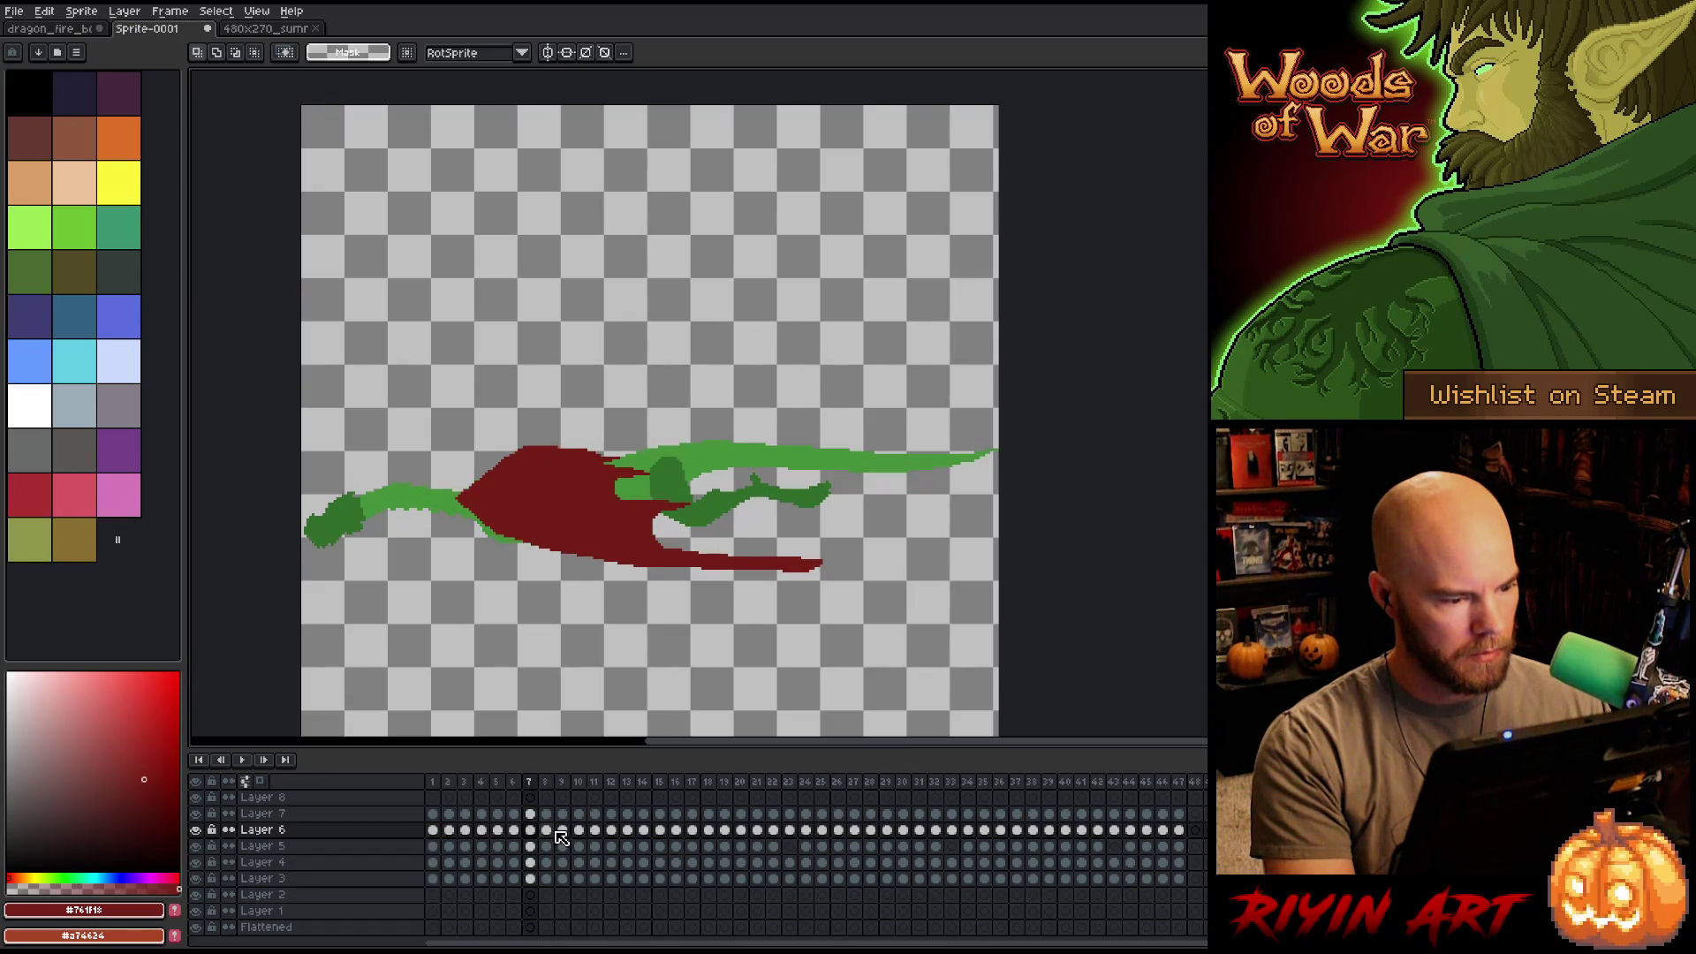
click(433, 830)
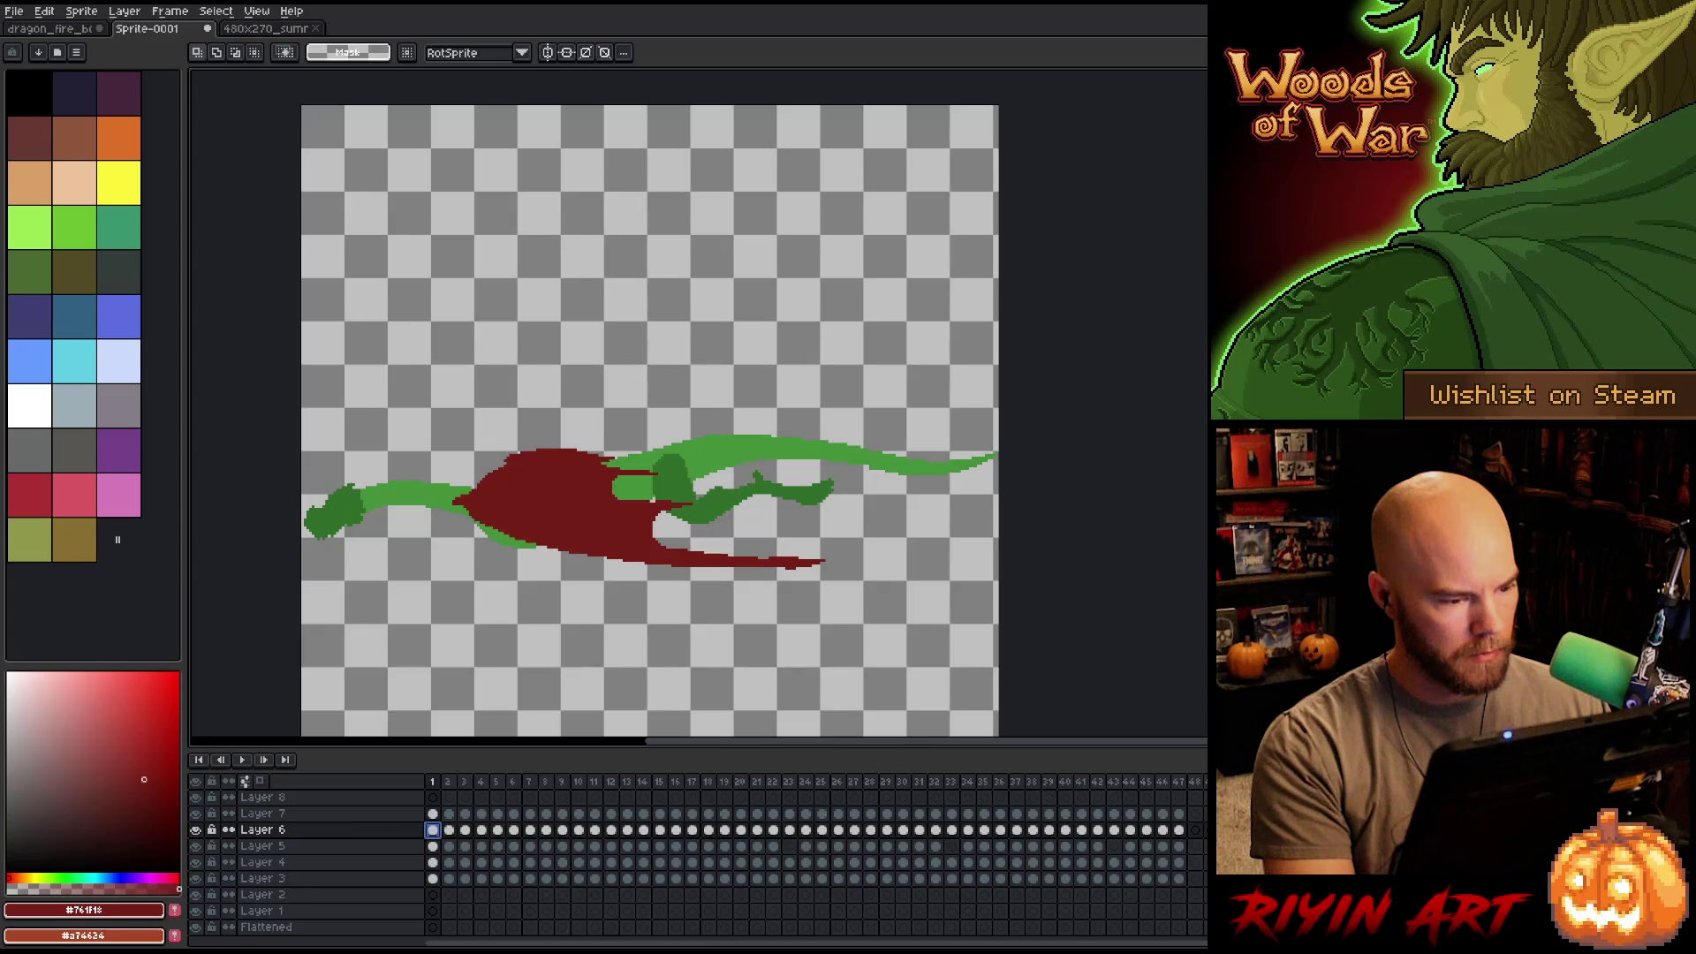
click(562, 831)
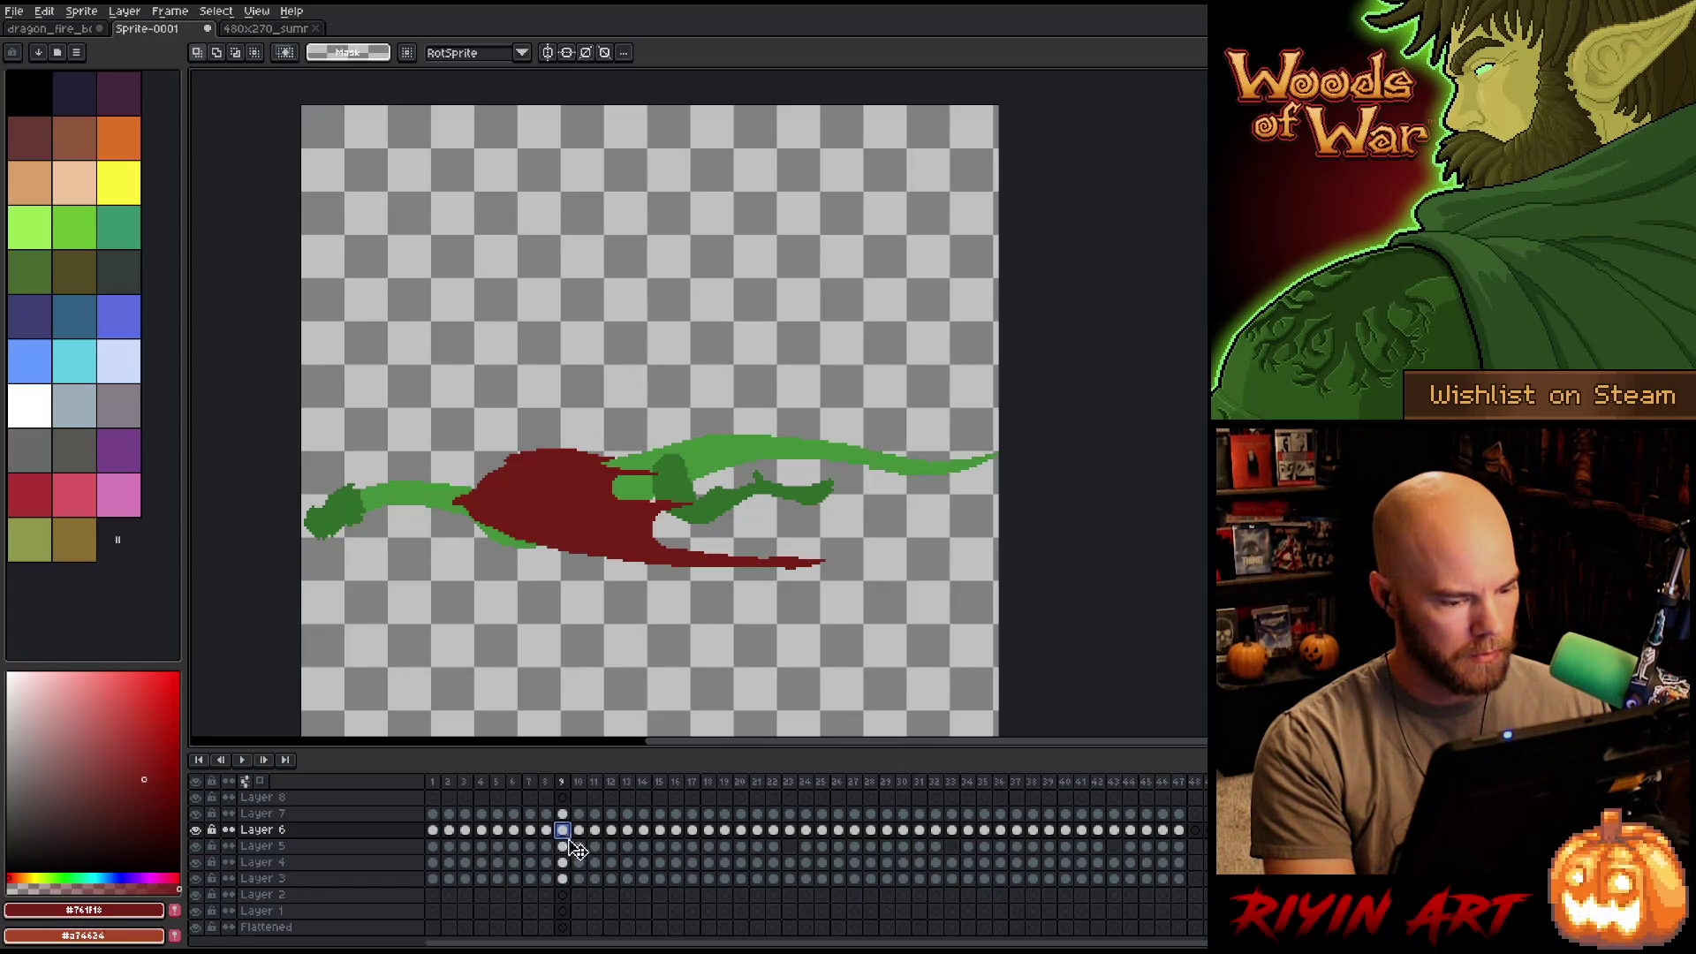
mouse_move(563, 878)
mouse_down()
mouse_move(717, 850)
mouse_move(673, 824)
mouse_move(543, 808)
mouse_up()
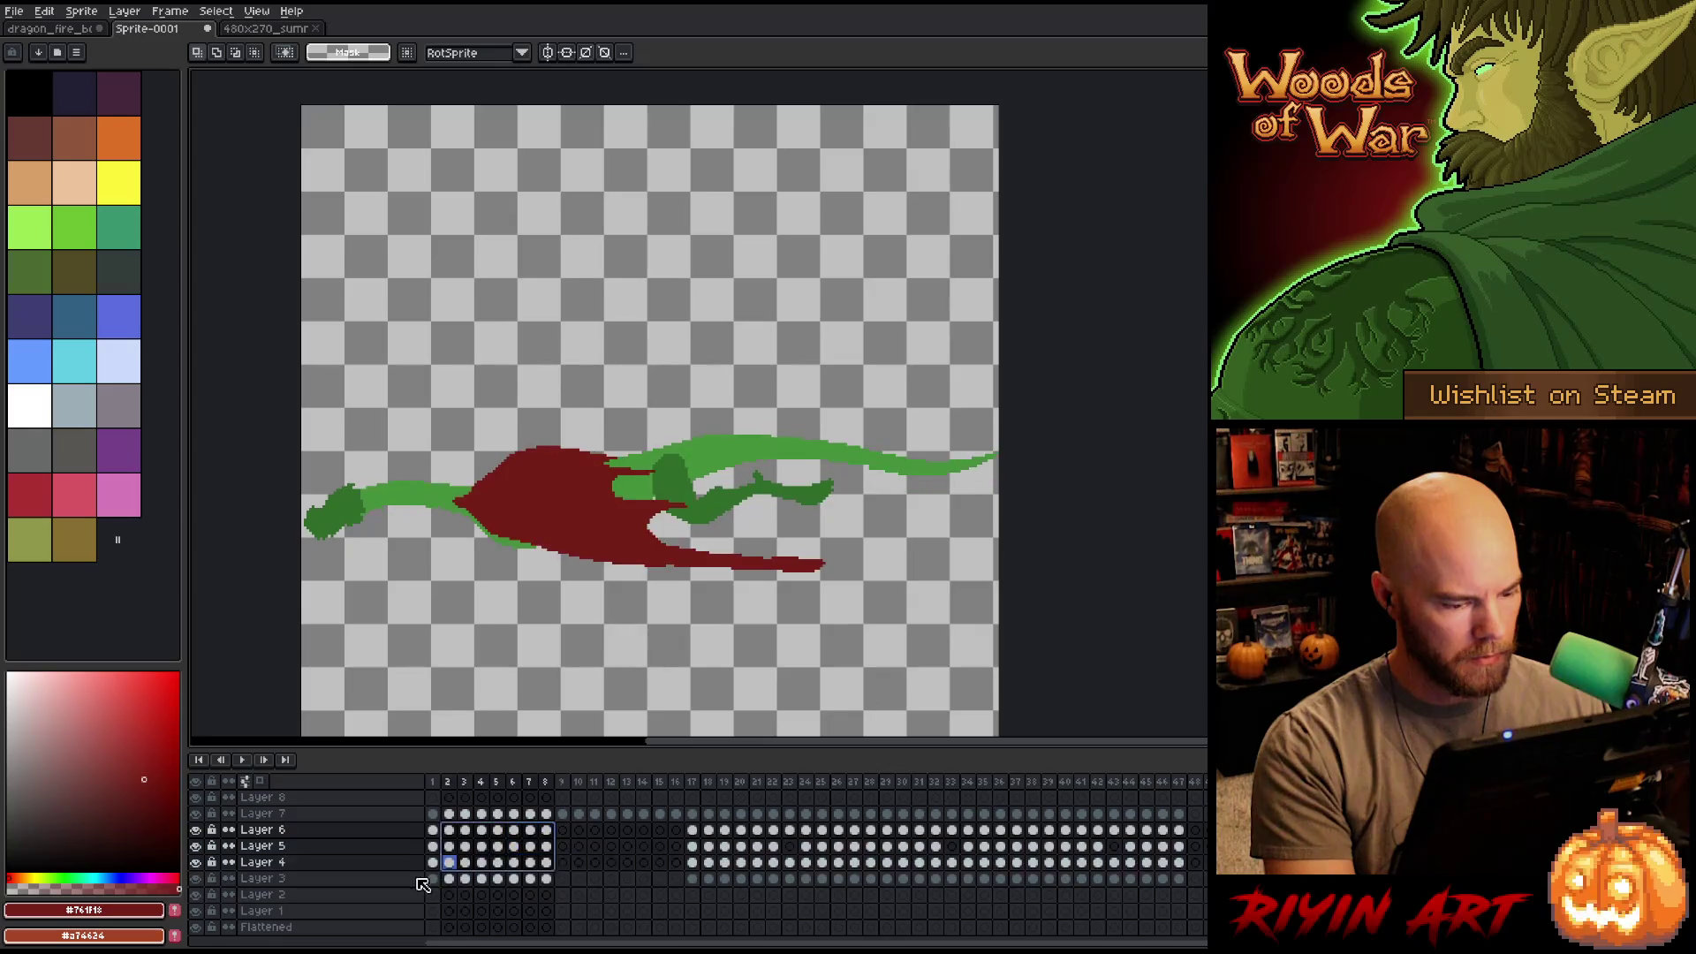
click(562, 831)
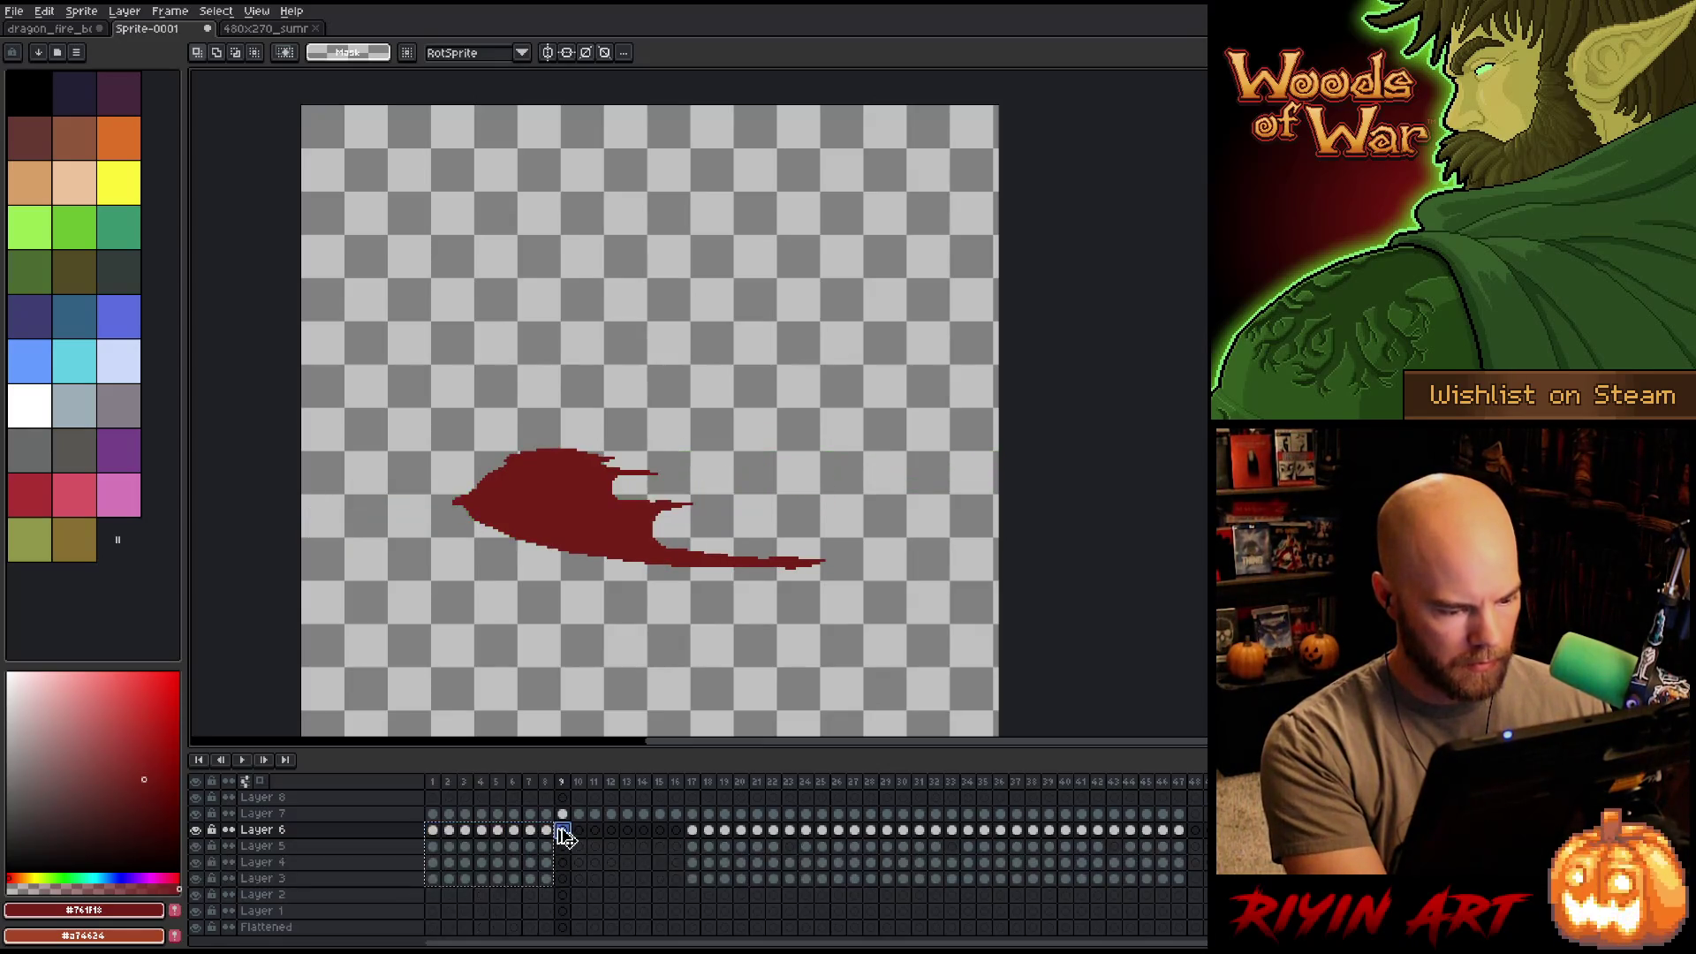
key(Return)
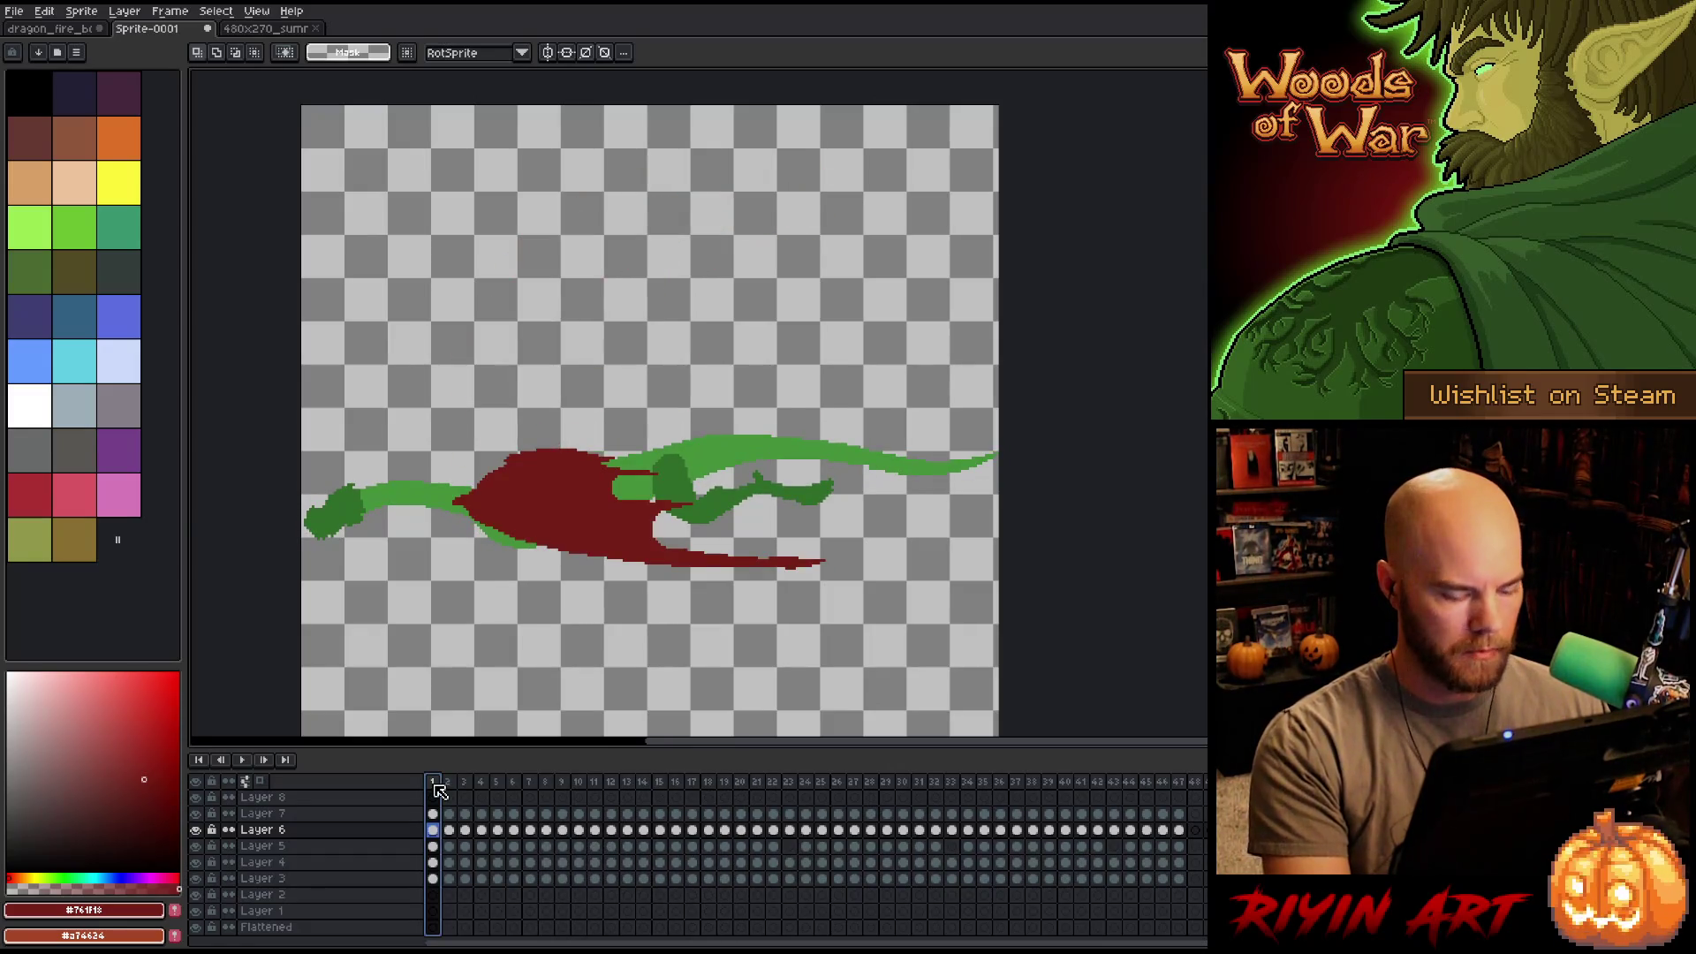
Step through frames 1–11, then select the dragon cels in frames 2 through 8.
click(448, 782)
click(434, 782)
key(Right)
key(Right)
key(Right)
key(Right)
key(Right)
key(Right)
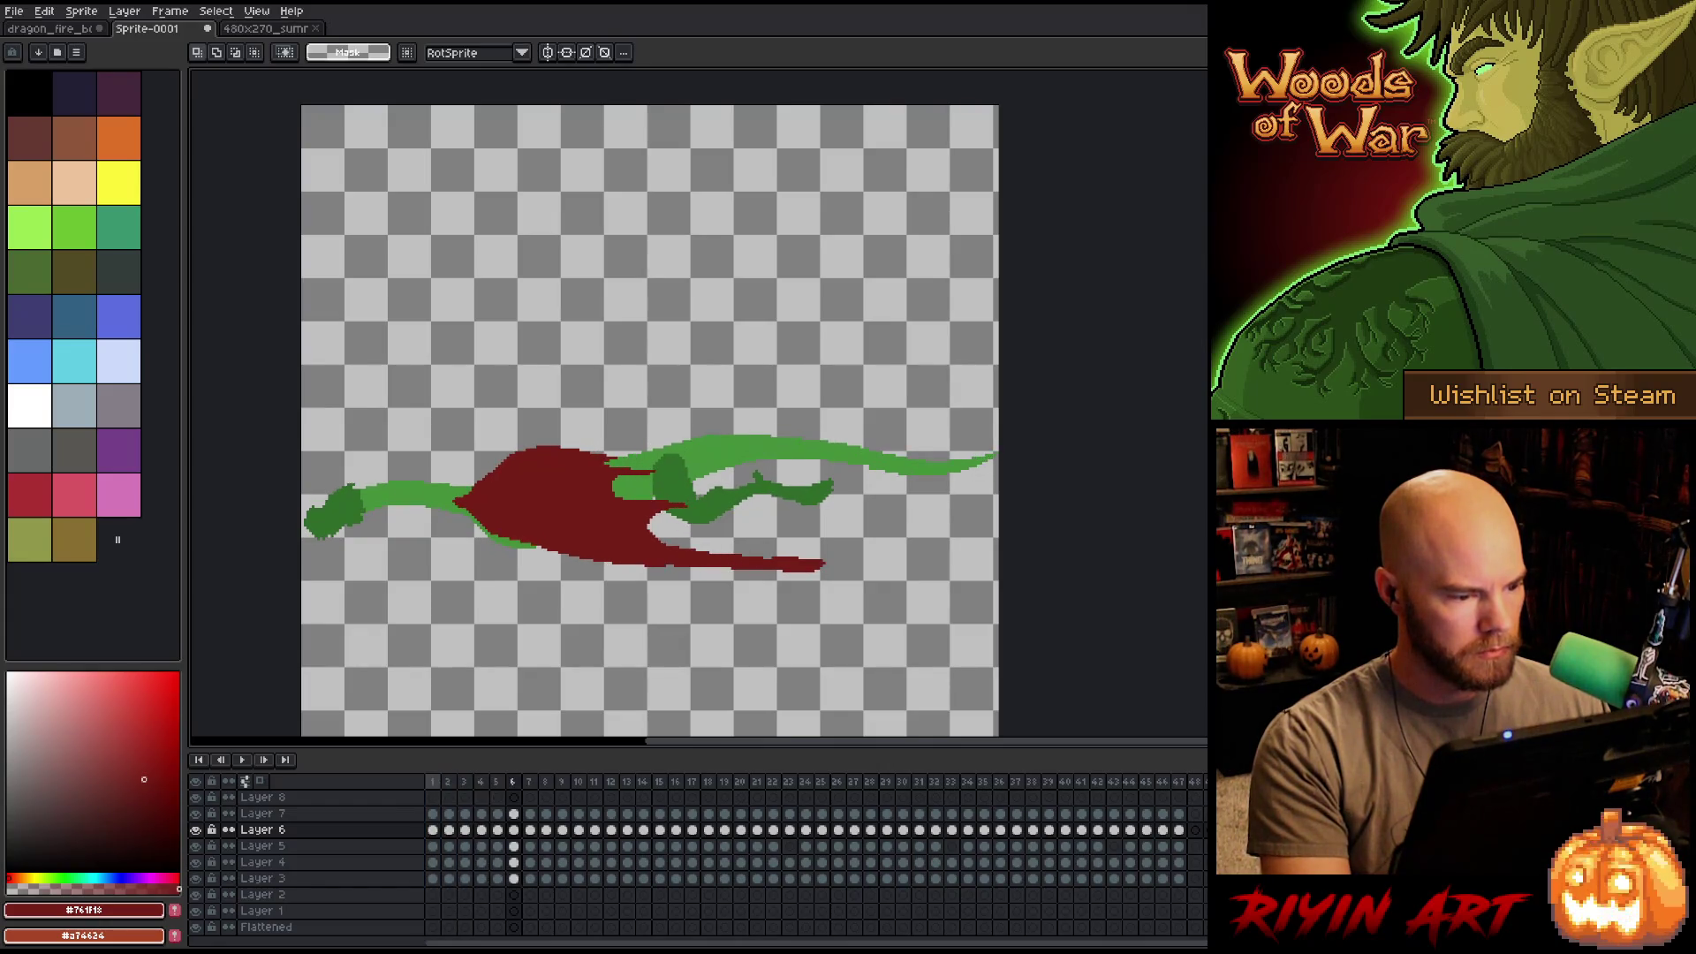
key(Right)
key(Right)
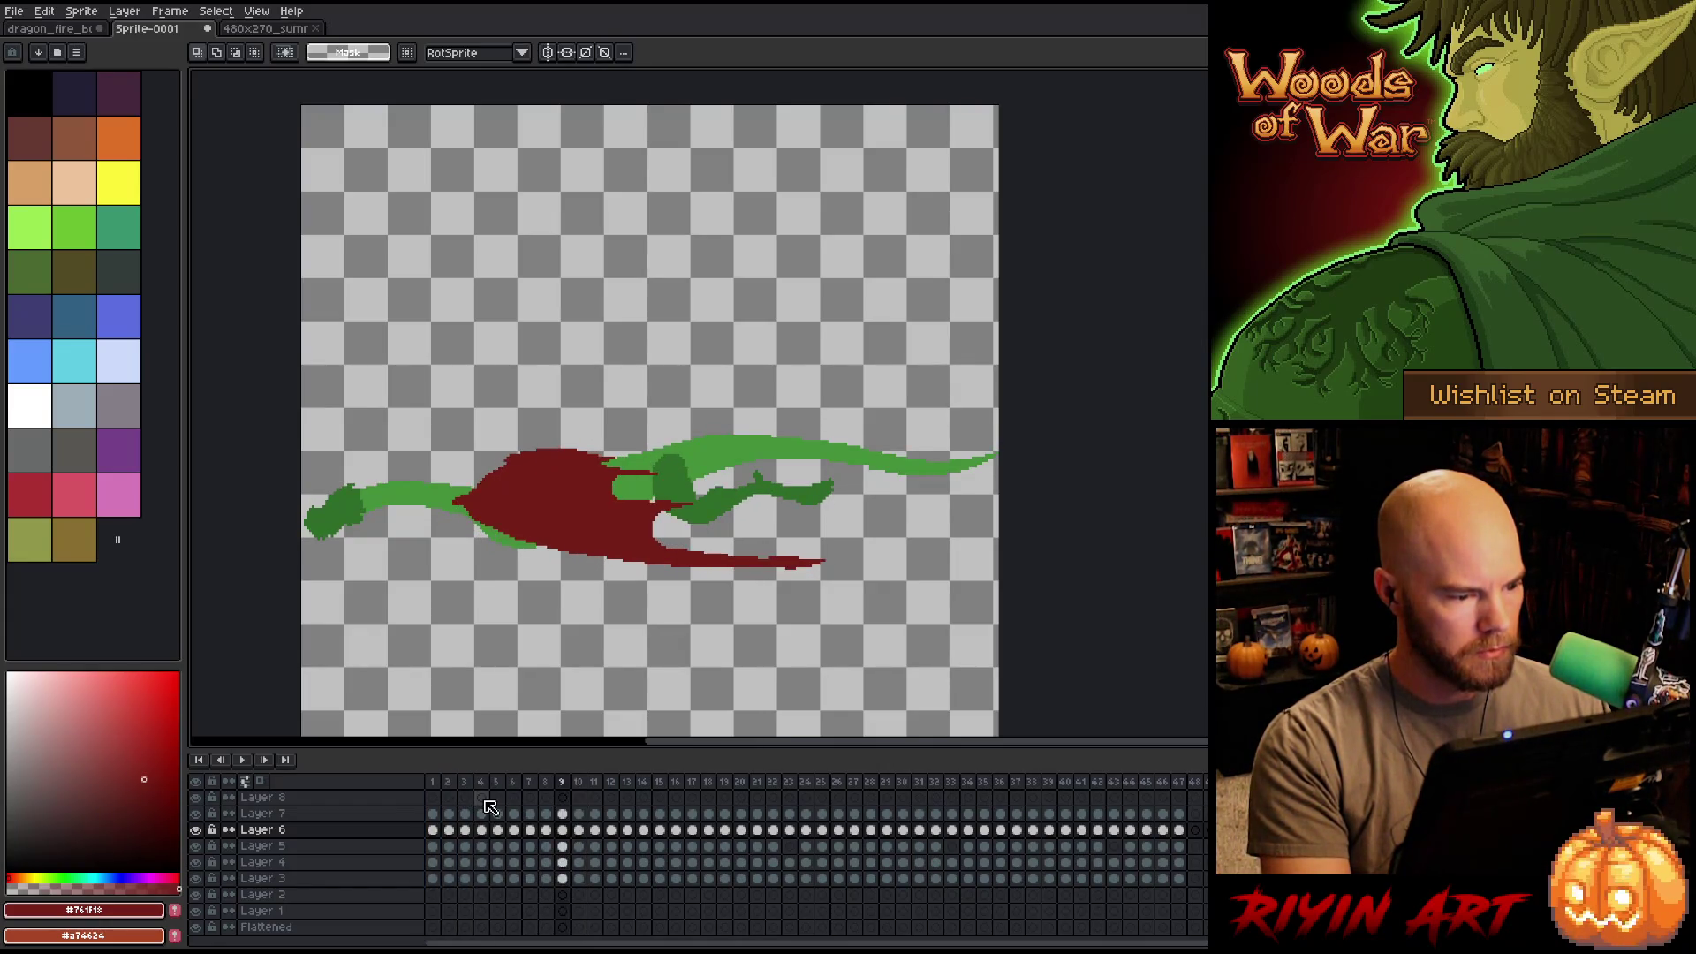
key(Left)
key(Left)
key(Right)
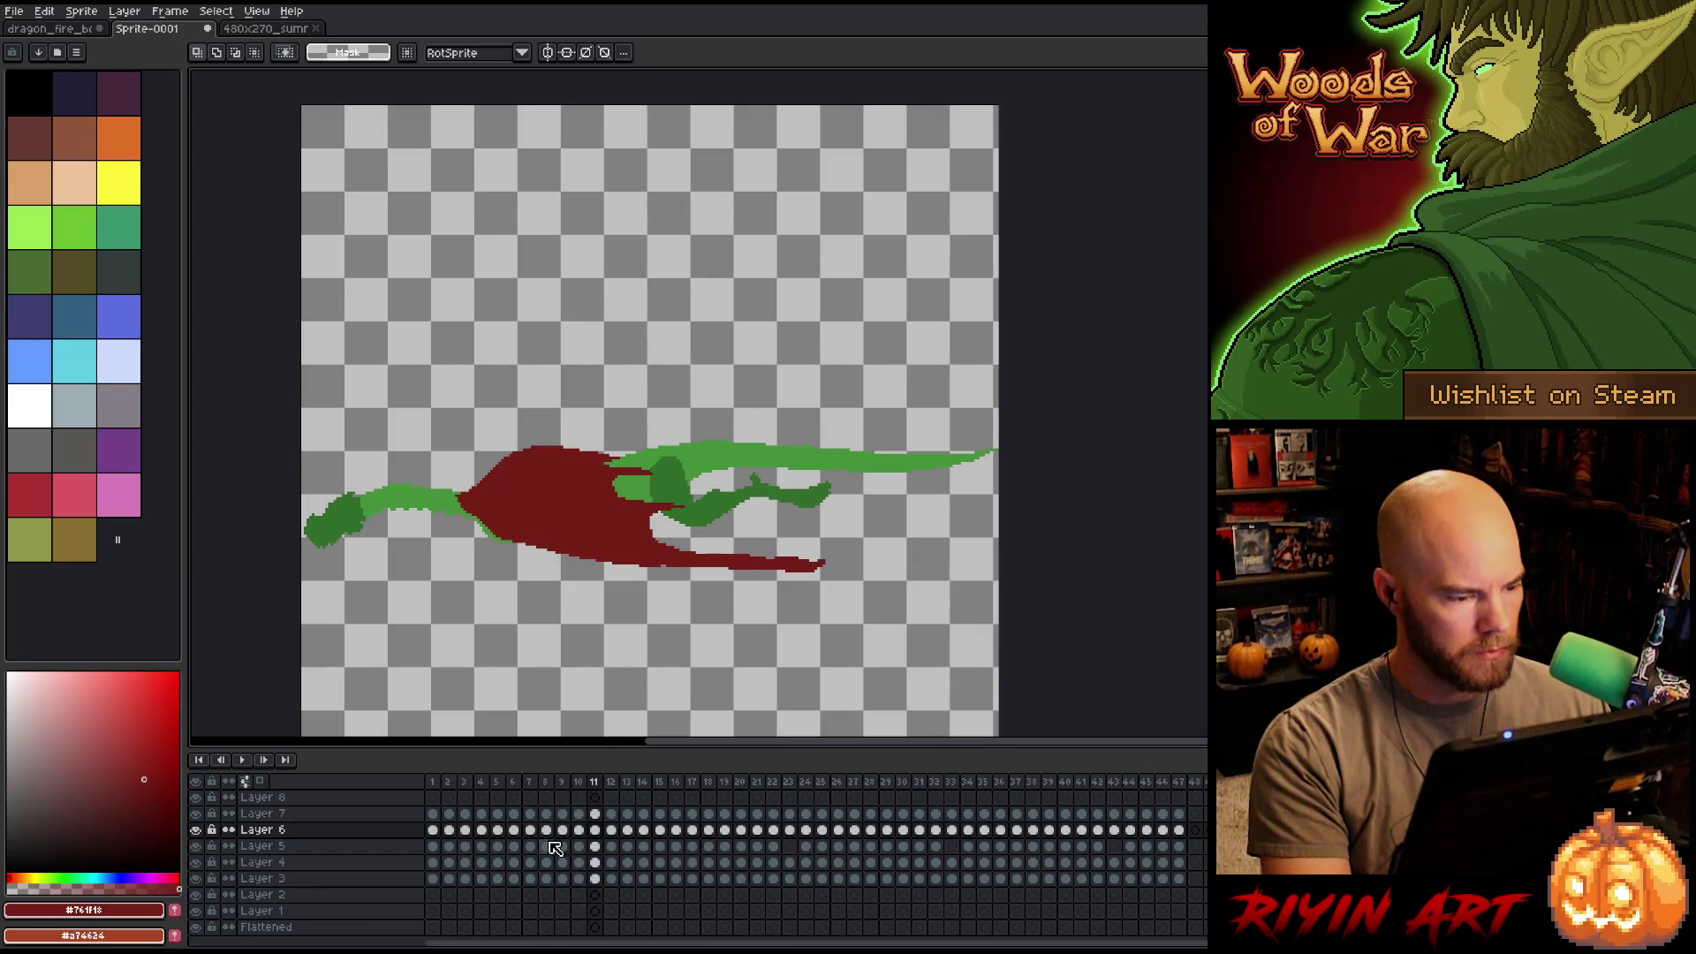
key(Home)
key(Right)
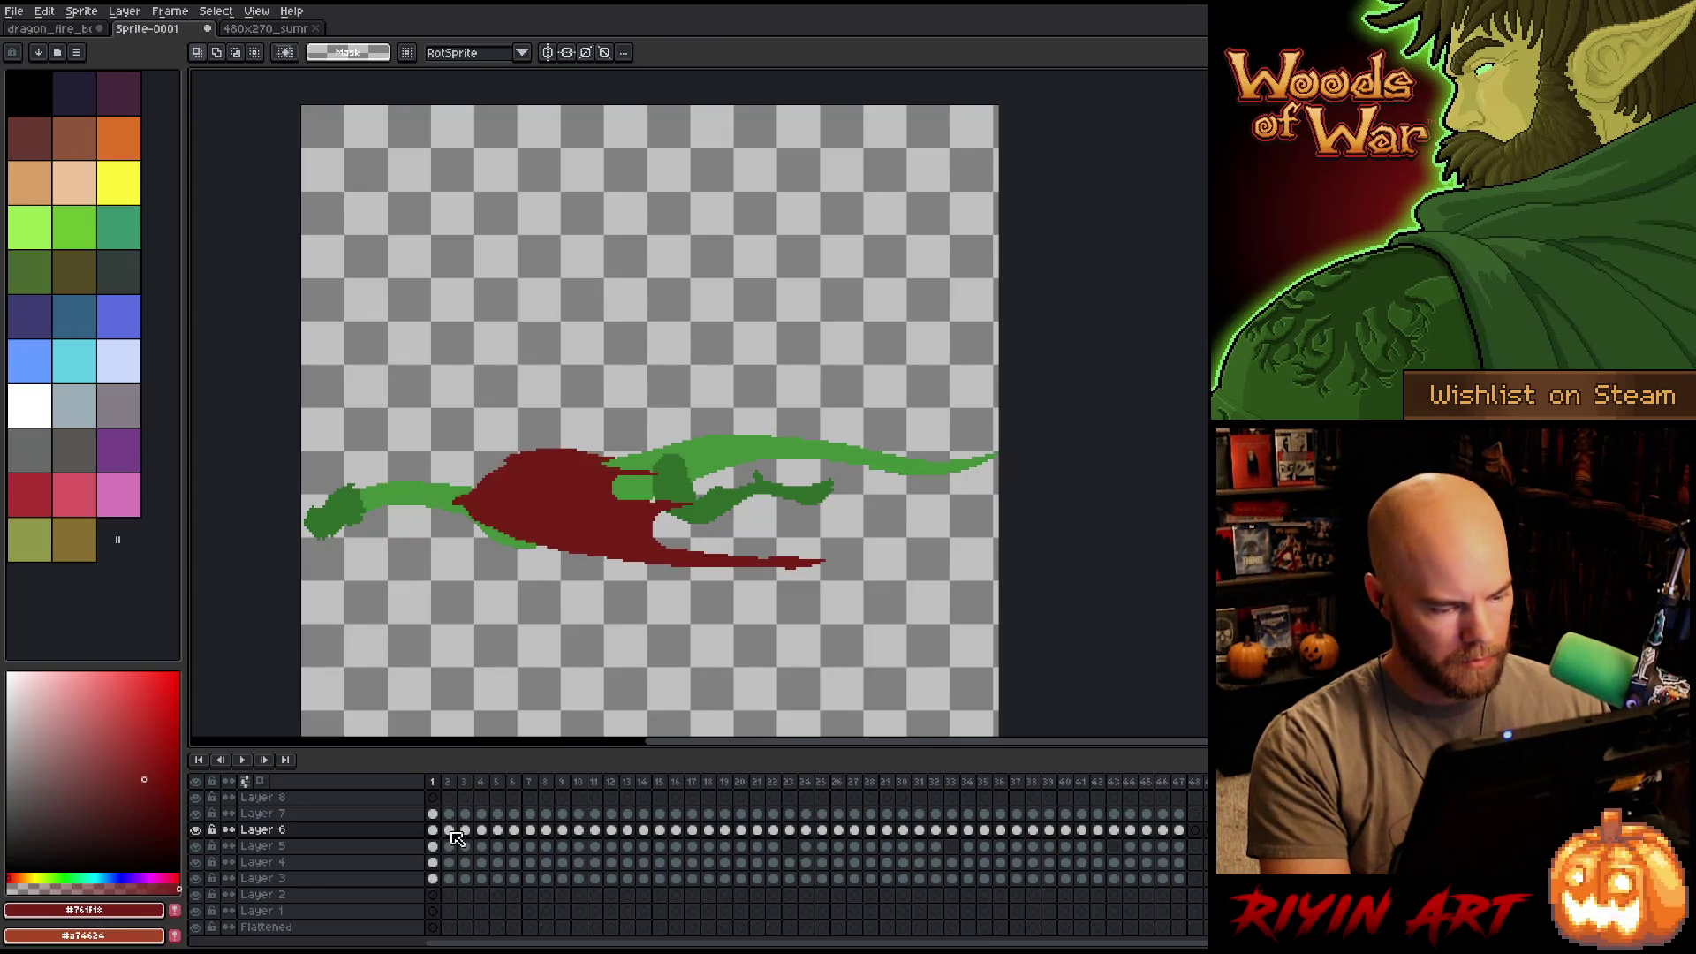
drag(455, 838, 448, 894)
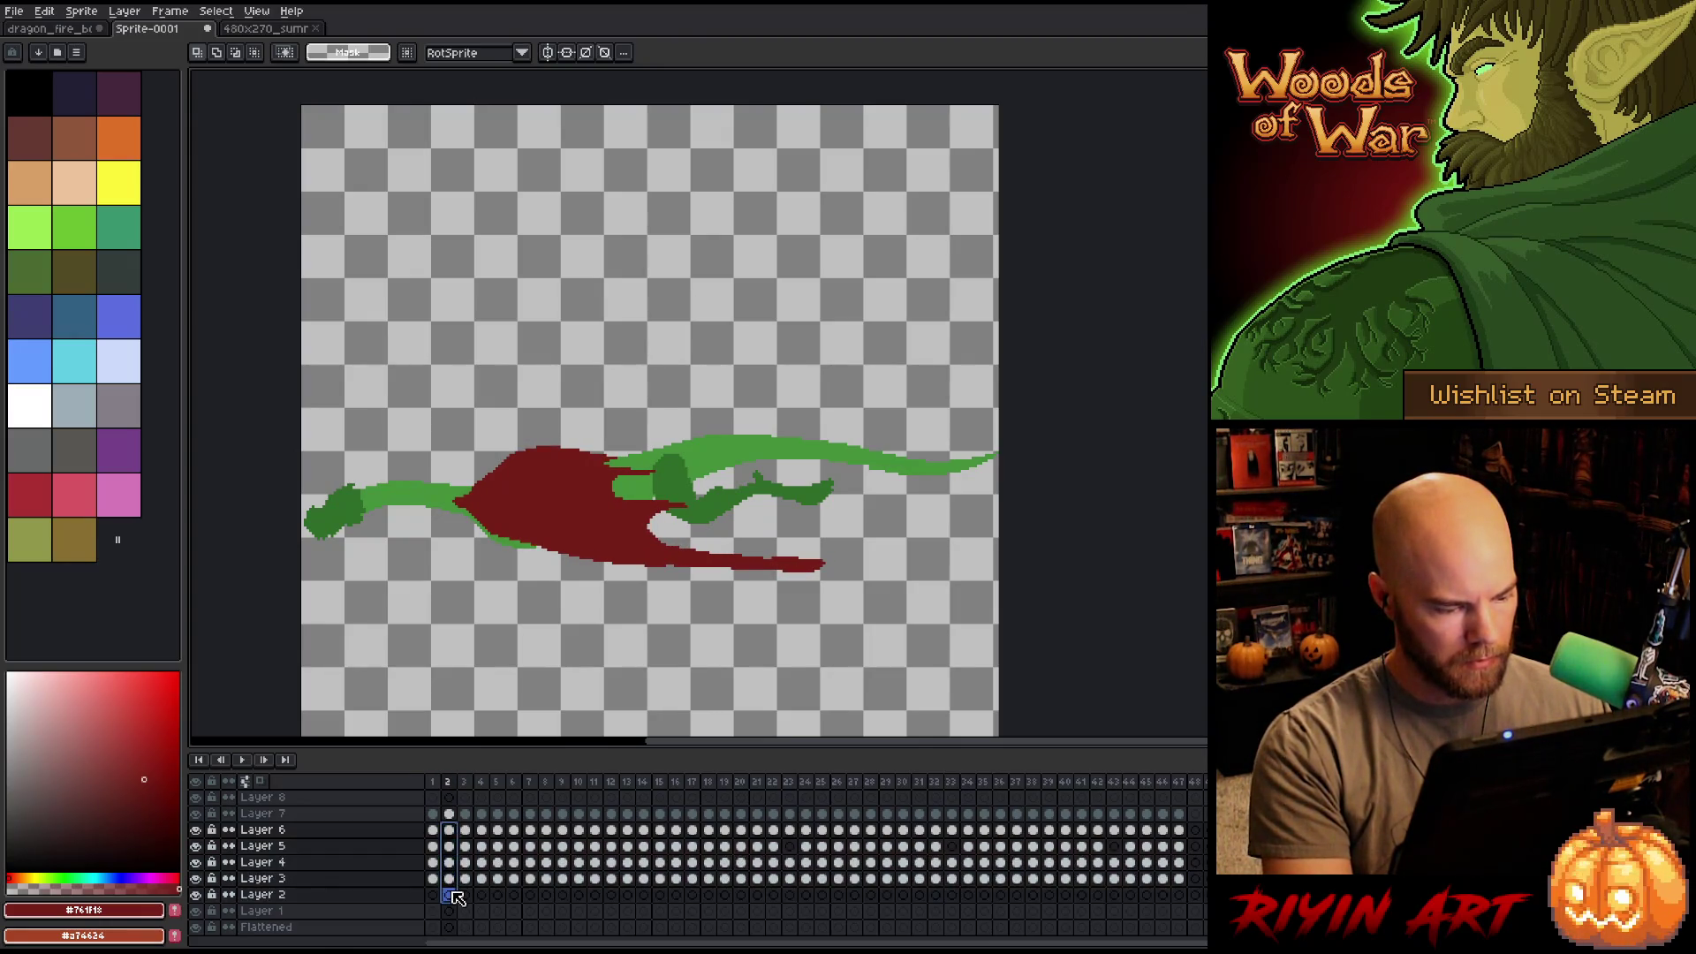
mouse_move(465, 830)
mouse_down()
mouse_move(492, 878)
mouse_move(583, 885)
mouse_move(452, 844)
mouse_move(459, 882)
mouse_up()
Compare the poses in frames 5–7 and 1–3, then select frames 2–3 of the dragon layers.
click(530, 830)
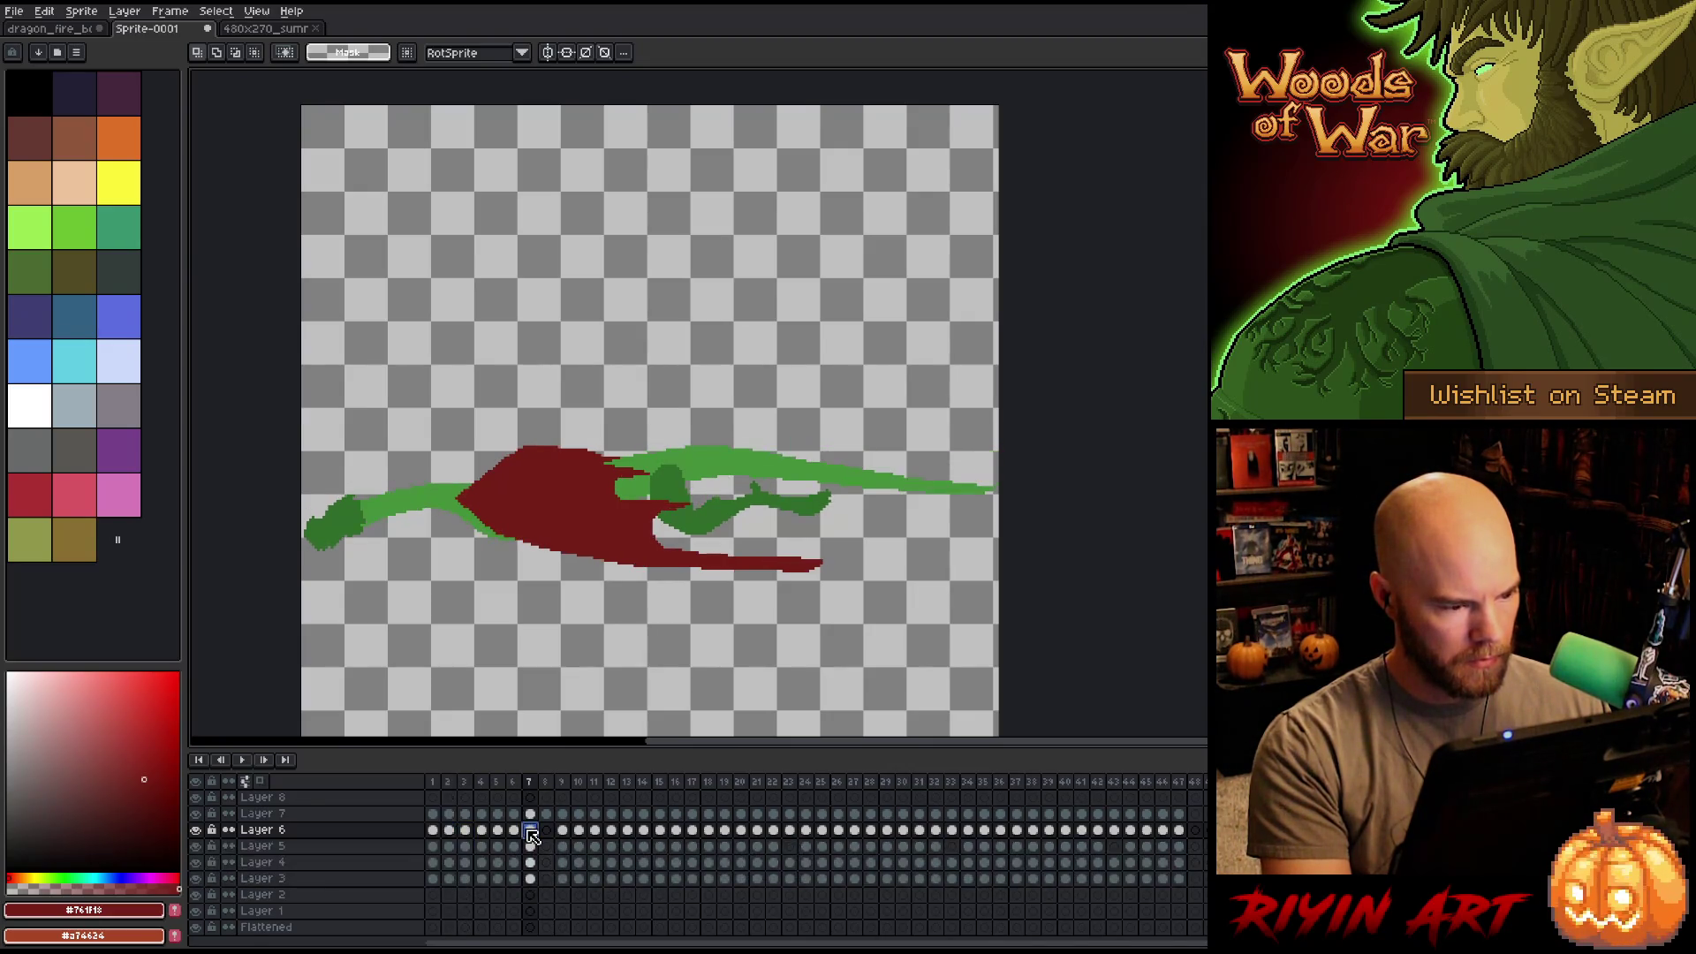
click(513, 831)
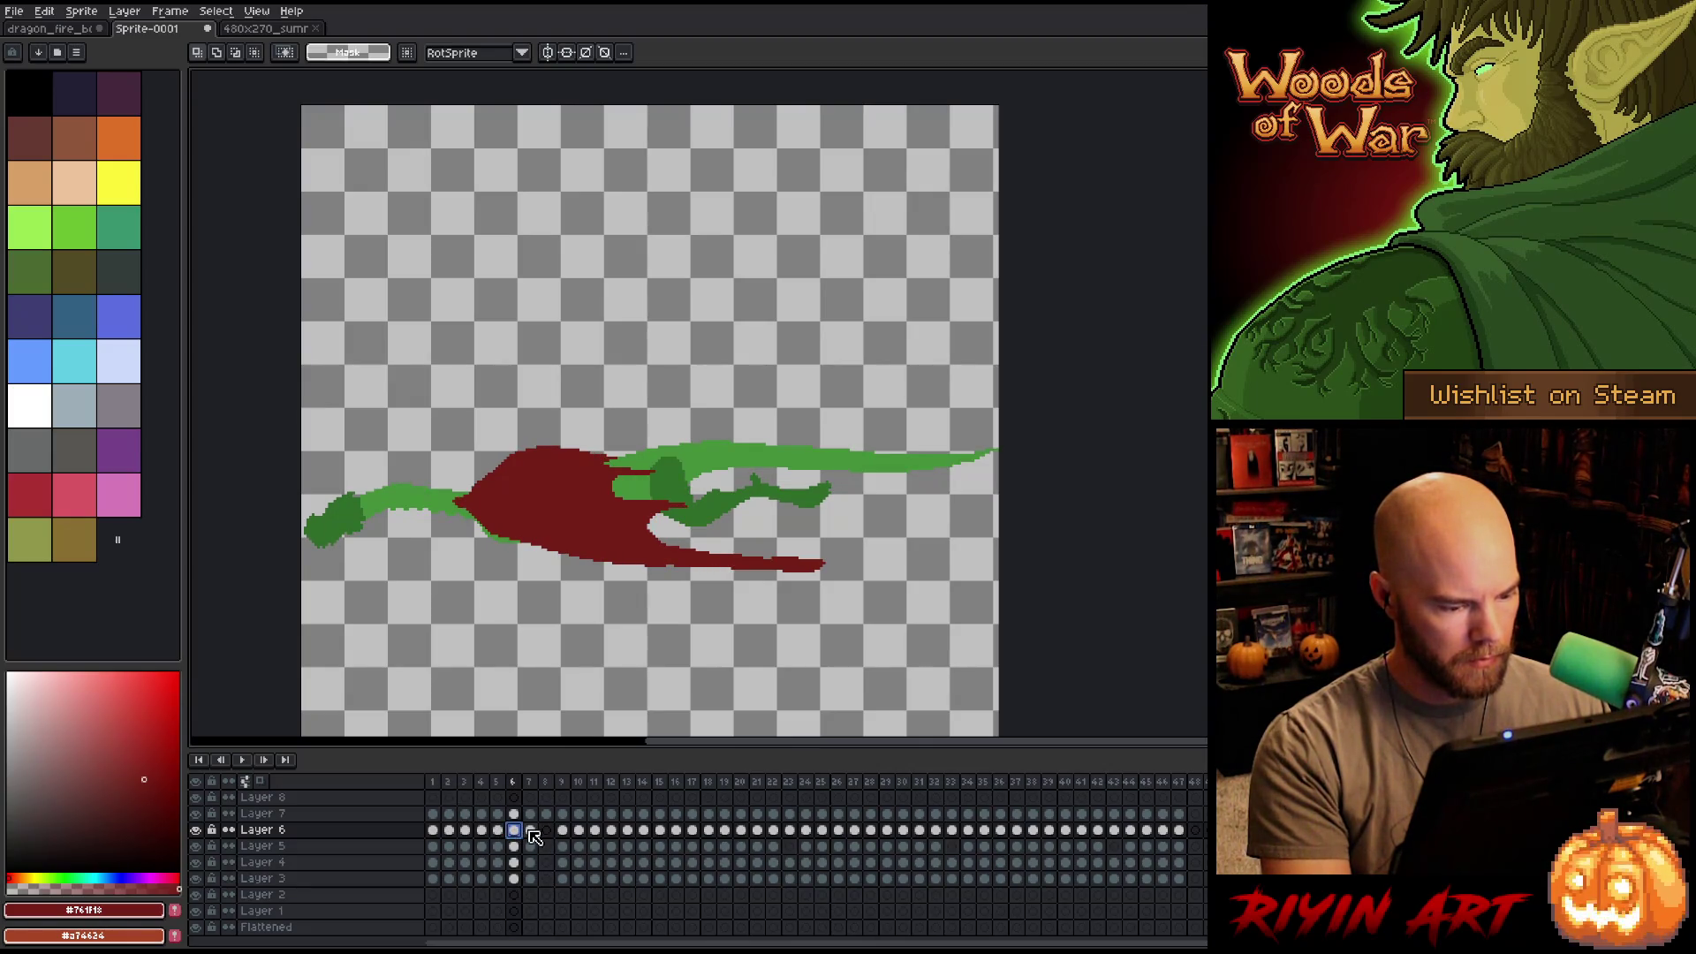
click(499, 831)
click(514, 830)
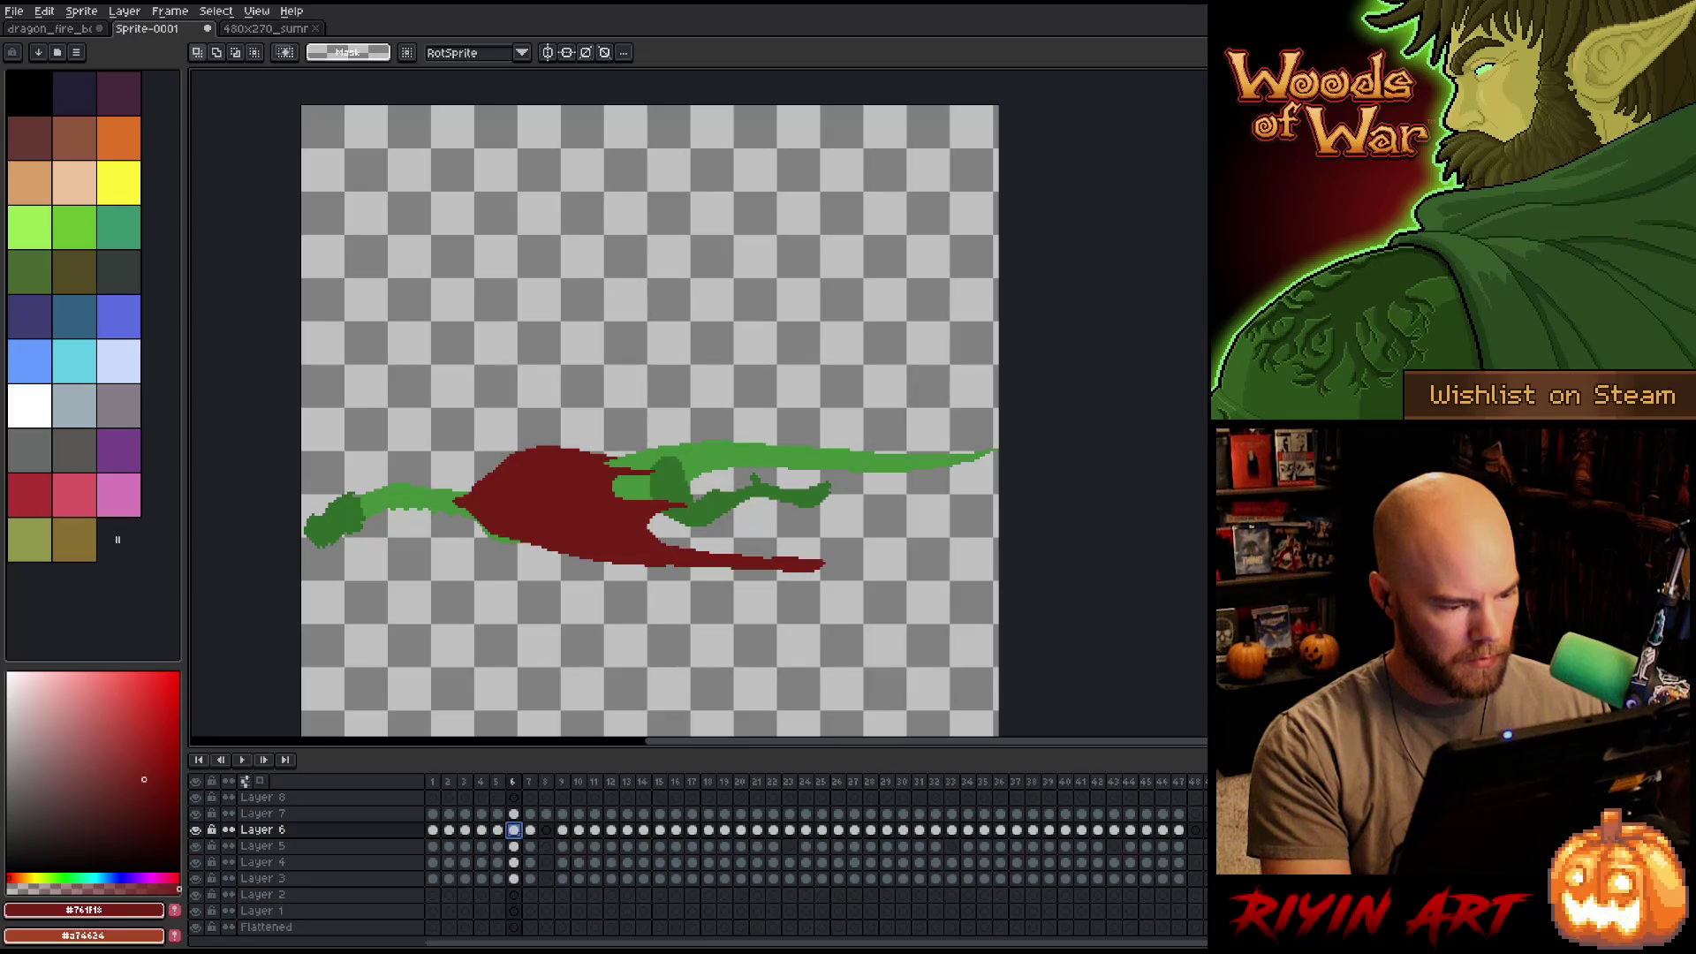
click(530, 831)
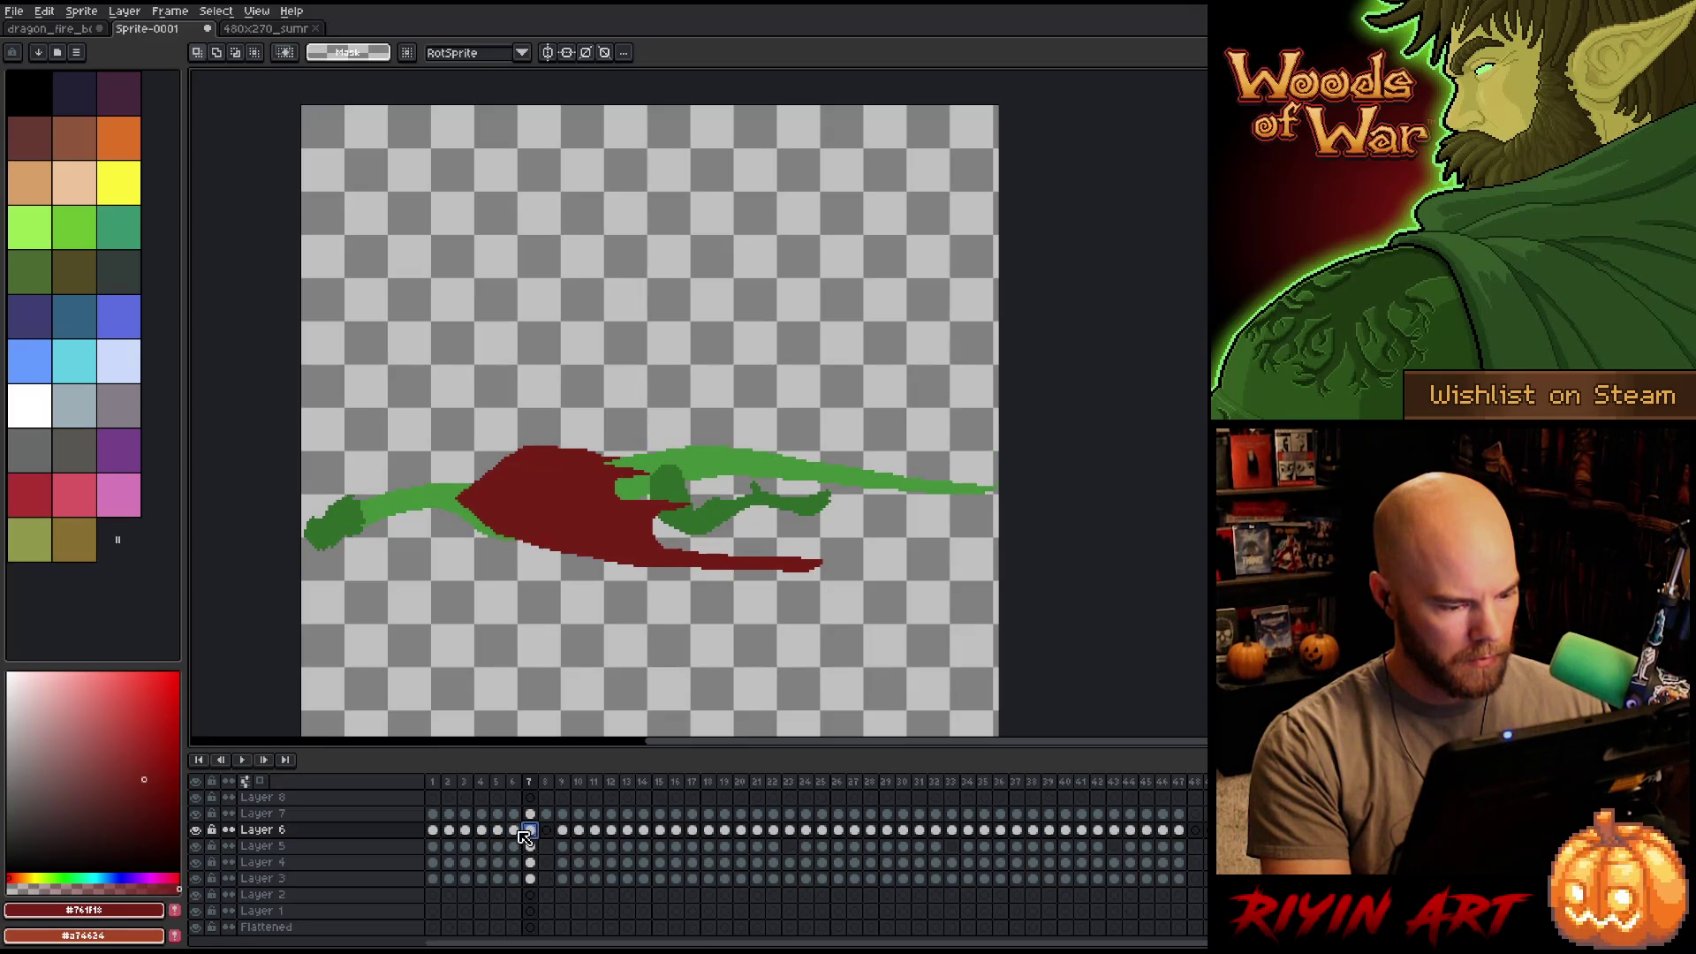
click(514, 831)
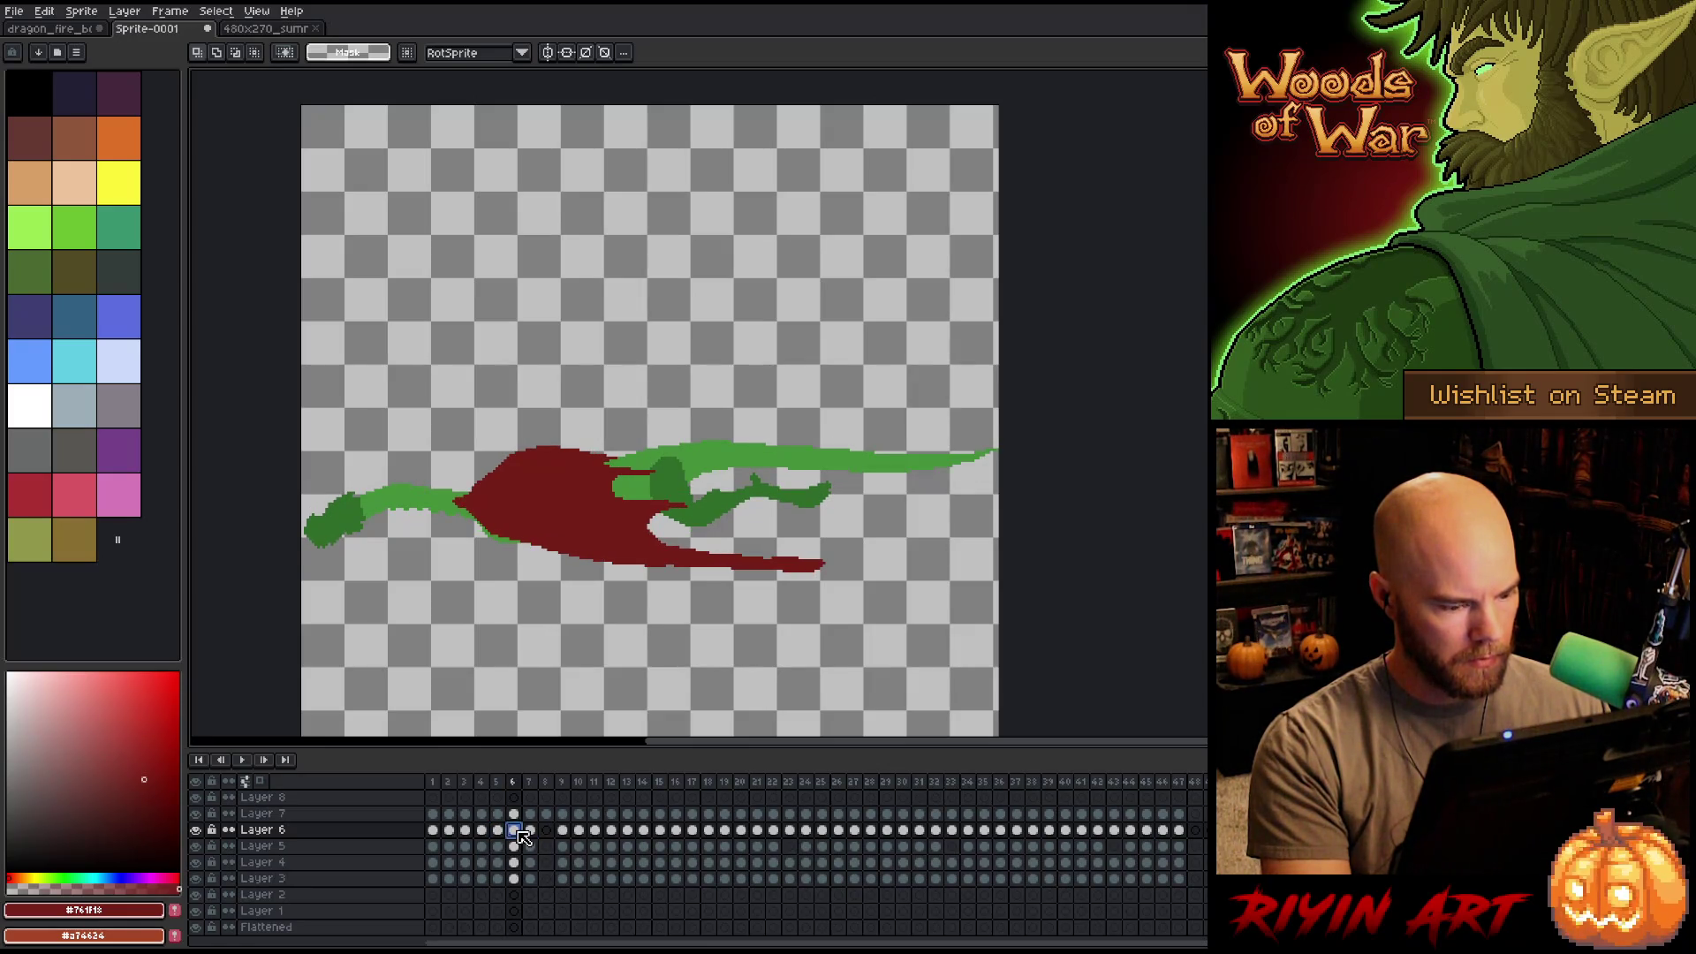
click(435, 833)
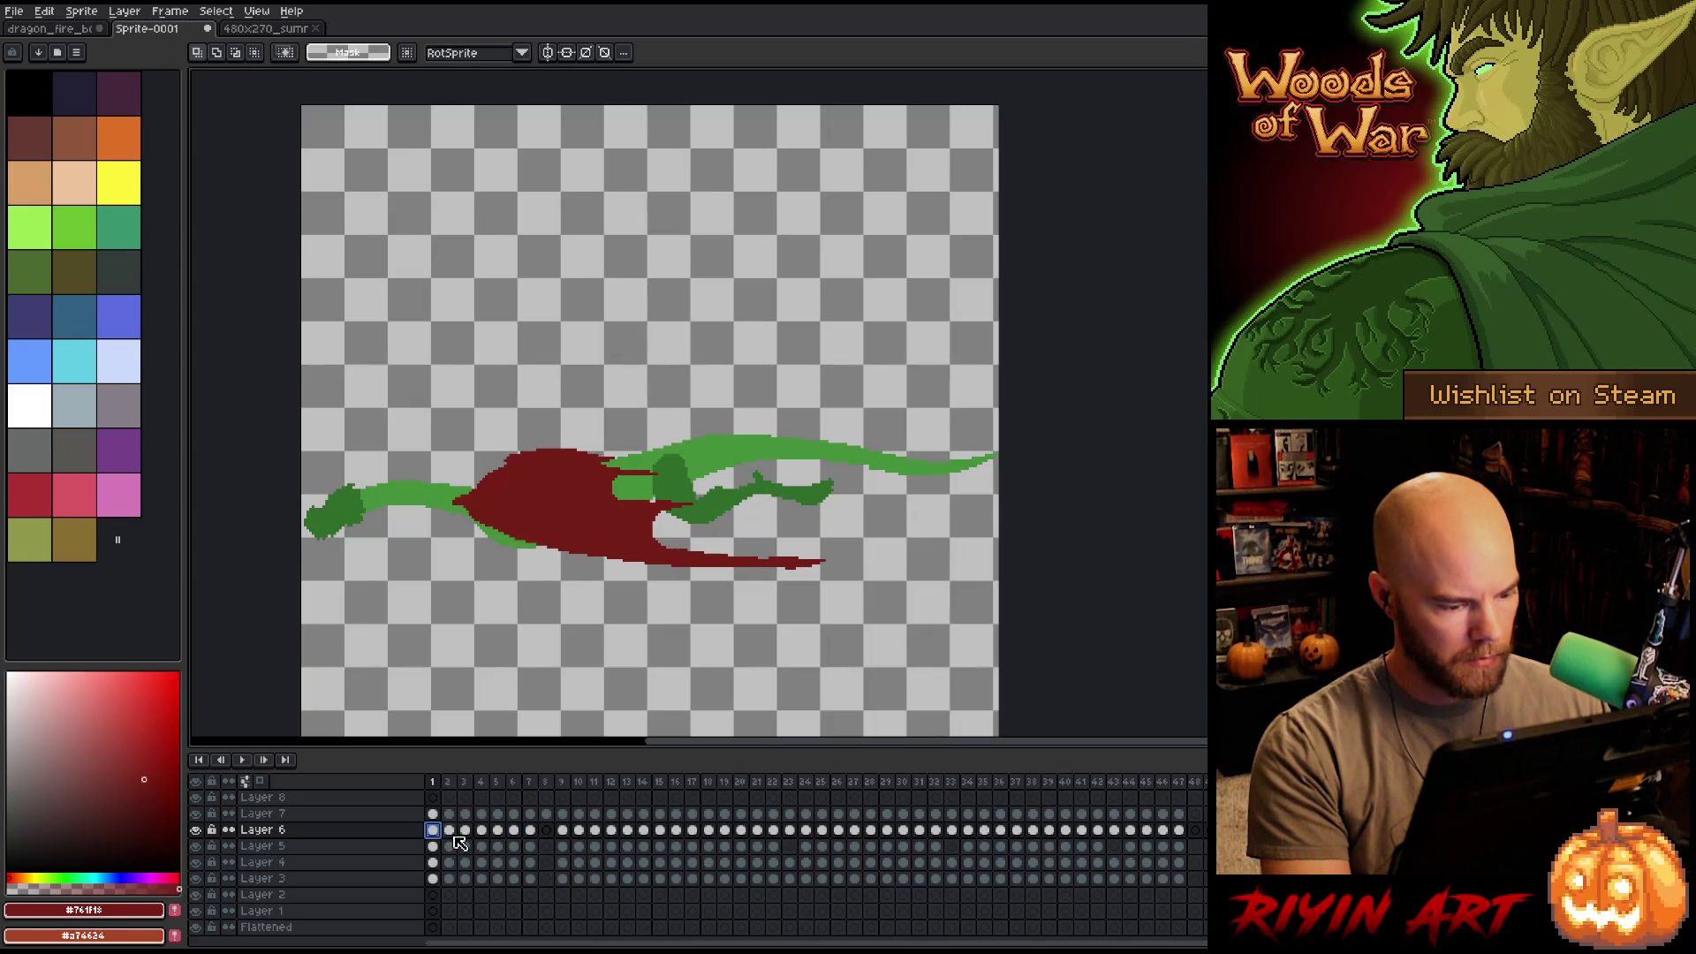
click(454, 836)
click(465, 834)
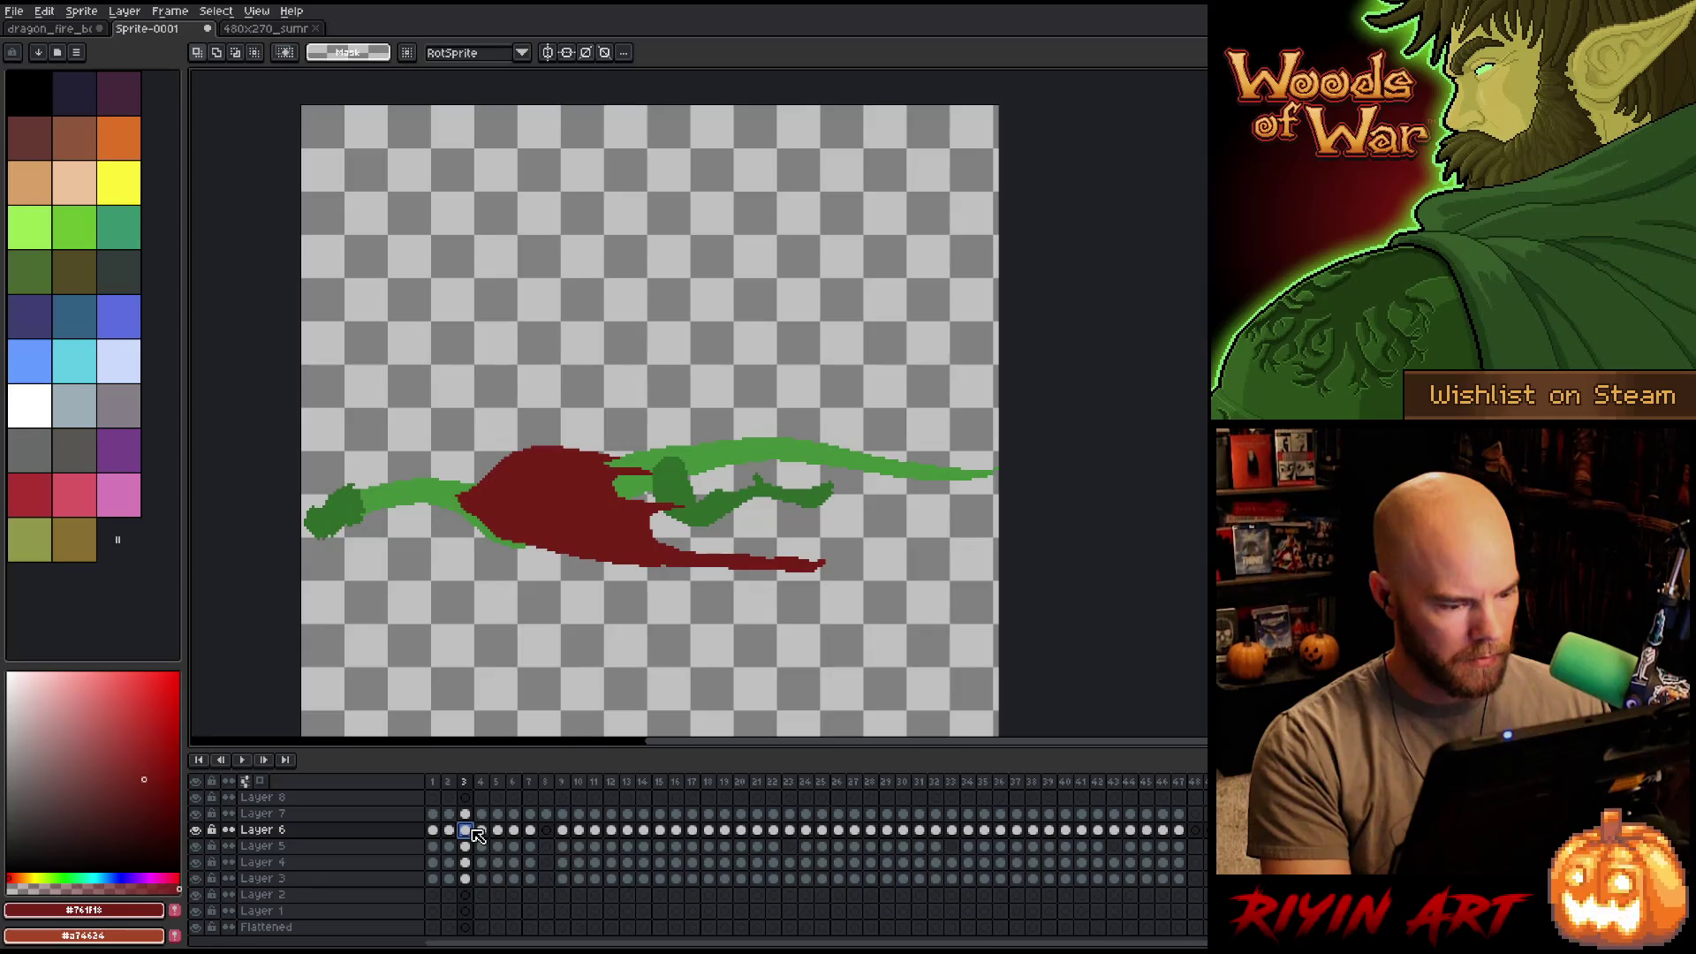
key(Left)
key(Left)
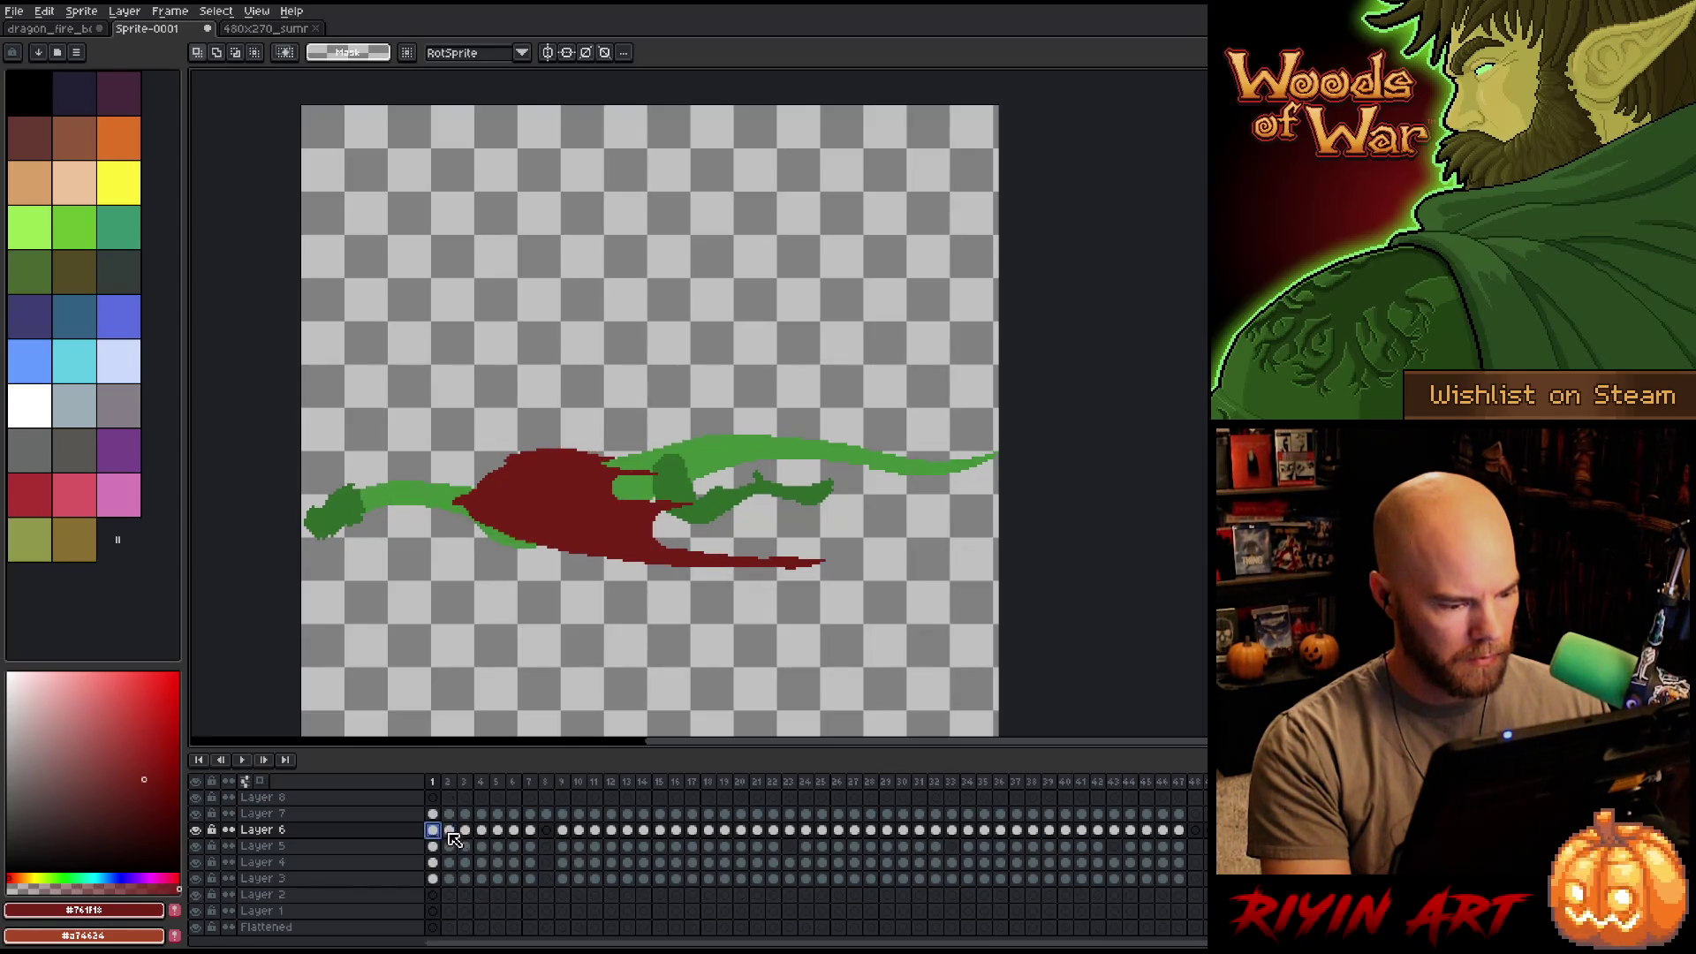
click(472, 832)
drag(466, 878, 449, 830)
Reverse frames 2 and 3 via the Frame menu and step ahead to frame 4.
click(160, 15)
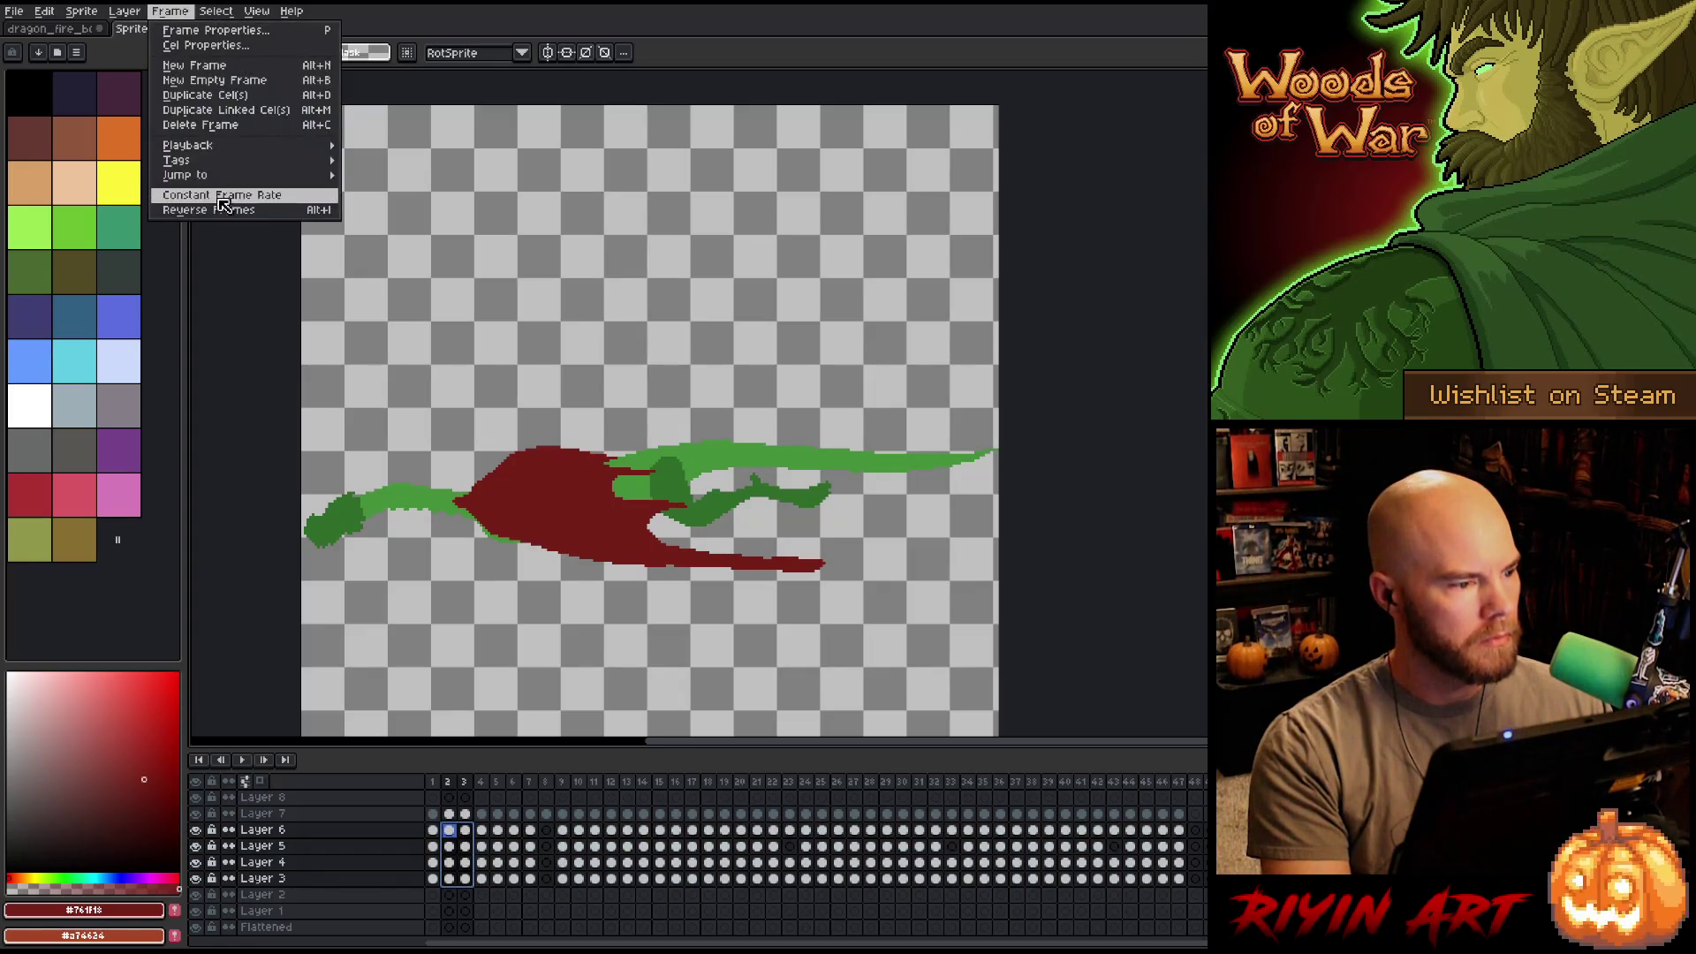
click(219, 209)
key(Escape)
key(Right)
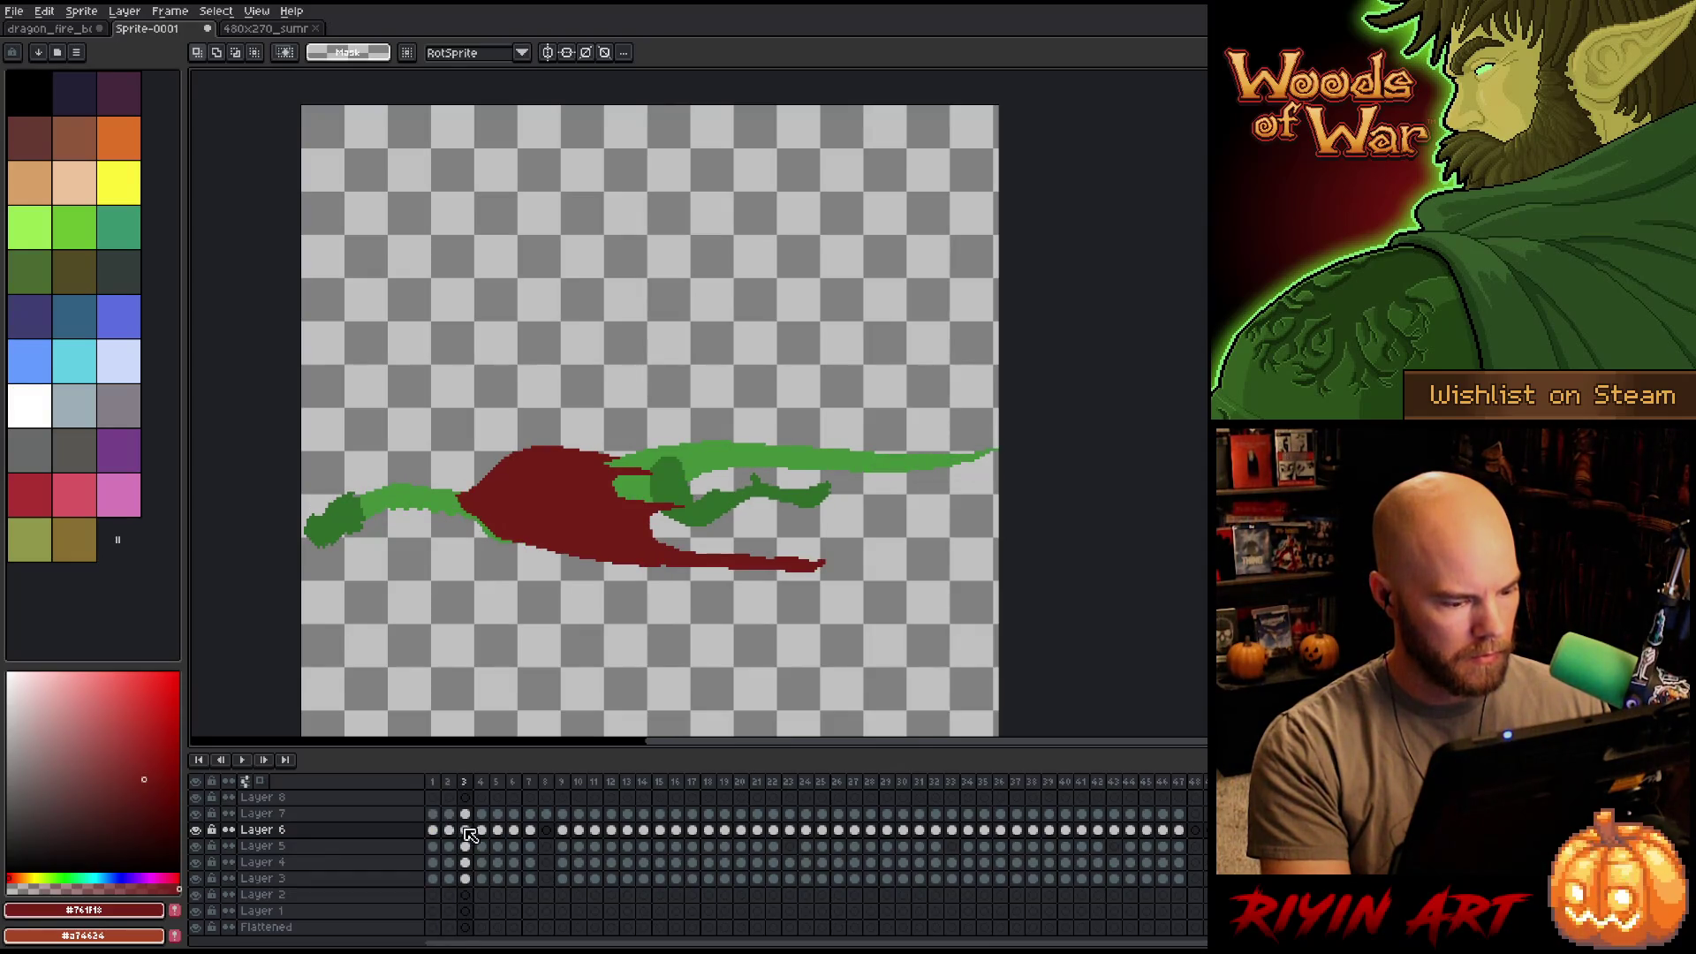
key(Right)
Reverse frames 3 and 4 of the dragon layers and flip through to check the swap.
drag(490, 837, 465, 878)
click(128, 15)
mouse_move(169, 12)
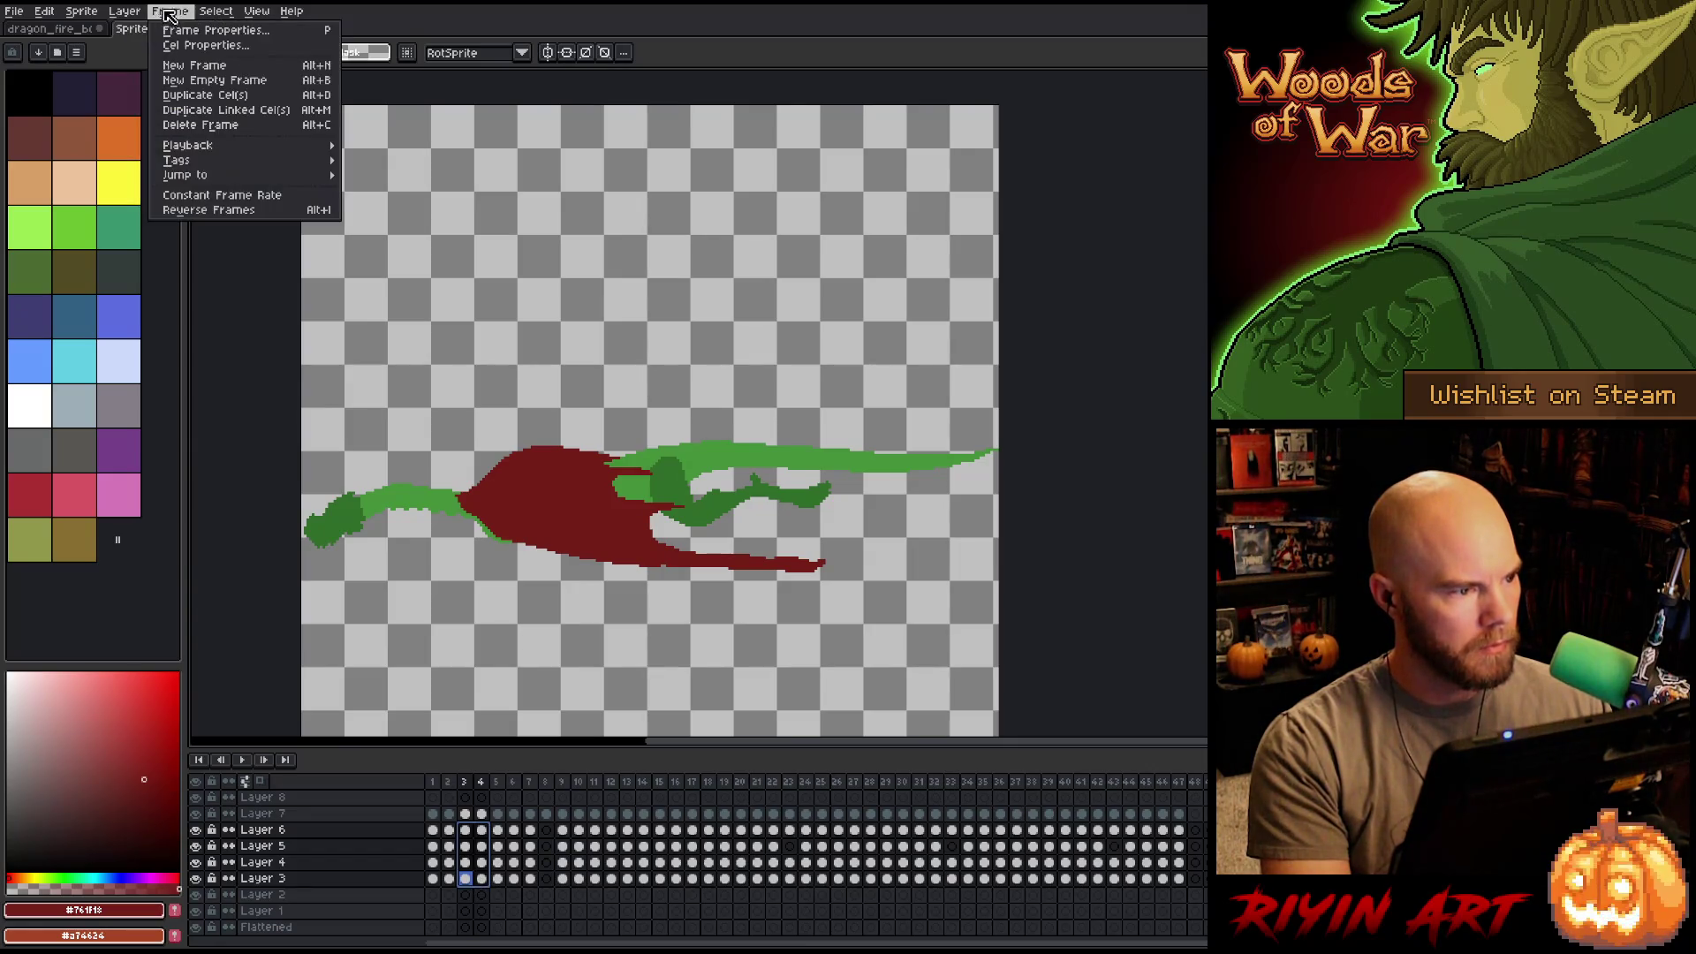
click(220, 212)
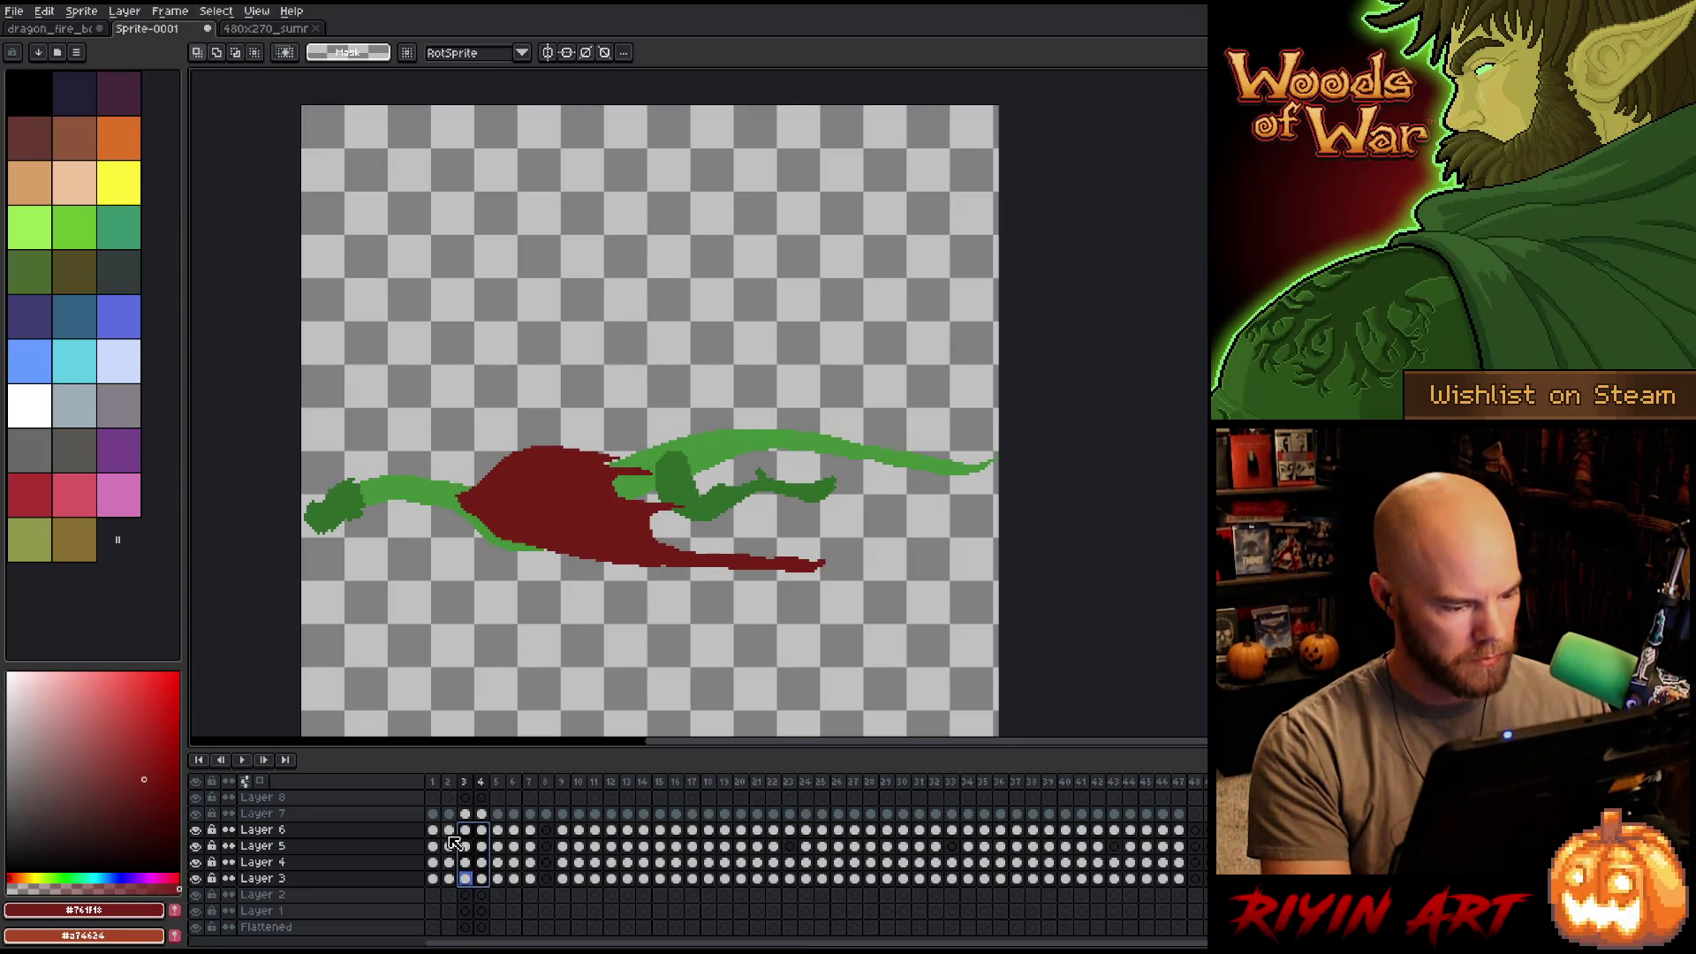
click(451, 835)
key(Left)
key(Left)
key(Right)
key(Right)
key(Right)
key(Left)
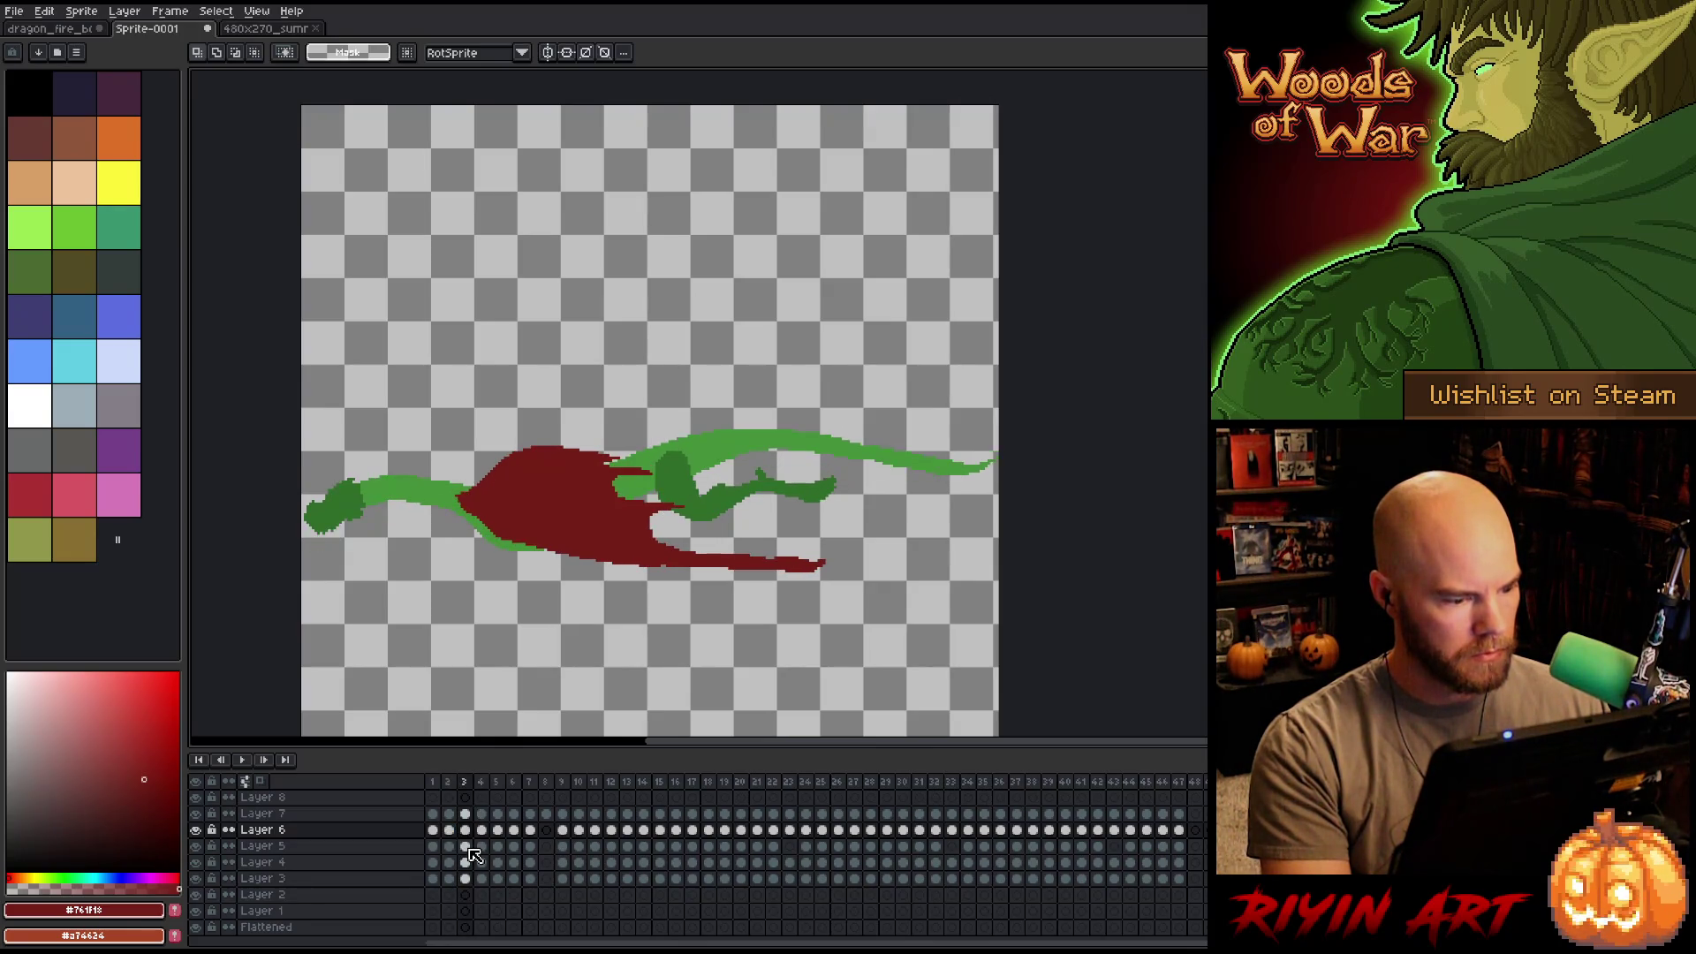
key(Right)
key(Right)
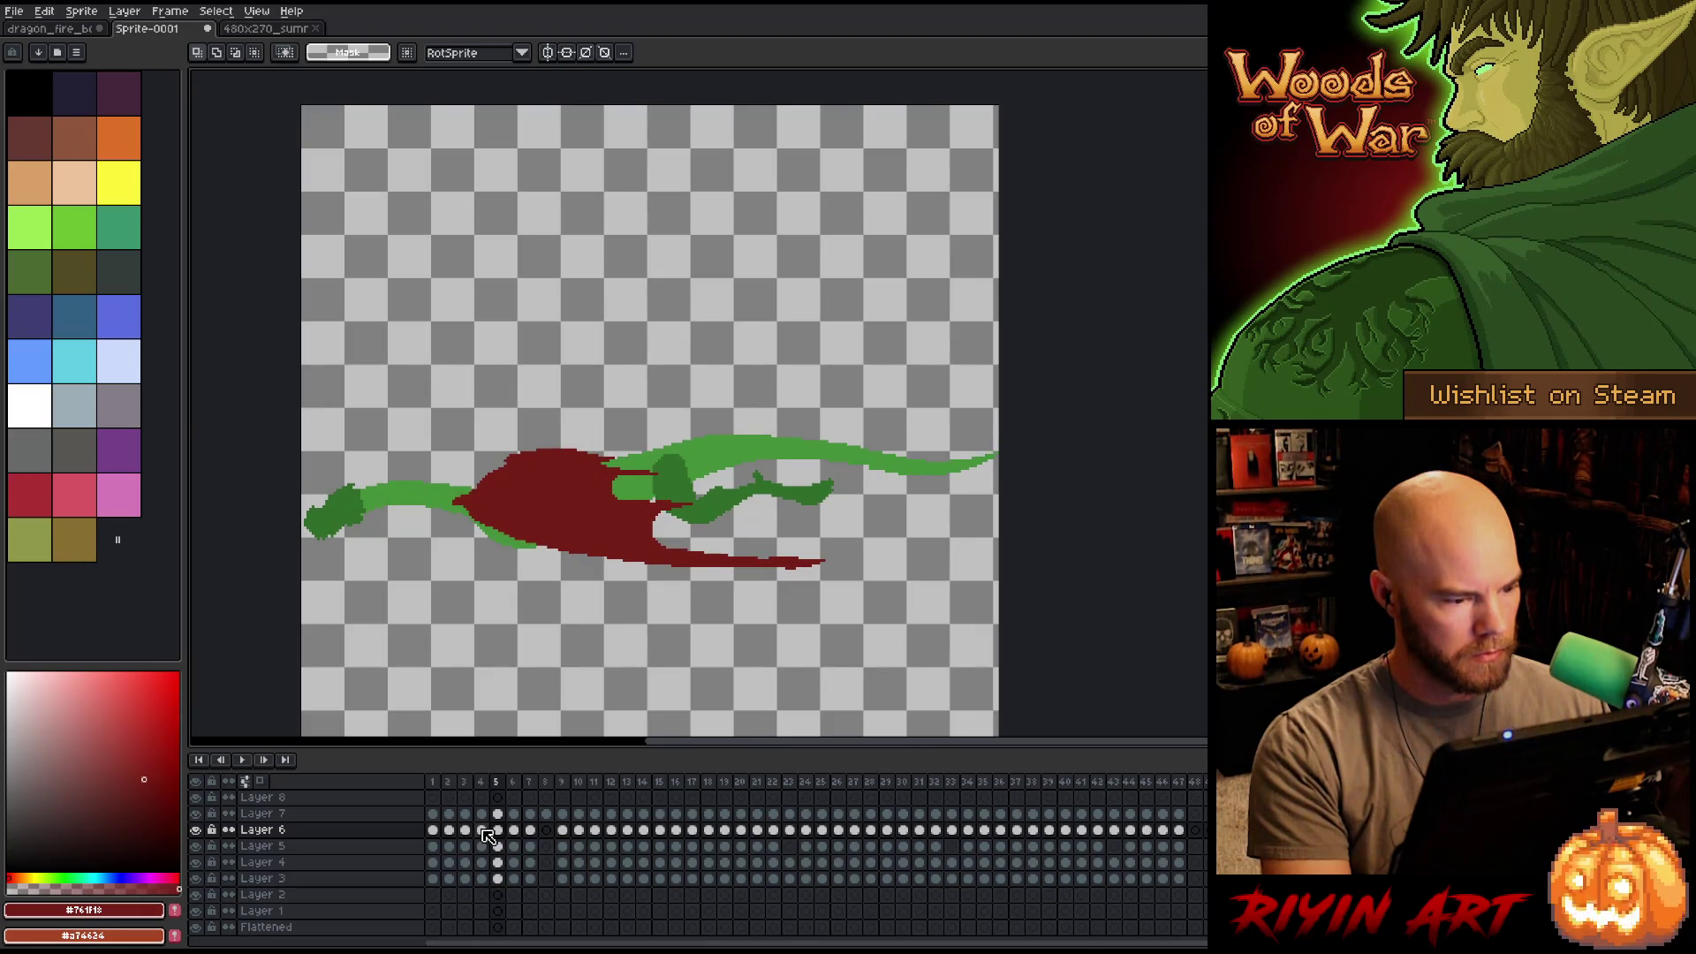
Reverse frames 4 and 5, then undo an accidental move of the frame 6 cels.
drag(482, 830, 504, 887)
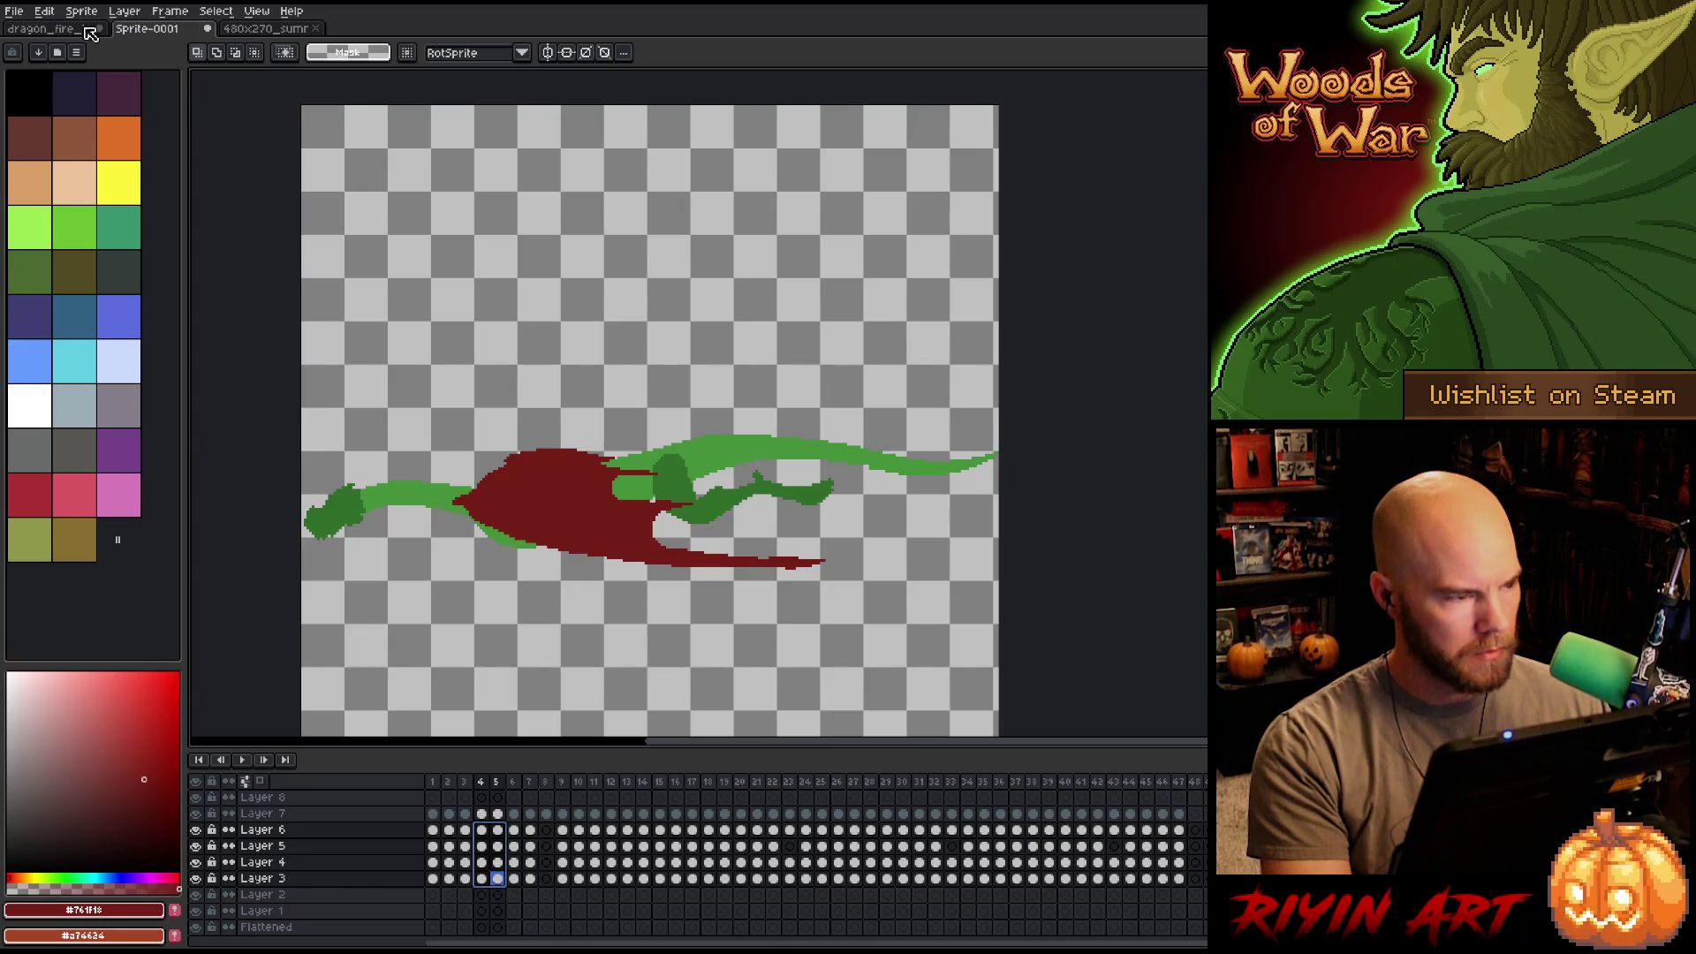
click(170, 11)
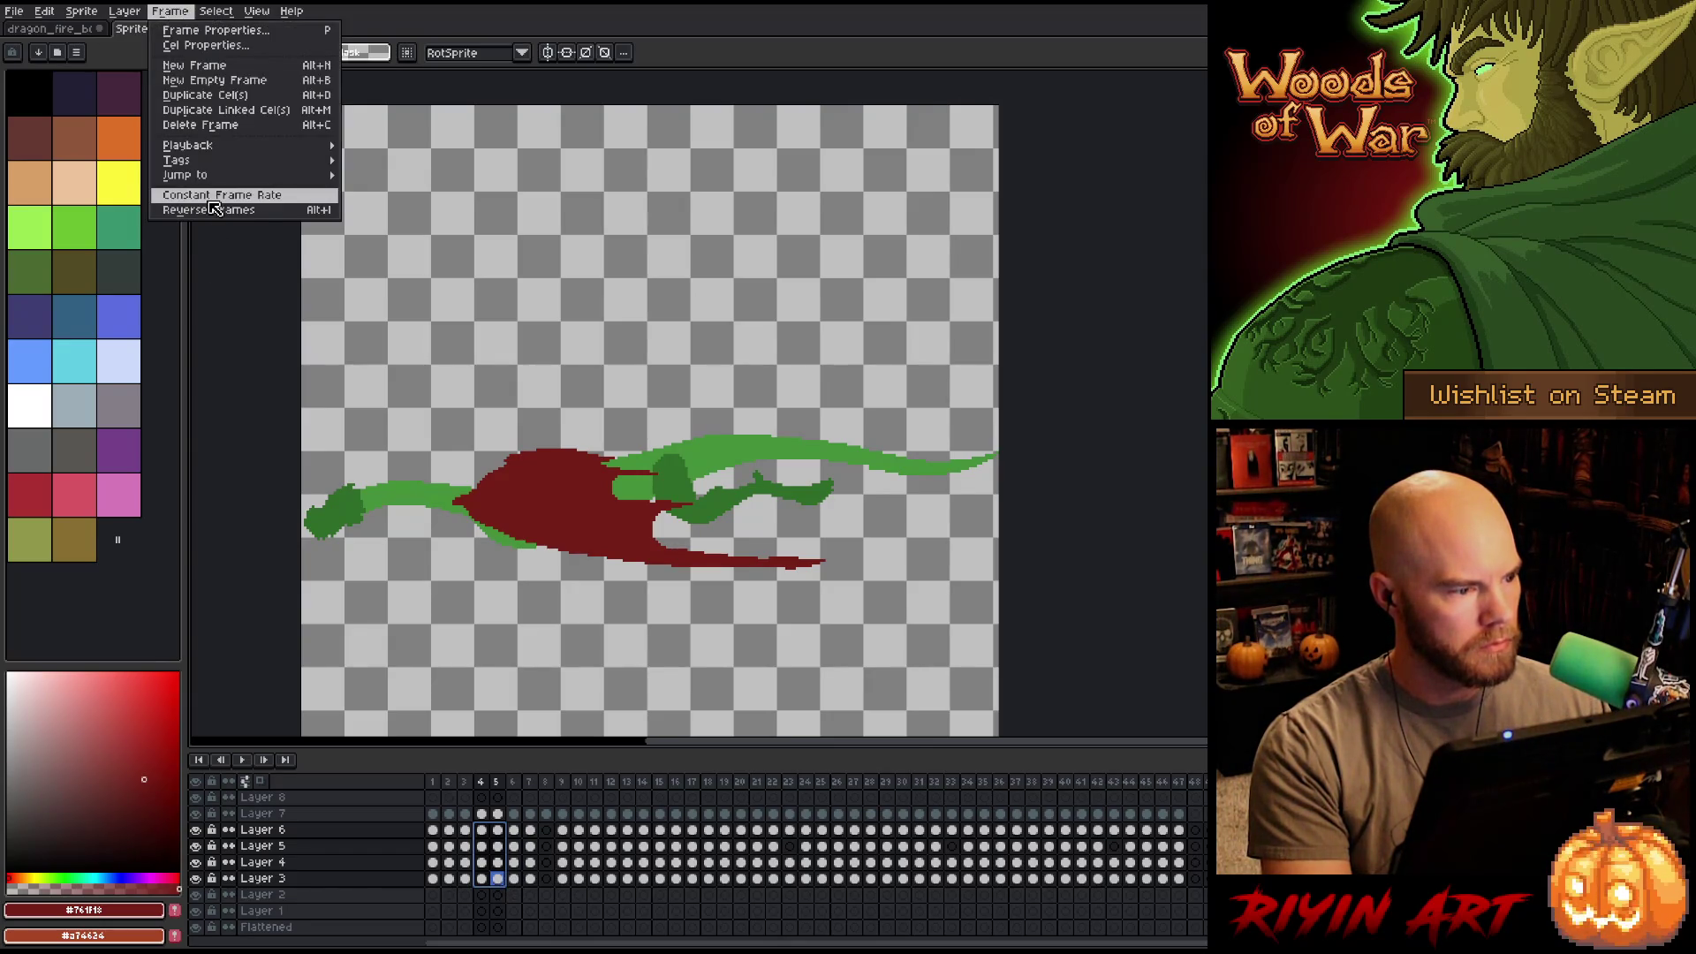
click(219, 210)
key(Escape)
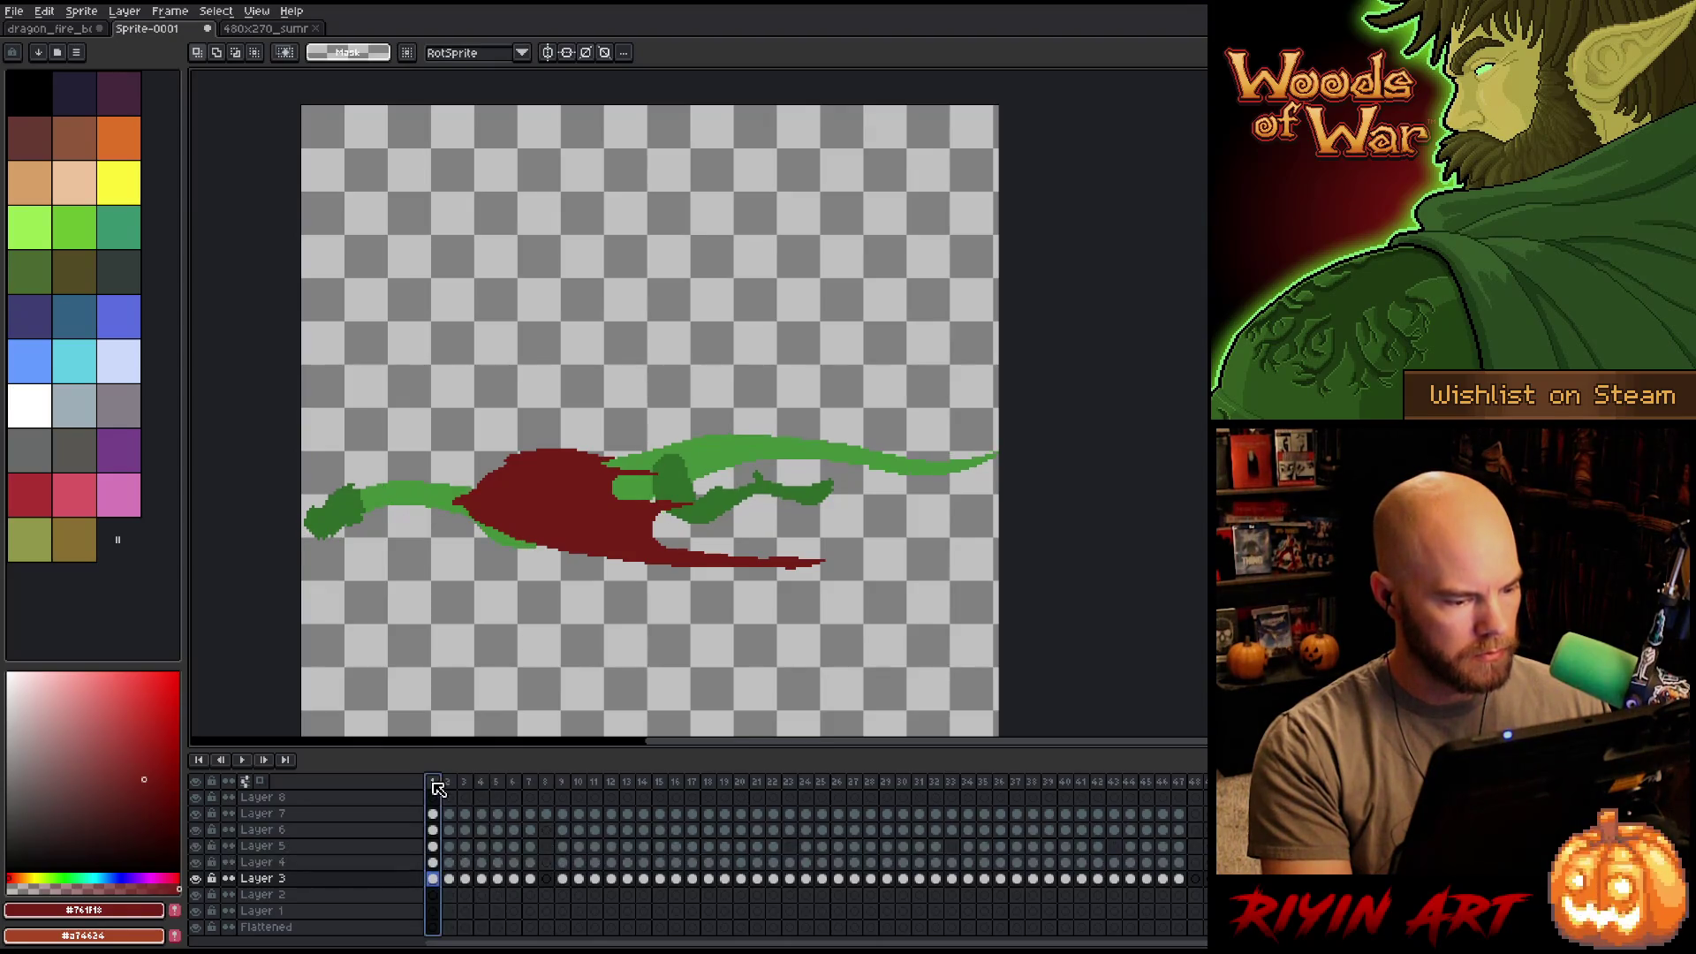
key(Right)
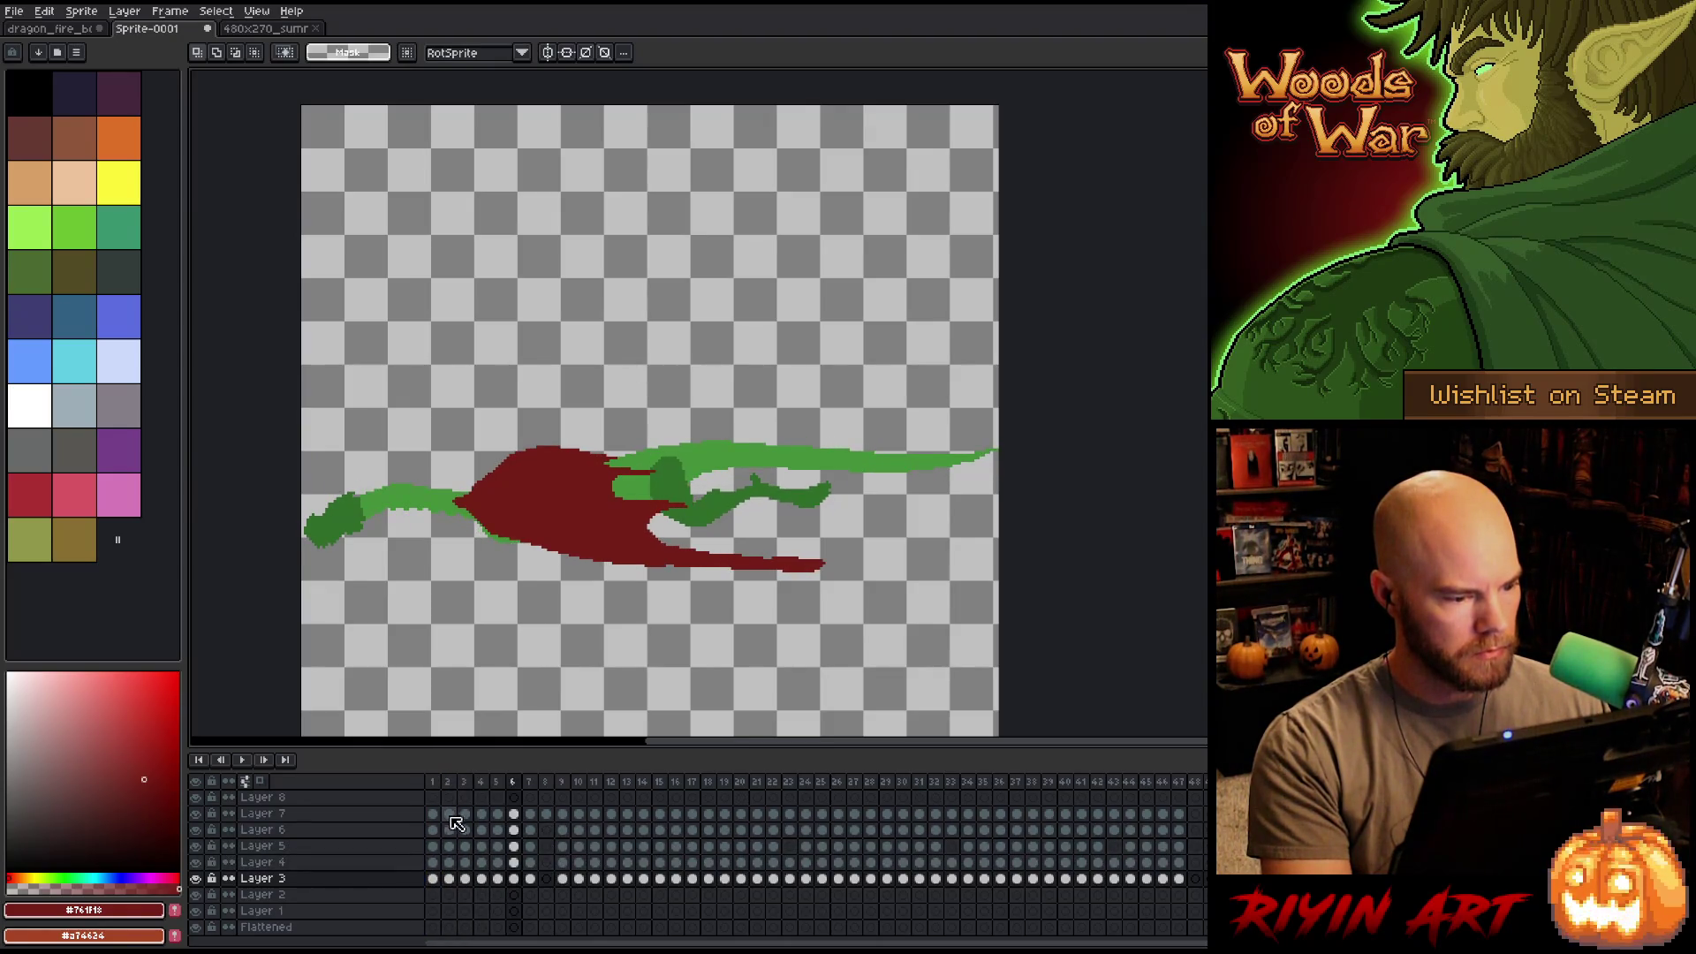
drag(520, 834, 534, 883)
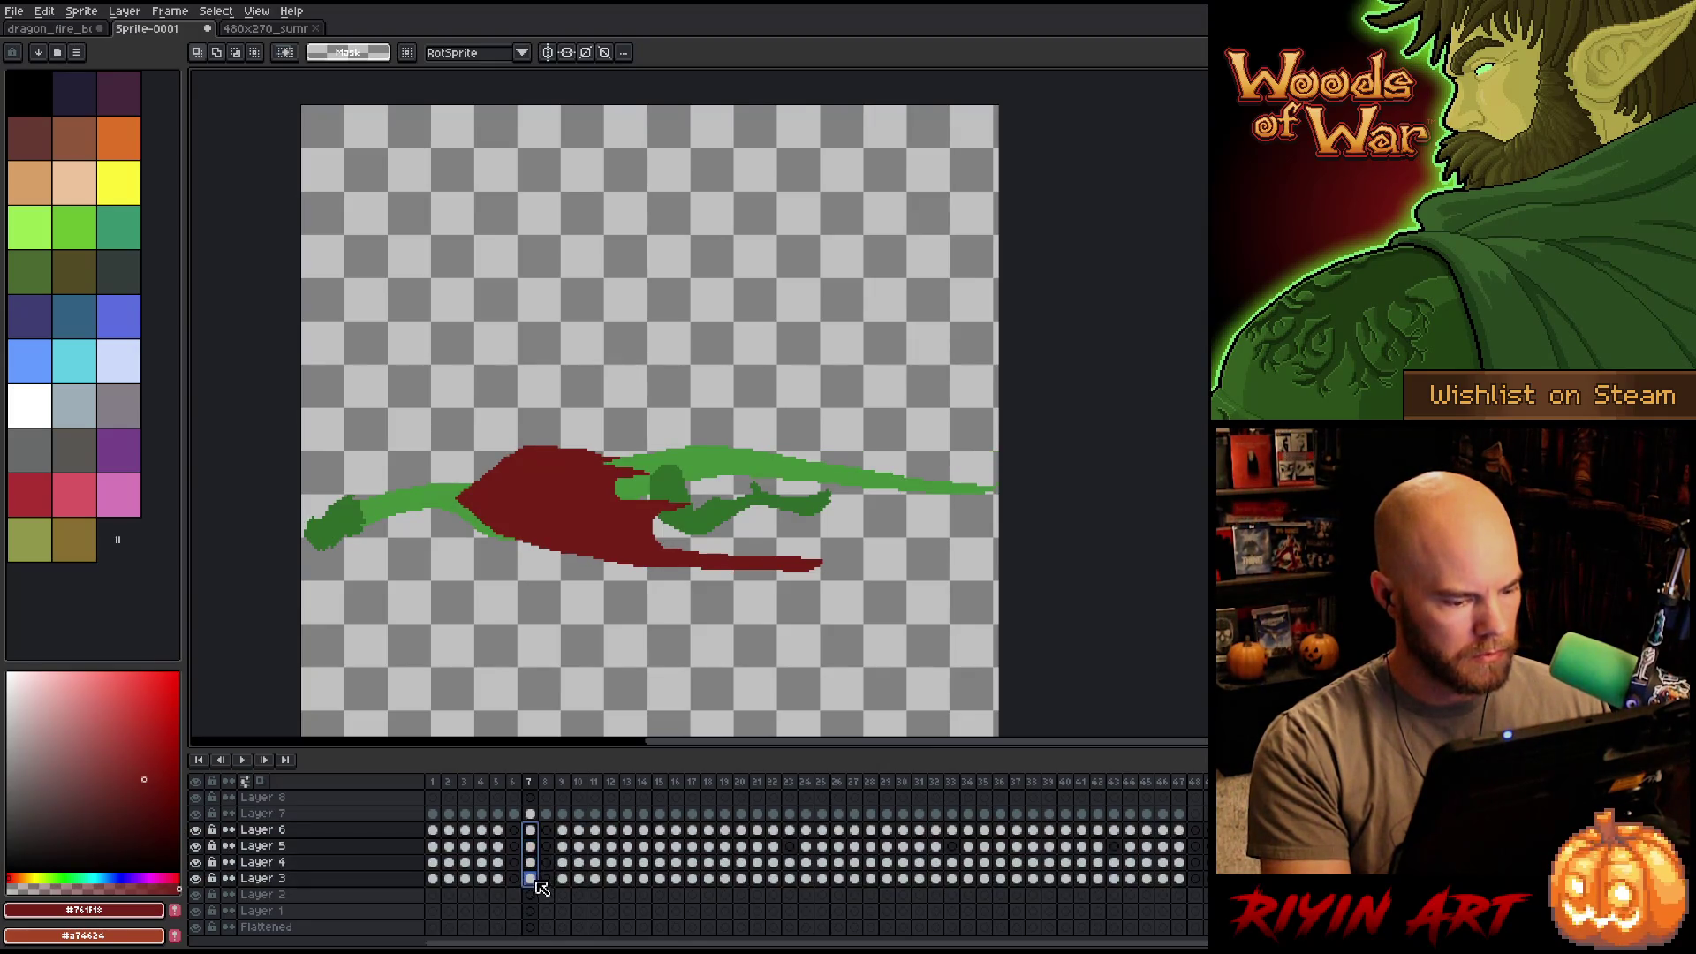
key(ctrl+z)
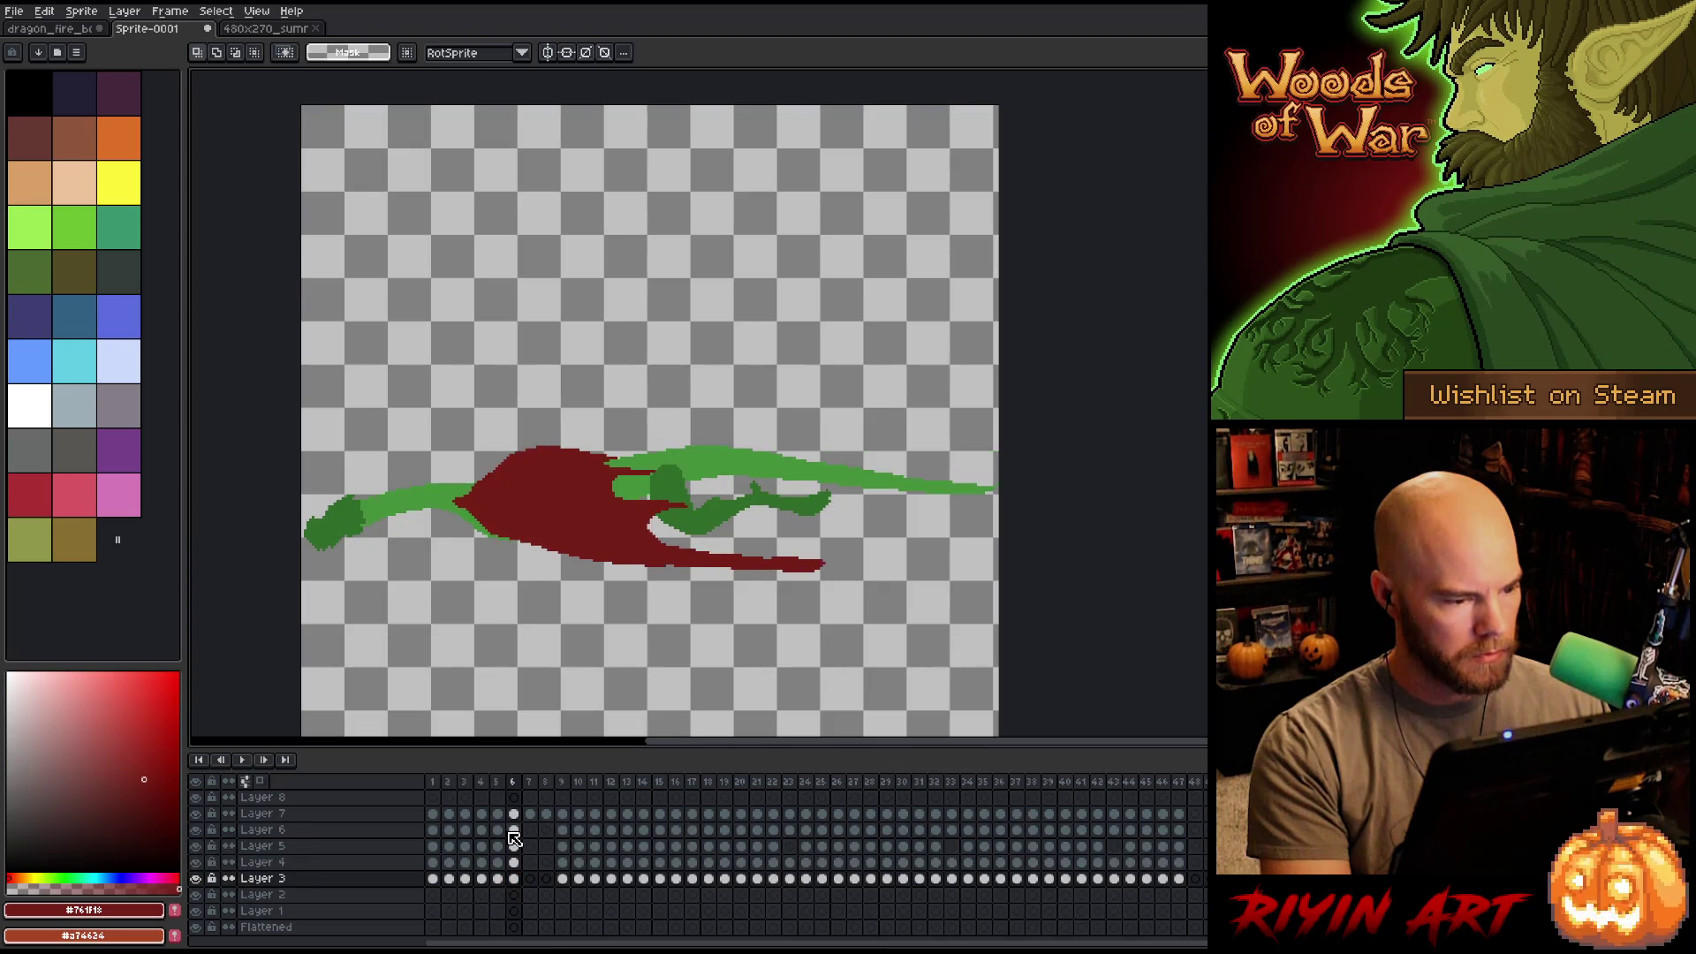
Return to frame 1 and select the cels in frames 3 through 17.
click(432, 783)
click(435, 786)
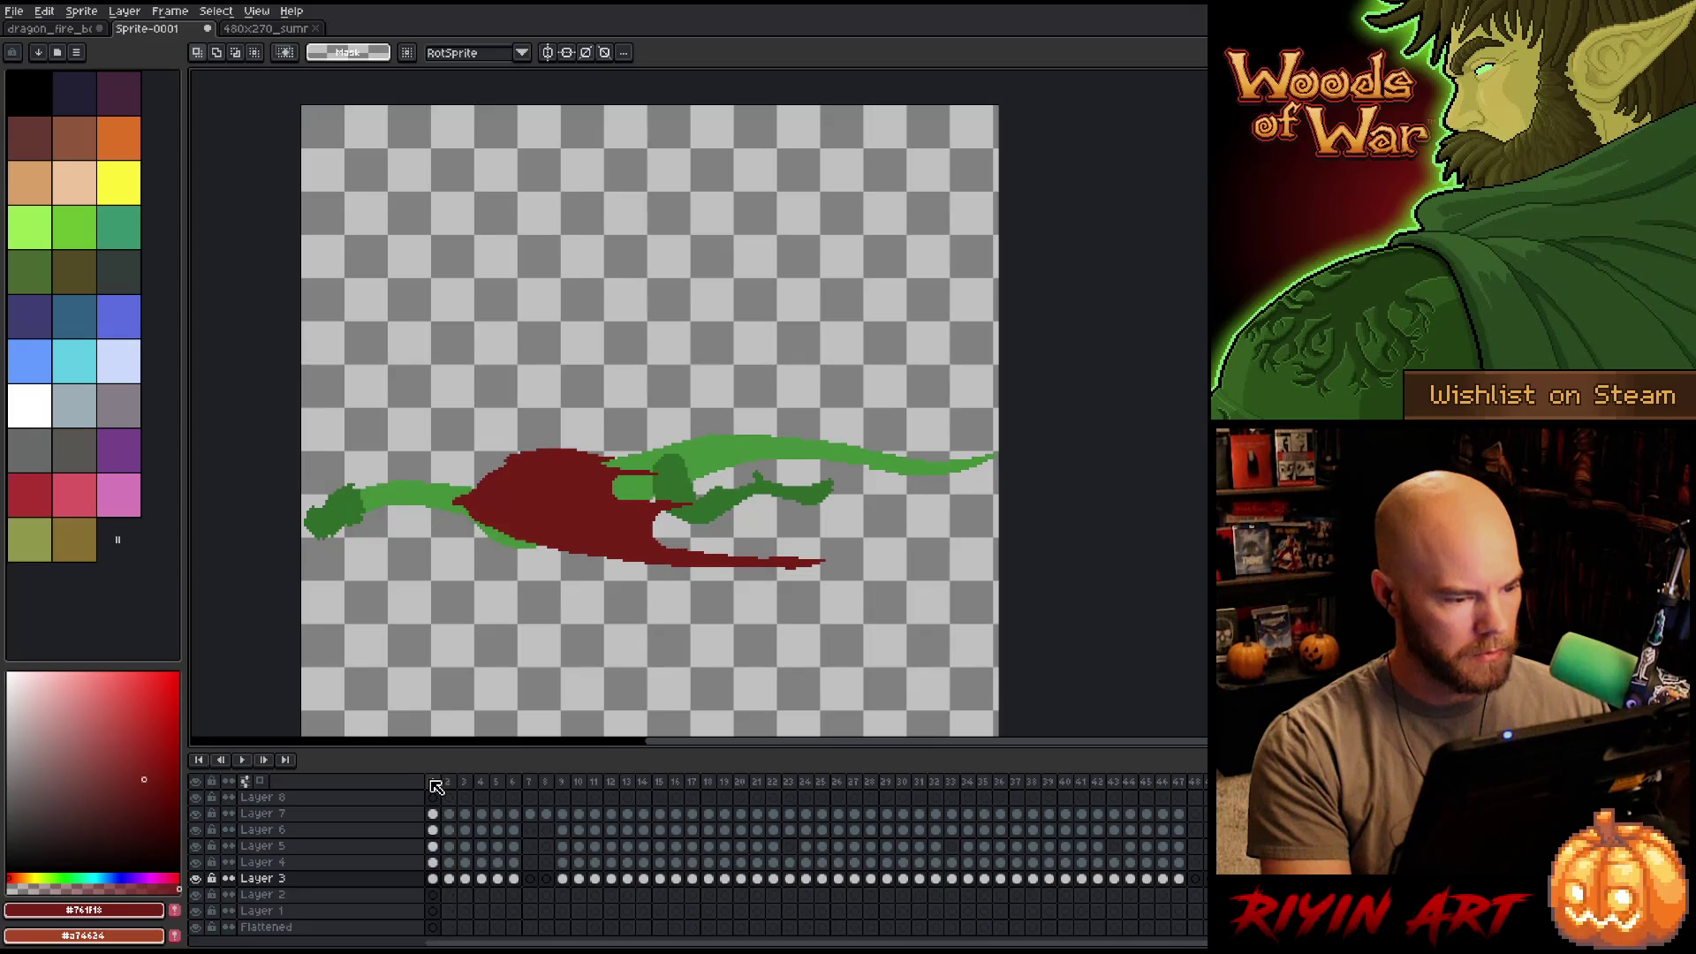
key(Right)
mouse_move(472, 832)
mouse_down()
mouse_move(541, 878)
mouse_move(696, 881)
mouse_move(680, 883)
mouse_up()
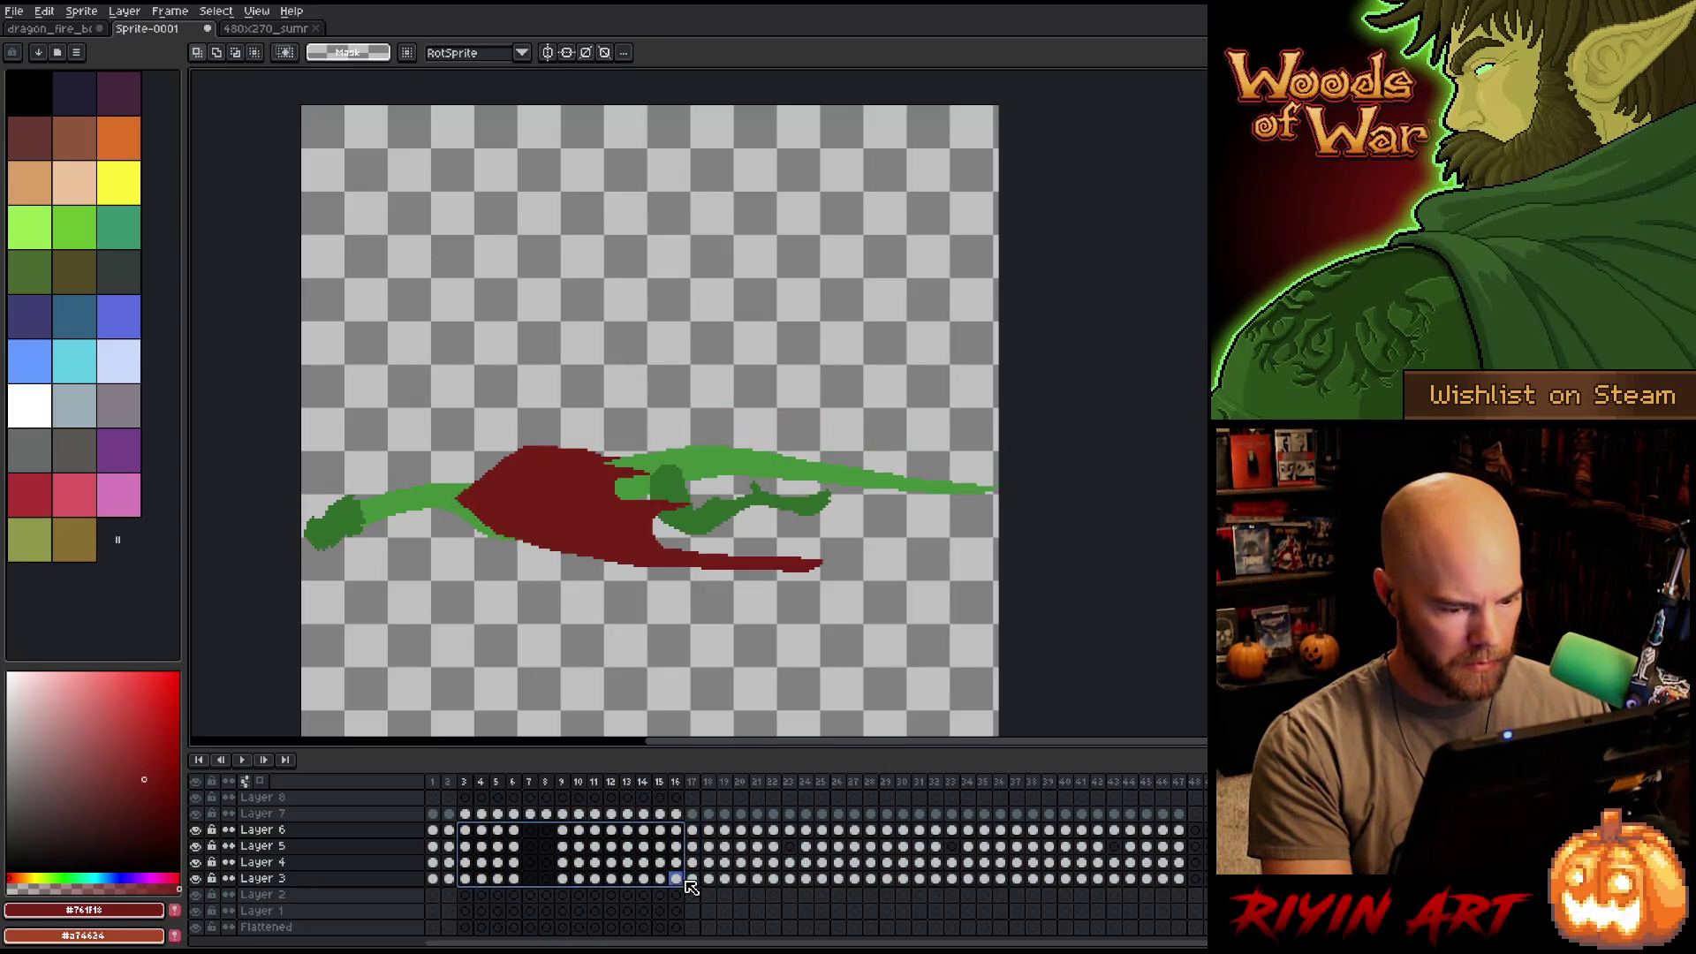
Clear frames 3–16 and paste the frame 1–2 flap cels into frames 3–4 and 7–8.
key(Delete)
mouse_move(433, 831)
mouse_down()
mouse_move(448, 880)
mouse_move(504, 838)
mouse_up()
click(499, 832)
key(ctrl+v)
click(435, 784)
key(Return)
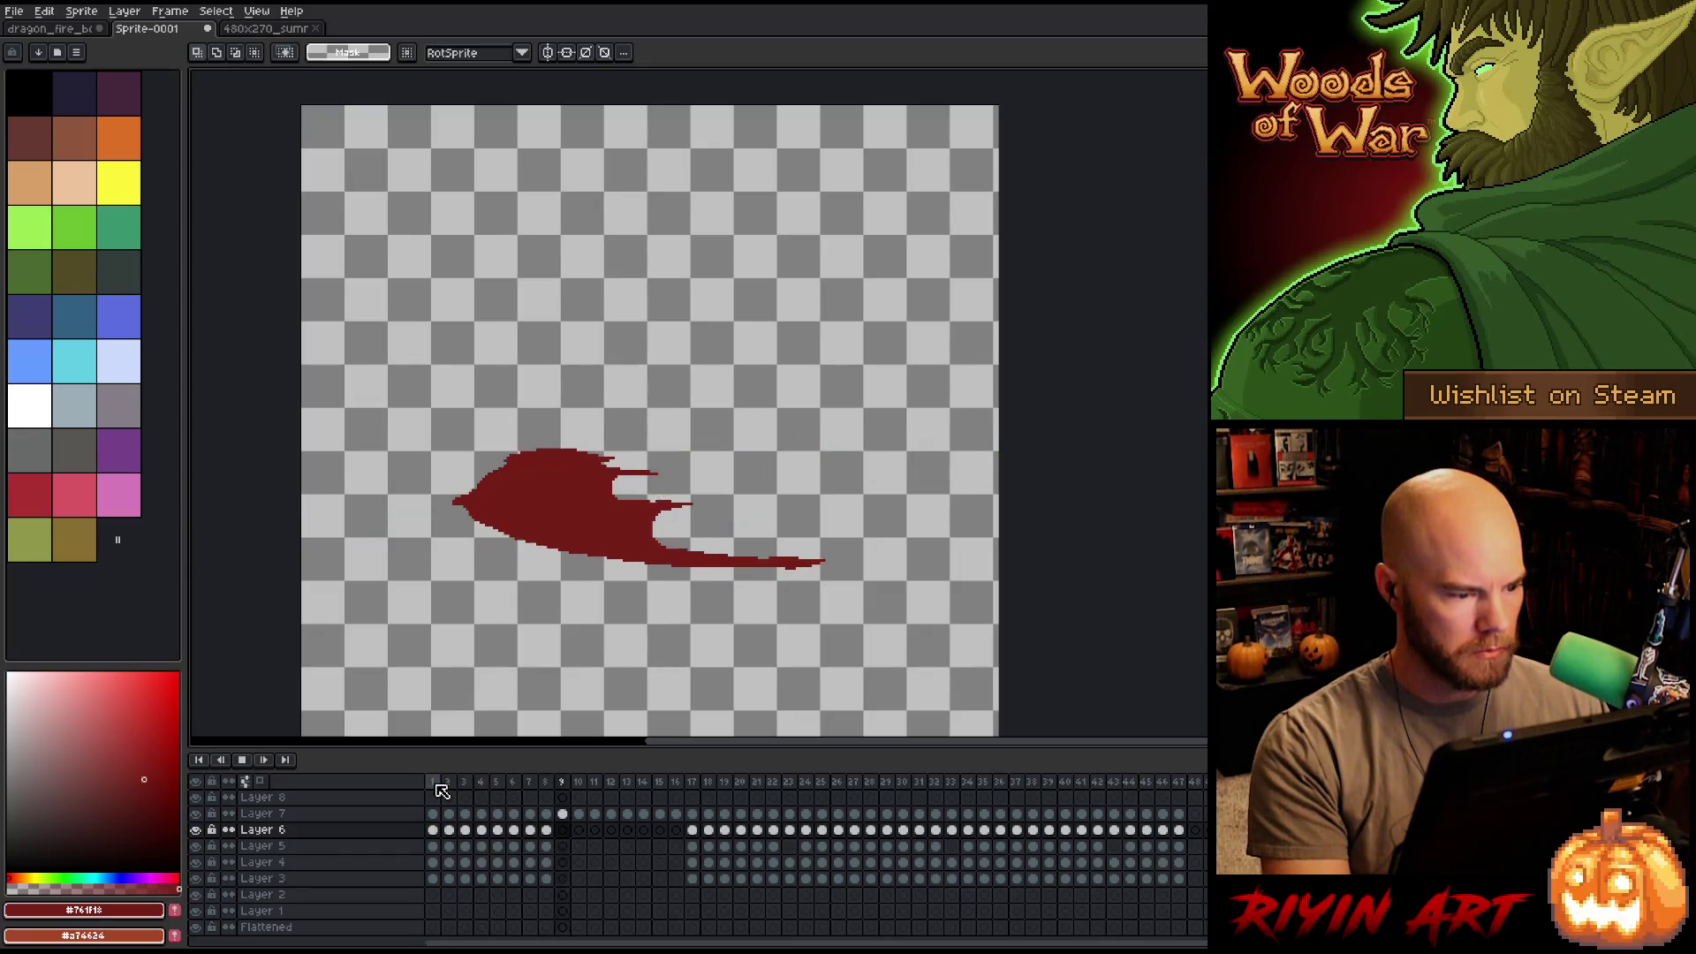
Paste more flap copies into frames 9–10, 11–12 and 13–14, then play the wing beat.
click(562, 830)
key(ctrl+v)
click(594, 831)
key(ctrl+v)
click(628, 832)
key(ctrl+v)
click(660, 830)
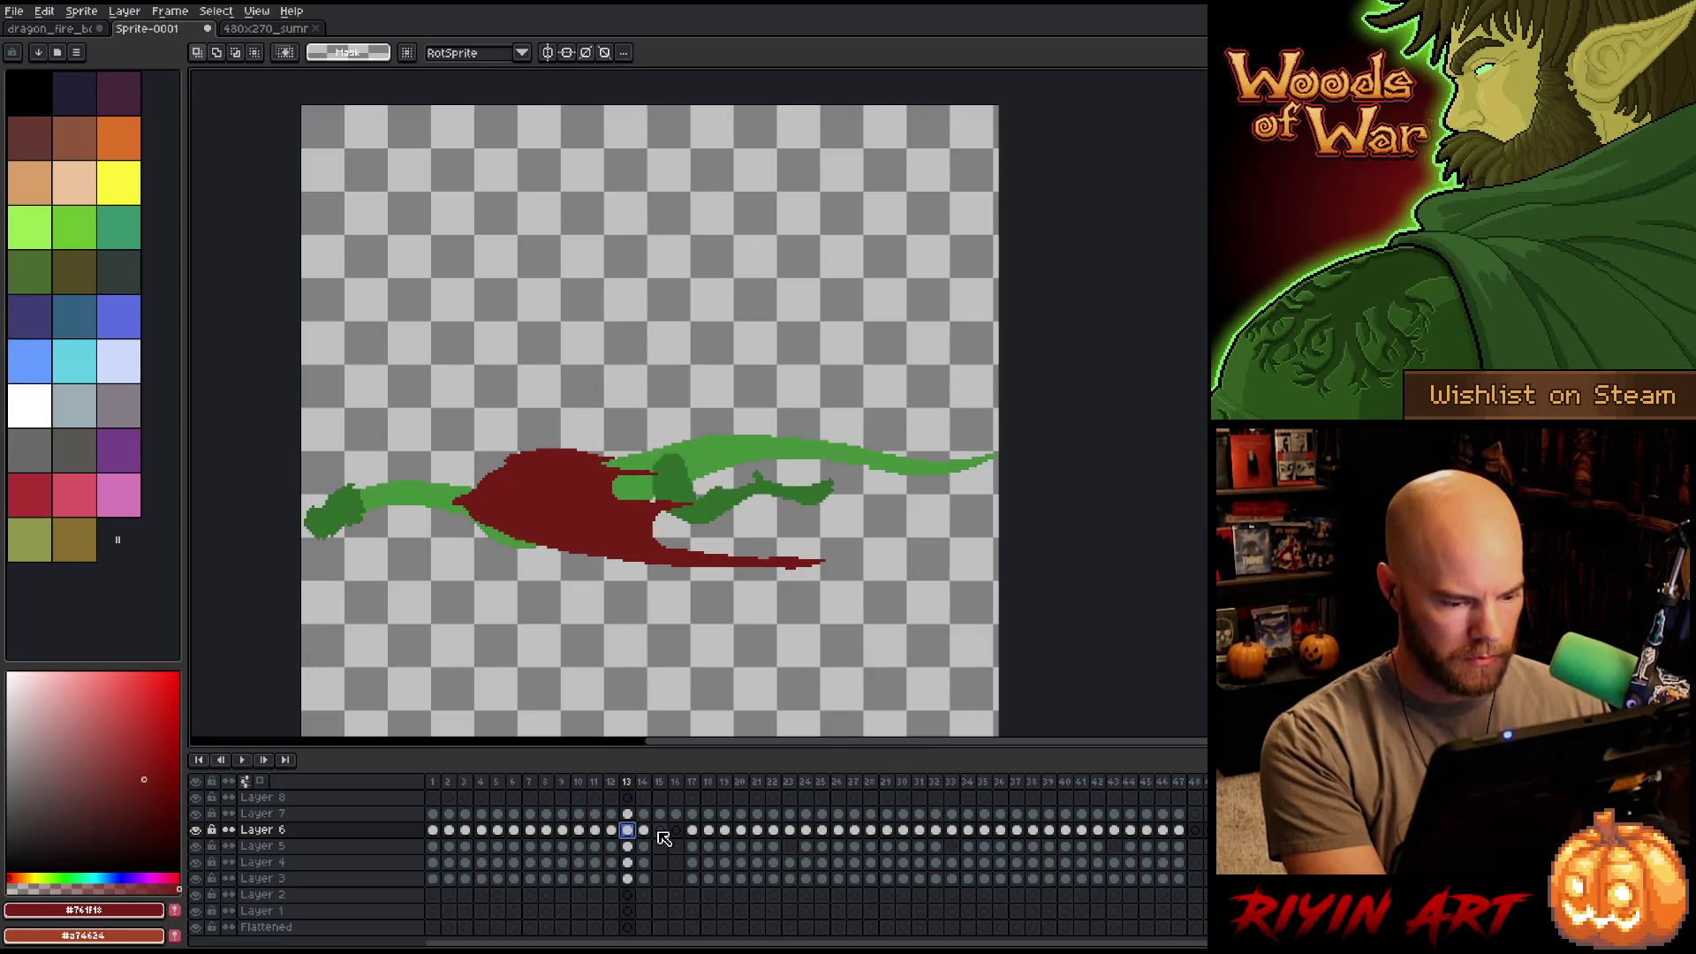
key(Return)
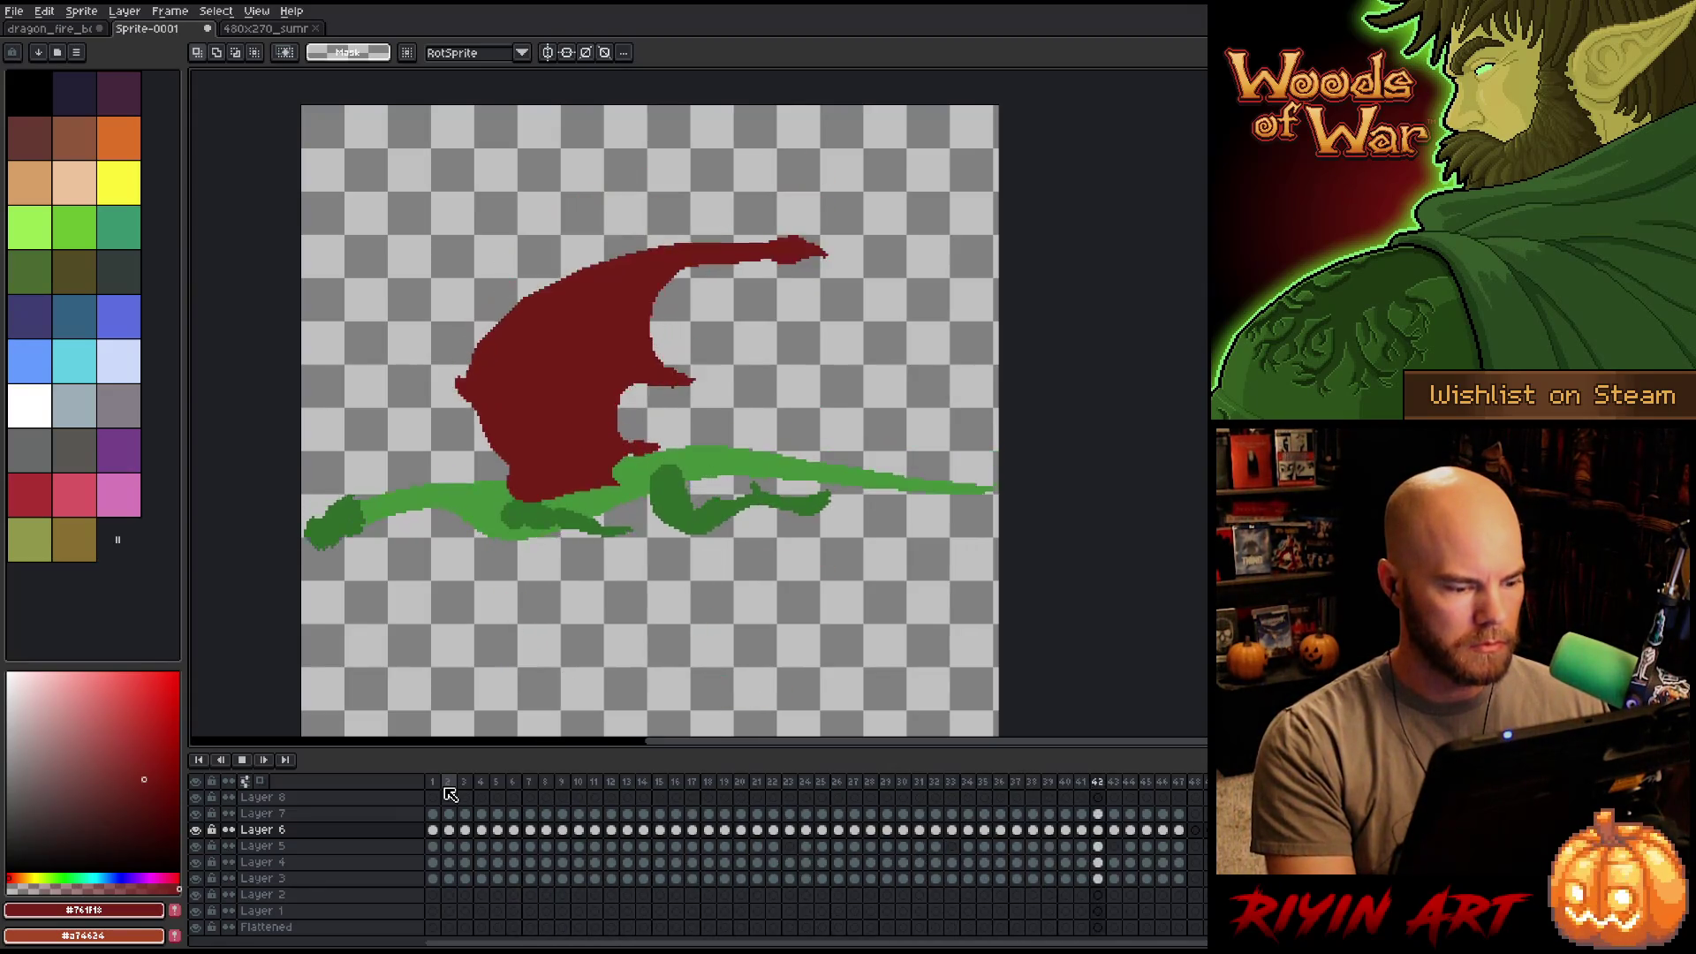
key(Return)
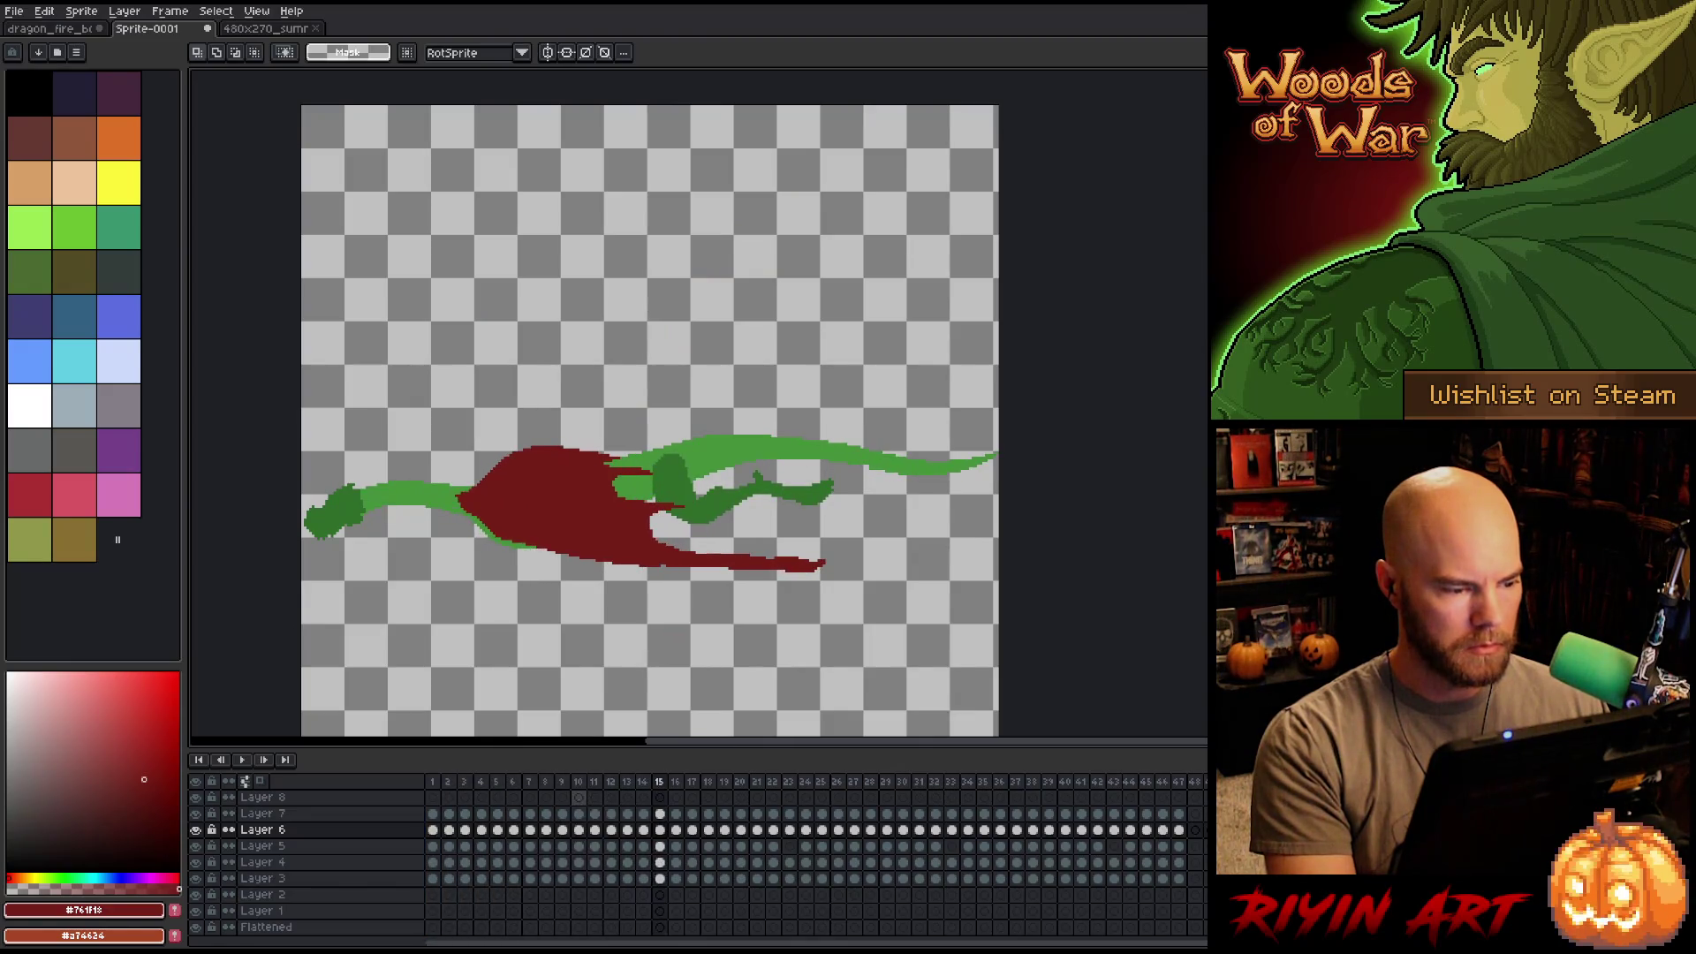
Compare the wing poses in frames 17 and 18 and select the dragon's green head.
key(Right)
key(Right)
key(Right)
key(Left)
key(Right)
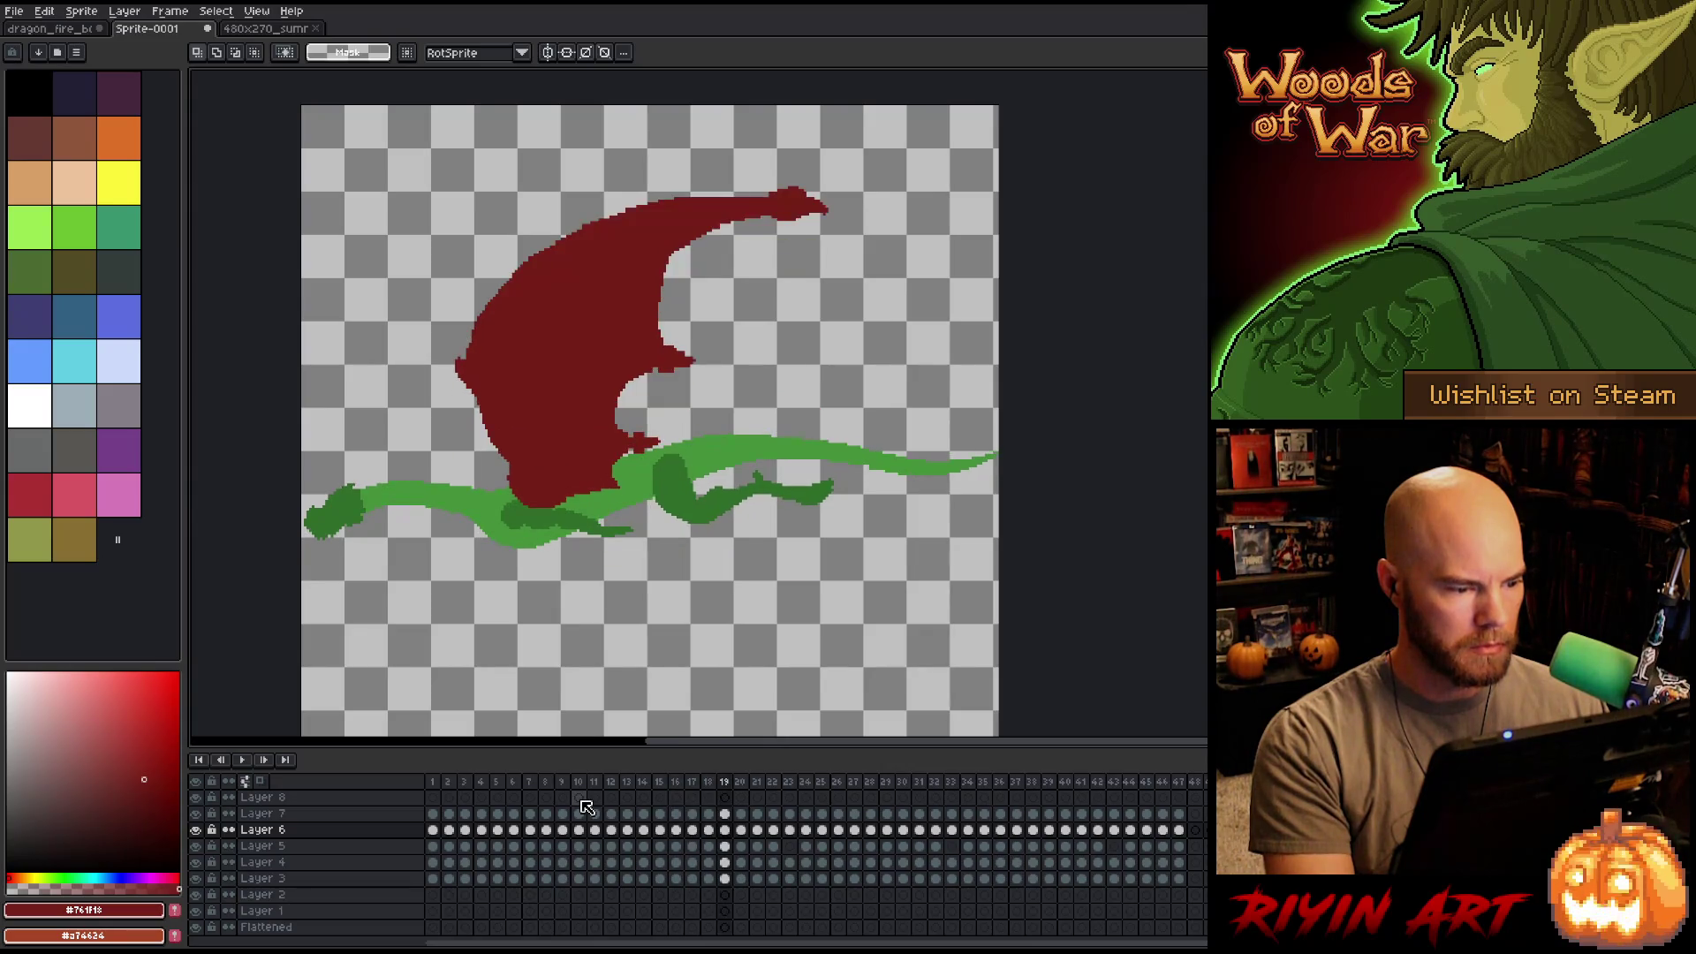
key(Left)
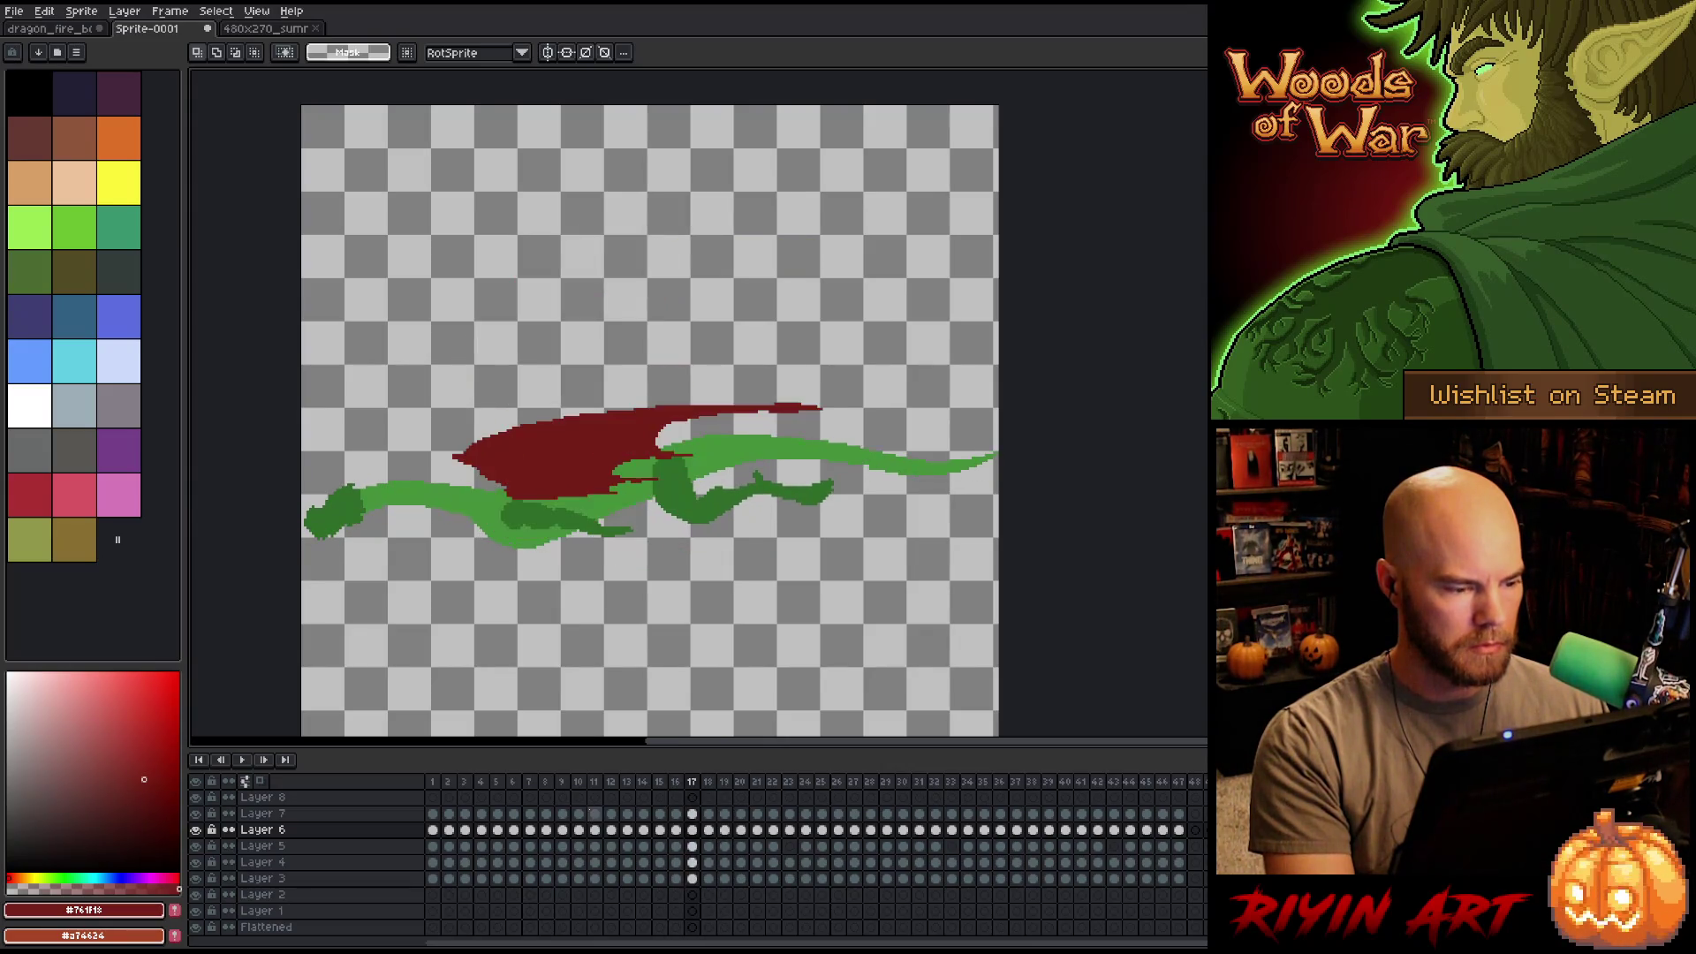
key(Right)
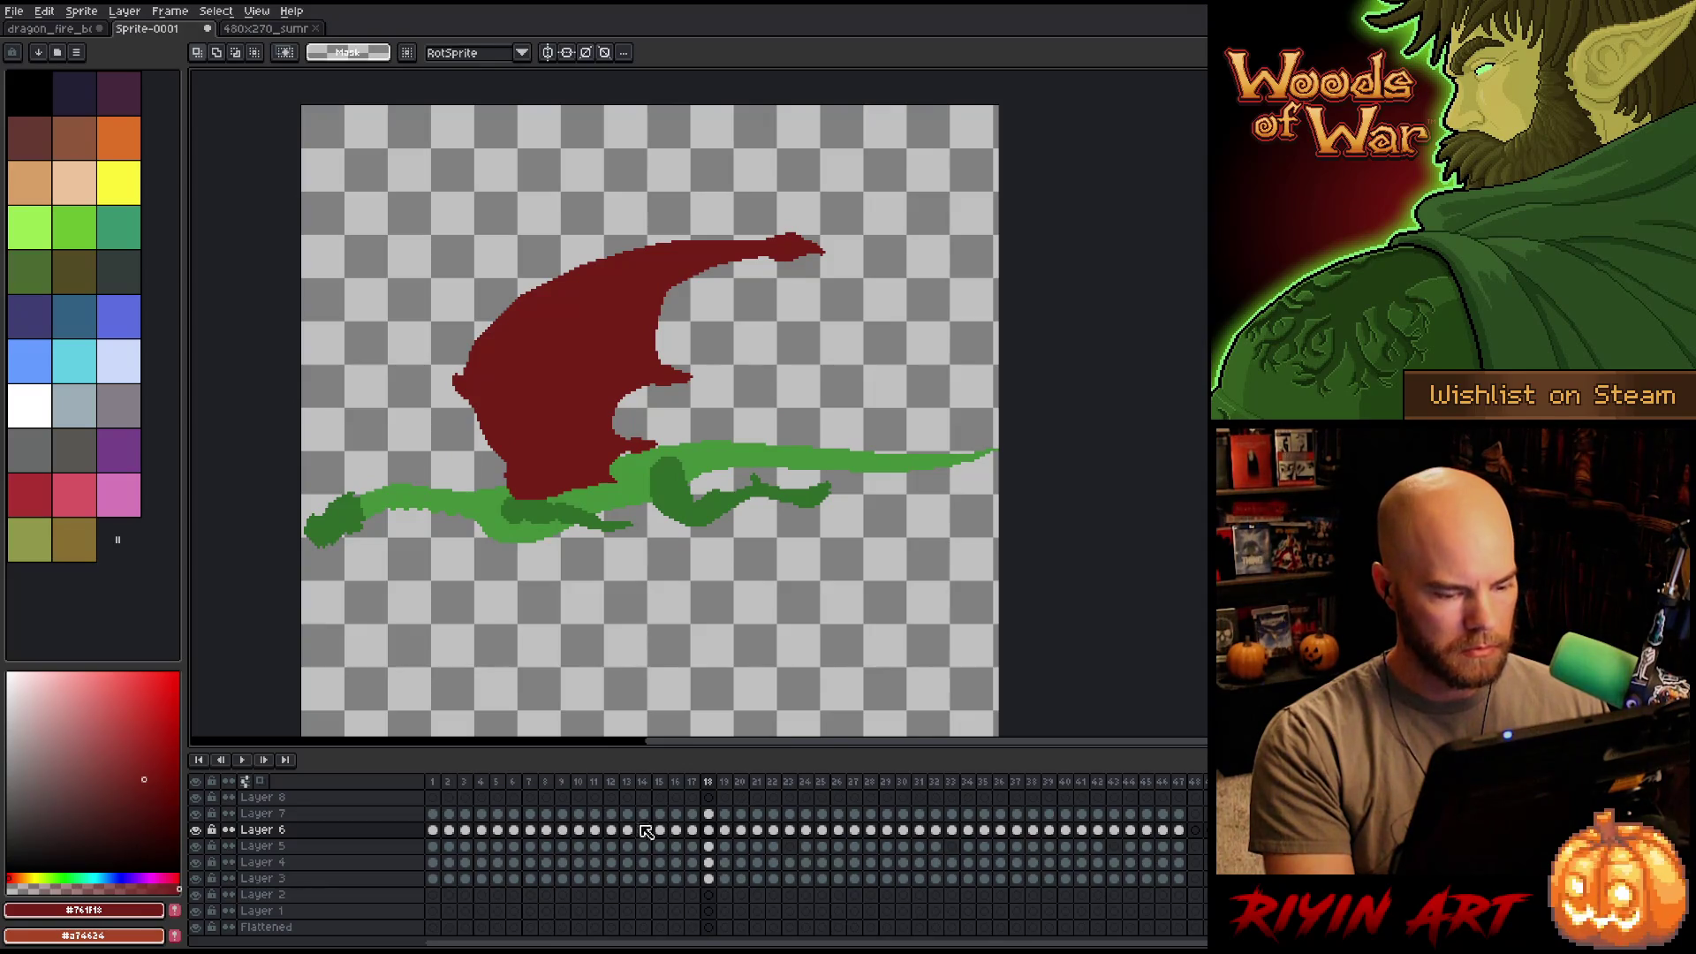
click(708, 830)
drag(300, 485, 370, 549)
Flip back and forth through frames 15–19 to compare the dragon's wing poses.
key(Left)
key(Right)
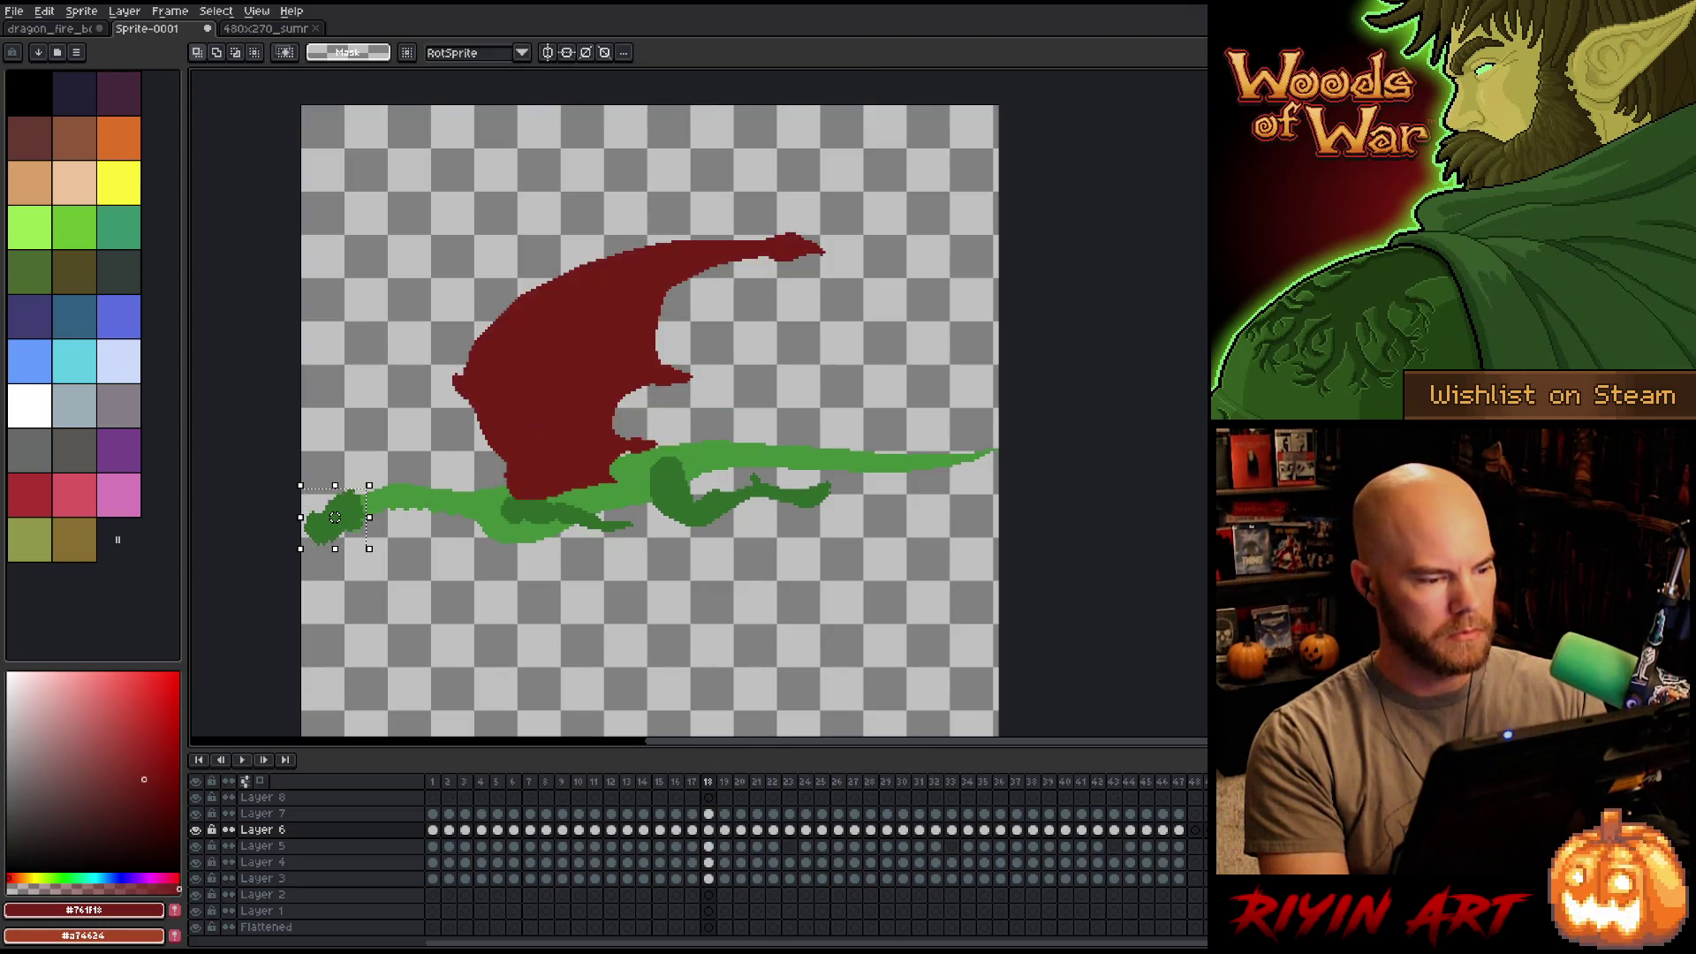
key(Right)
key(Left)
key(Left)
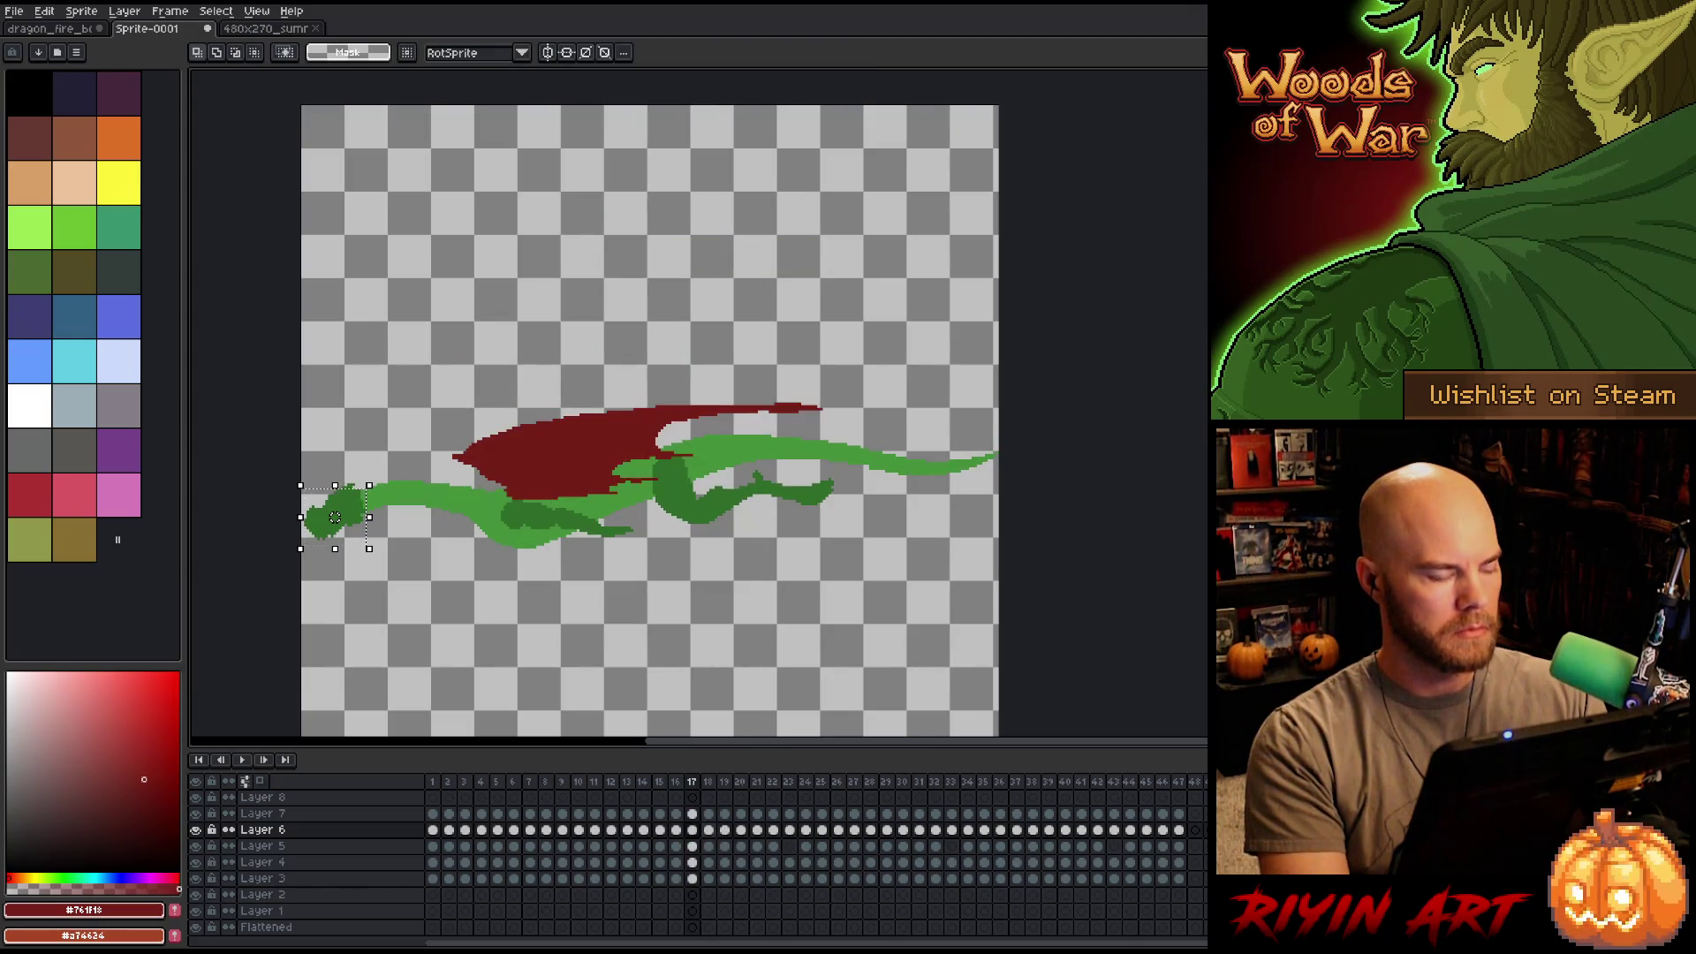
key(Right)
key(Left)
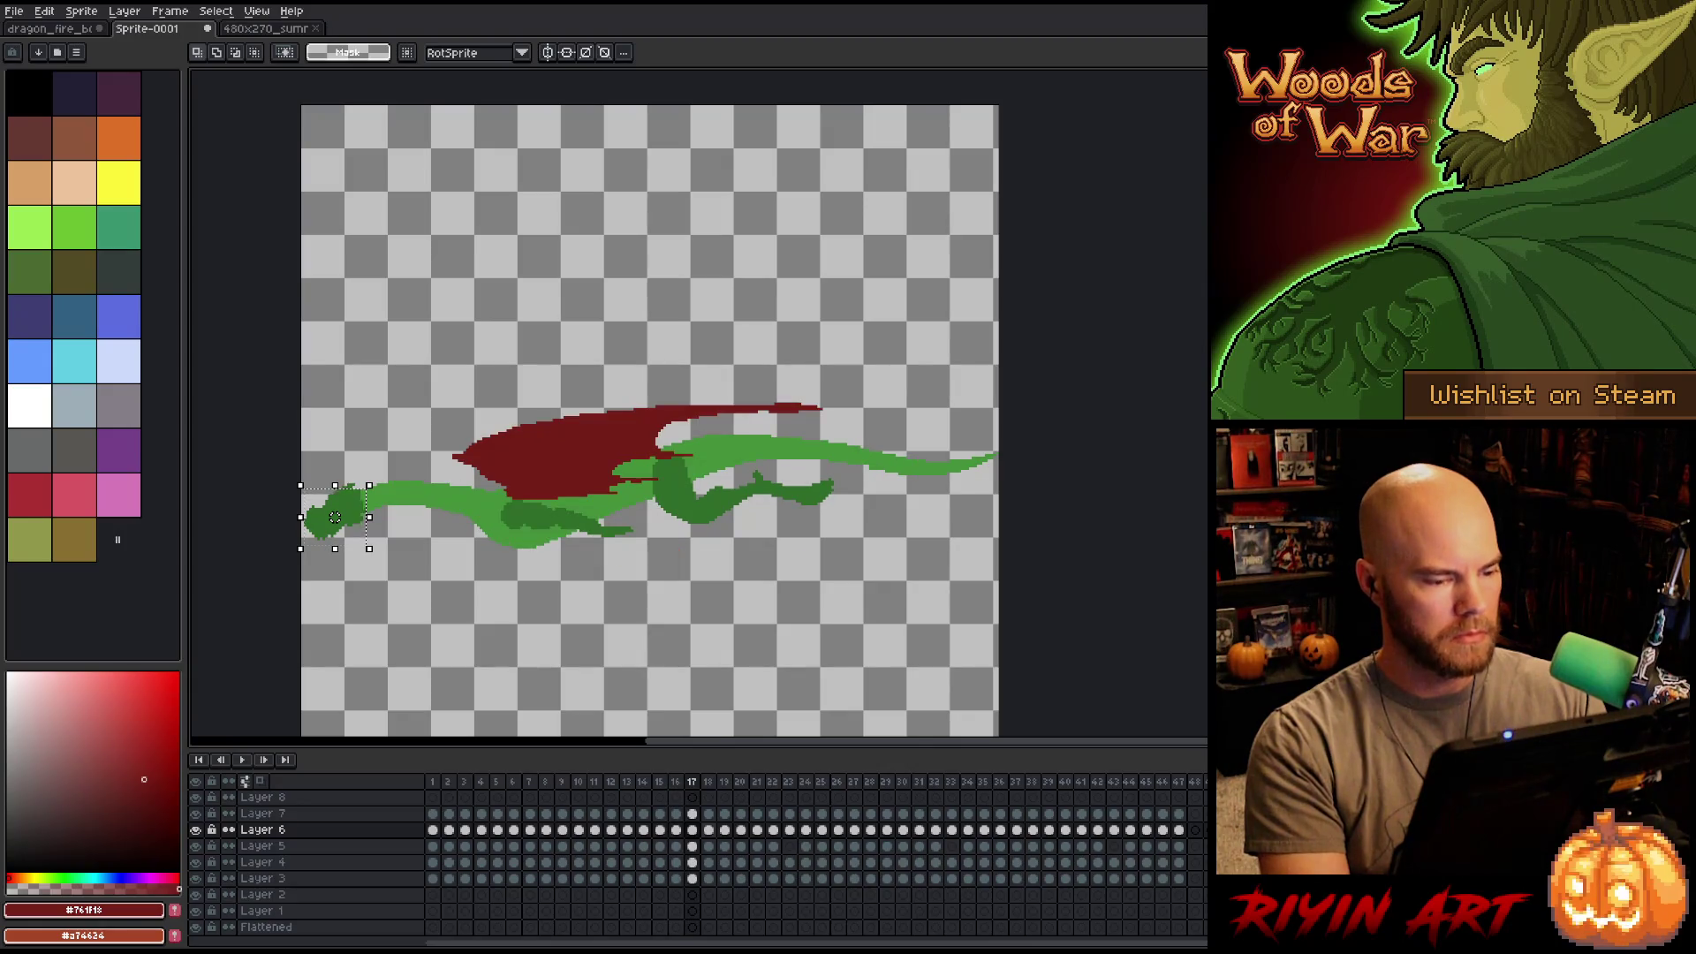
key(Left)
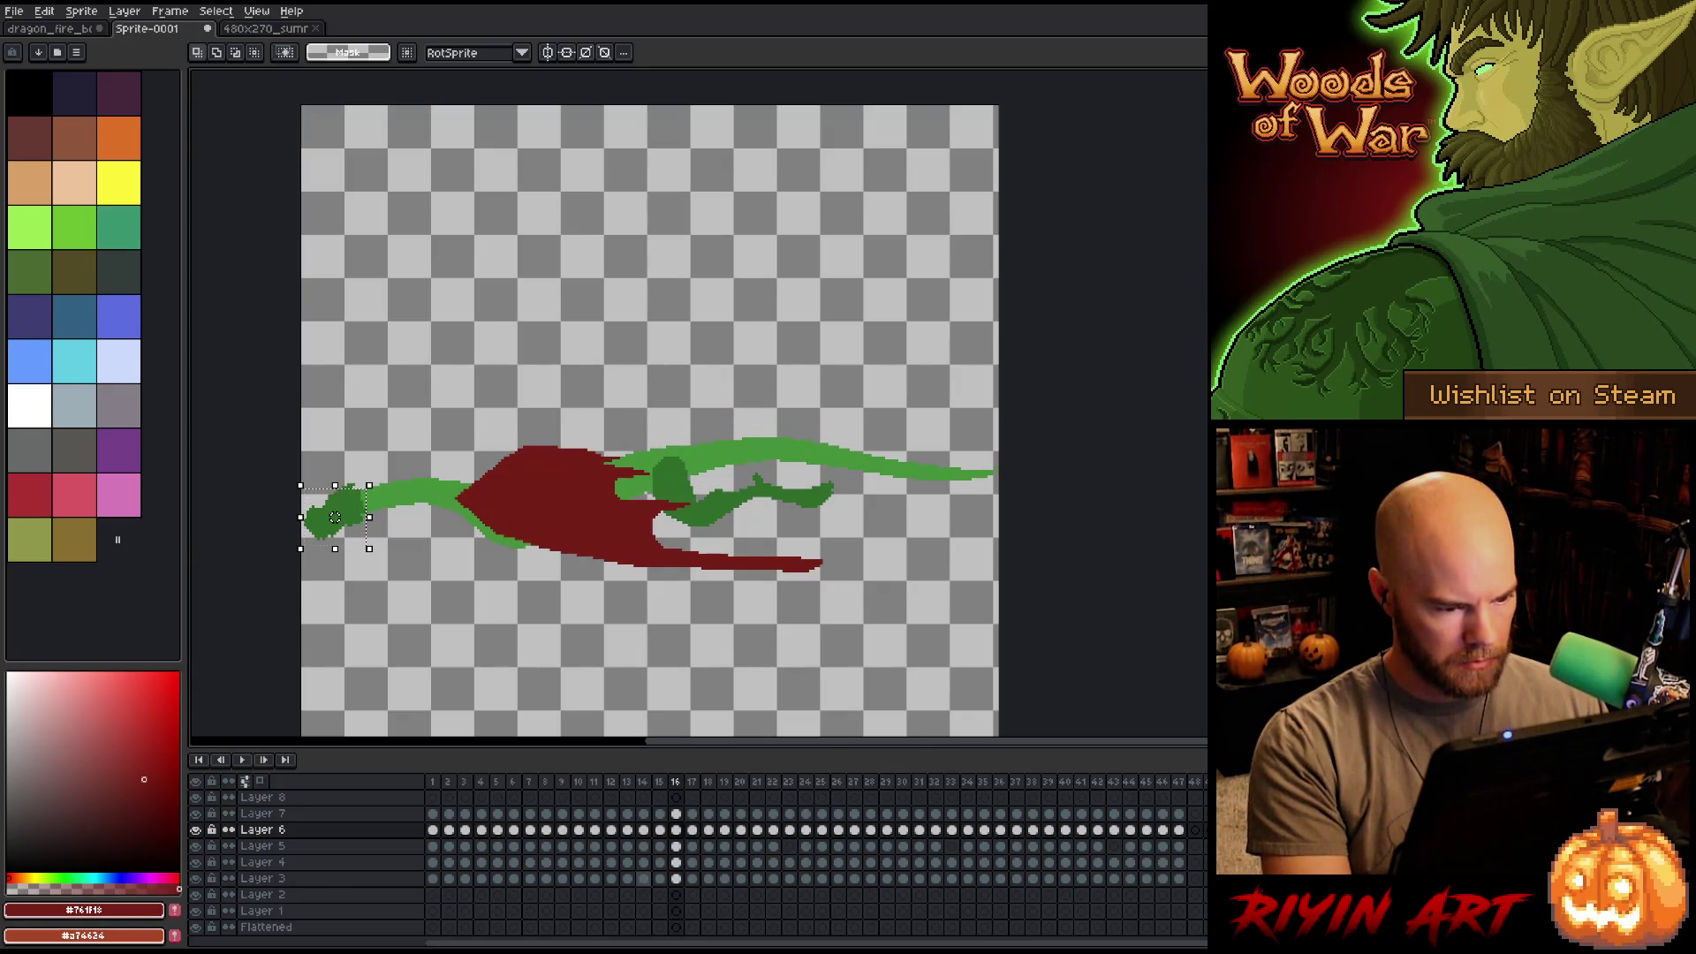
key(Left)
key(Right)
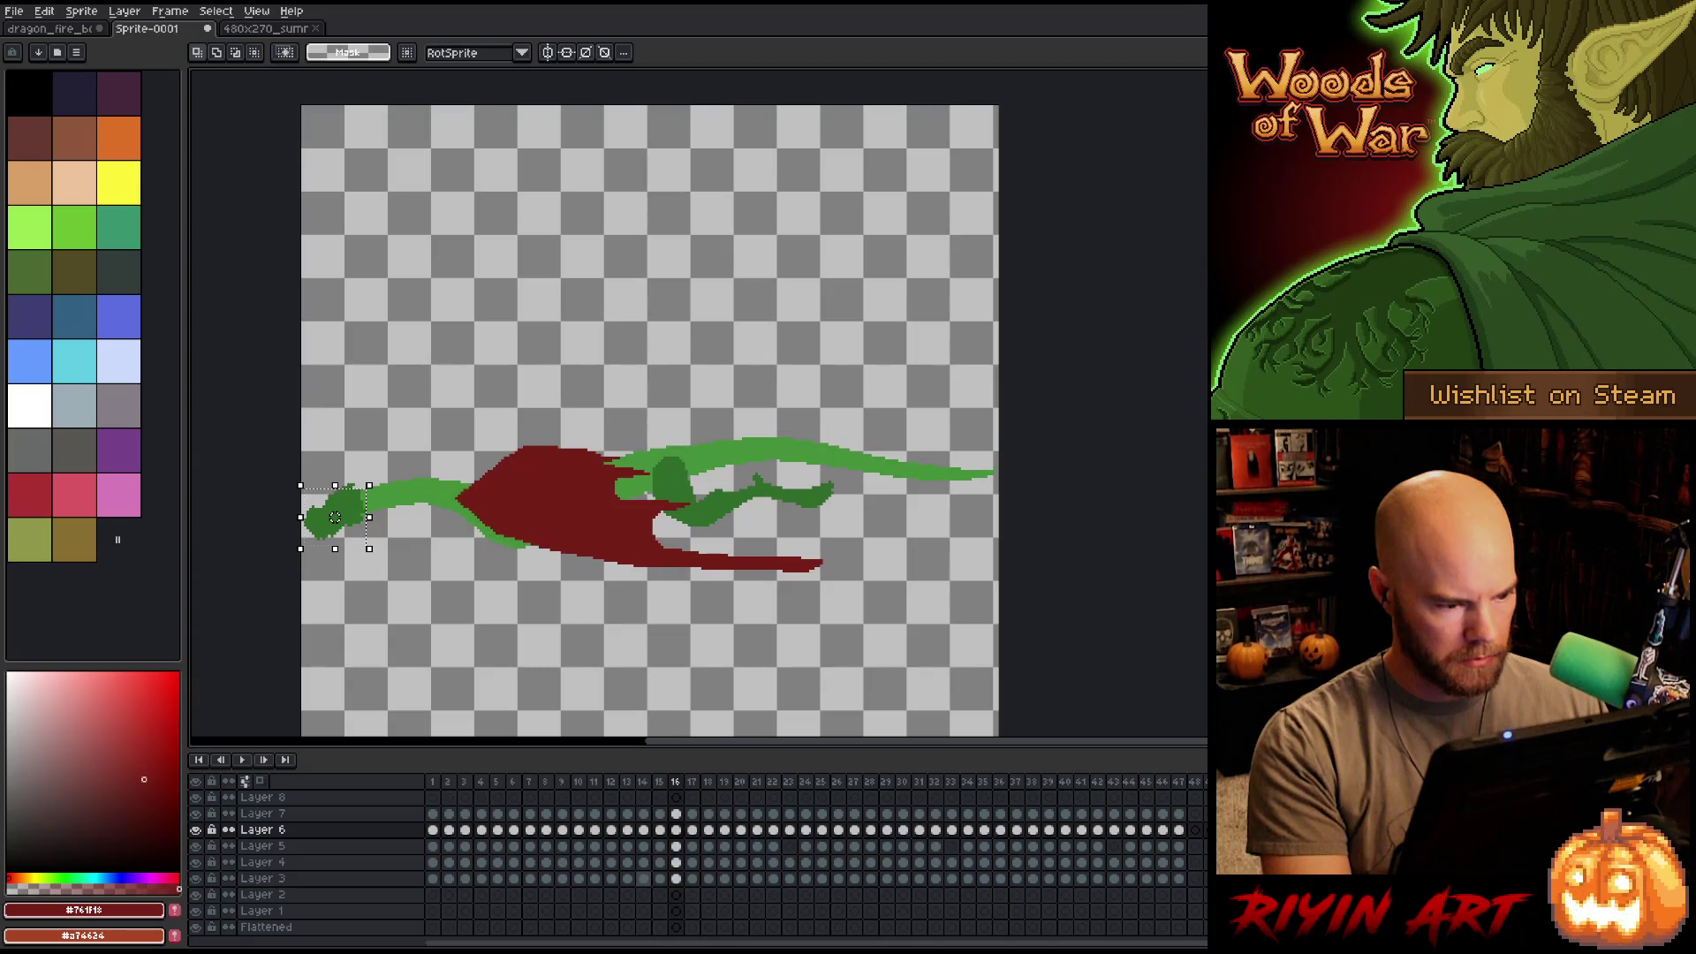
key(Right)
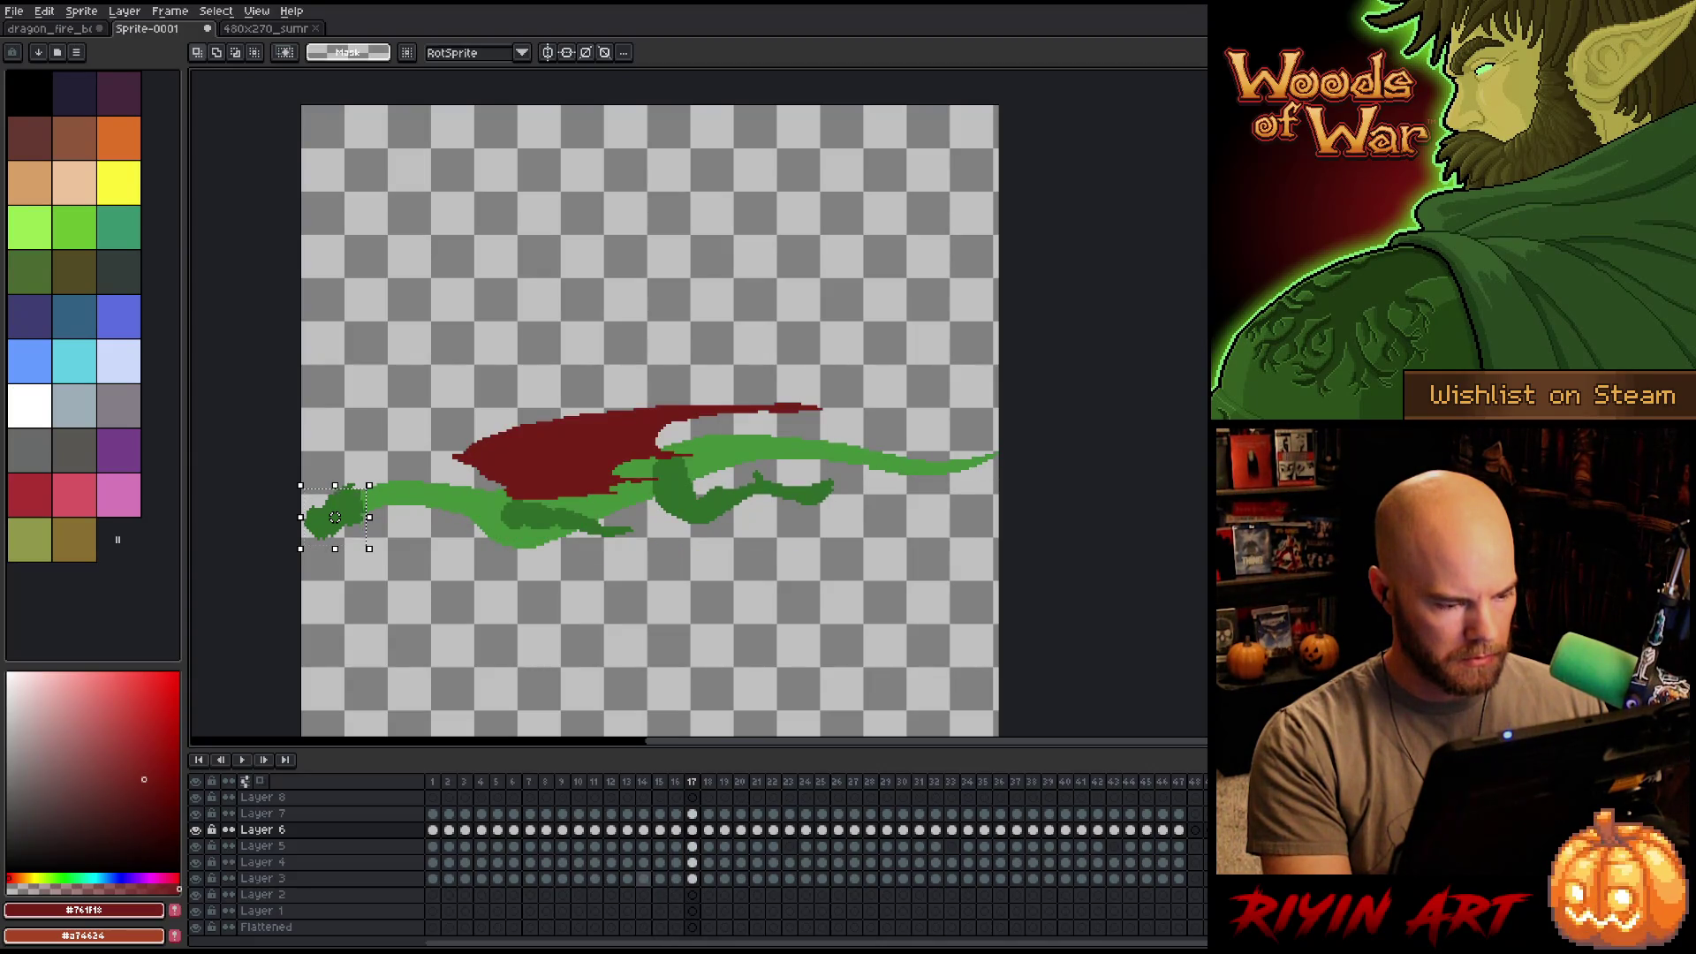
key(Right)
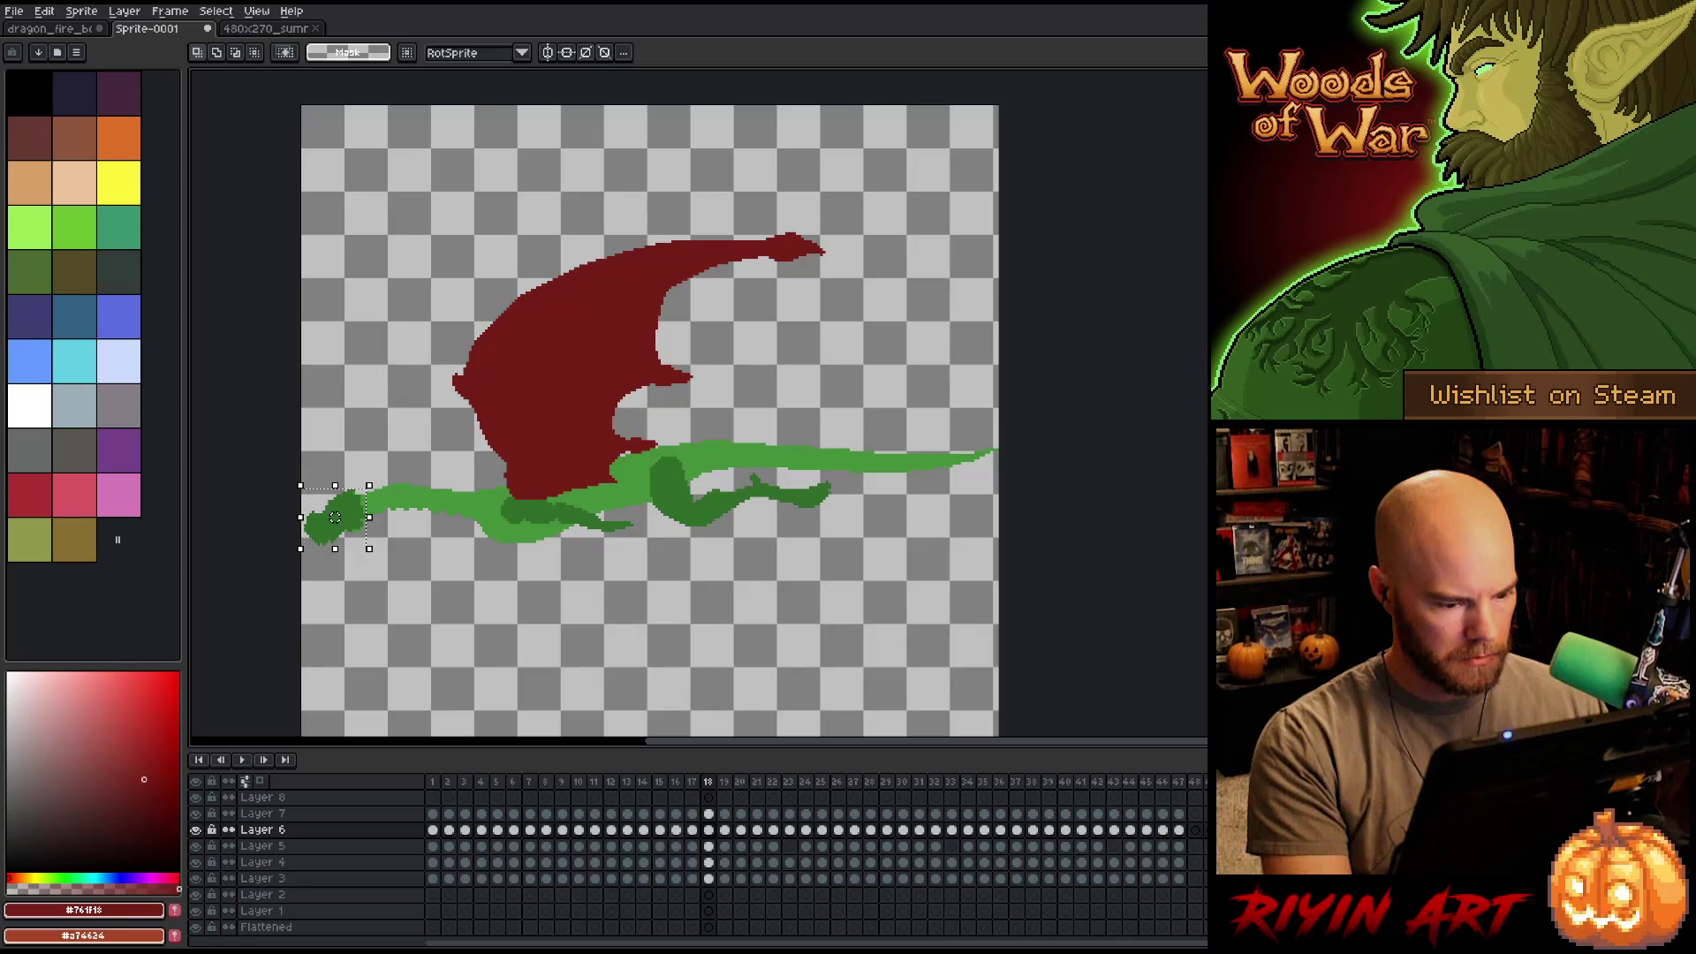
key(Right)
key(Left)
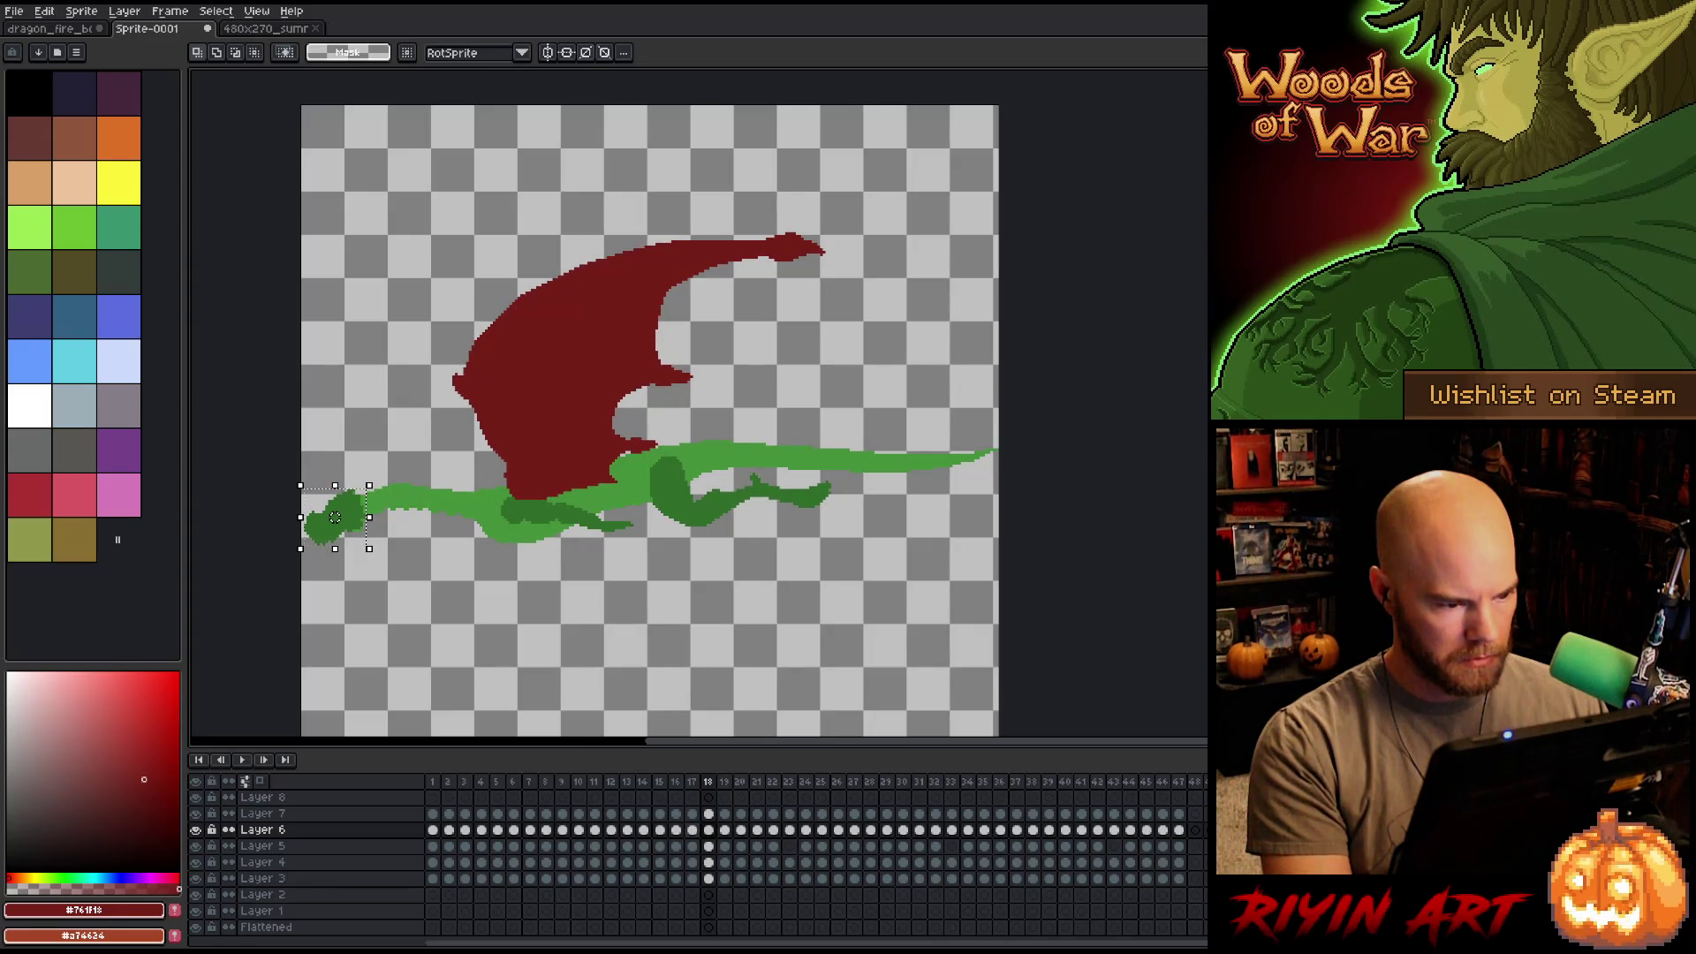
key(Left)
key(Right)
key(Right)
key(Left)
key(Left)
Select the frame 16 cels down to Layer 3, then preview the flap cycle from frame 14.
click(676, 831)
drag(676, 831, 675, 878)
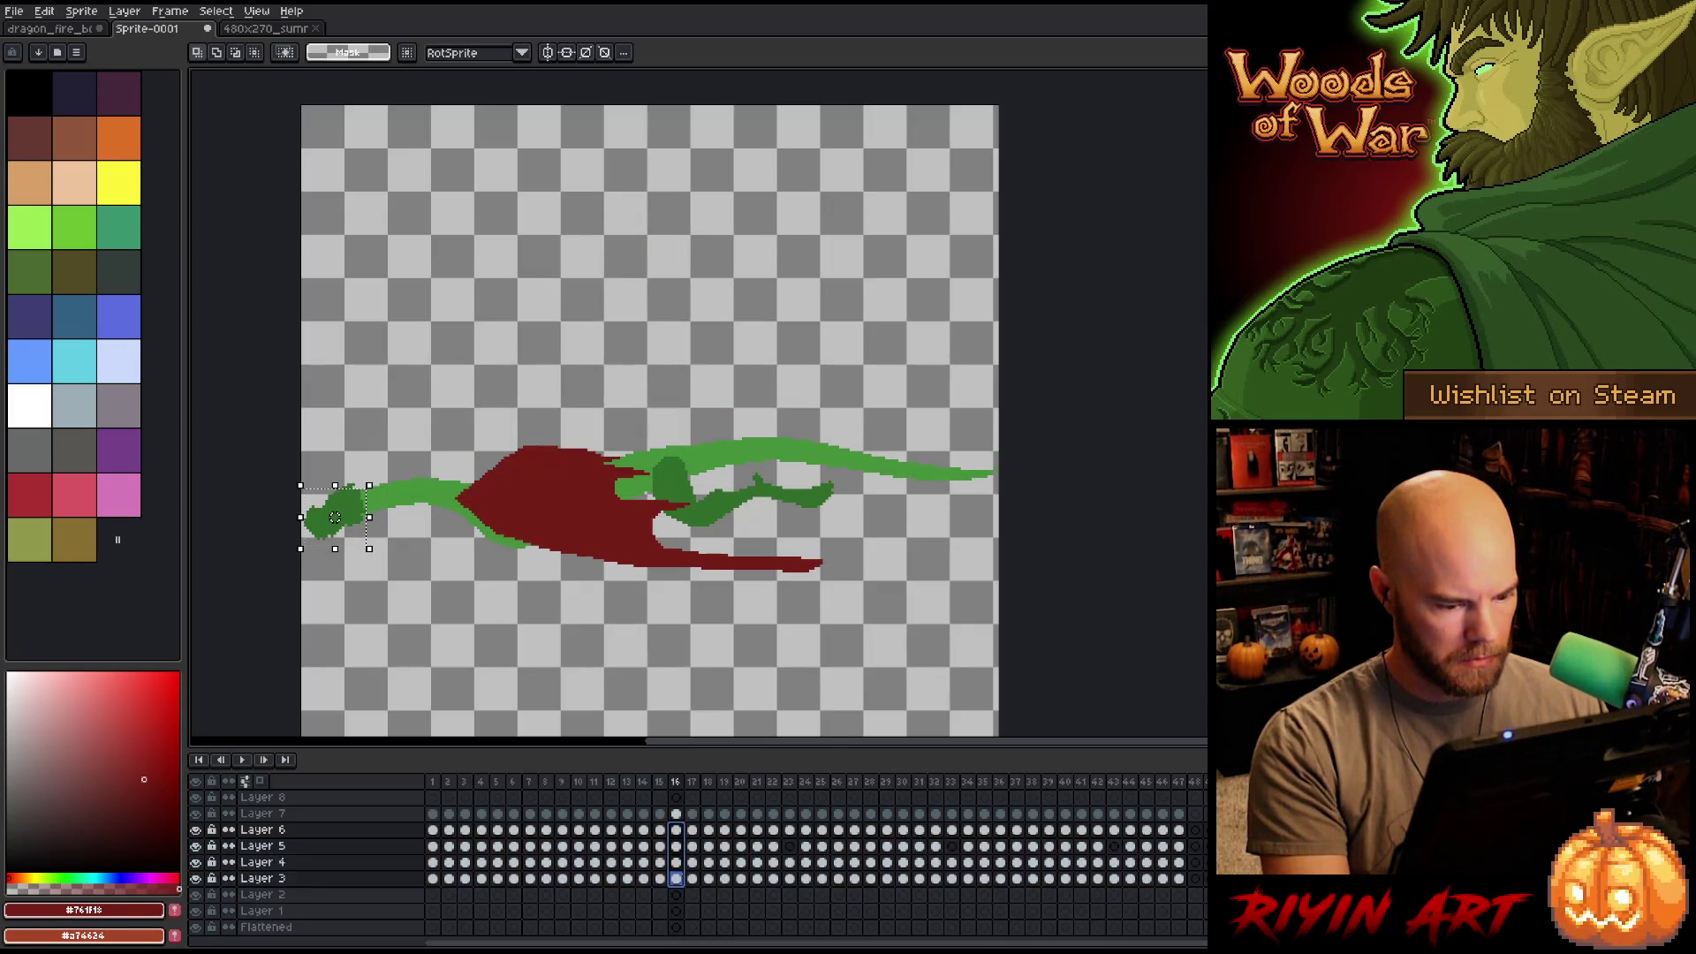
click(708, 830)
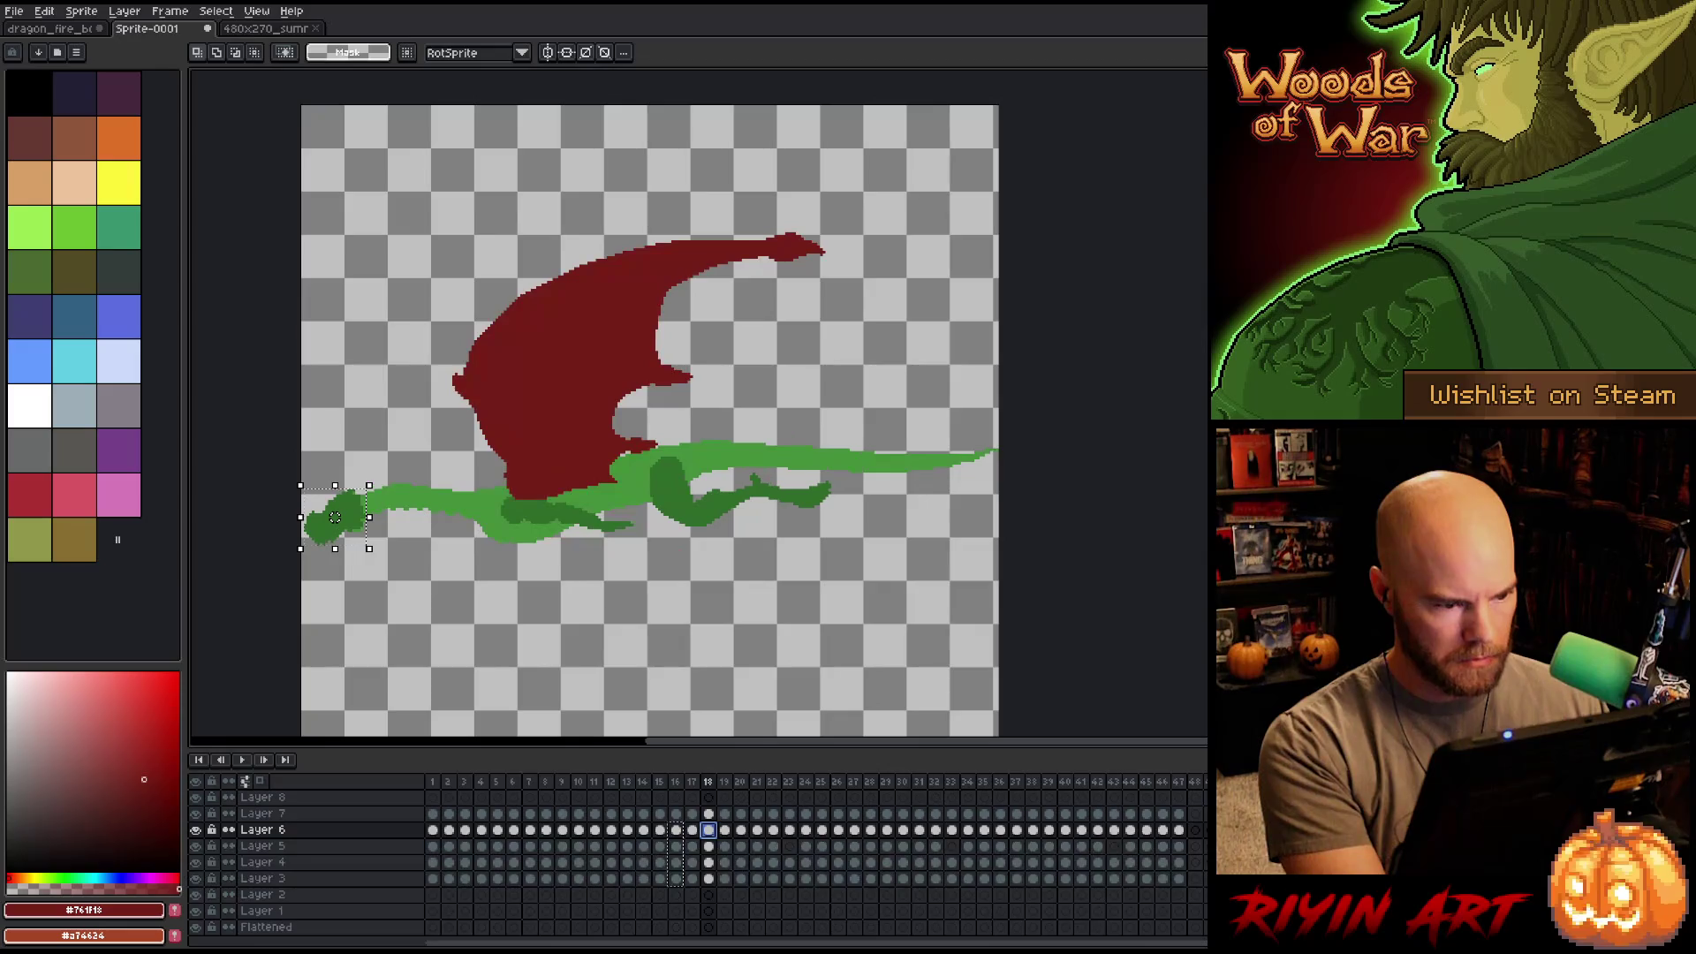
click(643, 831)
key(Return)
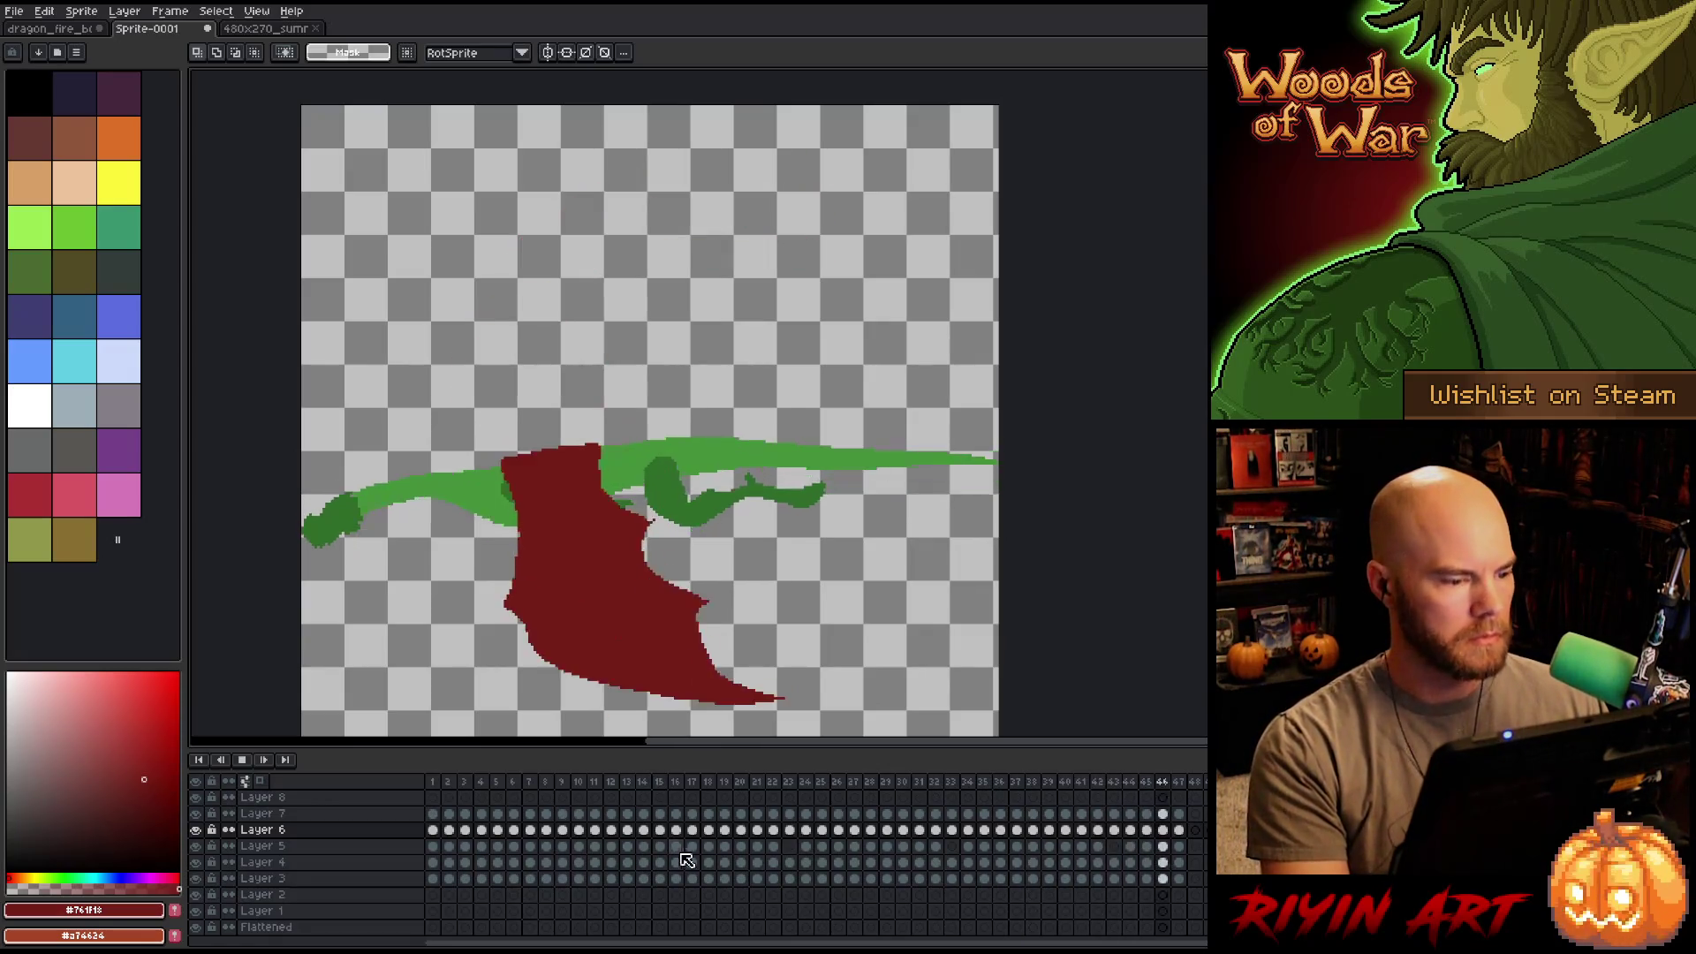
key(Return)
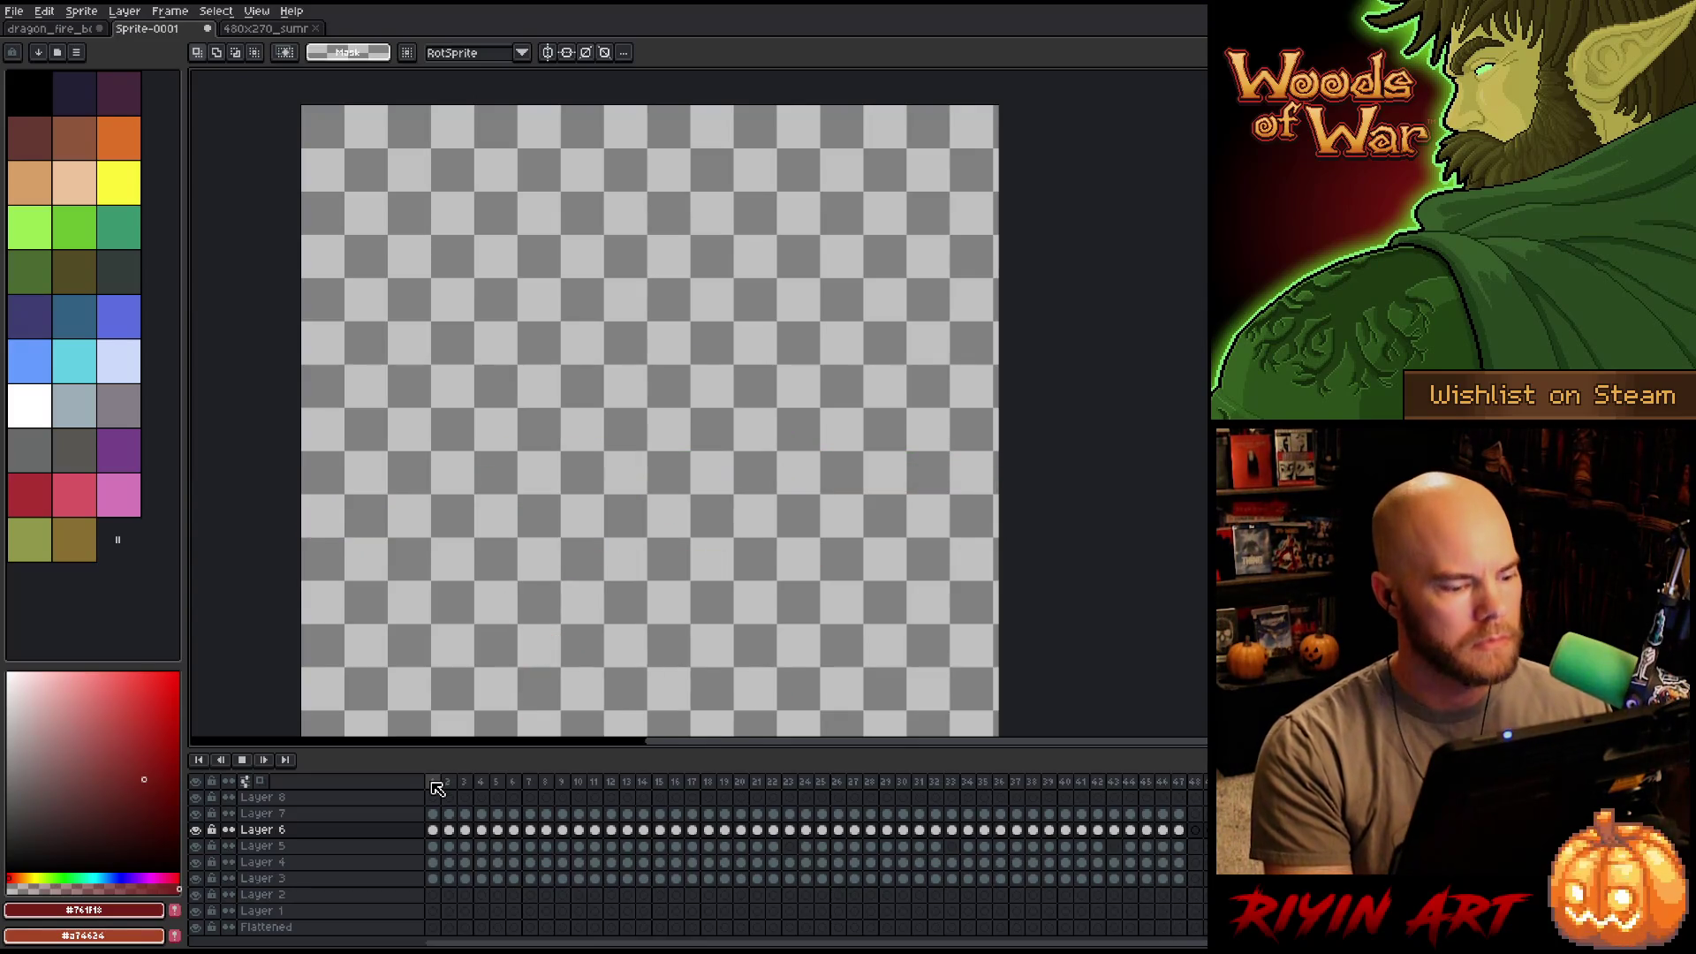
Save the dragon sprite as dragon_flight_v1.
right_click(316, 816)
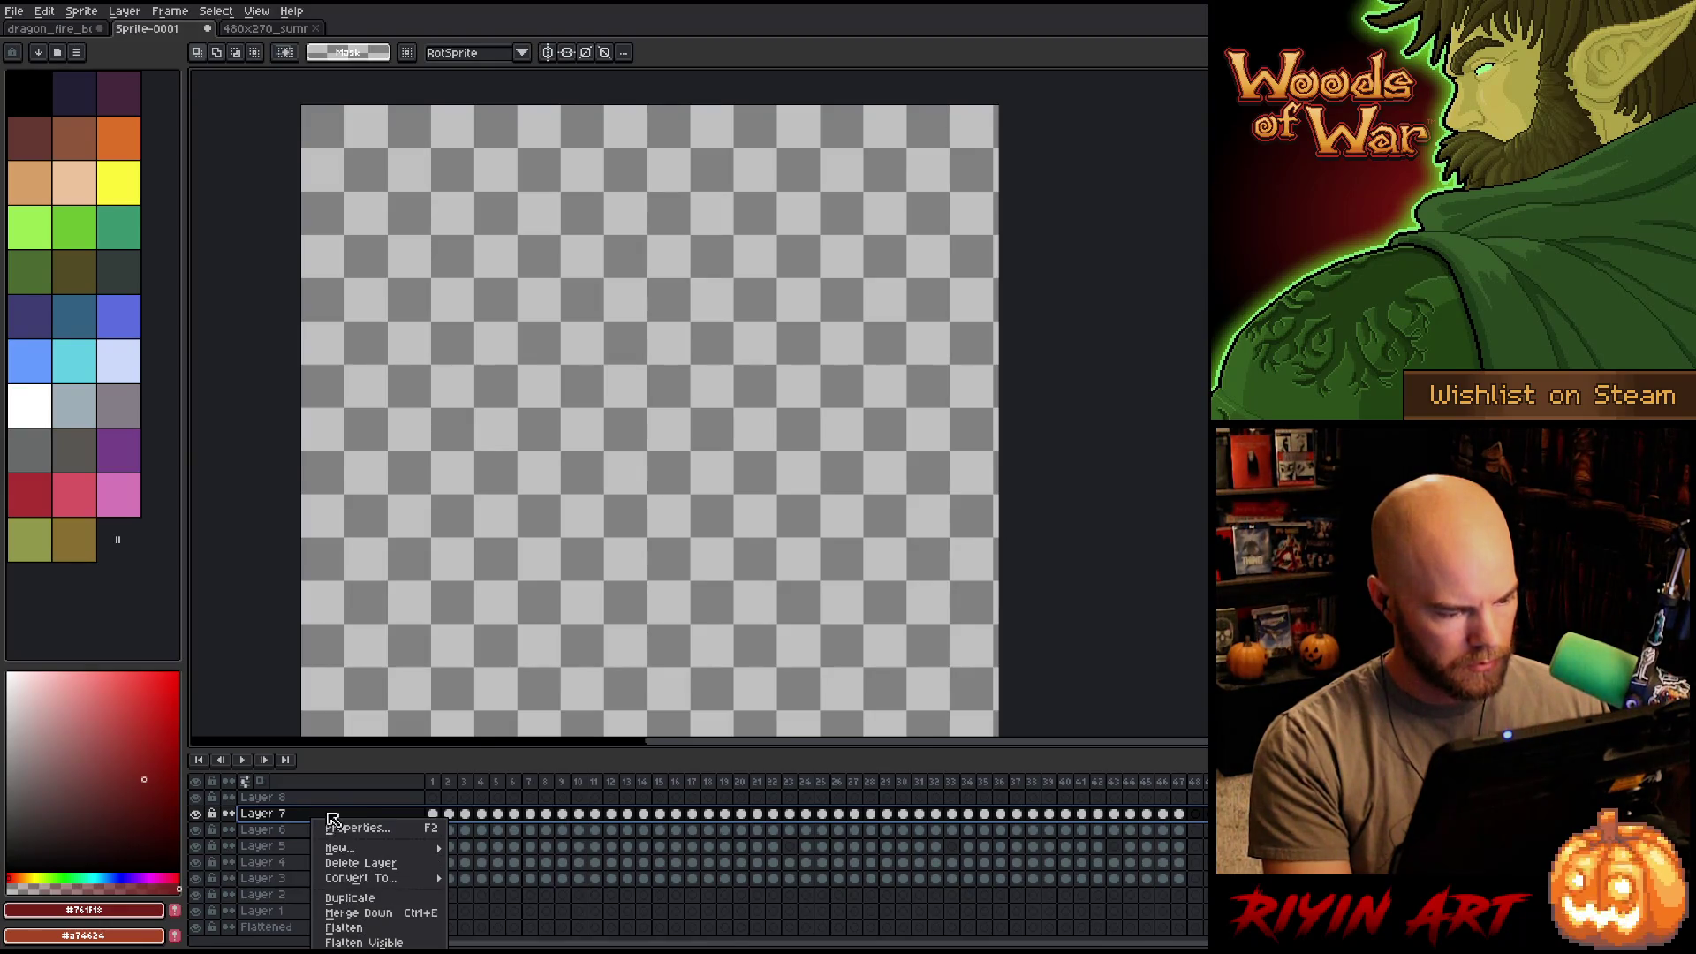
click(330, 767)
click(17, 13)
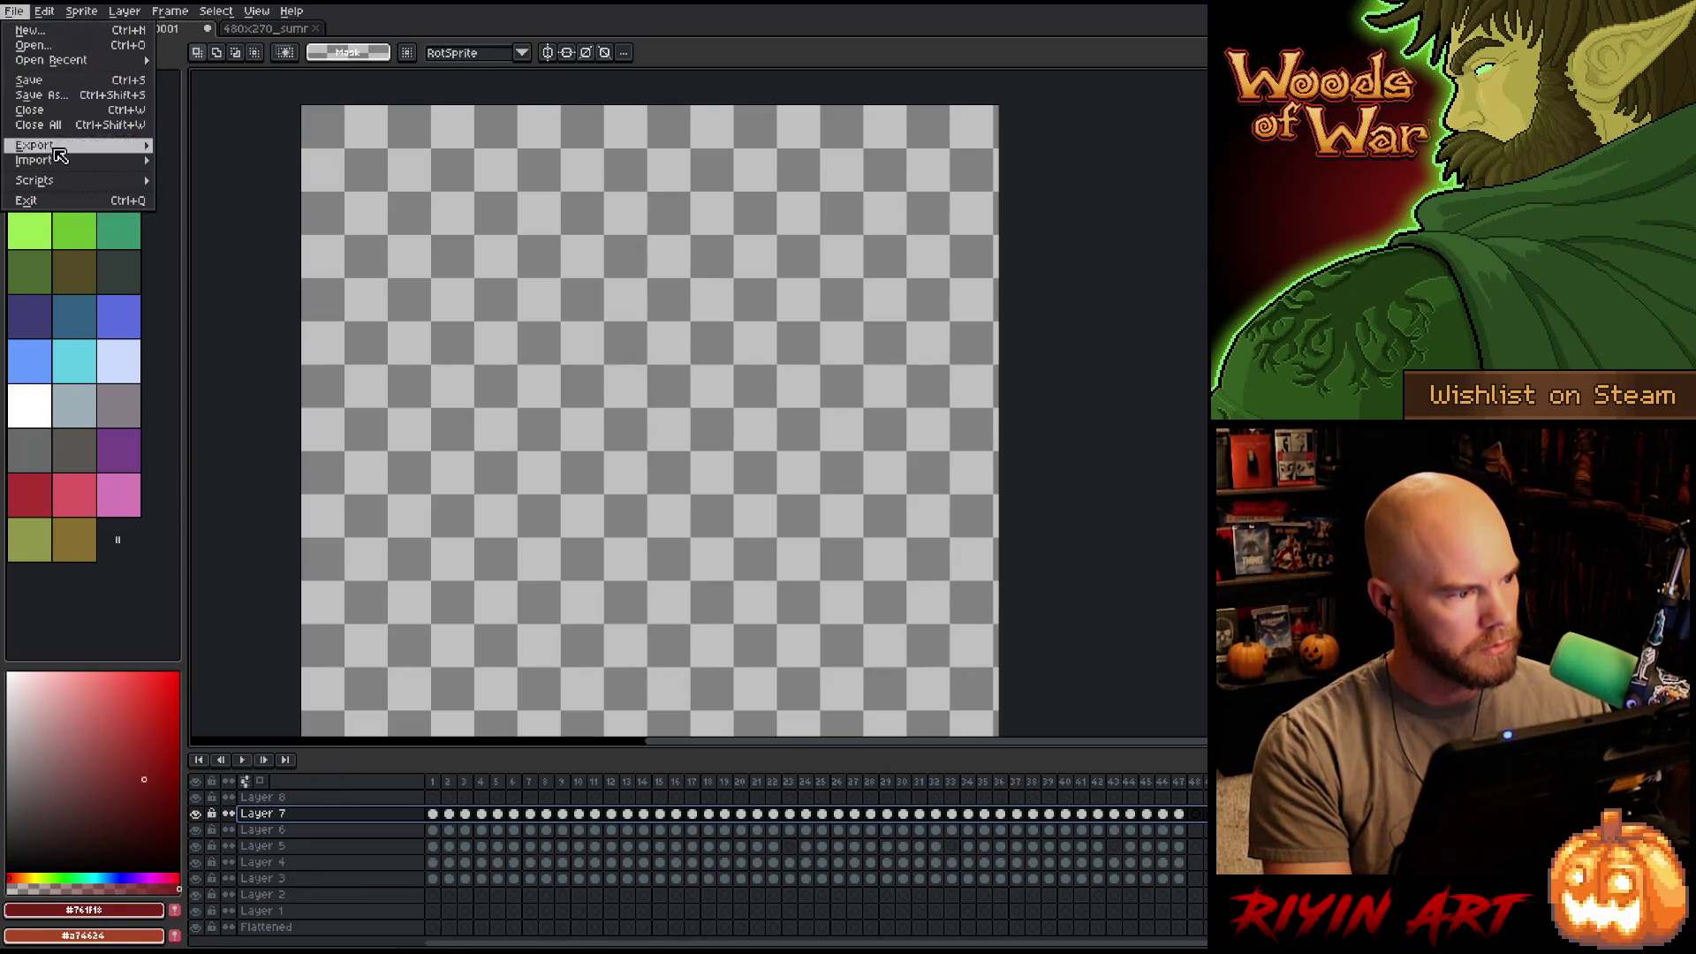
click(35, 107)
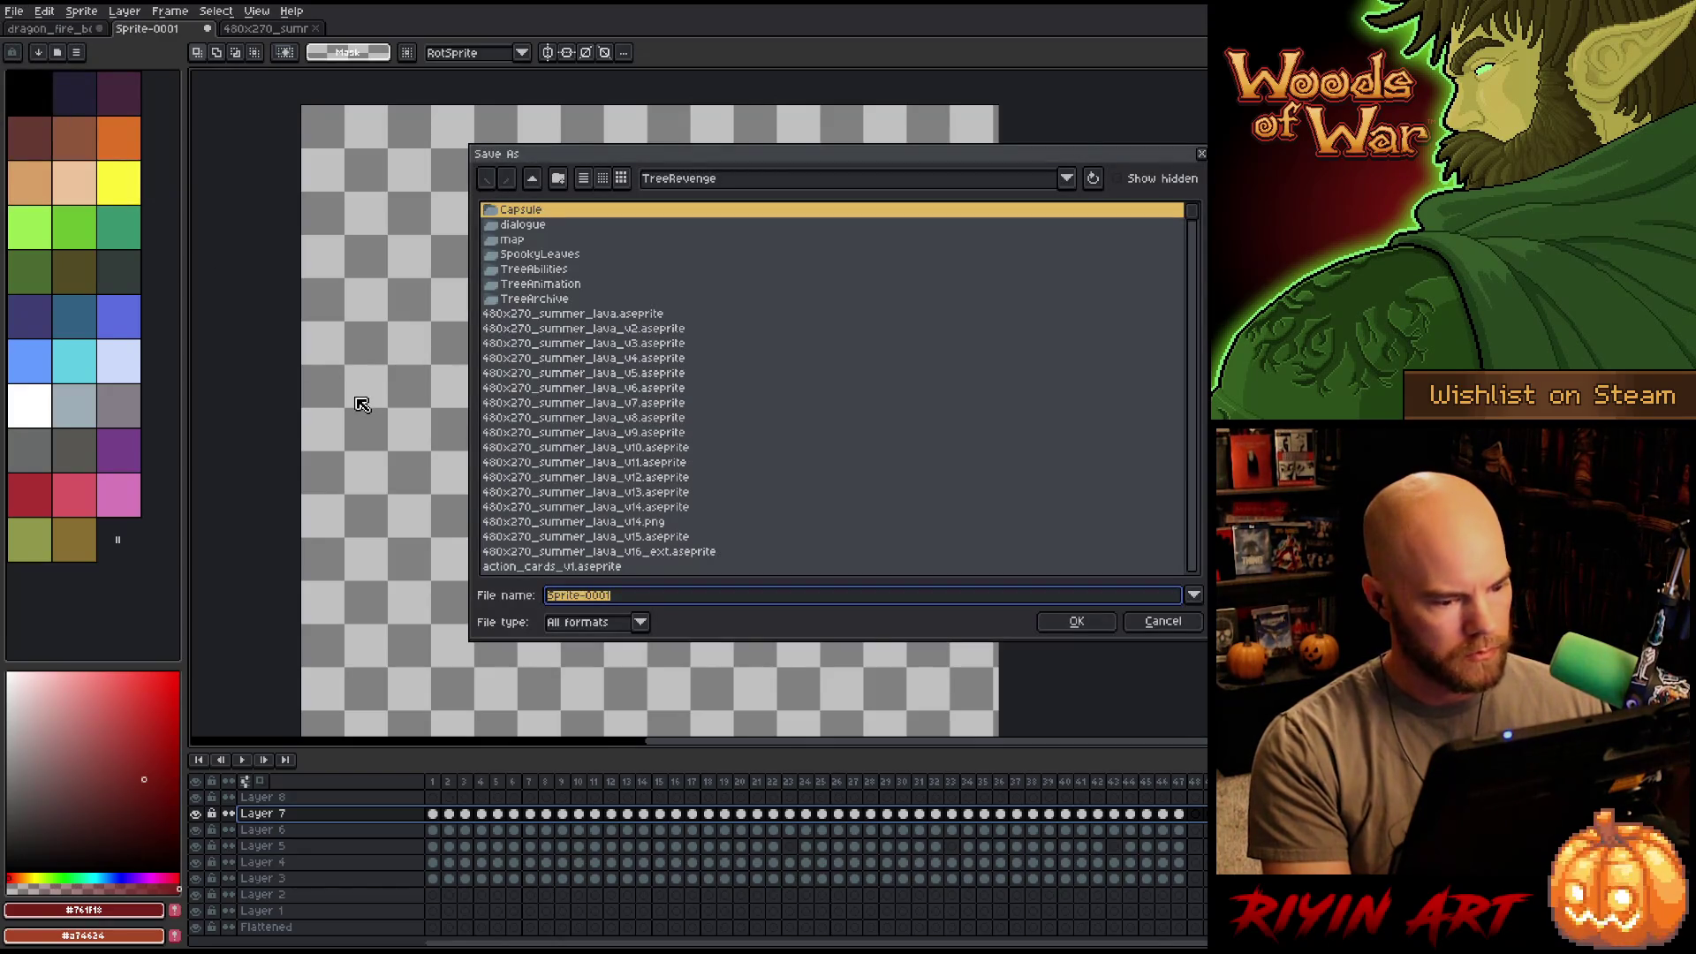
text(dragon)
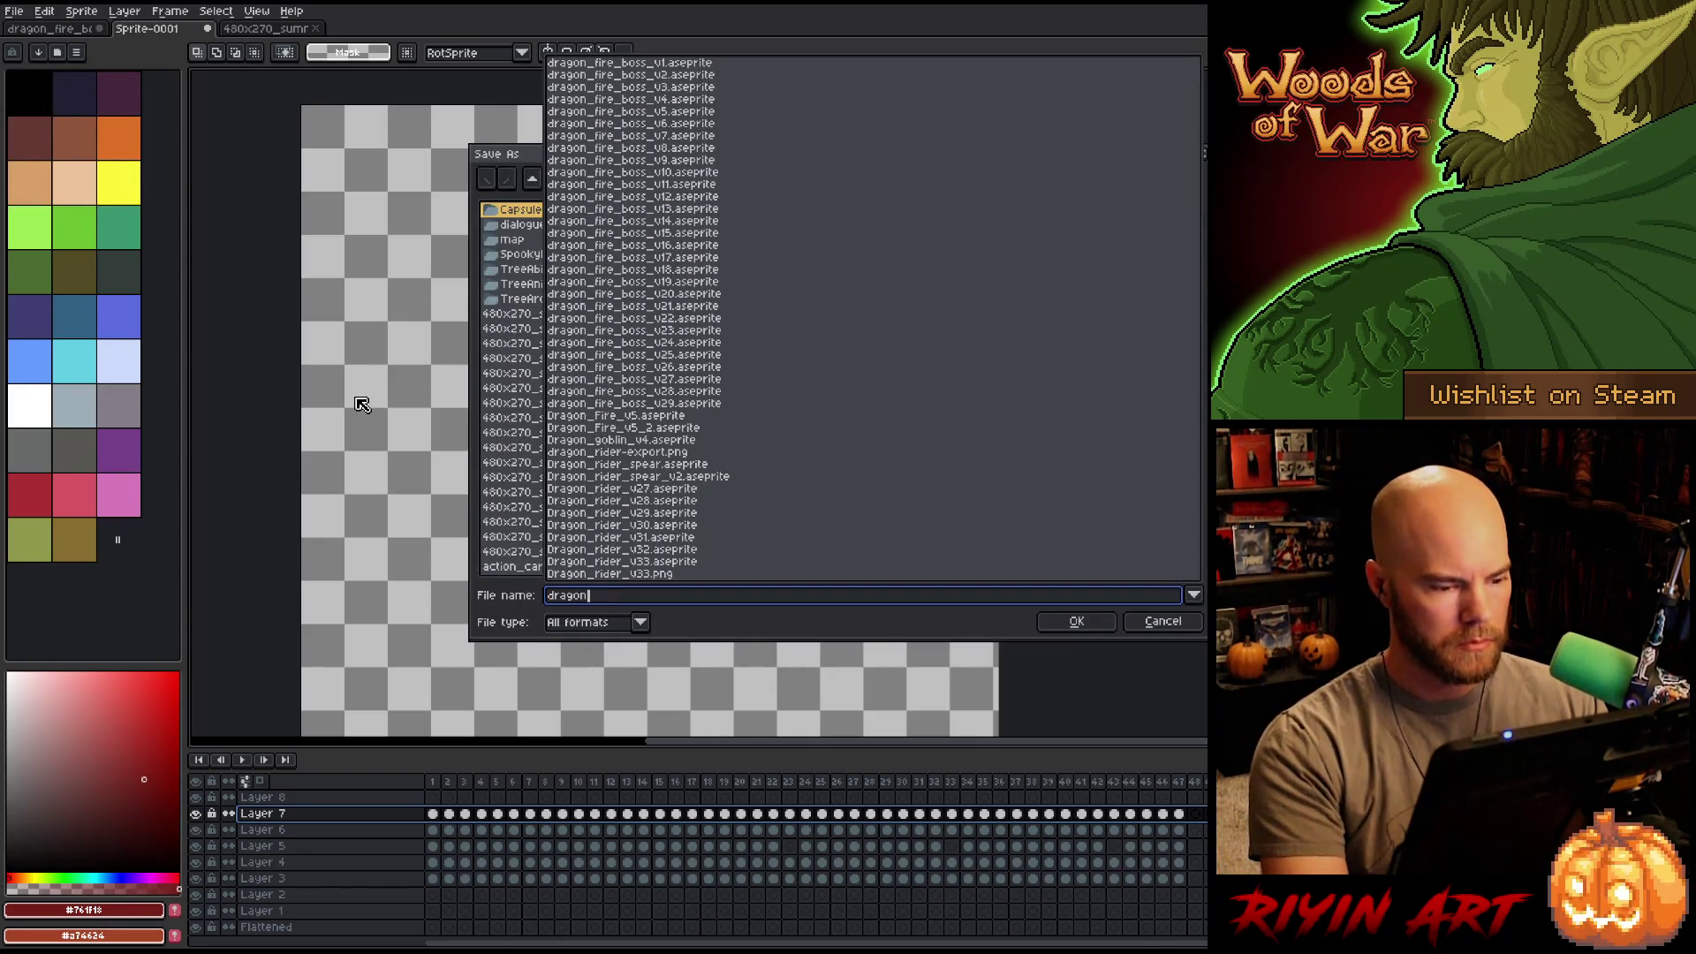
text(_flight_v1)
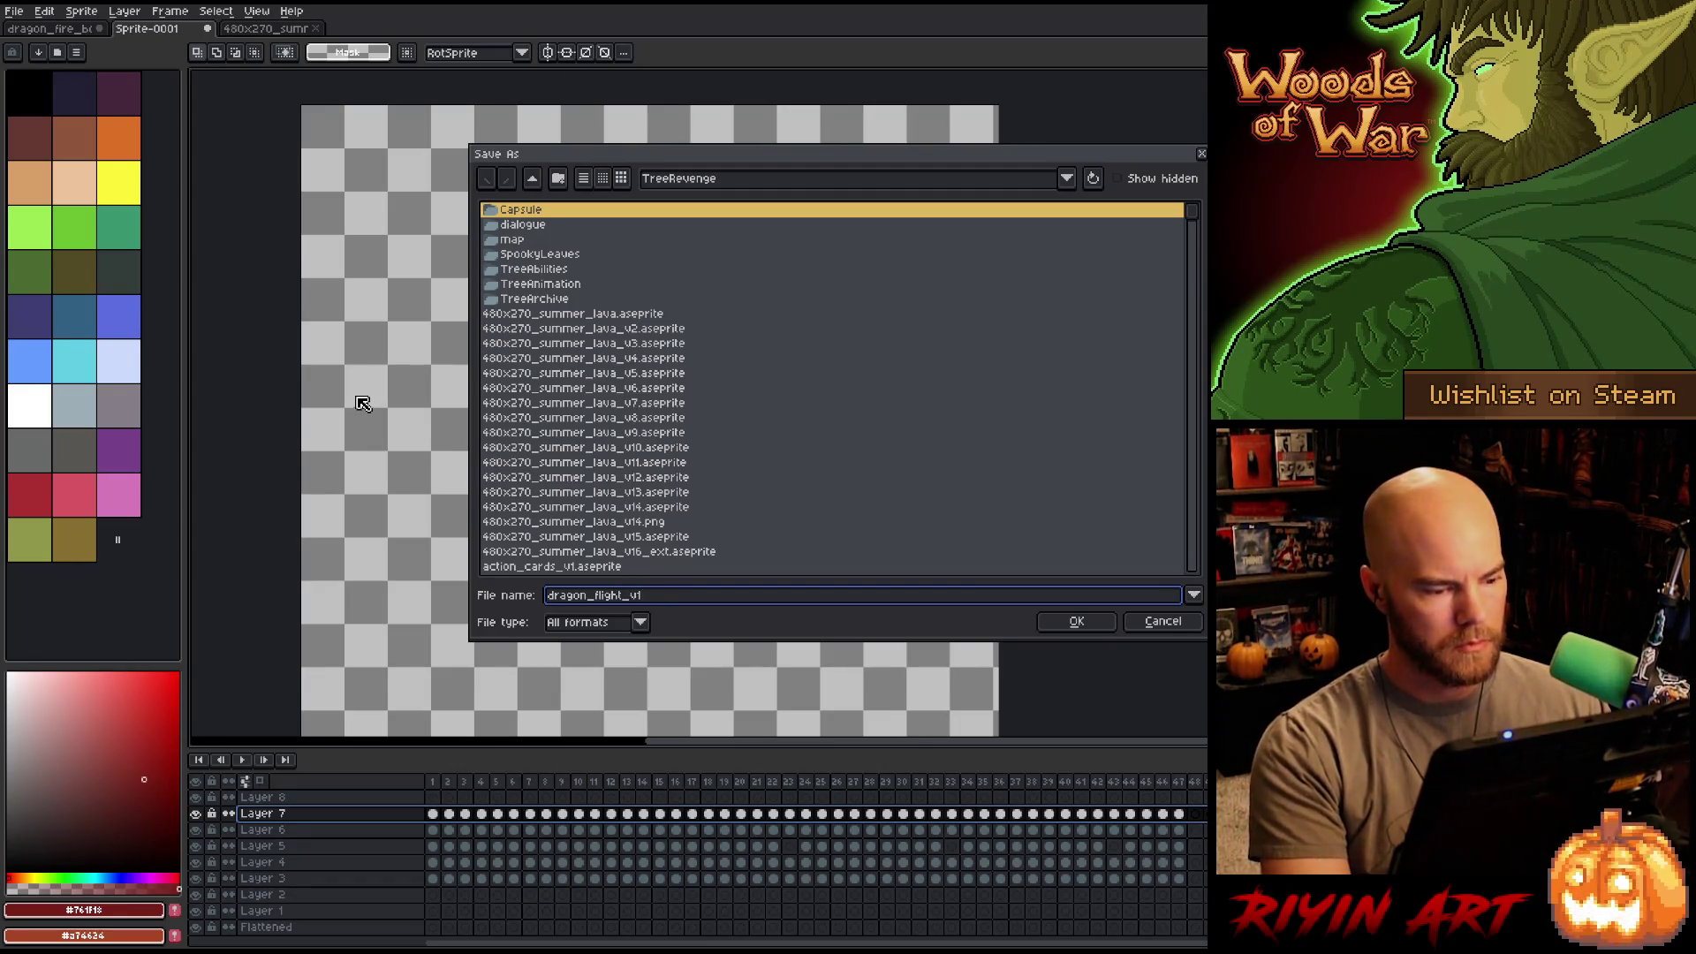
key(Return)
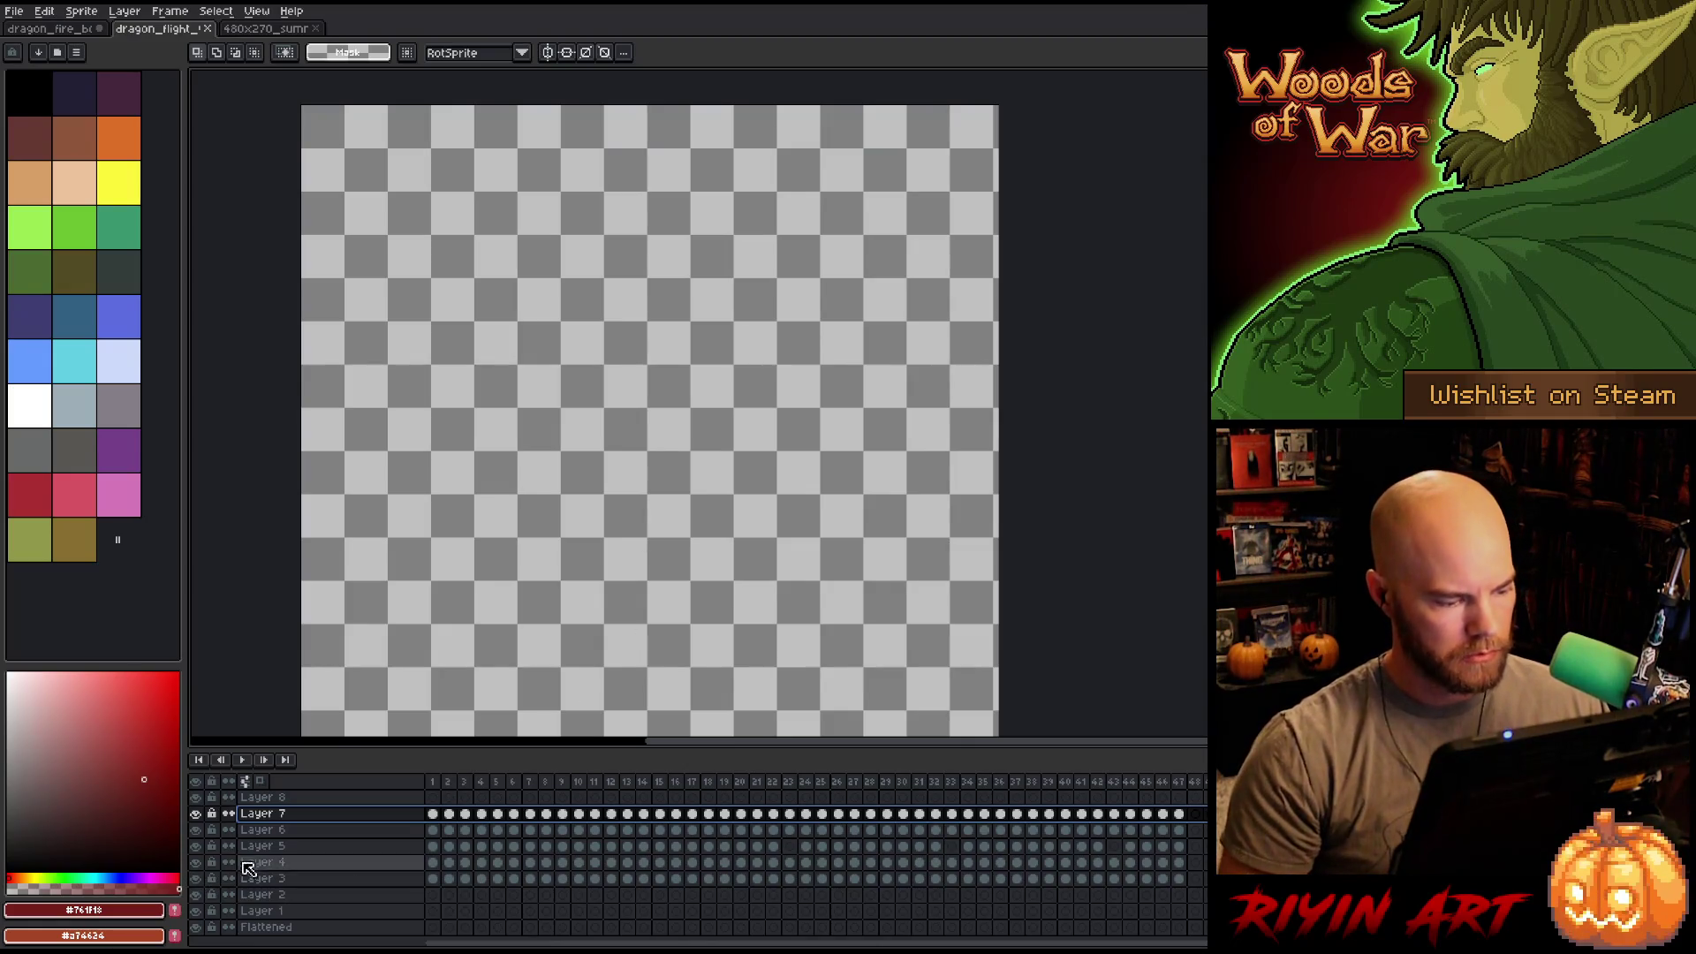
Flatten the dragon layers into one, select all 47 frames, and close the lava background document.
right_click(284, 820)
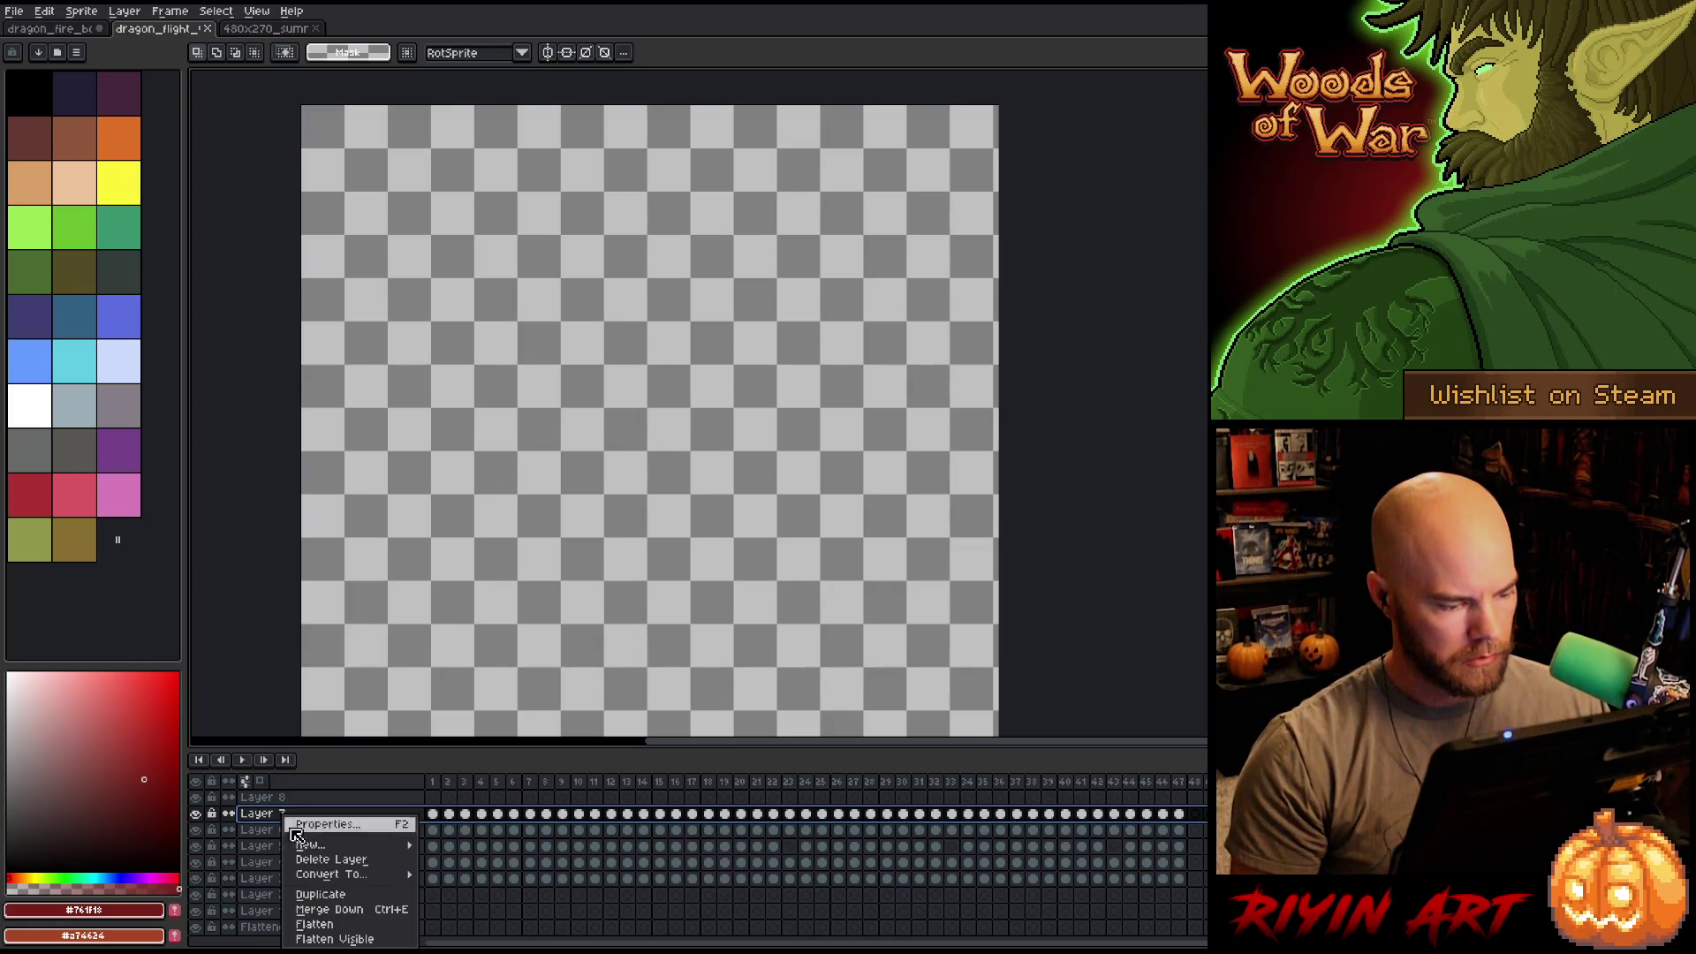
click(314, 925)
click(434, 784)
drag(1183, 798, 442, 804)
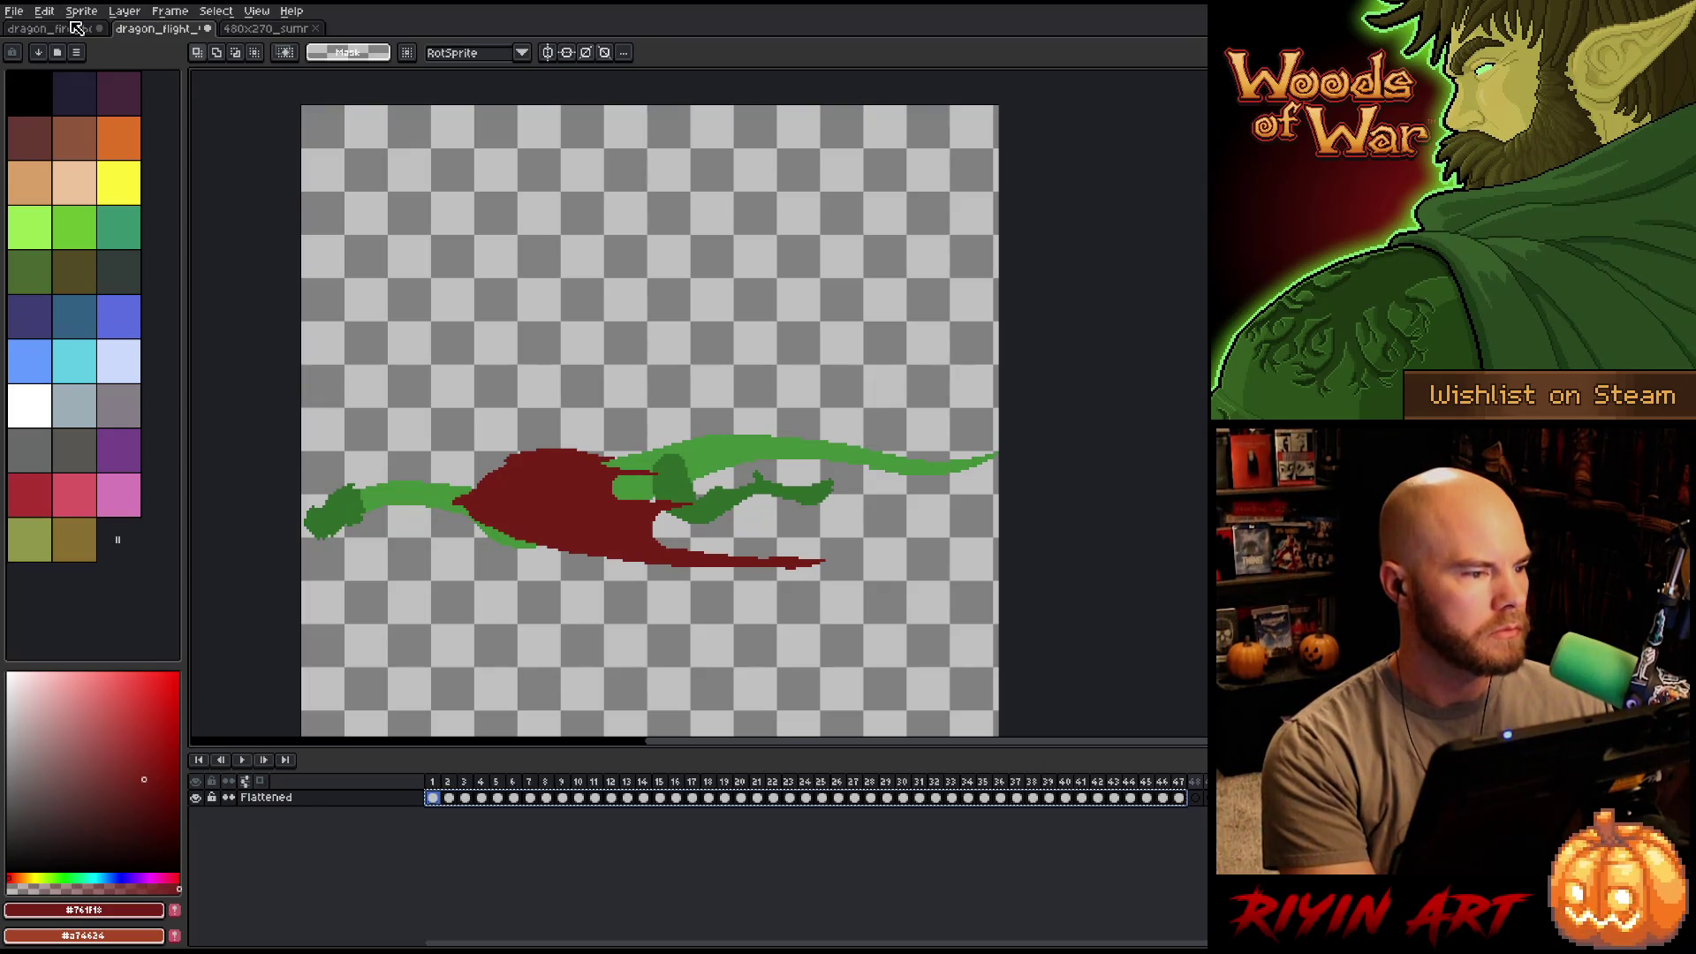
click(315, 29)
Switch to the dragon boss scene and select Layer 15 in the timeline.
click(58, 30)
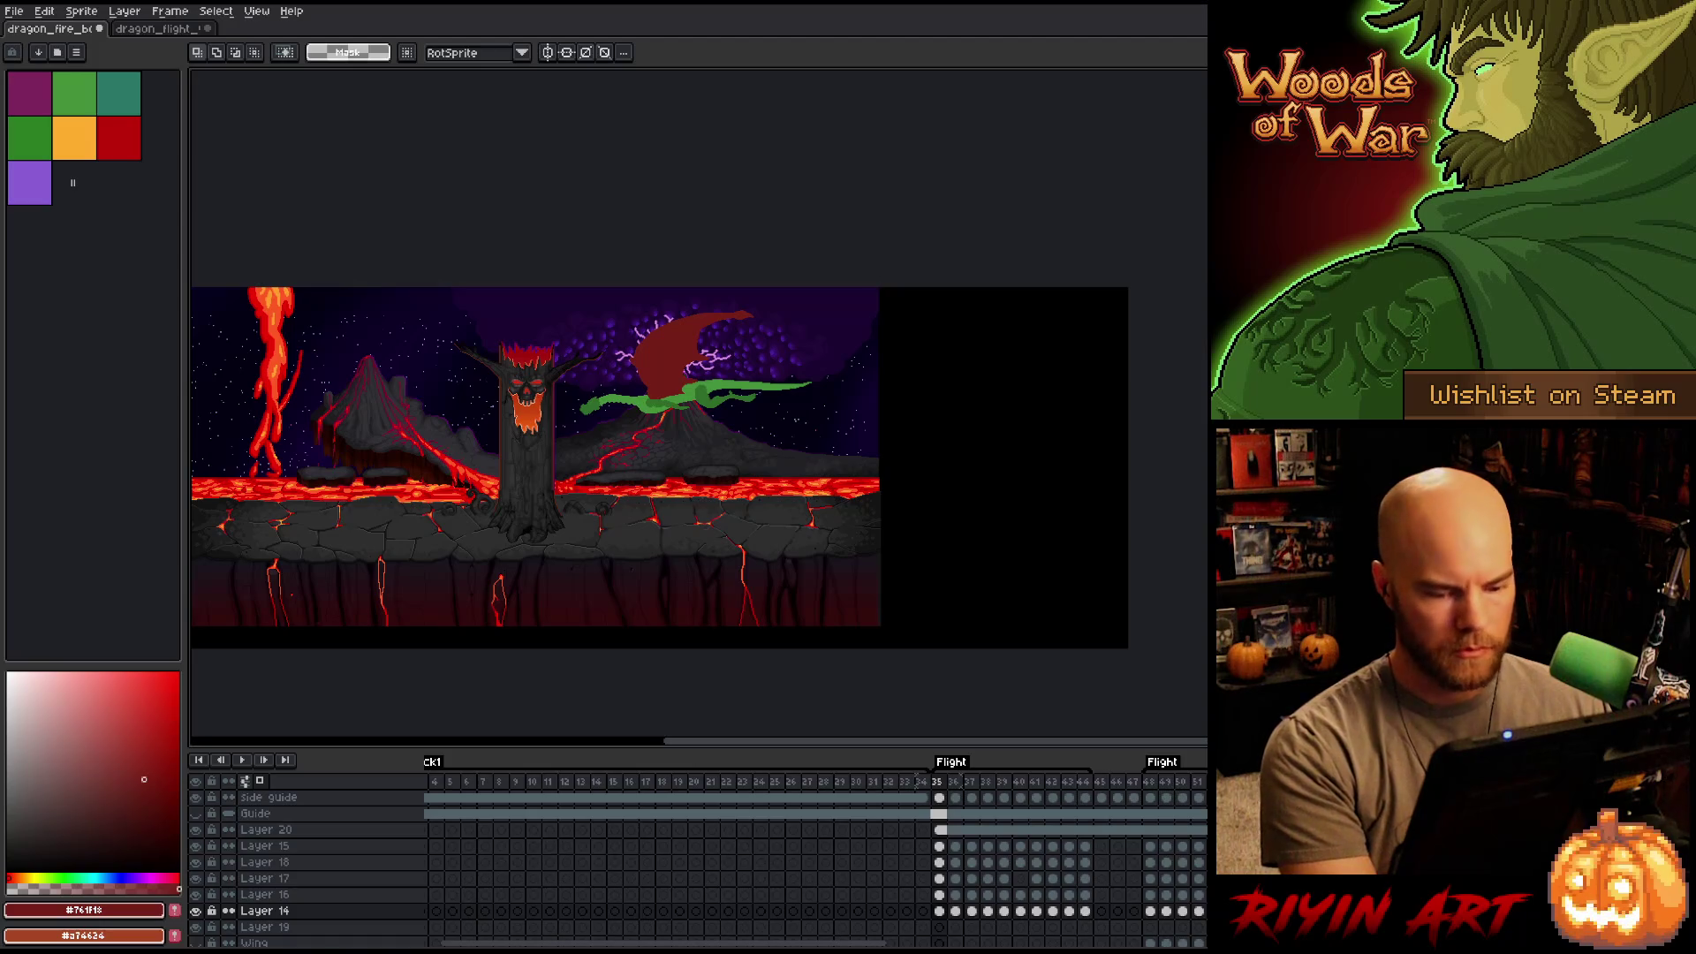
drag(738, 945, 1124, 943)
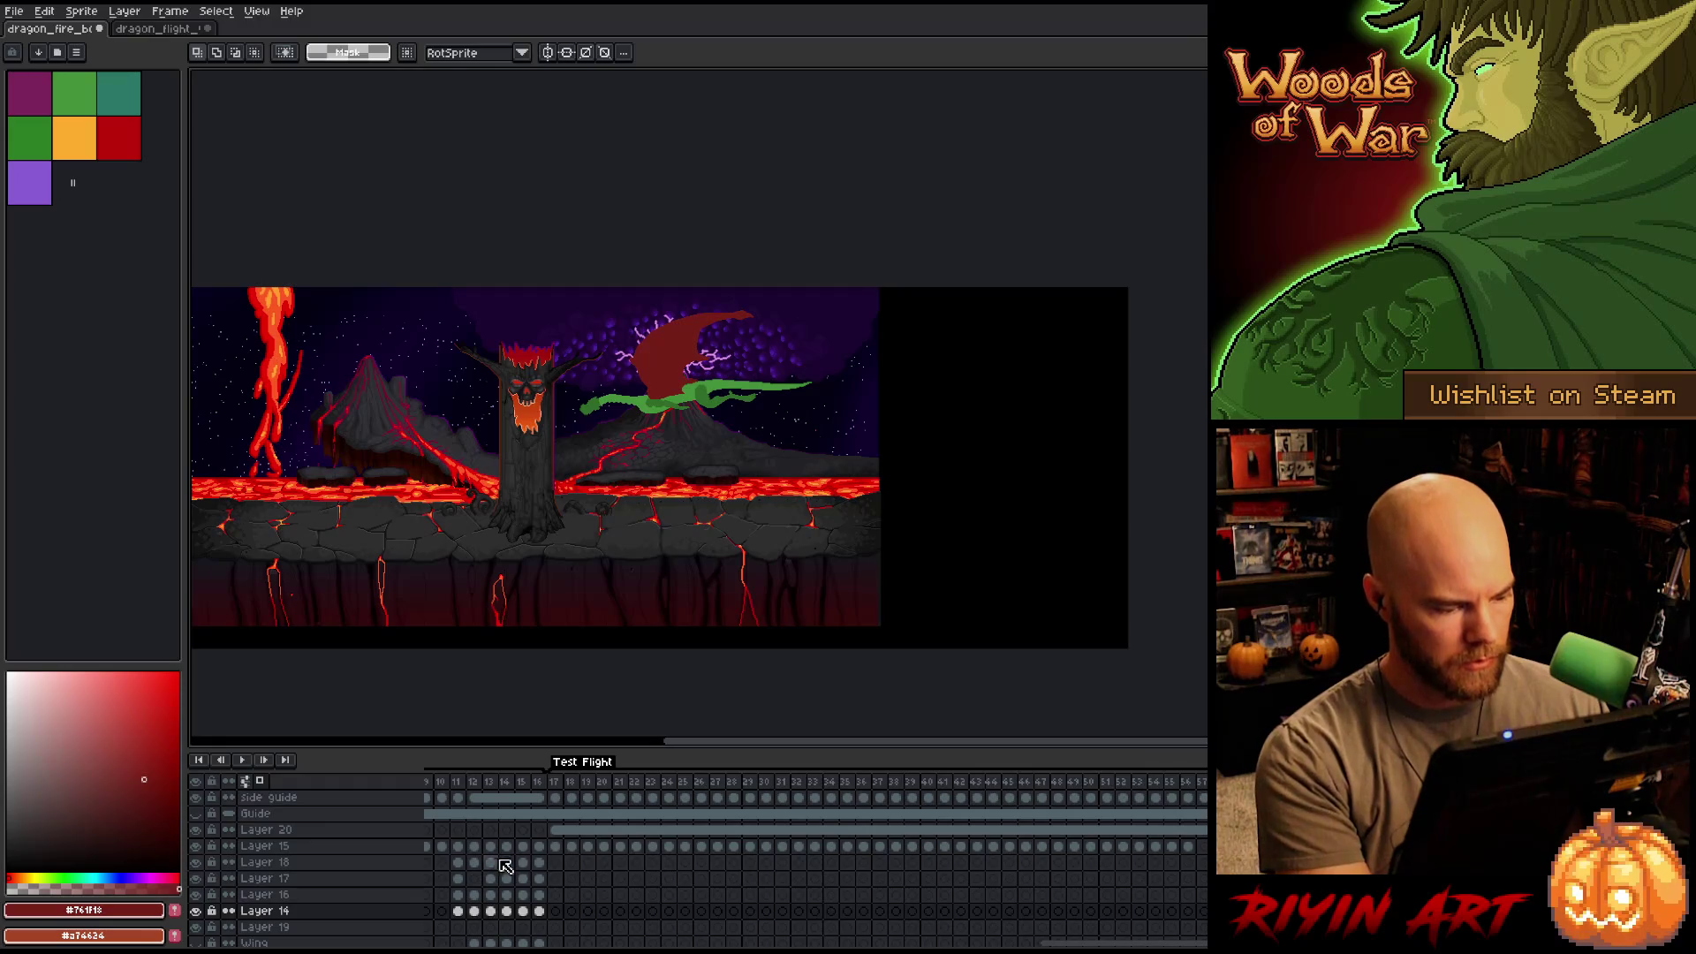
click(347, 851)
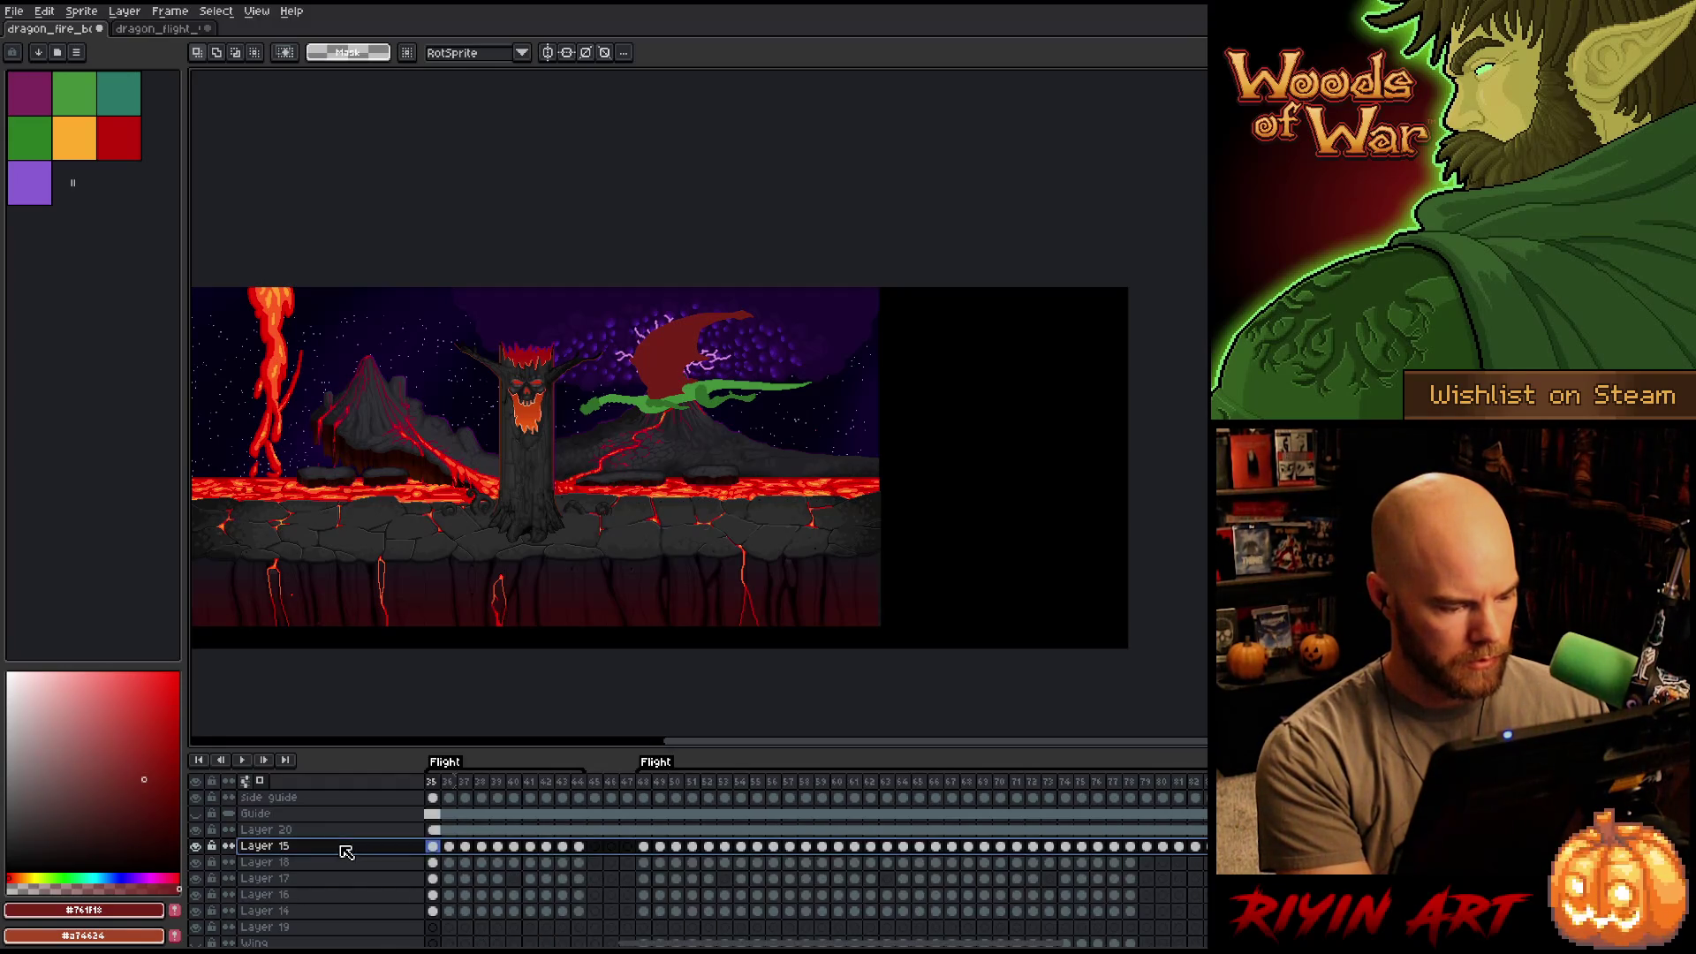
drag(763, 927, 1174, 937)
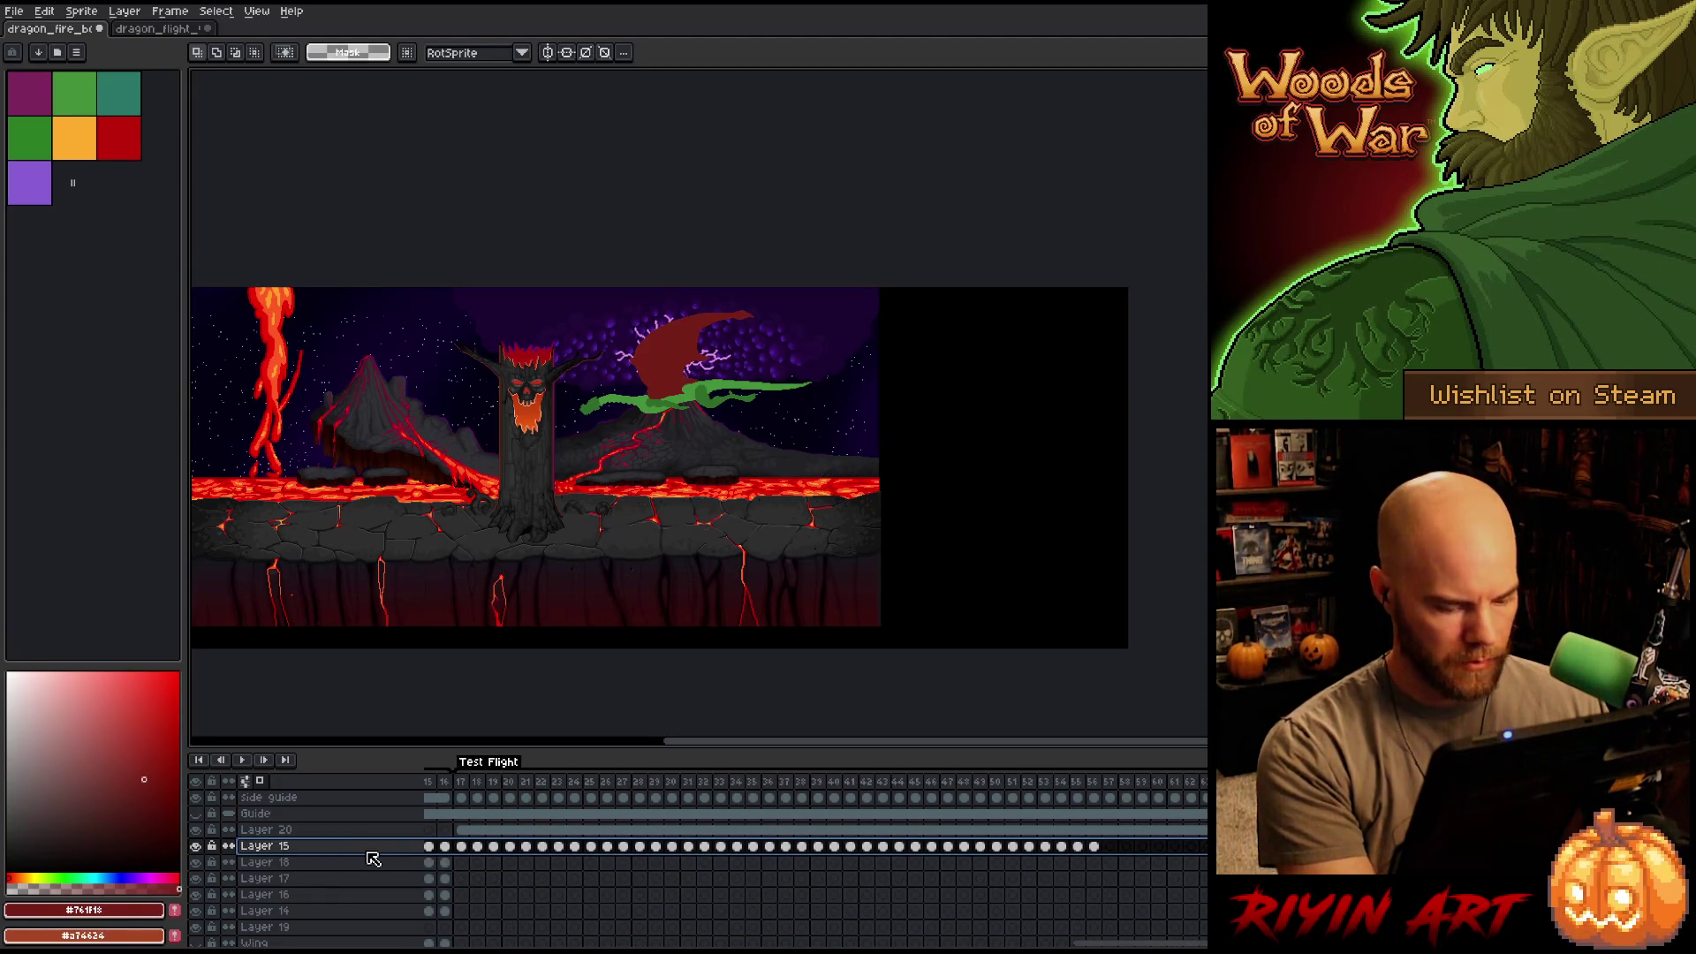
Add Layer 21 above Layer 15 and move the cels from frame 17 onward into it.
key(shift+n)
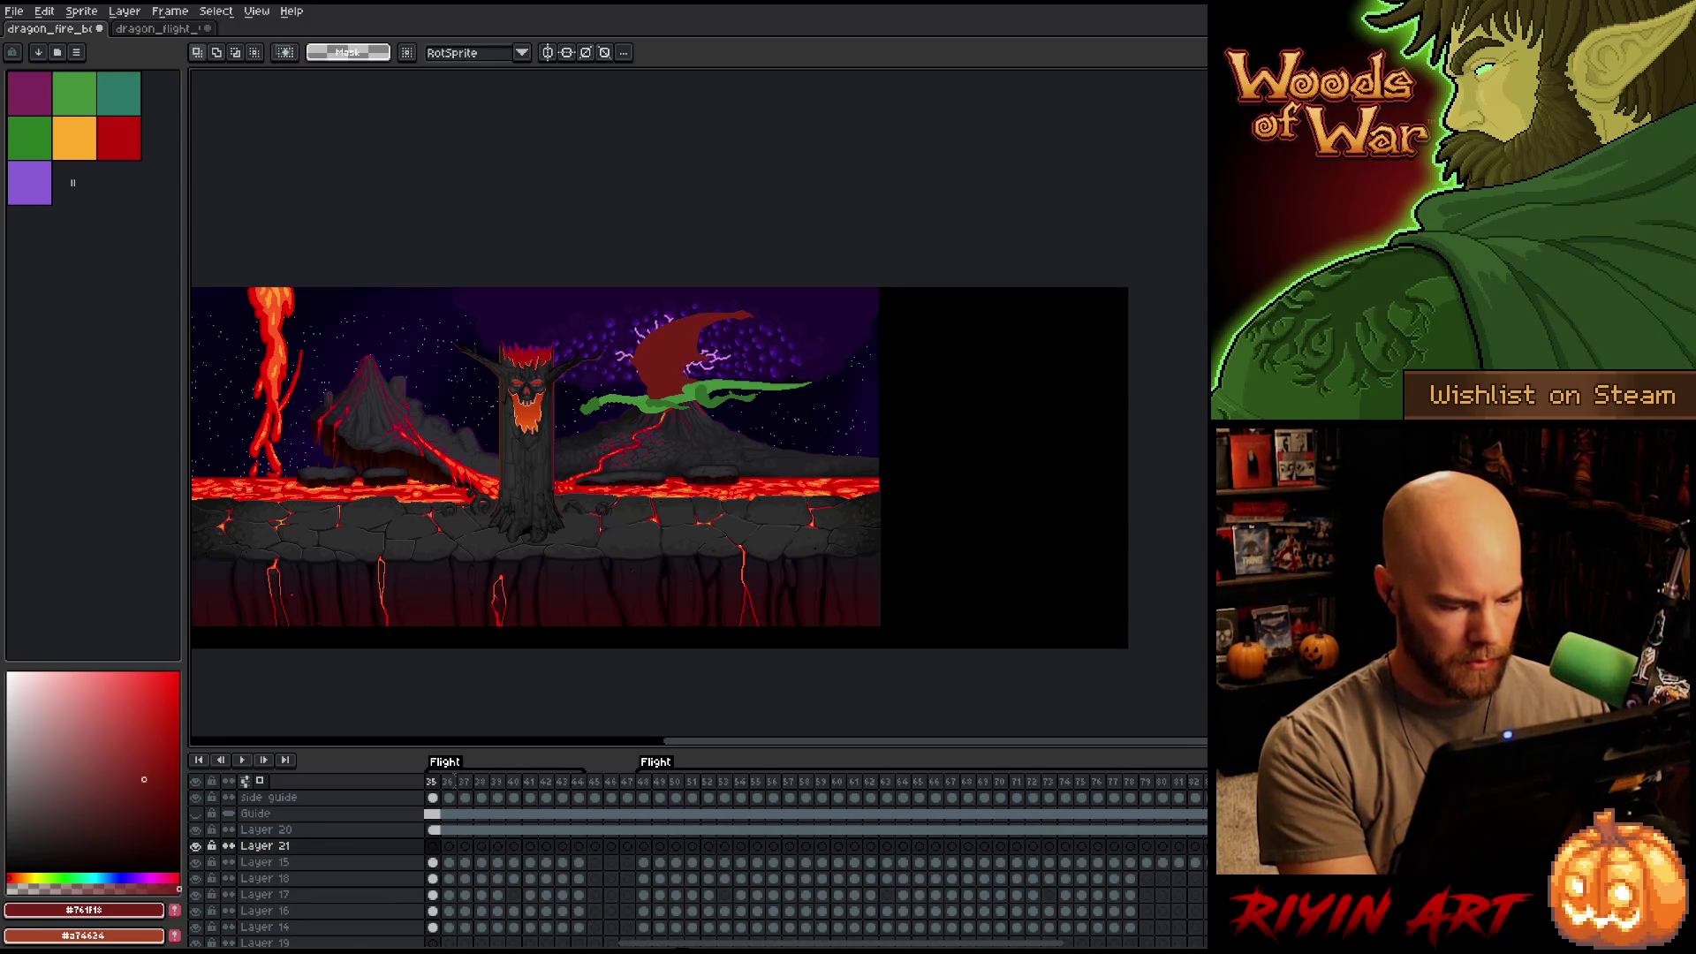
mouse_move(684, 946)
mouse_down()
mouse_move(1163, 924)
mouse_move(1040, 921)
mouse_move(1063, 921)
mouse_up()
click(690, 864)
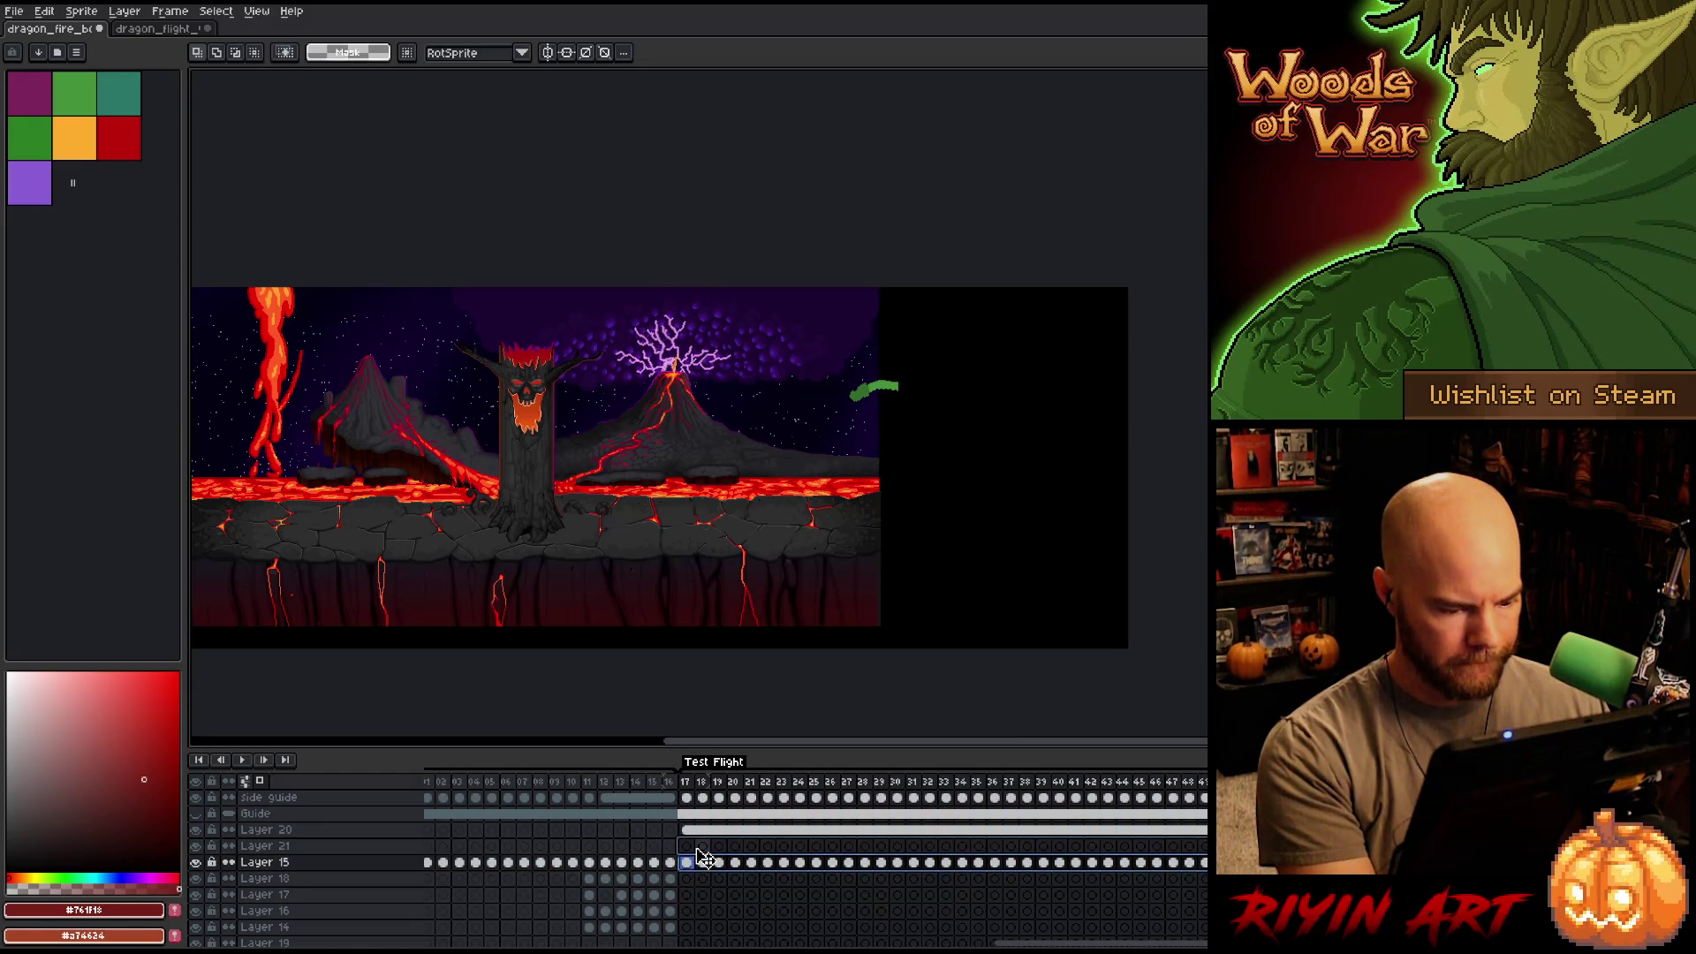
drag(704, 859, 699, 845)
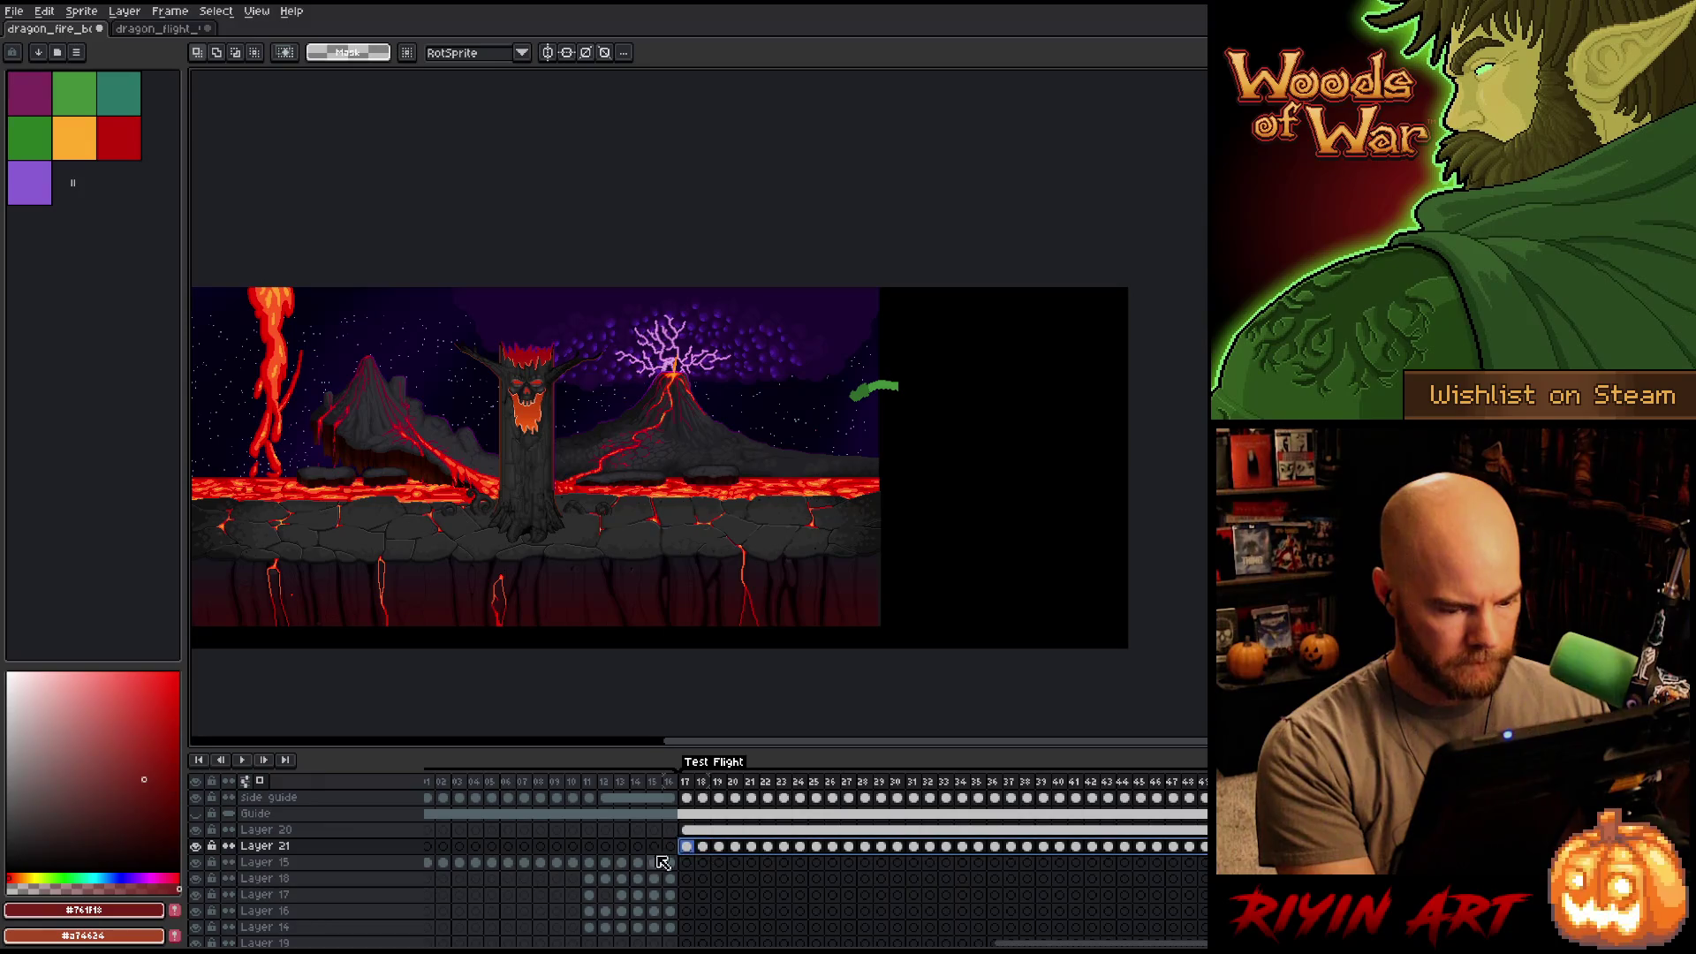
double_click(280, 850)
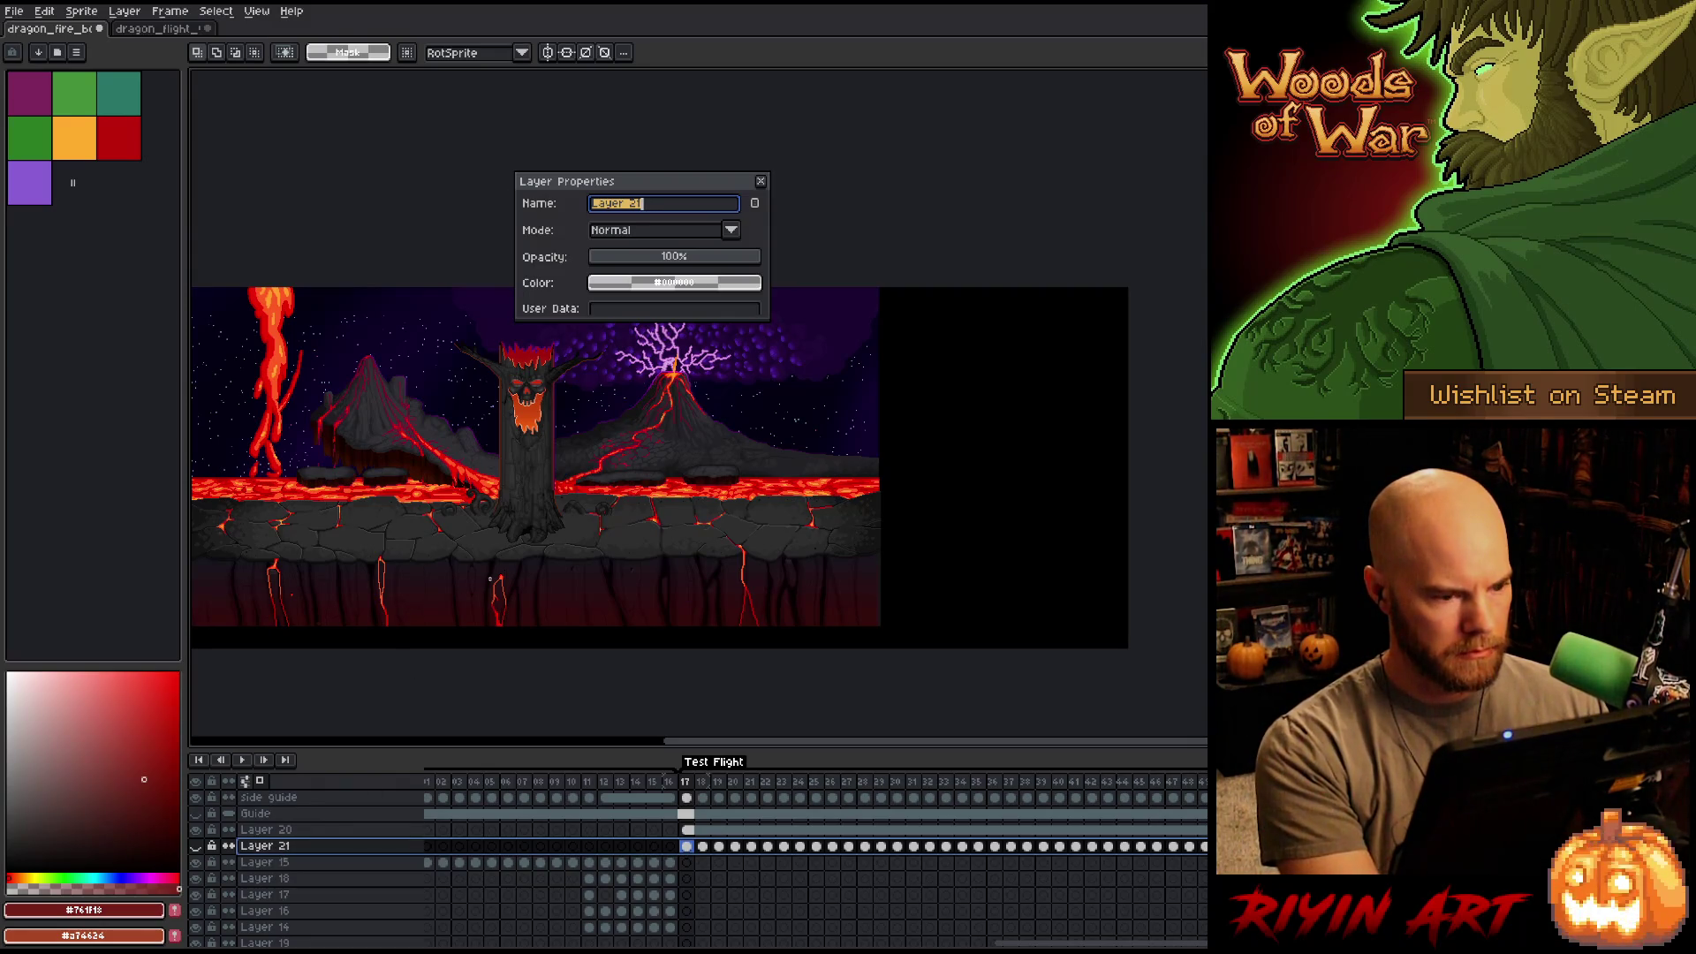
Undo the cel move so the dragon's flight cels return to Layer 15.
key(ctrl+z)
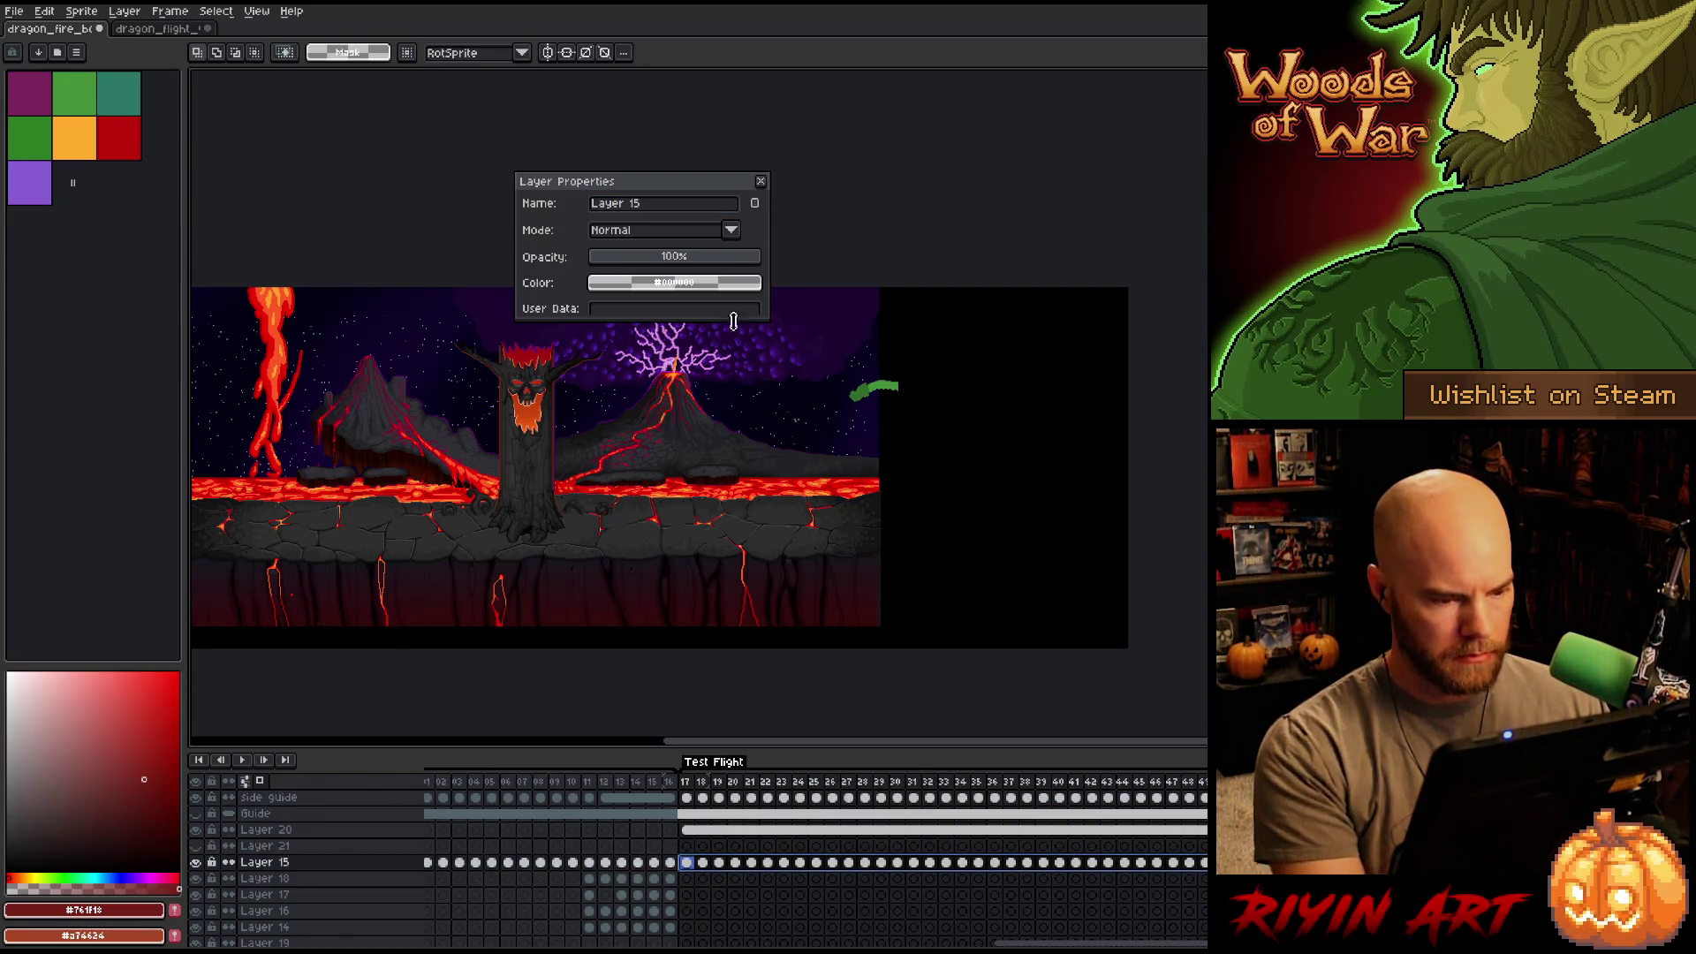
click(760, 182)
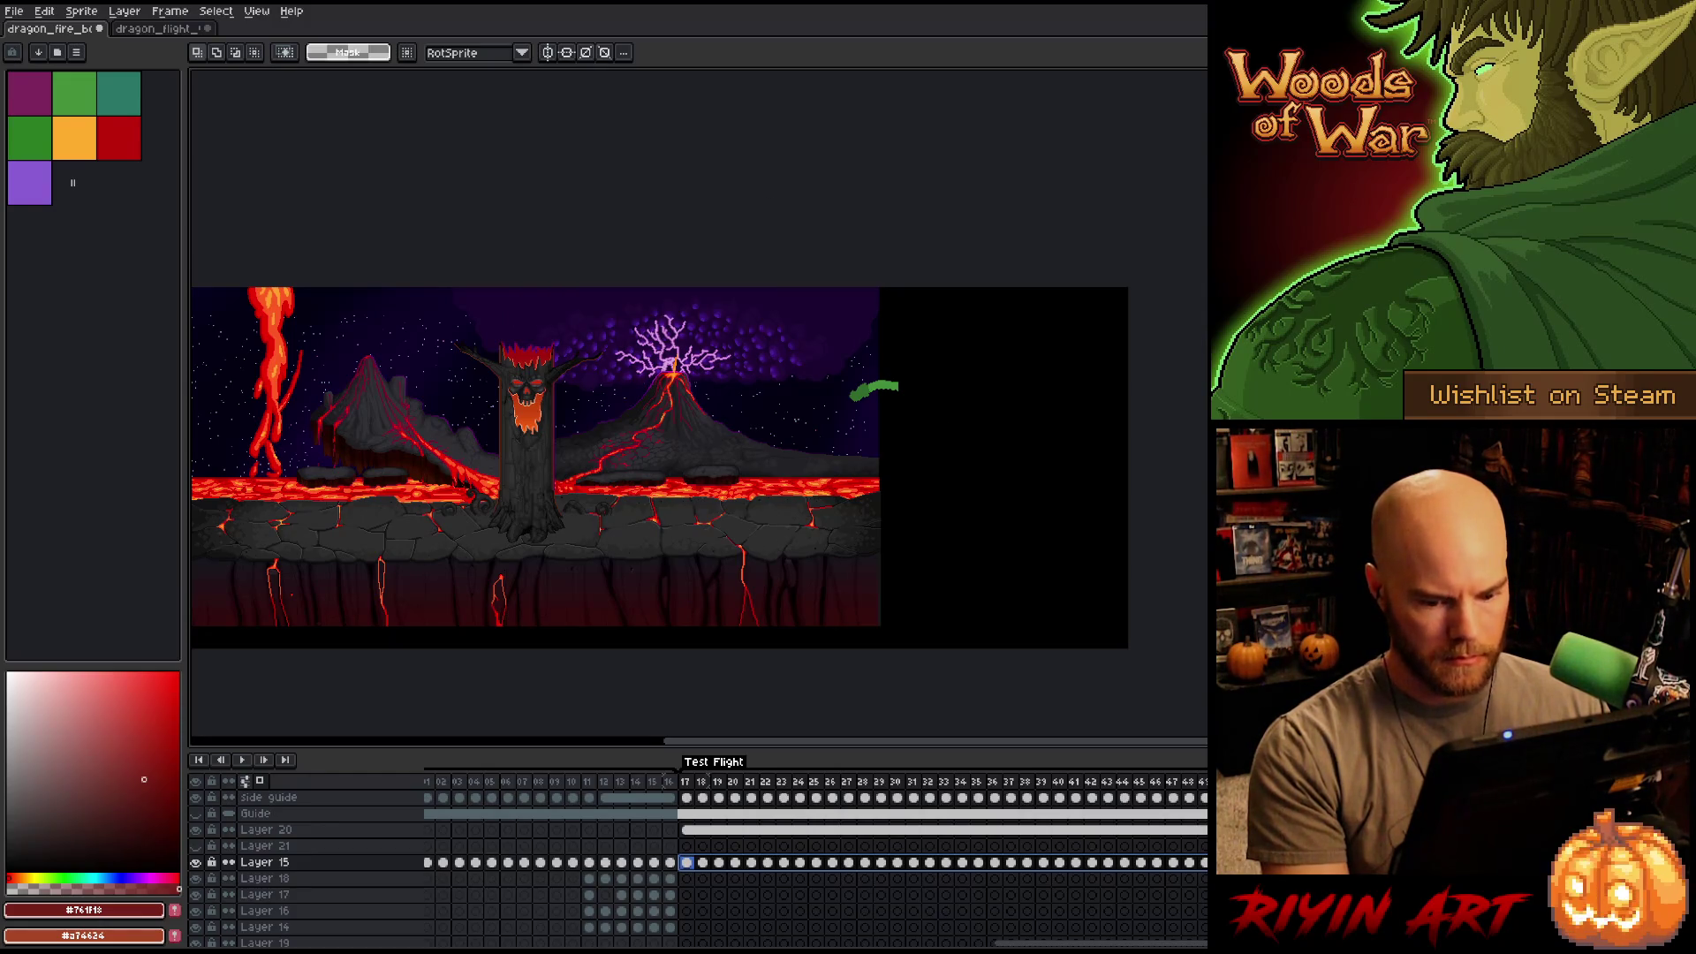
click(717, 863)
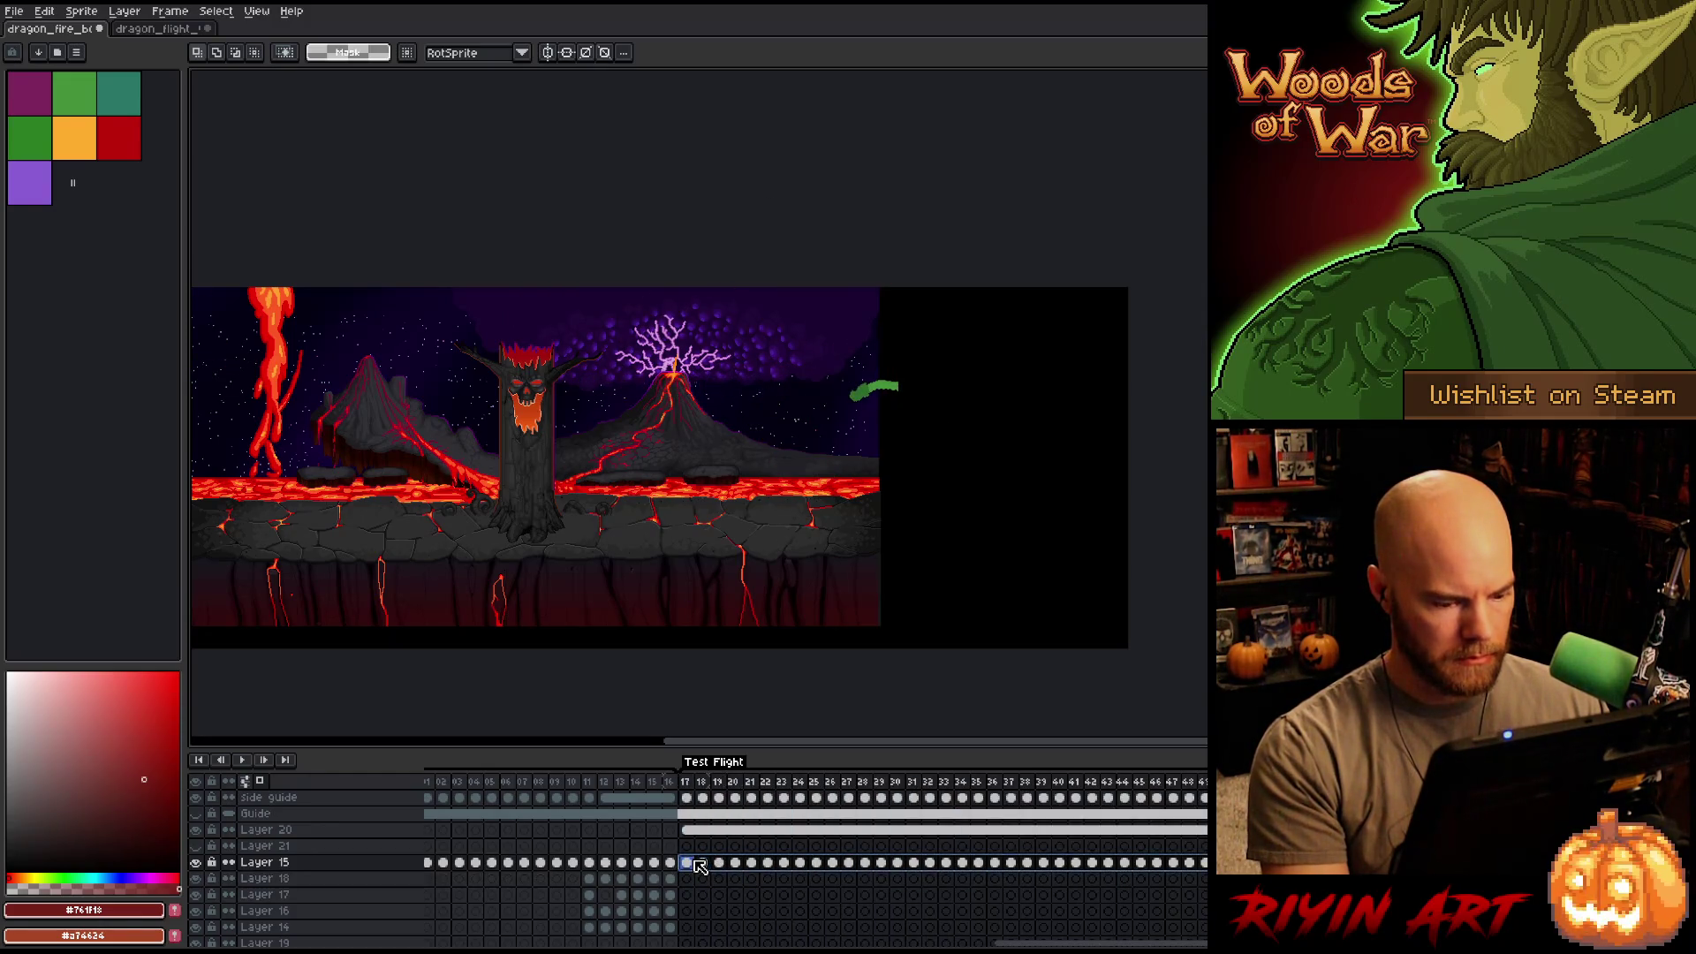
key(ctrl+z)
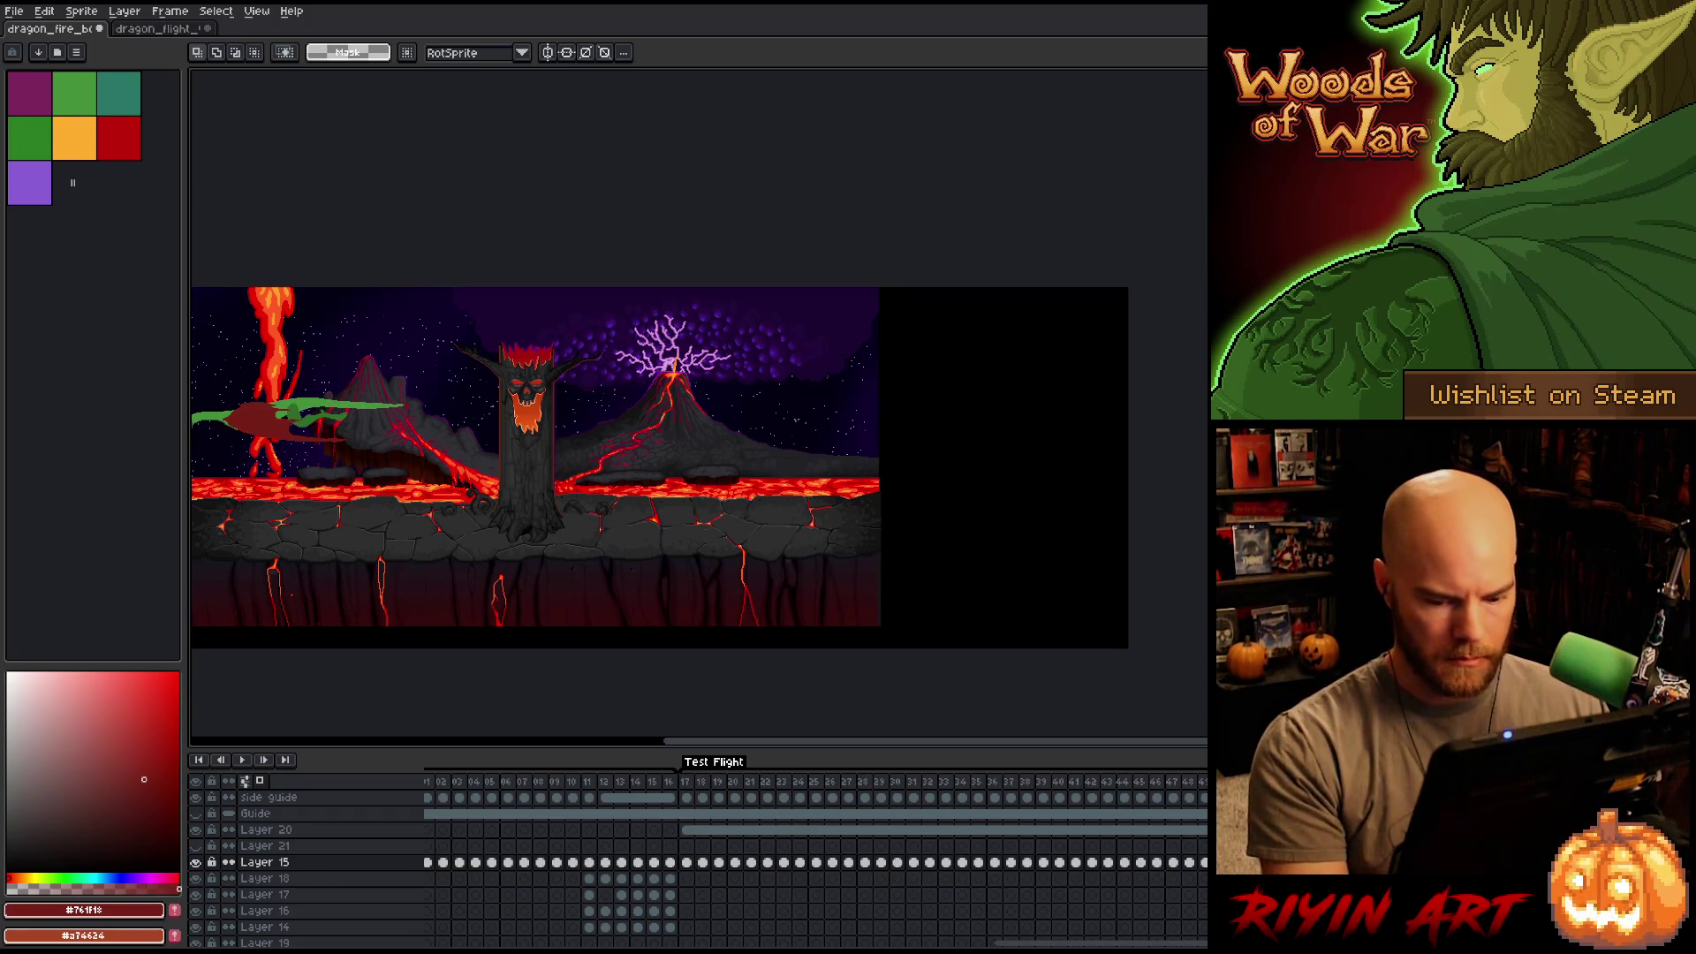
With Layer 15's frame 17 cel selected, drag the dragon to the scene's left side.
click(717, 879)
click(688, 863)
key(v)
drag(245, 429, 910, 431)
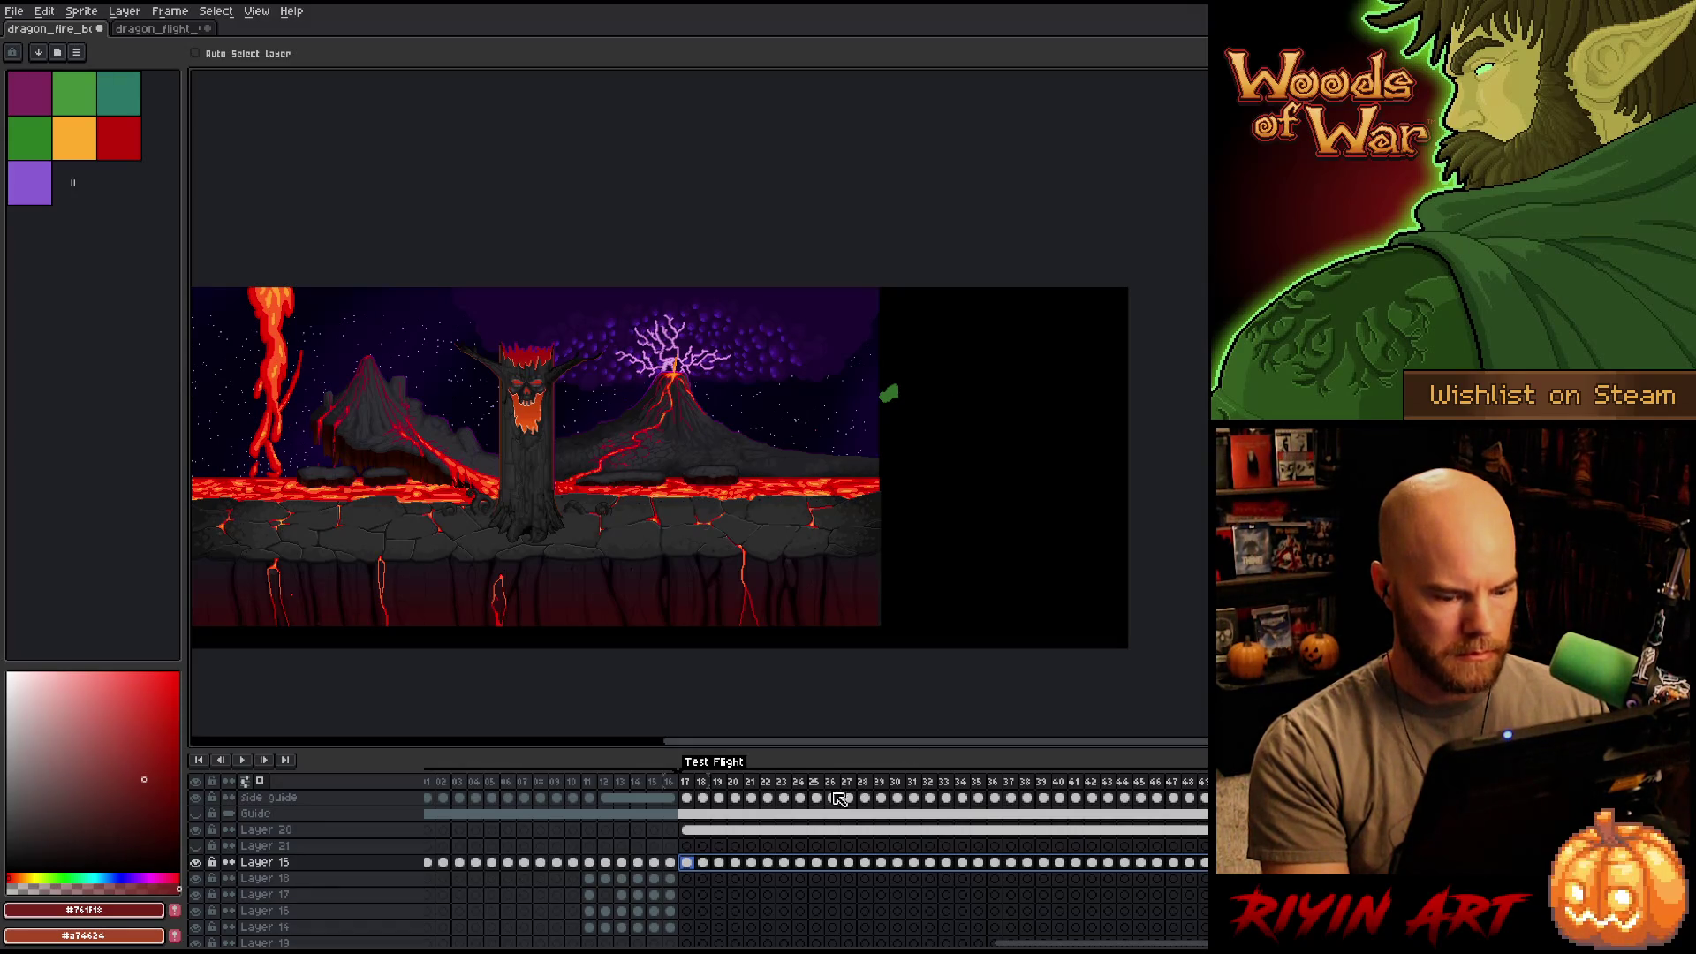
drag(951, 681, 1185, 688)
drag(1047, 433, 495, 437)
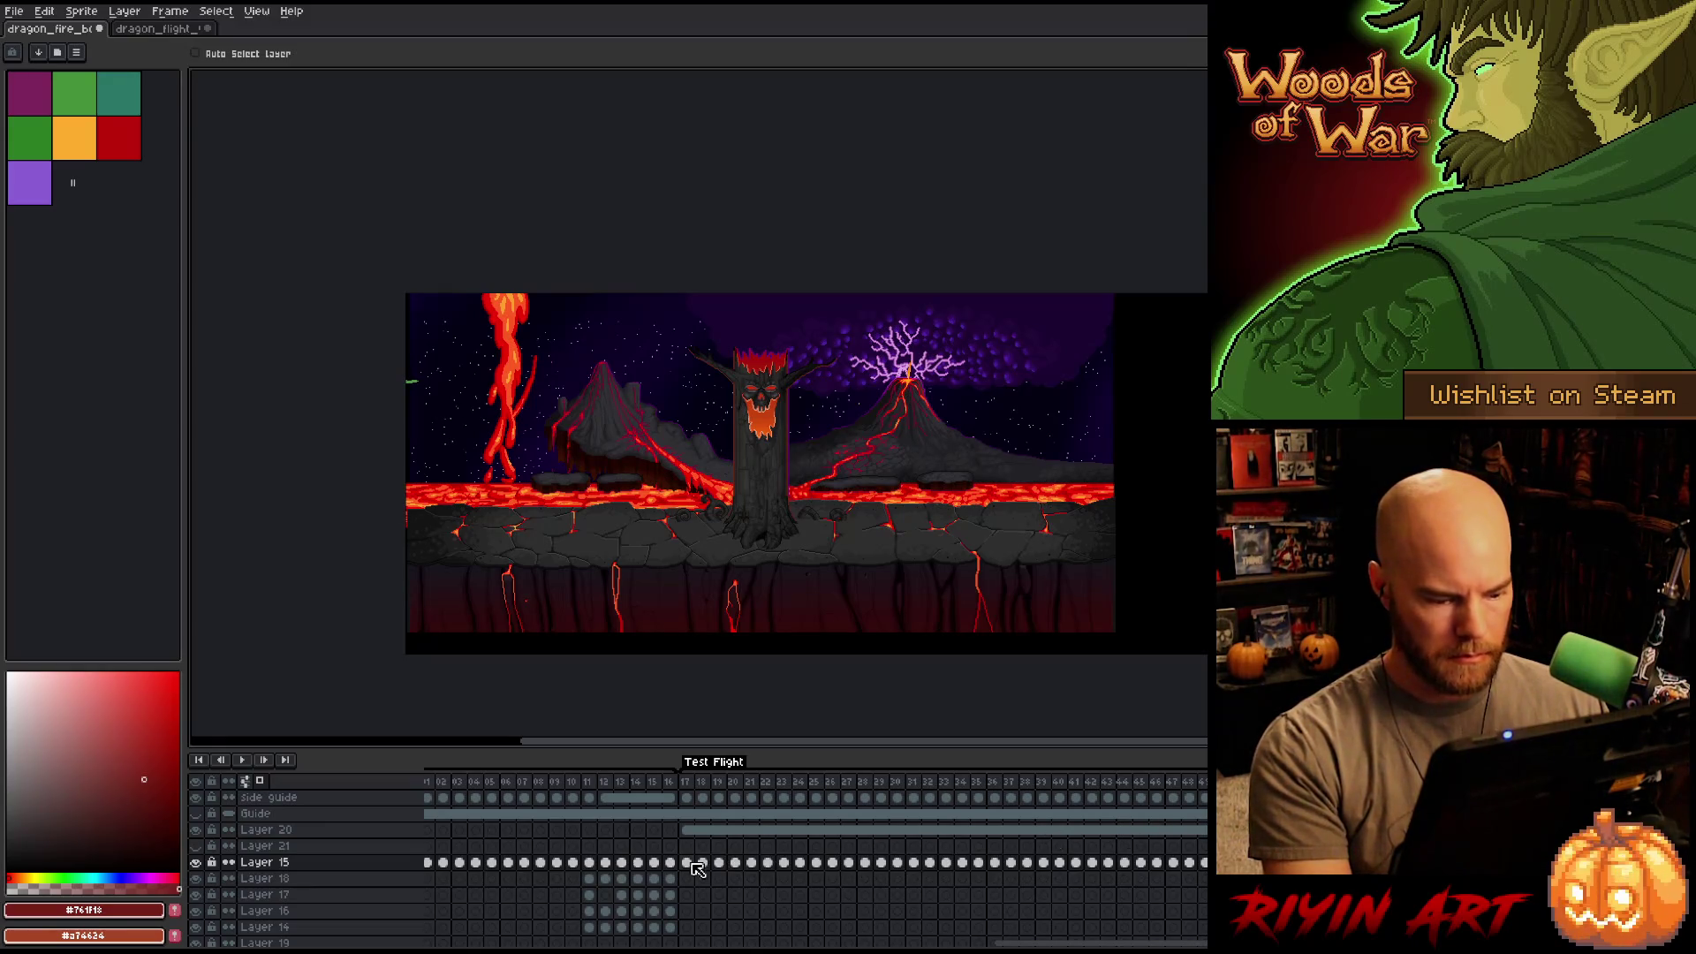
Apply a linear position Tweencel to Layer 15 frames 17 onward and play the flight.
drag(695, 864, 1206, 865)
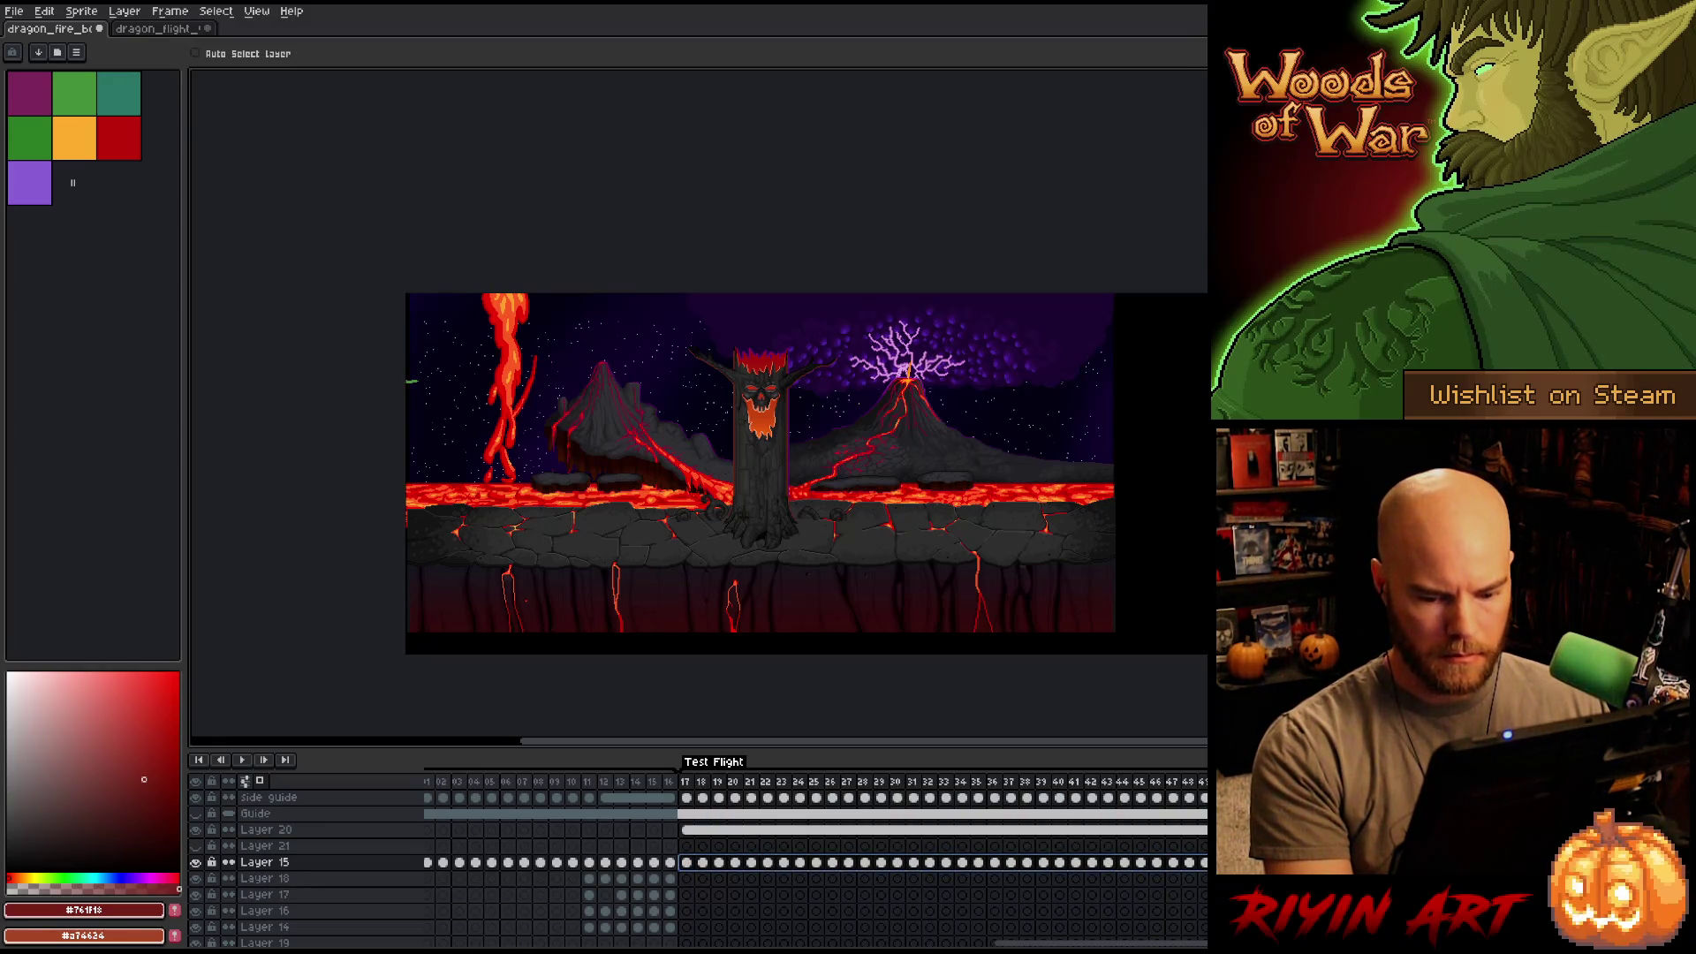
click(44, 10)
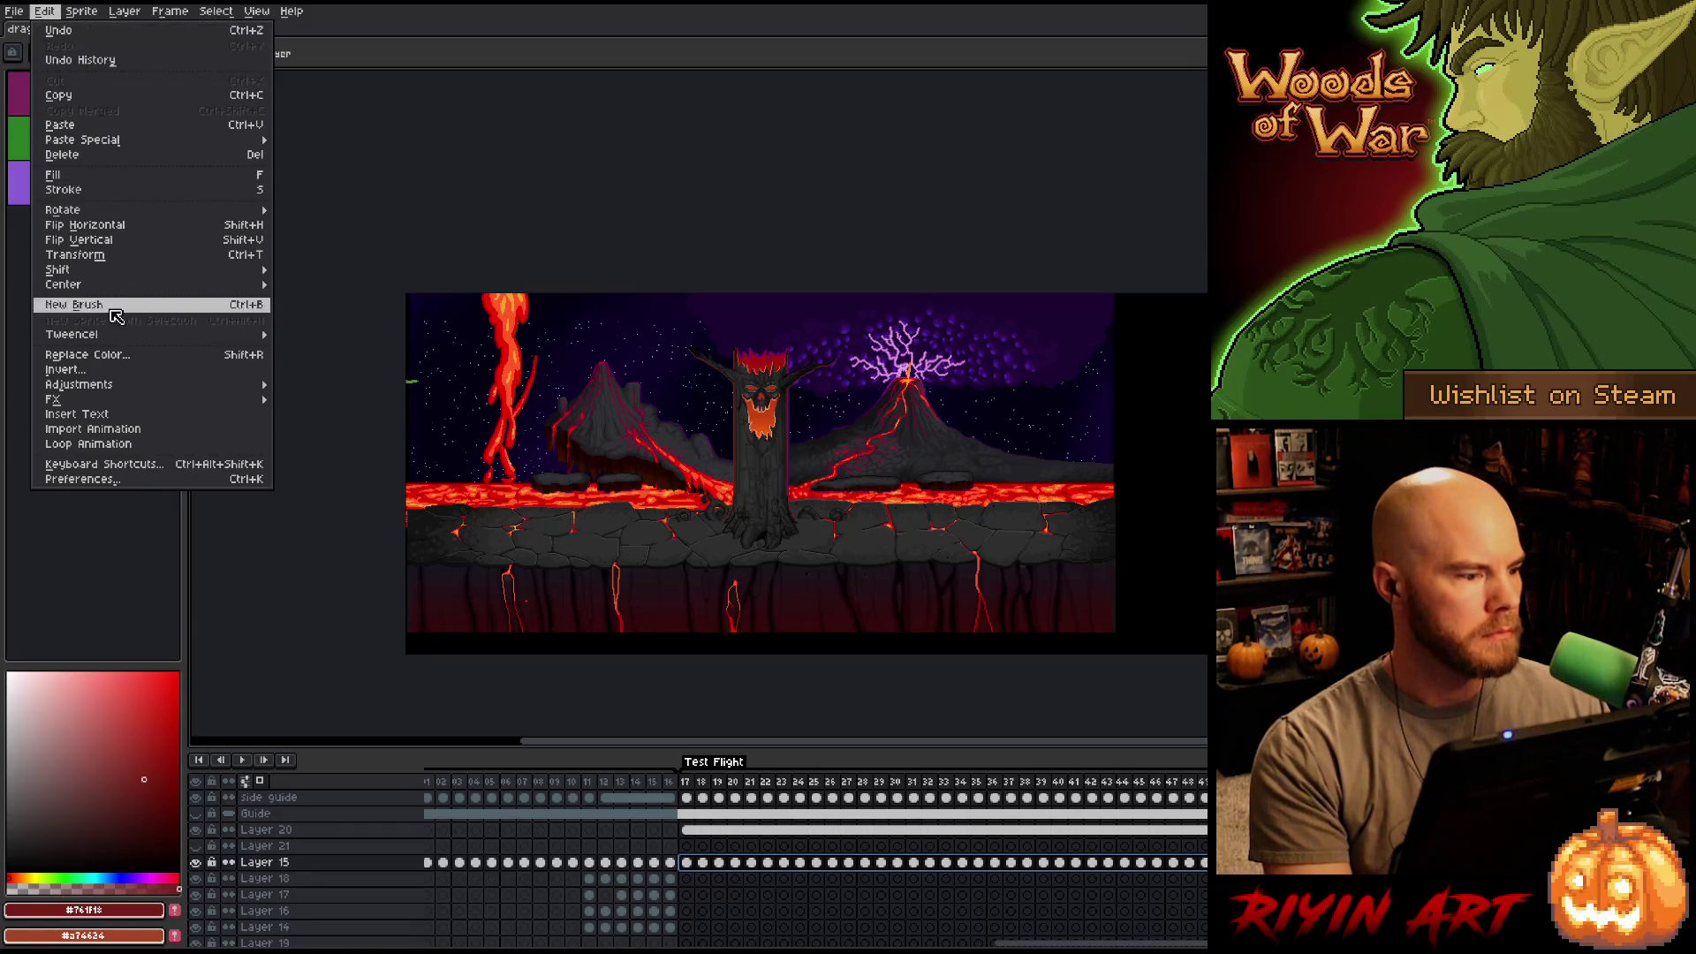
mouse_move(116, 337)
click(333, 334)
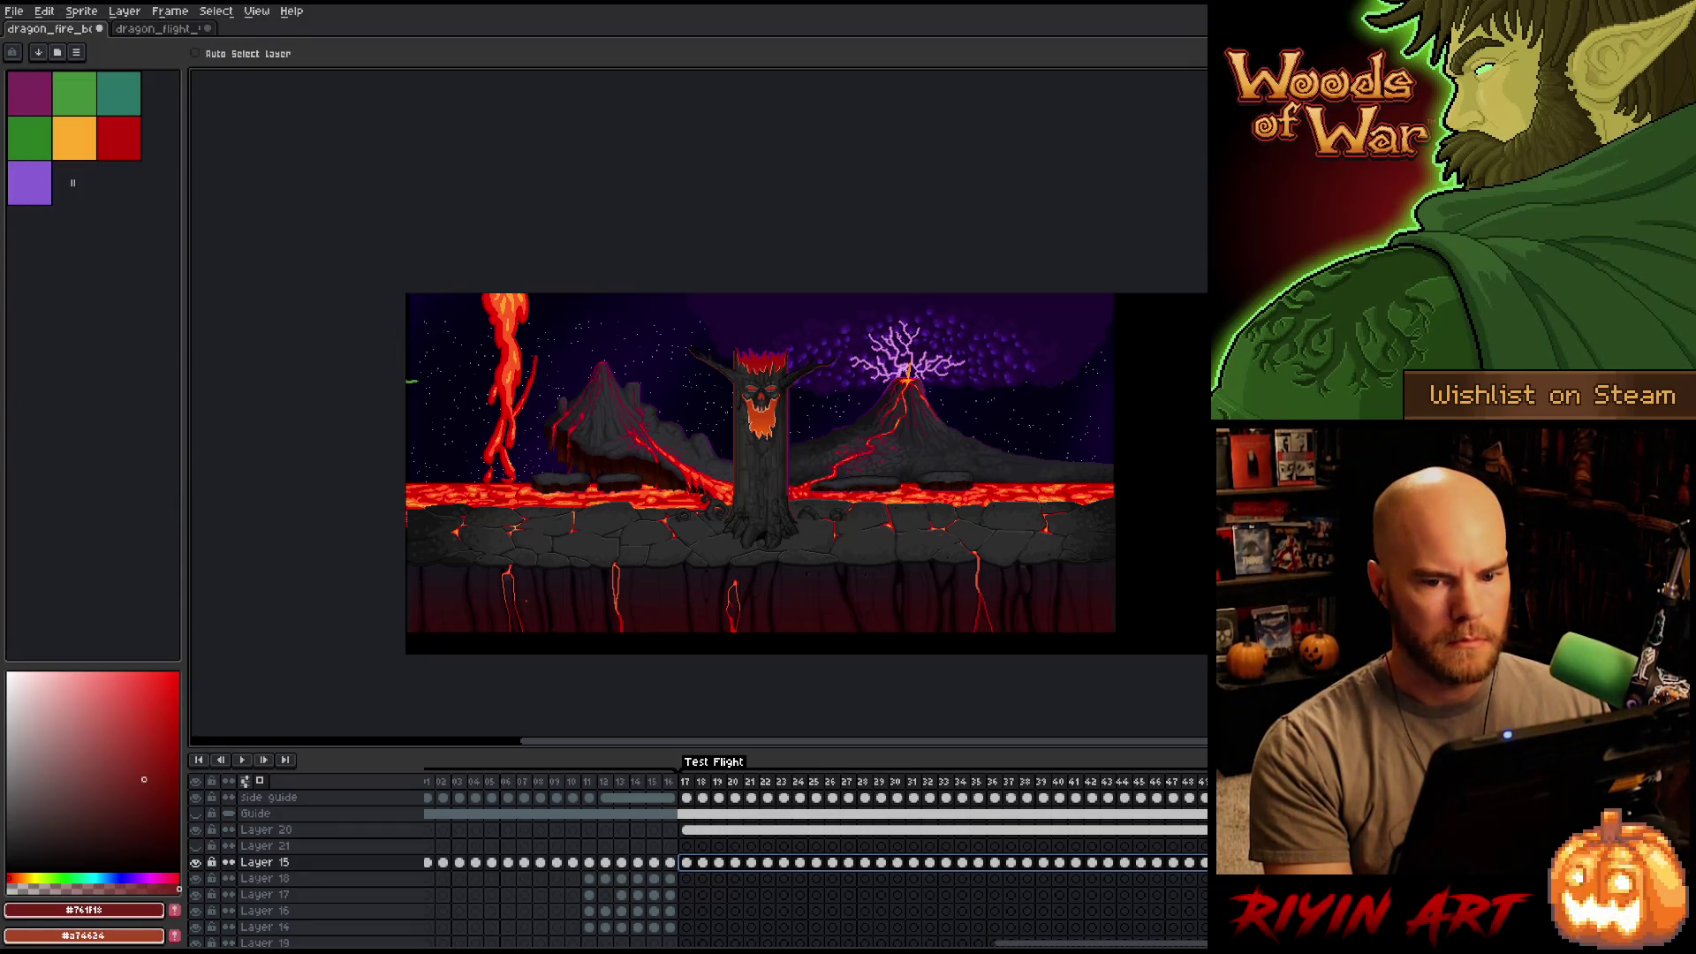
click(505, 184)
click(495, 182)
click(450, 218)
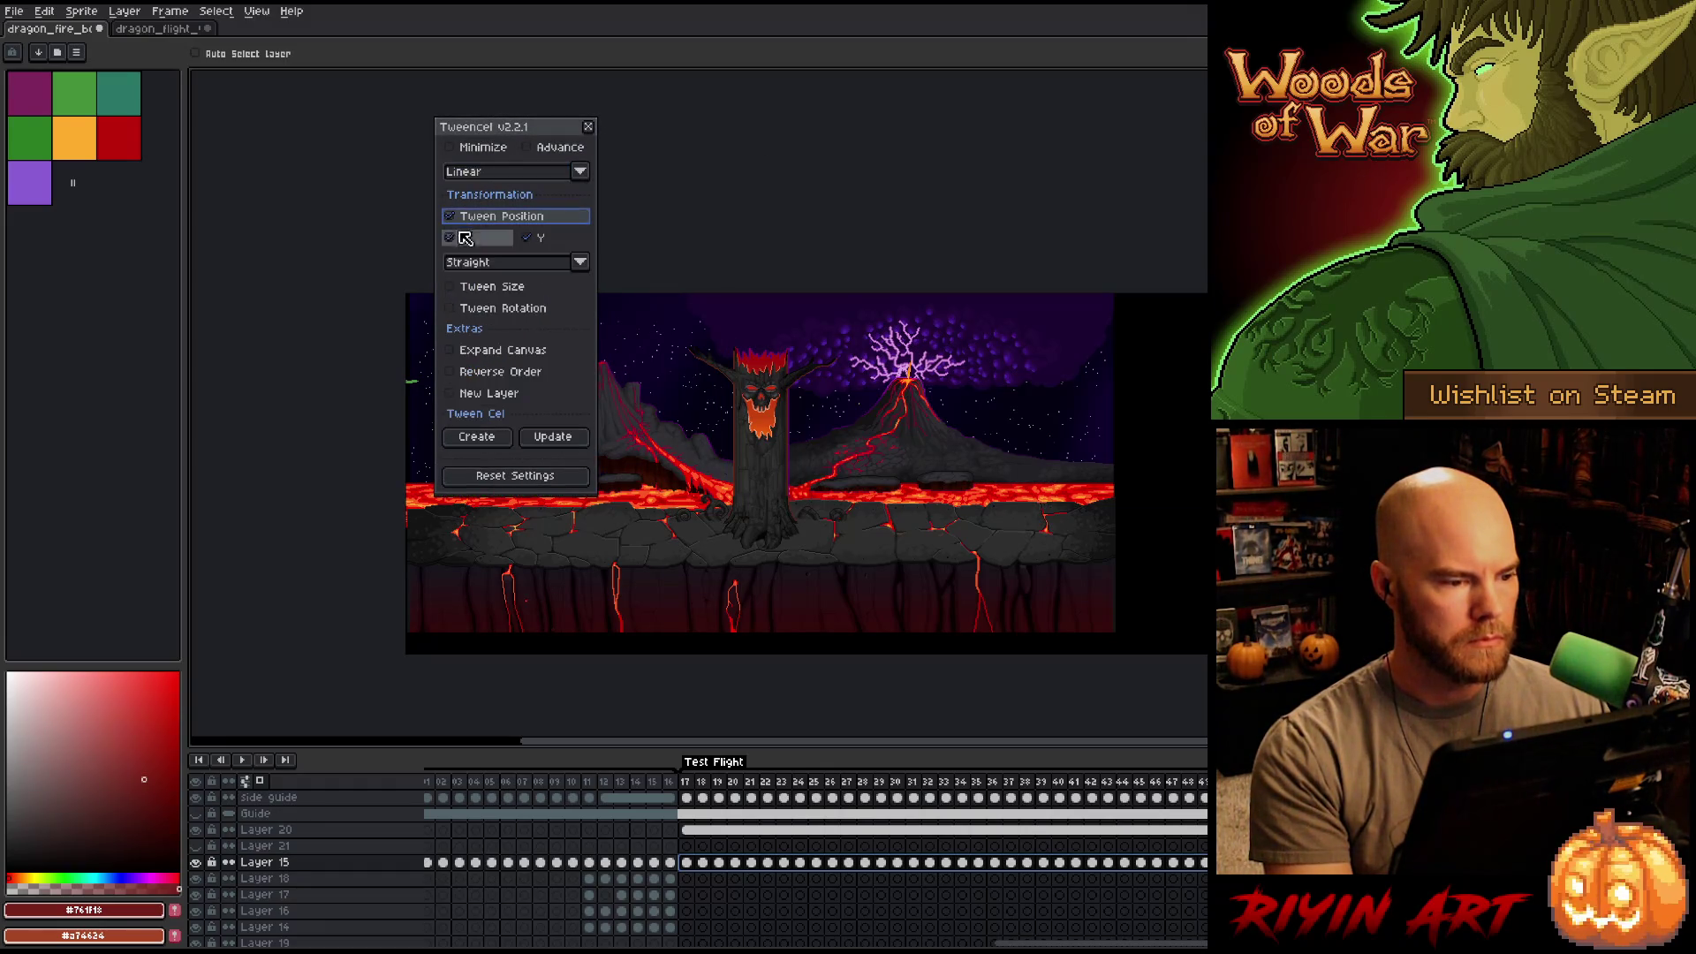
click(549, 444)
click(855, 508)
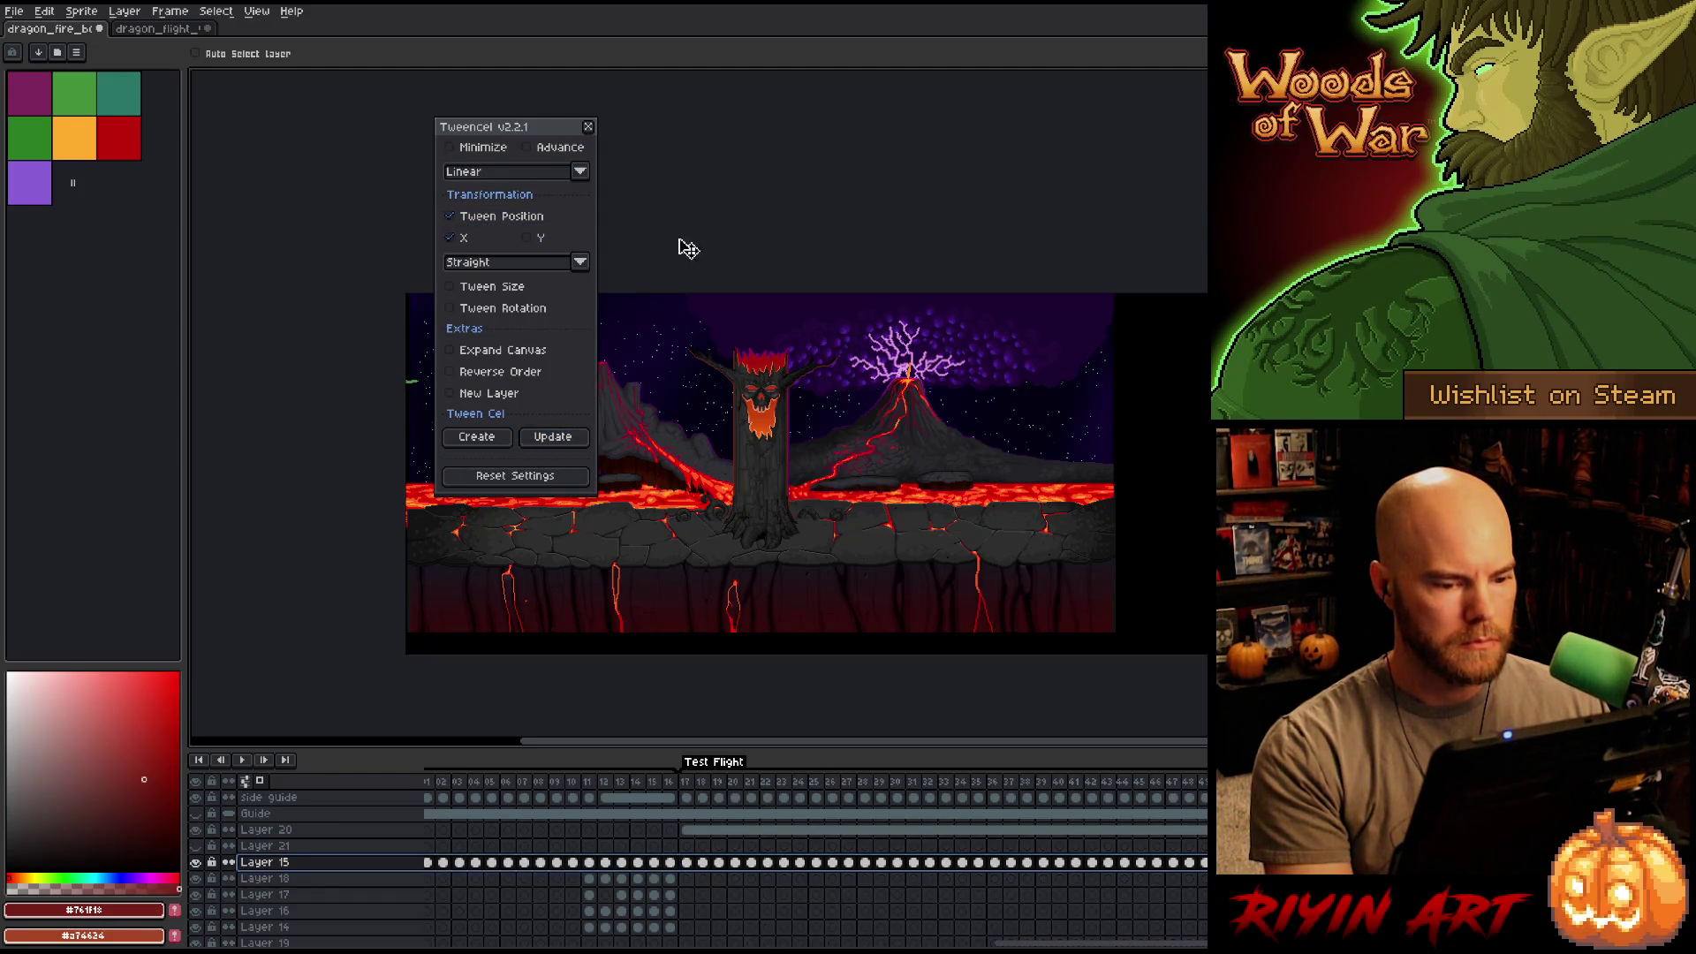
click(588, 127)
key(Return)
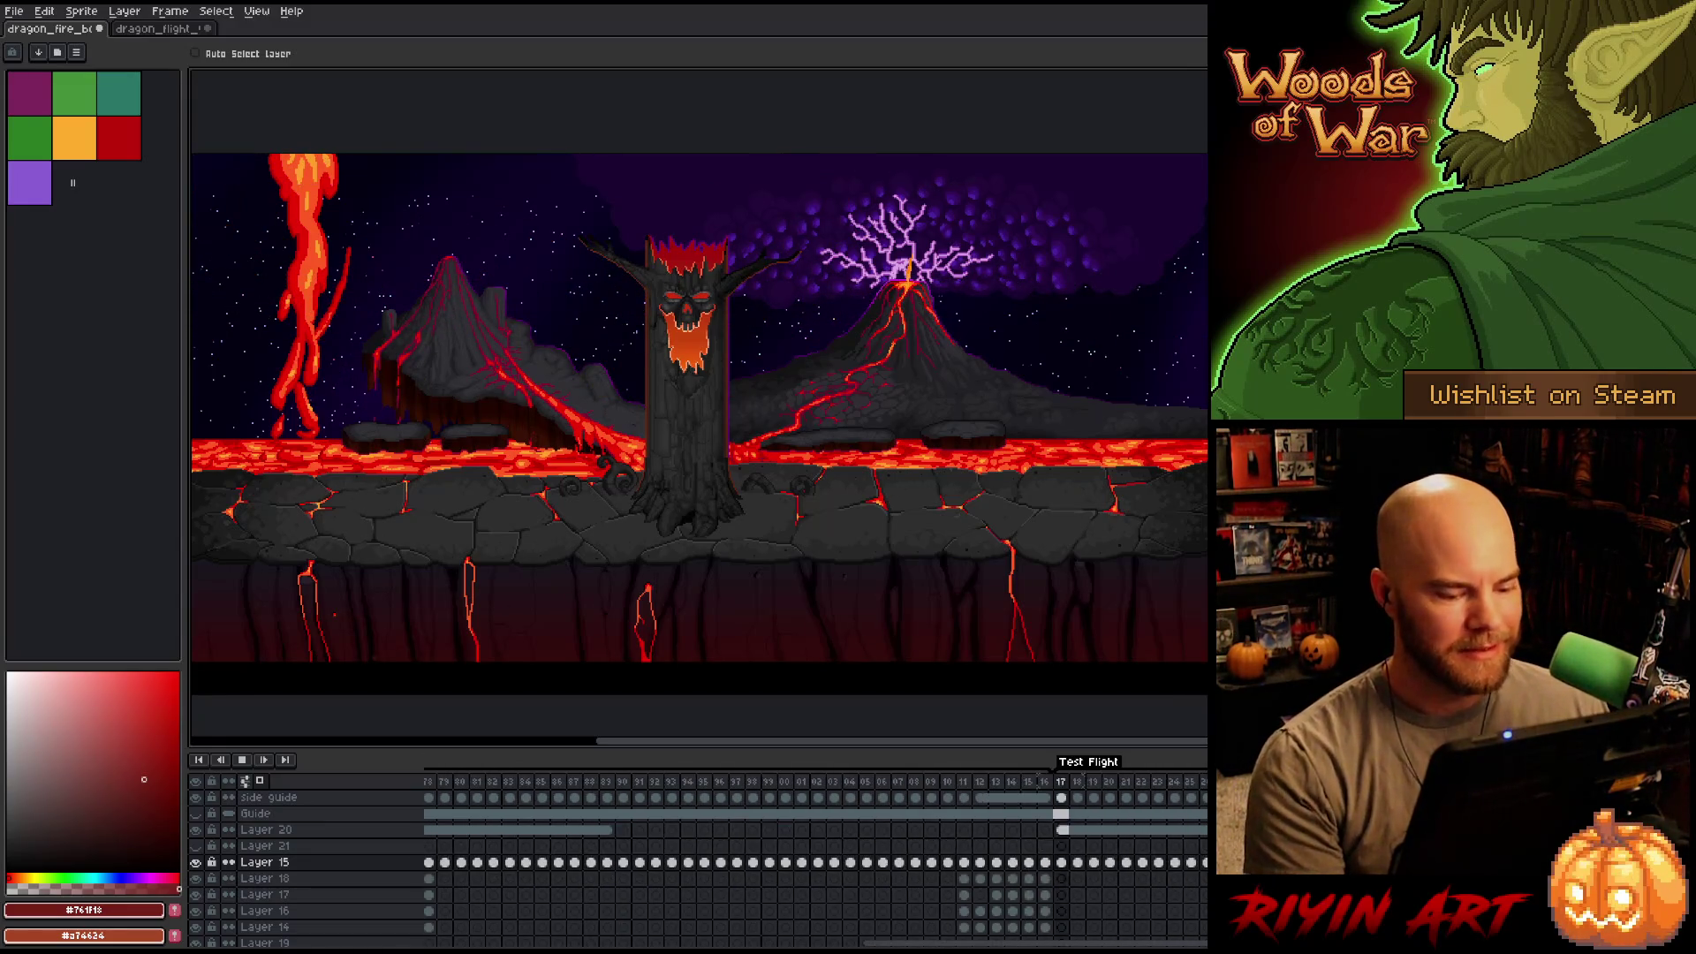
Replay the red dragon's Attack1 fire-breath, then scroll to Test Flight and play it.
key(Return)
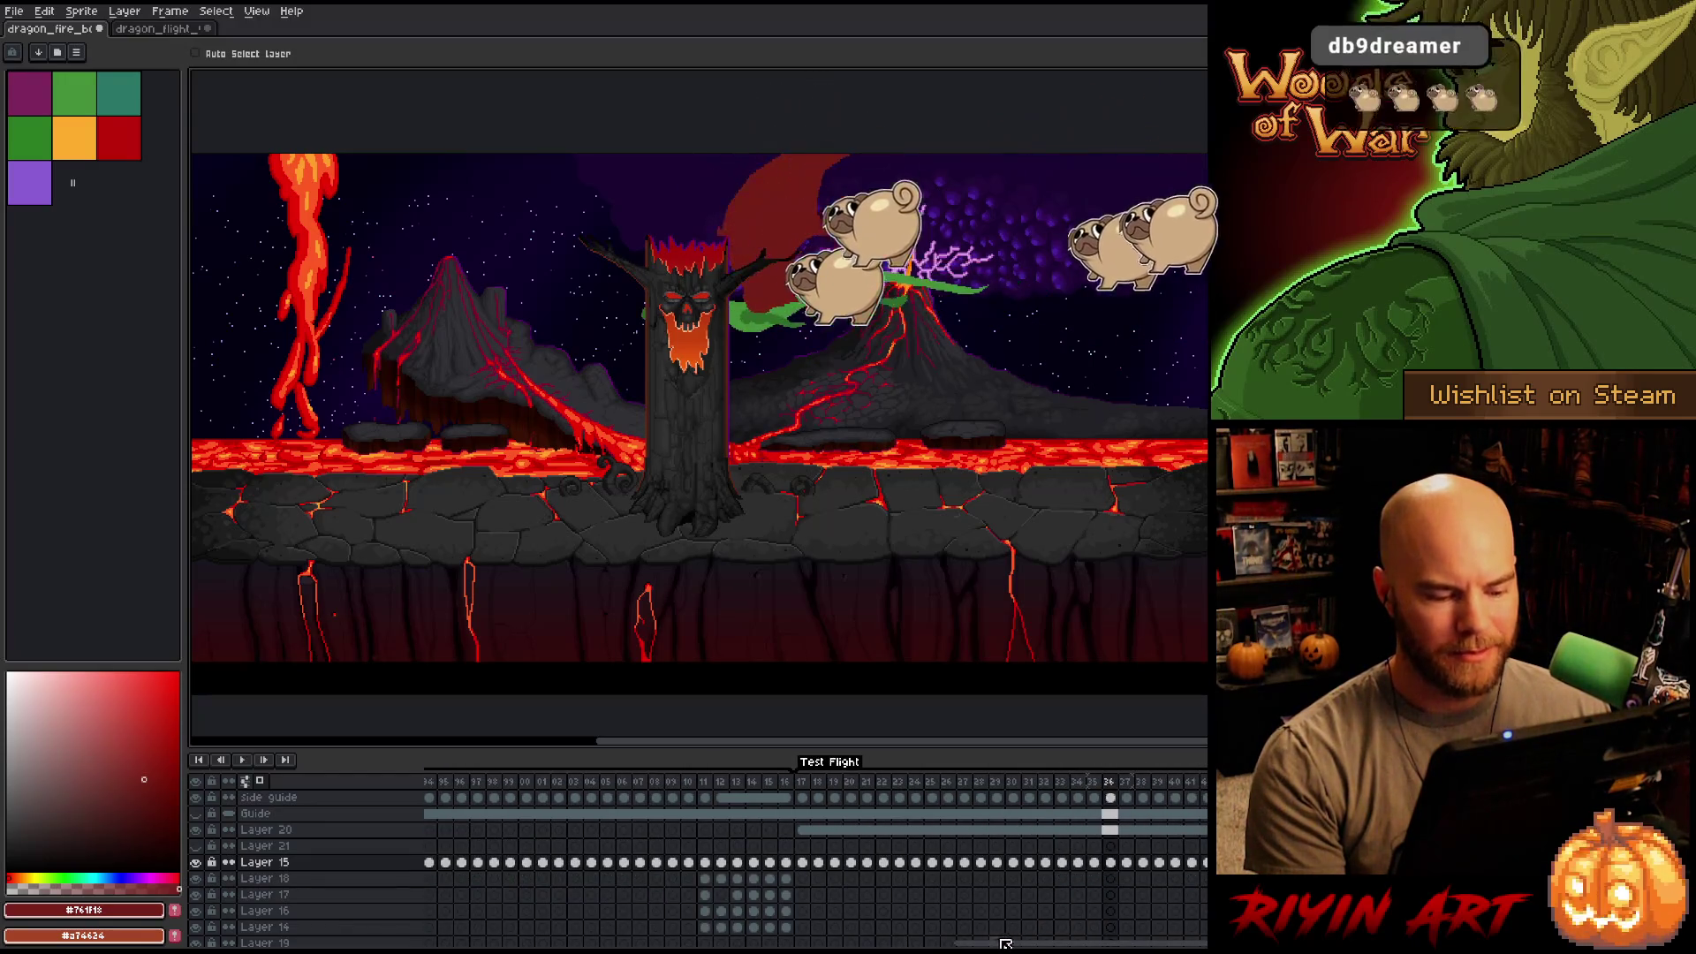
drag(1022, 944, 380, 938)
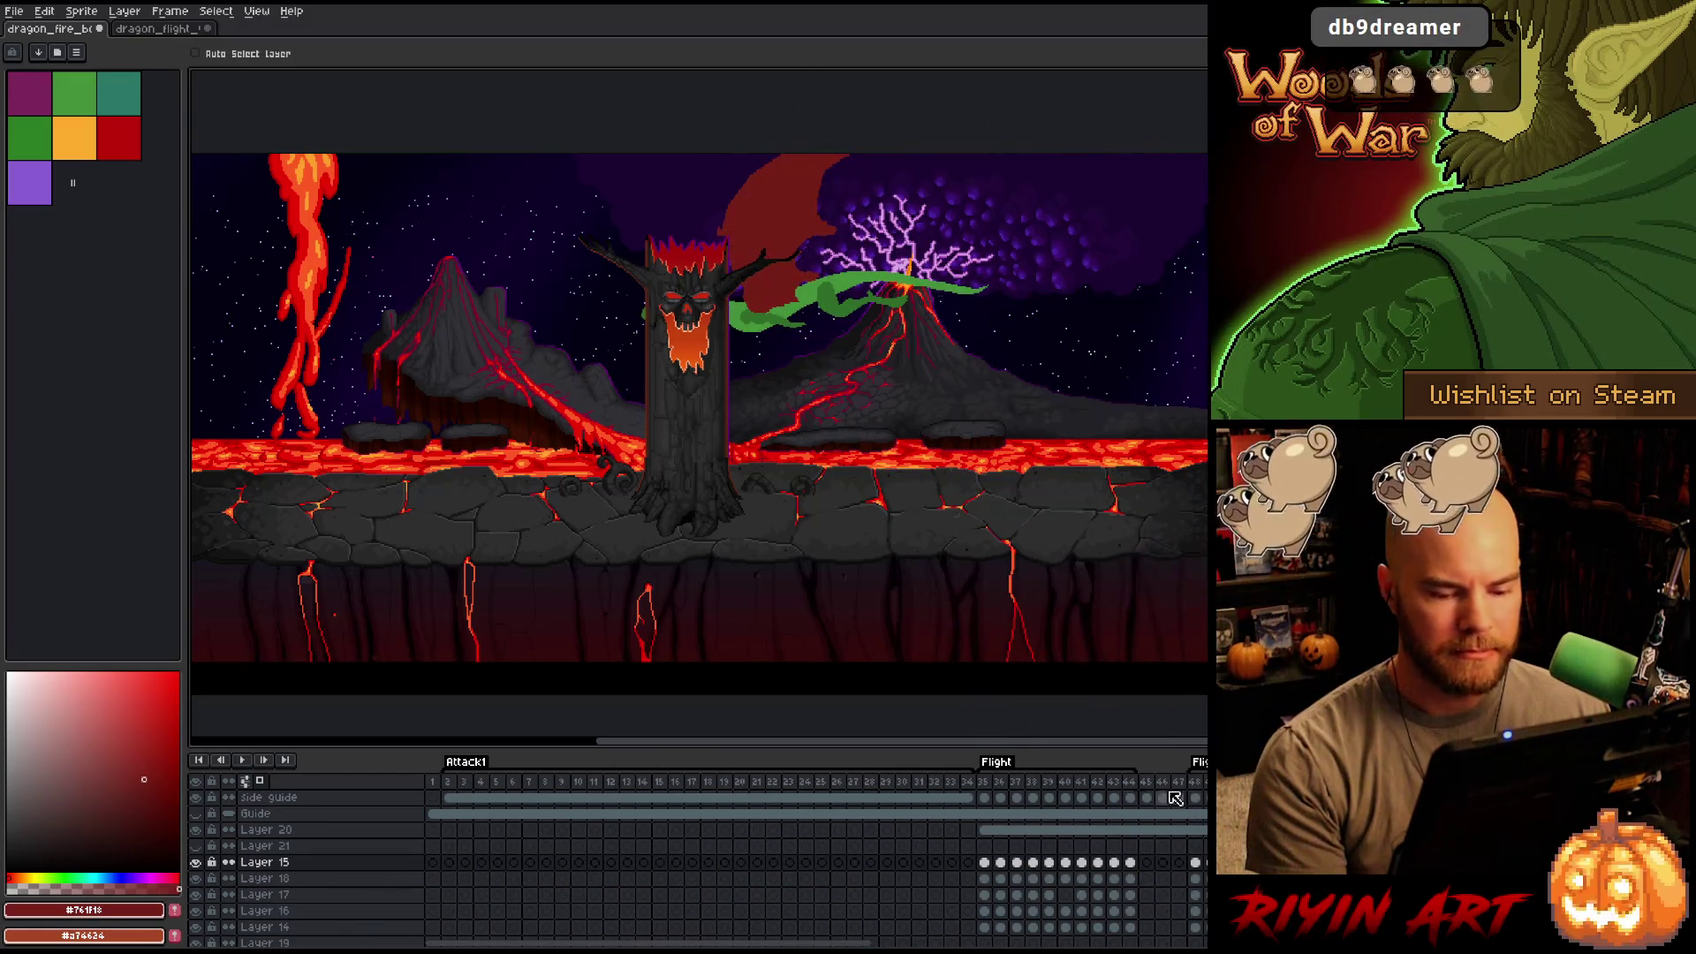
key(Return)
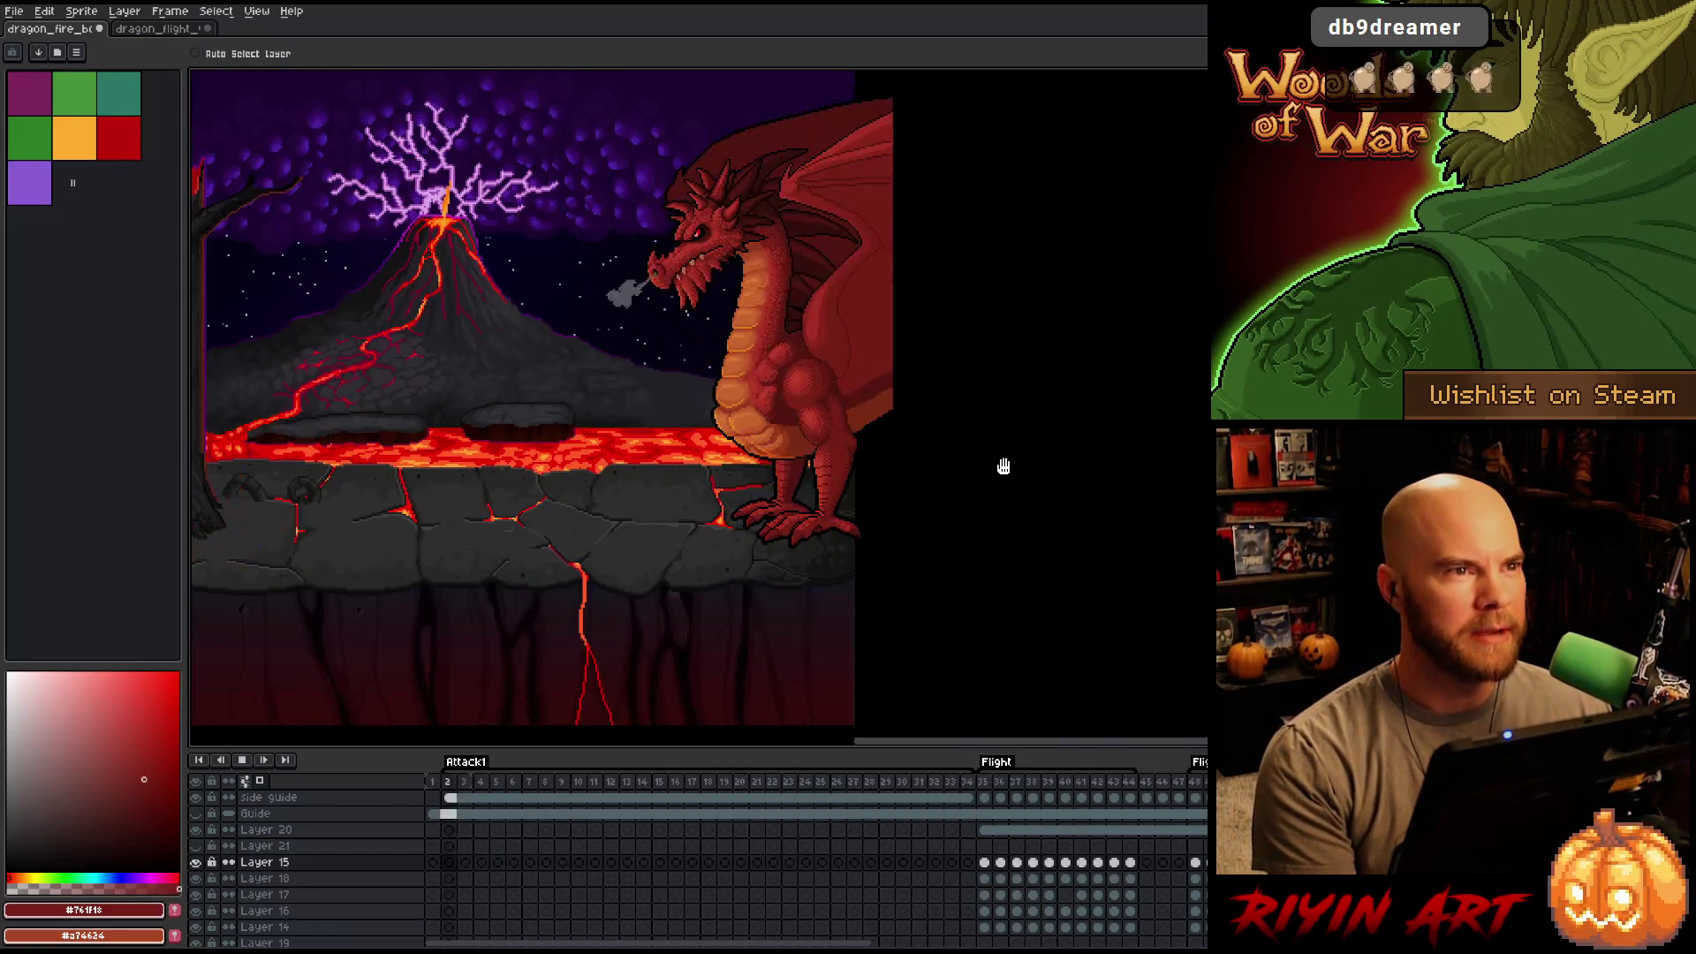
drag(1144, 497, 1075, 497)
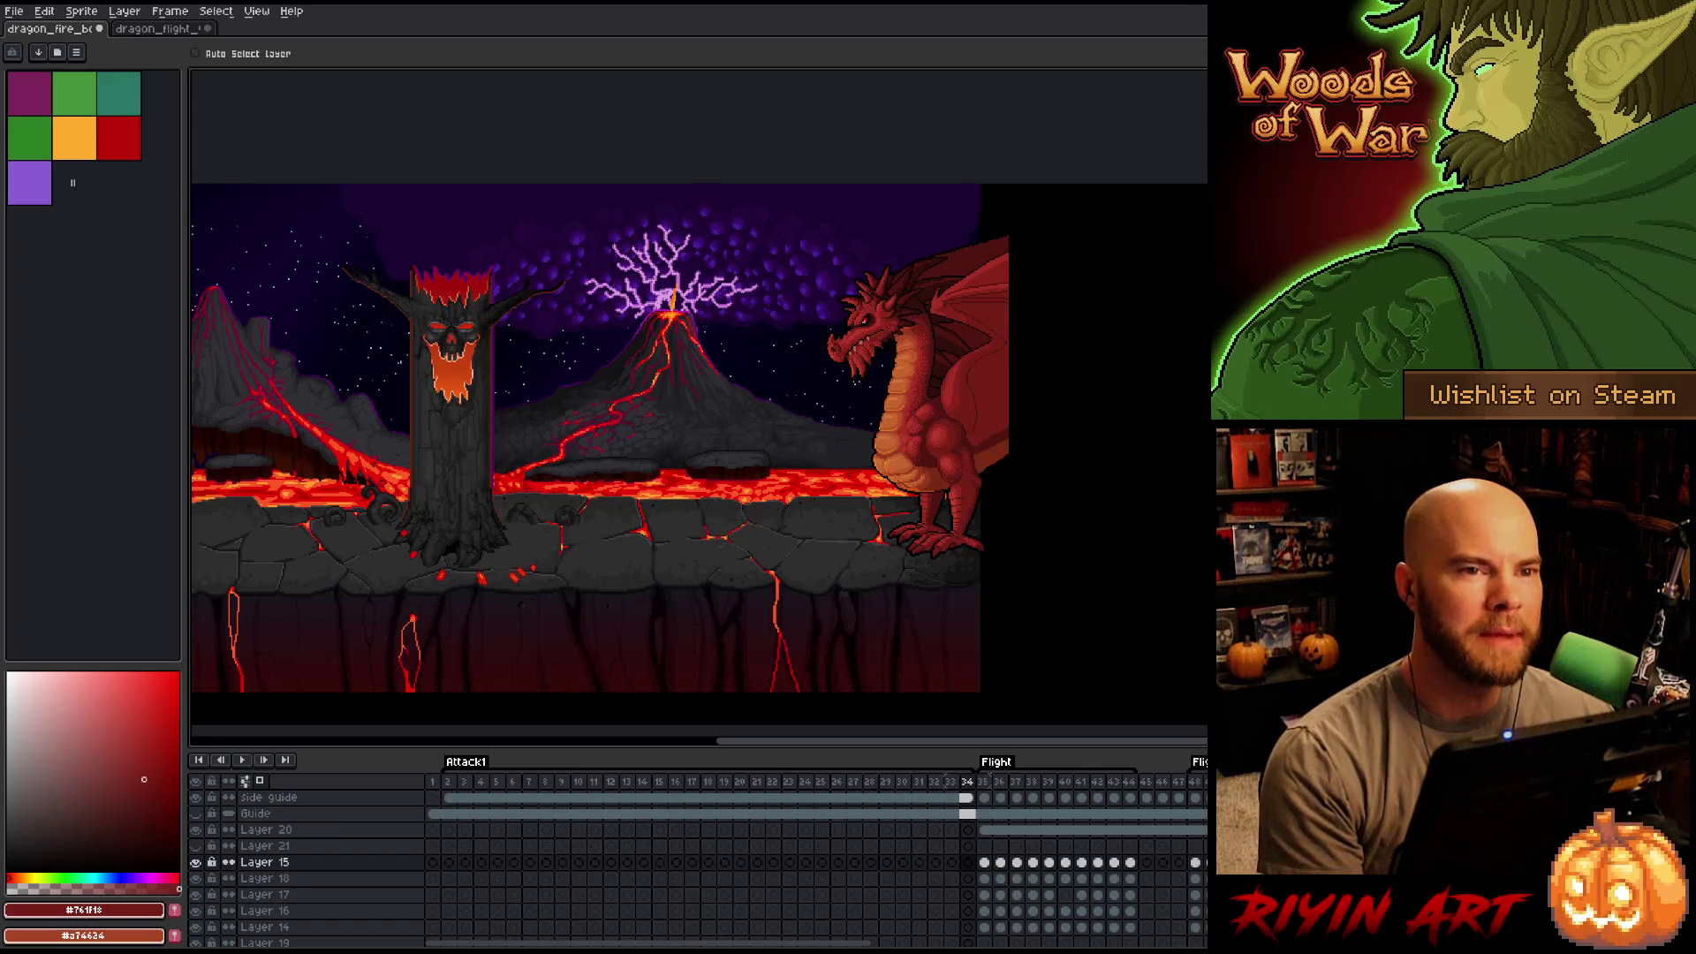
drag(737, 946, 1335, 946)
drag(1114, 943, 1130, 943)
key(Return)
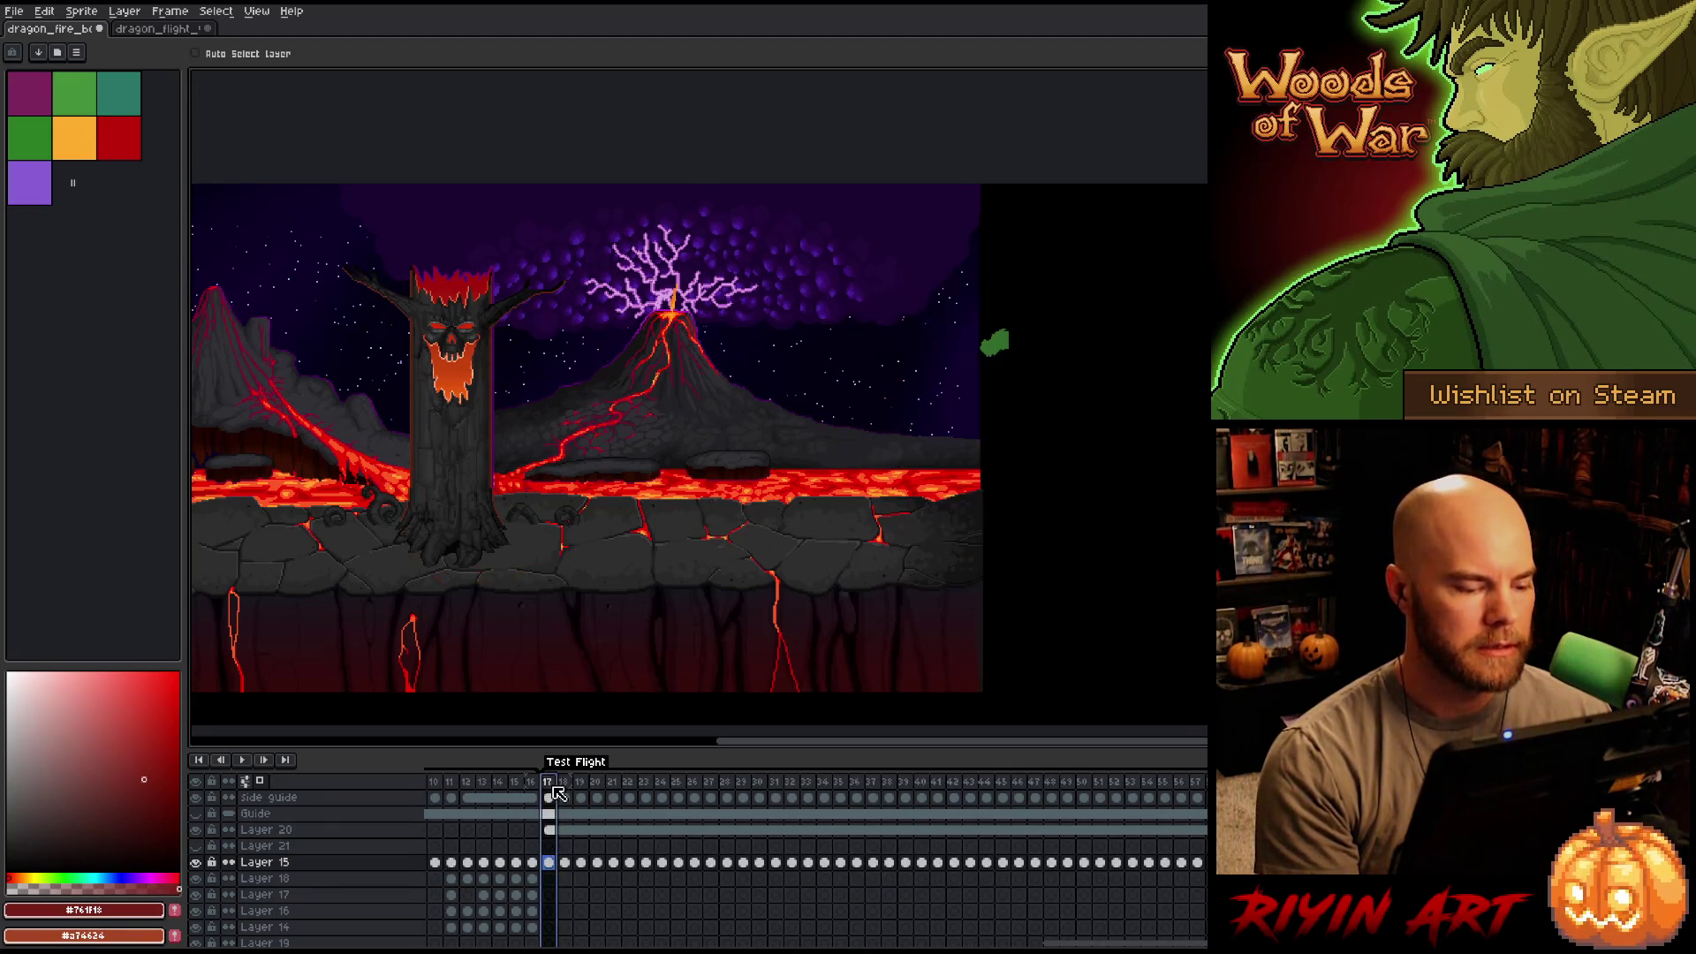
Zoom out to fit the whole lava scene during playback, then select frames 17 onward.
drag(480, 542, 817, 550)
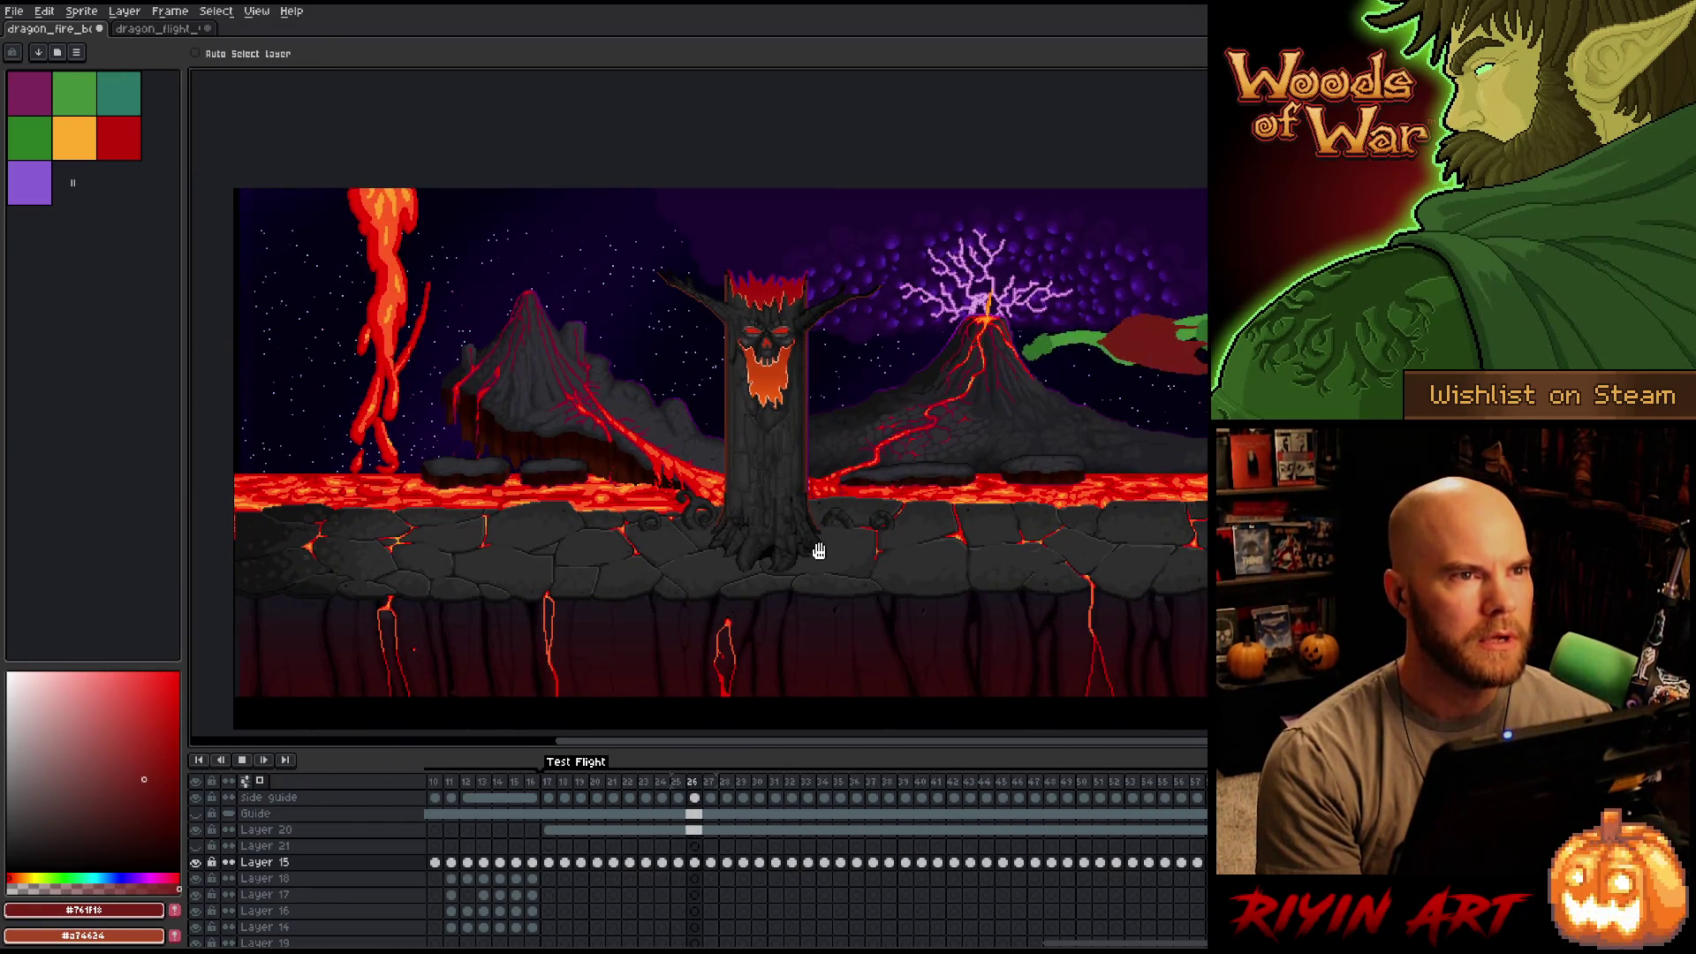
scroll(972, 530, right, 2)
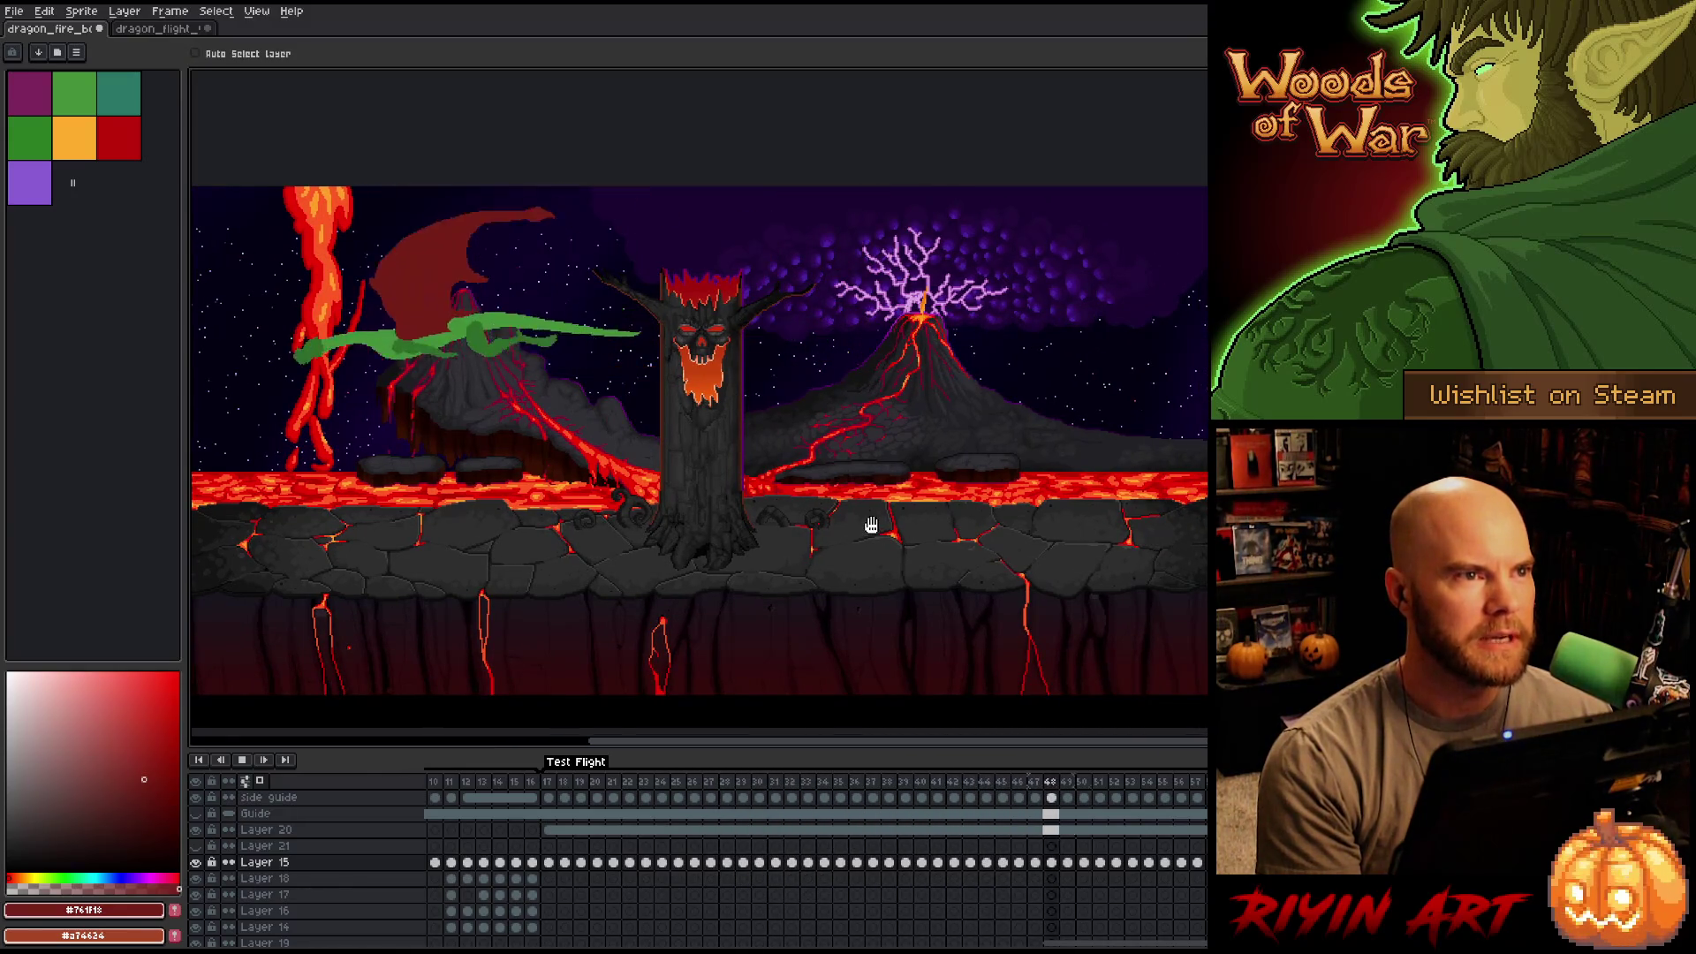
scroll(816, 508, down, 1)
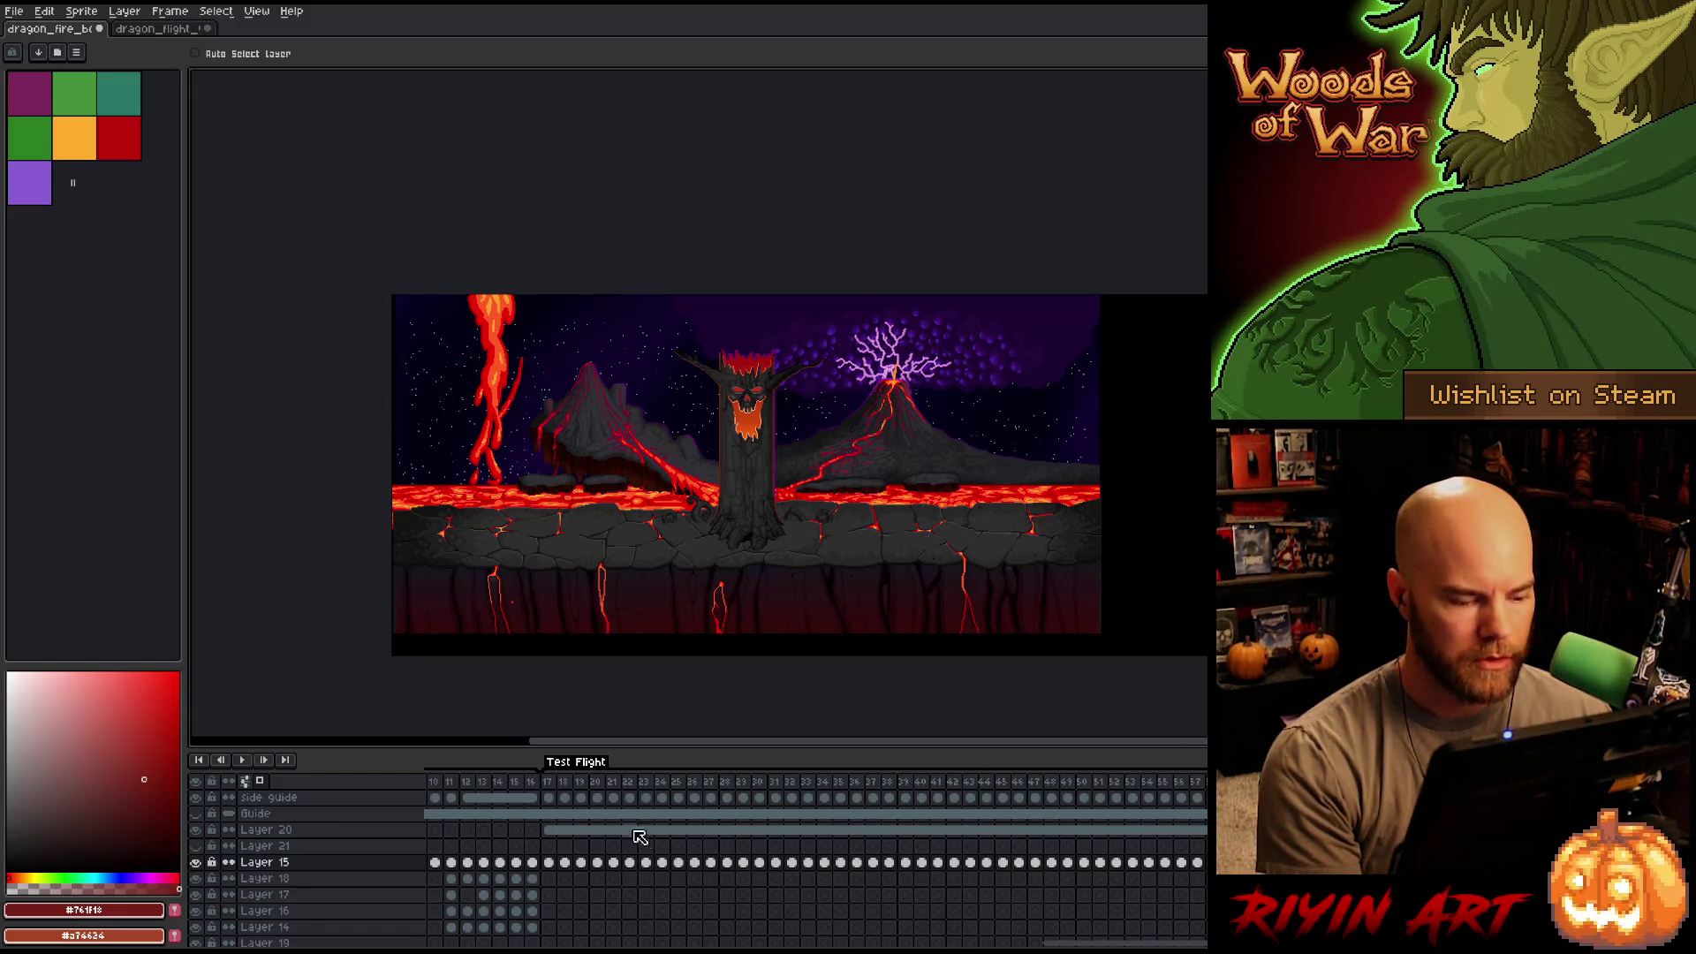
drag(549, 782, 1202, 781)
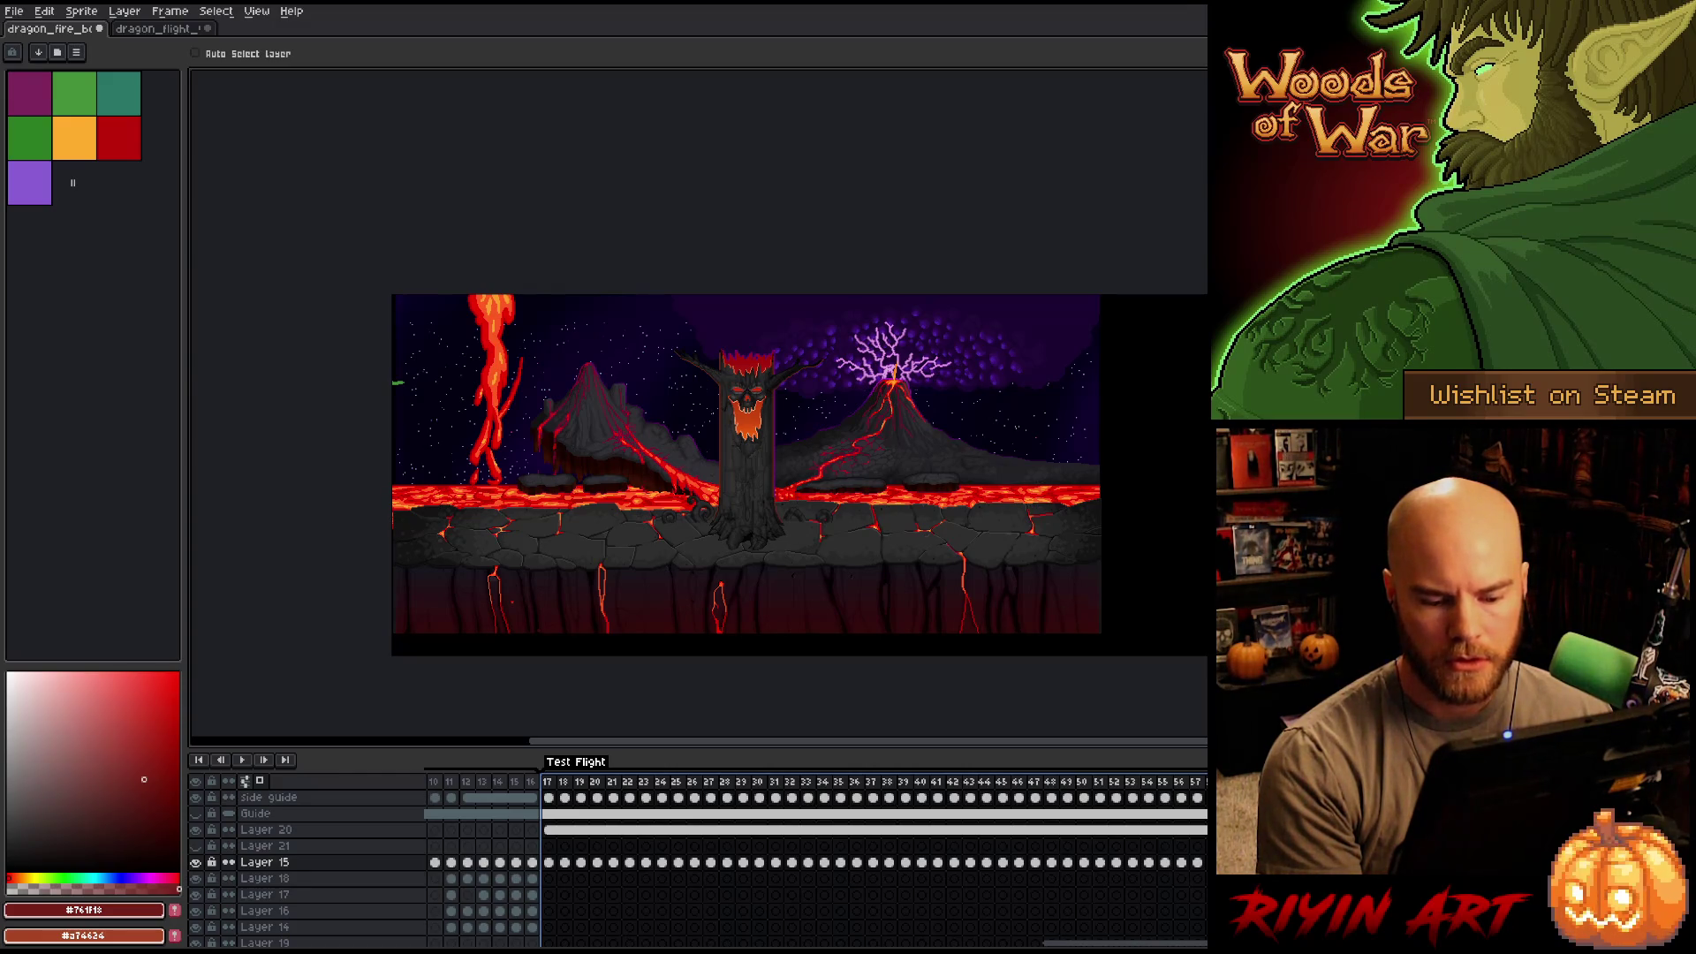
Set a new duration for the selected frames 17 onward in Frame Properties.
key(p)
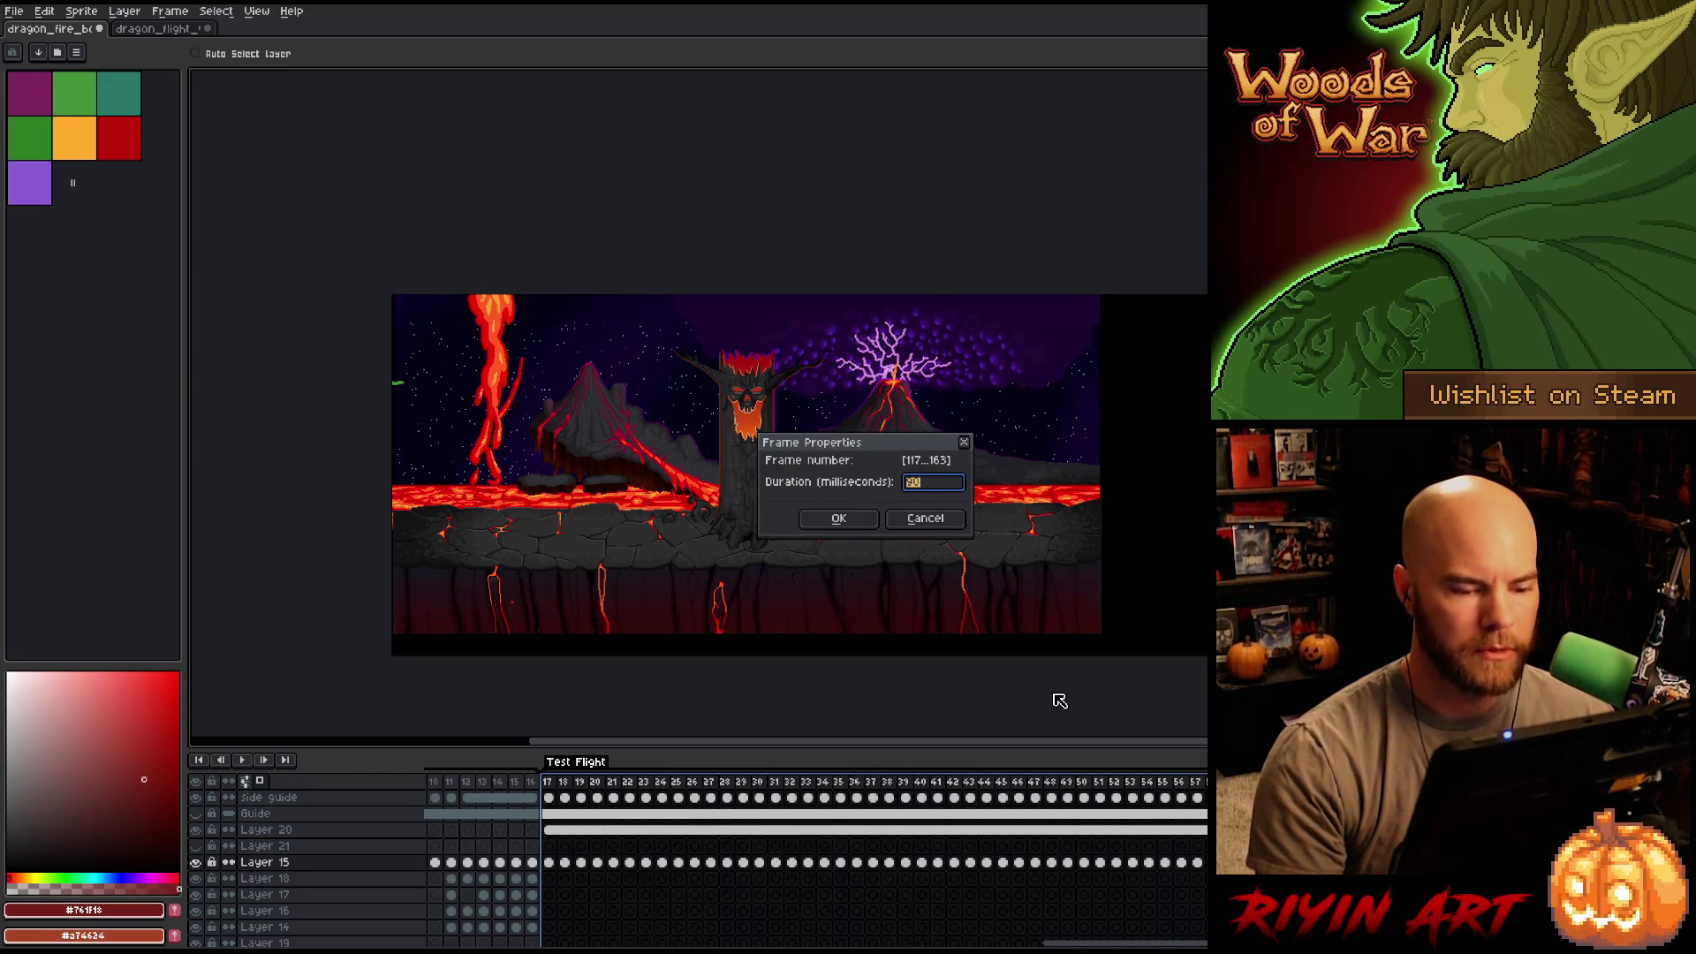
key(Return)
click(552, 784)
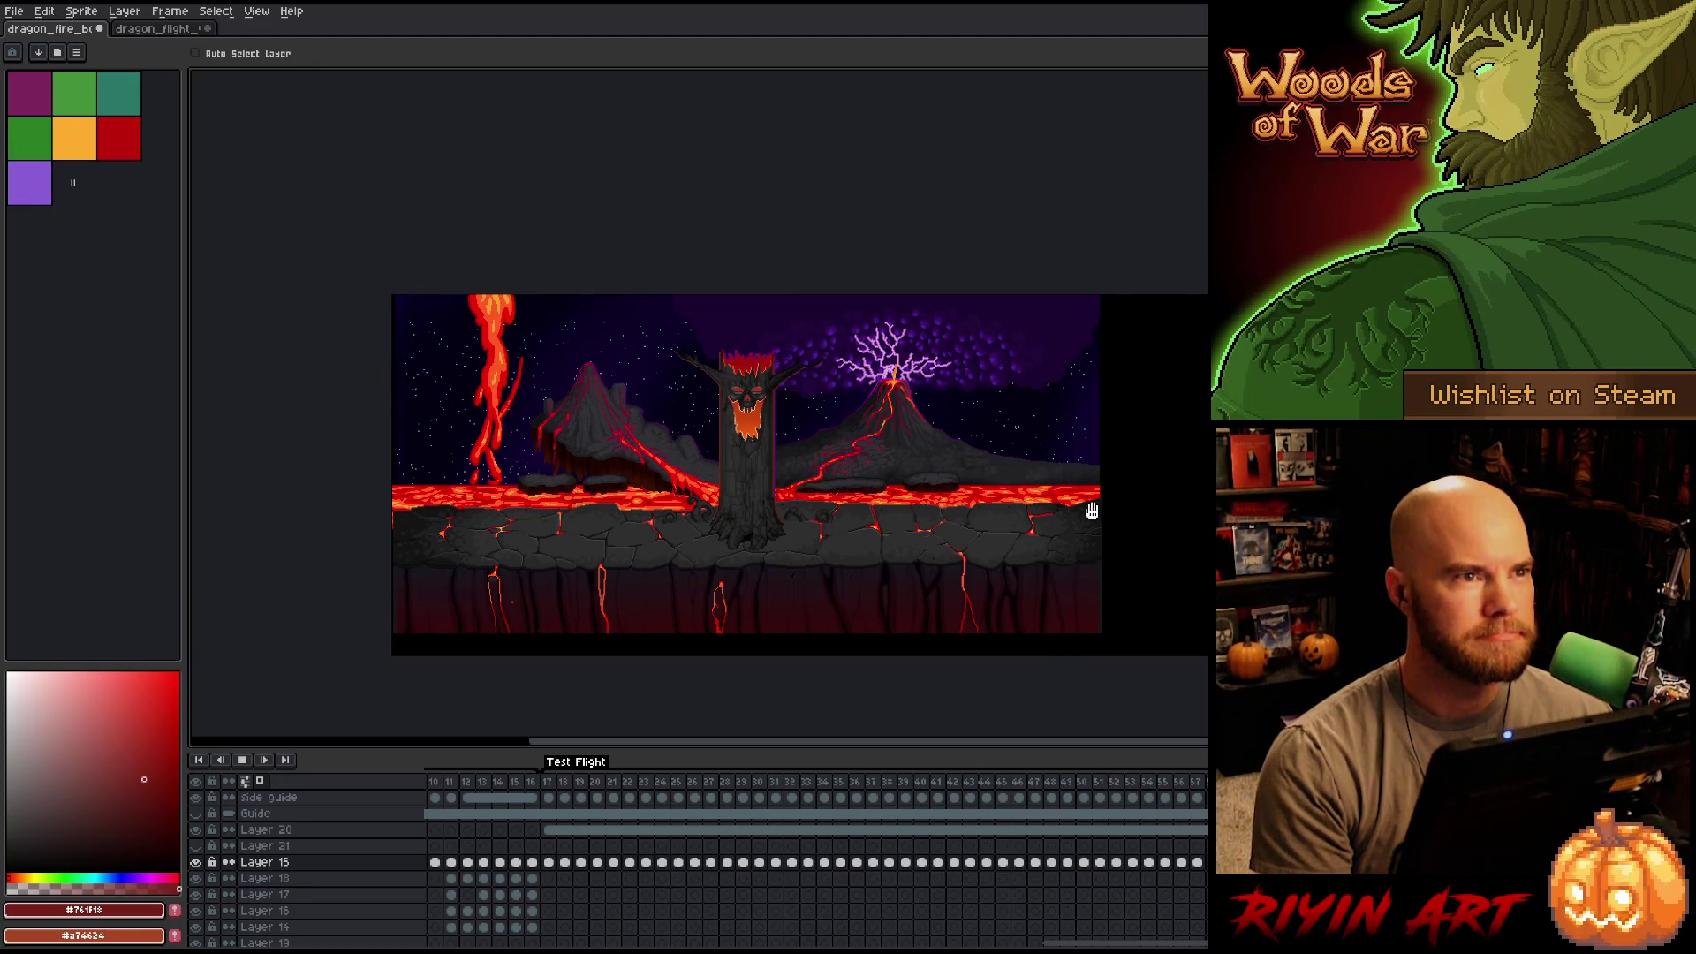
Hide the side panels with Ctrl+F and zoom in to centre the dragon.
scroll(1065, 421, up, 1)
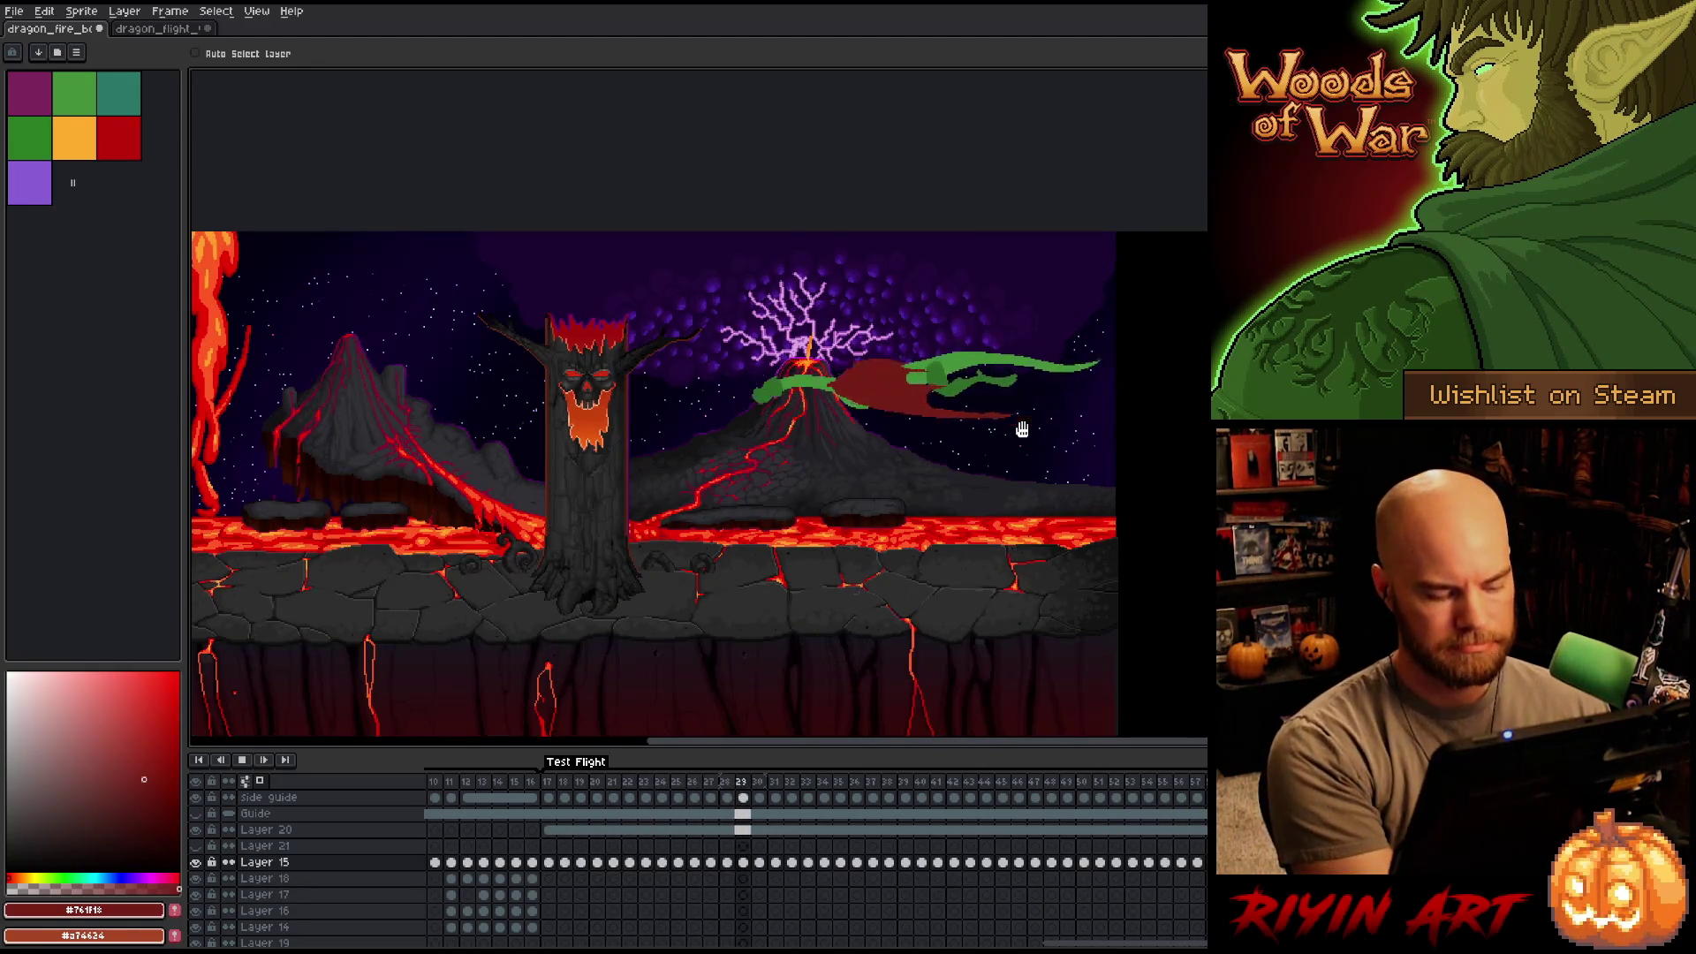
key(ctrl+f)
scroll(683, 492, up, 1)
mouse_move(671, 492)
mouse_down()
mouse_move(485, 454)
mouse_move(651, 443)
mouse_move(707, 464)
mouse_up()
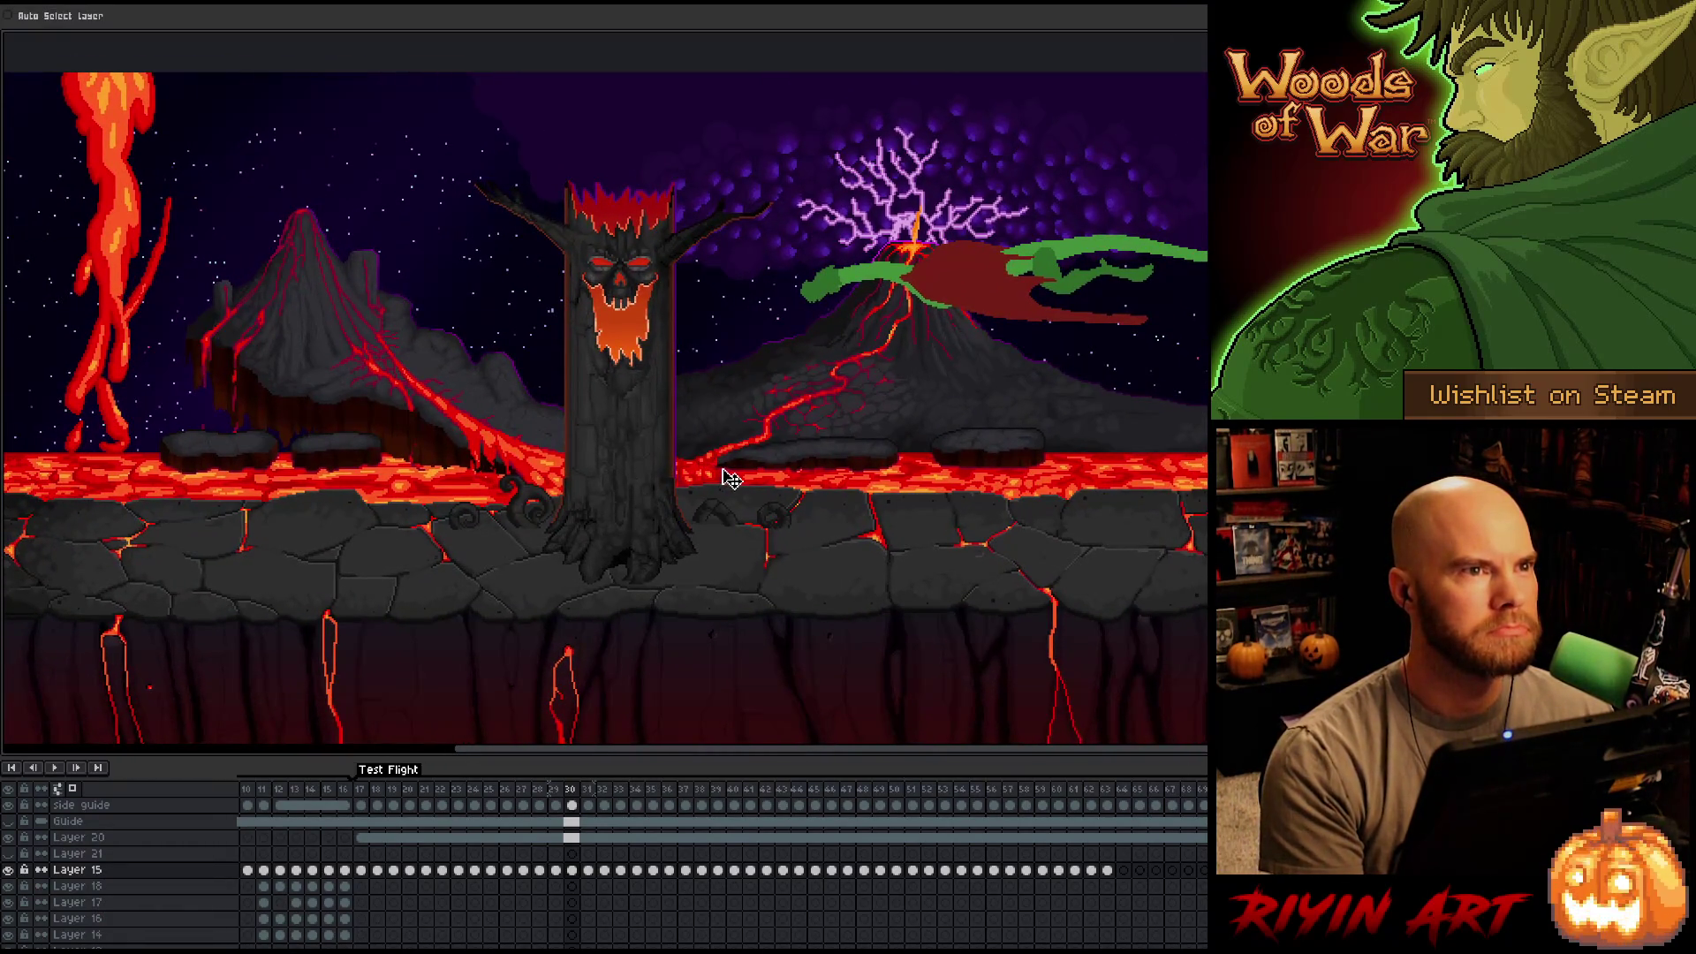
Replay the Test Flight to watch the green dragon cross the lava scene.
key(Return)
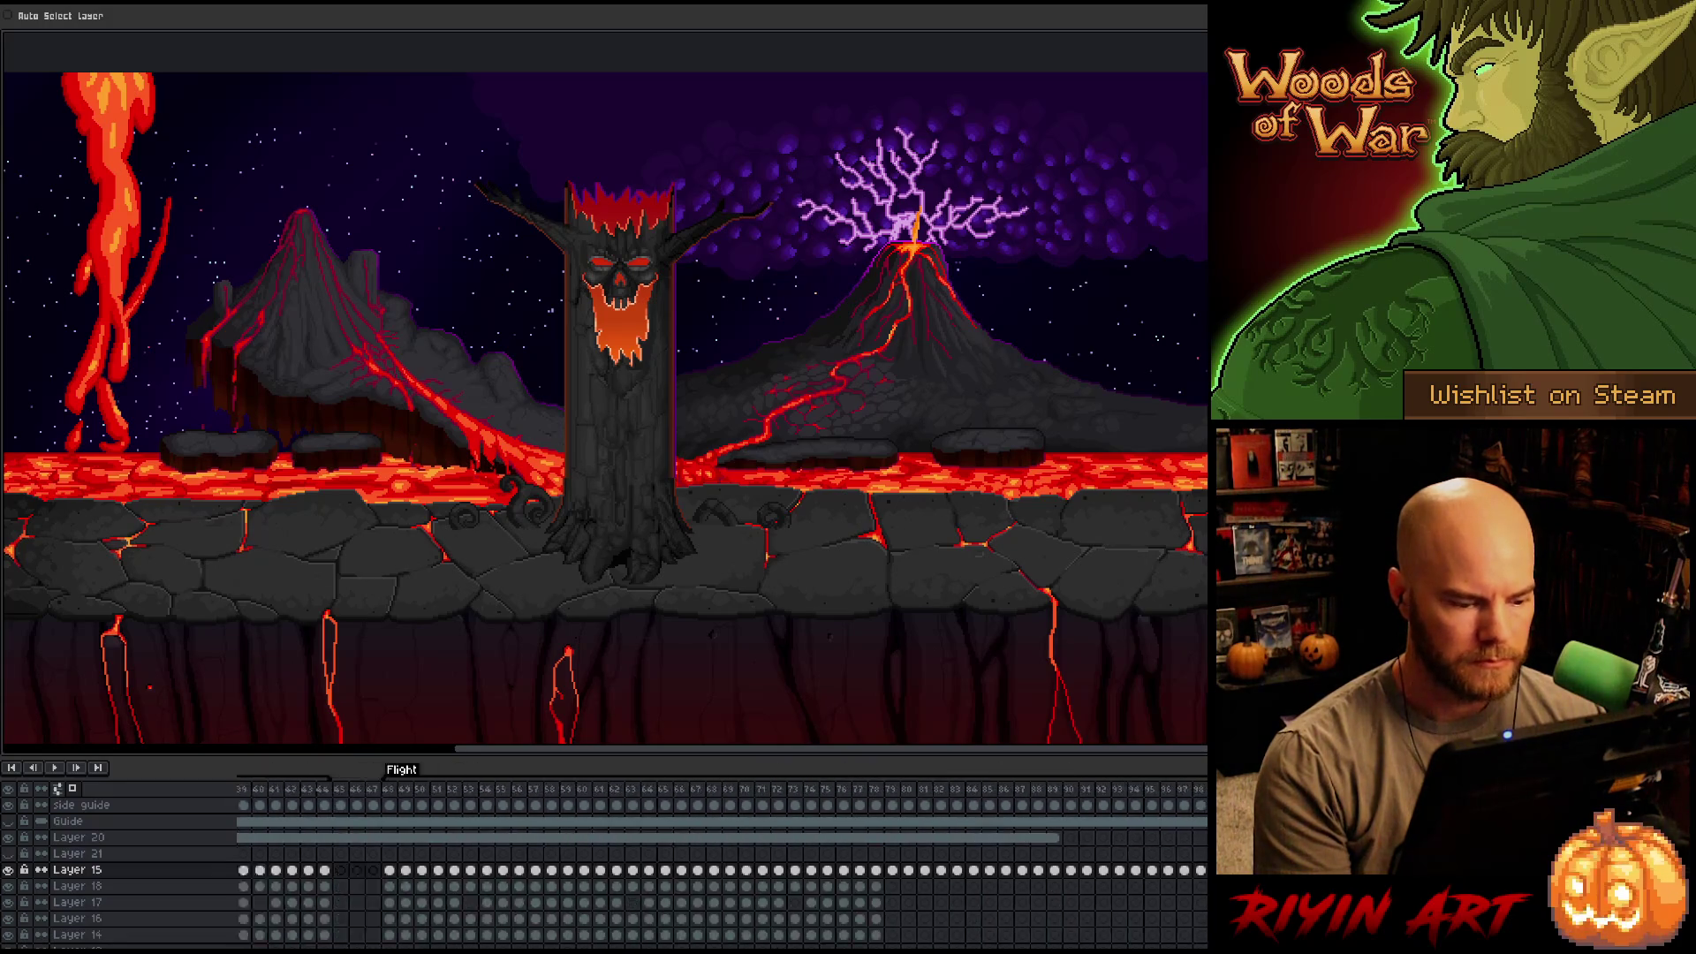
scroll(363, 880, left, 5)
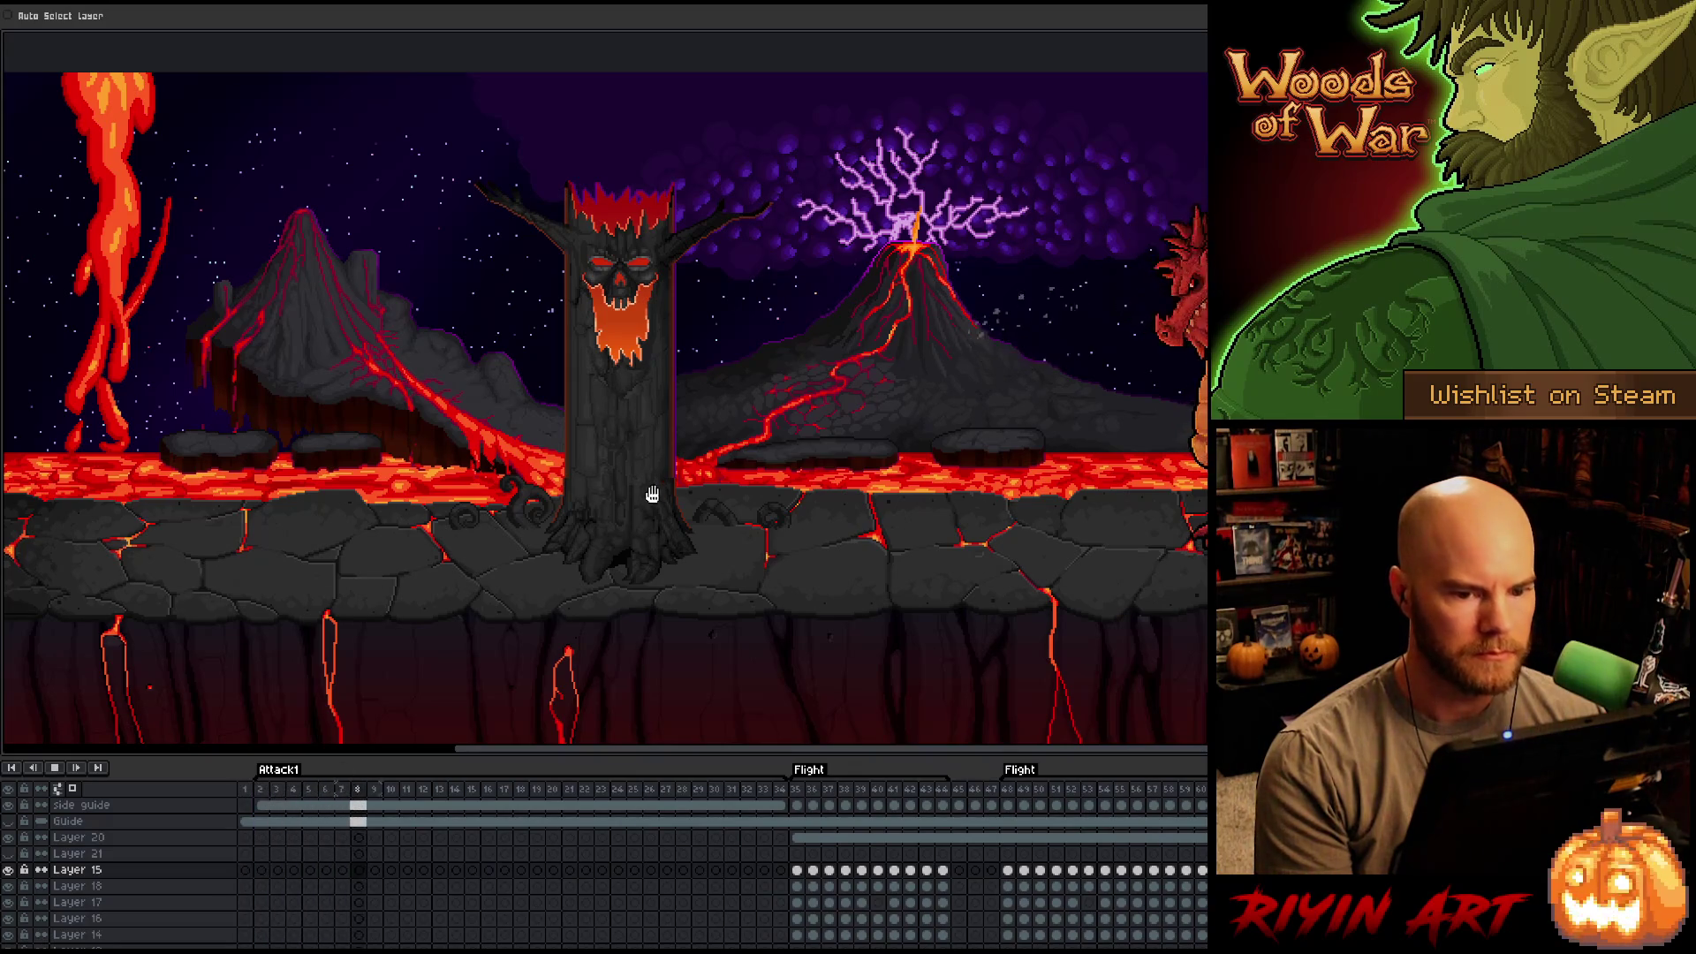
Bring the scene's right side into view, jump into the Test Flight frames and play them.
drag(1128, 560, 882, 581)
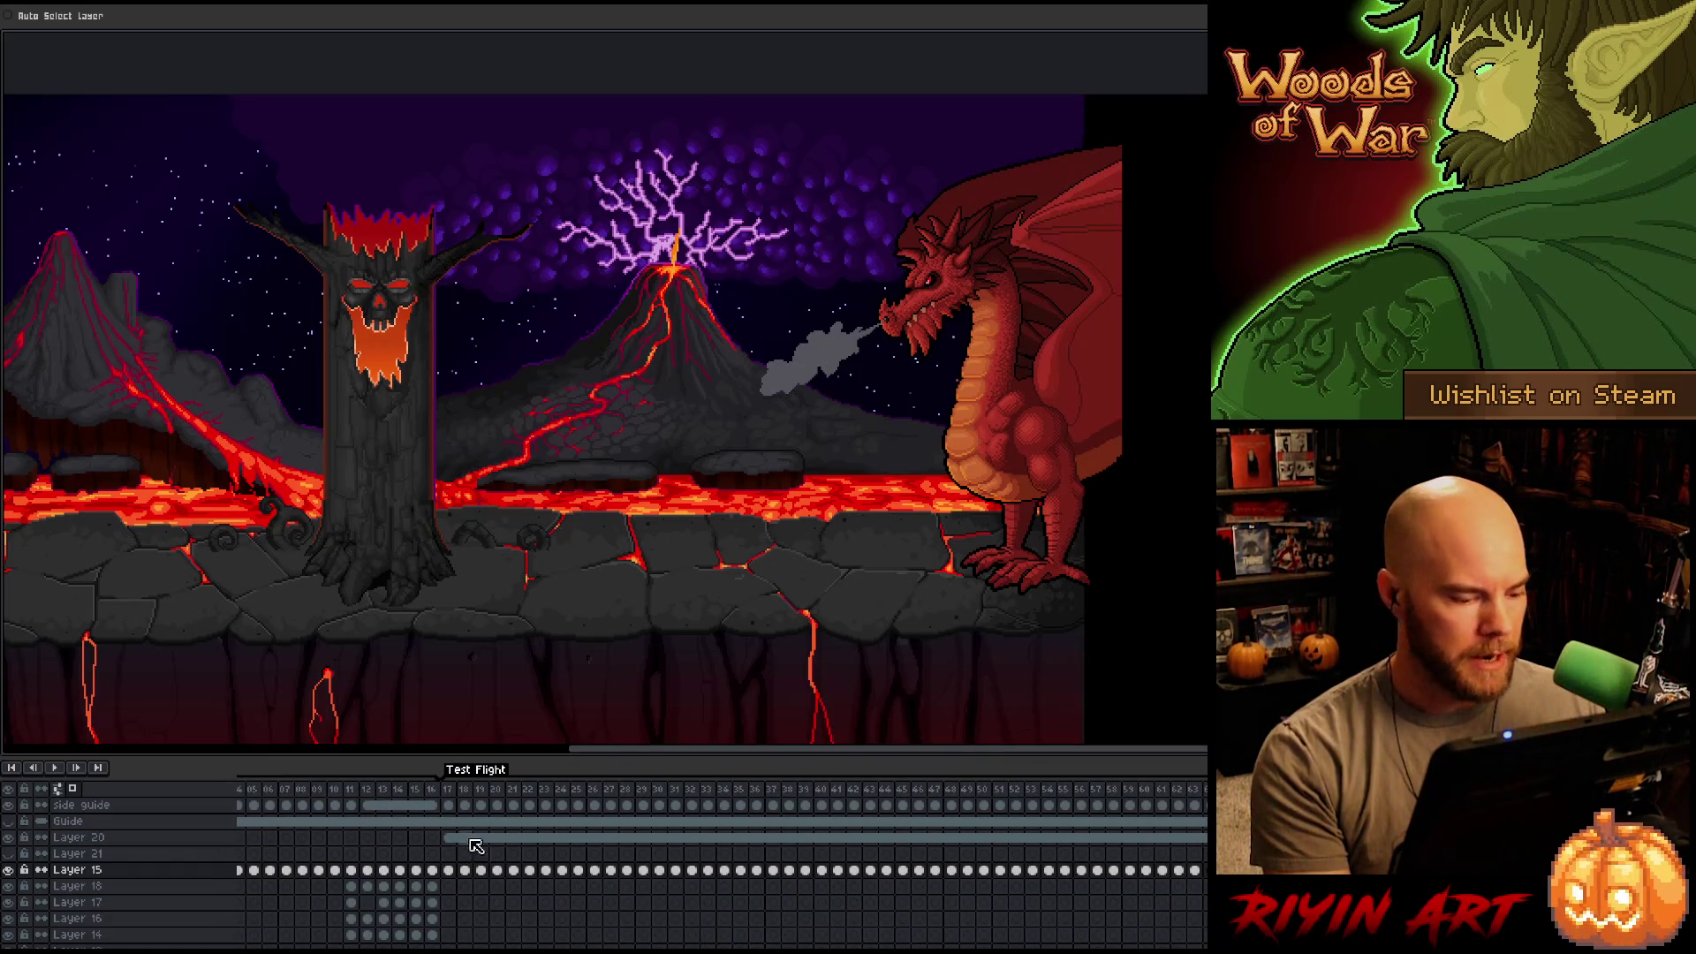
click(456, 796)
key(Return)
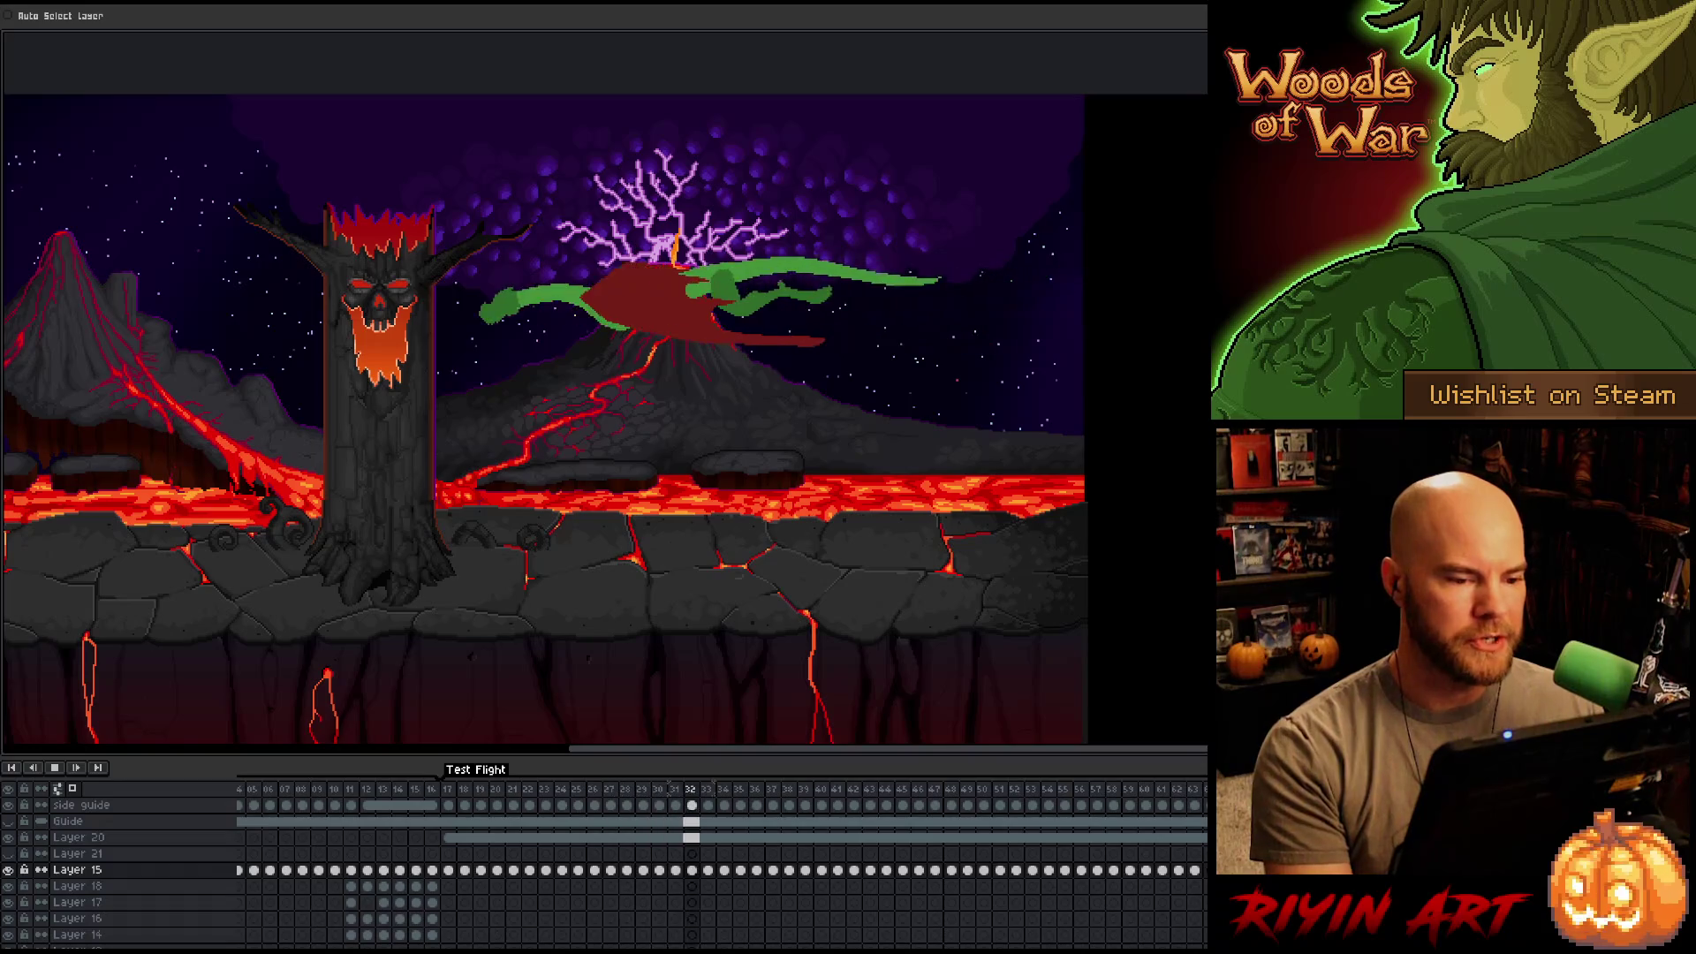
Zoom and pan across the lava scene, then jump to frame 61 of Test Flight.
scroll(248, 369, down, 2)
scroll(249, 369, up, 1)
scroll(492, 436, up, 1)
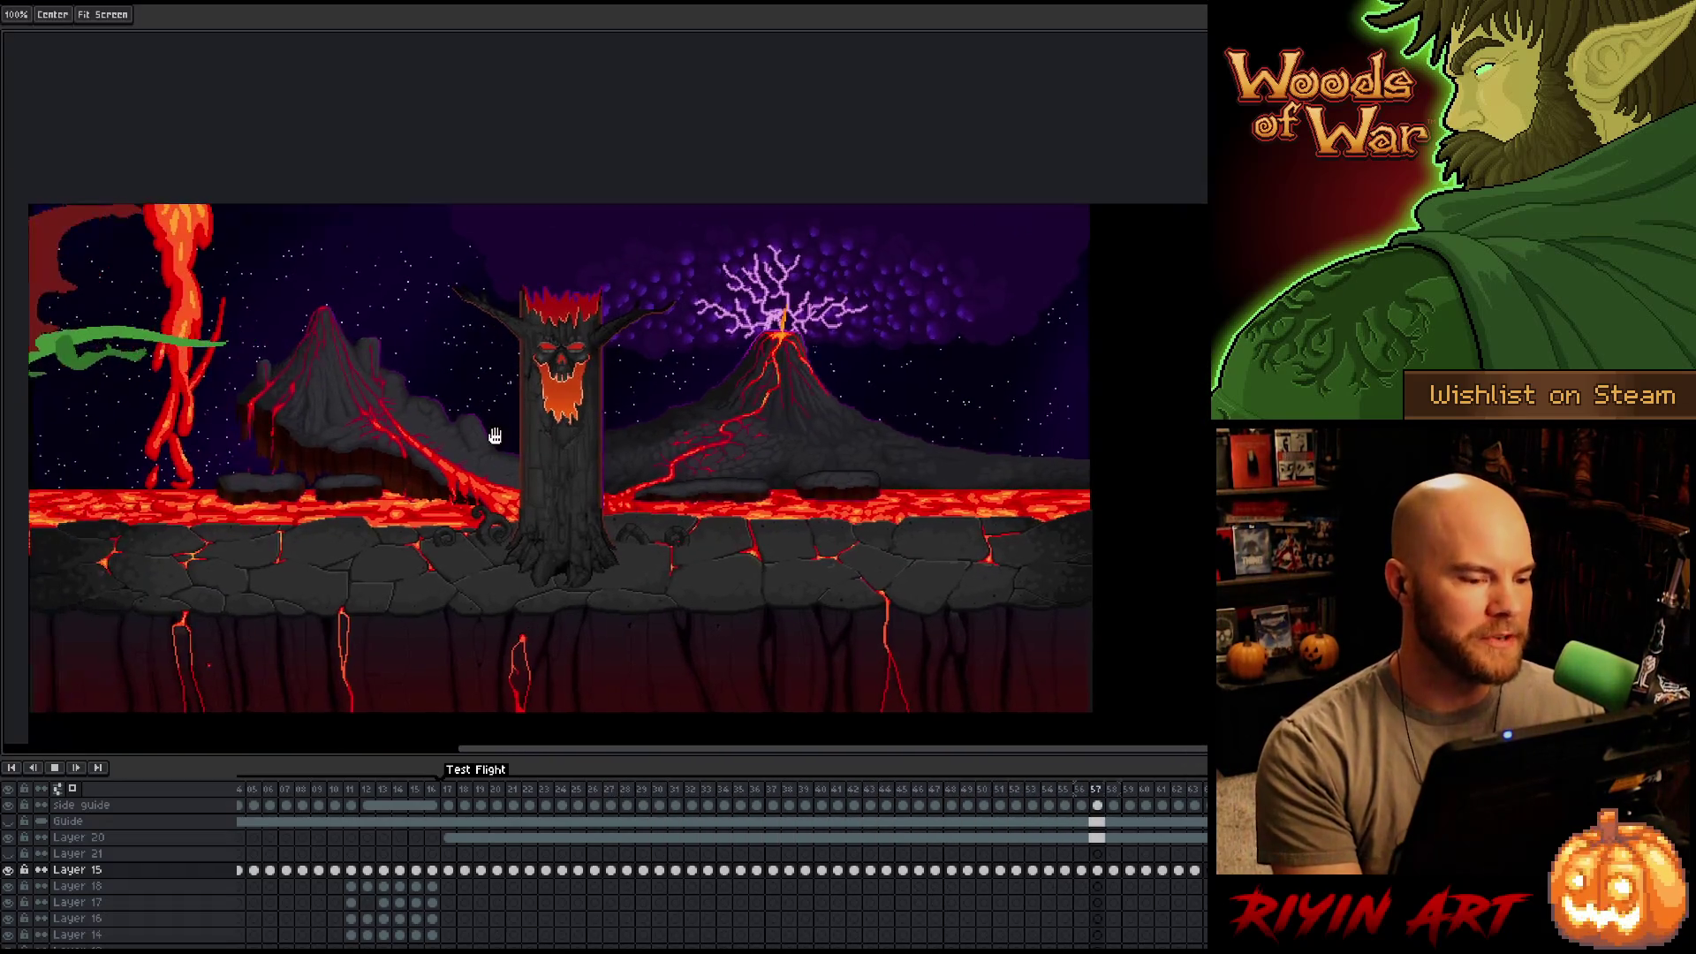
drag(492, 435, 535, 435)
scroll(649, 495, up, 1)
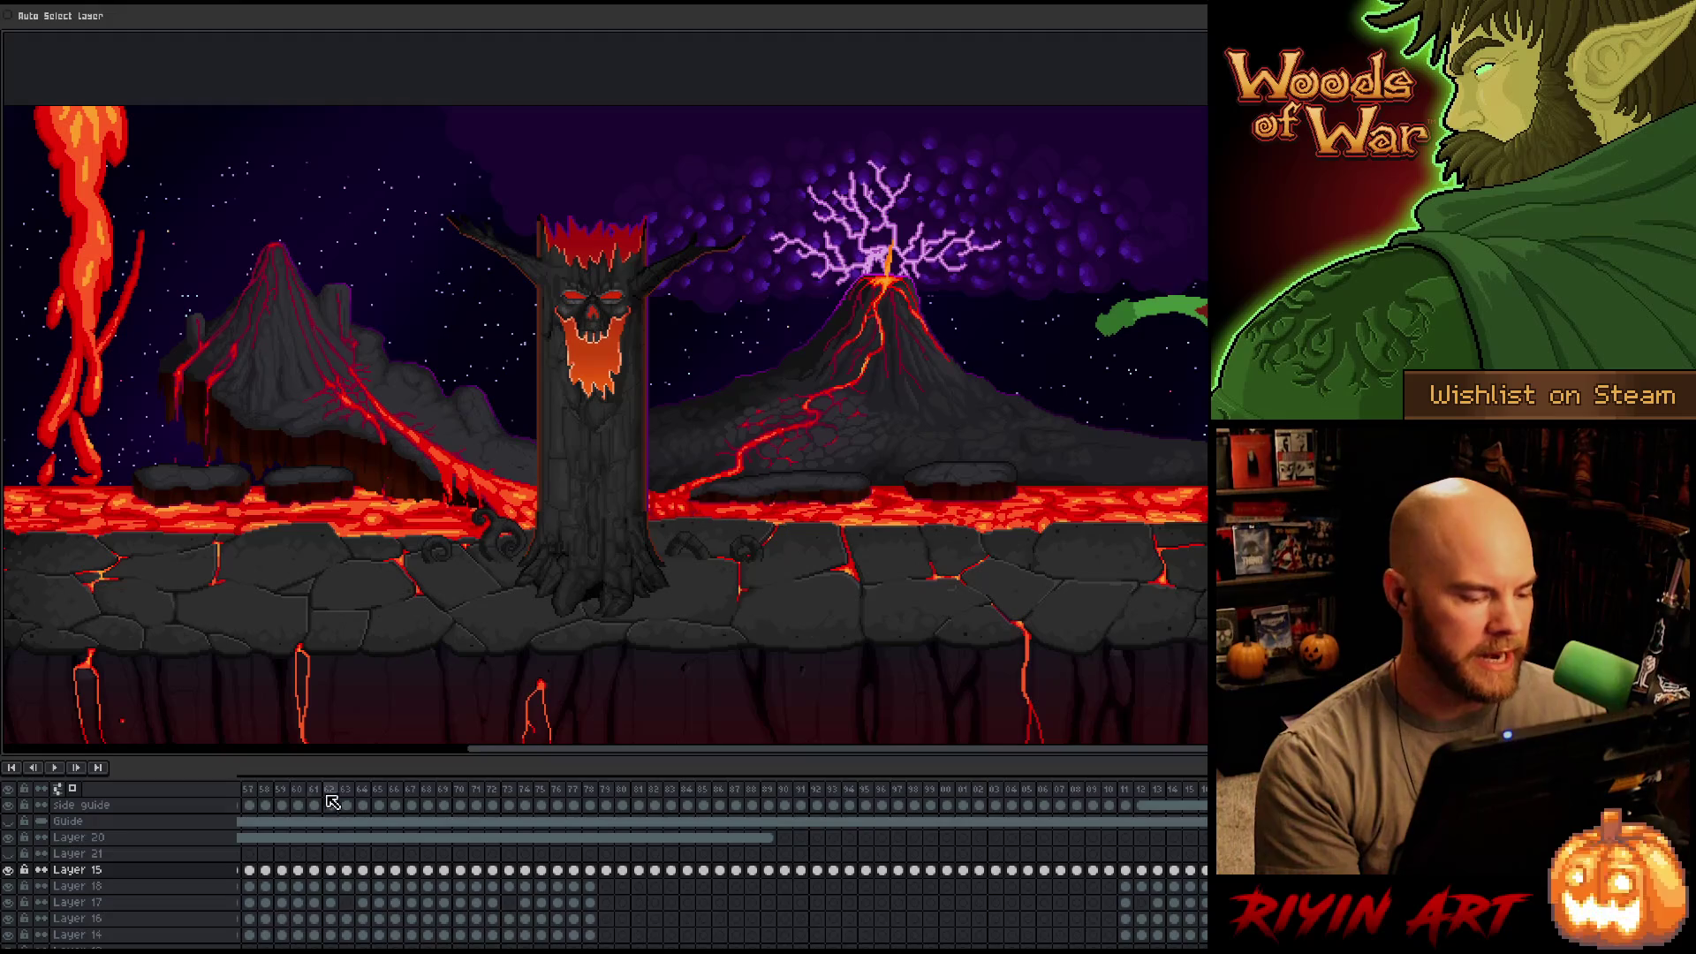
click(323, 787)
Play the Attack1 fire-breath animation, panning to the dragon, then stop it.
scroll(377, 937, left, 5)
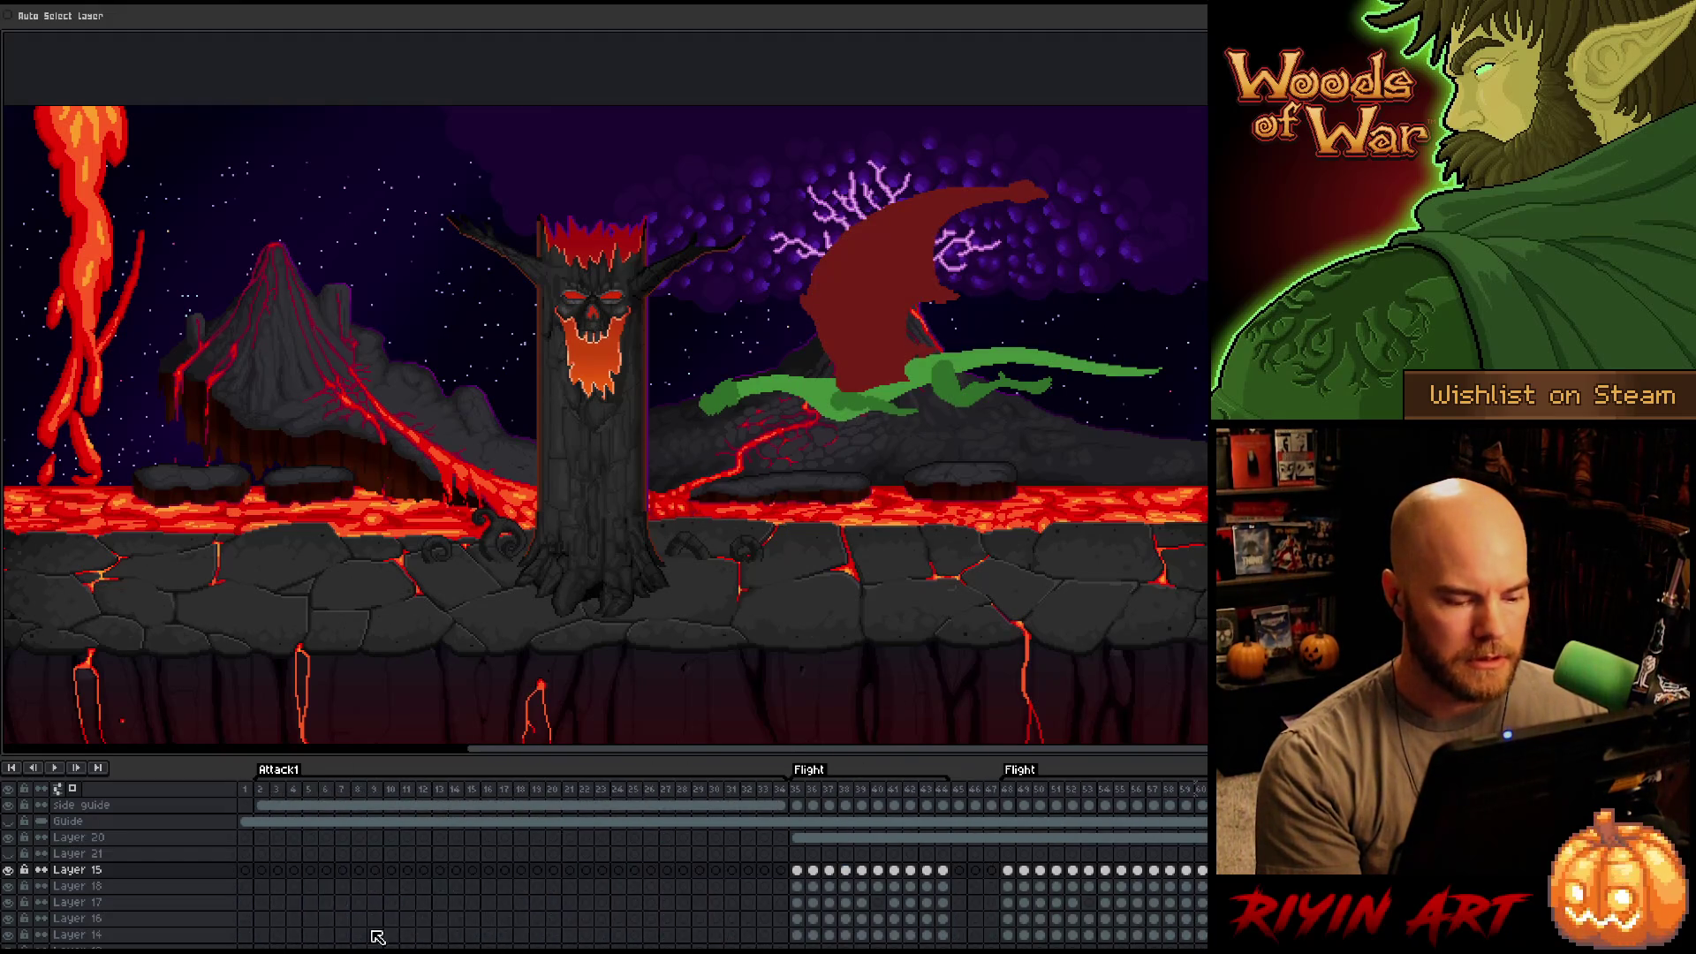
click(304, 819)
key(Return)
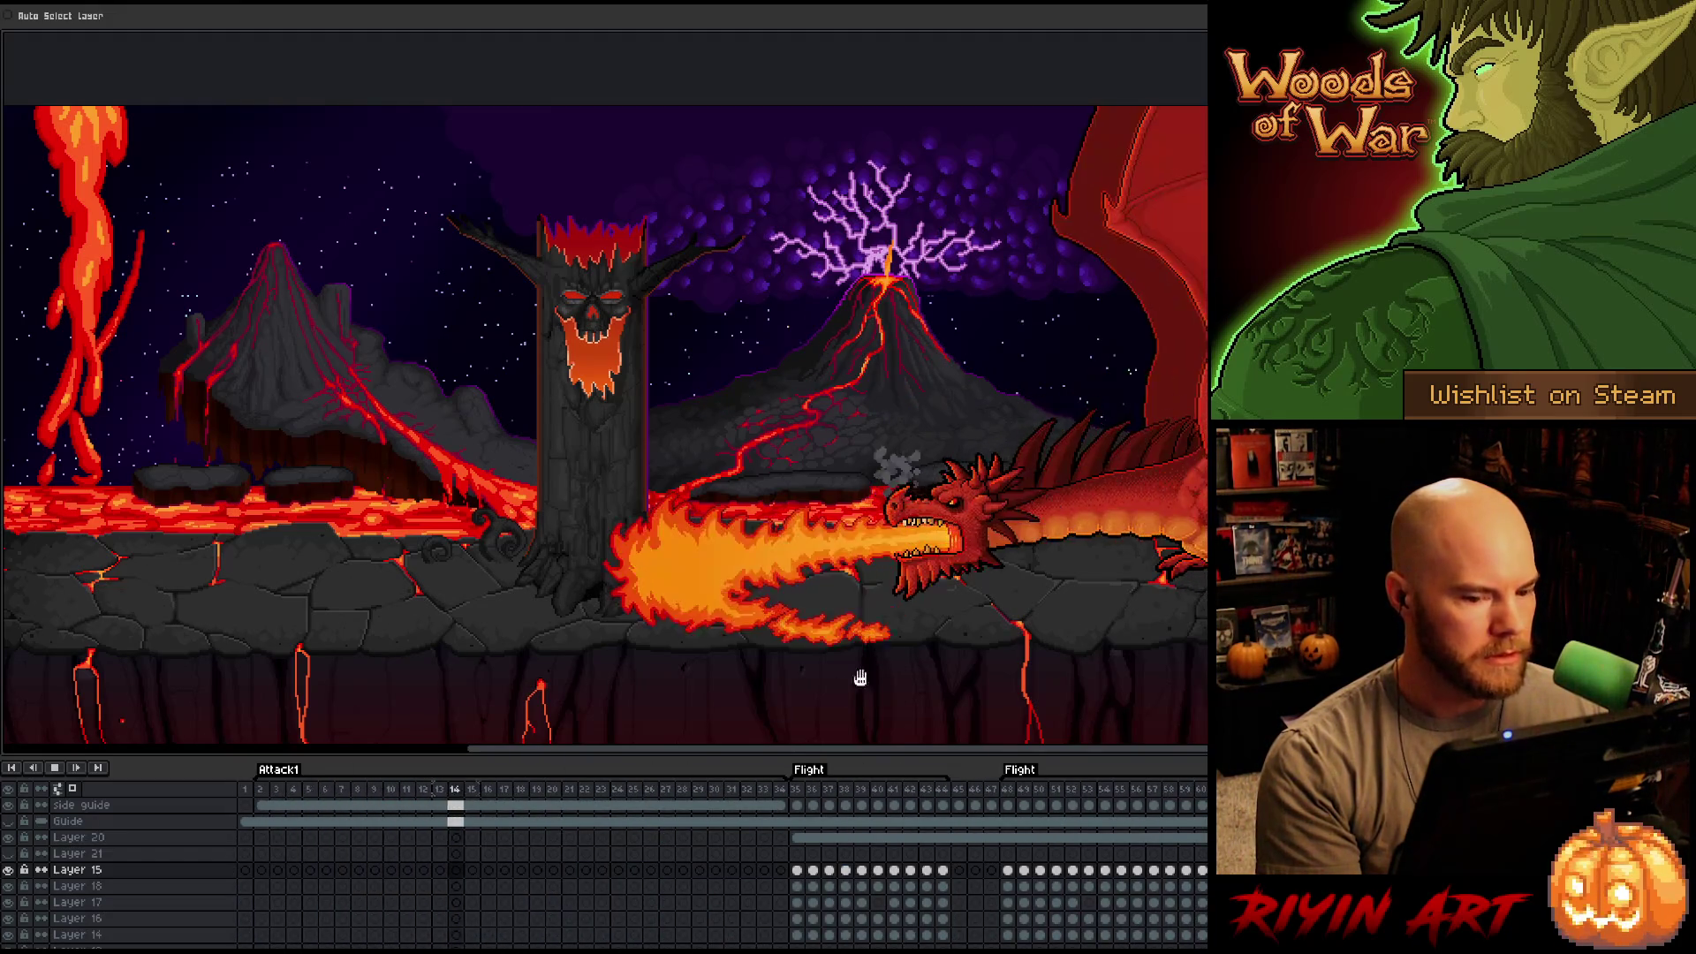
drag(946, 663, 815, 618)
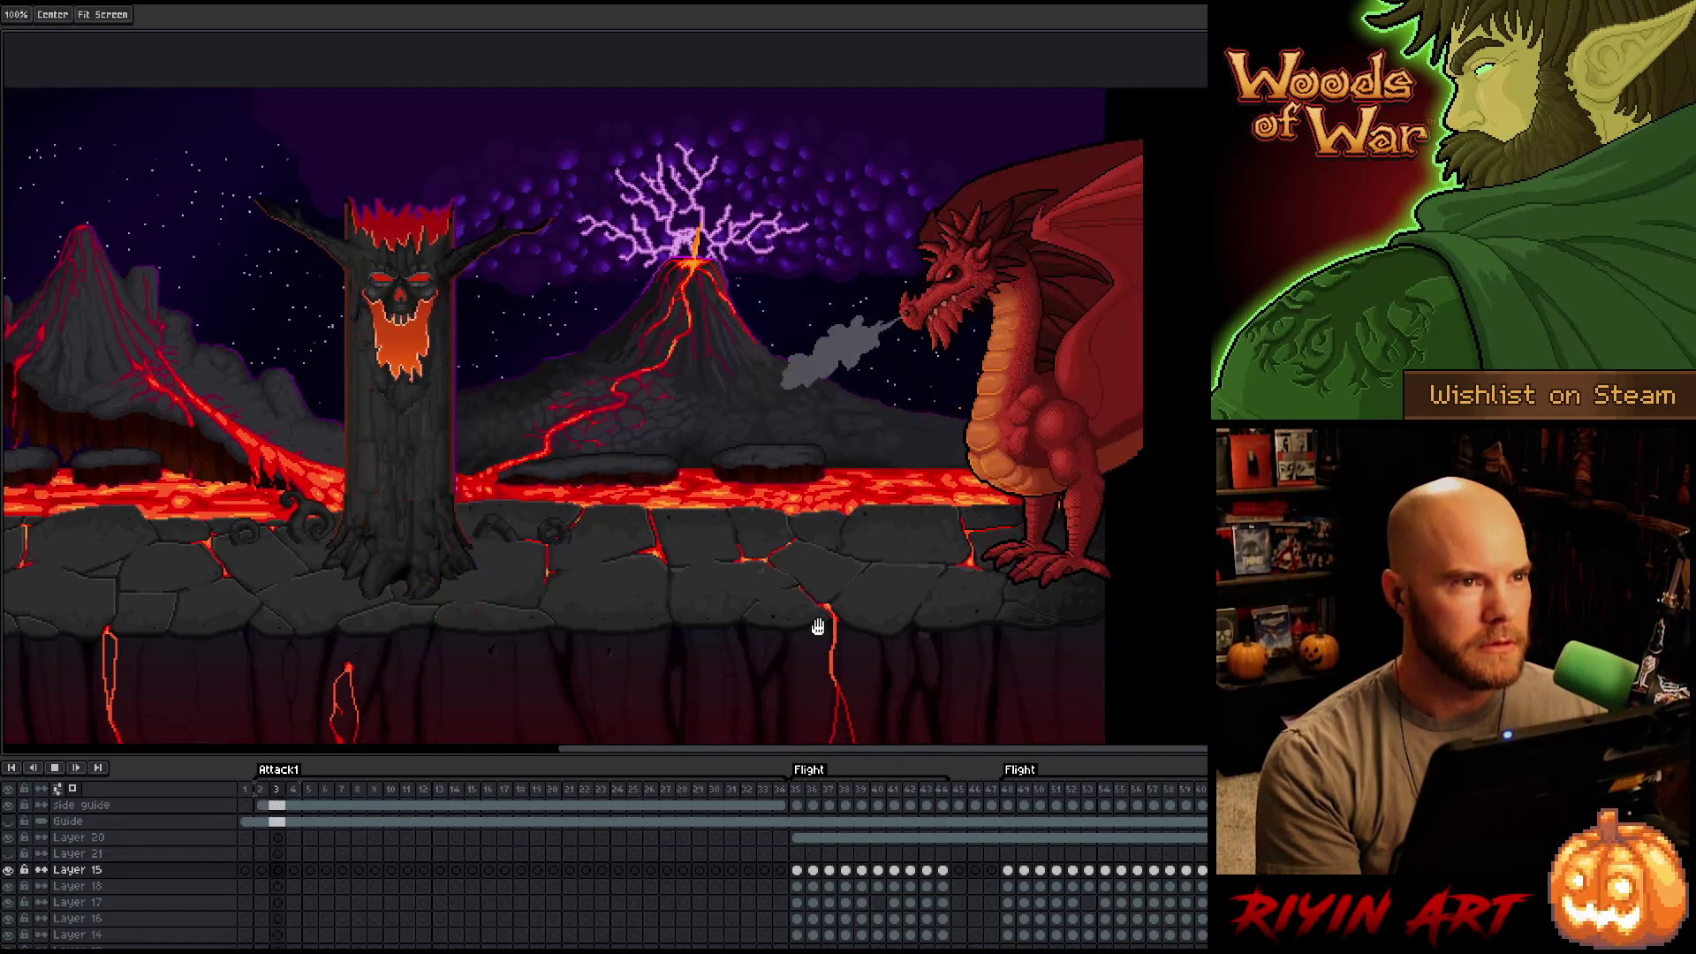
key(Return)
Return to the next Test Flight frame and switch to the Hand tool.
scroll(1135, 936, right, 10)
click(437, 789)
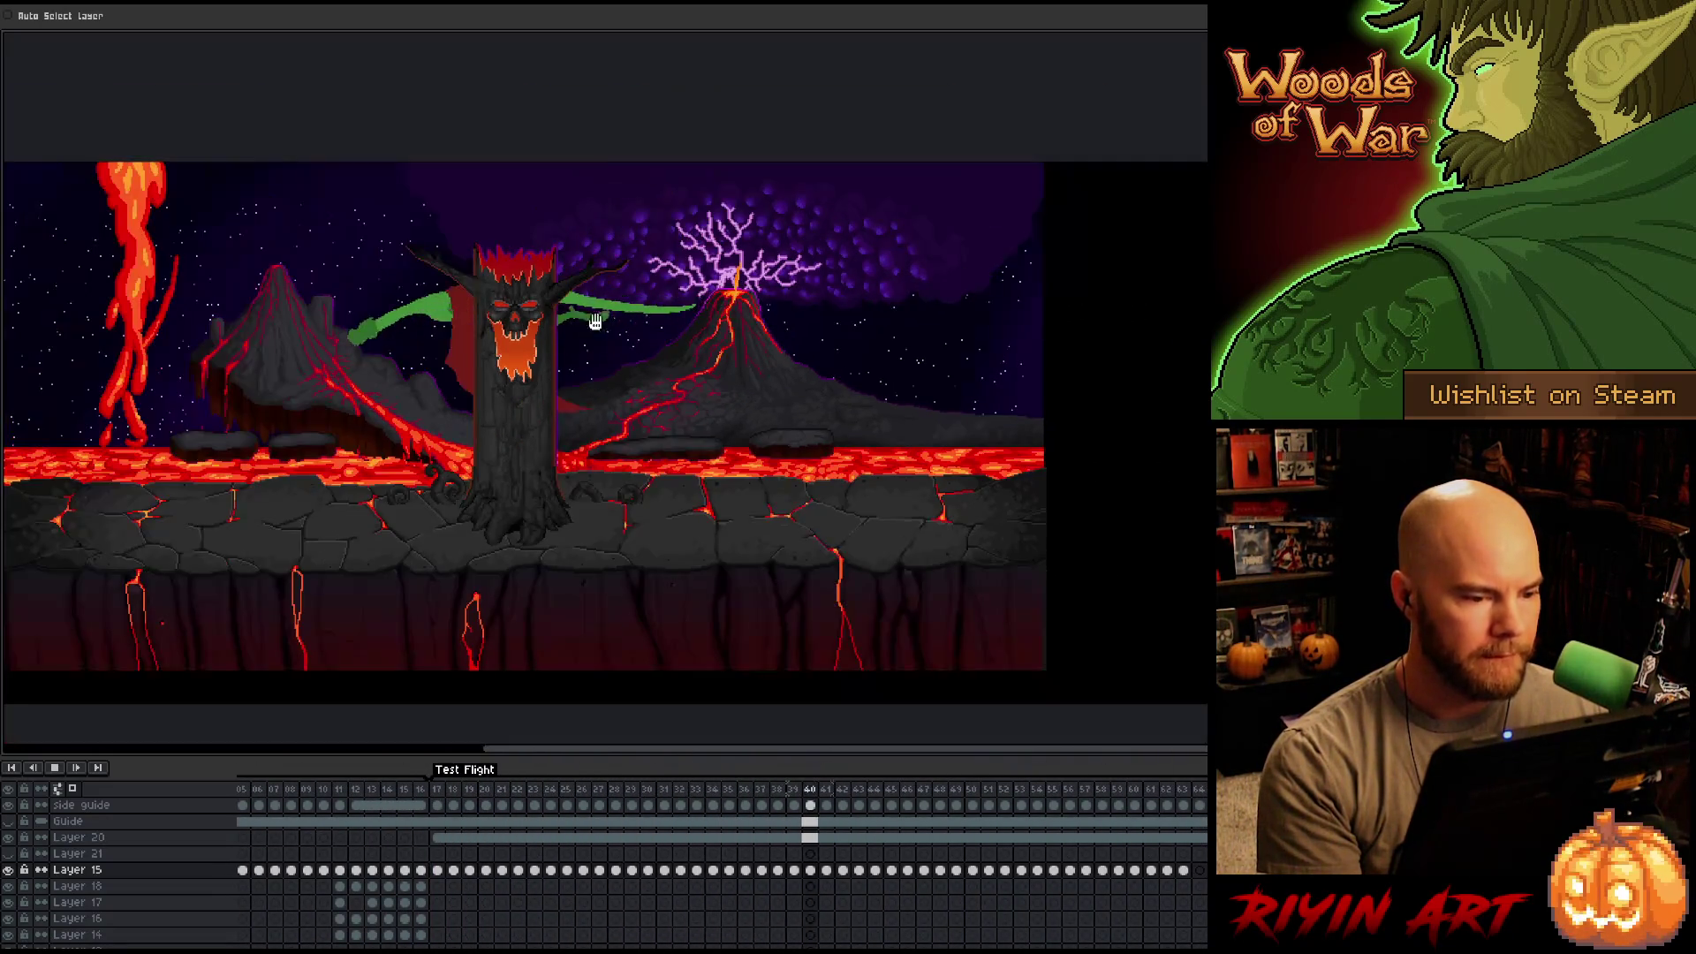
key(h)
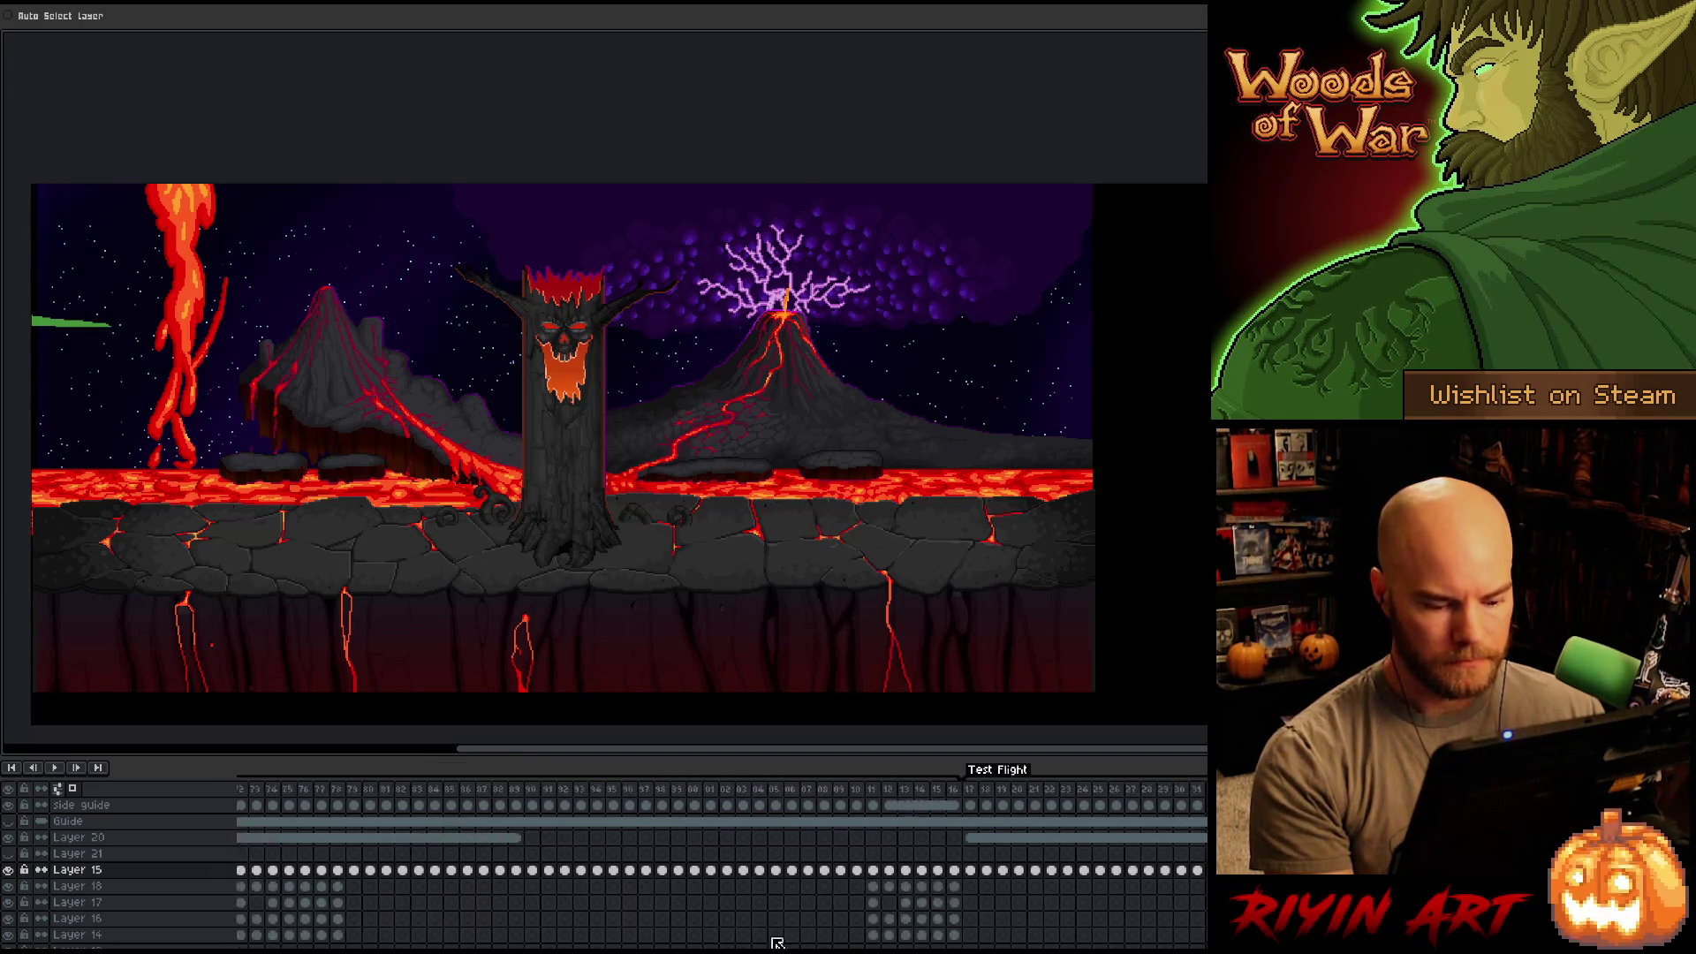
Play the red dragon's Attack1 fire breath and stop on the frame engulfing the skull tree.
click(266, 789)
key(Return)
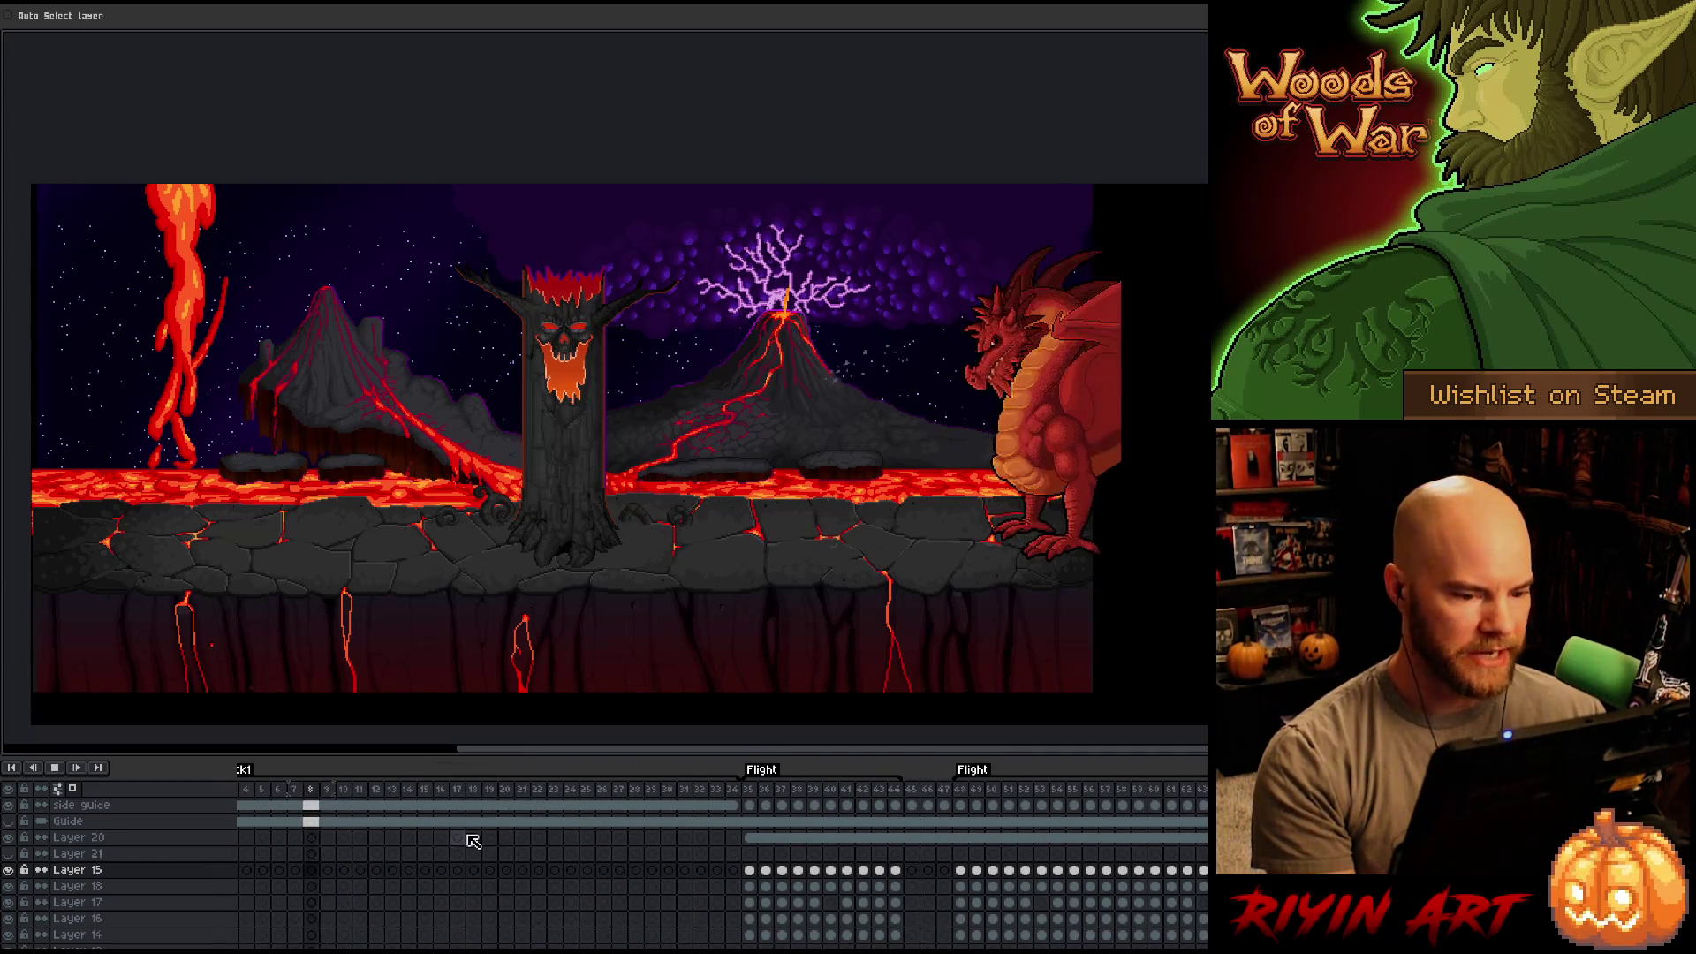
scroll(1011, 542, down, 3)
scroll(833, 568, up, 4)
scroll(630, 539, up, 2)
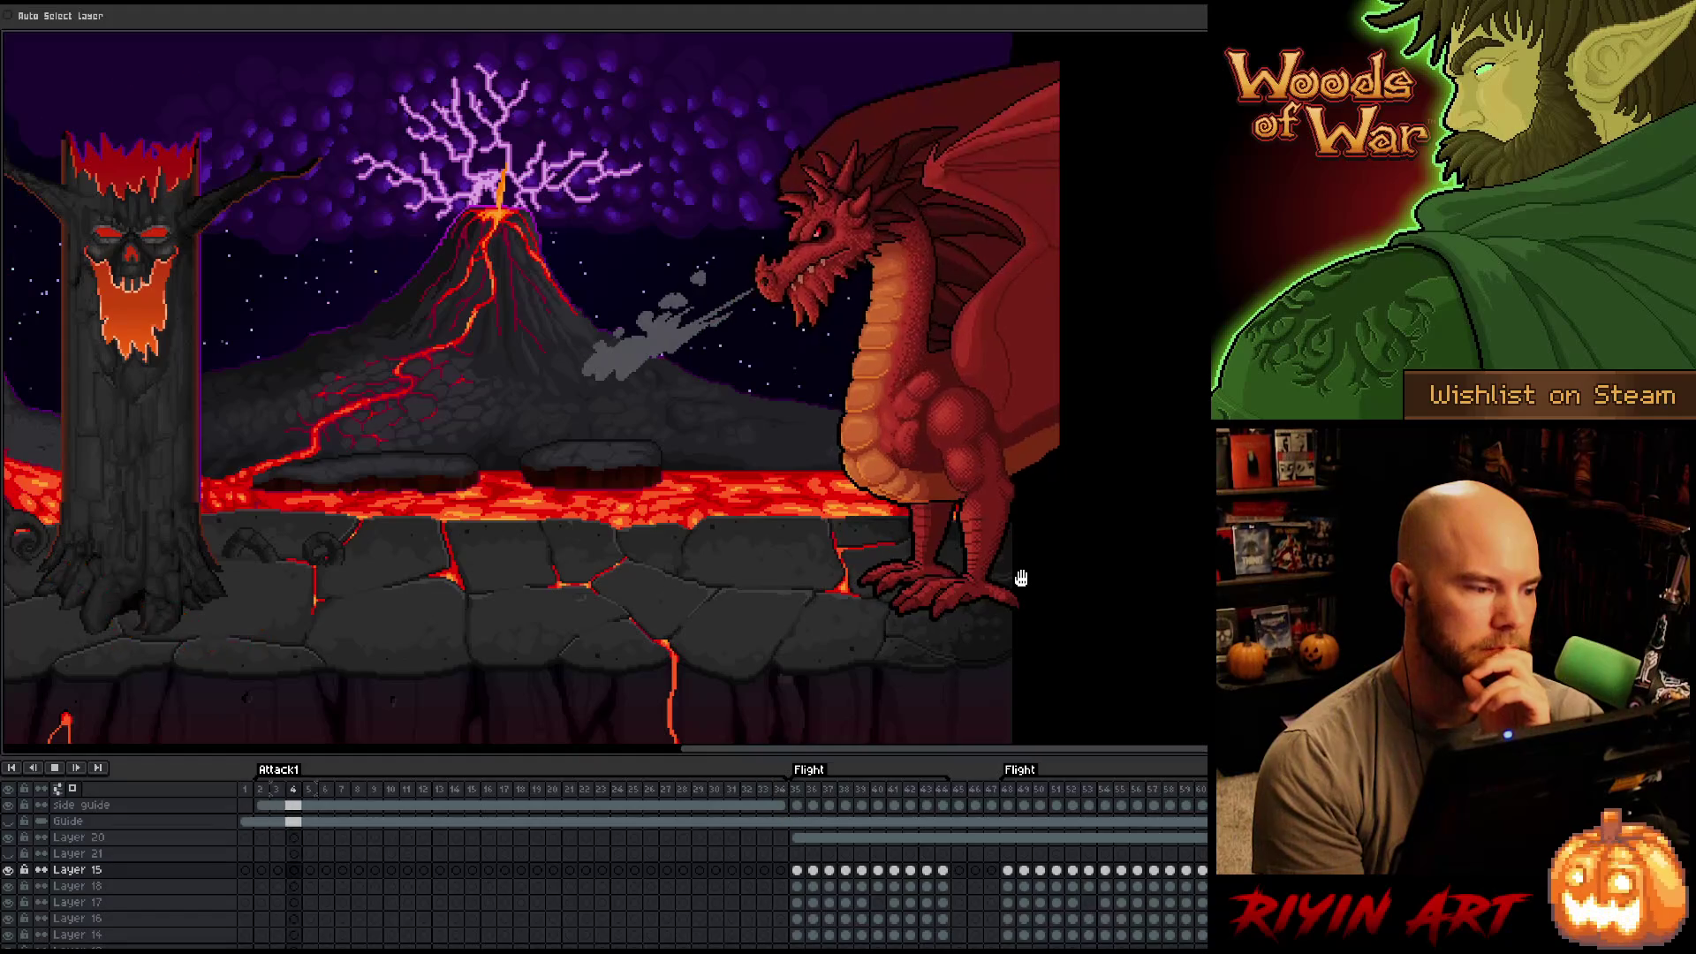
key(Return)
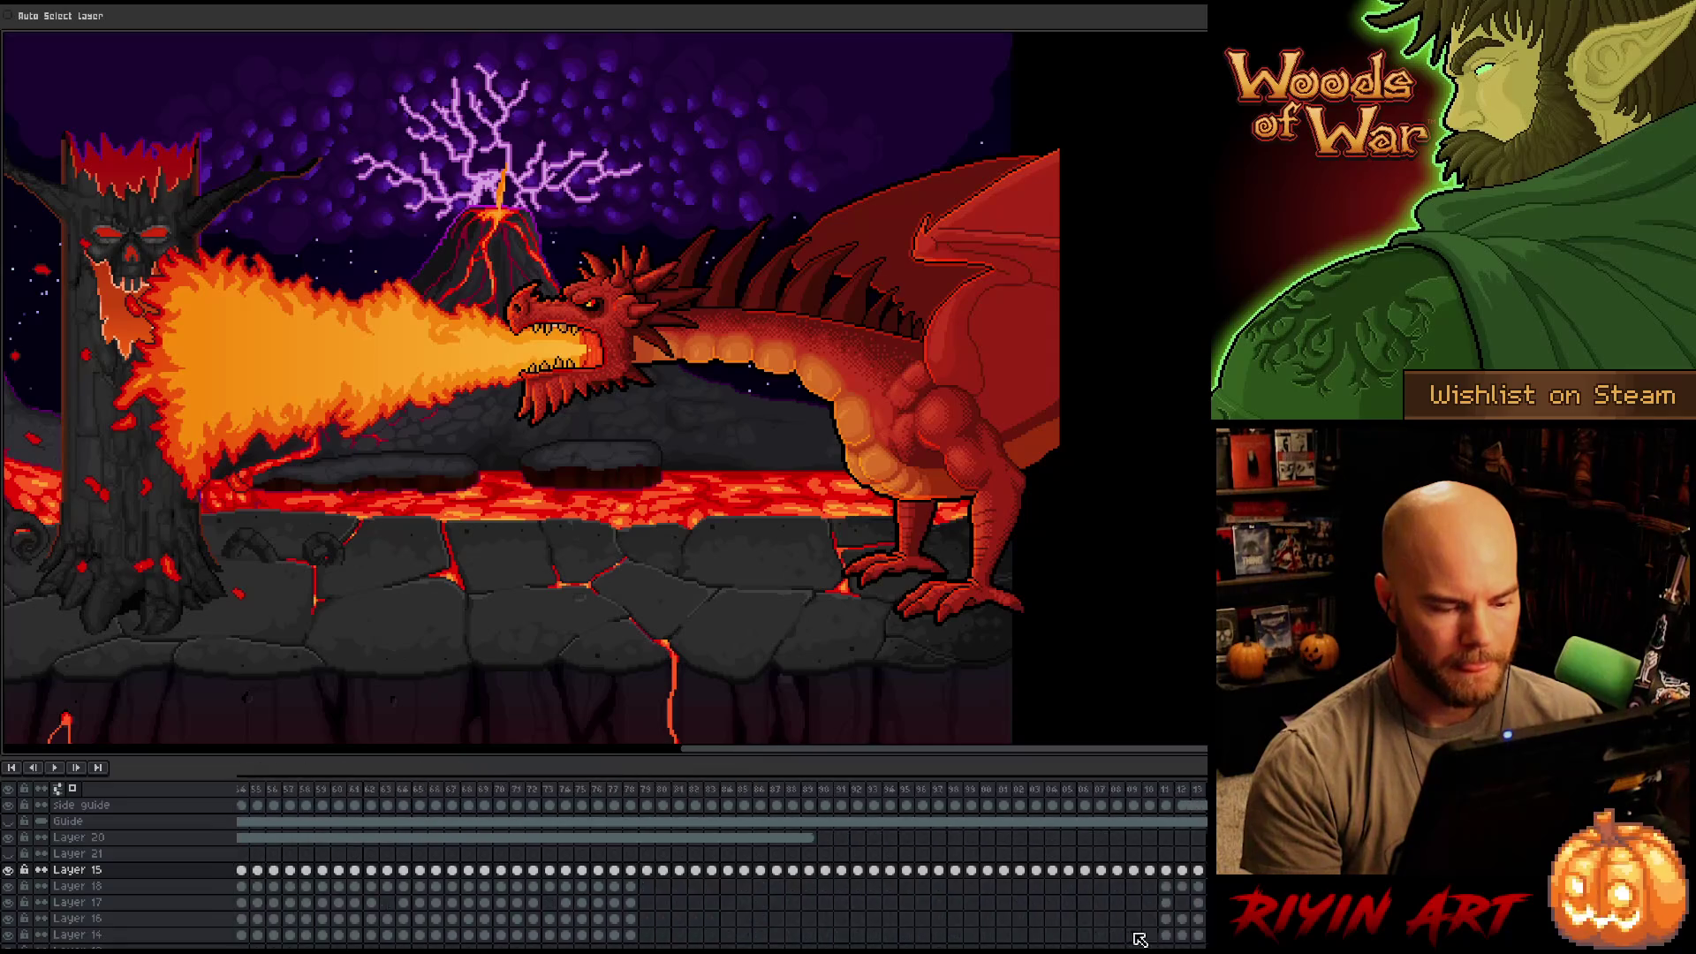
Loop the Flight section of the animation, then stop playback.
click(818, 799)
key(Return)
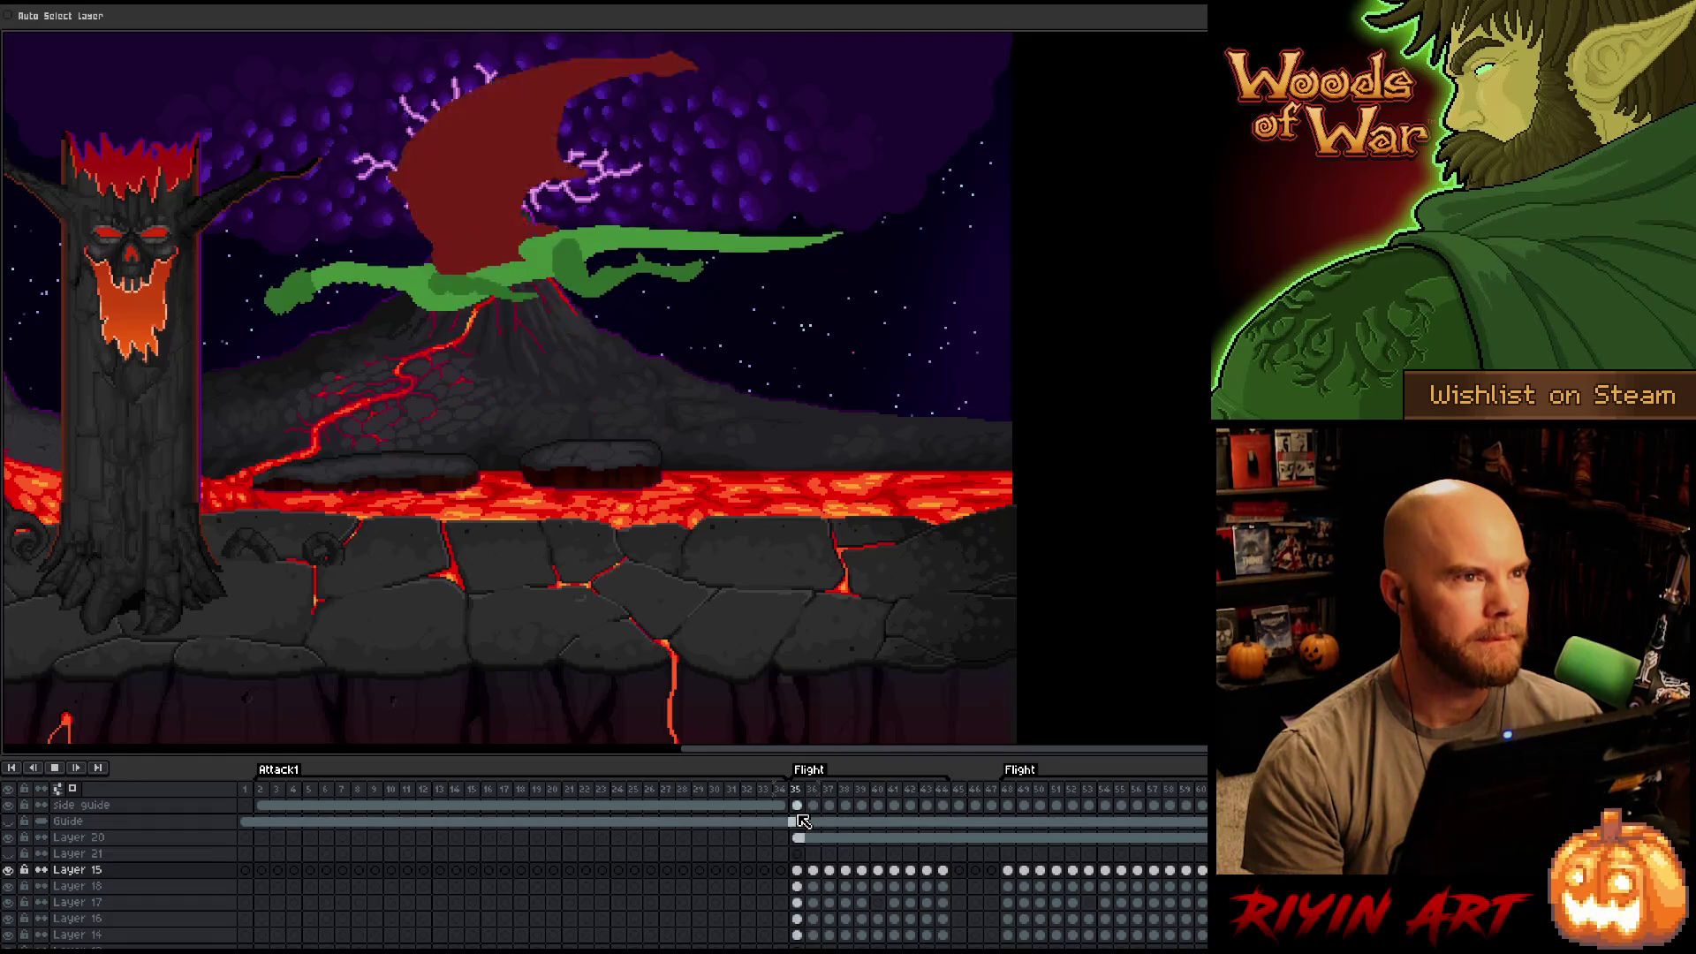
key(Return)
Play the green dragon's Test Flight from its first frame, switch to the Move tool, and stop.
scroll(855, 821, right, 10)
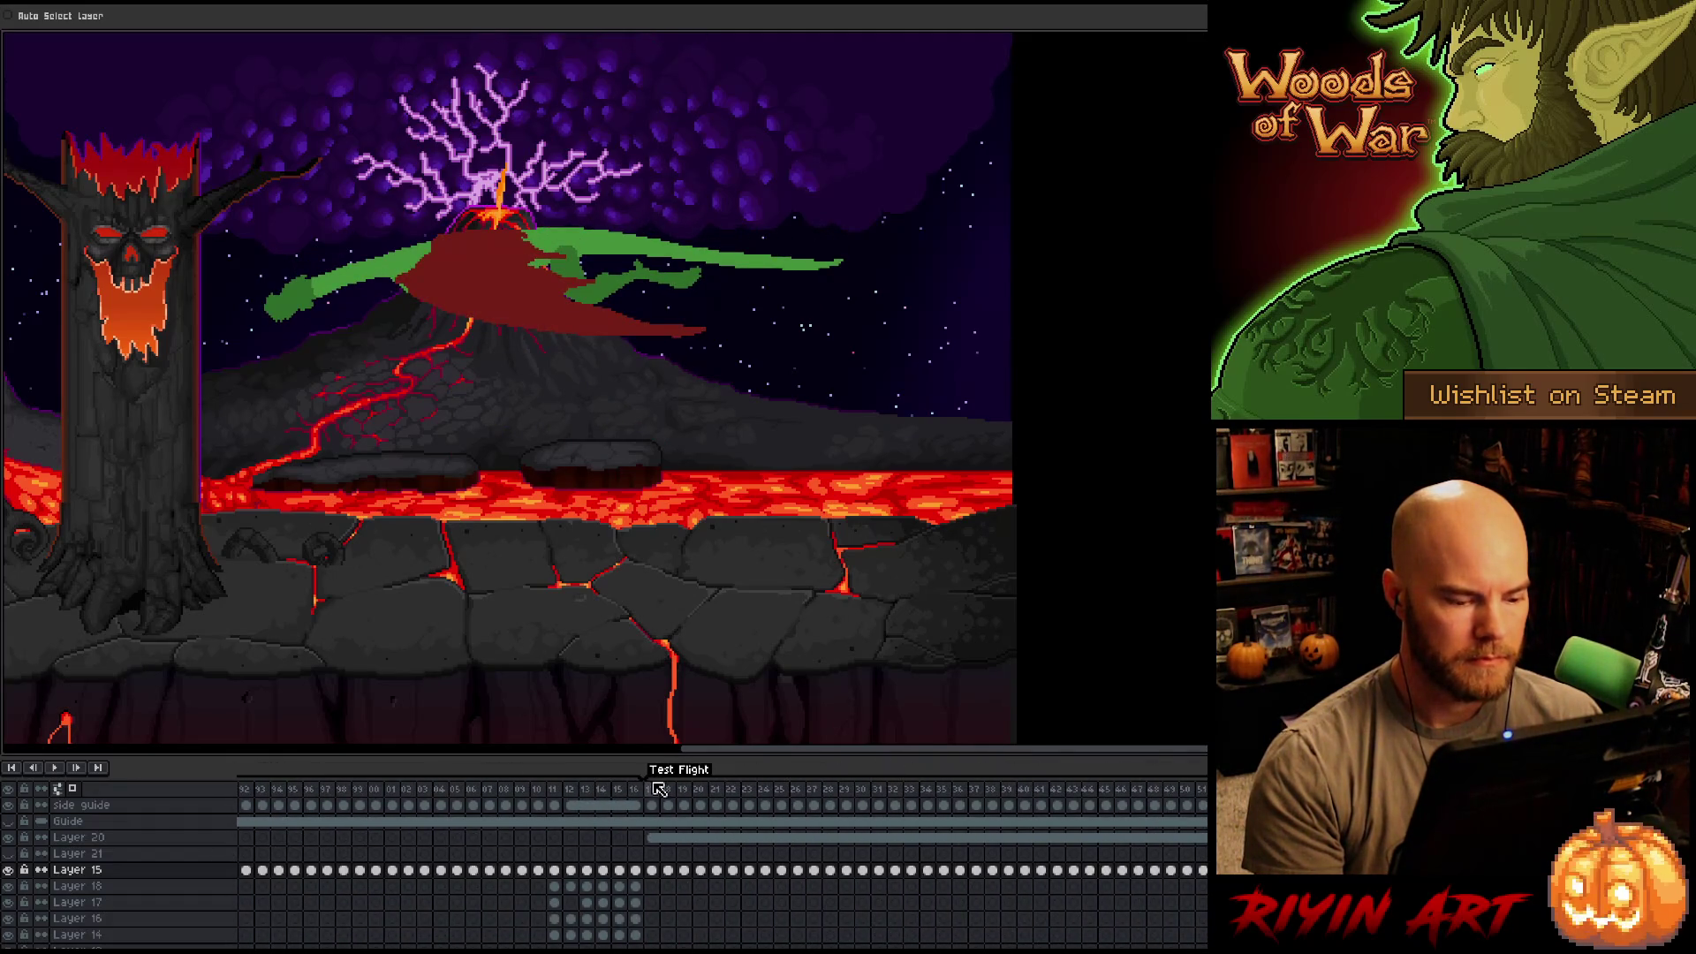
click(658, 789)
key(Return)
scroll(202, 402, down, 2)
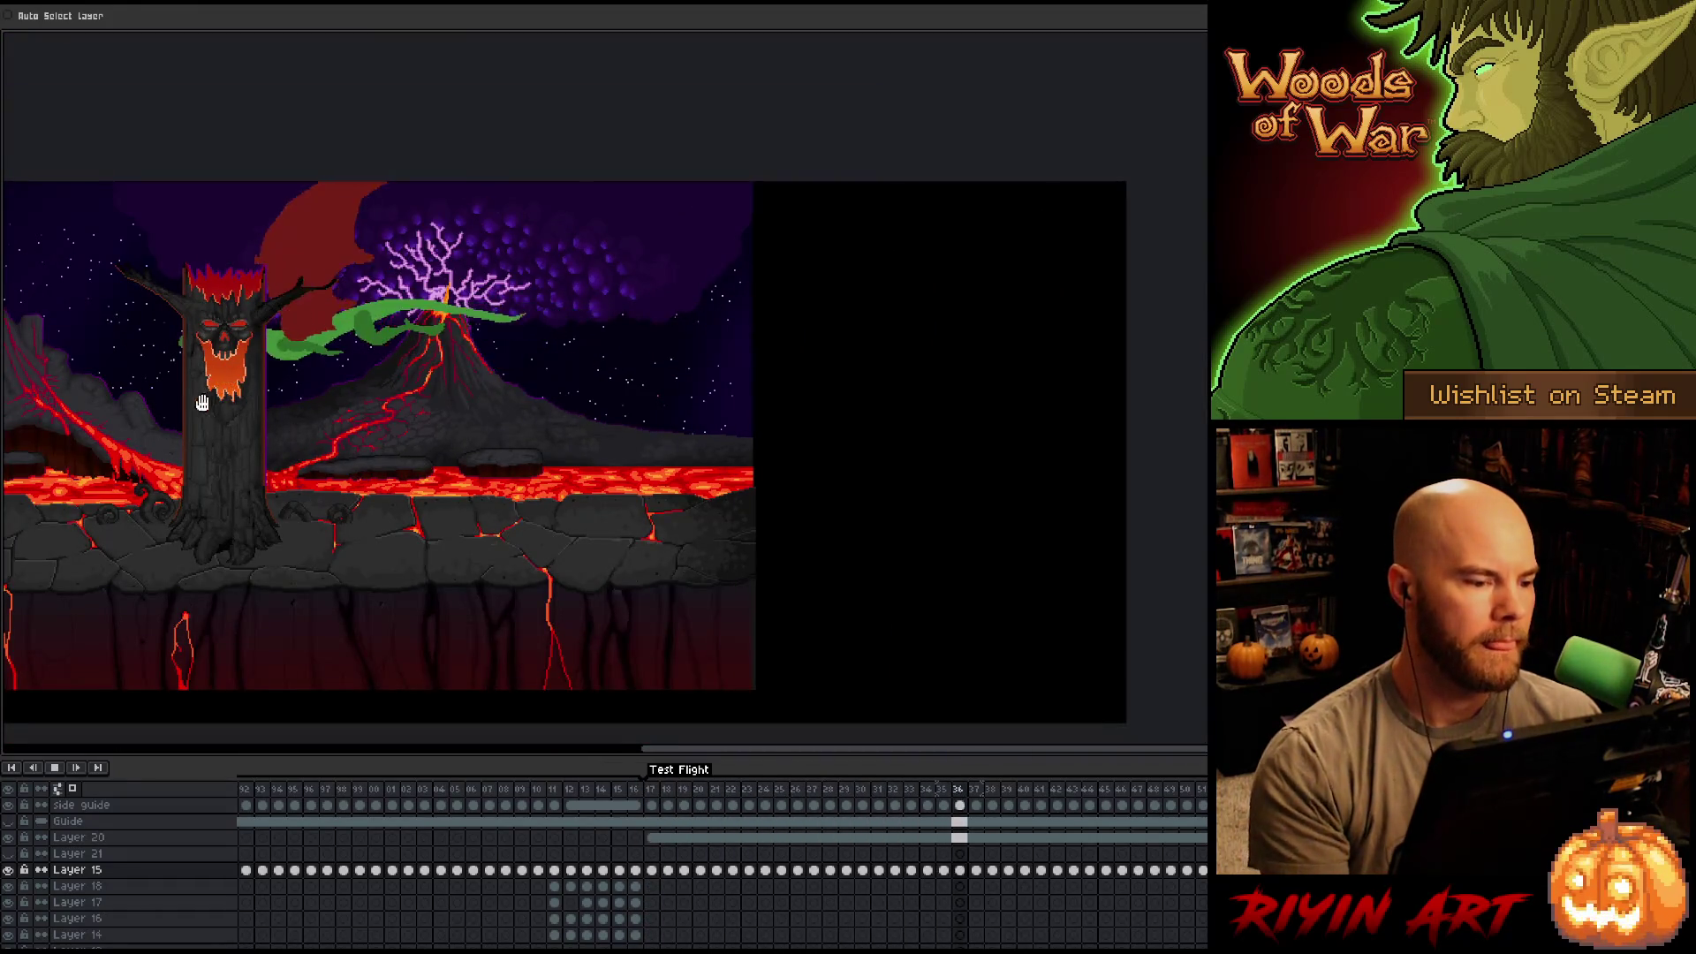
scroll(203, 403, up, 2)
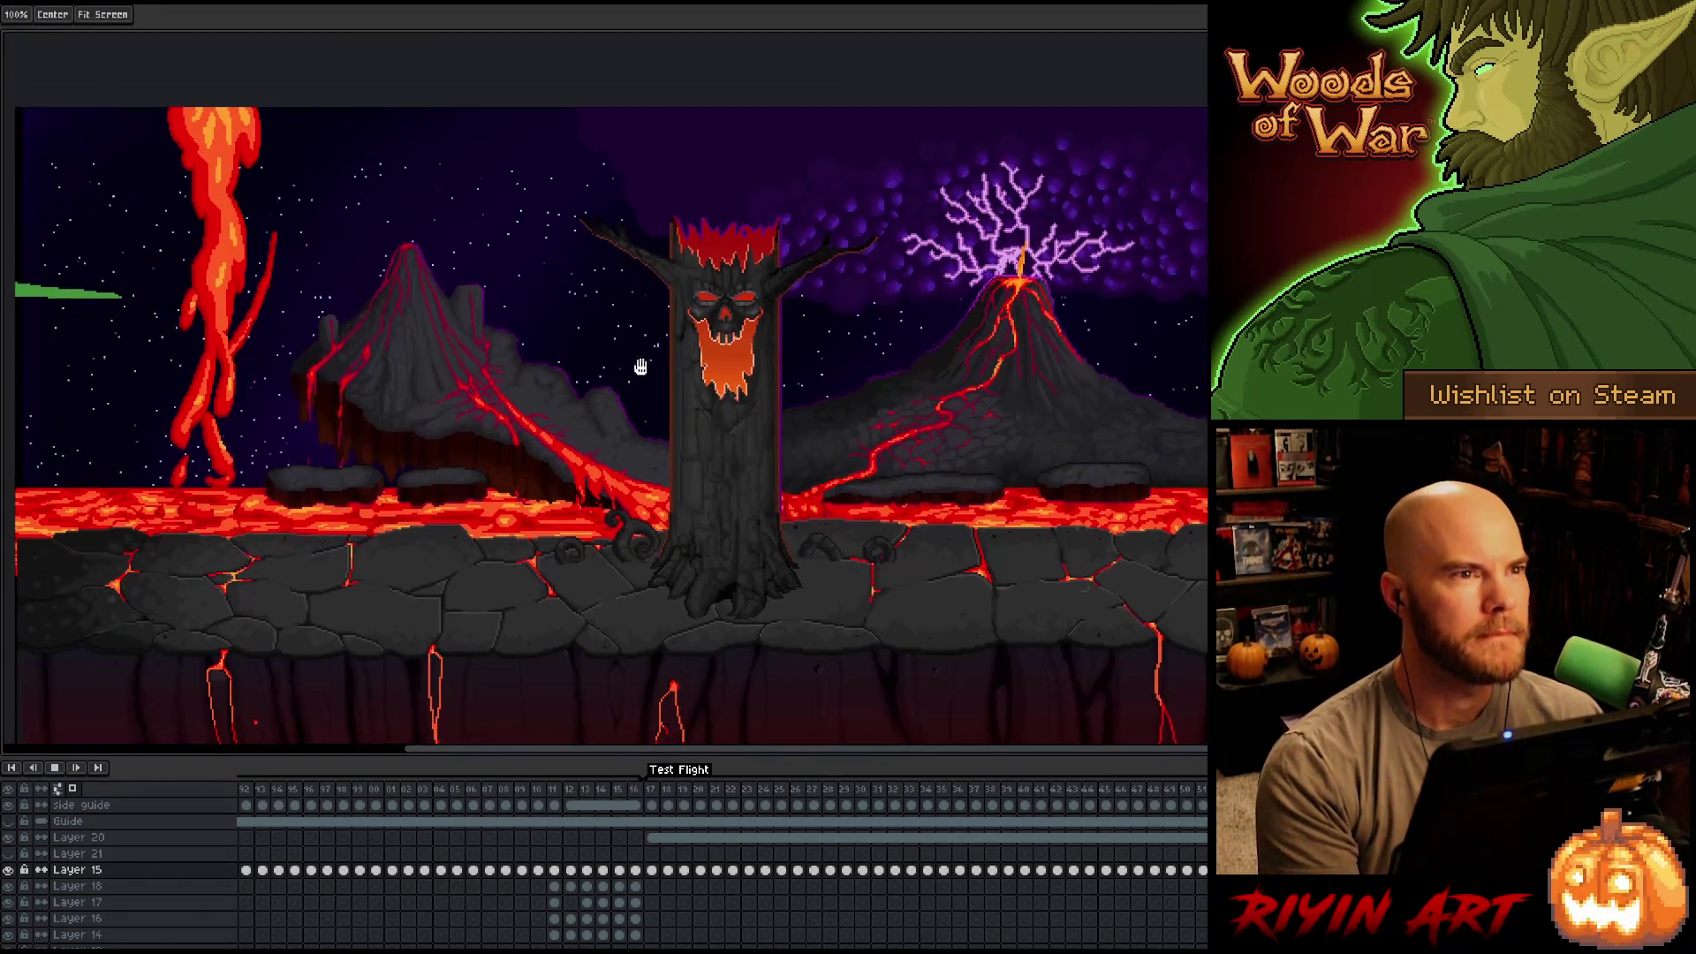
key(v)
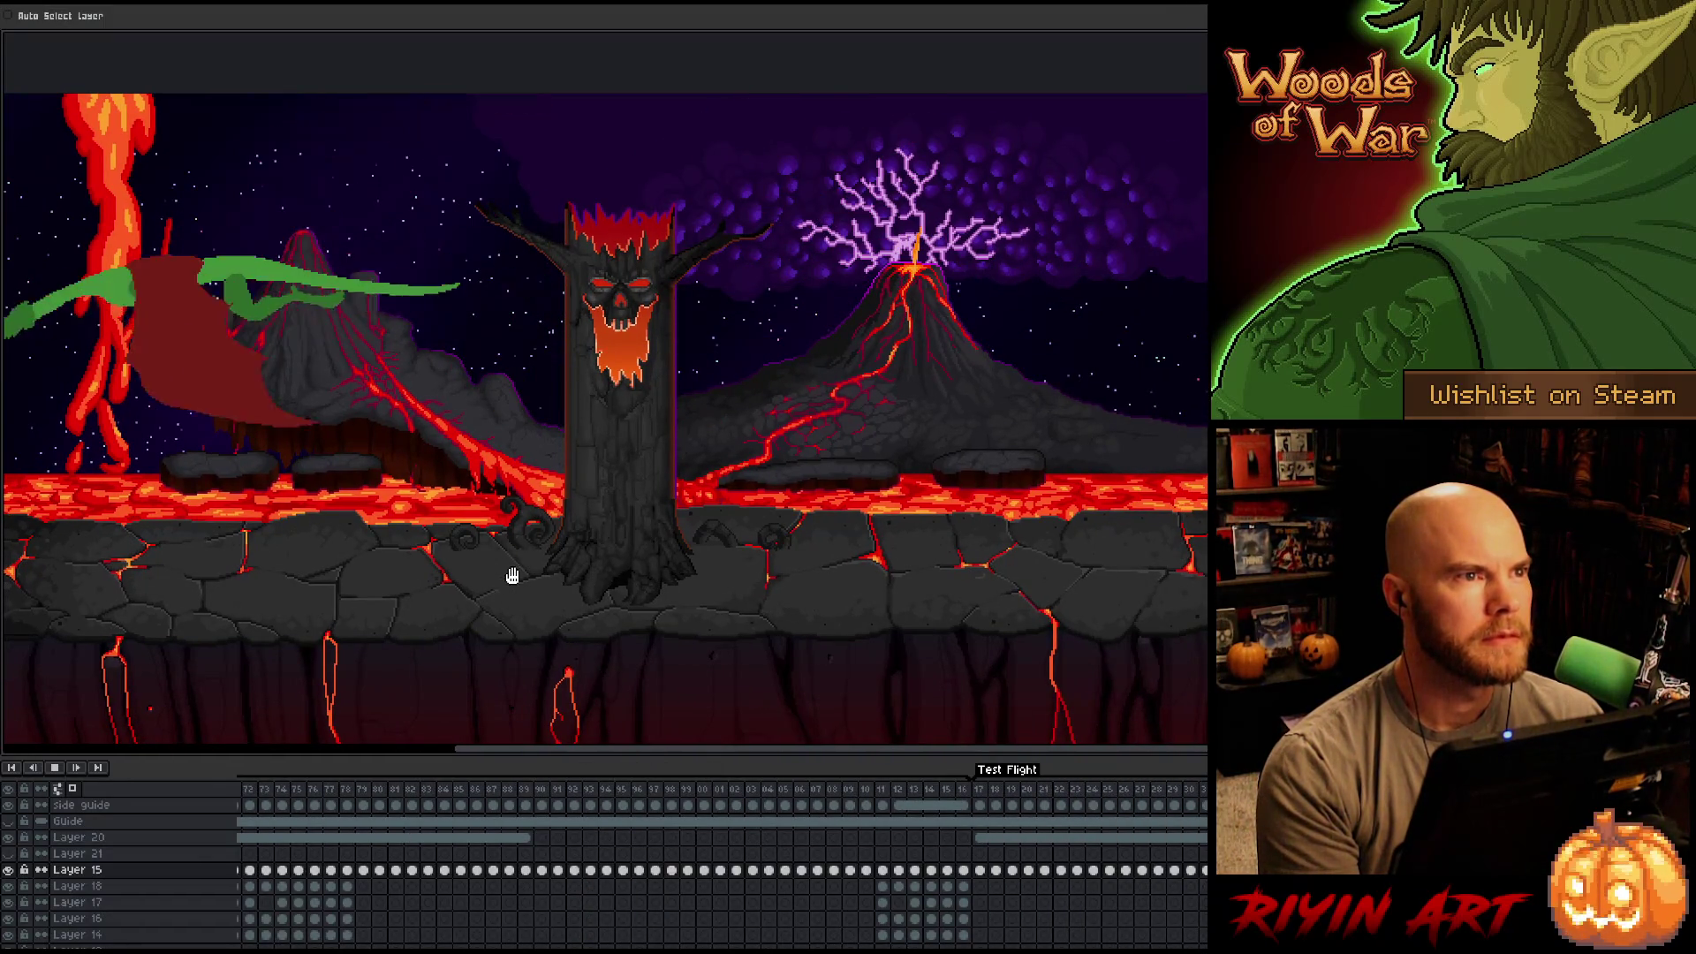
key(Return)
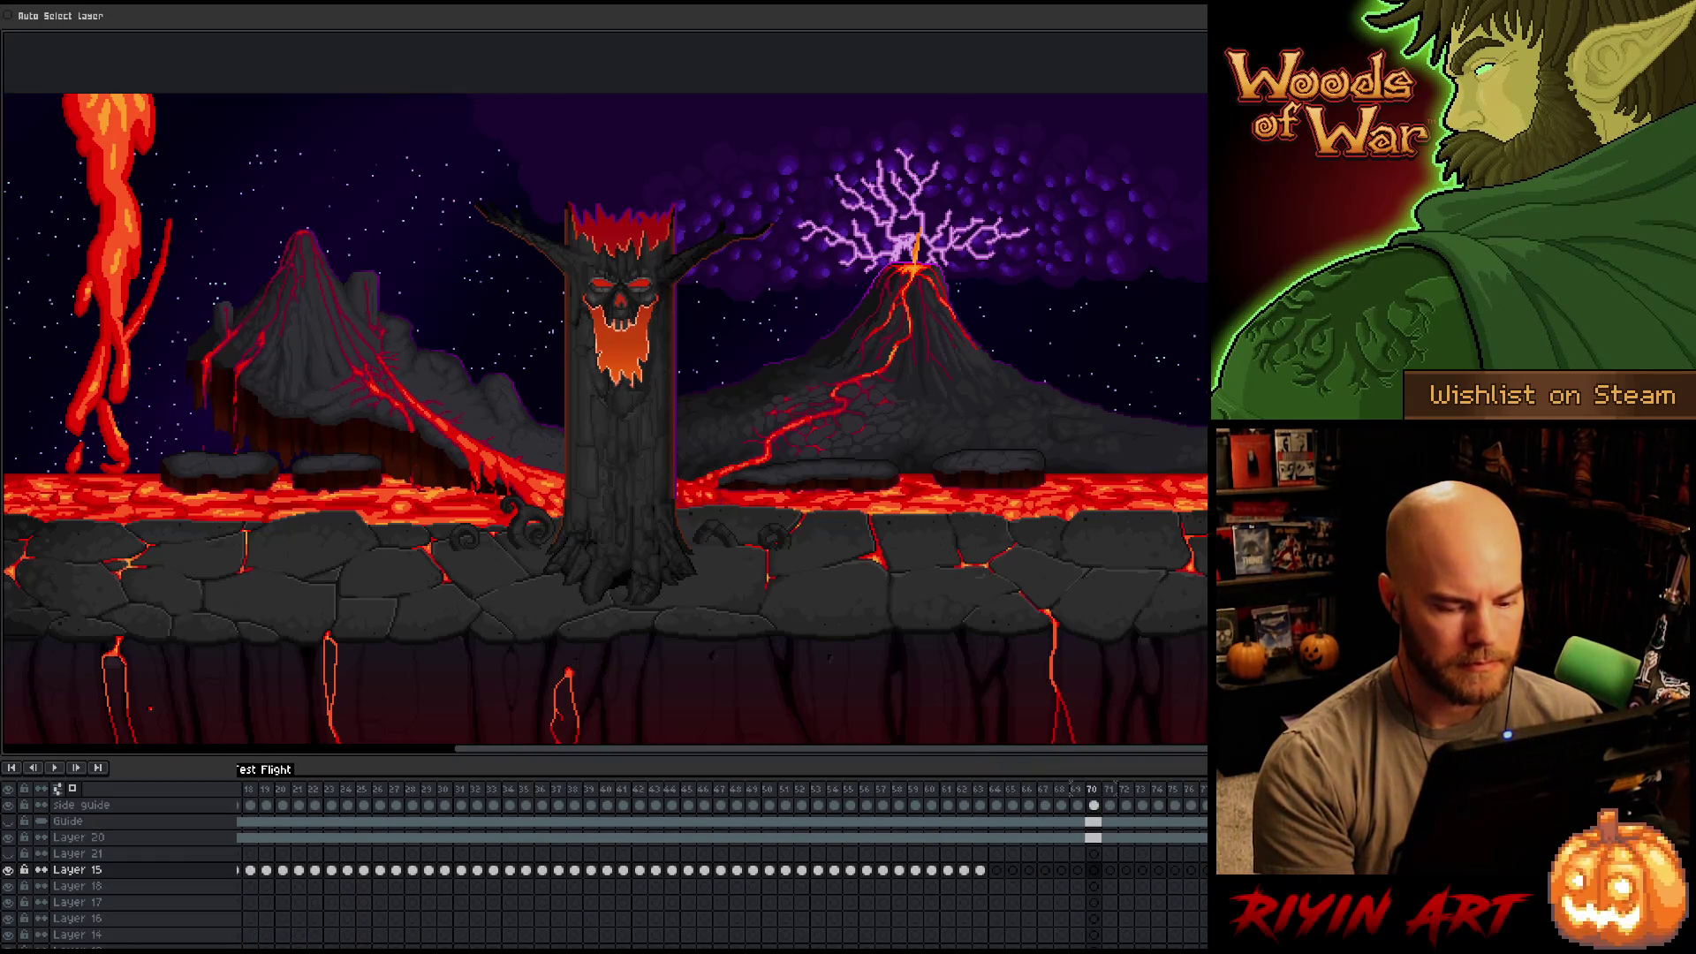
Select Layer 15's flight cels from frame 17 onward and show the full interface.
scroll(720, 862, left, 5)
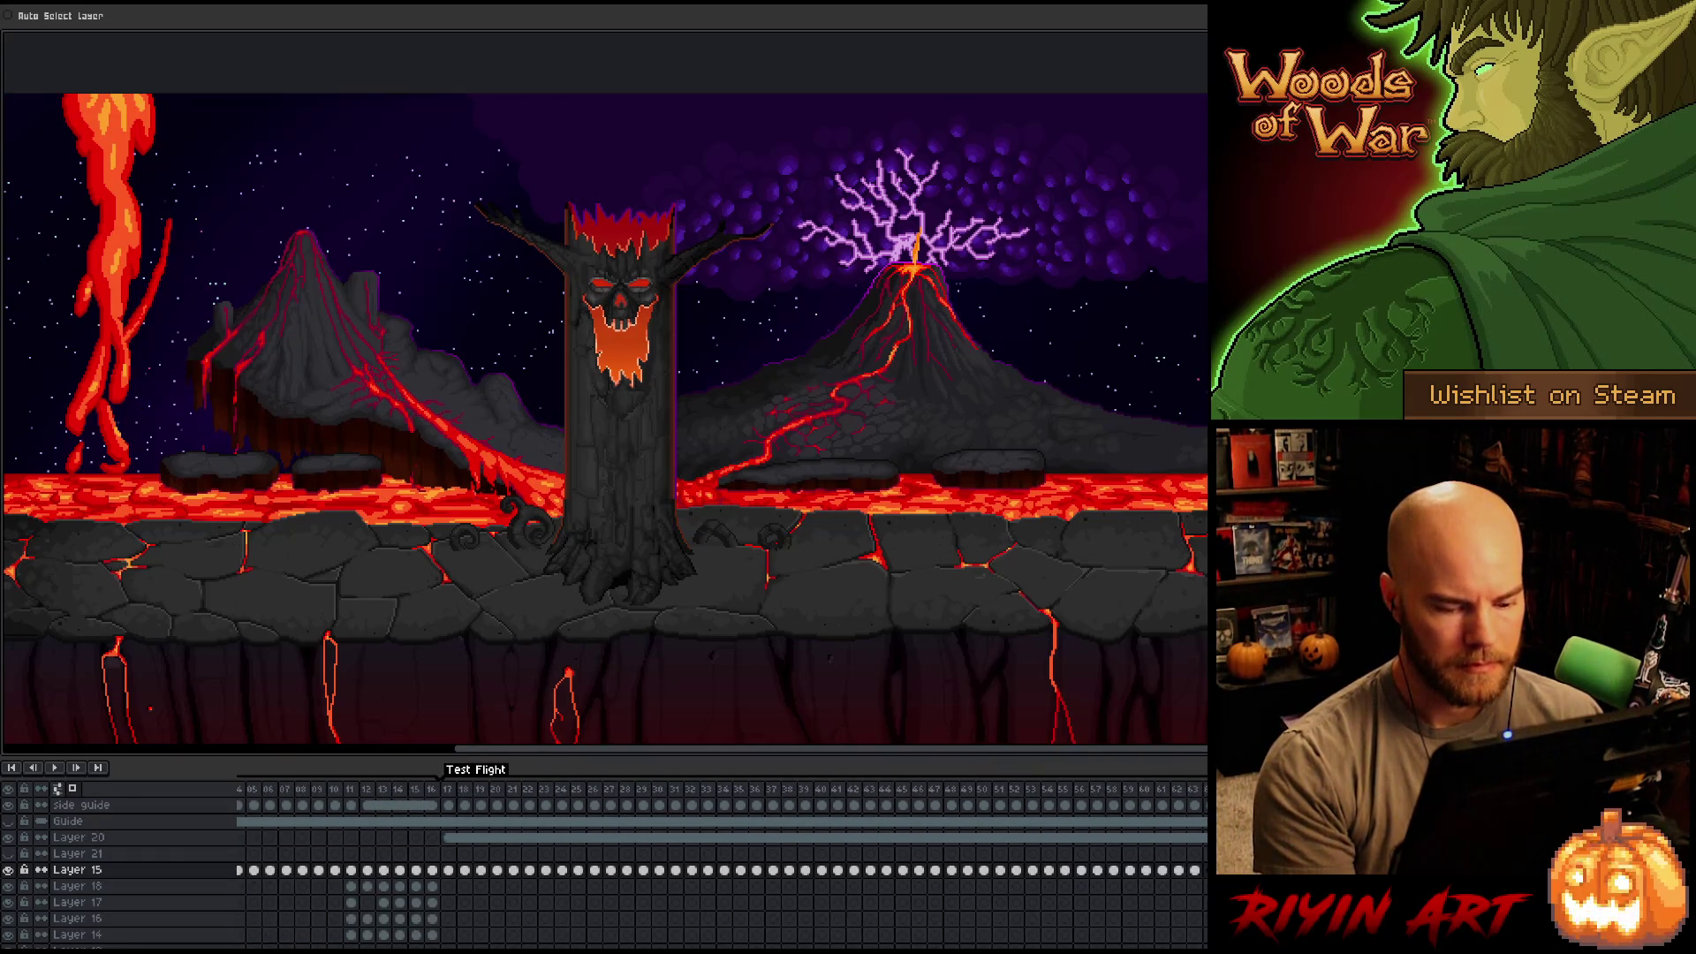
drag(1200, 875, 448, 875)
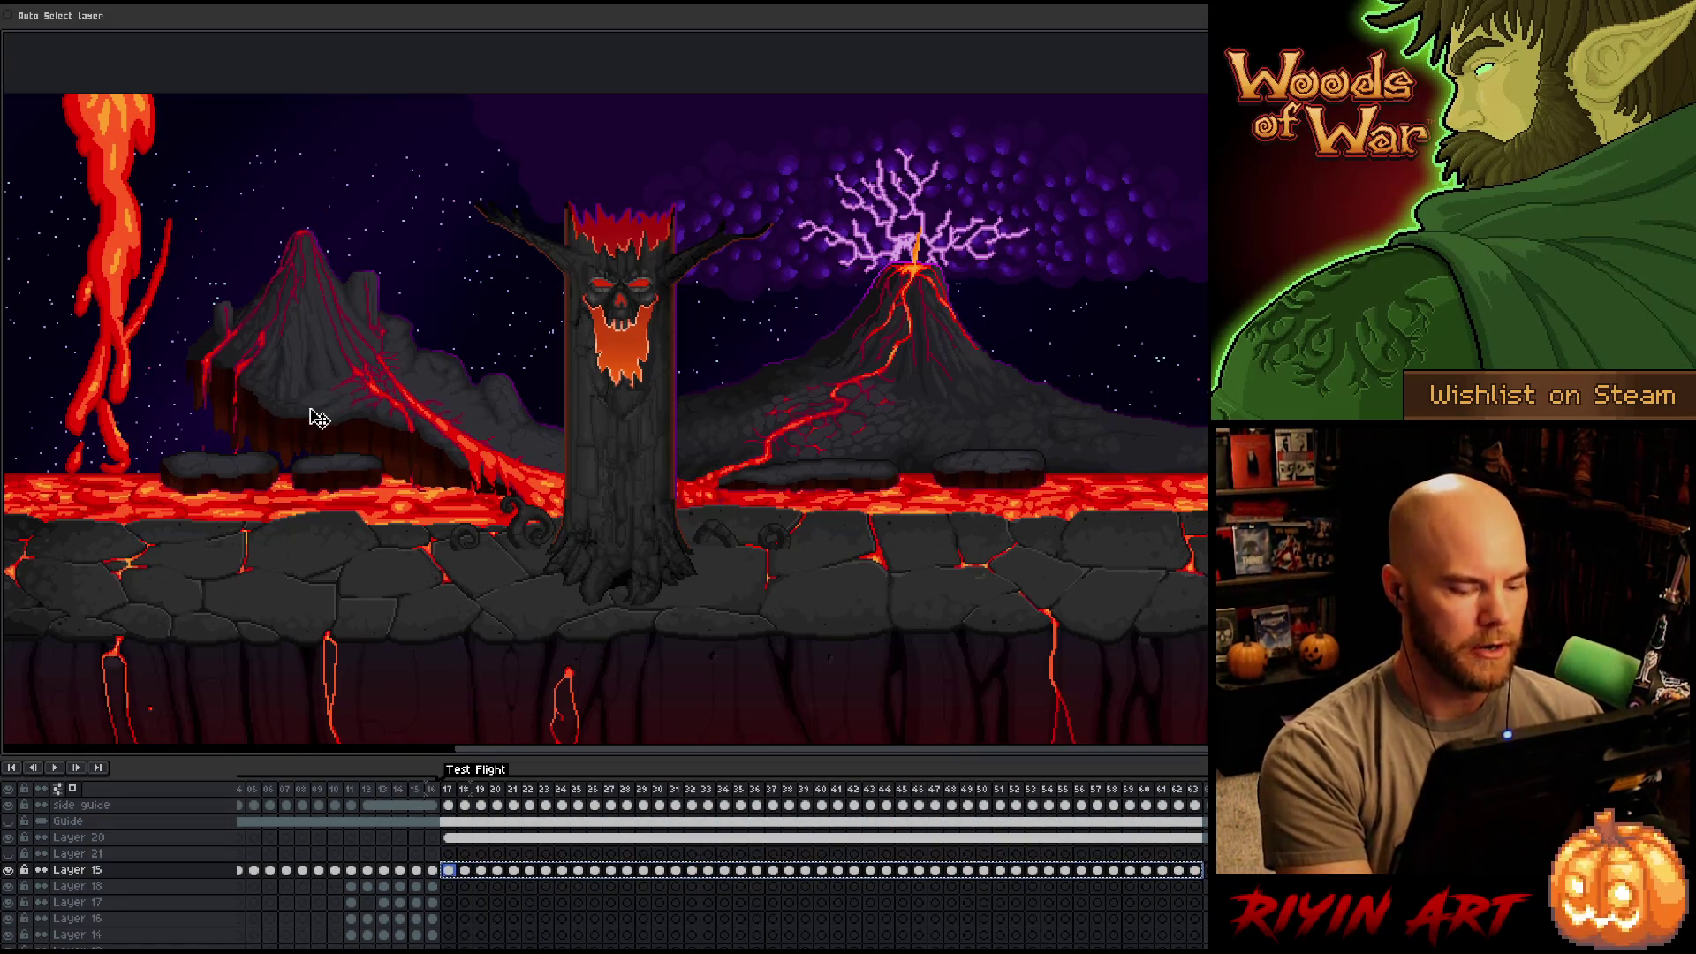
key(Tab)
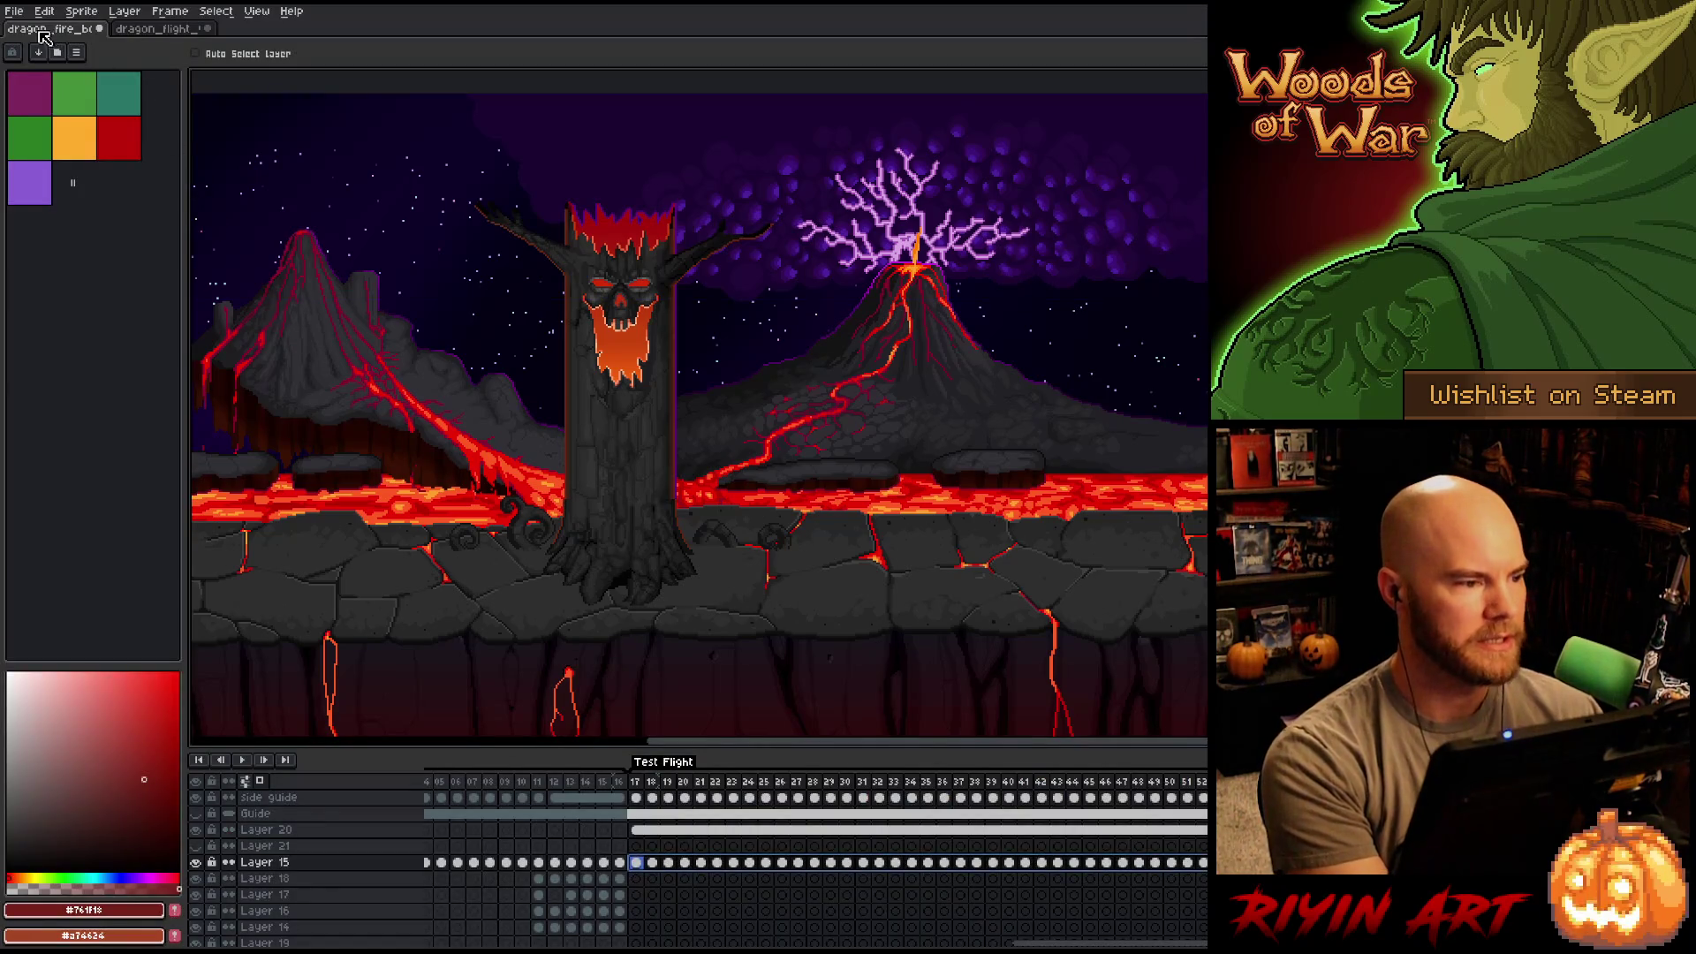
Open lava_flow_v3.aseprite from recent files and save it as lava_flow_v4.
click(18, 12)
mouse_move(34, 64)
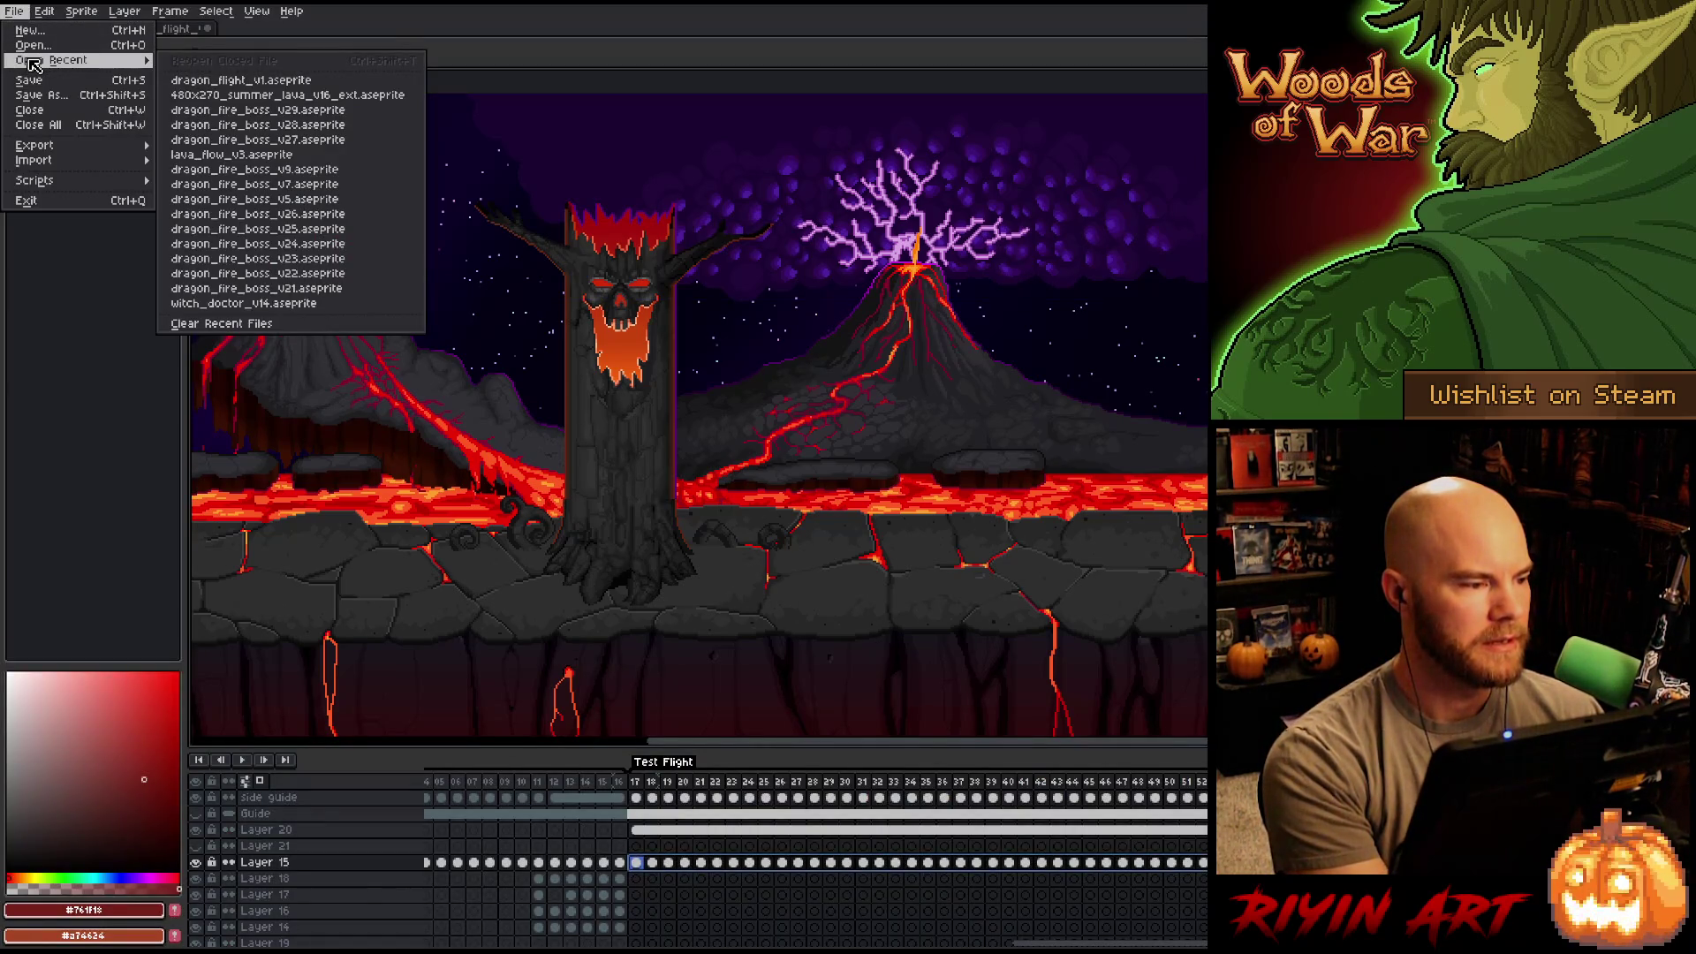
click(212, 155)
click(16, 12)
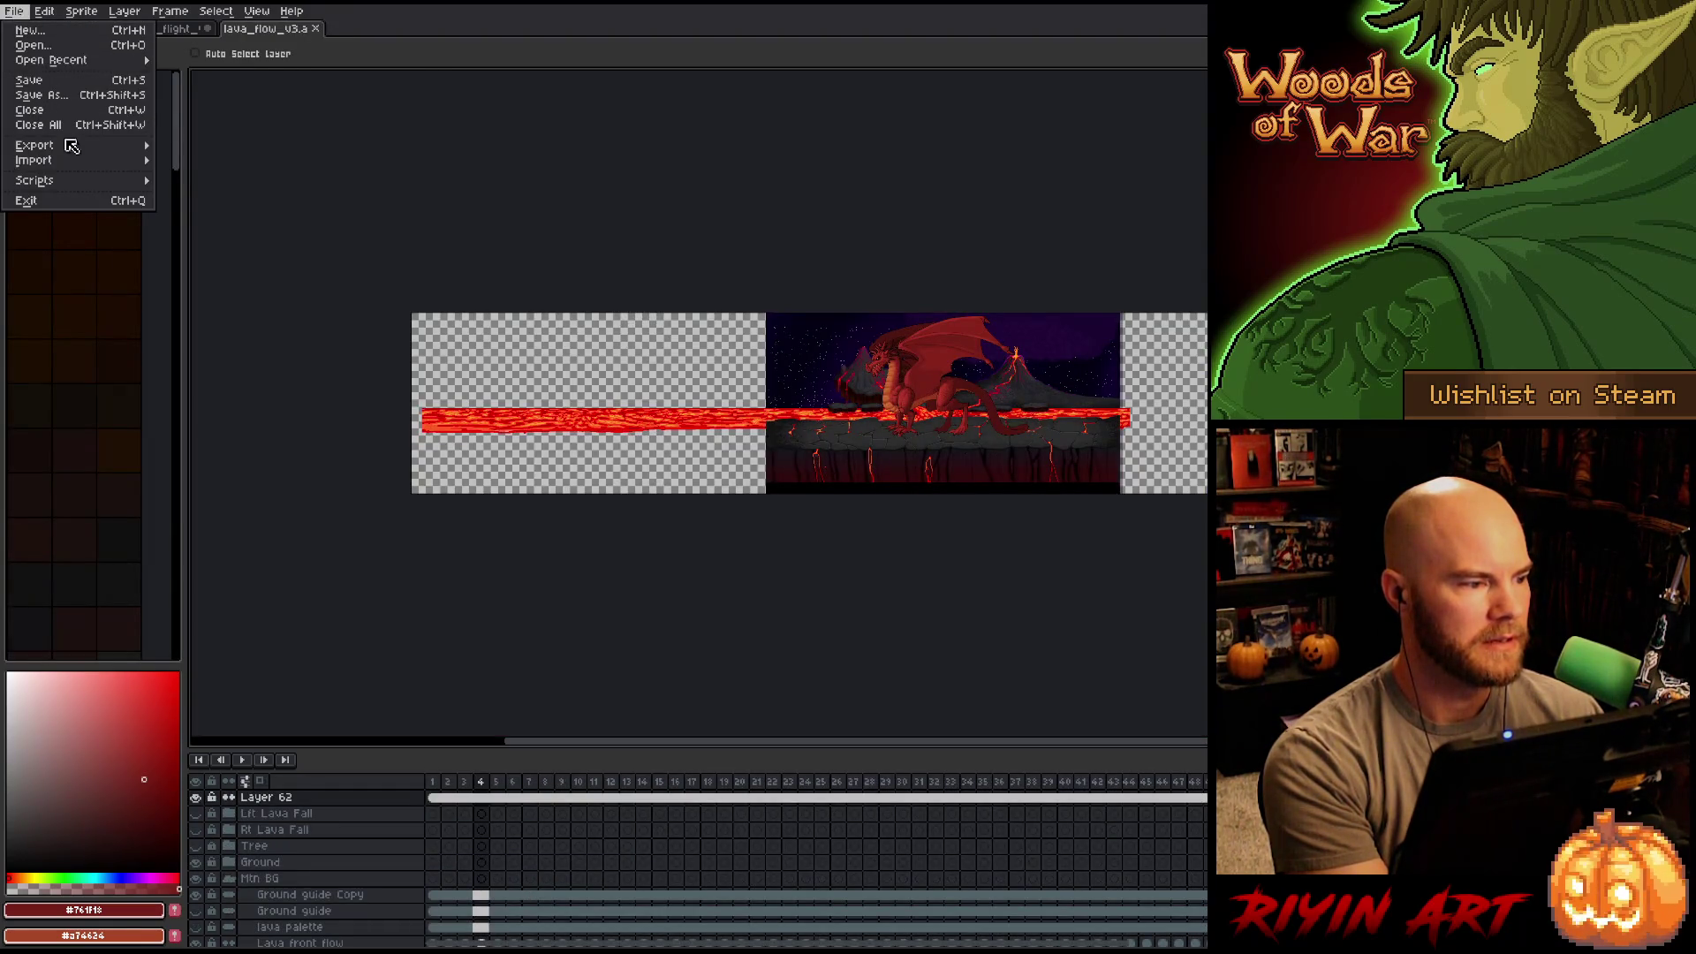
mouse_move(71, 146)
click(76, 97)
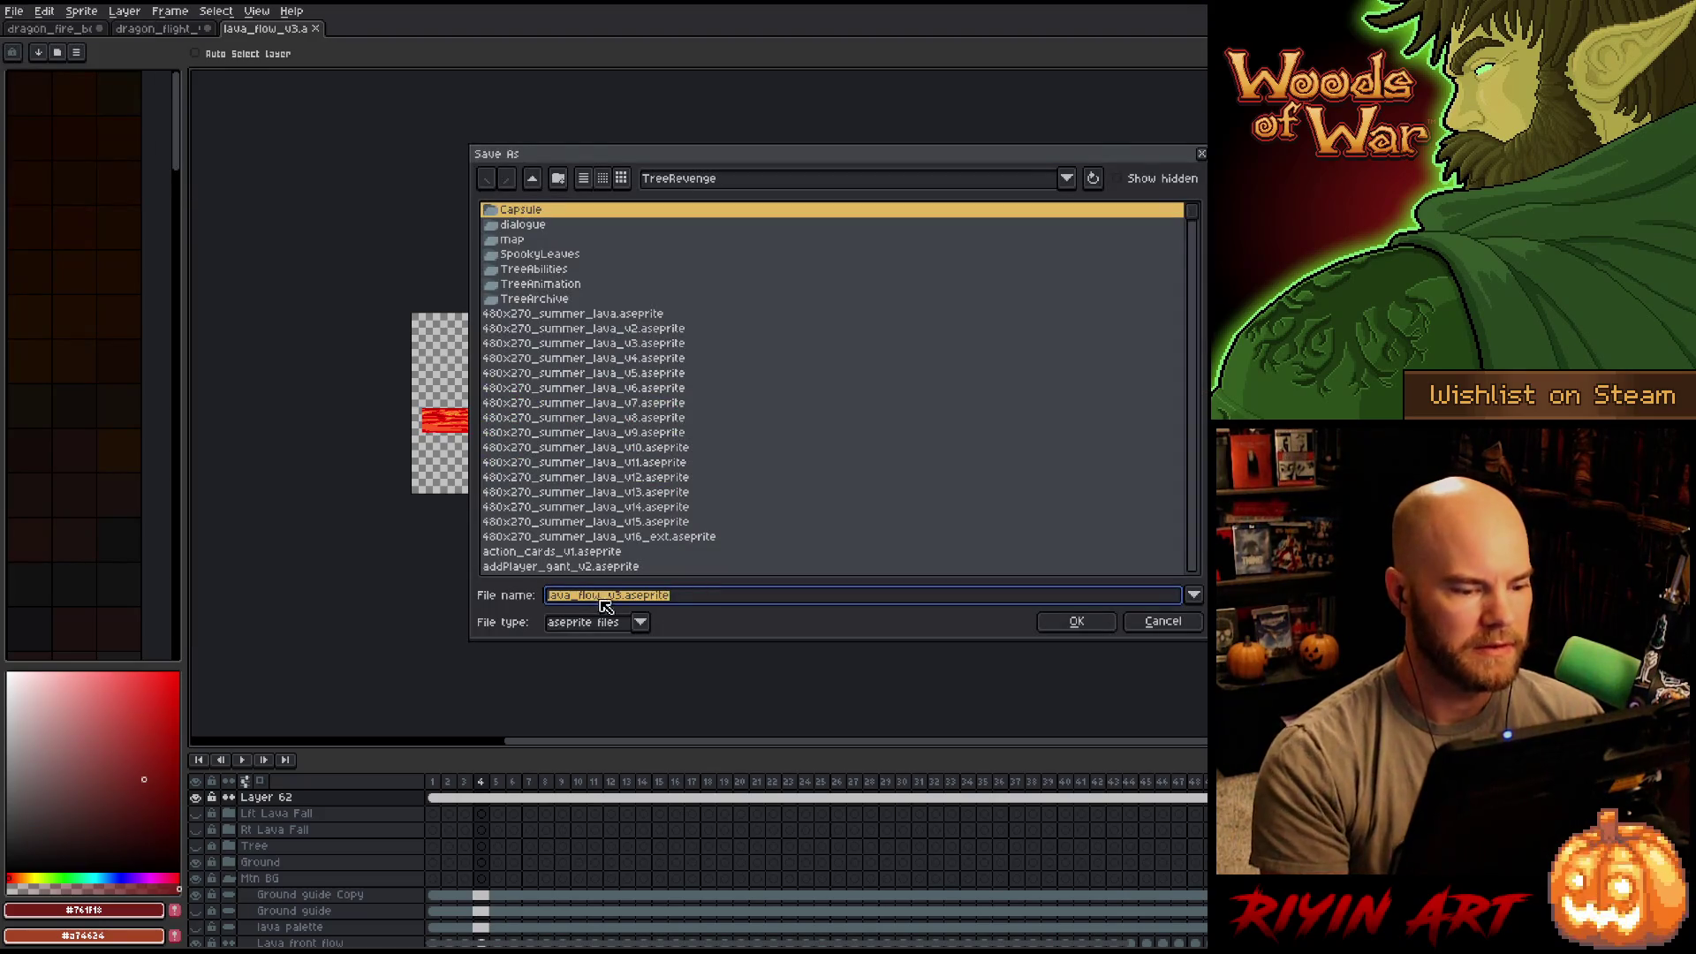
key(Return)
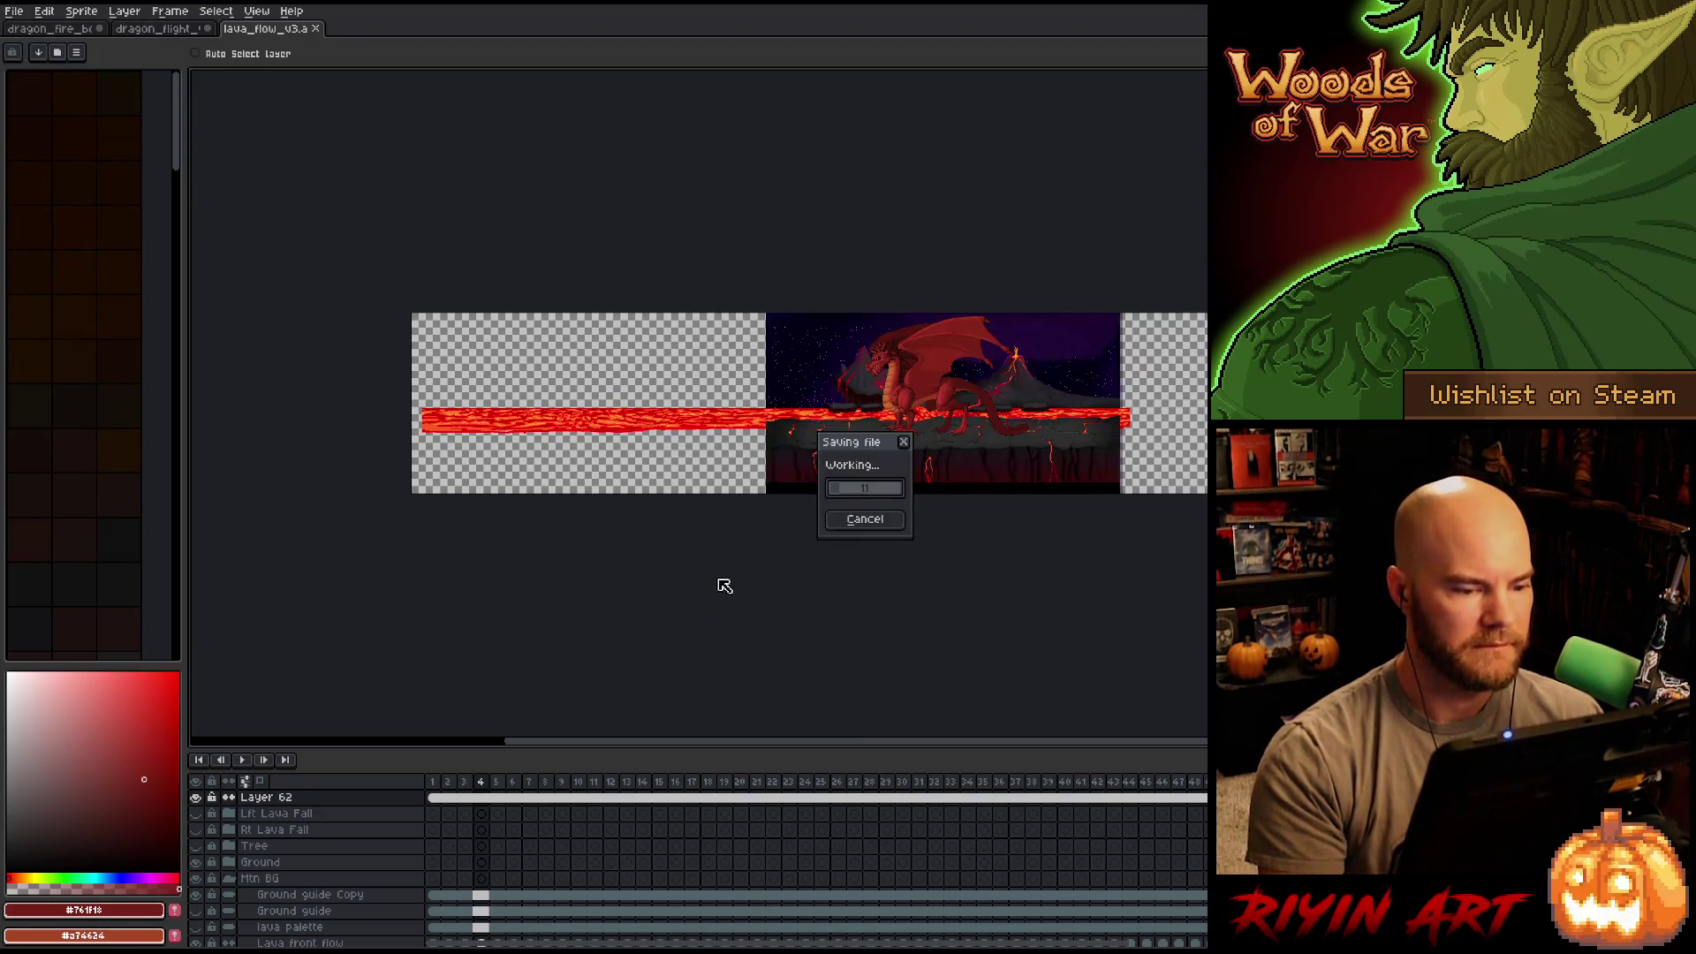
Hide Layer 62's red dragon and add a new Layer 63 above it.
click(196, 797)
click(301, 800)
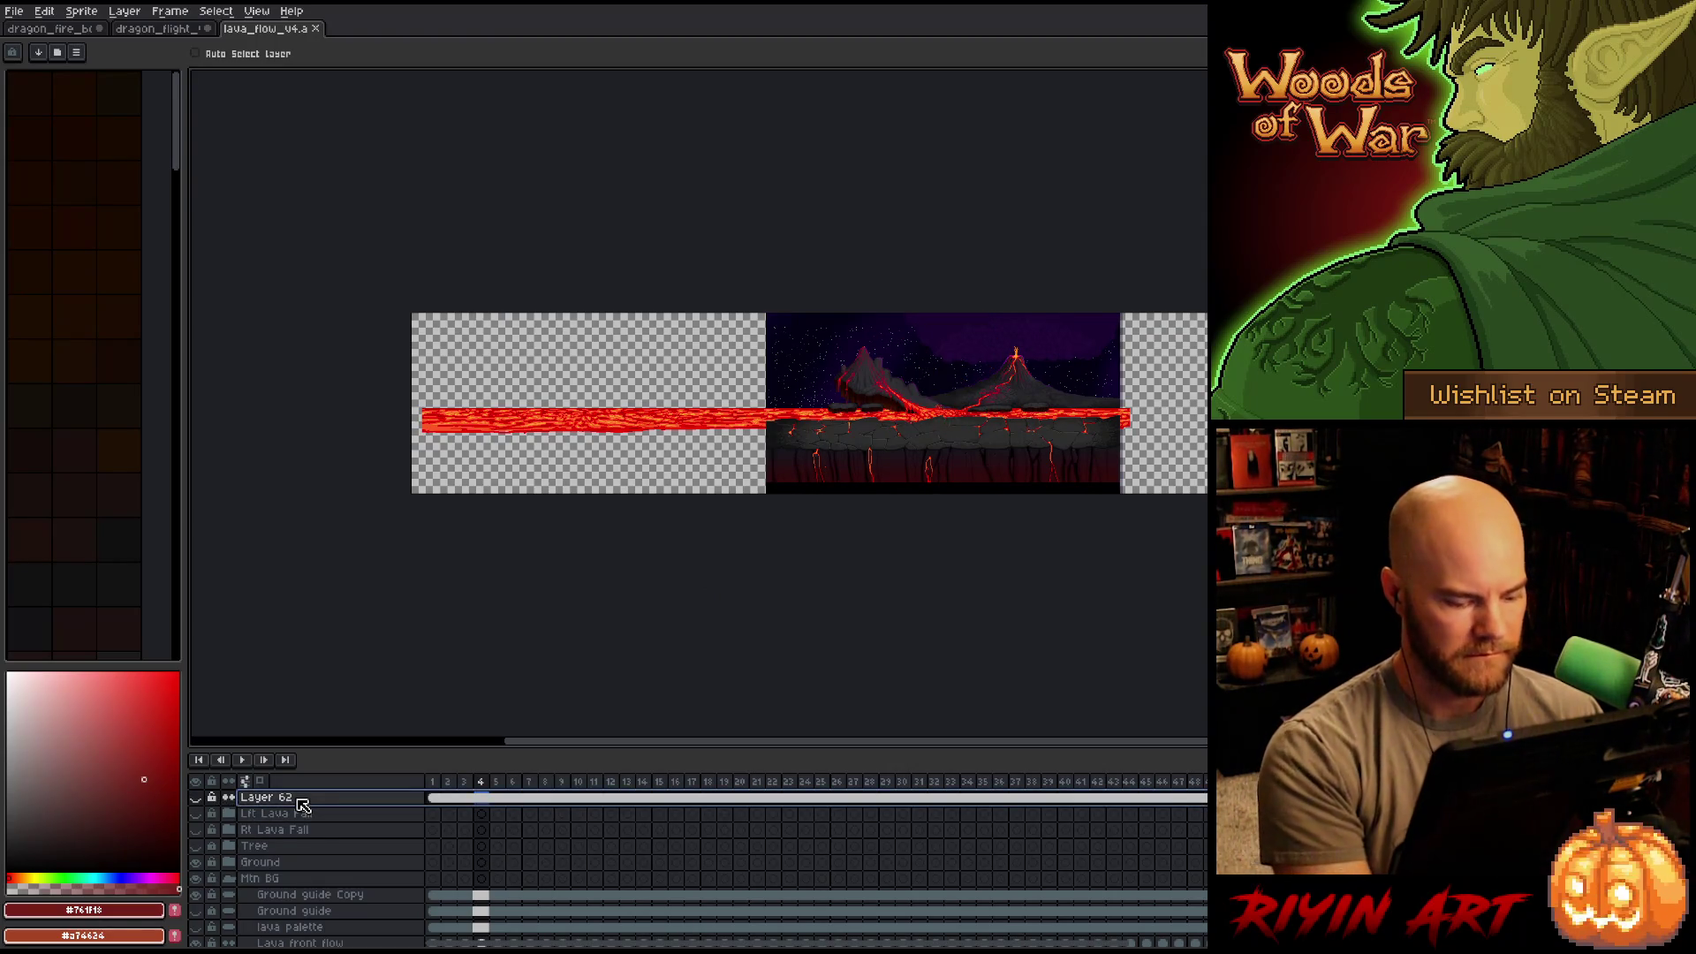
key(shift+n)
Paste the green dragon's flight cels at frame 1 of Layer 63 and play to check.
click(440, 799)
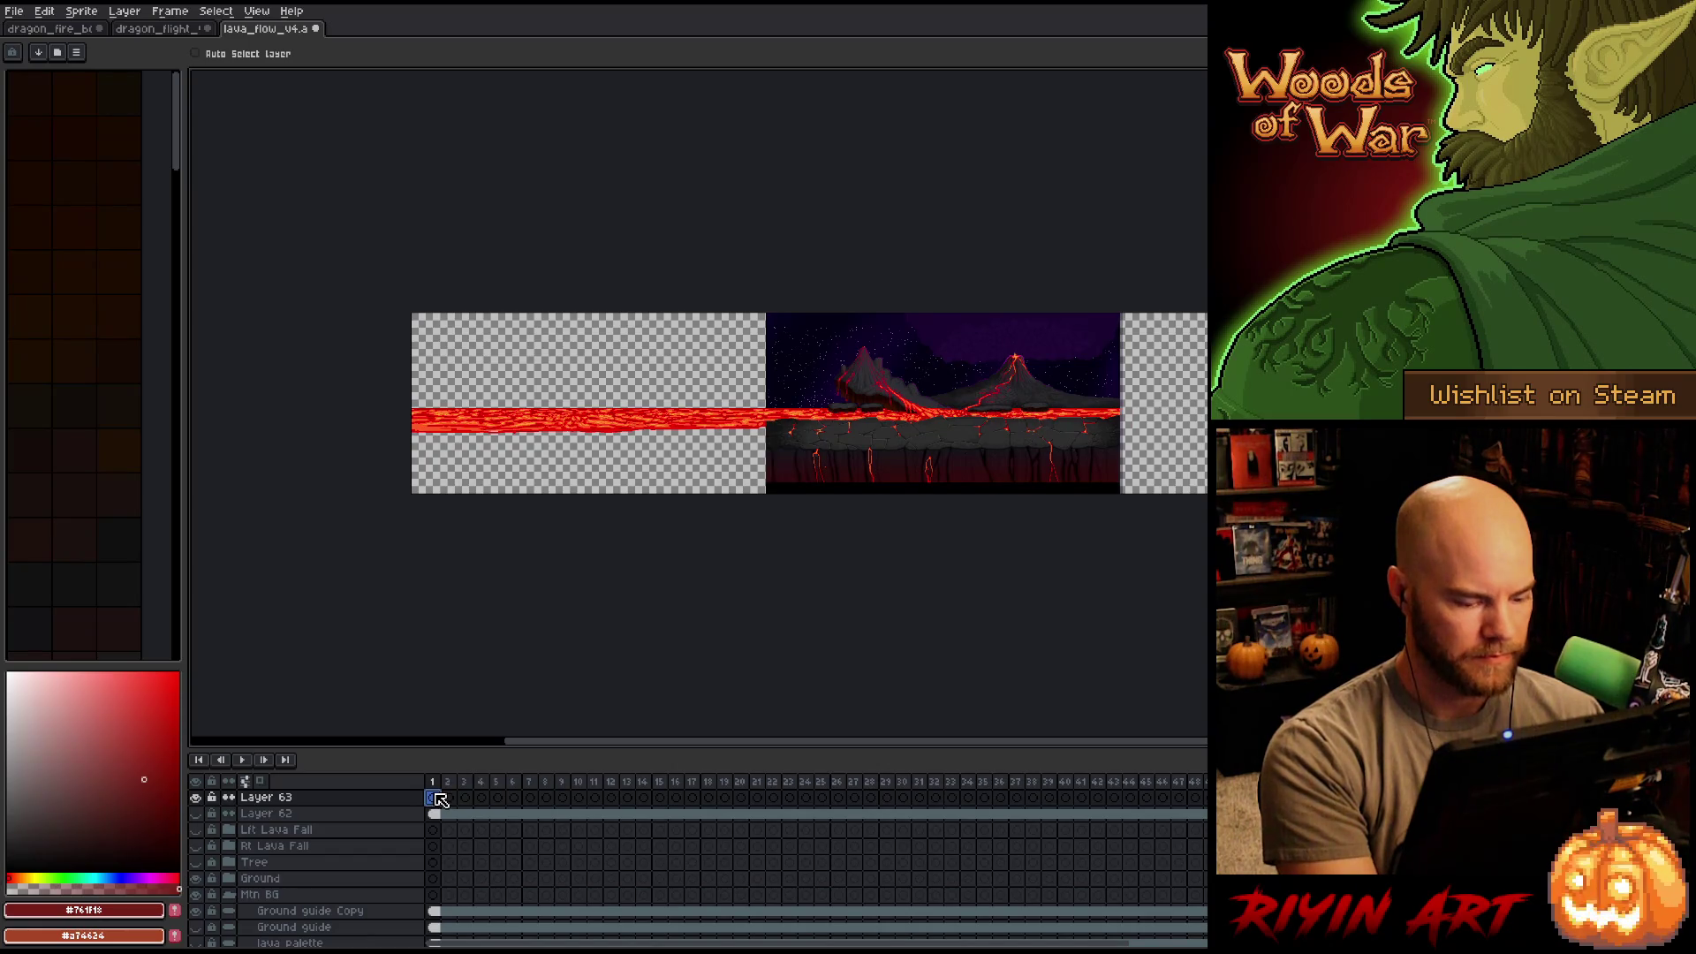
key(ctrl+v)
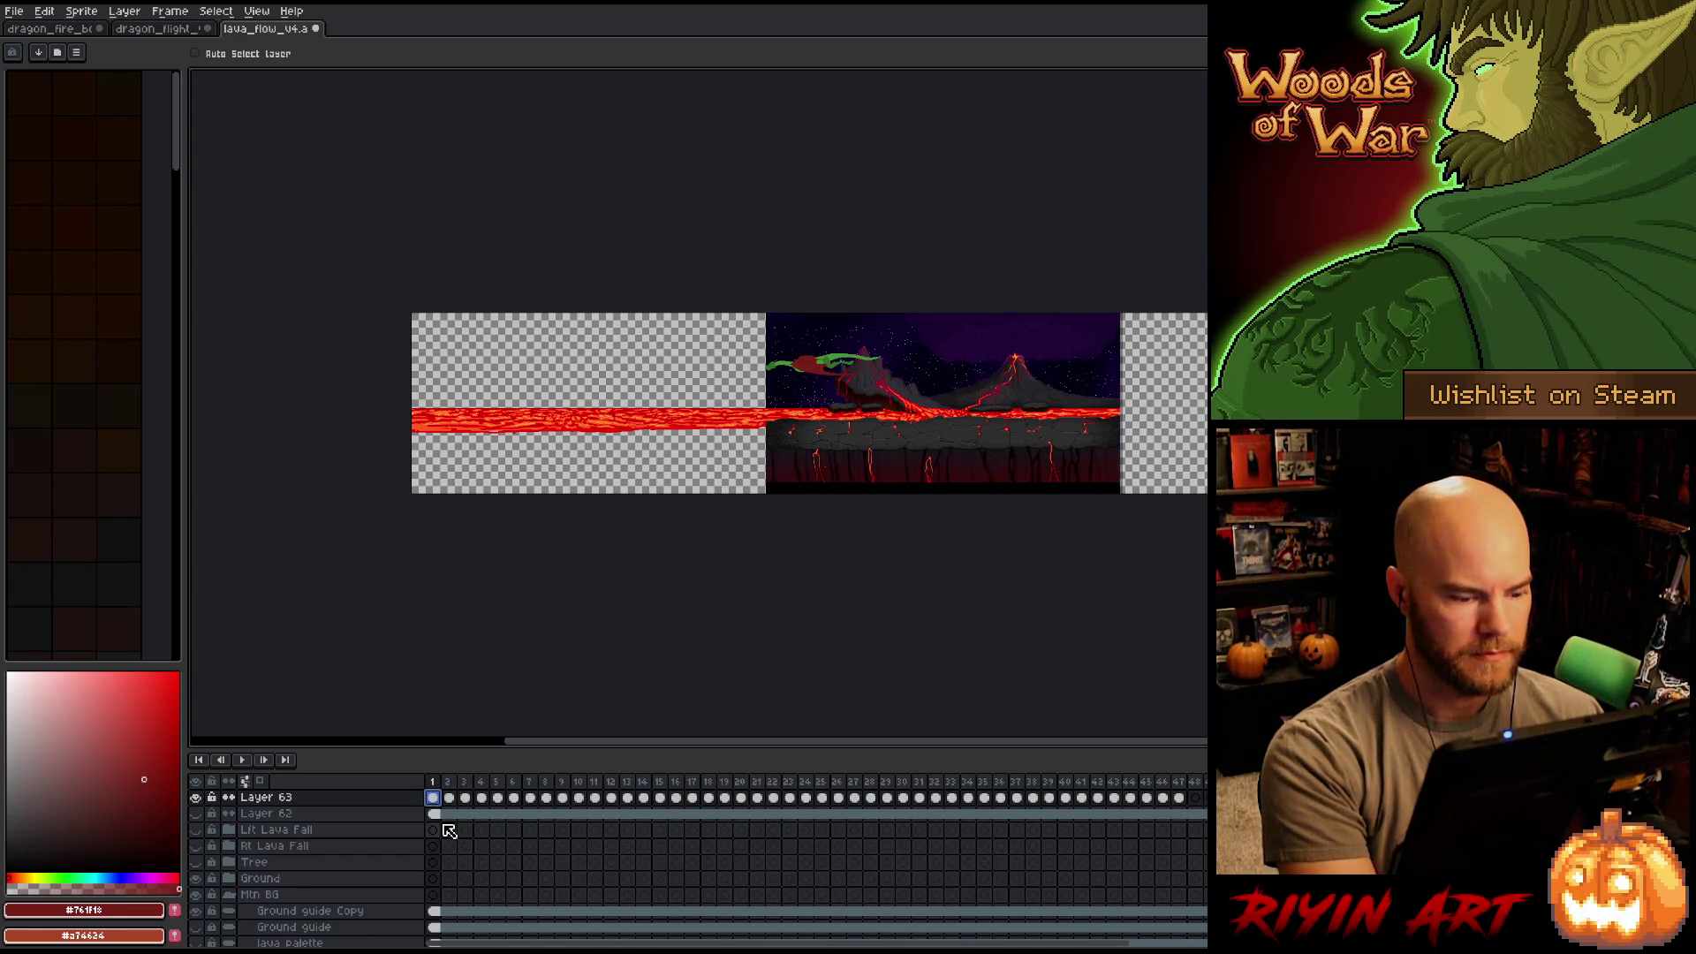
key(Return)
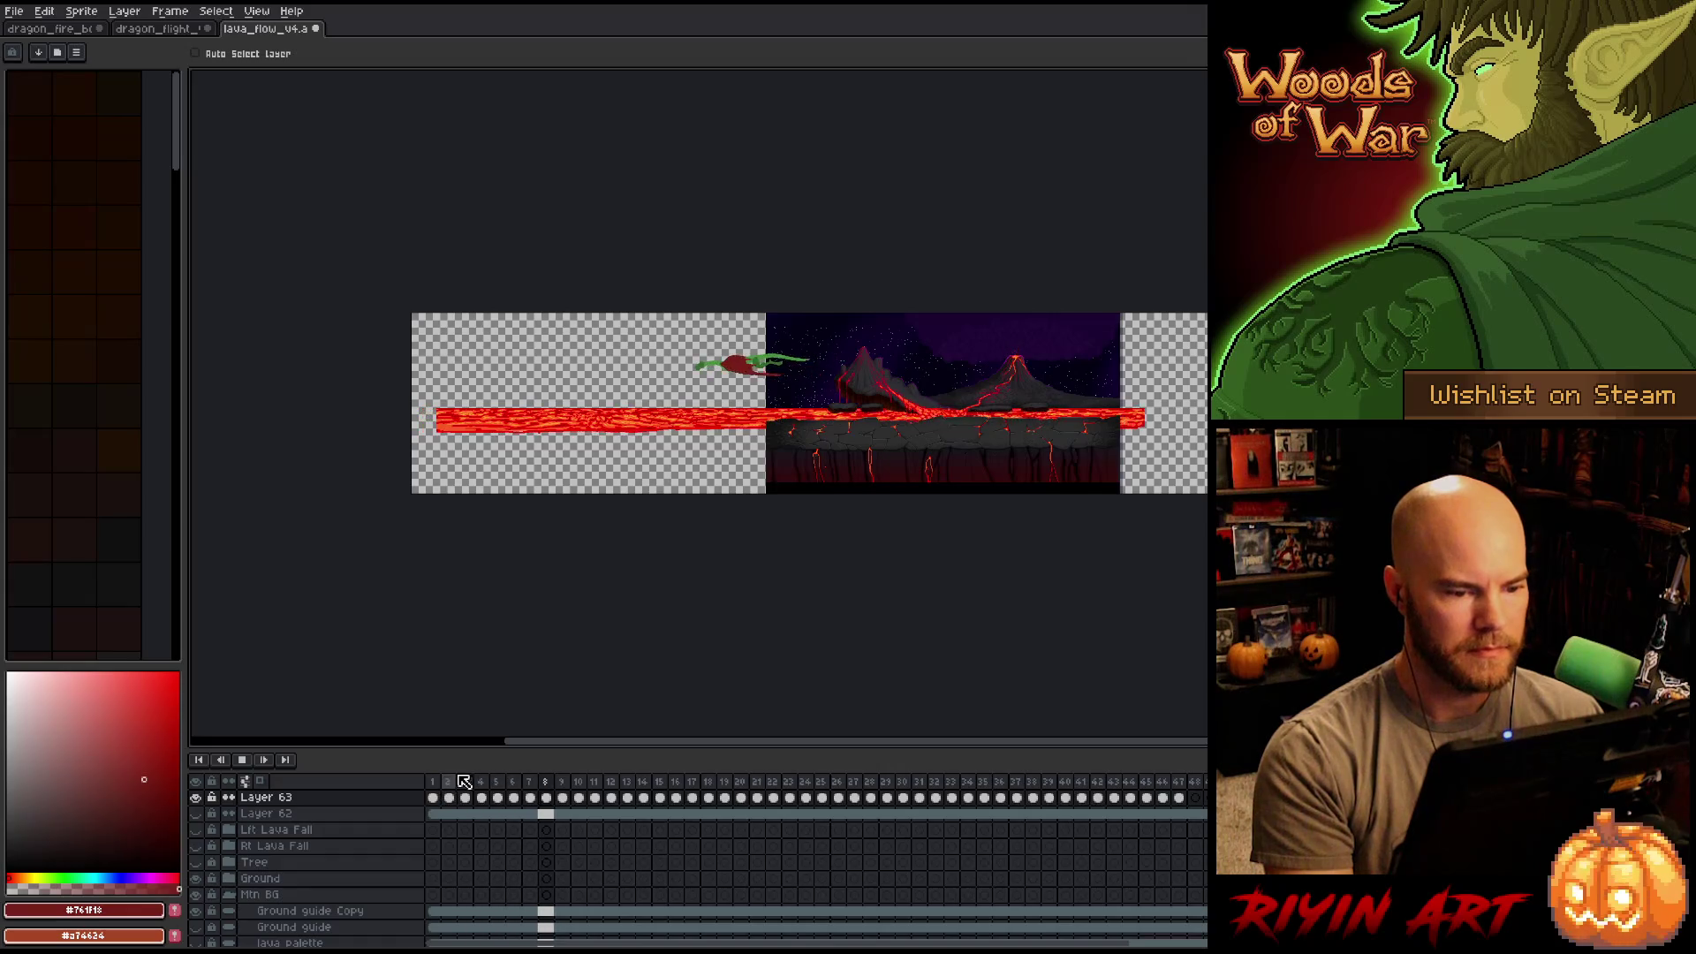
key(Return)
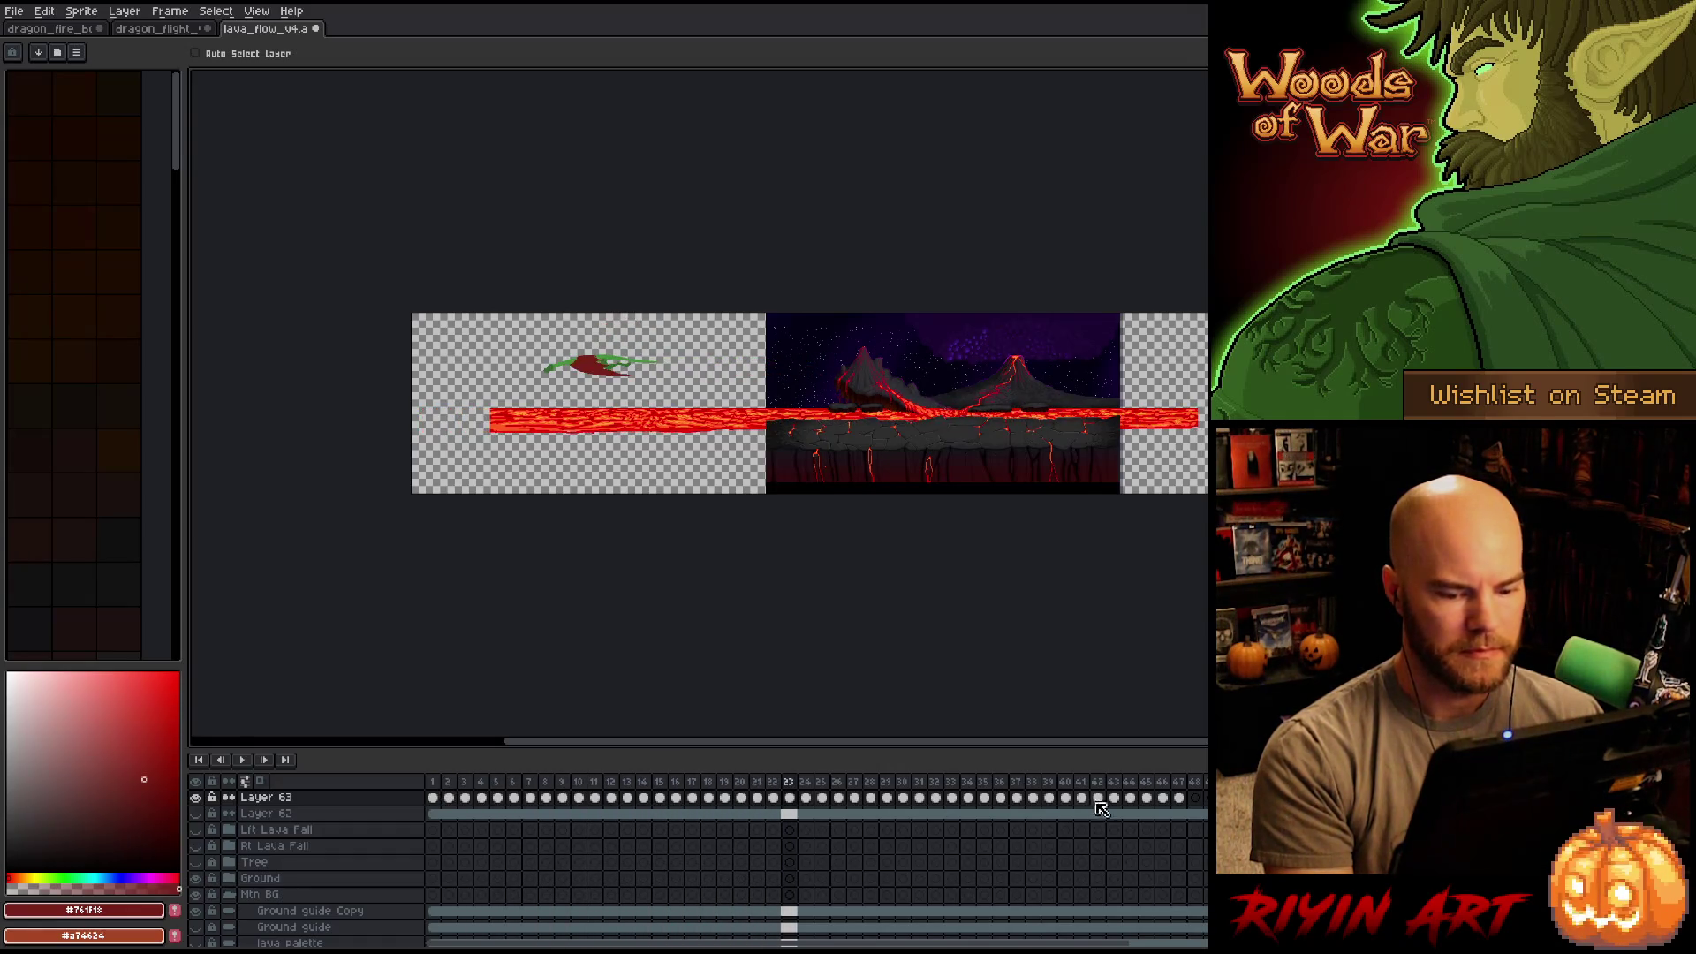
Select Layer 63's cels, move to frame 48, and zoom into the lava scene.
drag(1187, 802, 417, 811)
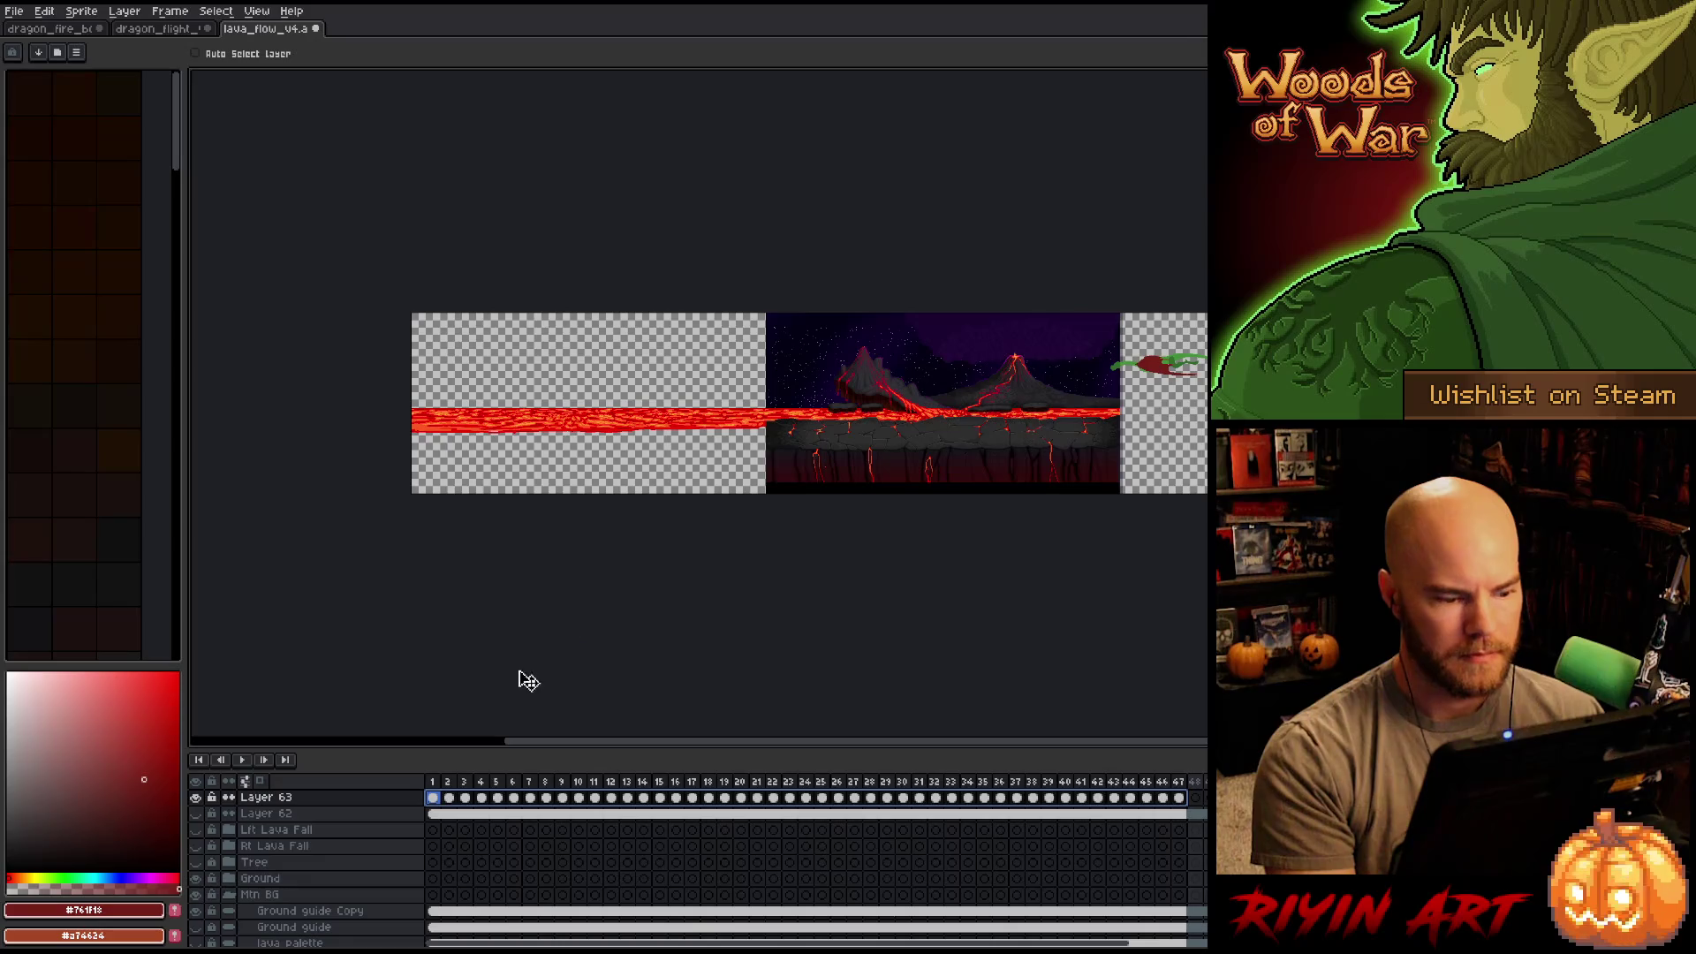
mouse_move(439, 792)
mouse_down()
mouse_move(1113, 800)
mouse_move(1204, 750)
mouse_up()
scroll(1053, 421, up, 5)
mouse_move(692, 367)
mouse_down()
mouse_move(762, 419)
mouse_move(751, 431)
mouse_up()
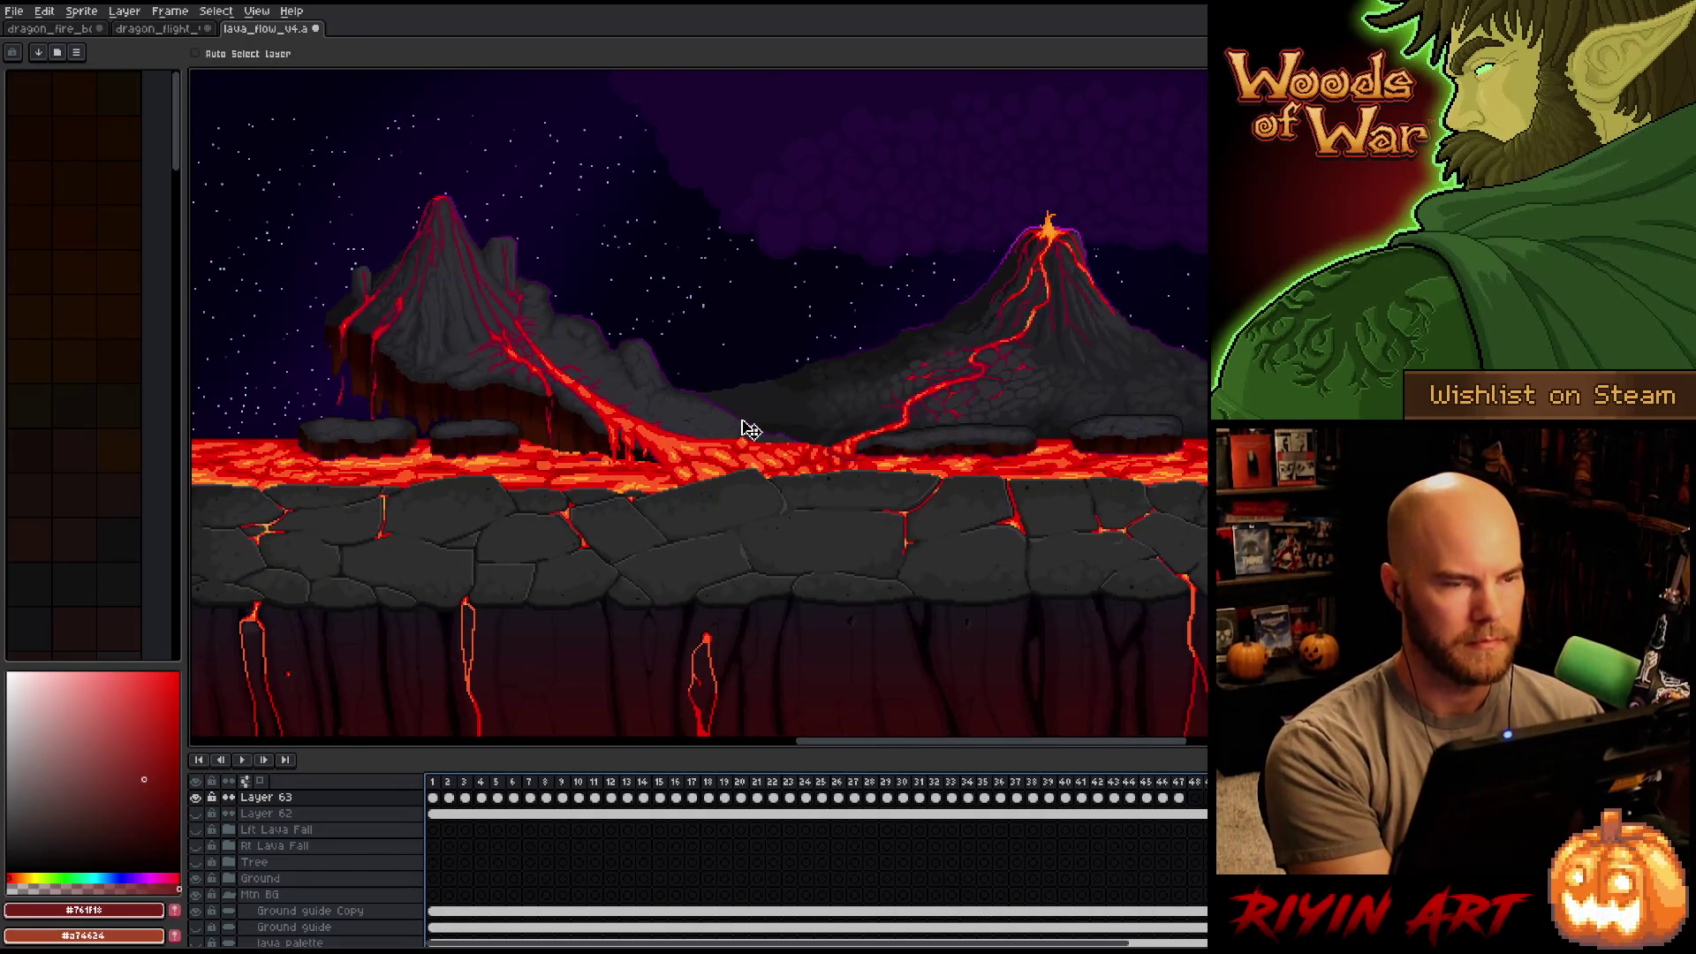
Play the lava flow animation full-size from frame 1, toggling the interface with Ctrl+F.
key(Tab)
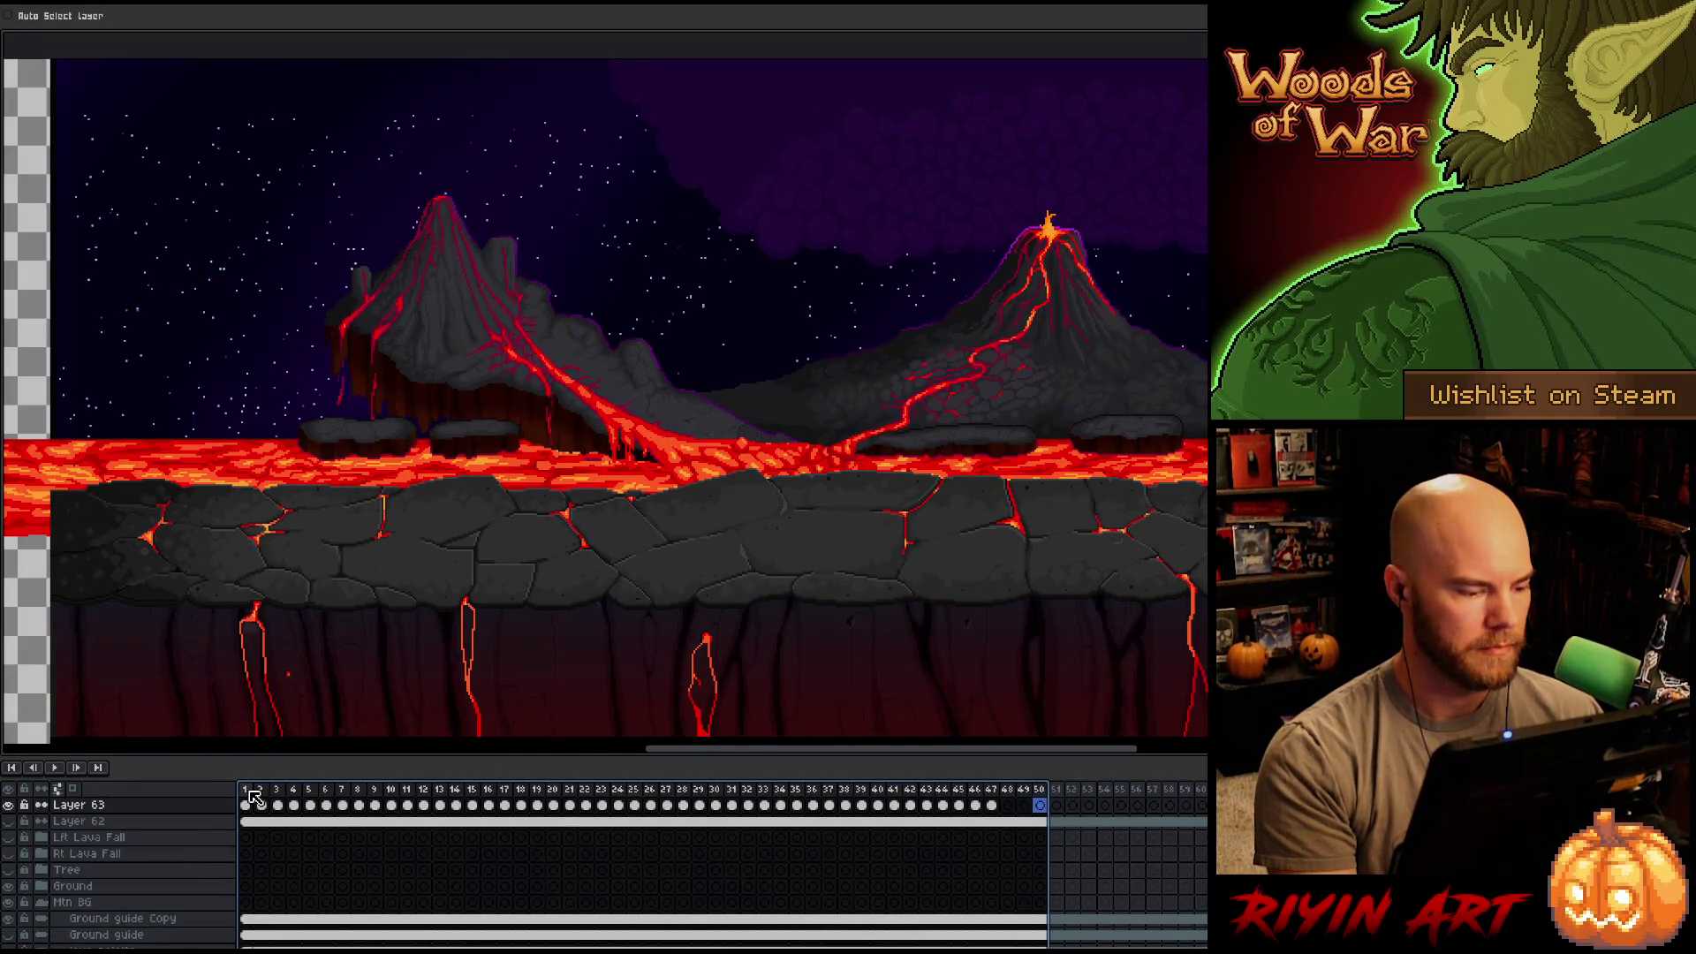
click(254, 798)
key(Return)
key(space)
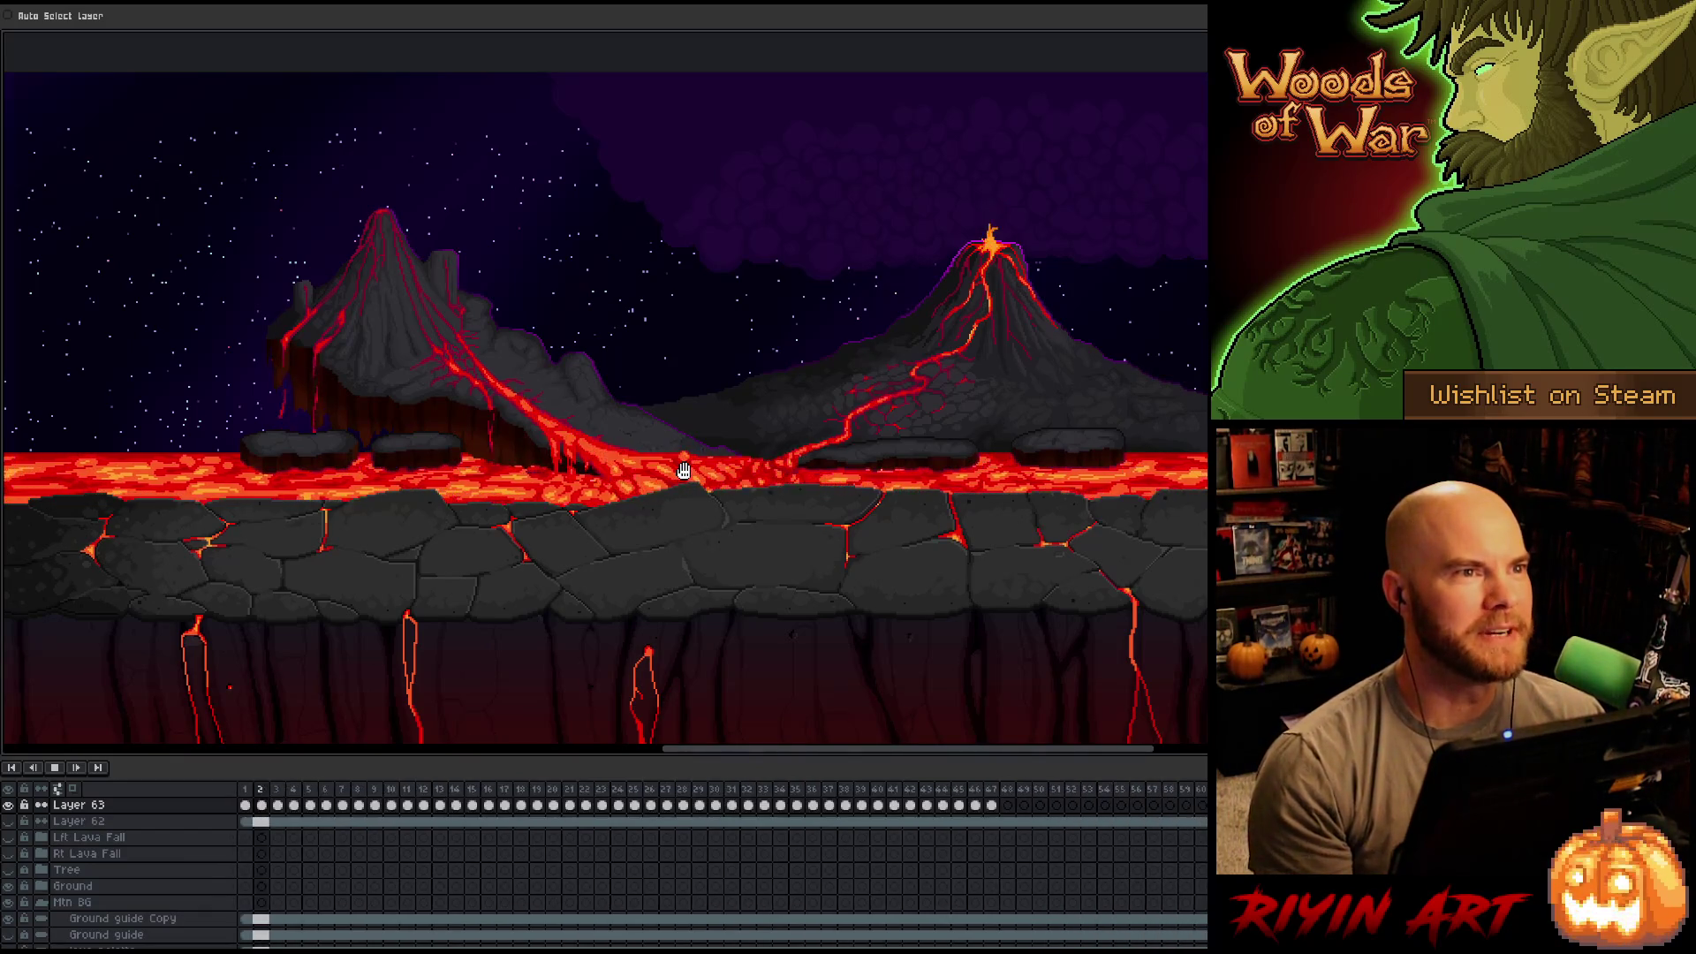
drag(707, 751, 731, 751)
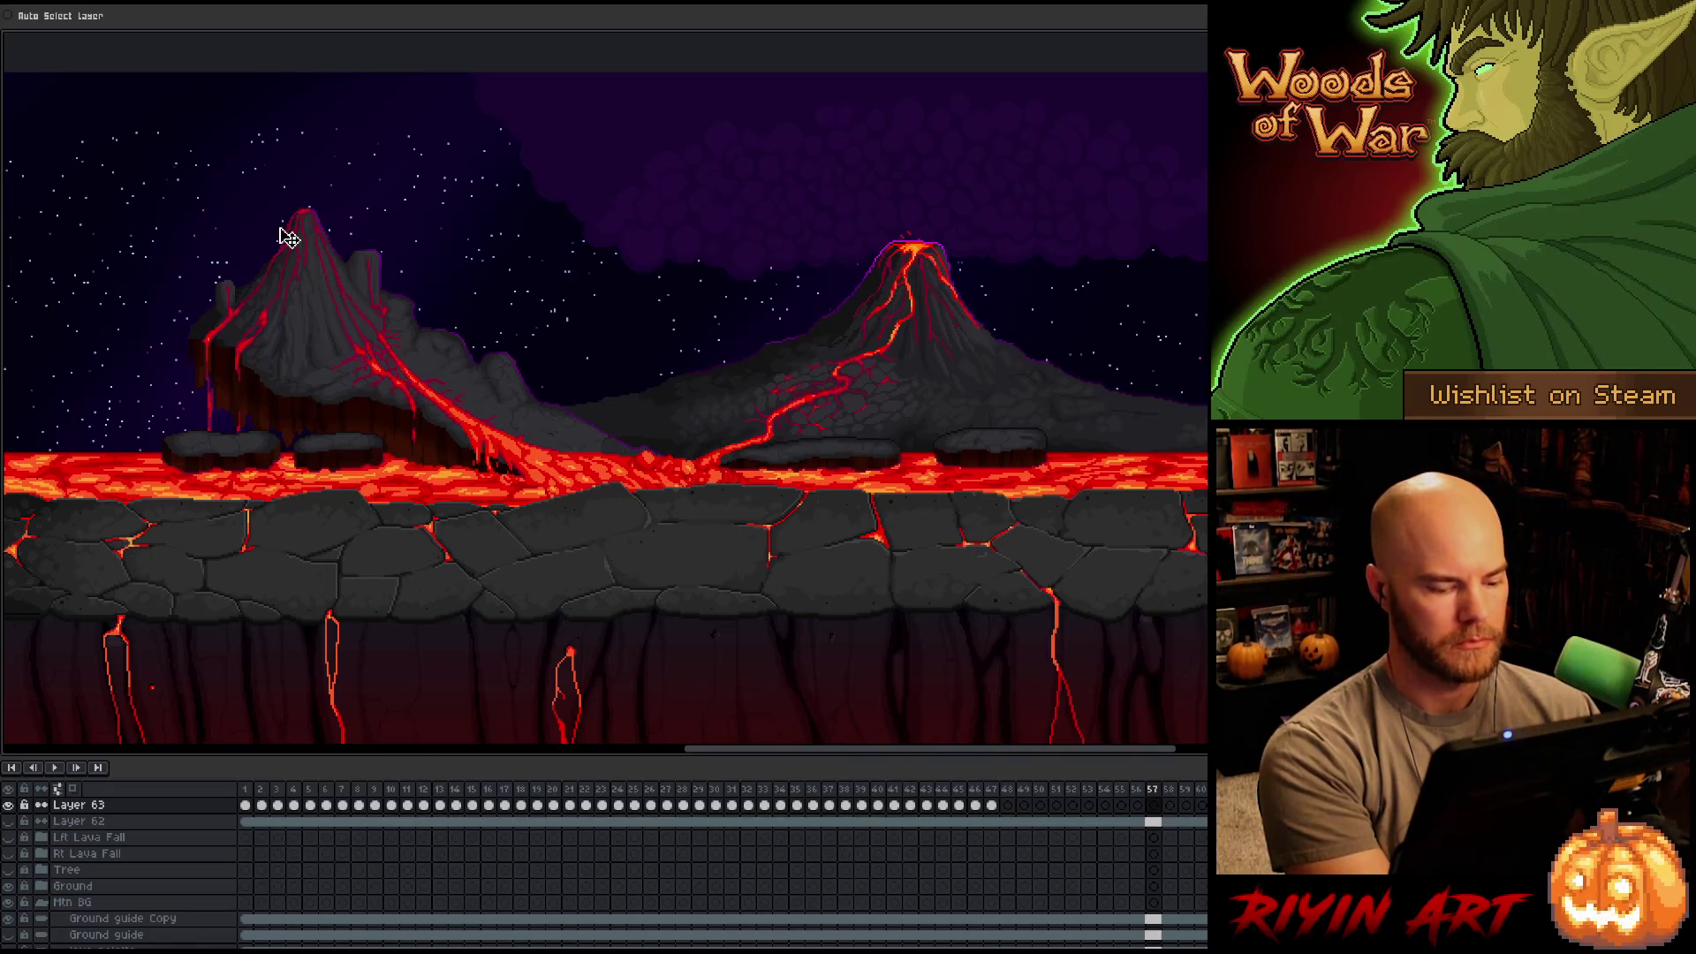
key(ctrl+f)
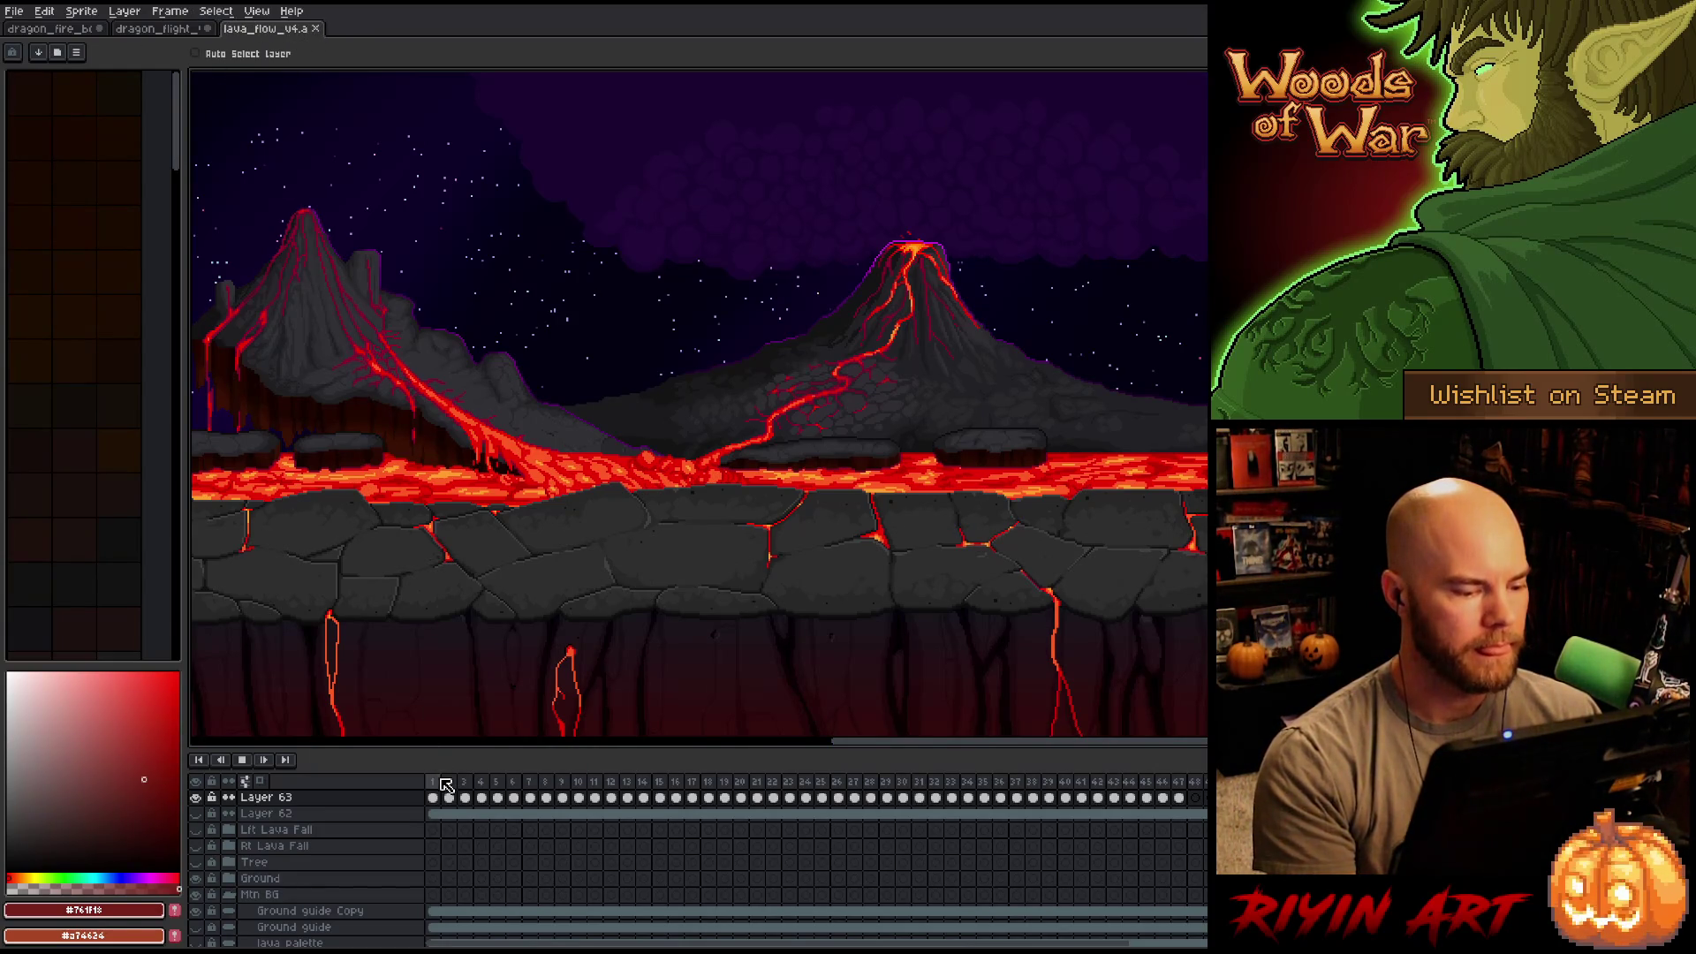
key(ctrl+f)
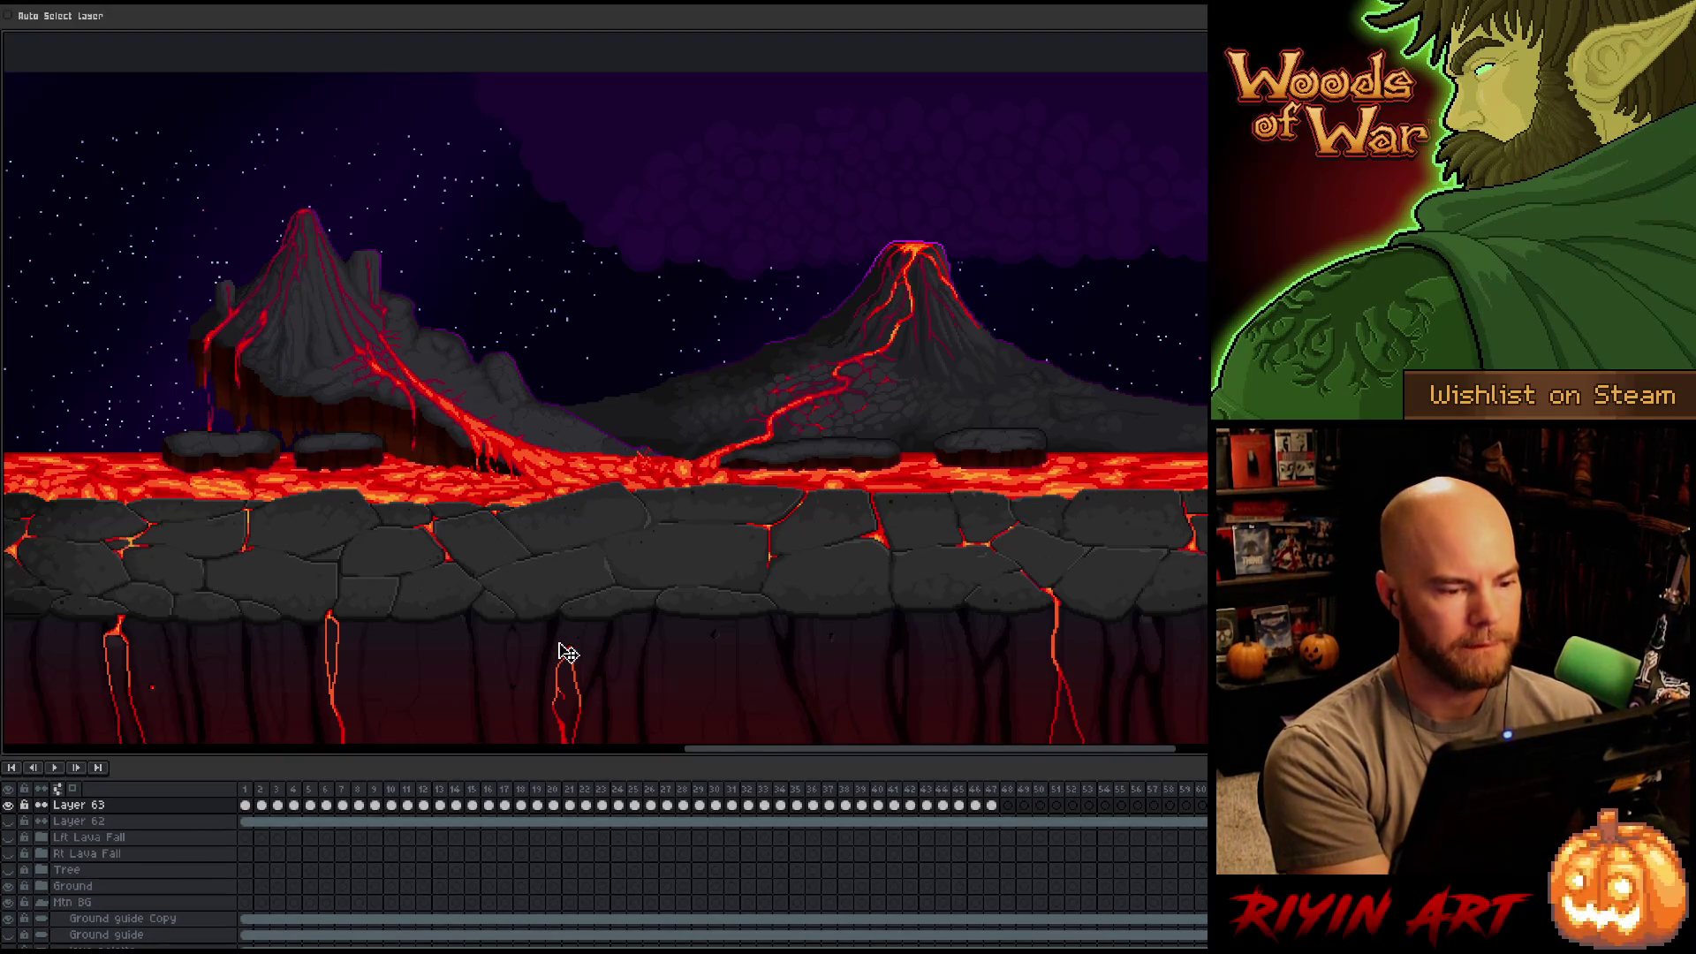